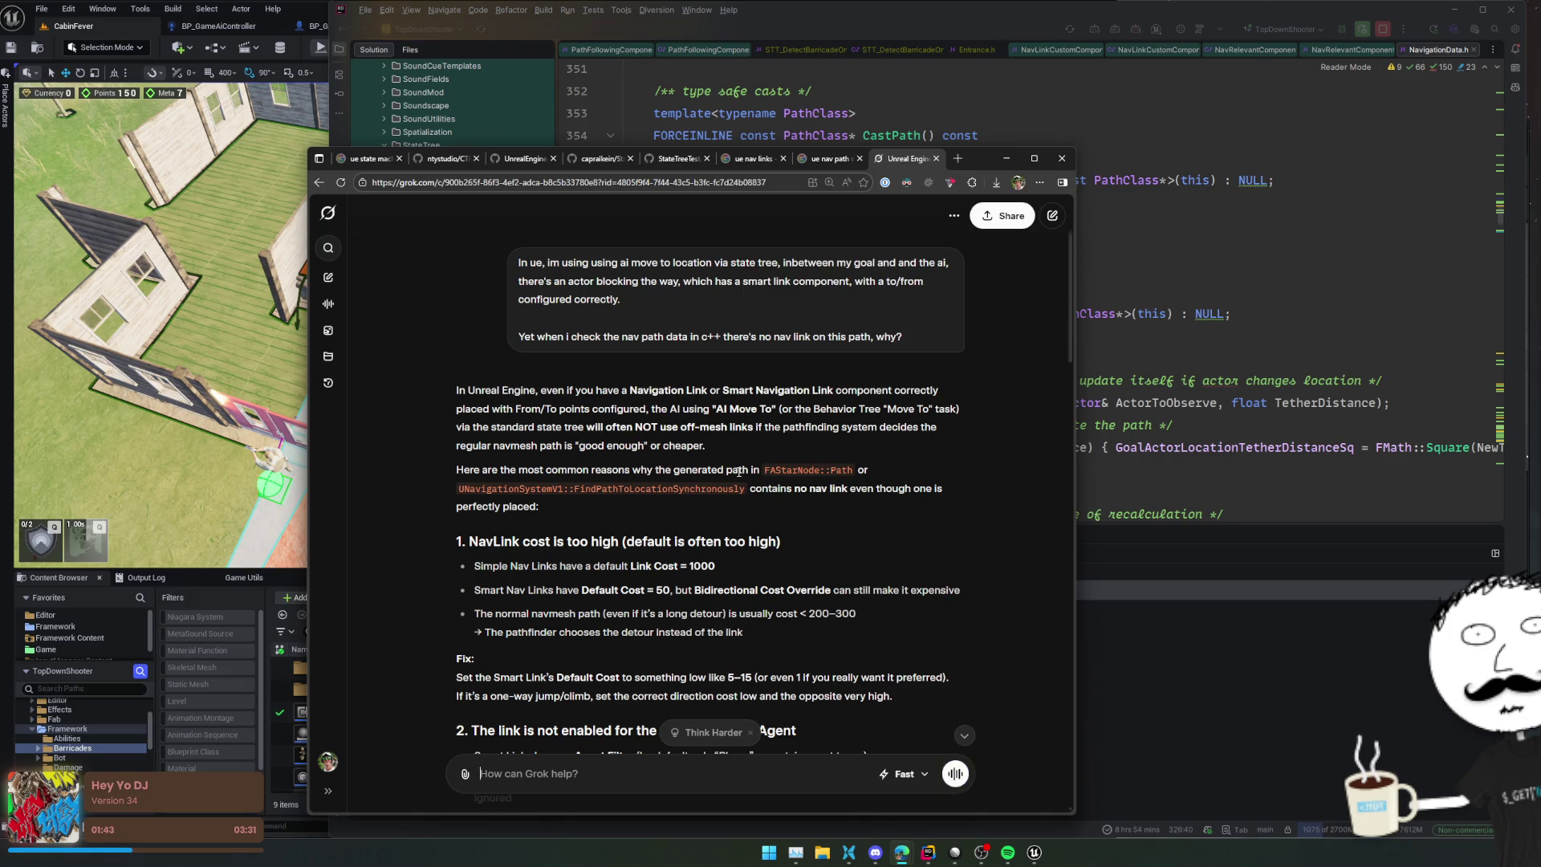
# Step: Scroll down through the open source code to read further
pyautogui.scroll(-1, 682, 519)
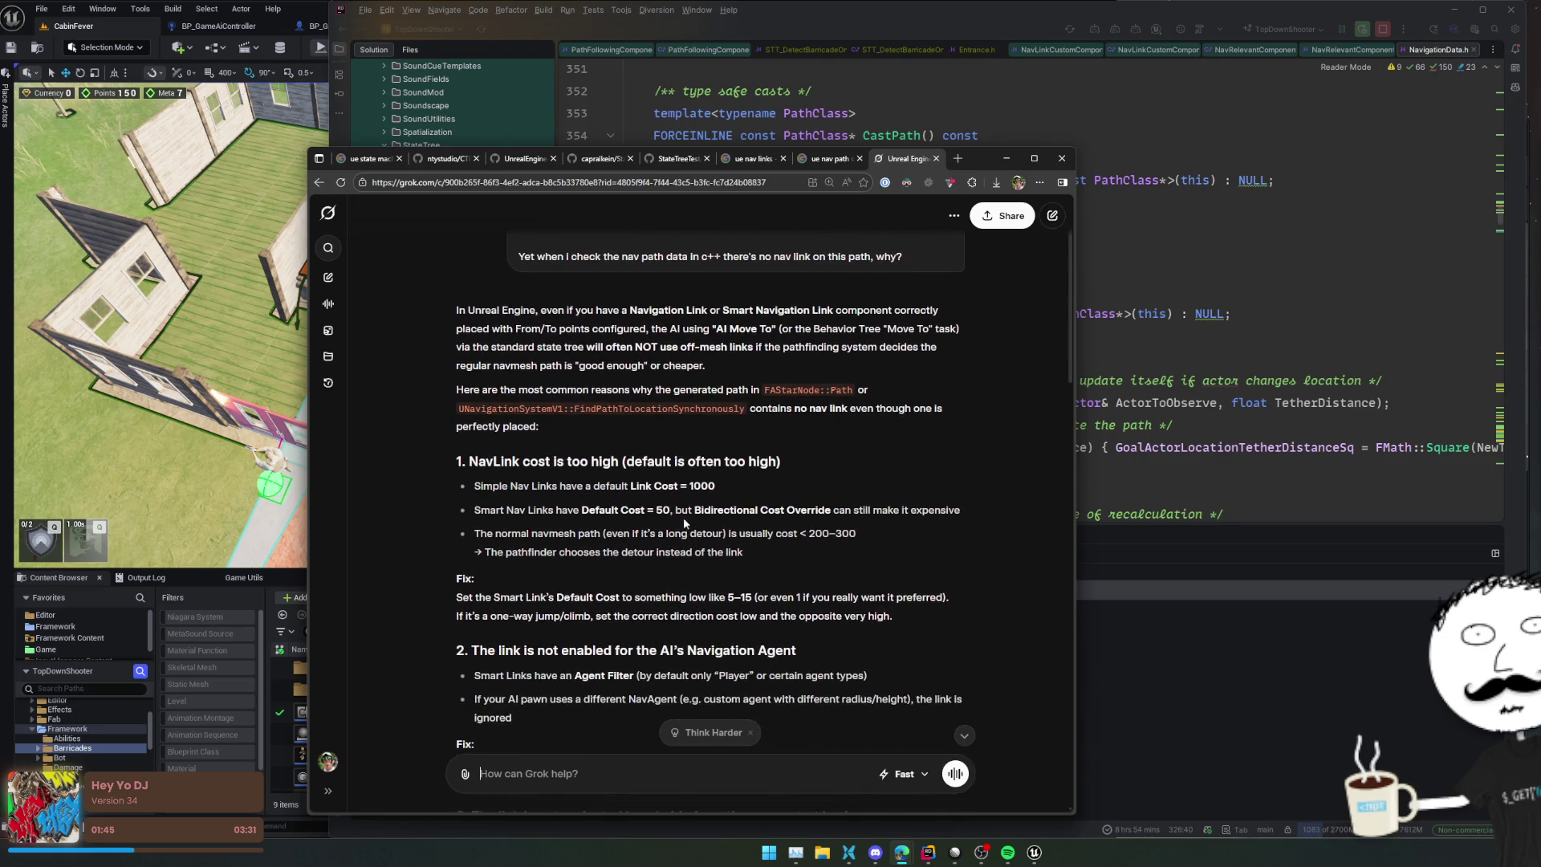
pyautogui.scroll(-1, 964, 566)
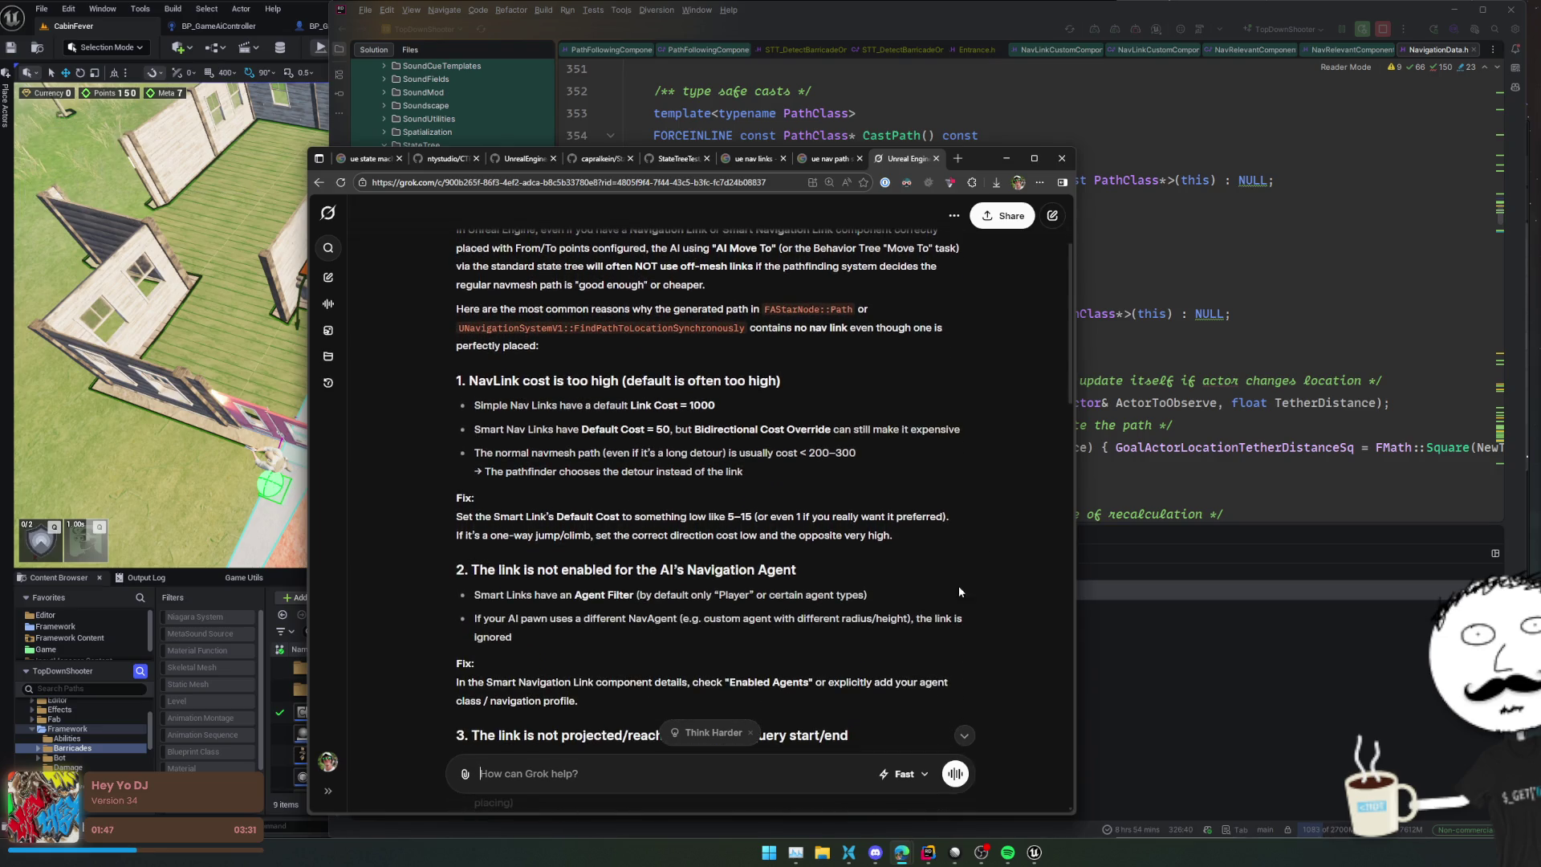
pyautogui.scroll(-3, 961, 579)
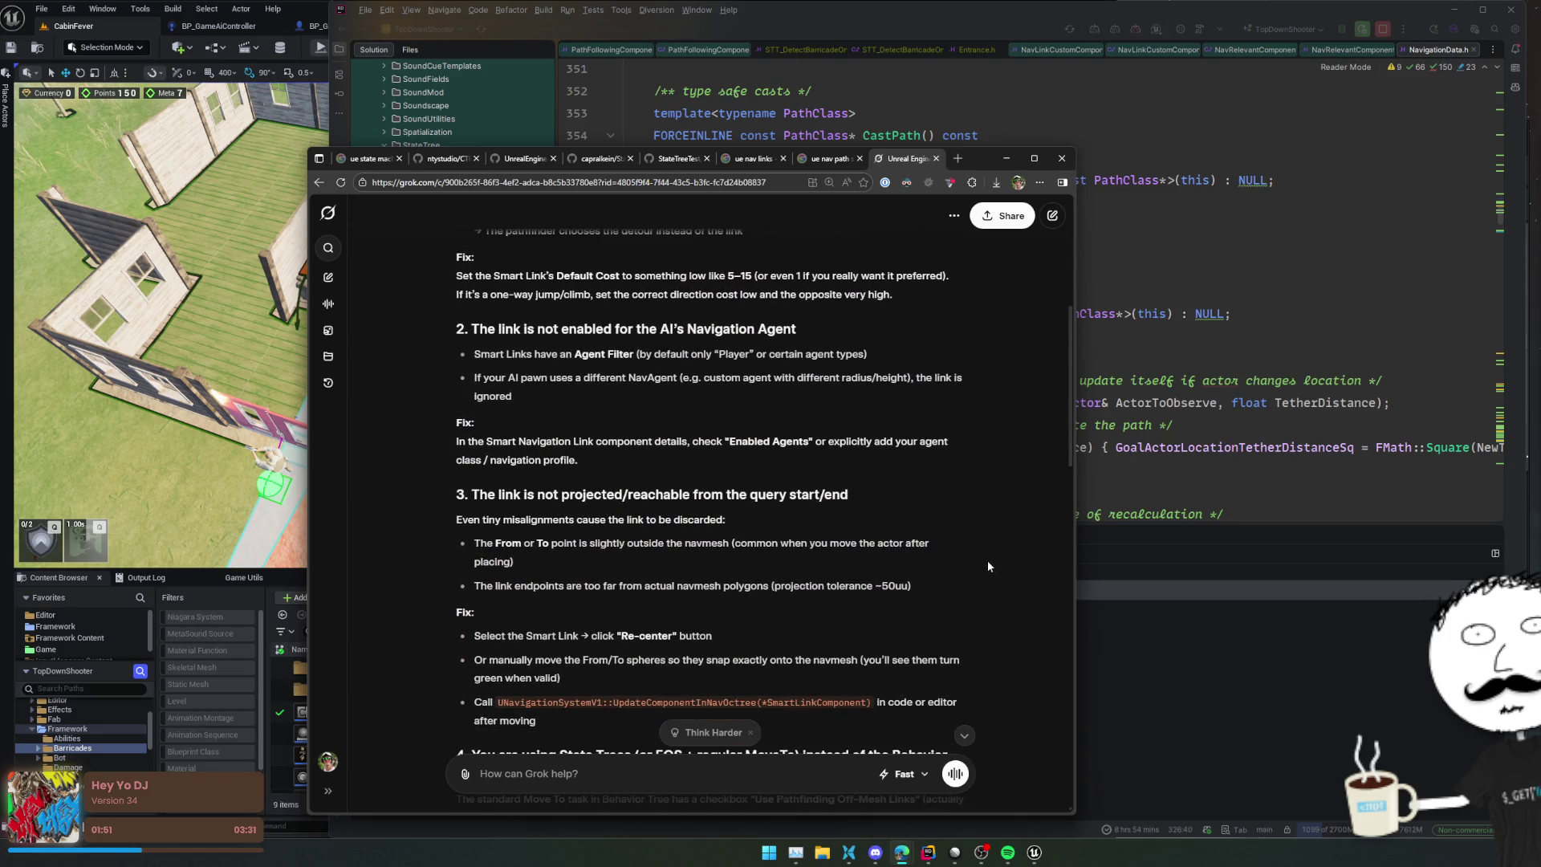
pyautogui.scroll(-3, 988, 564)
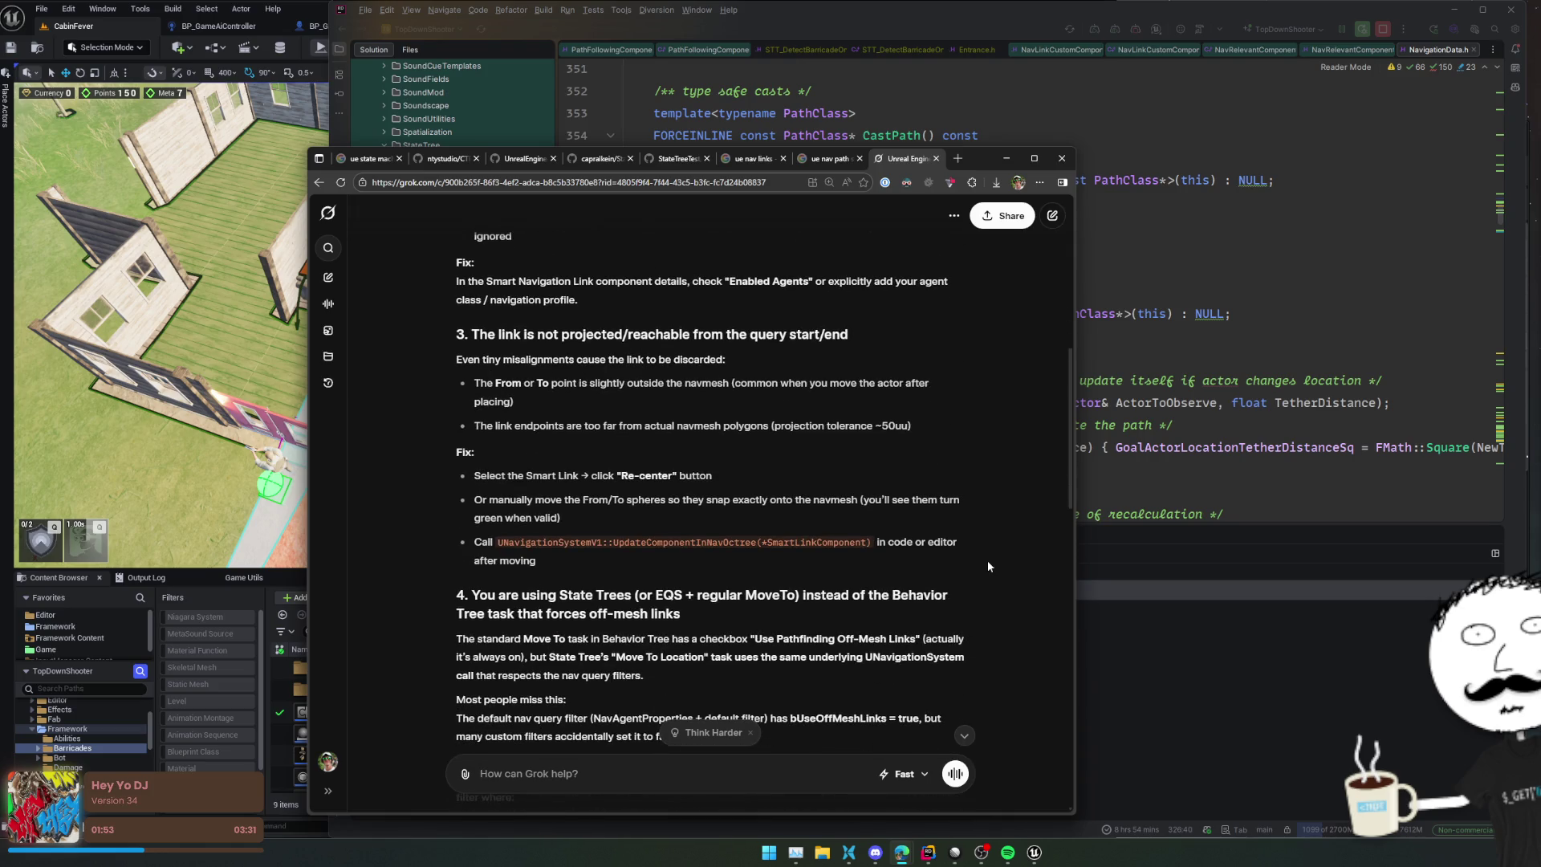
pyautogui.scroll(-2, 988, 564)
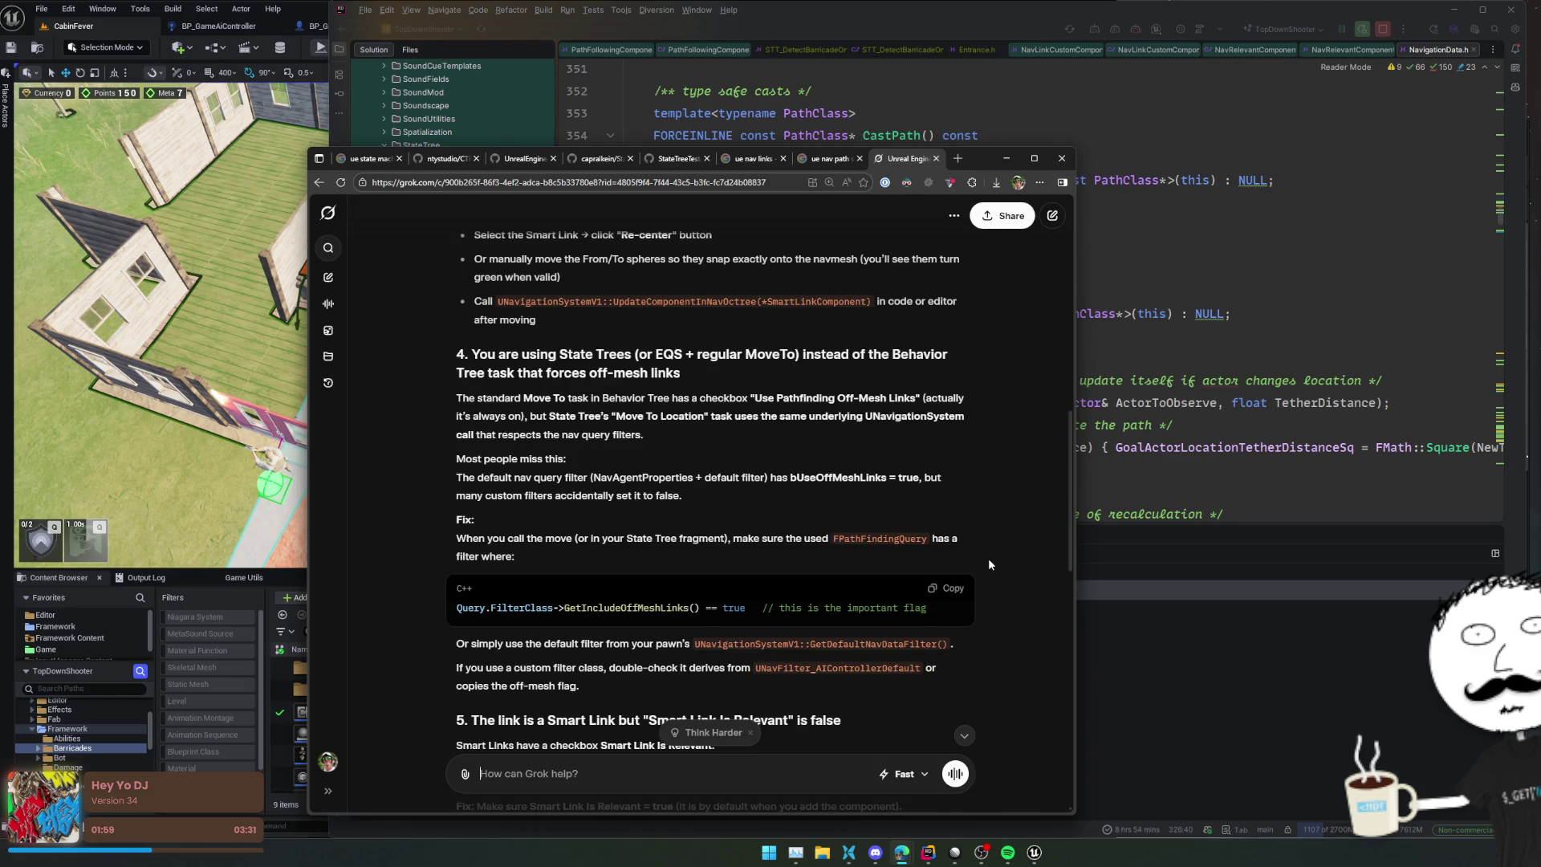
pyautogui.scroll(-1, 989, 564)
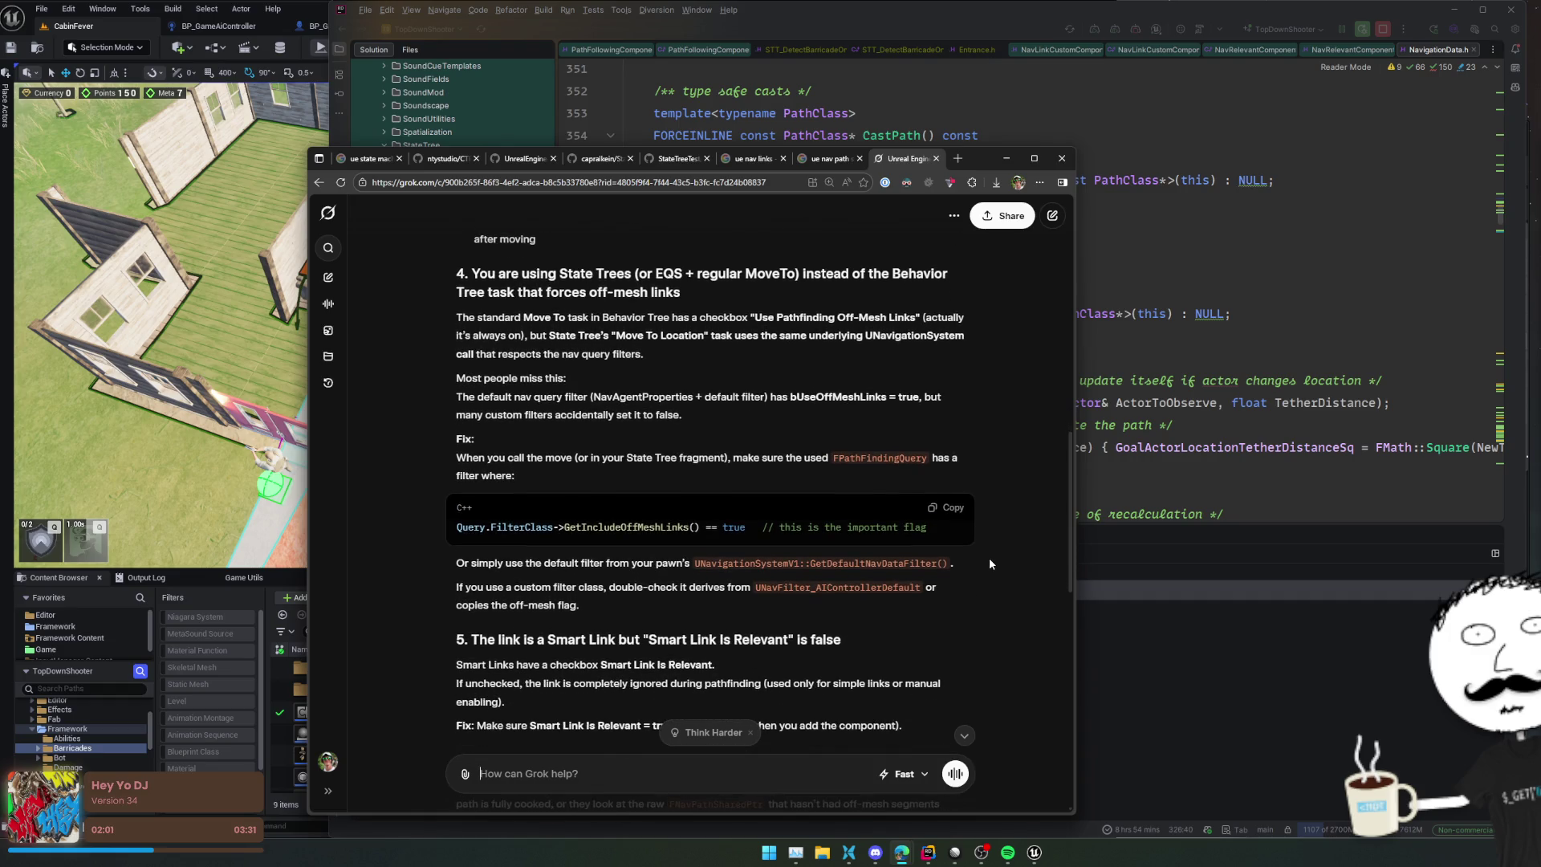
pyautogui.scroll(-2, 991, 564)
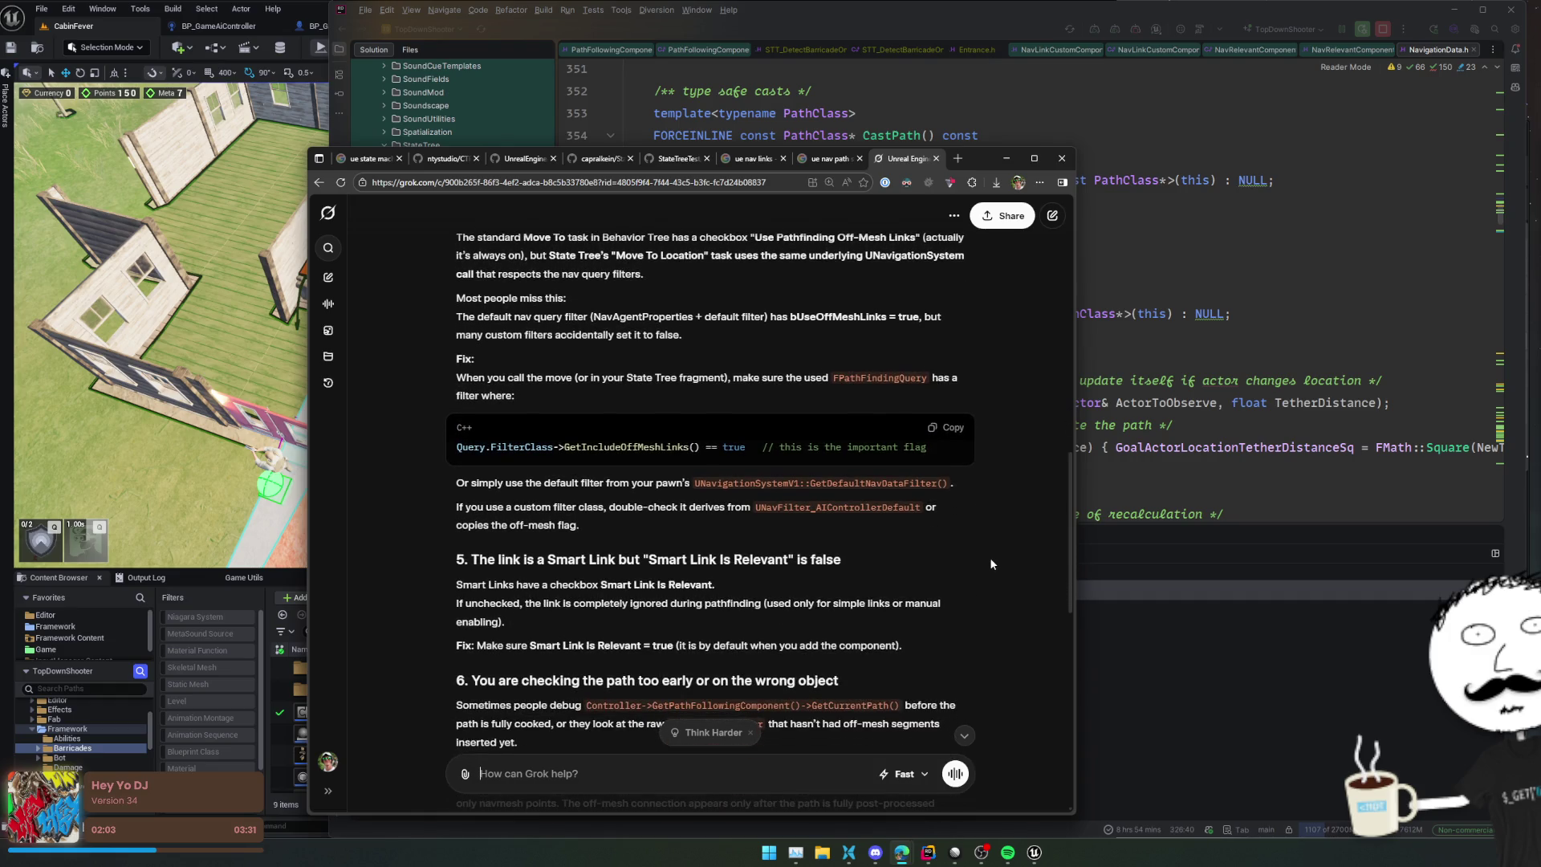
pyautogui.scroll(-1, 990, 563)
pyautogui.scroll(-3, 991, 563)
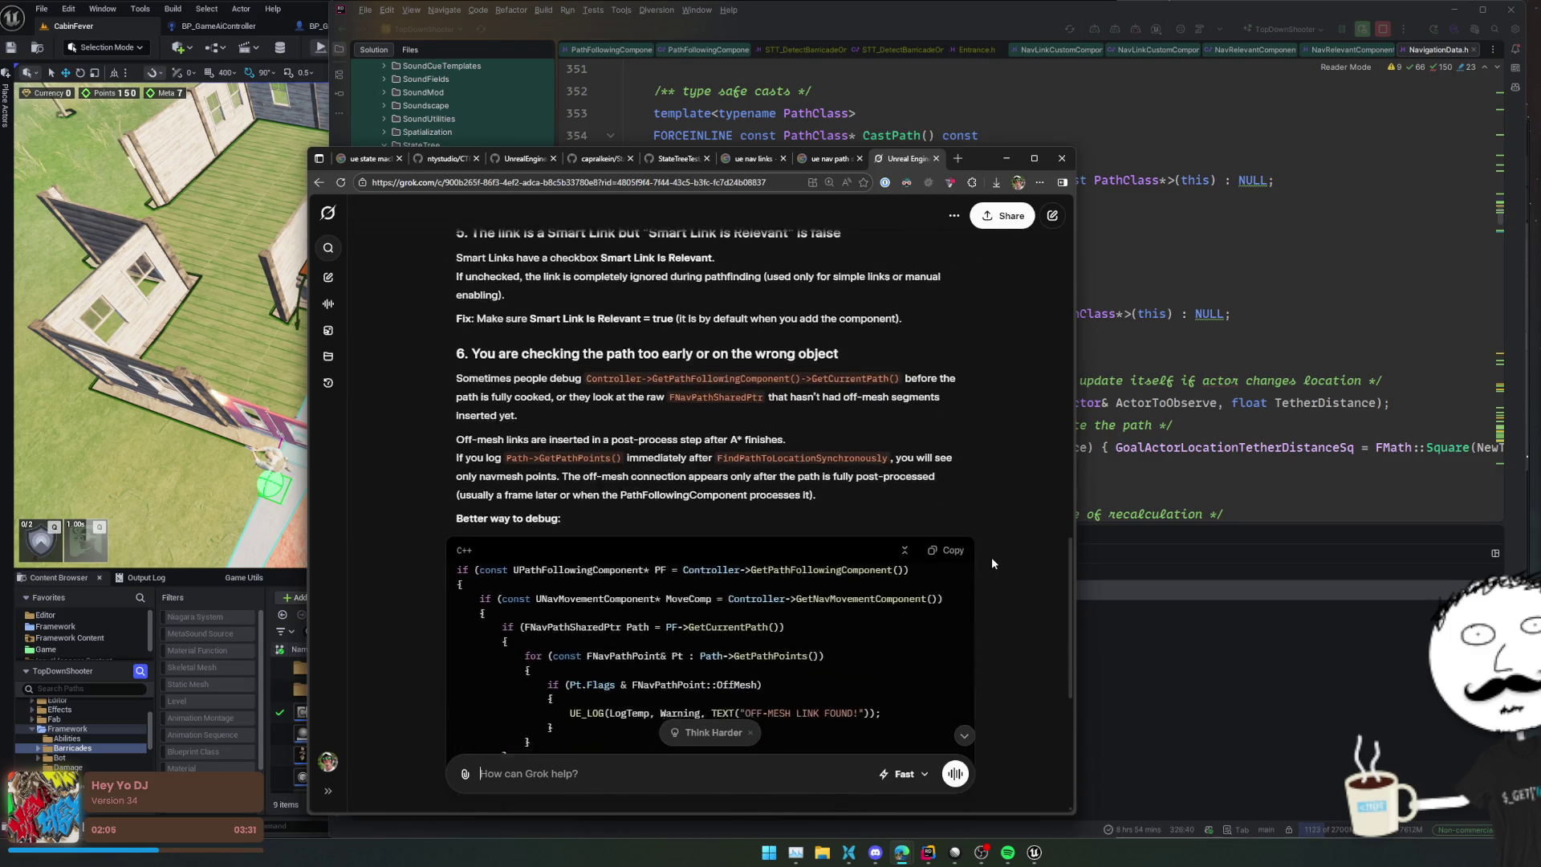
pyautogui.scroll(-1, 992, 563)
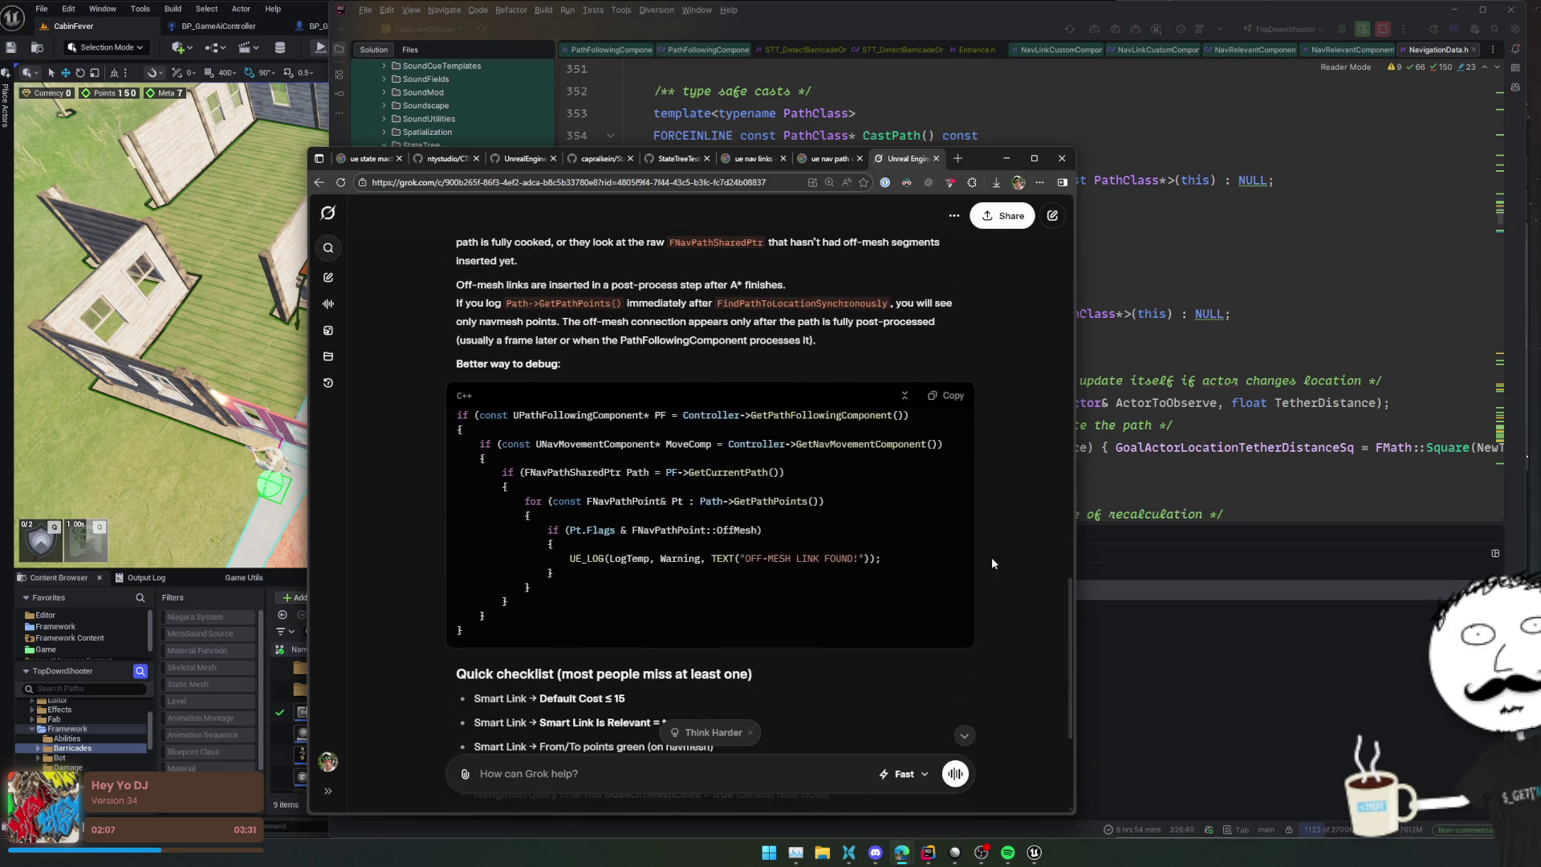
pyautogui.scroll(-2, 993, 564)
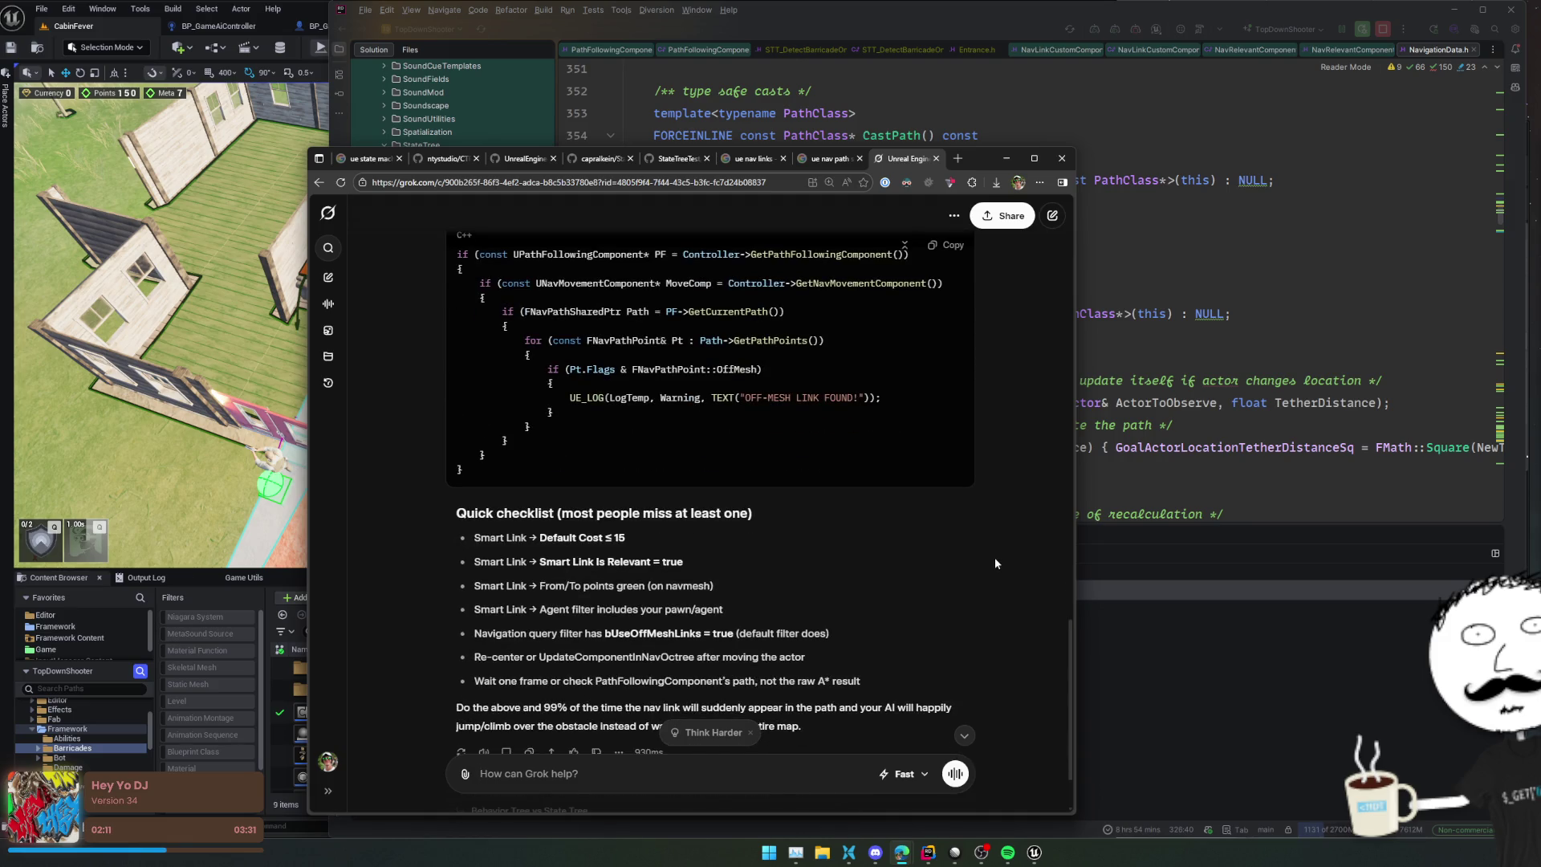
# Step: Move the Visual Logger aside and show BP_Entrance0's Smart Link Comp settings
pyautogui.click(109, 590)
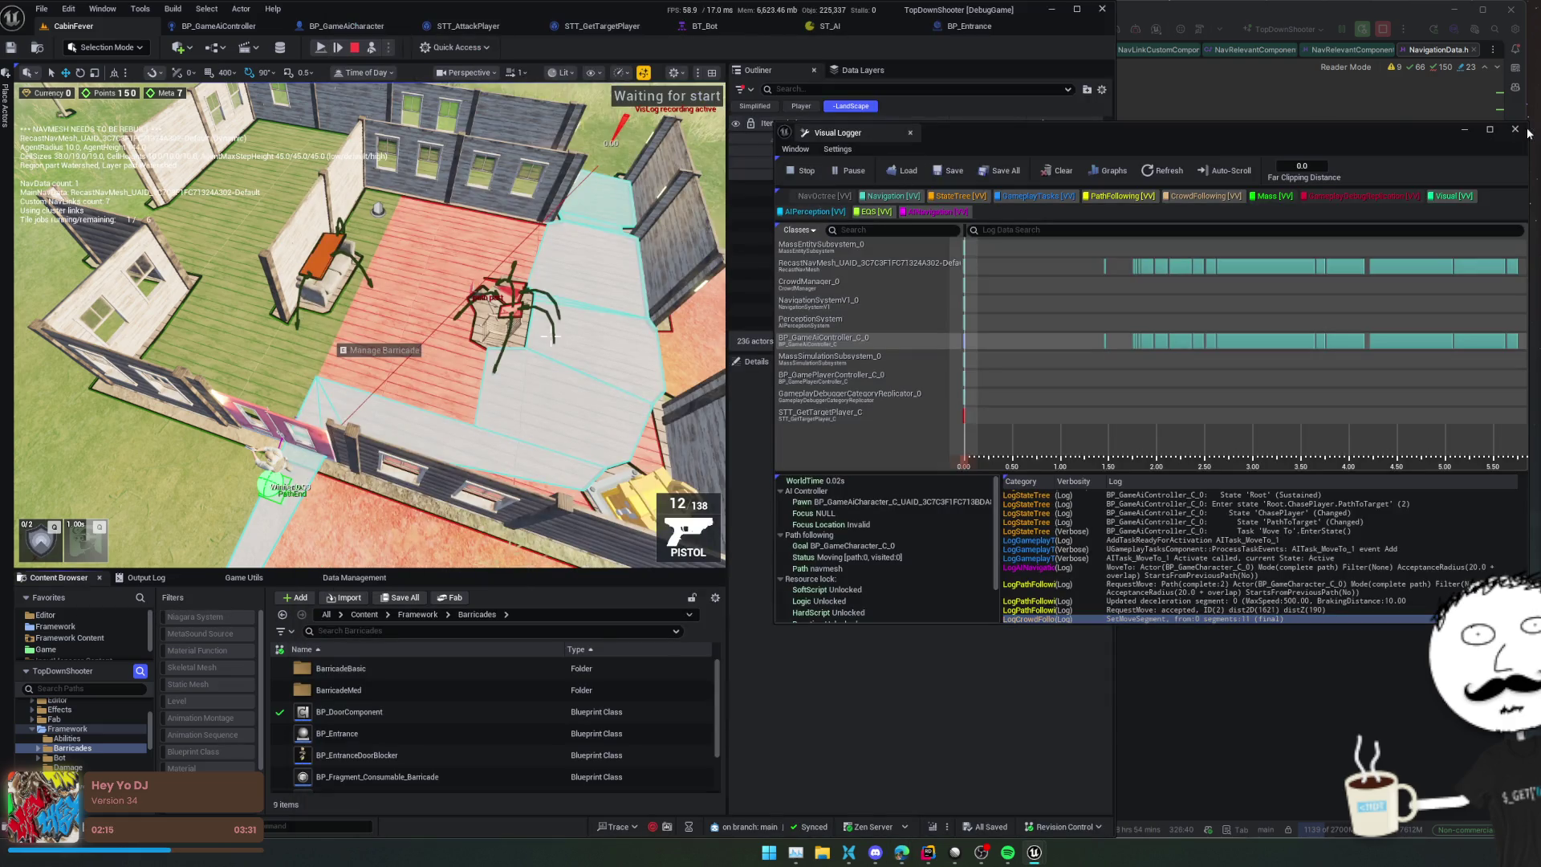
pyautogui.moveTo(1327, 127)
pyautogui.mouseDown()
pyautogui.moveTo(1516, 119)
pyautogui.moveTo(1540, 26)
pyautogui.mouseUp()
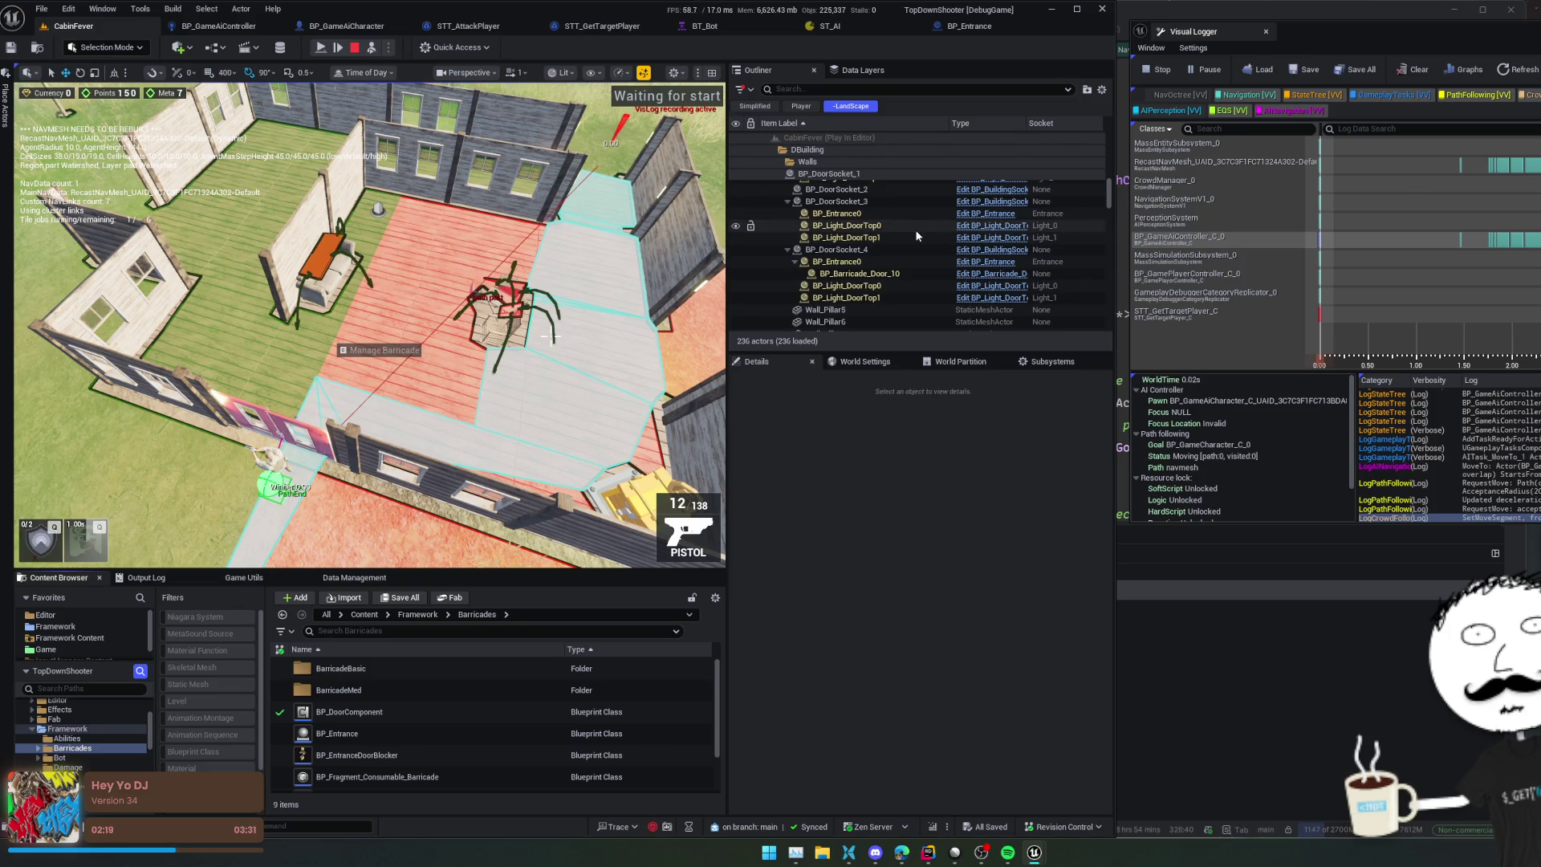
pyautogui.click(854, 273)
pyautogui.click(837, 261)
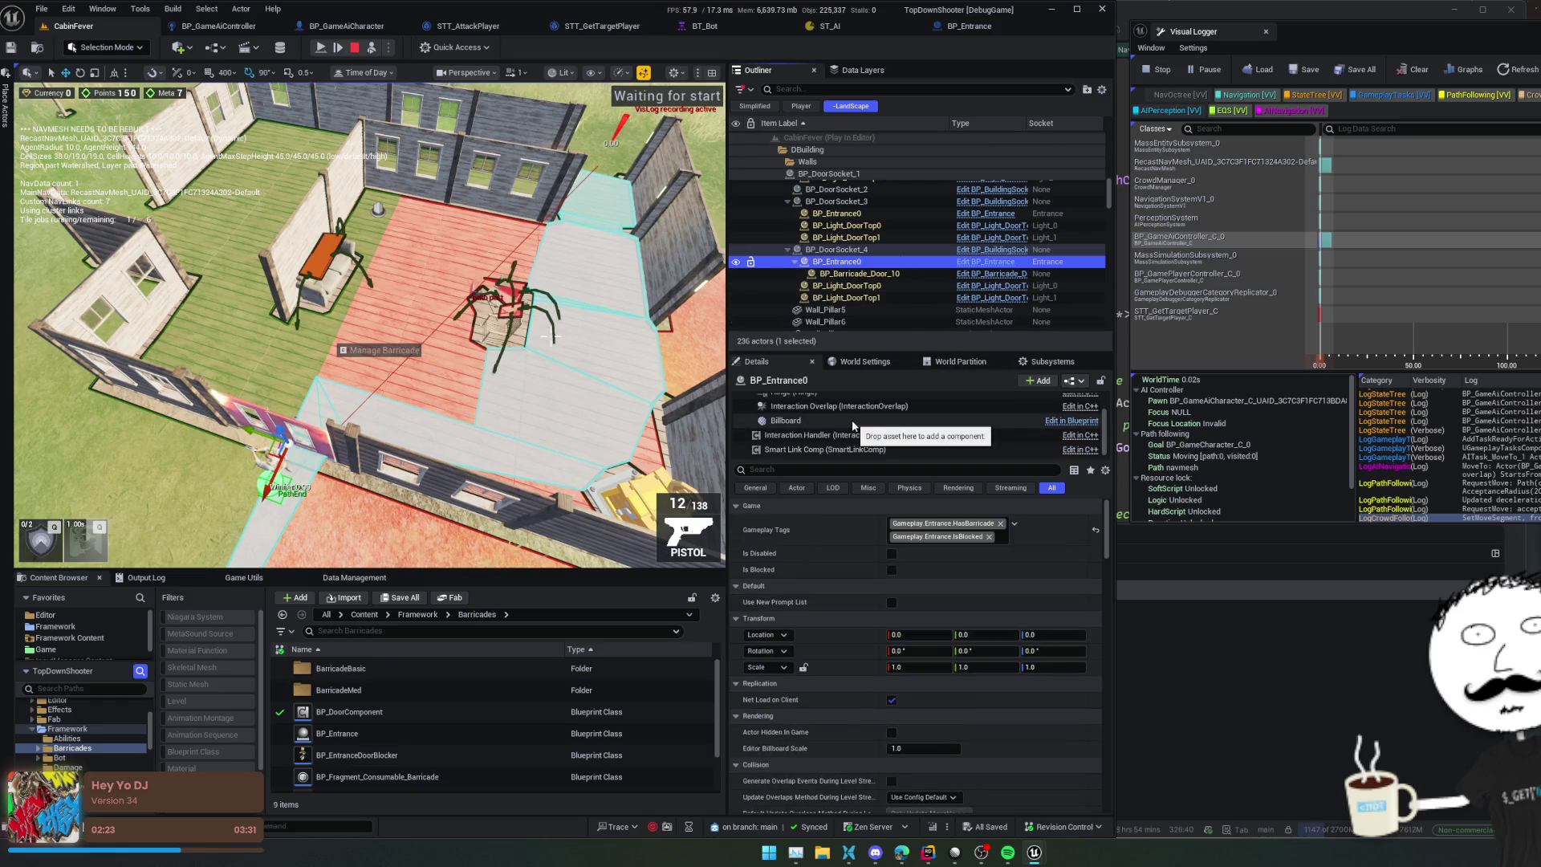
pyautogui.click(854, 450)
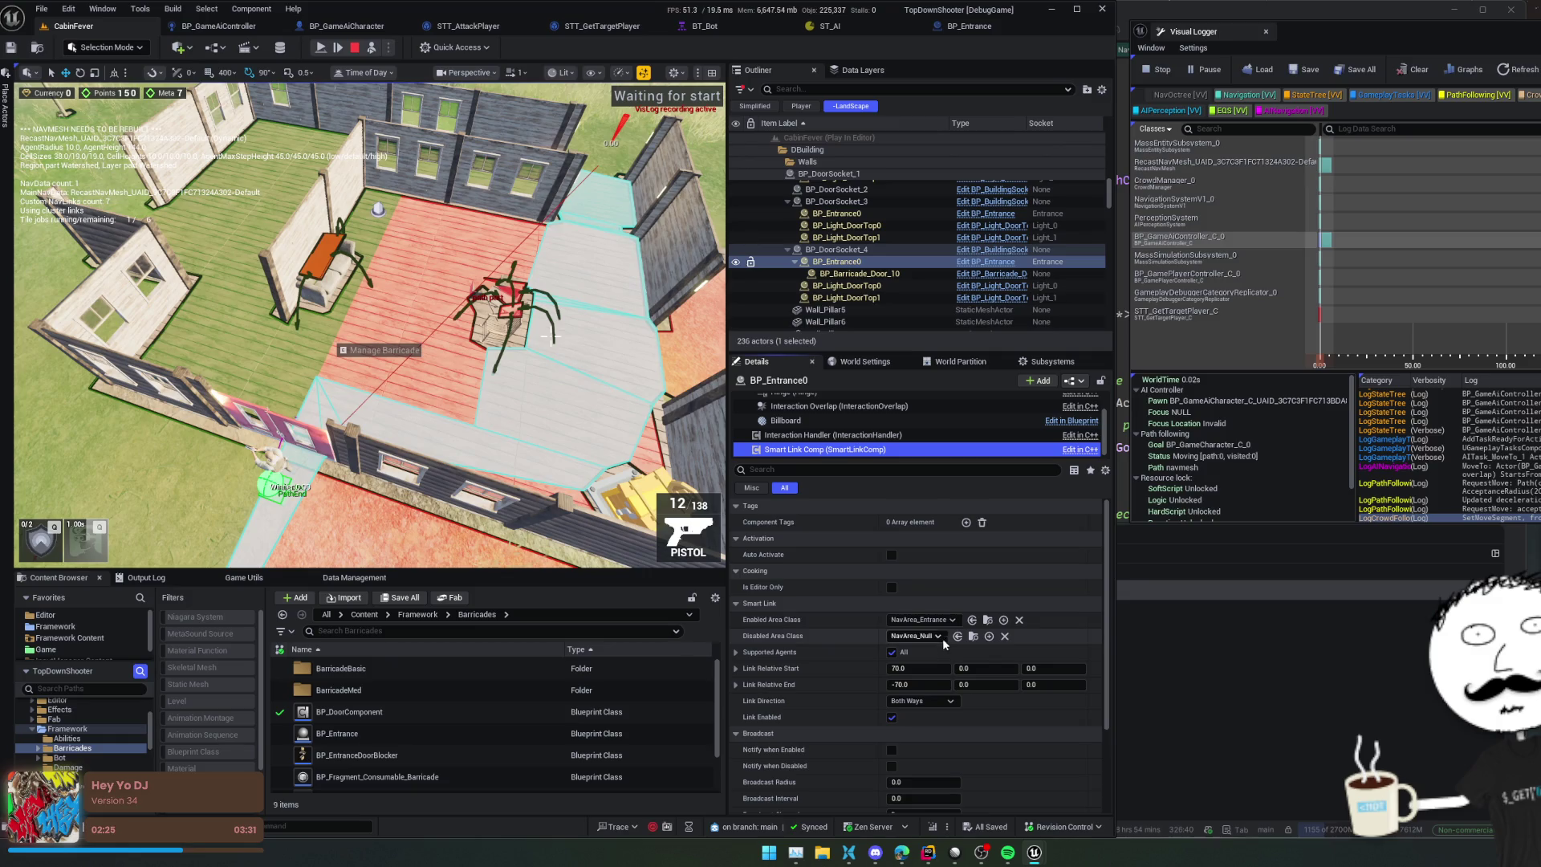
pyautogui.hotkey('alt', 'Tab')
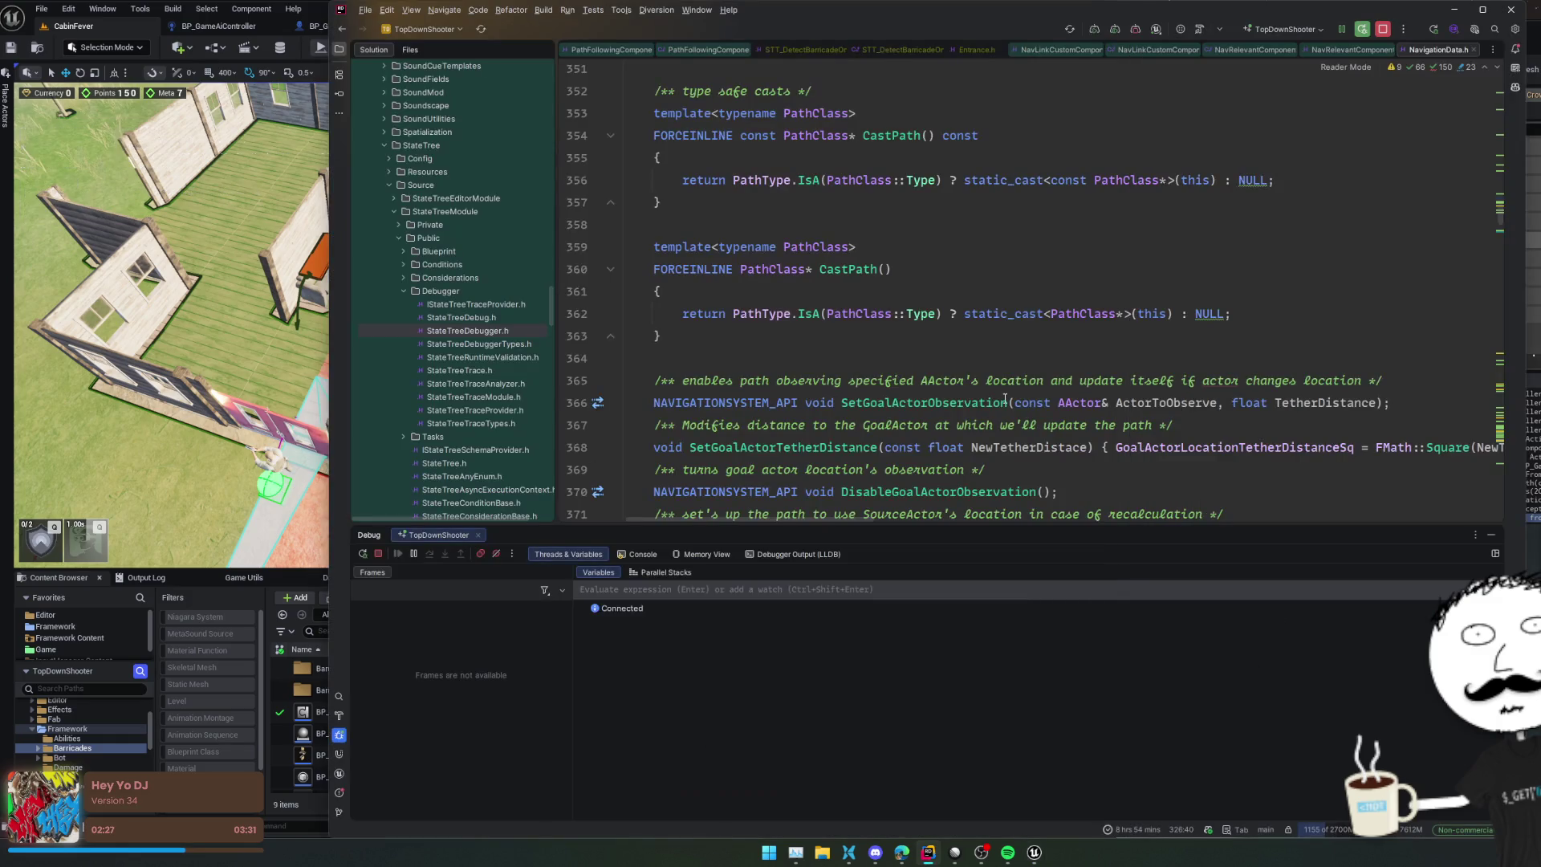
# Step: Search 'NavArea_' to open NavArea_Entrance.cpp and check its DefaultCost and FixedAreaEnteringCost of 100.0
pyautogui.hotkey('ctrl', 't')
pyautogui.write('Nav')
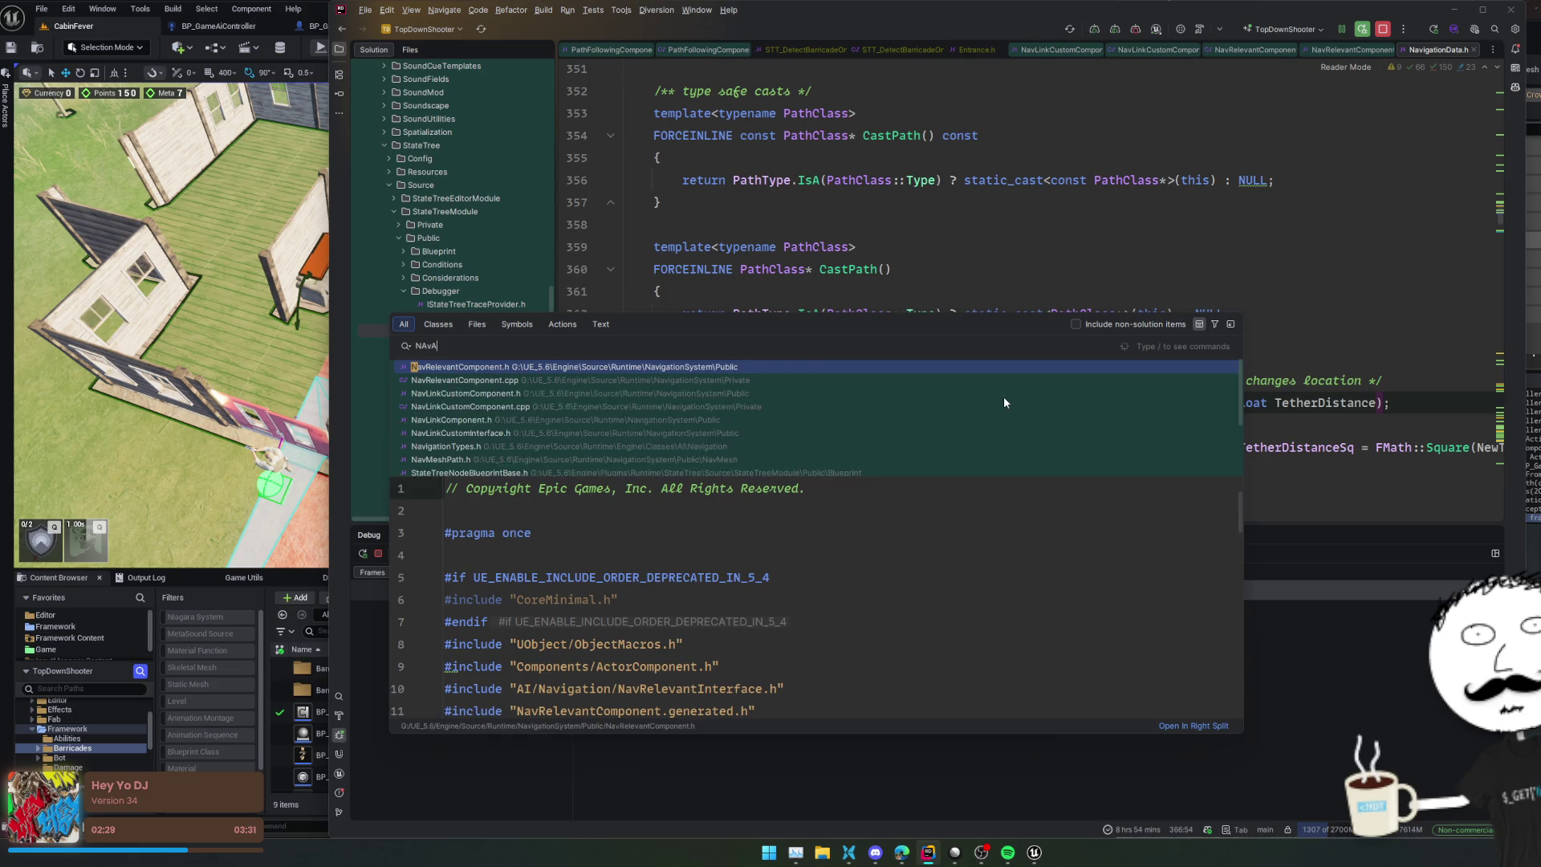
pyautogui.write('Area_')
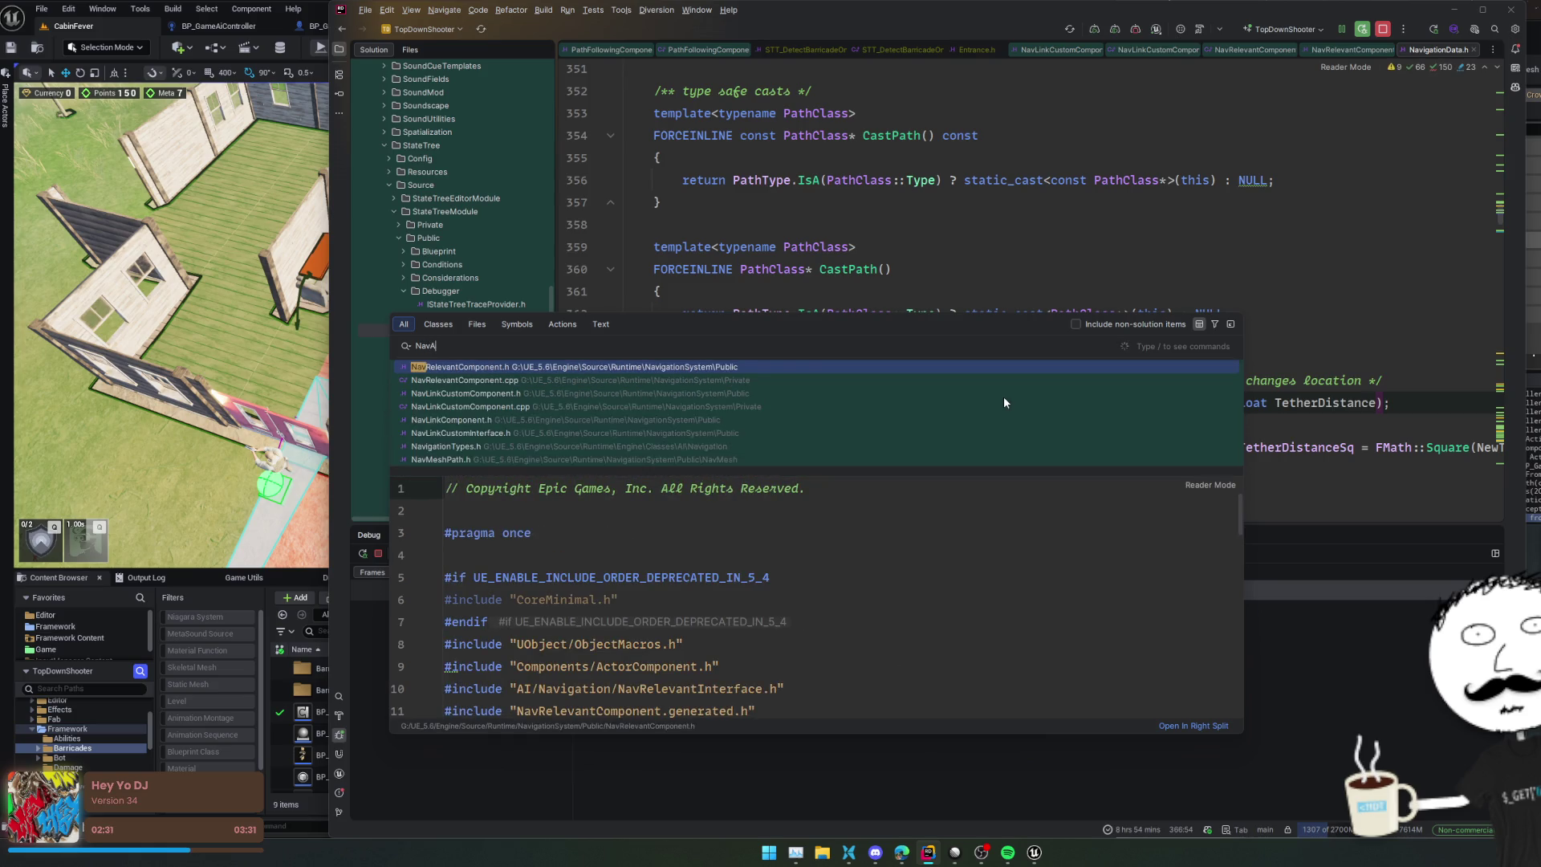
pyautogui.press('Down')
pyautogui.press('Down')
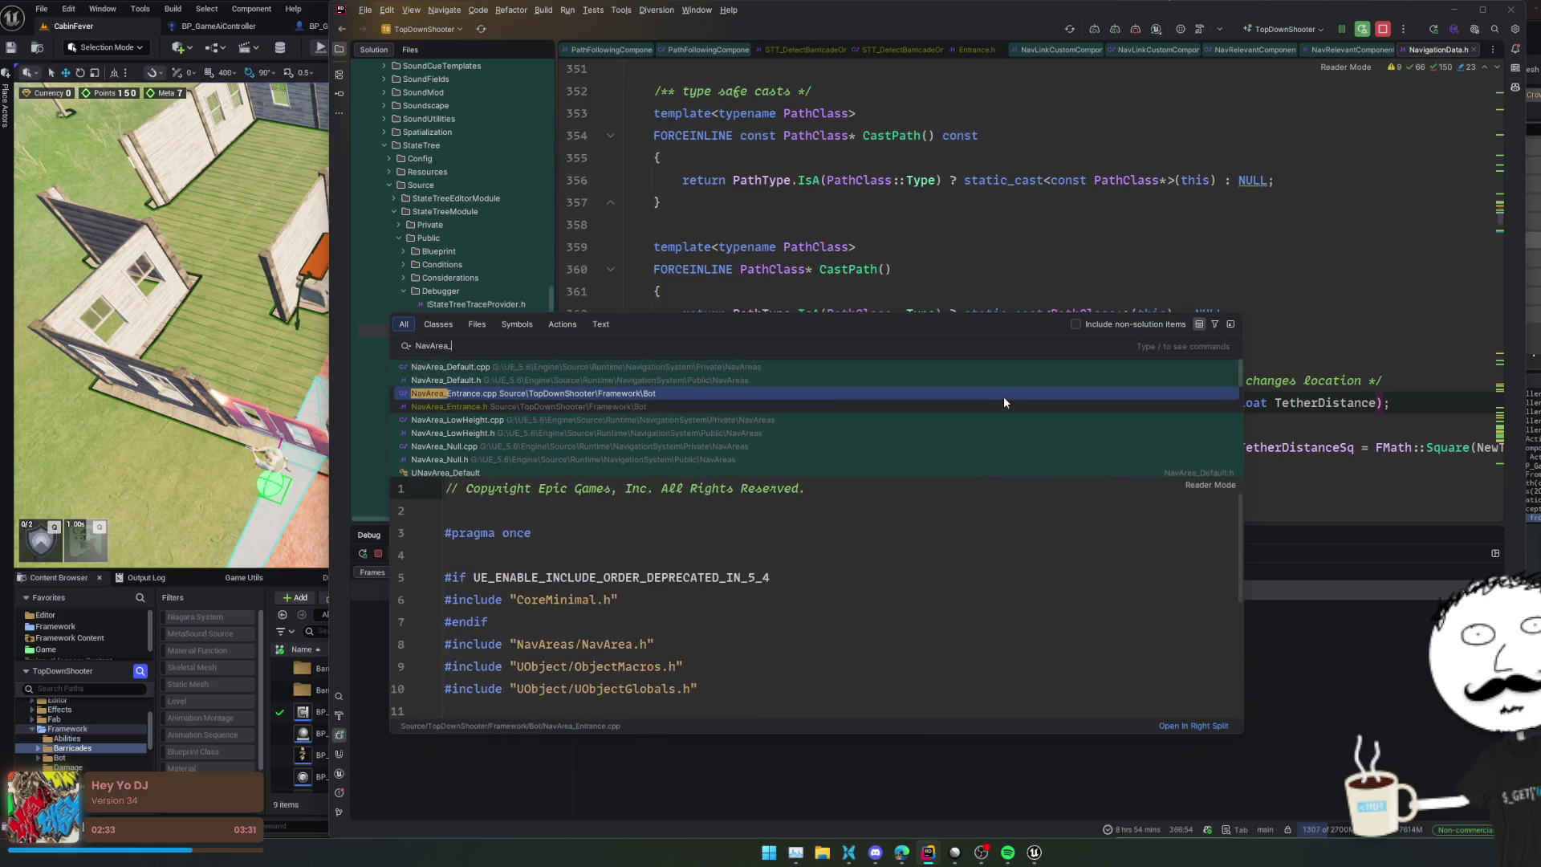
pyautogui.press('Return')
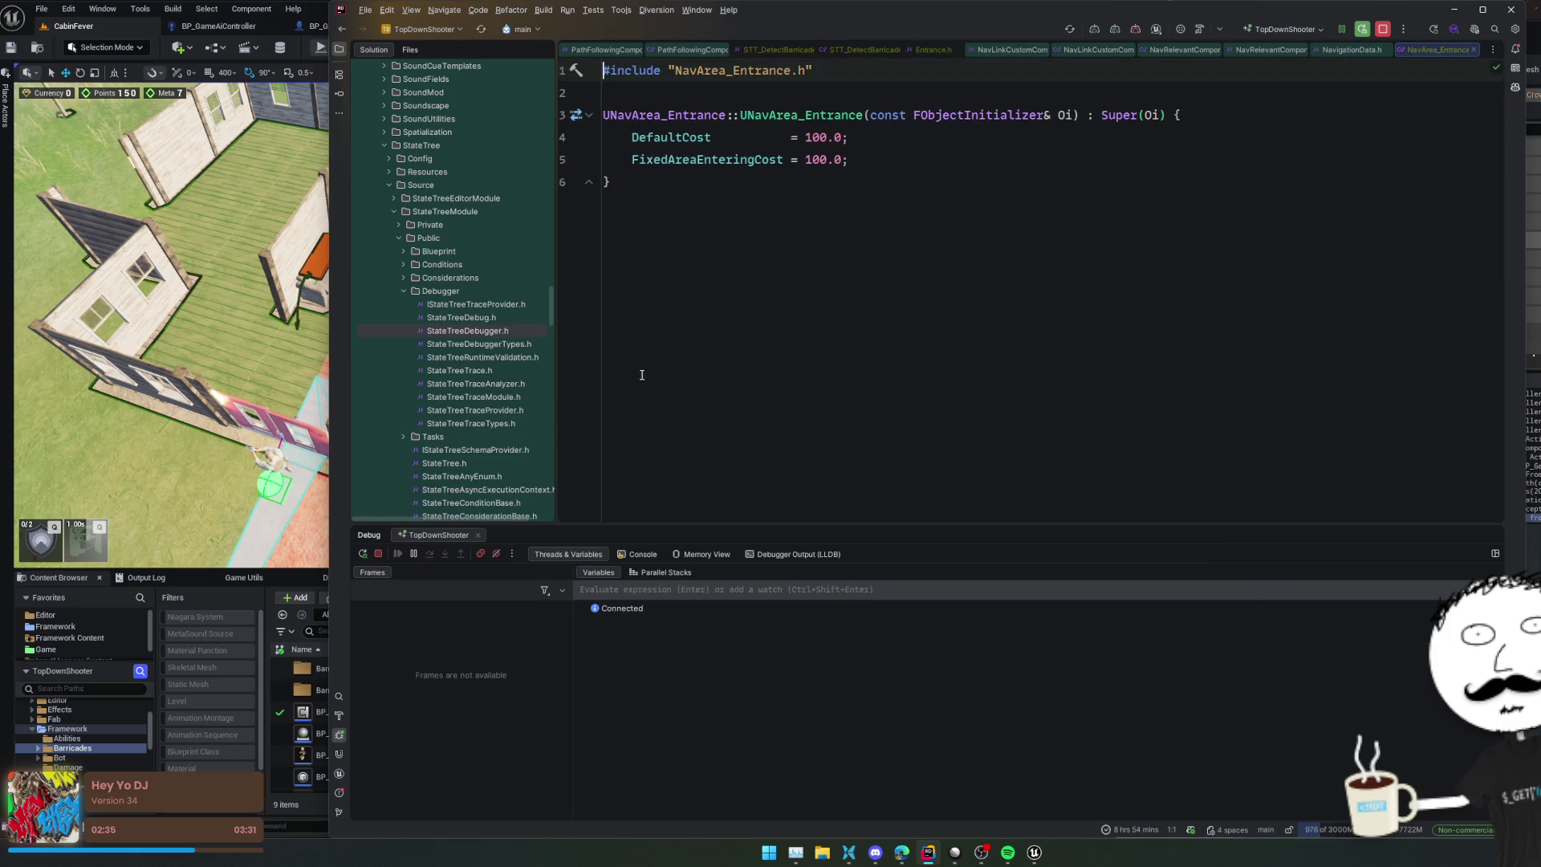
pyautogui.click(27, 605)
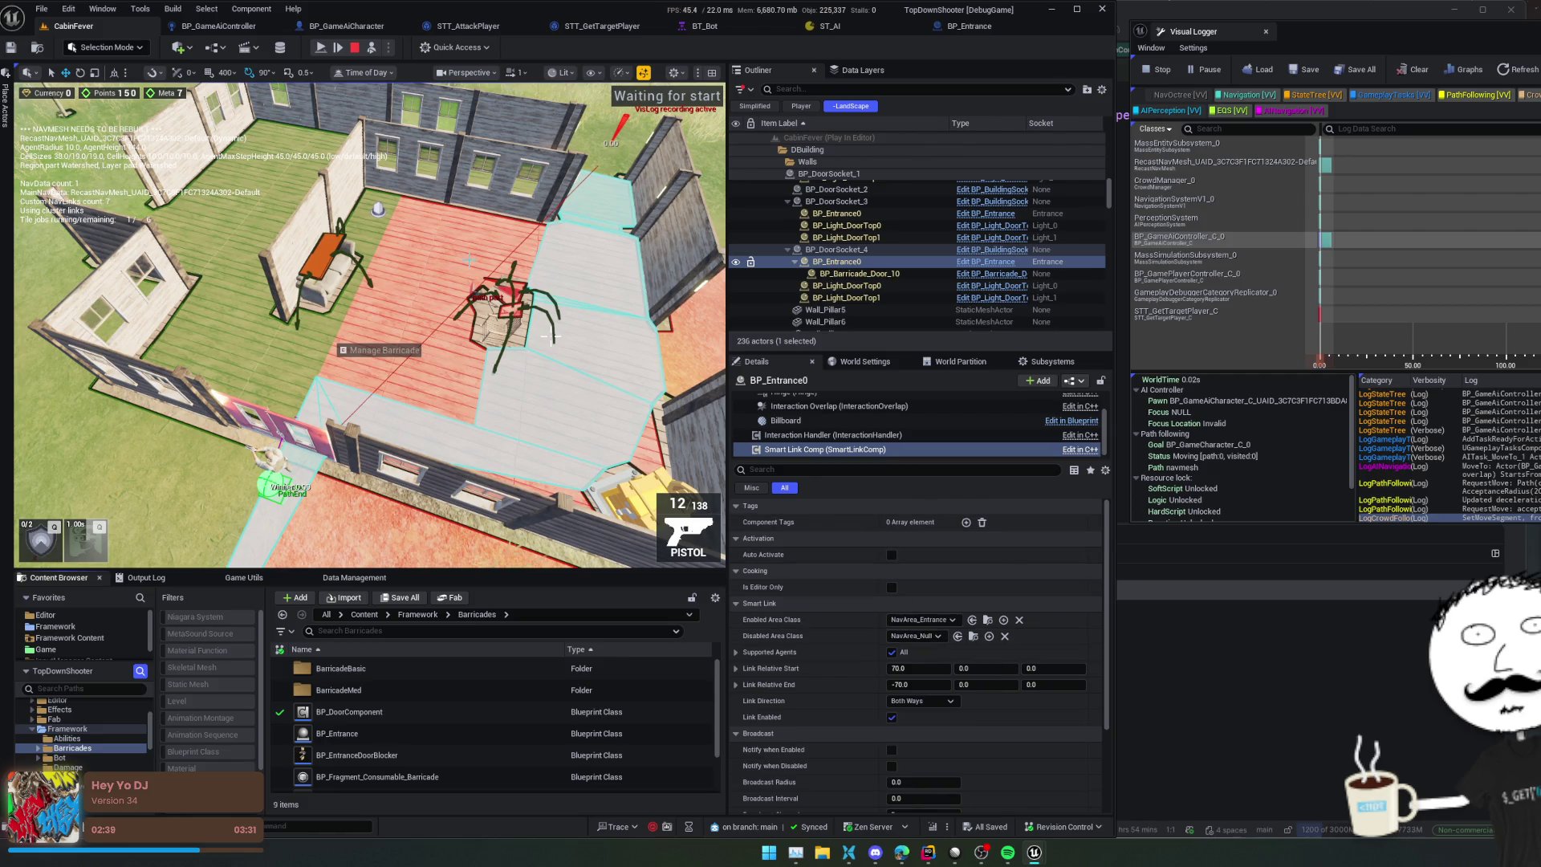
# Step: Stop the play session and open the Smart Link Comp in the BP_Entrance blueprint
pyautogui.click(352, 51)
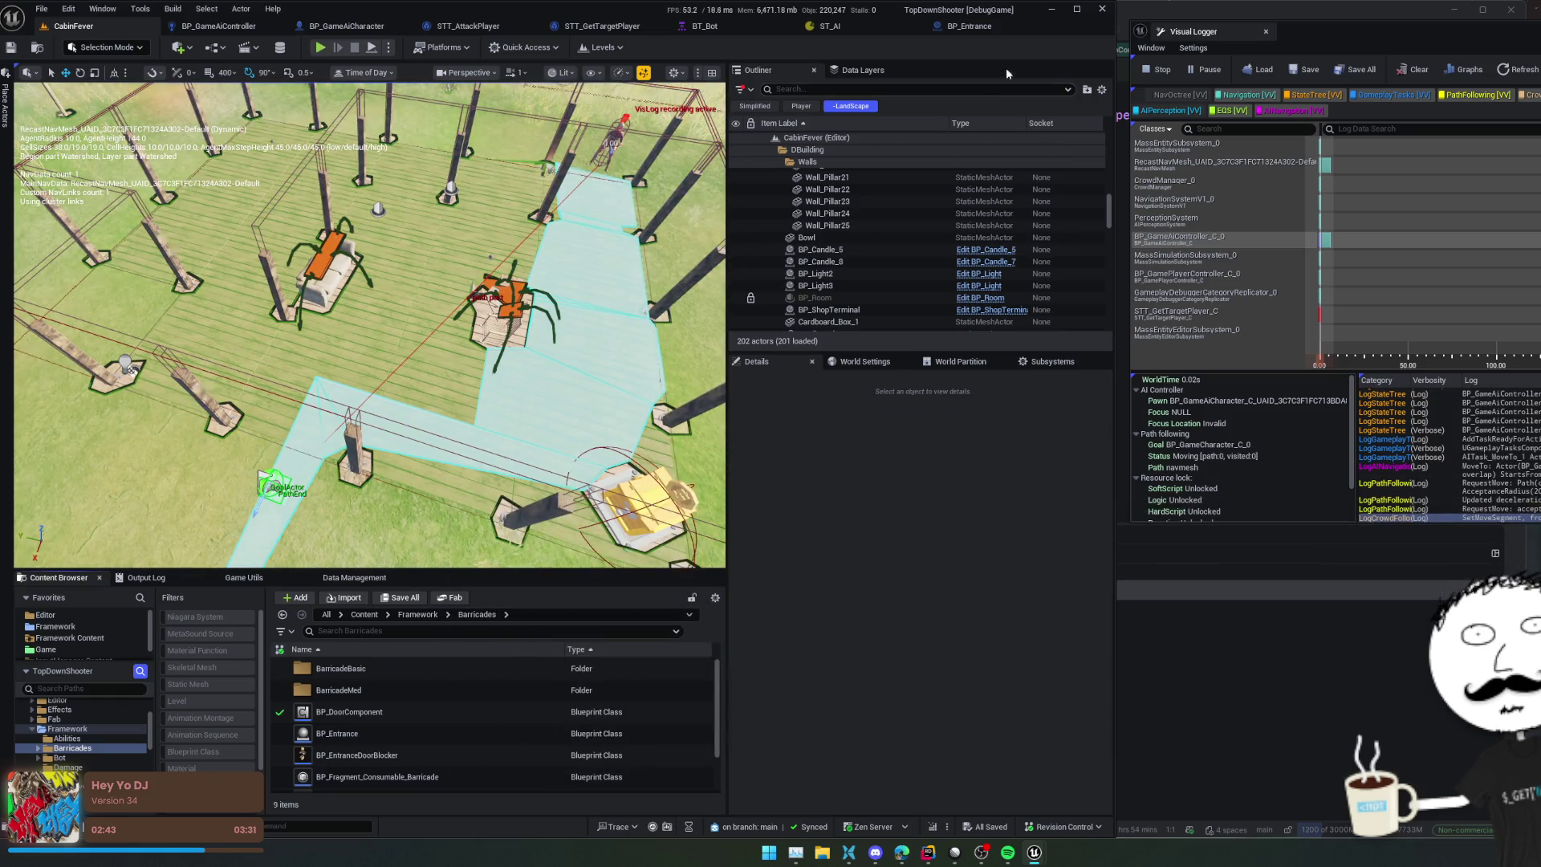
pyautogui.click(999, 31)
pyautogui.click(89, 185)
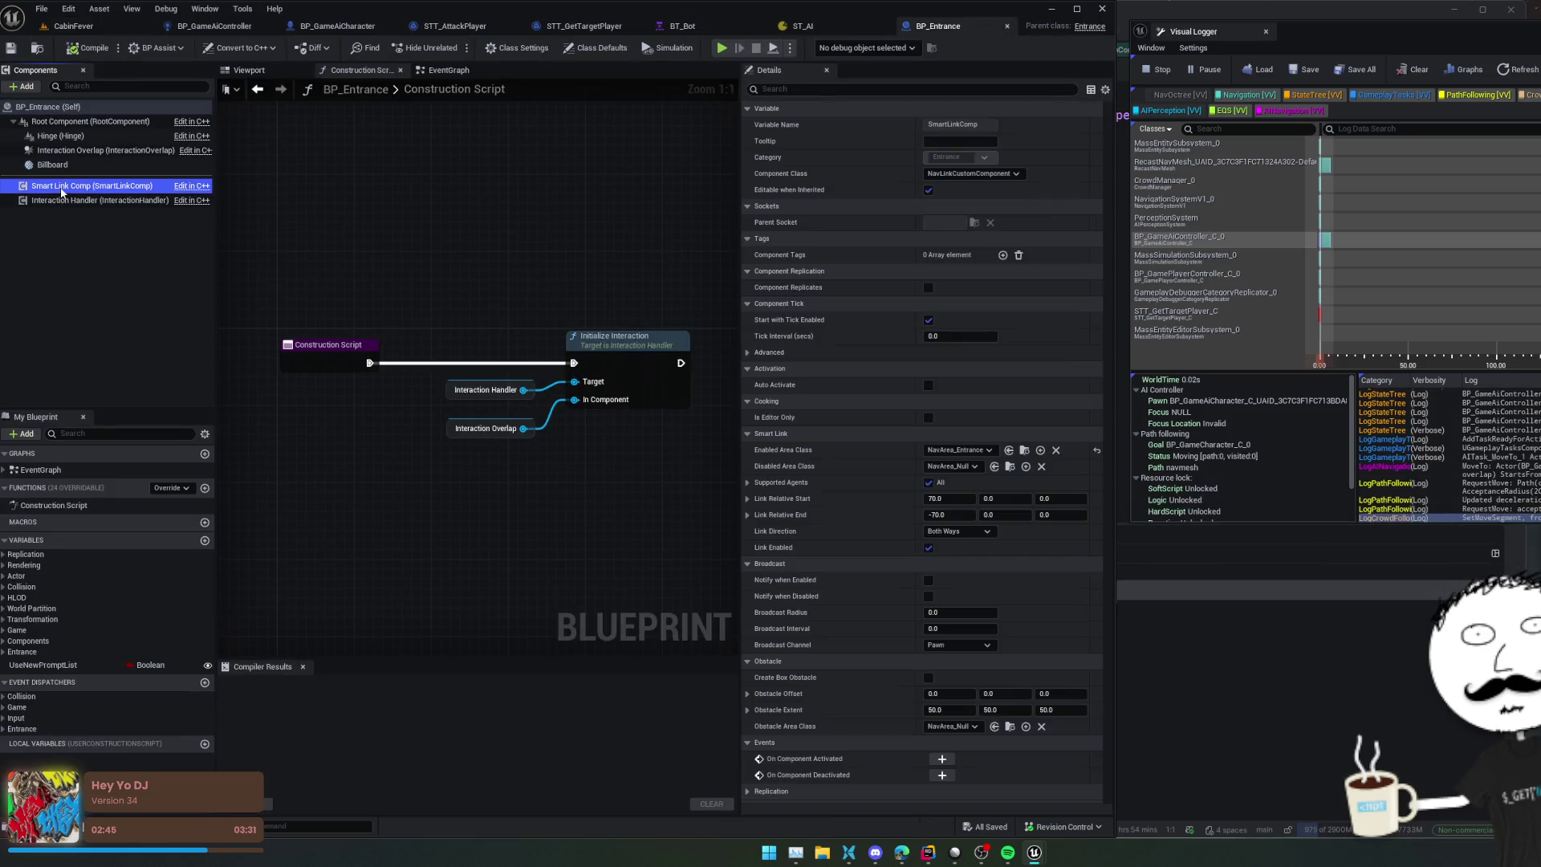
# Step: Set the smart link's Enabled Area Class to NavArea_Default and save BP_Entrance
pyautogui.click(942, 467)
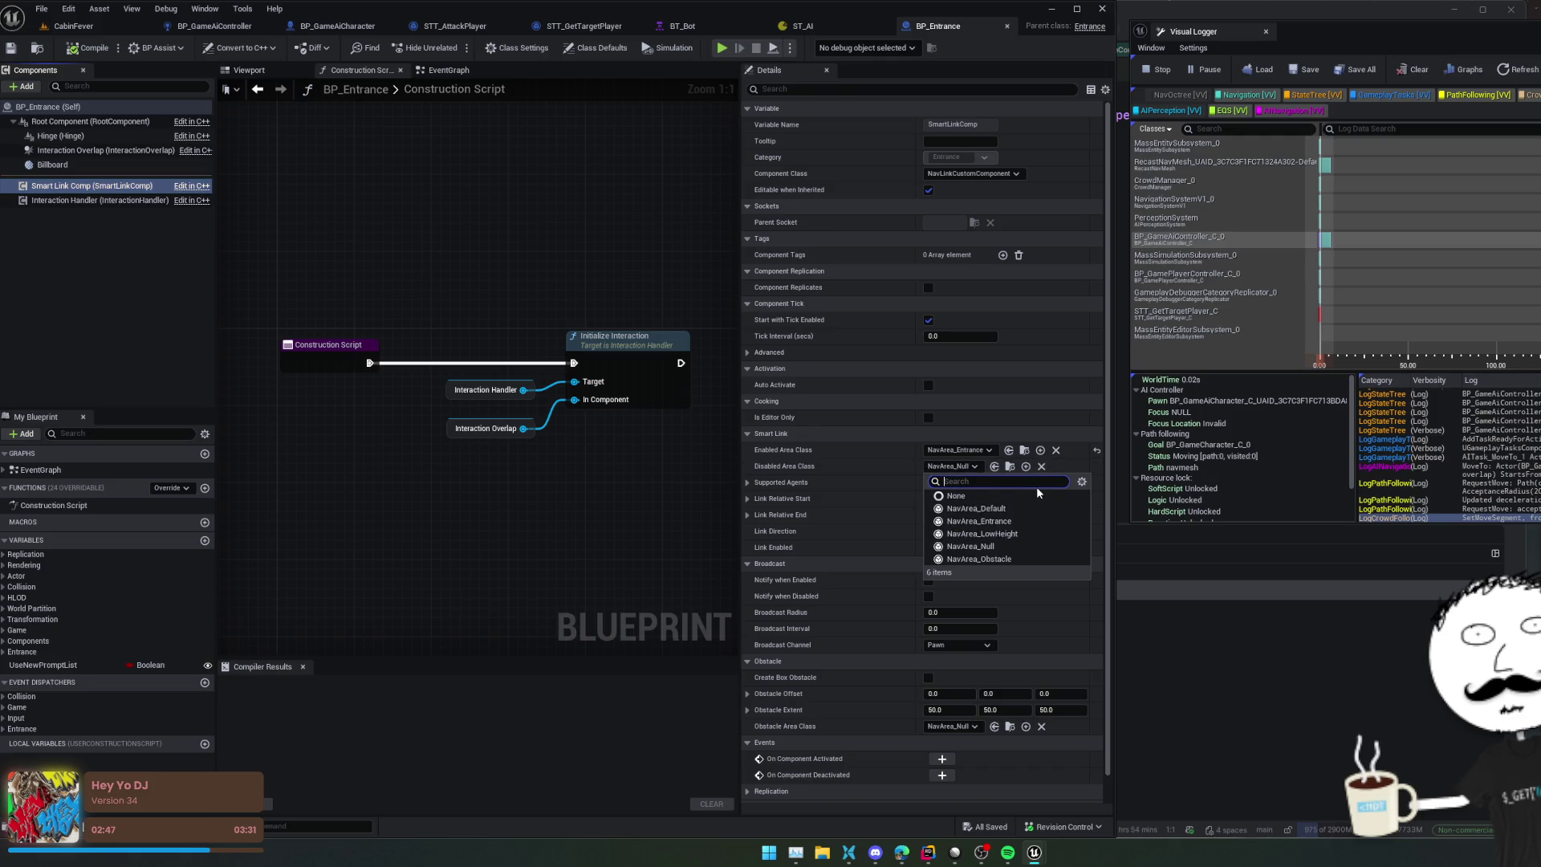
pyautogui.click(836, 473)
pyautogui.click(979, 447)
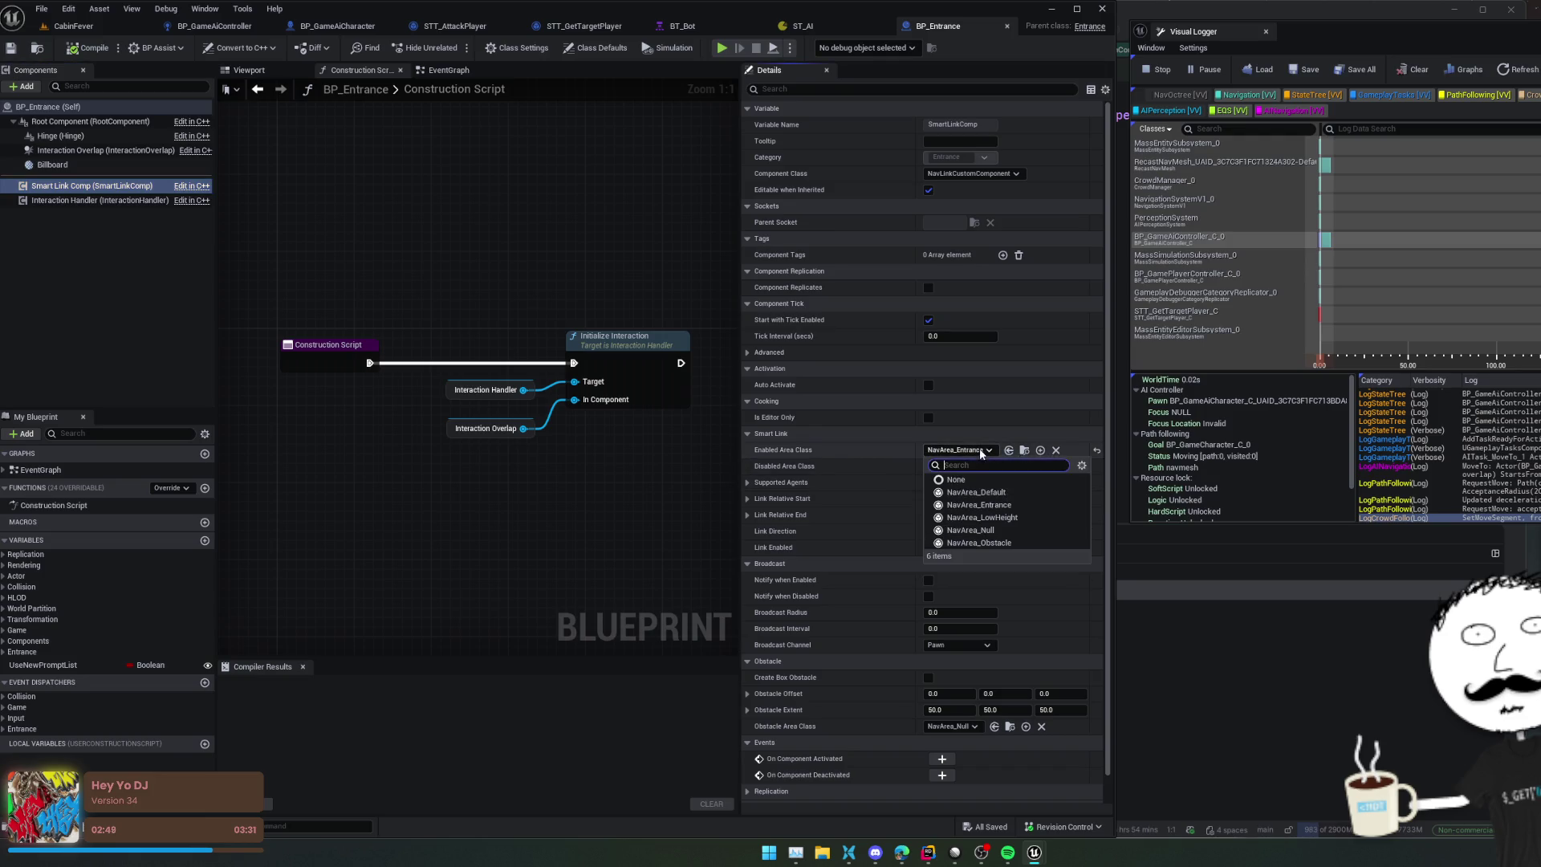
pyautogui.click(1073, 492)
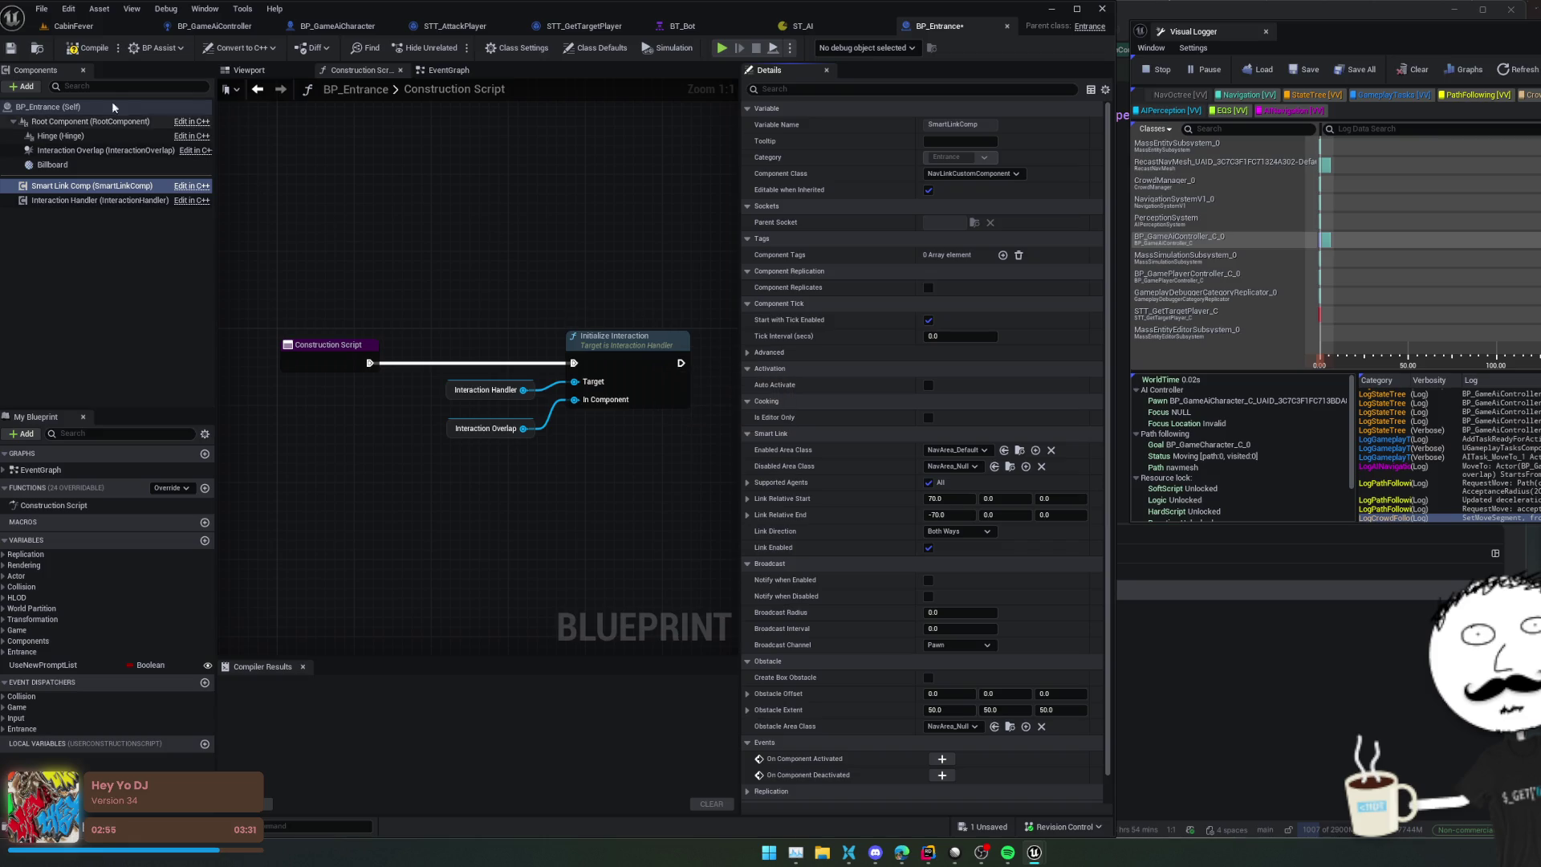
pyautogui.click(12, 50)
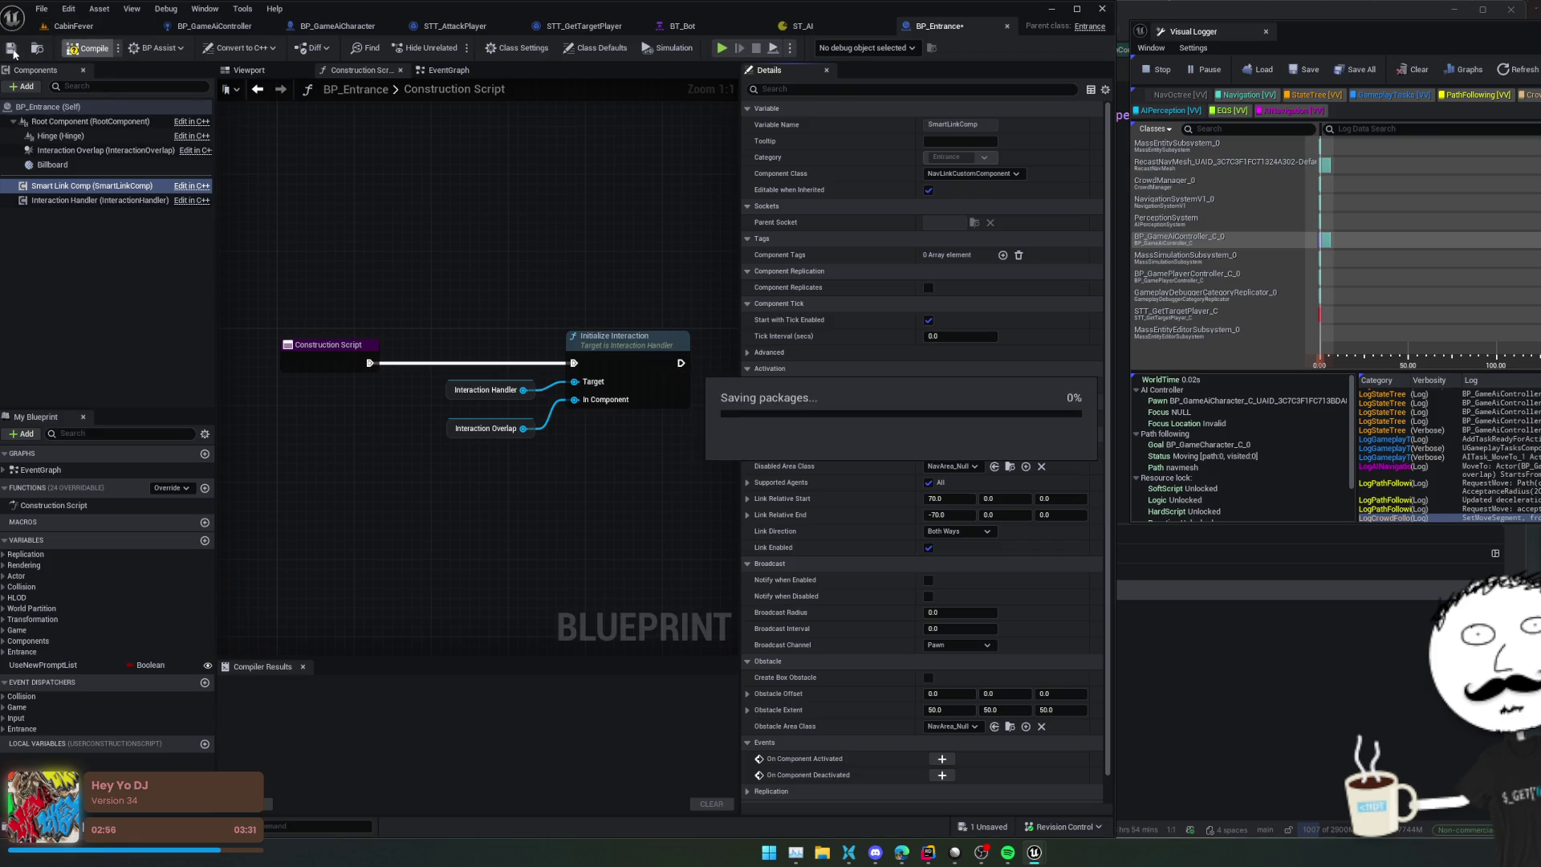
pyautogui.click(73, 26)
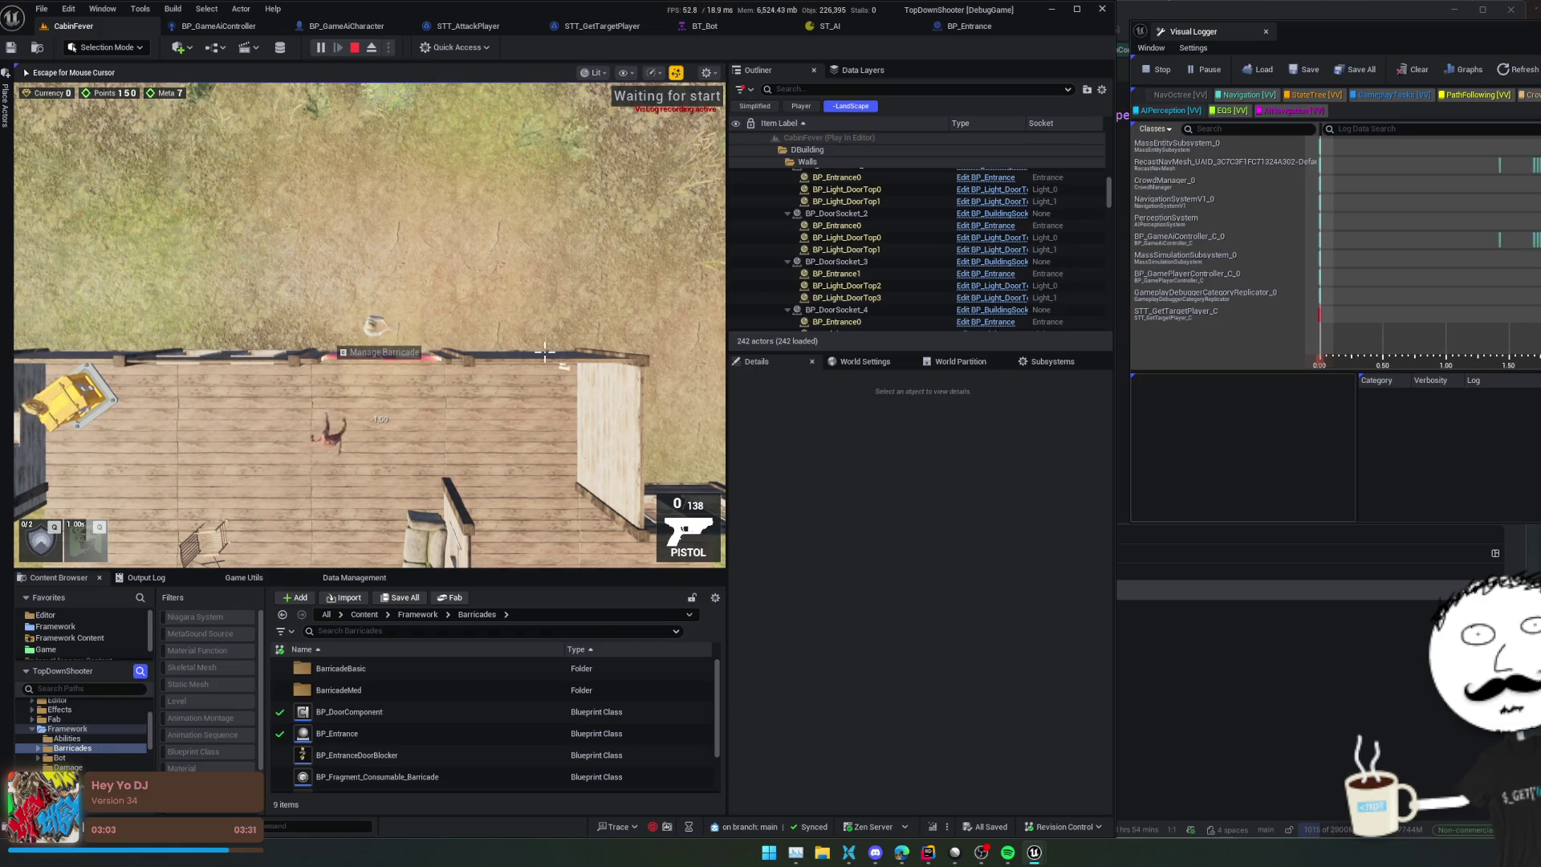
# Step: Walk the player north past the wall, then pause and detach to view the building in perspective
pyautogui.press('w')
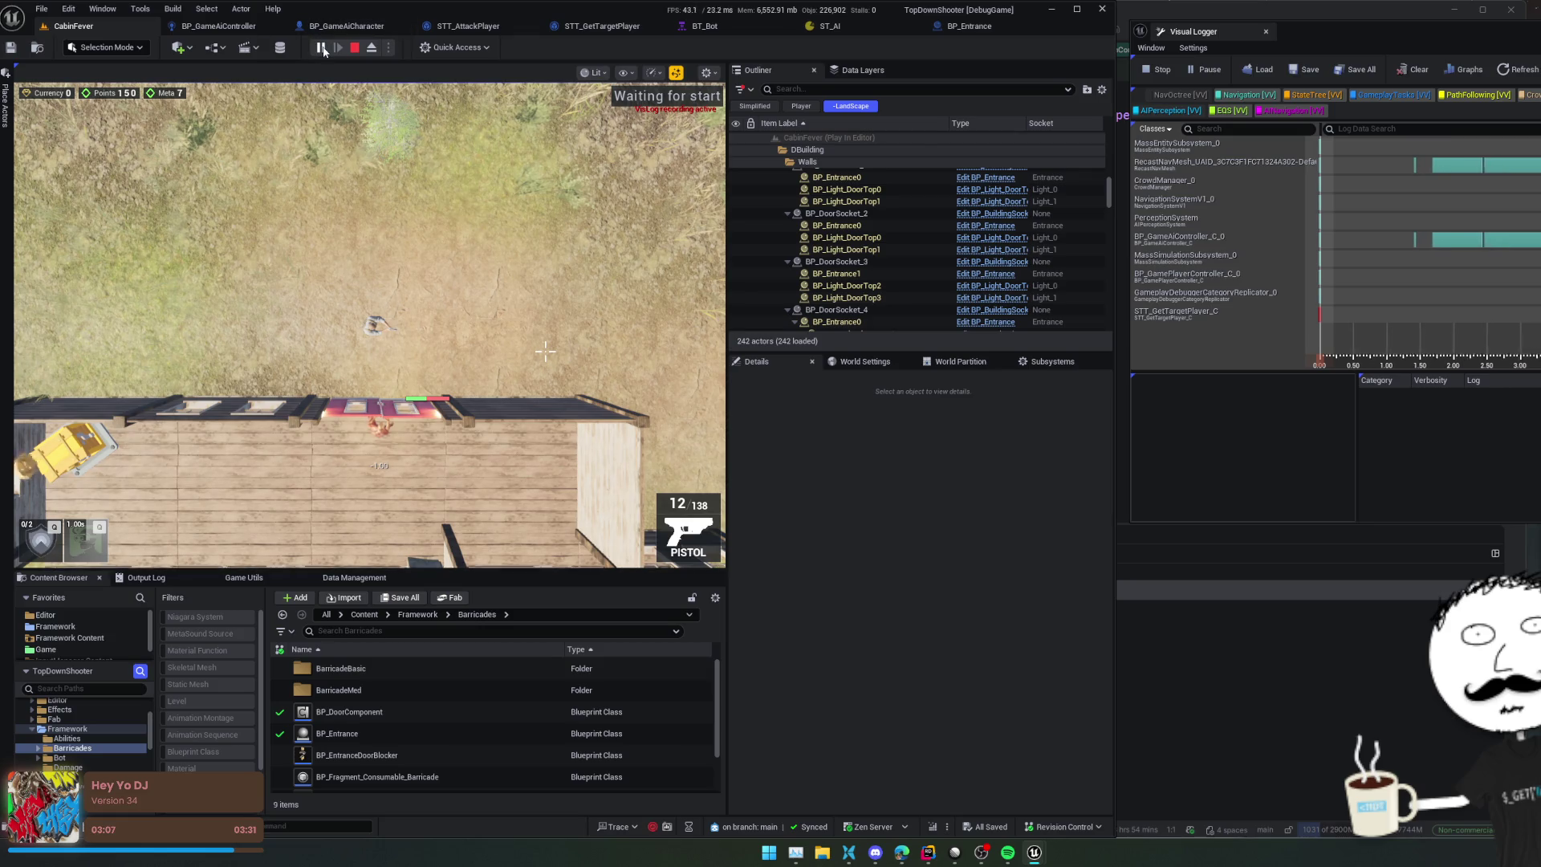
pyautogui.click(321, 47)
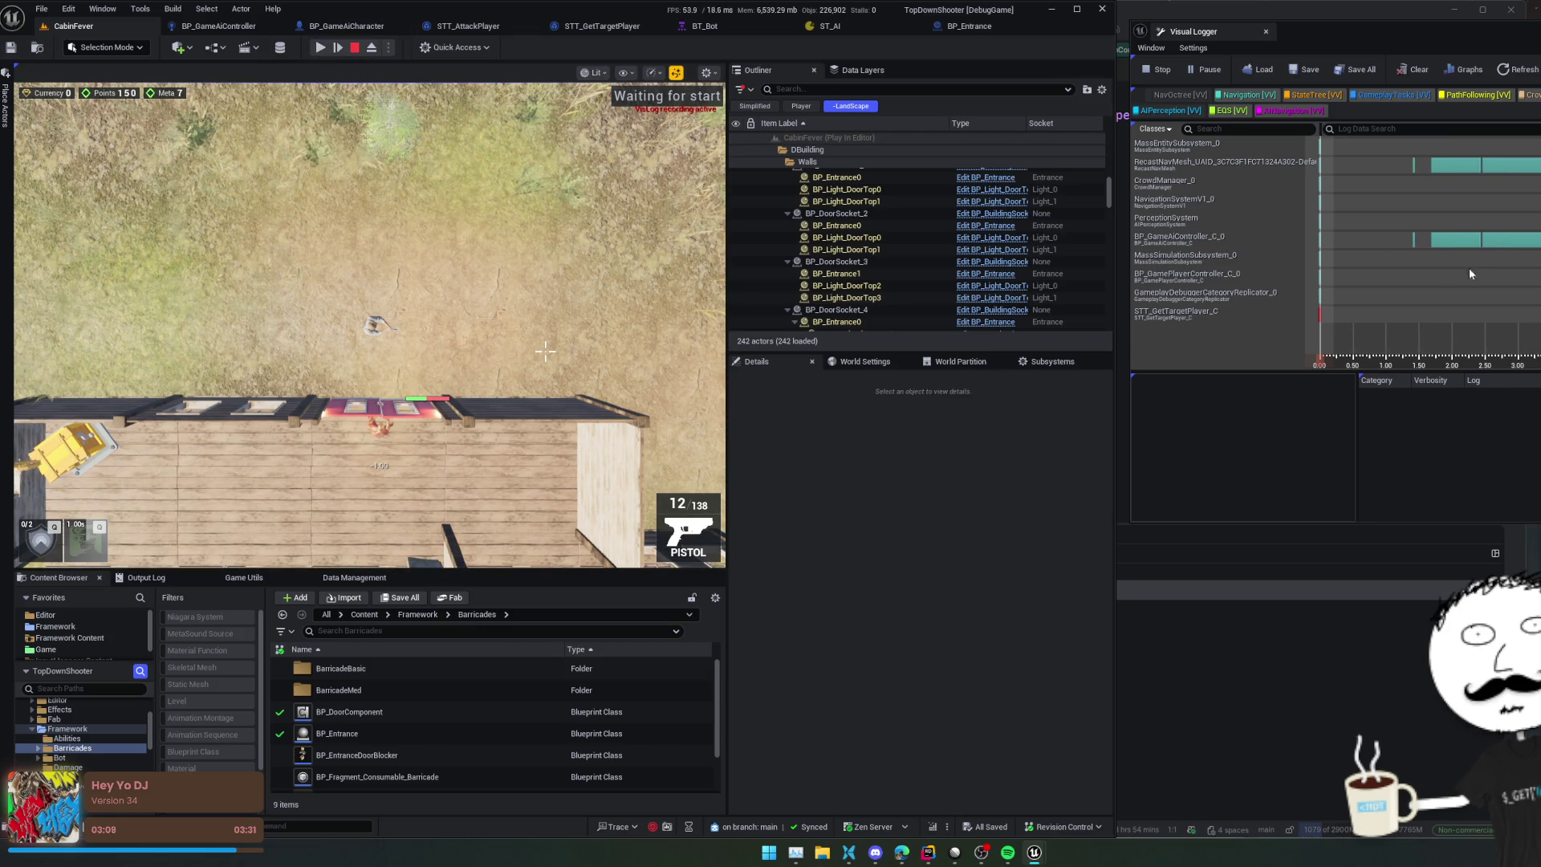
pyautogui.click(372, 48)
pyautogui.moveTo(377, 321); pyautogui.dragTo(378, 265)
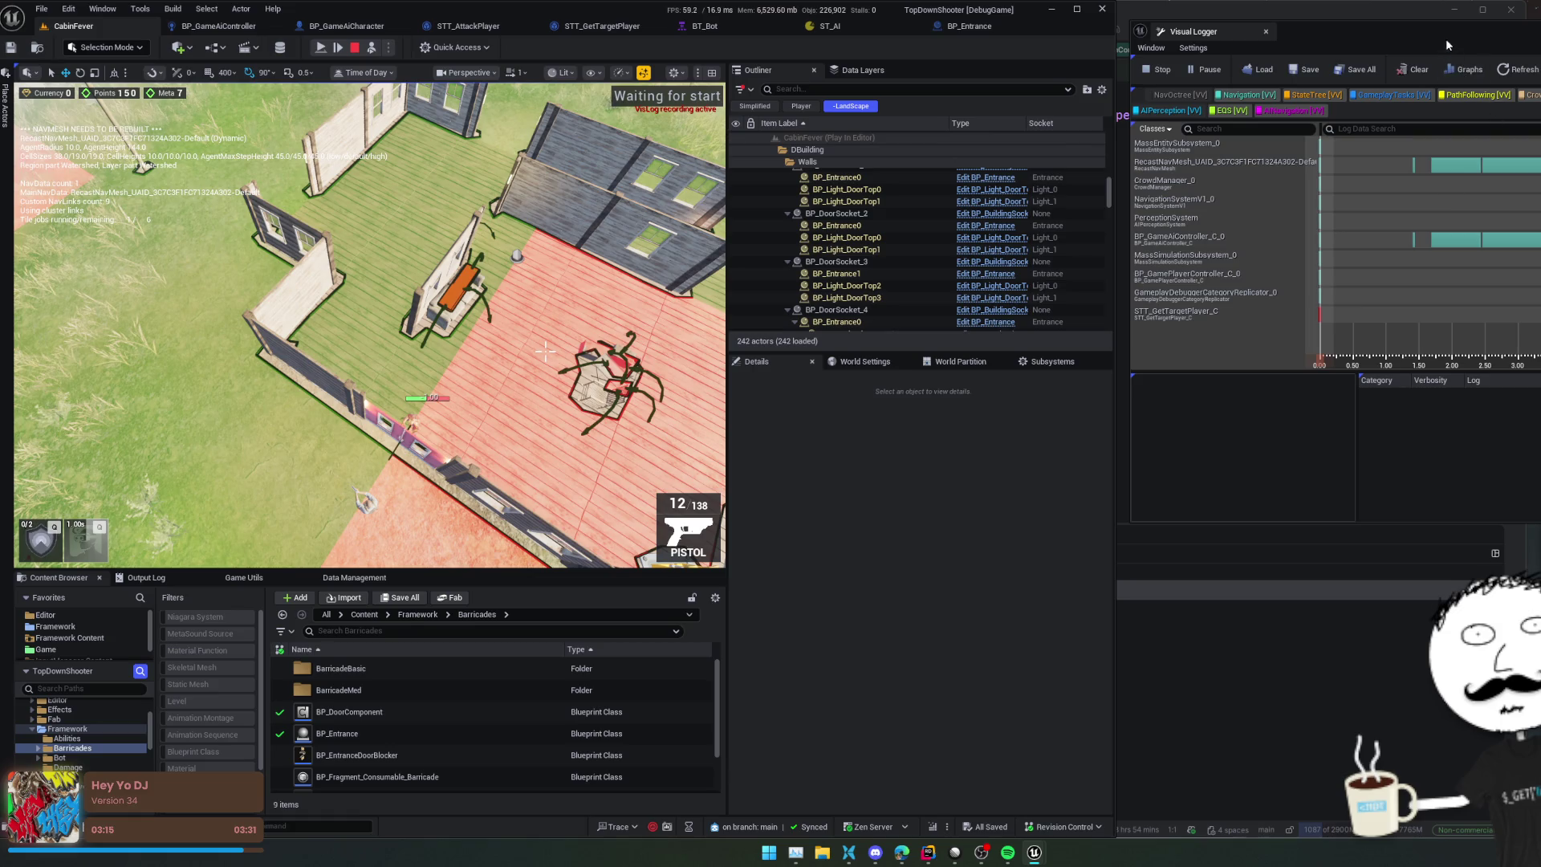
# Step: Show the RecastNavMesh and then the BP_GameAiController_C_0 recordings in the Visual Logger, with the camera near the two-door wall
pyautogui.moveTo(1449, 44); pyautogui.dragTo(1192, 61)
pyautogui.click(945, 188)
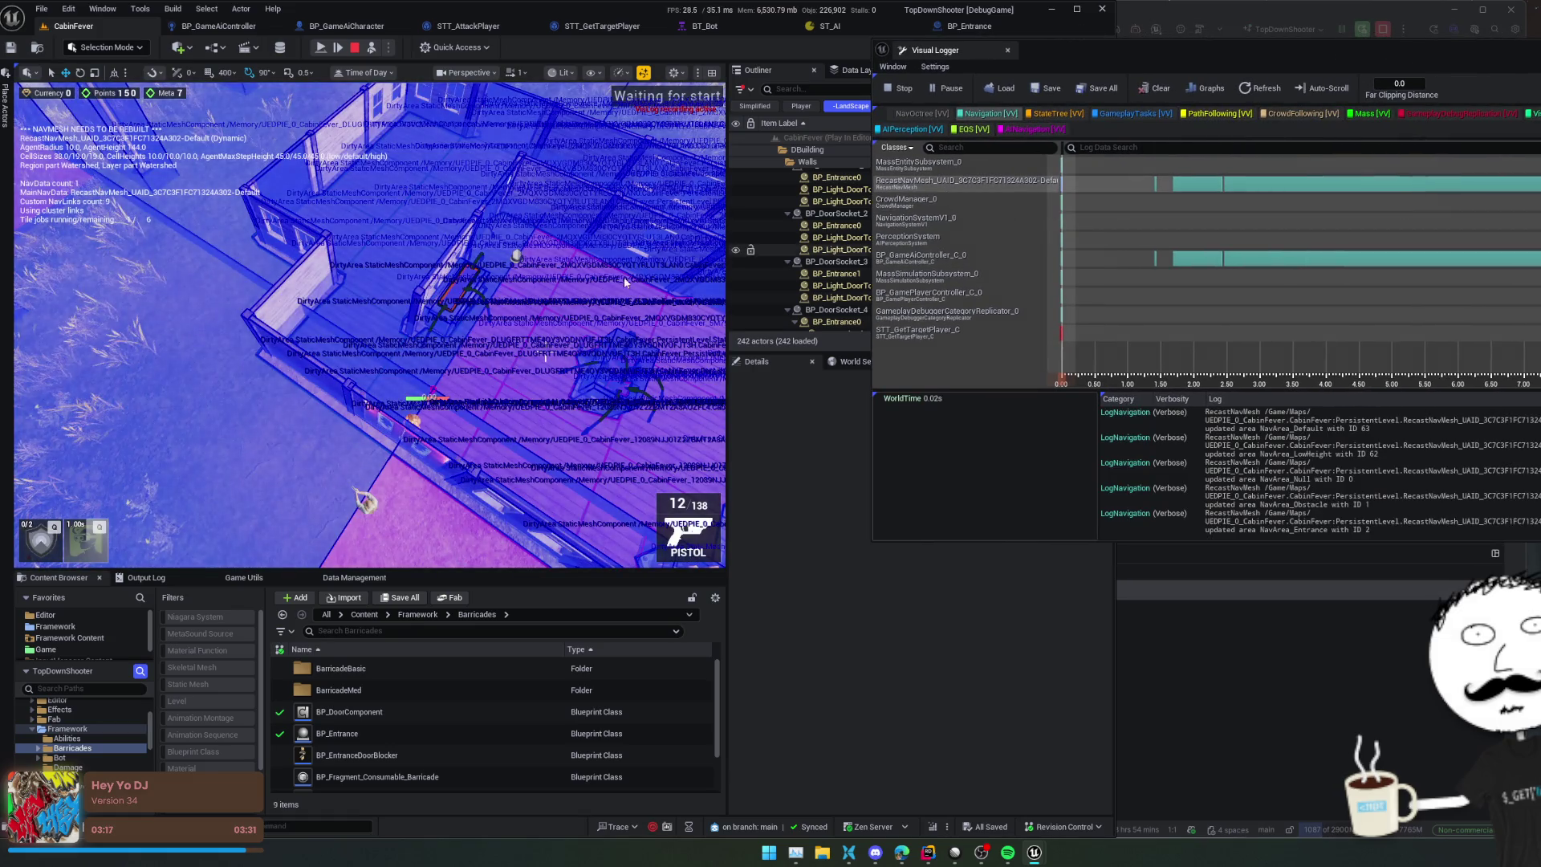
pyautogui.moveTo(545, 350)
pyautogui.mouseDown()
pyautogui.moveTo(545, 314)
pyautogui.moveTo(545, 350)
pyautogui.mouseUp()
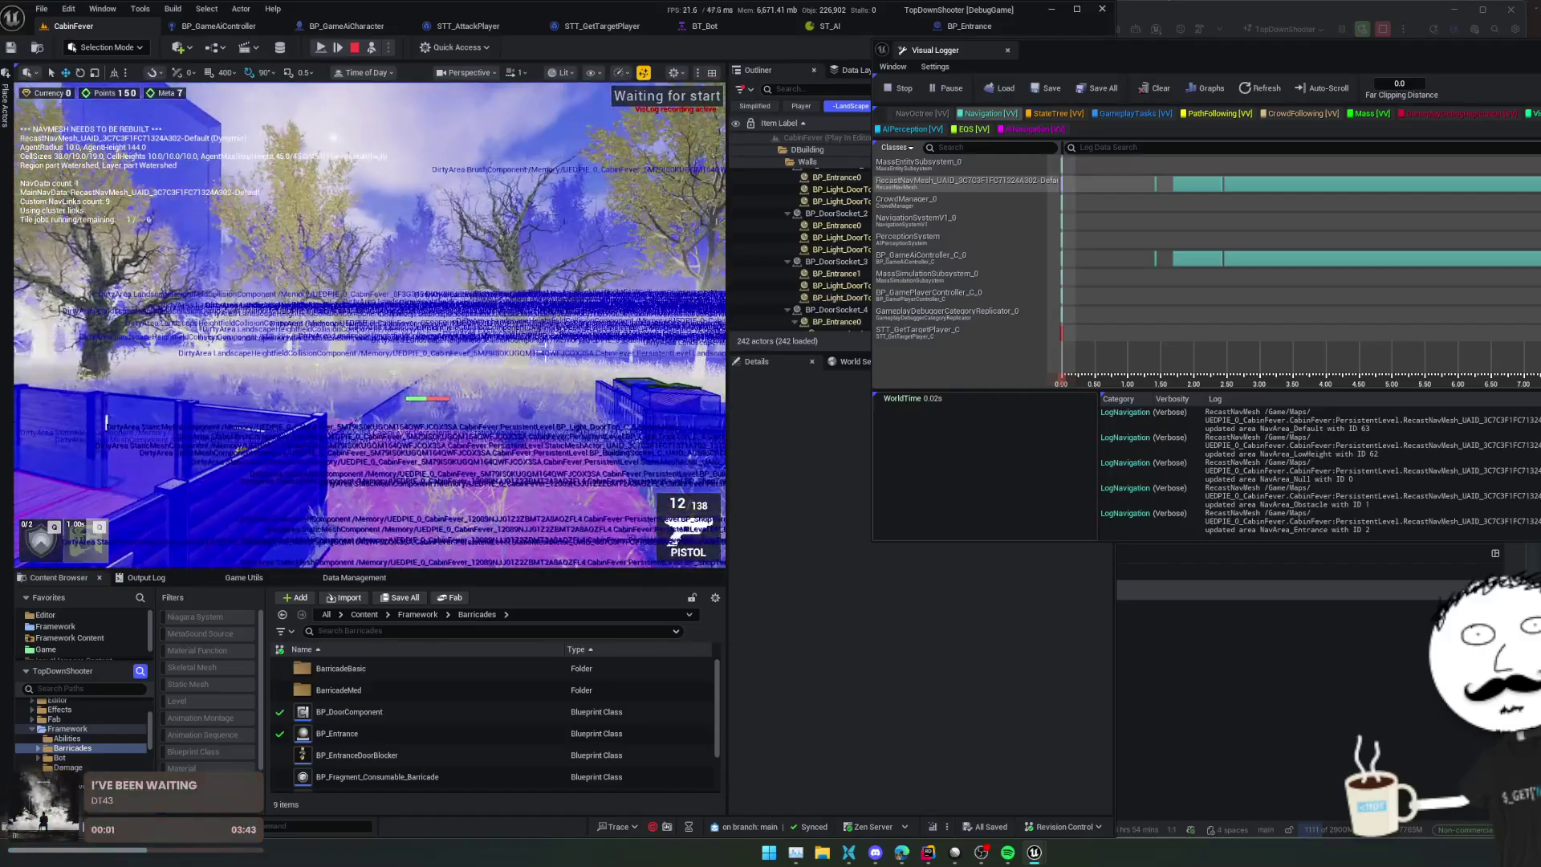
pyautogui.click(962, 261)
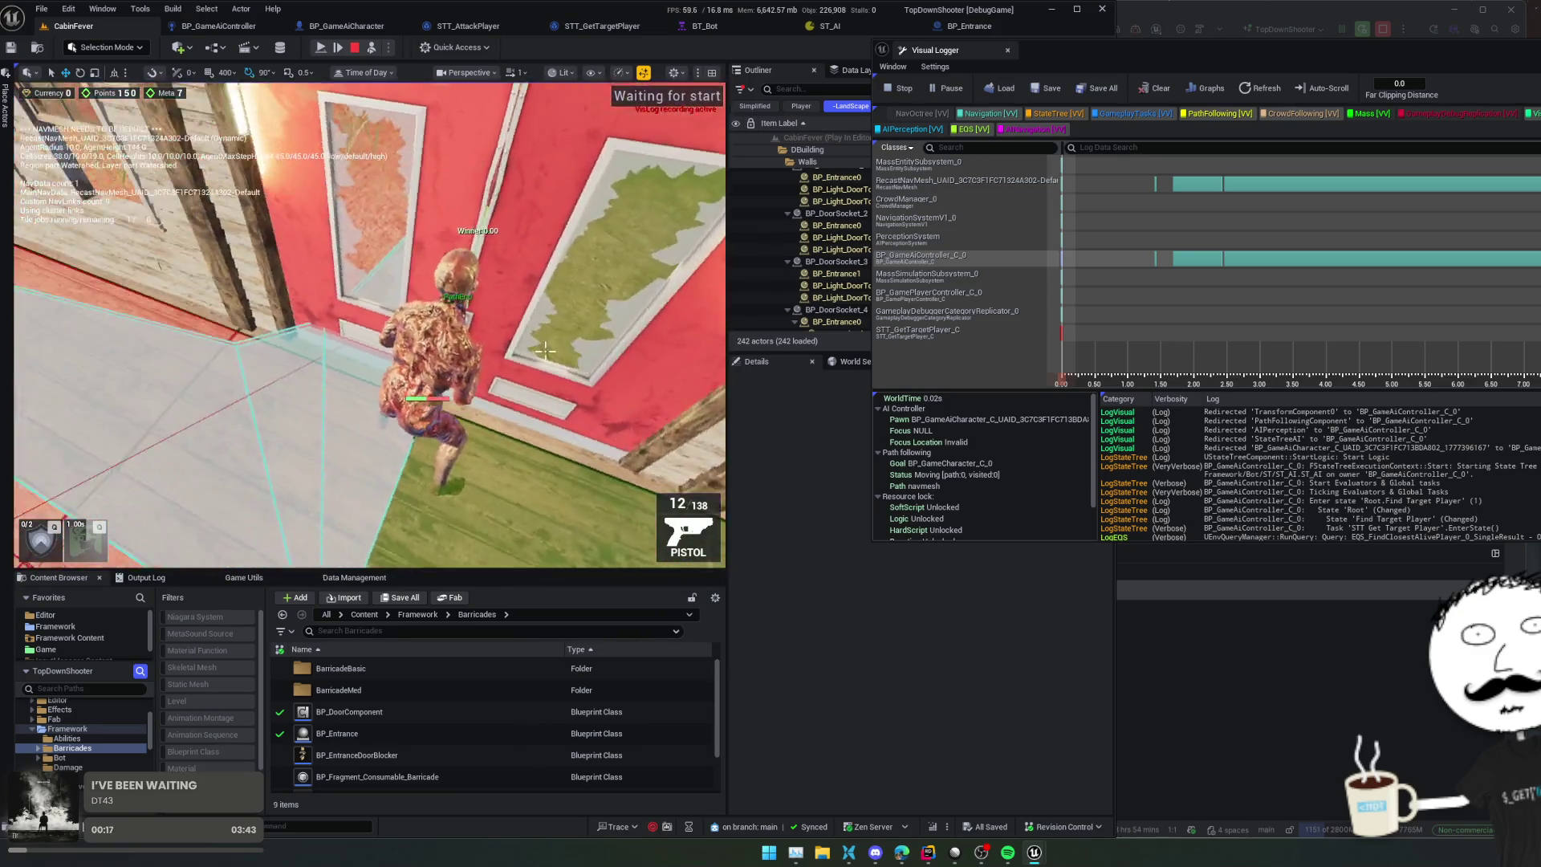
pyautogui.click(1156, 260)
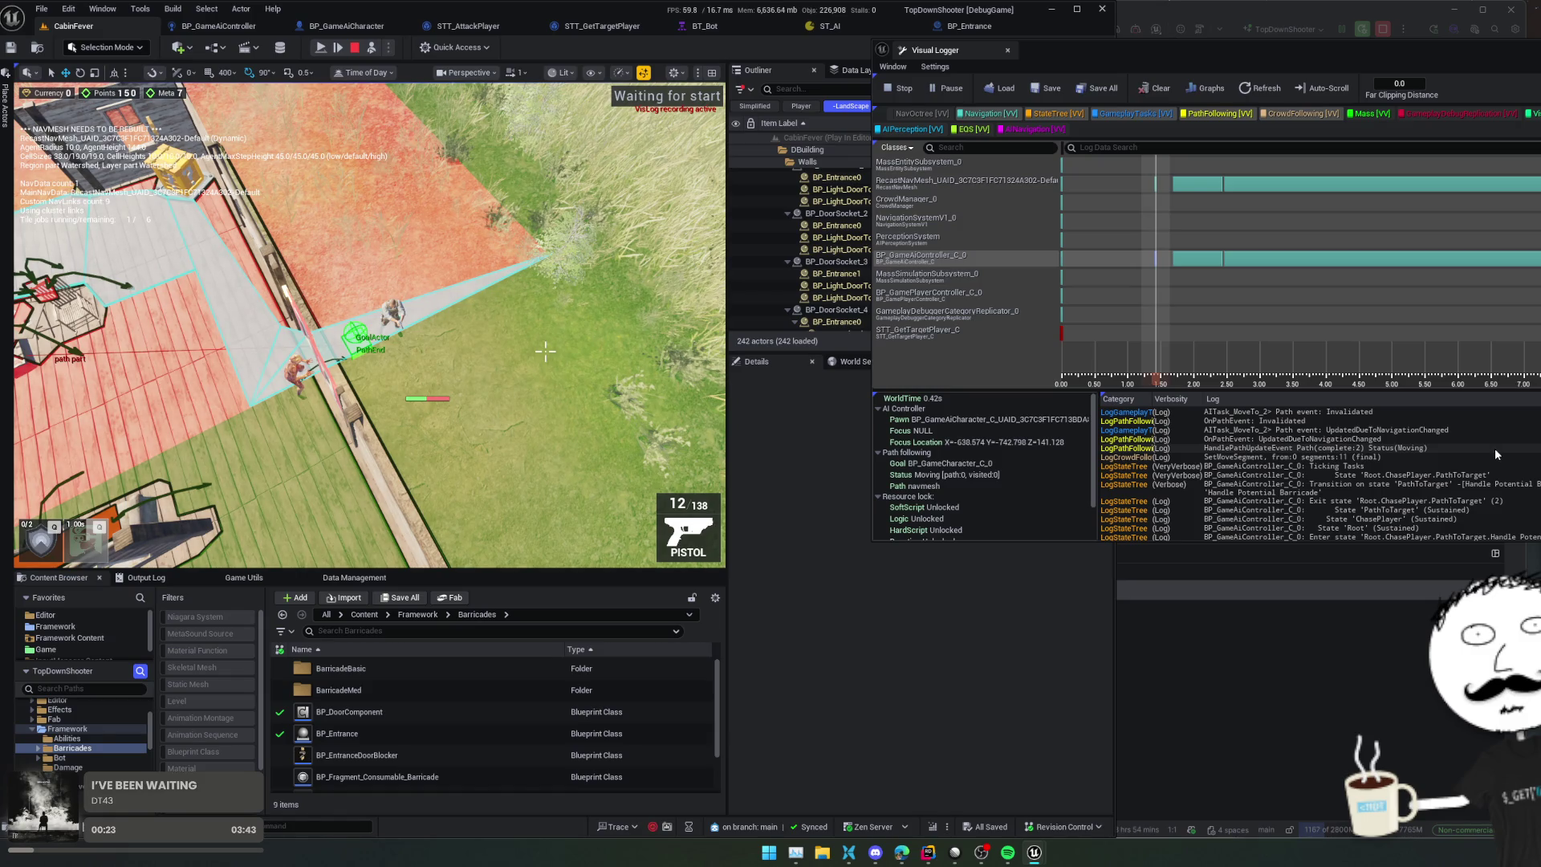
# Step: Step the AI controller's recording forward through WorldTime 0.69s, 1.42s and 2.66s
pyautogui.scroll(-3, 1494, 448)
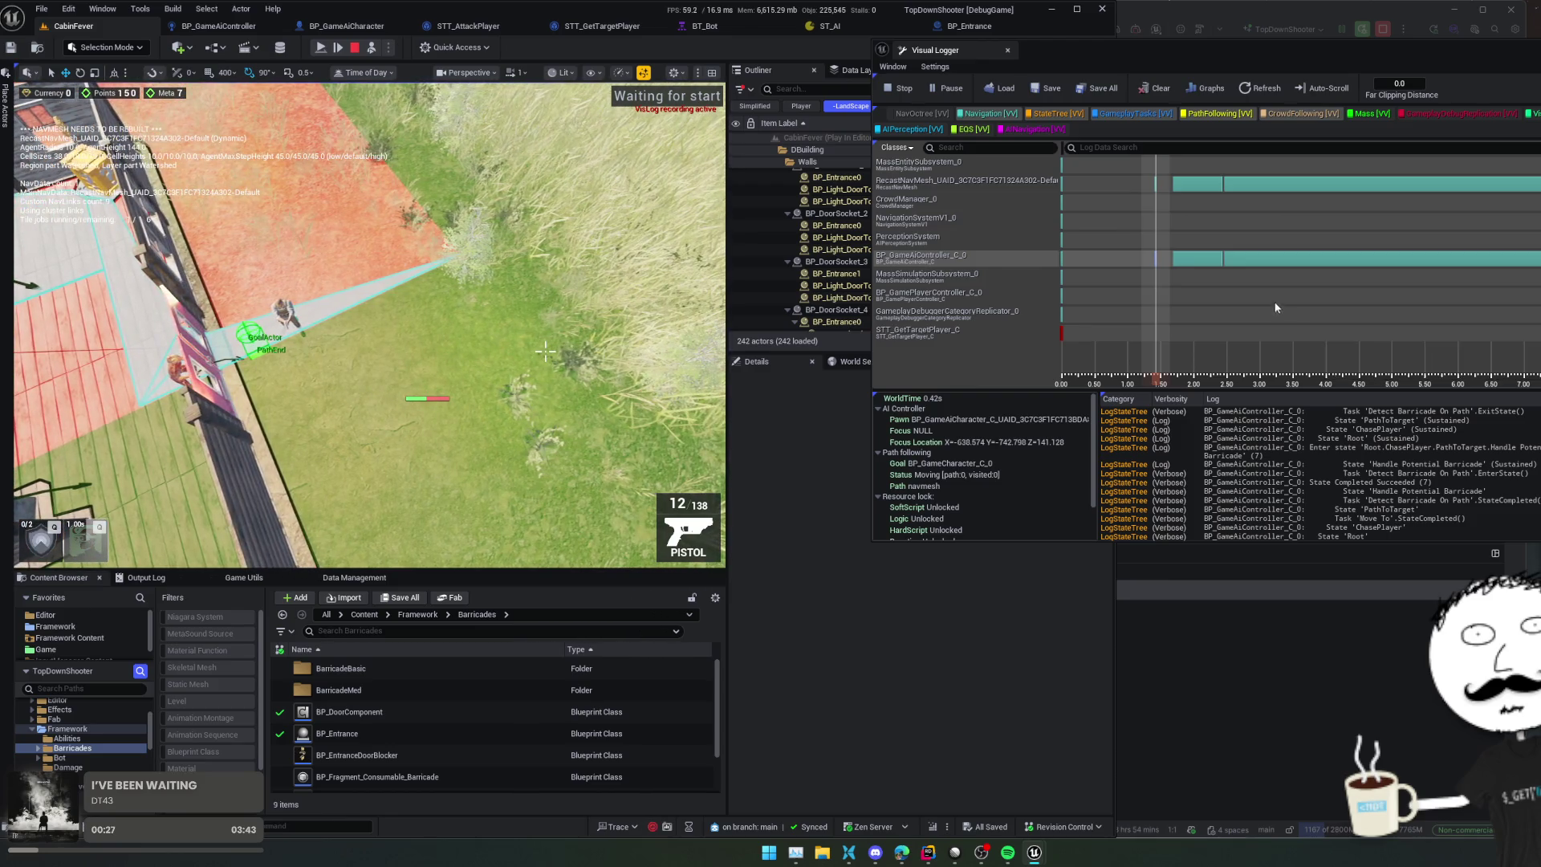
pyautogui.click(1161, 263)
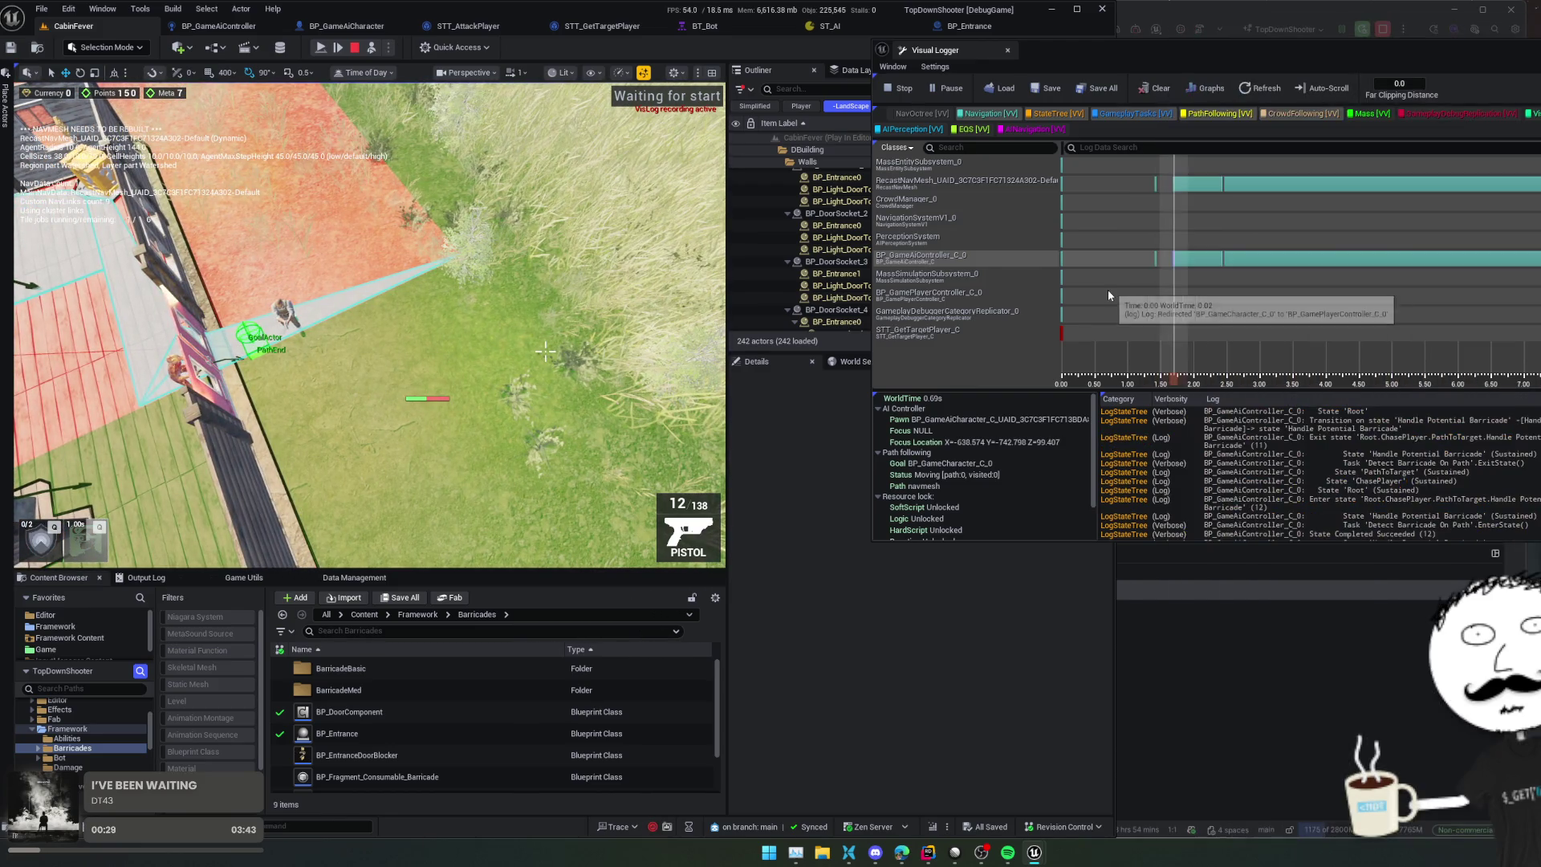
pyautogui.press('Right')
pyautogui.press('Right')
pyautogui.press('Right')
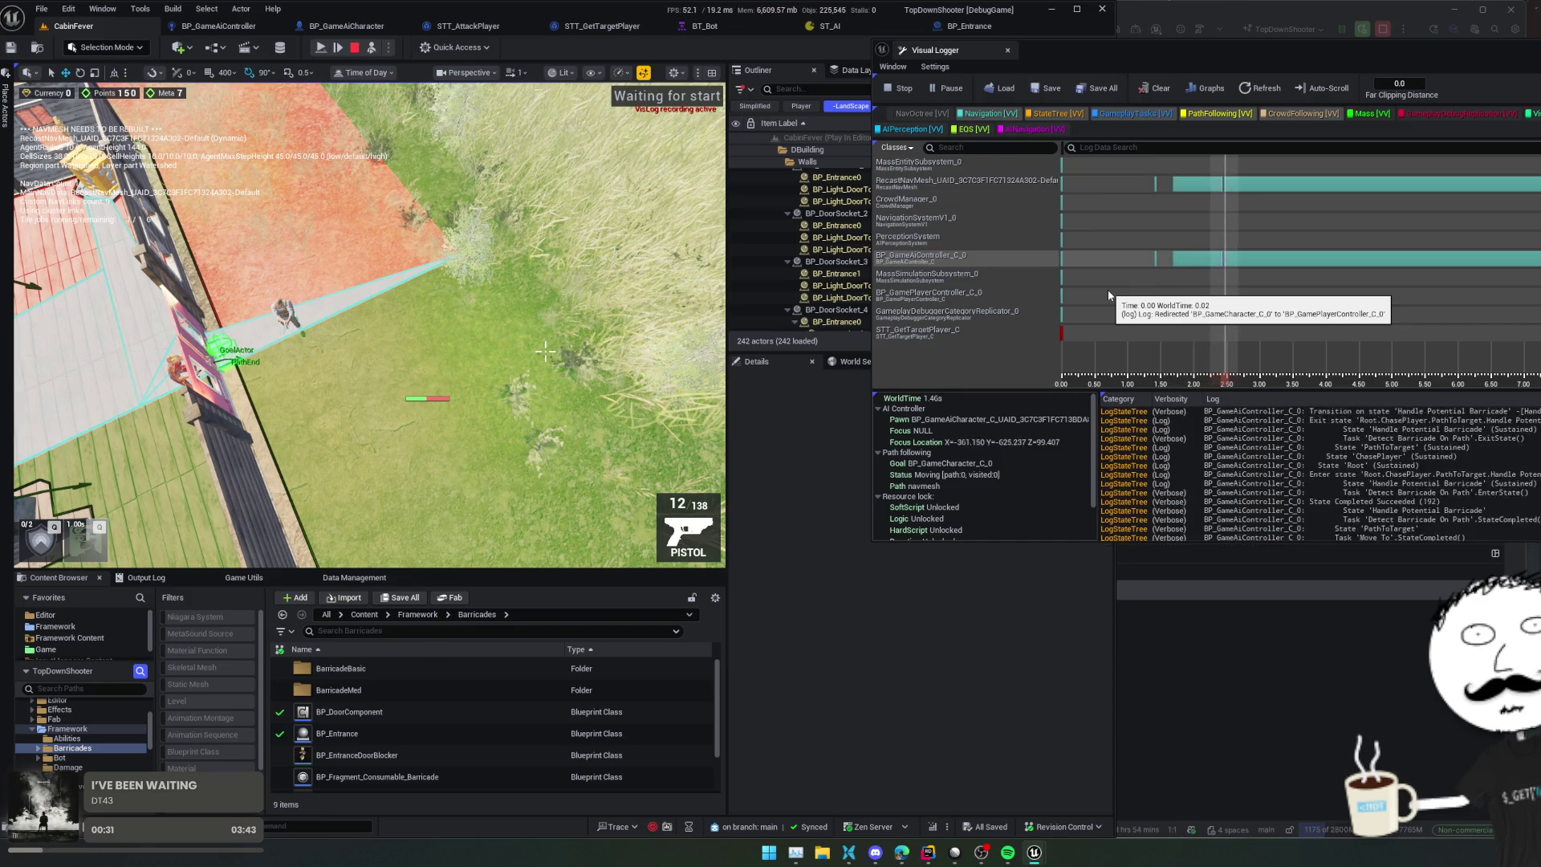
pyautogui.press('Right')
pyautogui.press('Right')
pyautogui.press('Right')
pyautogui.press('Right')
pyautogui.press('Right')
pyautogui.press('Right')
pyautogui.press('Right')
pyautogui.press('Right')
pyautogui.press('Right')
pyautogui.press('Right')
pyautogui.press('Right')
pyautogui.press('Right')
pyautogui.press('Right')
pyautogui.press('Right')
pyautogui.press('Right')
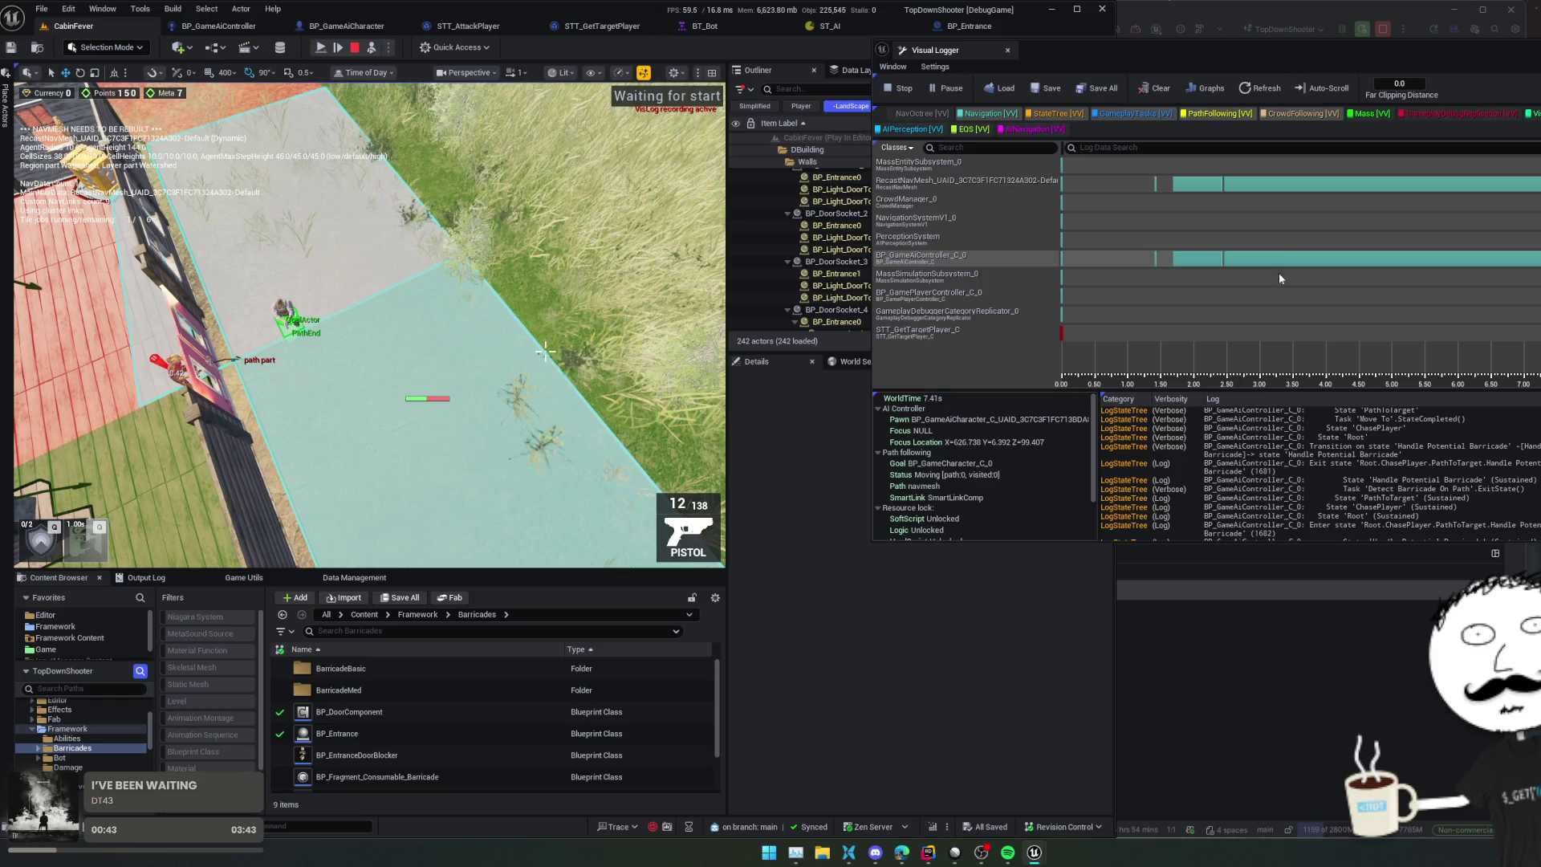
pyautogui.hotkey('alt', 'Tab')
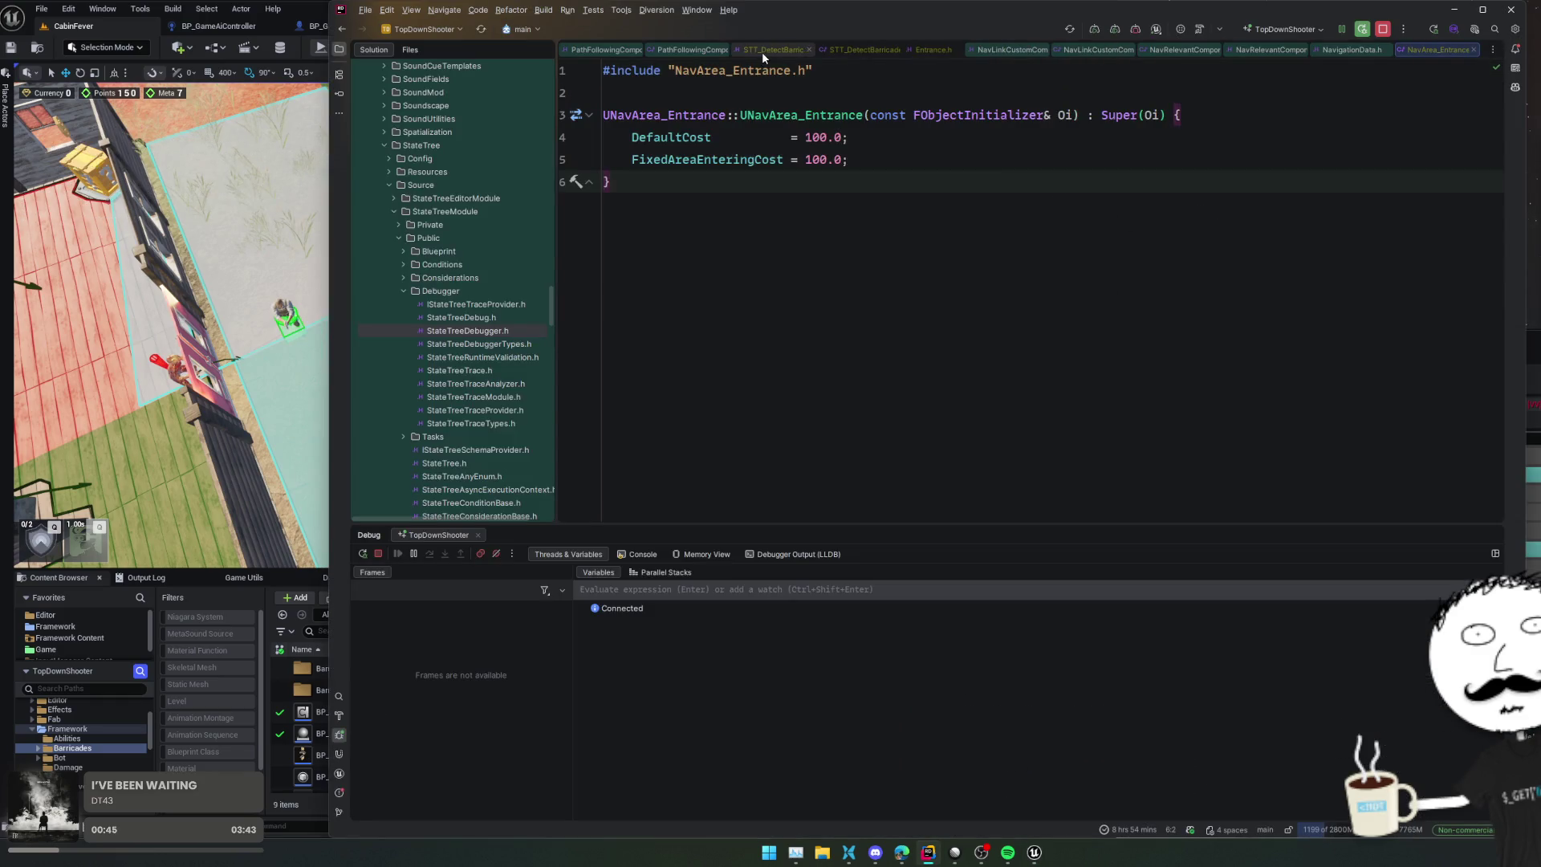
# Step: Open STT_DetectBarricade.cpp and set a breakpoint on the IsNavLink check at line 46
pyautogui.click(762, 52)
pyautogui.click(868, 50)
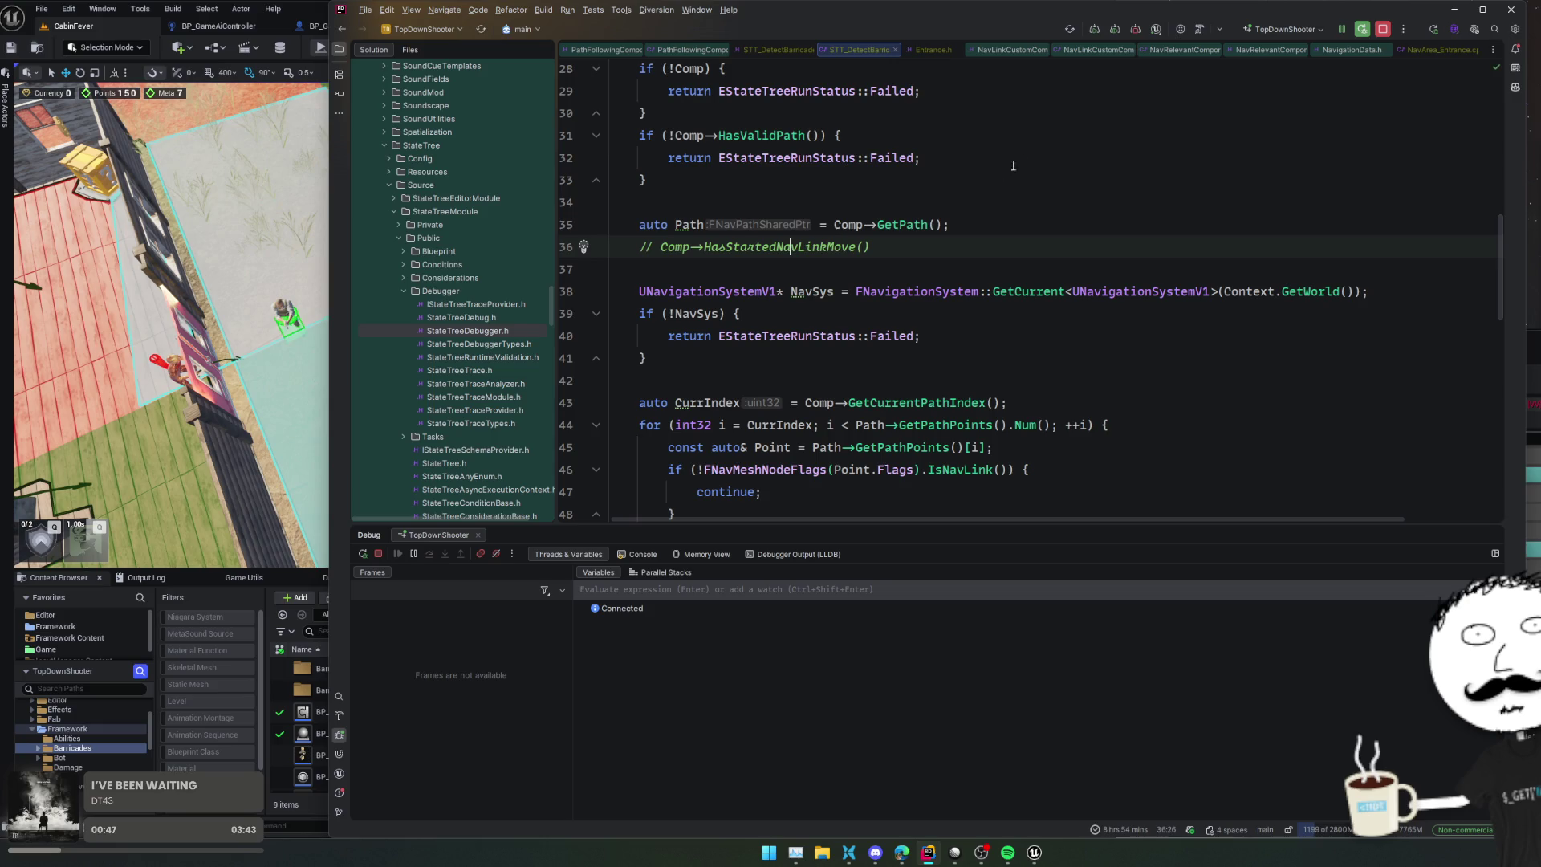
pyautogui.scroll(-3, 995, 185)
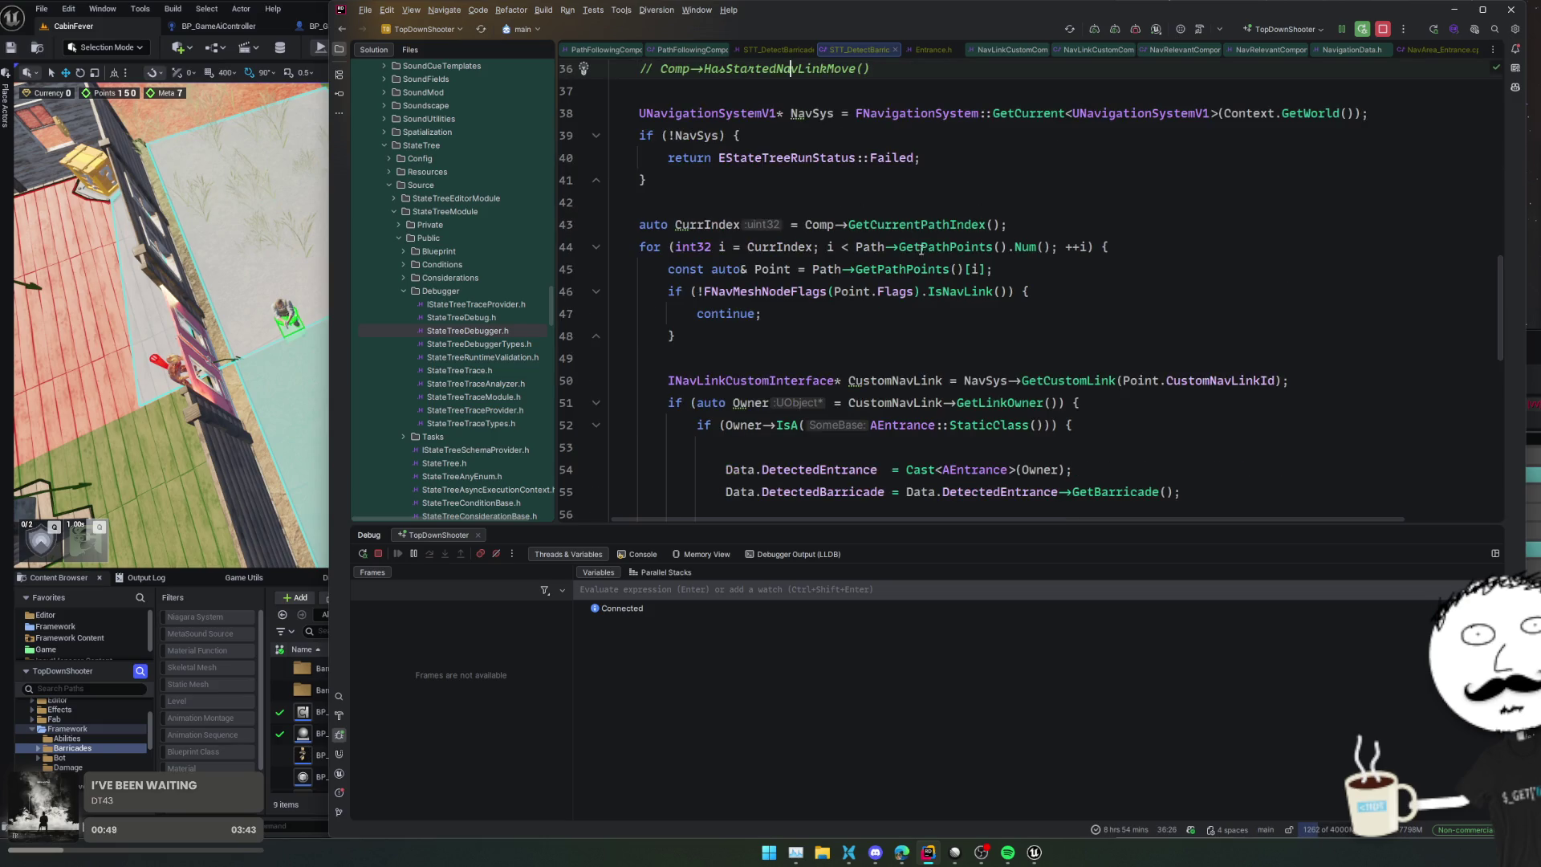
pyautogui.click(567, 291)
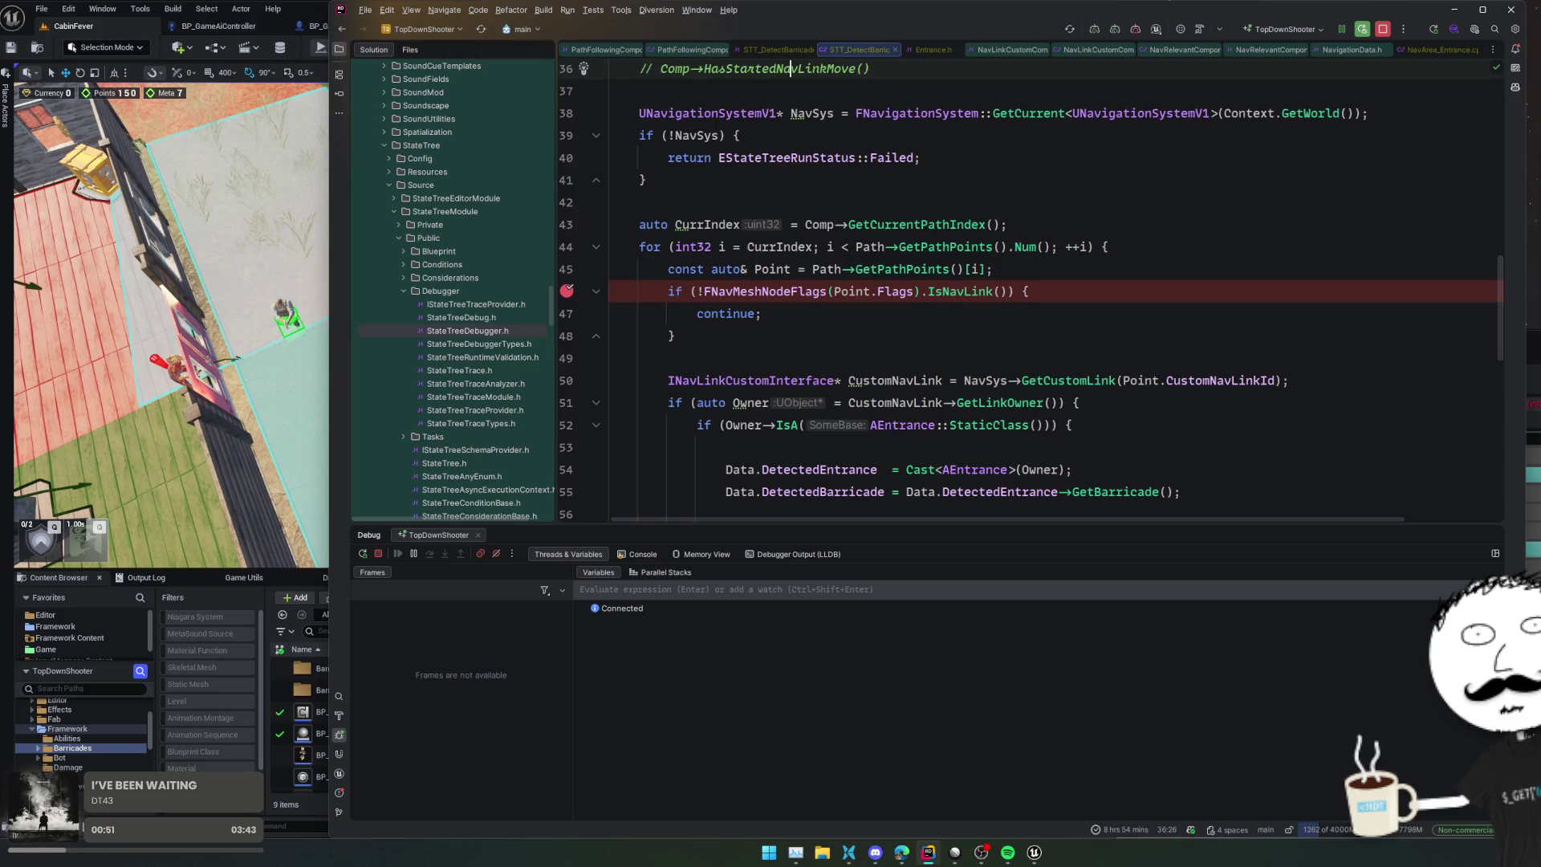
# Step: Let the game run past the breakpoint by muting breakpoints, resuming, then re-enabling them
pyautogui.click(289, 24)
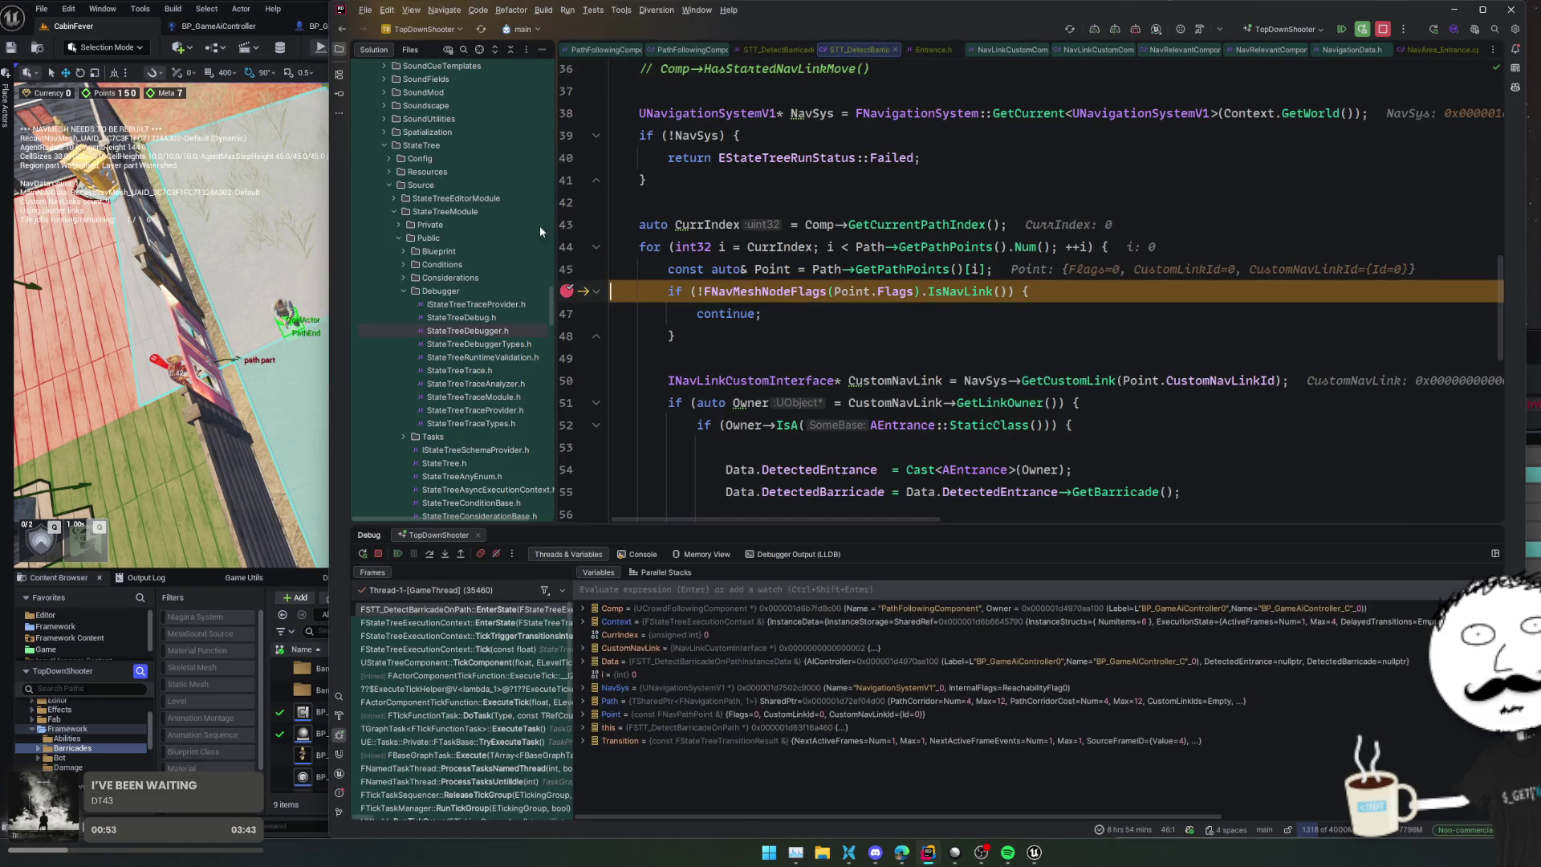
pyautogui.click(566, 470)
pyautogui.click(496, 554)
pyautogui.click(397, 554)
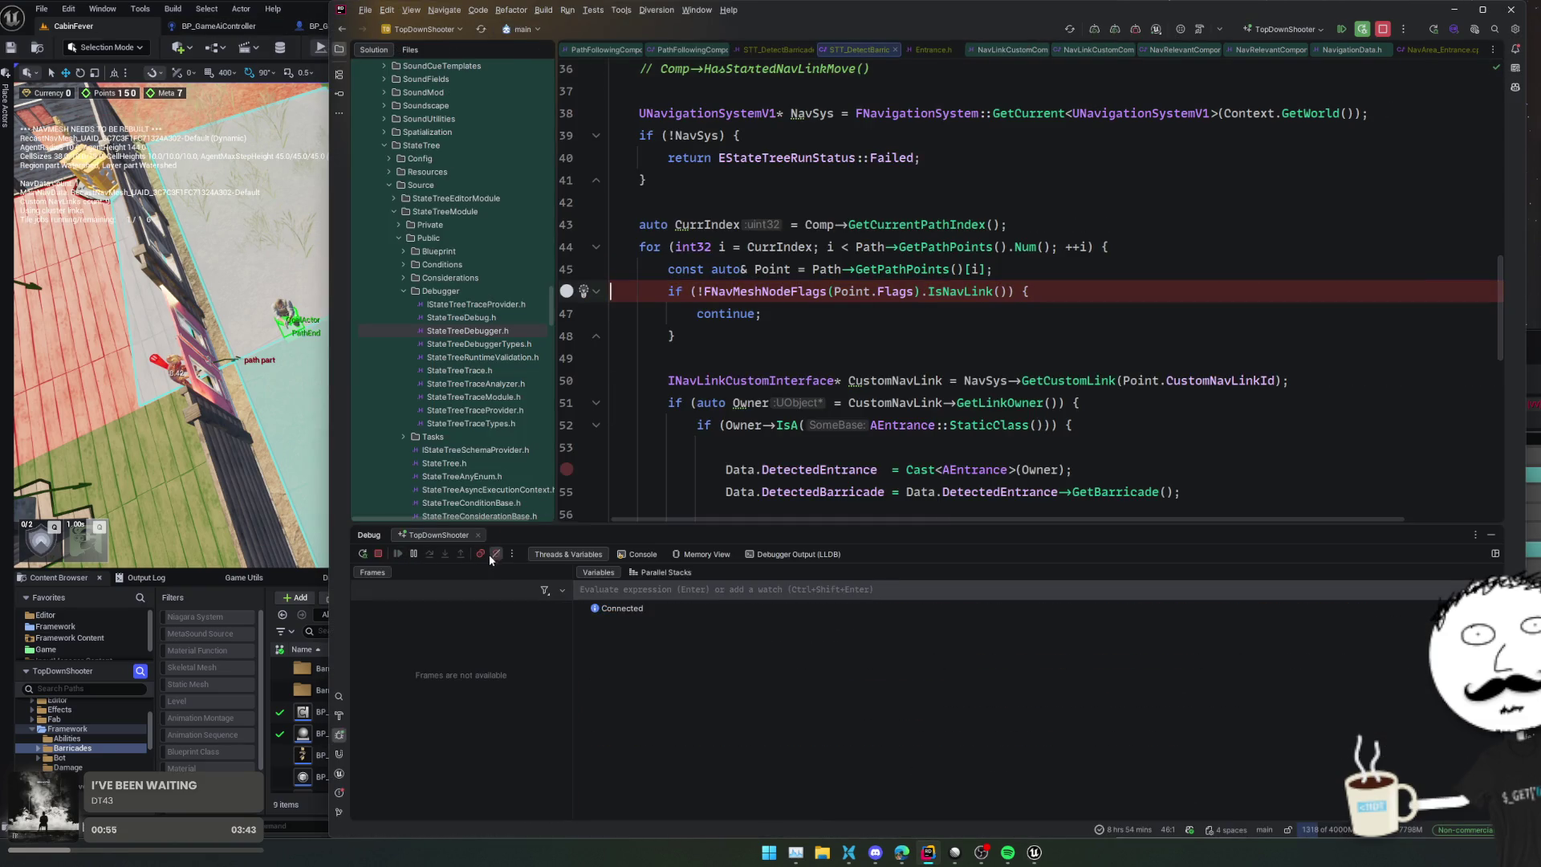
pyautogui.click(493, 553)
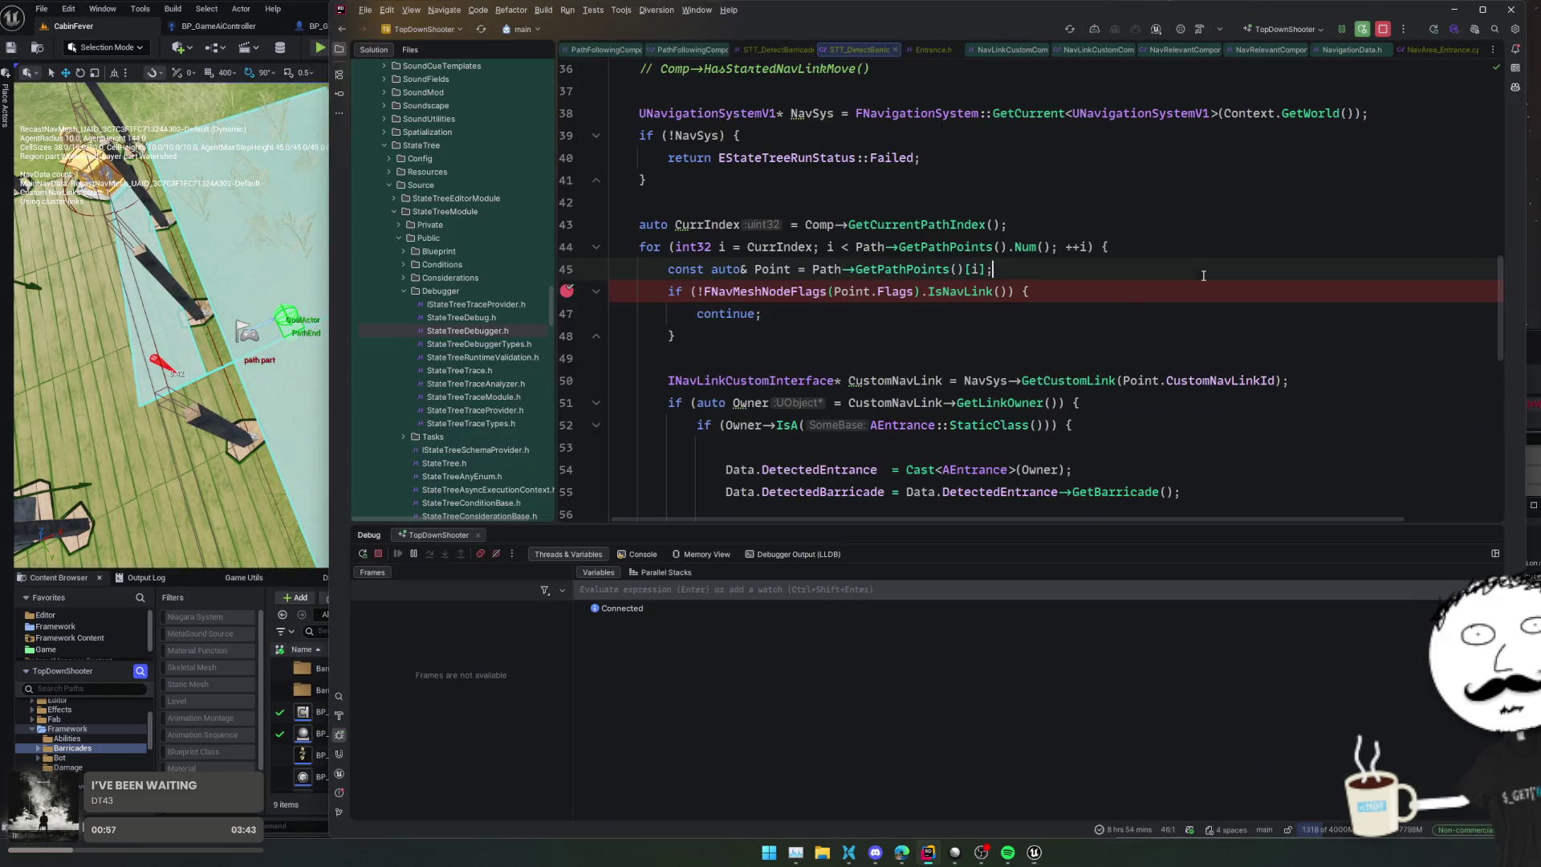
# Step: Start a new play session in Unreal and resume execution once the breakpoint is hit
pyautogui.click(60, 590)
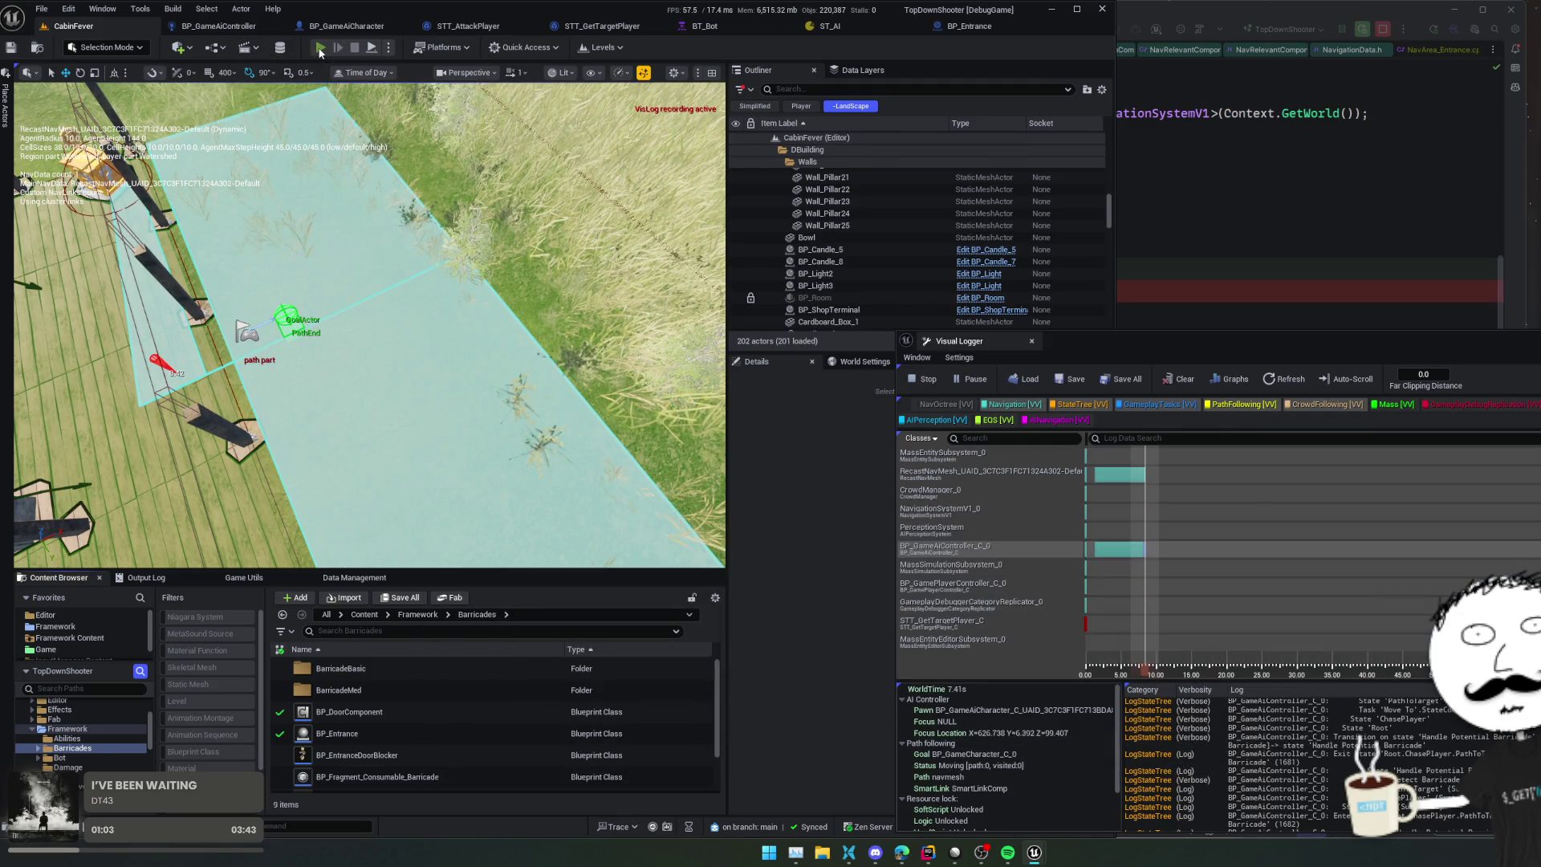
pyautogui.click(320, 49)
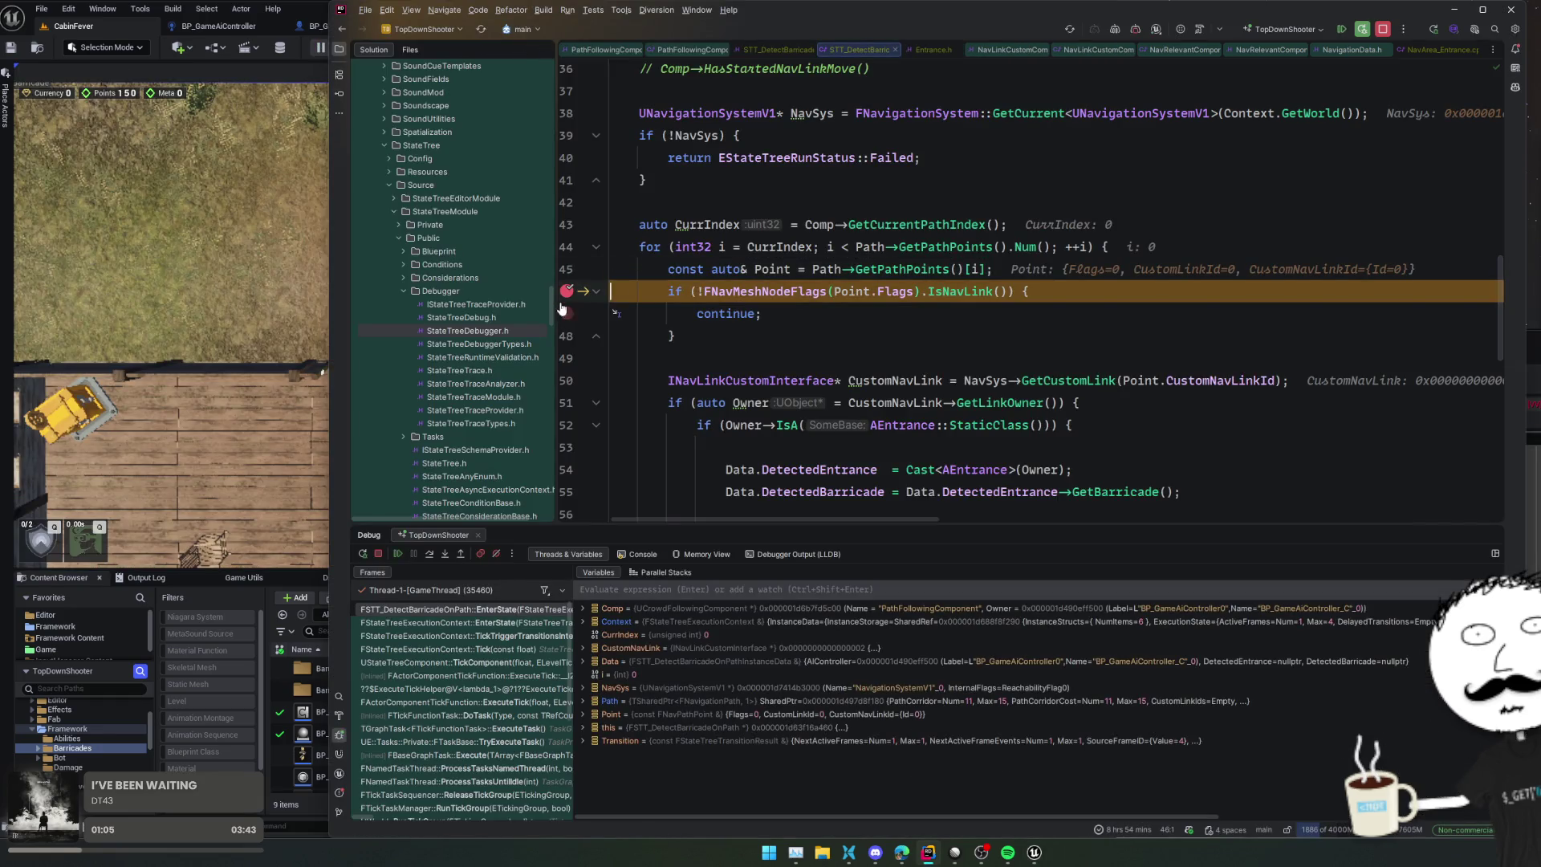
pyautogui.click(397, 553)
pyautogui.click(214, 498)
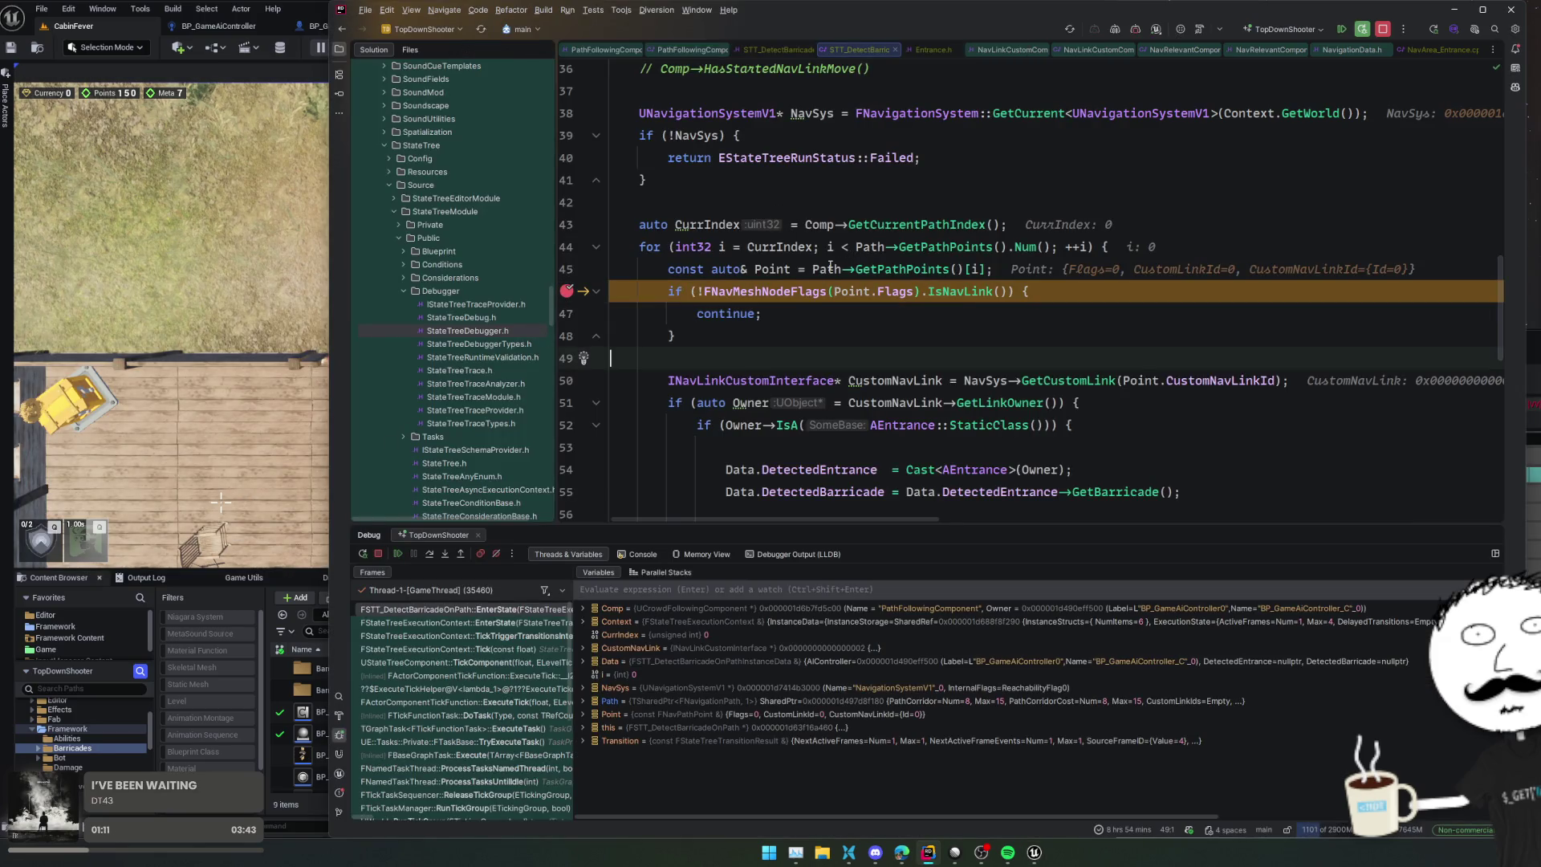
# Step: Inspect Path's CustomNavLinkIds list and the Id of its first entry
pyautogui.moveTo(829, 268)
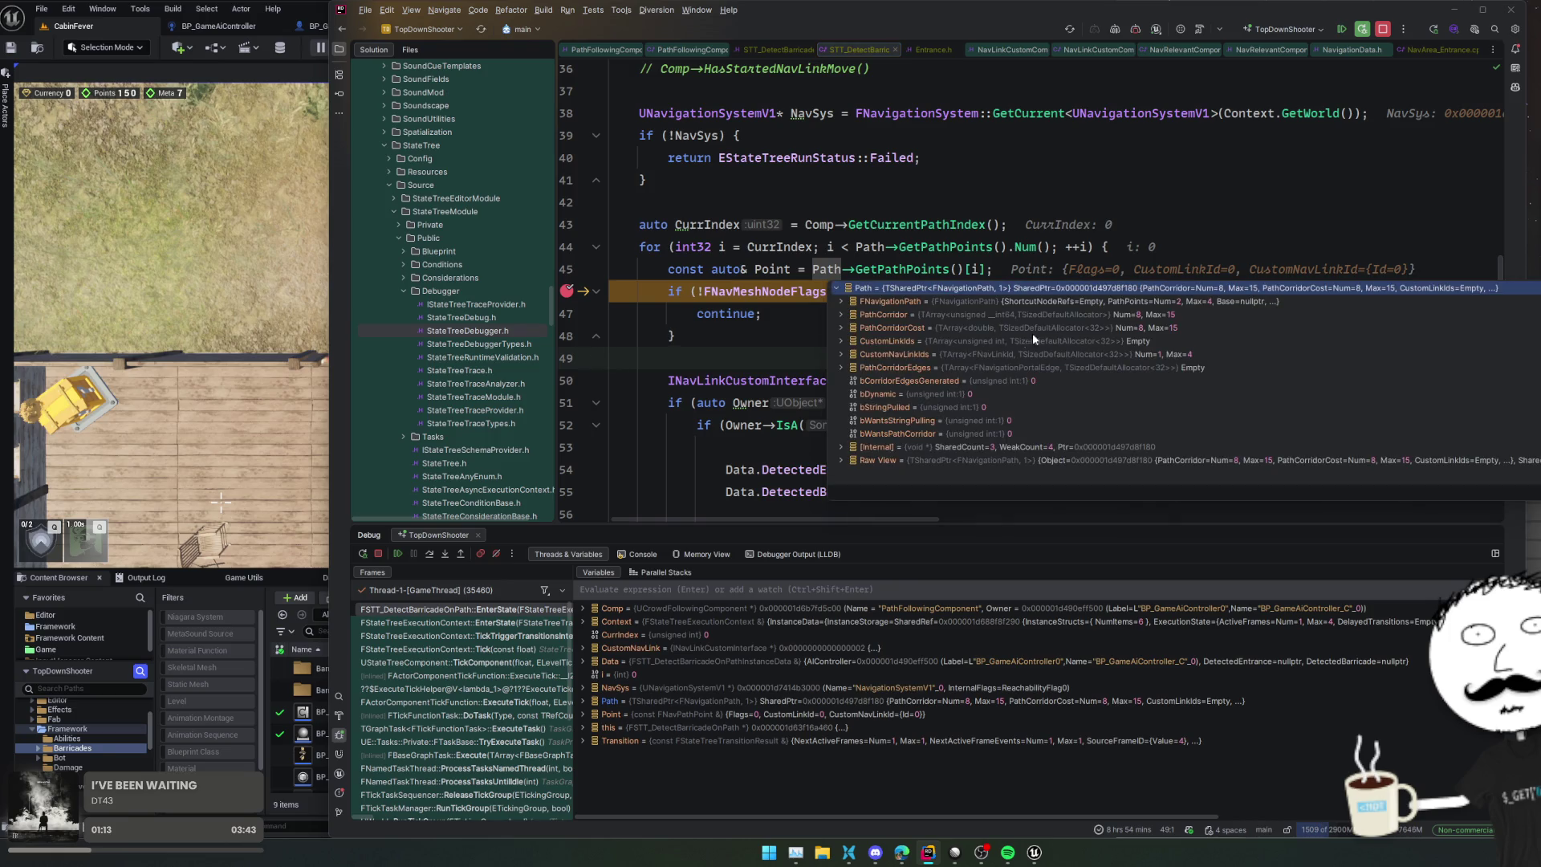
pyautogui.click(1028, 341)
pyautogui.doubleClick(1026, 354)
pyautogui.doubleClick(1003, 368)
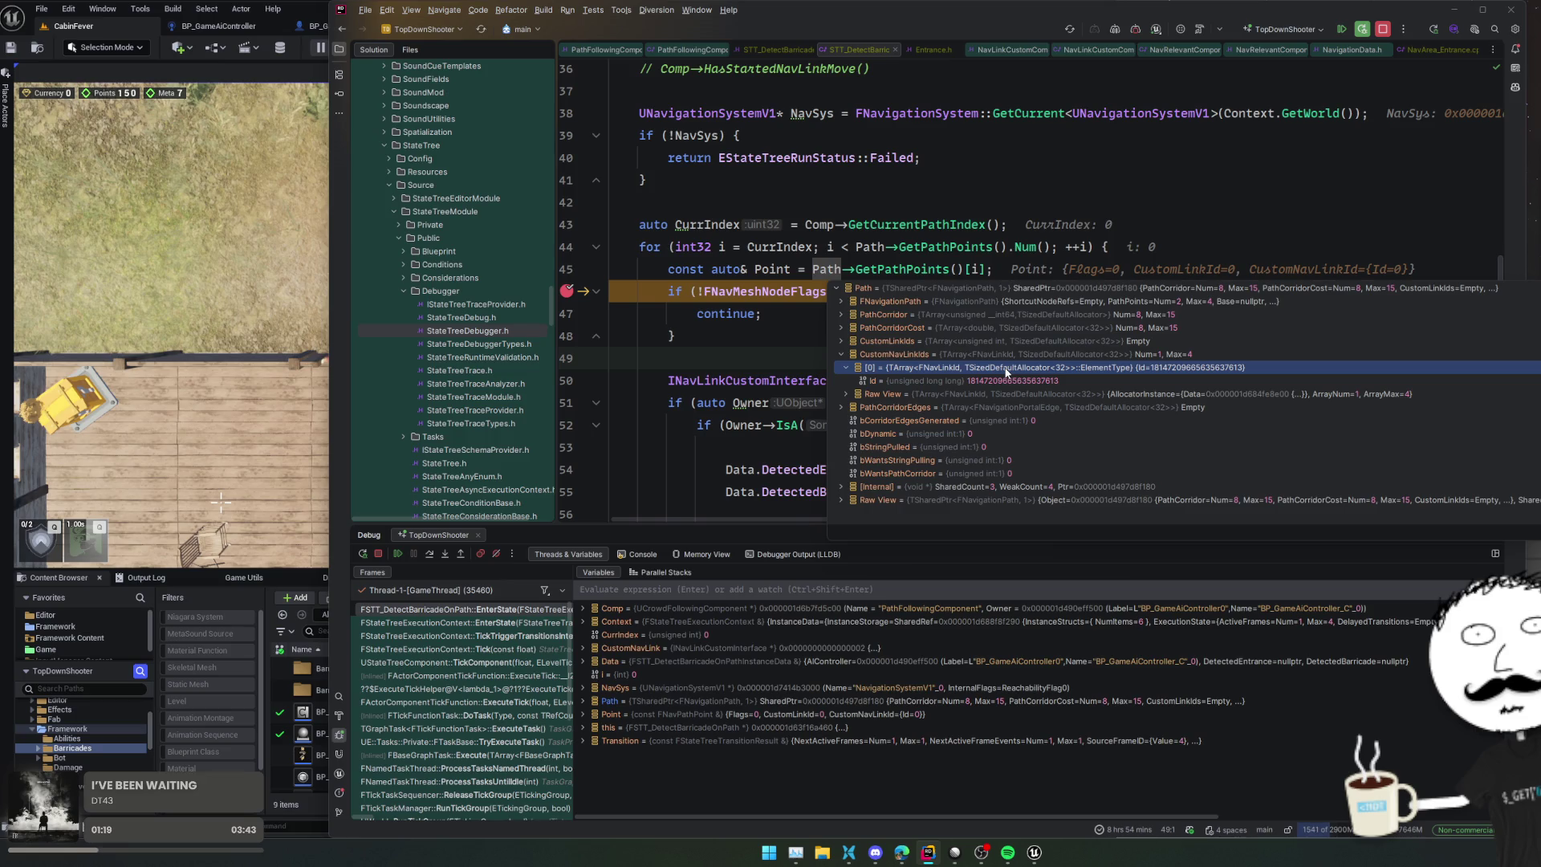
pyautogui.click(769, 341)
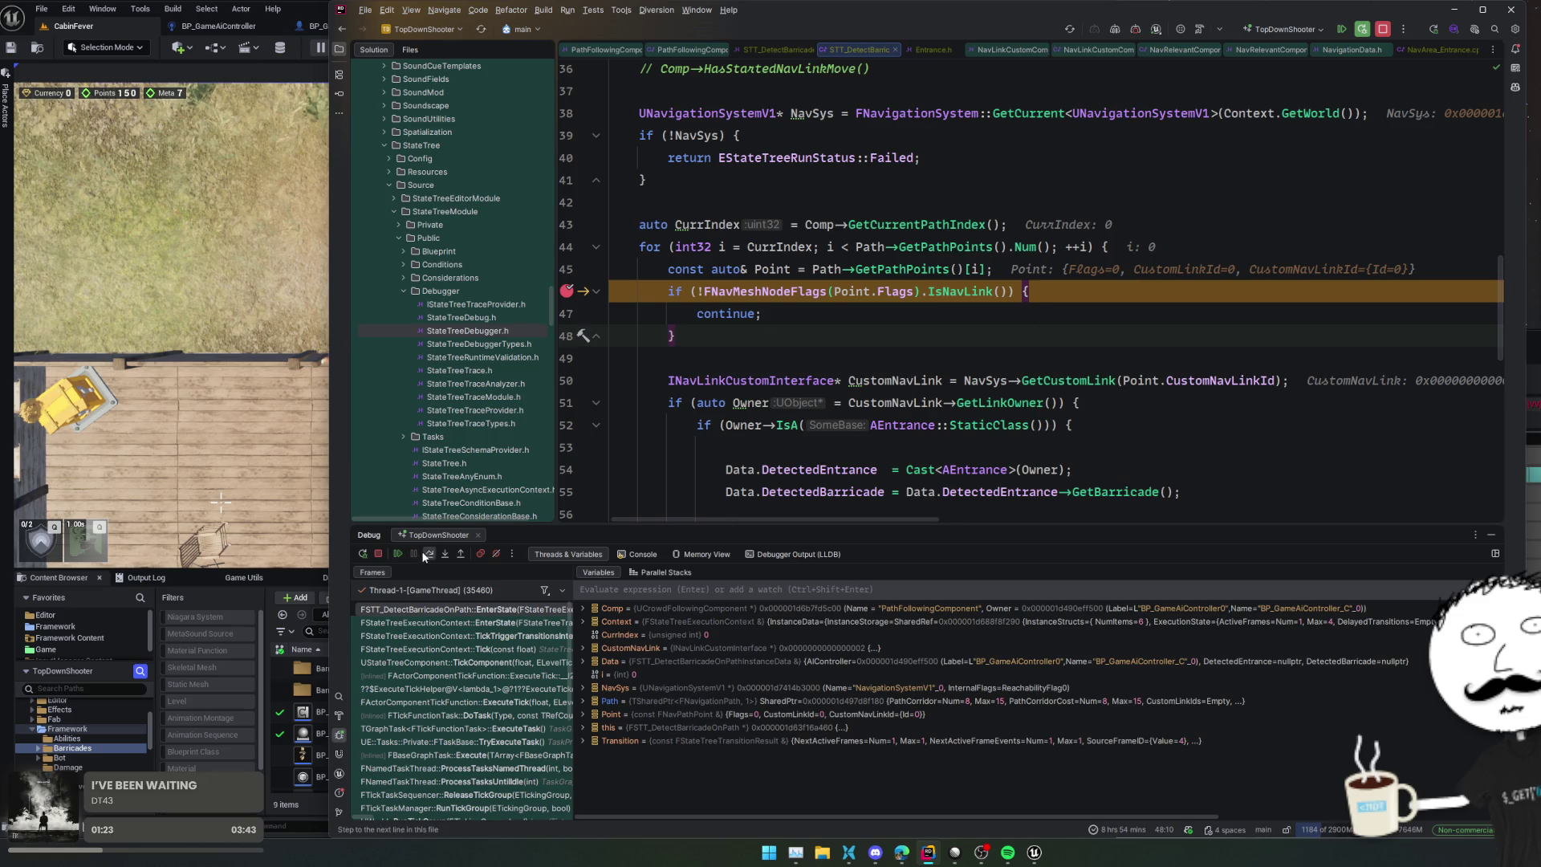
# Step: Step over, move the breakpoint from line 46 to the GetCustomLink call on line 50, and resume
pyautogui.click(426, 554)
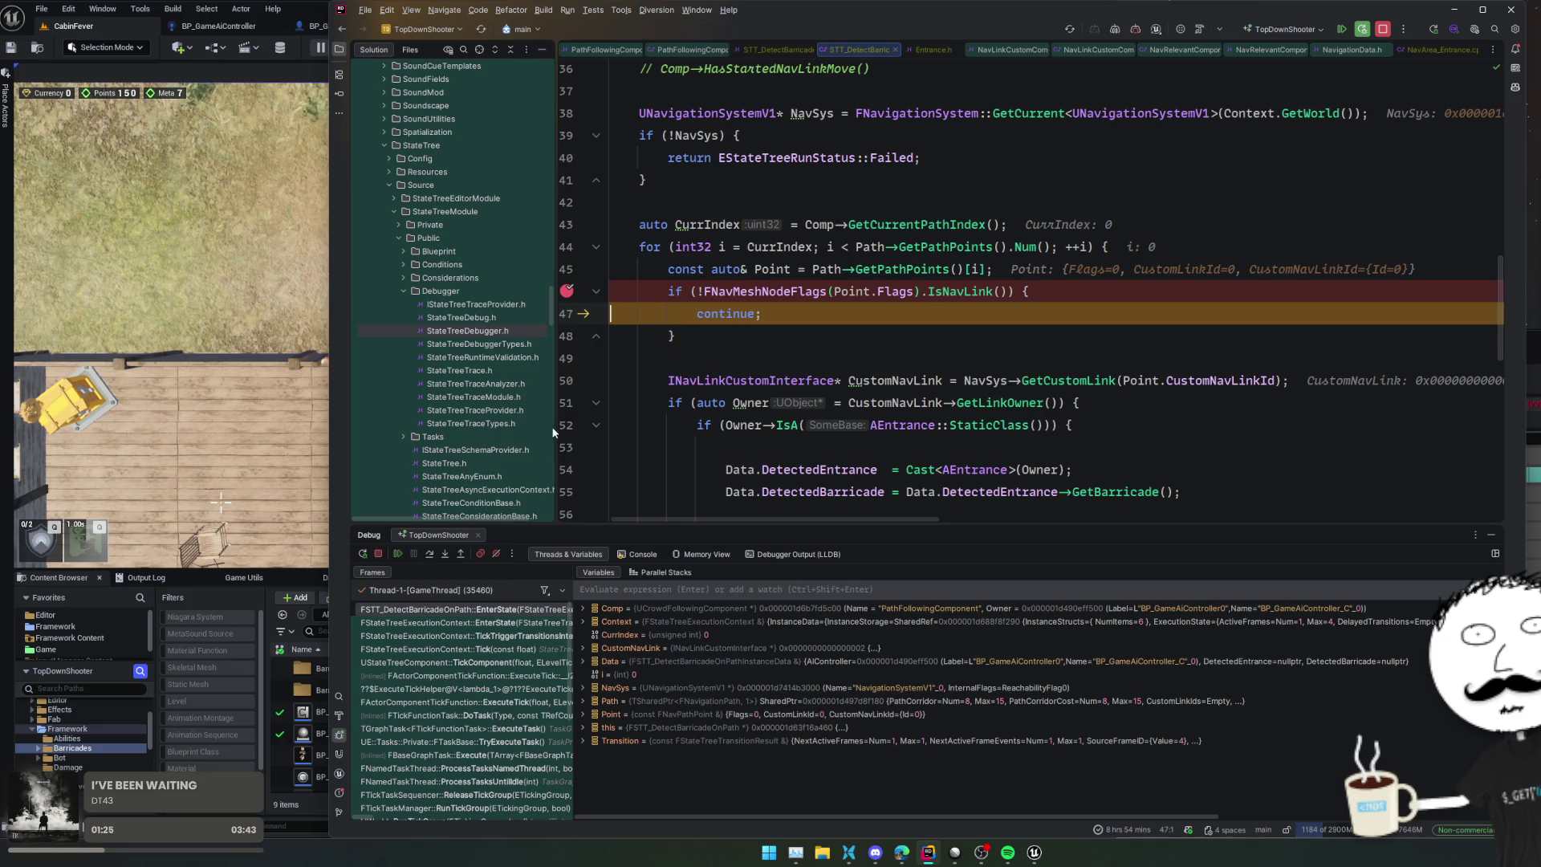
pyautogui.click(566, 381)
pyautogui.click(567, 291)
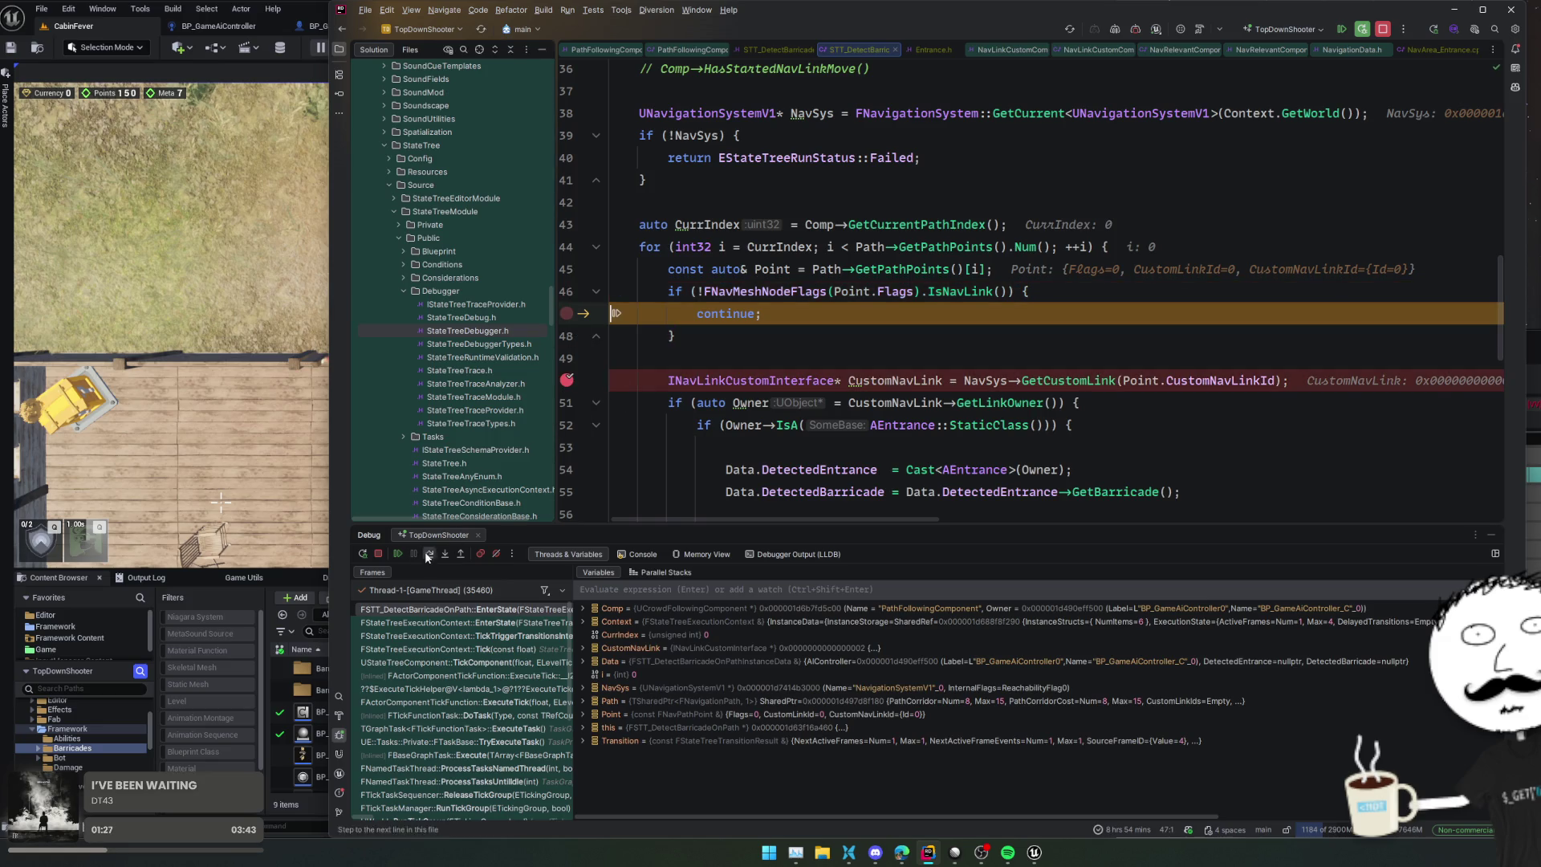
pyautogui.click(399, 553)
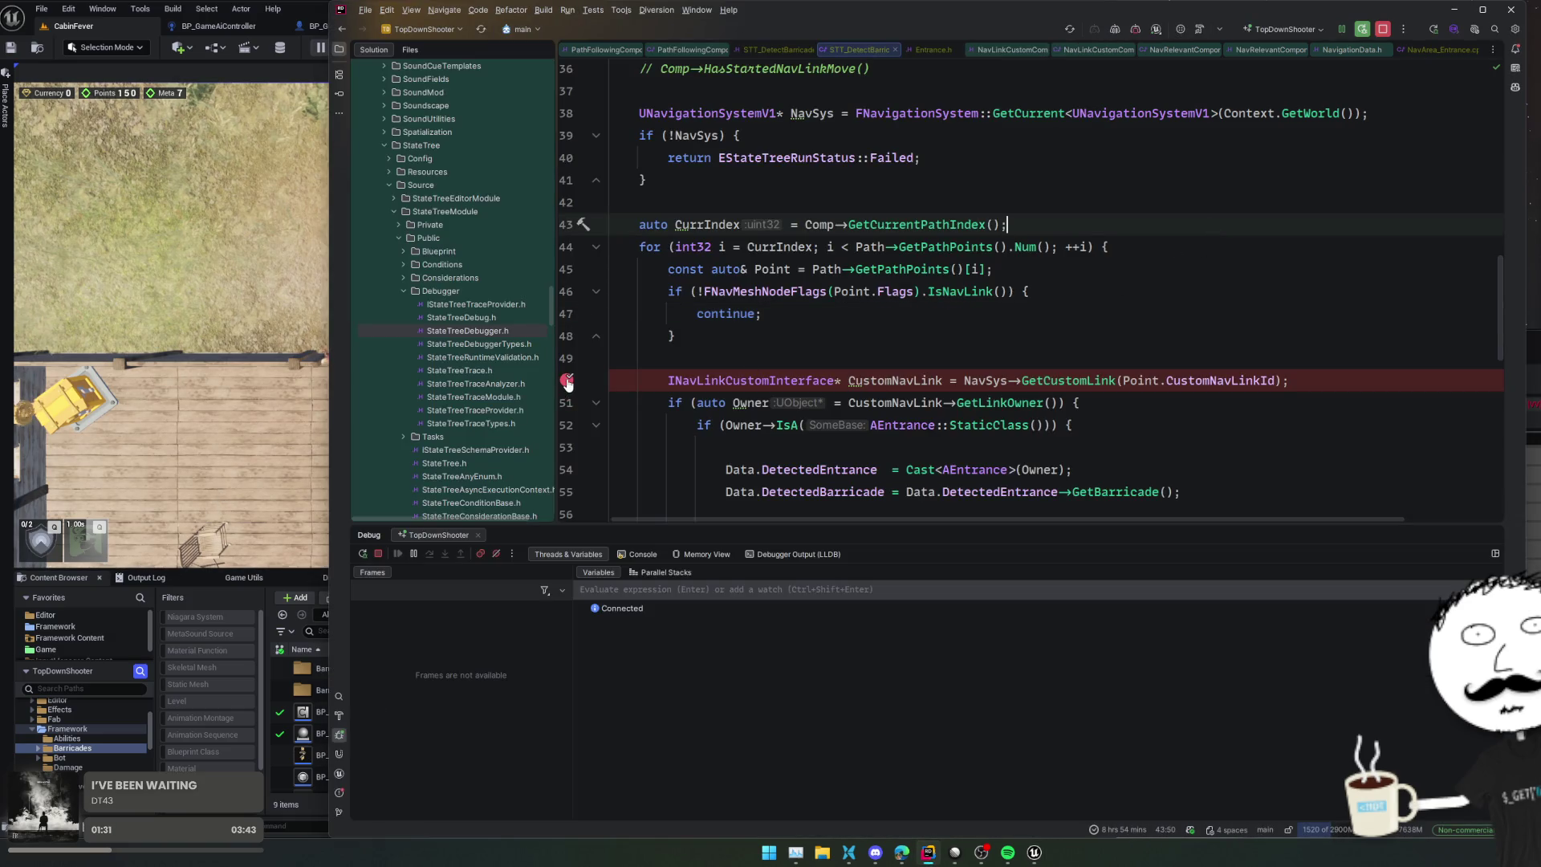
# Step: Walk the player around the wall in the running game, then stop the session
pyautogui.click(189, 479)
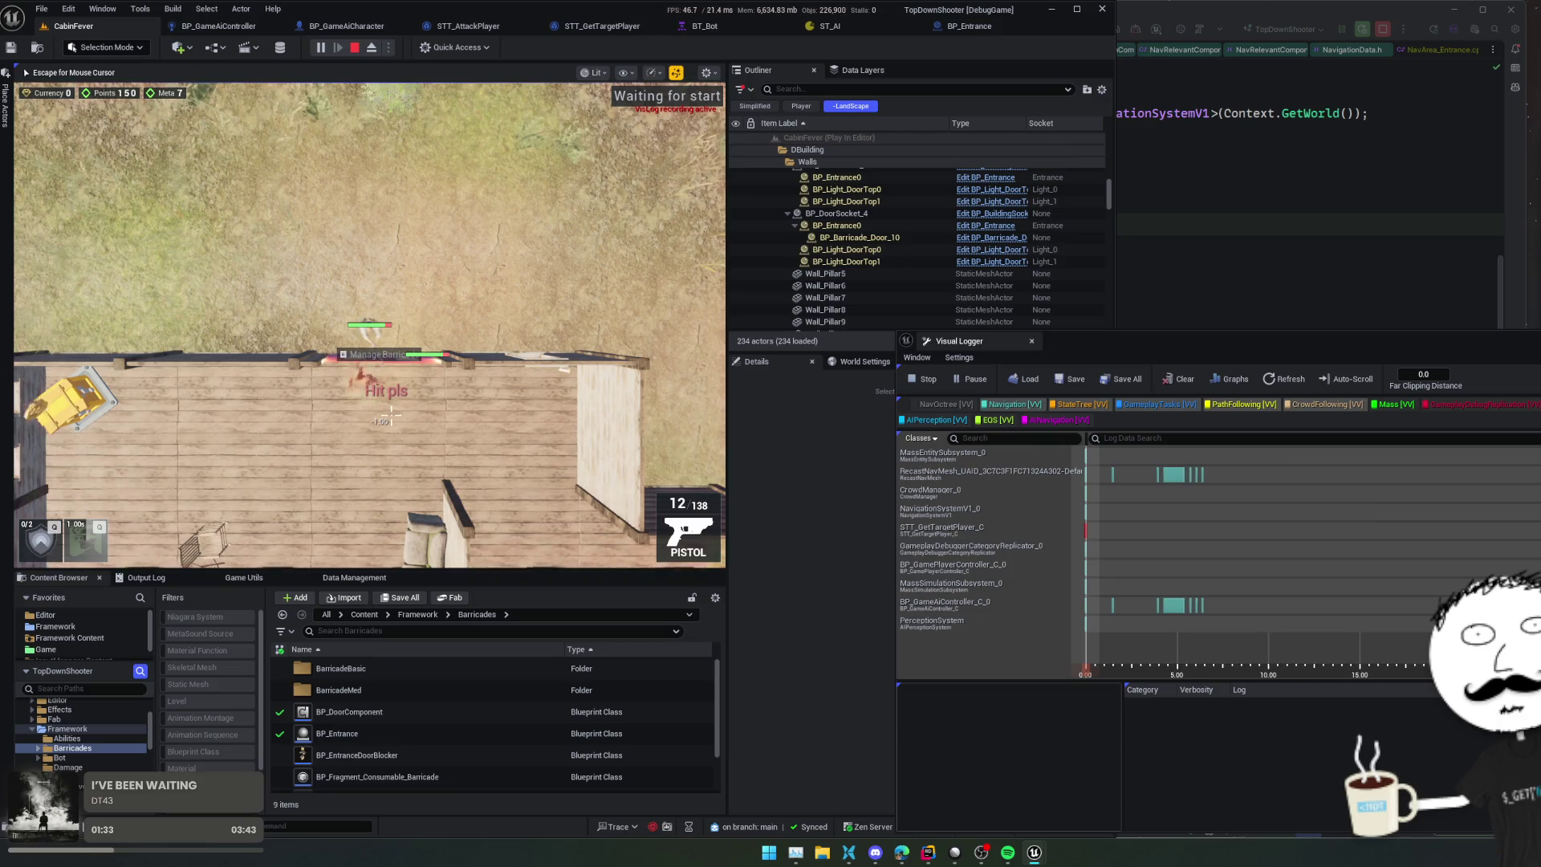
pyautogui.press('w')
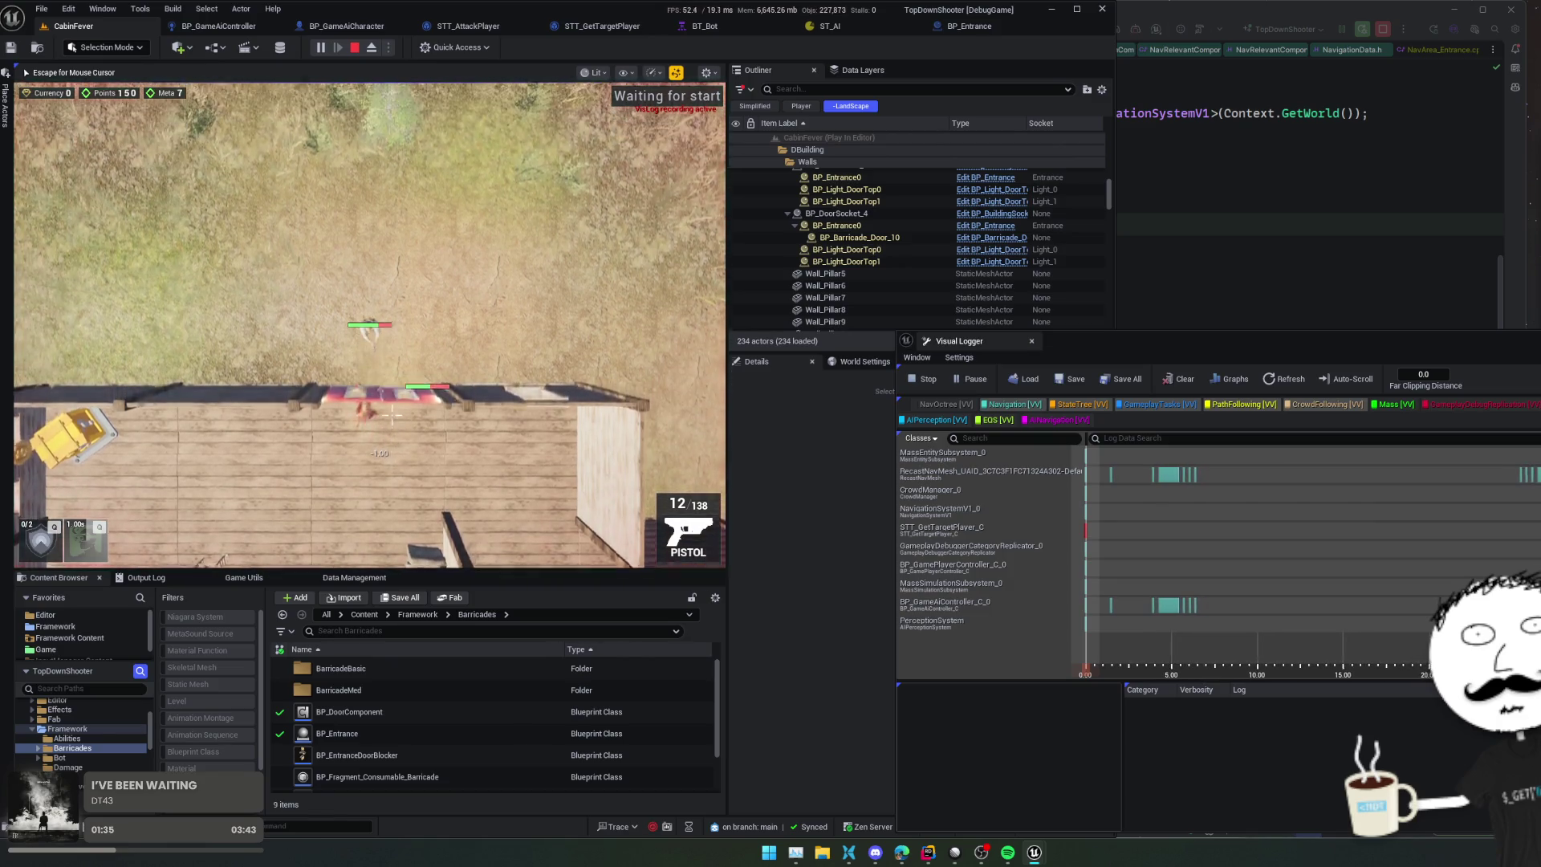
pyautogui.press('s')
pyautogui.press('a')
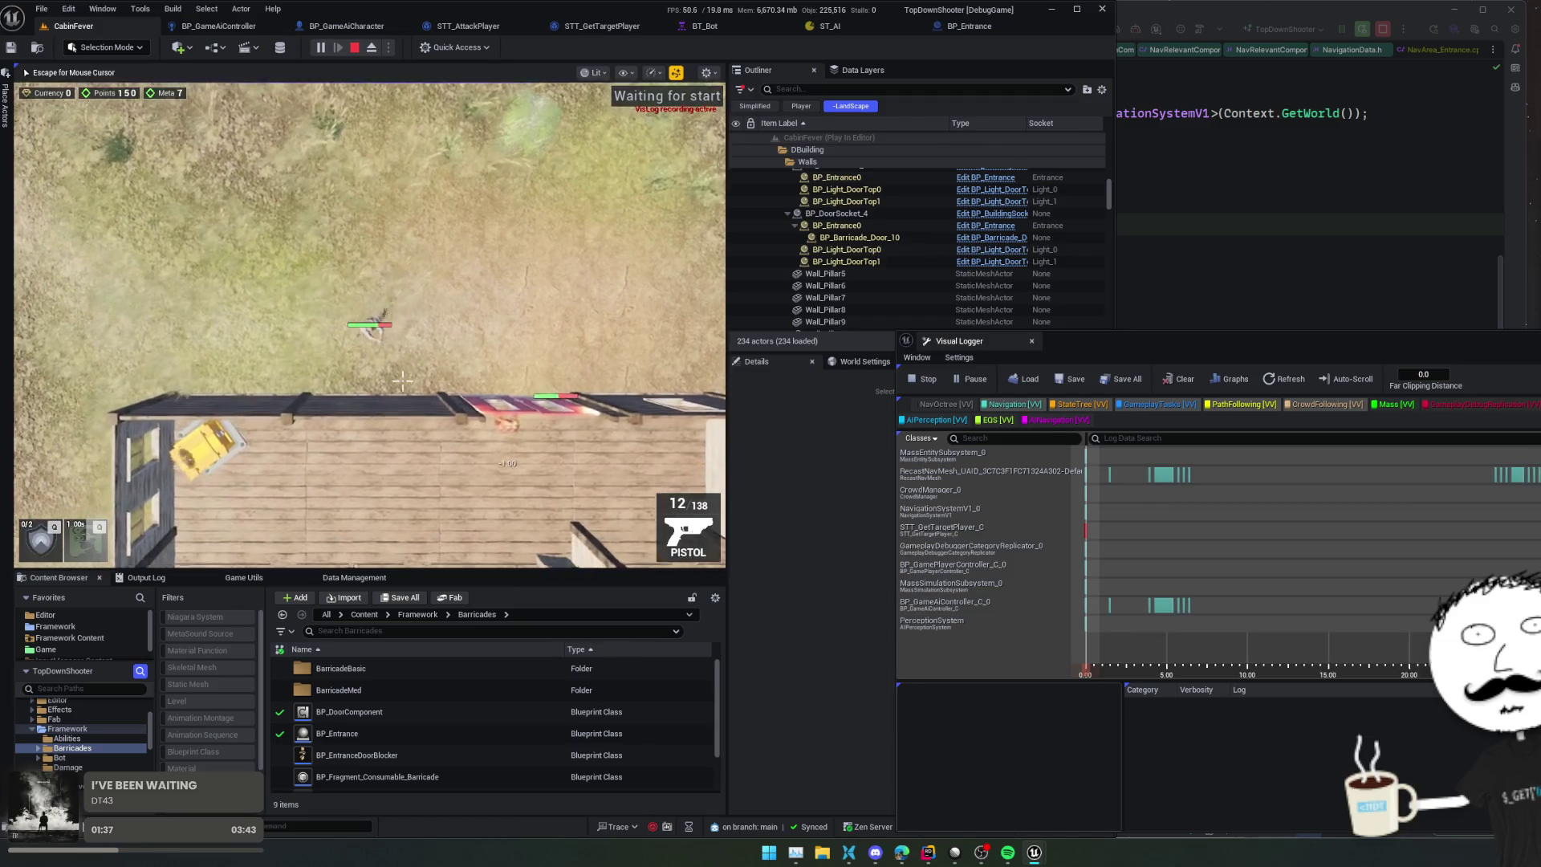
pyautogui.press('d')
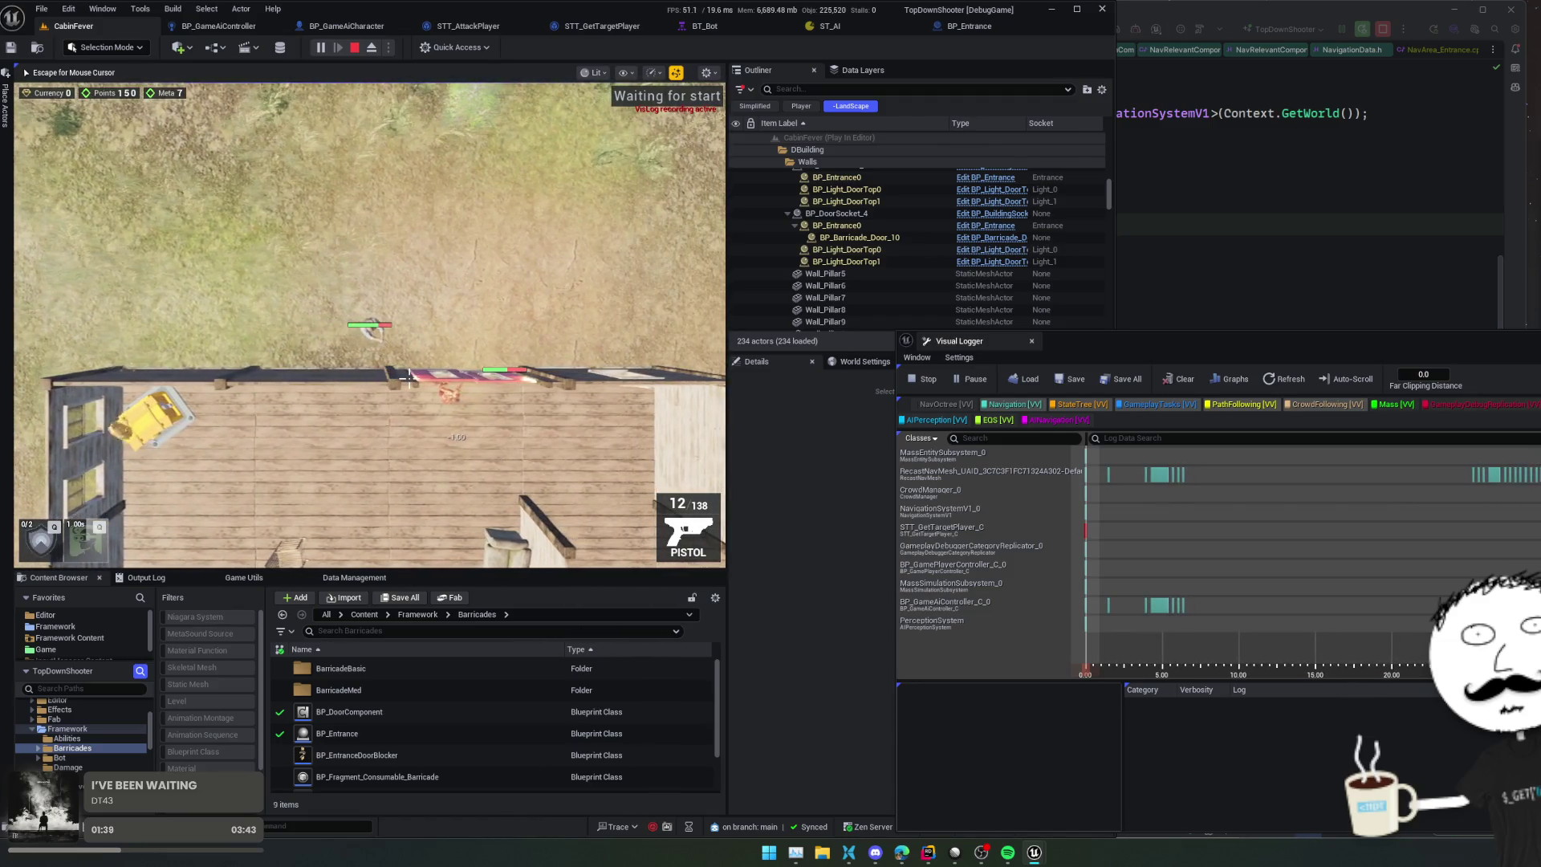
pyautogui.click(356, 48)
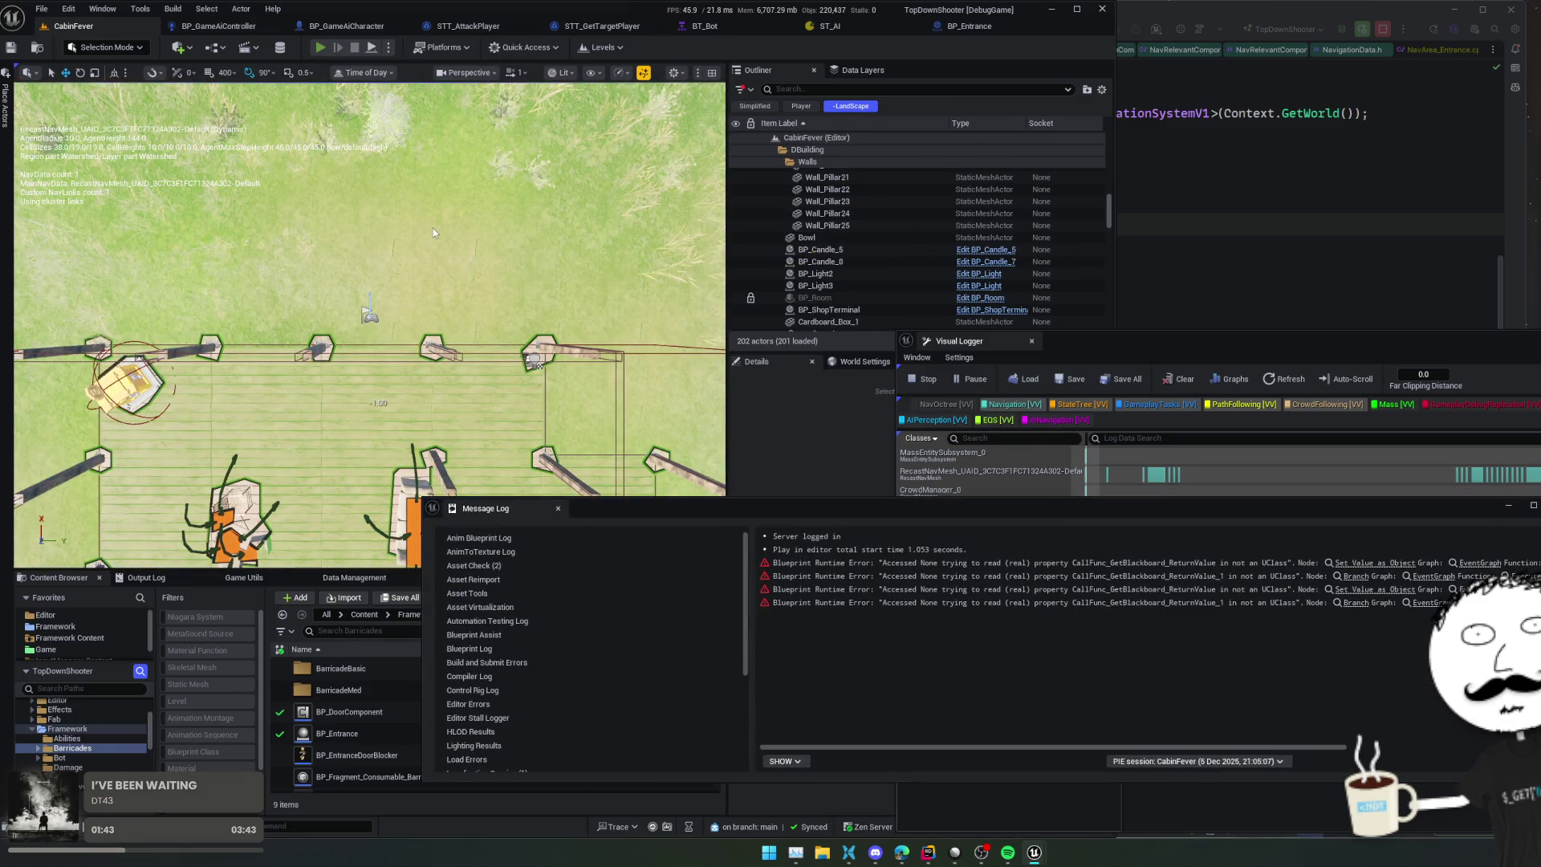
# Step: Start a new play session with Alt+P, walk north from the door, and switch to Rider
pyautogui.hotkey('alt', 'p')
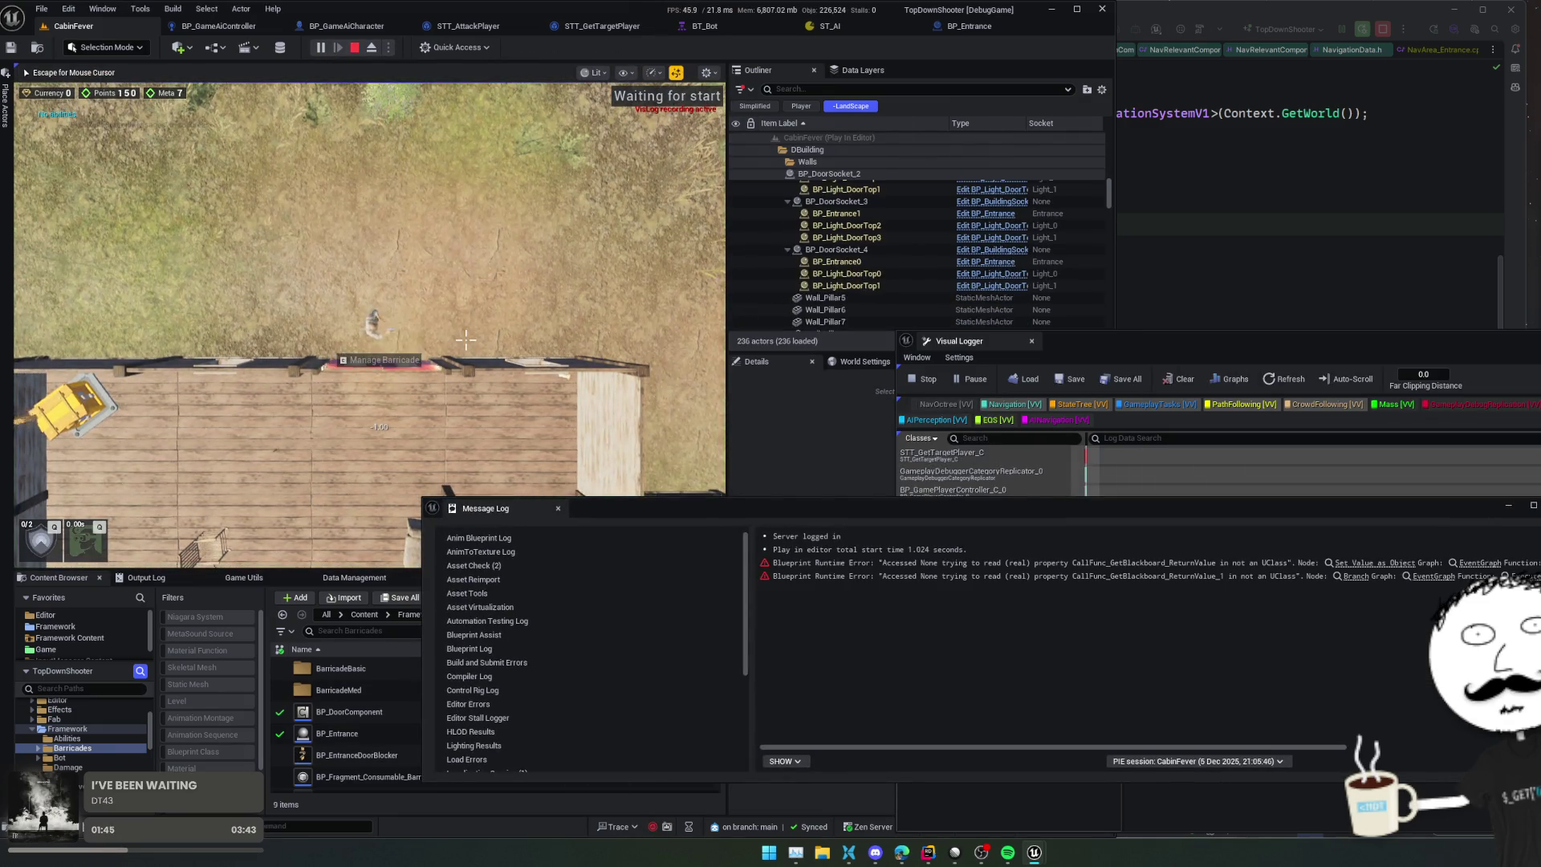
pyautogui.press('w')
pyautogui.press('super')
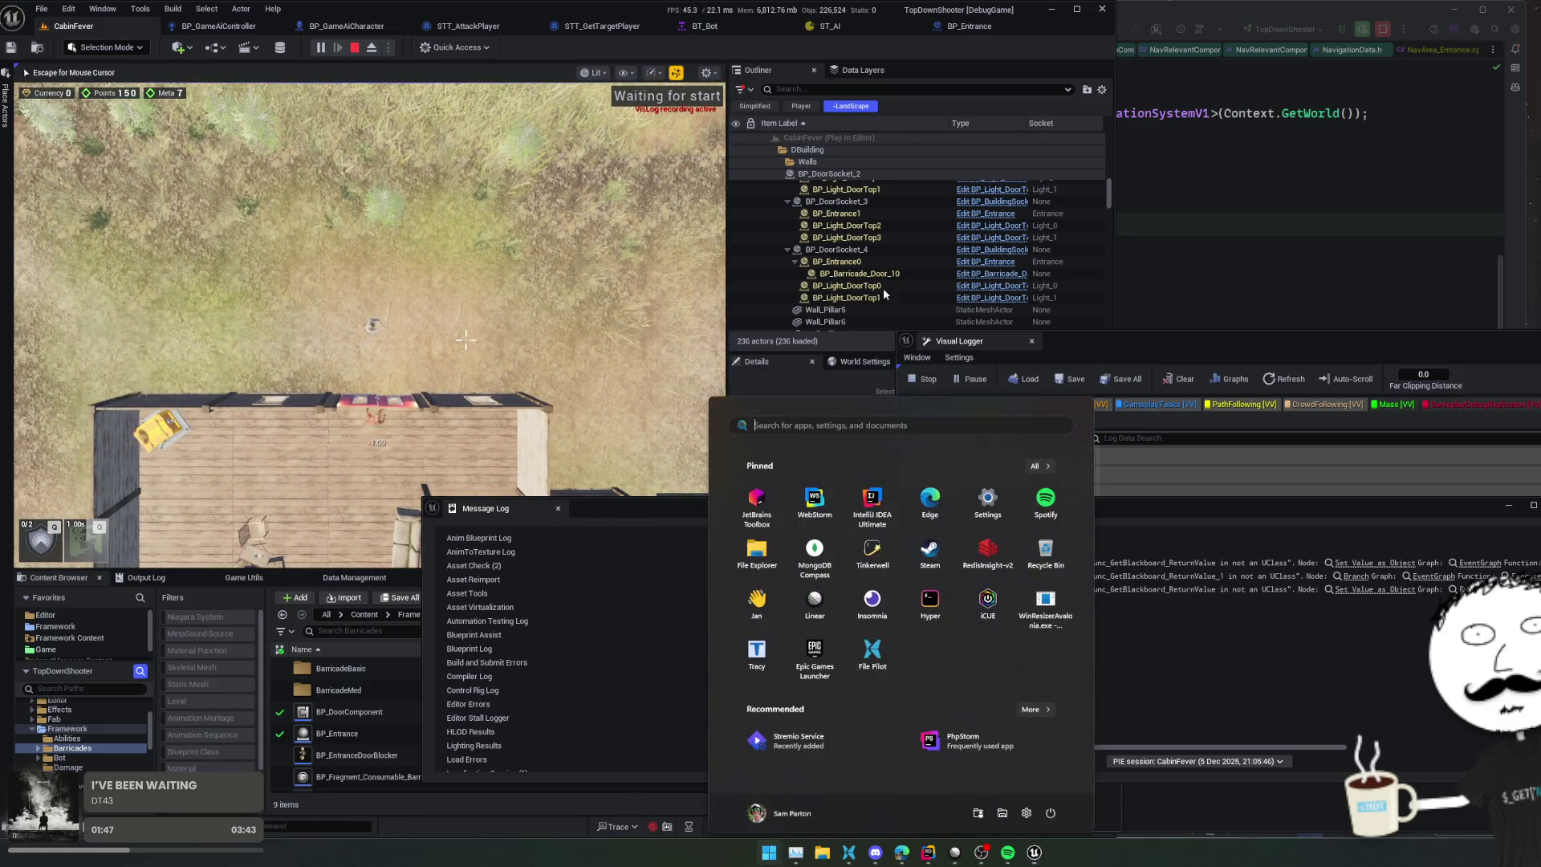
pyautogui.hotkey('alt', 'Tab')
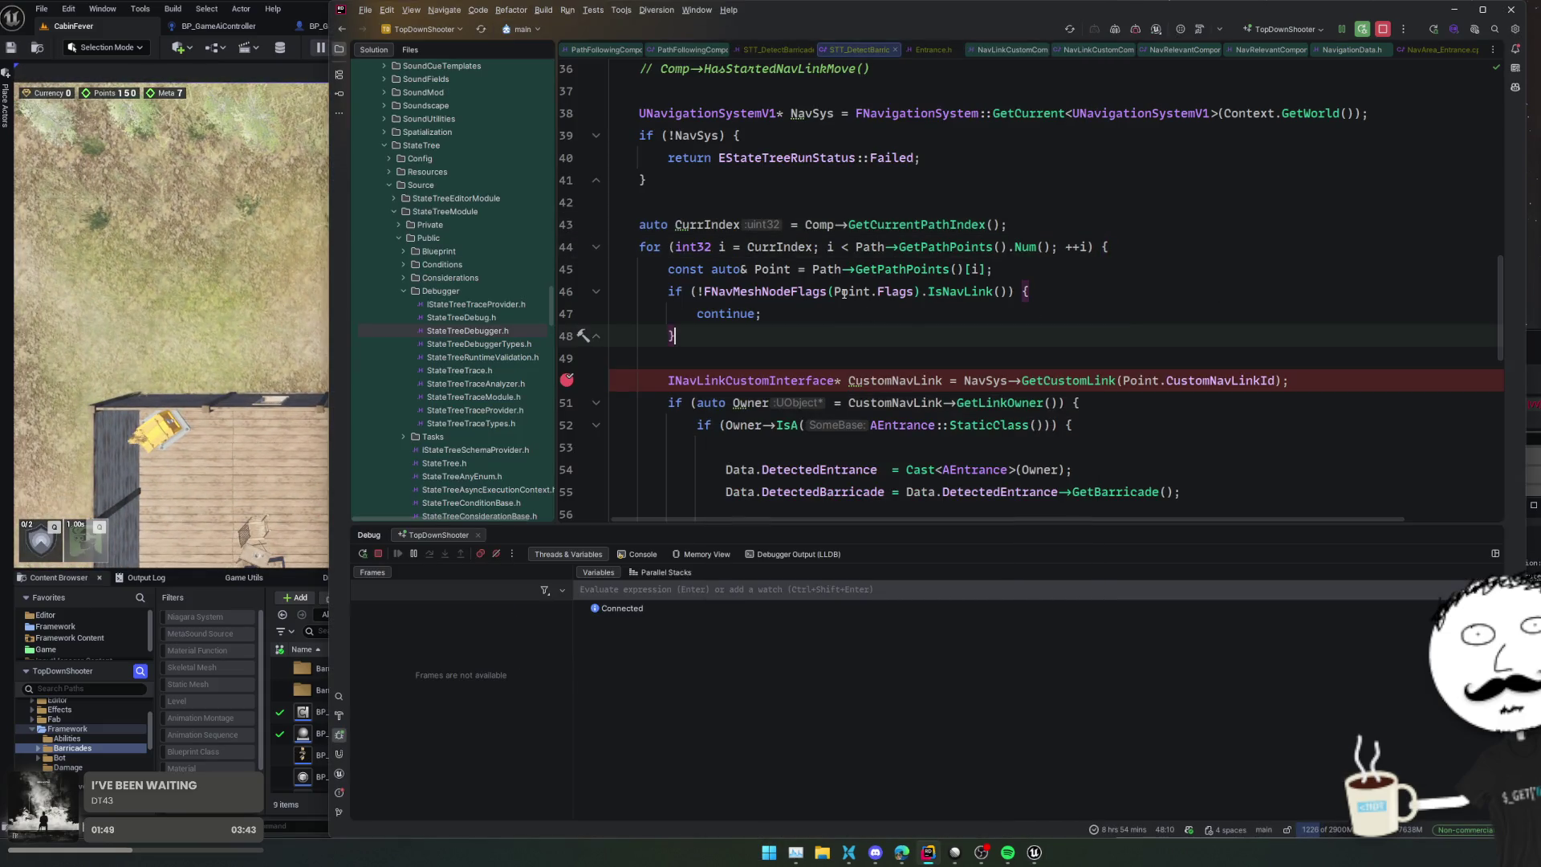
# Step: Set a breakpoint at line 46 and expand Path's PathCorridor and PathCorridorCost in the debugger
pyautogui.click(566, 292)
pyautogui.click(873, 344)
pyautogui.moveTo(869, 247)
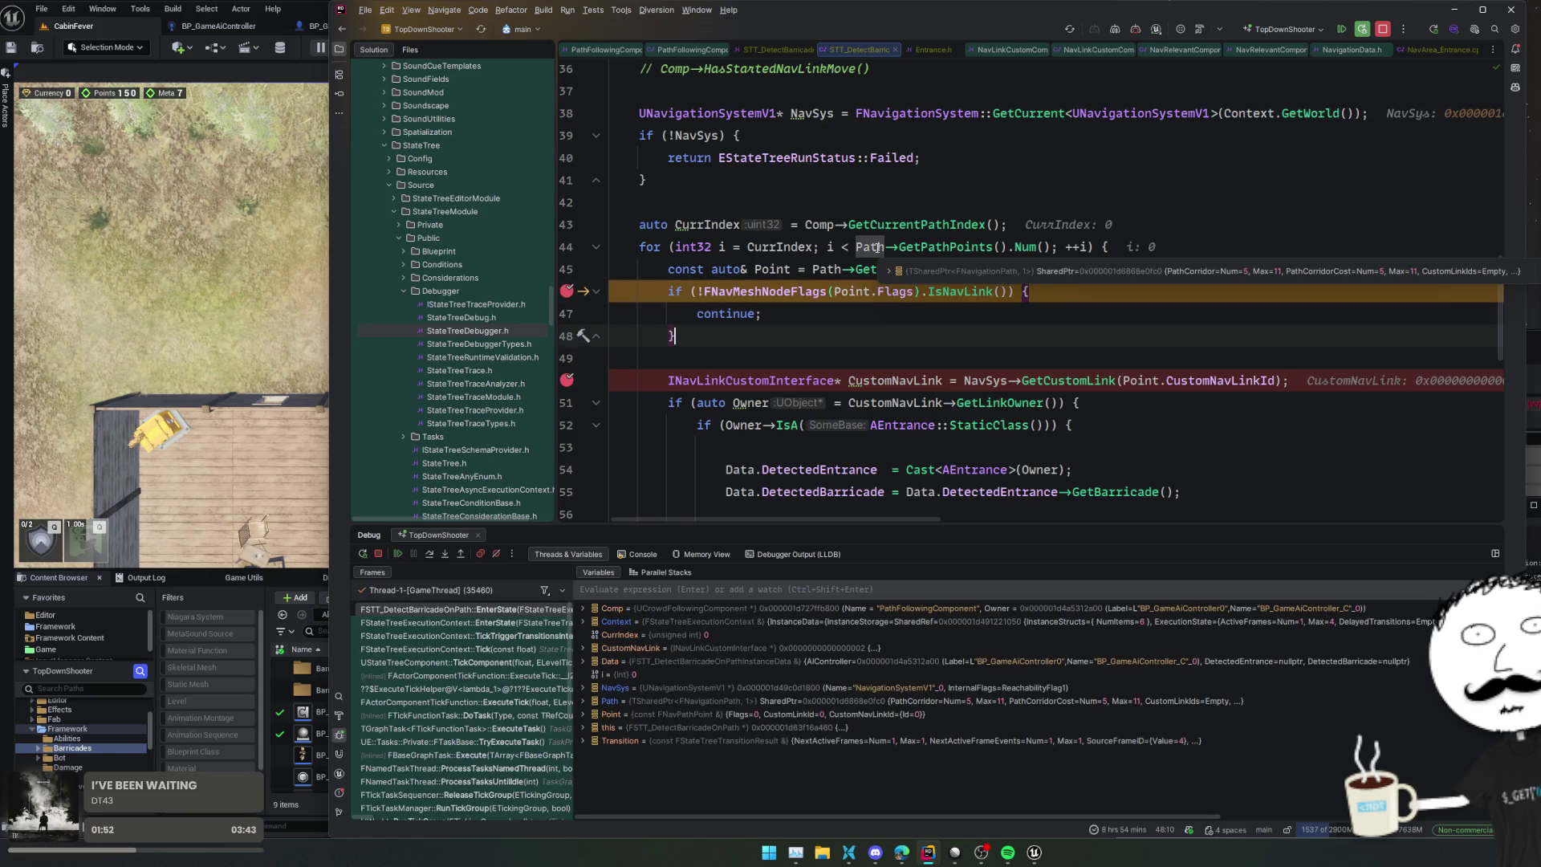
pyautogui.click(989, 273)
pyautogui.click(1267, 293)
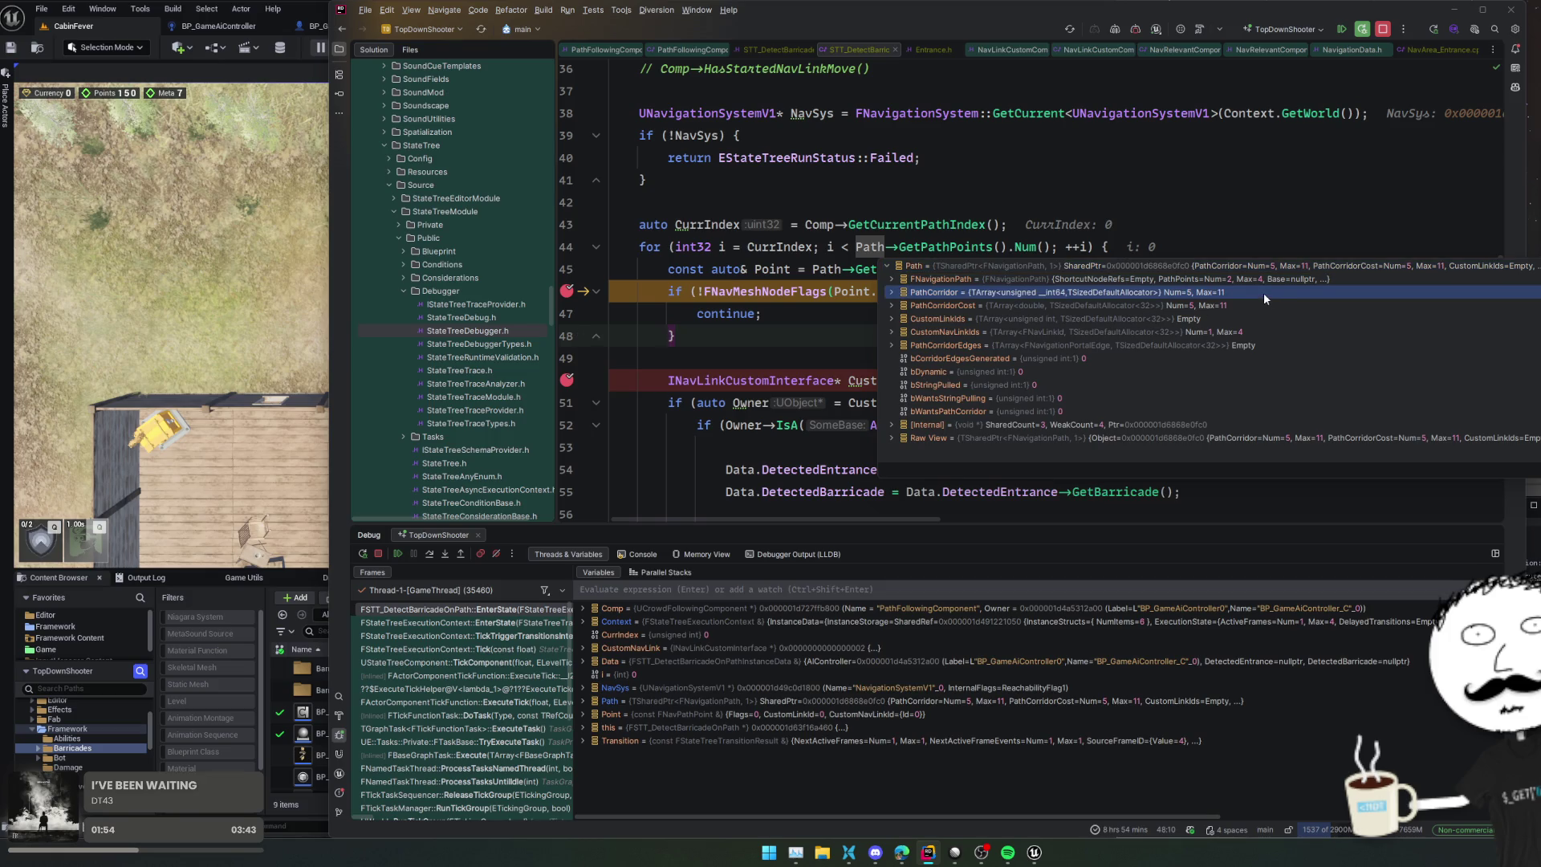
pyautogui.click(1263, 293)
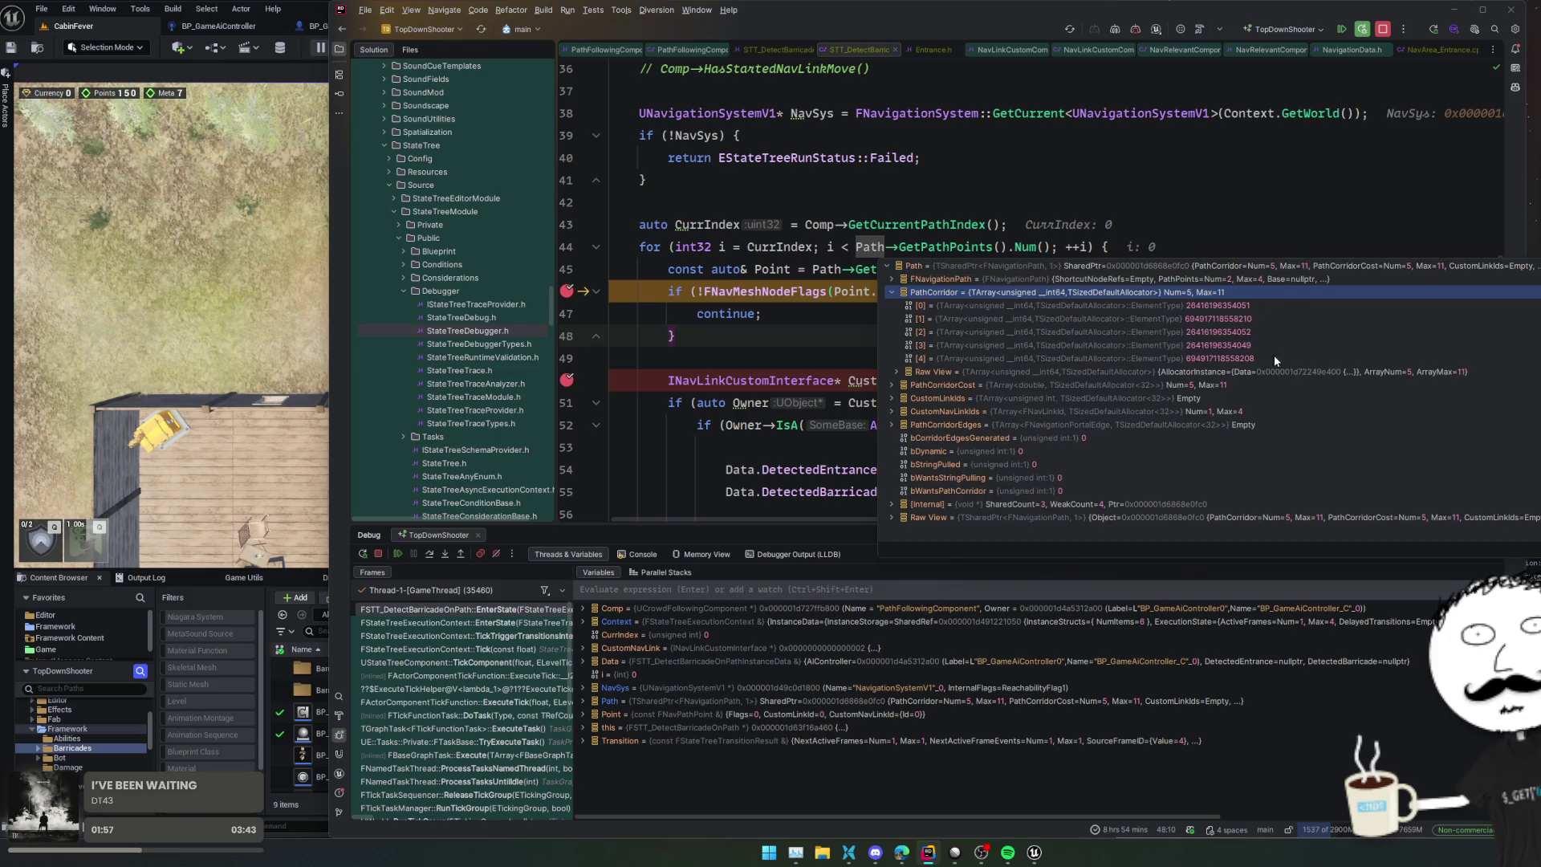
pyautogui.click(1254, 384)
pyautogui.click(1254, 384)
pyautogui.click(1264, 380)
# Step: Expand PathPoints to see both points, then CustomNavLinkIds and its first entry's Id
pyautogui.doubleClick(1243, 279)
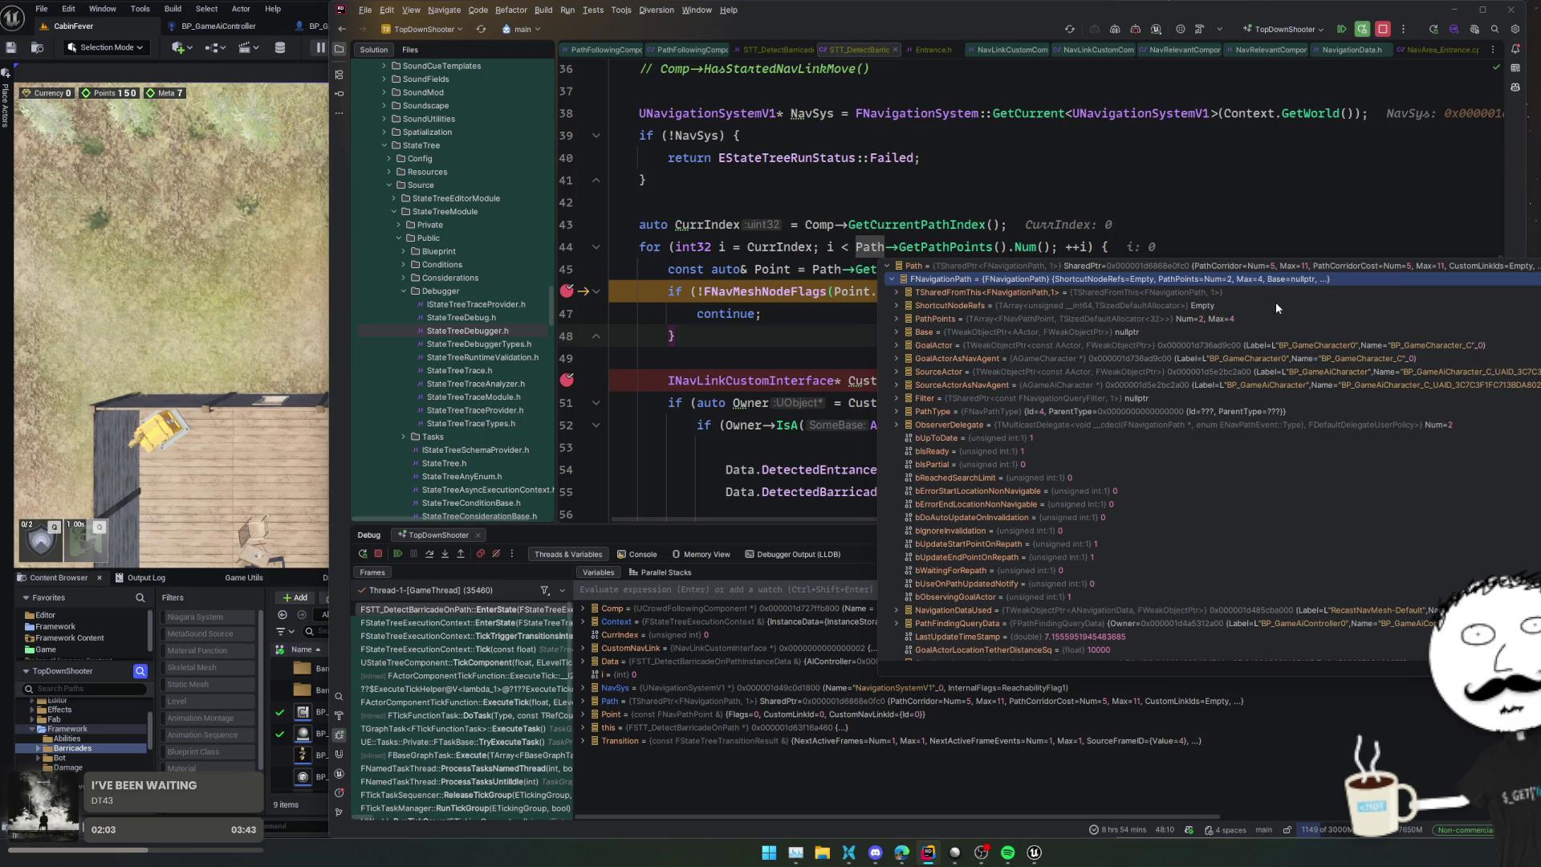
pyautogui.doubleClick(1272, 322)
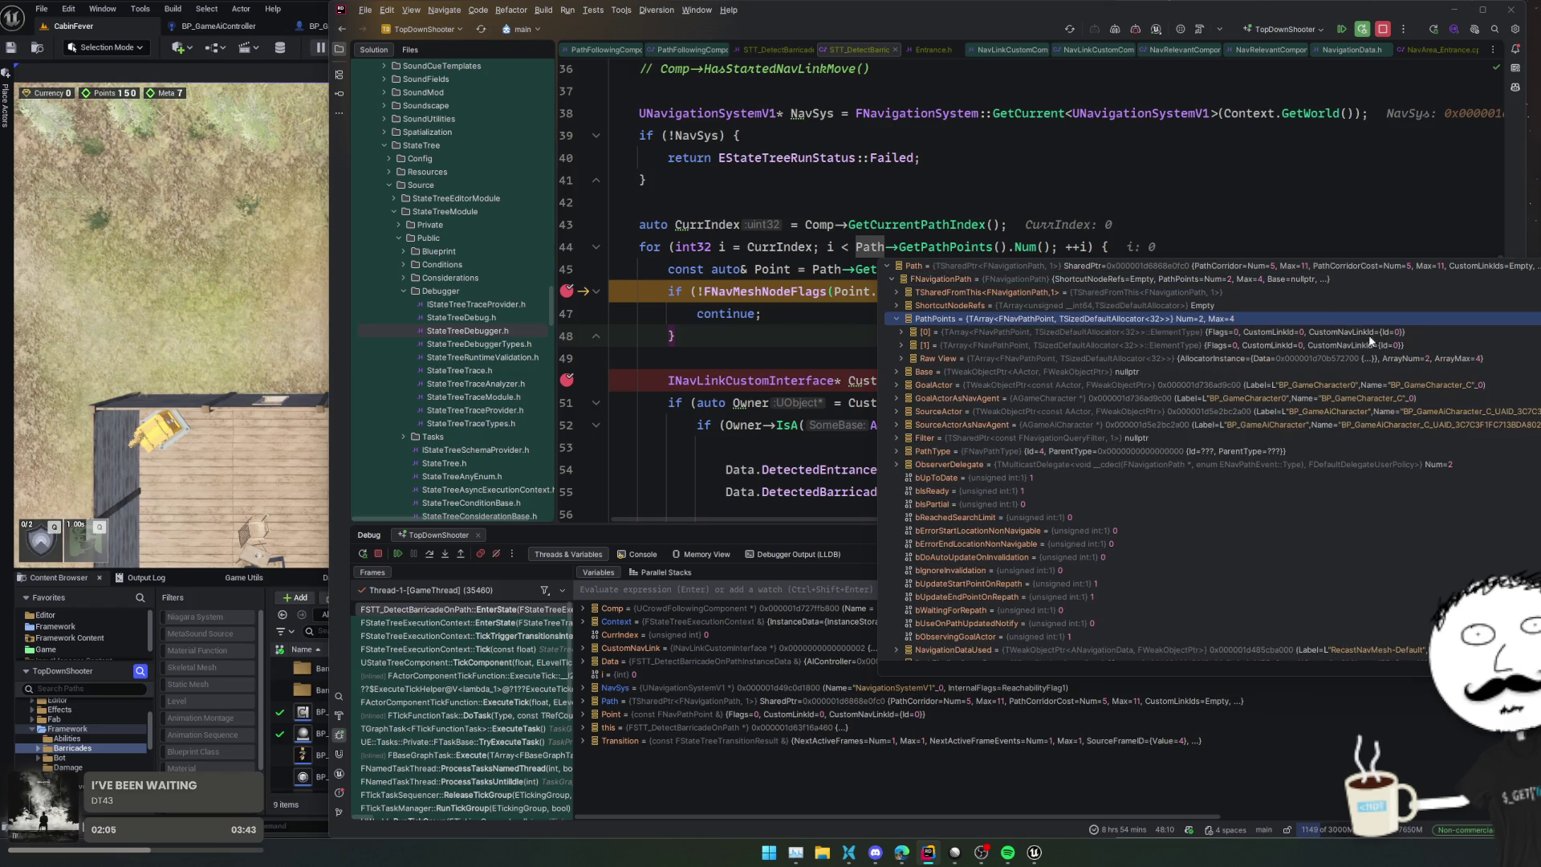
pyautogui.doubleClick(1411, 319)
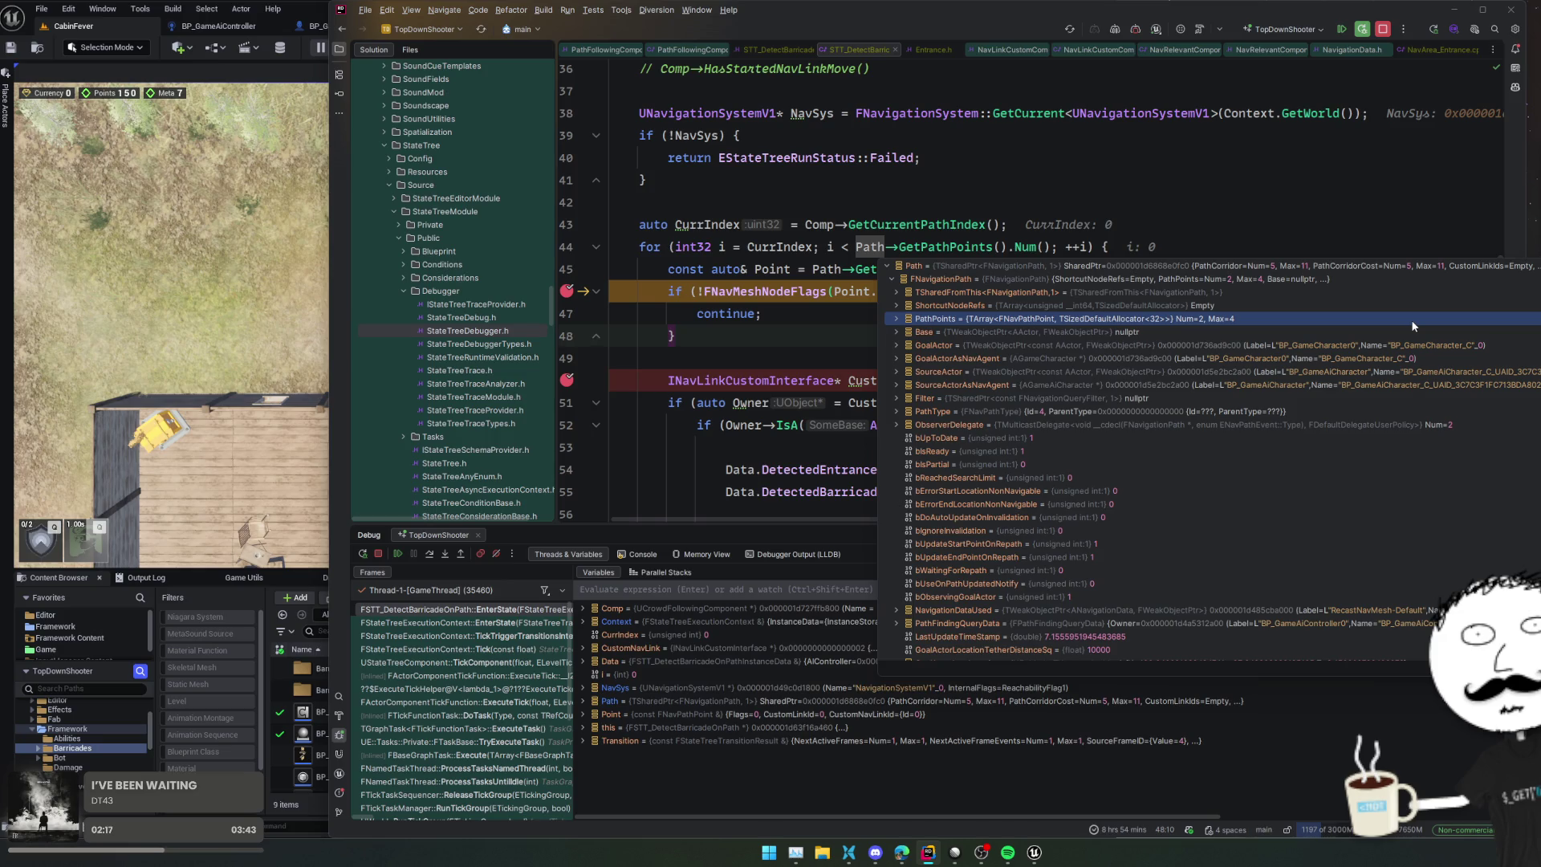
pyautogui.scroll(-5, 1183, 508)
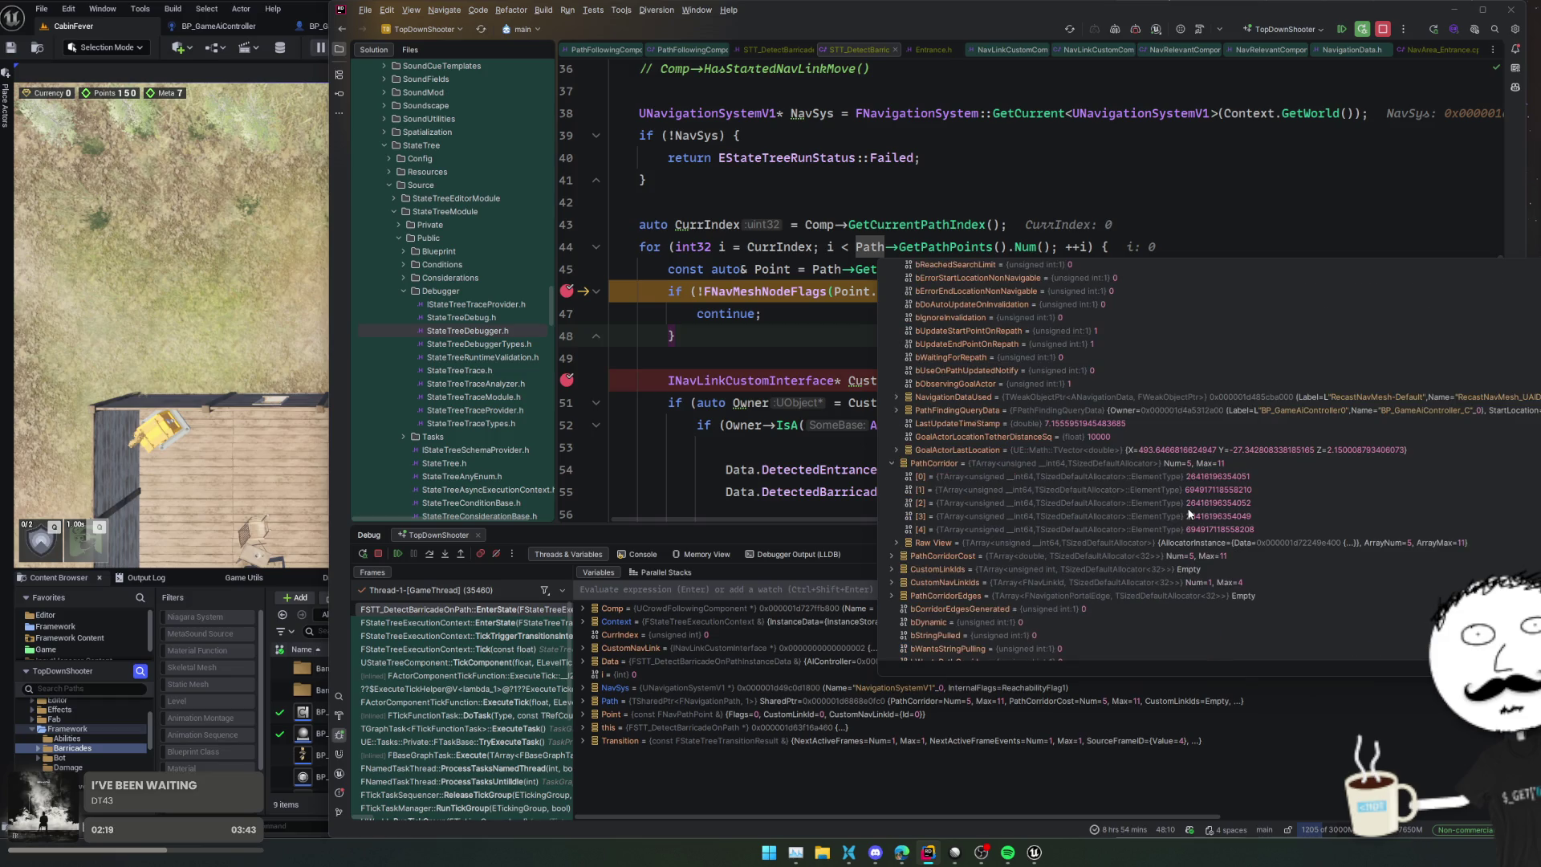
pyautogui.doubleClick(1221, 463)
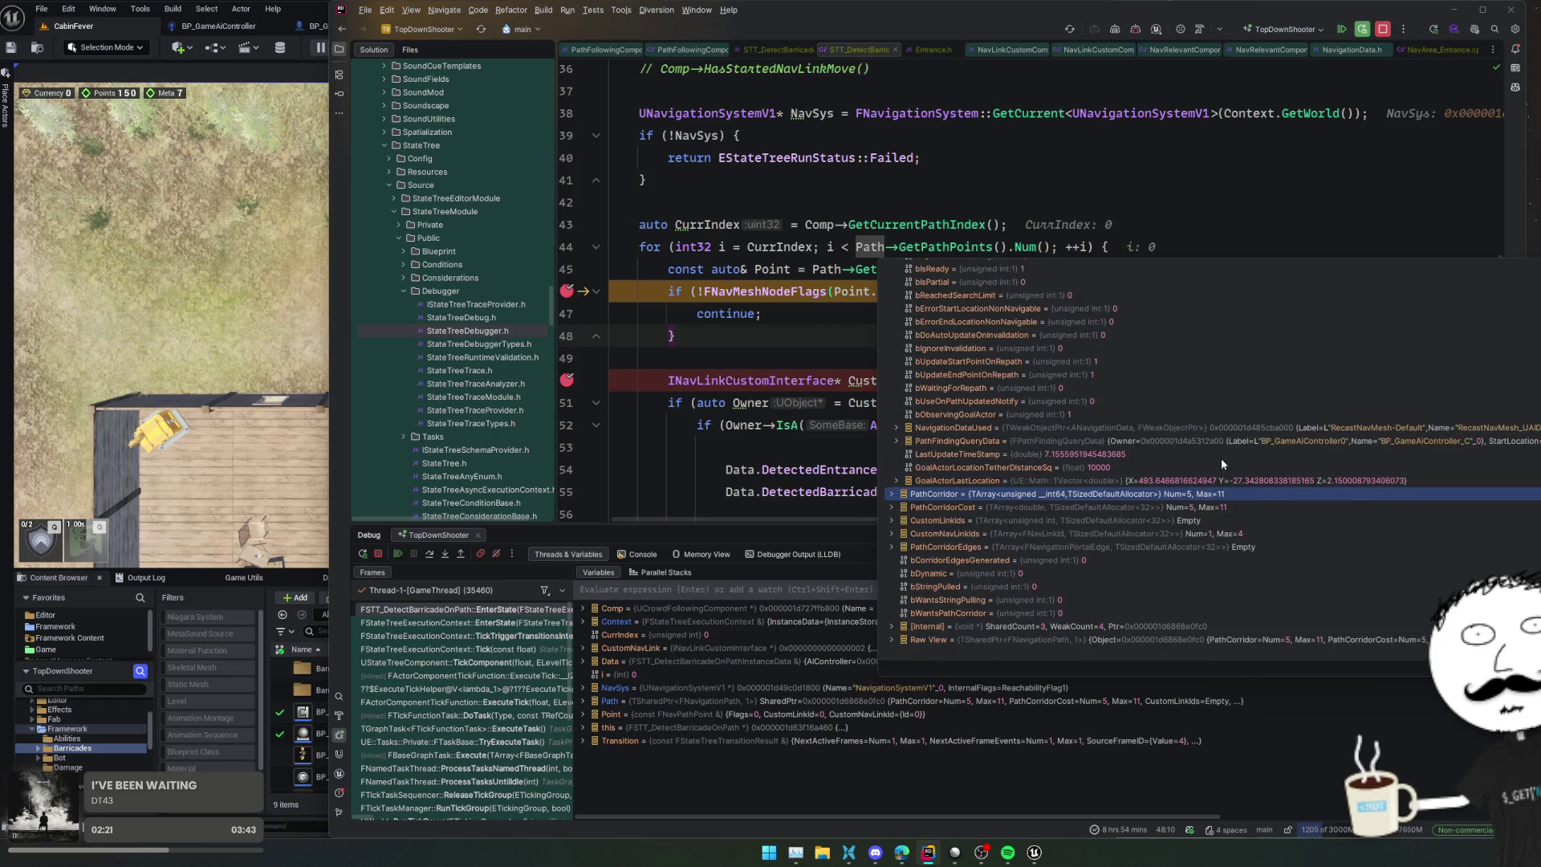
pyautogui.doubleClick(1217, 533)
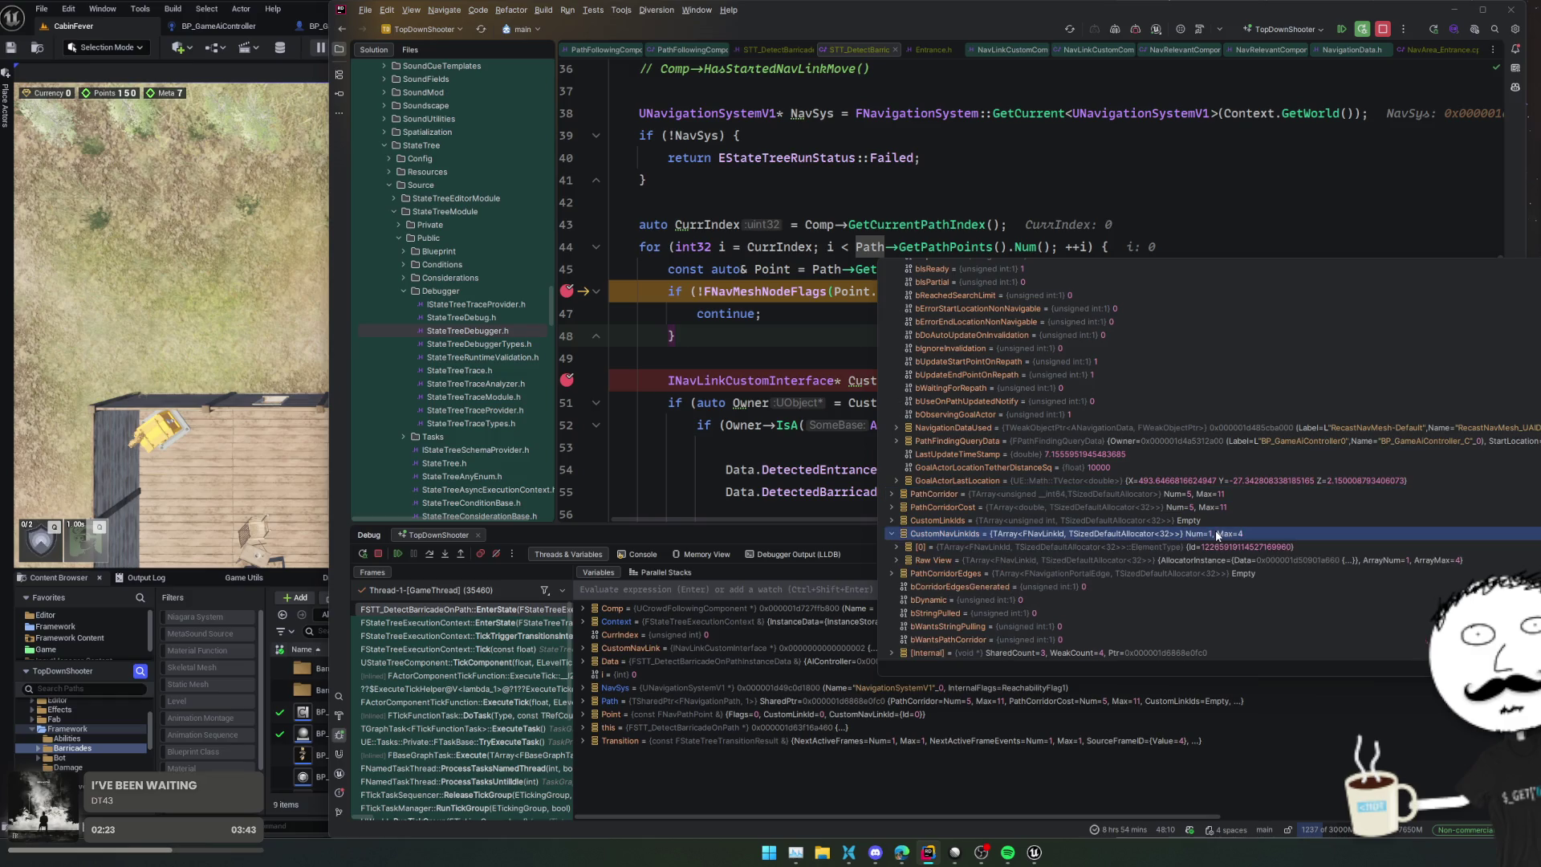
pyautogui.doubleClick(1327, 546)
# Step: Close the Path inspection and jump to the GetCustomLink definition
pyautogui.scroll(-1, 1327, 546)
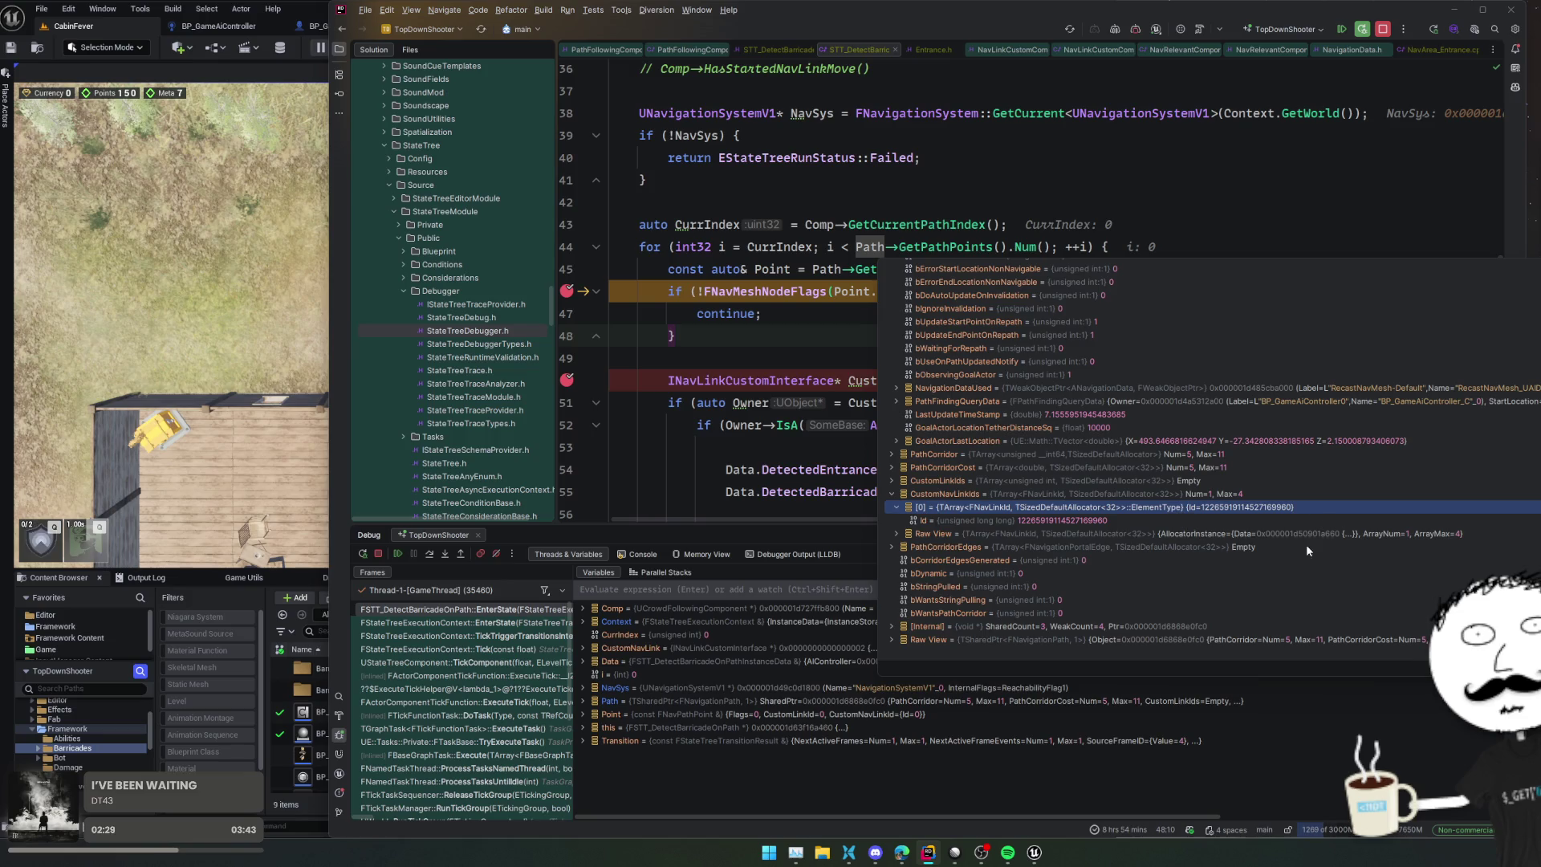
pyautogui.scroll(1, 1406, 542)
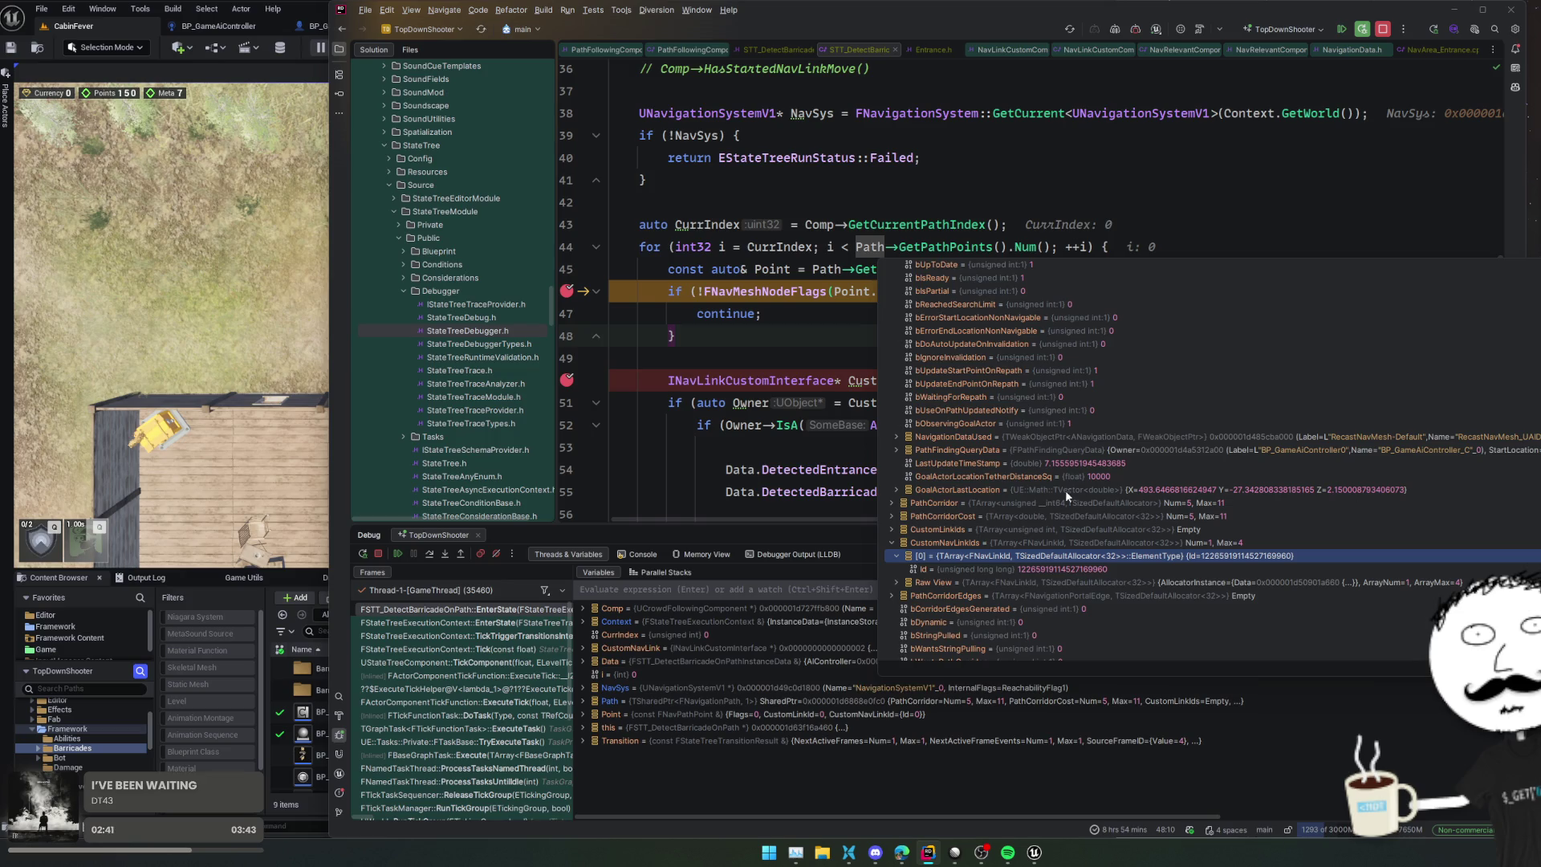
pyautogui.click(1048, 501)
pyautogui.scroll(-1, 1048, 498)
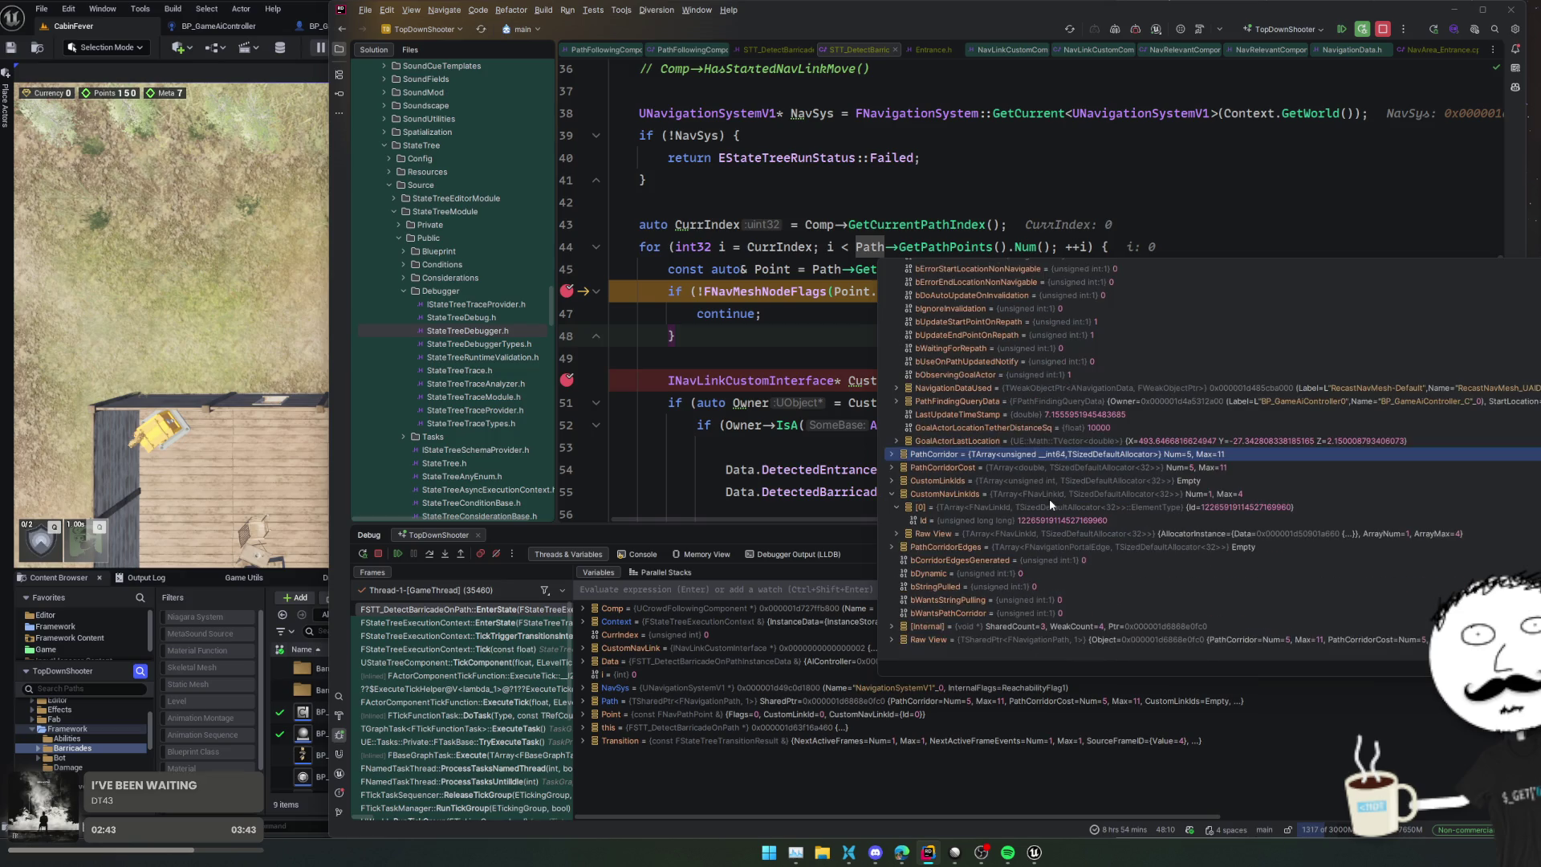
pyautogui.click(807, 332)
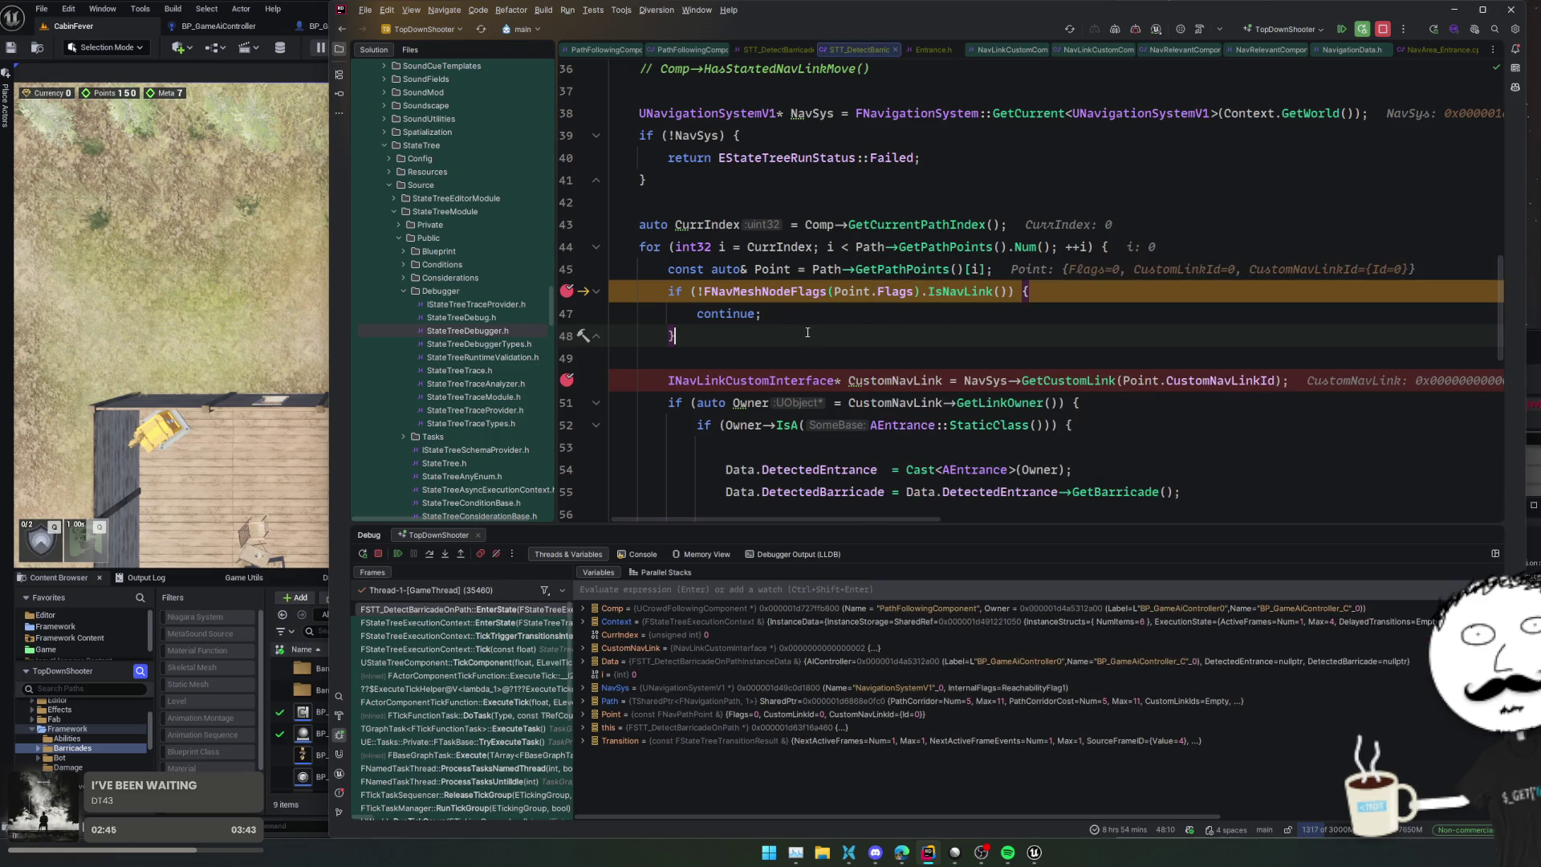
pyautogui.keyDown('ctrl'); pyautogui.click(1062, 377); pyautogui.keyUp('ctrl')
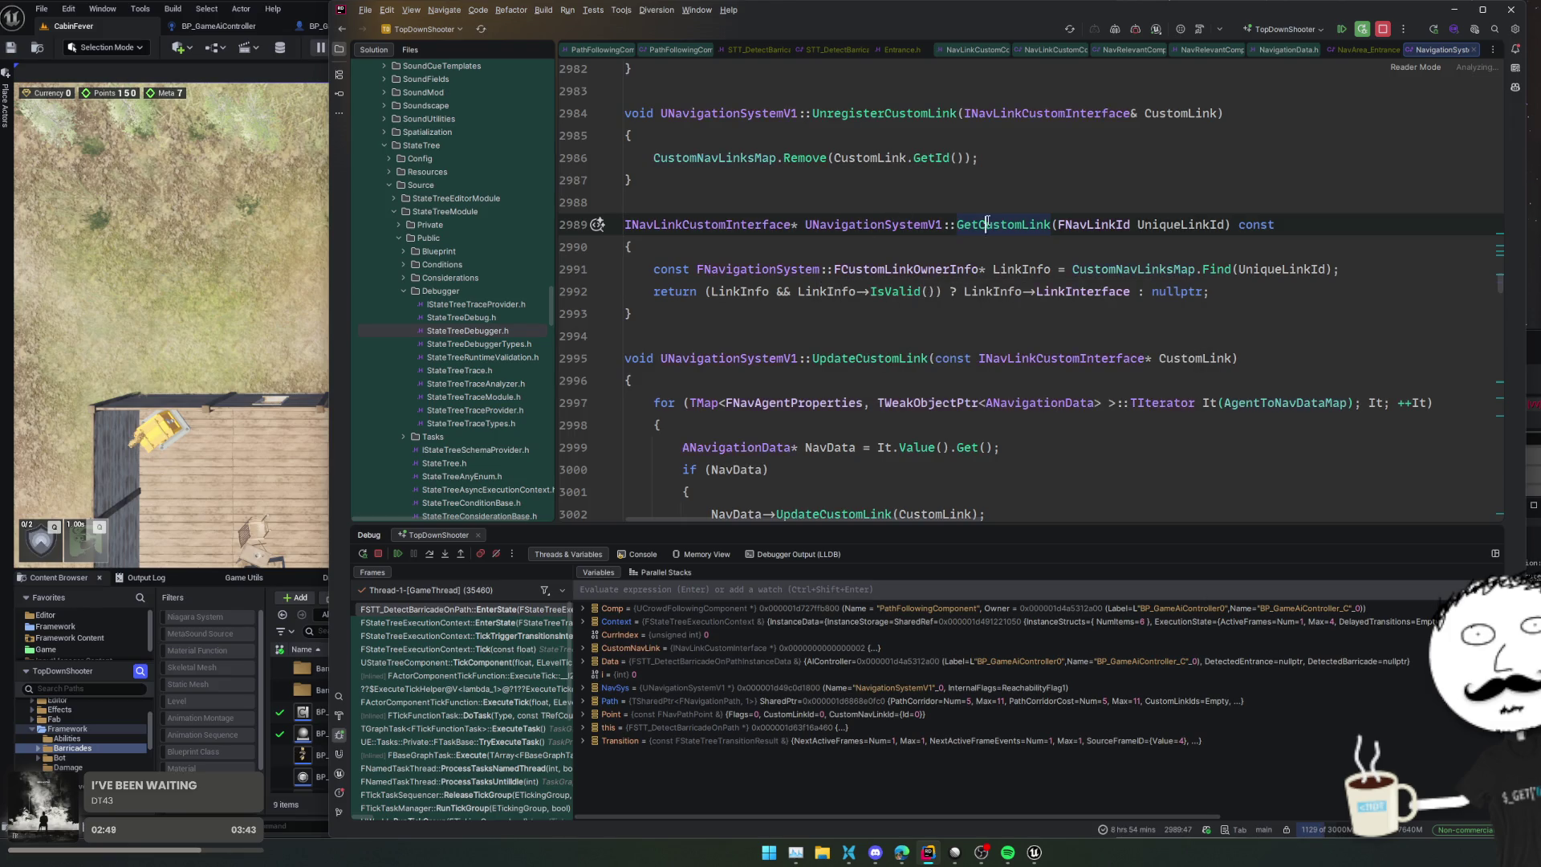
# Step: Go to the GetCustomLink declaration and read through the INavLinkCustomInterface class declaration
pyautogui.hotkey('ctrl', 'b')
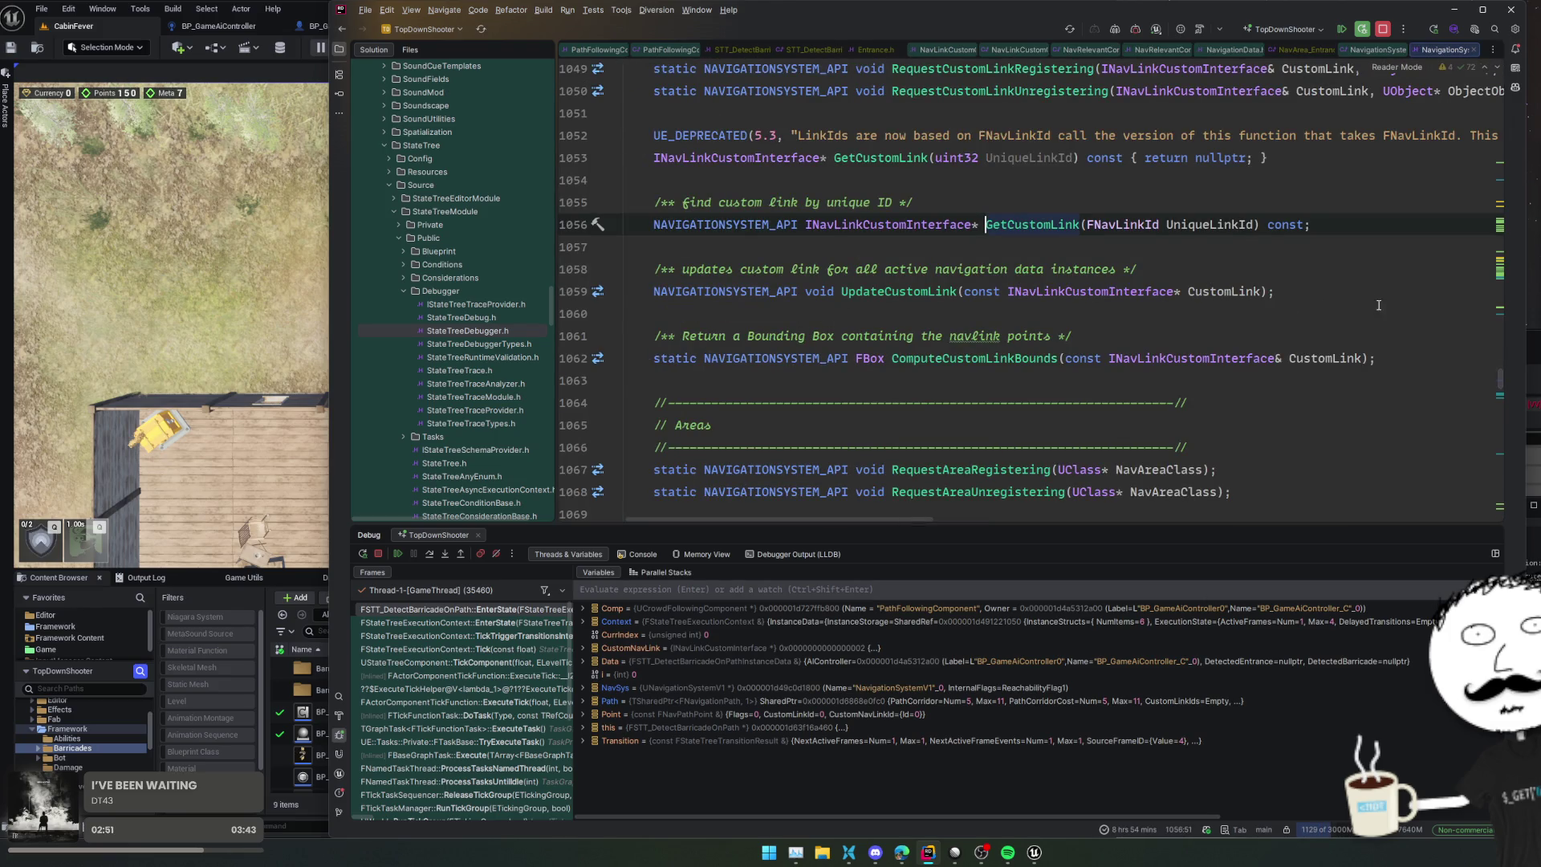
pyautogui.scroll(3, 1384, 330)
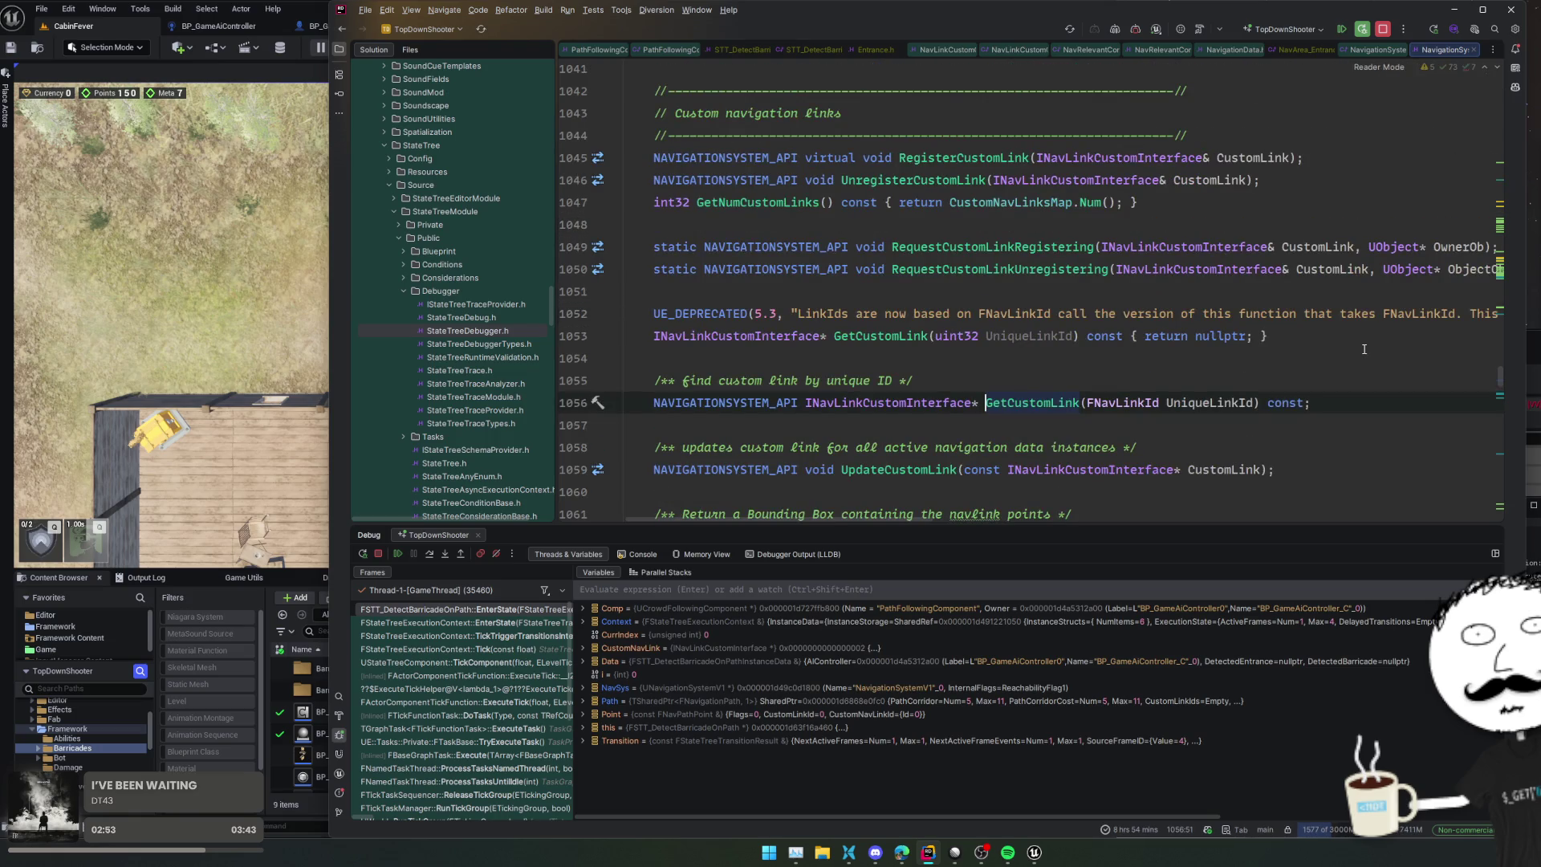
pyautogui.keyDown('ctrl'); pyautogui.click(891, 402); pyautogui.keyUp('ctrl')
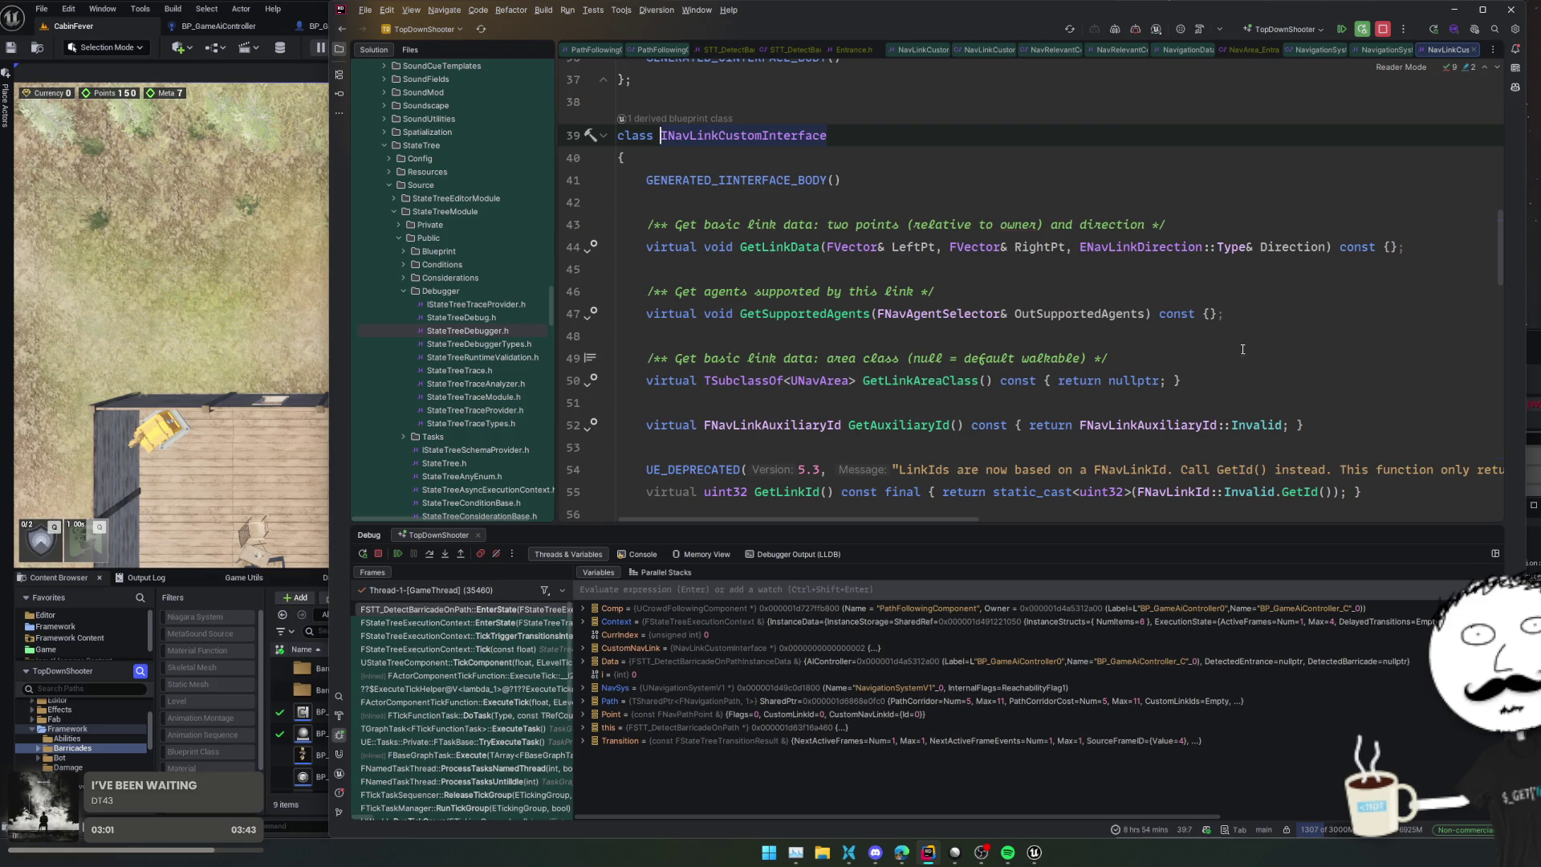
pyautogui.scroll(-5, 1198, 381)
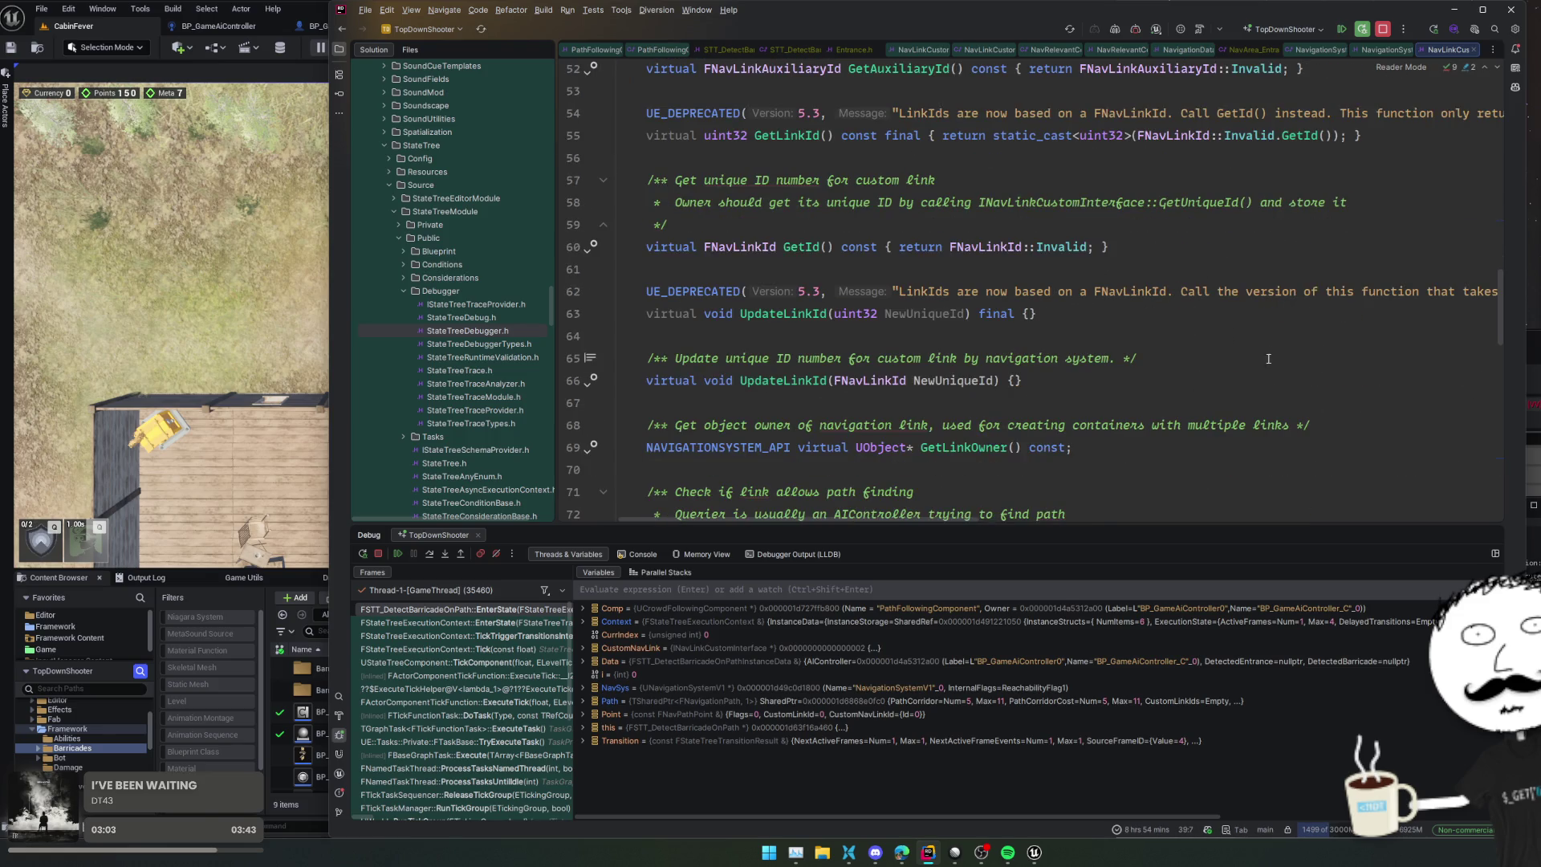
pyautogui.scroll(-1, 1204, 370)
pyautogui.scroll(-5, 1216, 345)
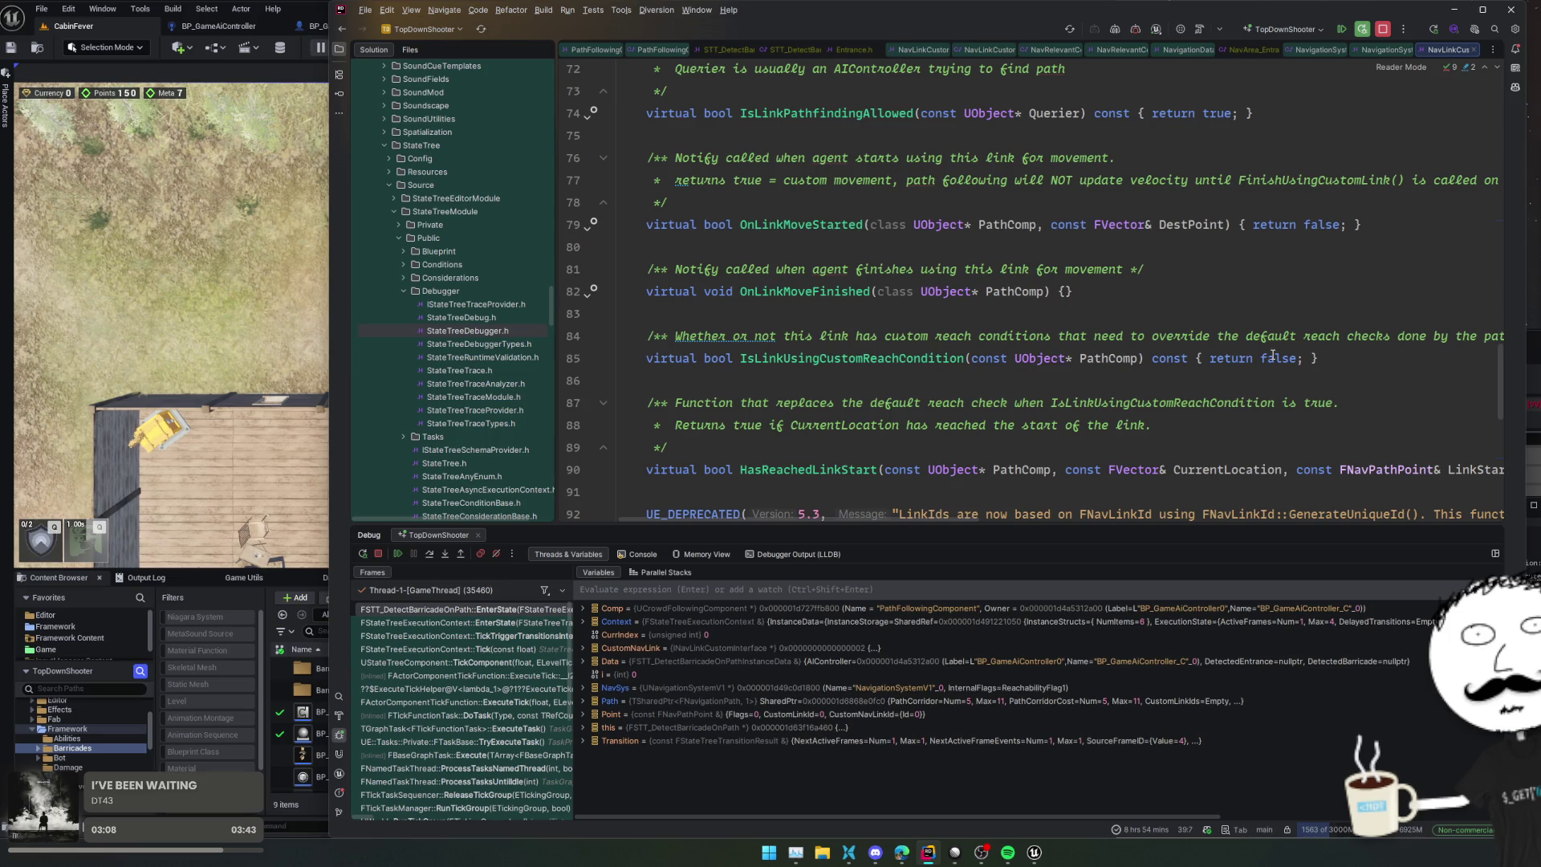
pyautogui.scroll(-1, 1077, 325)
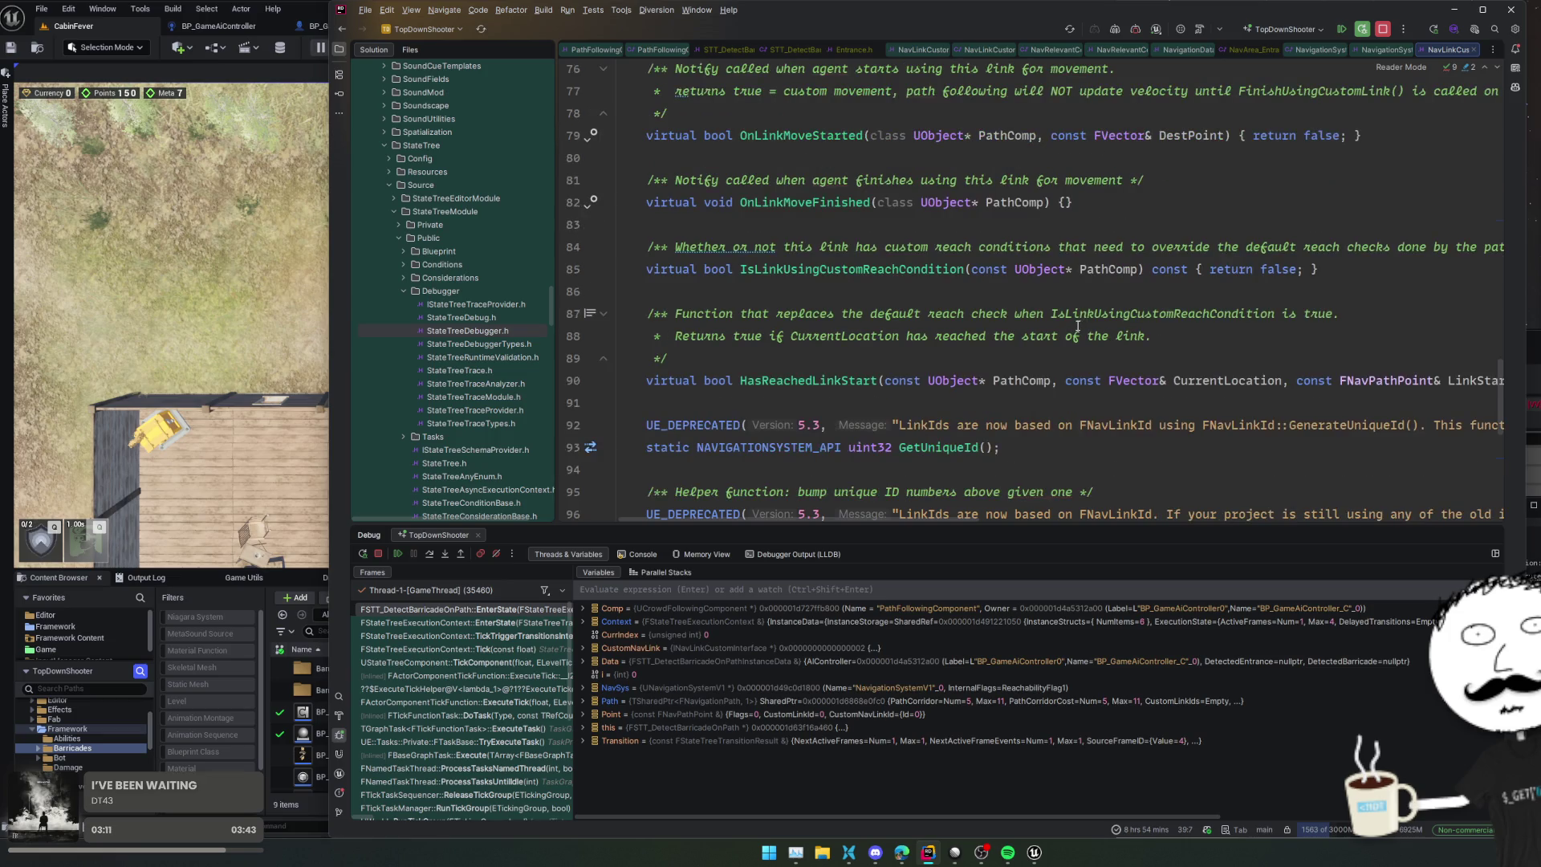
pyautogui.scroll(-5, 1074, 318)
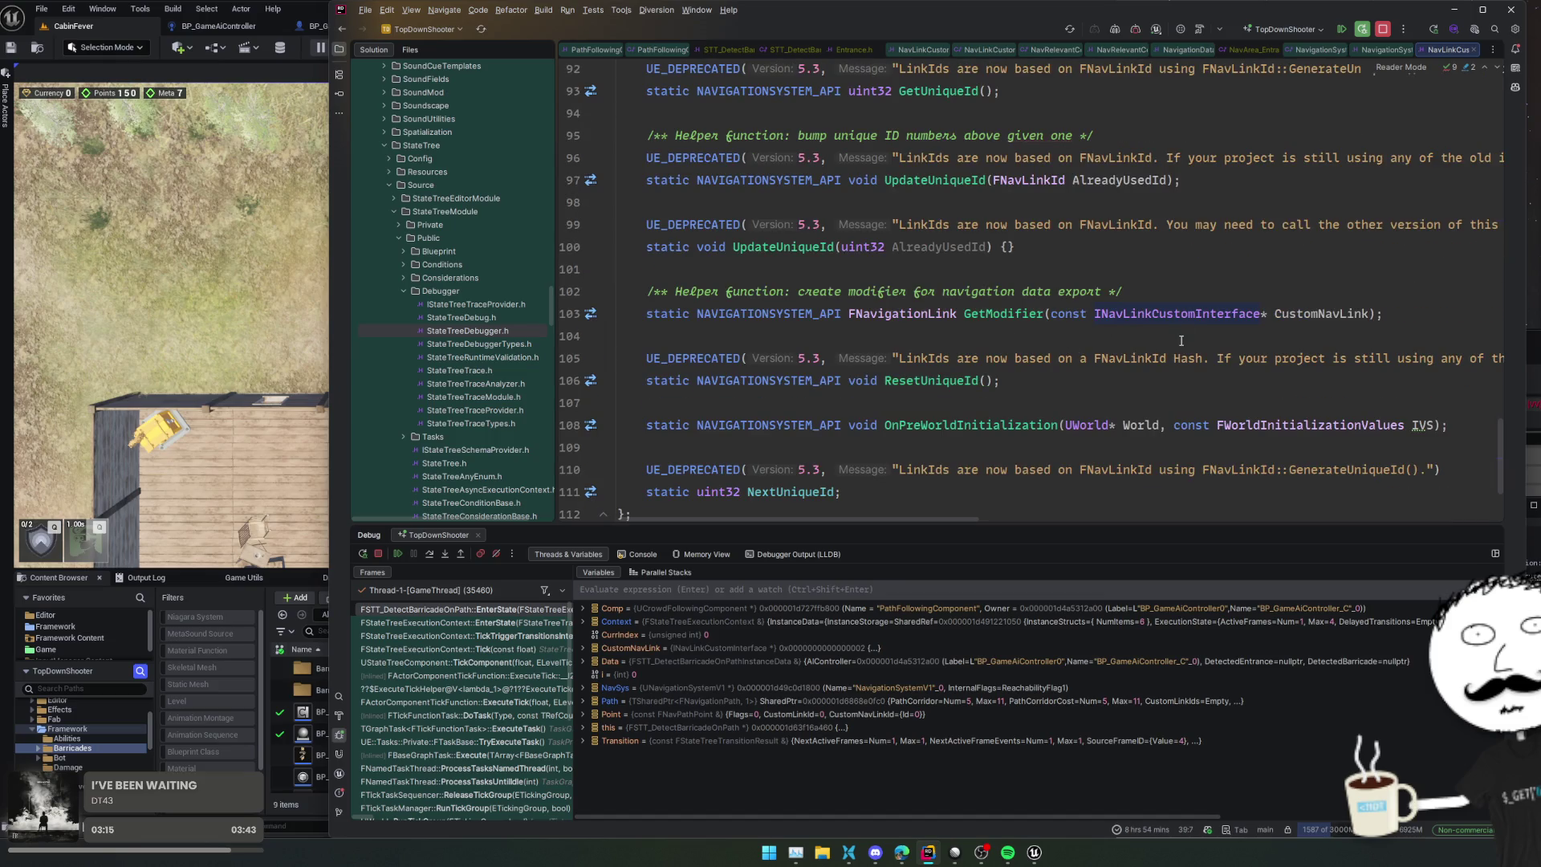
pyautogui.scroll(-1, 1181, 341)
# Step: Navigate back via GetCustomLink to the barricade detection task source
pyautogui.hotkey('ctrl', 'b')
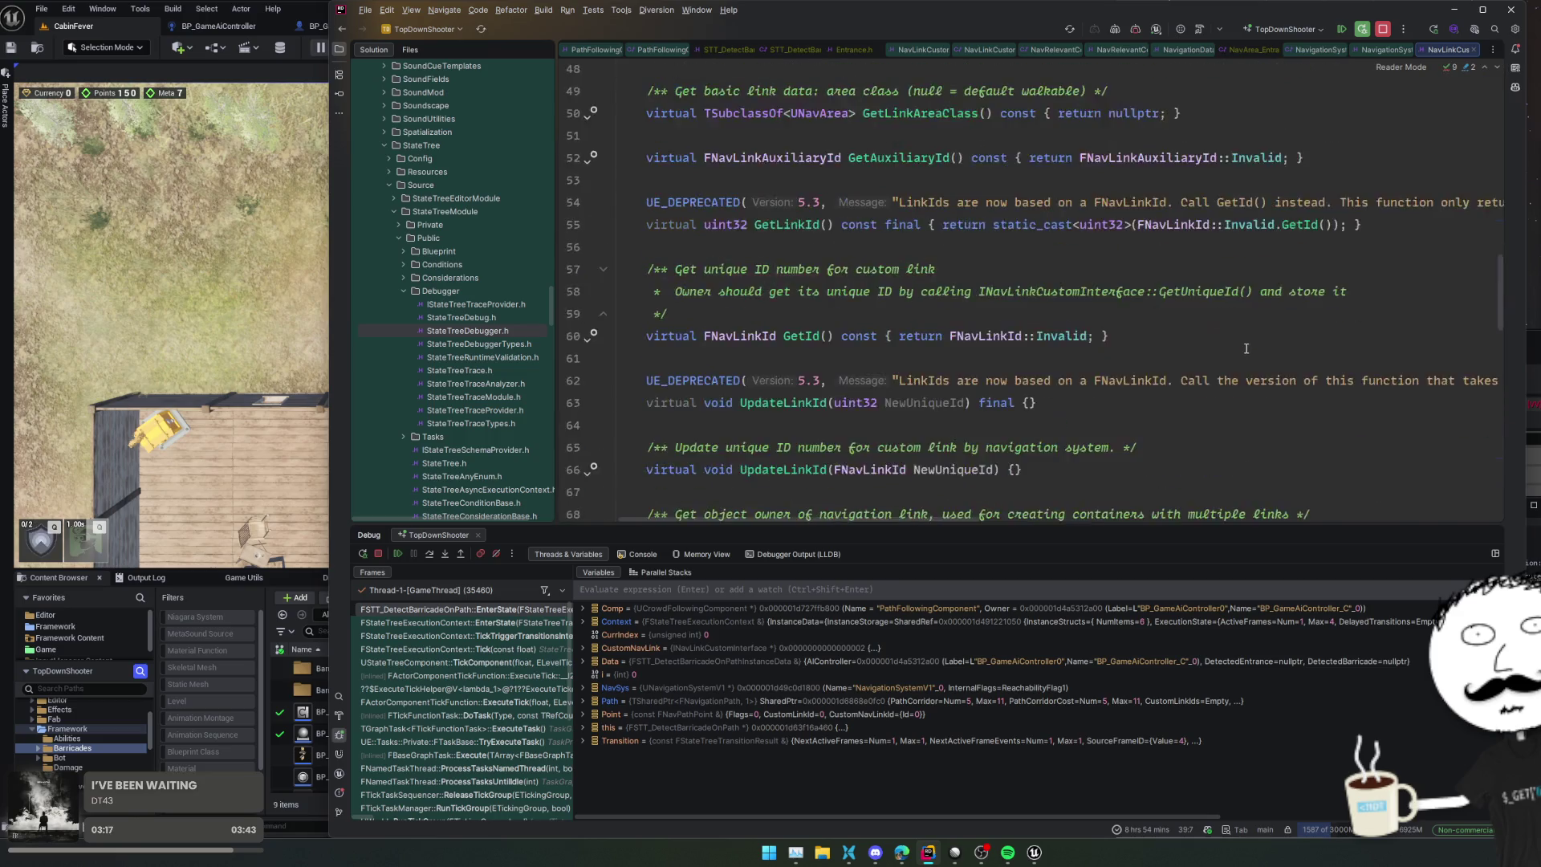
pyautogui.hotkey('ctrl', 'alt', 'Left')
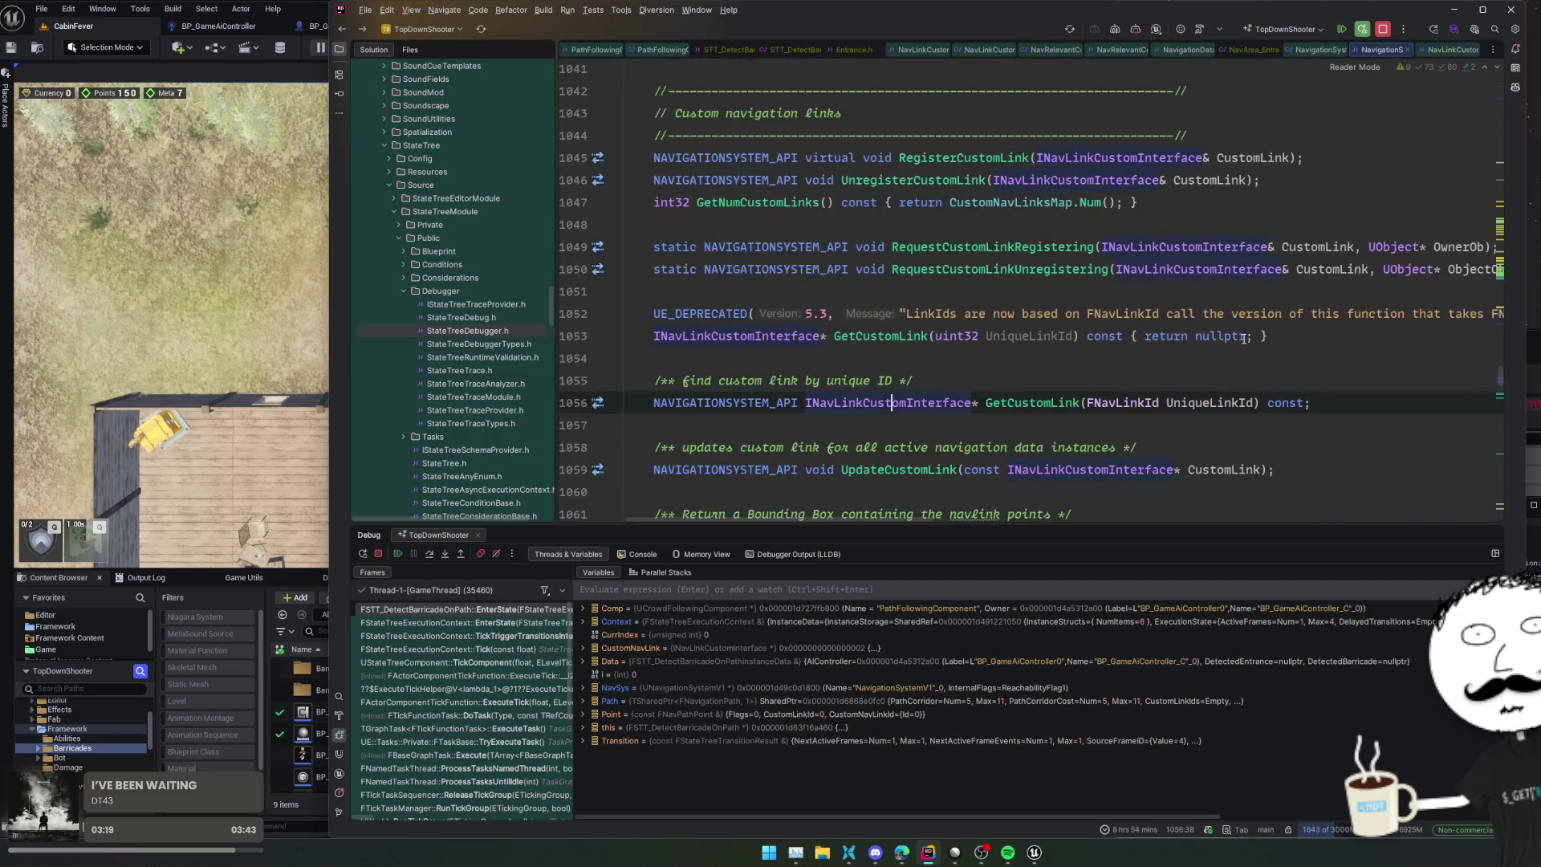
pyautogui.hotkey('ctrl', 'b')
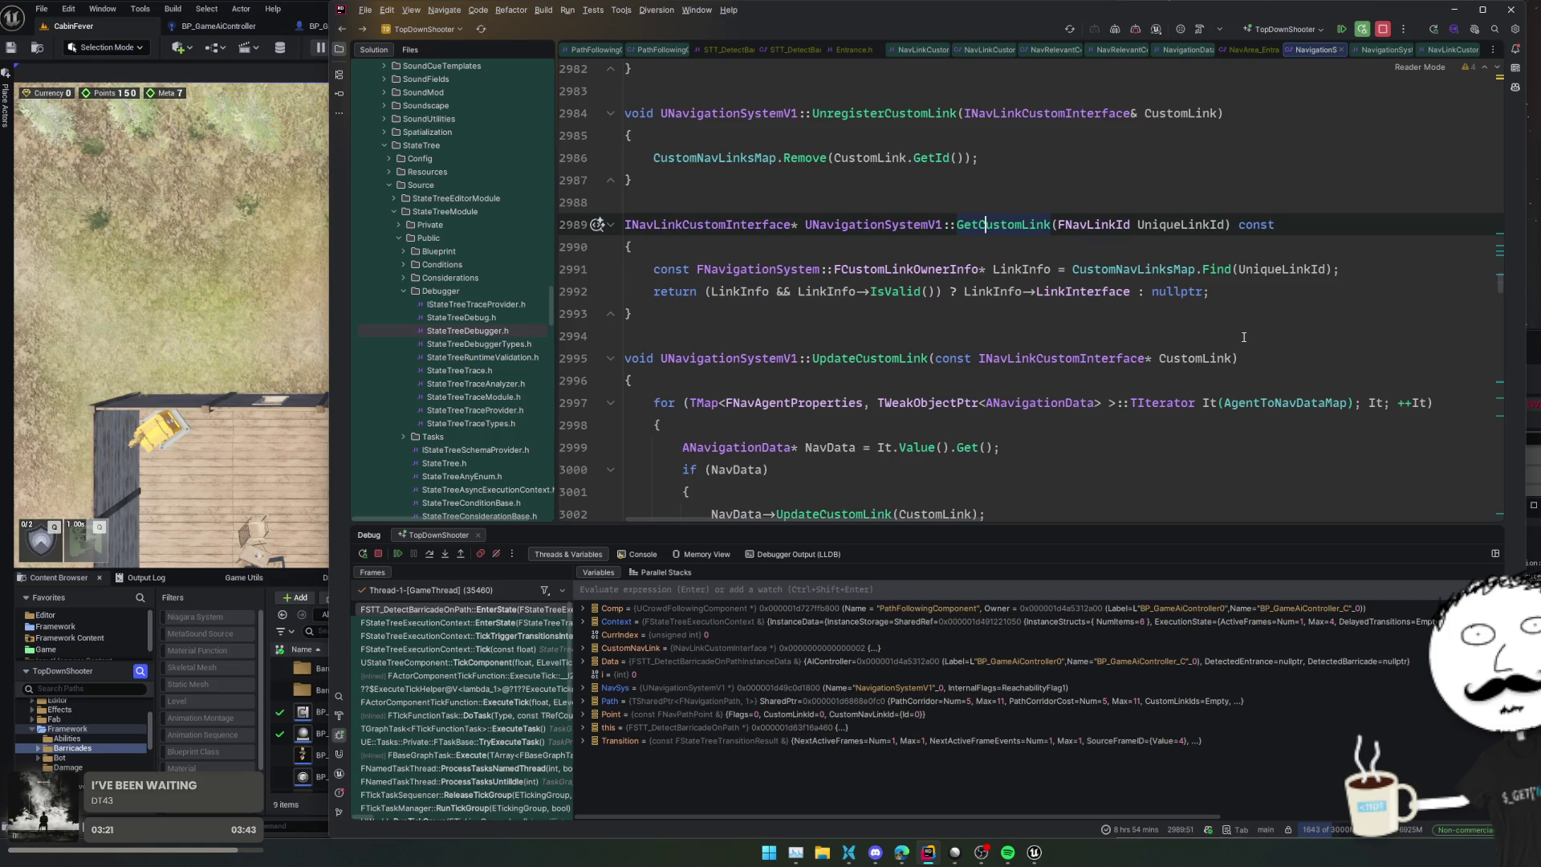
pyautogui.scroll(-3, 1203, 334)
pyautogui.scroll(-2, 1192, 331)
pyautogui.hotkey('ctrl', 'alt', 'Left')
# Step: Review the AEntrance type check, nav-link skip block and continue statement, then switch to the Grok chat
pyautogui.scroll(-1, 1239, 349)
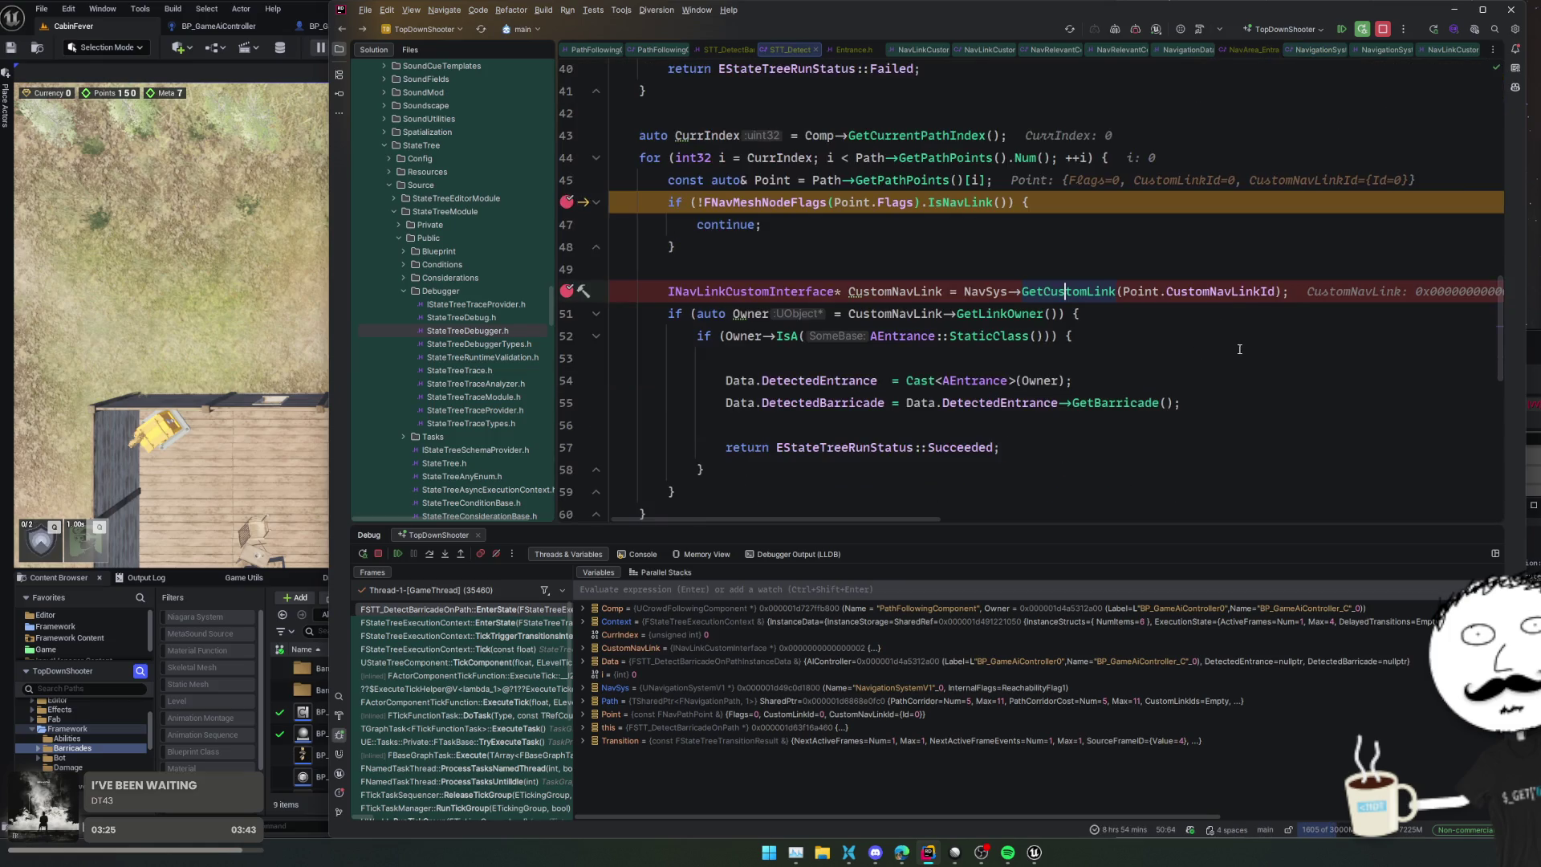
pyautogui.click(1202, 344)
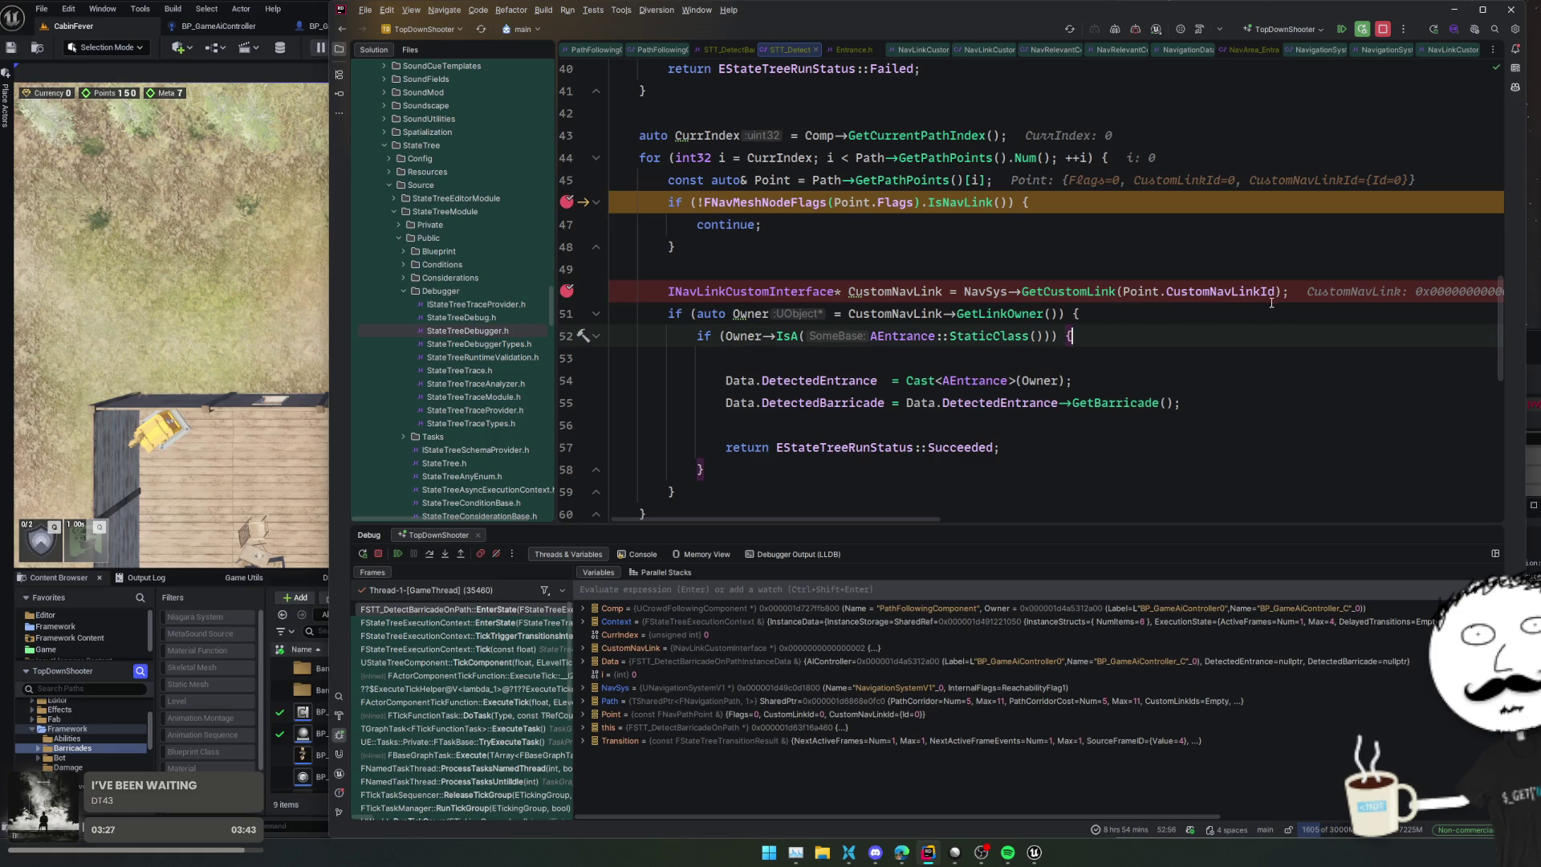
pyautogui.click(1316, 241)
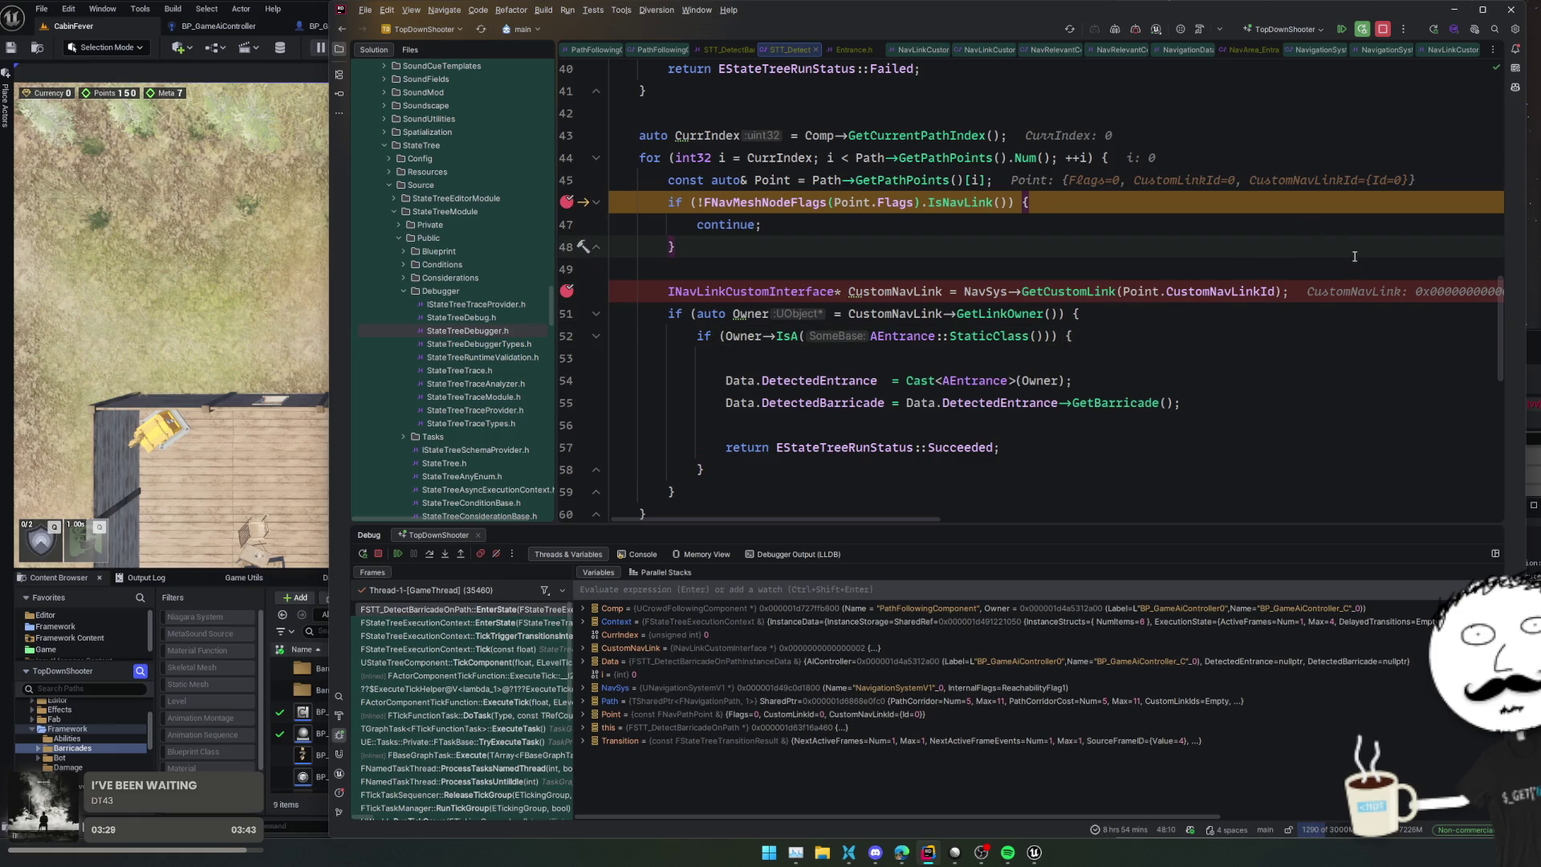
pyautogui.click(1219, 234)
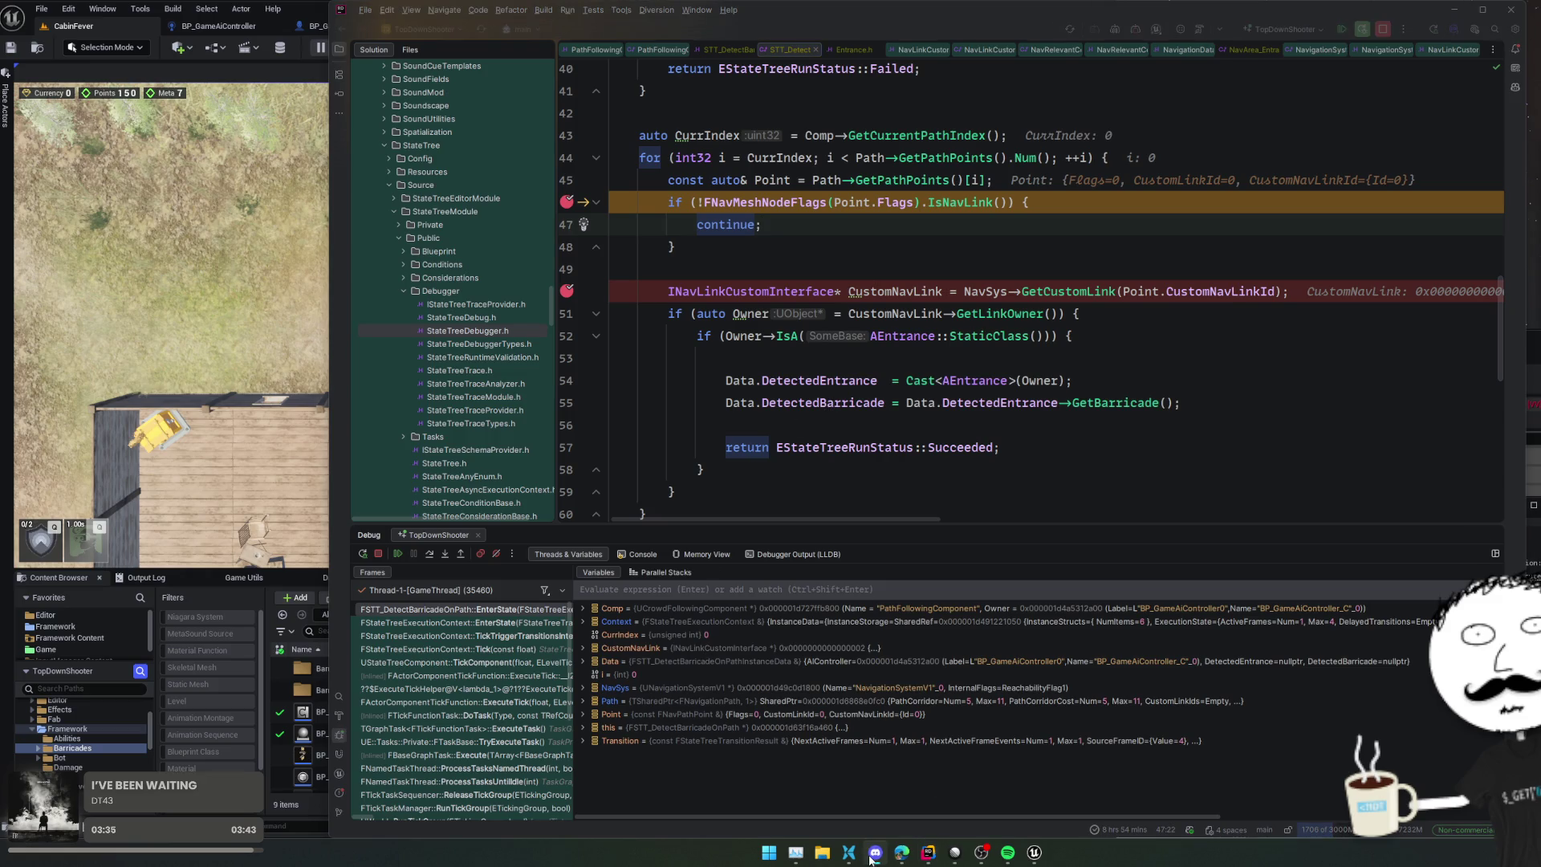
pyautogui.click(901, 852)
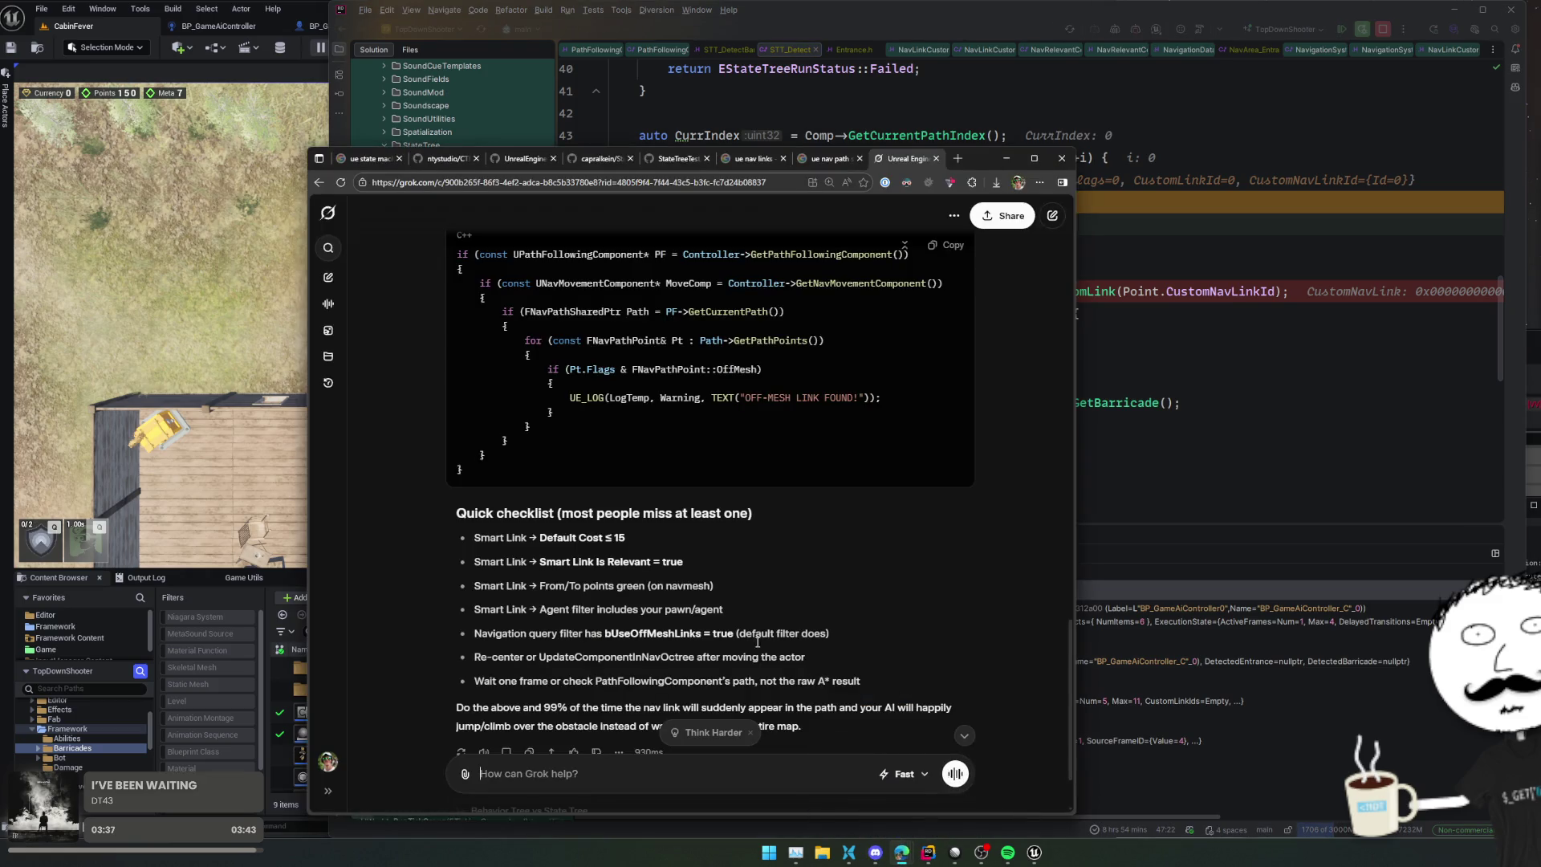
# Step: Highlight the Grok checklist items on From/To points, query filter and actor re-centering, then return to Rider
pyautogui.scroll(-1, 948, 591)
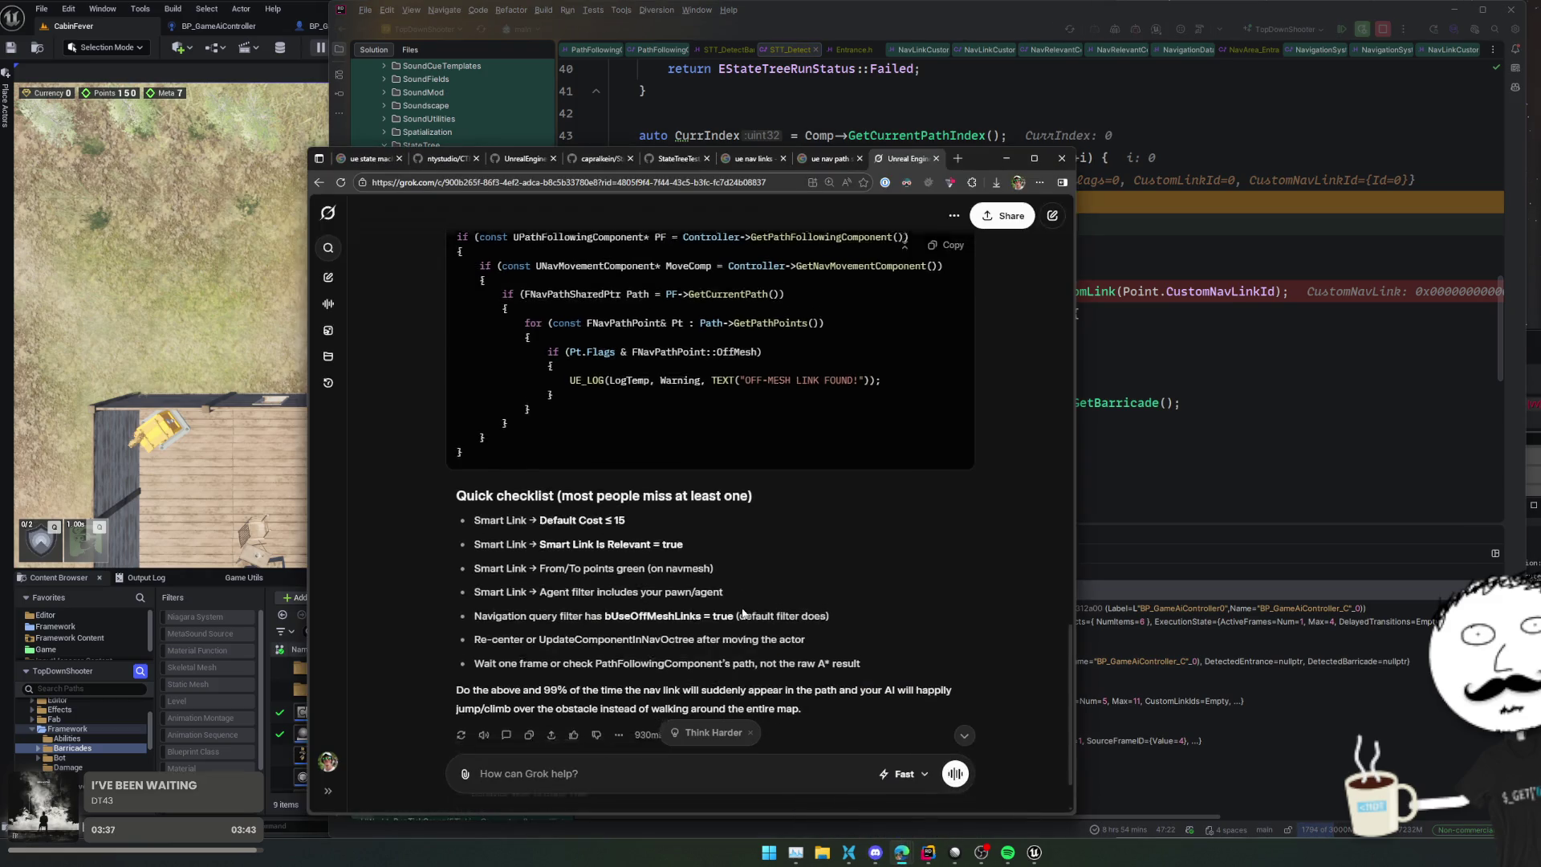
pyautogui.tripleClick(943, 546)
pyautogui.click(861, 533)
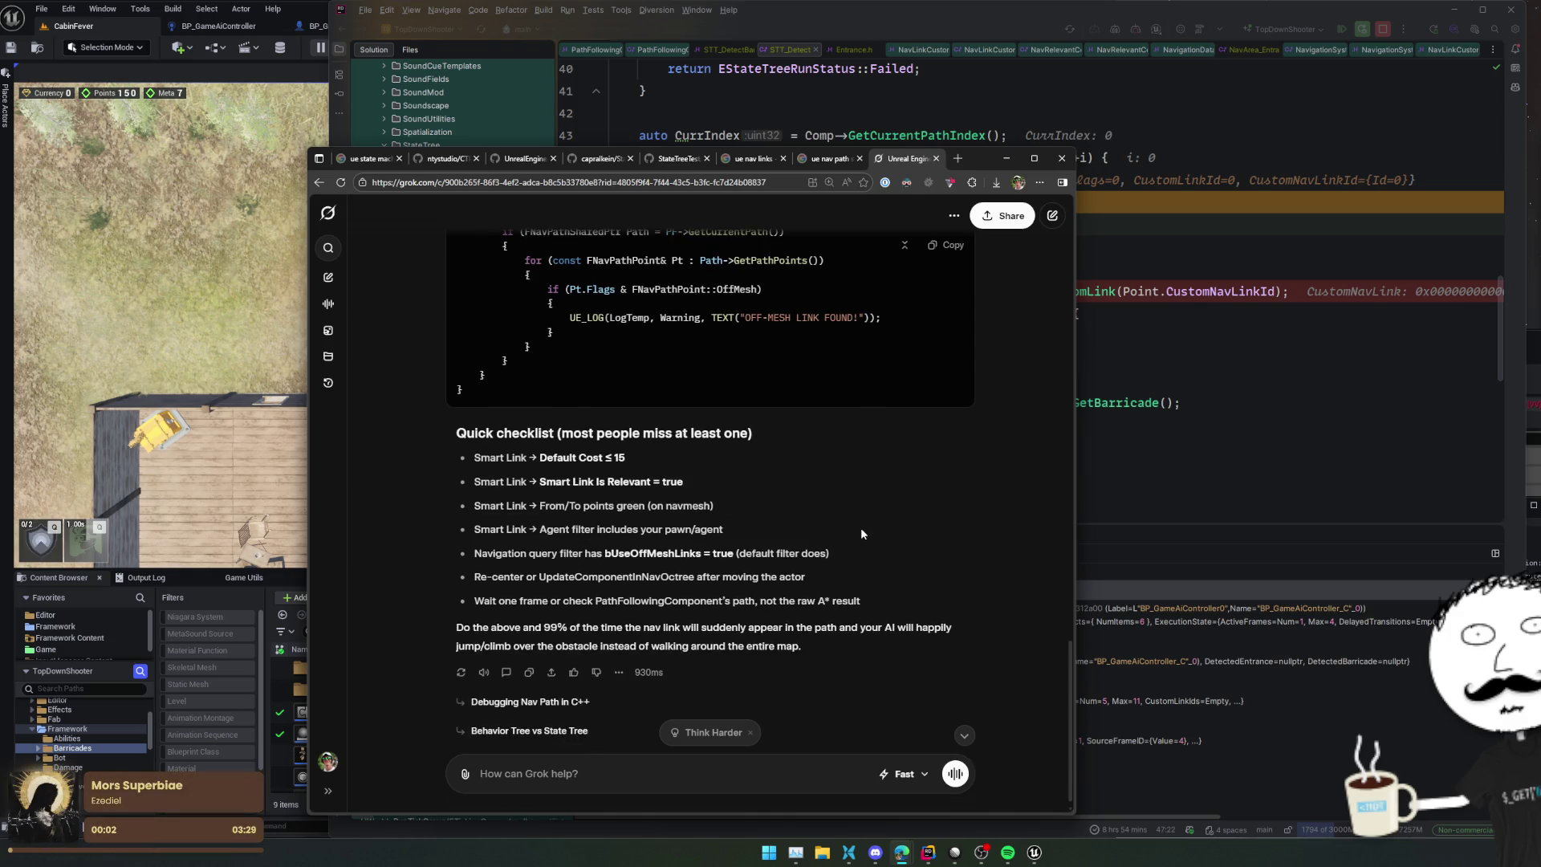
pyautogui.tripleClick(946, 552)
pyautogui.click(949, 556)
pyautogui.tripleClick(936, 575)
pyautogui.click(937, 575)
pyautogui.moveTo(920, 478); pyautogui.dragTo(913, 539)
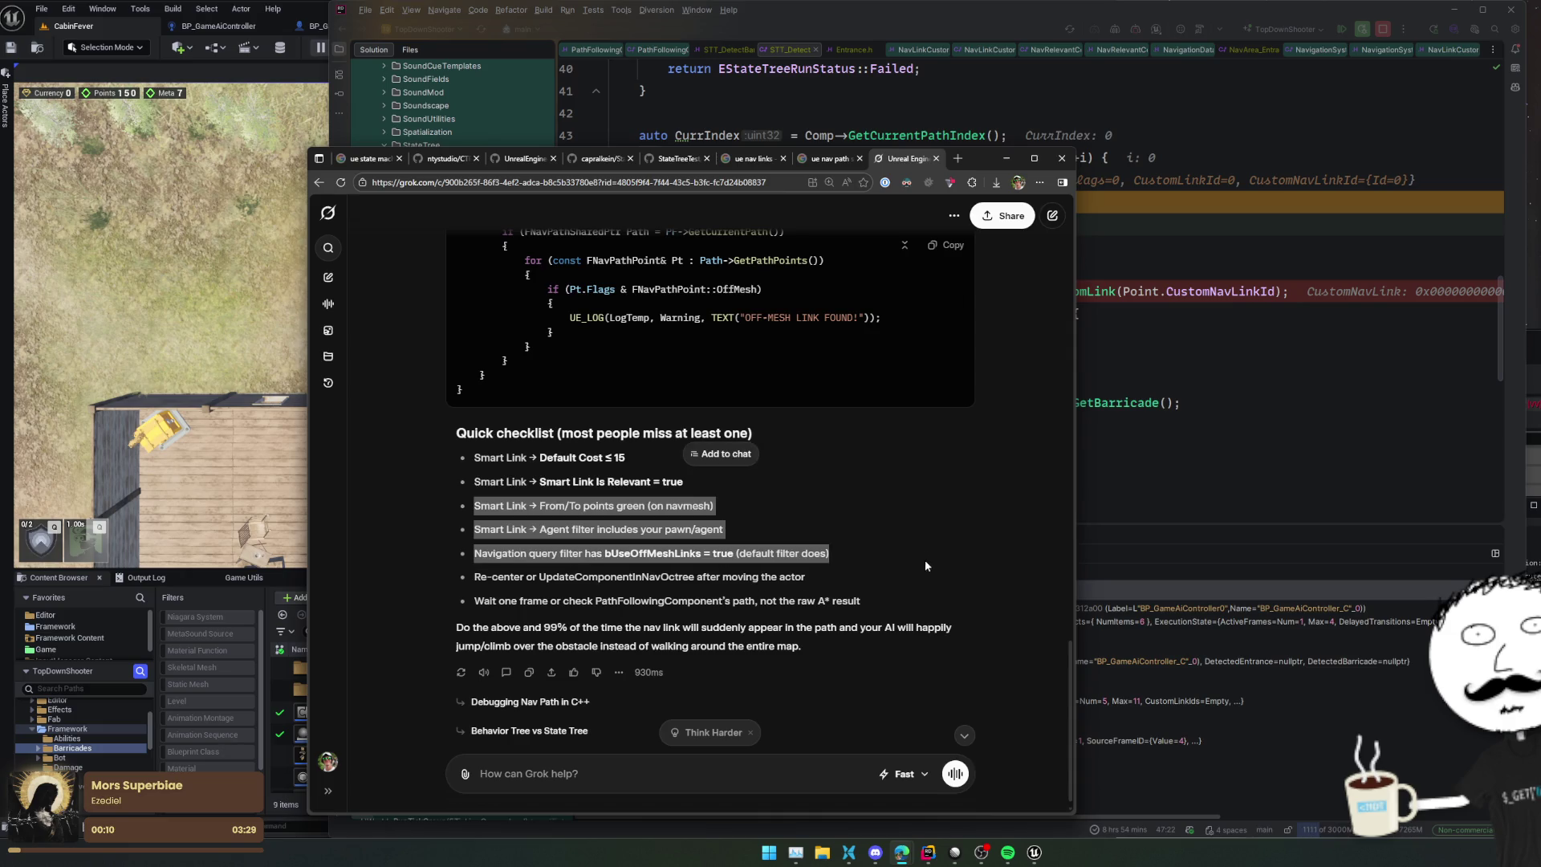
pyautogui.click(49, 597)
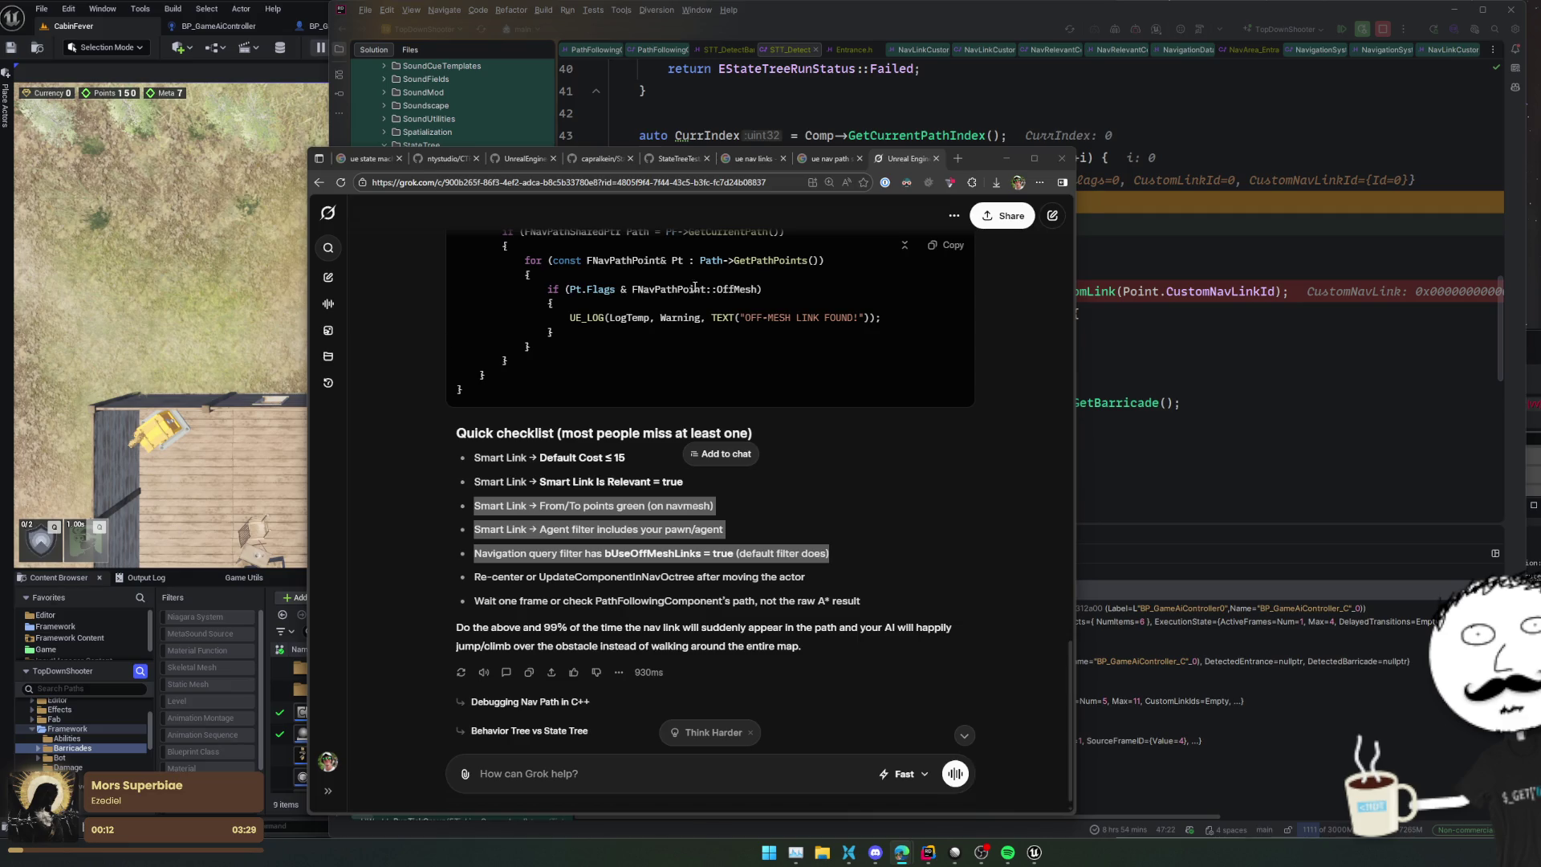
pyautogui.click(928, 852)
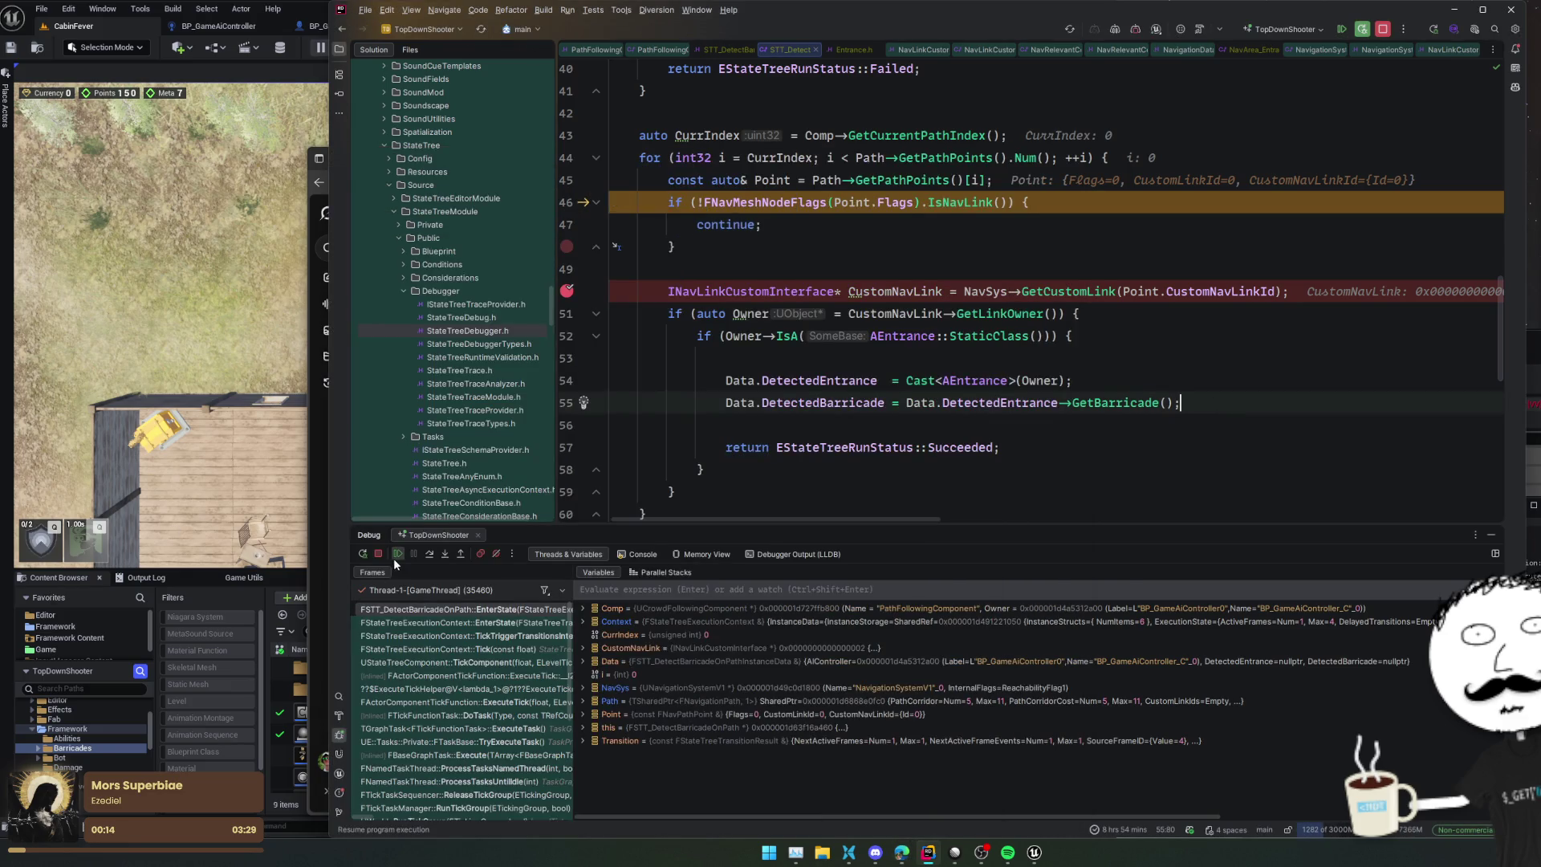
# Step: Resume the paused game from the debugger and eject from the play session
pyautogui.click(397, 553)
pyautogui.click(27, 605)
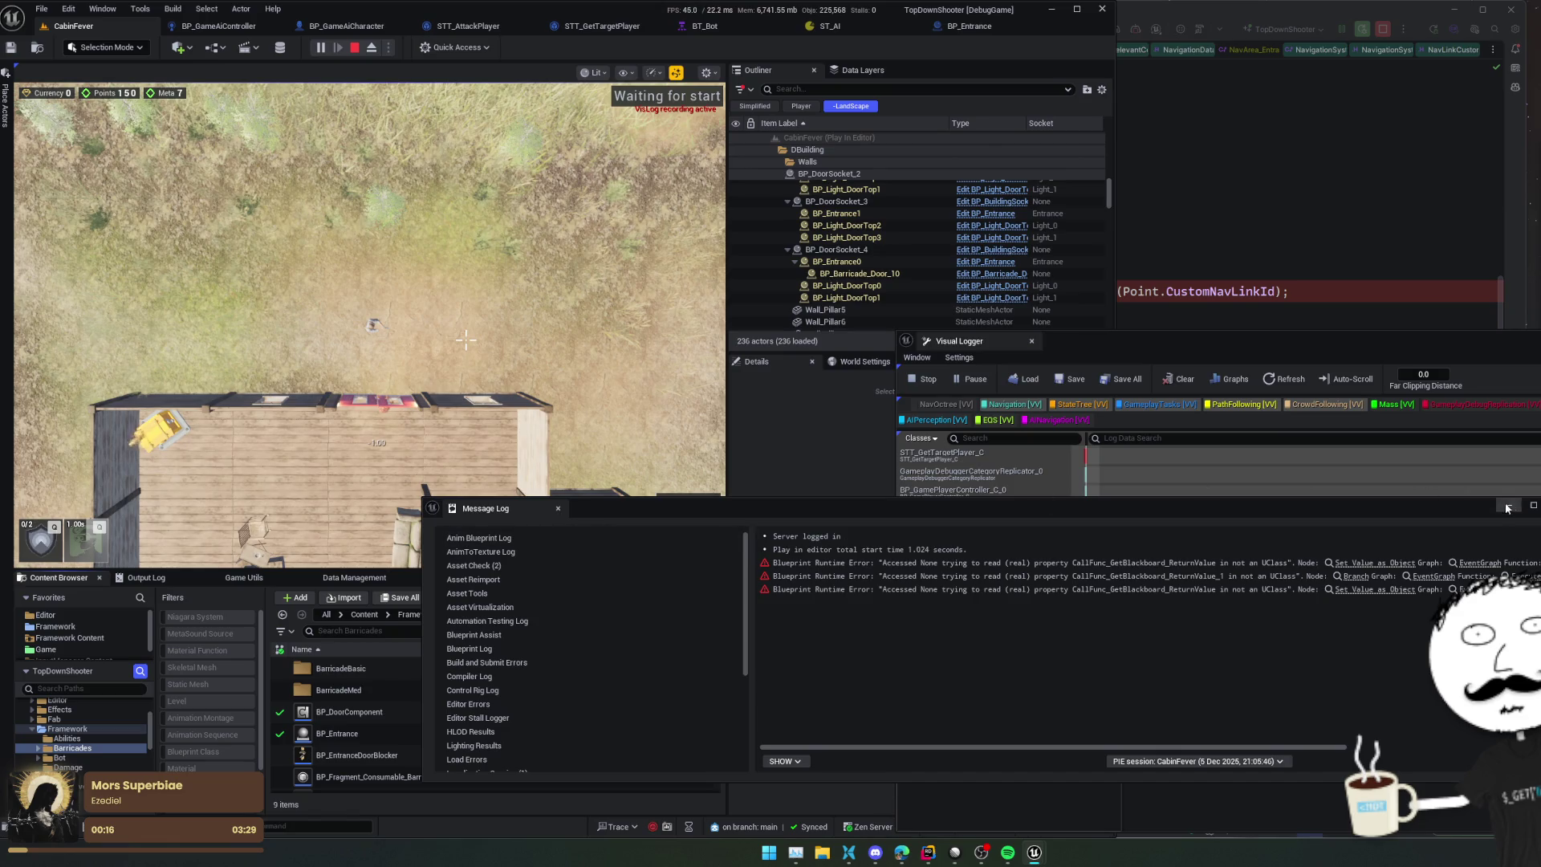
pyautogui.click(932, 350)
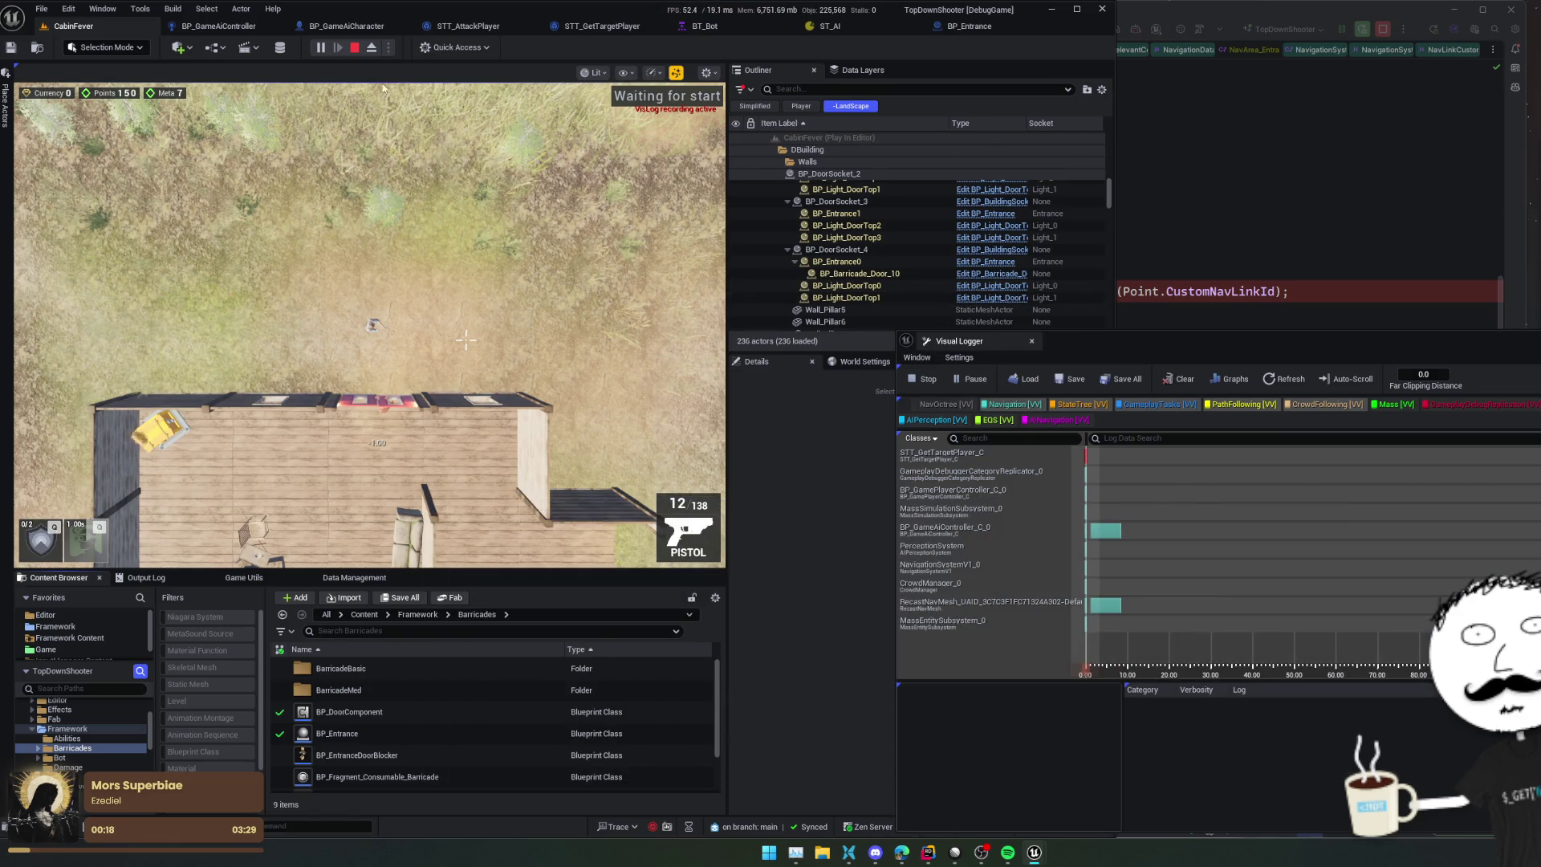
pyautogui.click(371, 47)
# Step: Select BP_Entrance0, review its Smart Link Comp (Both Ways, 70 to -70), and open BP_Entrance
pyautogui.click(401, 387)
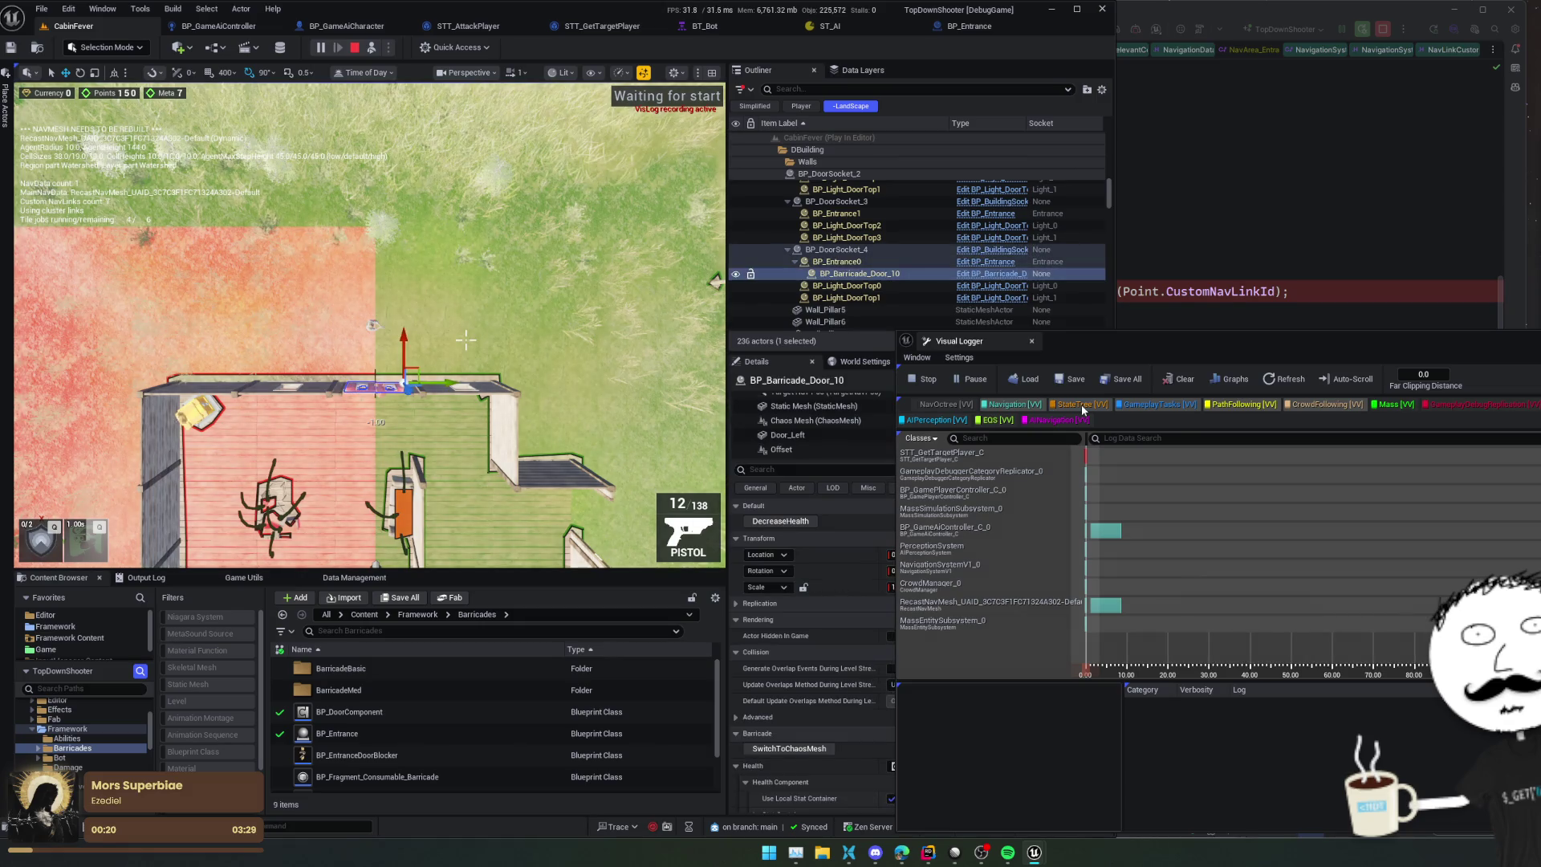
pyautogui.moveTo(1279, 344); pyautogui.dragTo(1423, 217)
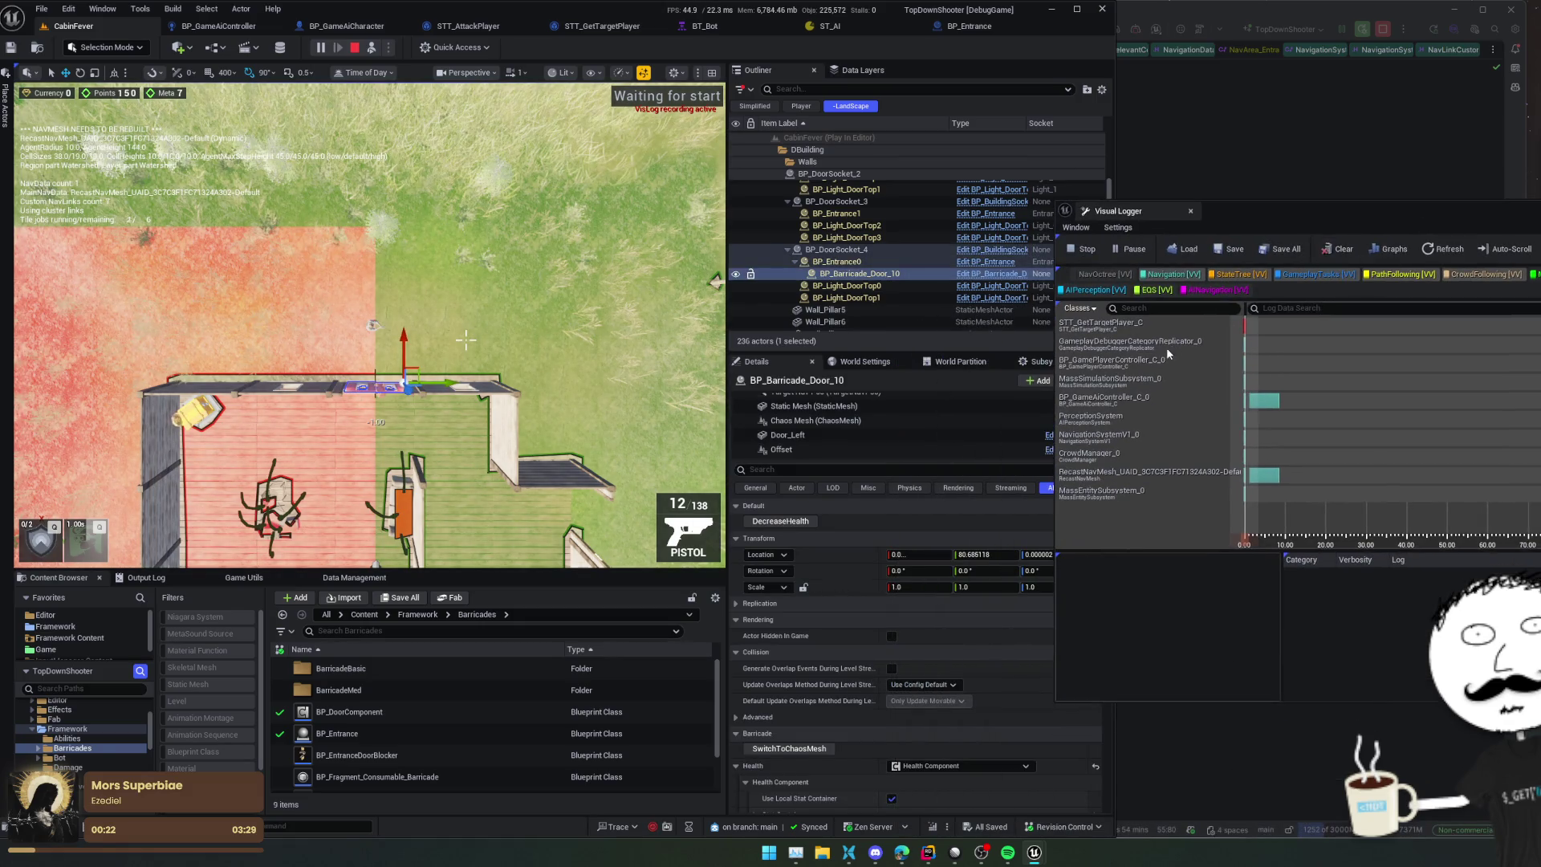
pyautogui.scroll(-3, 830, 425)
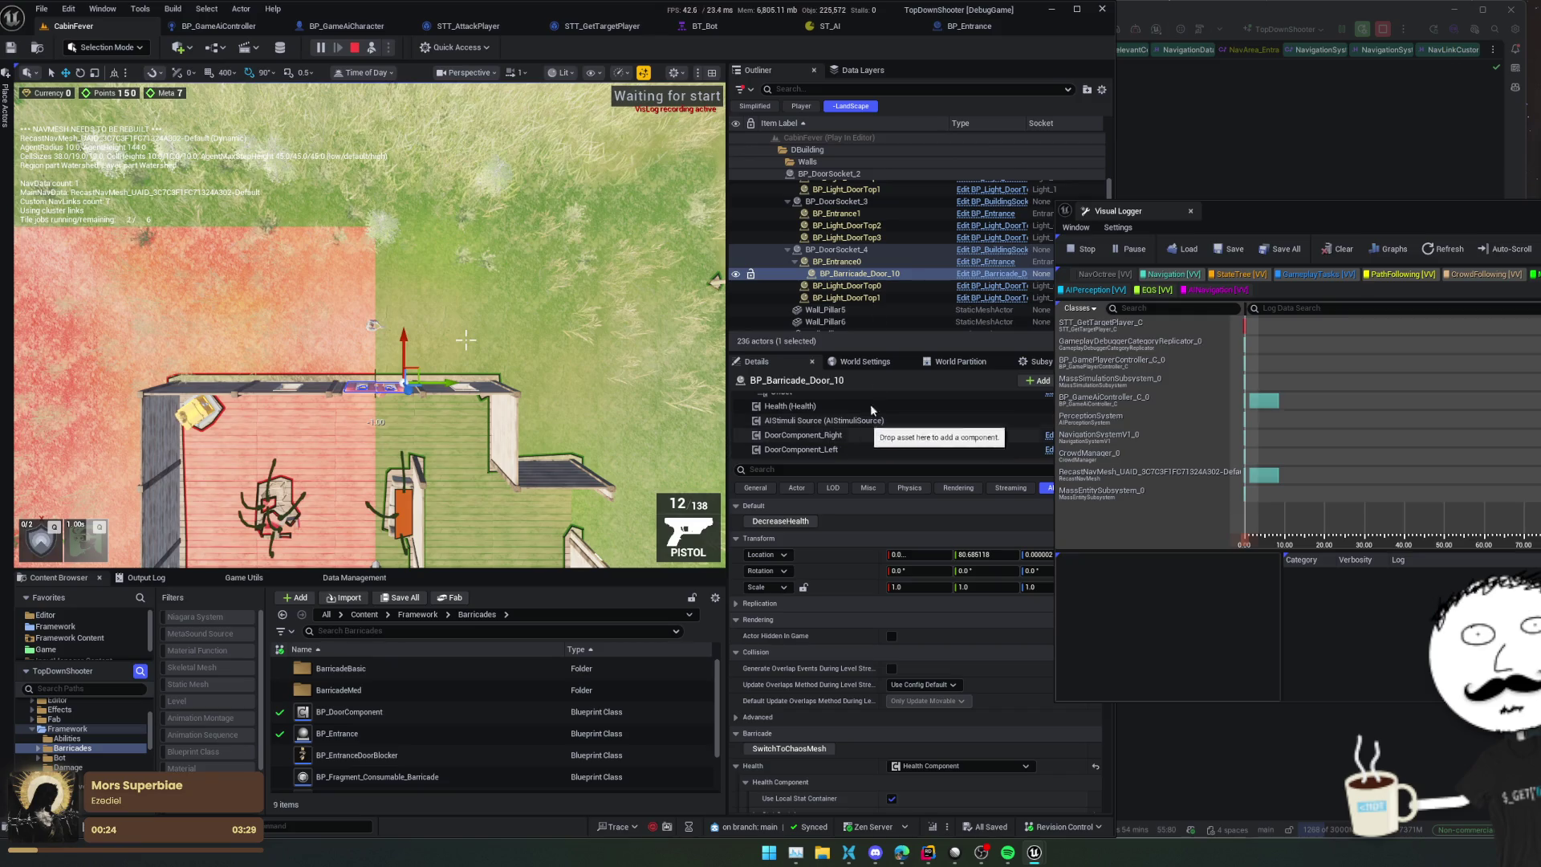
pyautogui.click(837, 262)
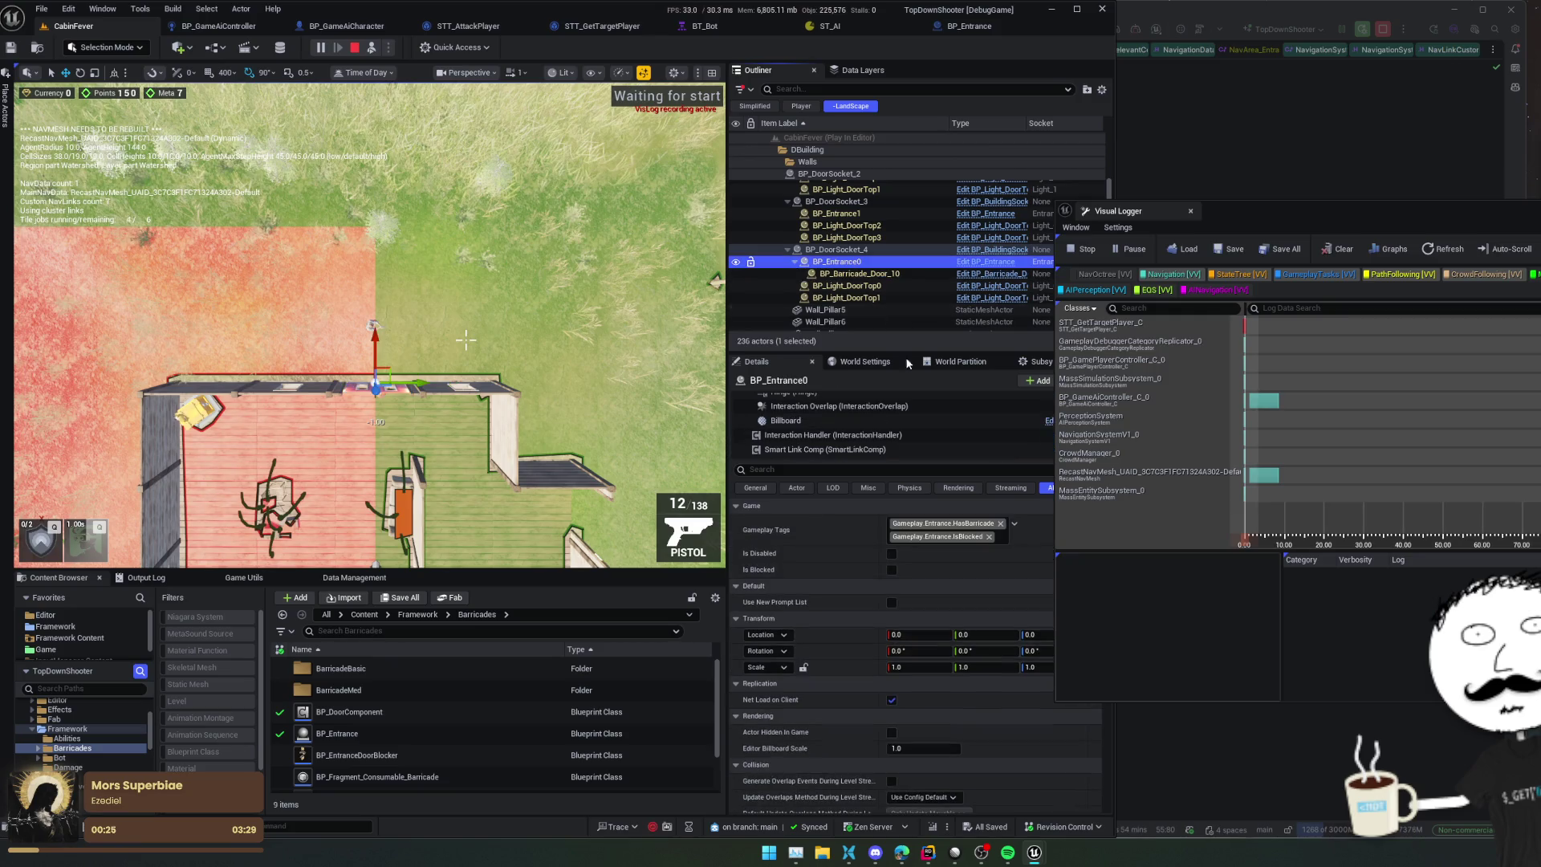
pyautogui.click(872, 449)
pyautogui.scroll(-2, 805, 639)
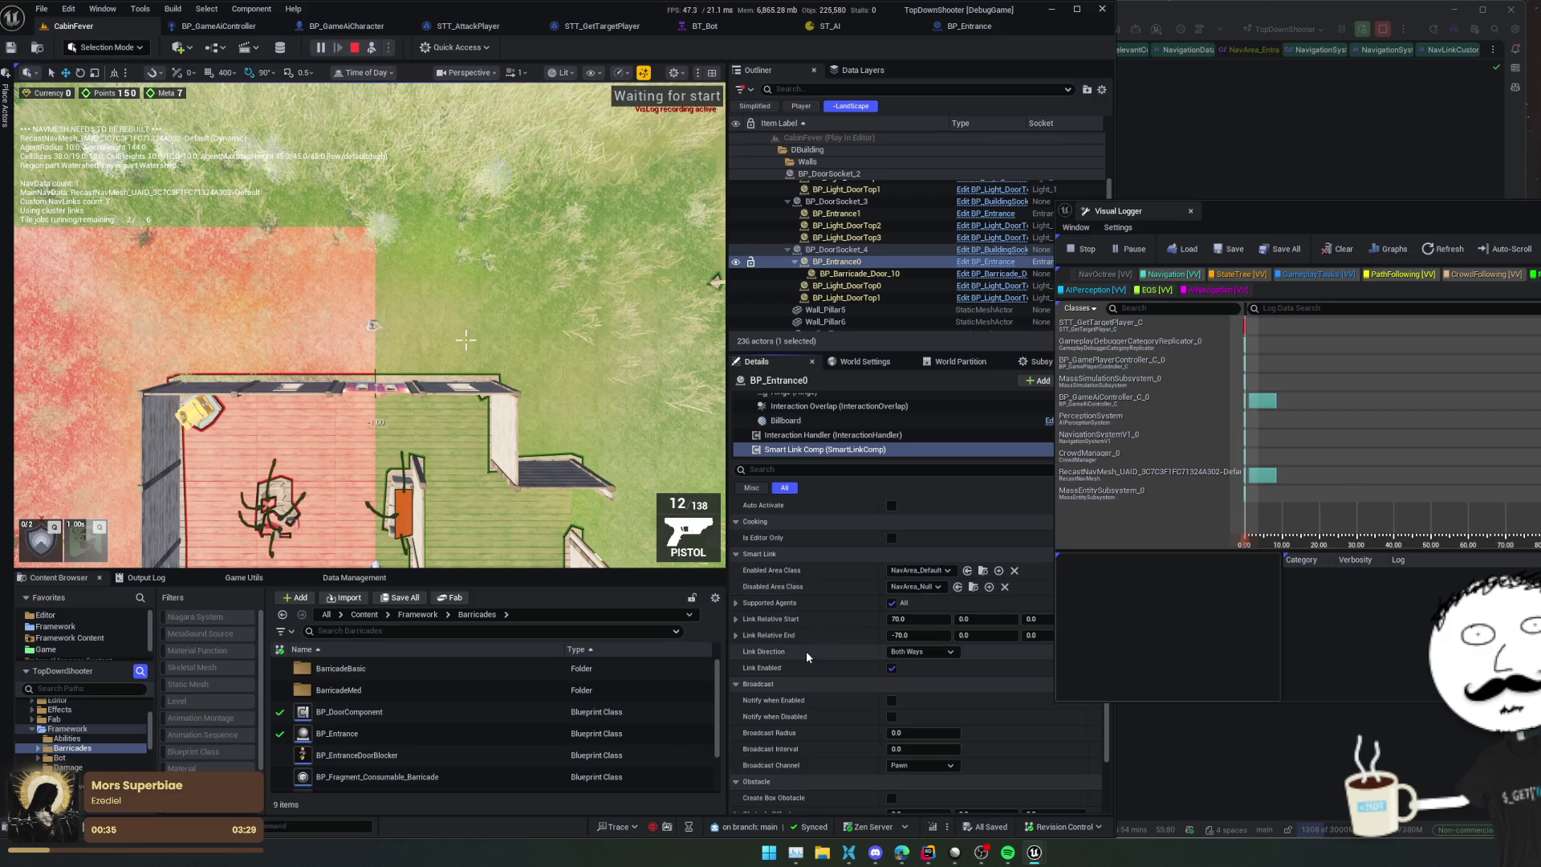
pyautogui.scroll(-1, 799, 634)
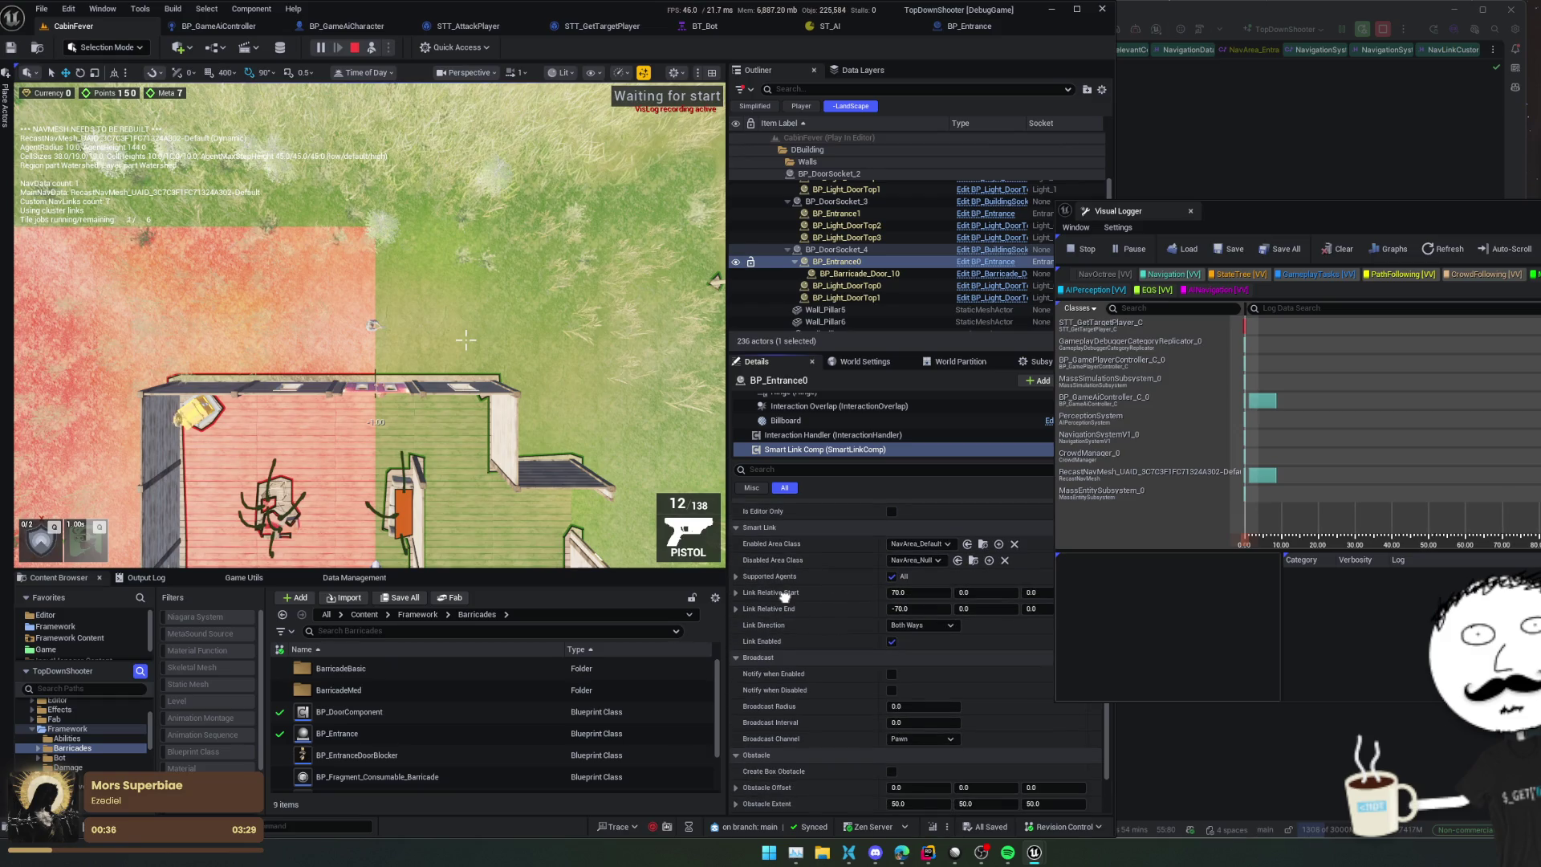
pyautogui.scroll(-3, 785, 595)
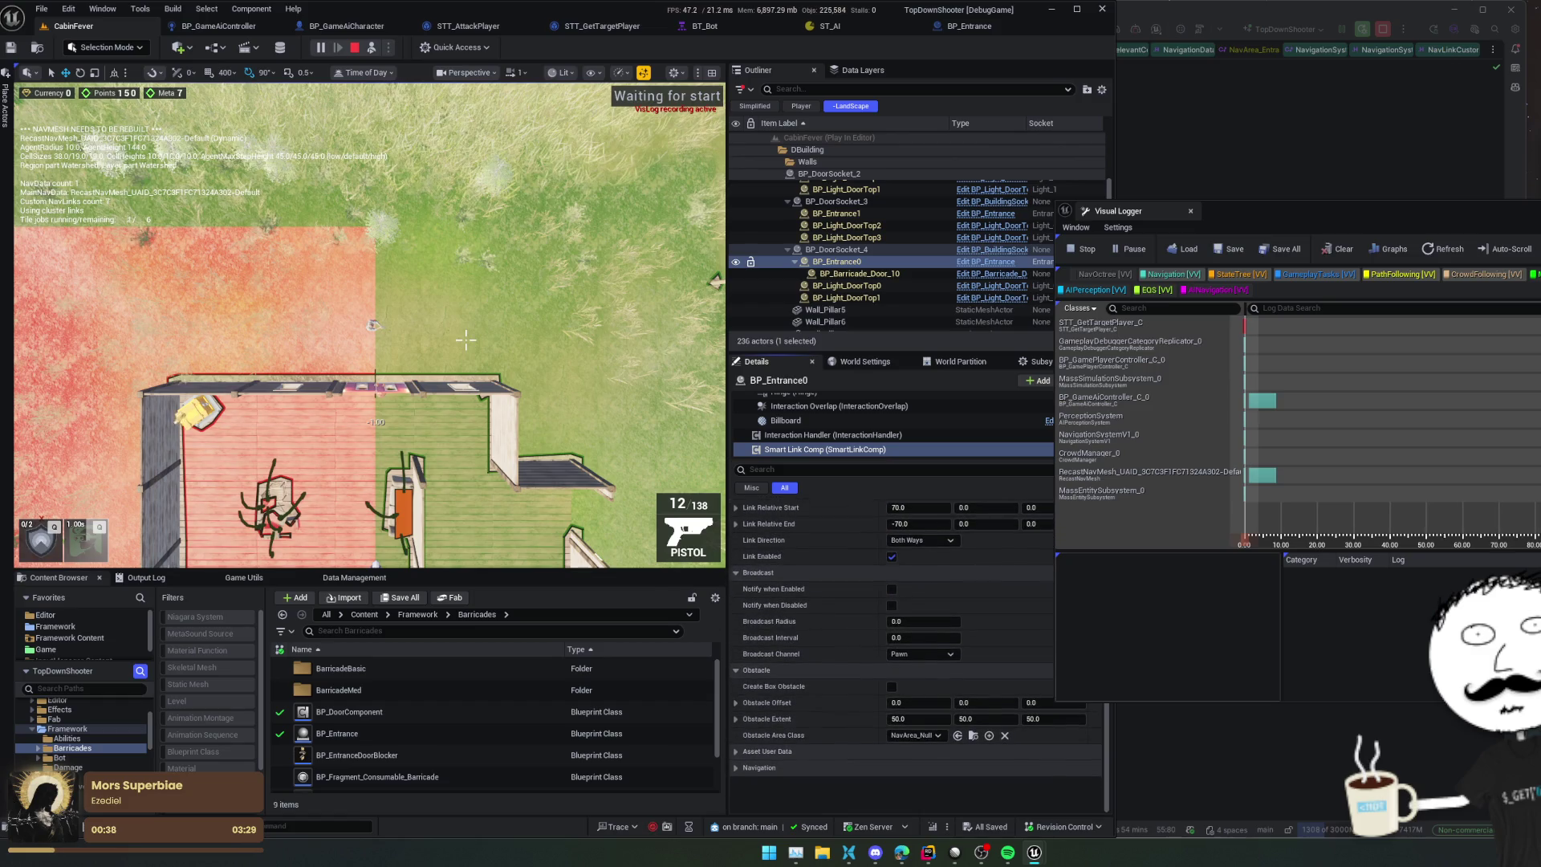
pyautogui.scroll(3, 829, 730)
pyautogui.scroll(3, 830, 731)
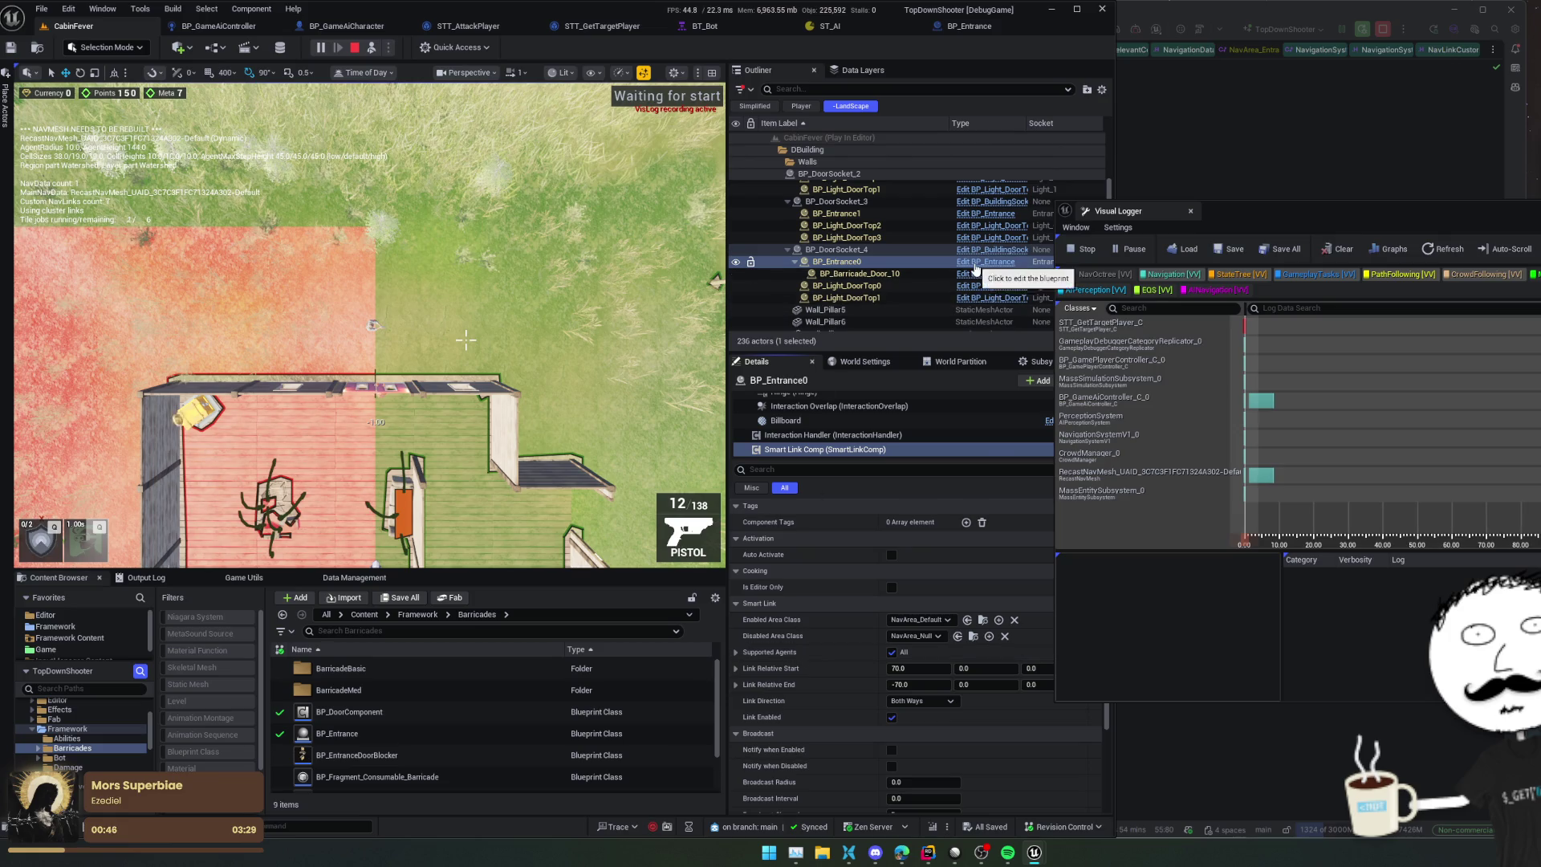
pyautogui.click(975, 265)
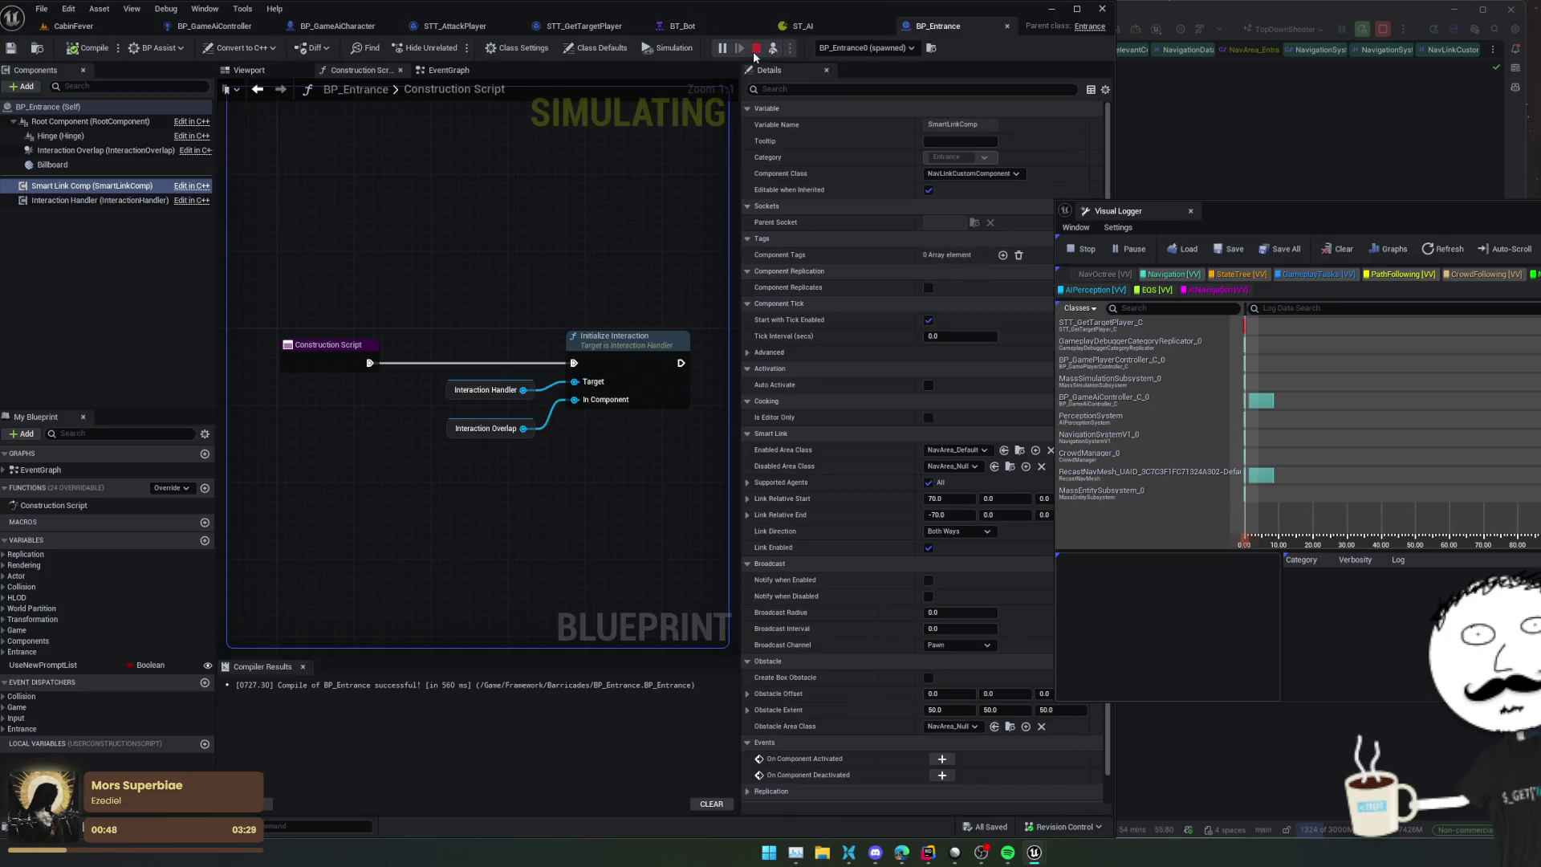
# Step: Stop the running simulation and move the Visual Logger window aside
pyautogui.click(755, 49)
pyautogui.click(484, 454)
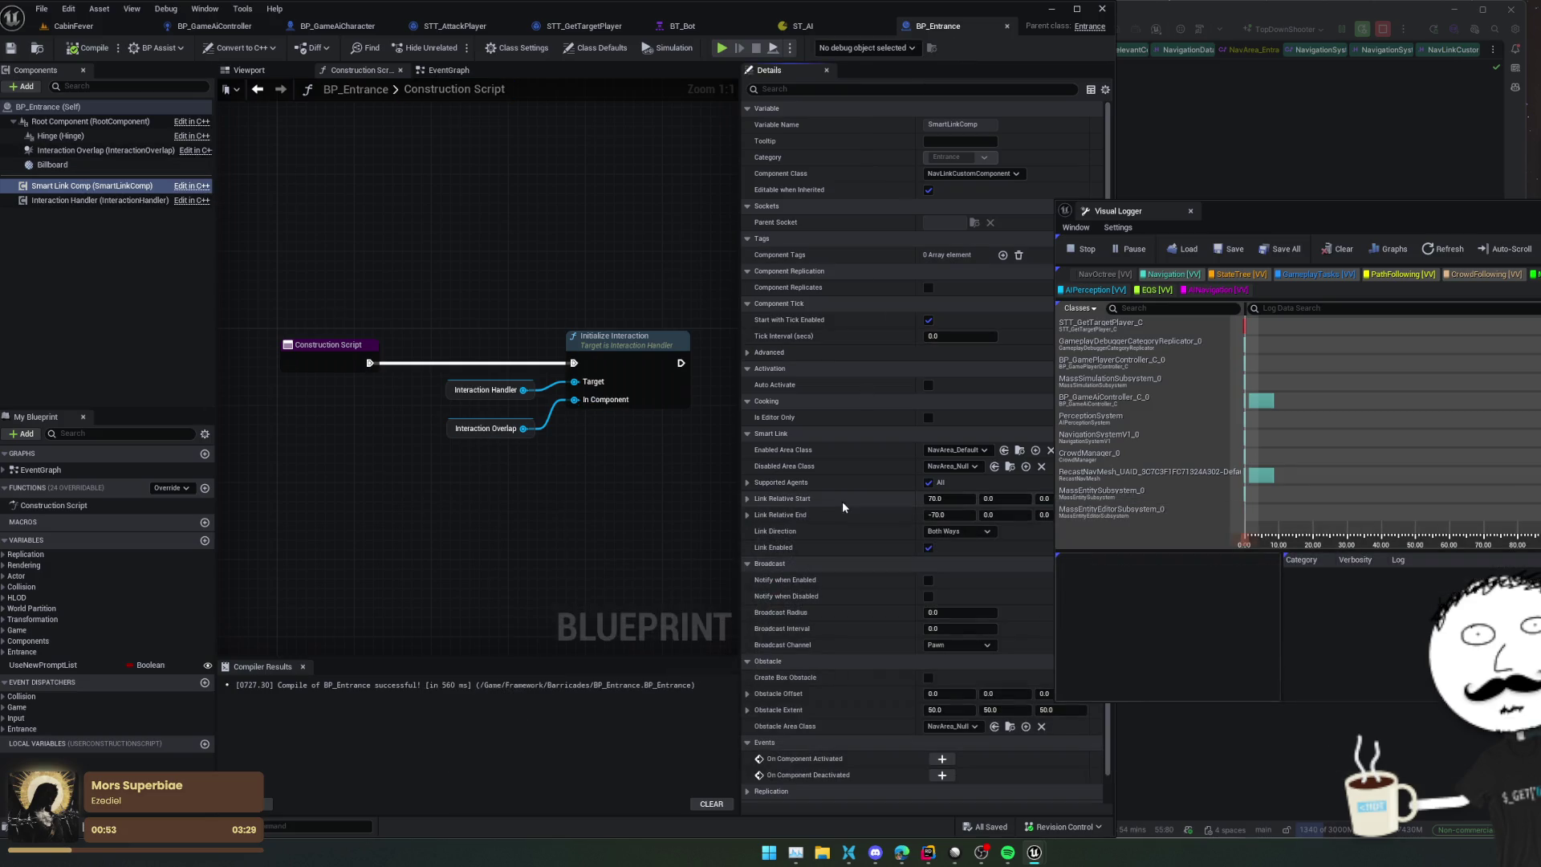
pyautogui.moveTo(1318, 210); pyautogui.dragTo(1456, 202)
# Step: Set the smart link's relative start X to 90 and end X to -90, then compile and save
pyautogui.click(960, 515)
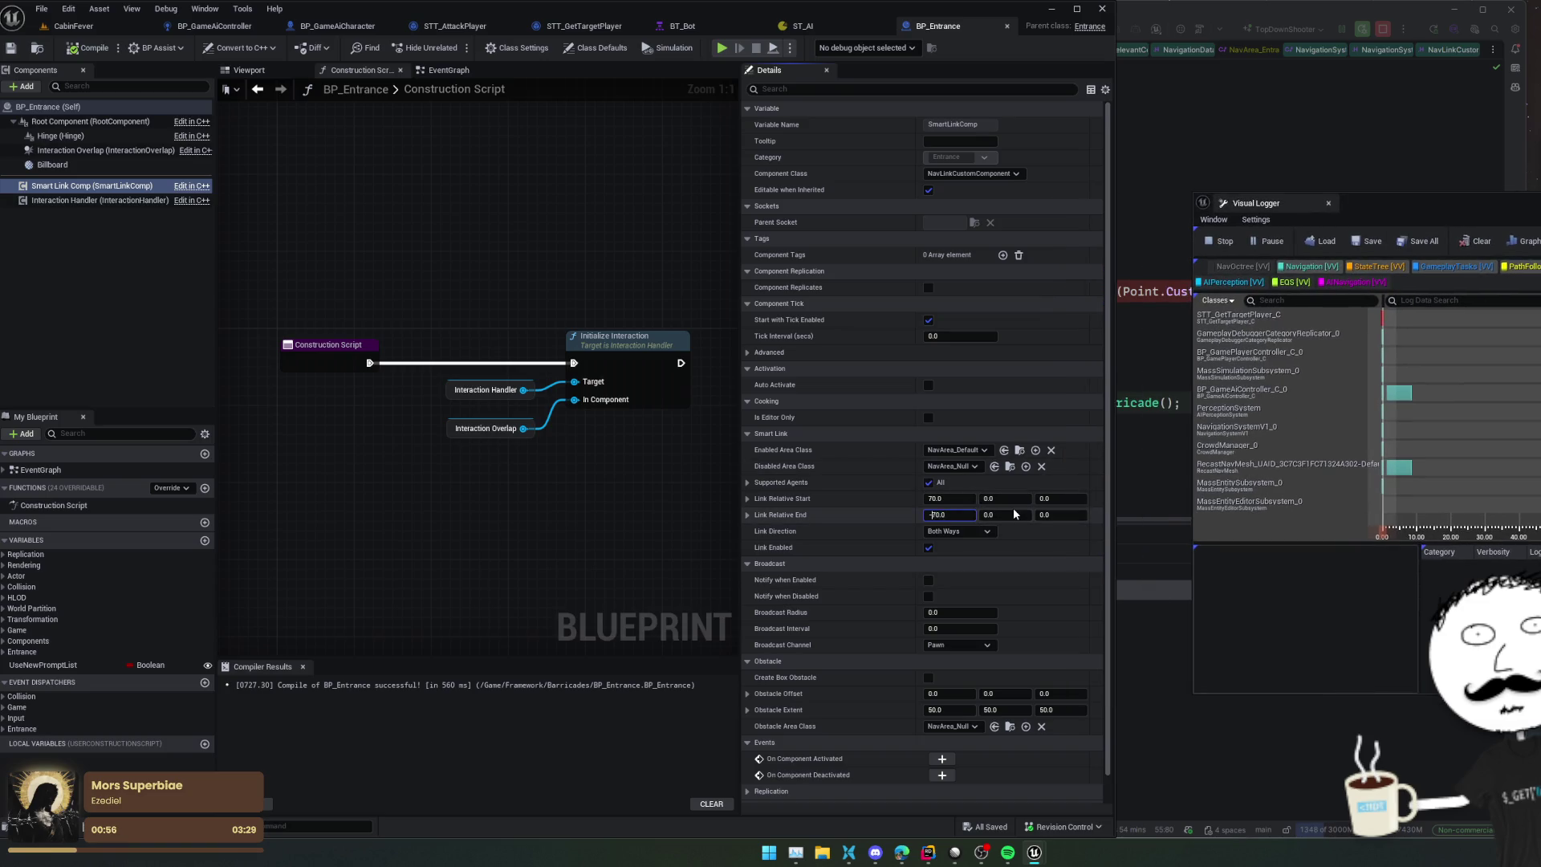
pyautogui.write('9')
pyautogui.press('Return')
pyautogui.click(945, 499)
pyautogui.write('90')
pyautogui.press('Return')
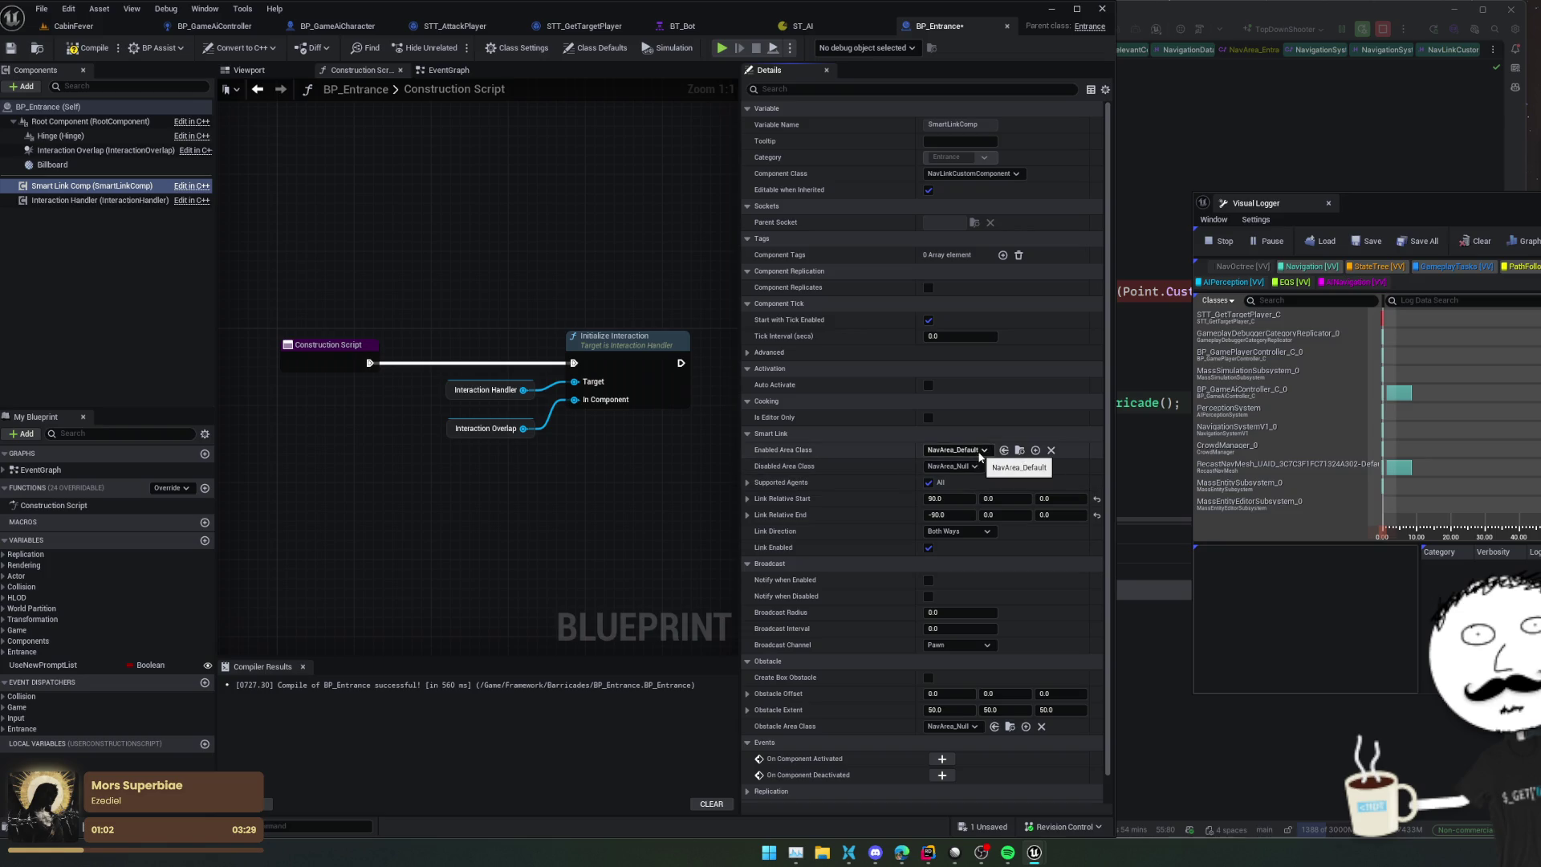
pyautogui.click(80, 50)
pyautogui.click(803, 26)
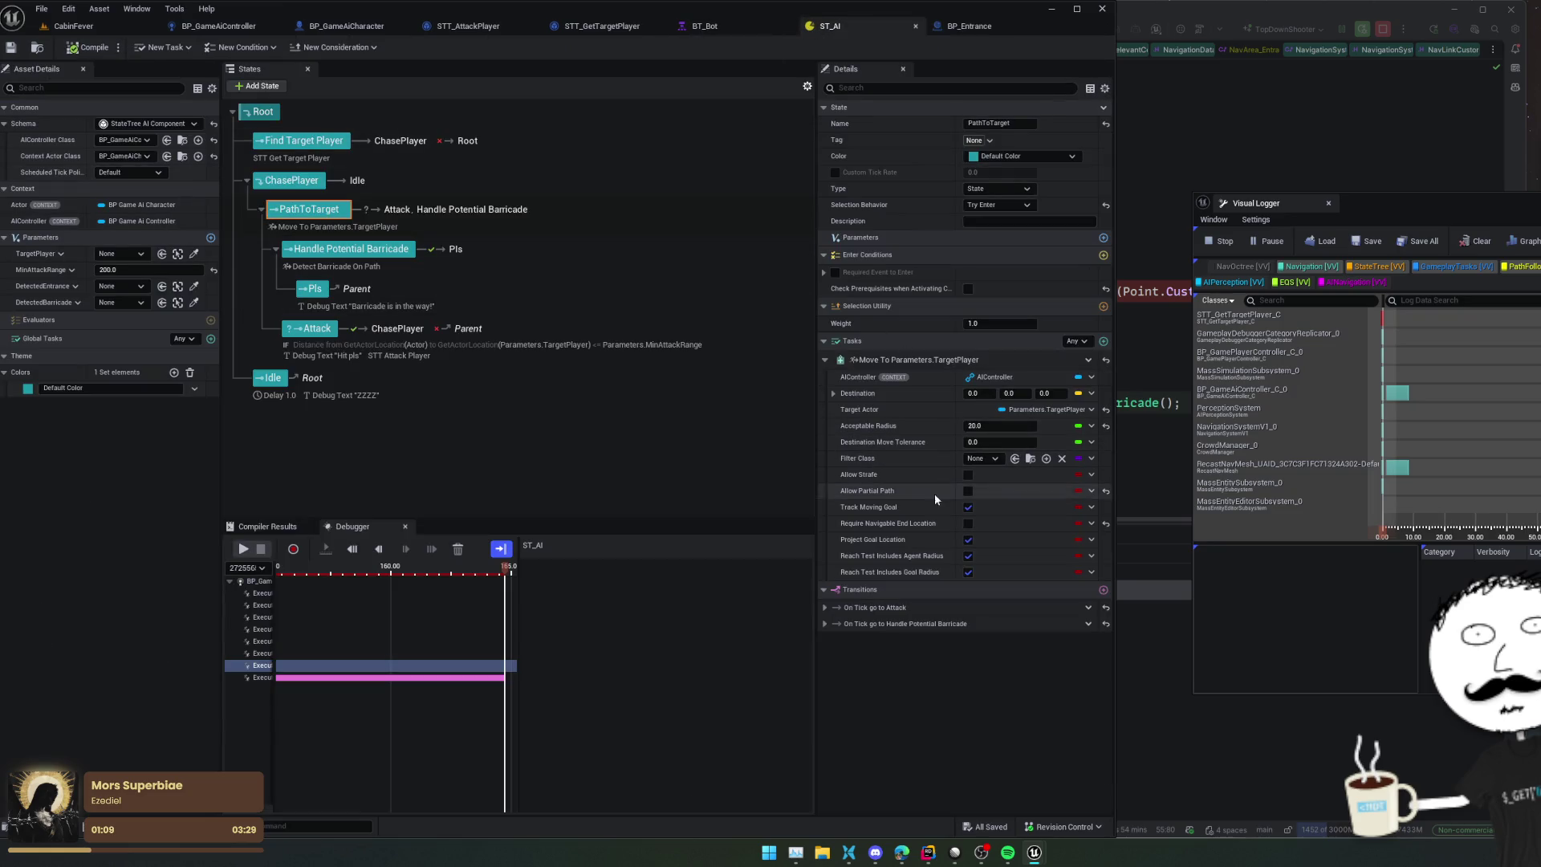
# Step: Enable Allow Partial Path and Require Navigable End Location, and set Filter Class to NavFilter_AIControllerDefault
pyautogui.click(969, 489)
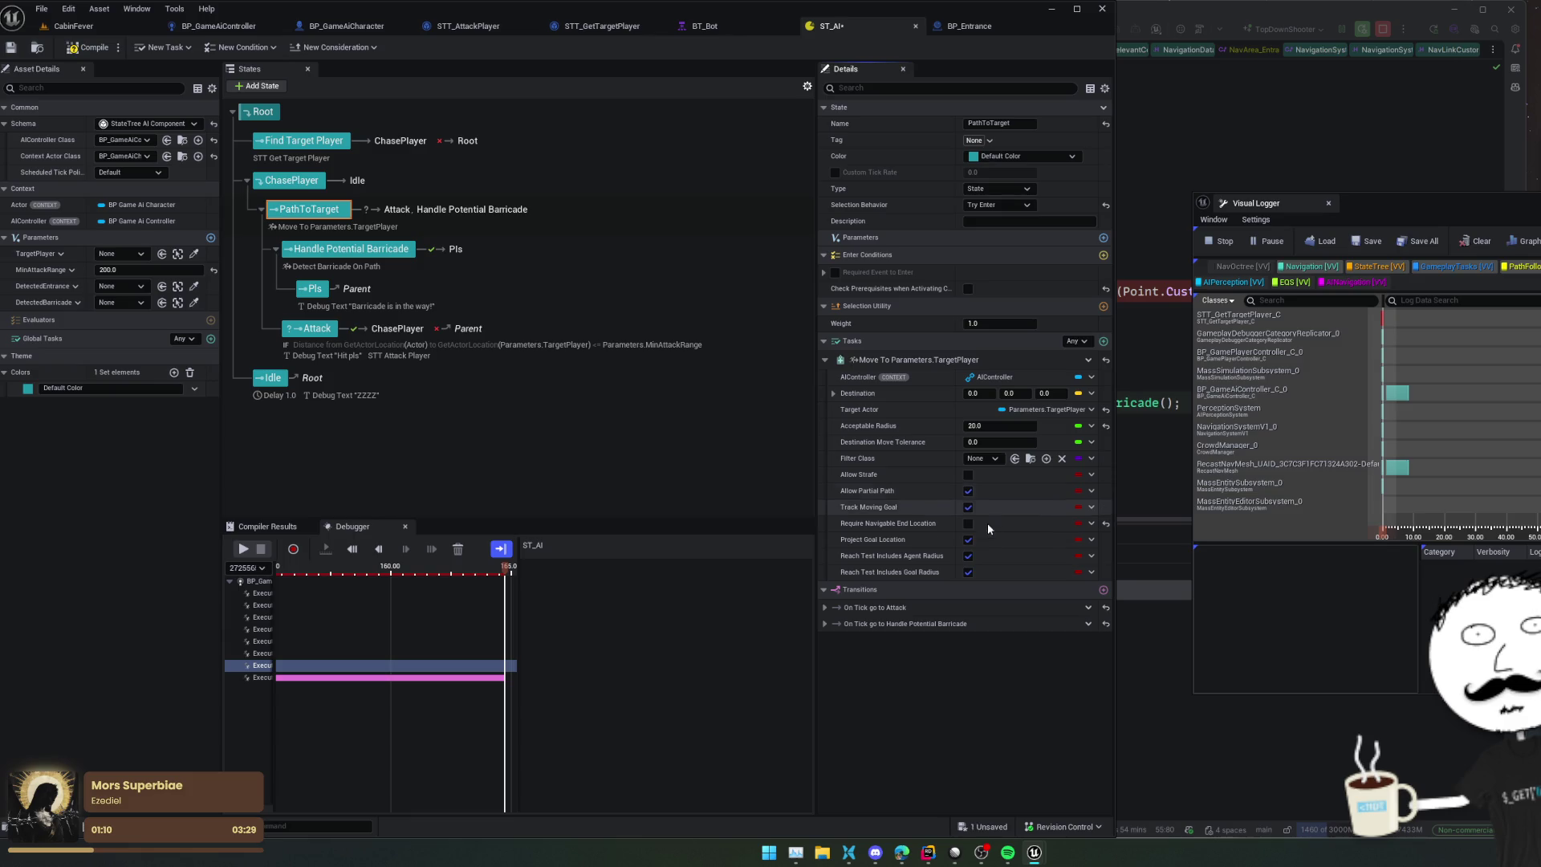
pyautogui.click(968, 523)
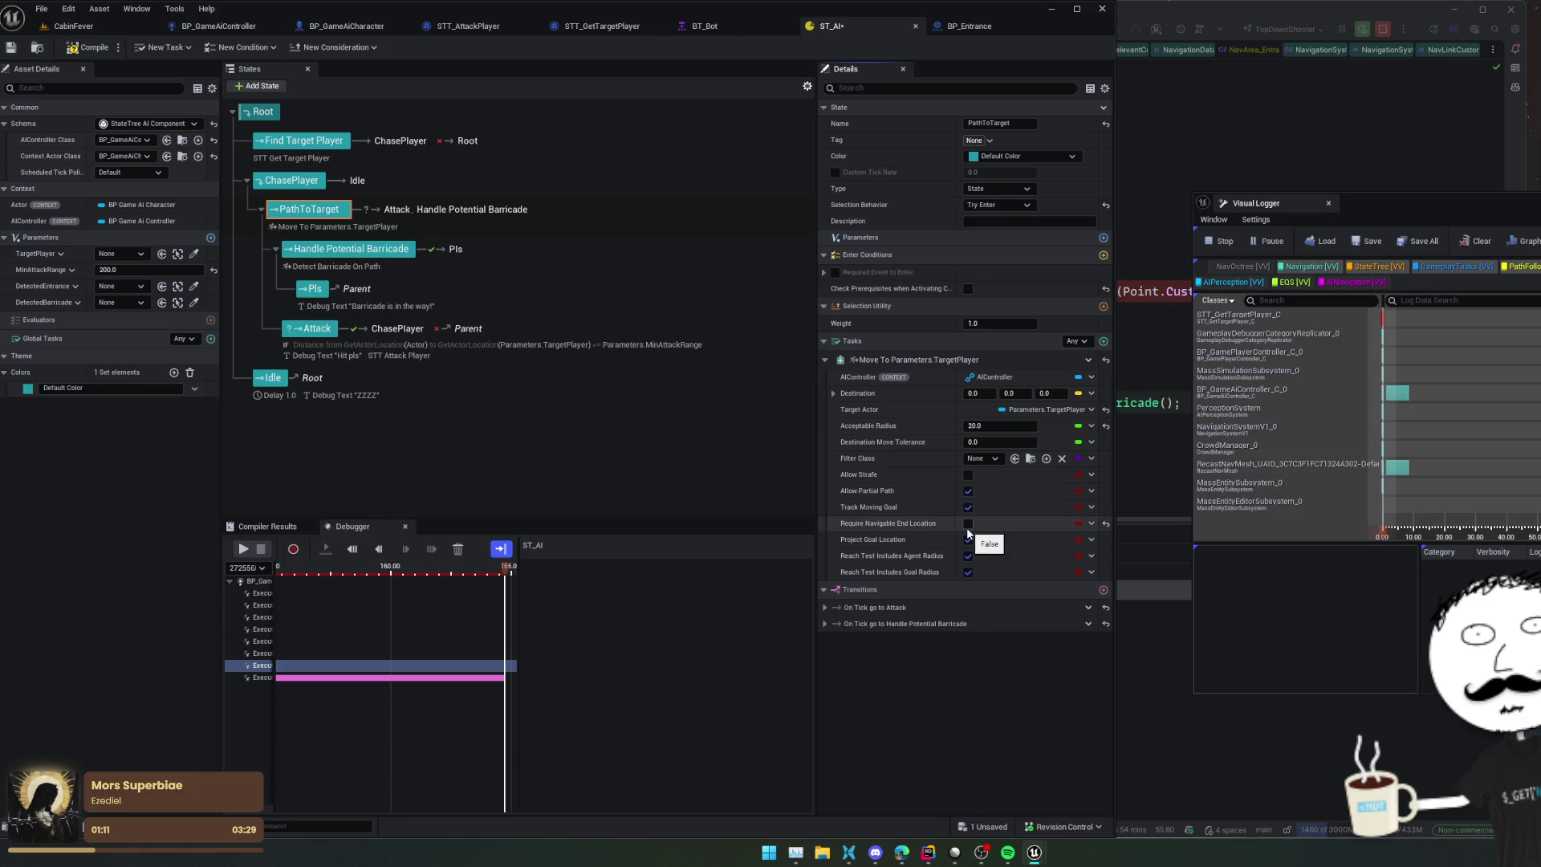
pyautogui.click(987, 463)
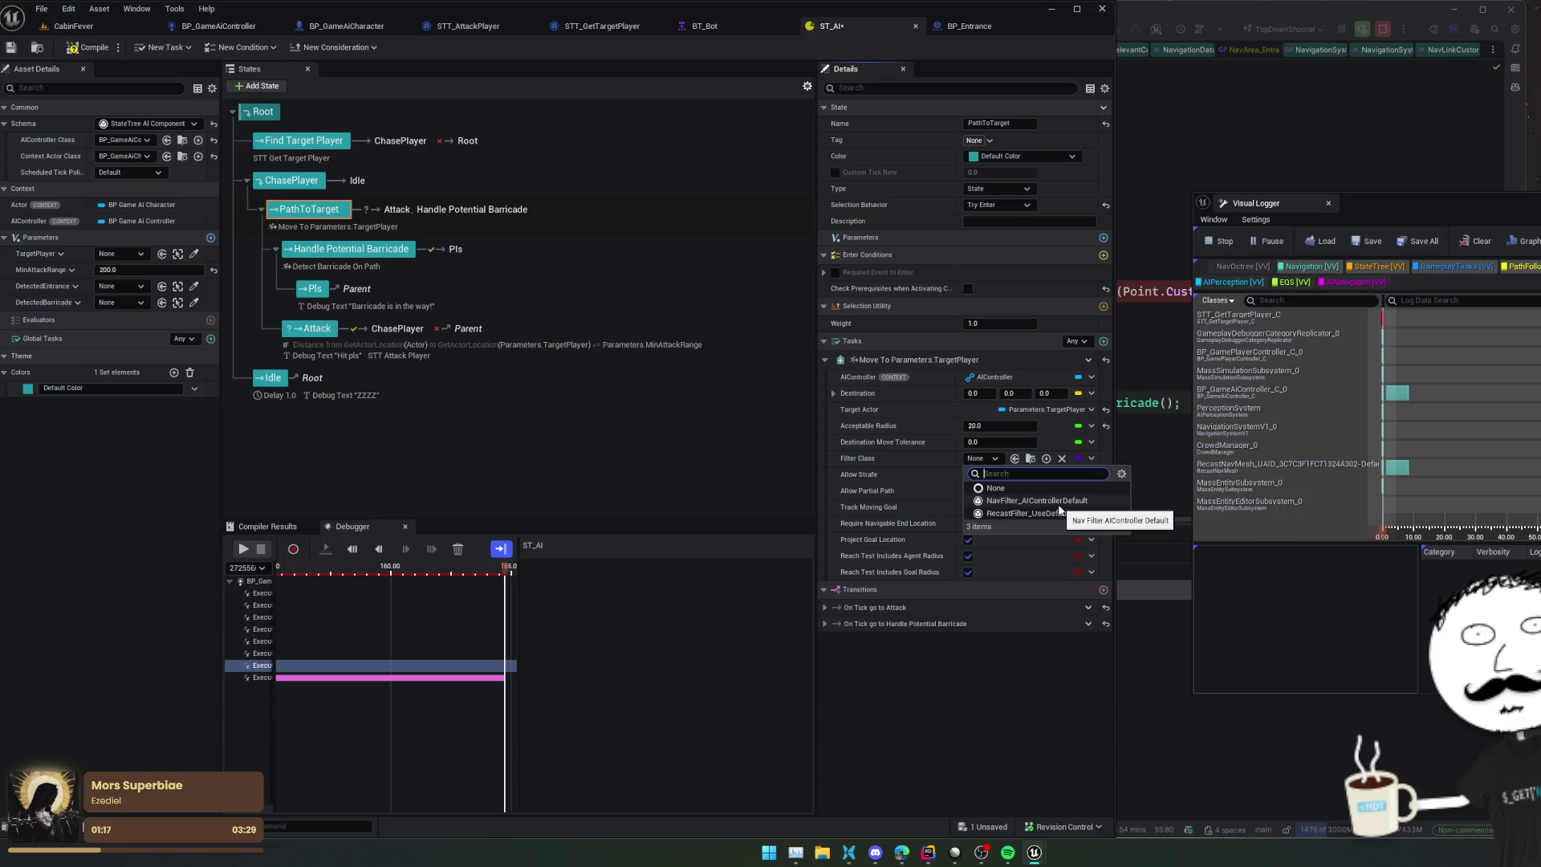
pyautogui.click(1051, 501)
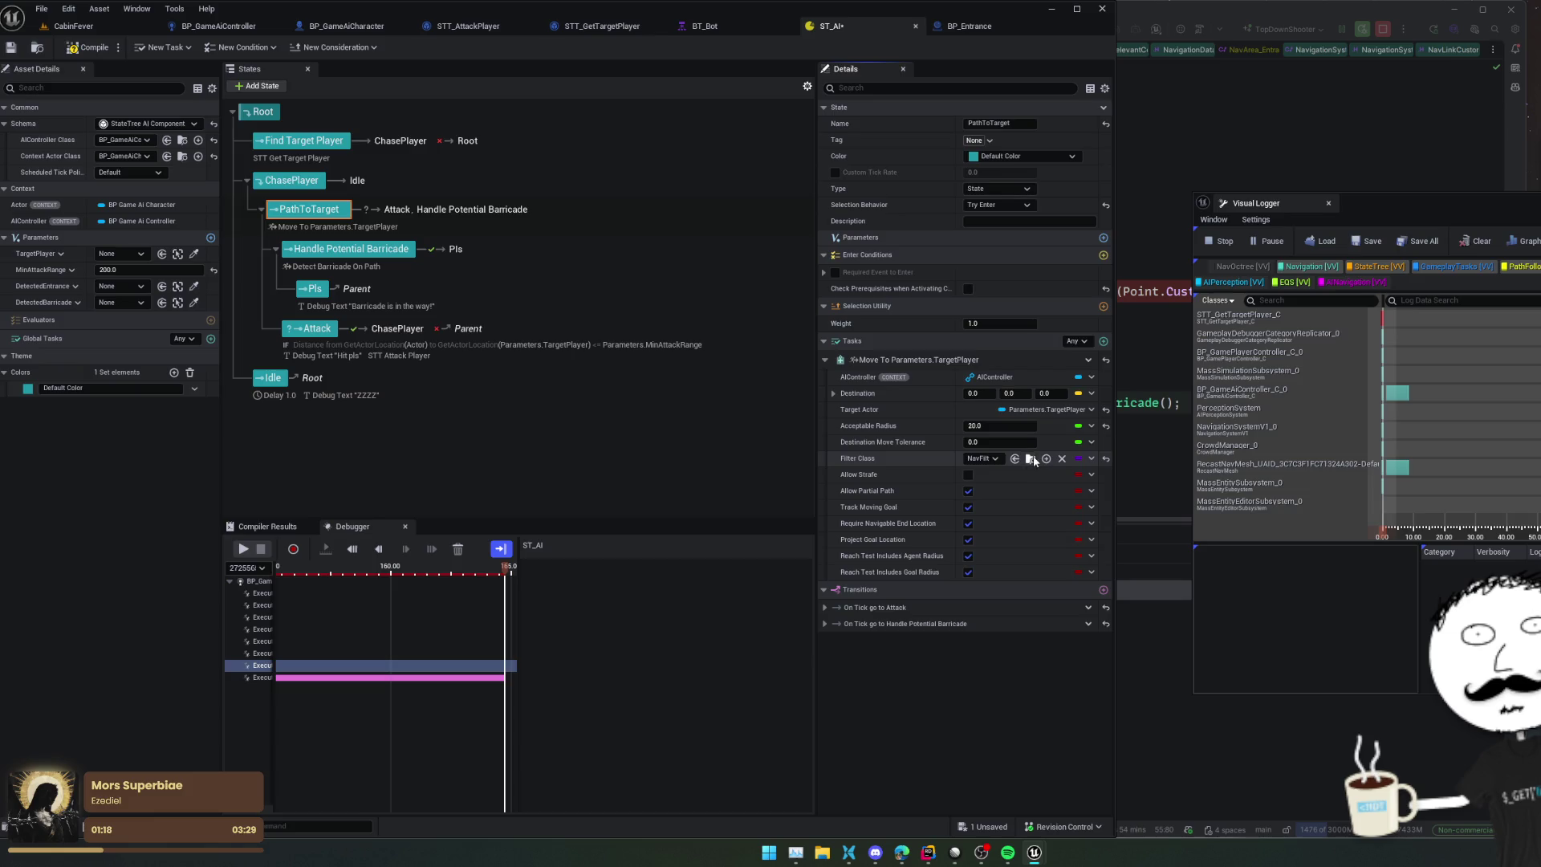
pyautogui.hotkey('ctrl', 'Tab')
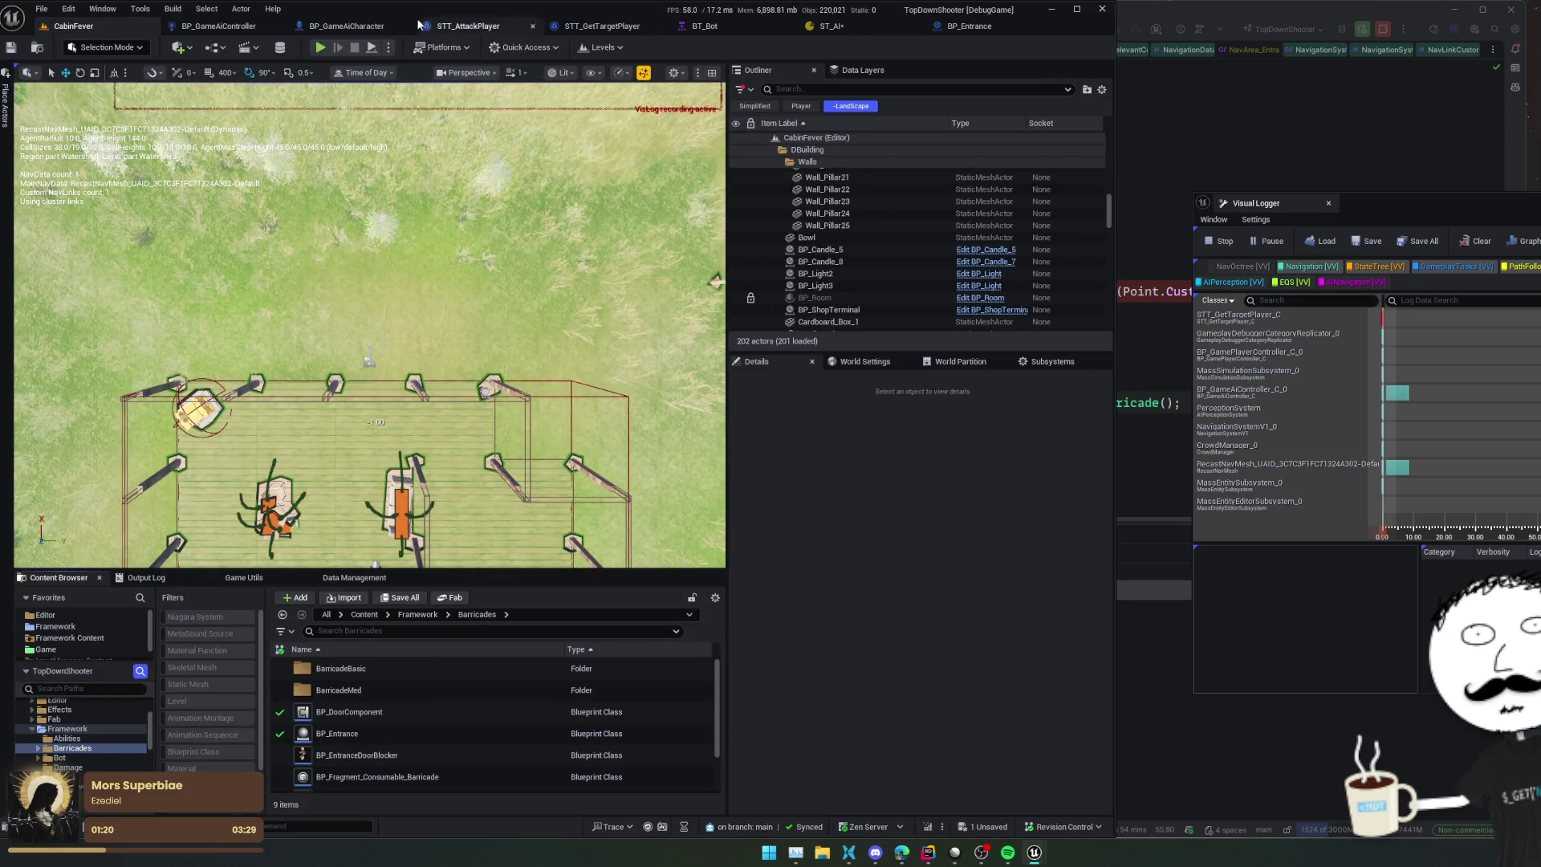
pyautogui.click(827, 26)
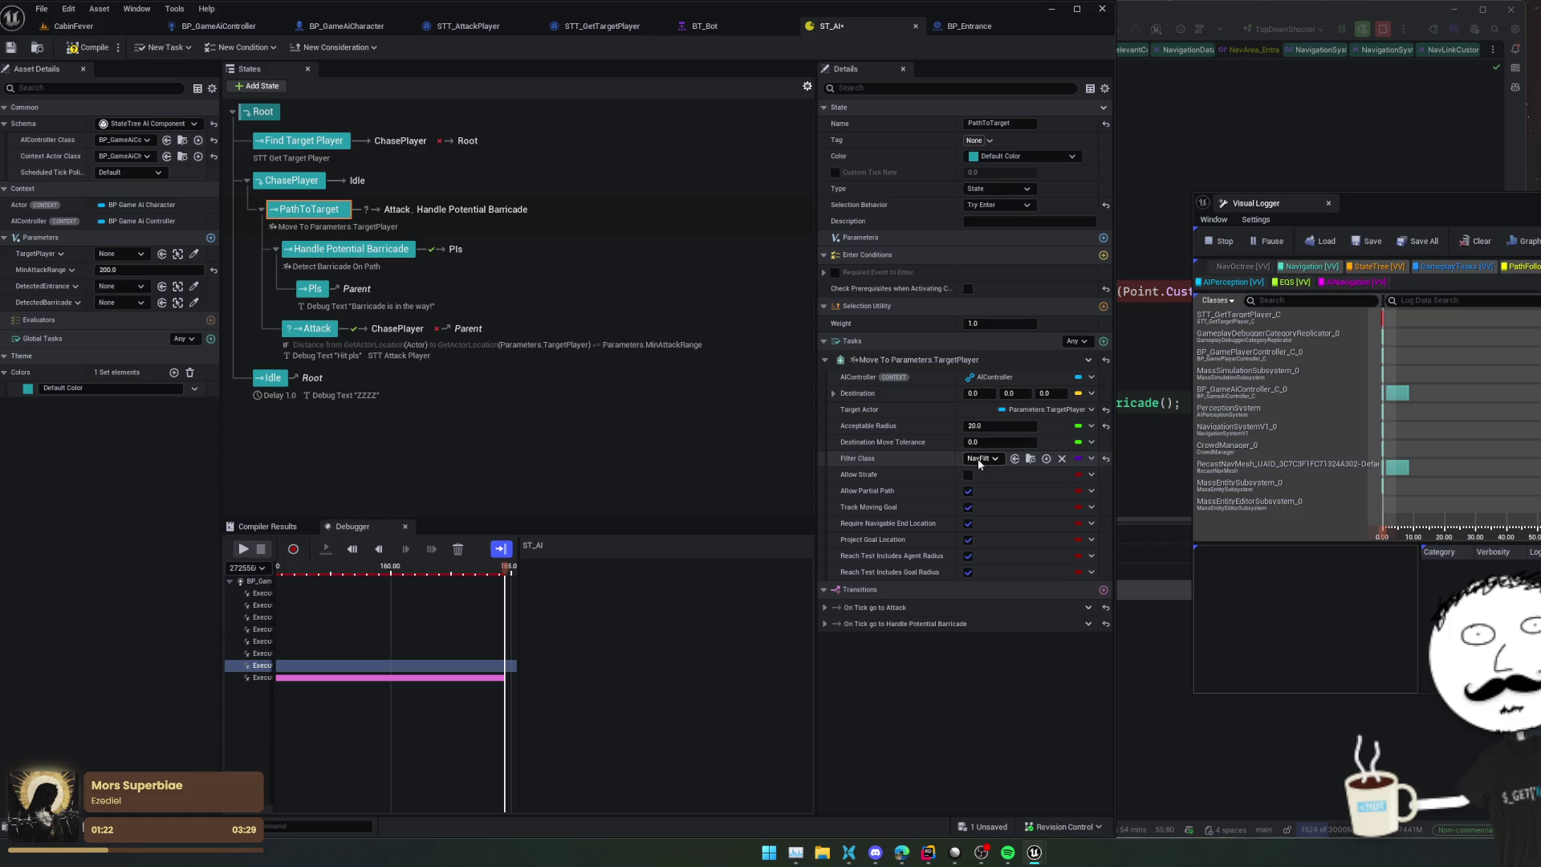
# Step: In Rider, view NavFilter_AIControllerDefault's header and constructor, comparing with Unreal's filter class list
pyautogui.click(1143, 449)
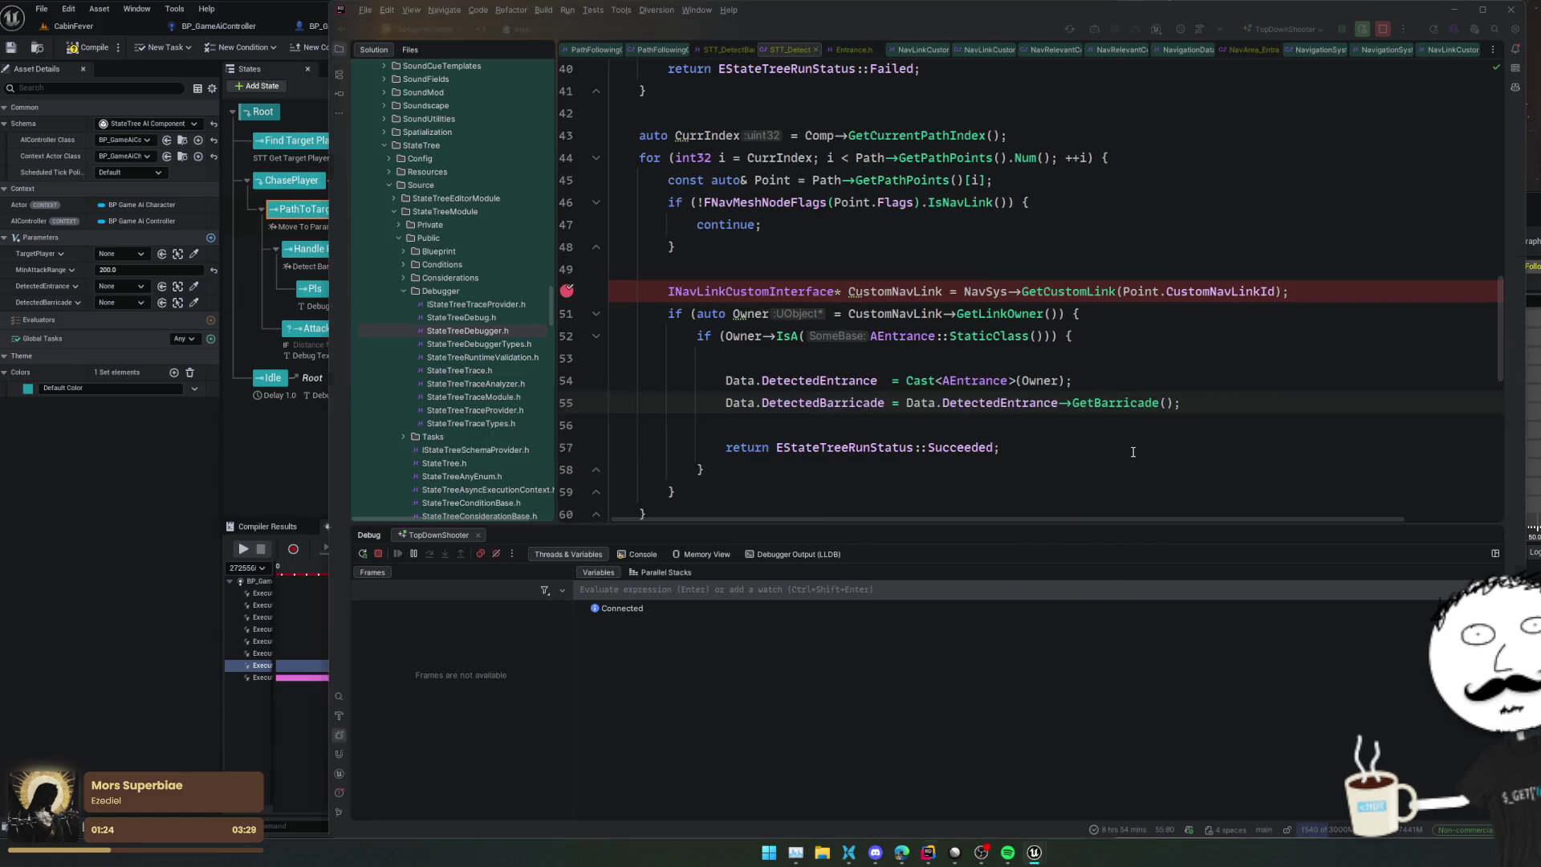
pyautogui.hotkey('ctrl', 't')
pyautogui.write('NavFilter_Ai')
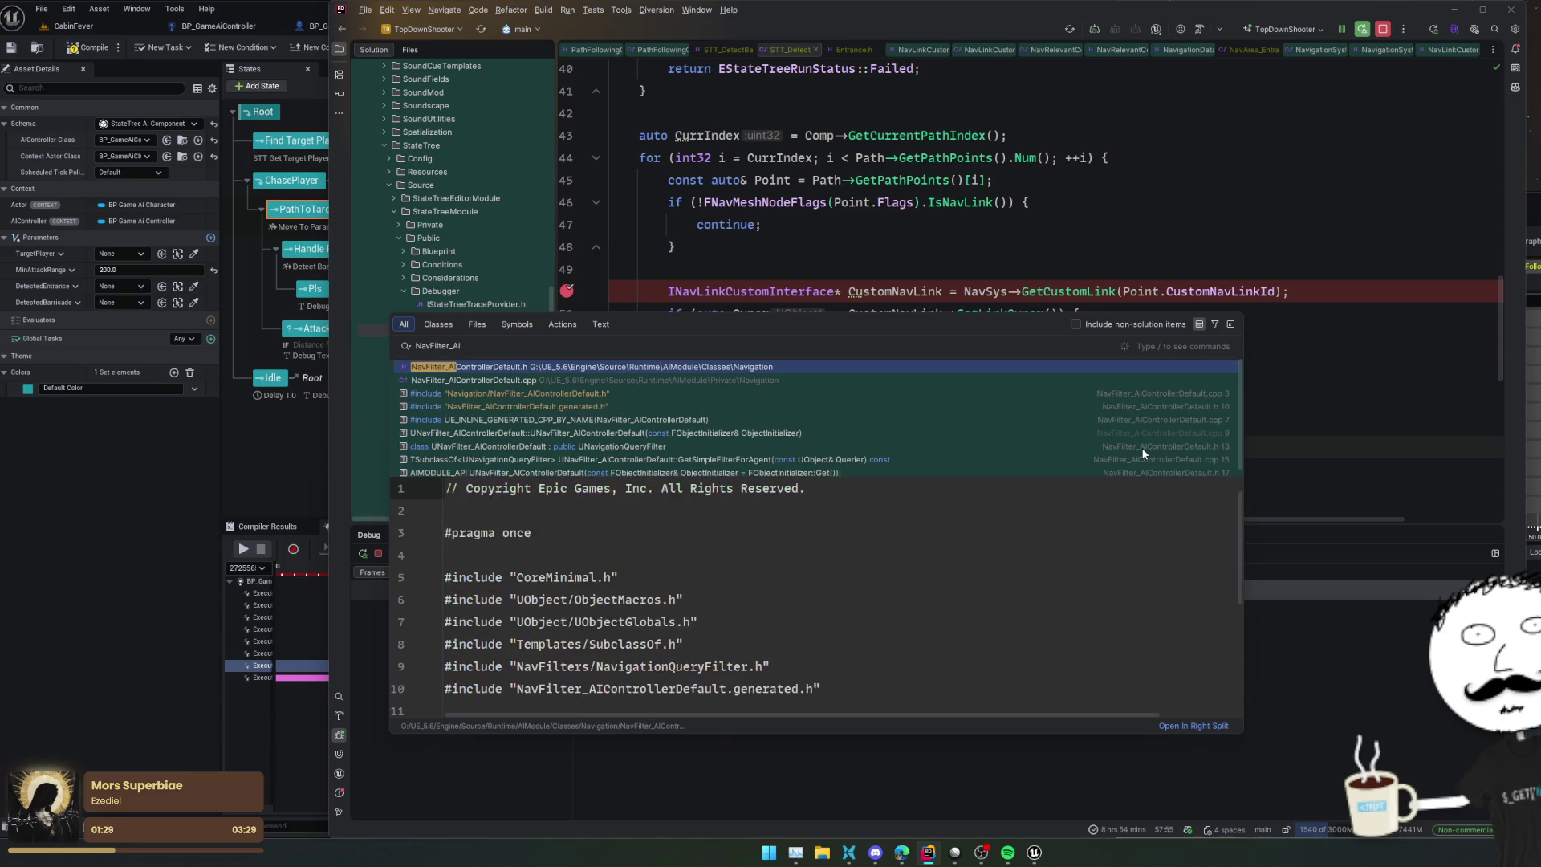
pyautogui.press('Return')
pyautogui.scroll(-1, 926, 368)
pyautogui.keyDown('ctrl'); pyautogui.click(925, 369); pyautogui.keyUp('ctrl')
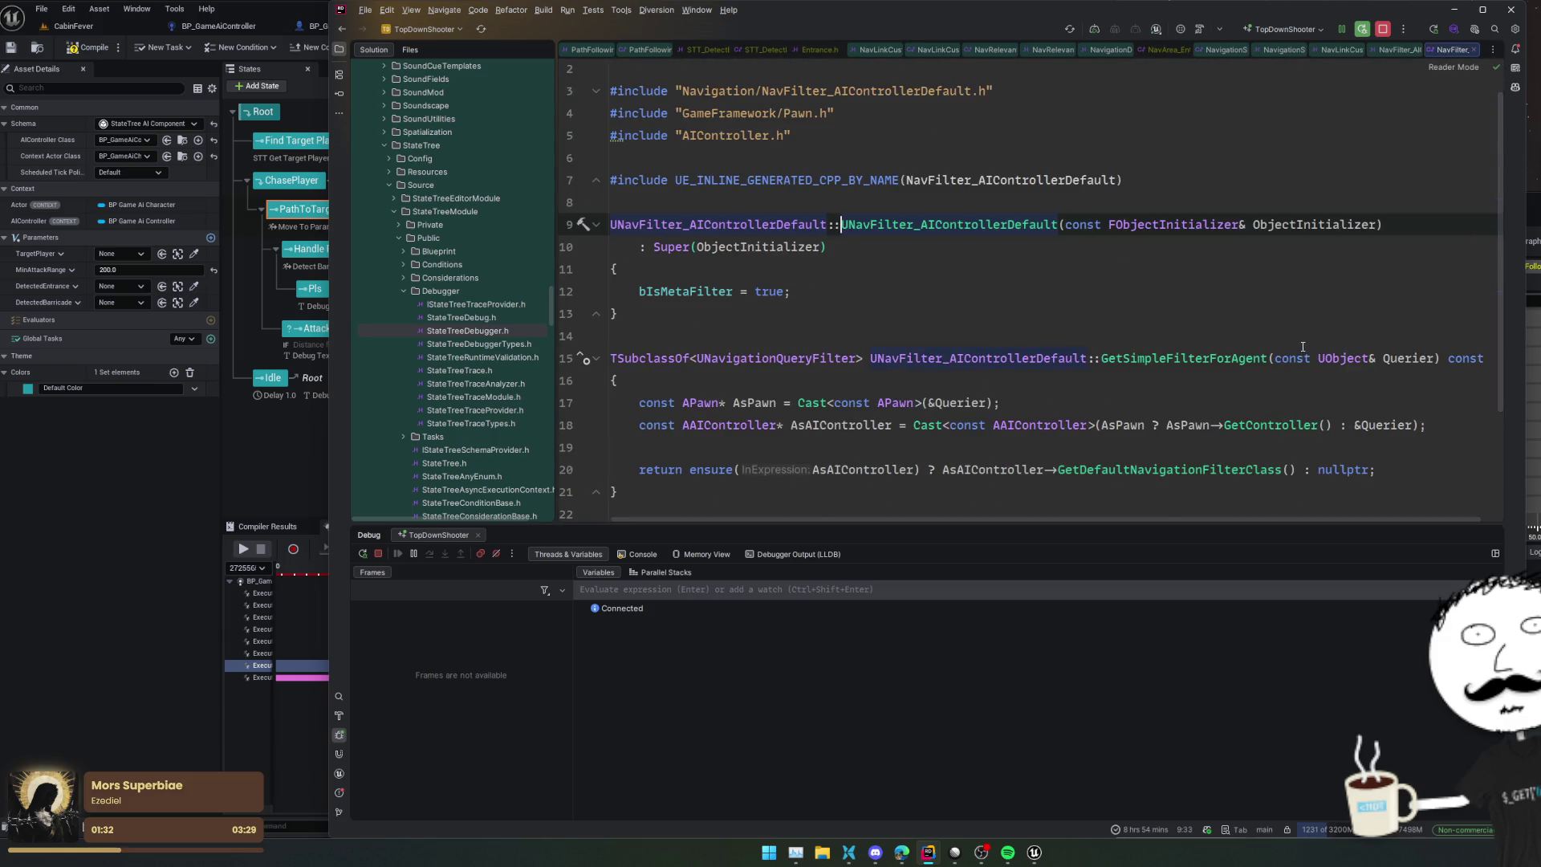
pyautogui.scroll(-2, 1302, 347)
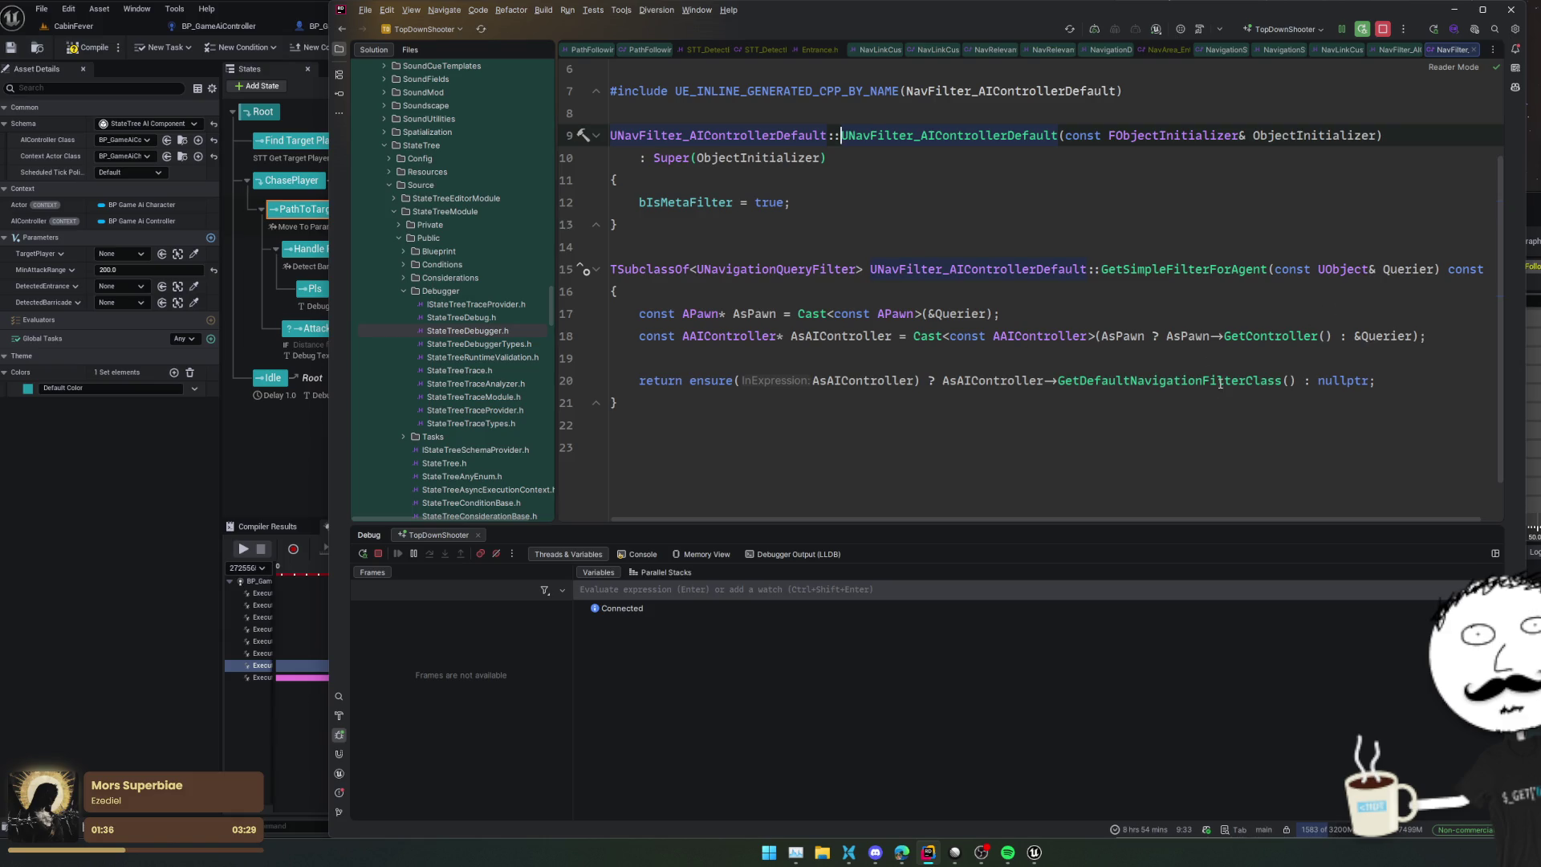
pyautogui.hotkey('alt', 'Tab')
pyautogui.click(995, 458)
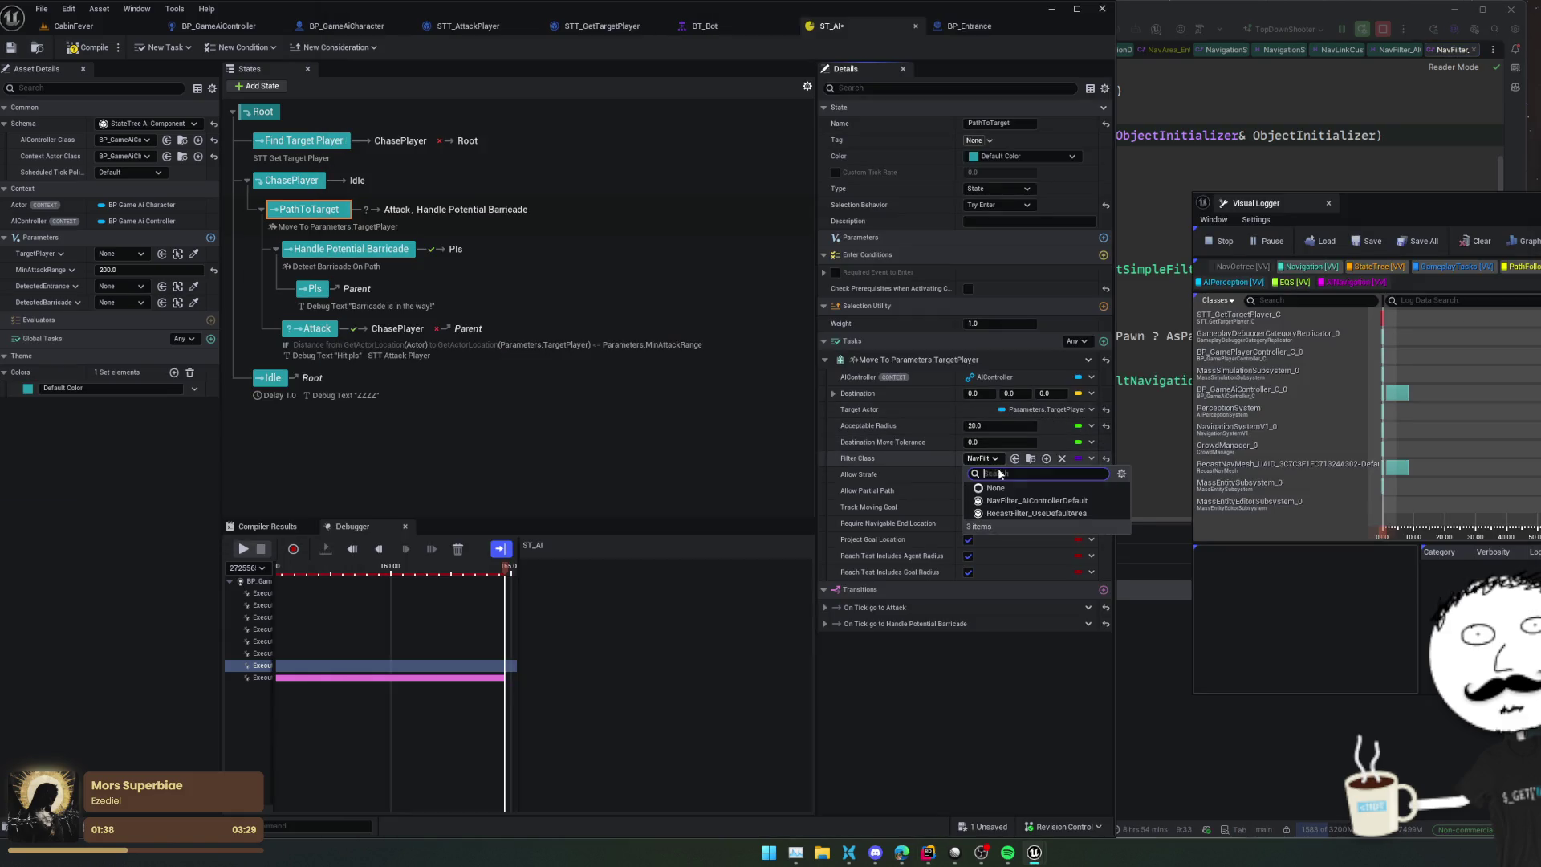
pyautogui.hotkey('alt', 'Tab')
# Step: Open the RecastFilter_UseDefaultArea header and jump to its InitializeFilter definition
pyautogui.hotkey('ctrl', 't')
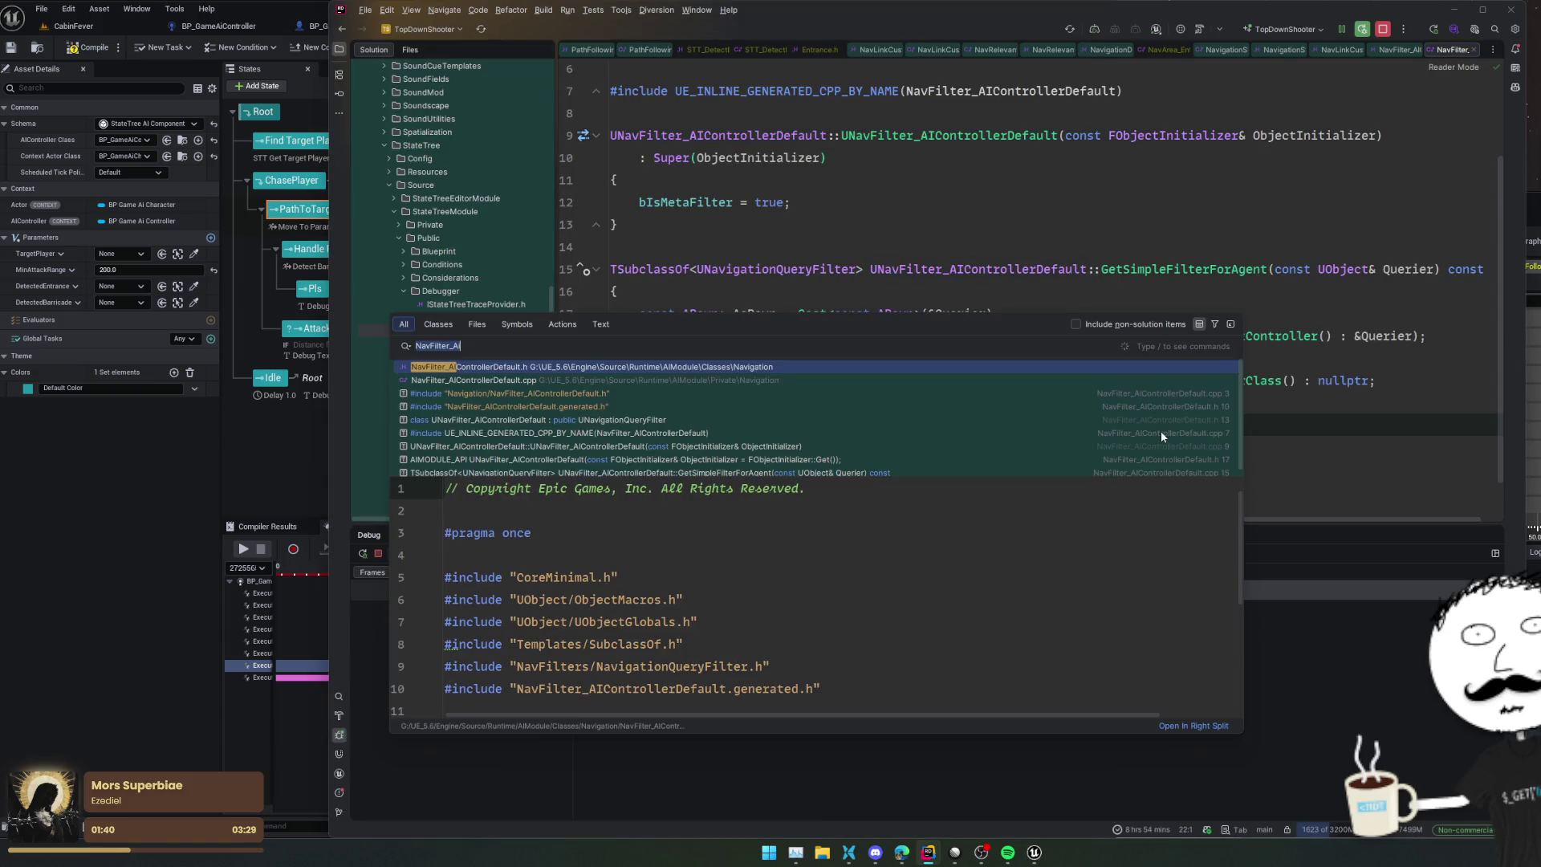
pyautogui.write('RecastFilter_')
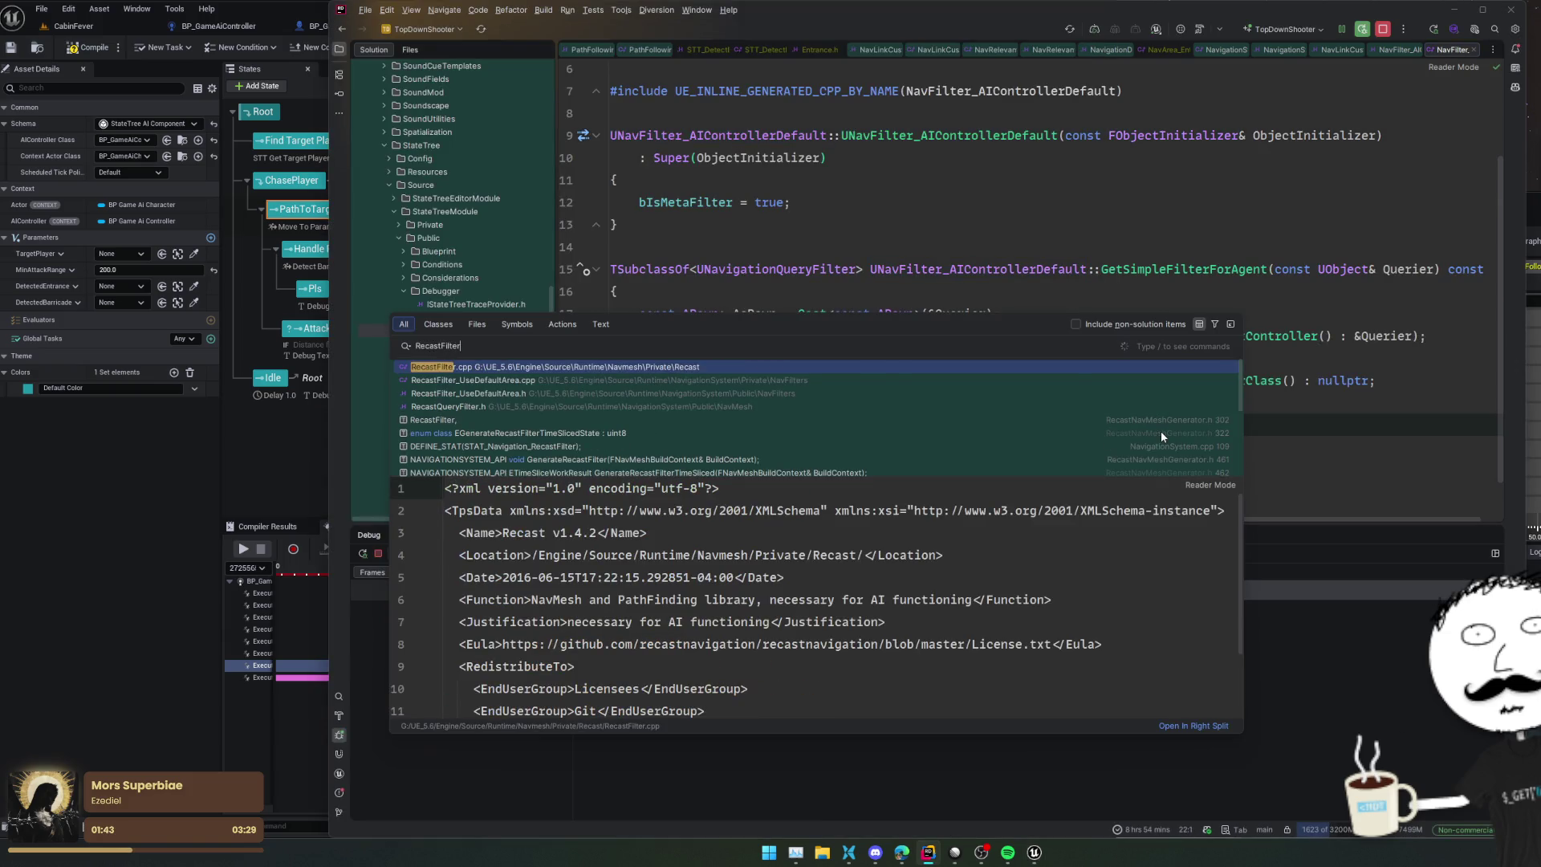
pyautogui.press('Down')
pyautogui.press('Down')
pyautogui.press('Return')
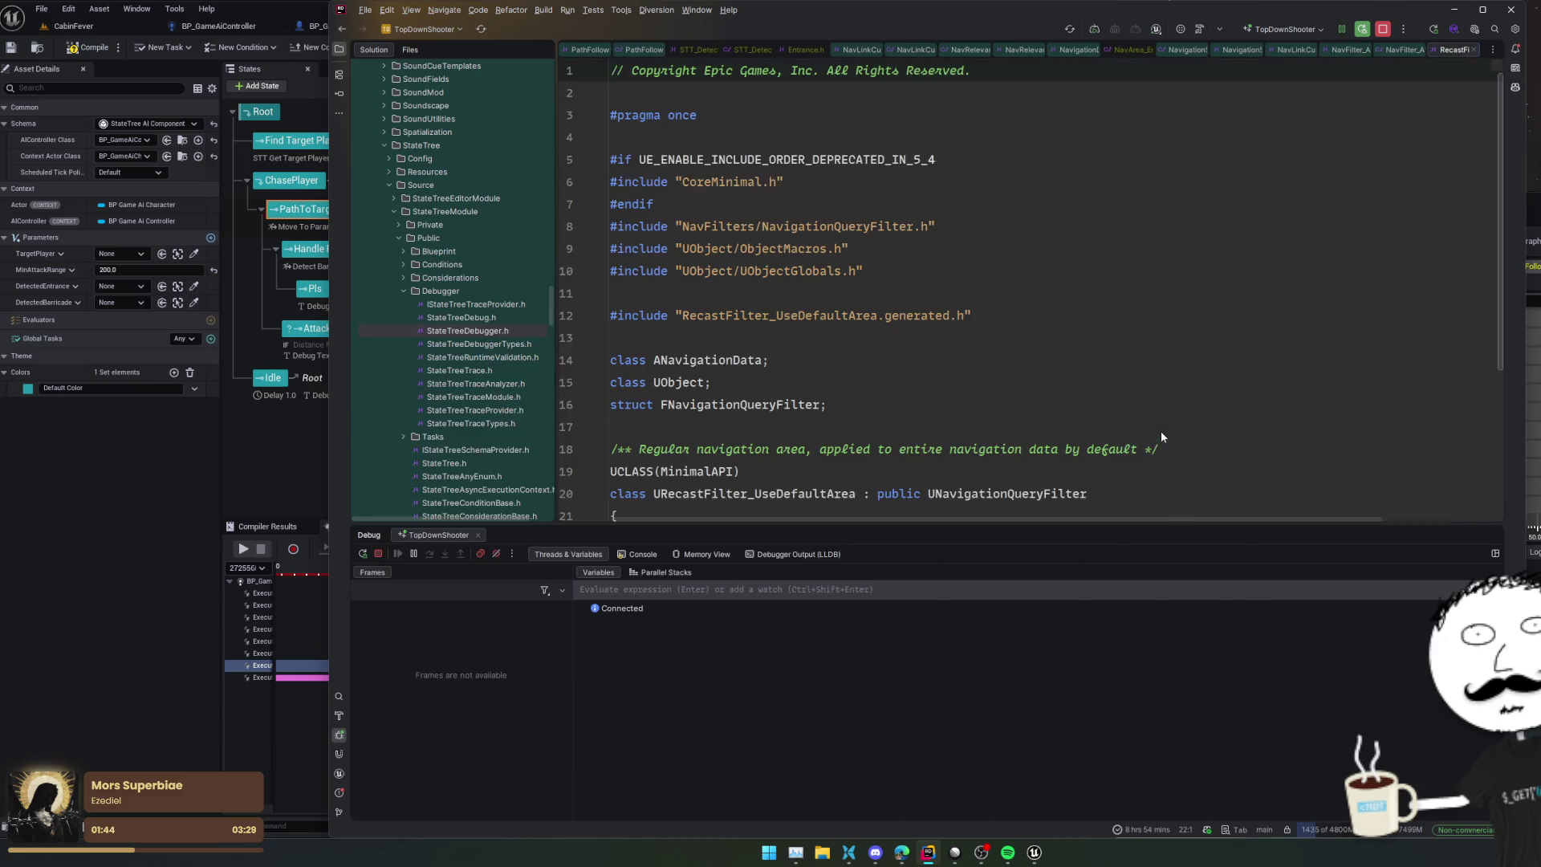
pyautogui.scroll(-2, 1124, 402)
pyautogui.click(1234, 345)
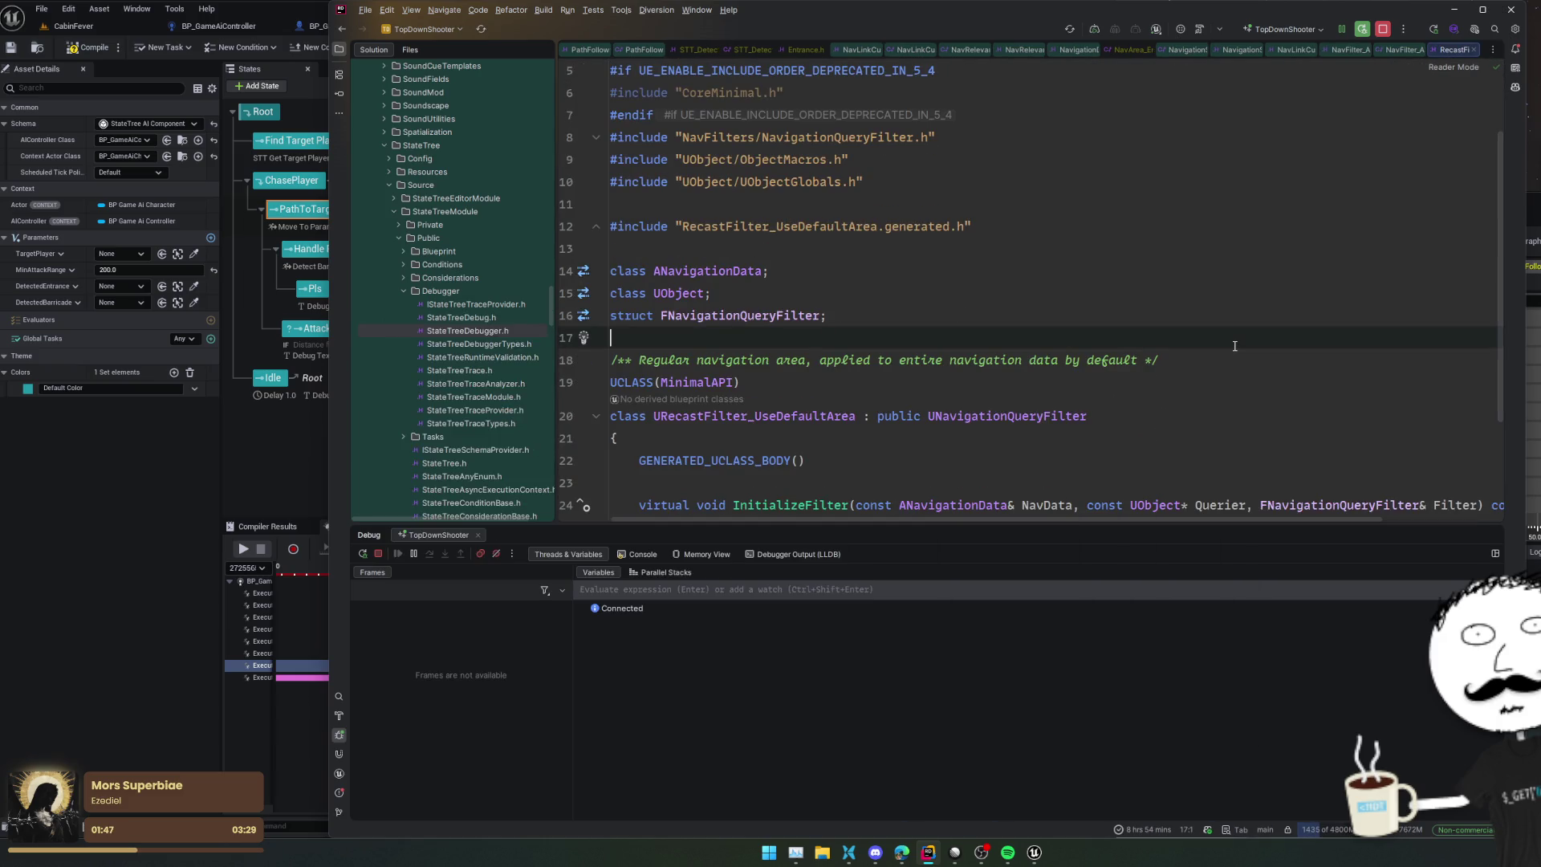
pyautogui.scroll(-2, 1238, 367)
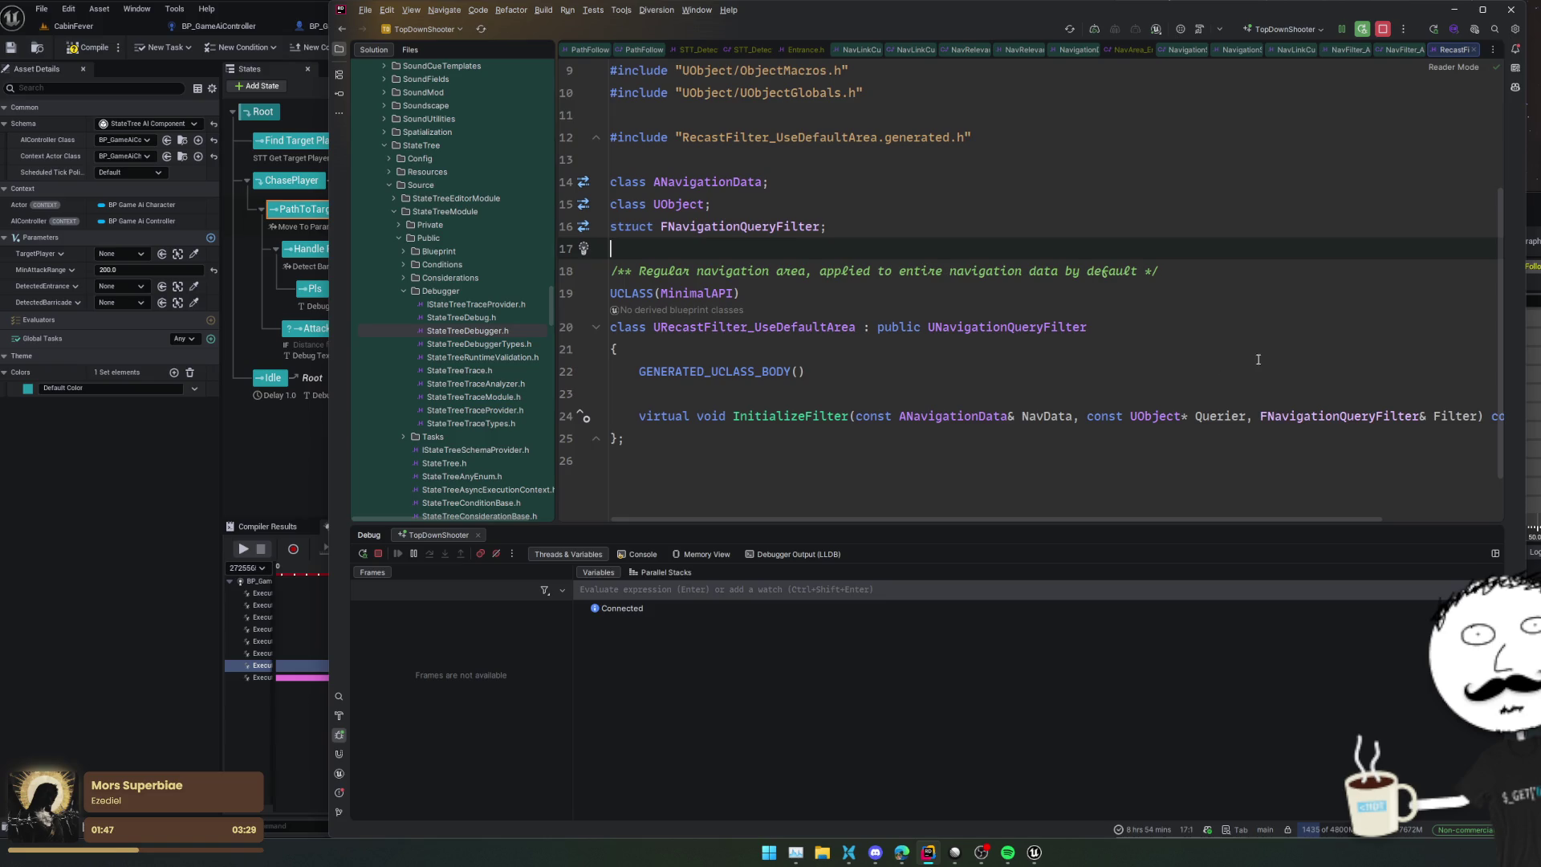
pyautogui.keyDown('ctrl'); pyautogui.click(838, 412); pyautogui.keyUp('ctrl')
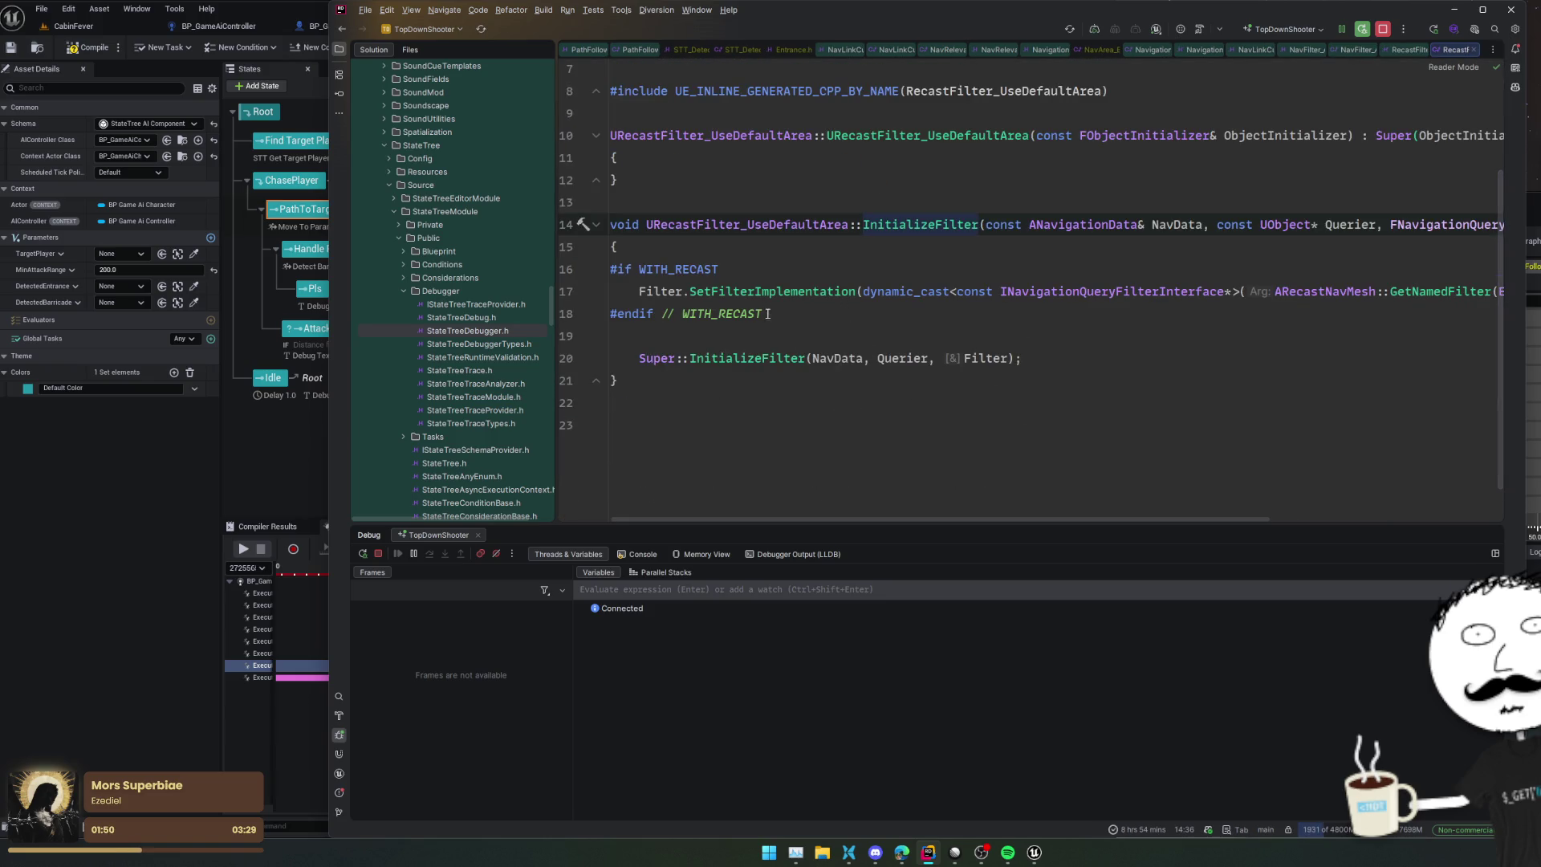
# Step: Follow line 17's call to the base UNavigationQueryFilter InitializeFilter and read through NavigationQueryFilter.cpp
pyautogui.click(929, 290)
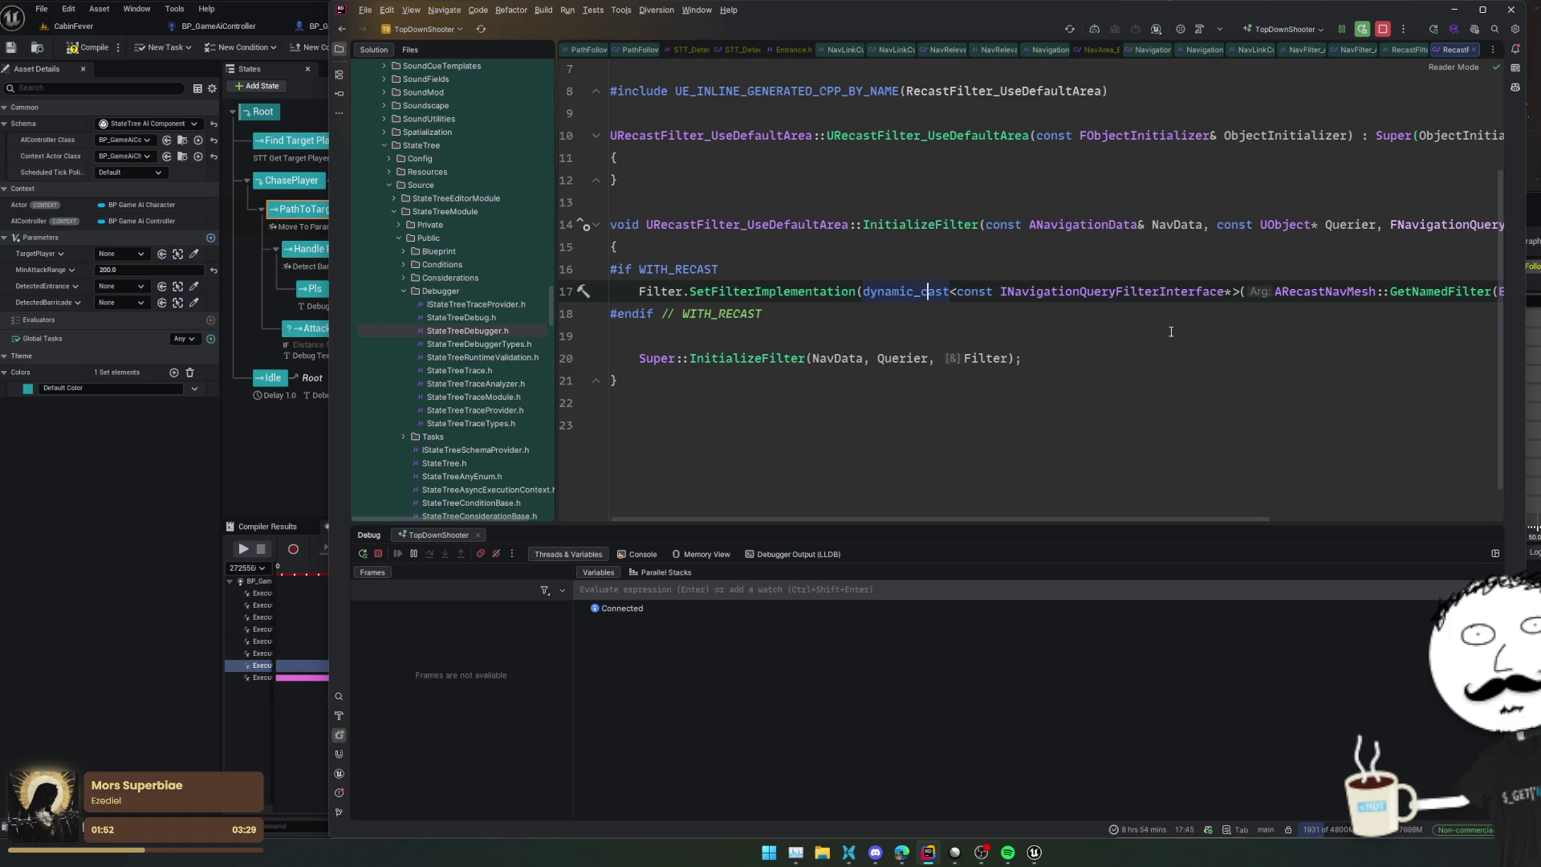
pyautogui.press('End')
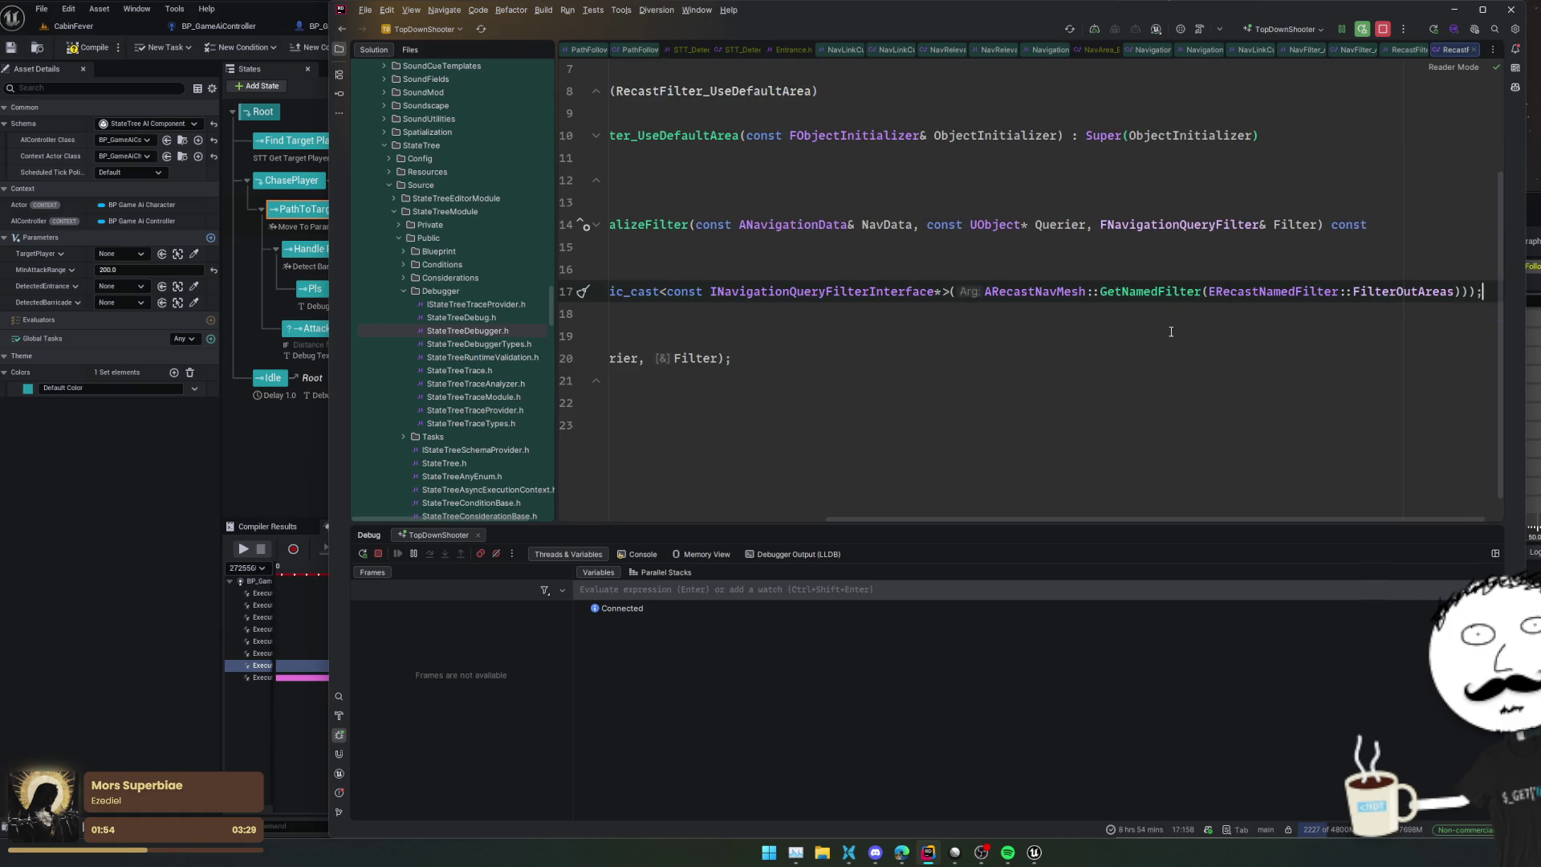
pyautogui.press('Home')
pyautogui.press('Home')
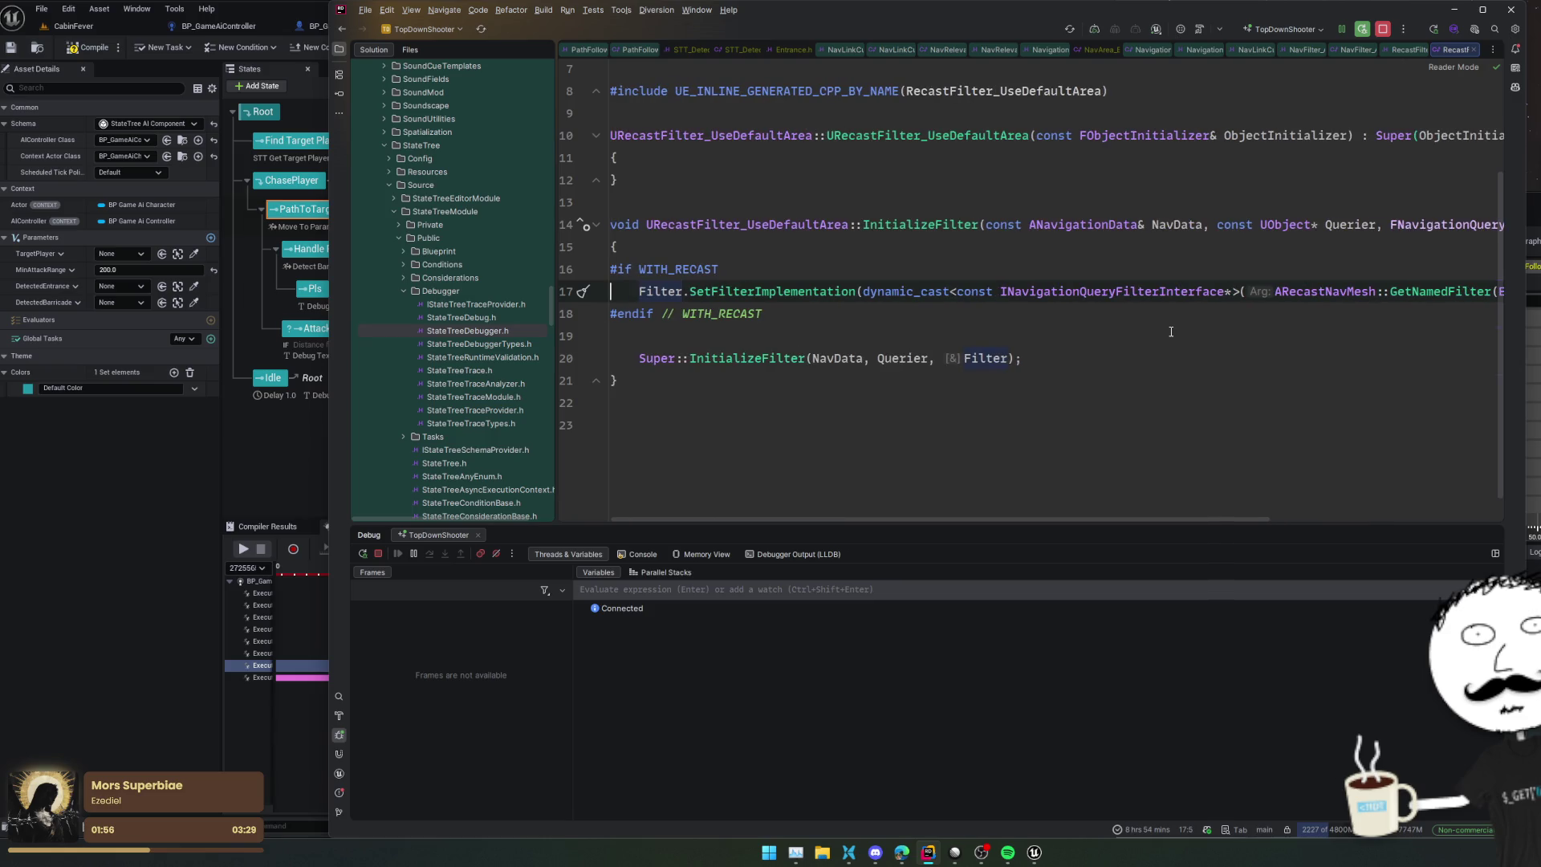
pyautogui.press('Down')
pyautogui.press('Down')
pyautogui.press('Down')
pyautogui.hotkey('ctrl', 'u')
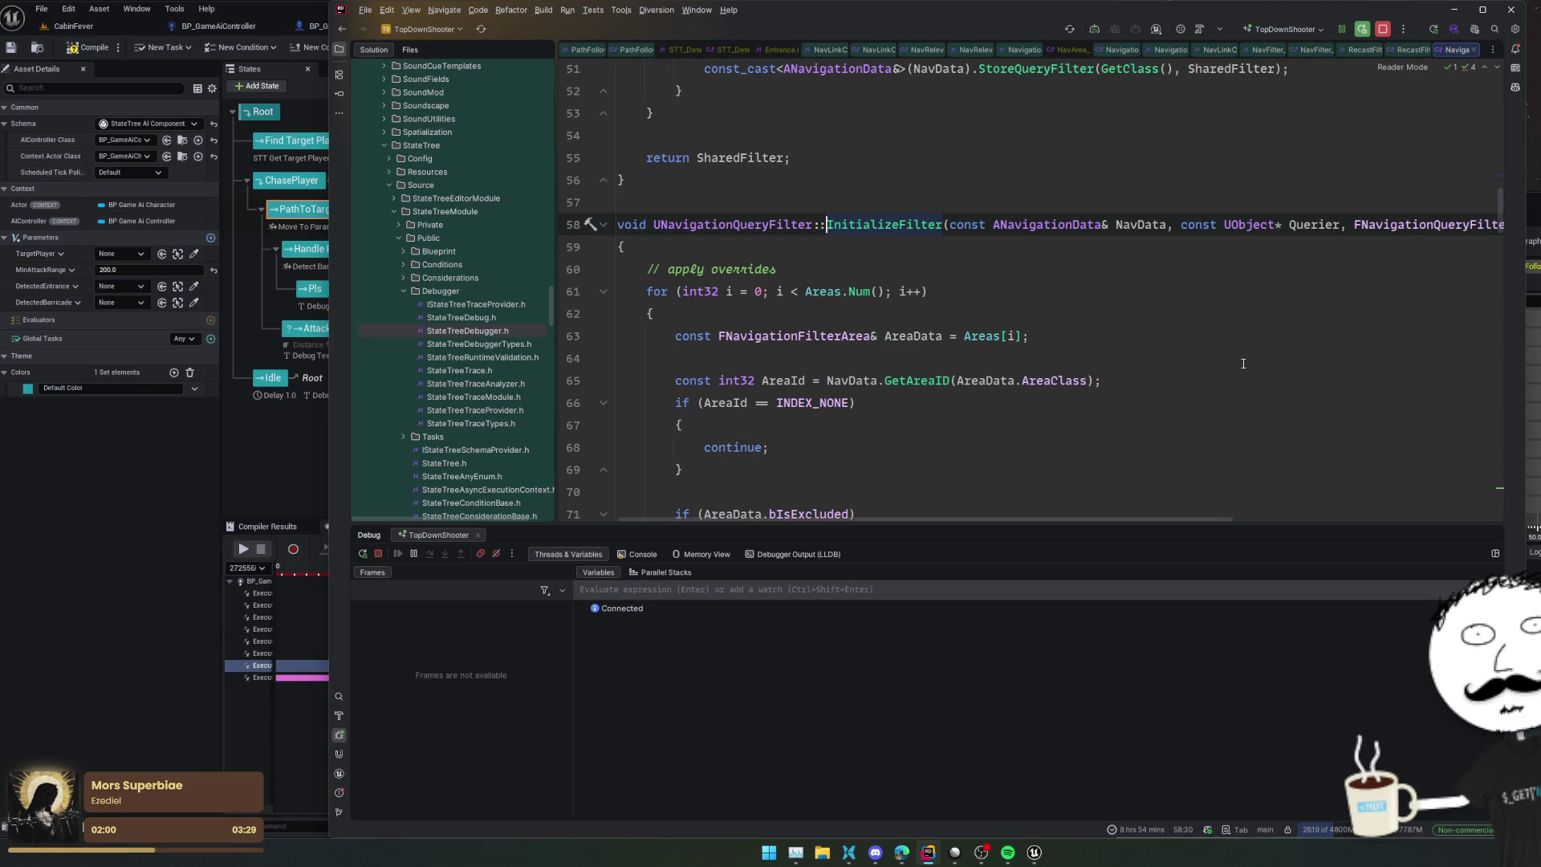
pyautogui.scroll(-5, 1253, 344)
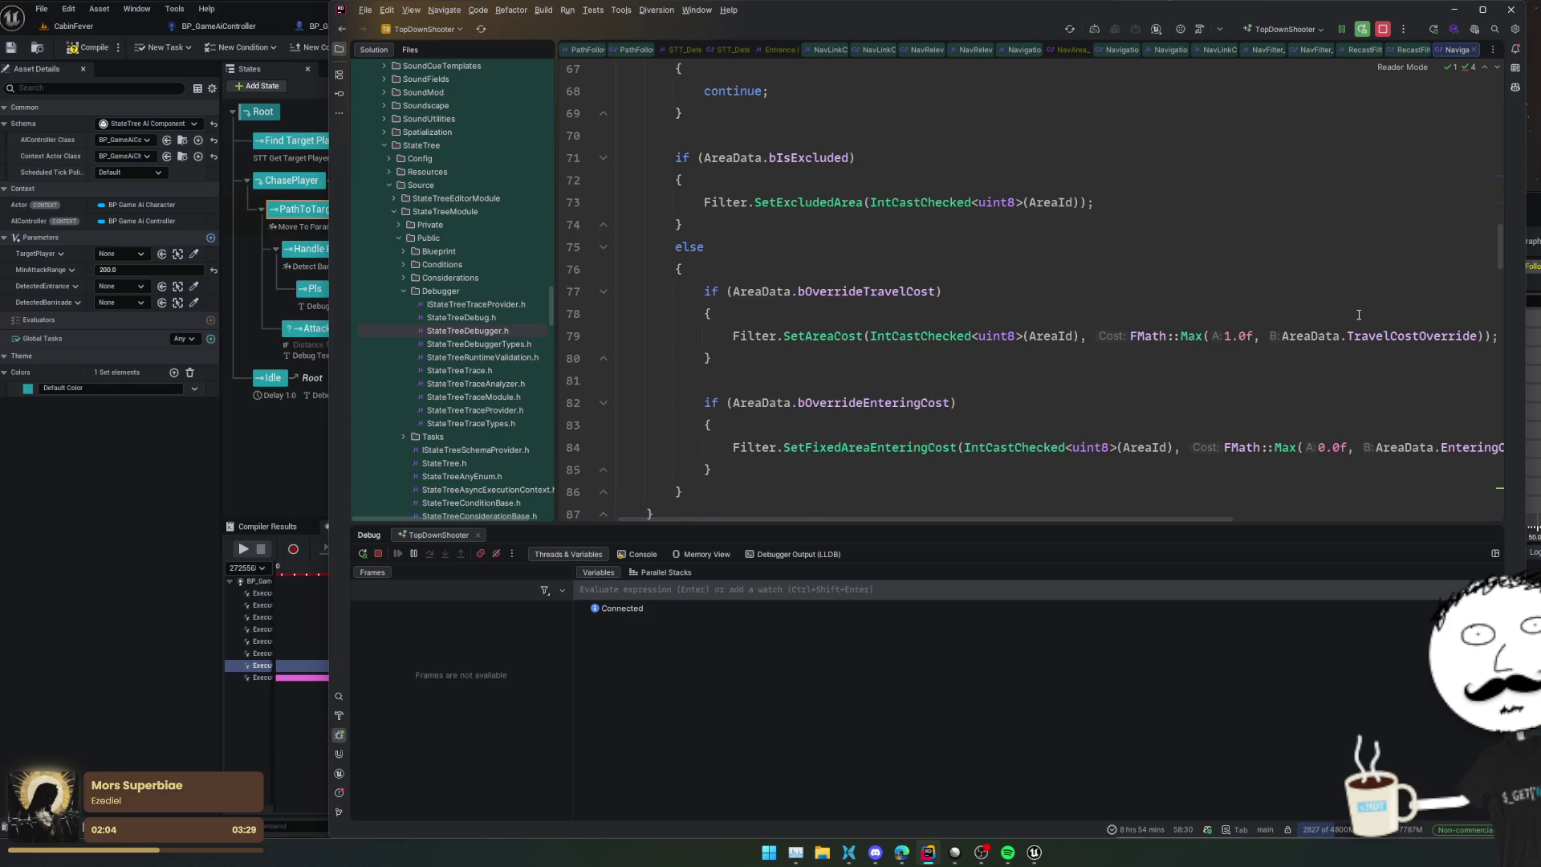
pyautogui.scroll(-3, 1358, 315)
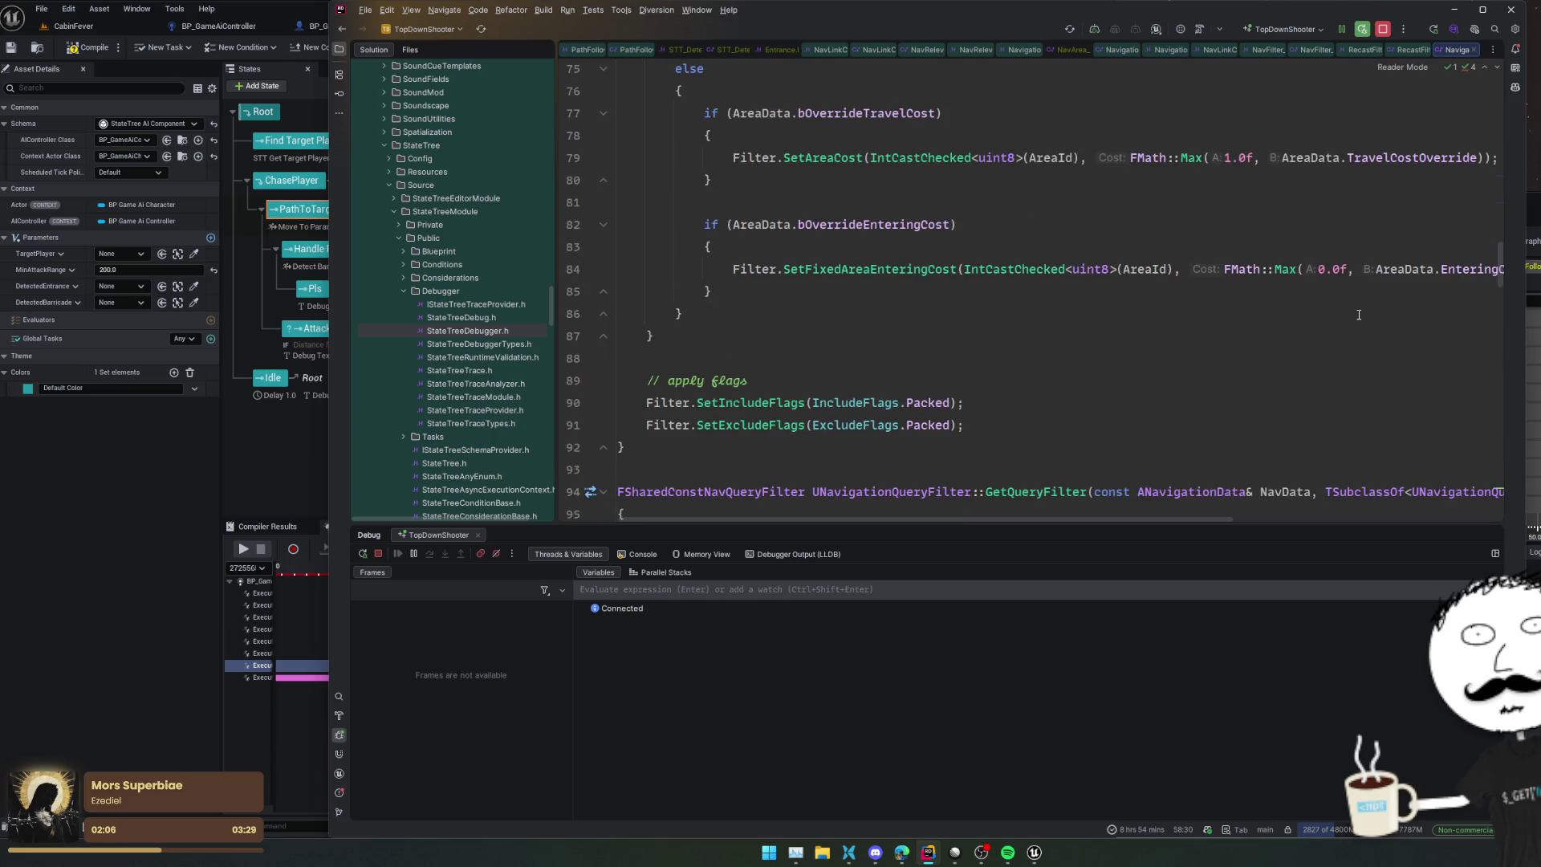
pyautogui.scroll(-4, 1358, 315)
pyautogui.scroll(-9, 1359, 314)
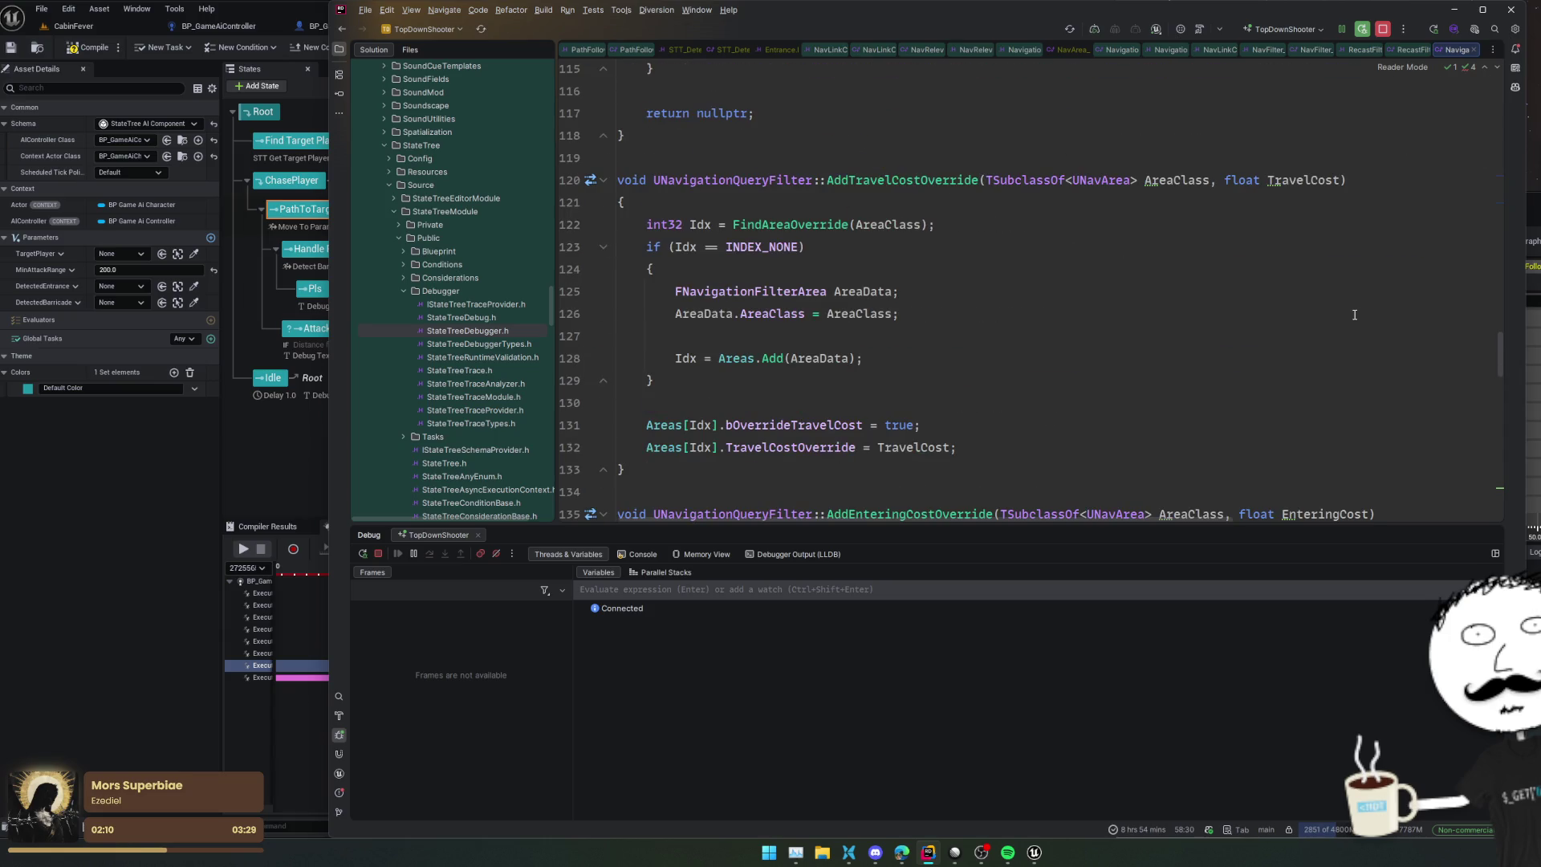
pyautogui.scroll(-12, 1354, 314)
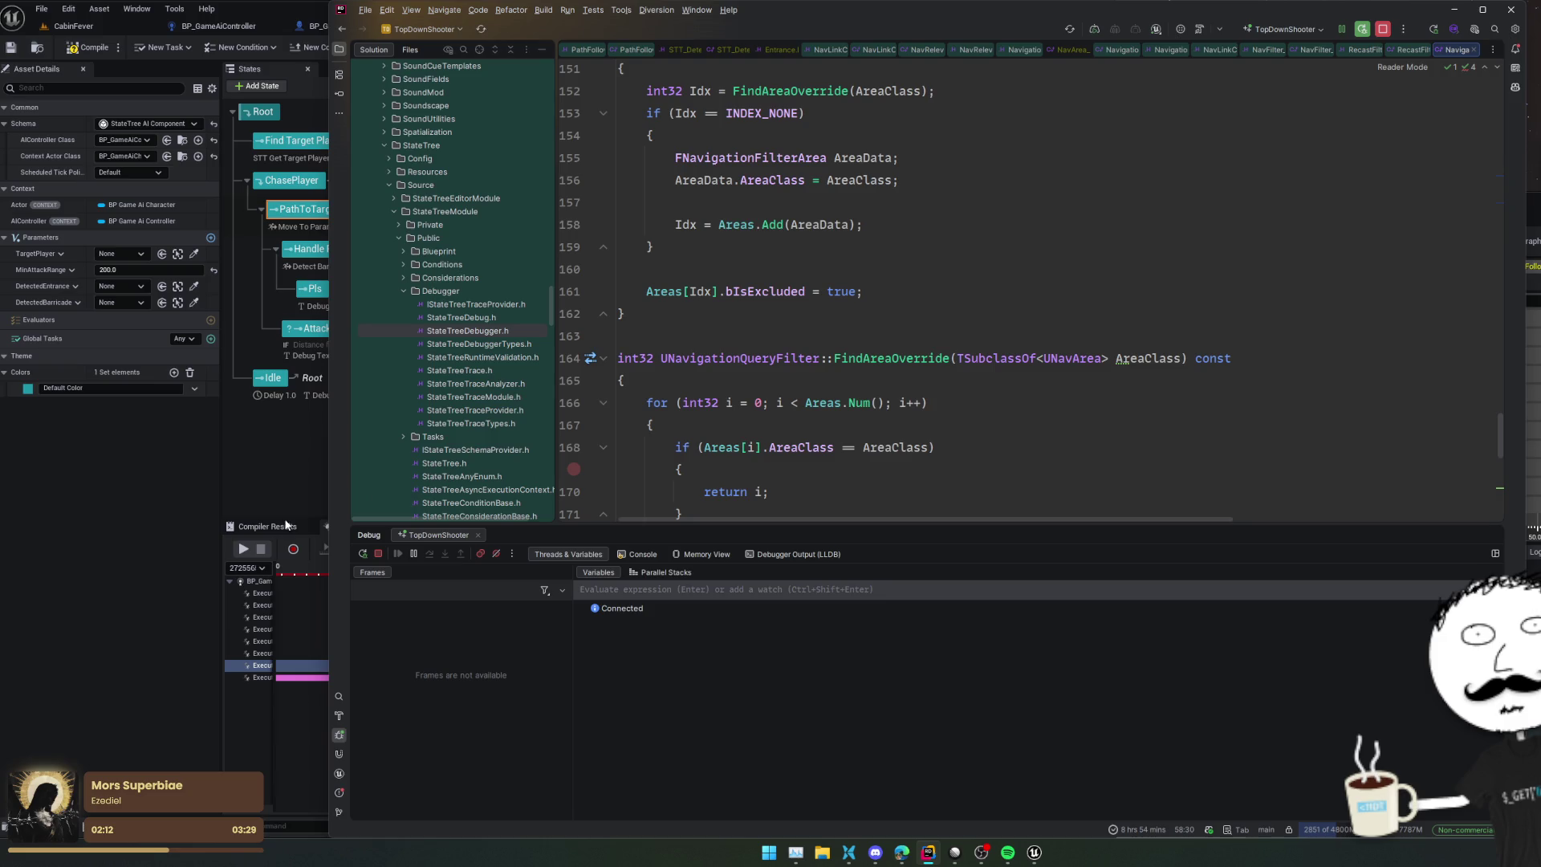
pyautogui.click(100, 570)
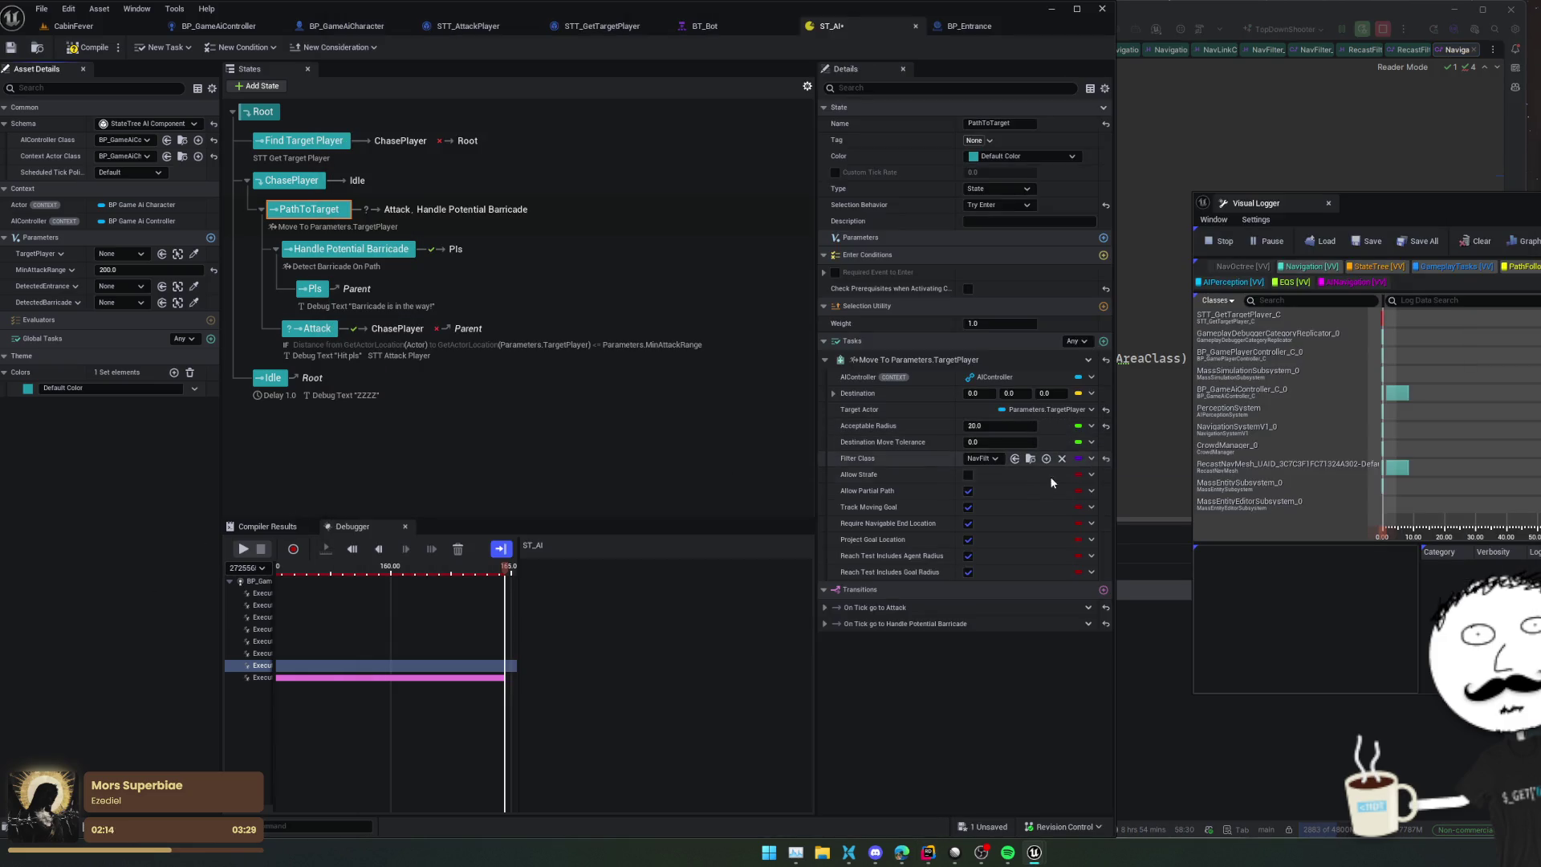
# Step: Save ST_AI, play the CabinFever level, and build the door barricade with E
pyautogui.scroll(-1, 994, 465)
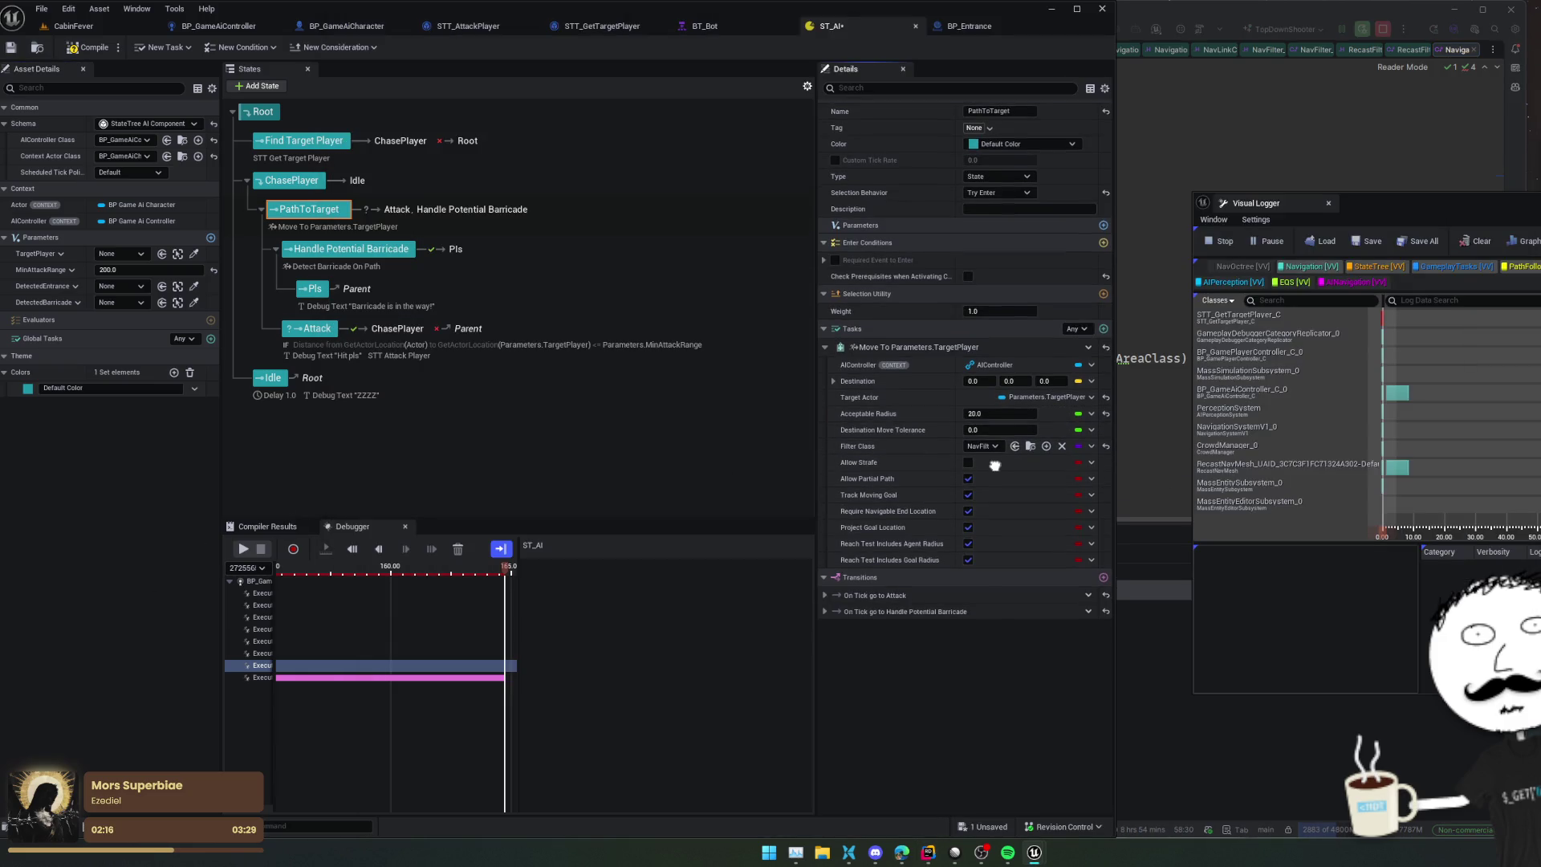
pyautogui.scroll(1, 994, 466)
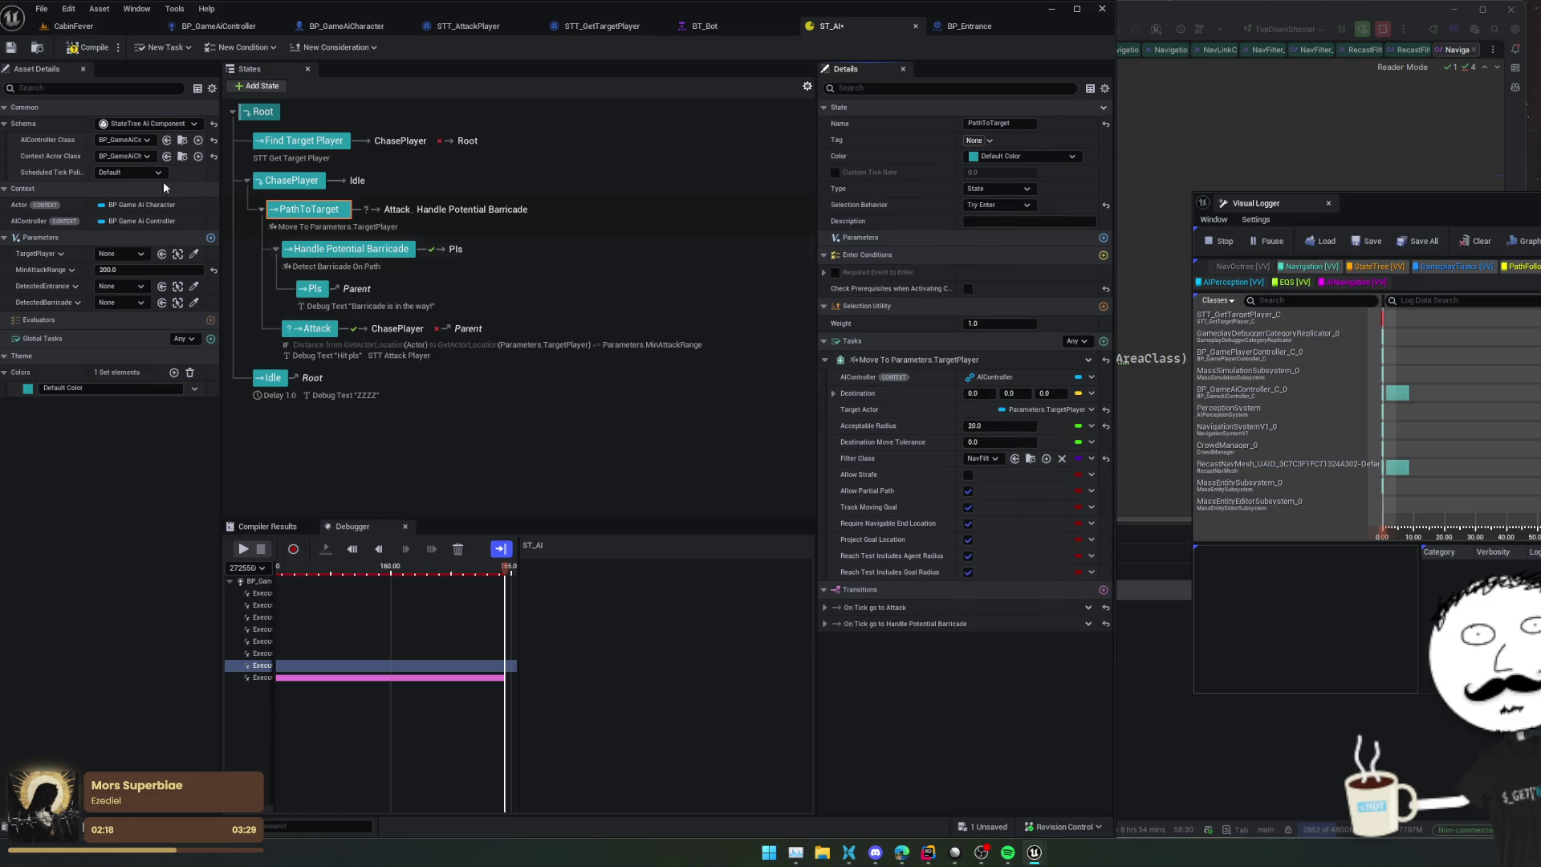
pyautogui.click(13, 49)
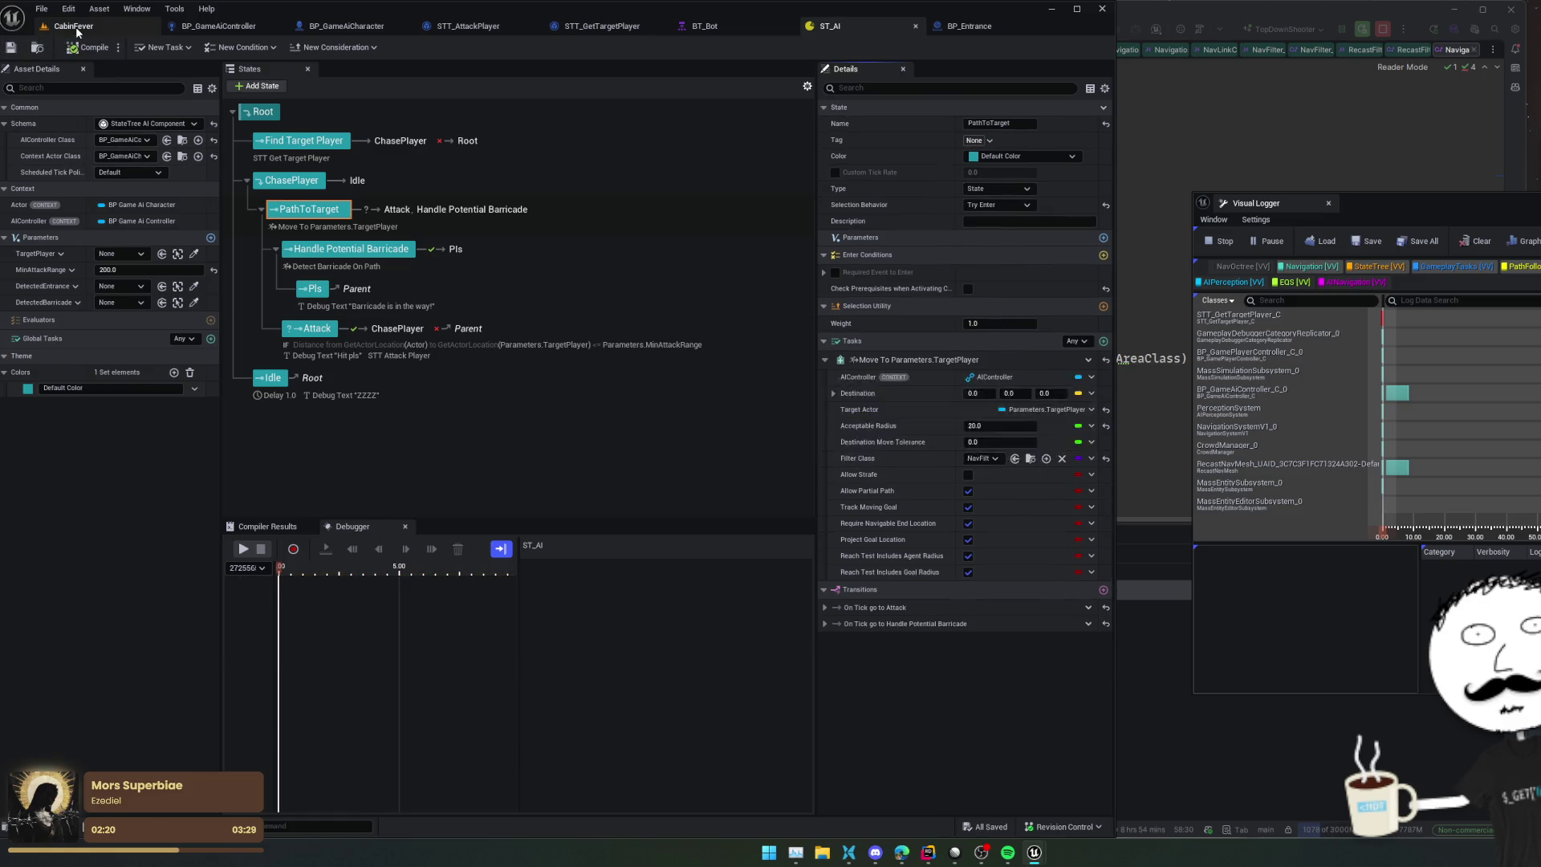
pyautogui.click(76, 26)
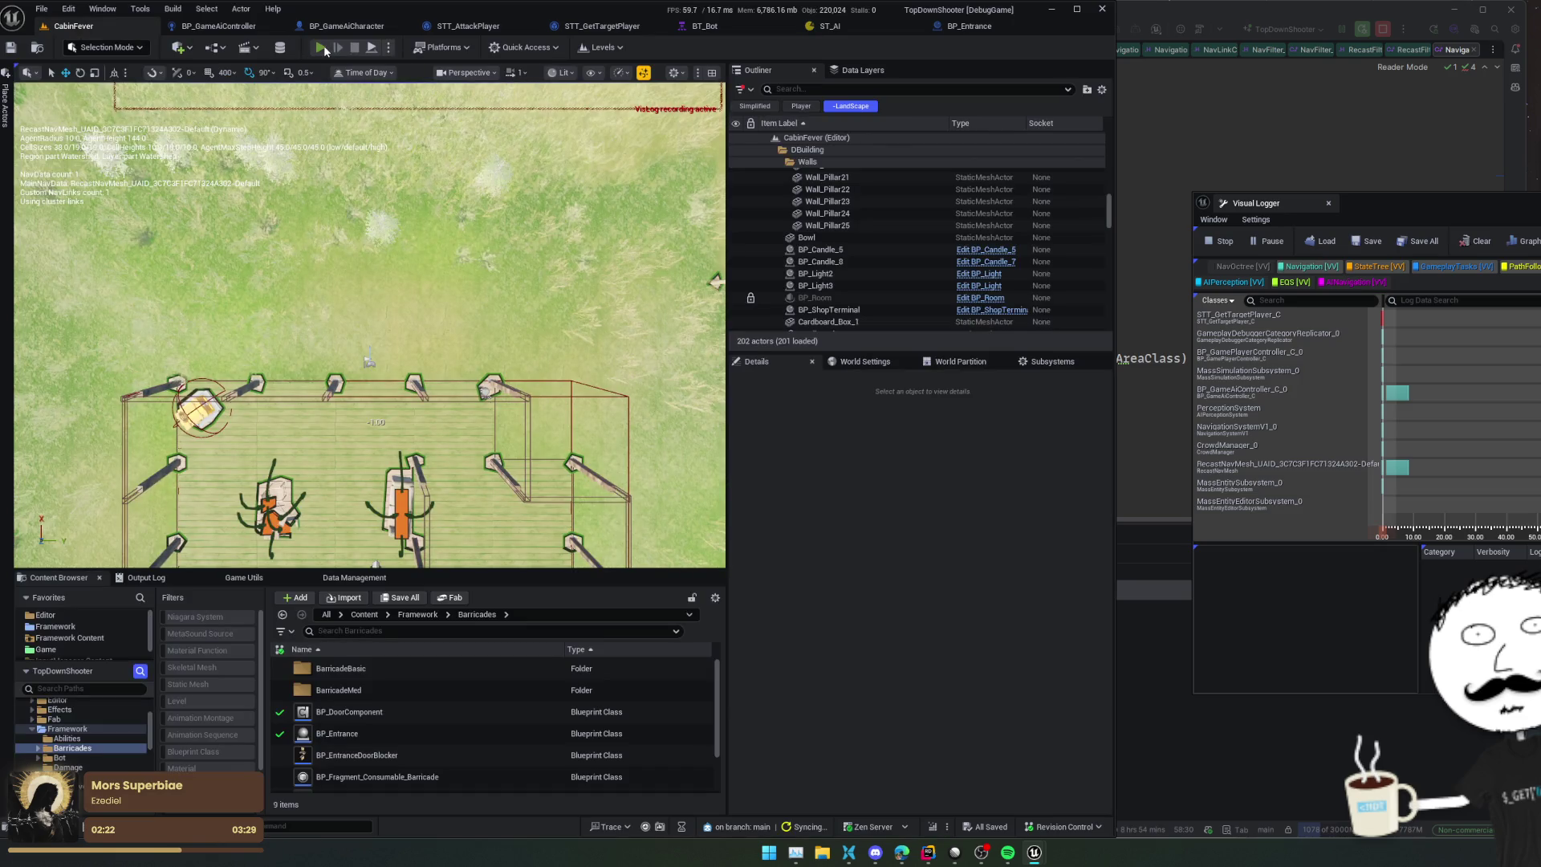
pyautogui.click(324, 45)
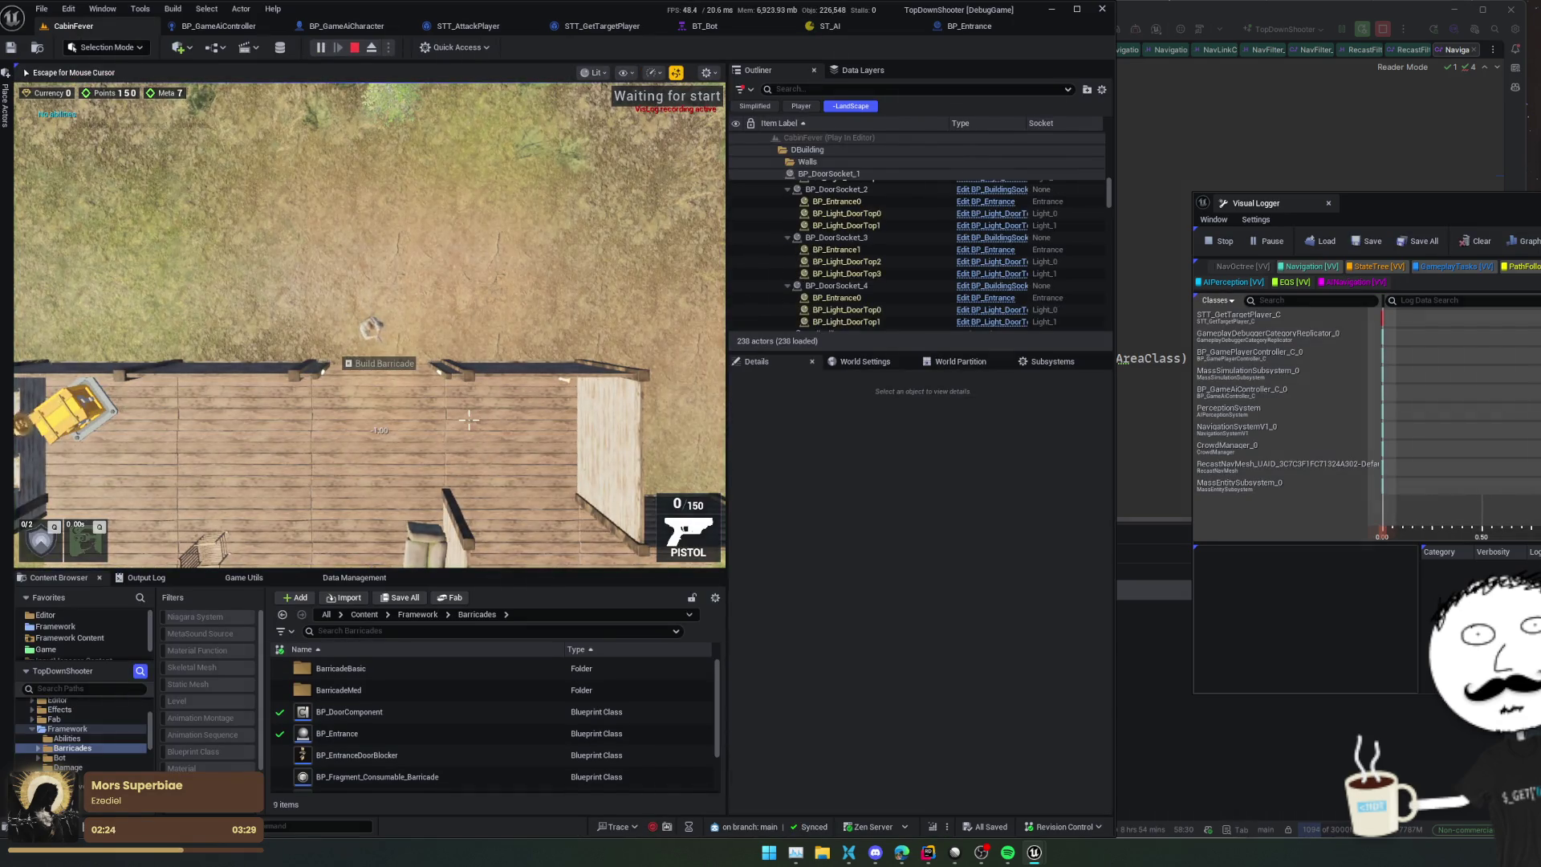
pyautogui.press('e')
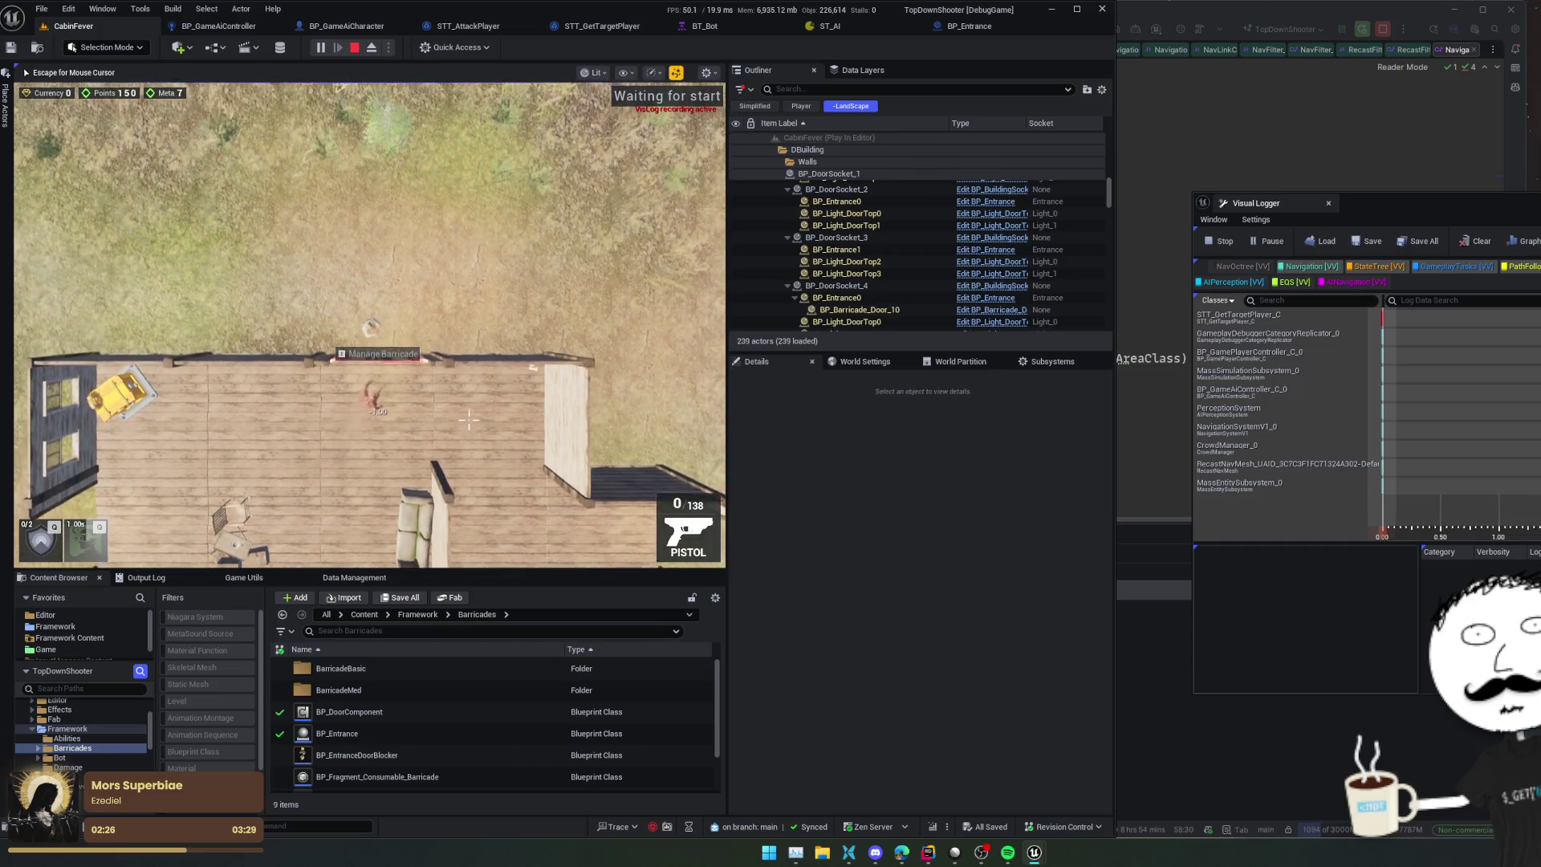
pyautogui.hotkey('alt', 'Tab')
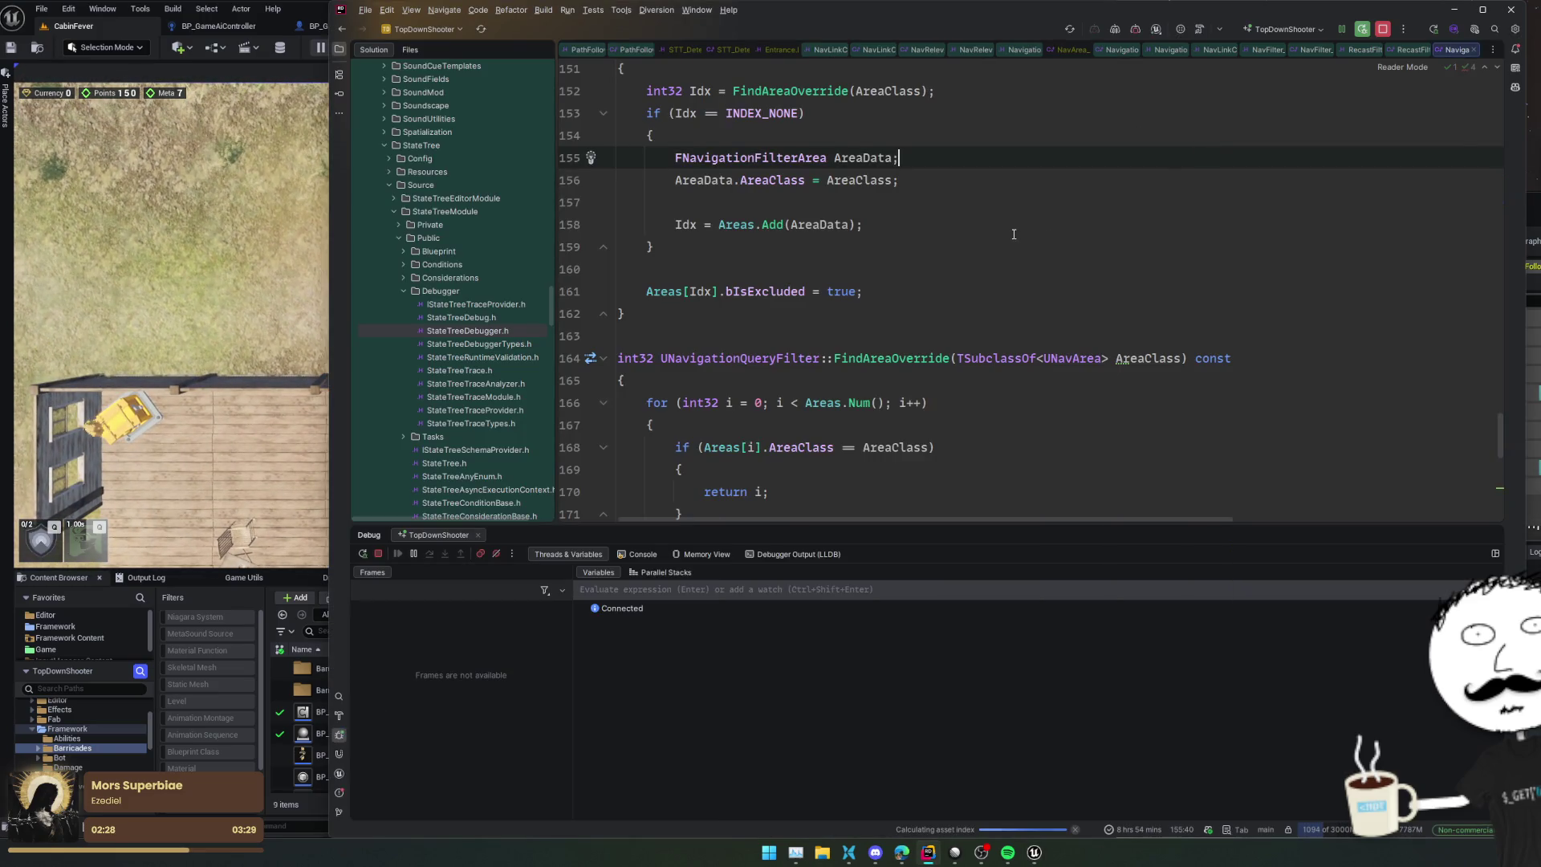
# Step: Open STT_DetectBarricadeOnPath in Rider and inspect its GetPathPoints loop over path points
pyautogui.hotkey('ctrl', 'Tab')
pyautogui.press('Down')
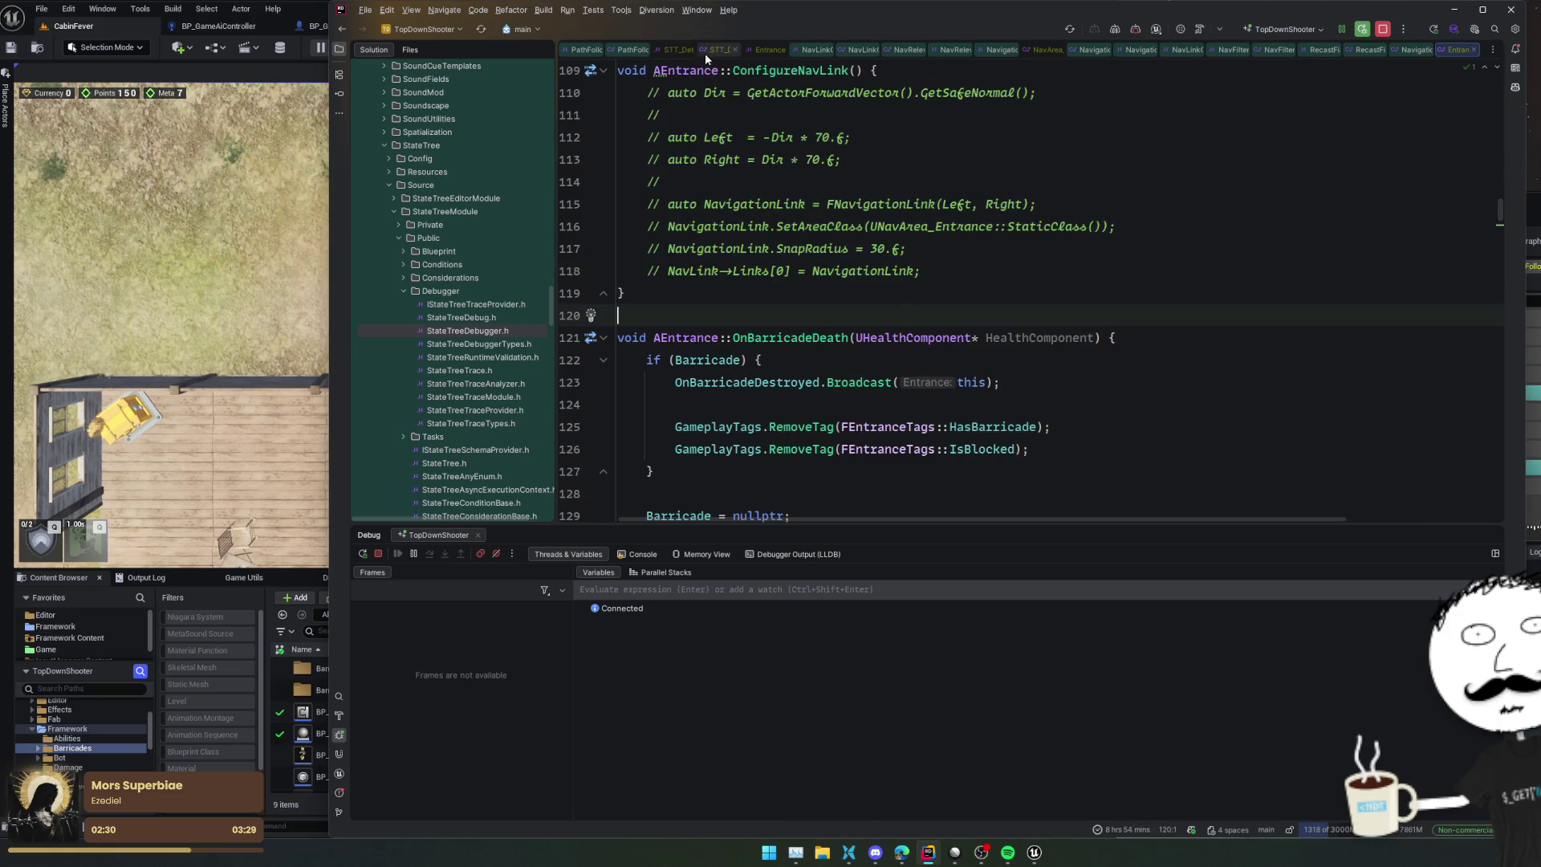
pyautogui.click(706, 51)
pyautogui.click(722, 225)
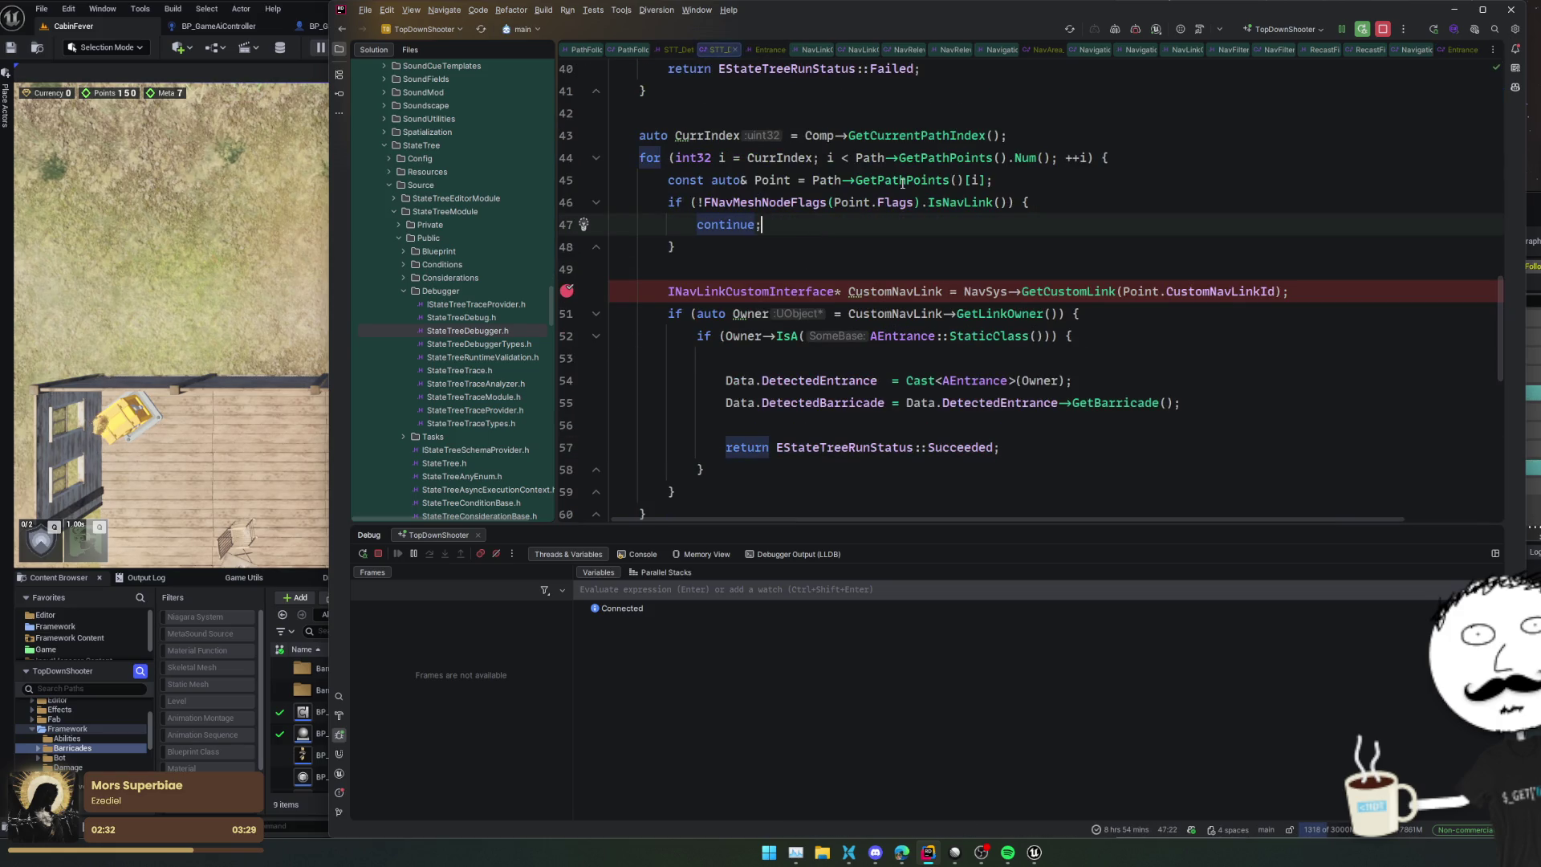
pyautogui.click(920, 180)
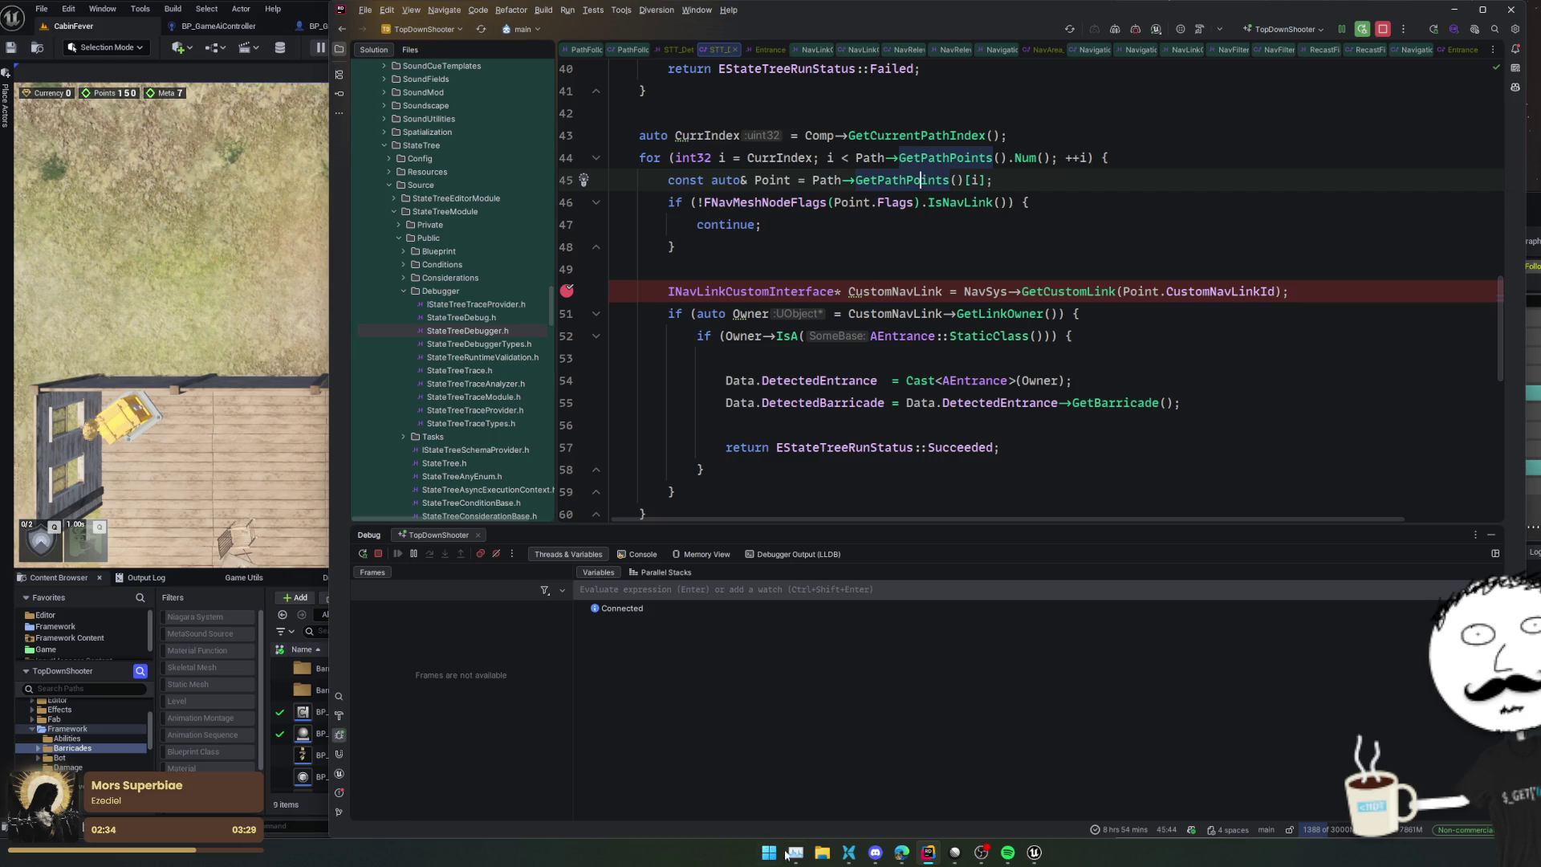
pyautogui.click(904, 856)
pyautogui.click(802, 358)
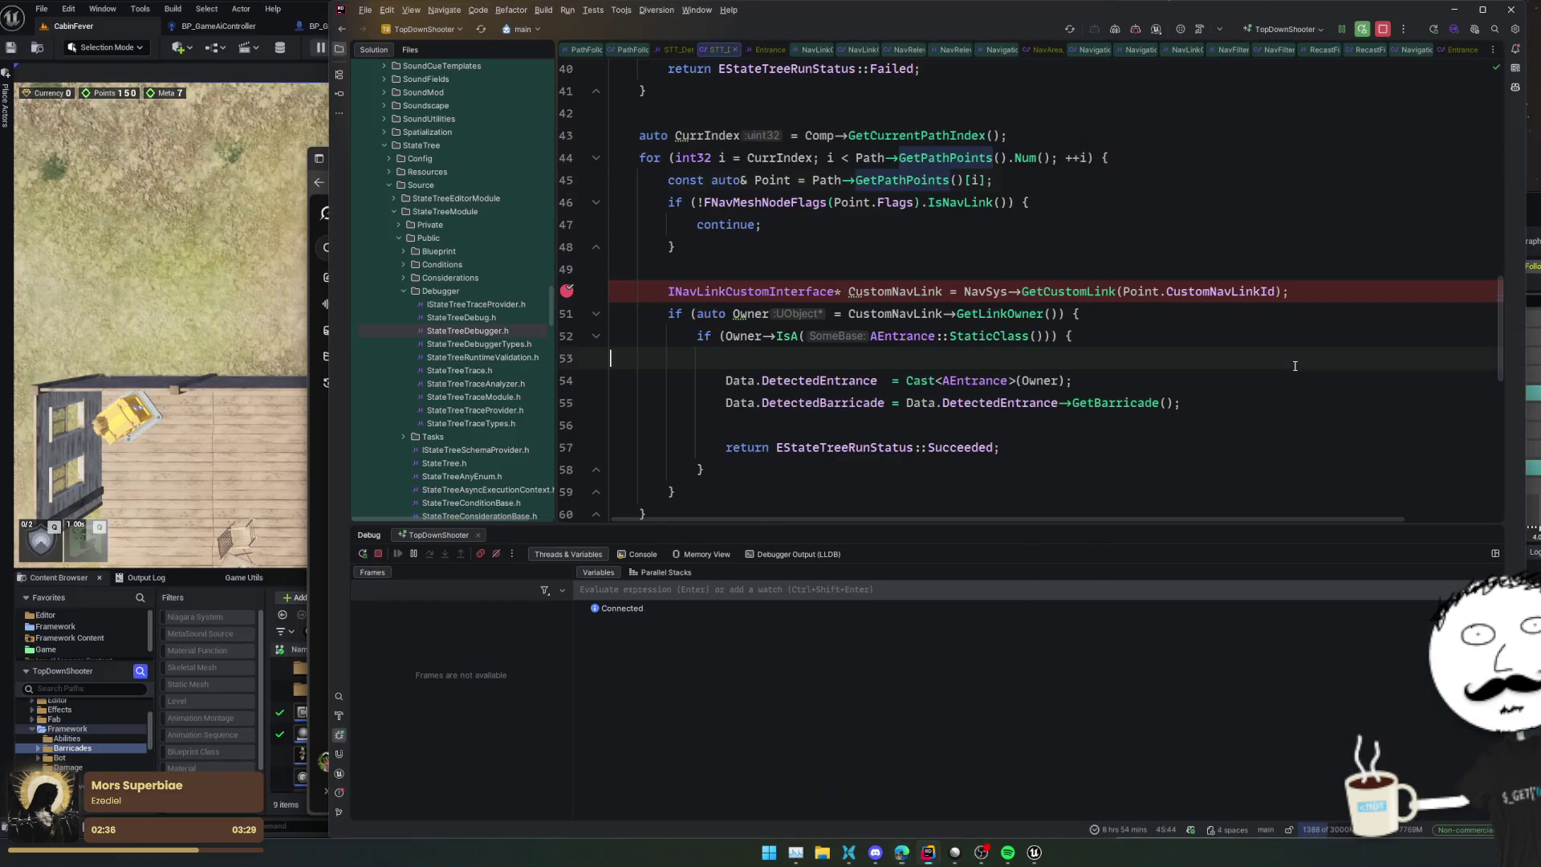
pyautogui.click(567, 313)
pyautogui.click(321, 357)
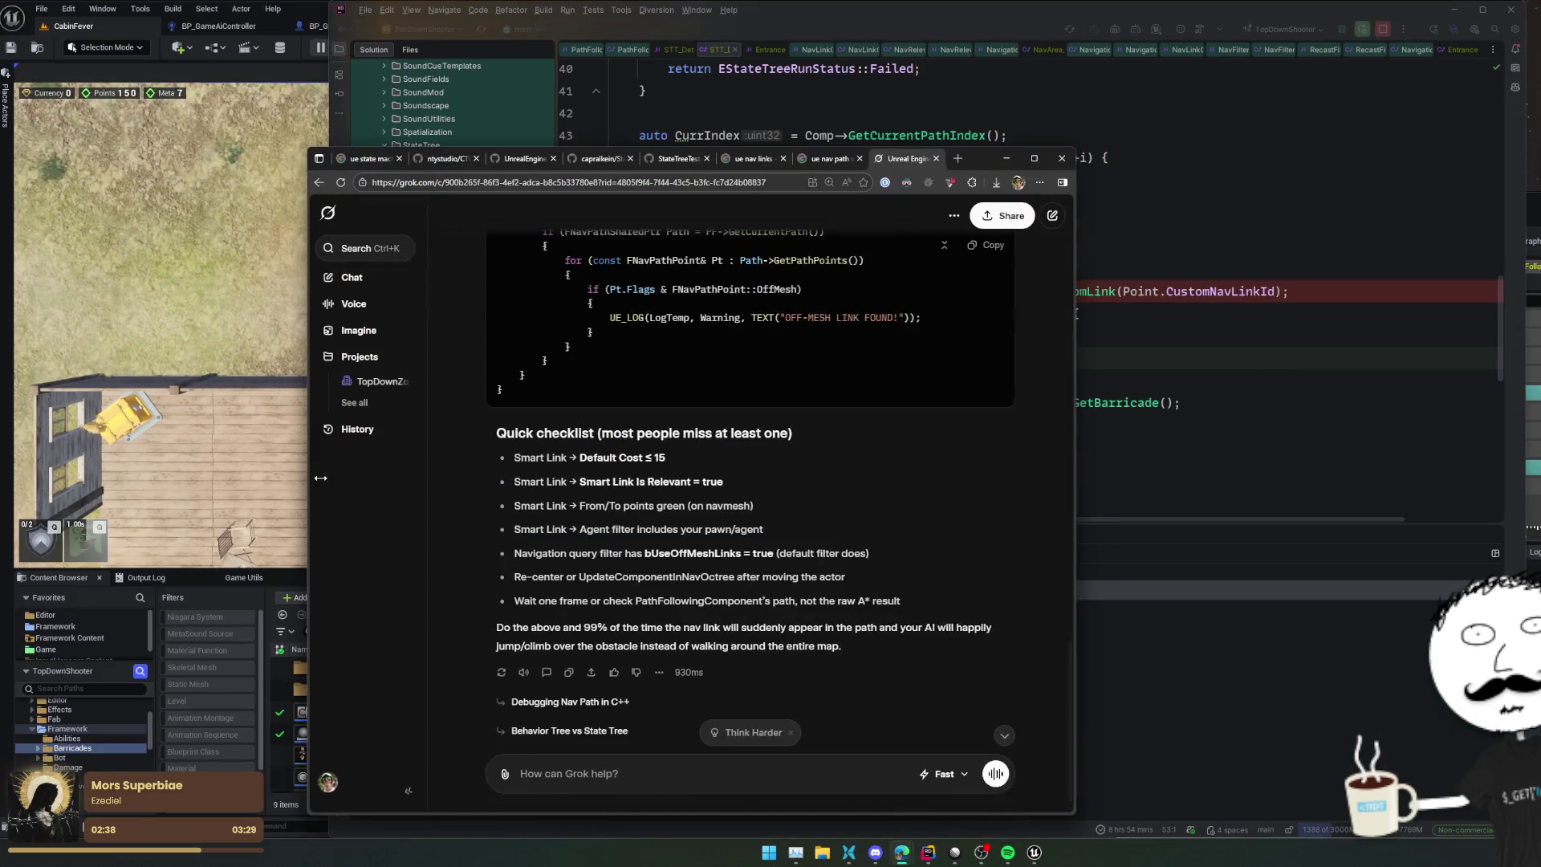
pyautogui.moveTo(971, 159); pyautogui.dragTo(724, 141)
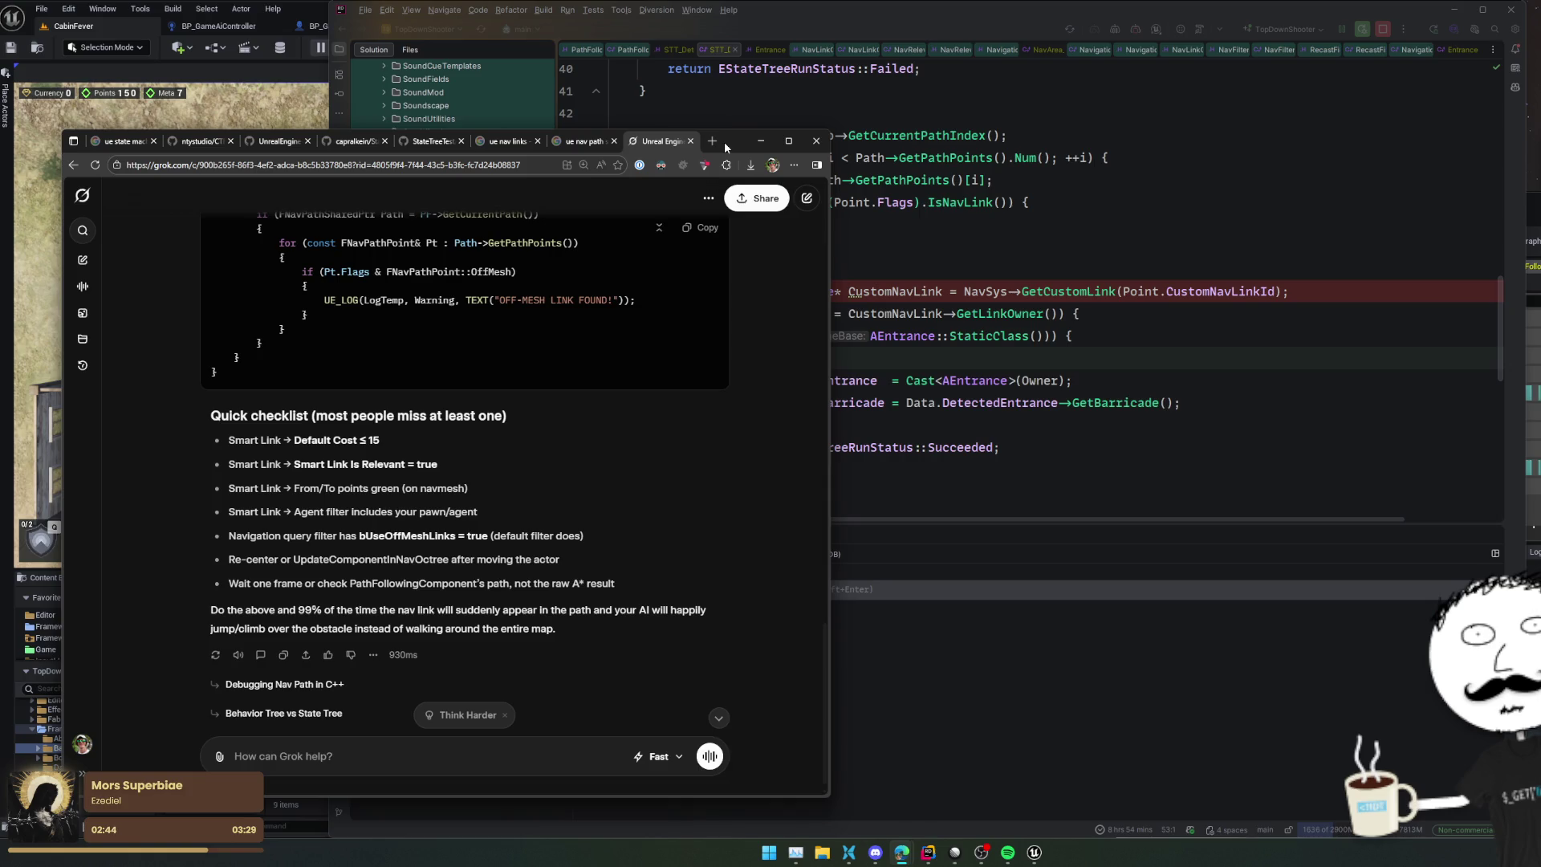
pyautogui.click(1068, 377)
pyautogui.scroll(3, 1062, 325)
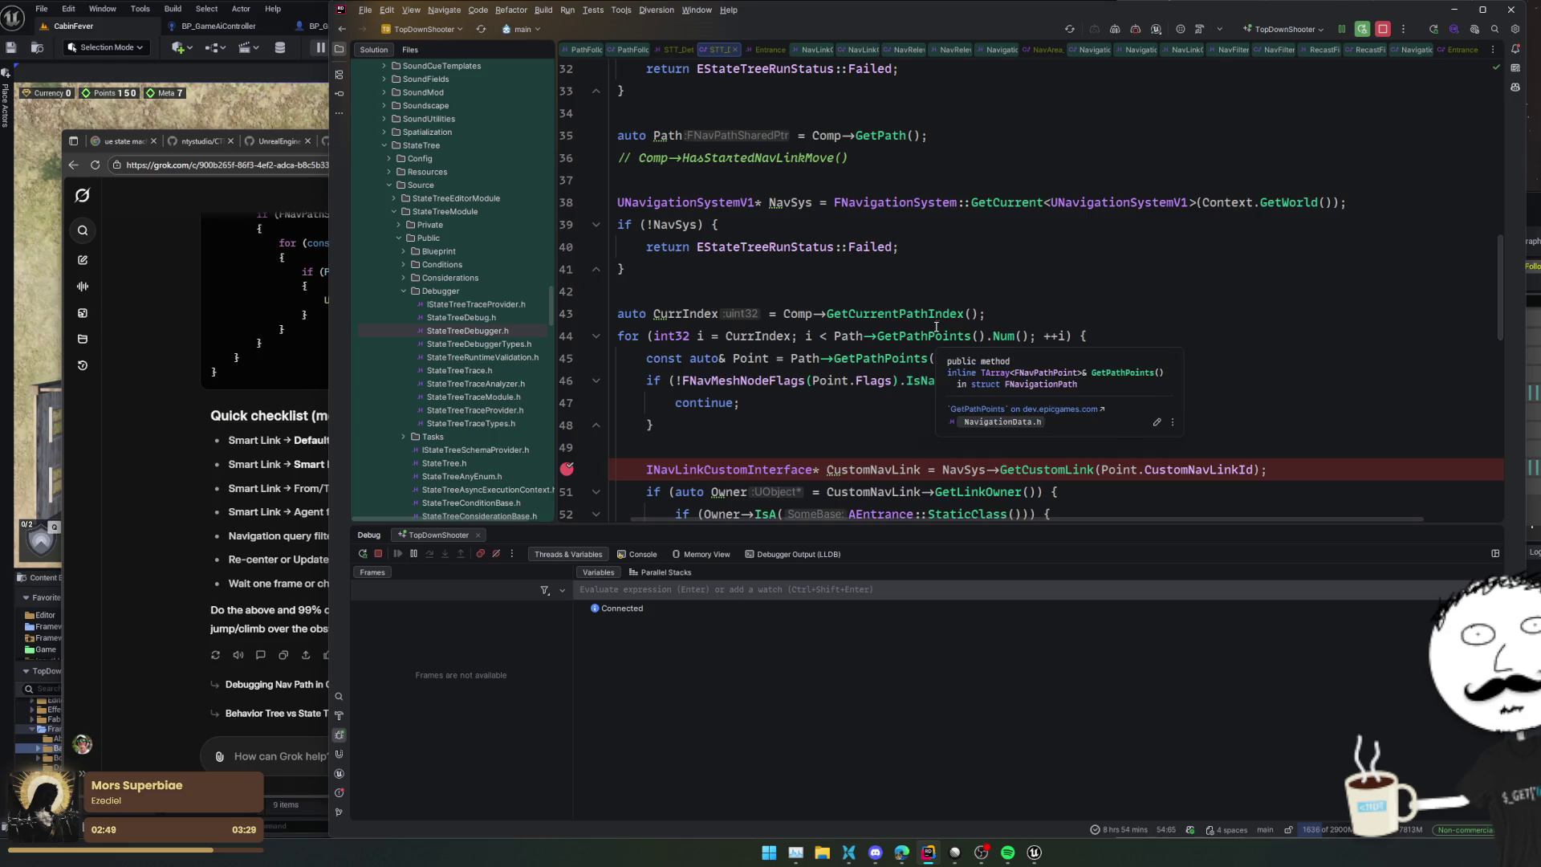
# Step: Open GetPathPoints' definition, add a breakpoint at line 131, resume, and end the play session
pyautogui.keyDown('ctrl'); pyautogui.click(947, 333); pyautogui.keyUp('ctrl')
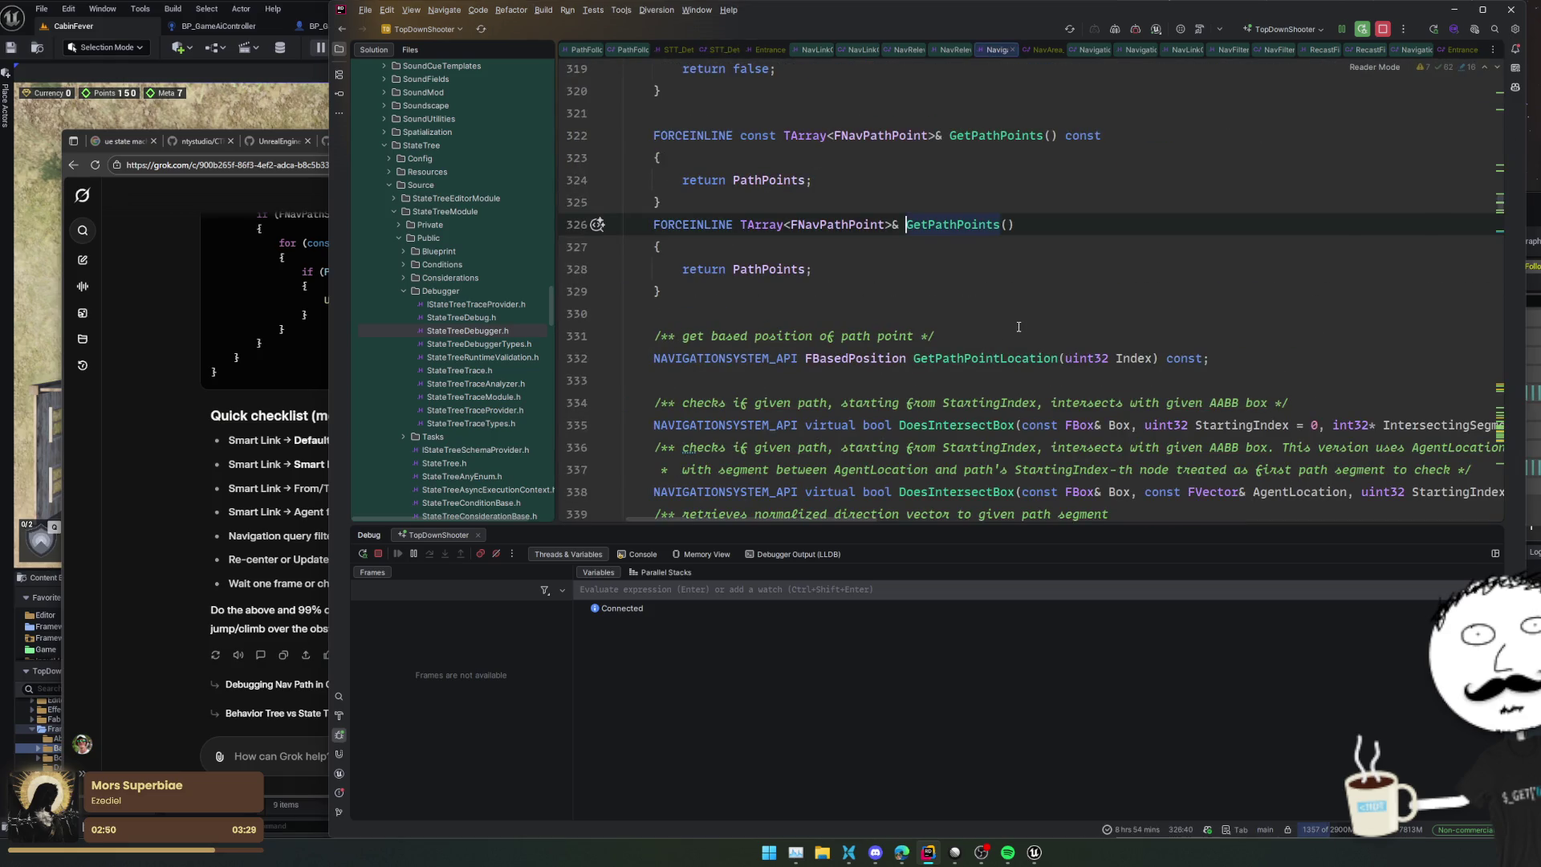
pyautogui.scroll(-2, 1019, 326)
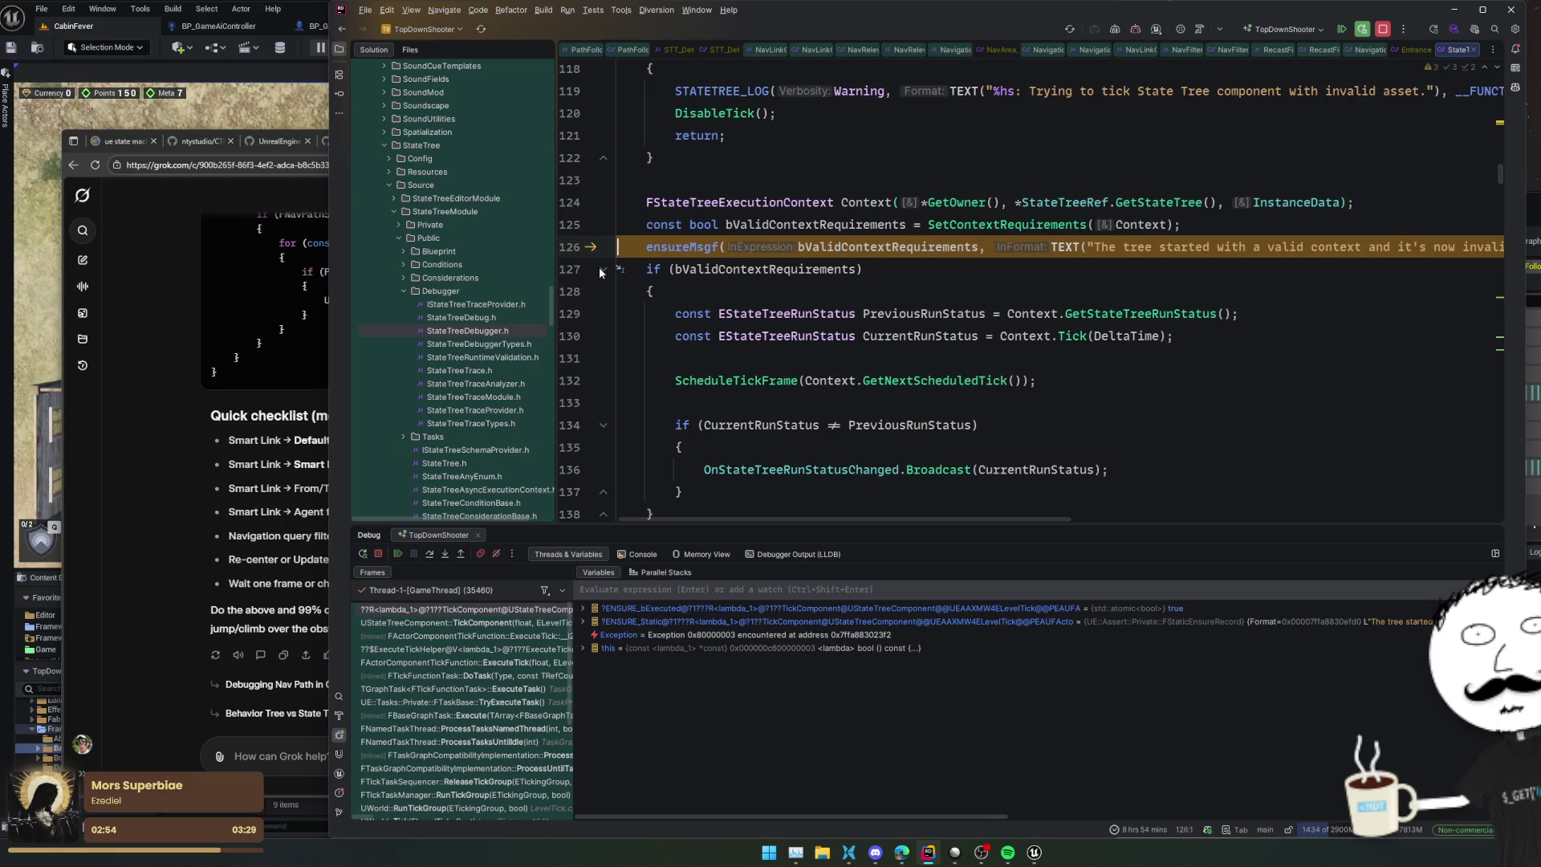
pyautogui.click(571, 358)
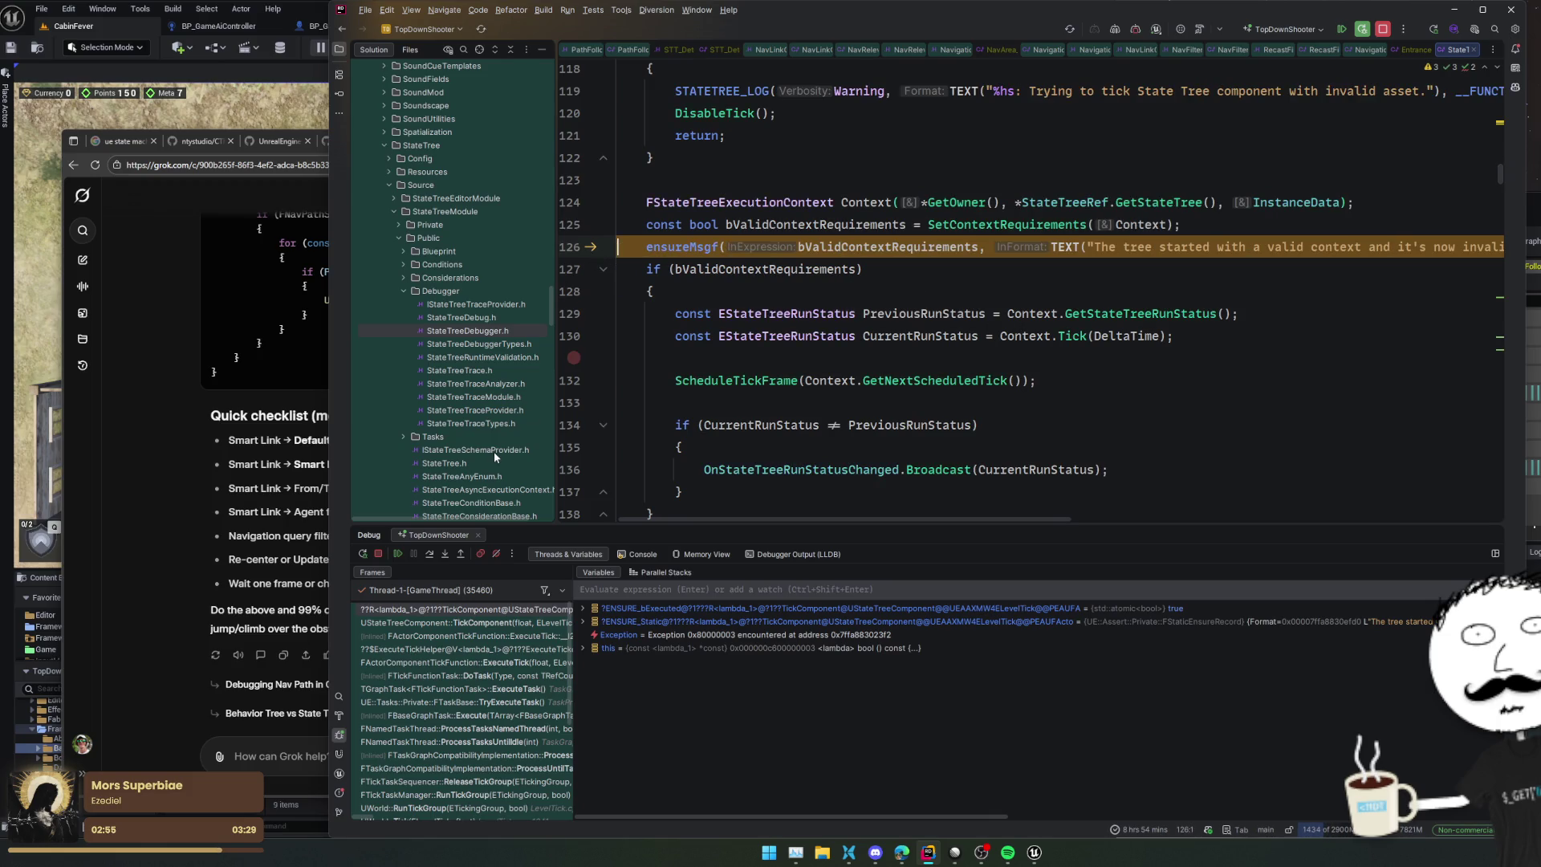
pyautogui.click(398, 554)
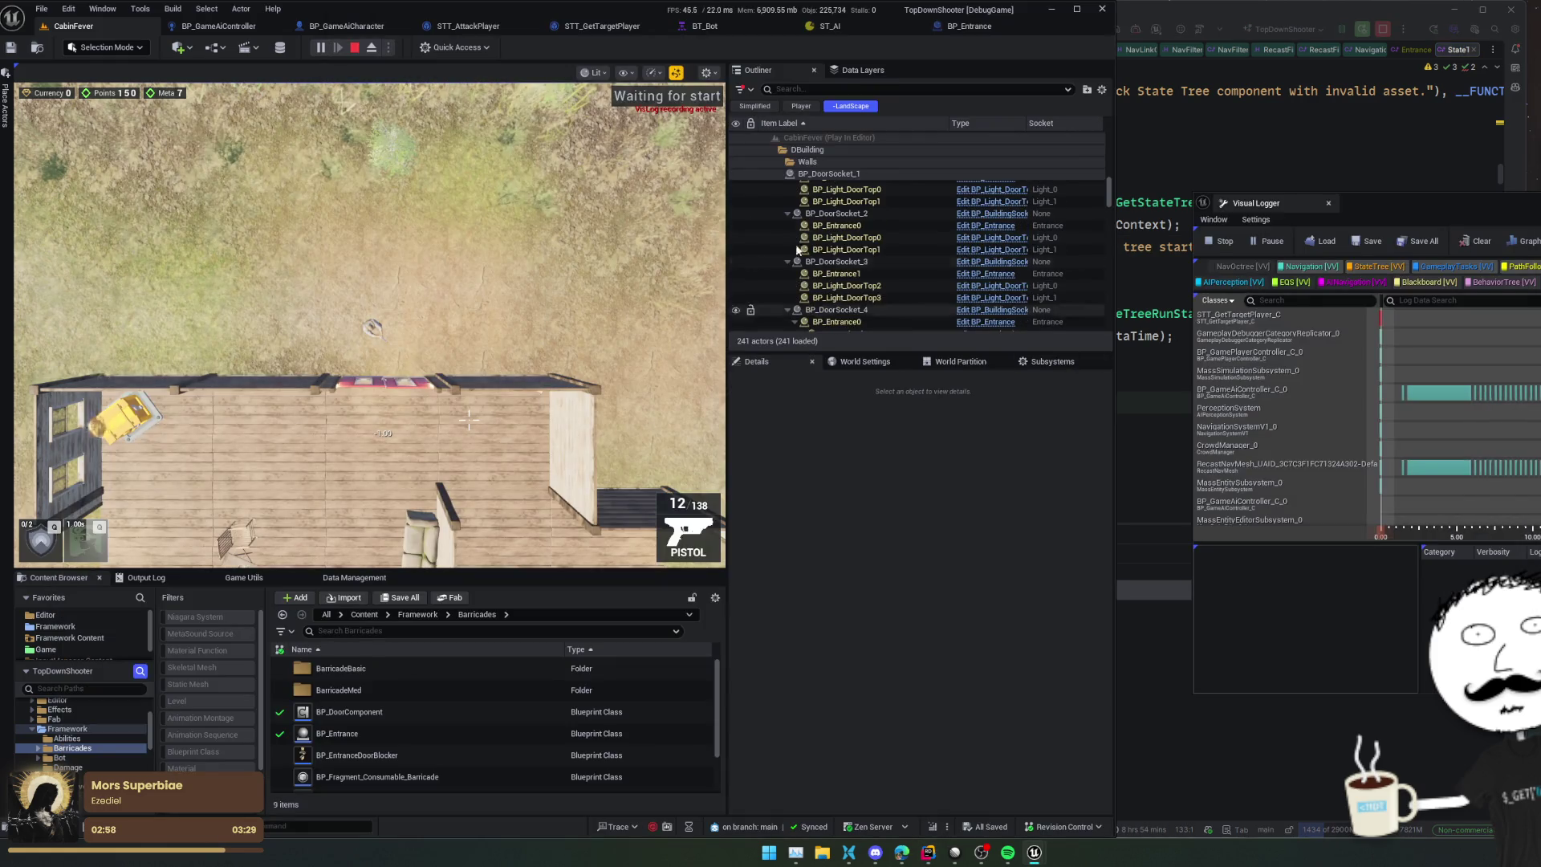
pyautogui.press('Escape')
pyautogui.hotkey('alt', 'Tab')
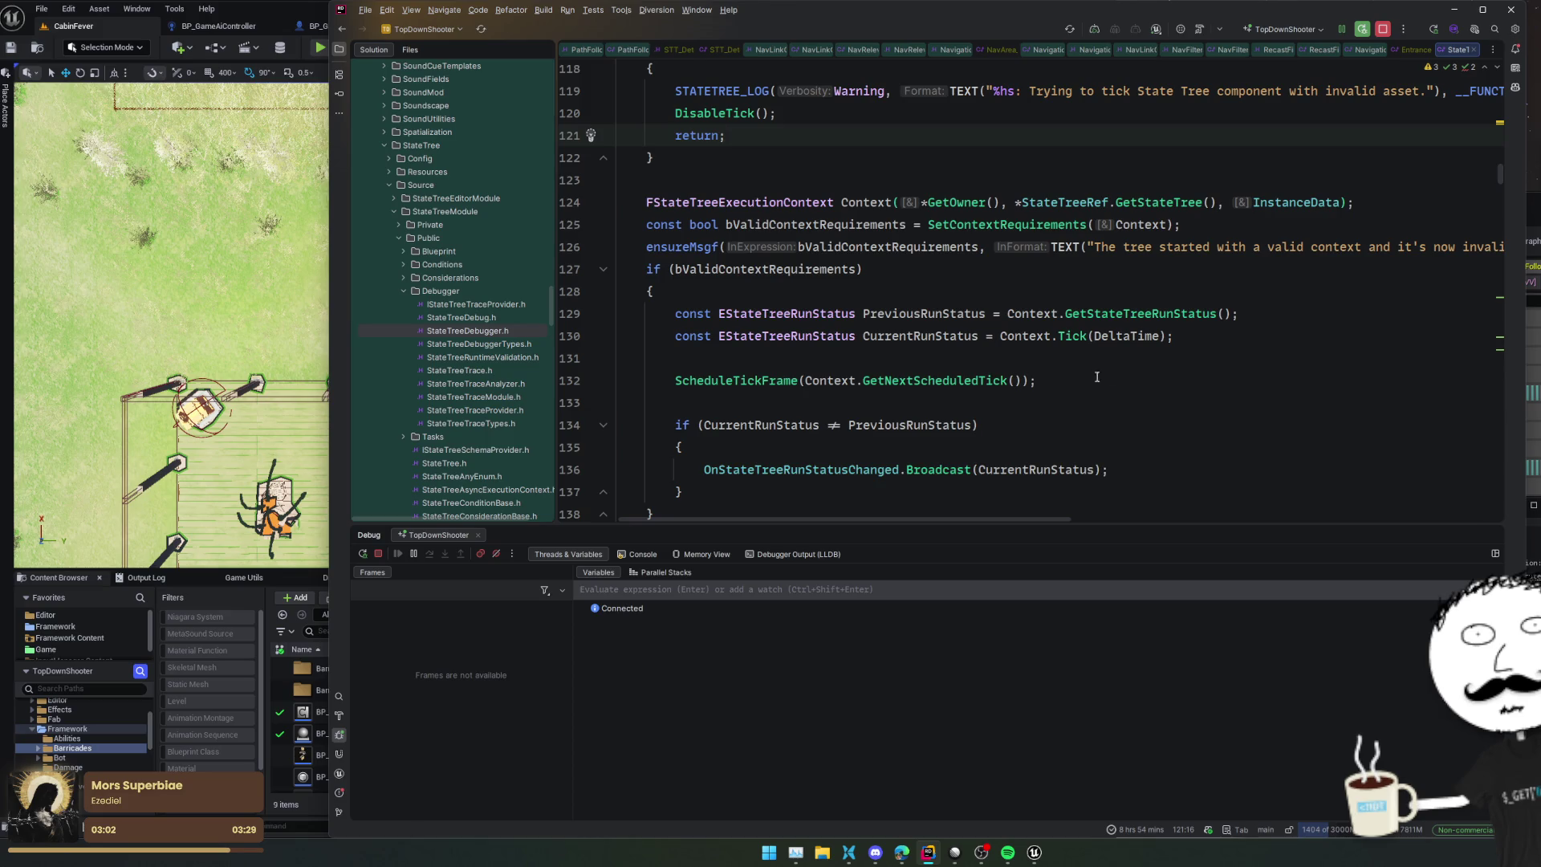
pyautogui.hotkey('ctrl', '-')
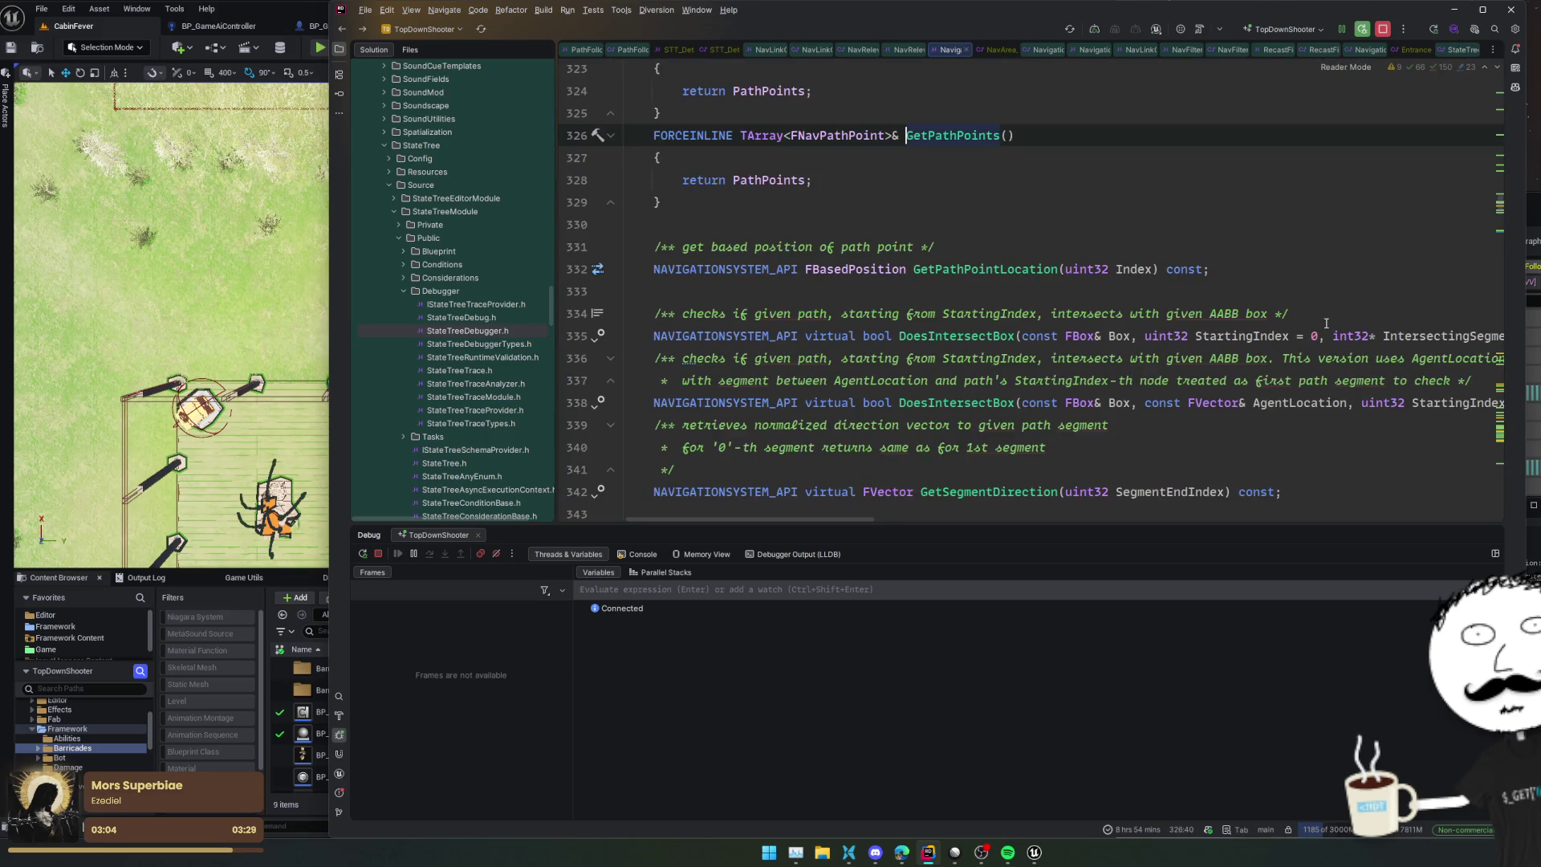
# Step: View the FBasedPosition struct declaration, then return to GetPathPointLocation
pyautogui.keyDown('ctrl'); pyautogui.click(876, 276); pyautogui.keyUp('ctrl')
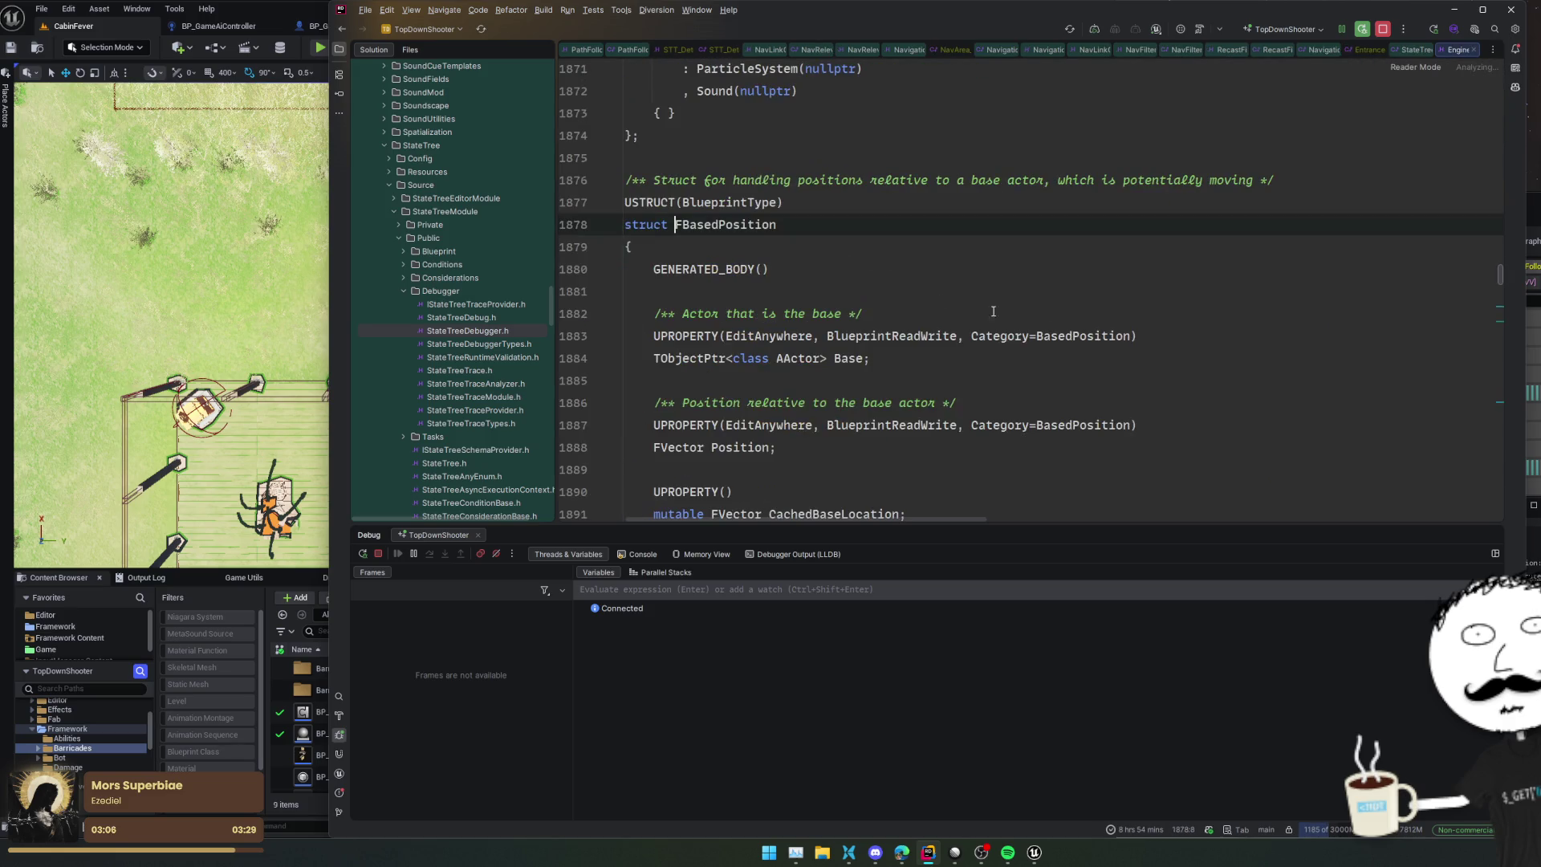
pyautogui.scroll(-4, 1092, 329)
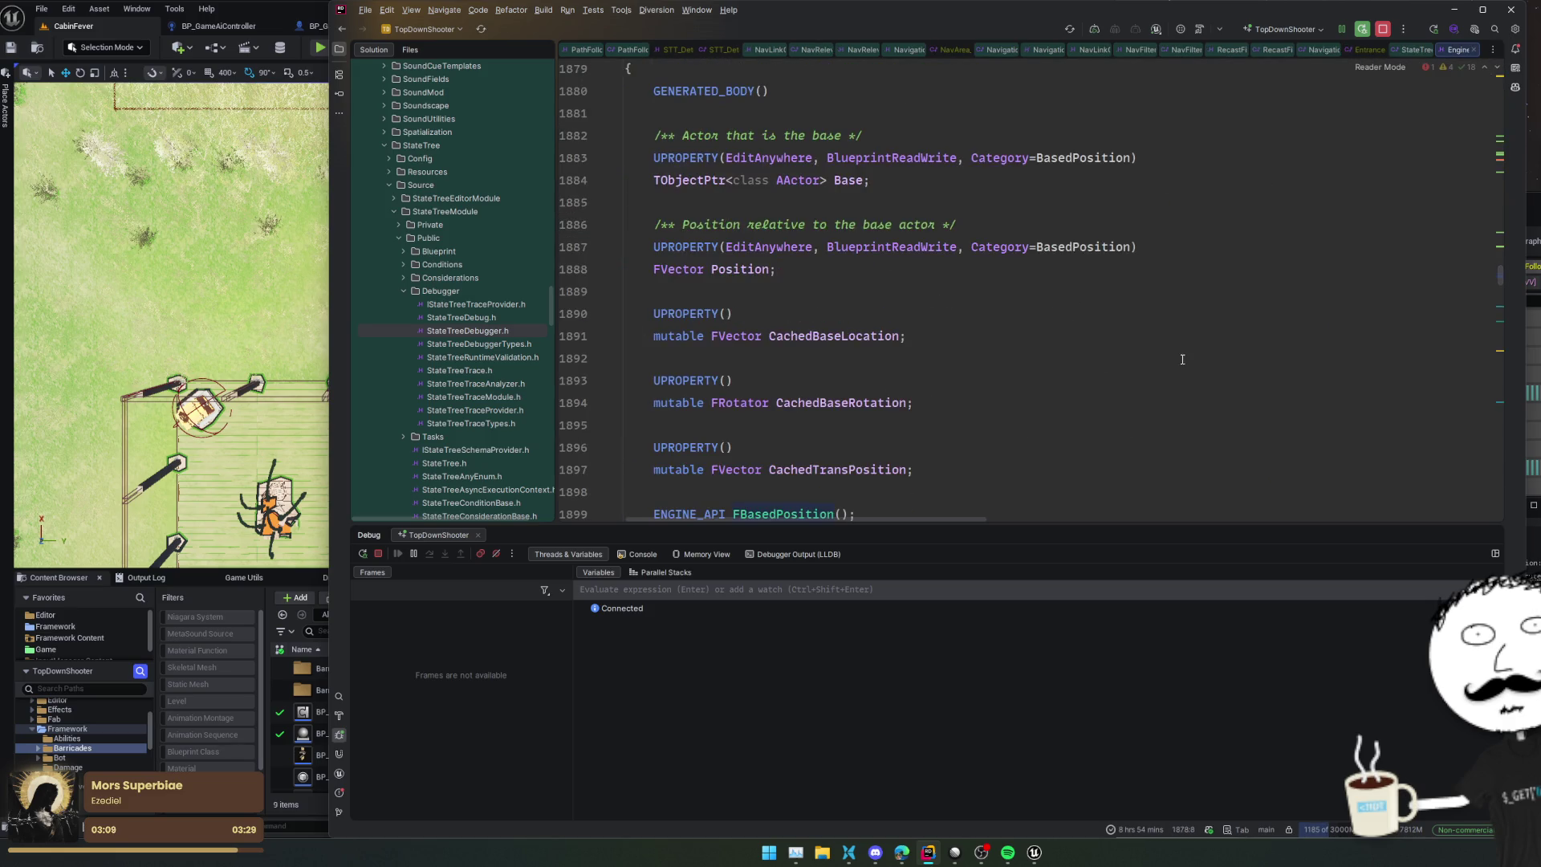
pyautogui.scroll(-5, 1008, 339)
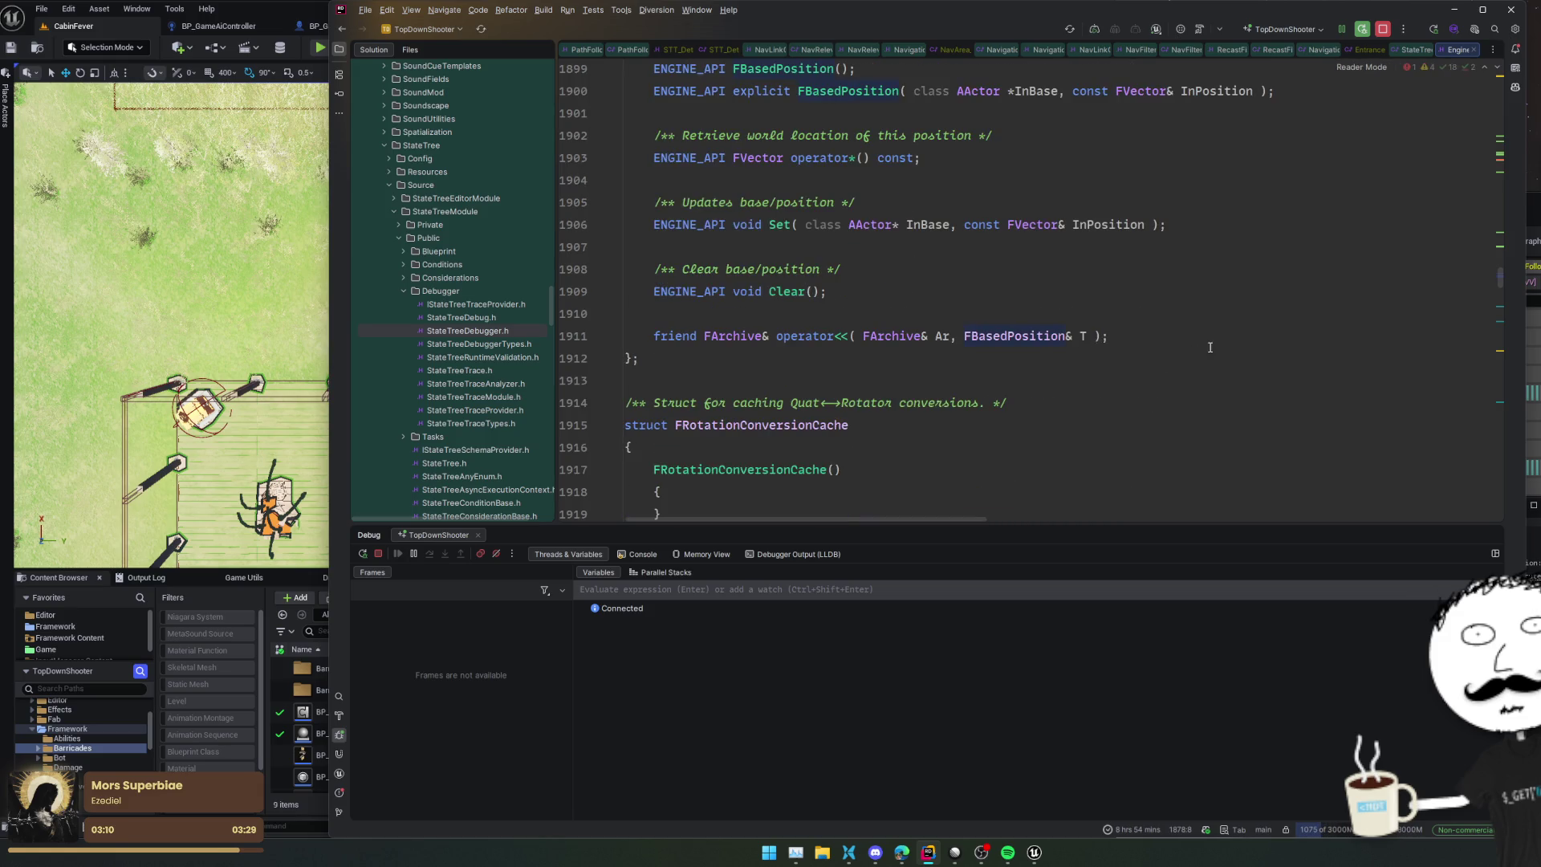
pyautogui.hotkey('ctrl', '-')
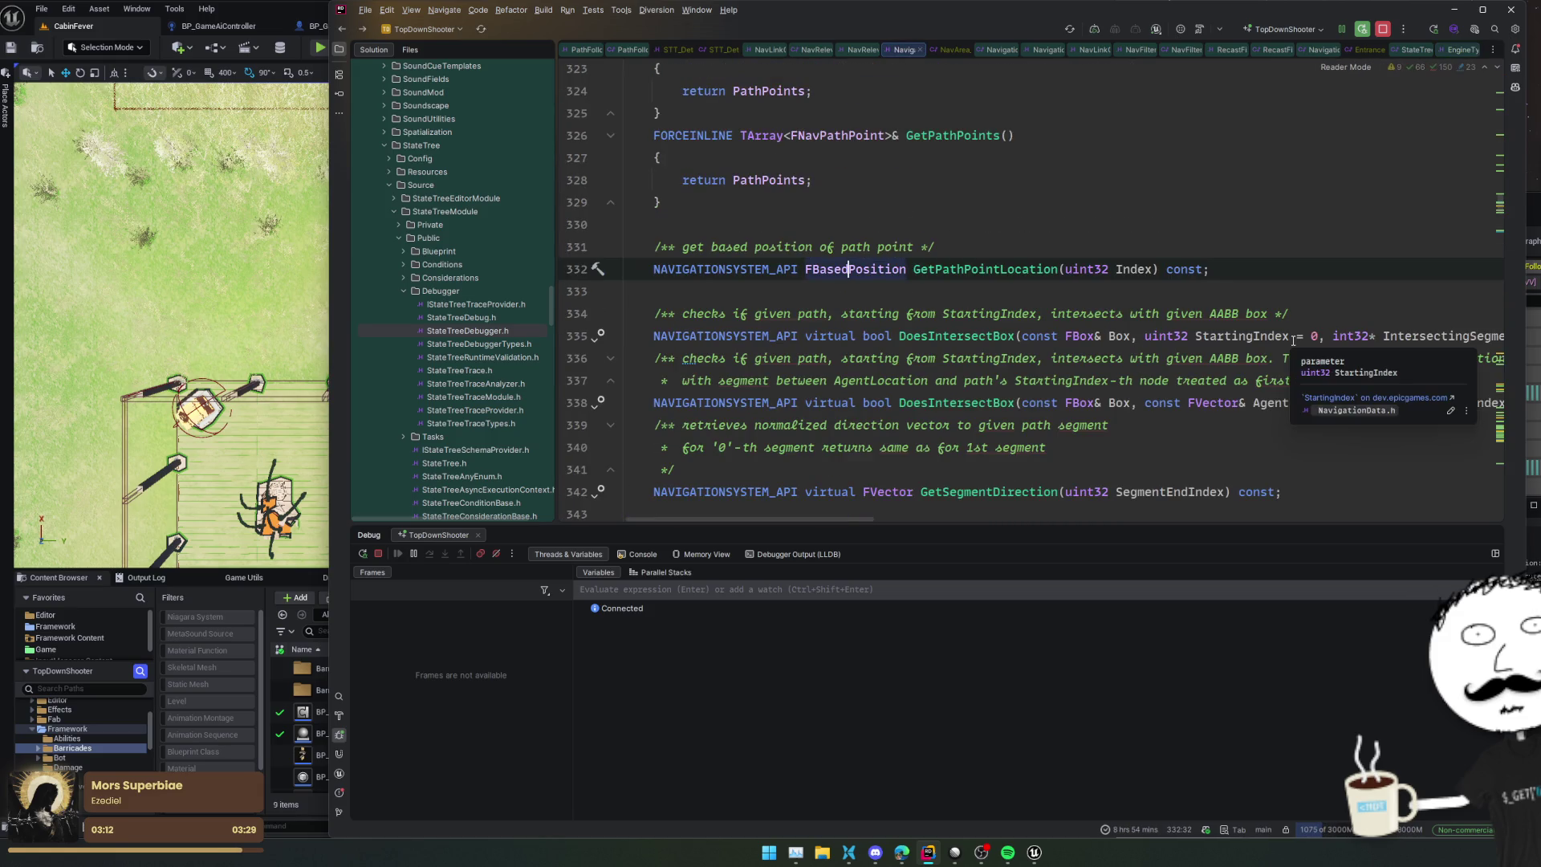
# Step: Read the GetSegmentDirection implementation and return to its declaration in NavigationData.h
pyautogui.scroll(-3, 1237, 368)
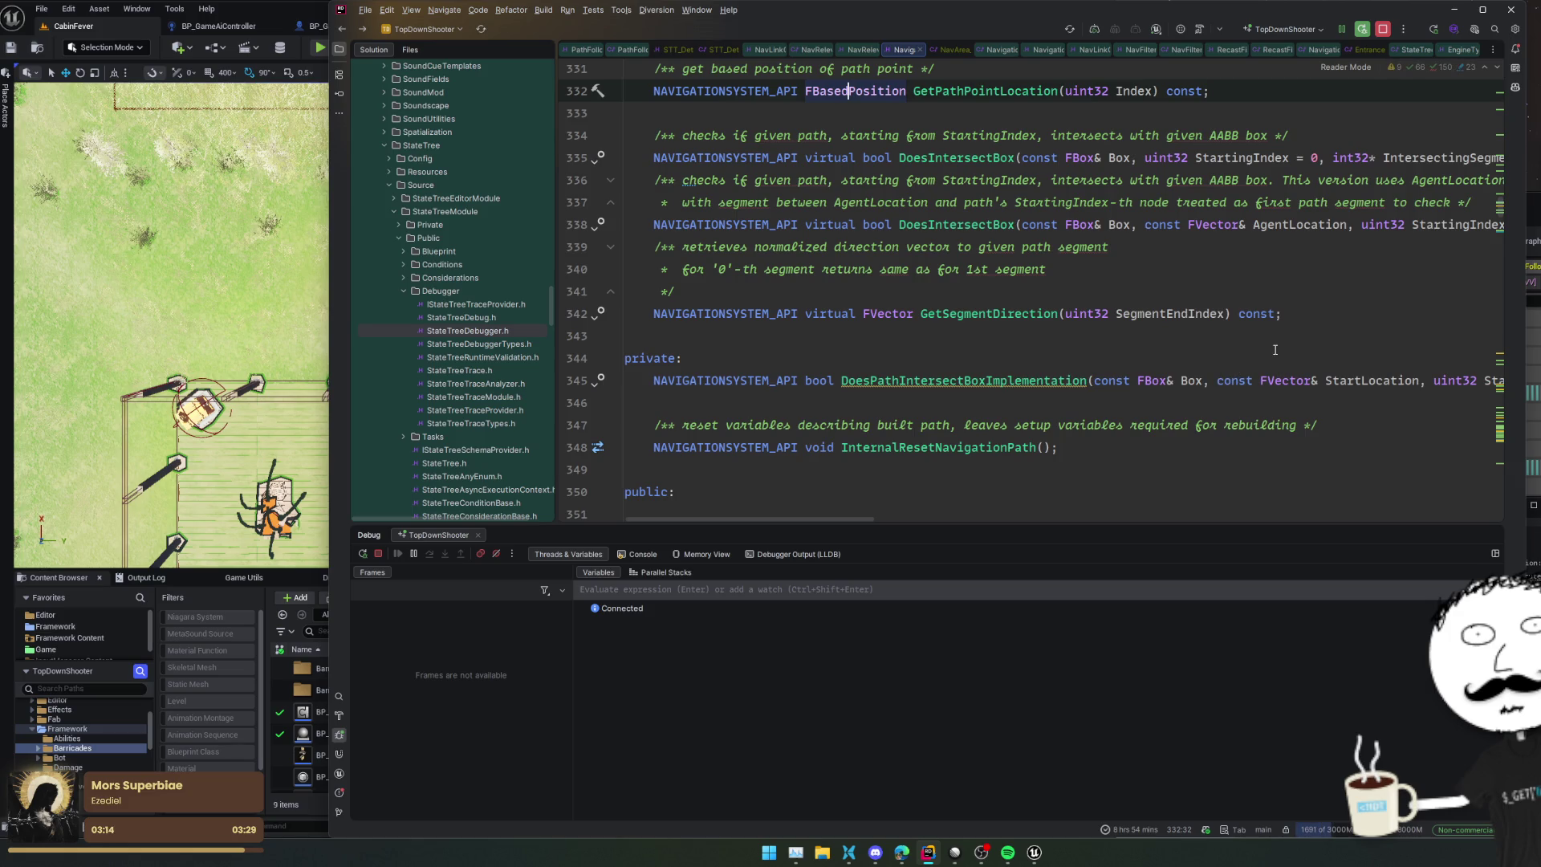
pyautogui.keyDown('ctrl'); pyautogui.click(1035, 314); pyautogui.keyUp('ctrl')
pyautogui.scroll(-3, 1203, 345)
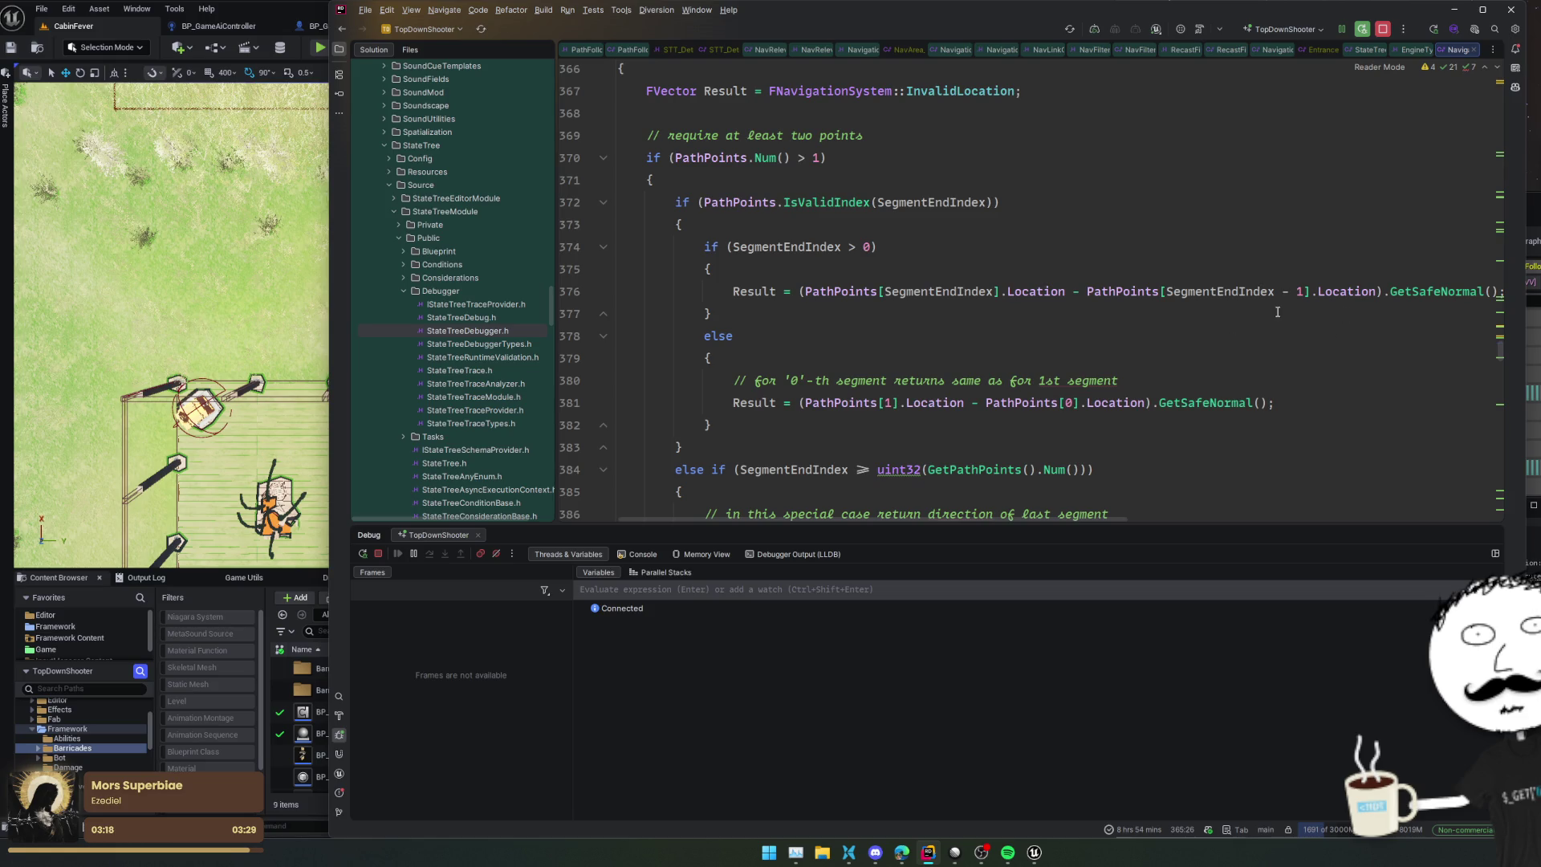
pyautogui.scroll(-3, 1254, 347)
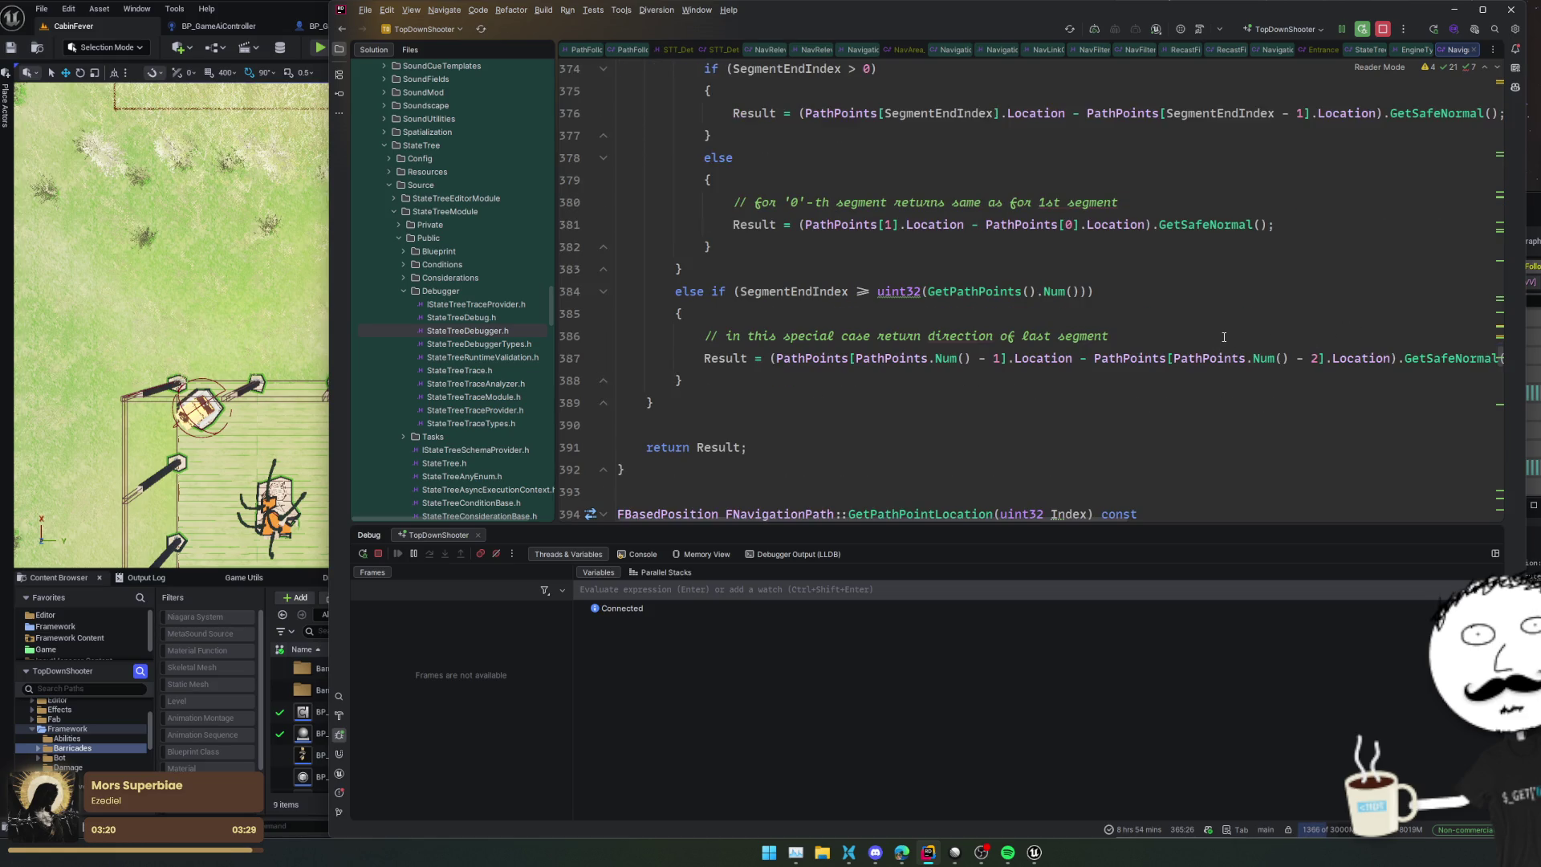
pyautogui.scroll(-3, 1223, 337)
pyautogui.scroll(-2, 1223, 339)
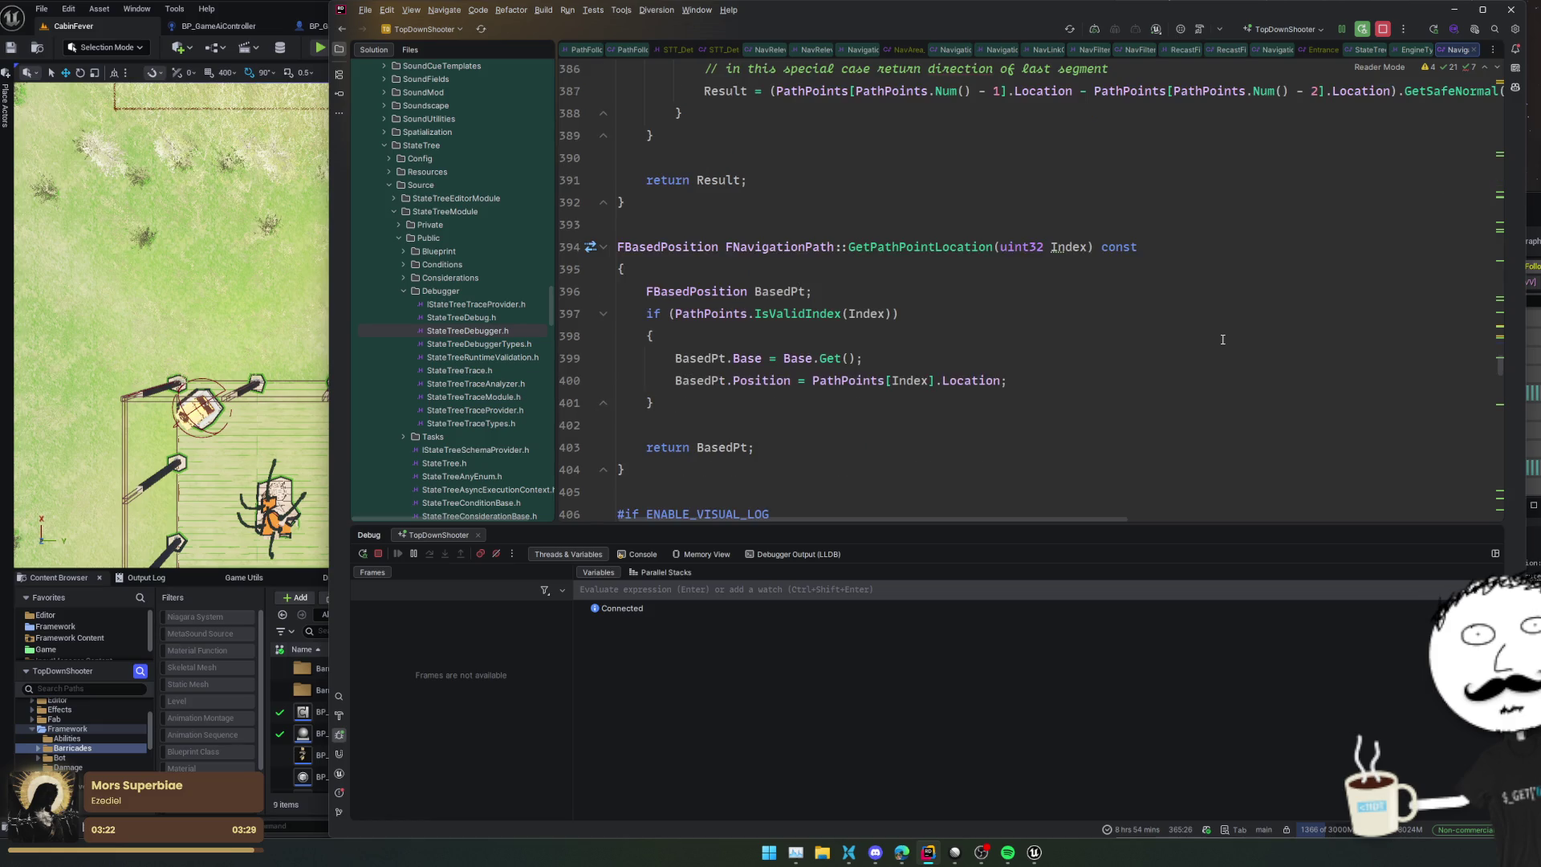
pyautogui.hotkey('ctrl', 'b')
pyautogui.scroll(-4, 1223, 334)
pyautogui.scroll(10, 1201, 351)
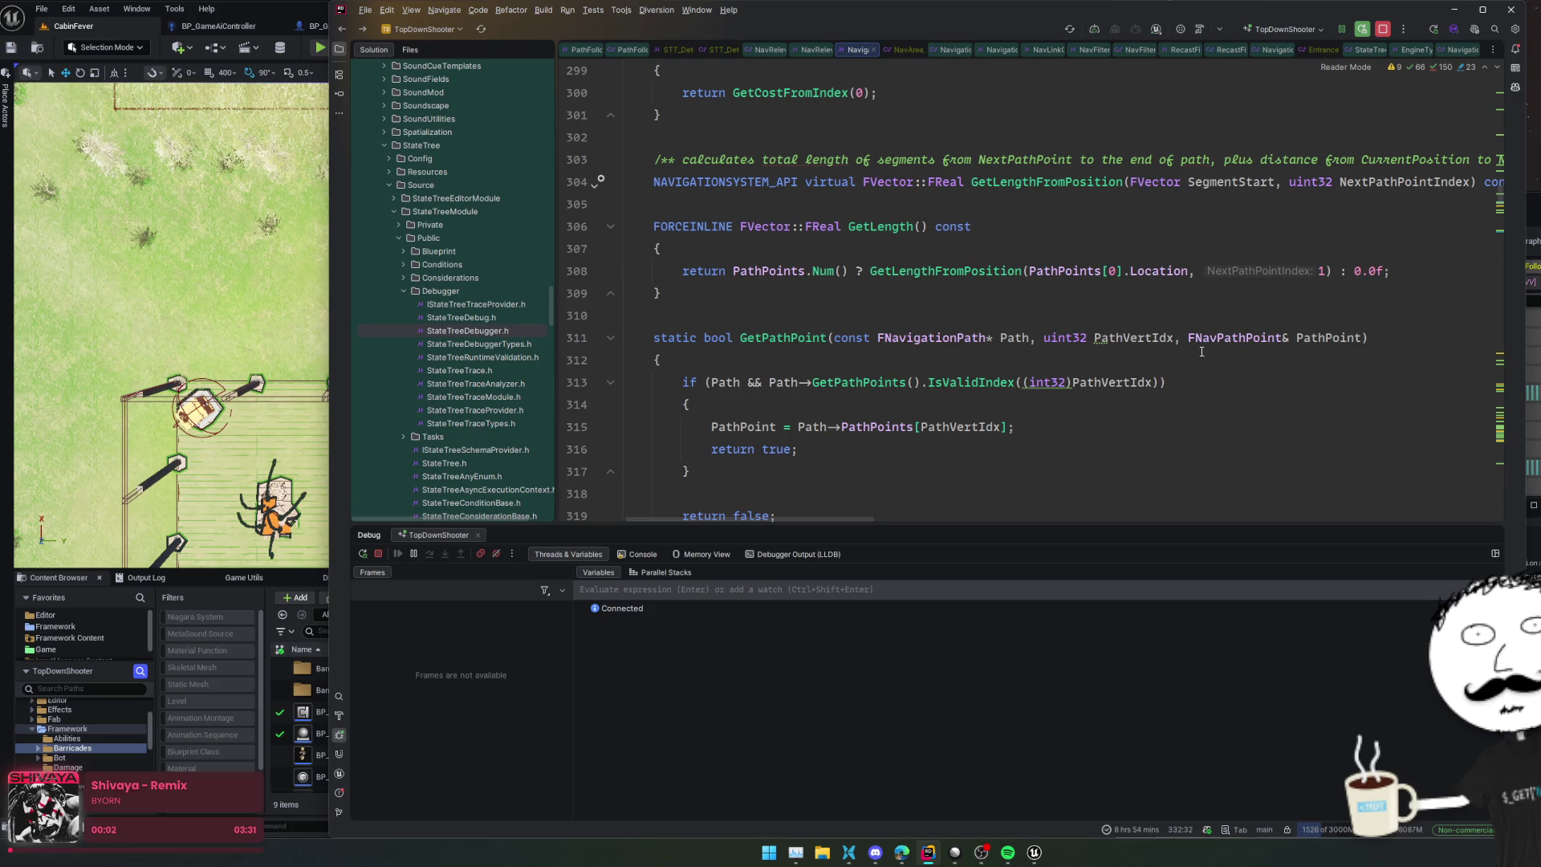
# Step: View the ContainsAnyCustomLink and ContainsCustomLink implementations, returning to the header each time
pyautogui.scroll(10, 1201, 351)
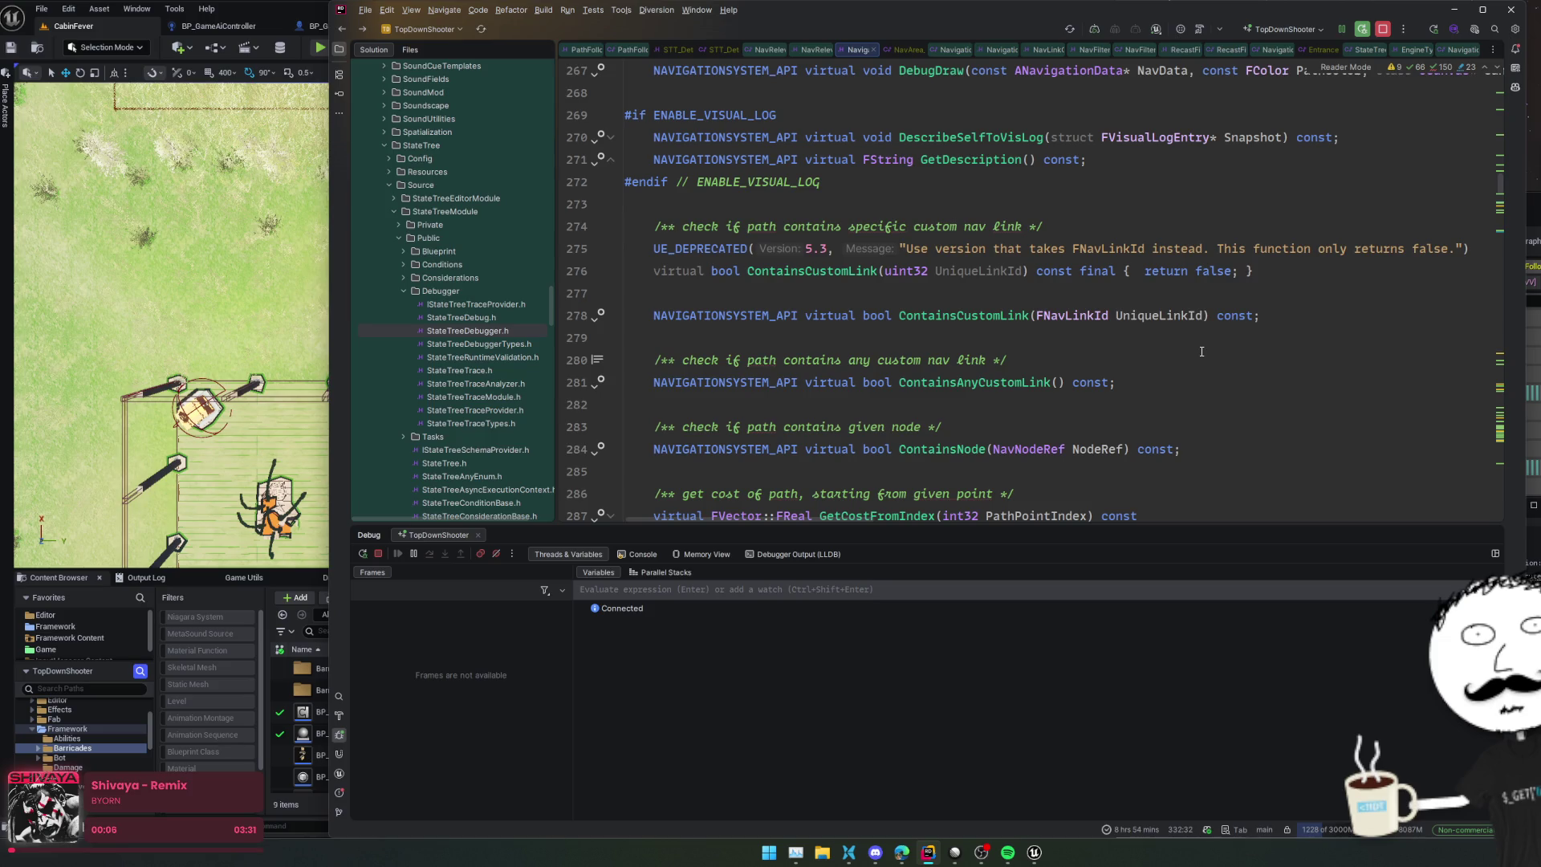
pyautogui.keyDown('ctrl'); pyautogui.click(976, 386); pyautogui.keyUp('ctrl')
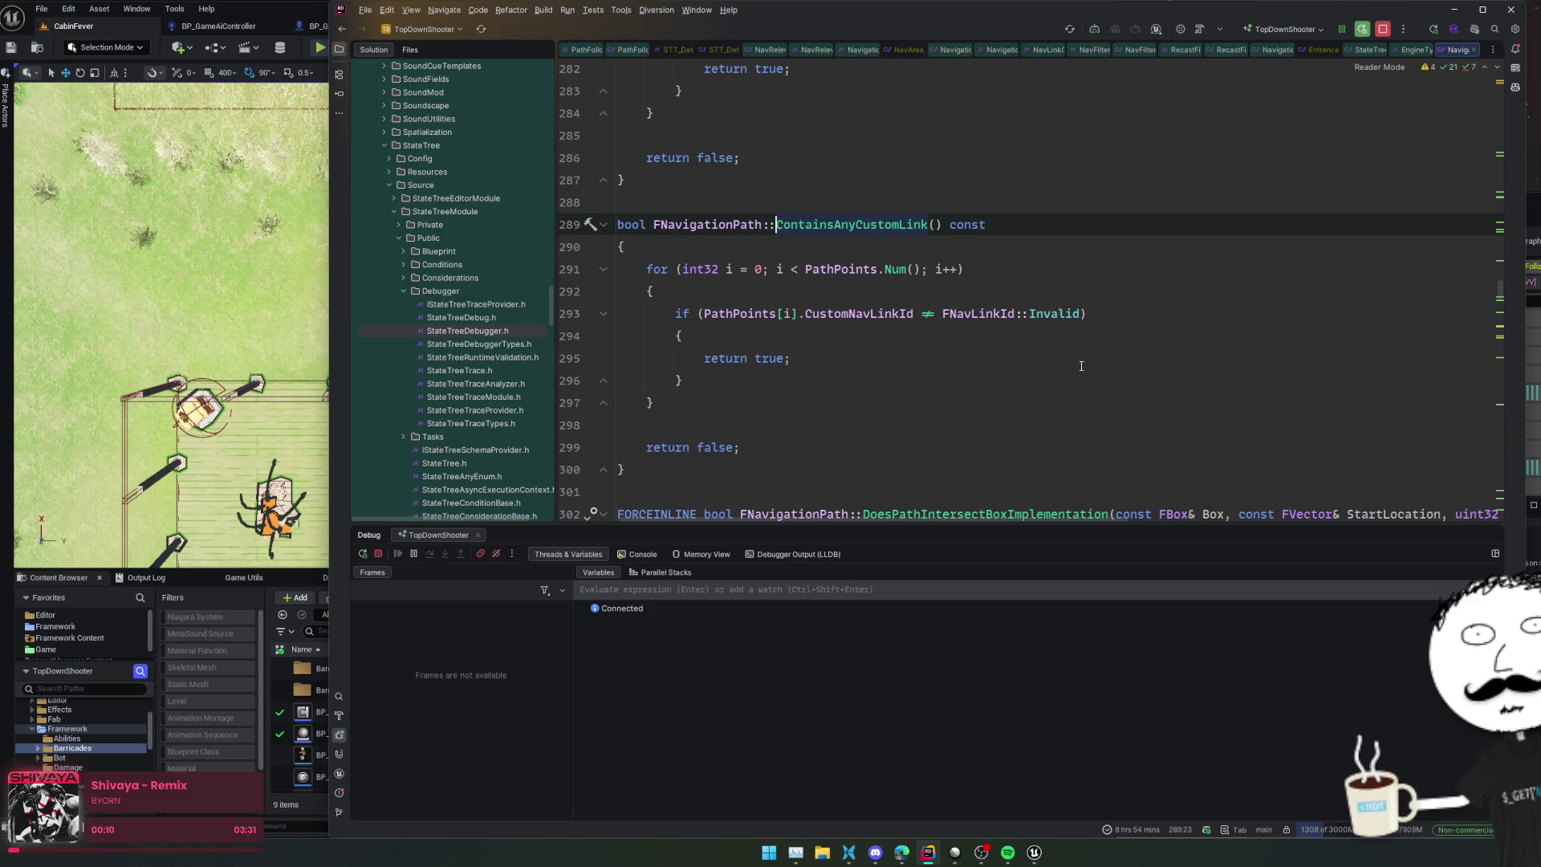
pyautogui.hotkey('ctrl', '-')
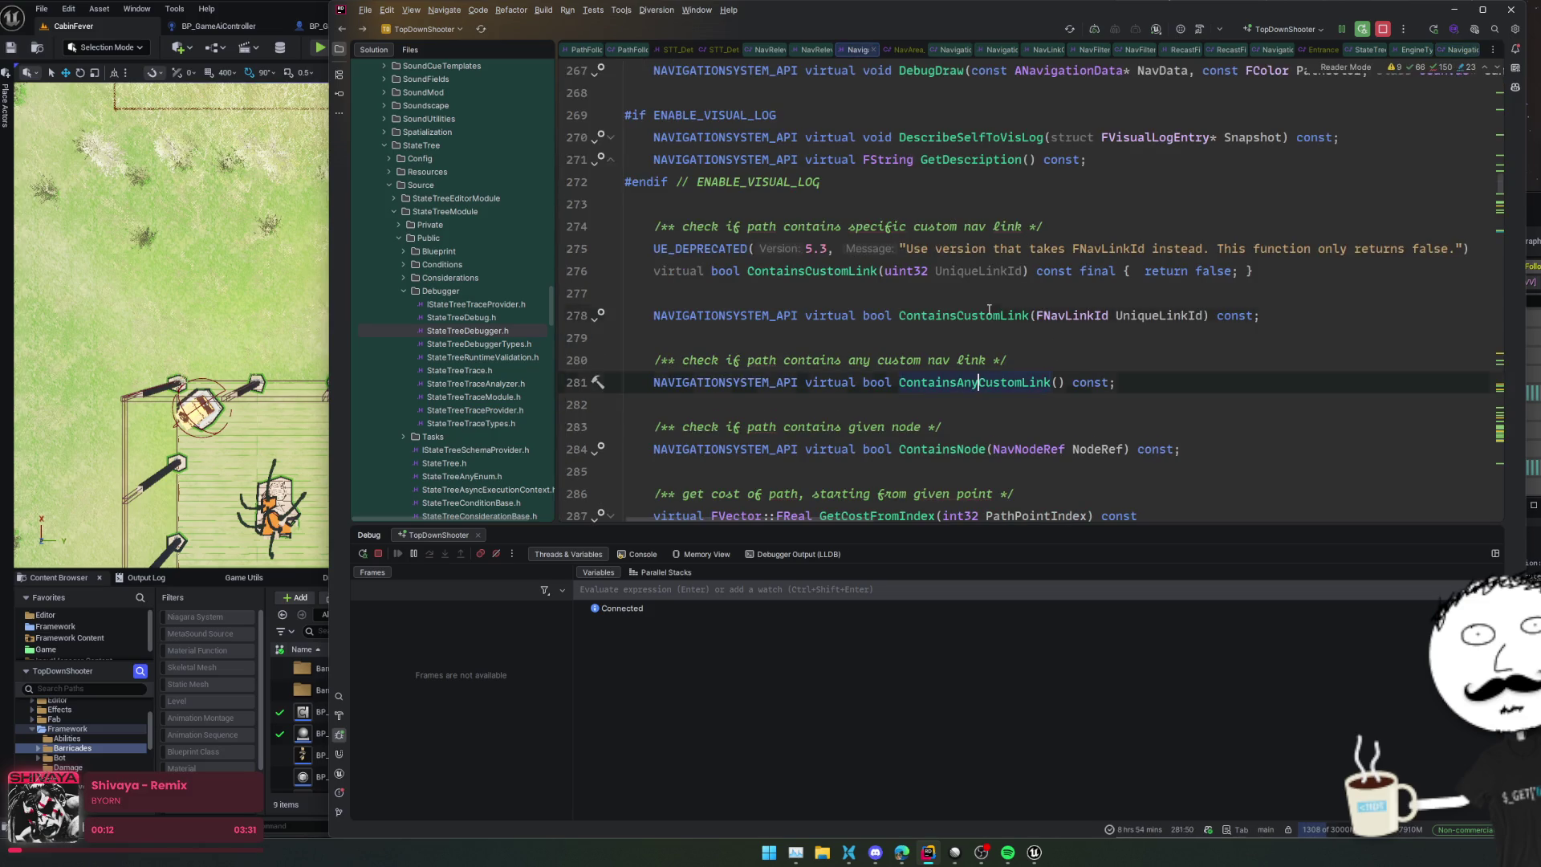
pyautogui.keyDown('ctrl'); pyautogui.click(989, 313); pyautogui.keyUp('ctrl')
pyautogui.scroll(10, 1000, 309)
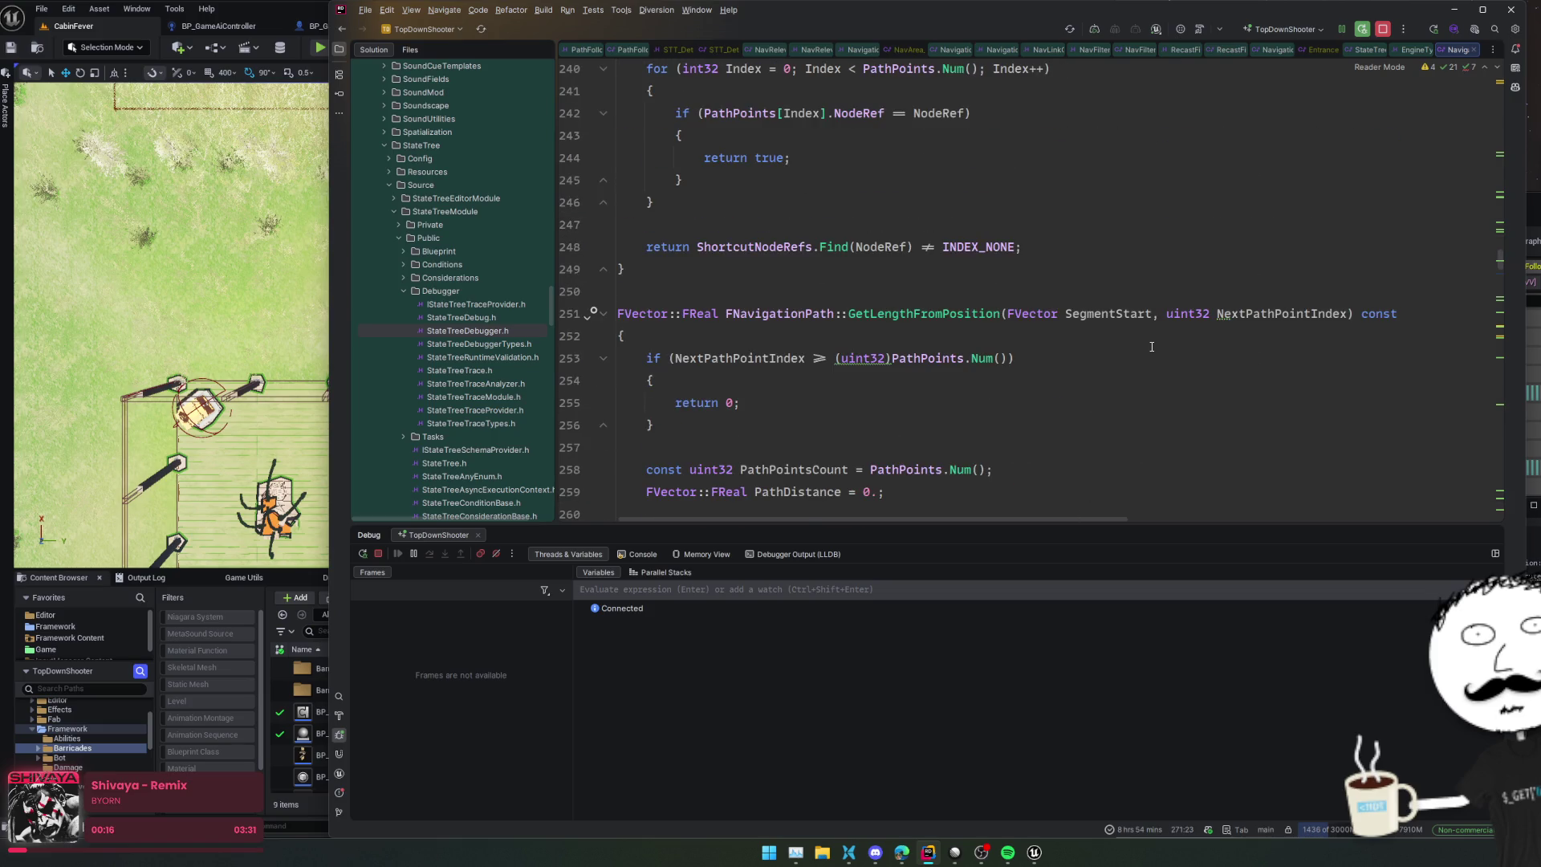
pyautogui.hotkey('ctrl', '-')
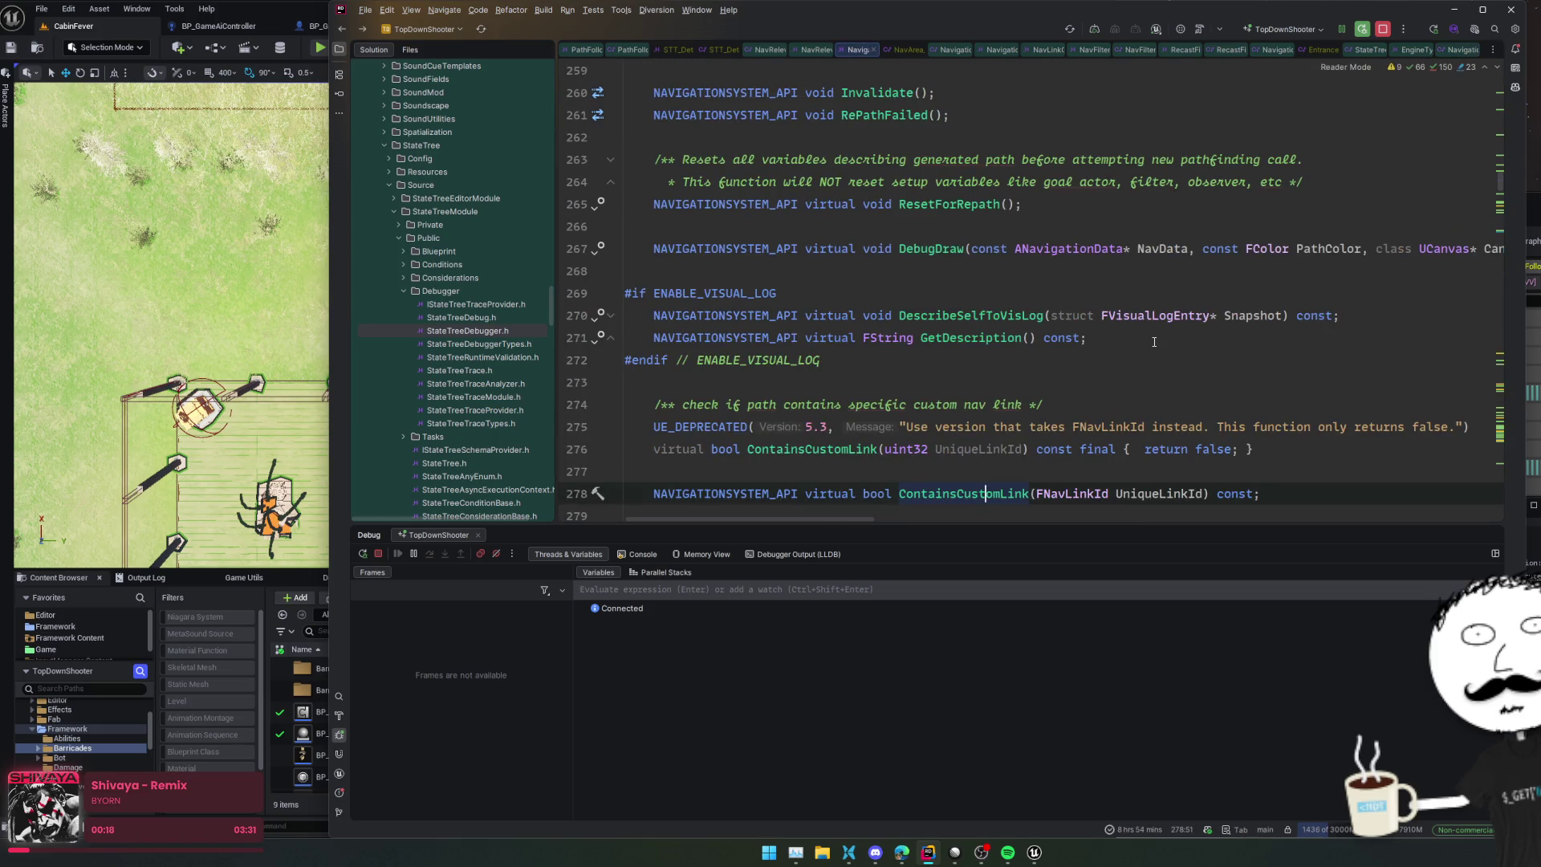
# Step: Scroll up NavigationData.h to the AddObserver, RemoveObserver and MarkReady functions
pyautogui.scroll(4, 1154, 342)
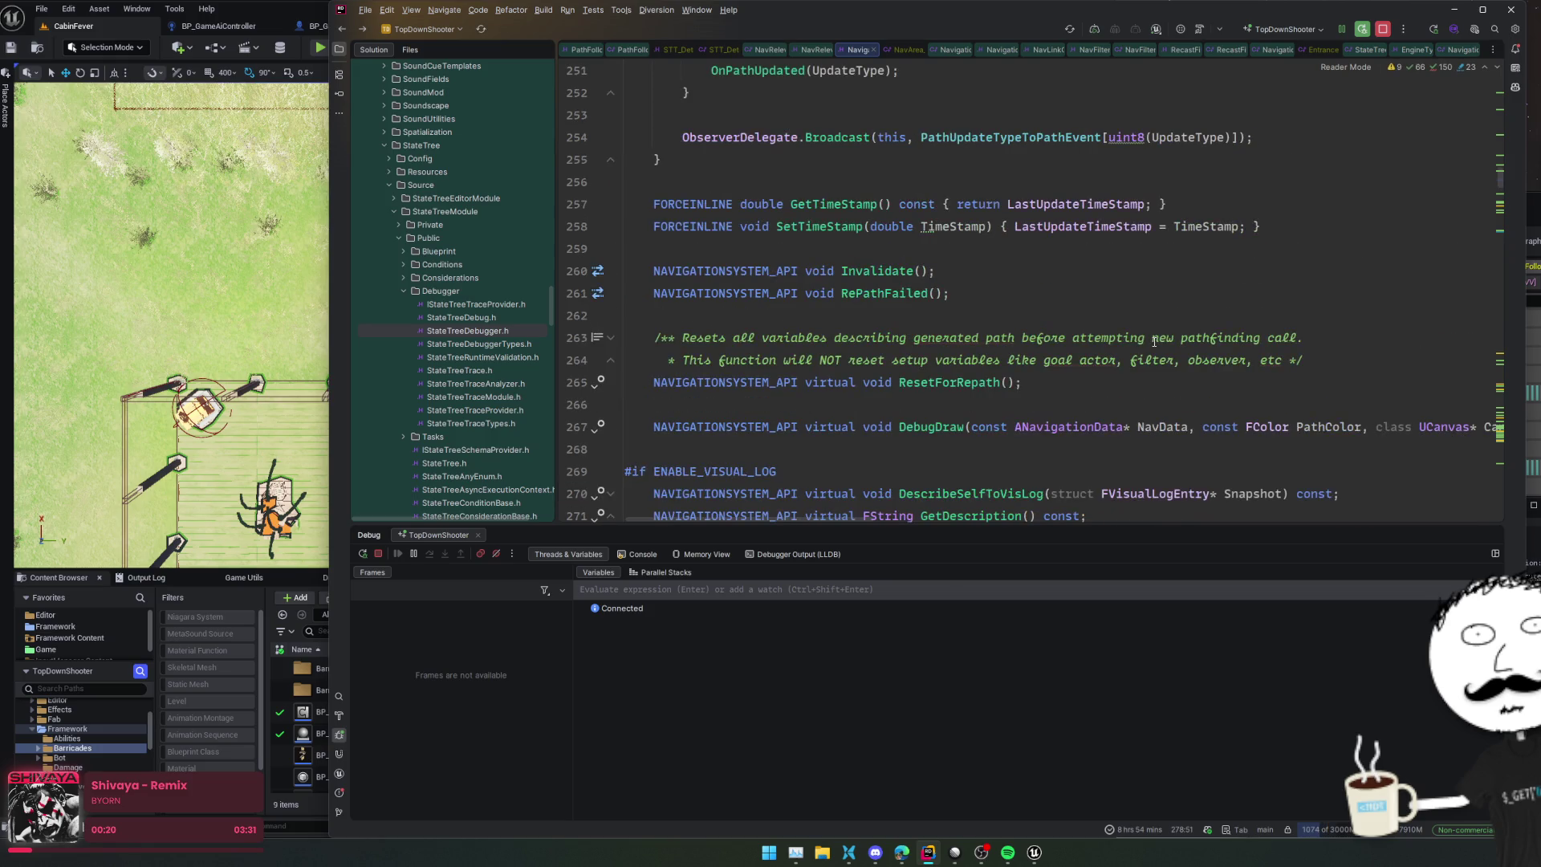
pyautogui.scroll(1, 1154, 342)
pyautogui.scroll(3, 1154, 342)
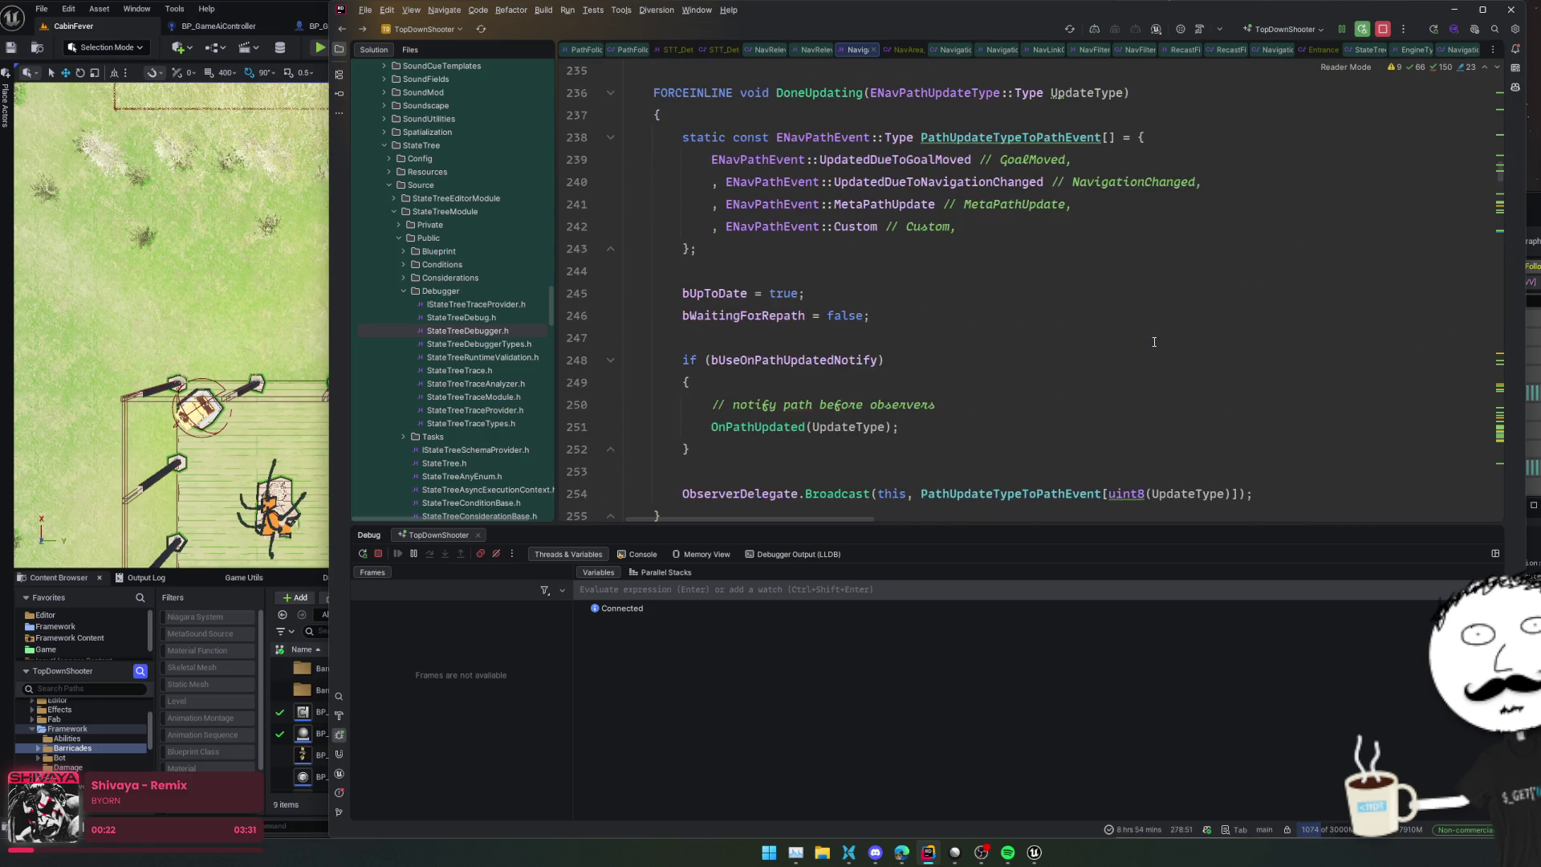
pyautogui.scroll(3, 1154, 342)
pyautogui.scroll(9, 1320, 388)
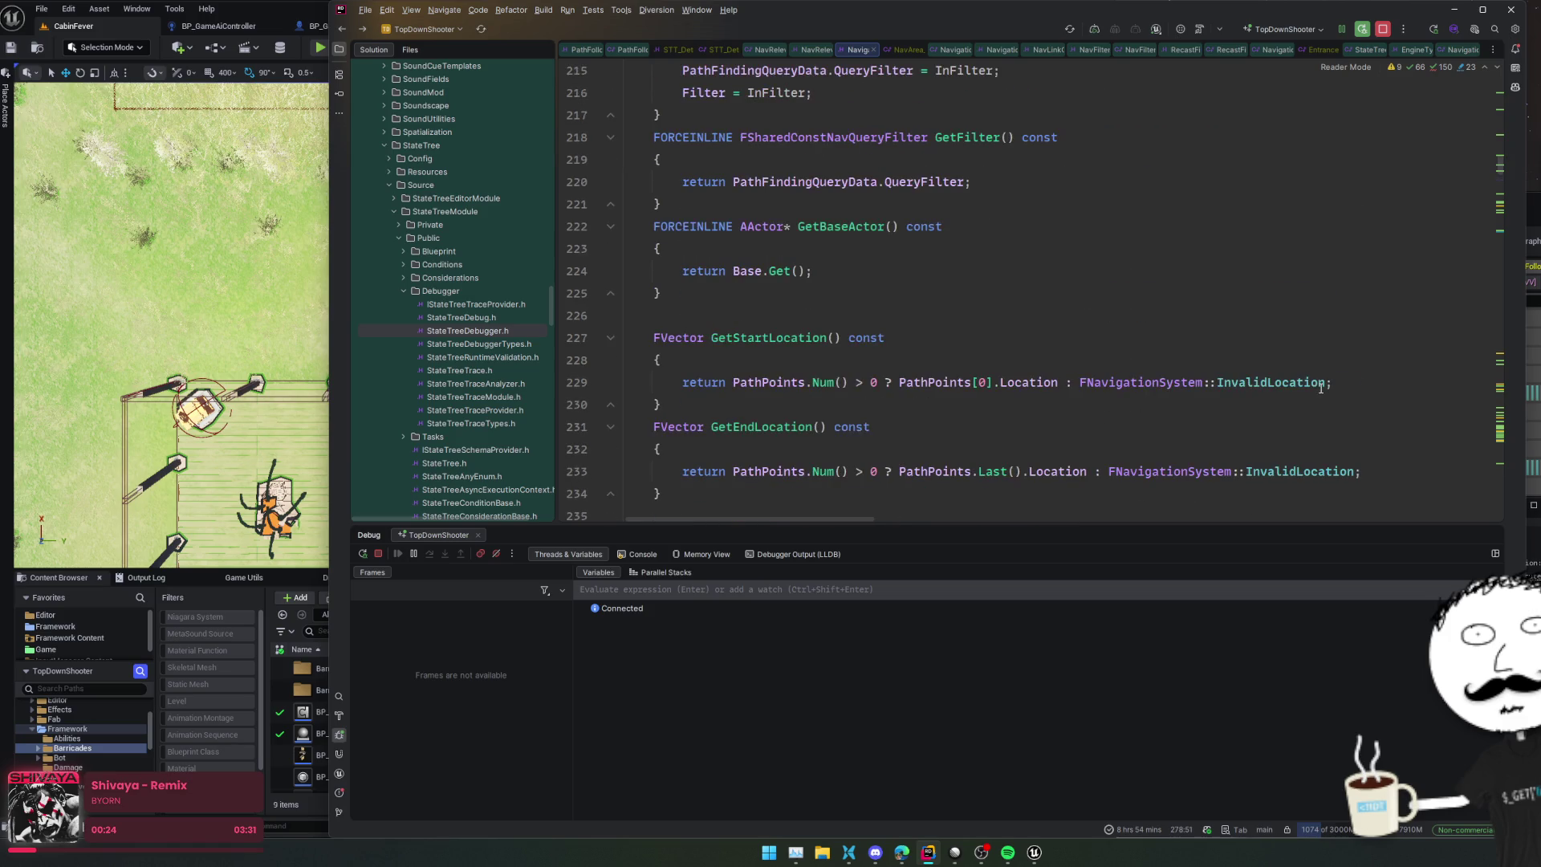
pyautogui.rightClick(1320, 389)
pyautogui.click(1222, 341)
pyautogui.scroll(4, 1222, 341)
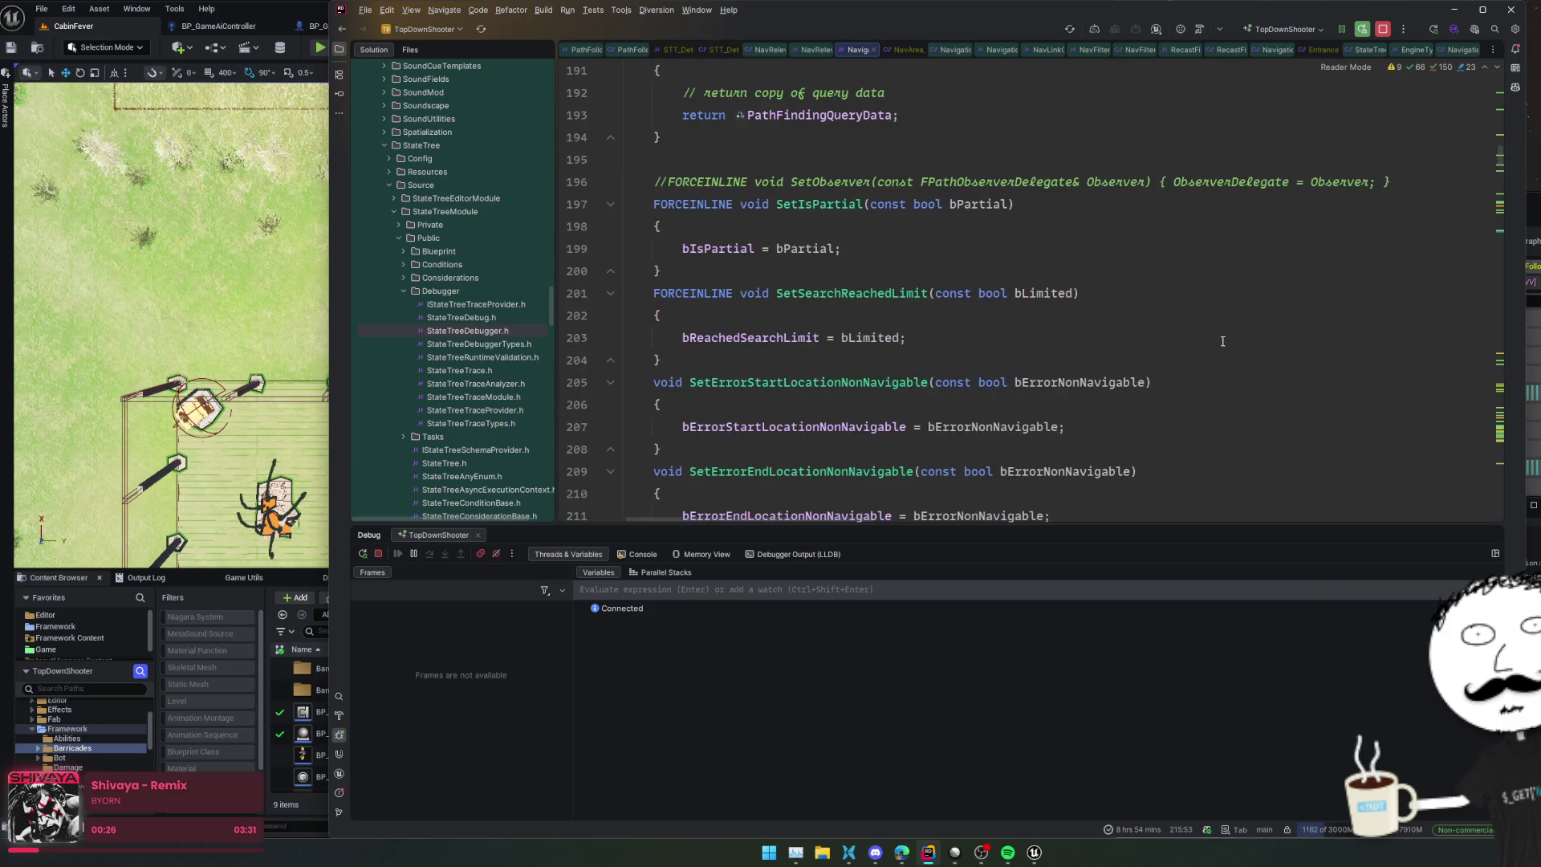
pyautogui.scroll(-3, 1222, 341)
pyautogui.scroll(4, 1222, 341)
pyautogui.scroll(8, 1222, 341)
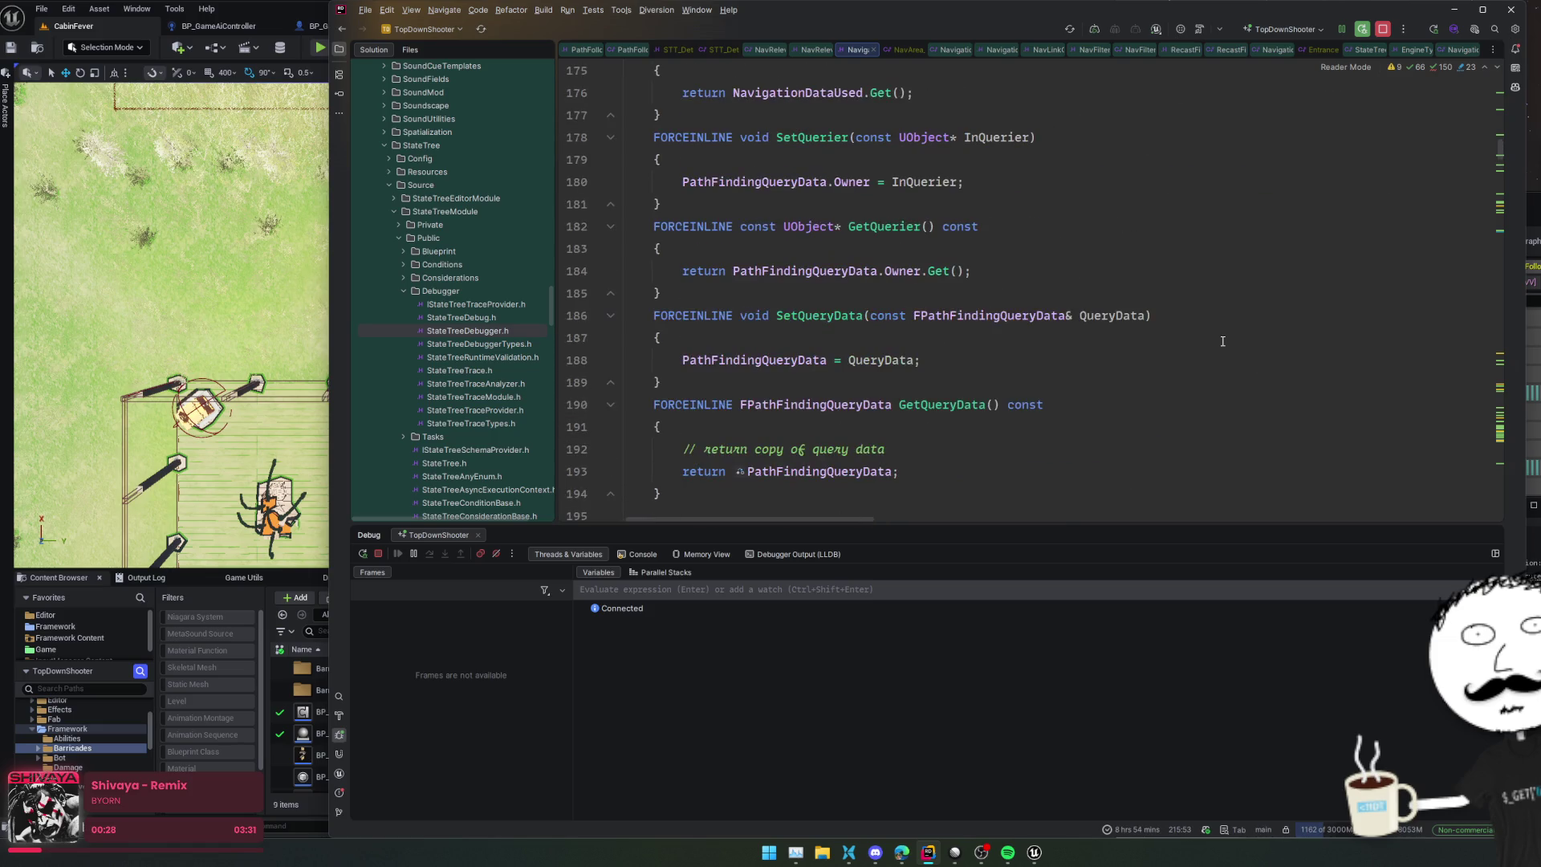
pyautogui.scroll(9, 1204, 397)
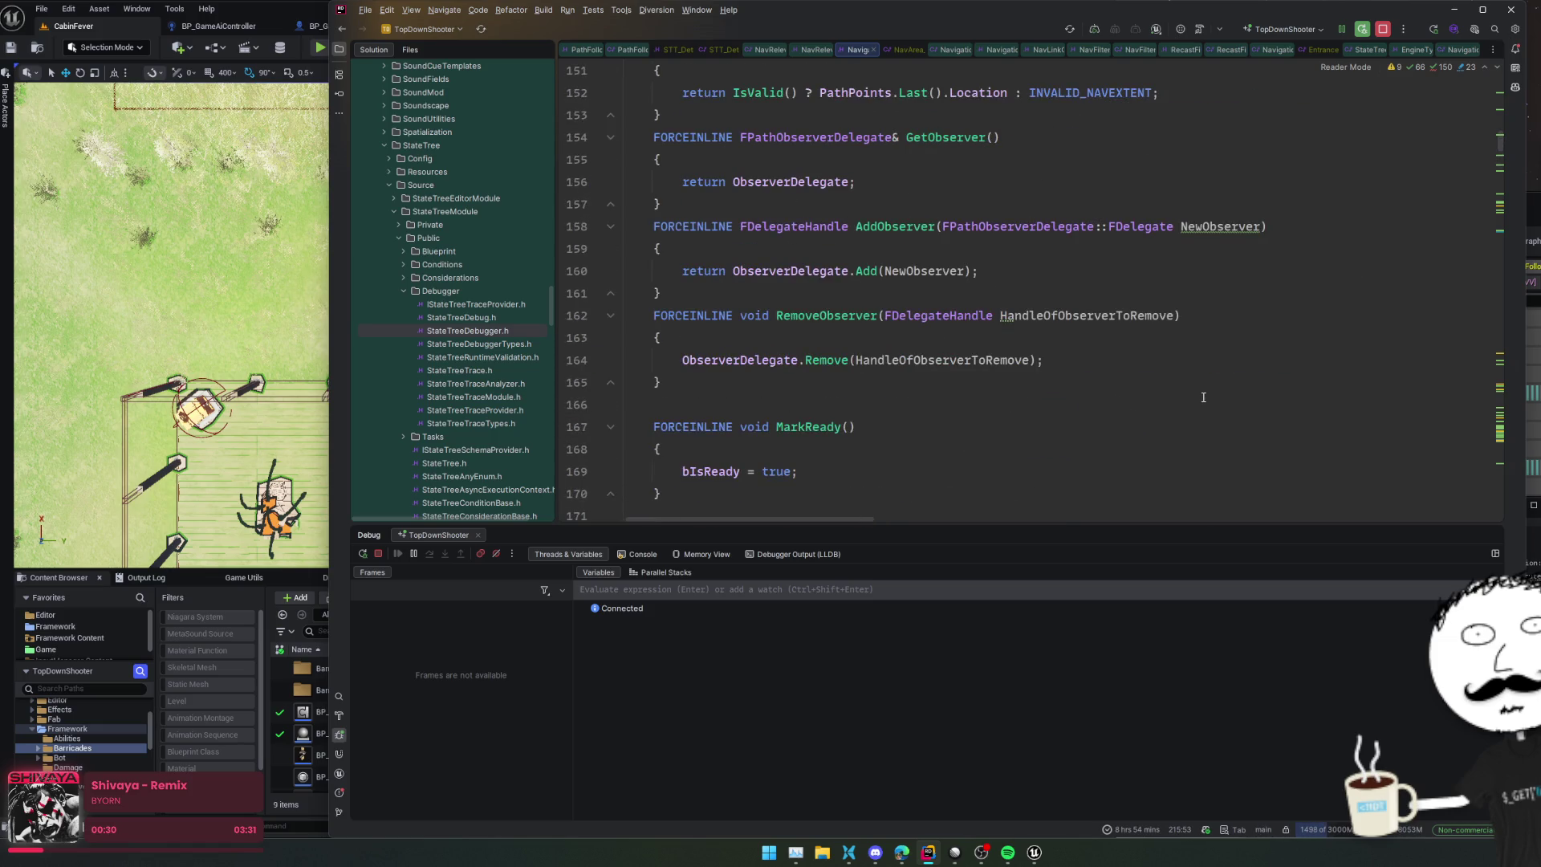
pyautogui.scroll(18, 1203, 397)
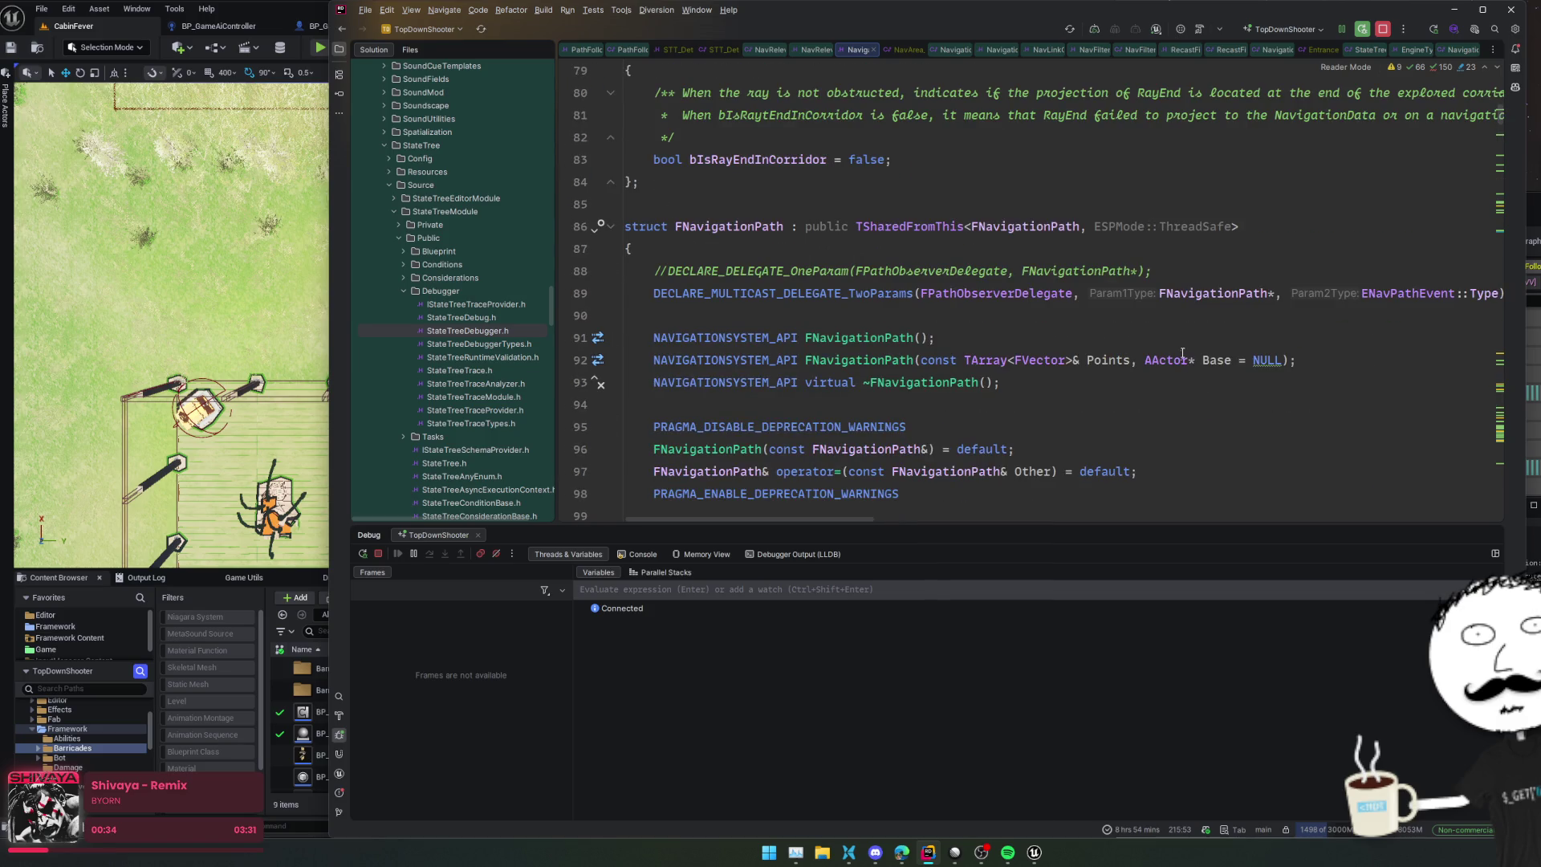
pyautogui.click(1182, 359)
pyautogui.hotkey('ctrl', 'f')
pyautogui.write('Link')
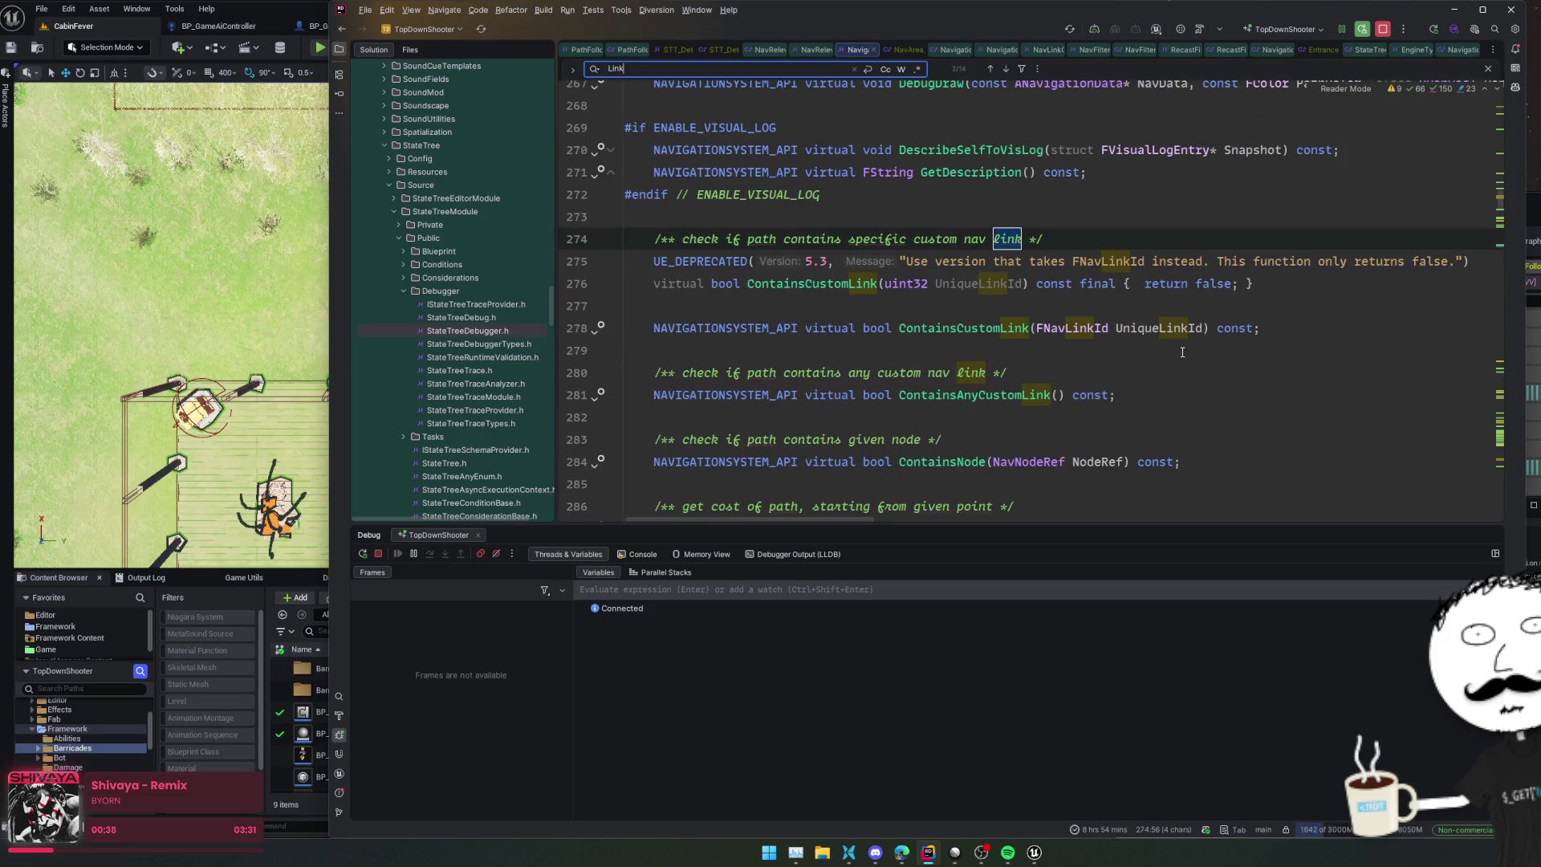
pyautogui.press('Return')
pyautogui.press('Return')
pyautogui.press('Return')
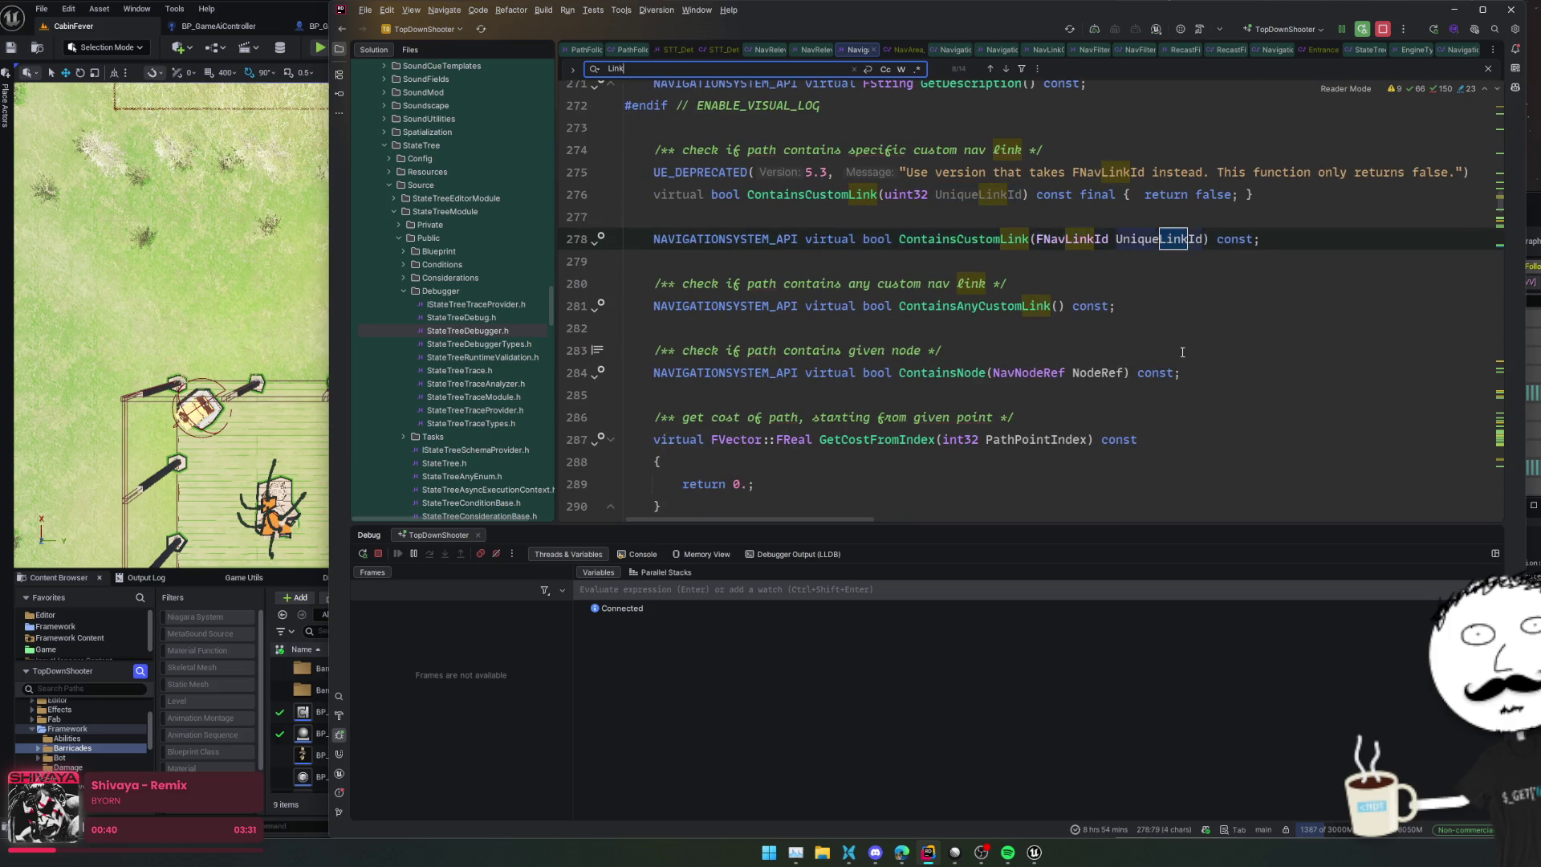
pyautogui.scroll(-20, 1182, 351)
pyautogui.press('Return')
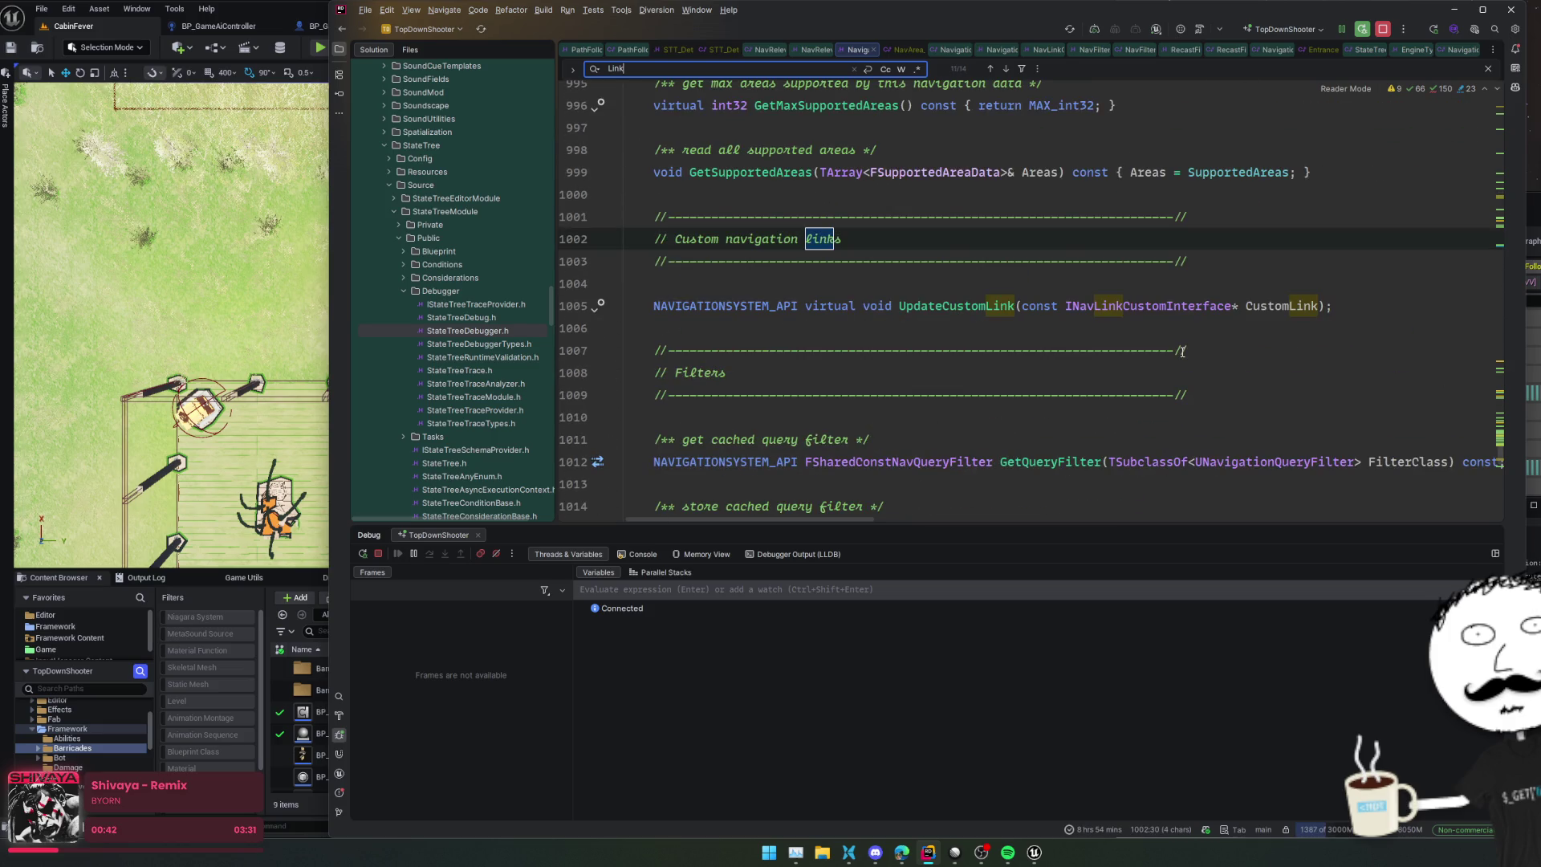
pyautogui.scroll(4, 1108, 405)
pyautogui.scroll(18, 1037, 416)
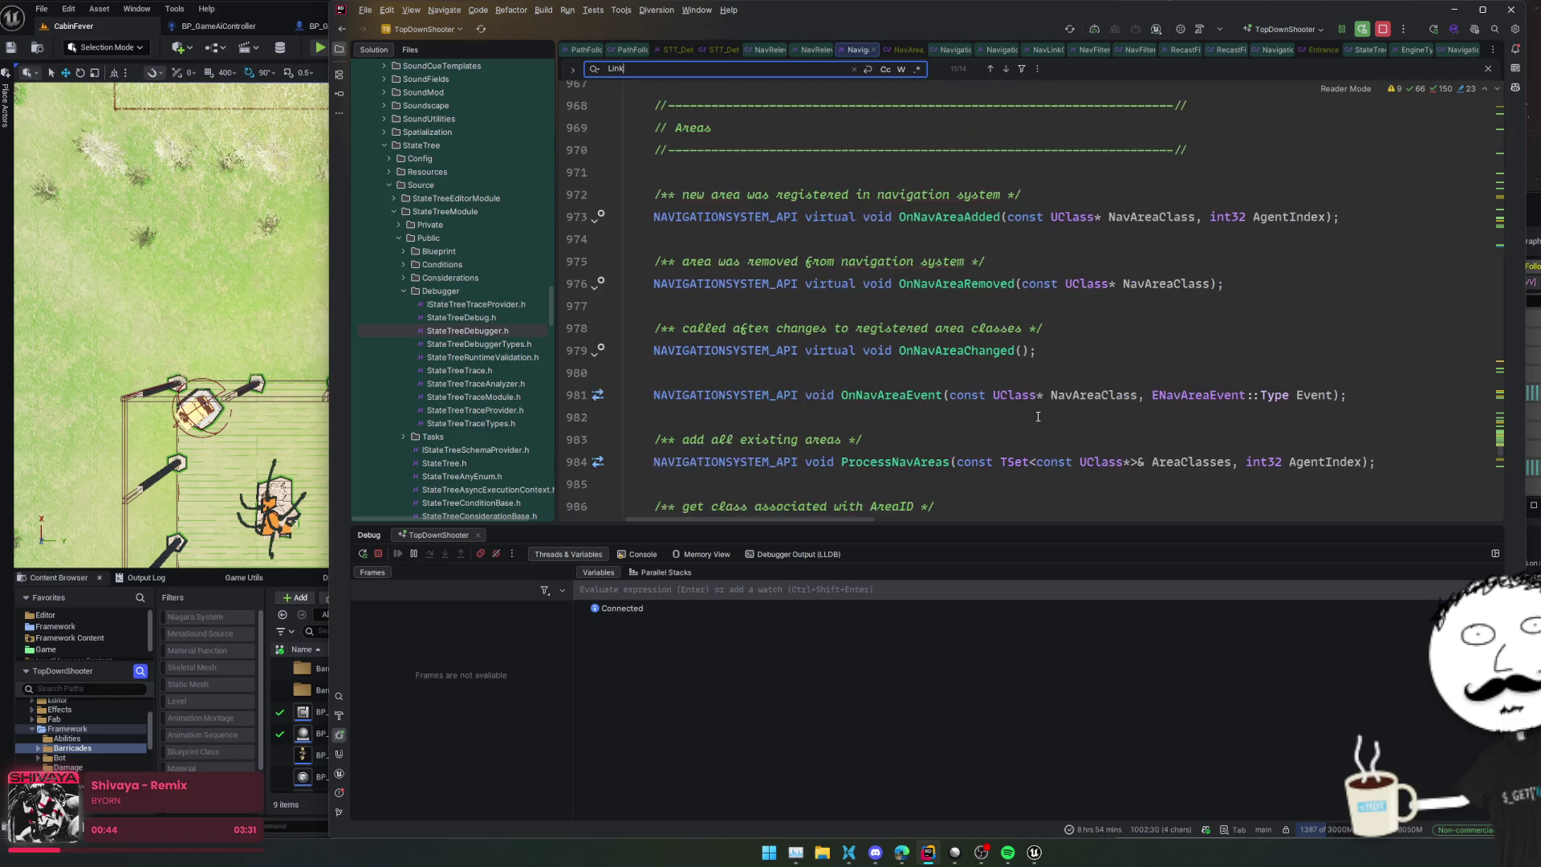
pyautogui.scroll(3, 1028, 434)
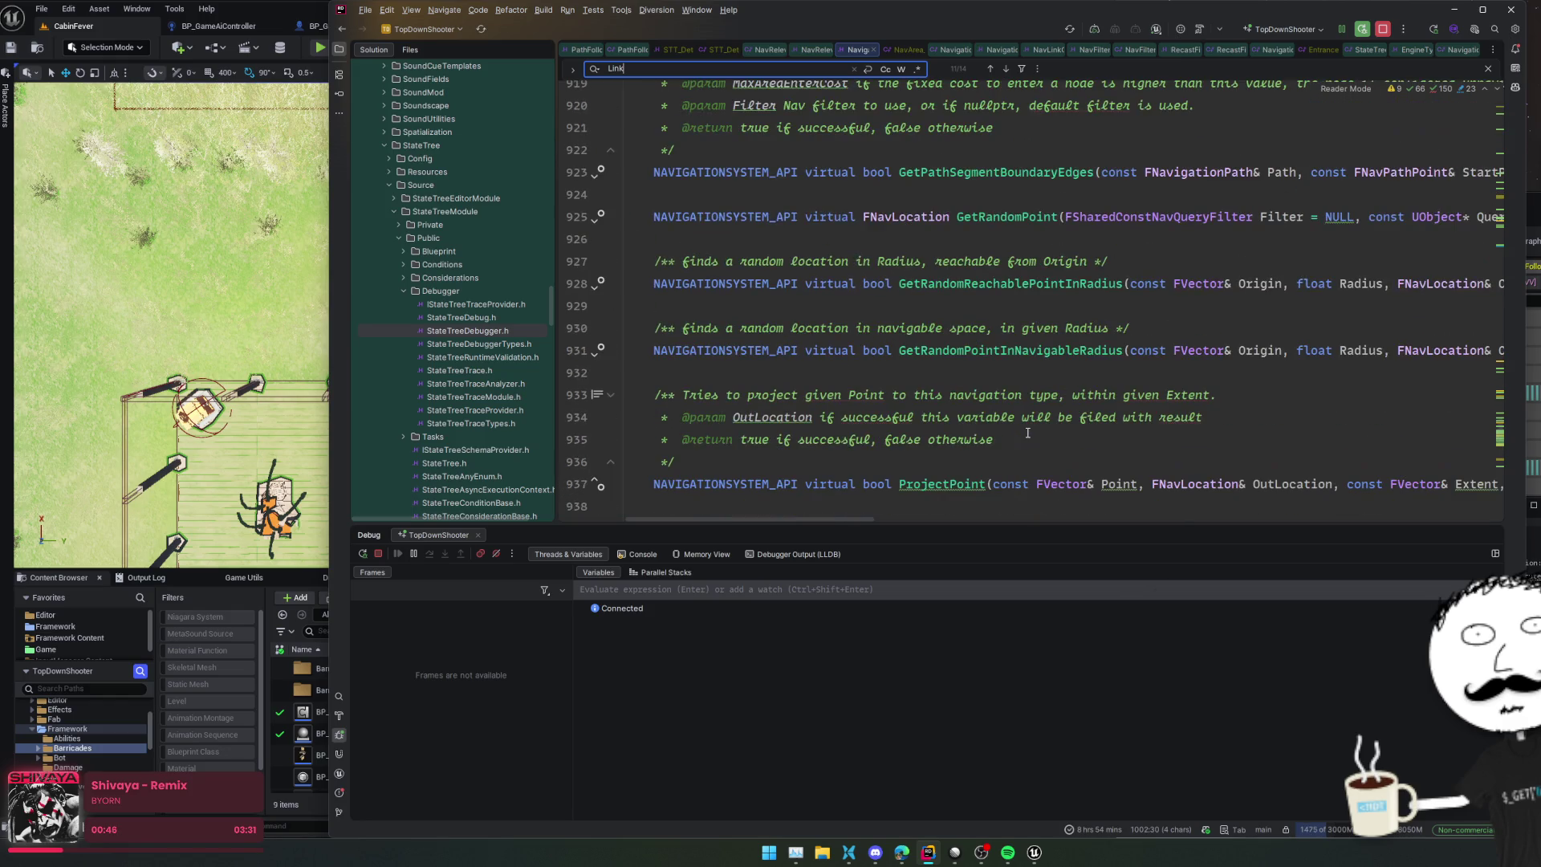
pyautogui.scroll(20, 1027, 433)
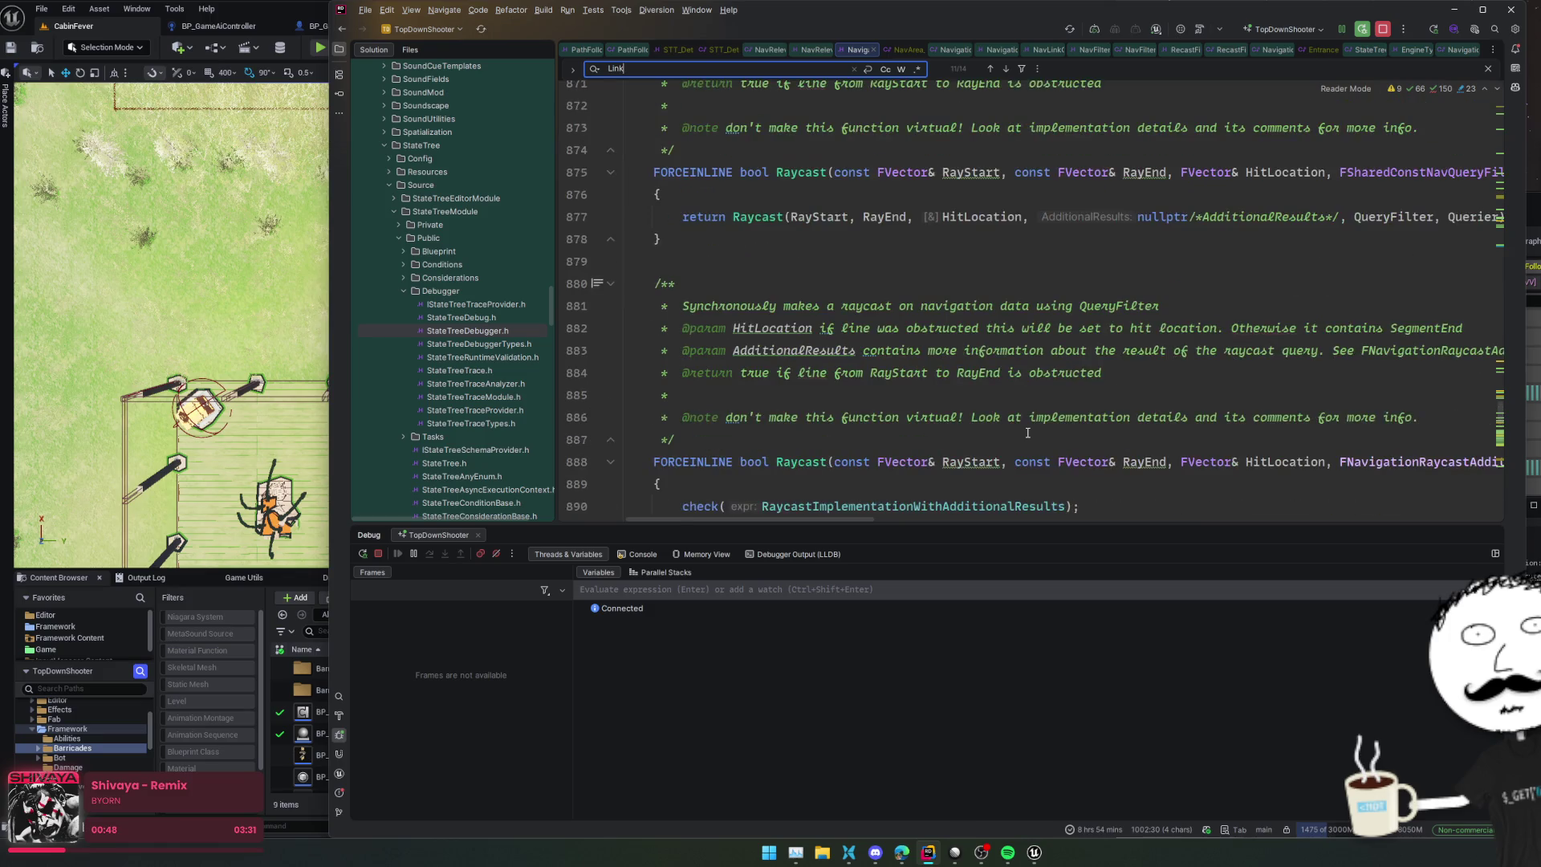
pyautogui.scroll(13, 1027, 433)
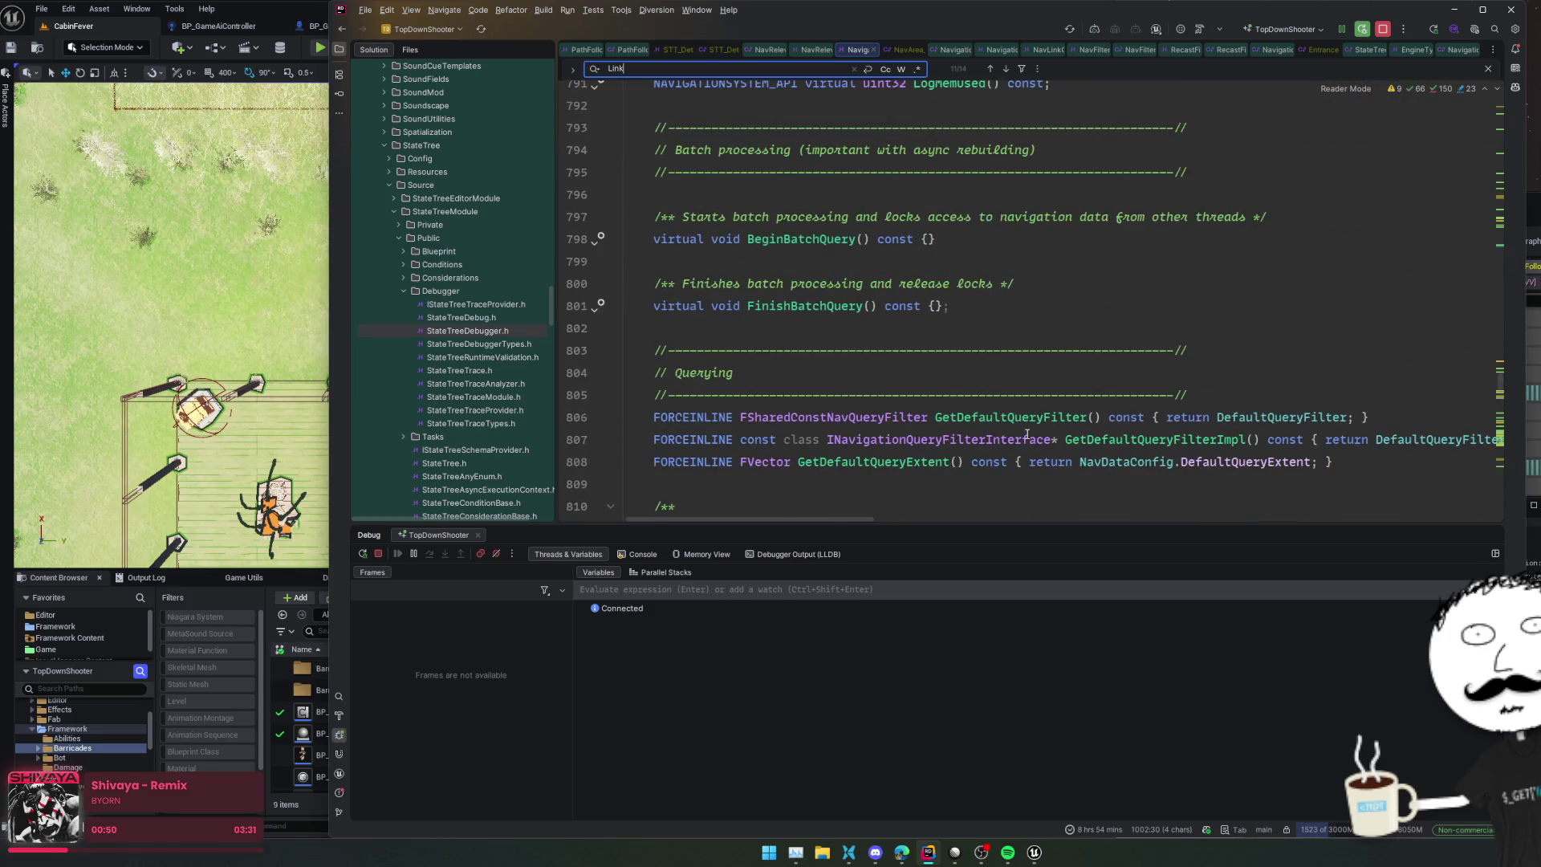
pyautogui.click(995, 383)
# Step: Fold and unfold the ANavigationData class body in the header
pyautogui.hotkey('ctrl', '-')
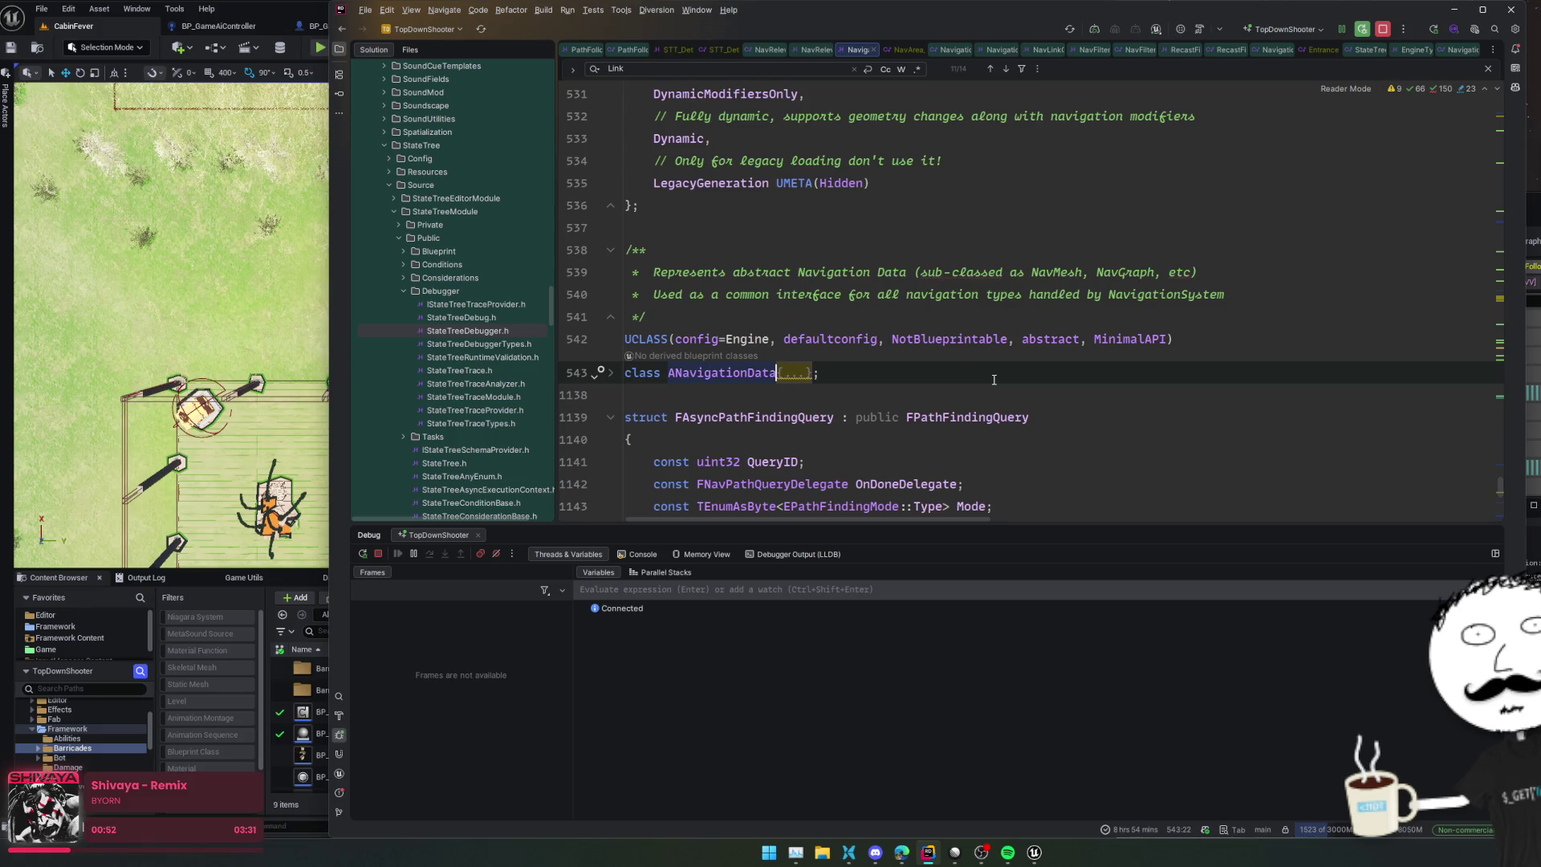
pyautogui.hotkey('ctrl', '+')
pyautogui.scroll(-5, 985, 406)
pyautogui.scroll(5, 986, 406)
pyautogui.scroll(-10, 987, 402)
pyautogui.scroll(-20, 988, 399)
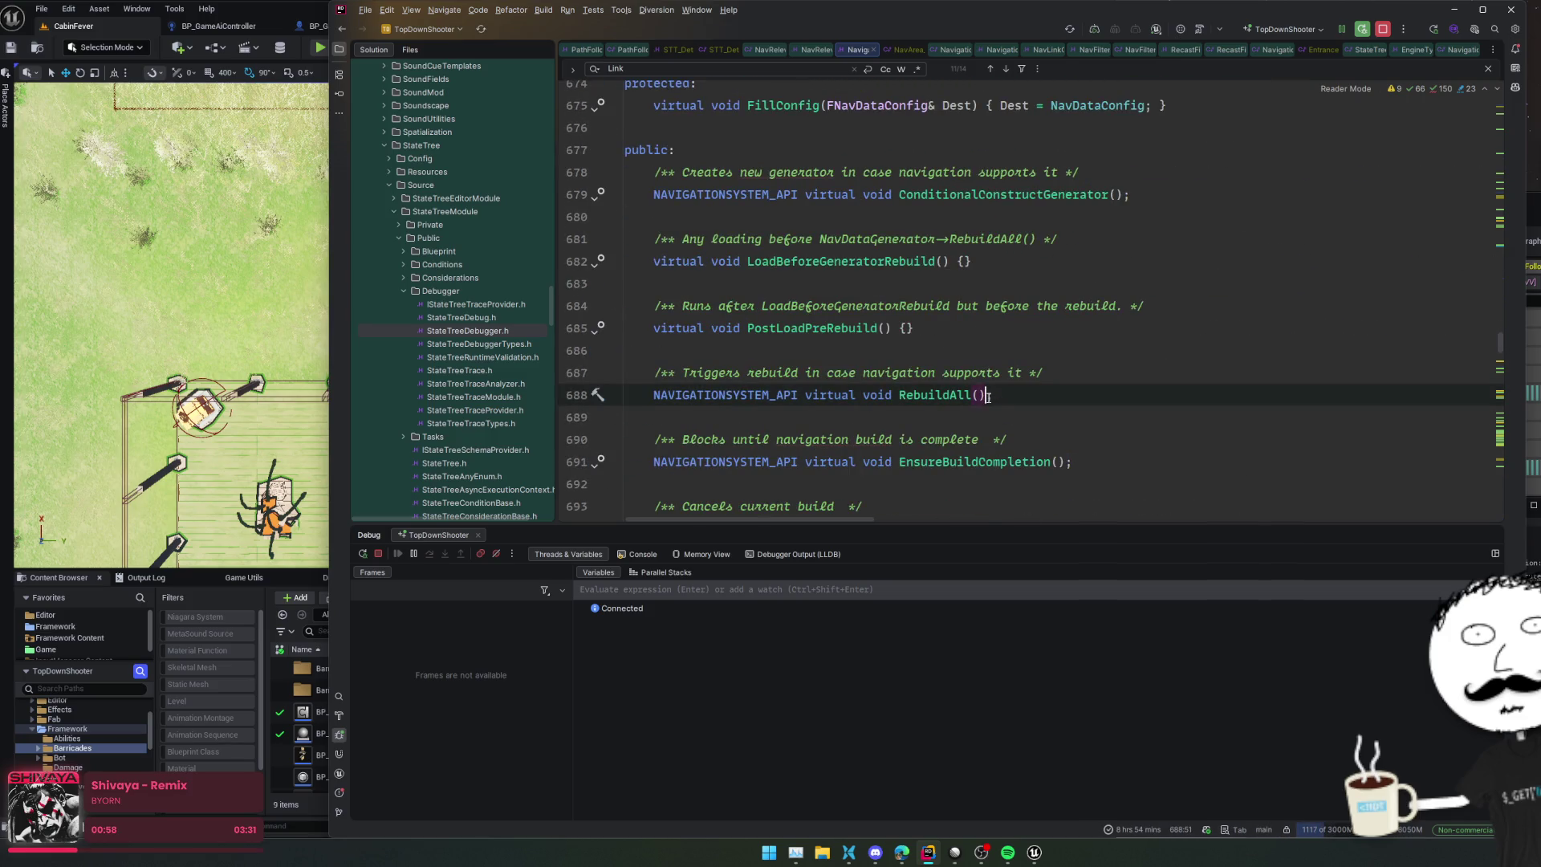
pyautogui.hotkey('ctrl', '-')
# Step: Collapse all code blocks, switch to NavRelevantComponent.h, and close an unneeded file tab
pyautogui.hotkey('ctrl', 'shift', '-')
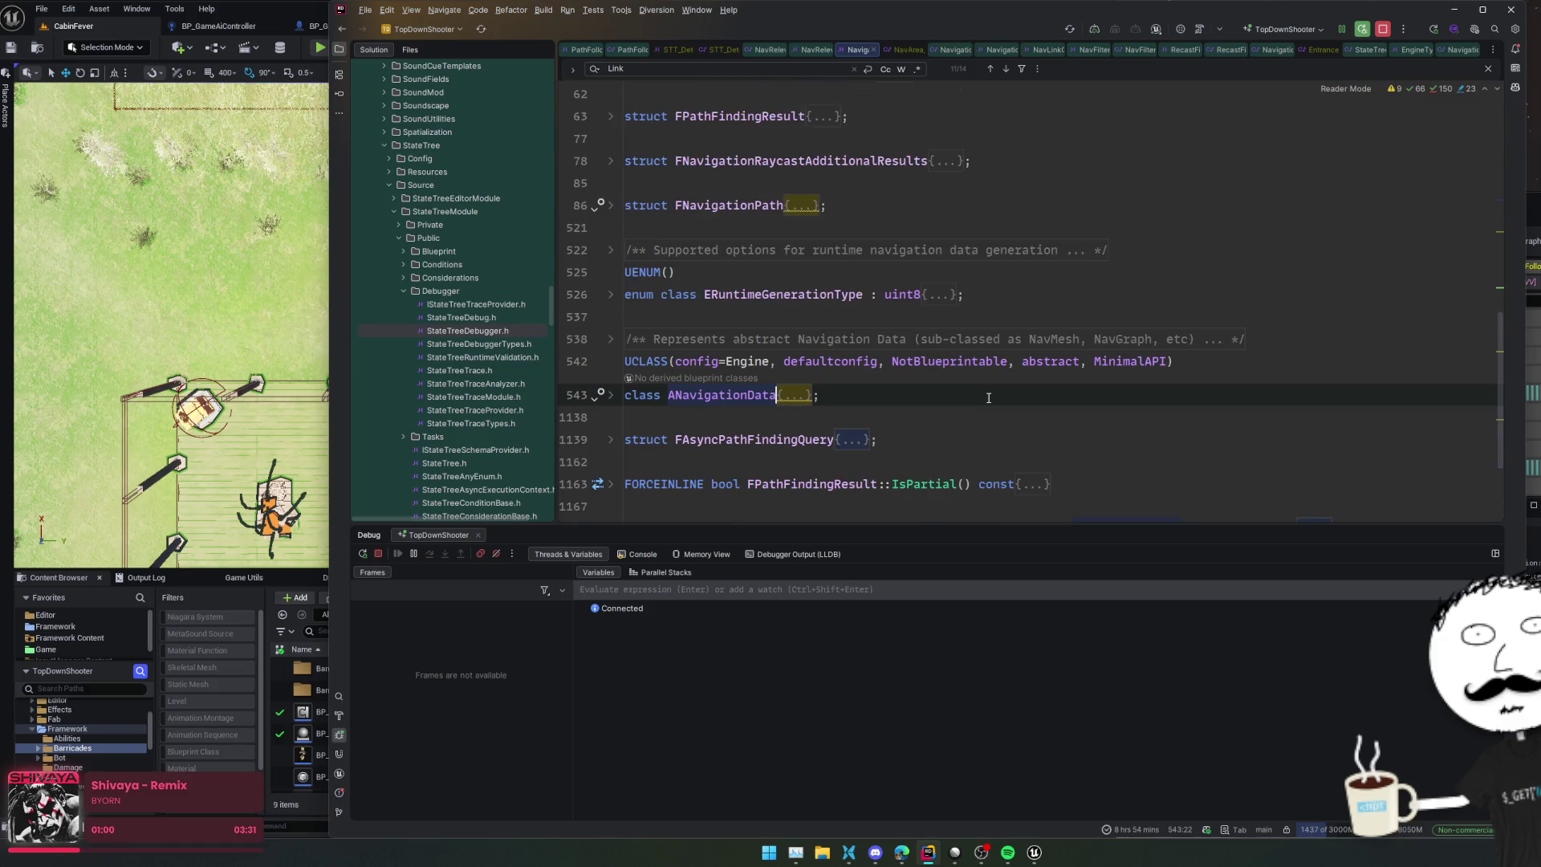
pyautogui.scroll(-2, 988, 398)
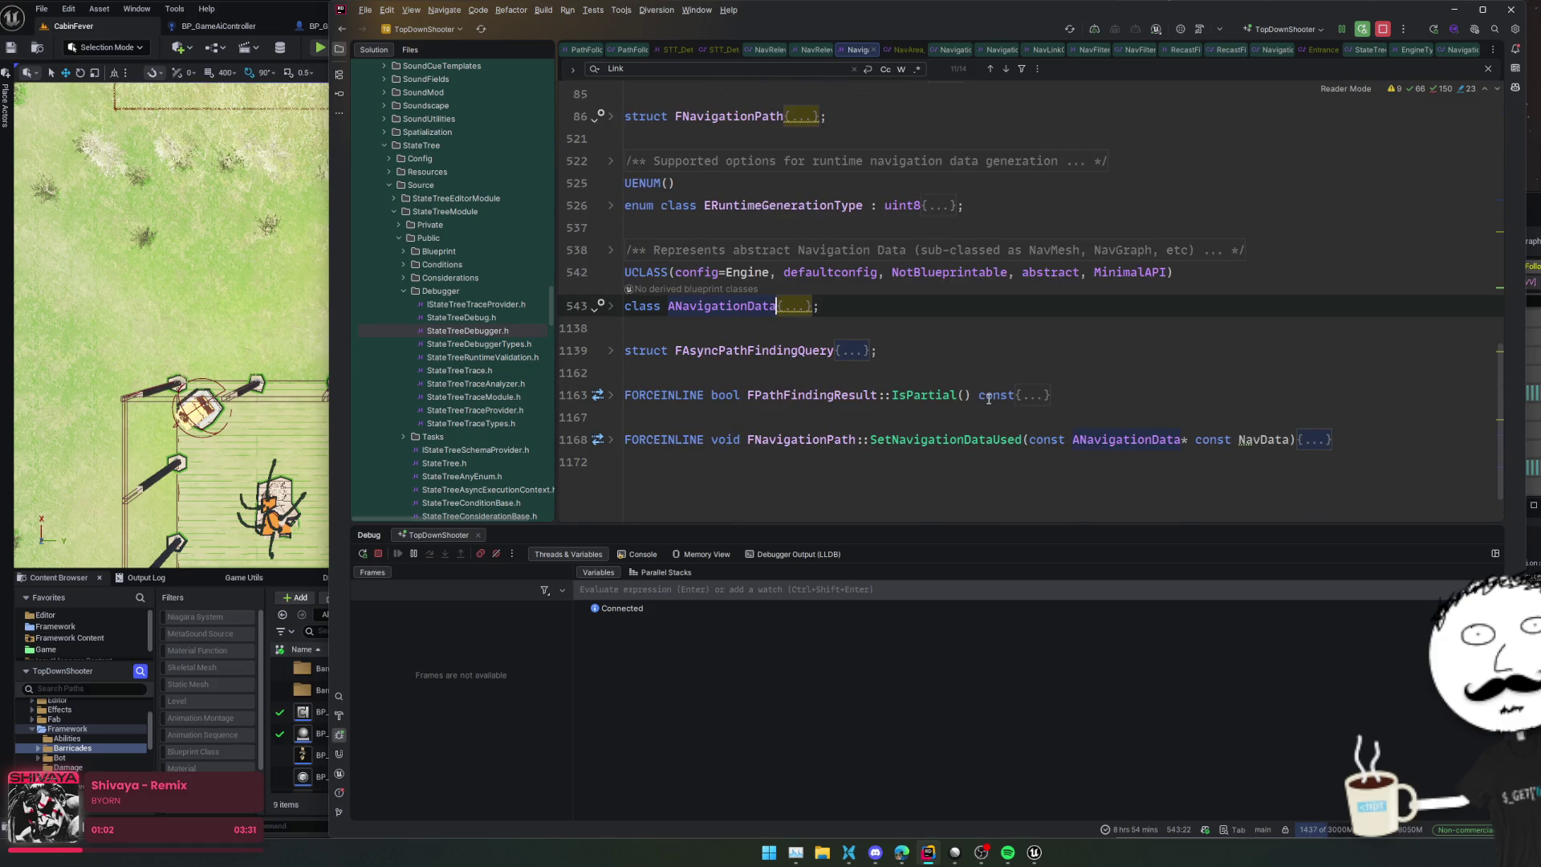
pyautogui.scroll(5, 989, 398)
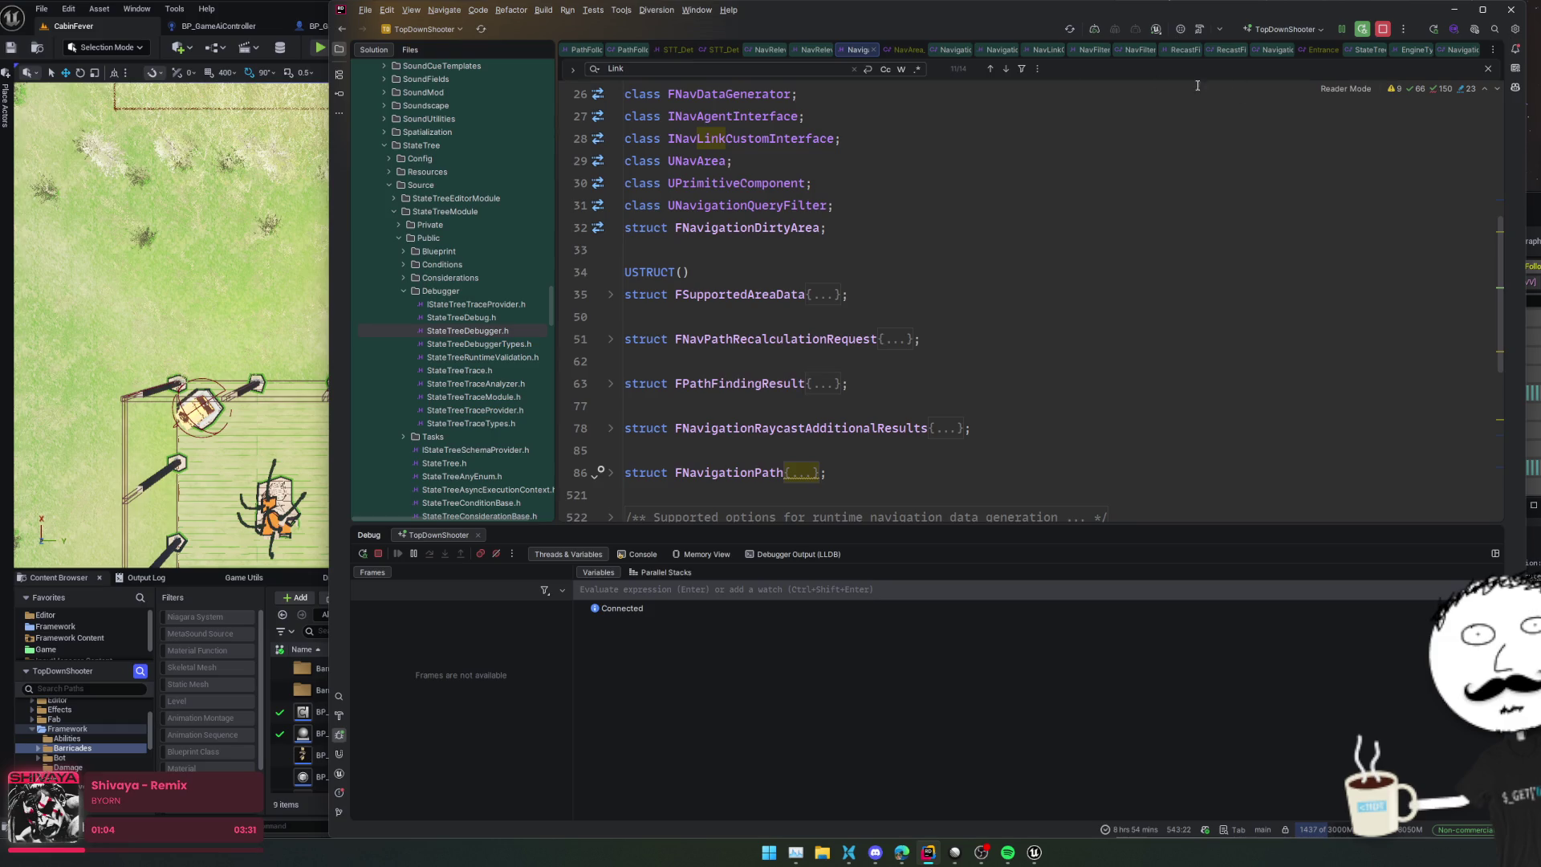
pyautogui.click(813, 50)
pyautogui.scroll(4, 981, 243)
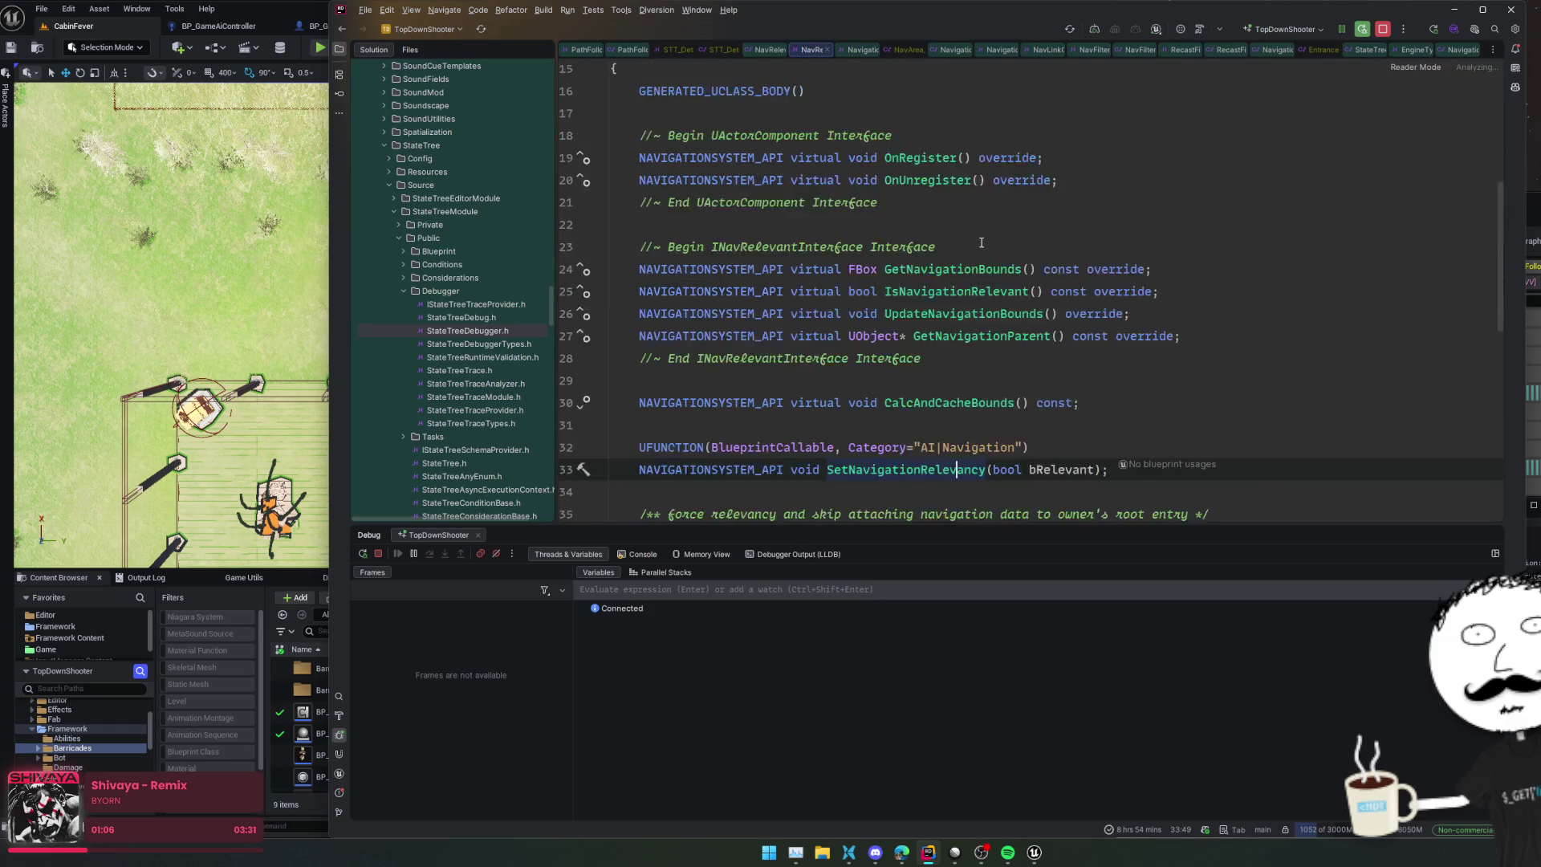
pyautogui.middleClick(770, 50)
# Step: Close the unneeded Rider tabs, including NavRelevantComponent.h and the files after it
pyautogui.middleClick(903, 50)
pyautogui.middleClick(974, 45)
pyautogui.middleClick(1150, 52)
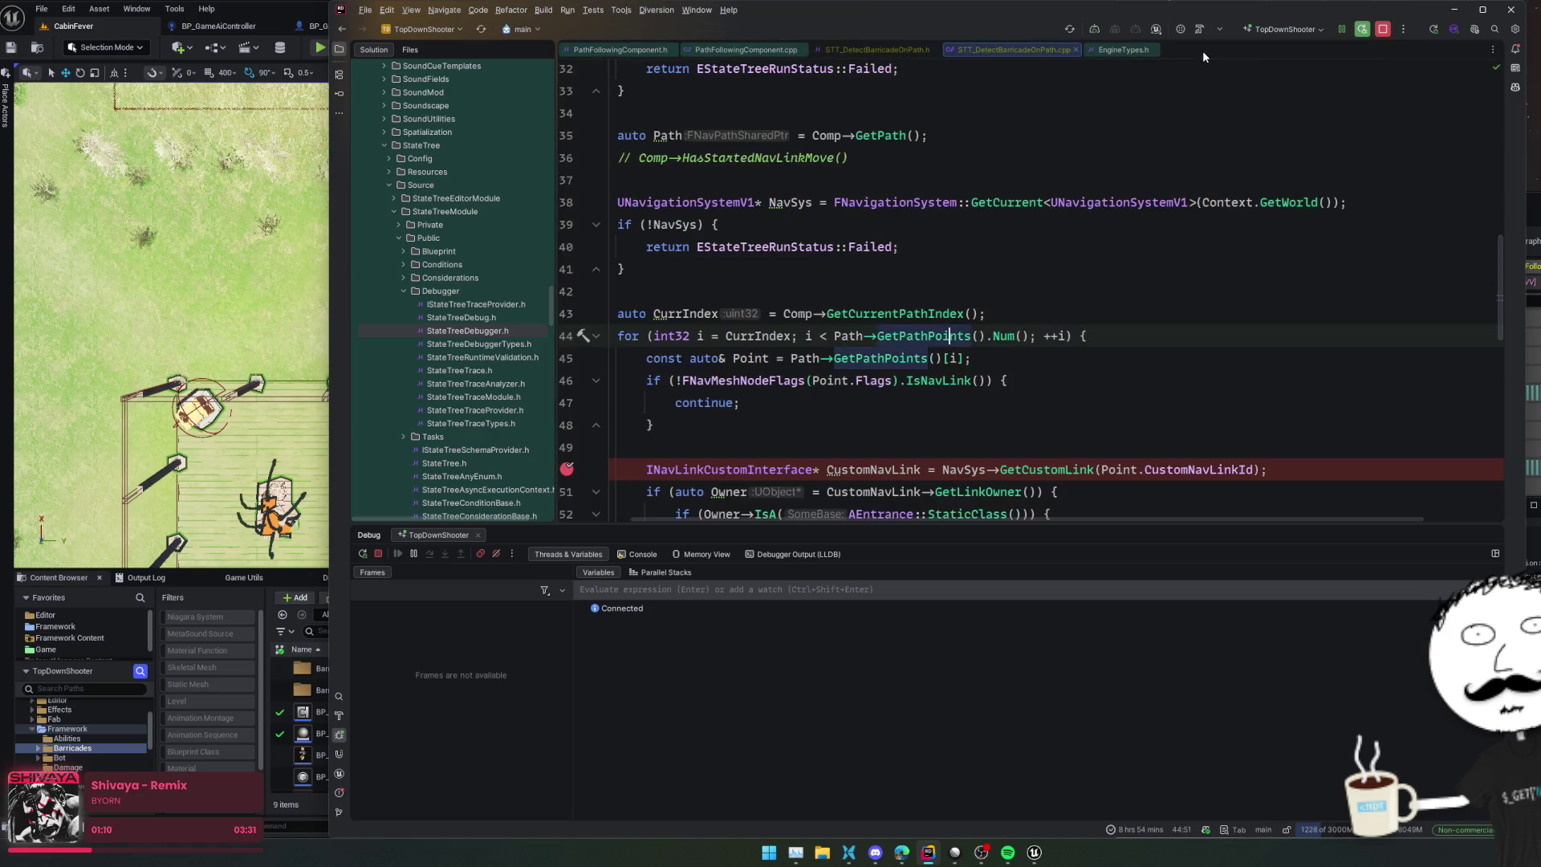
# Step: Jump from STT_DetectBarricadeOnPath.cpp to the GetCustomLink implementation, then to GetPathPoints in NavigationData.h
pyautogui.scroll(-2, 1013, 380)
pyautogui.keyDown('ctrl'); pyautogui.click(1012, 380); pyautogui.keyUp('ctrl')
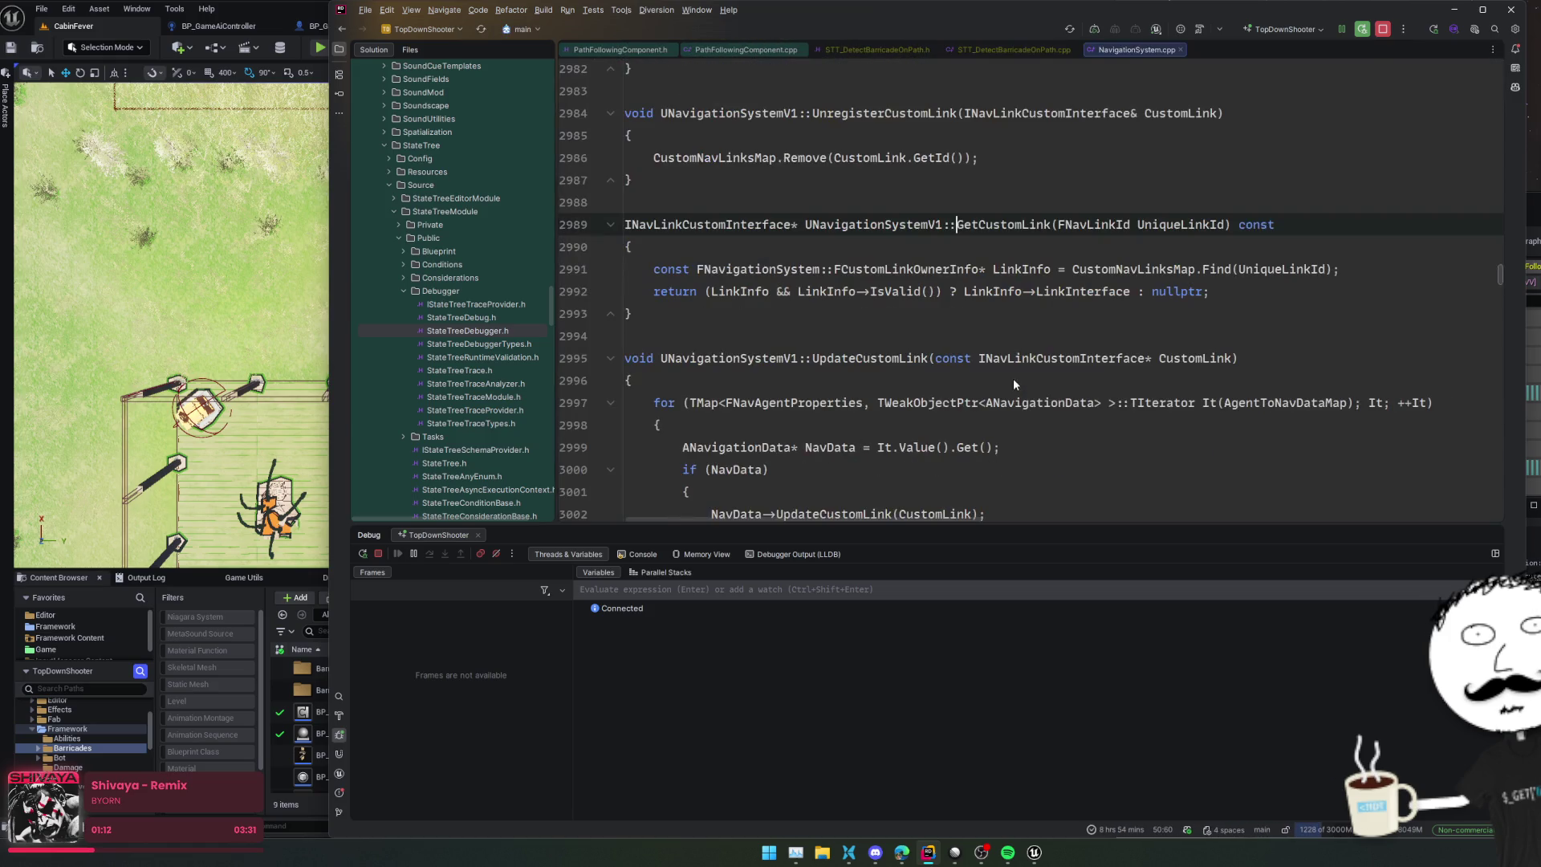
pyautogui.hotkey('ctrl', 'alt', 'Left')
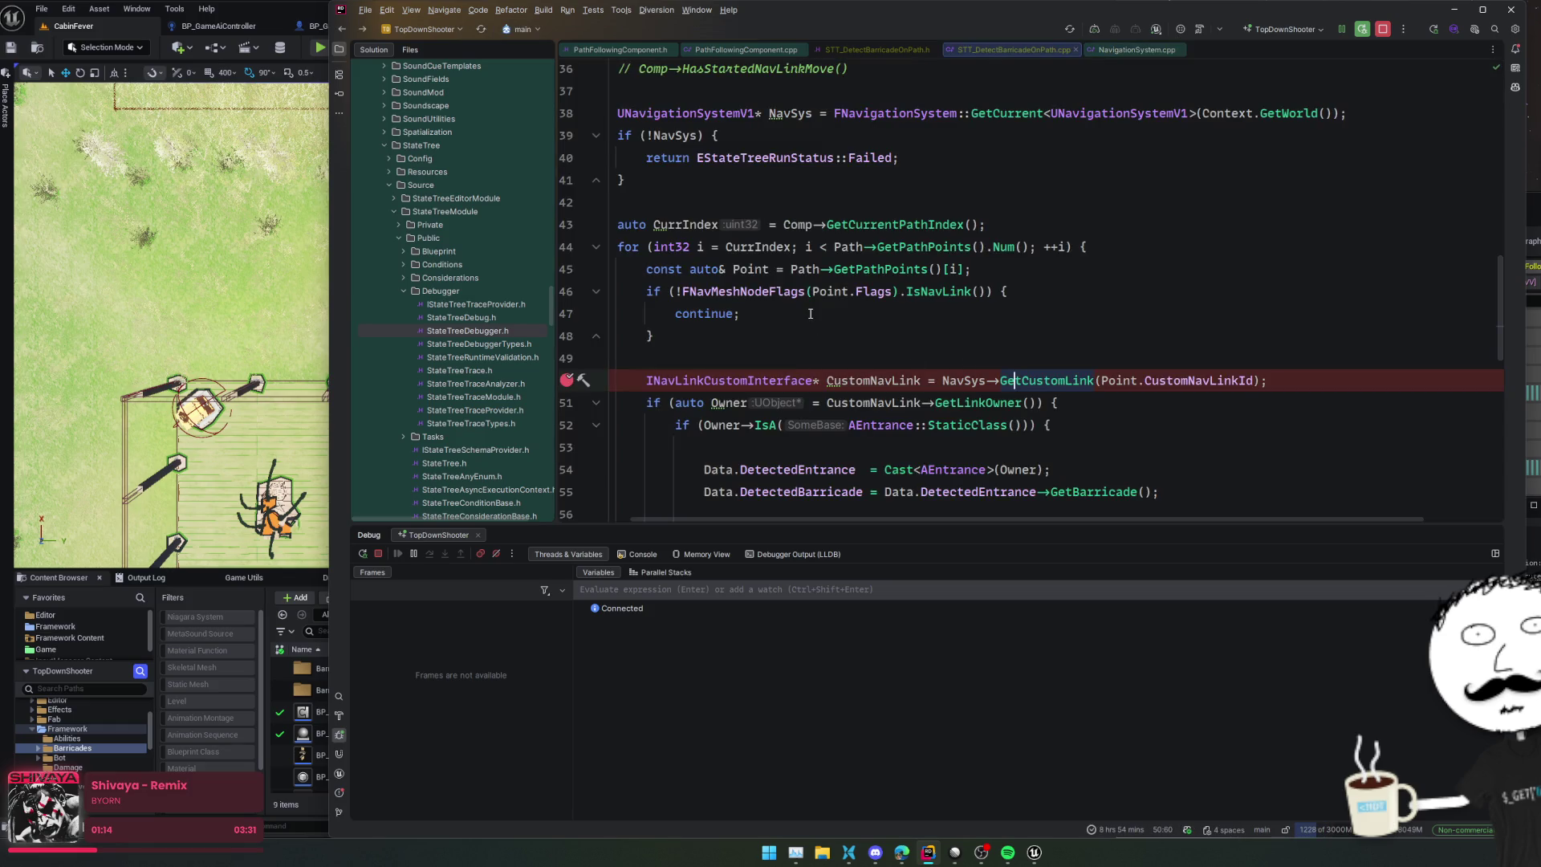
pyautogui.keyDown('ctrl'); pyautogui.click(870, 268); pyautogui.keyUp('ctrl')
# Step: Browse FNavigationPath's members in NavigationData.h and place the caret at the ShortcutNodeRefs declaration
pyautogui.scroll(10, 947, 358)
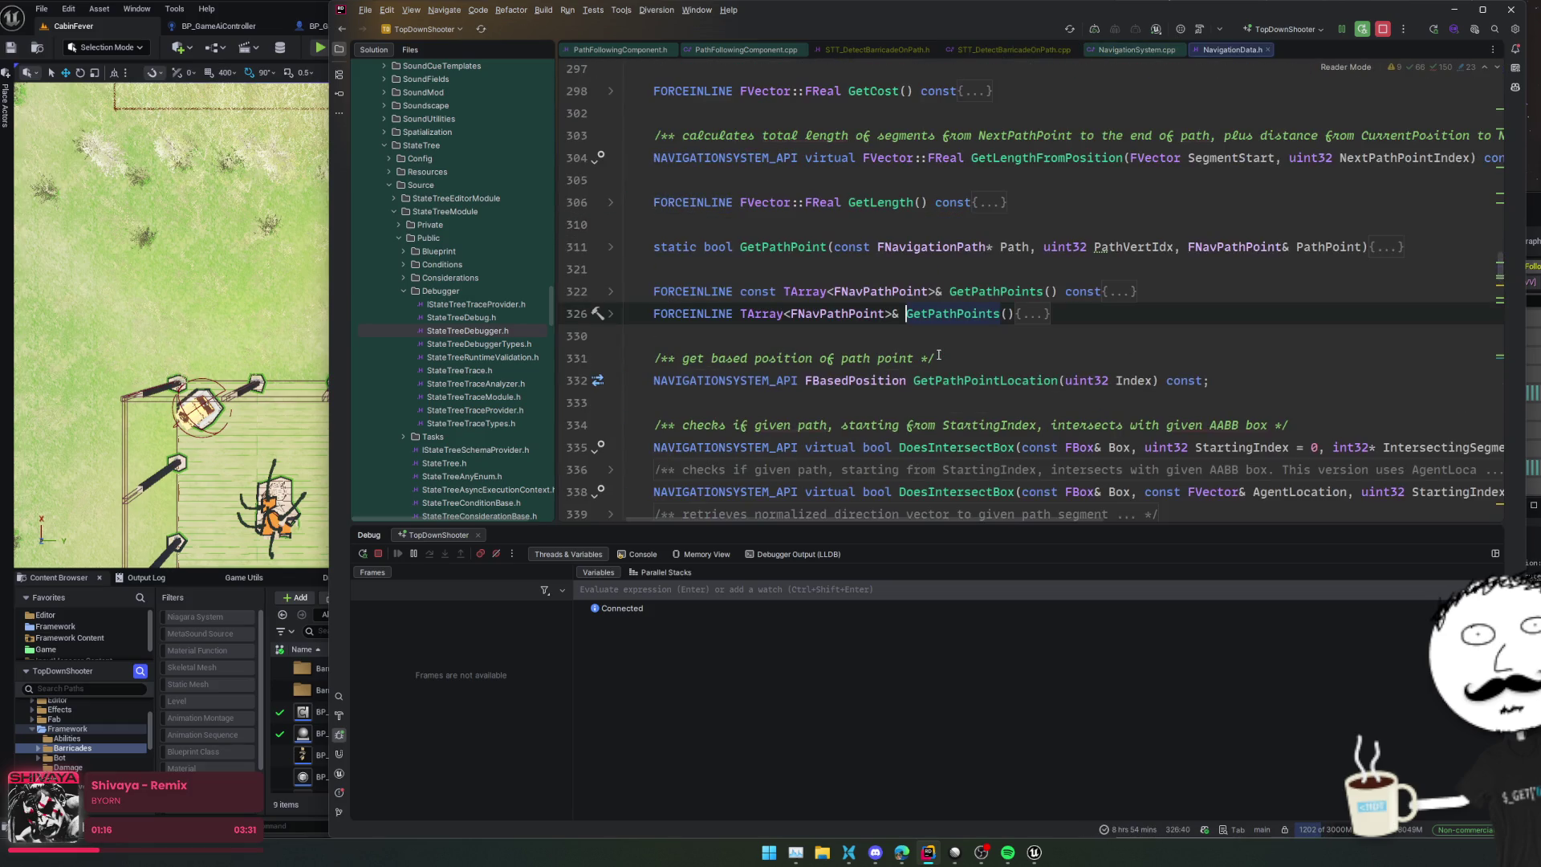
pyautogui.scroll(5, 1083, 384)
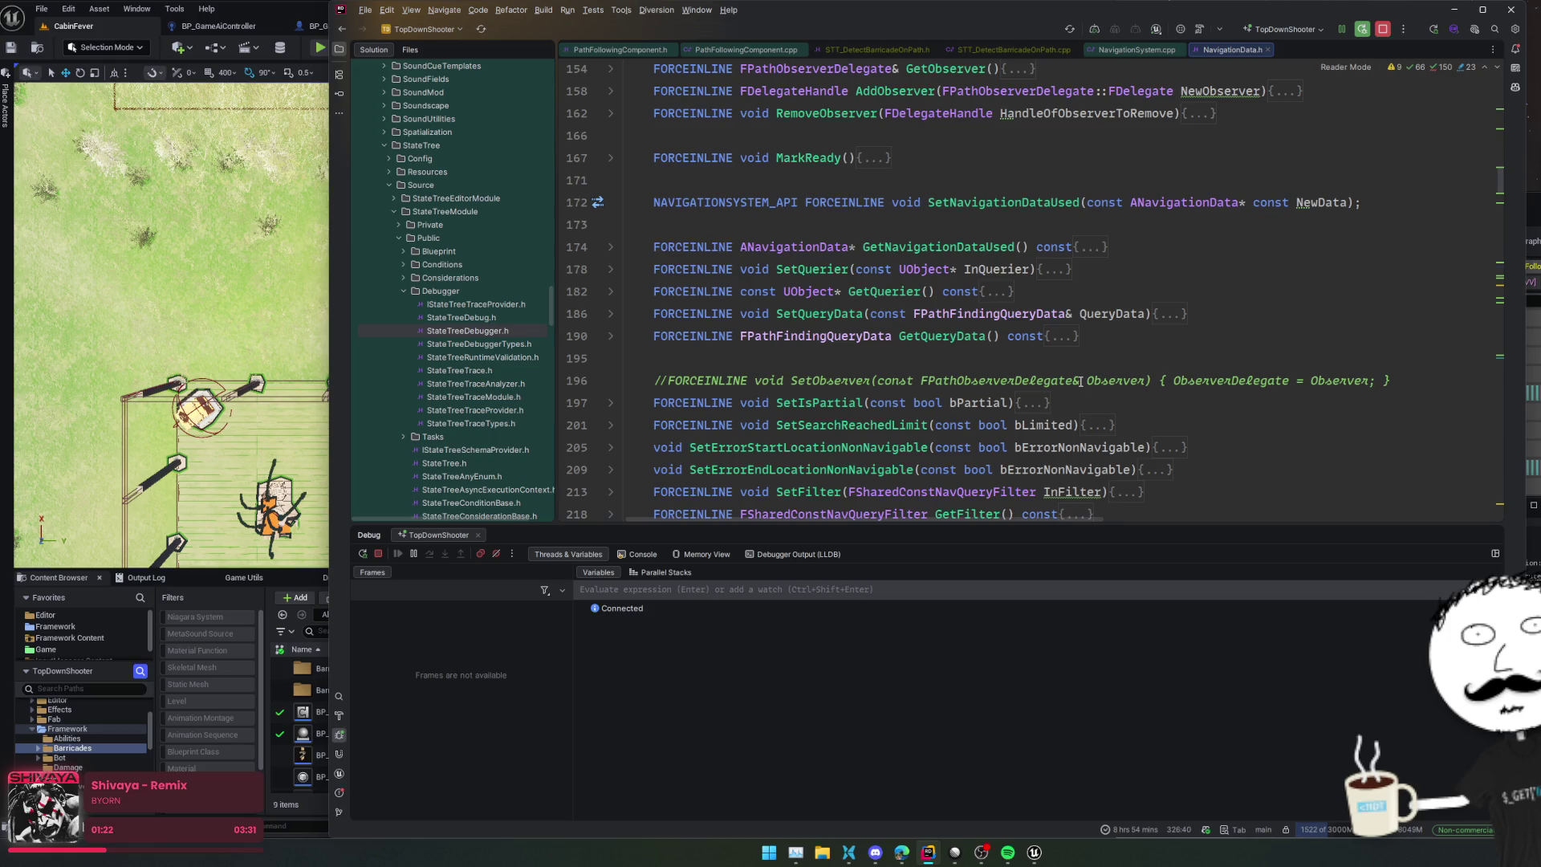
pyautogui.scroll(1, 1080, 381)
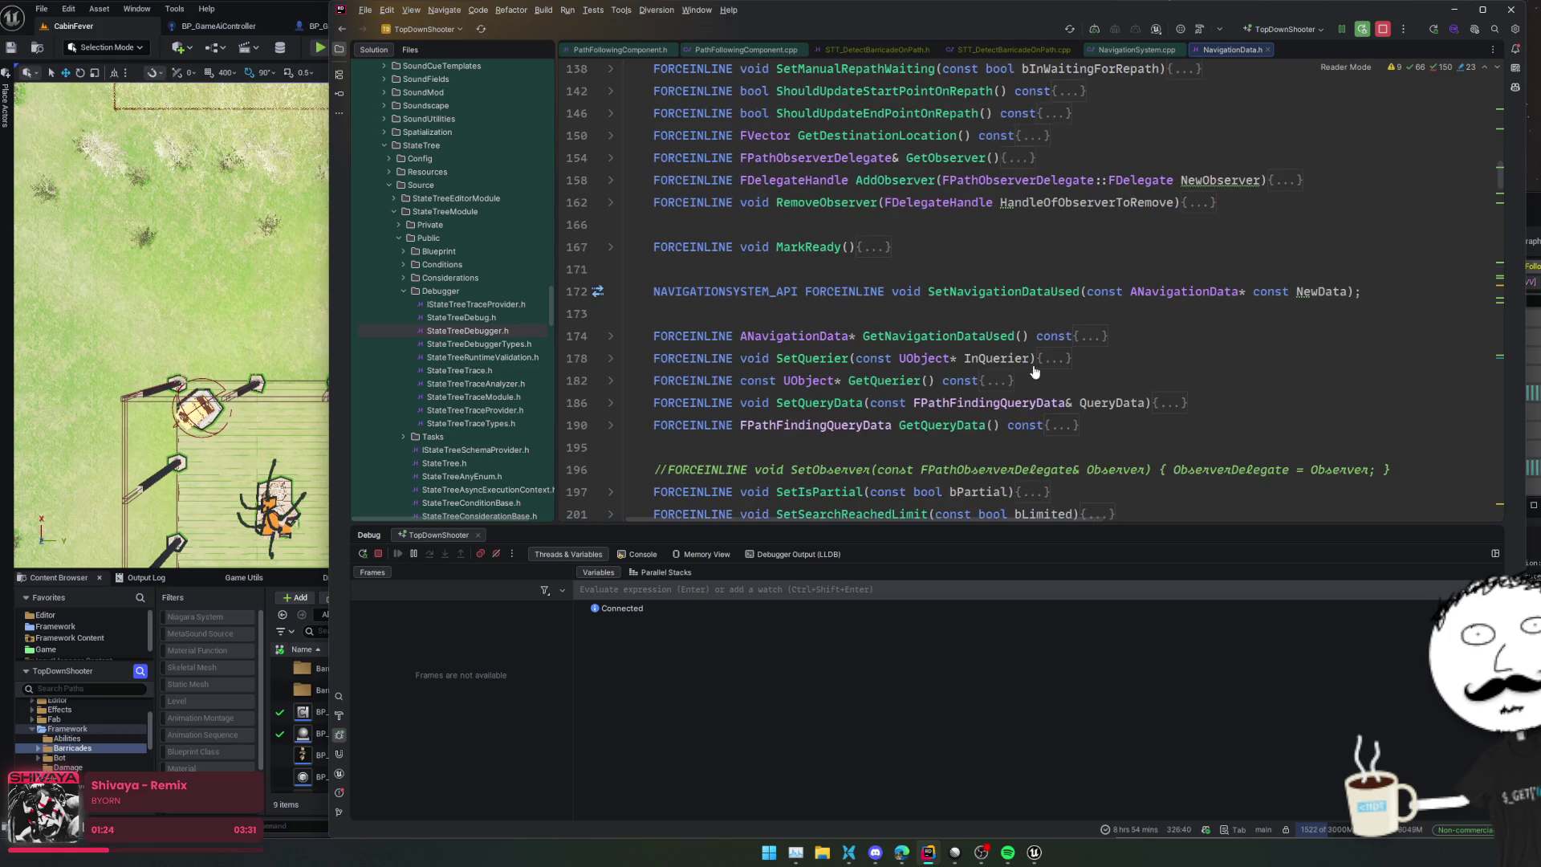
pyautogui.scroll(1, 1041, 353)
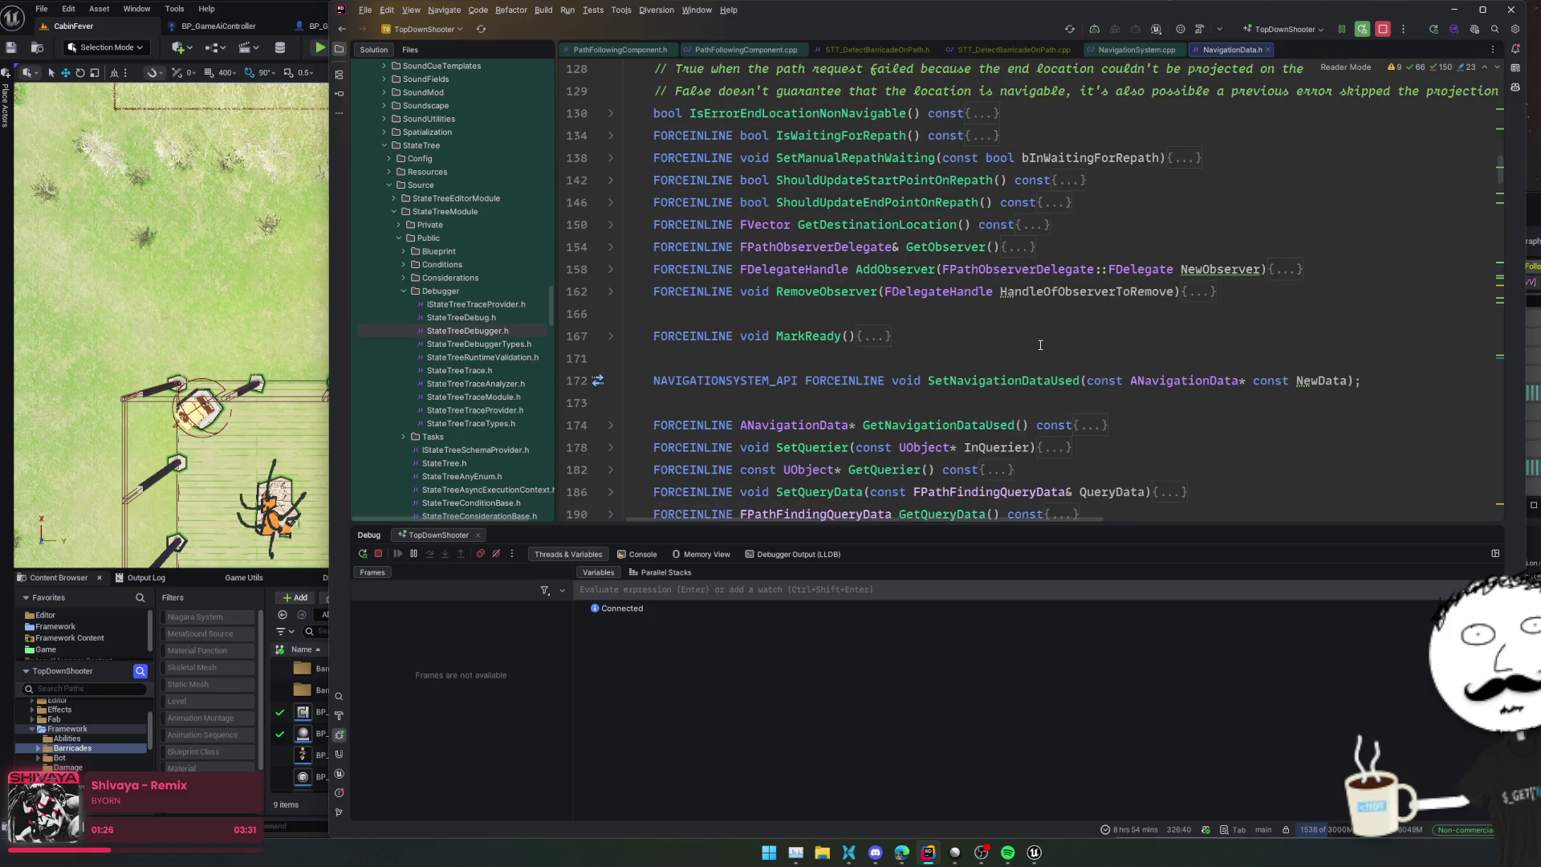
pyautogui.scroll(1, 1040, 350)
pyautogui.scroll(1, 1234, 325)
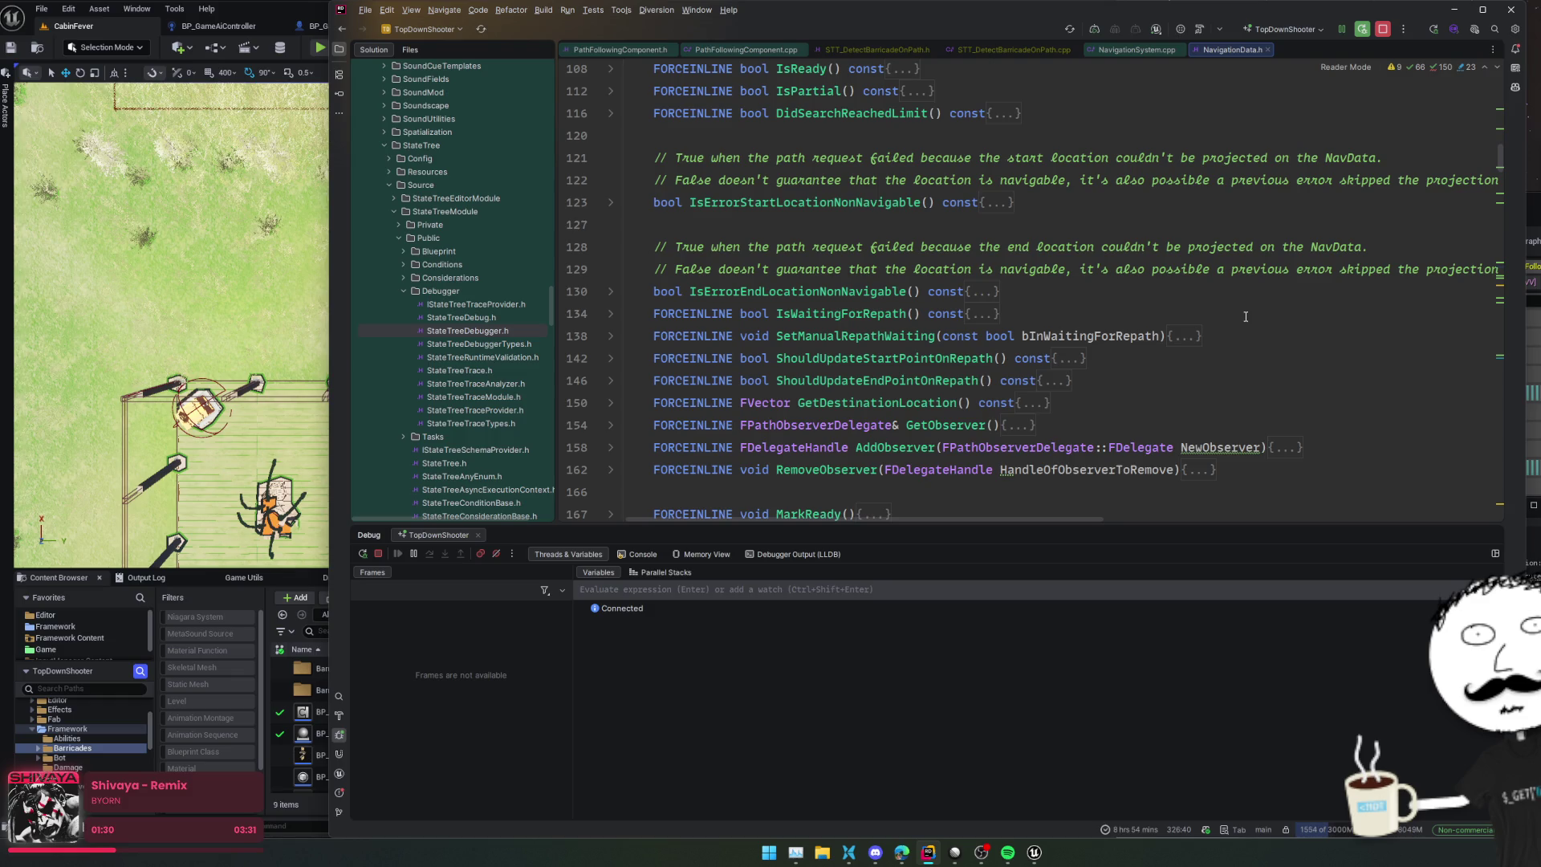
pyautogui.scroll(5, 1244, 314)
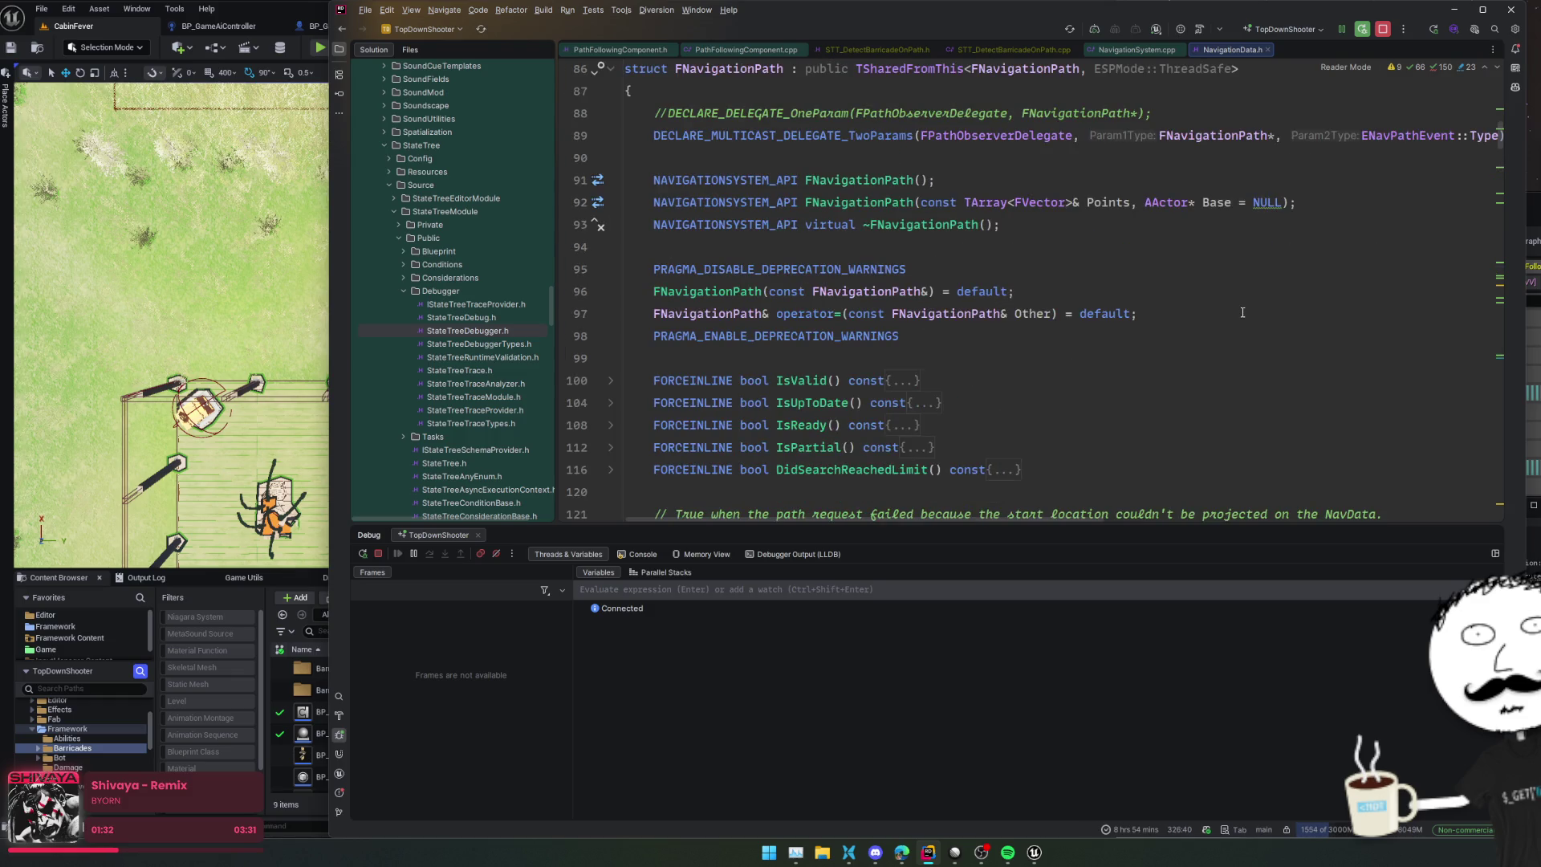
pyautogui.scroll(2, 1243, 313)
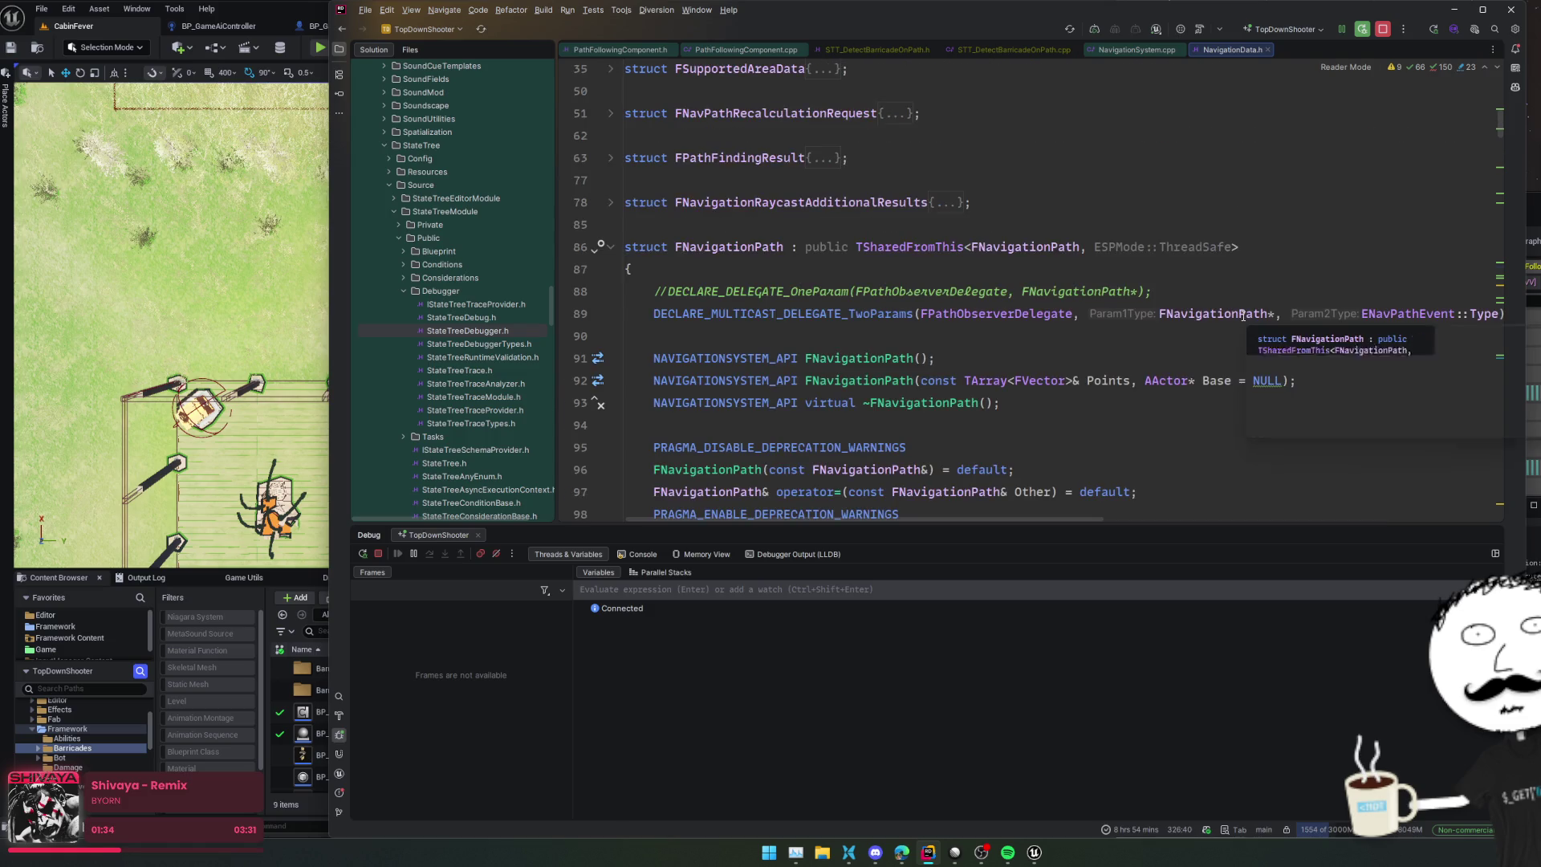
pyautogui.scroll(-8, 1203, 335)
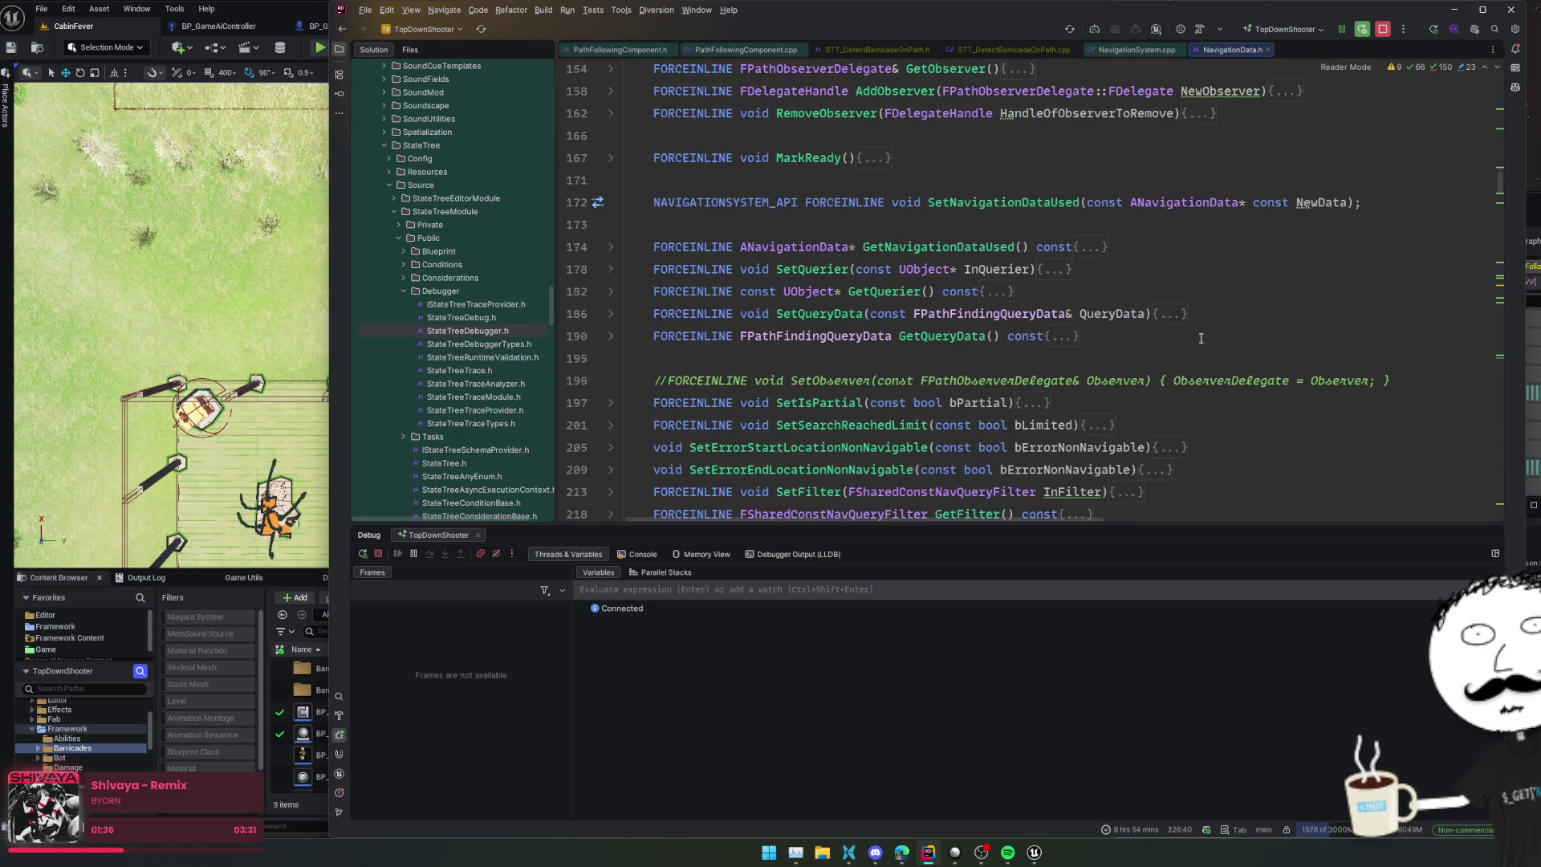
pyautogui.scroll(-8, 1201, 338)
pyautogui.scroll(-3, 1200, 338)
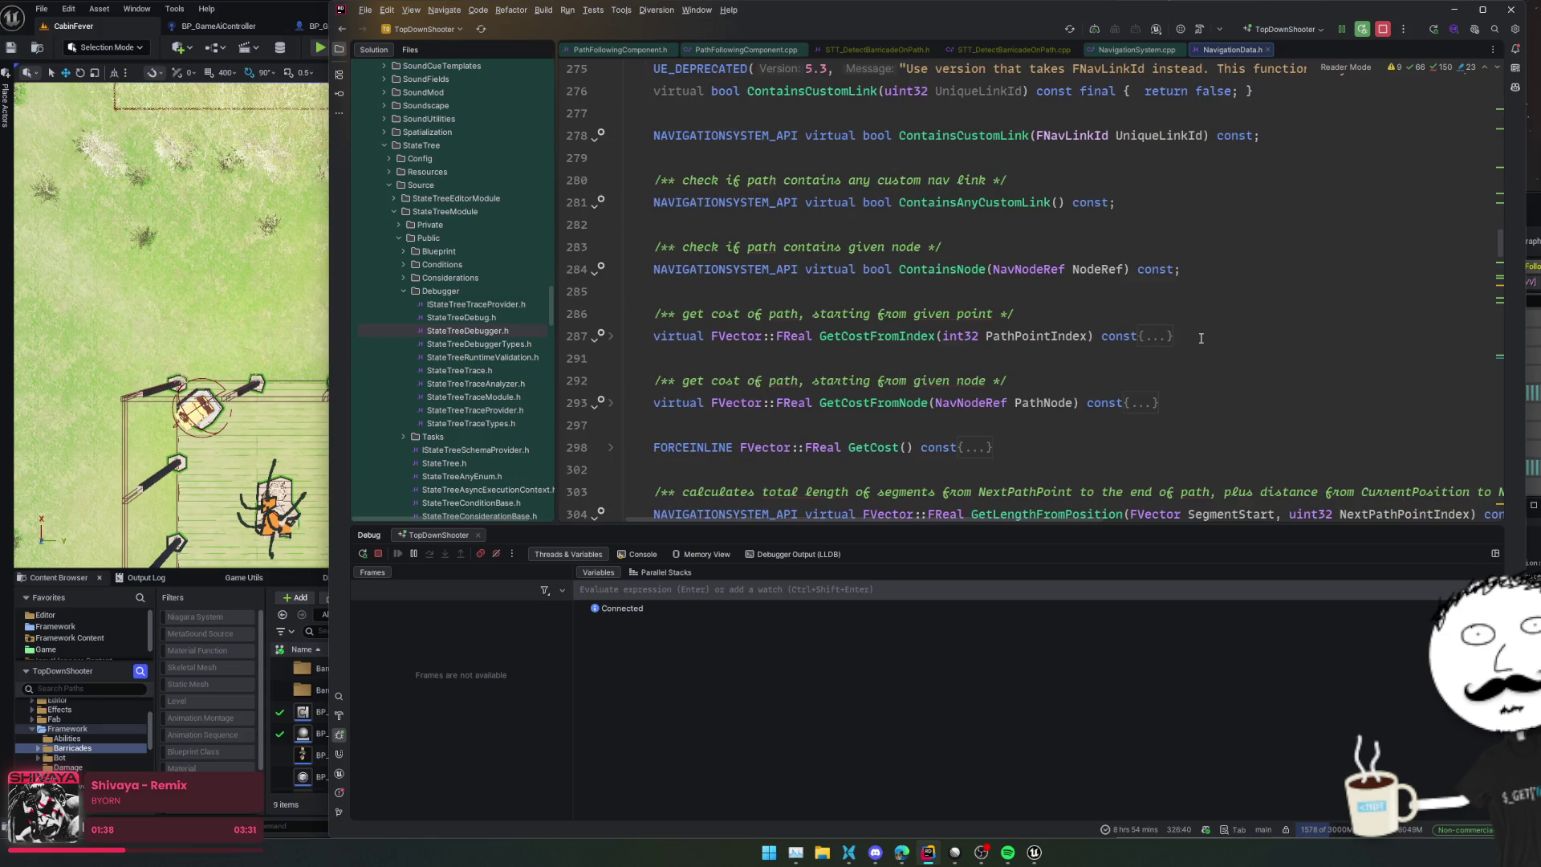
pyautogui.scroll(5, 1201, 338)
pyautogui.scroll(-4, 1201, 338)
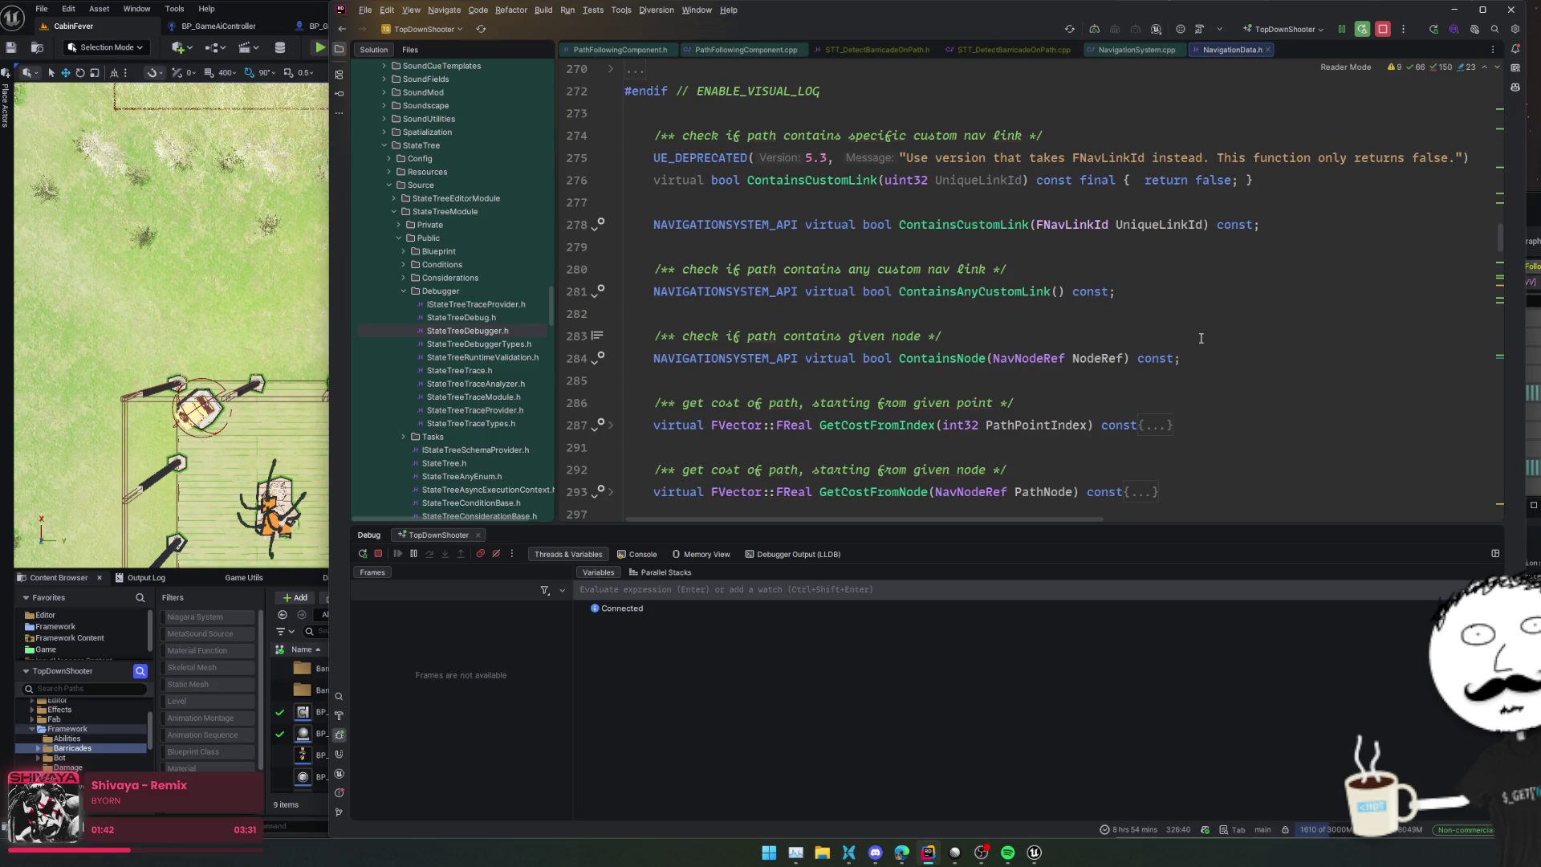
pyautogui.scroll(-5, 1200, 338)
pyautogui.scroll(-1, 1200, 338)
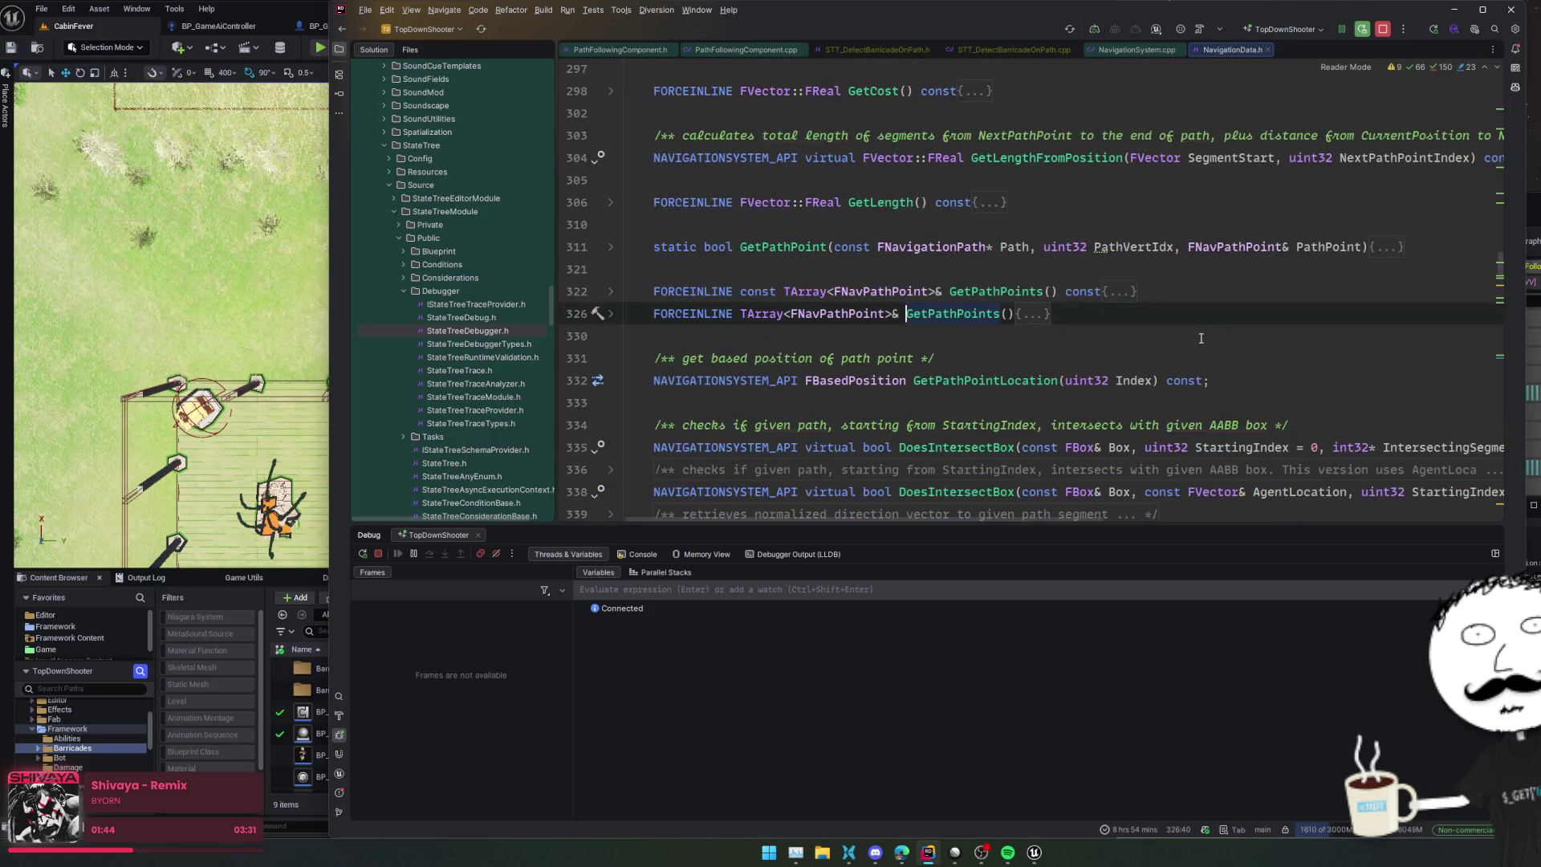
pyautogui.scroll(-4, 1215, 307)
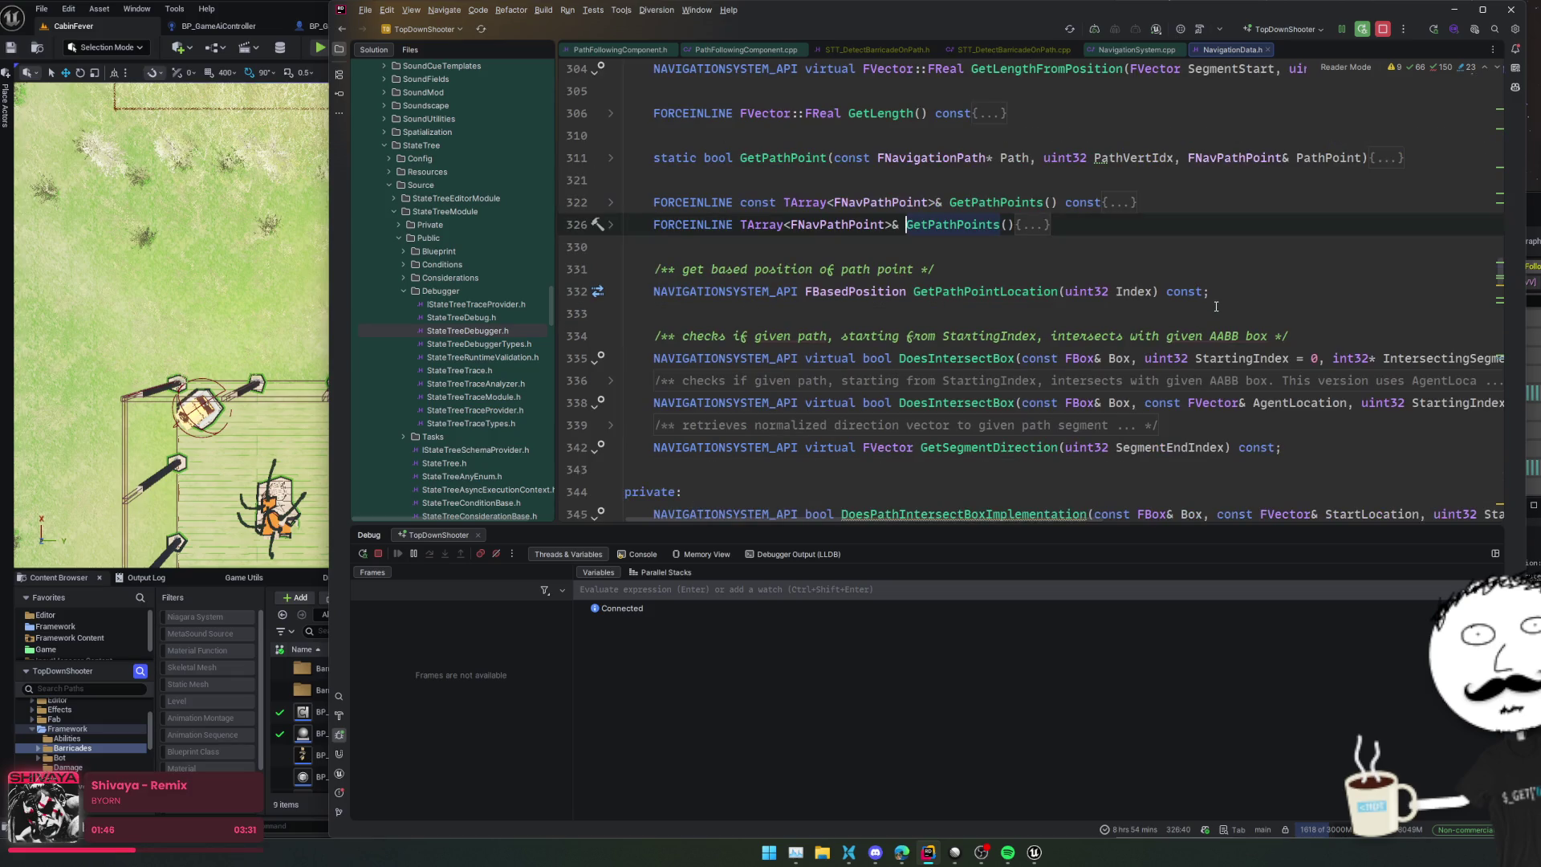
pyautogui.scroll(-3, 1216, 307)
pyautogui.scroll(-1, 1216, 307)
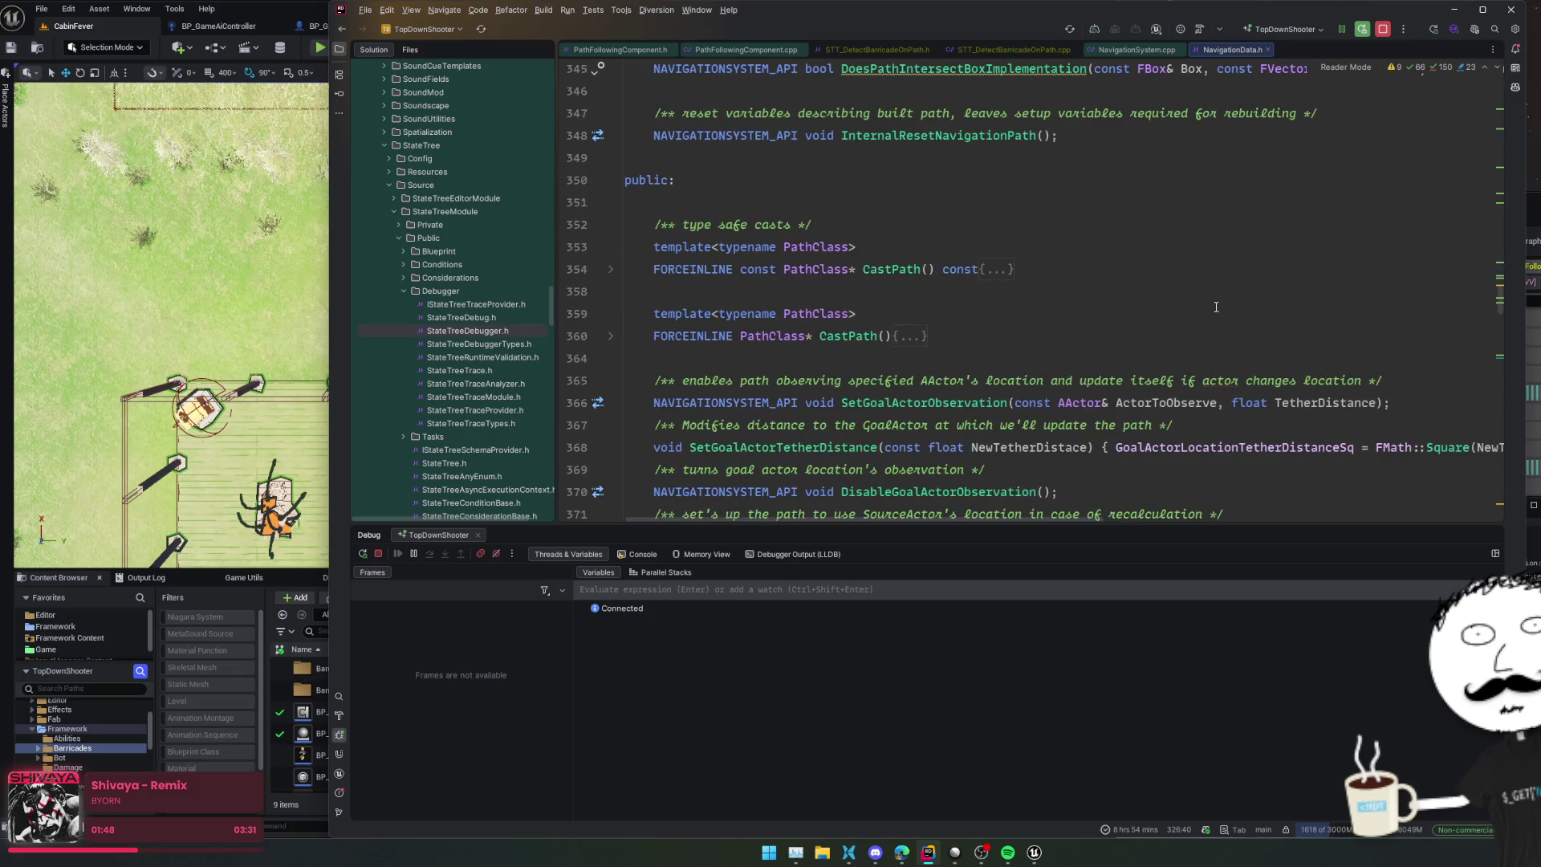
pyautogui.scroll(-1, 1216, 308)
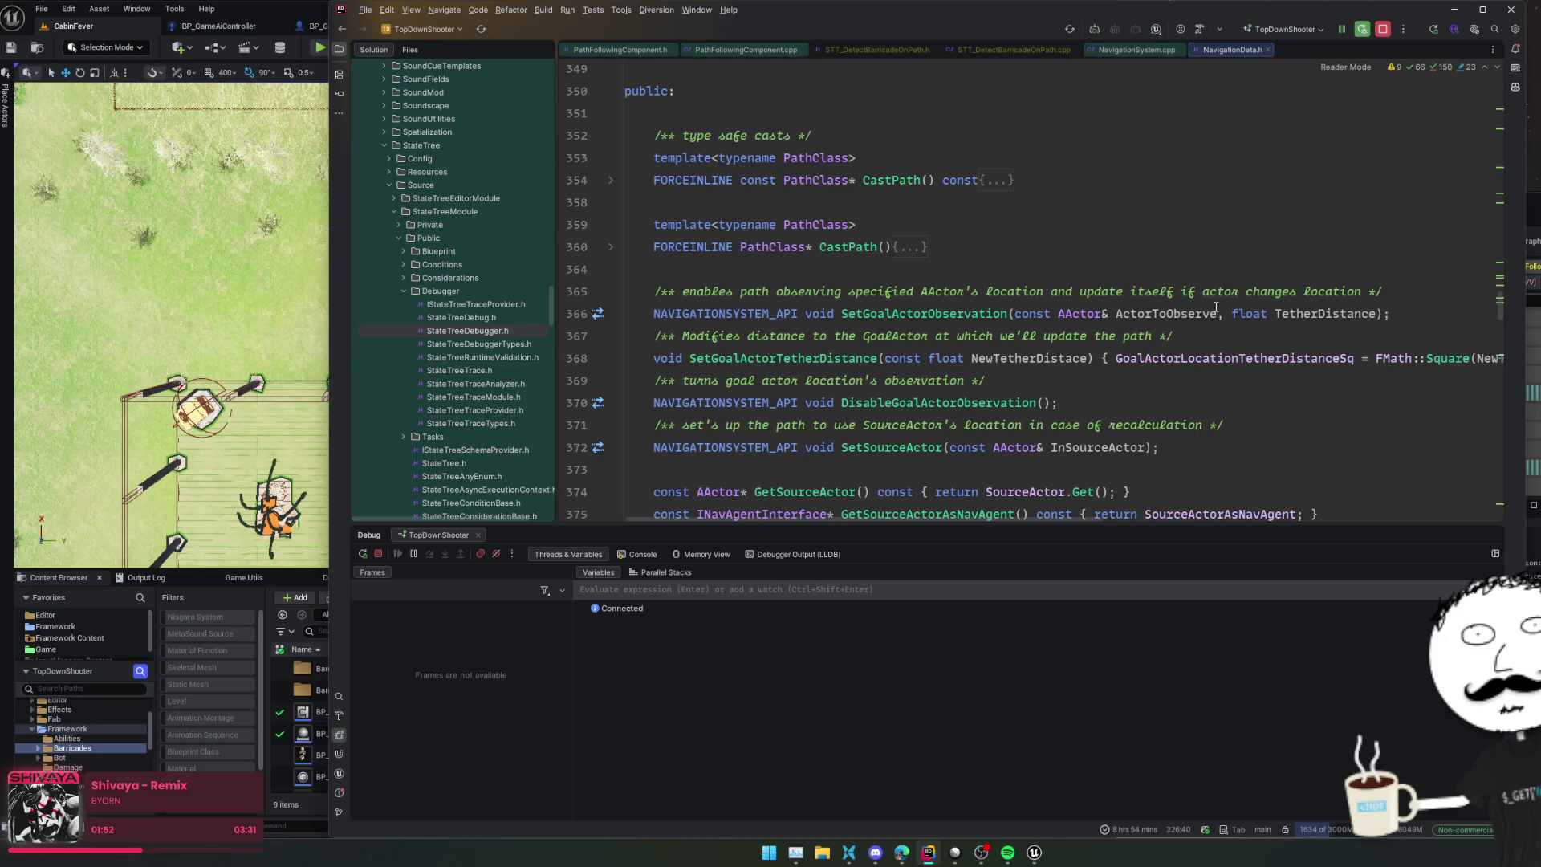
pyautogui.scroll(-2, 1216, 308)
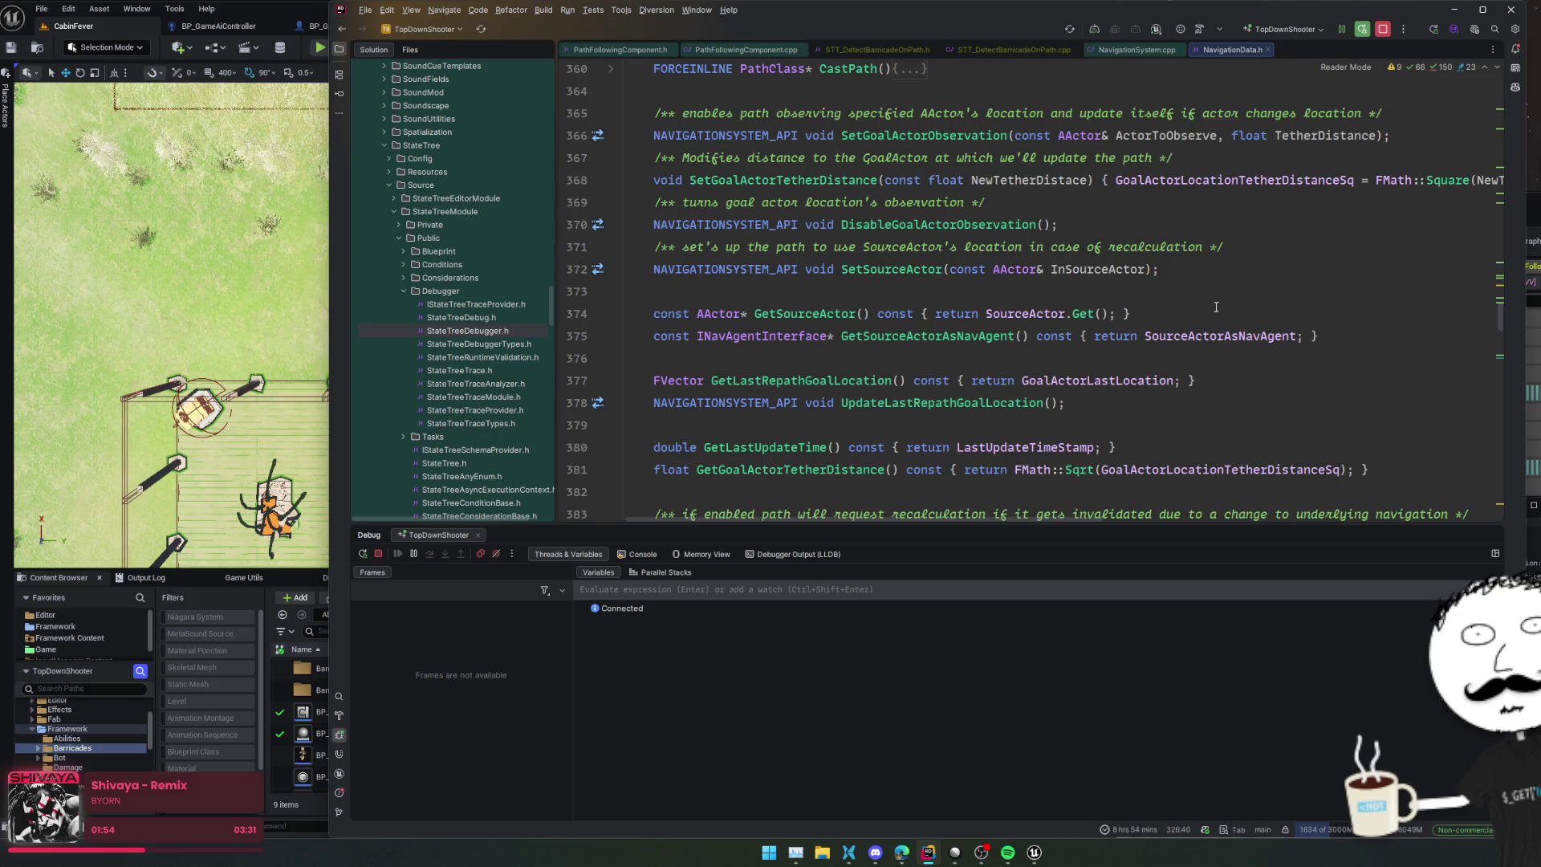
pyautogui.scroll(-1, 1216, 308)
pyautogui.scroll(-2, 1215, 307)
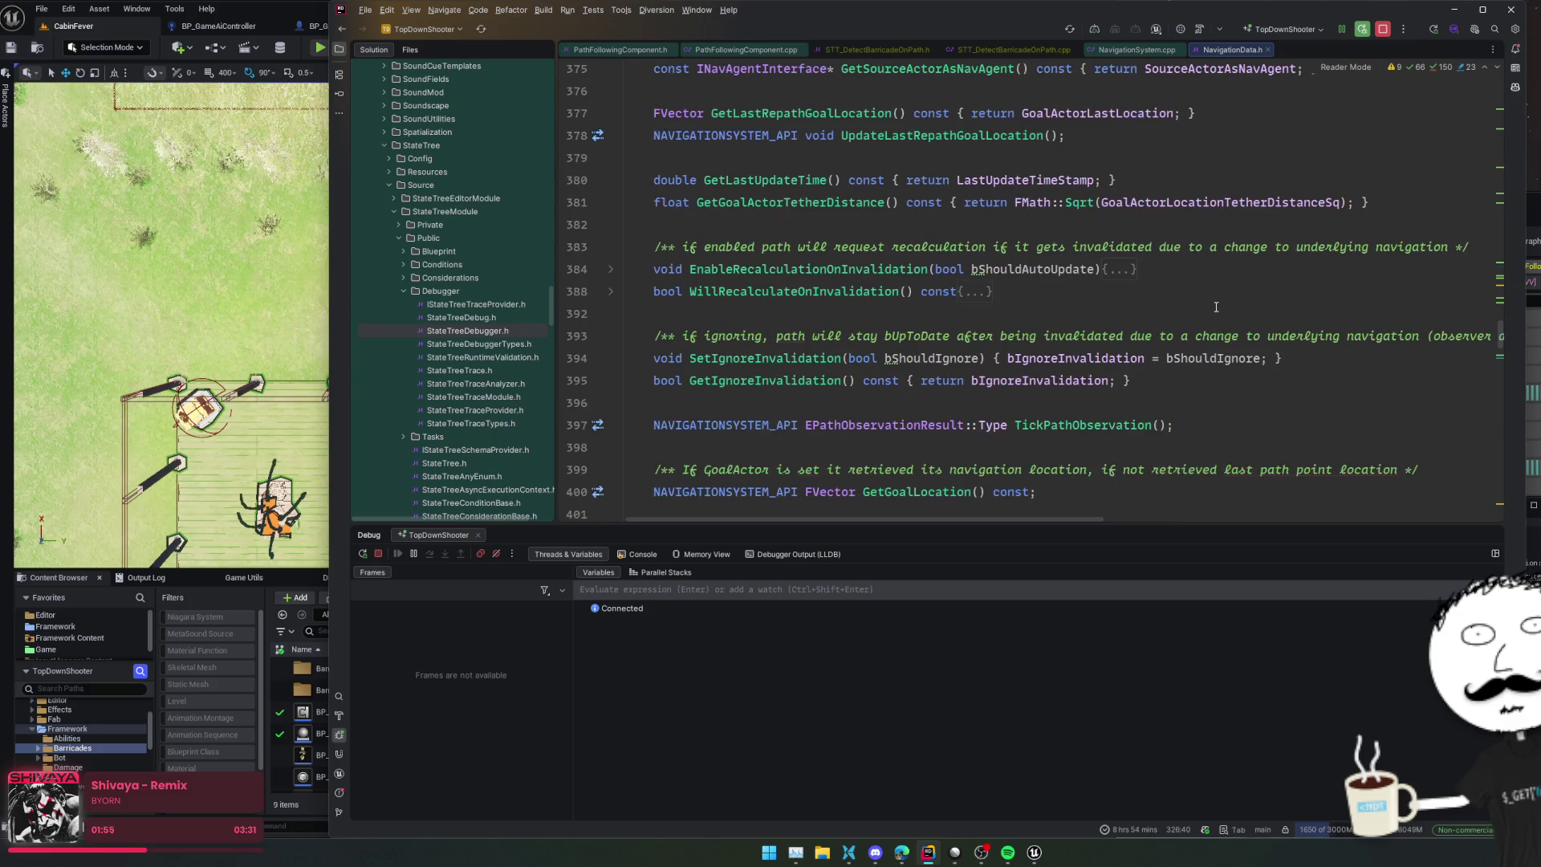
pyautogui.scroll(-1, 1216, 308)
pyautogui.scroll(-5, 1215, 308)
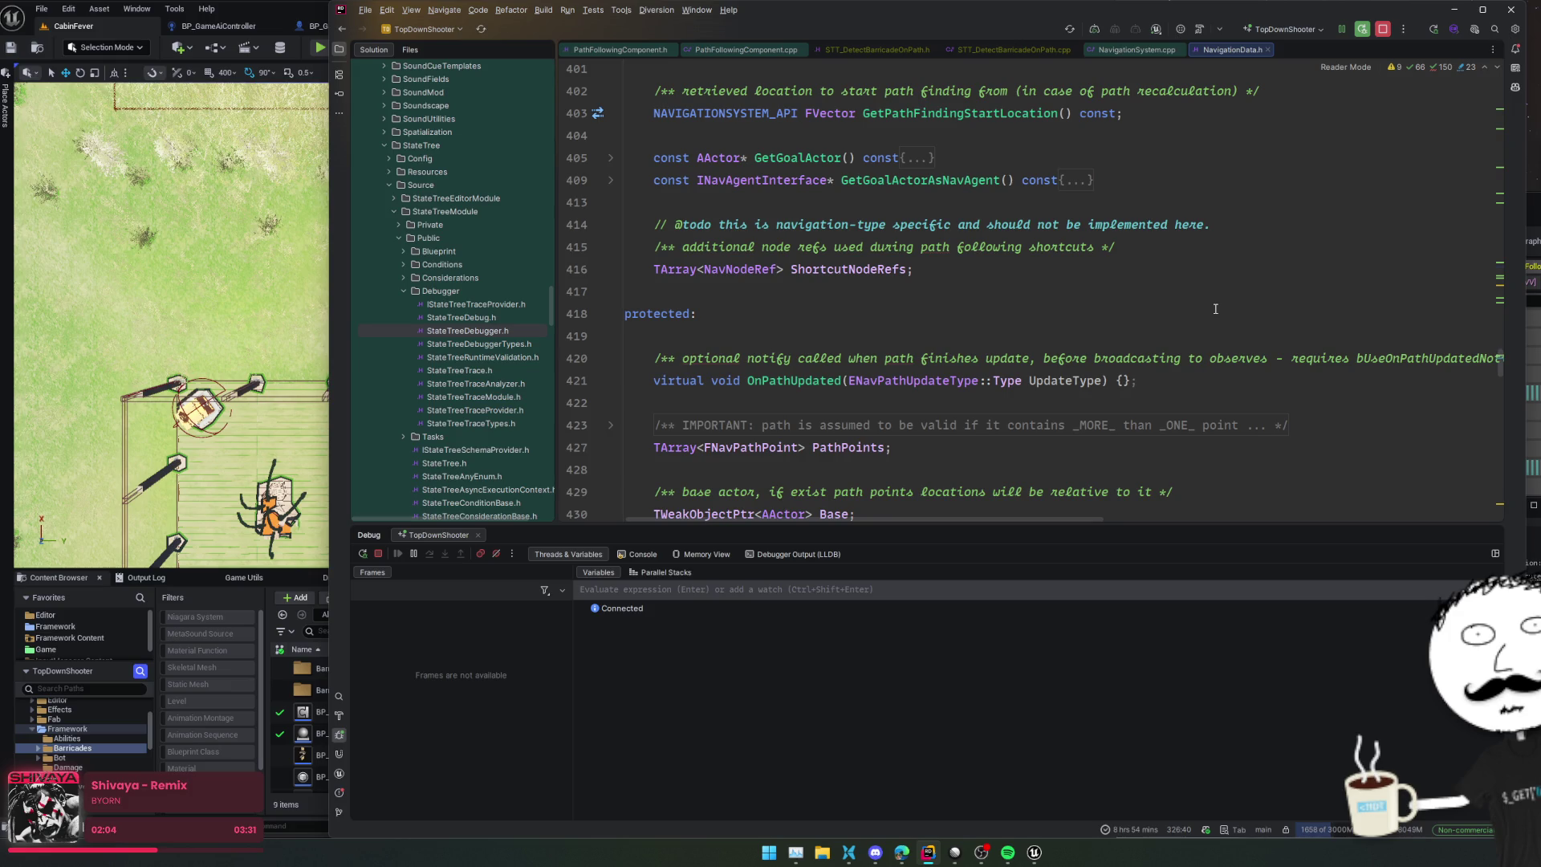
pyautogui.click(995, 247)
pyautogui.click(866, 291)
pyautogui.click(858, 268)
pyautogui.keyDown('ctrl'); pyautogui.click(859, 269); pyautogui.keyUp('ctrl')
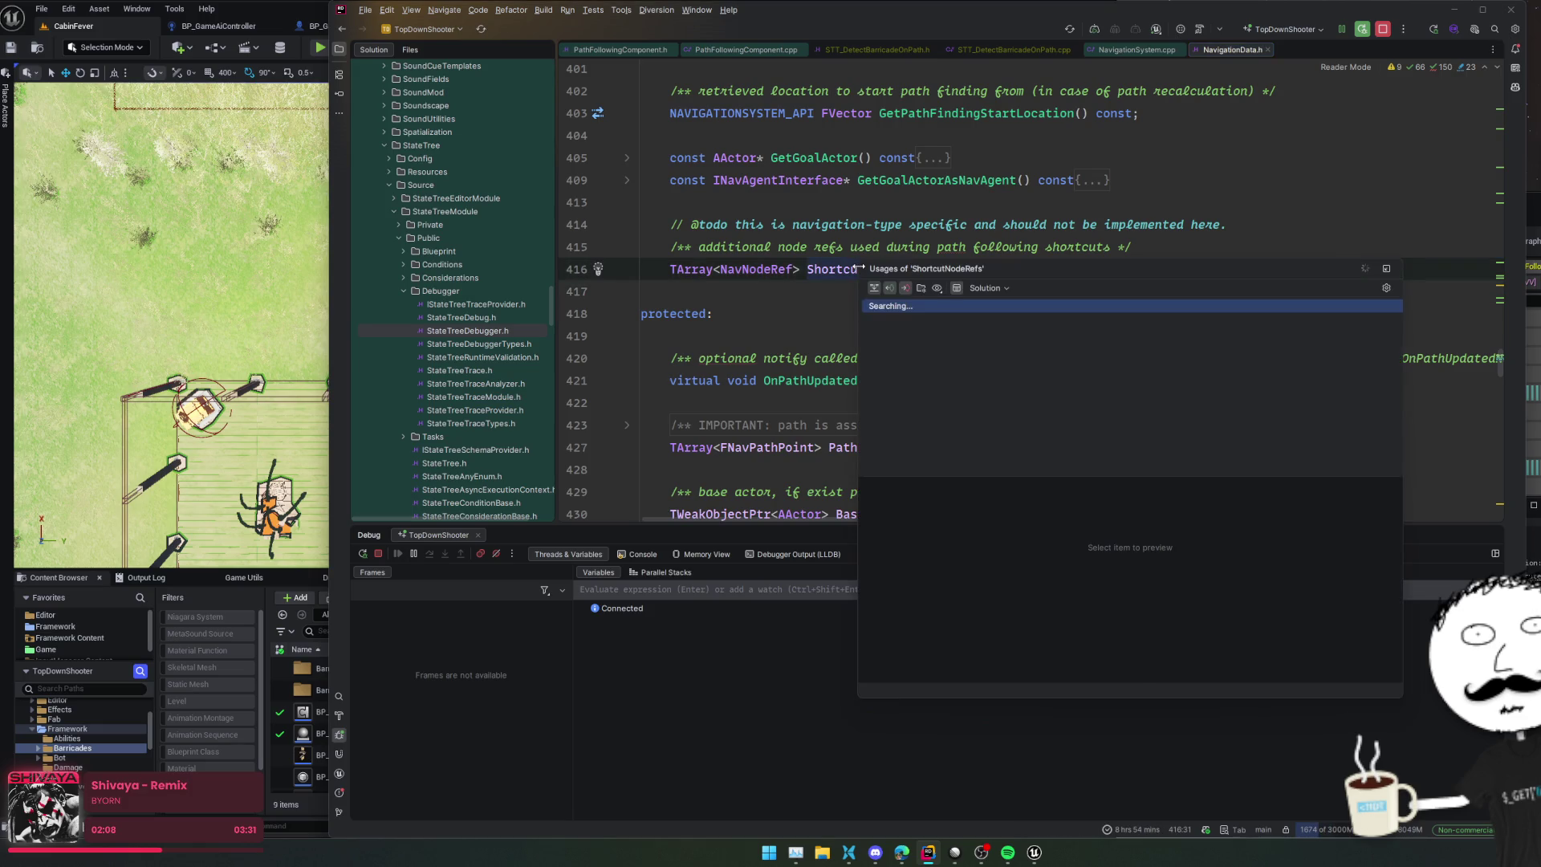
pyautogui.click(1079, 318)
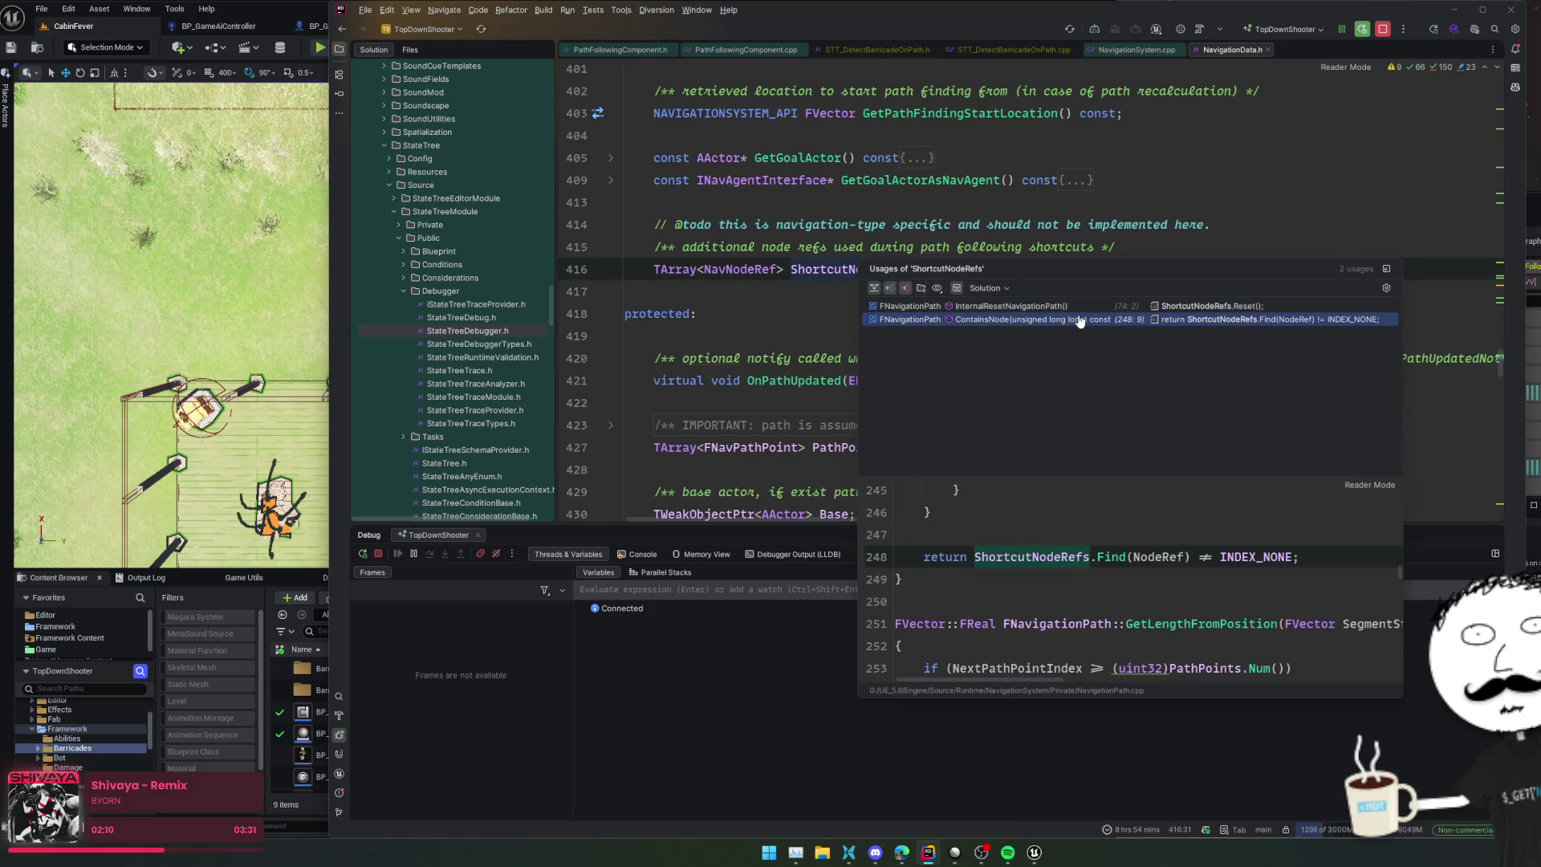
pyautogui.scroll(3, 1260, 506)
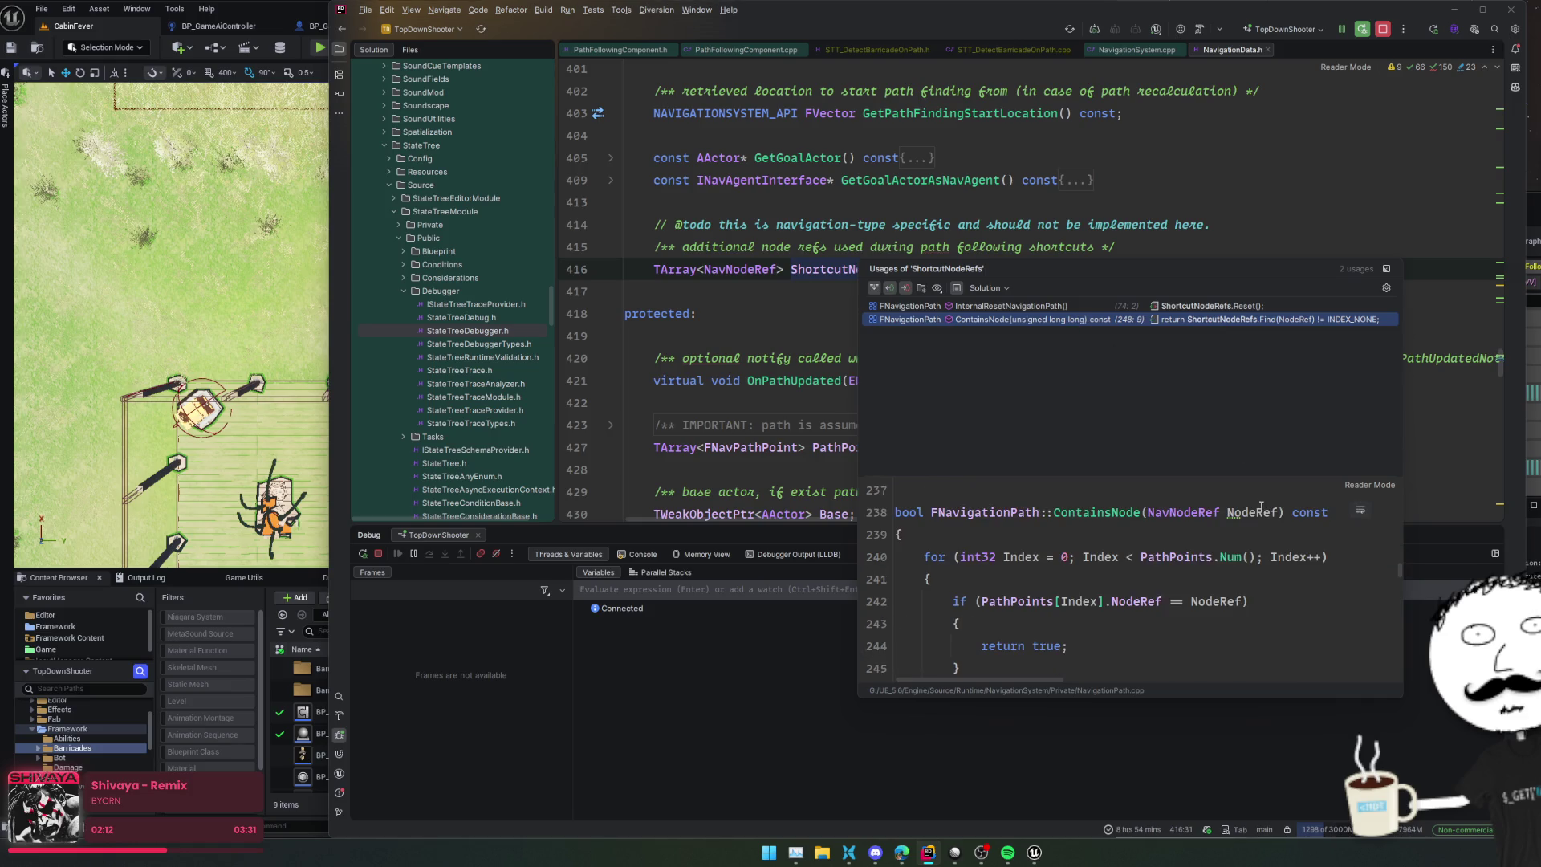
pyautogui.click(790, 350)
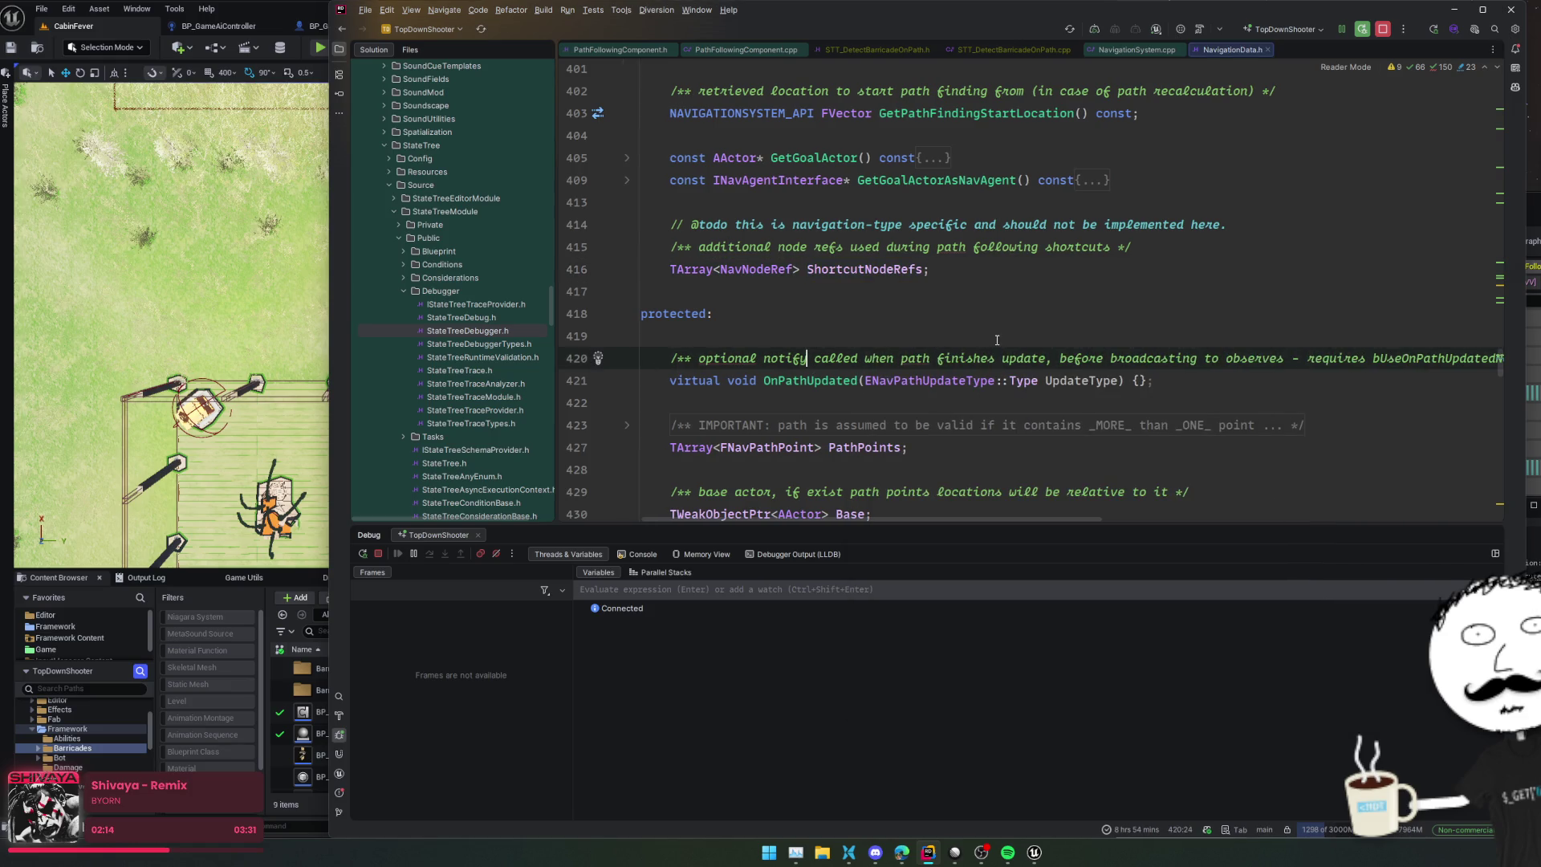
pyautogui.scroll(-2, 963, 347)
pyautogui.scroll(-6, 1044, 329)
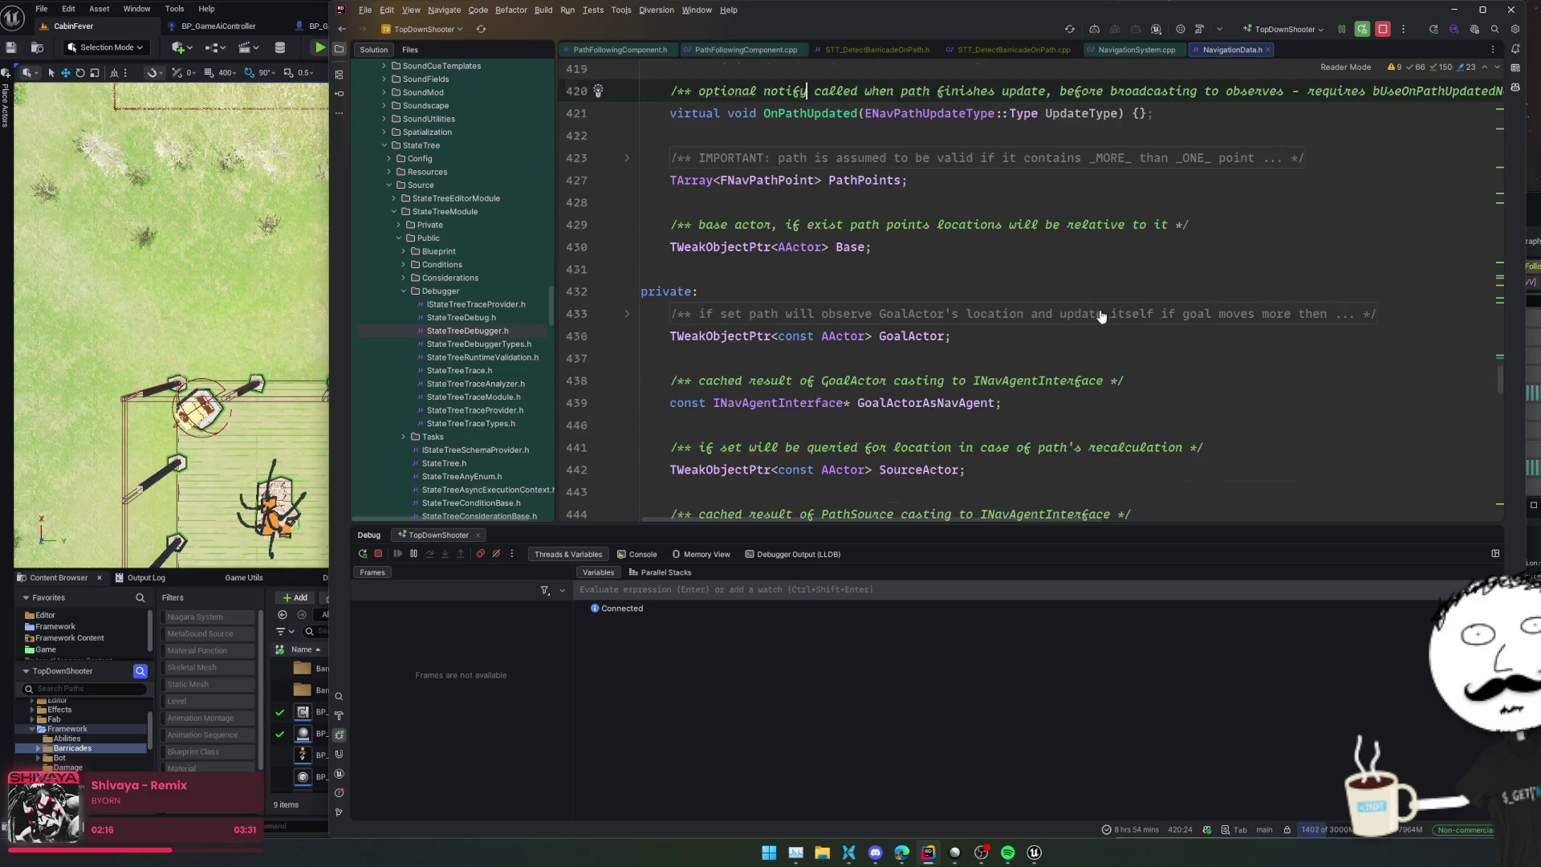
pyautogui.scroll(-3, 1104, 315)
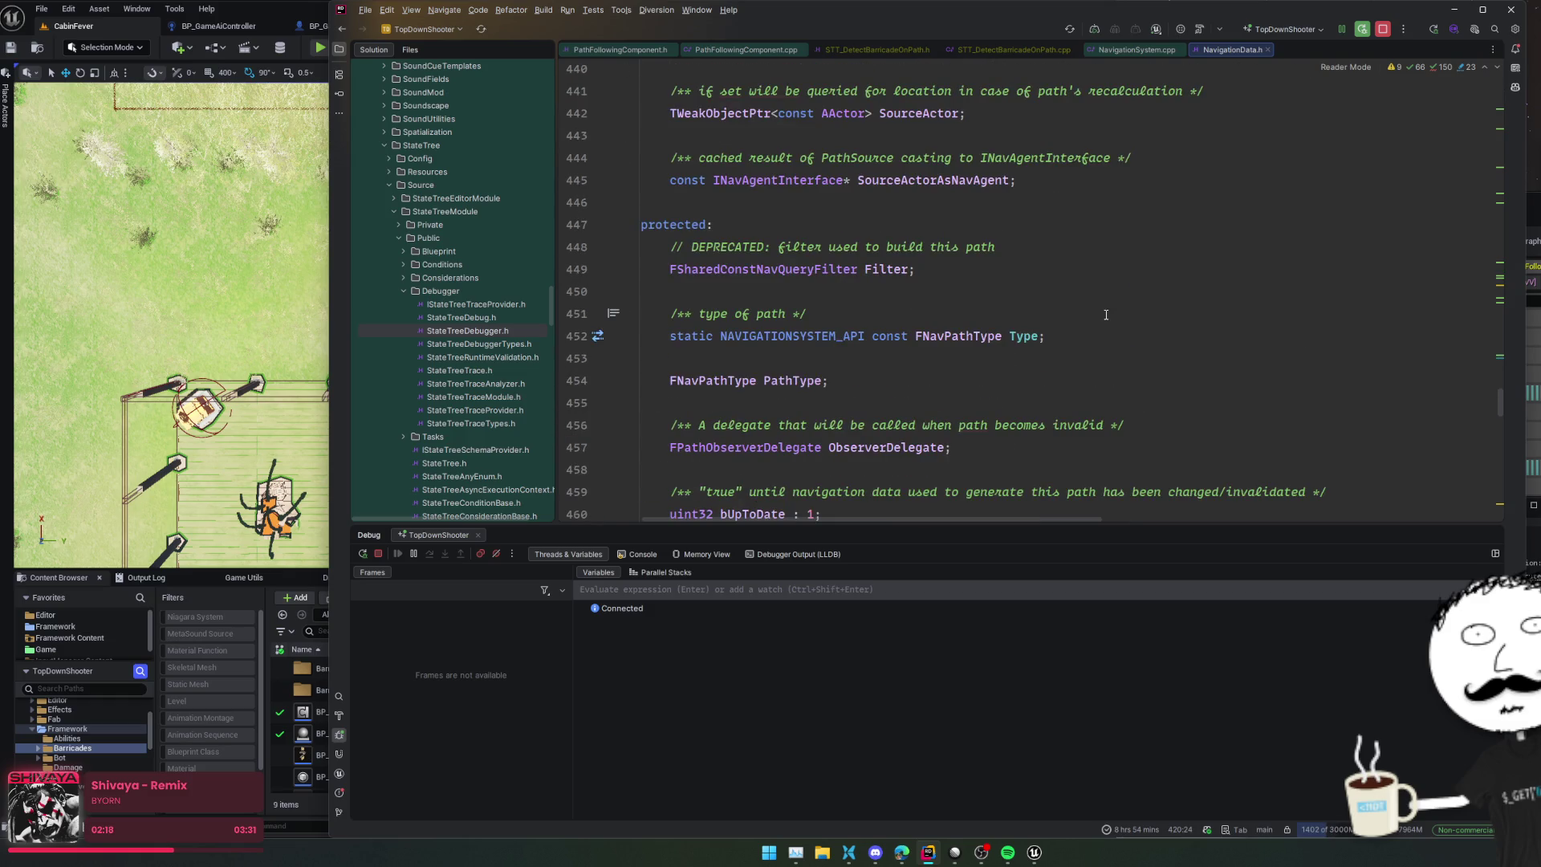
pyautogui.scroll(-5, 1104, 315)
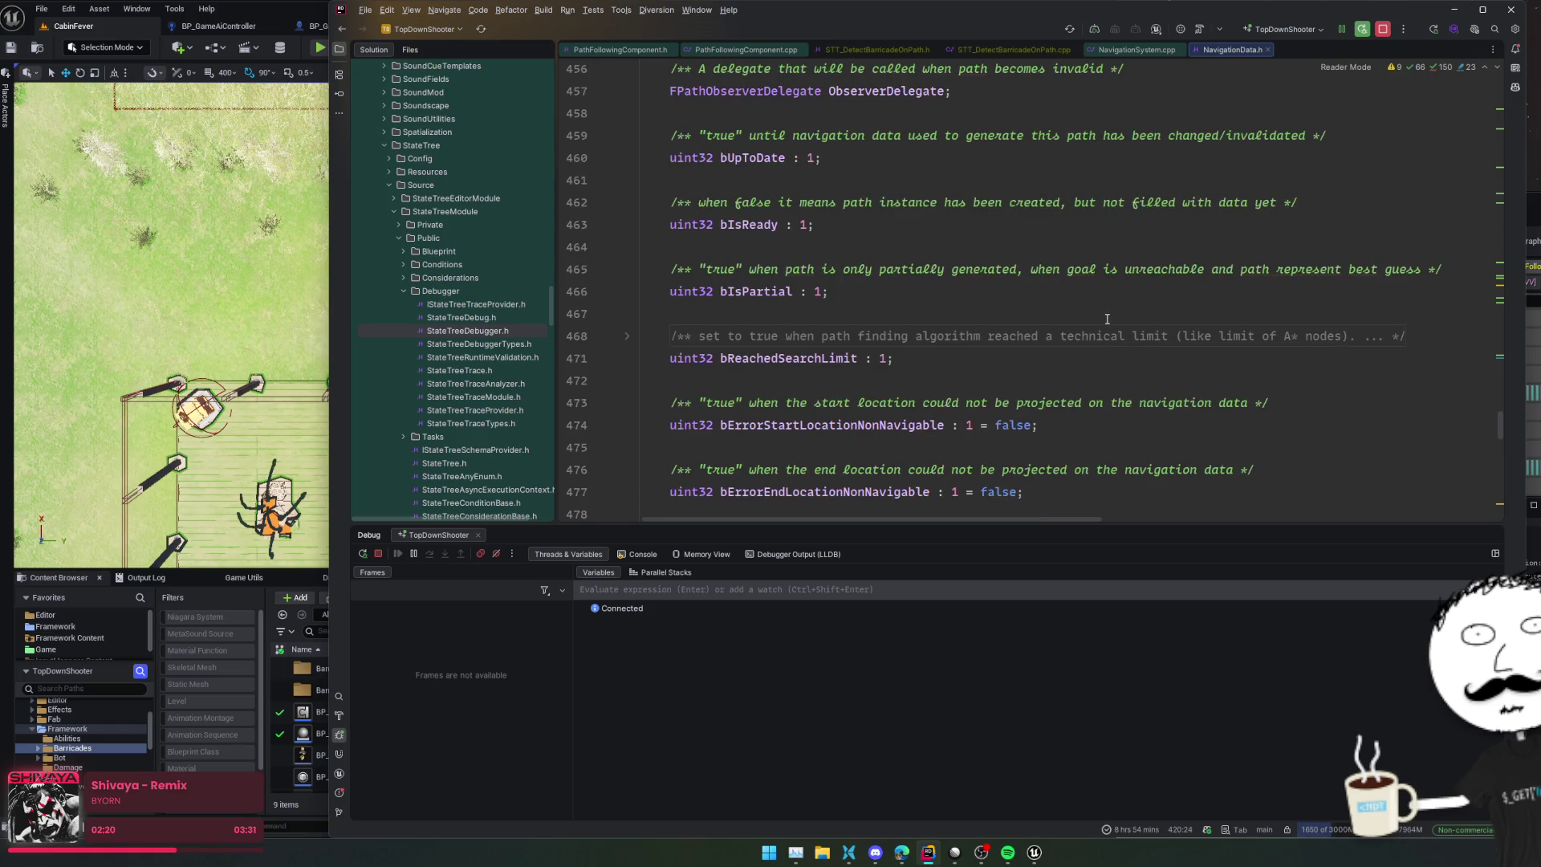
pyautogui.scroll(-3, 1107, 319)
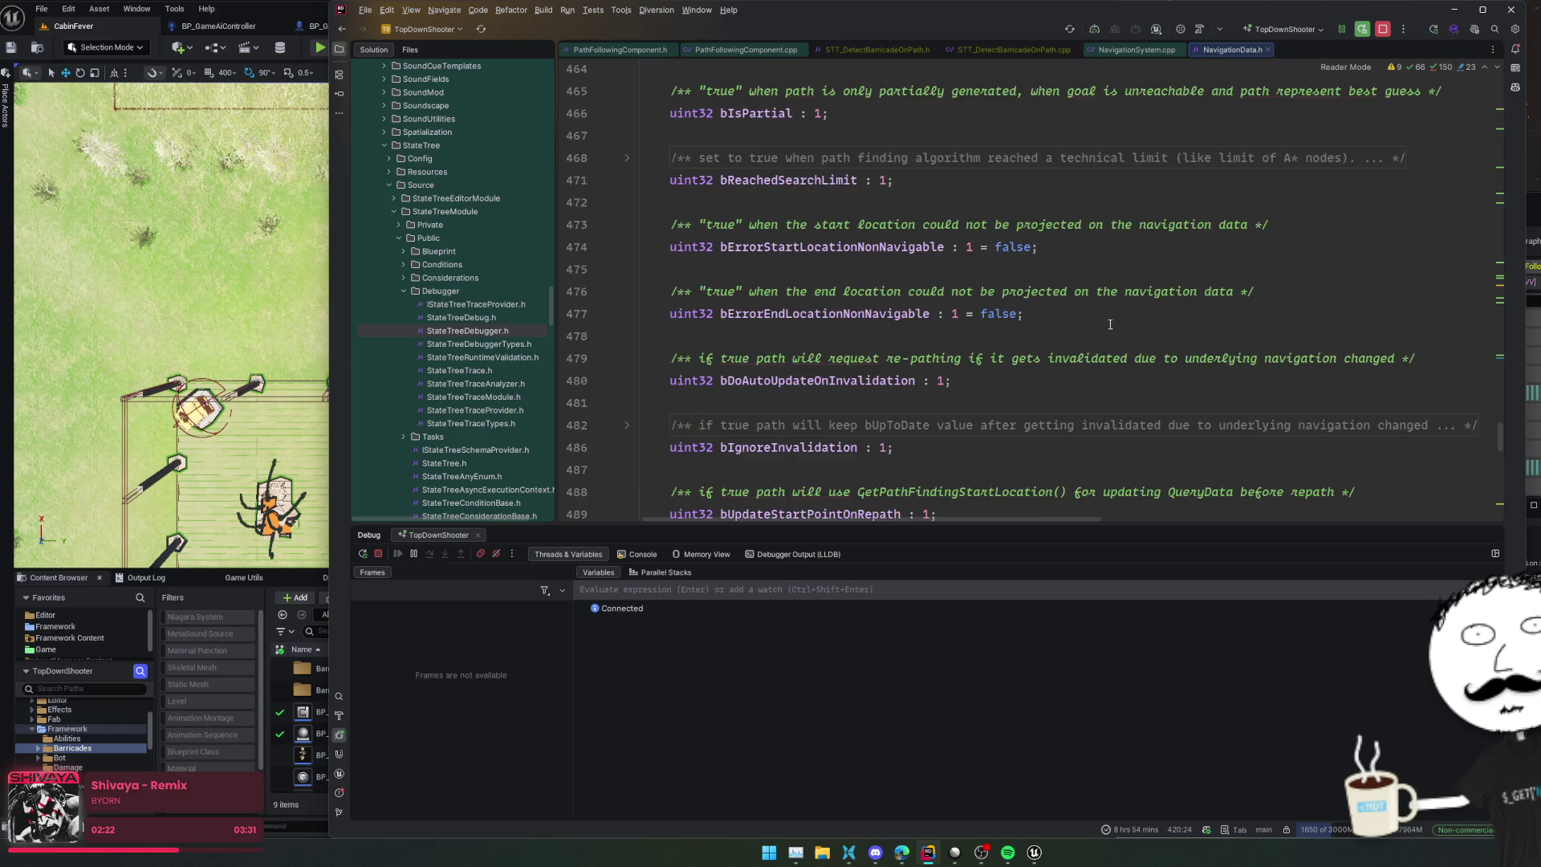
pyautogui.scroll(-1, 1113, 331)
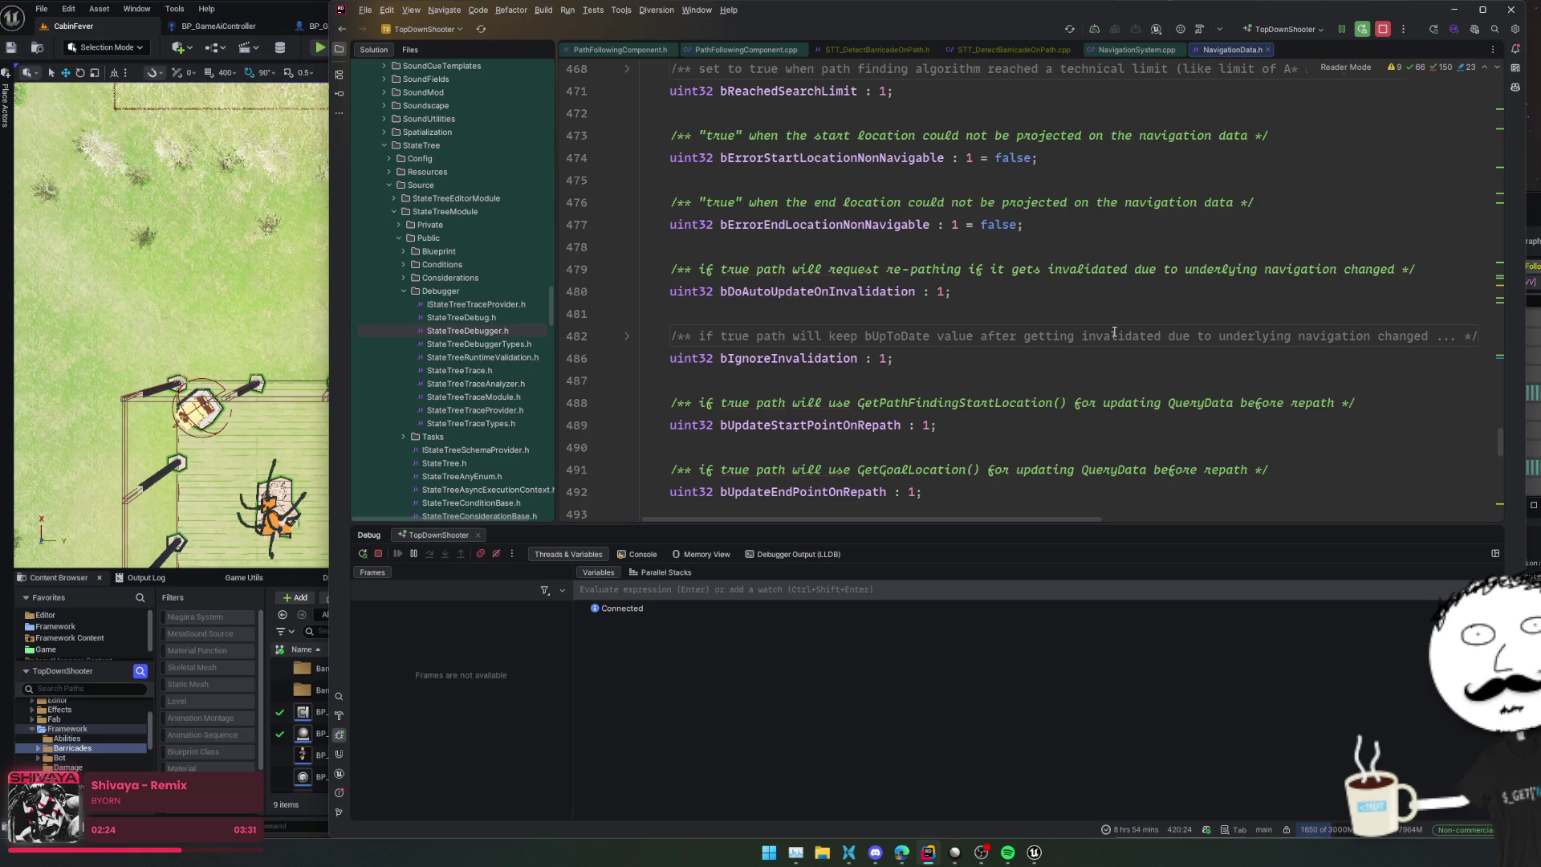
pyautogui.scroll(-1, 1117, 335)
pyautogui.scroll(-1, 1119, 337)
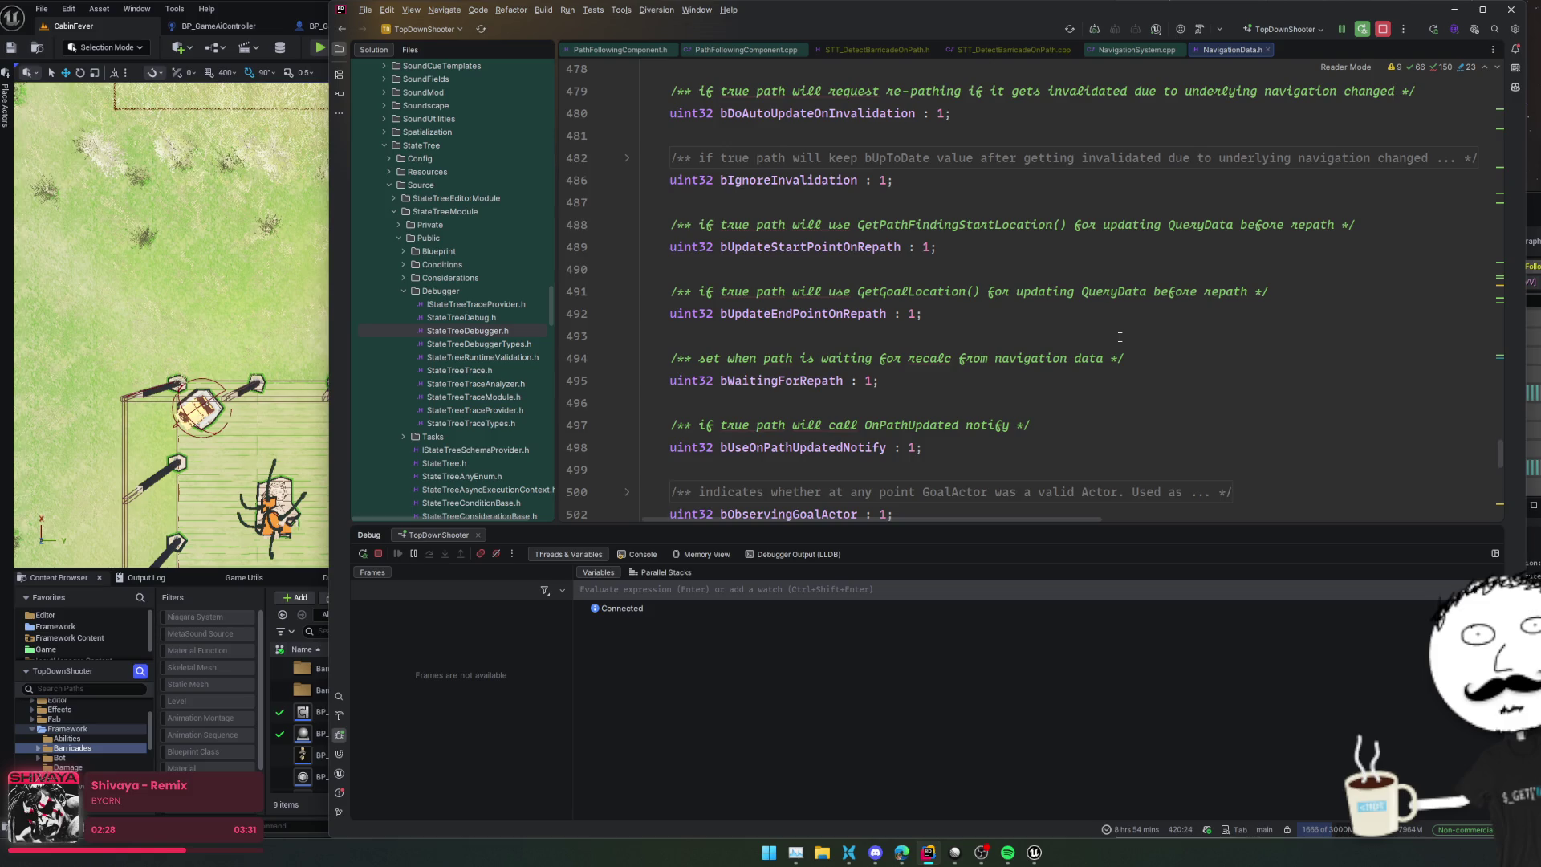
pyautogui.scroll(-1, 1119, 337)
pyautogui.scroll(-1, 1119, 337)
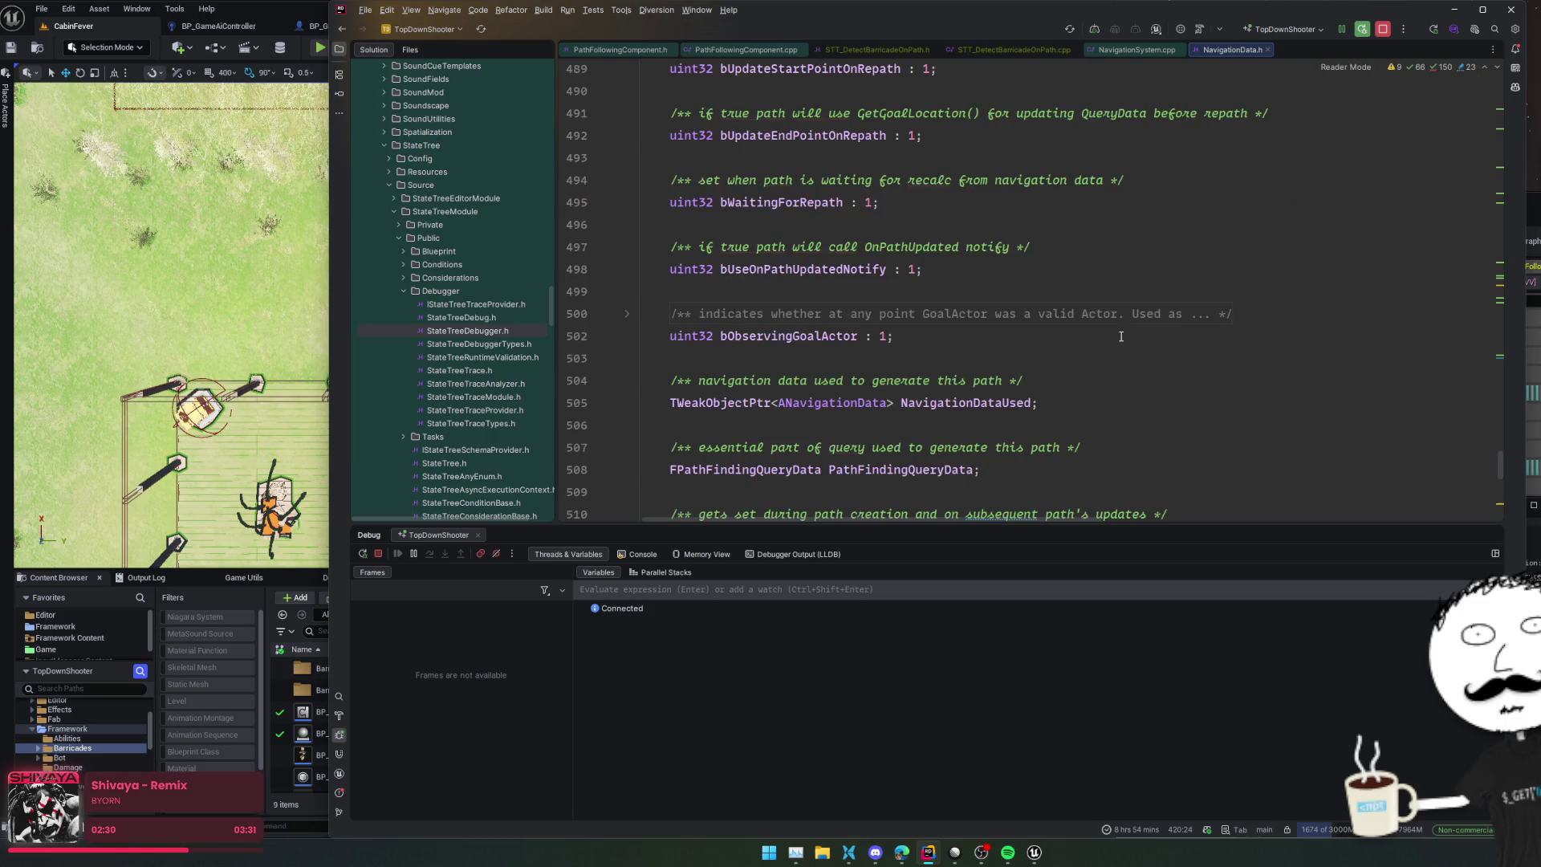
# Step: Search NavigationData.h for 'links' from within the FNavigationPath members
pyautogui.scroll(-1, 1120, 336)
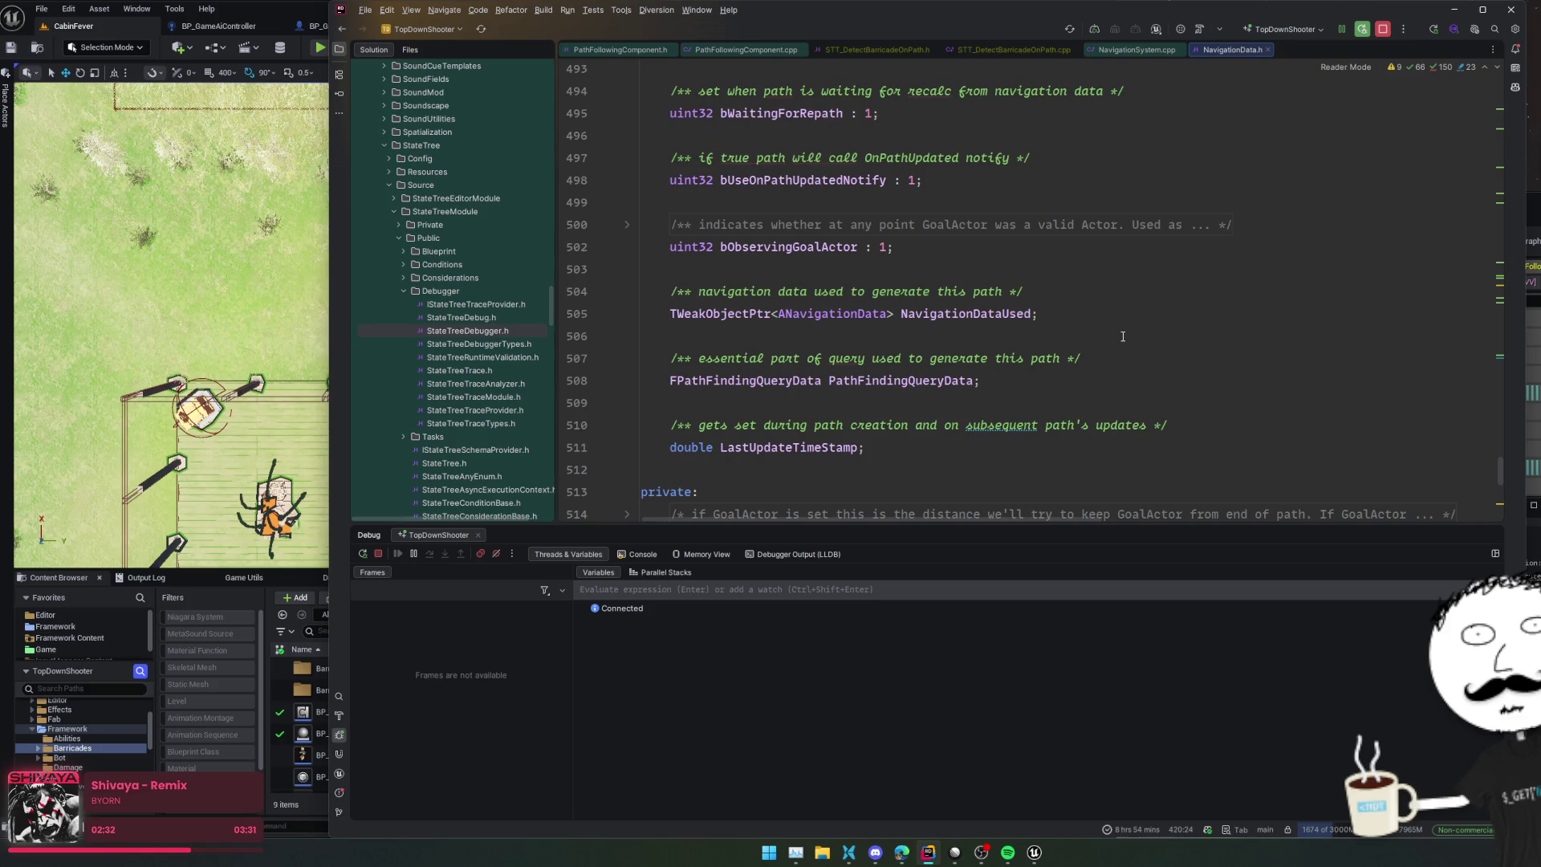
pyautogui.scroll(-2, 1124, 336)
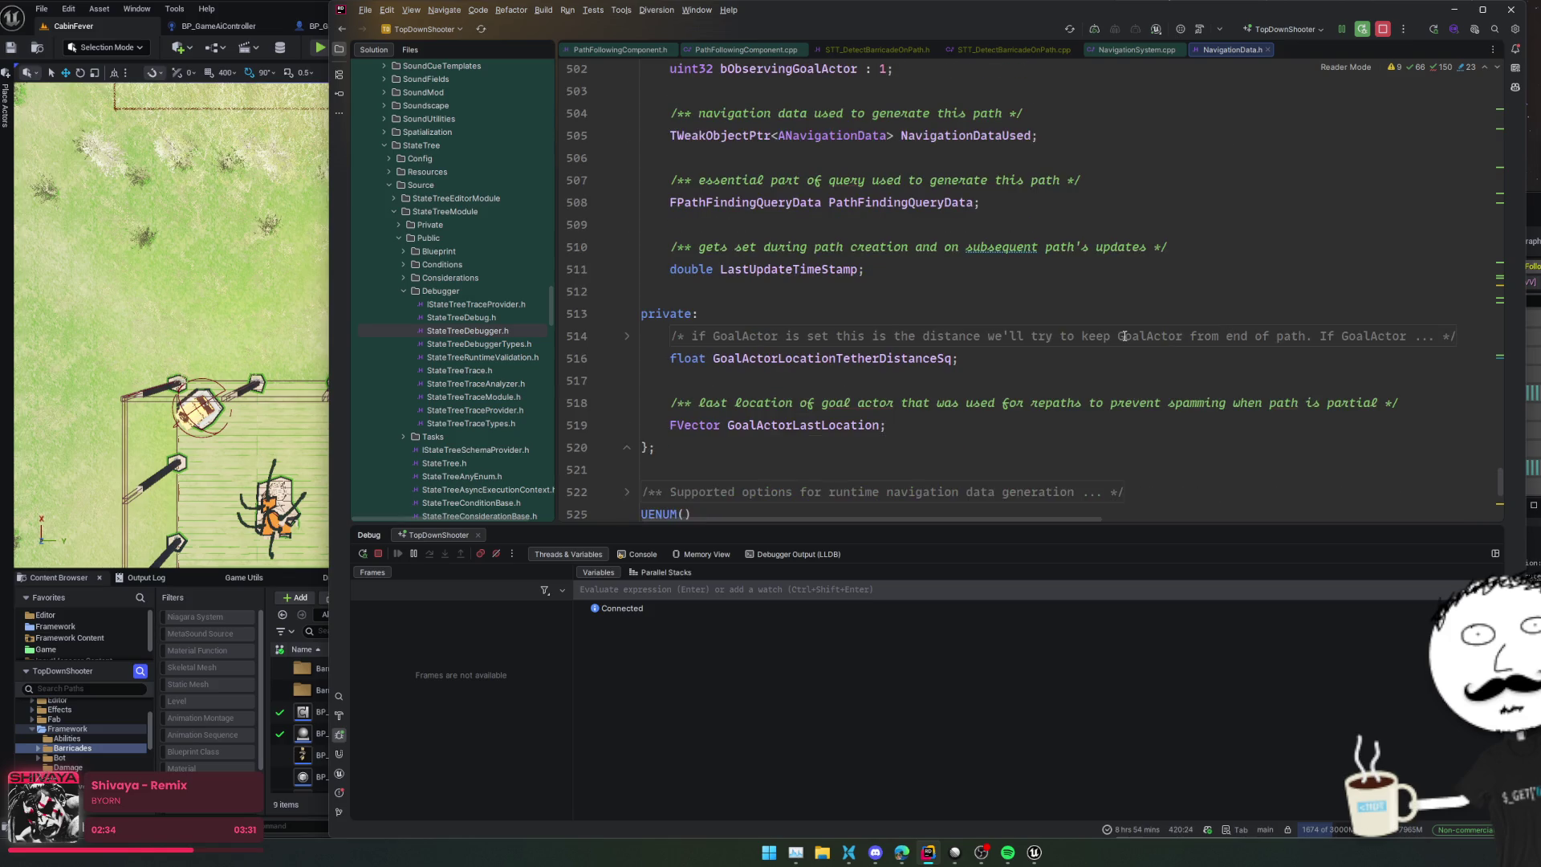
pyautogui.scroll(-1, 1124, 336)
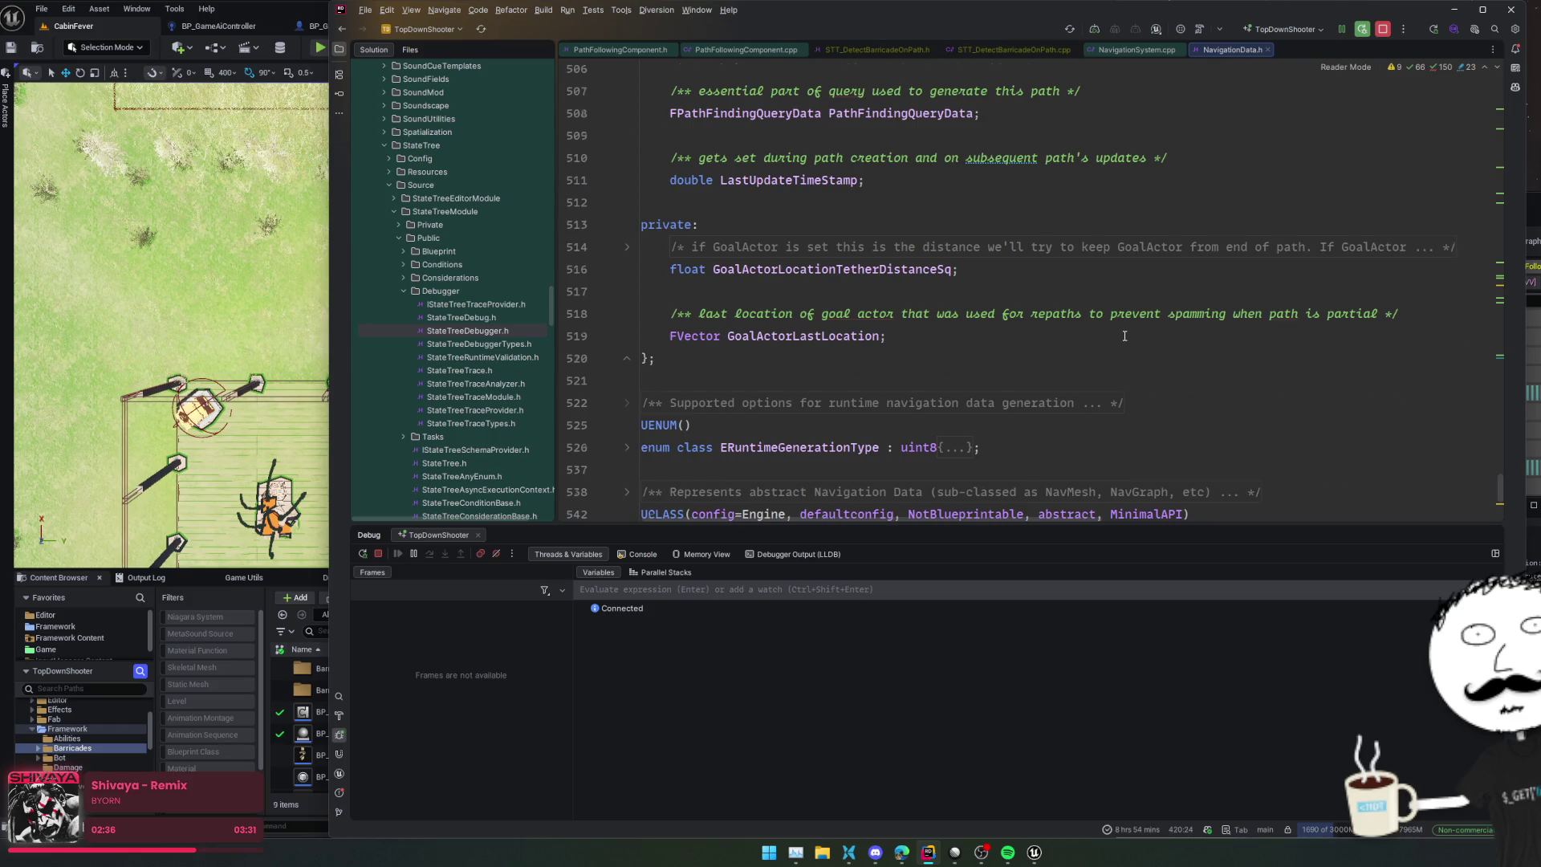
pyautogui.scroll(8, 1125, 335)
pyautogui.scroll(10, 1121, 339)
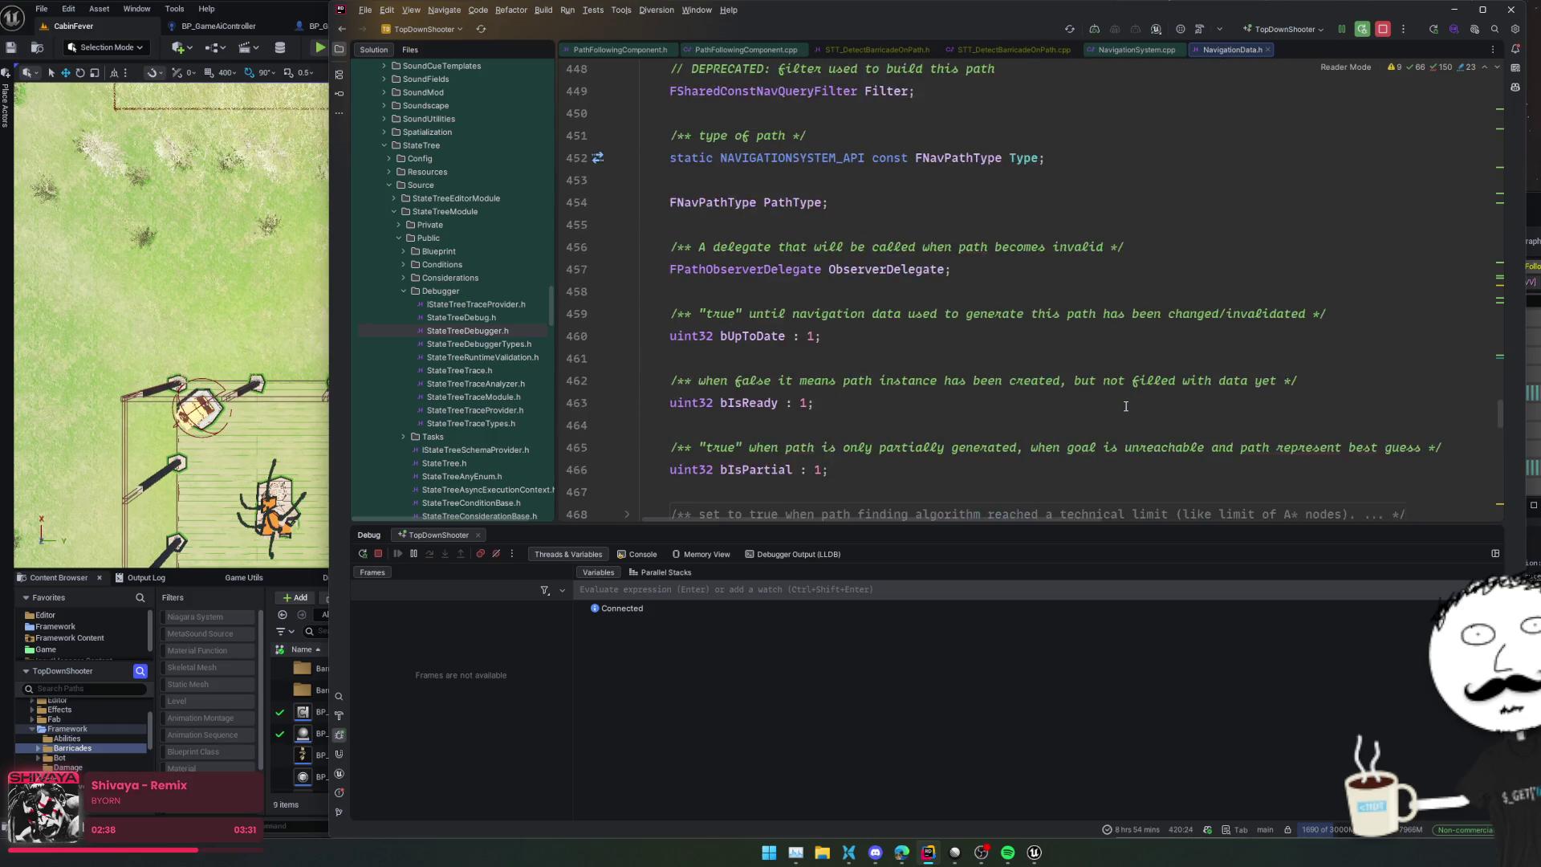
pyautogui.click(1125, 406)
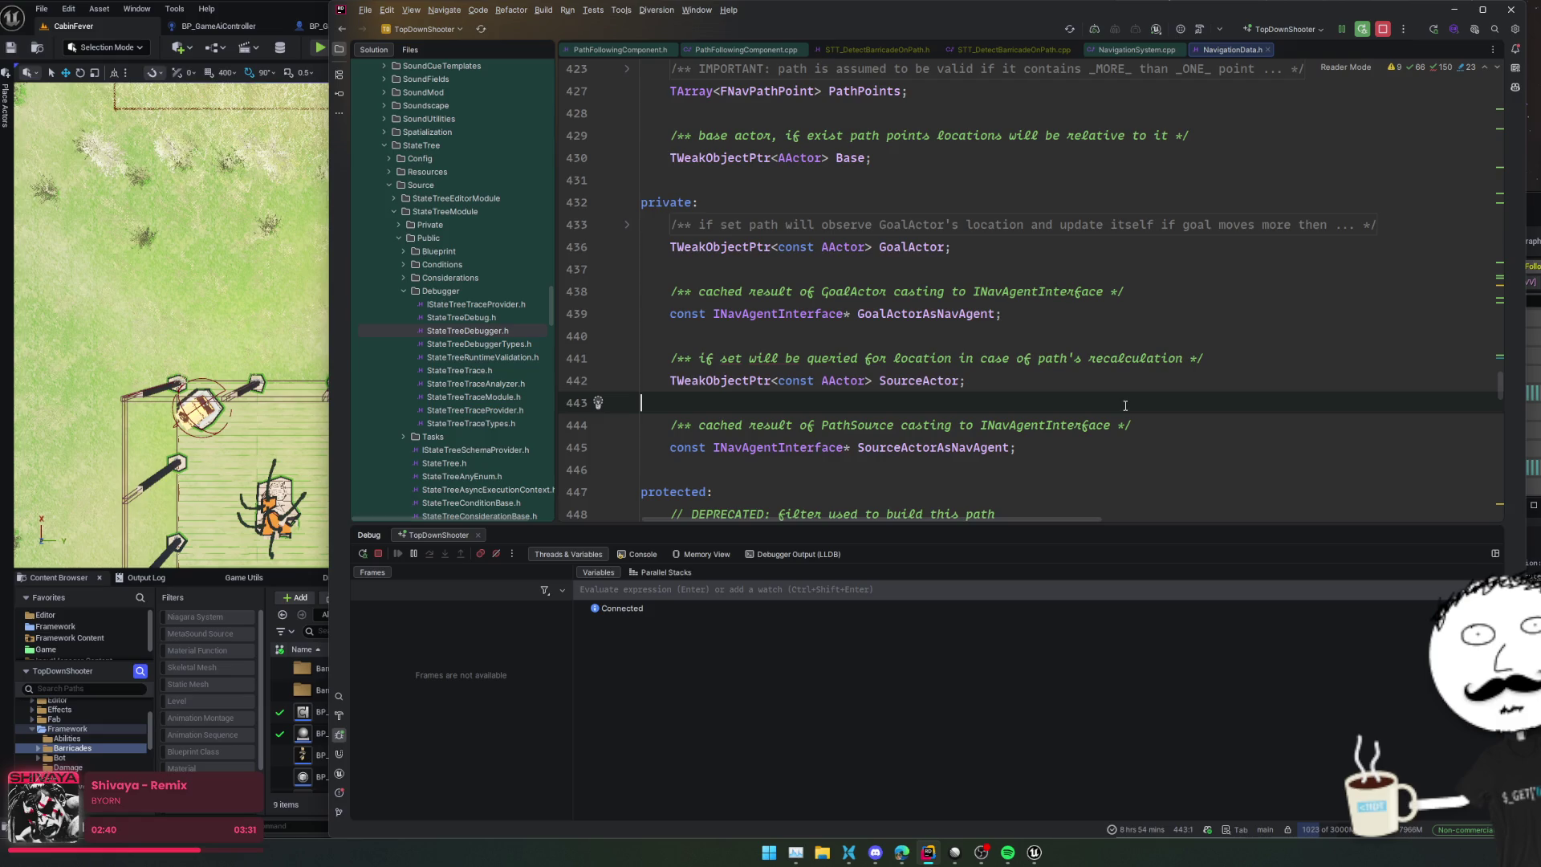
pyautogui.hotkey('ctrl', 'f')
pyautogui.write('links')
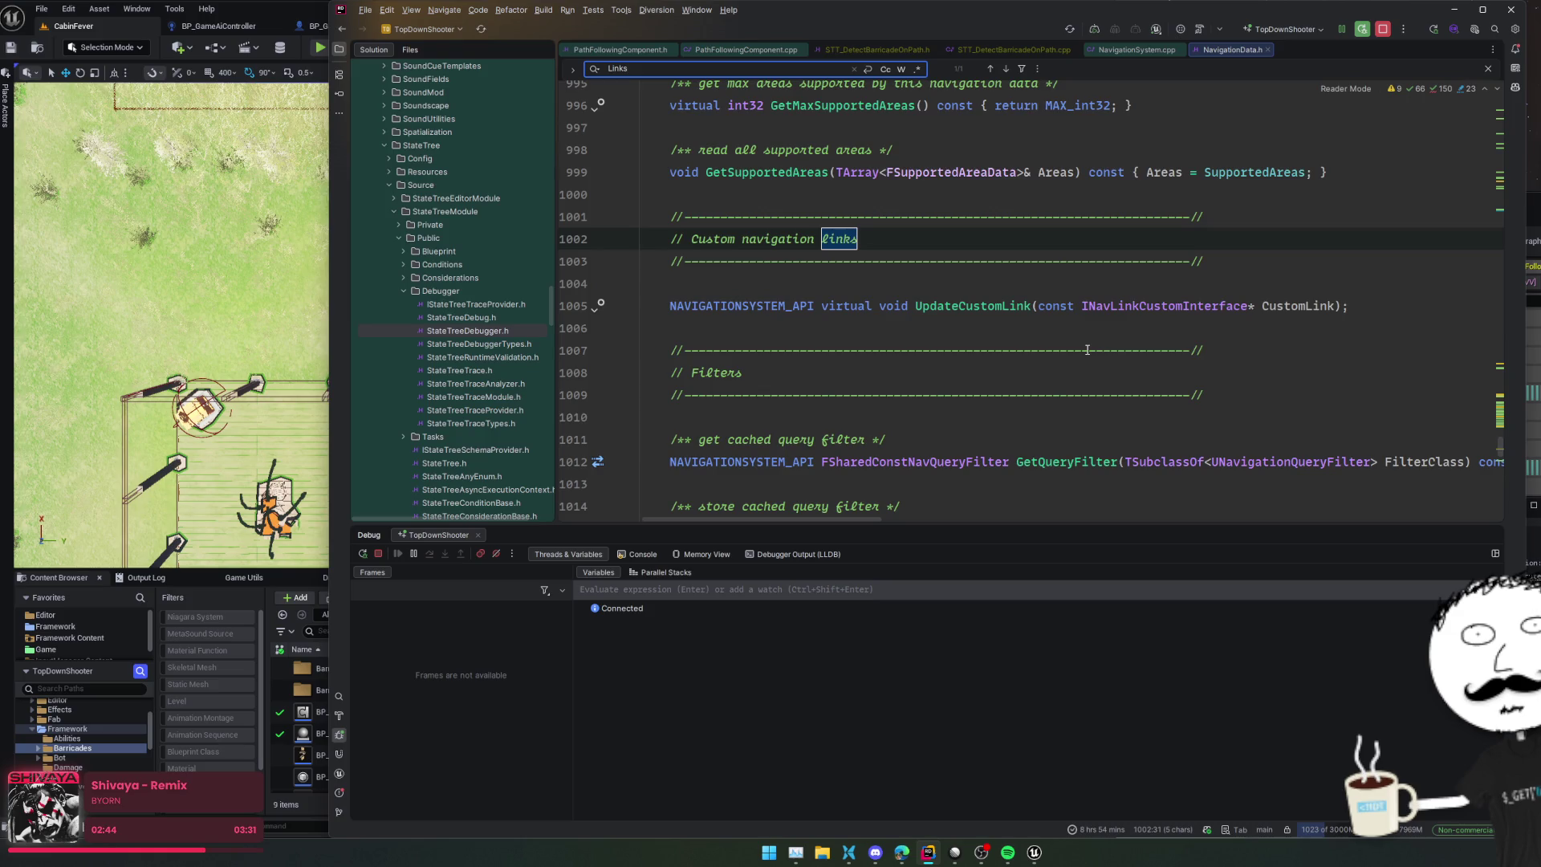
# Step: Fold the file to declarations, re-expand FNavigationPath, and show its derived structs from the gutter
pyautogui.hotkey('ctrl', '-')
pyautogui.hotkey('ctrl', 'm')
pyautogui.hotkey('ctrl', 'm')
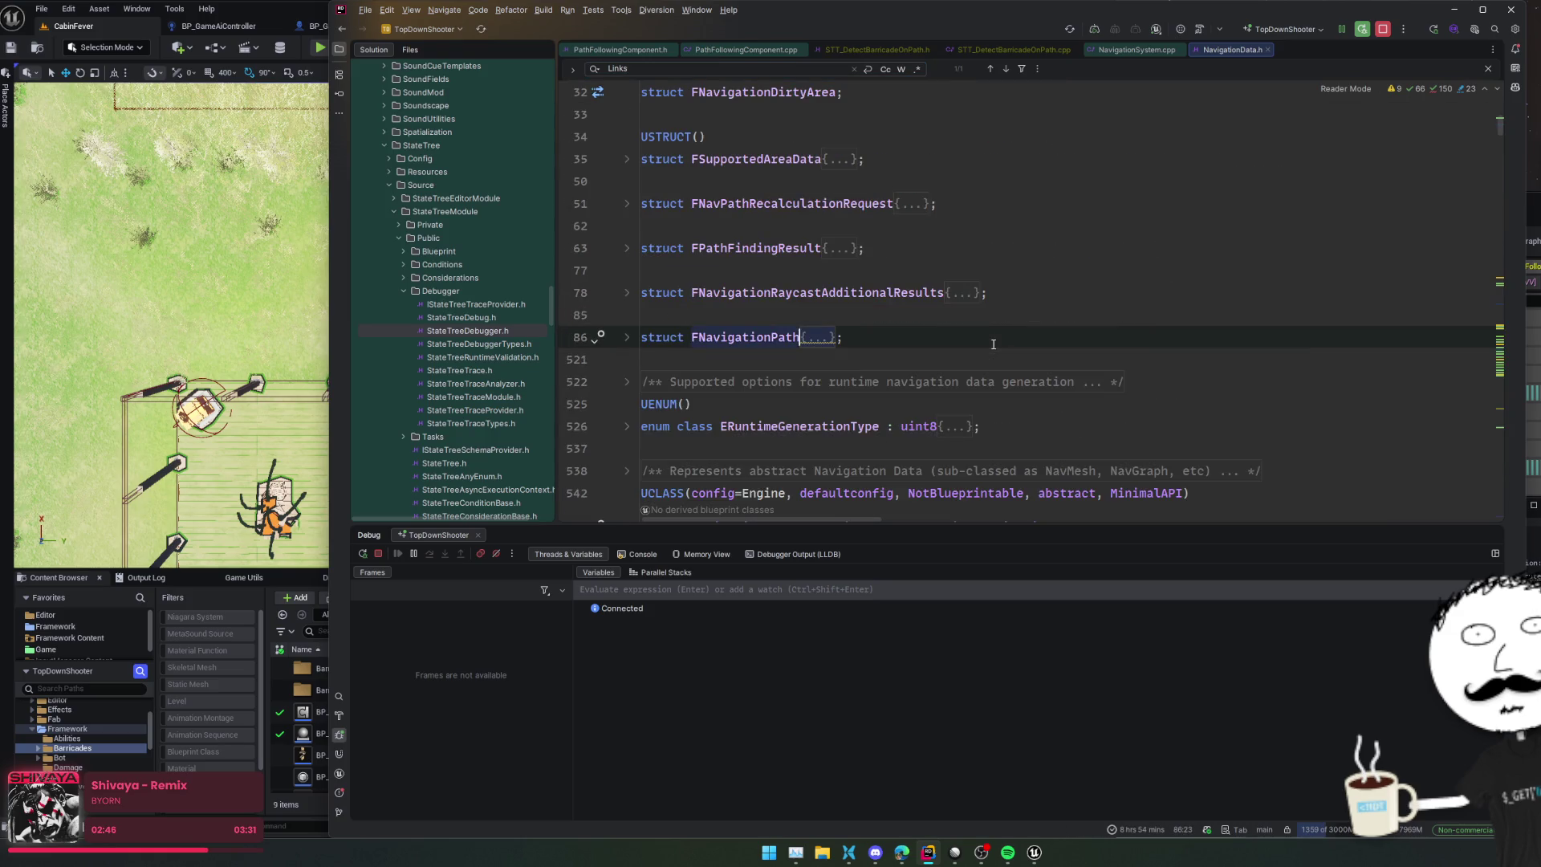
pyautogui.hotkey('ctrl', 'm')
pyautogui.hotkey('ctrl', 'm')
pyautogui.press('Down')
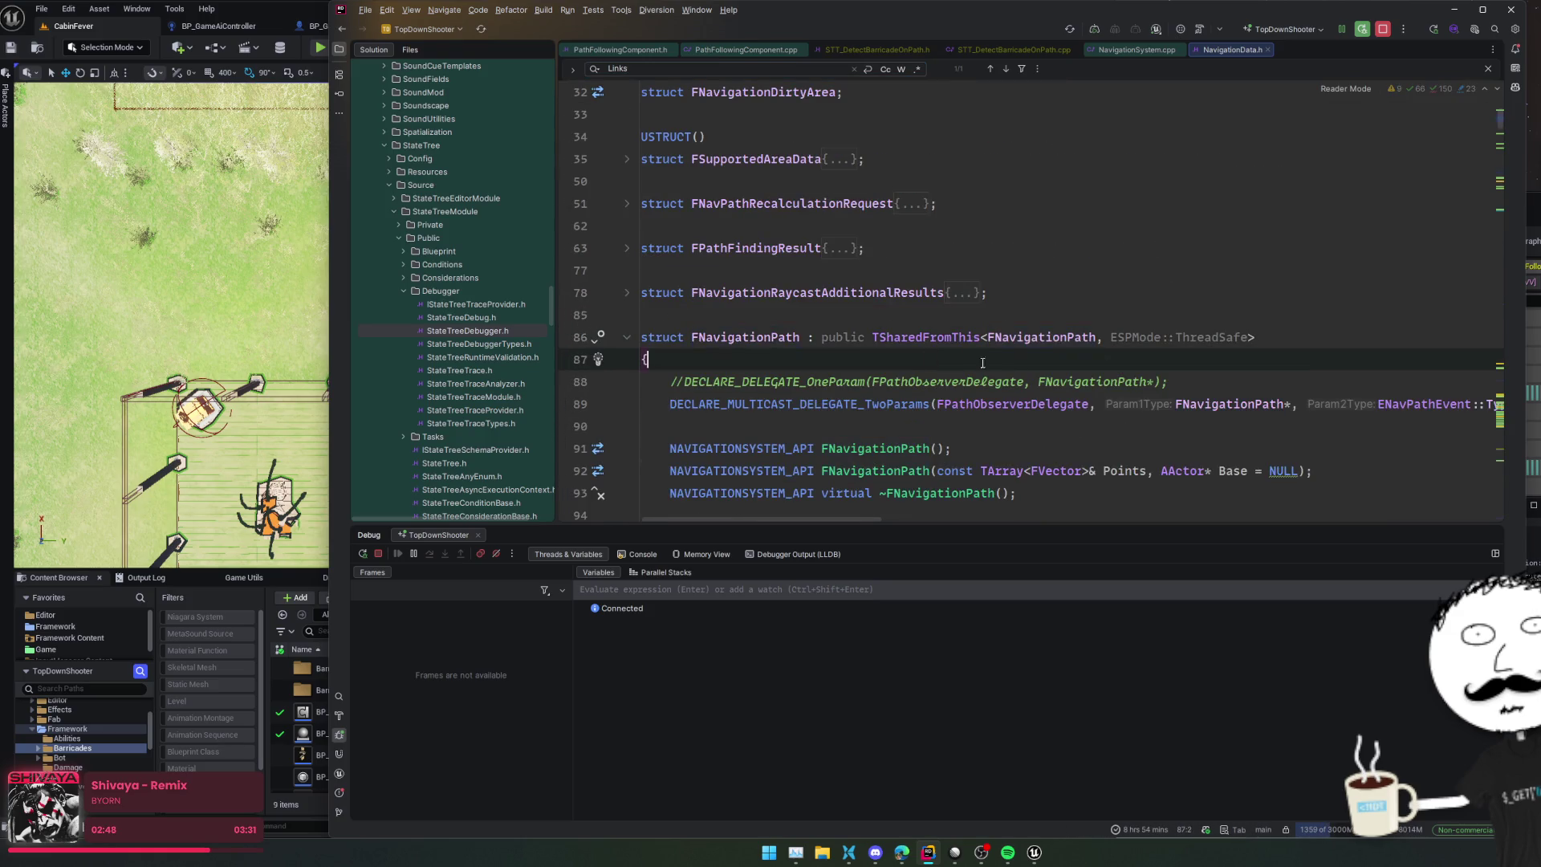
pyautogui.click(601, 335)
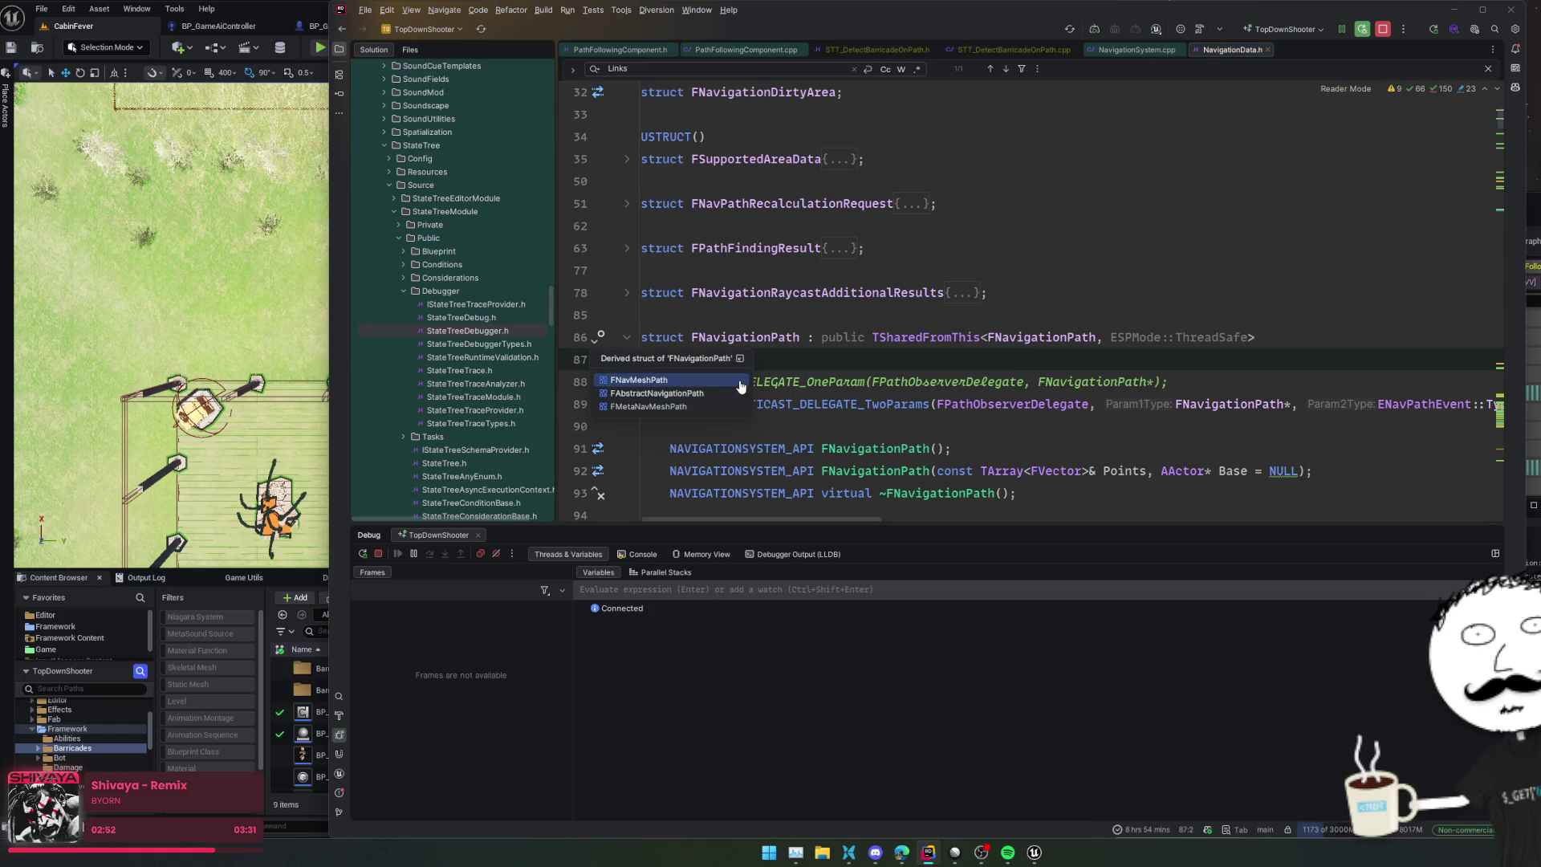
# Step: Open the FNavMeshPath struct in NavMeshPath.h and look around the SetWantsPathCorridor line
pyautogui.click(739, 382)
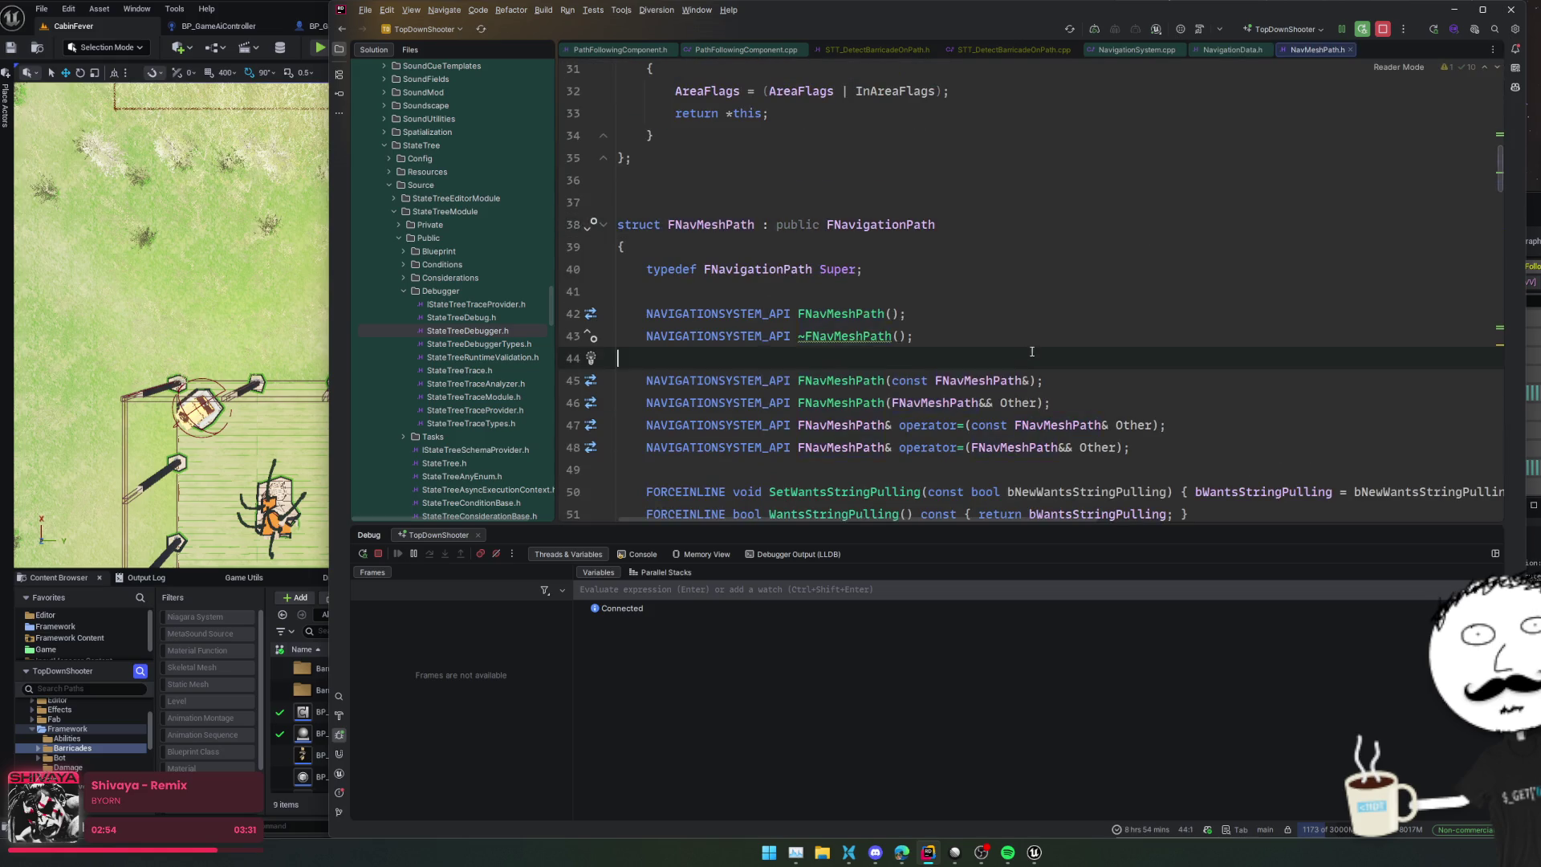
pyautogui.scroll(-5, 1033, 350)
pyautogui.scroll(-2, 1033, 351)
pyautogui.scroll(2, 1032, 351)
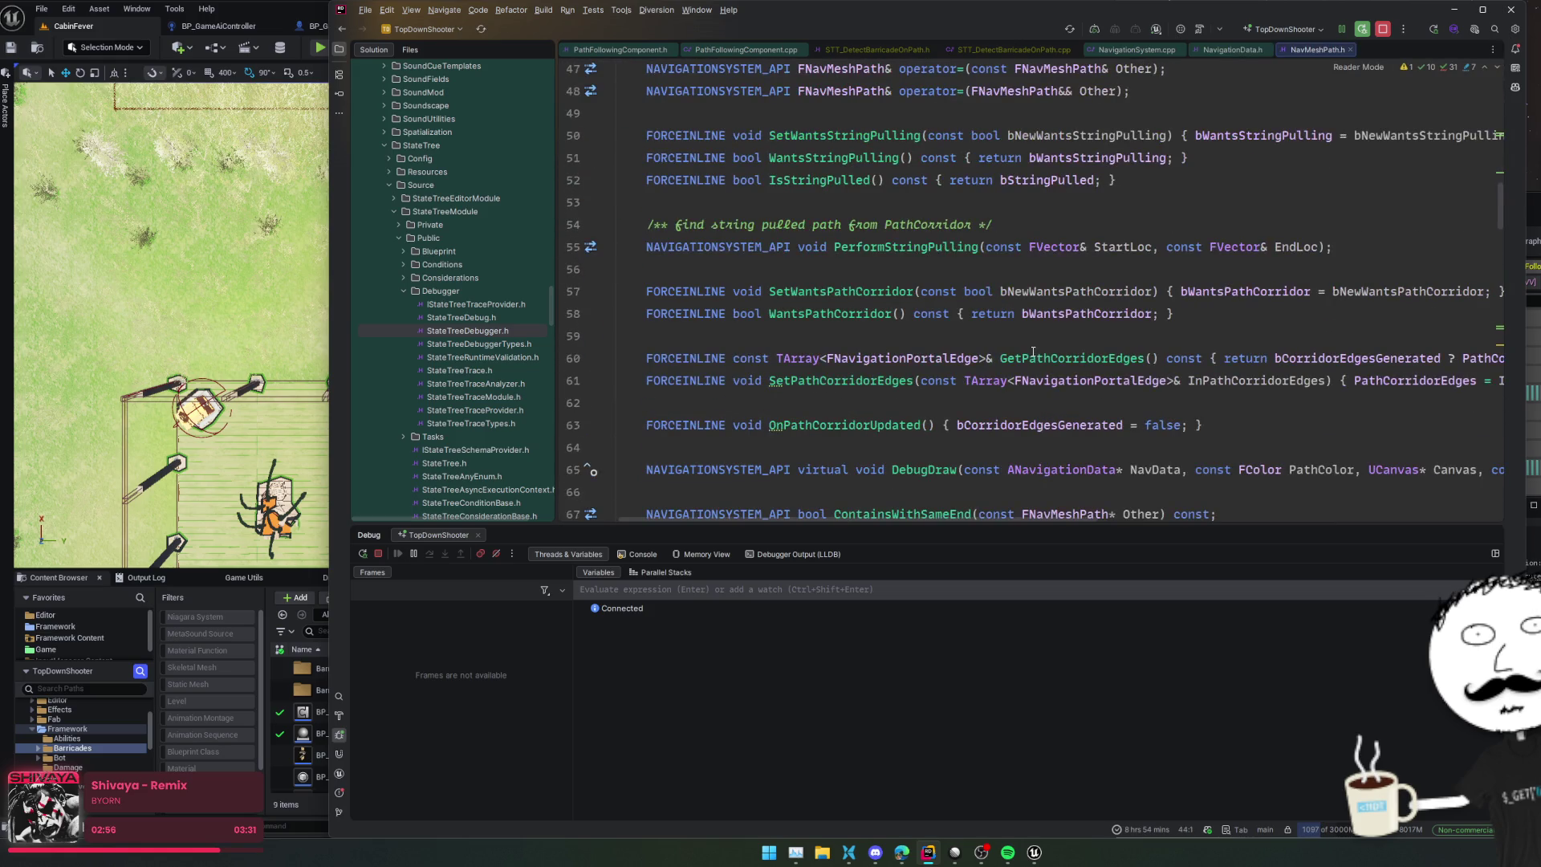
pyautogui.click(895, 291)
pyautogui.press('Up')
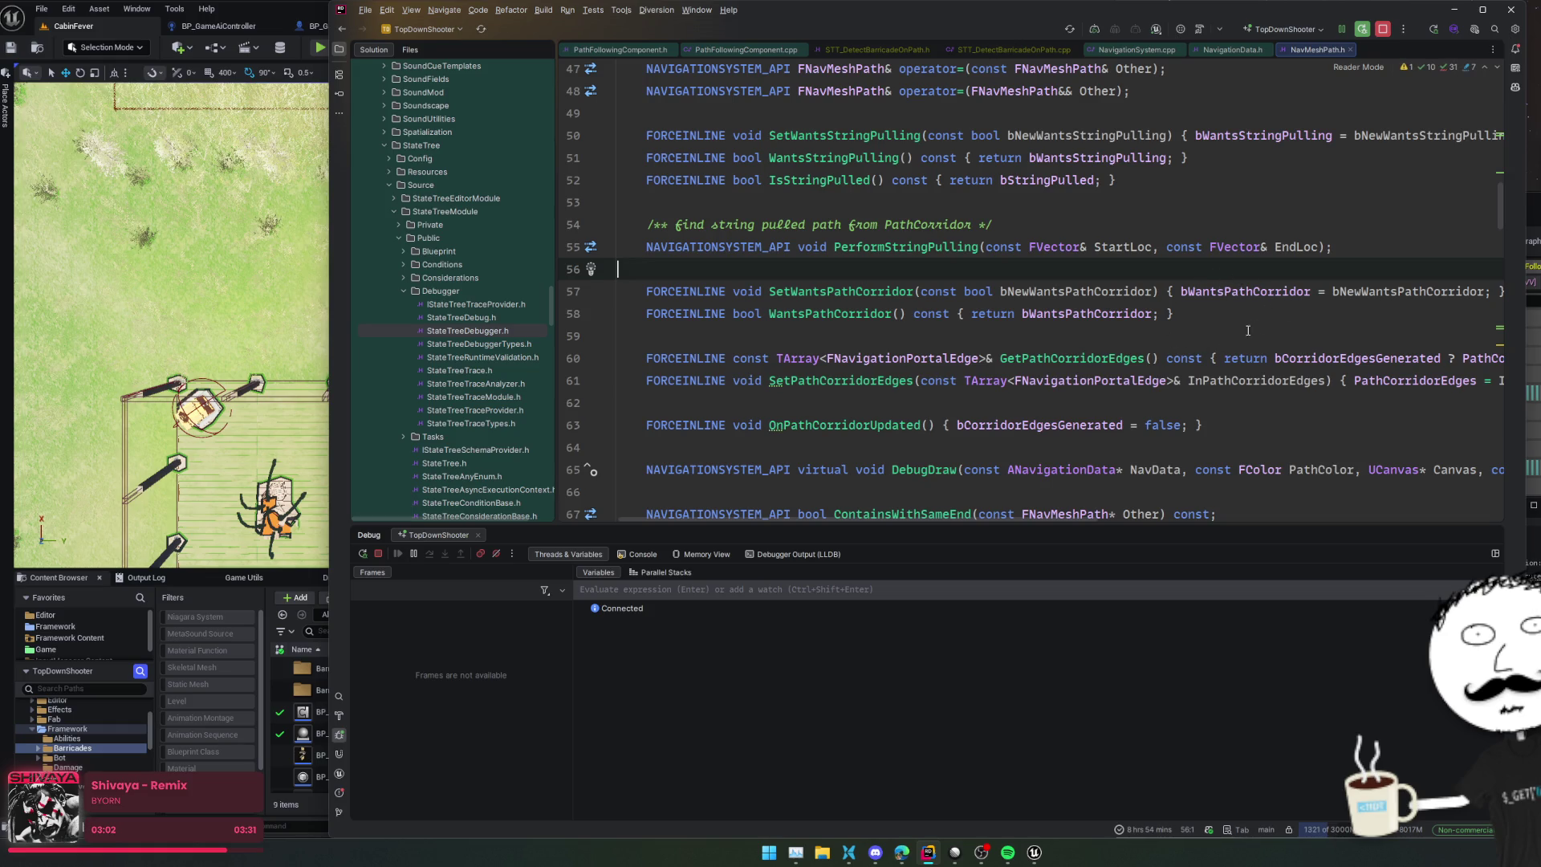
pyautogui.scroll(2, 1245, 342)
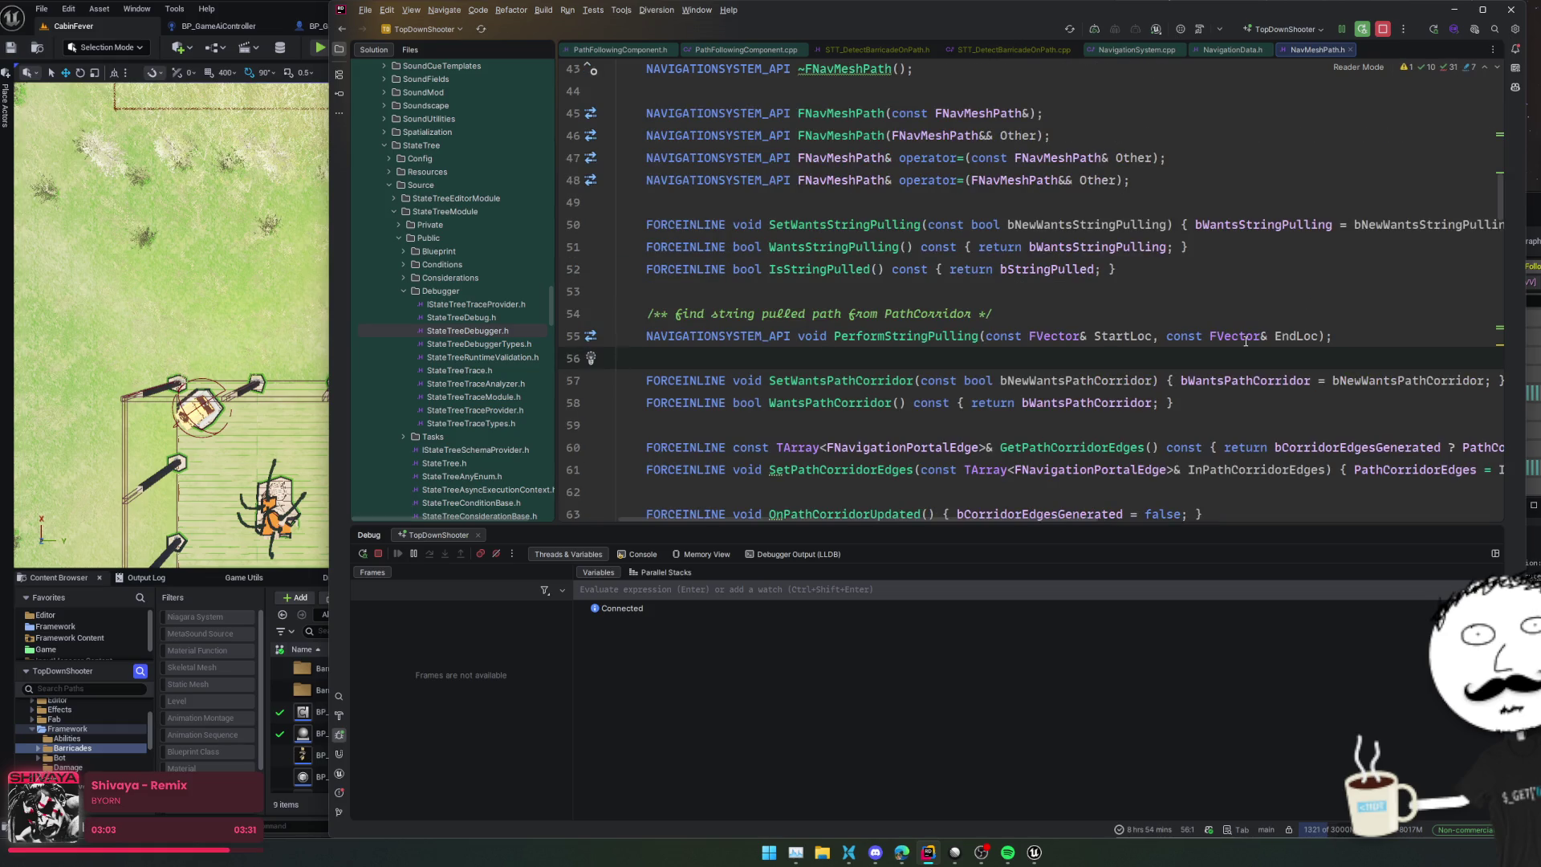
# Step: Scroll down to ContainsCustomLink and go to IsPathSegmentANavLink's definition in NavMeshPath.cpp
pyautogui.moveTo(1248, 339)
pyautogui.scroll(-3, 1283, 252)
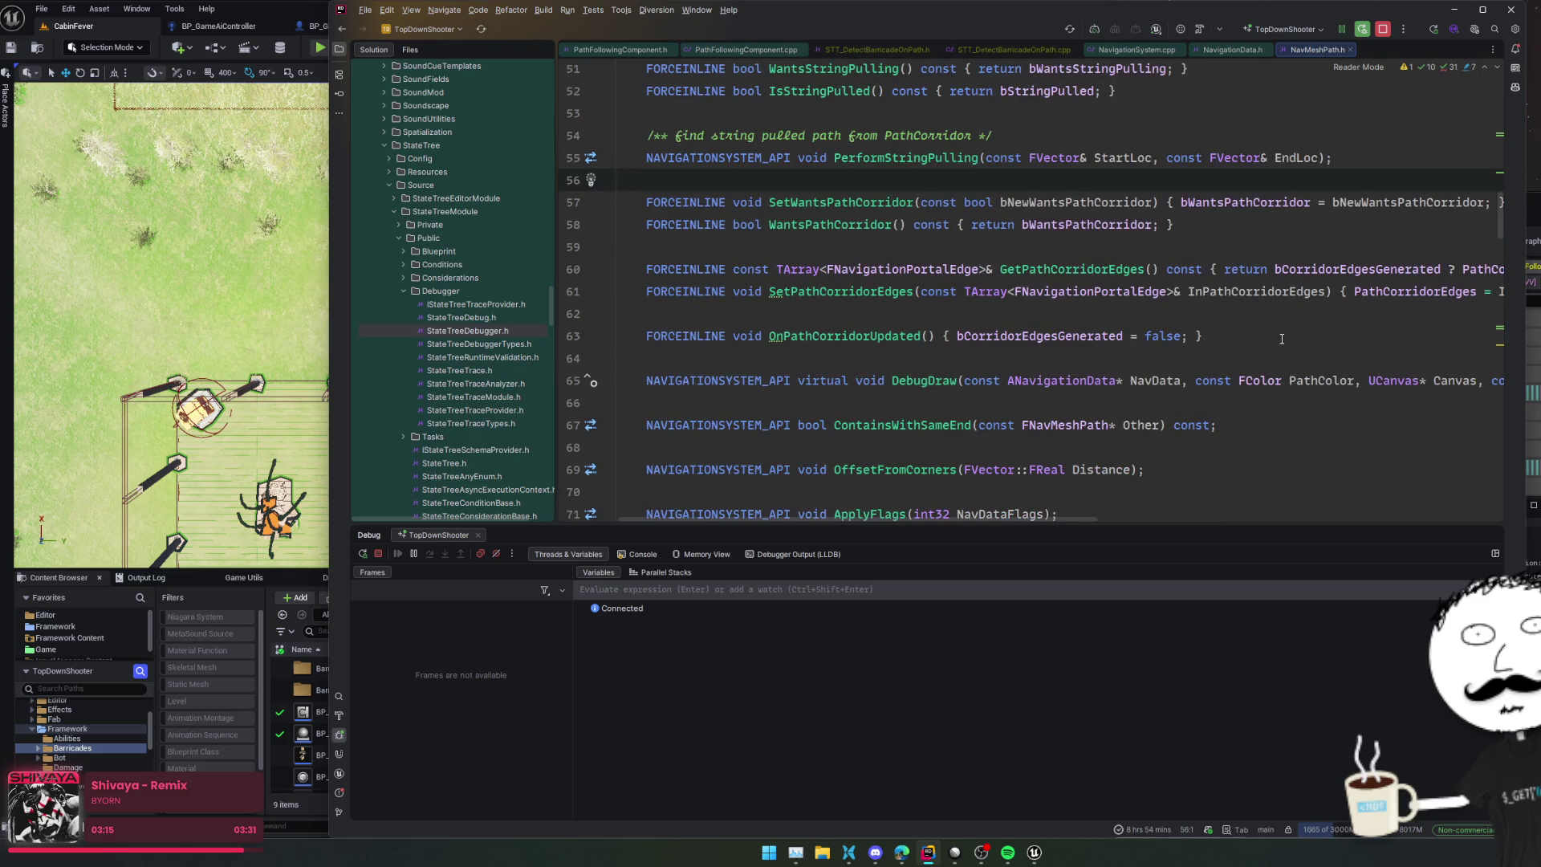
pyautogui.scroll(-2, 1282, 339)
pyautogui.scroll(-2, 1197, 269)
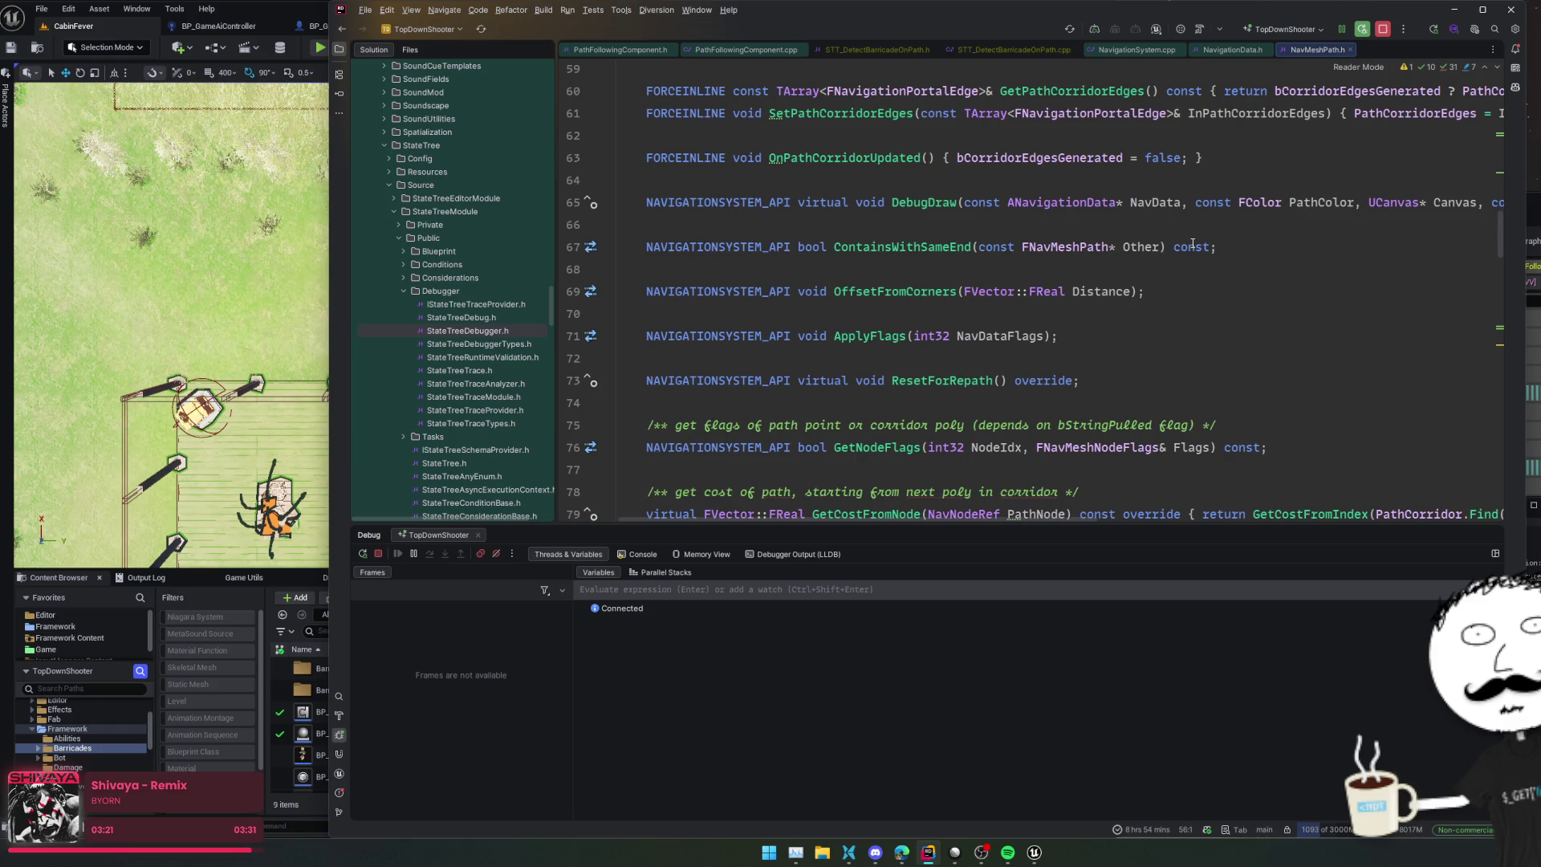
pyautogui.scroll(-2, 1192, 243)
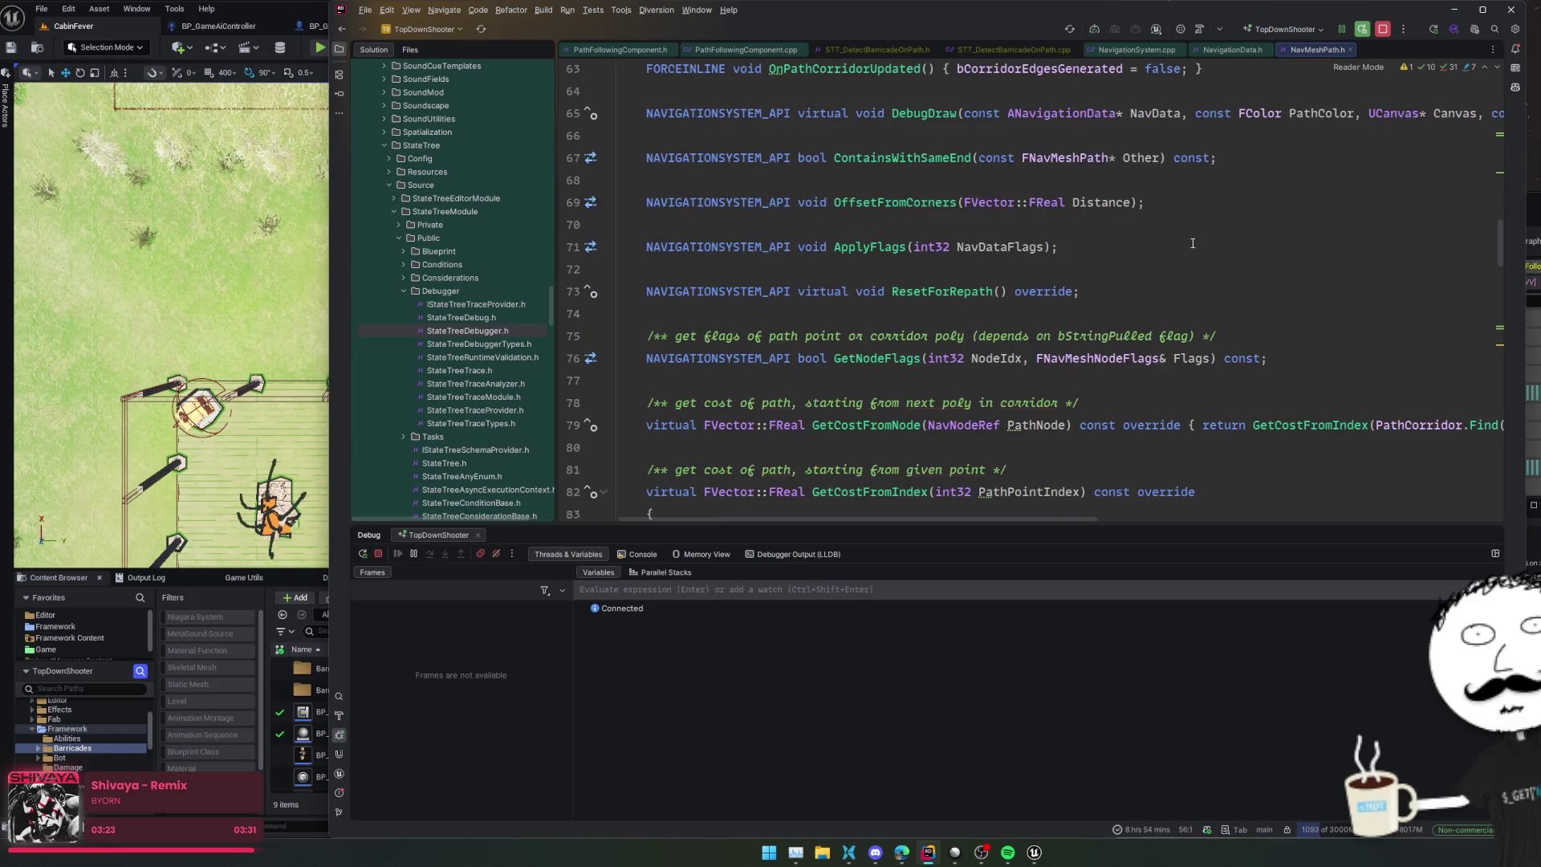
pyautogui.scroll(-6, 1192, 243)
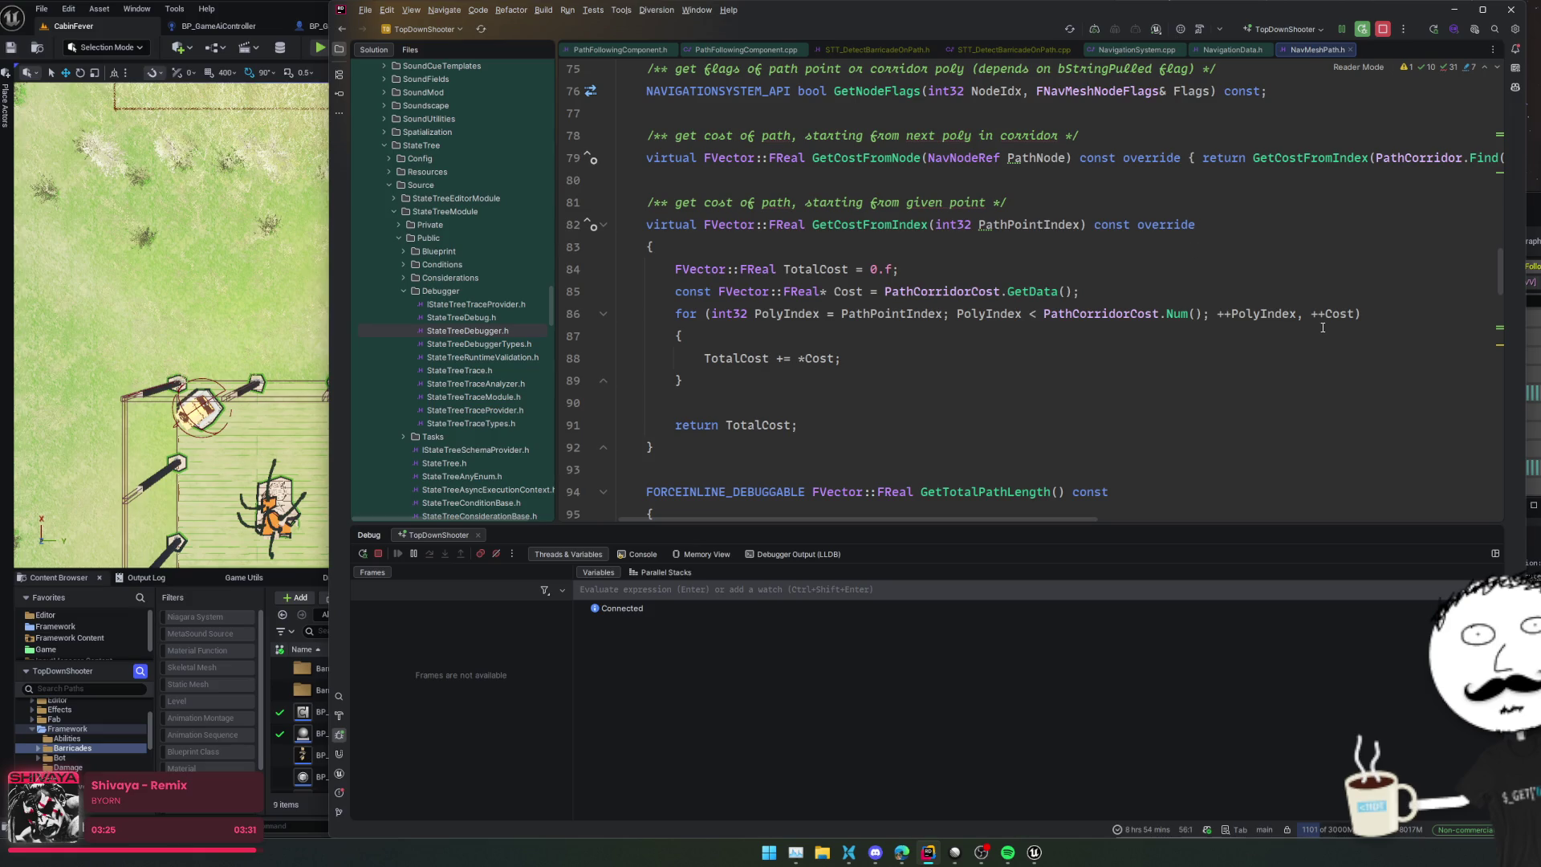
pyautogui.scroll(-4, 1402, 356)
pyautogui.scroll(-4, 1402, 356)
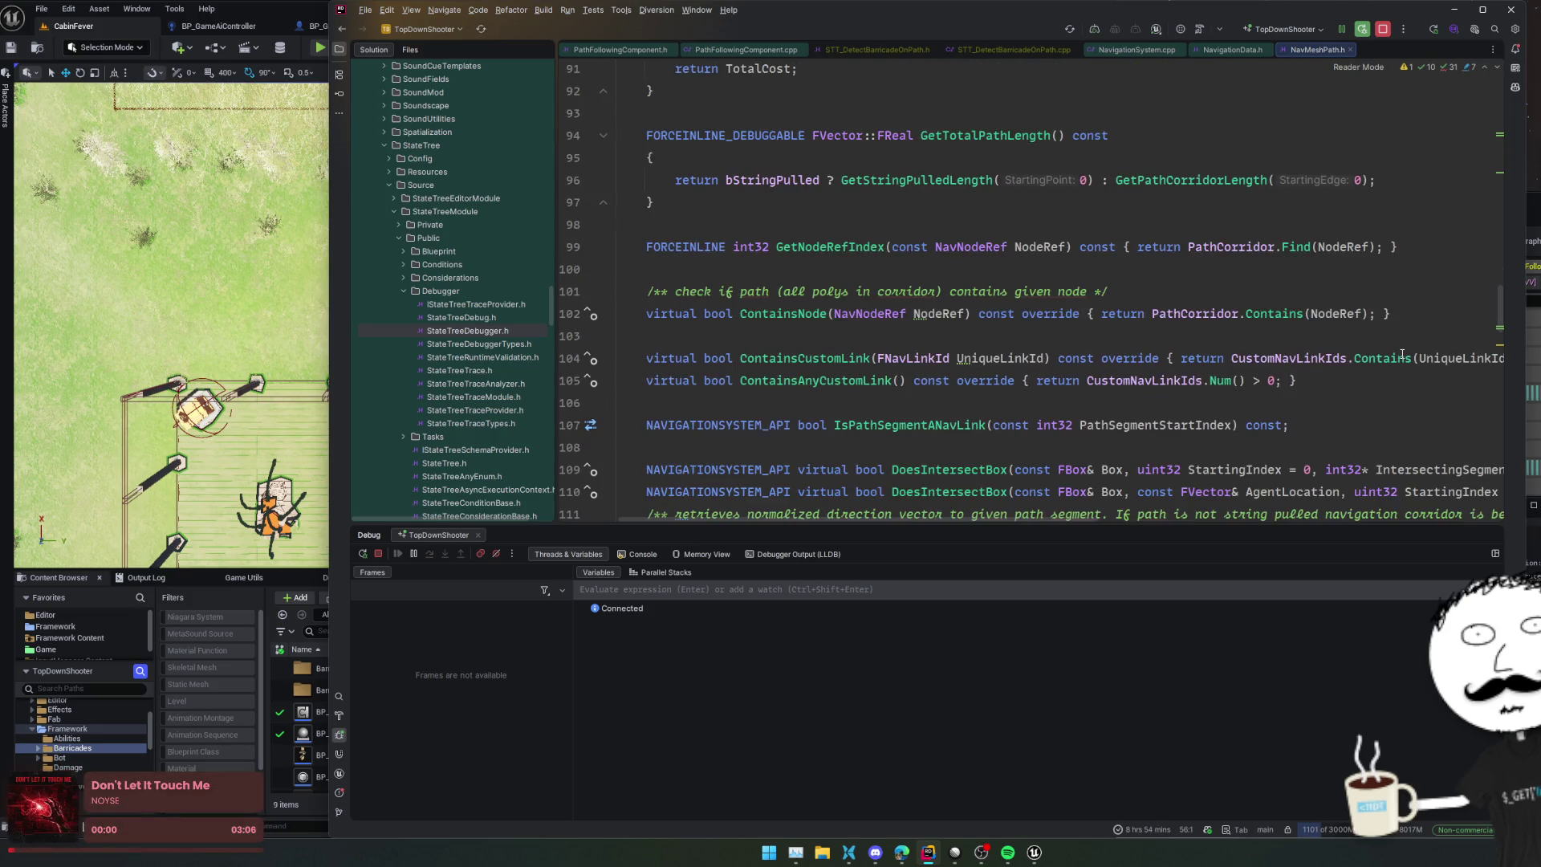
pyautogui.moveTo(1401, 351)
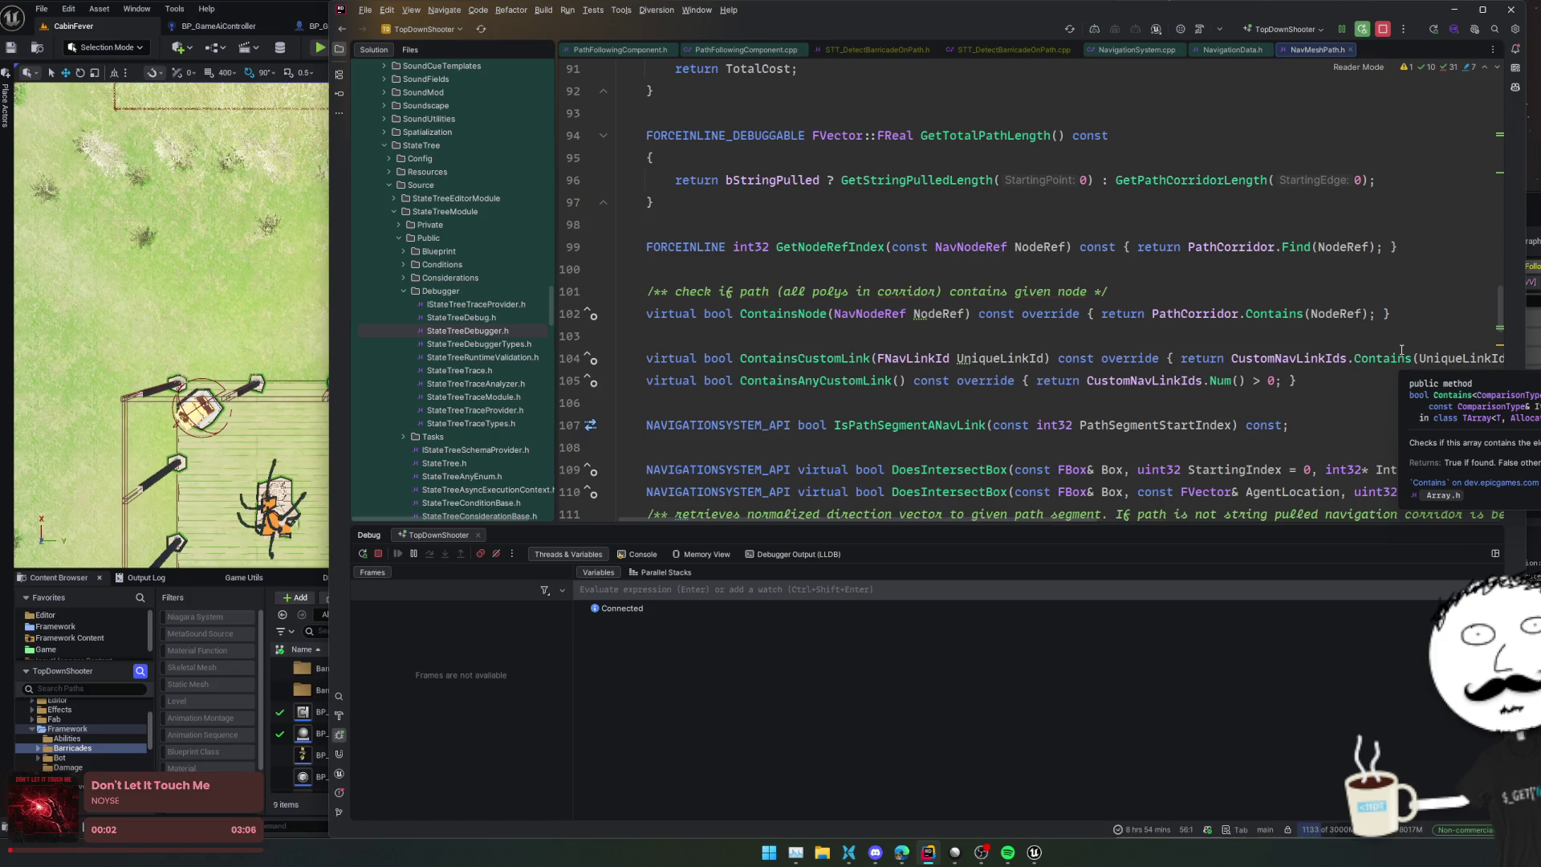
pyautogui.scroll(-2, 1444, 295)
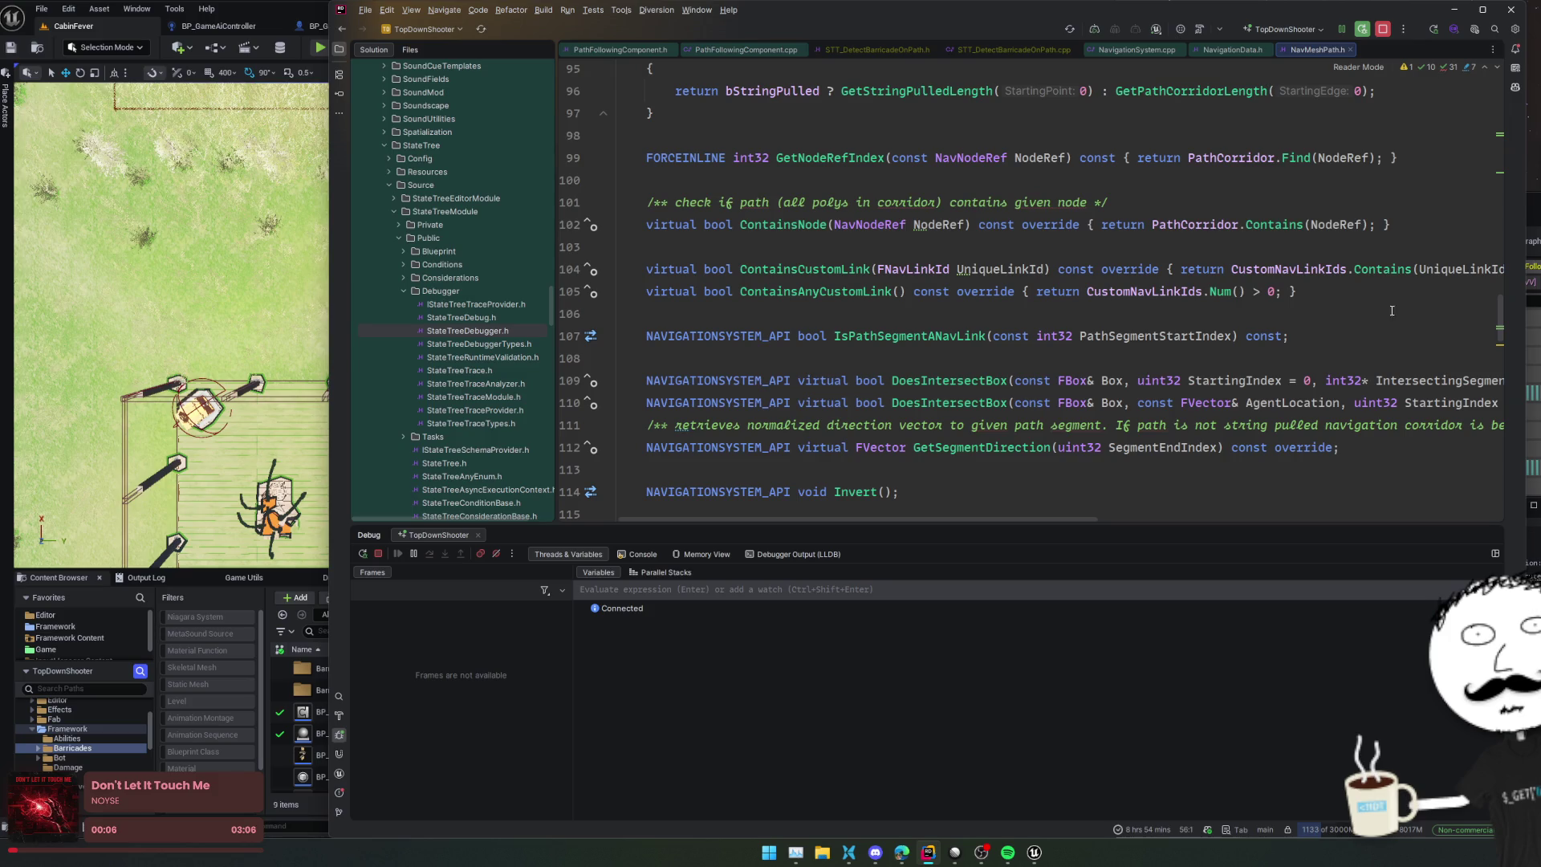
pyautogui.click(837, 271)
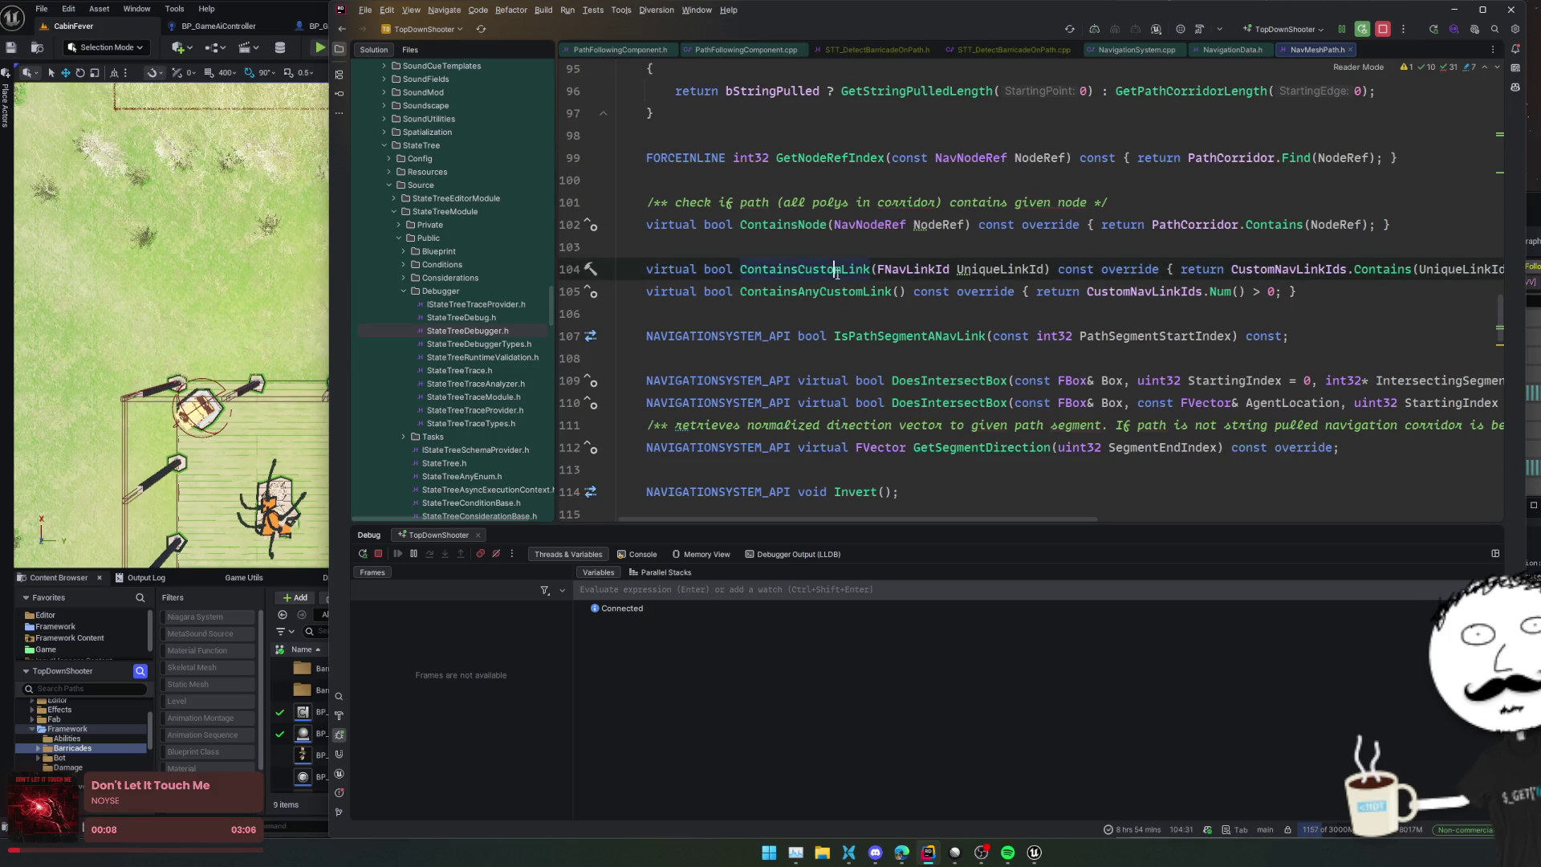
pyautogui.click(909, 357)
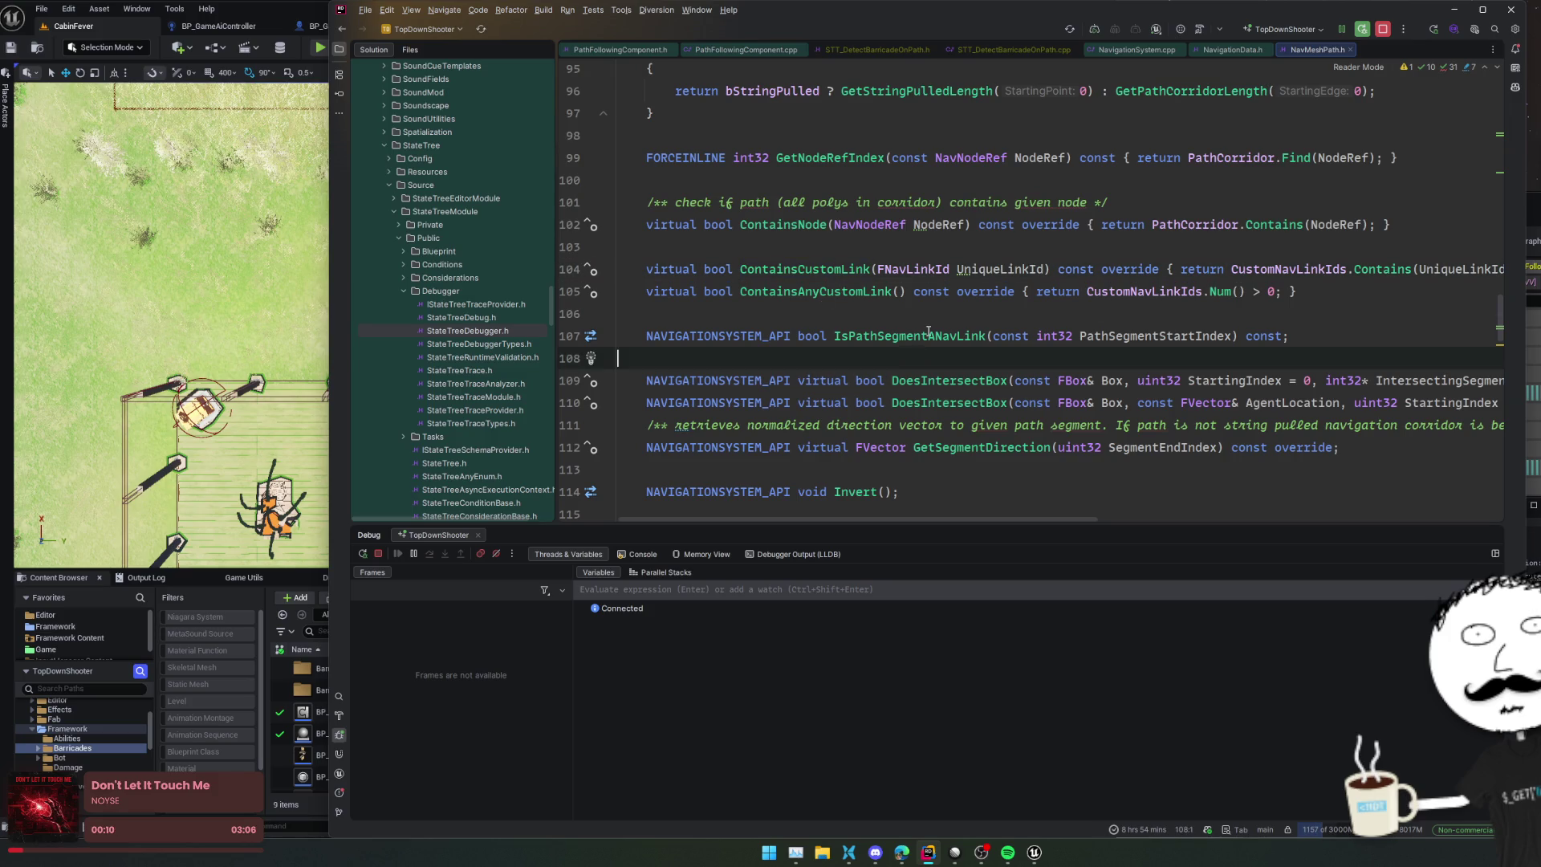
pyautogui.keyDown('ctrl'); pyautogui.click(928, 333); pyautogui.keyUp('ctrl')
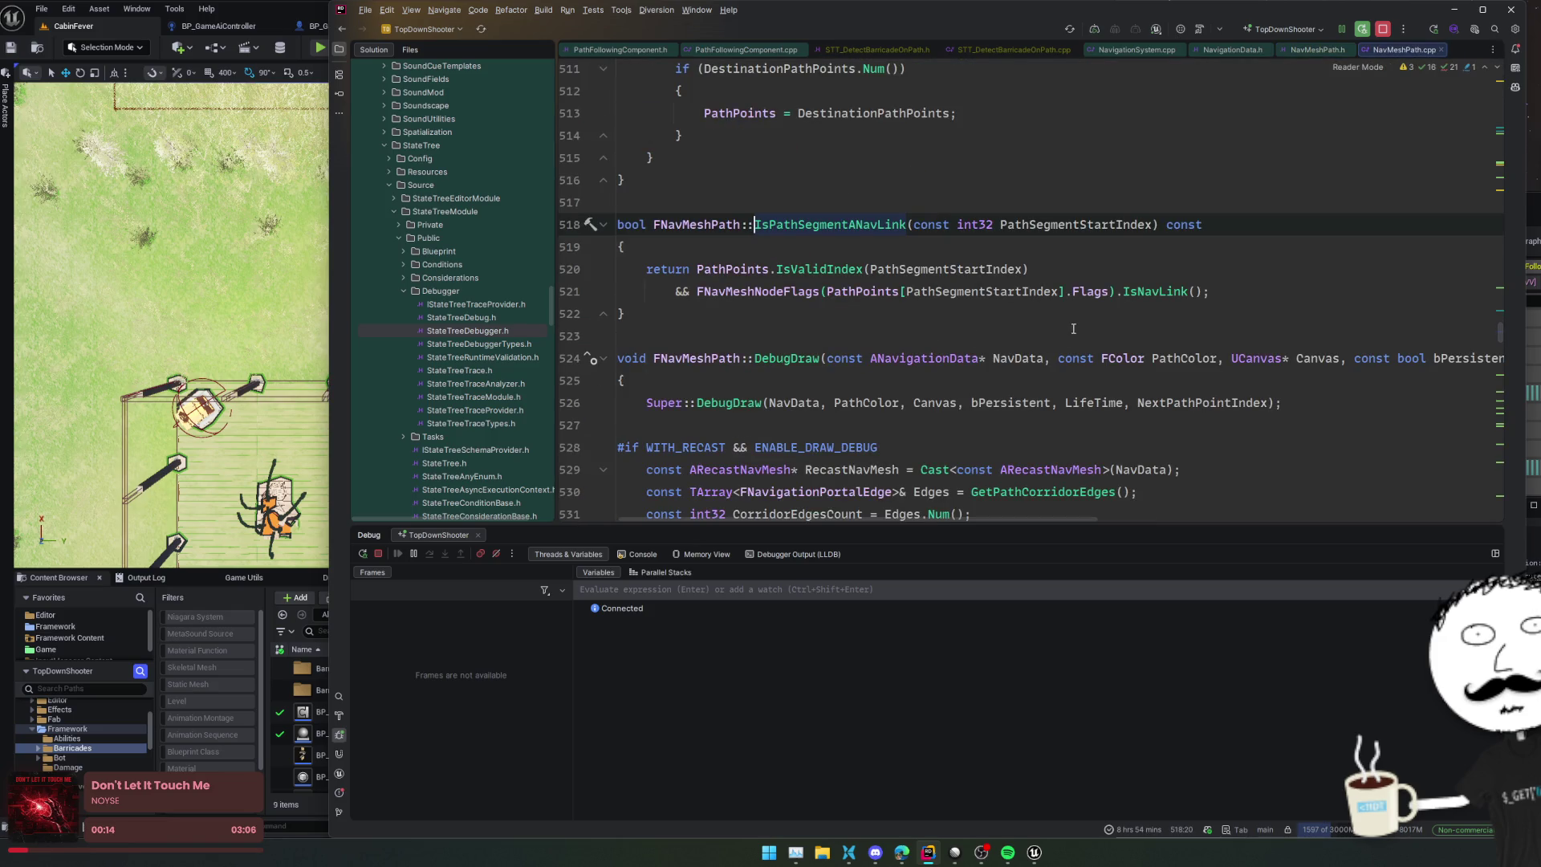
# Step: Find usages of IsPathSegmentANavLink, which turns up none
pyautogui.rightClick(874, 230)
pyautogui.click(989, 320)
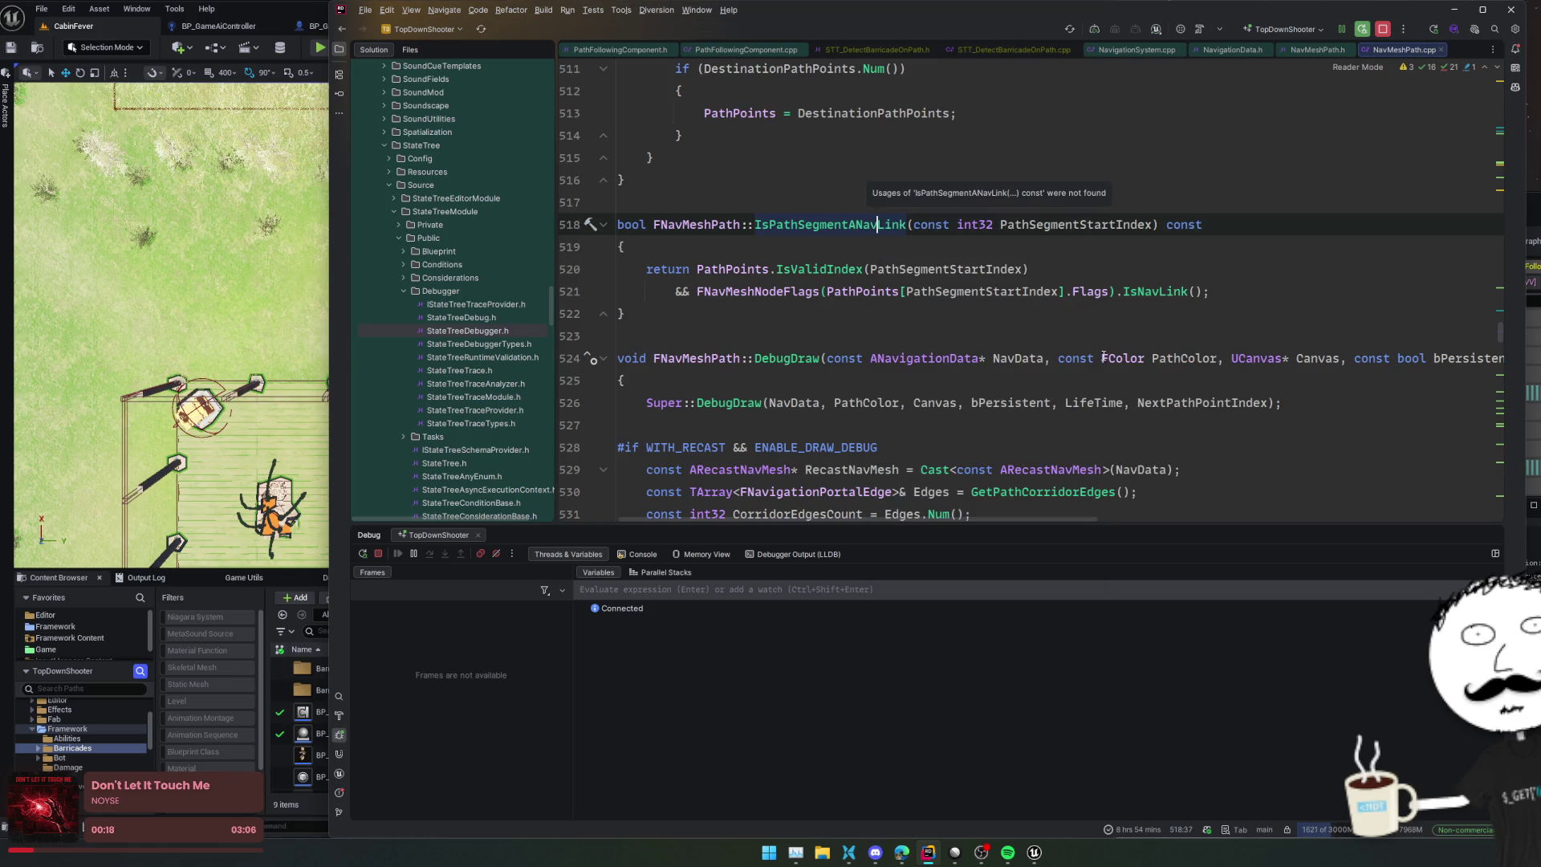
pyautogui.moveTo(1202, 358)
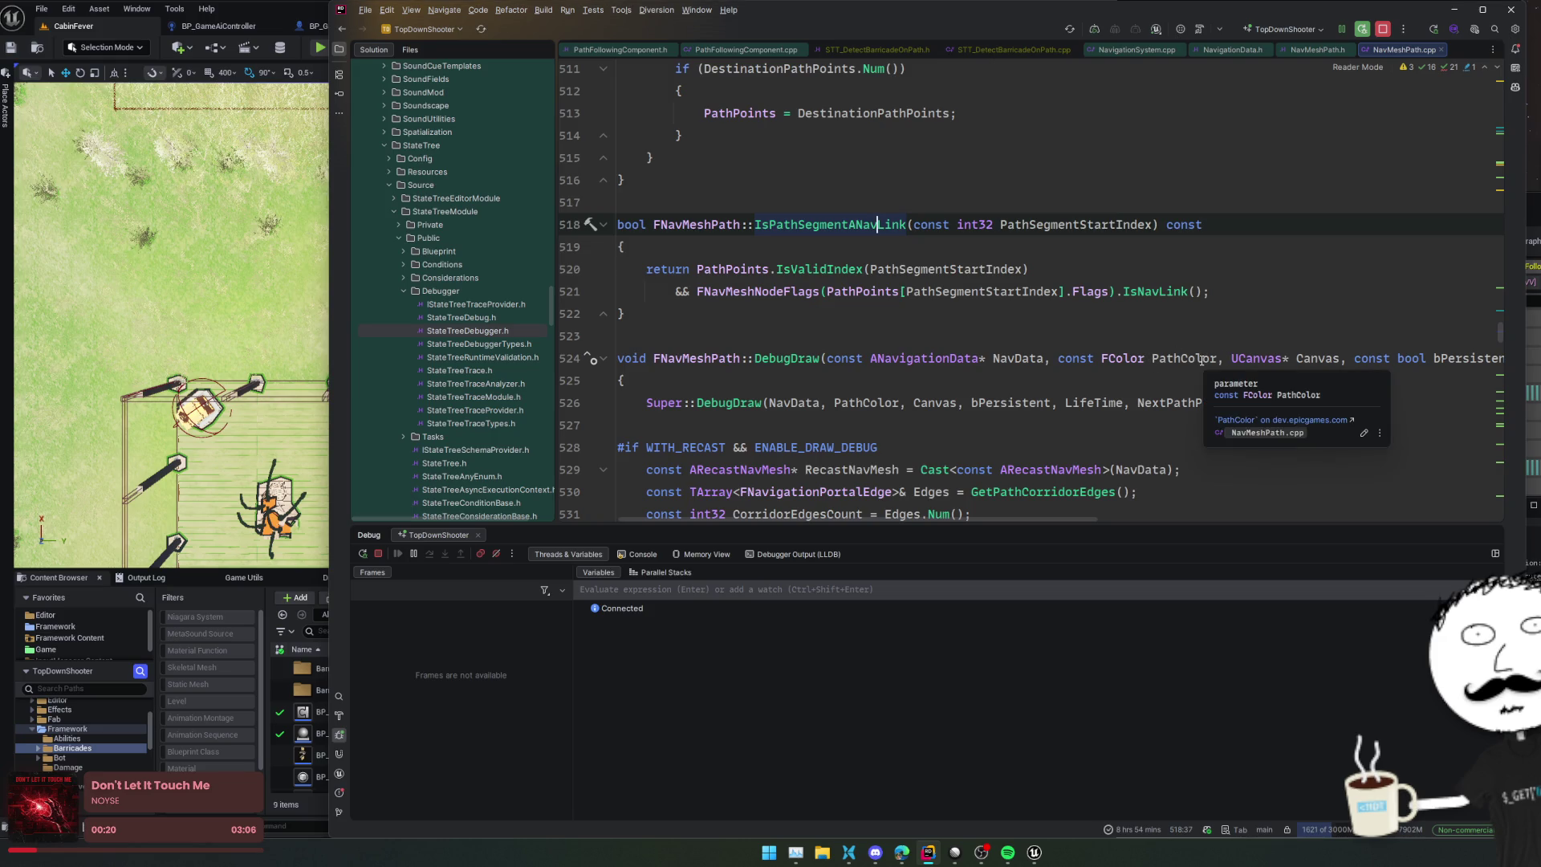
pyautogui.rightClick(859, 214)
pyautogui.click(957, 310)
# Step: Return to NavMeshPath.h, select the CustomNavLinkIds member, and bring the Grok chat forward
pyautogui.scroll(10, 884, 307)
pyautogui.scroll(20, 885, 330)
pyautogui.scroll(10, 882, 357)
pyautogui.hotkey('ctrl', 'b')
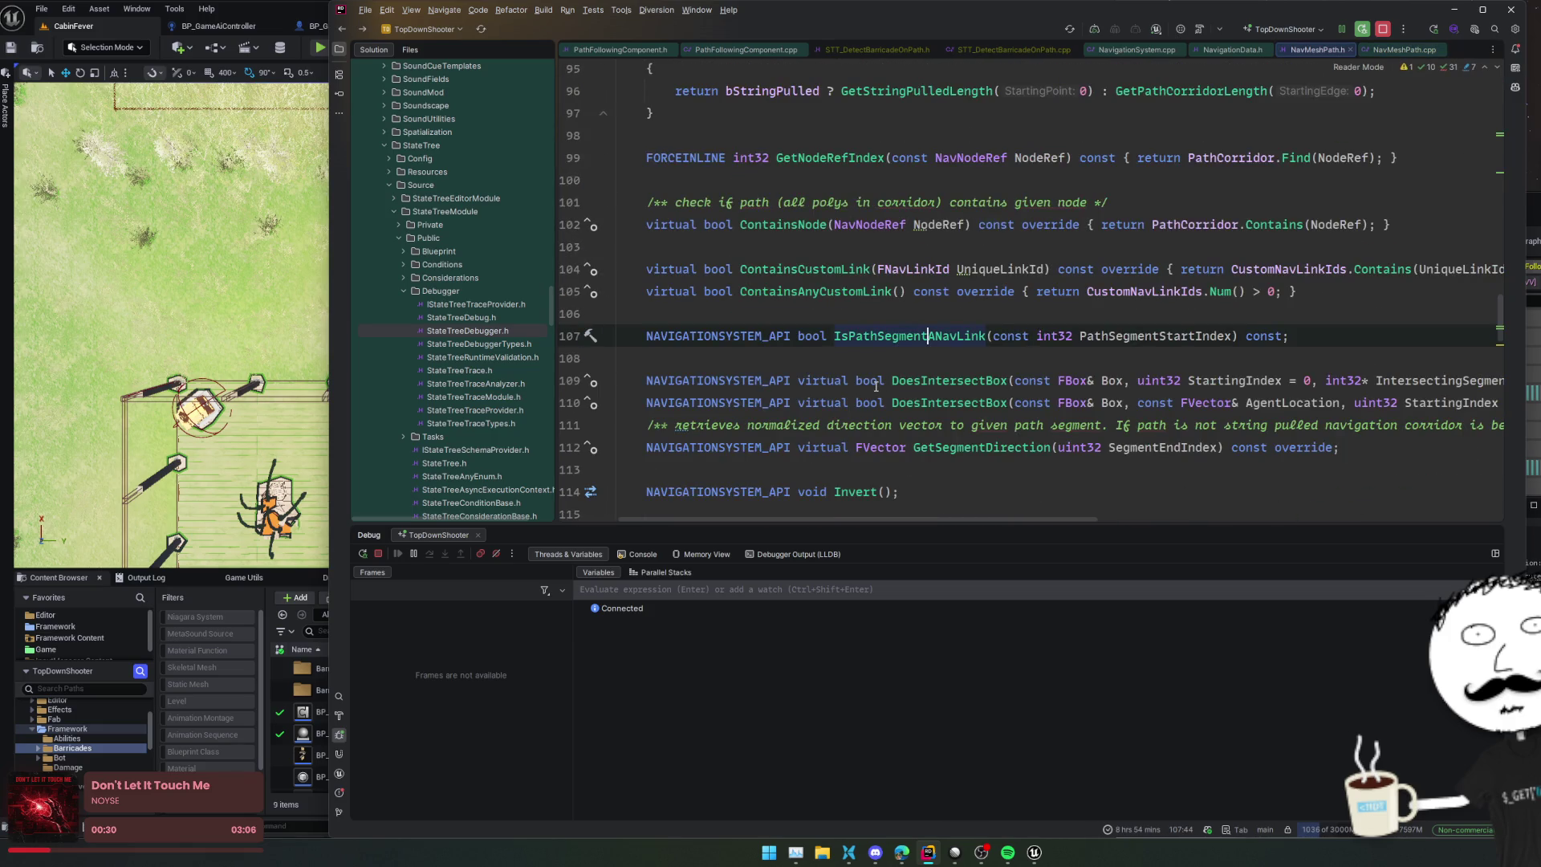
pyautogui.click(848, 305)
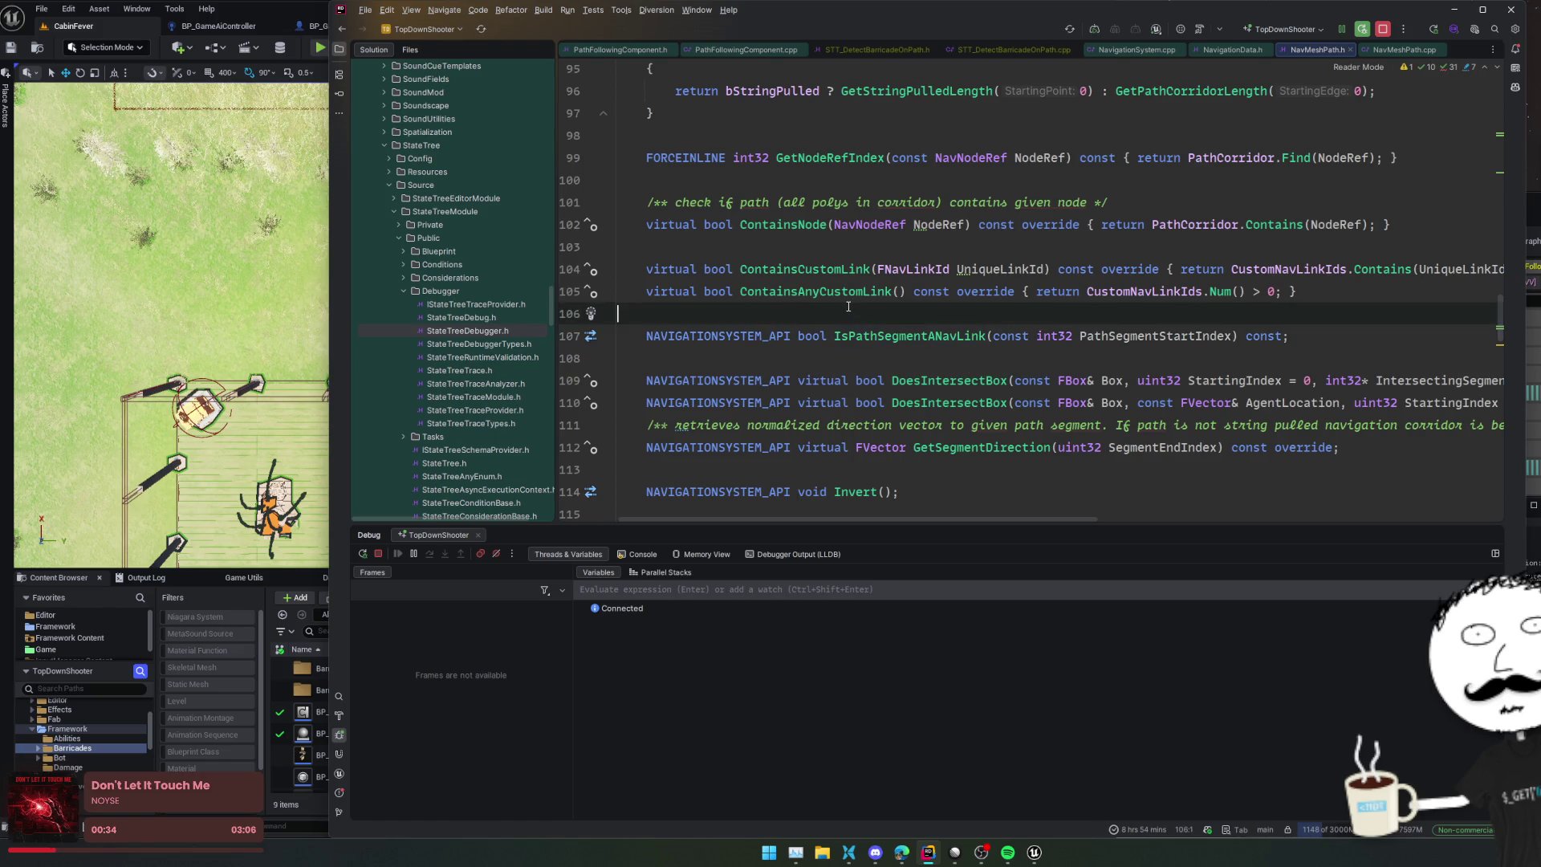
pyautogui.scroll(-3, 1036, 362)
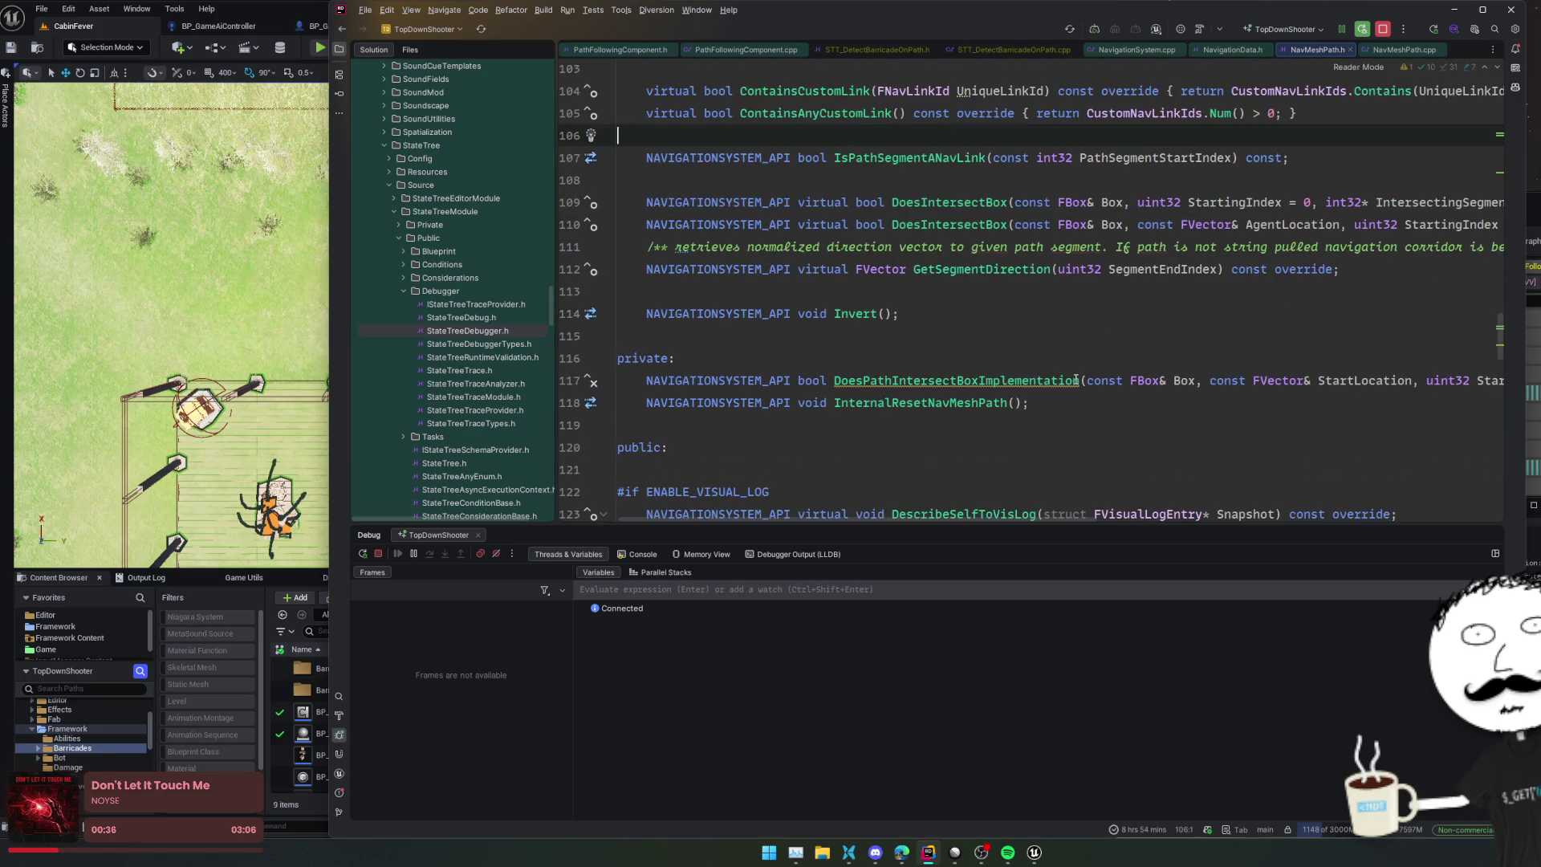
pyautogui.scroll(3, 1075, 379)
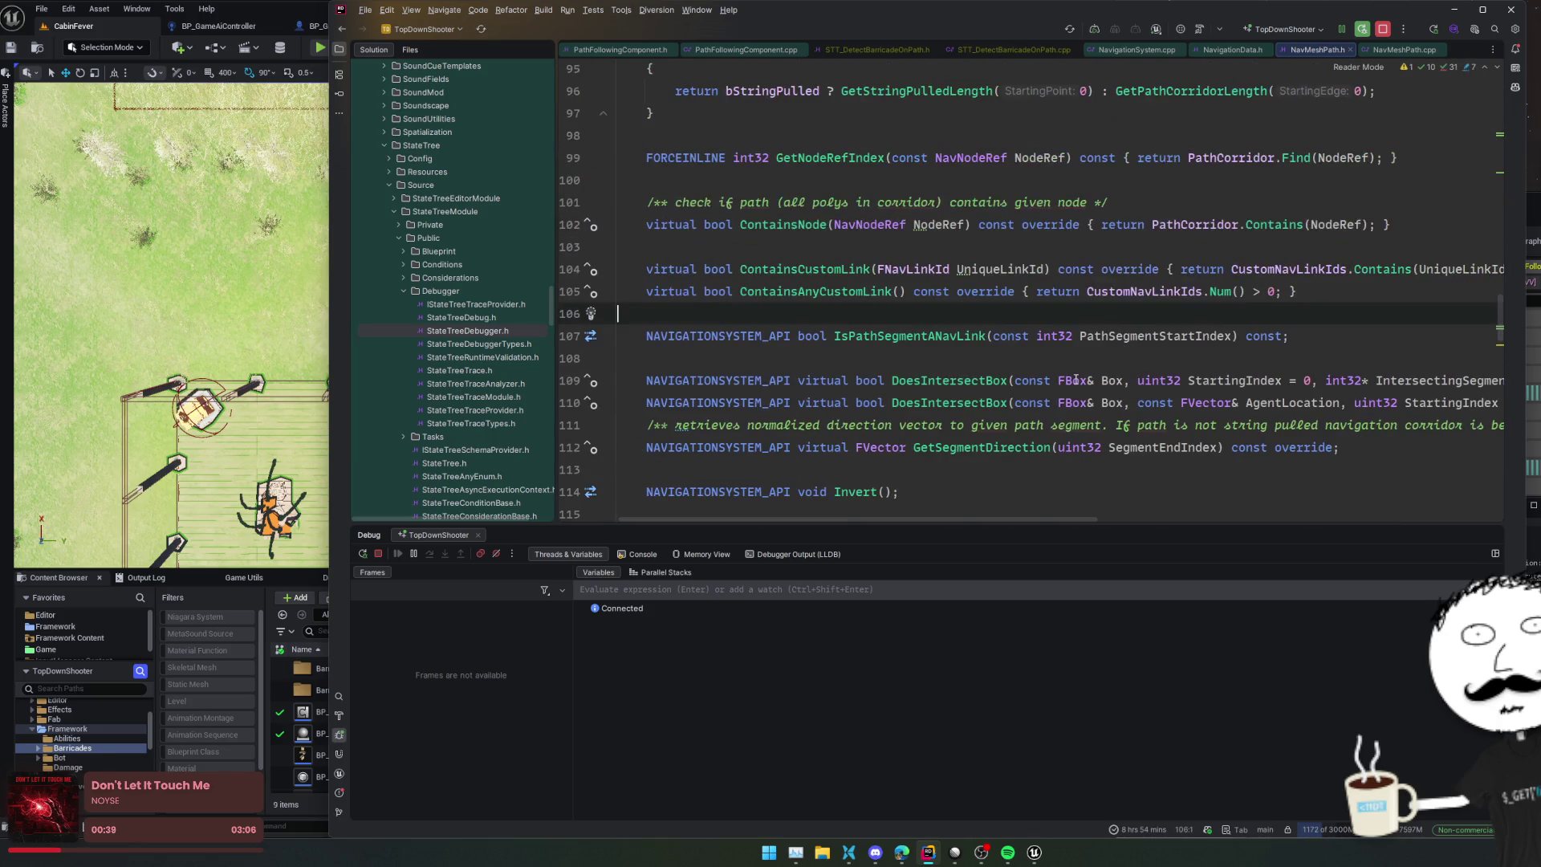
pyautogui.scroll(4, 1075, 379)
pyautogui.scroll(-1, 1076, 380)
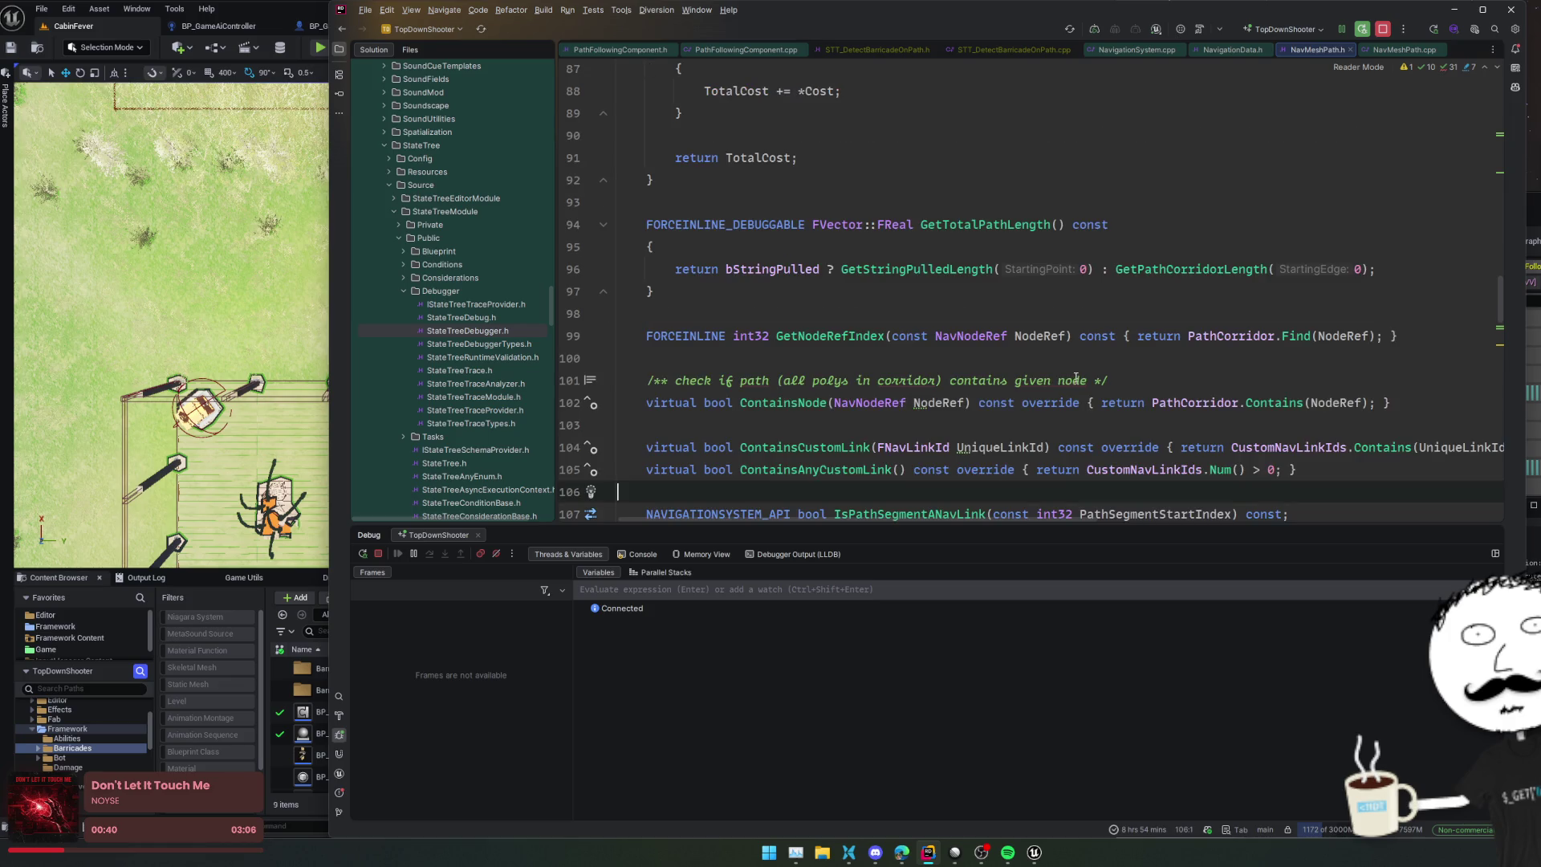
pyautogui.doubleClick(1155, 470)
pyautogui.hotkey('ctrl', 'c')
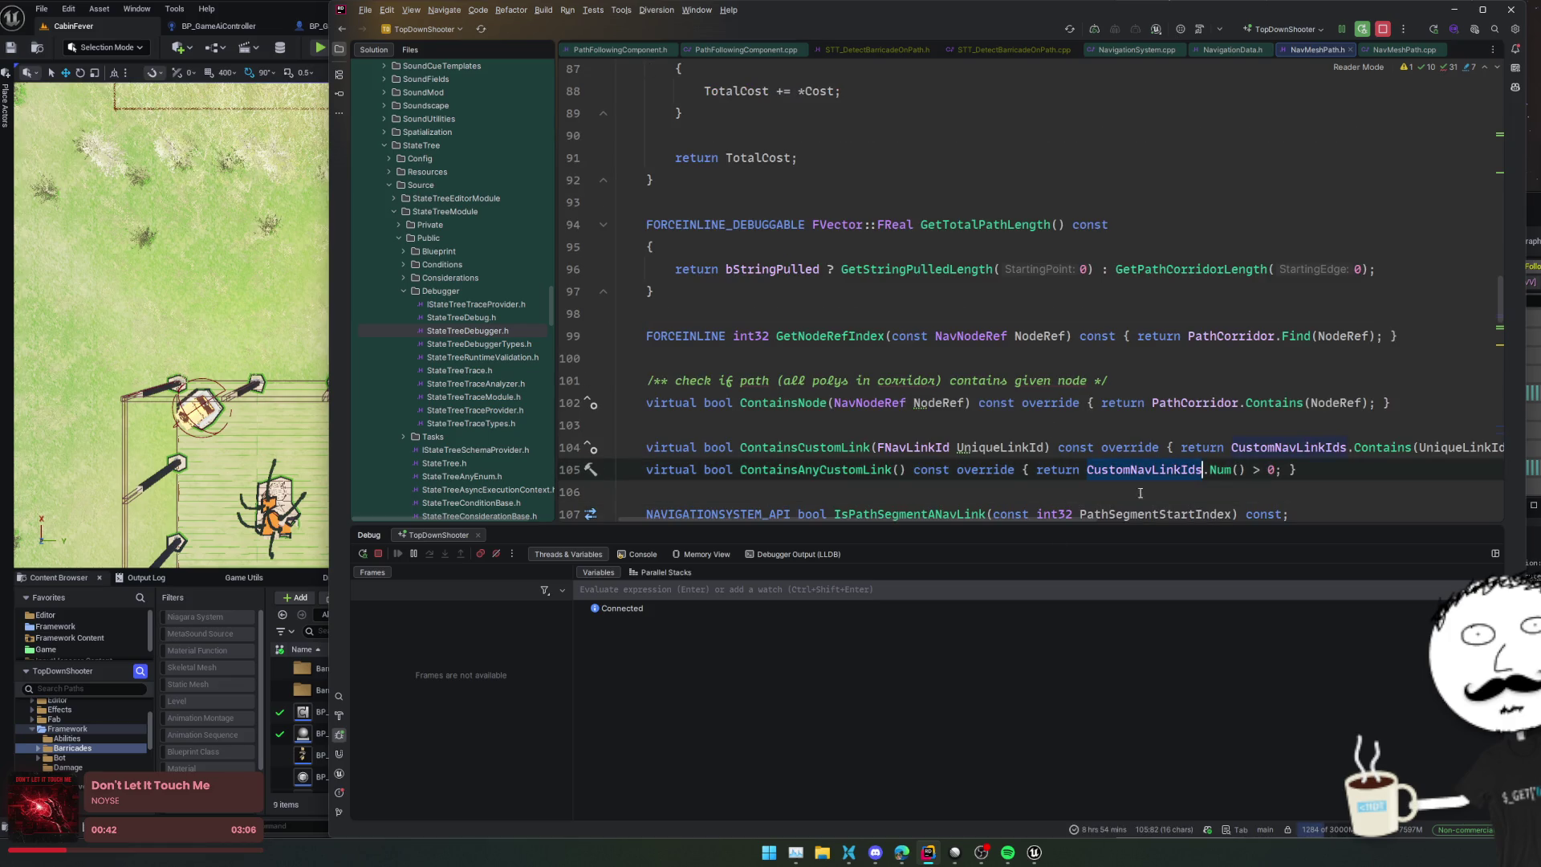
pyautogui.moveTo(903, 854)
pyautogui.click(974, 793)
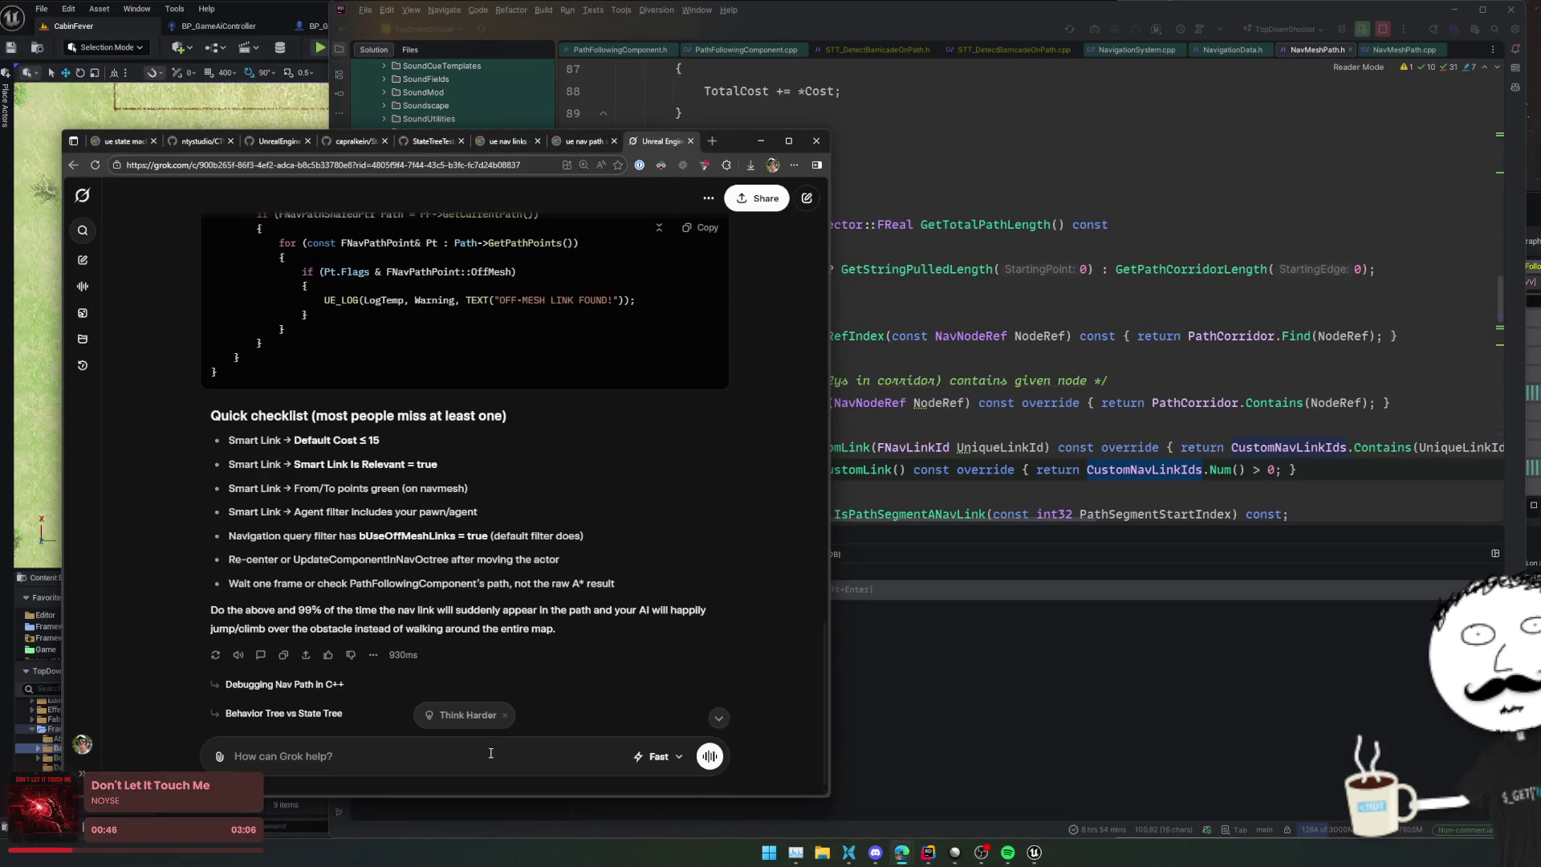
# Step: Ask Grok about CustomNavLinkIds, why path points lack the nav link, and why only two appear
pyautogui.write('Okay so now i see ')
pyautogui.write('`')
pyautogui.hotkey('ctrl', 'v')
pyautogui.hotkey('shift', 'Return')
pyautogui.write('But a path point itself d')
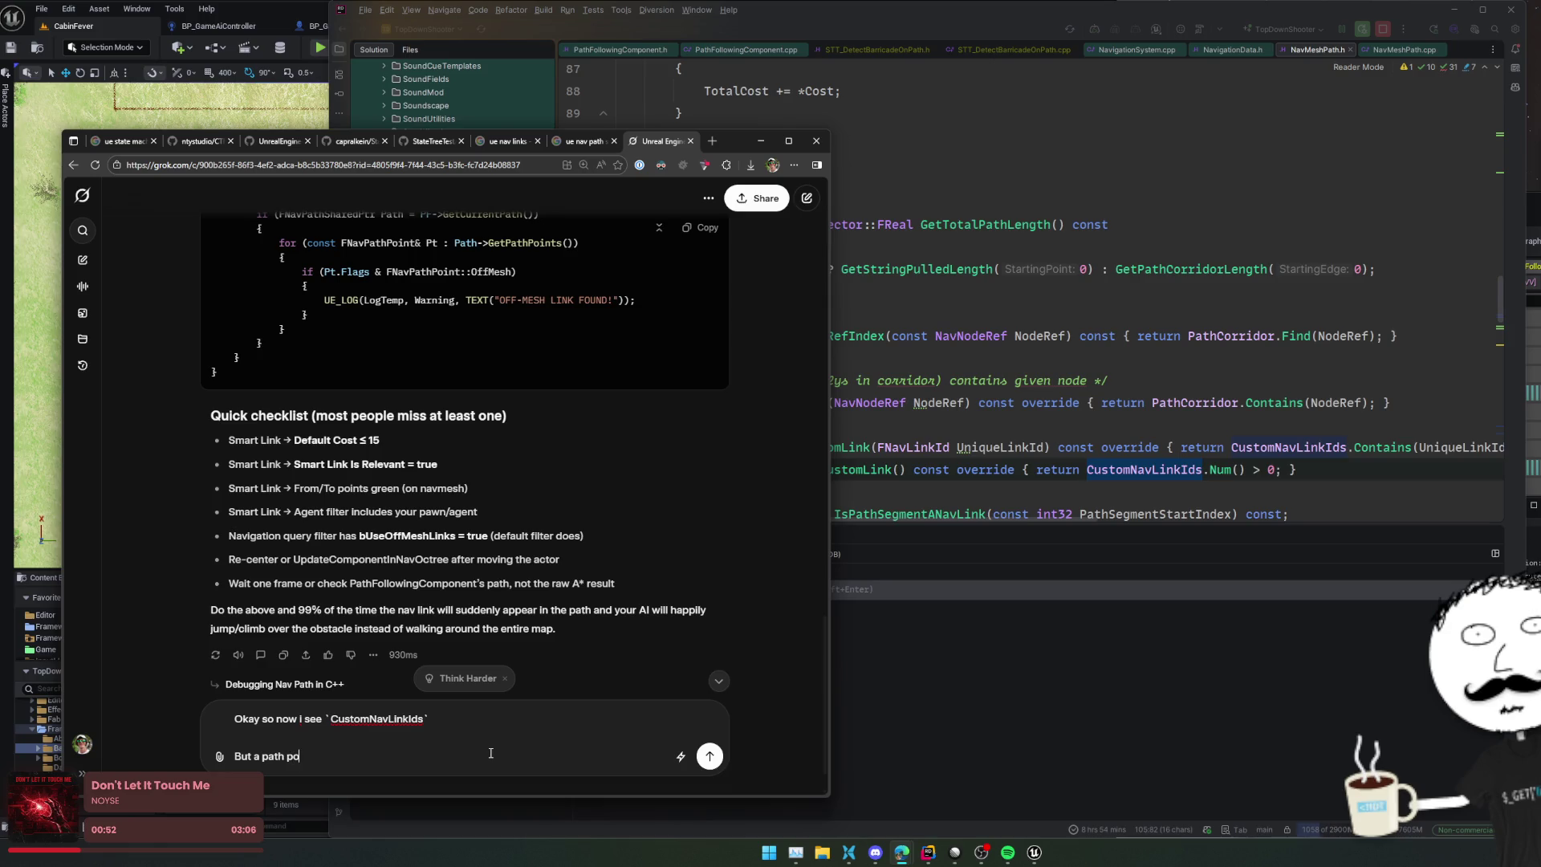
pyautogui.write("oesn't contain a")
pyautogui.write(' nav link?')
pyautogui.hotkey('shift', 'Return')
pyautogui.hotkey('shift', 'Return')
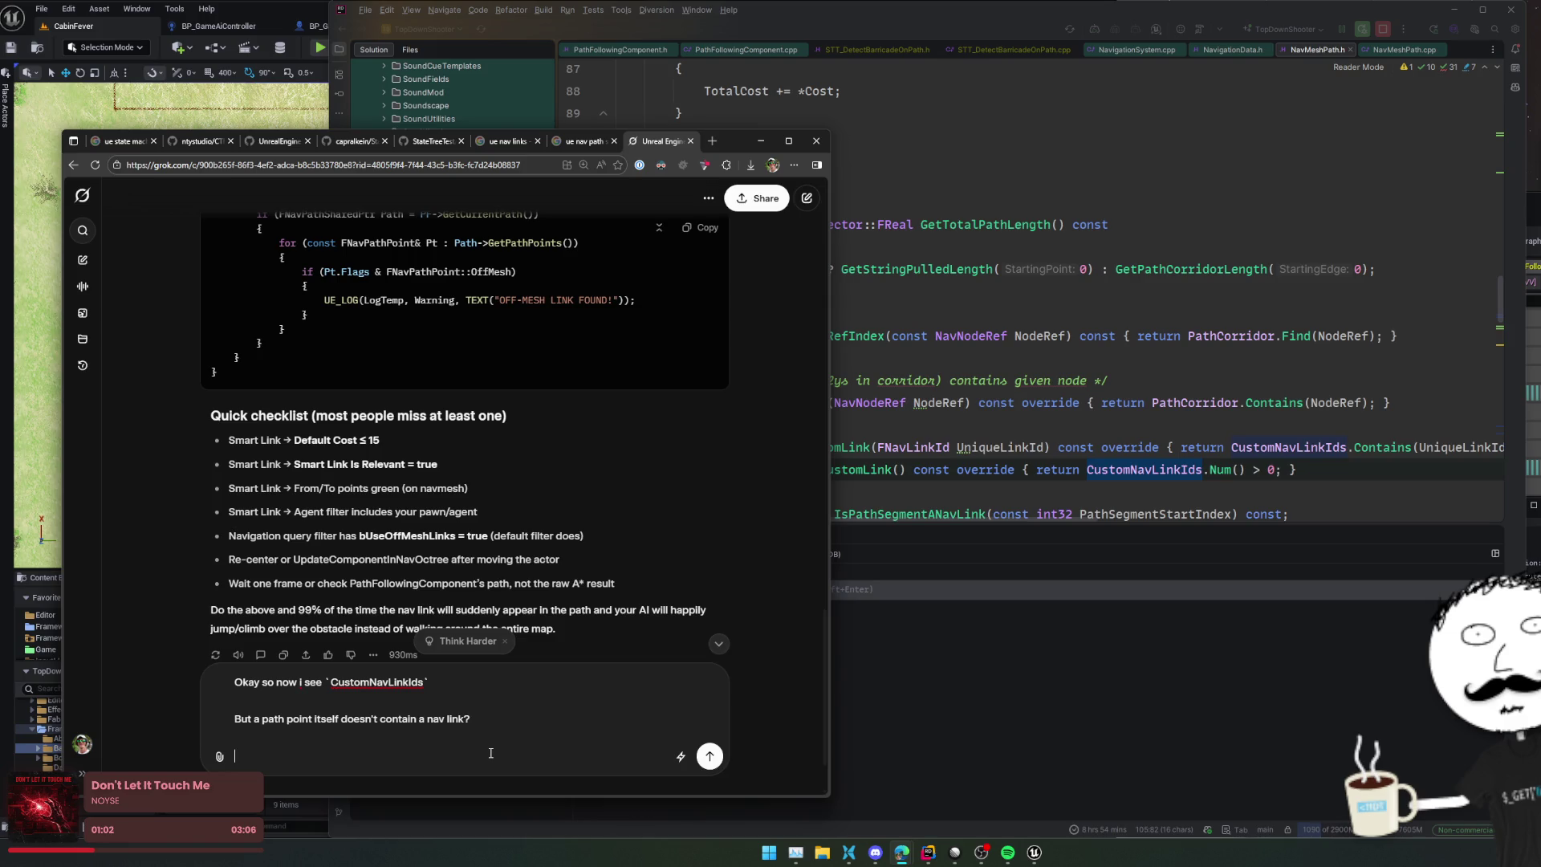
pyautogui.write('I also only get tw')
pyautogui.write('o path po')
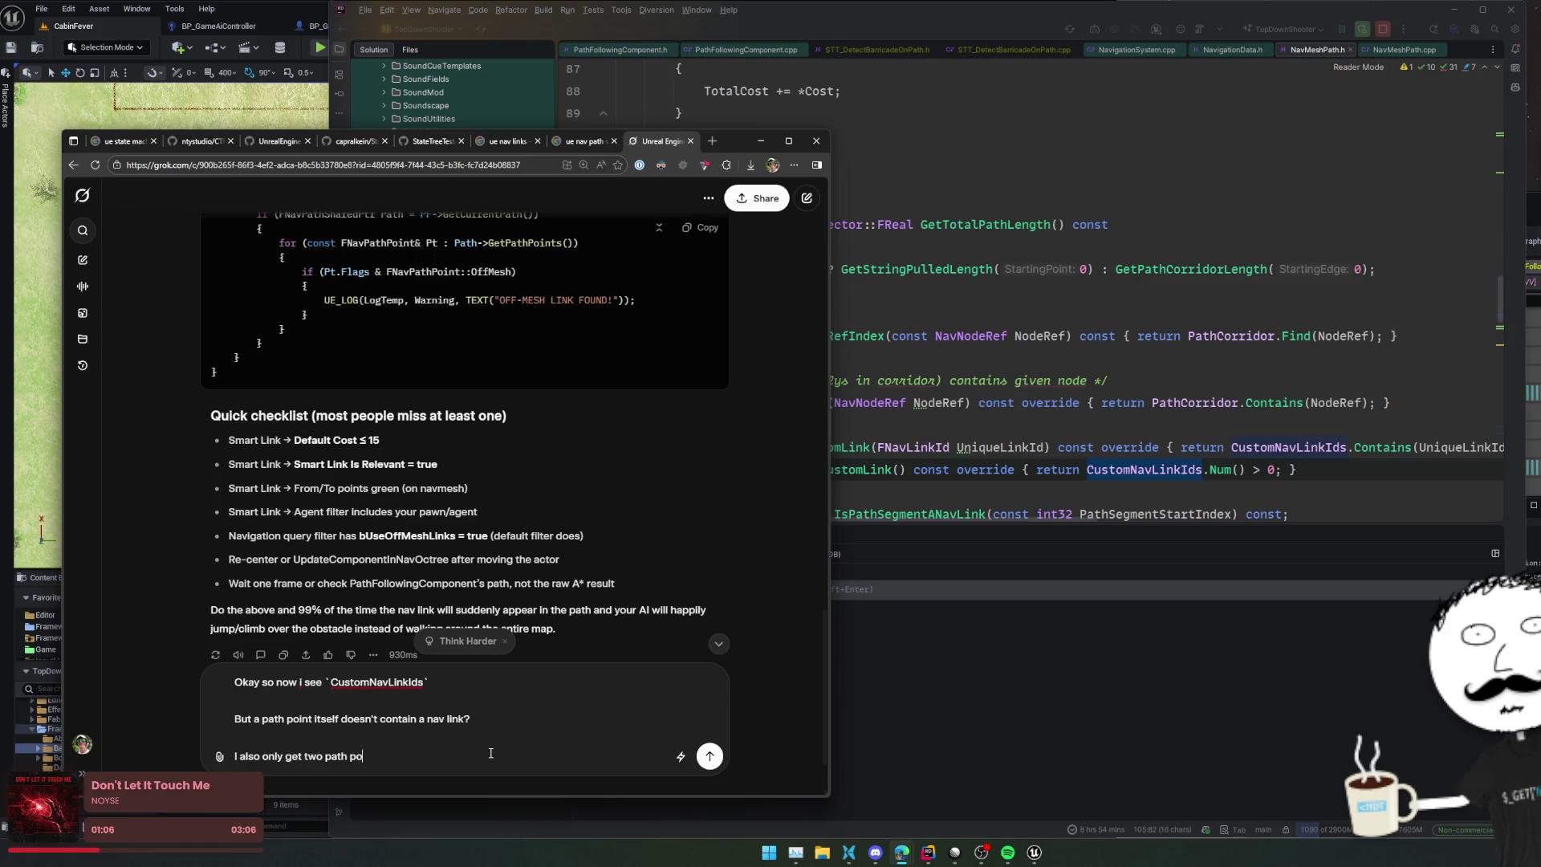
pyautogui.write('ints for a long path')
pyautogui.press('Return')
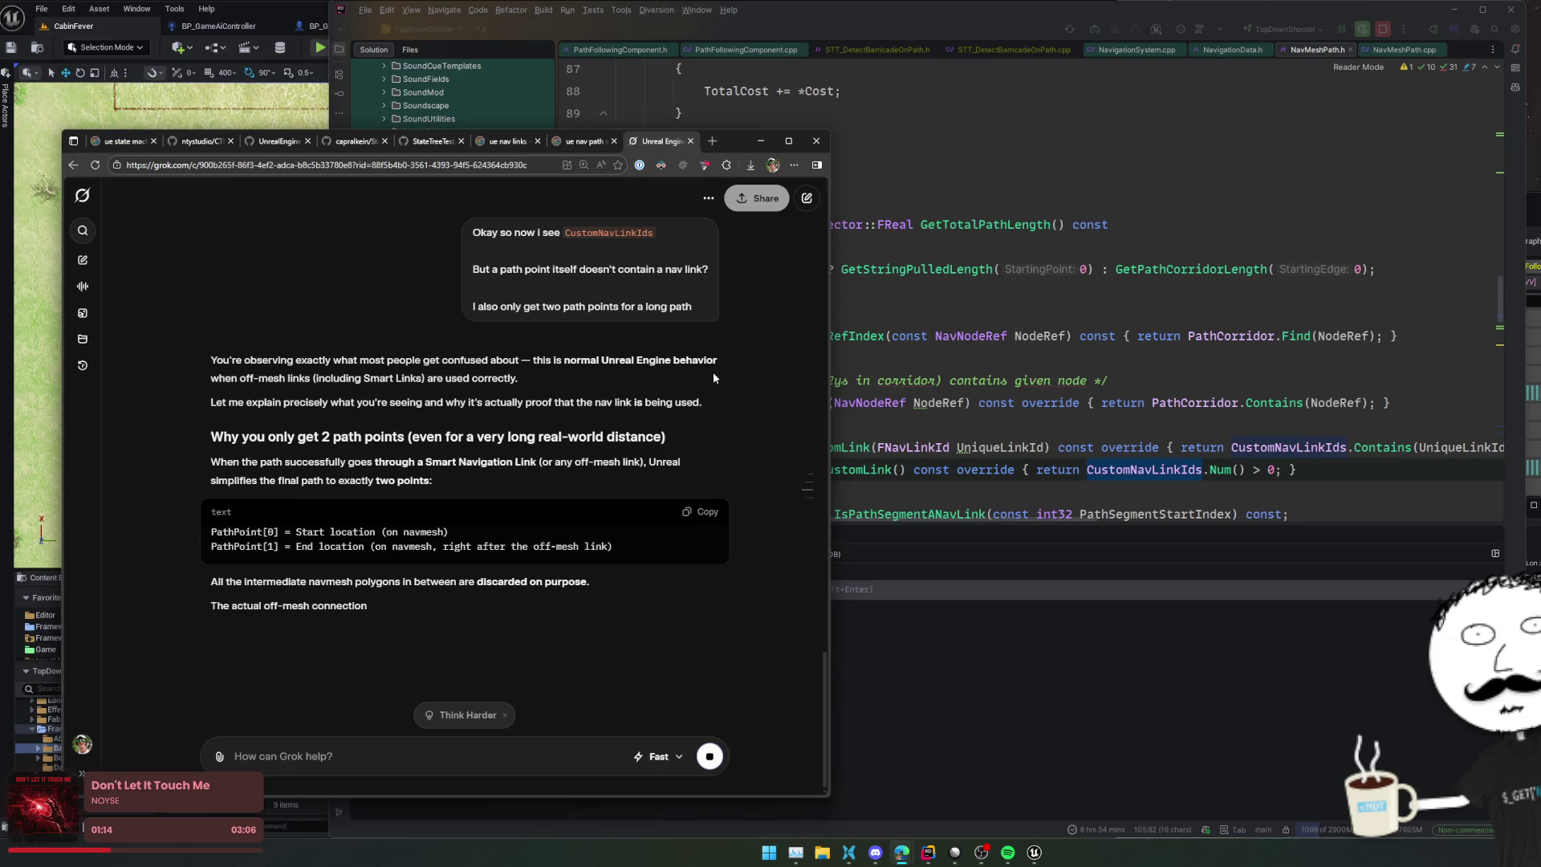
# Step: Select the reply's opening paragraphs and scroll to the C++ code logging custom links and CustomNavLinkIds
pyautogui.moveTo(713, 372); pyautogui.dragTo(177, 358)
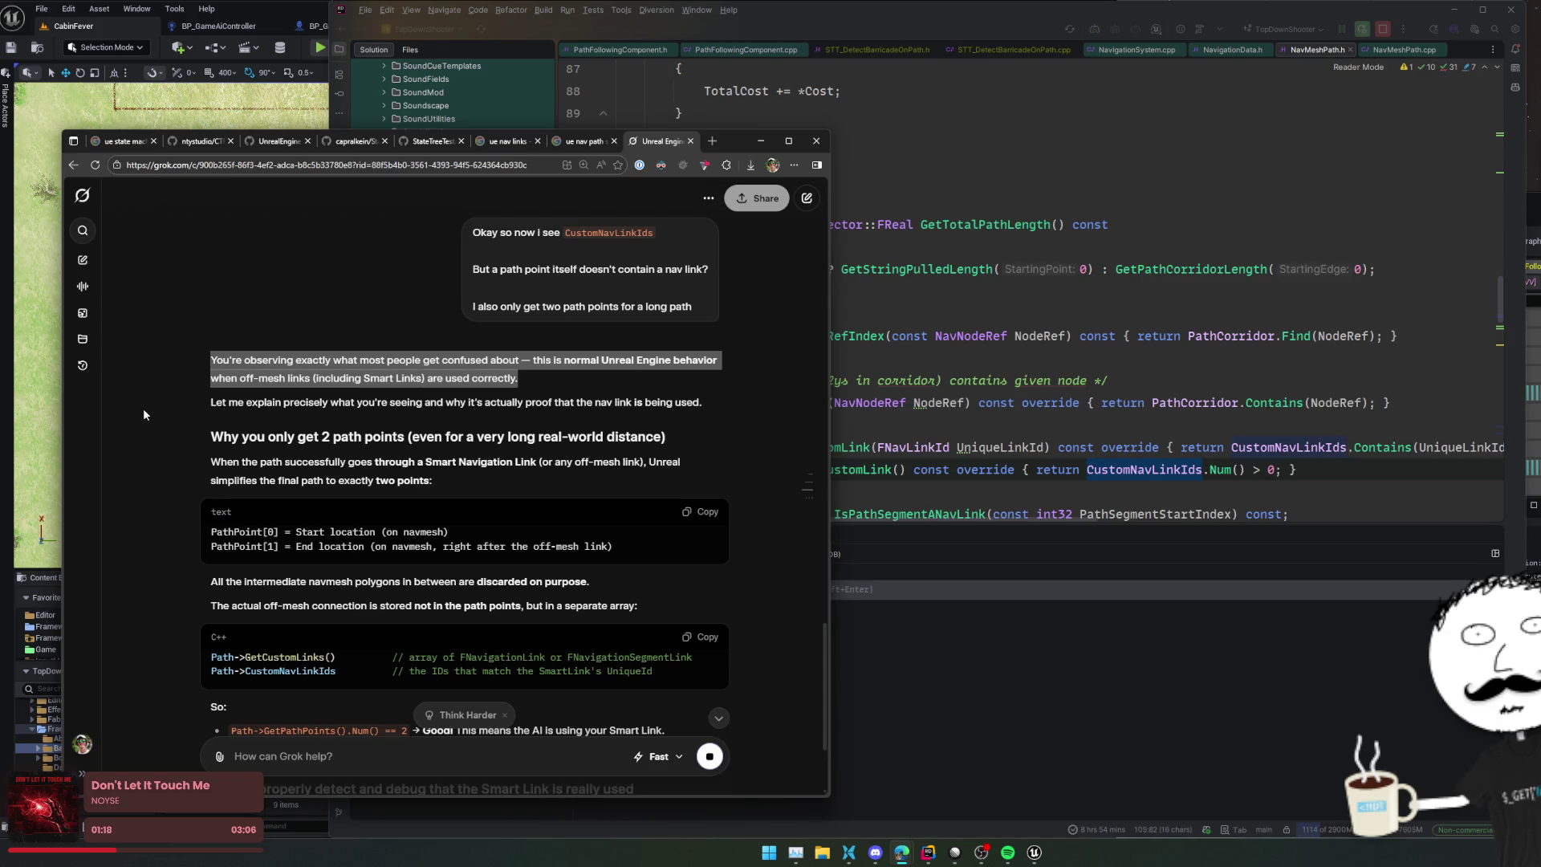
pyautogui.moveTo(144, 411); pyautogui.dragTo(138, 503)
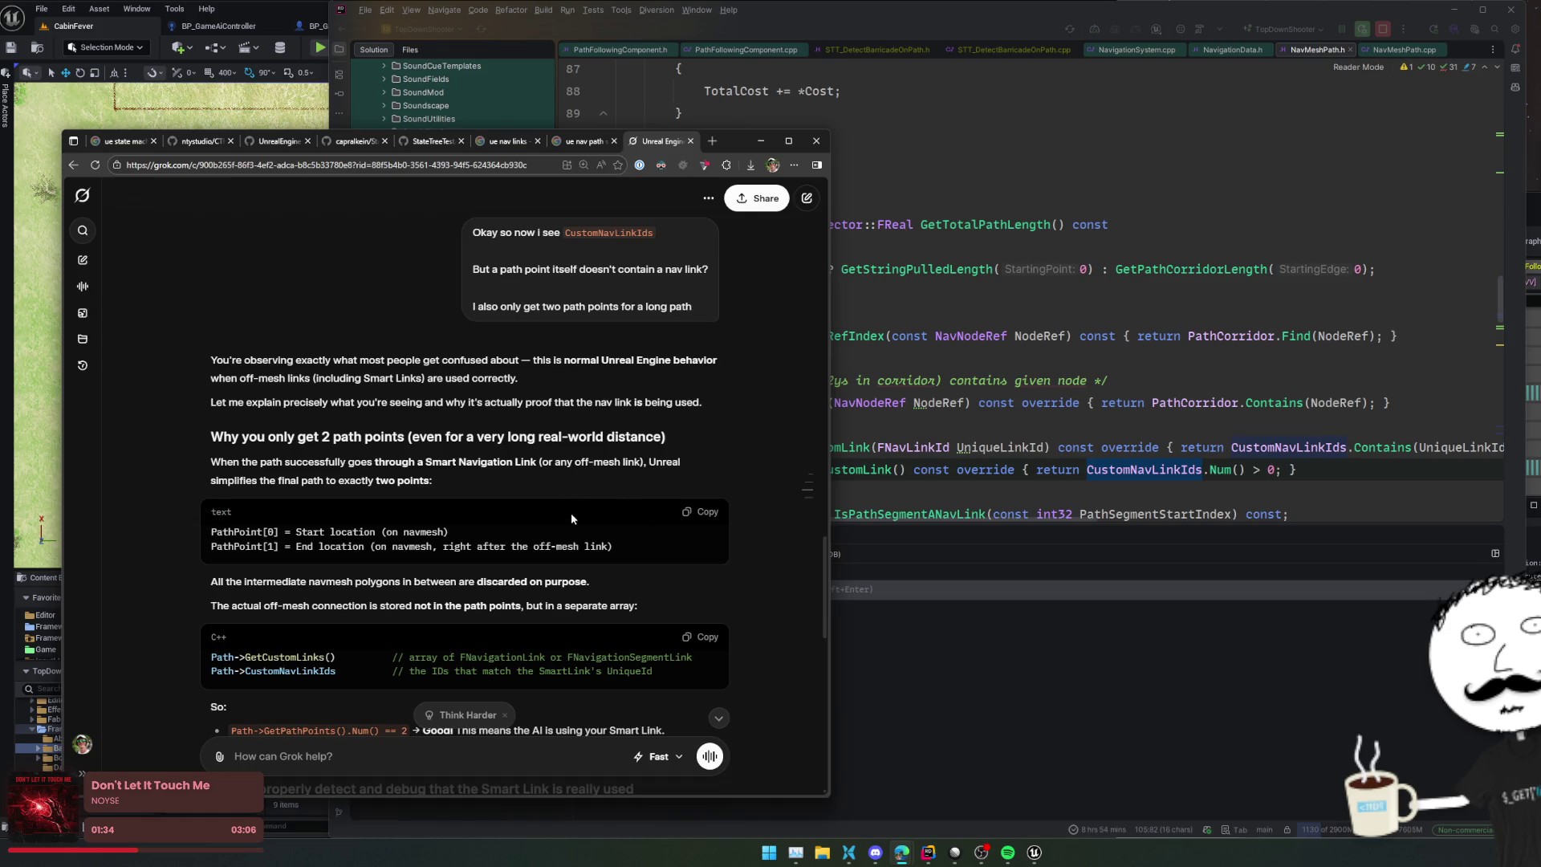
pyautogui.scroll(-1, 529, 569)
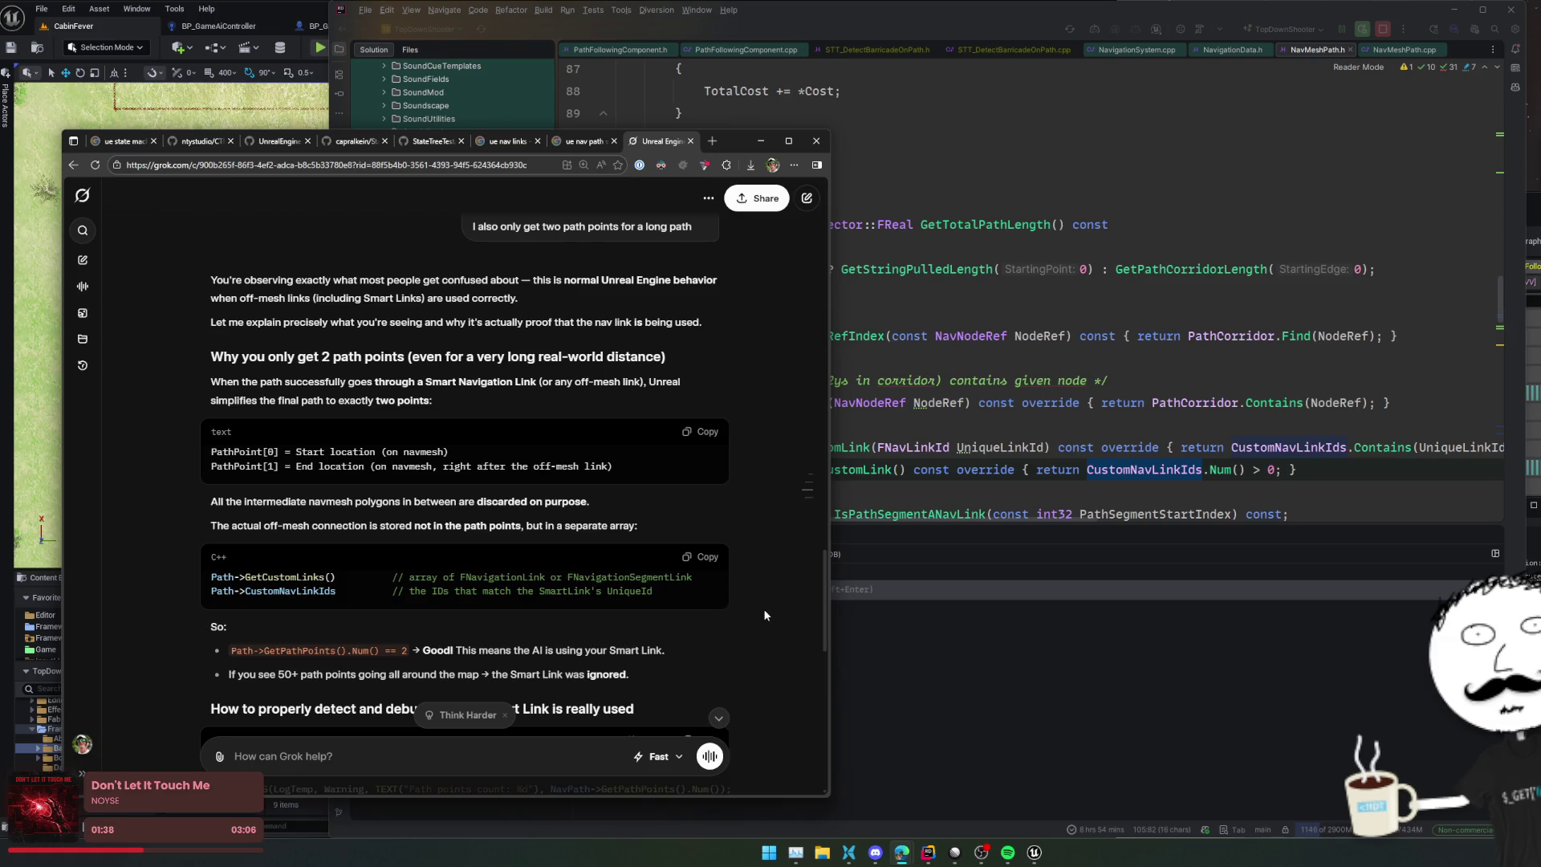
pyautogui.scroll(-2, 772, 621)
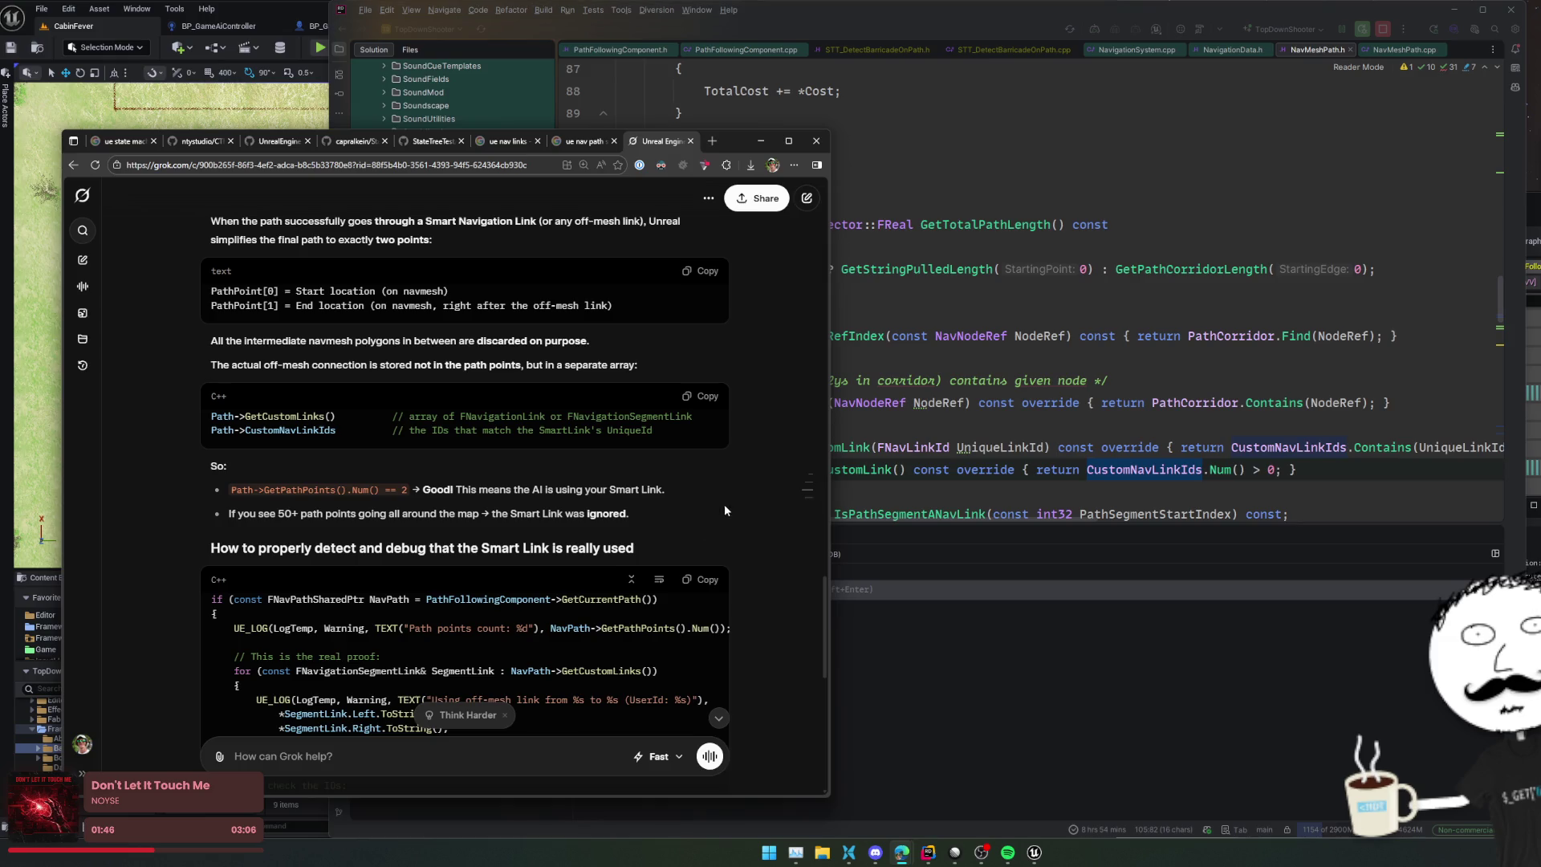
pyautogui.scroll(-2, 717, 499)
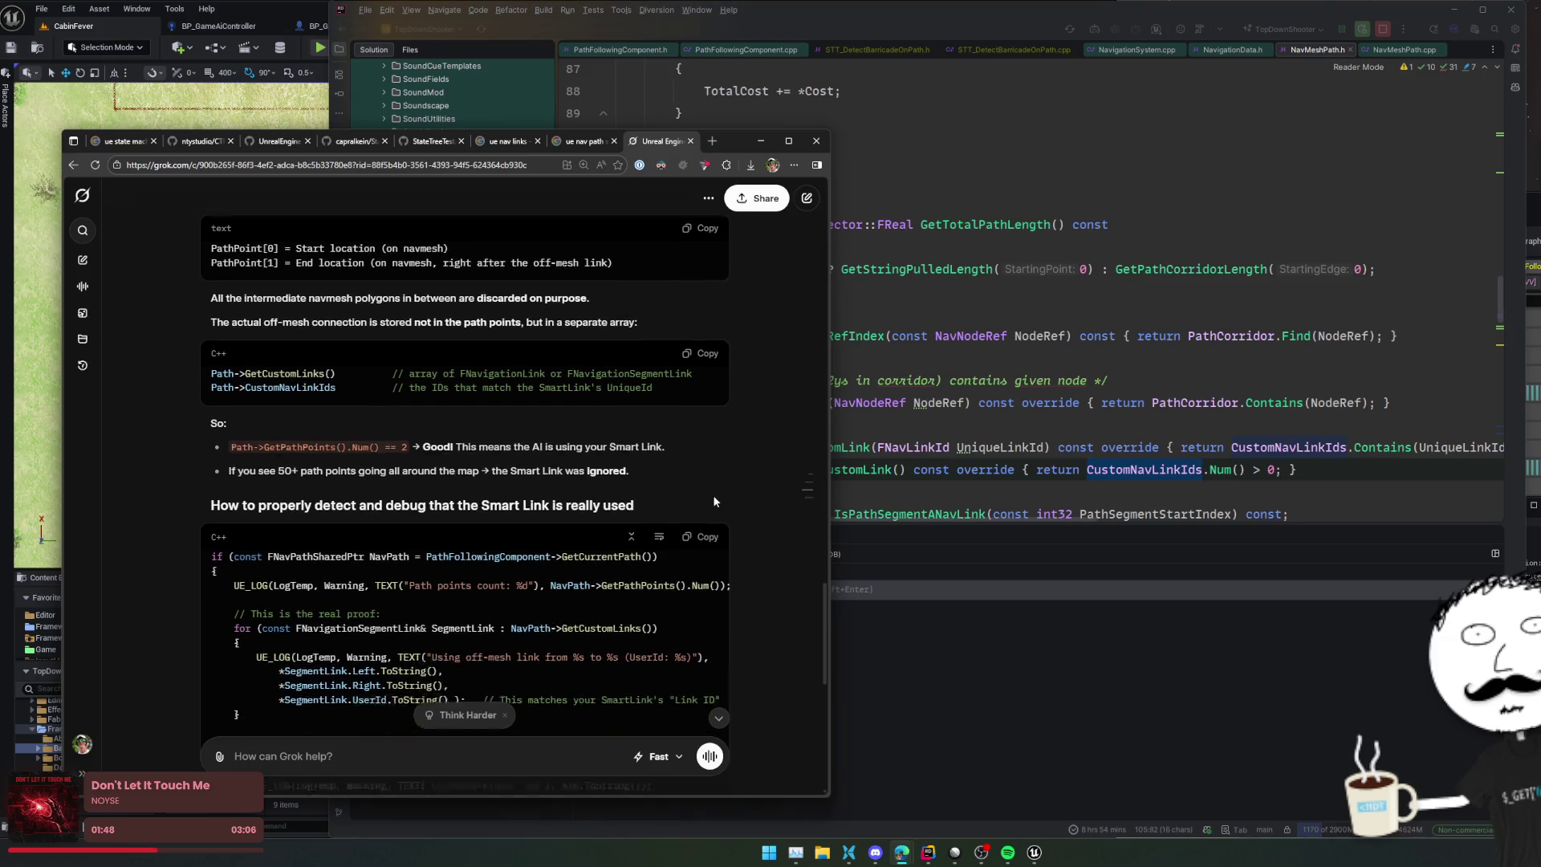
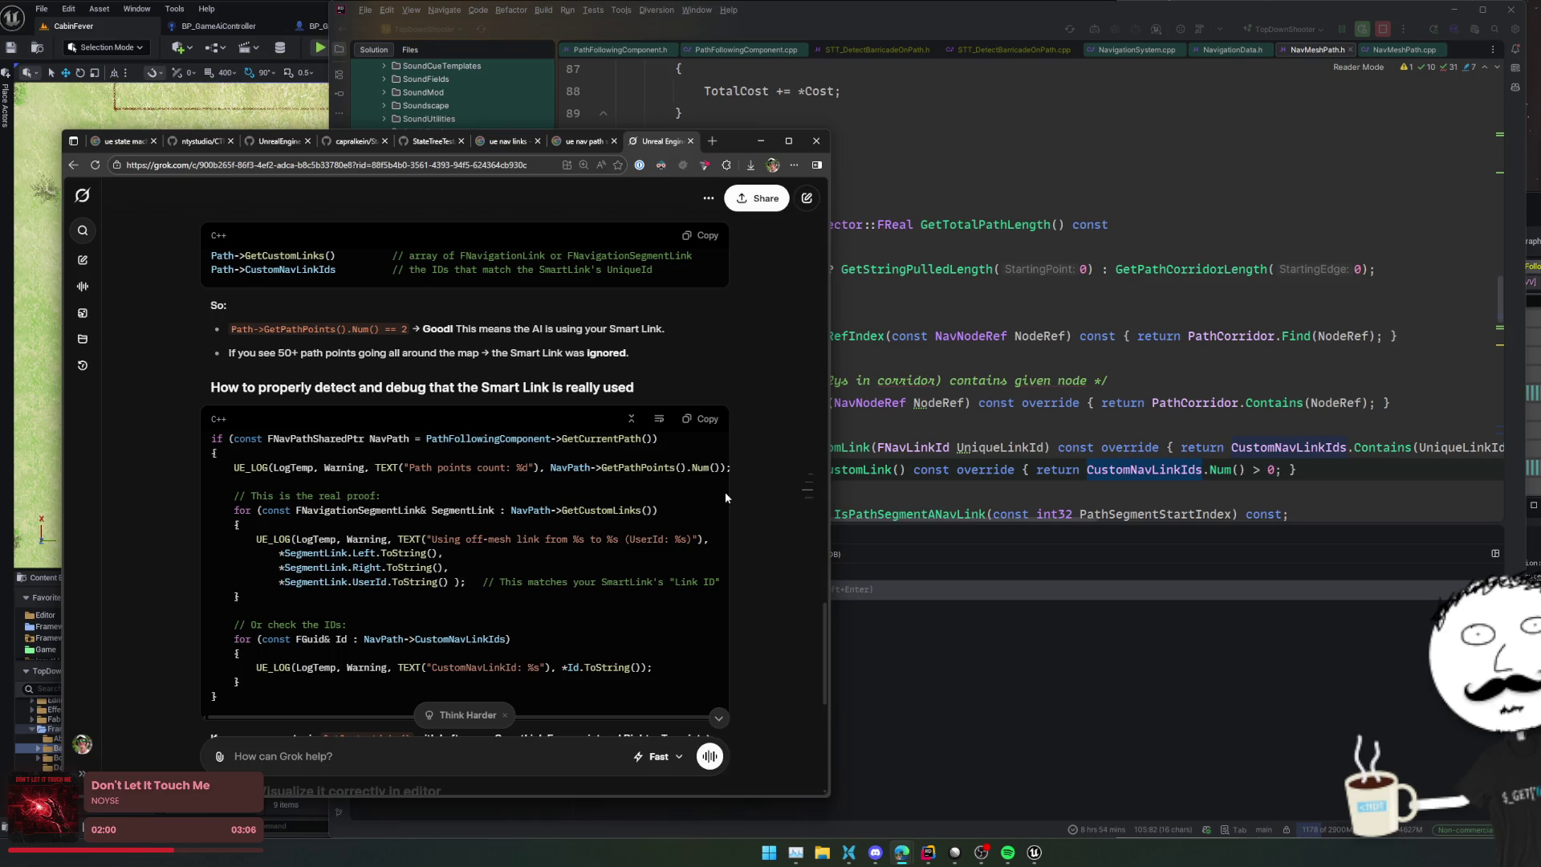
# Step: Scroll Grok's answer to the Bonus and Summary sections, move the browser left, and bring Unreal forward
pyautogui.scroll(-3, 725, 492)
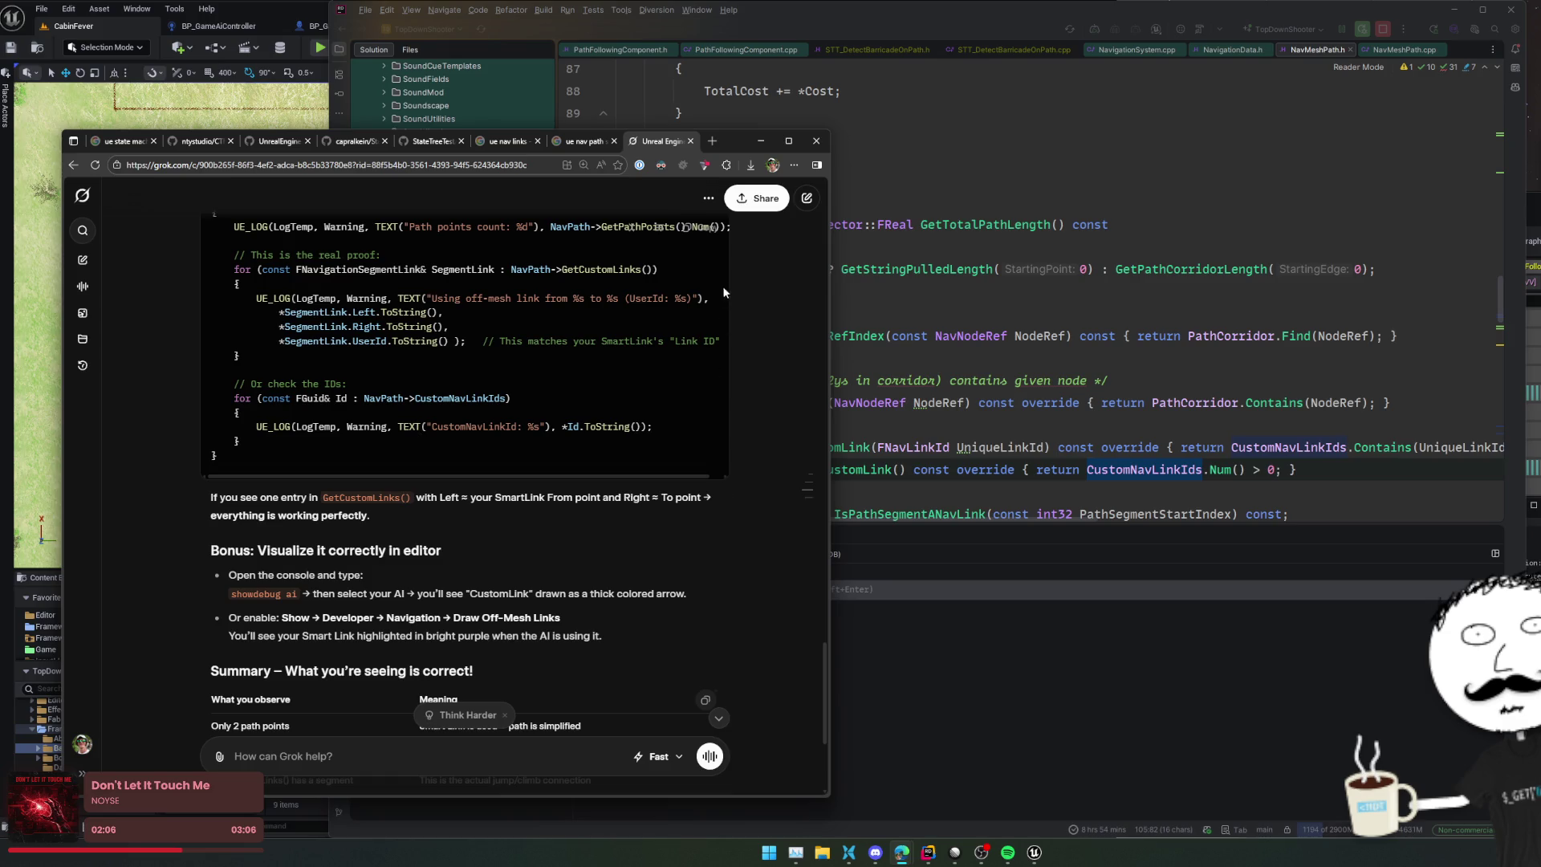
pyautogui.moveTo(729, 143); pyautogui.dragTo(268, 154)
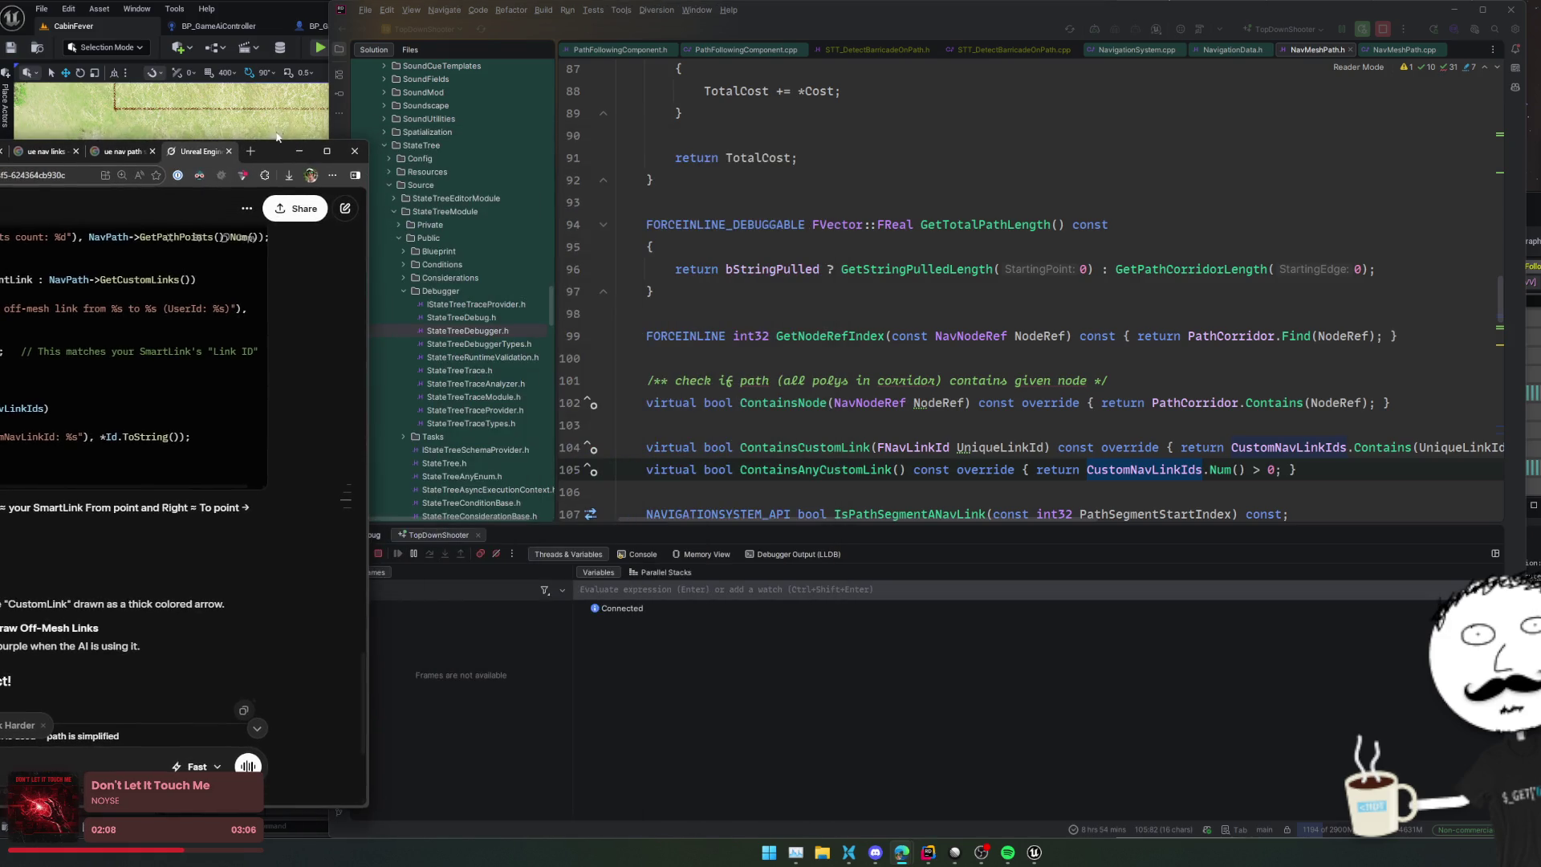
pyautogui.click(113, 29)
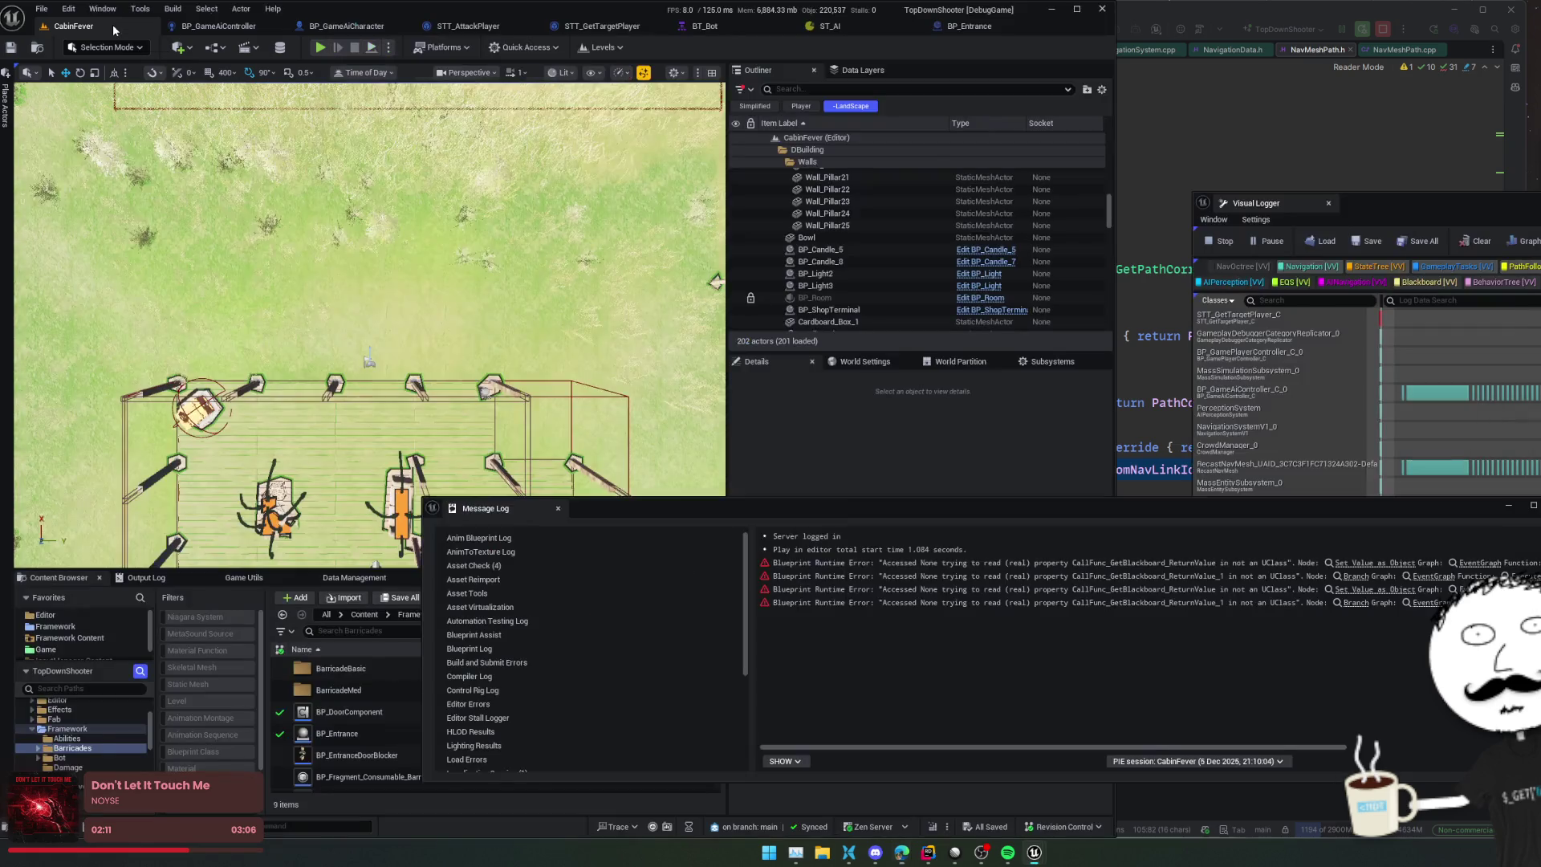
# Step: Toggle the viewport's Mesh Edges show flag on and off, then search show flags for 'links'
pyautogui.click(470, 72)
pyautogui.click(593, 72)
pyautogui.moveTo(642, 579)
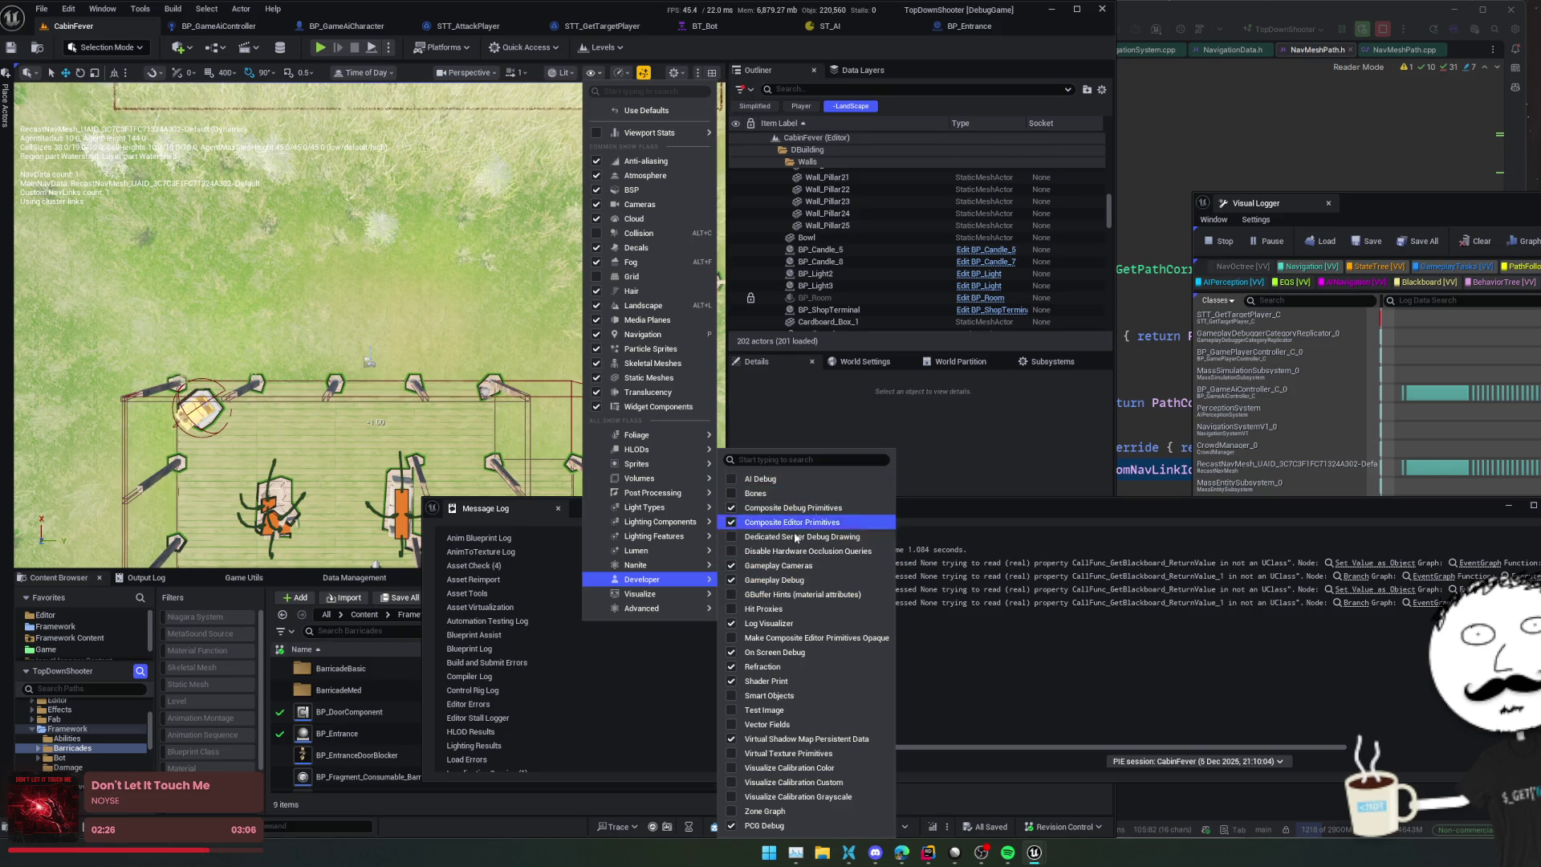
pyautogui.moveTo(694, 595)
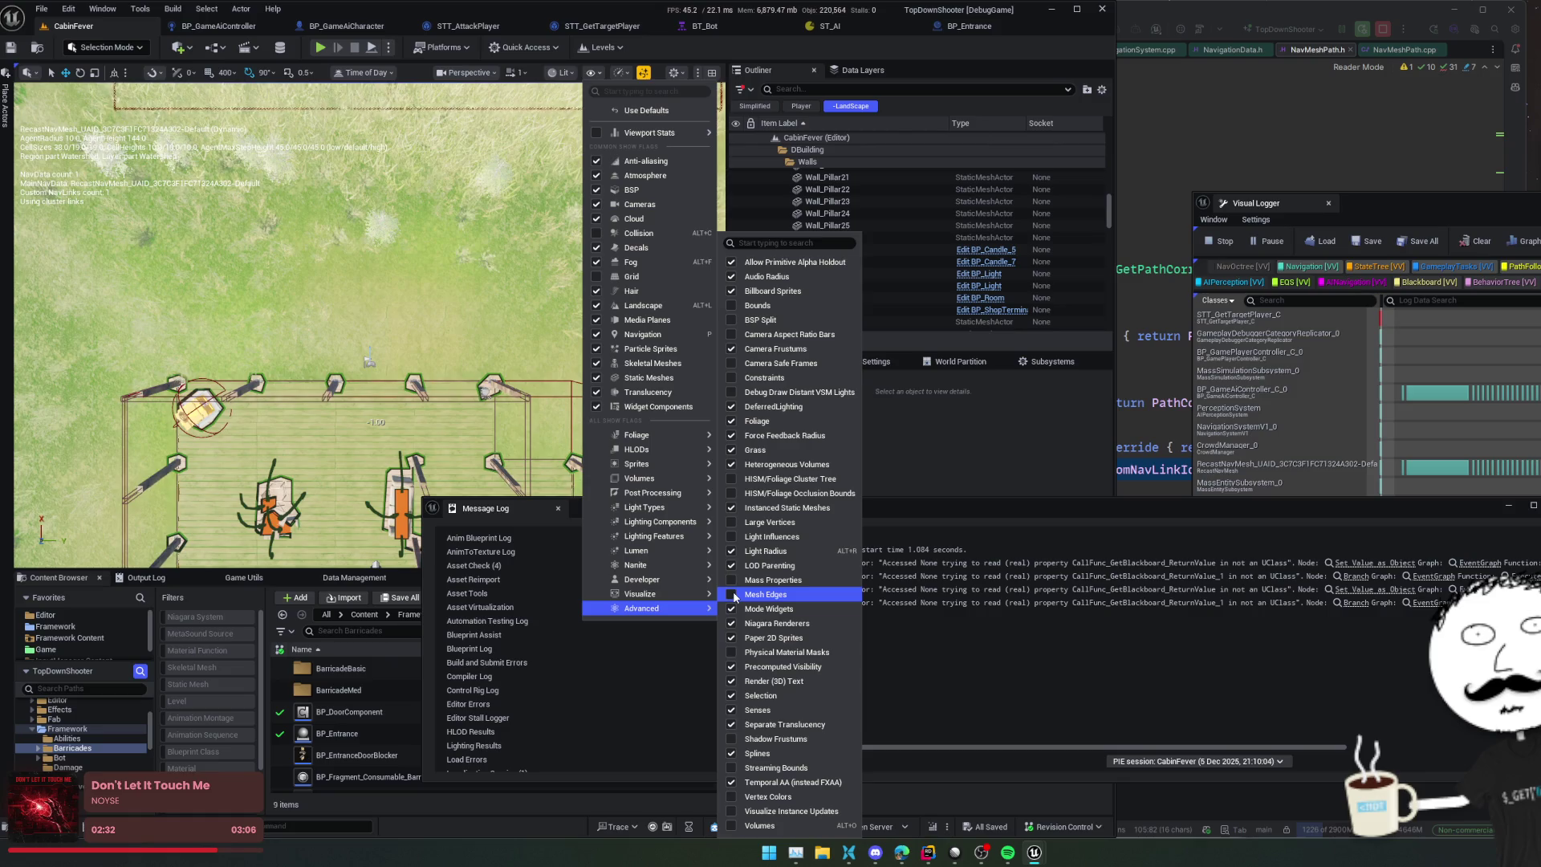
pyautogui.click(735, 597)
pyautogui.click(735, 597)
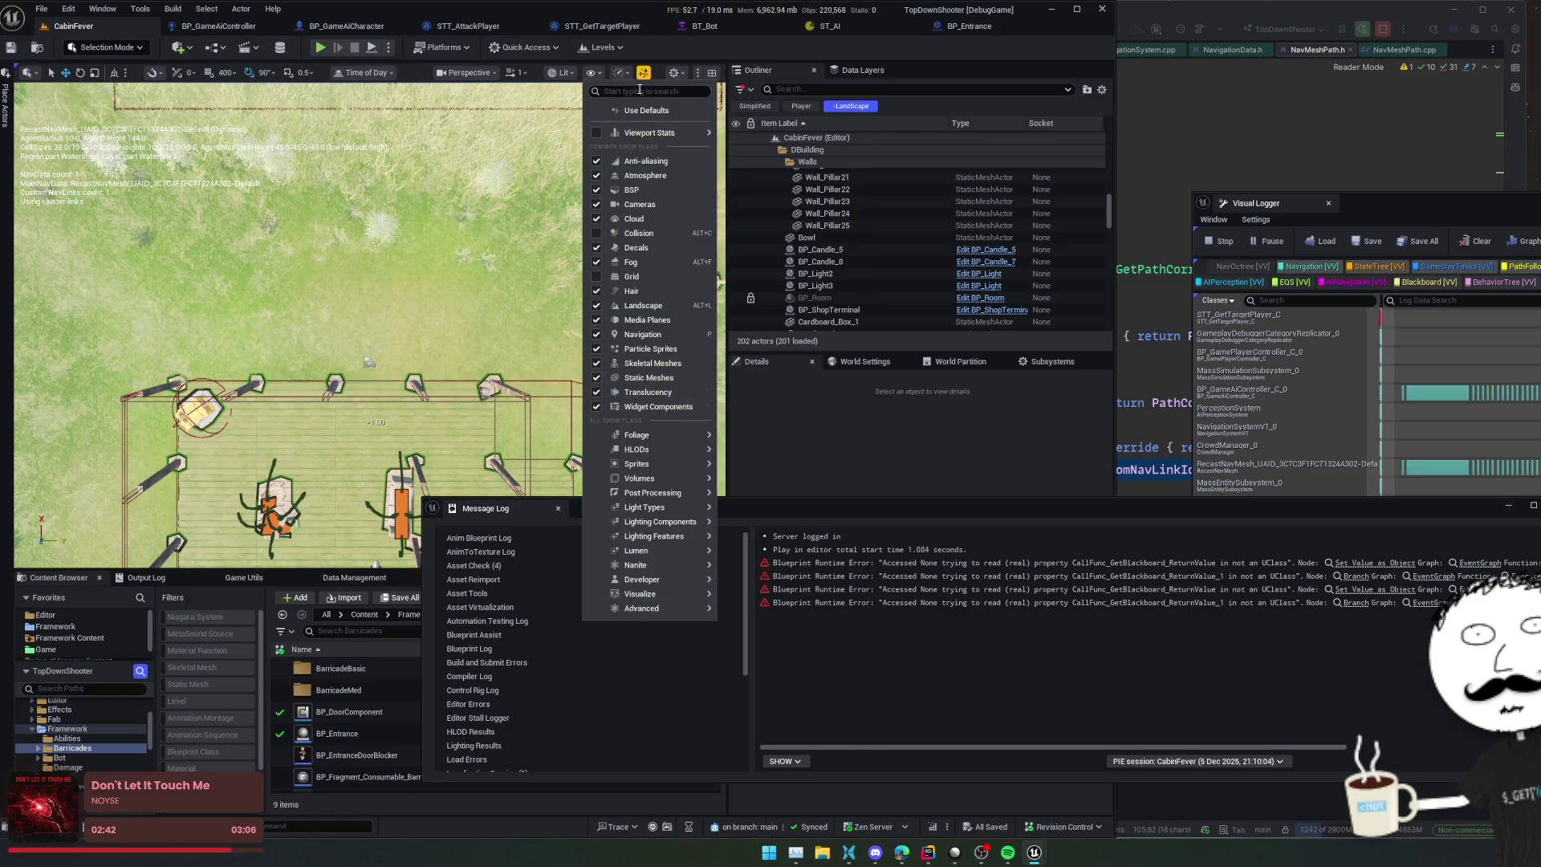
pyautogui.write('links')
# Step: Move the Message Log window to the lower right and start a Play-in-Editor session
pyautogui.click(562, 73)
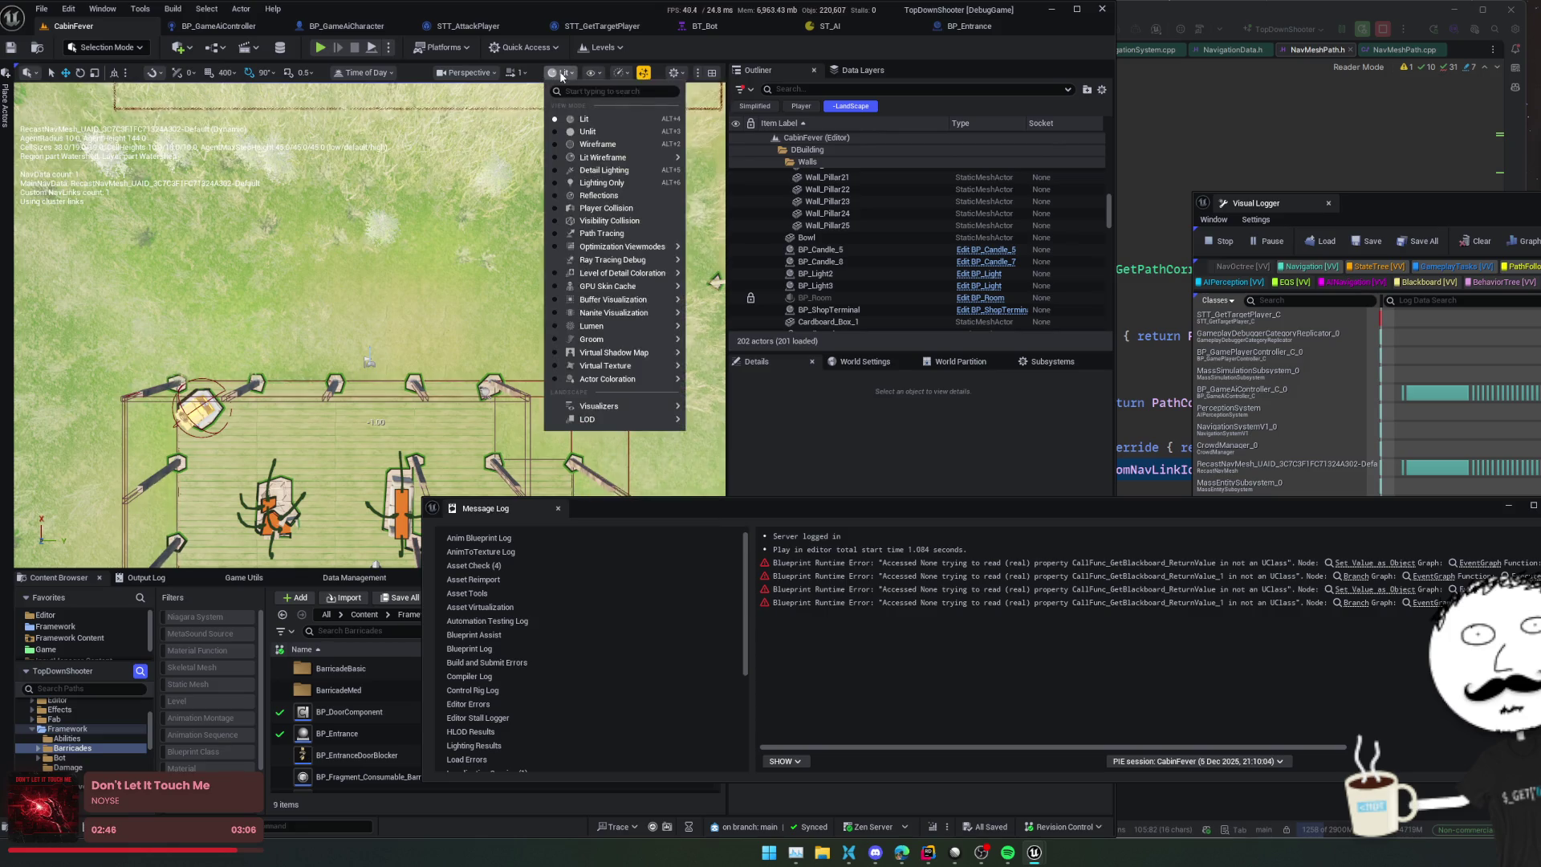
pyautogui.click(562, 74)
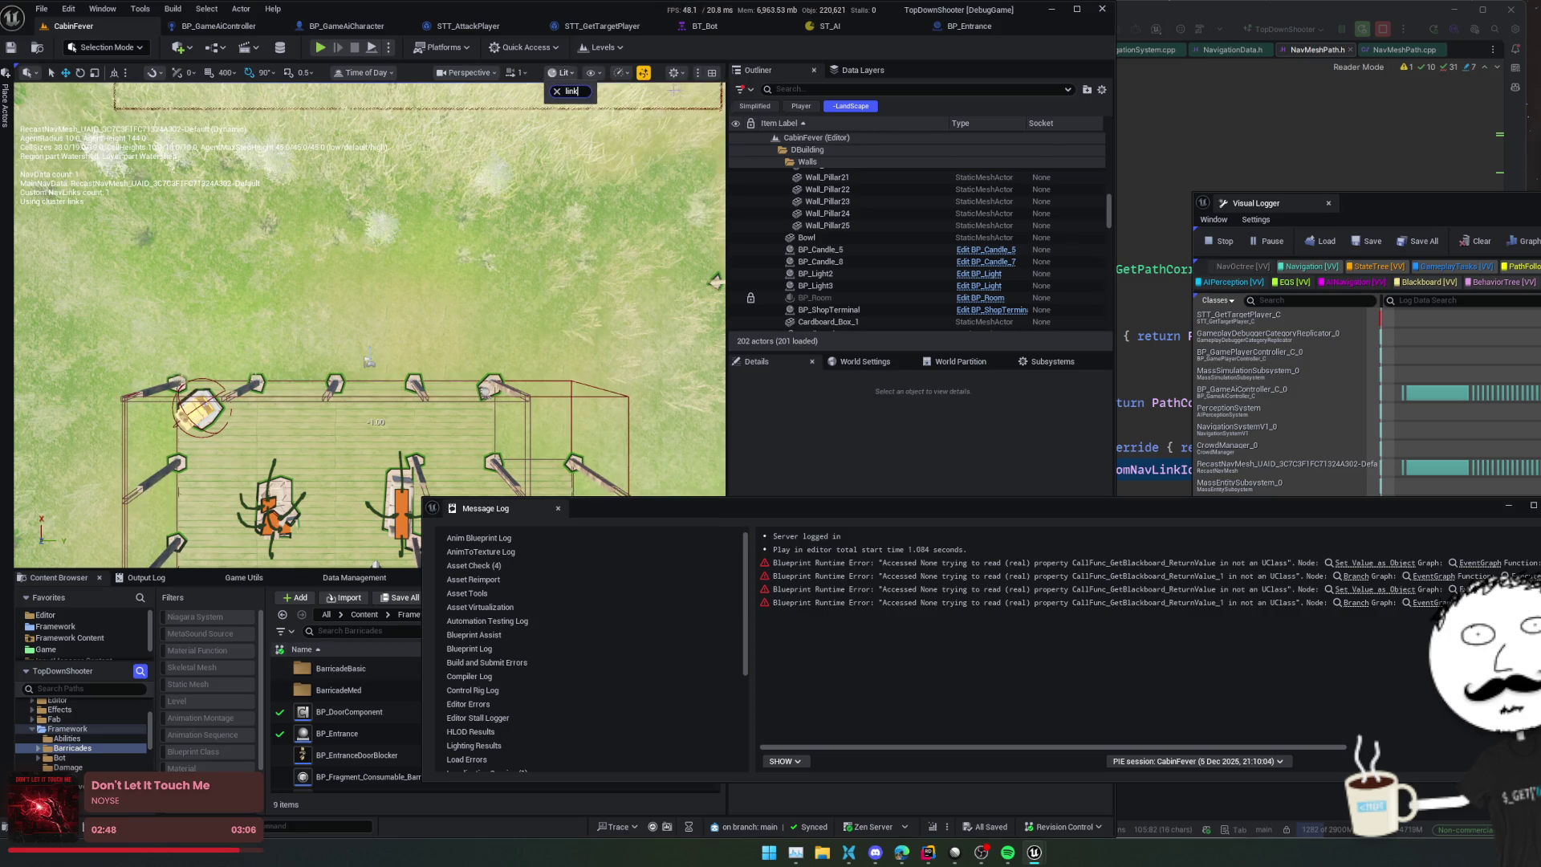
pyautogui.hotkey('alt', 'Tab')
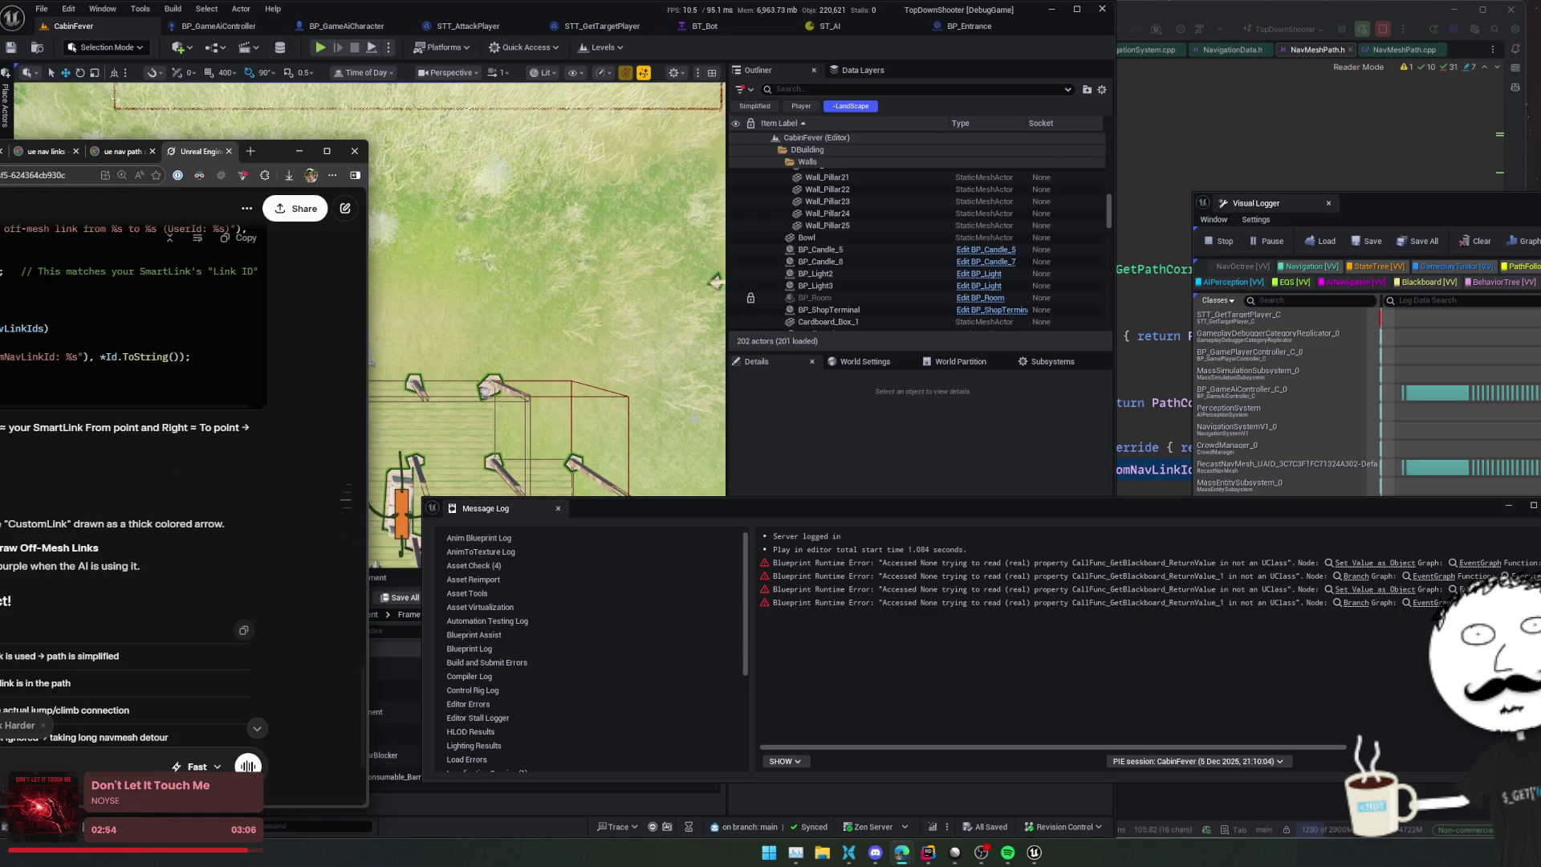
pyautogui.moveTo(797, 504); pyautogui.dragTo(1215, 528)
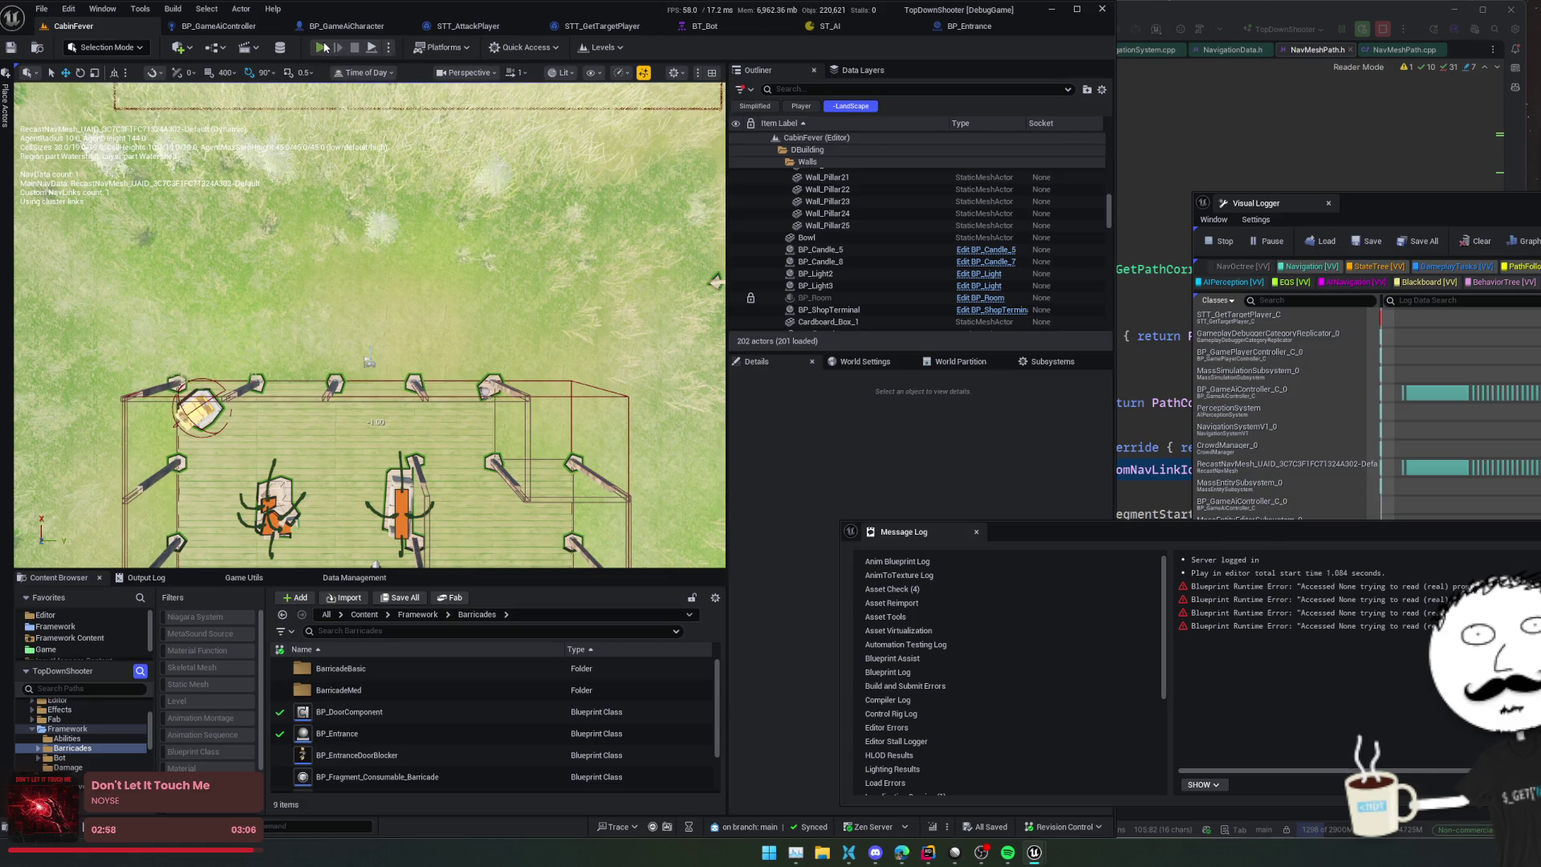
pyautogui.hotkey('alt', 'p')
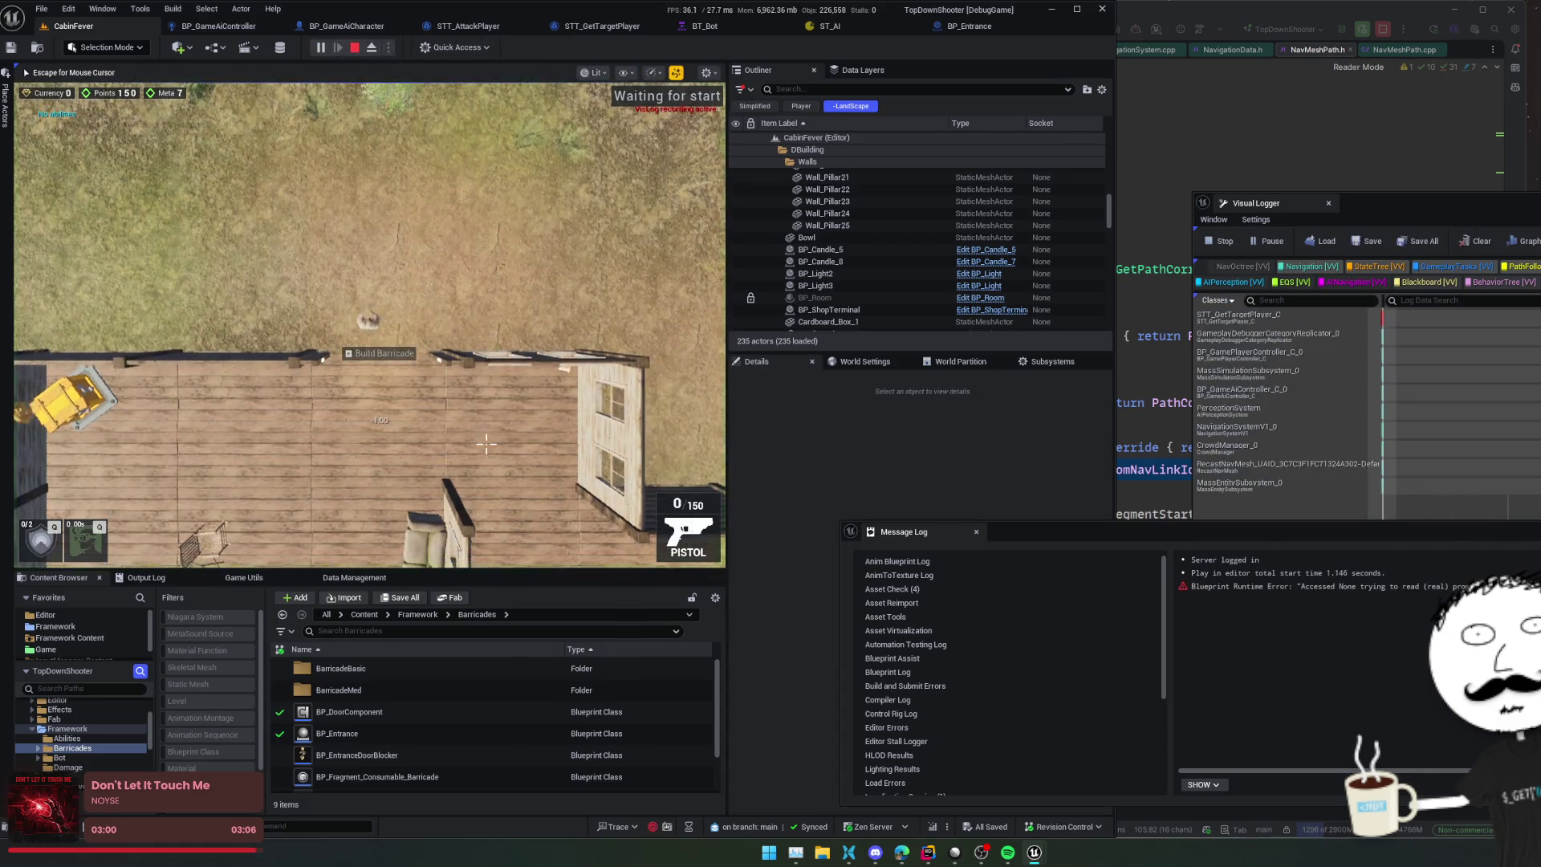
# Step: Pause the game, move the Message Log up, and run the 'showdebug ai' console command
pyautogui.press('Pause')
pyautogui.moveTo(1338, 531); pyautogui.dragTo(1273, 19)
pyautogui.click(476, 398)
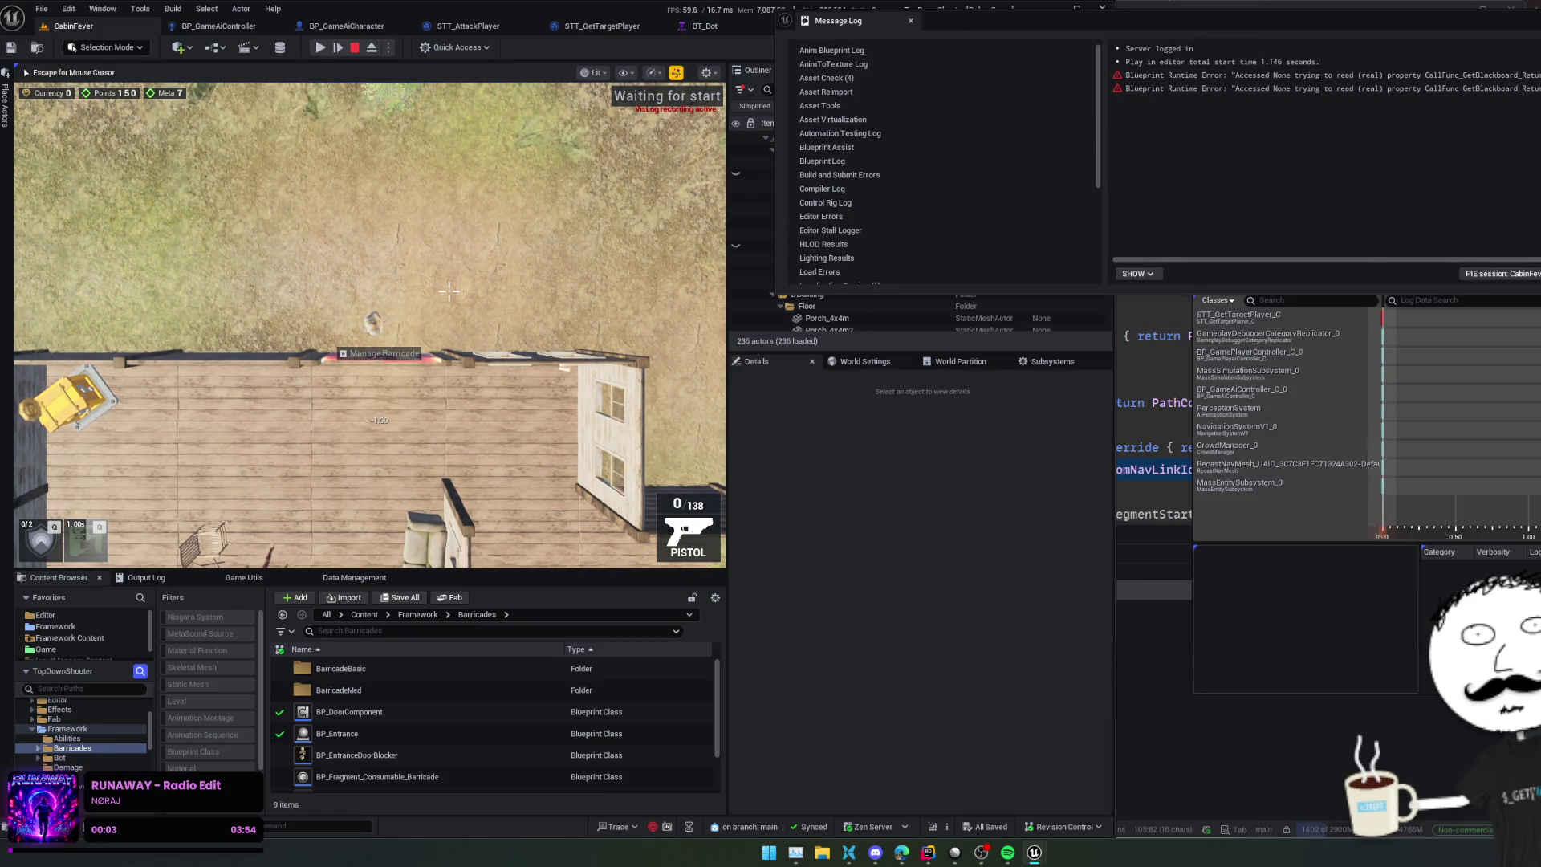
pyautogui.press('`')
pyautogui.write('showdebug')
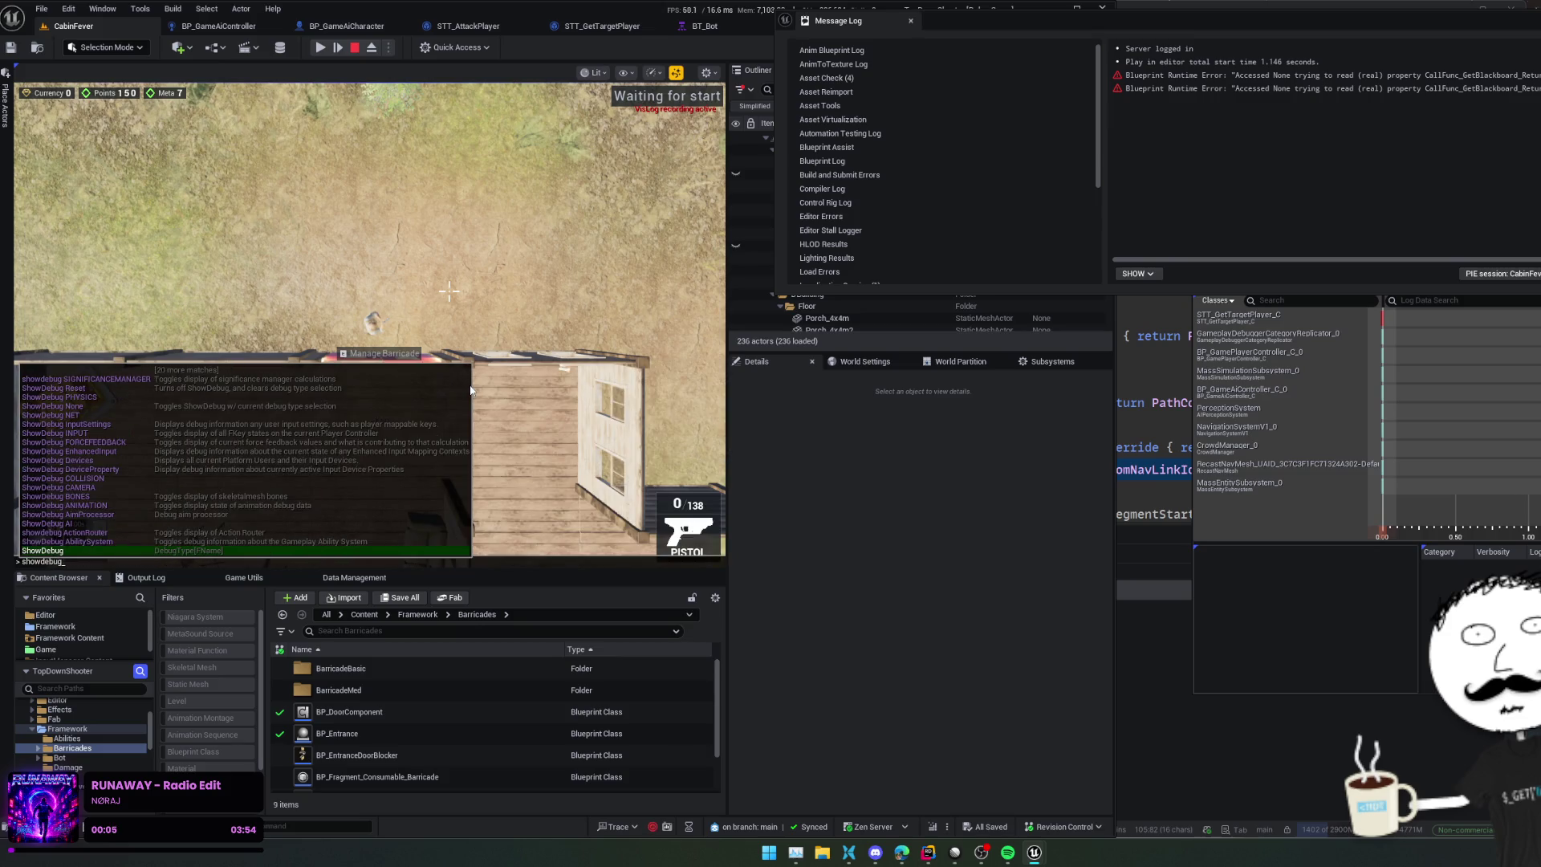
pyautogui.write(' ai')
pyautogui.press('Return')
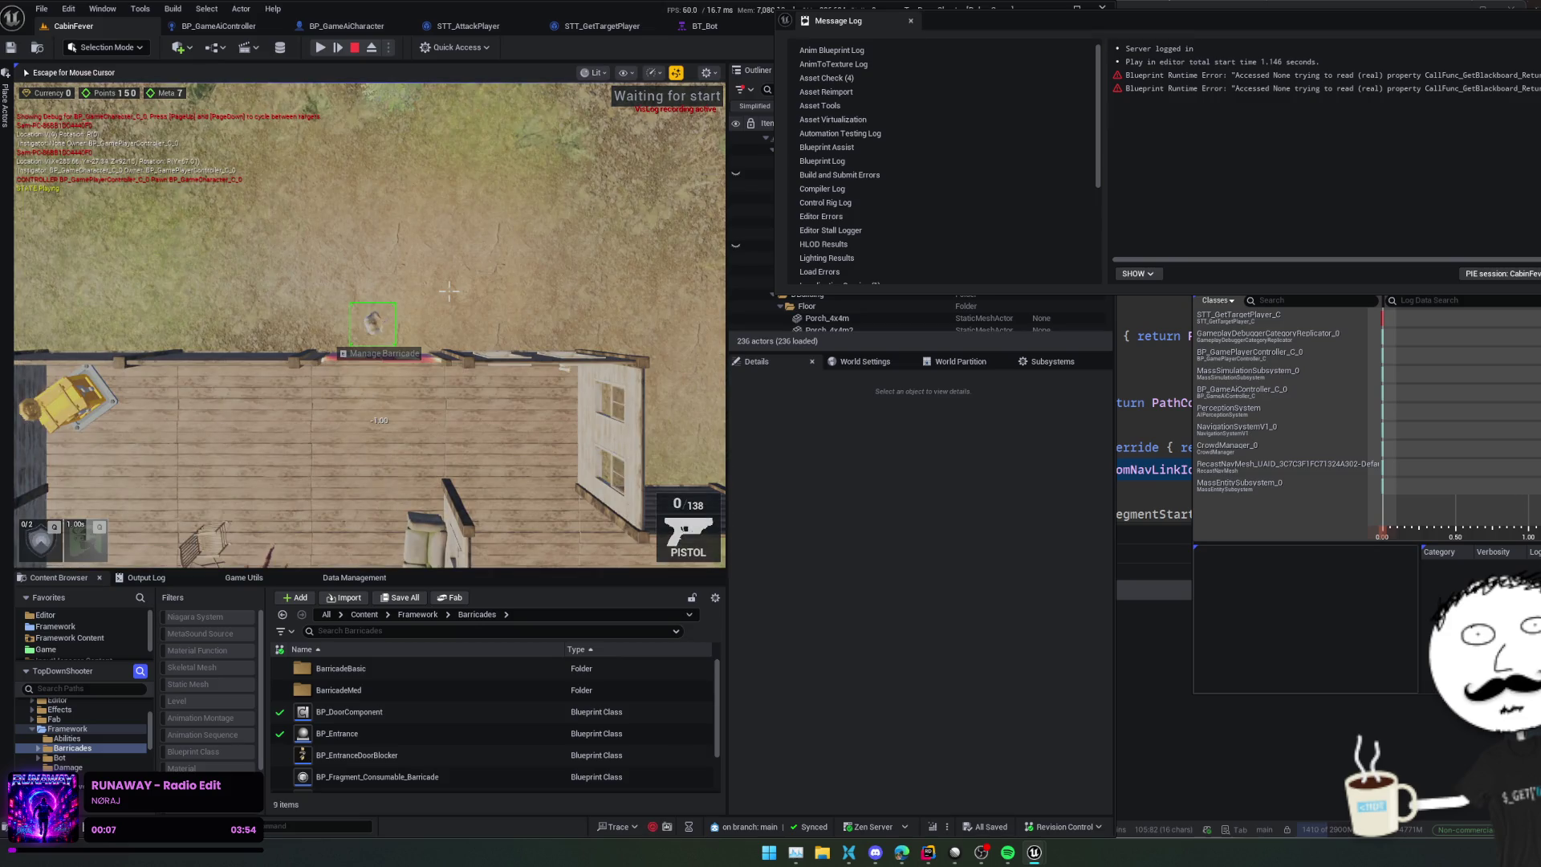
# Step: Inspect the player character, AI character and AI controller in the editor while the game runs
pyautogui.press('Escape')
pyautogui.click(882, 166)
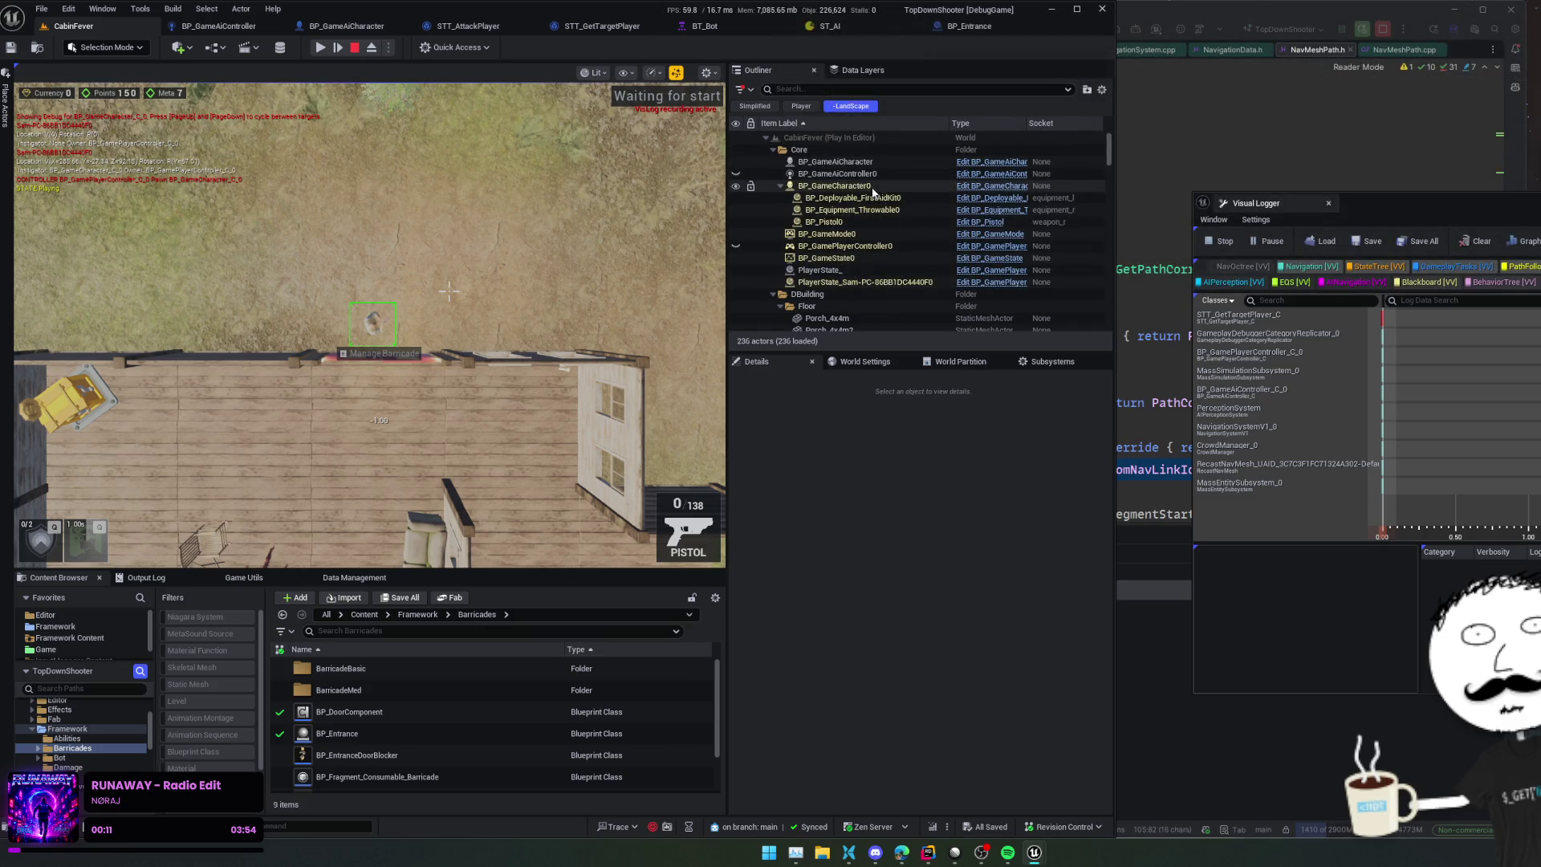
pyautogui.click(885, 186)
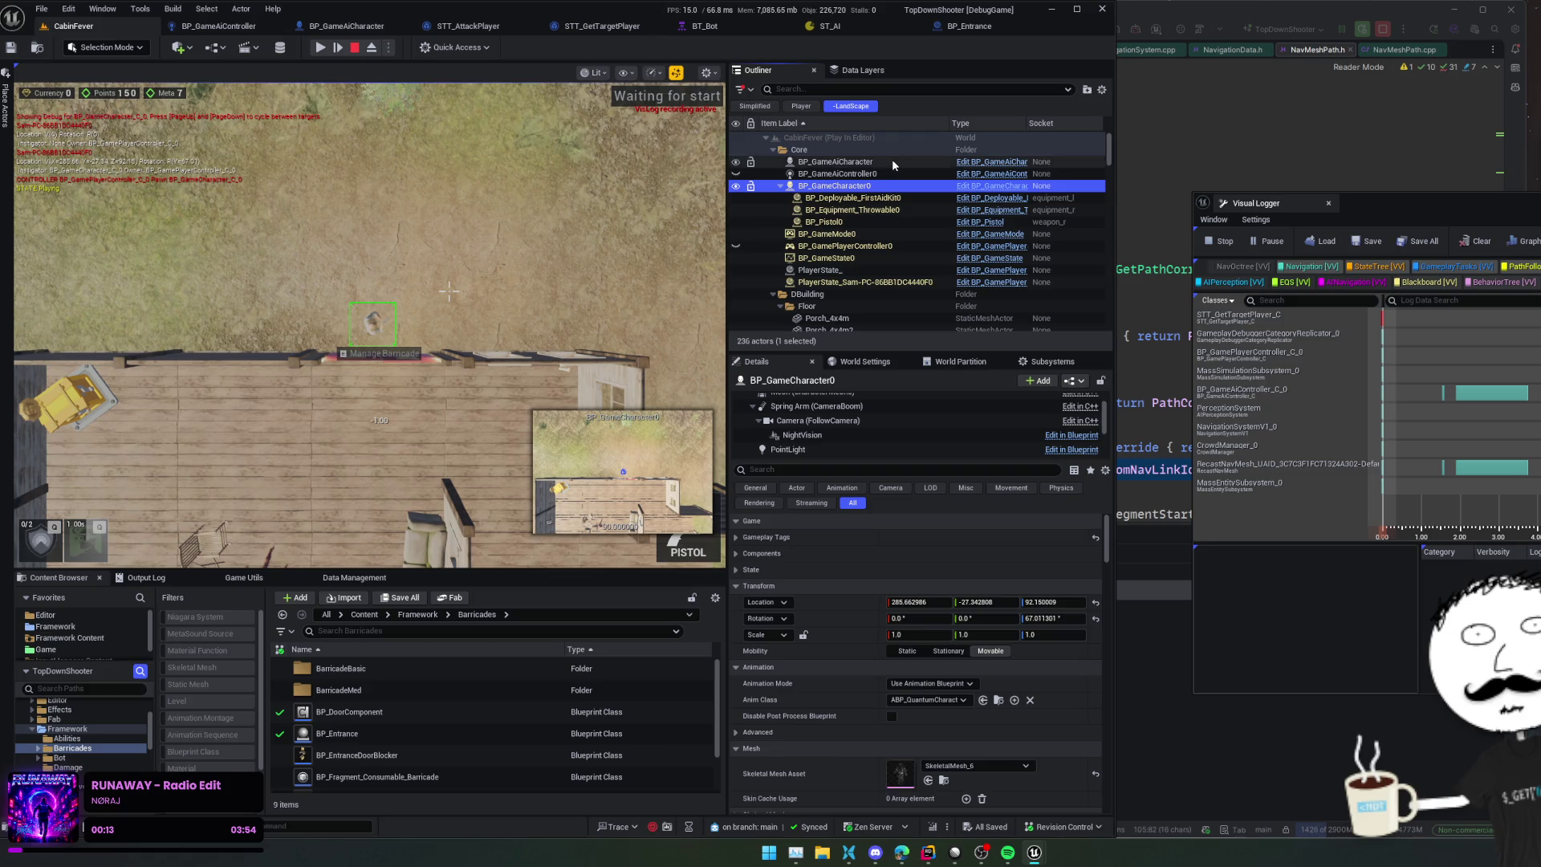
pyautogui.click(892, 159)
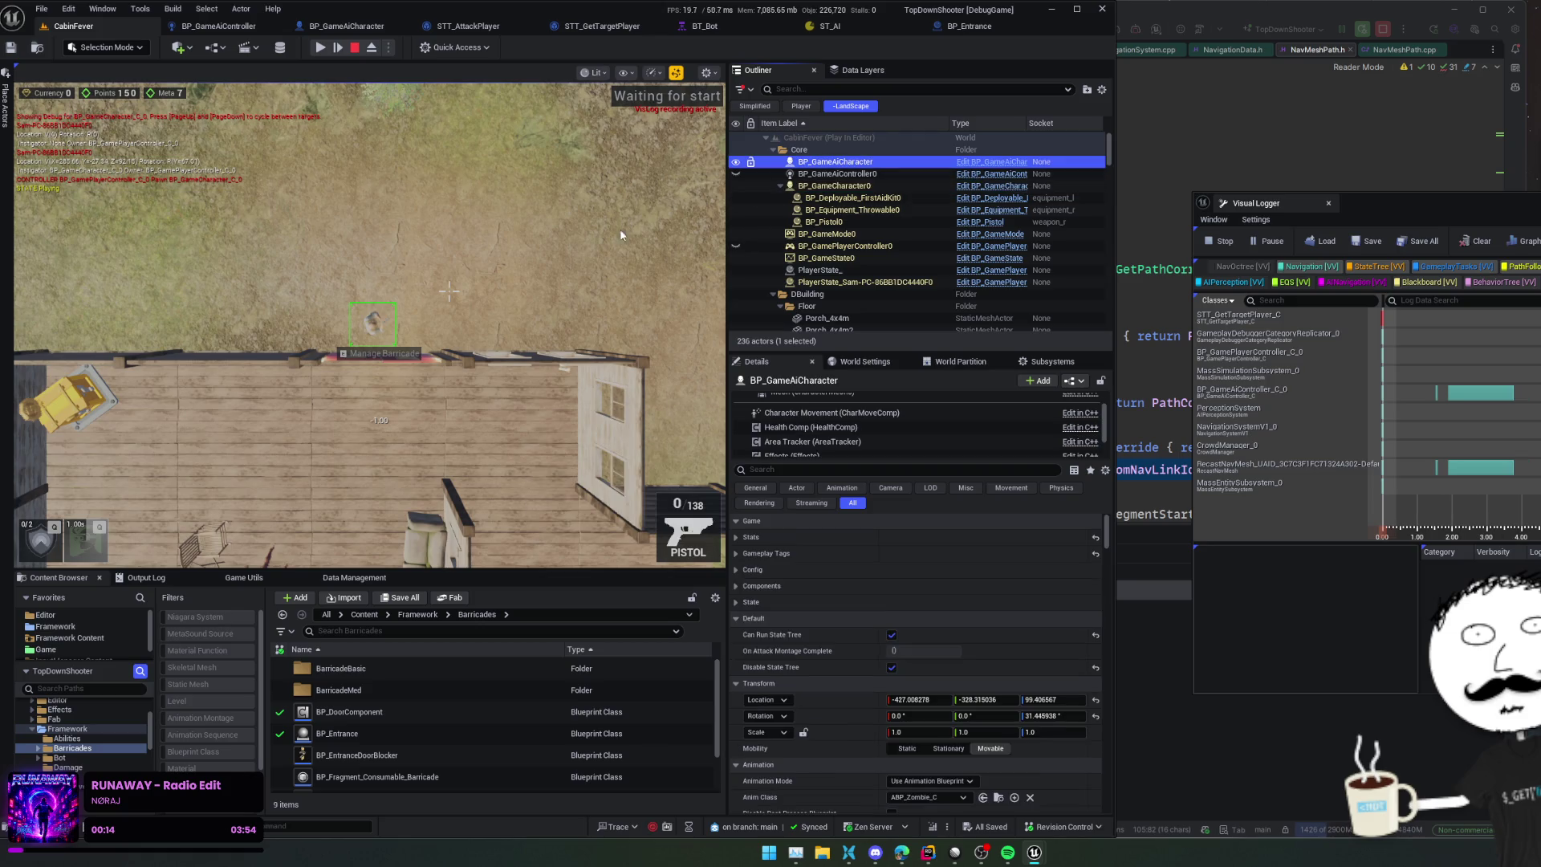
pyautogui.click(321, 47)
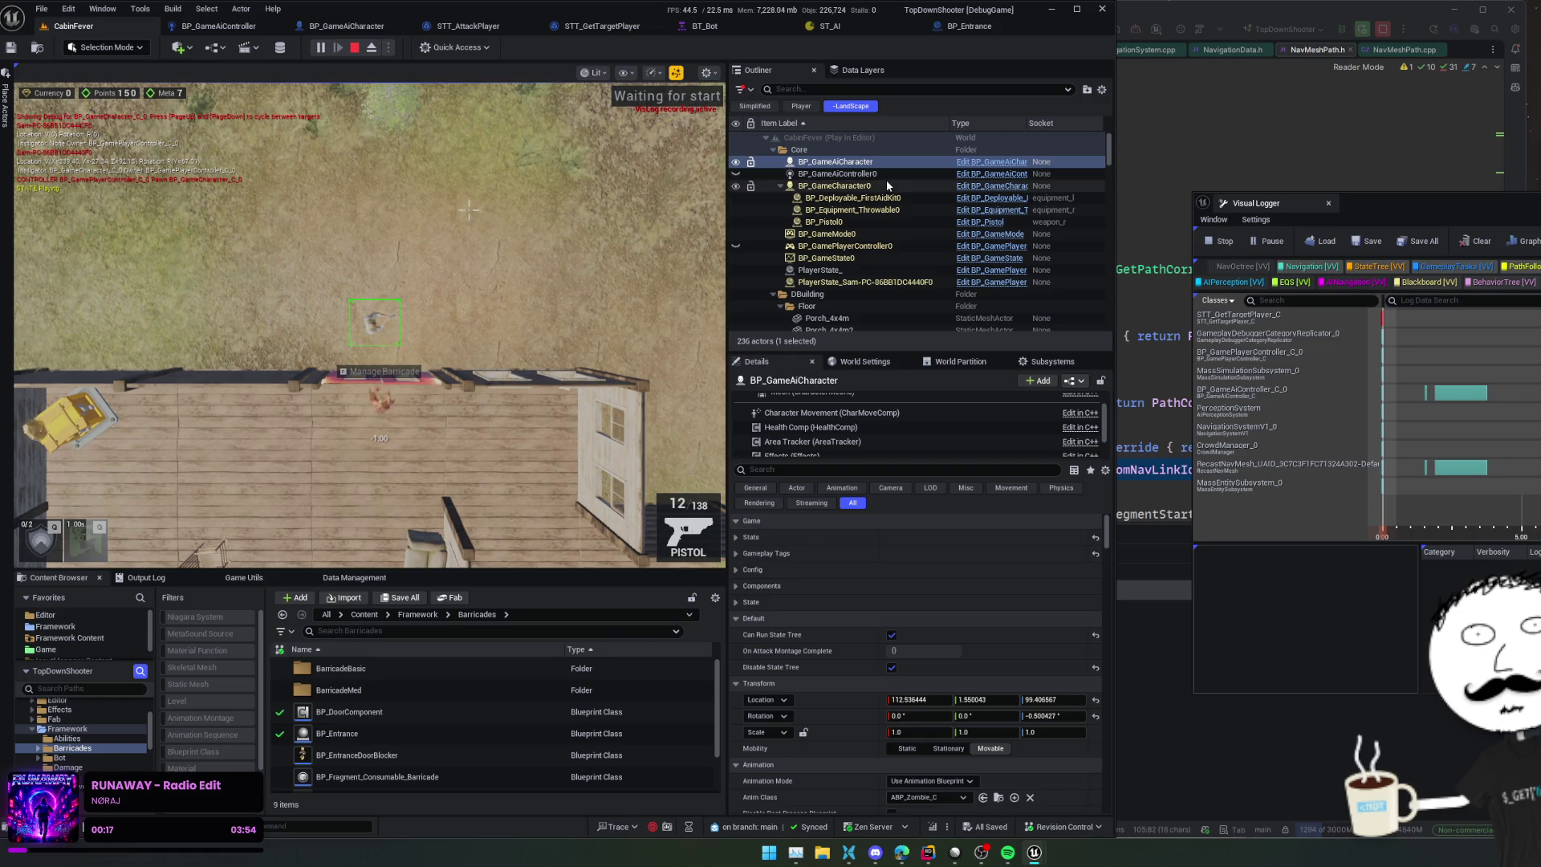
pyautogui.click(851, 174)
pyautogui.click(474, 279)
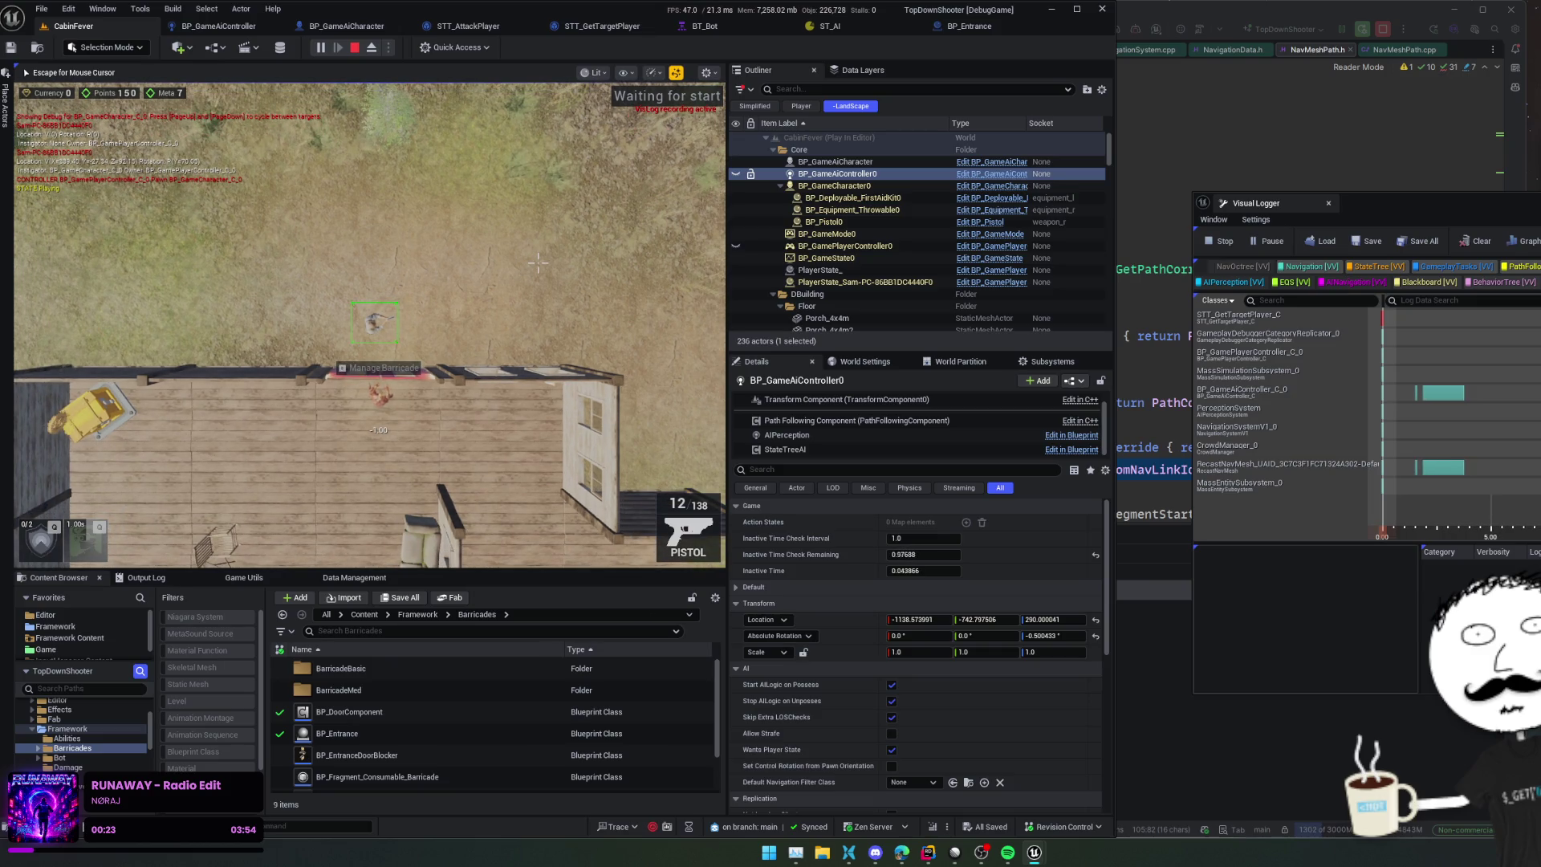
pyautogui.hotkey('shift', 'F1')
# Step: Consult the browser chat answer, then return to the running game
pyautogui.hotkey('alt', 'Tab')
pyautogui.scroll(-1, 143, 556)
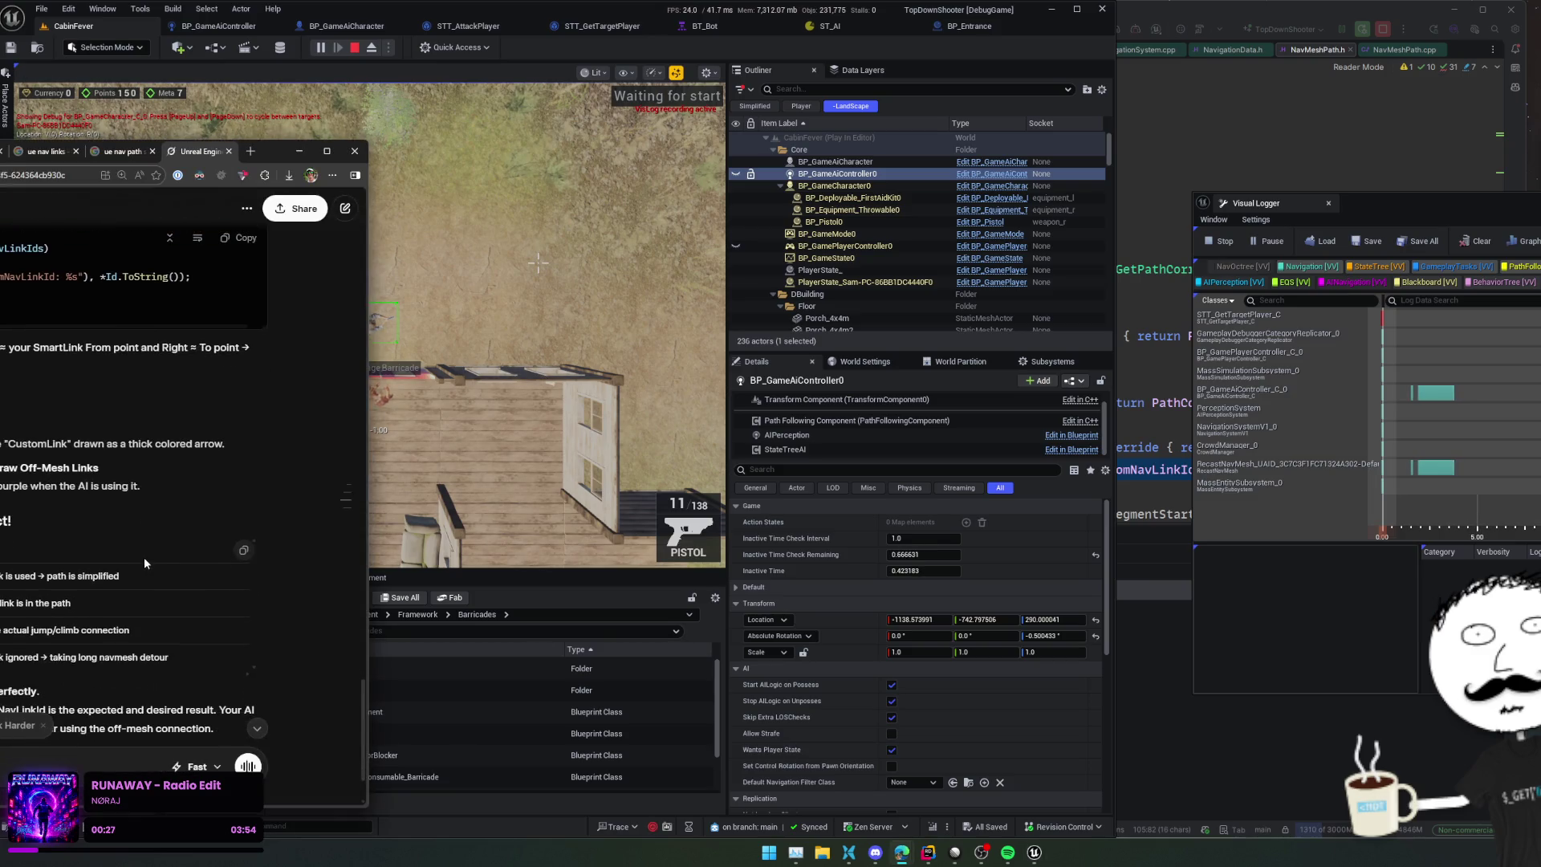
pyautogui.scroll(-1, 166, 545)
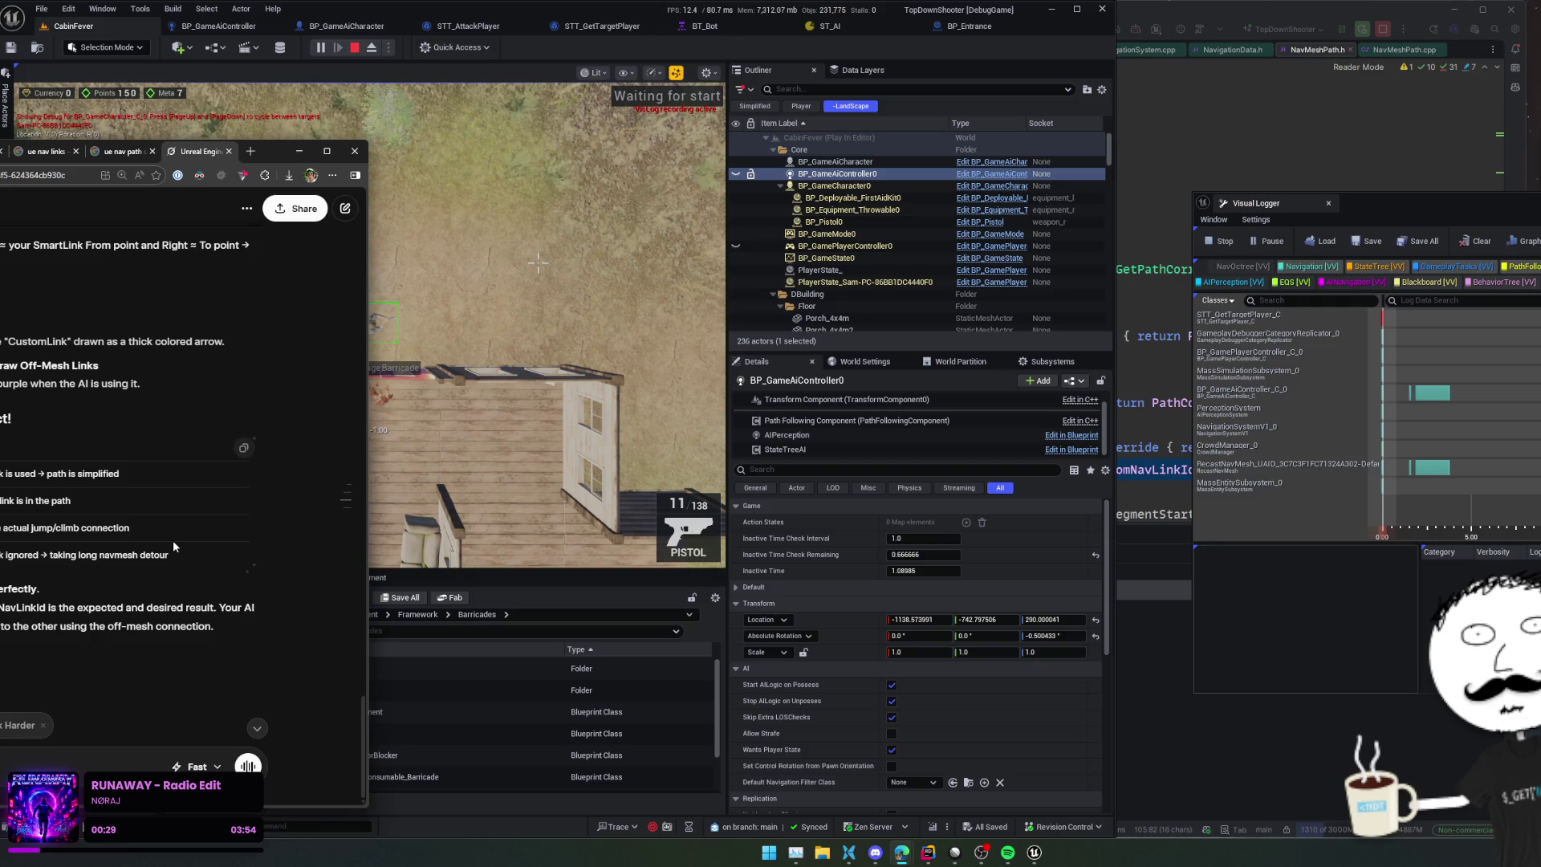
pyautogui.click(456, 465)
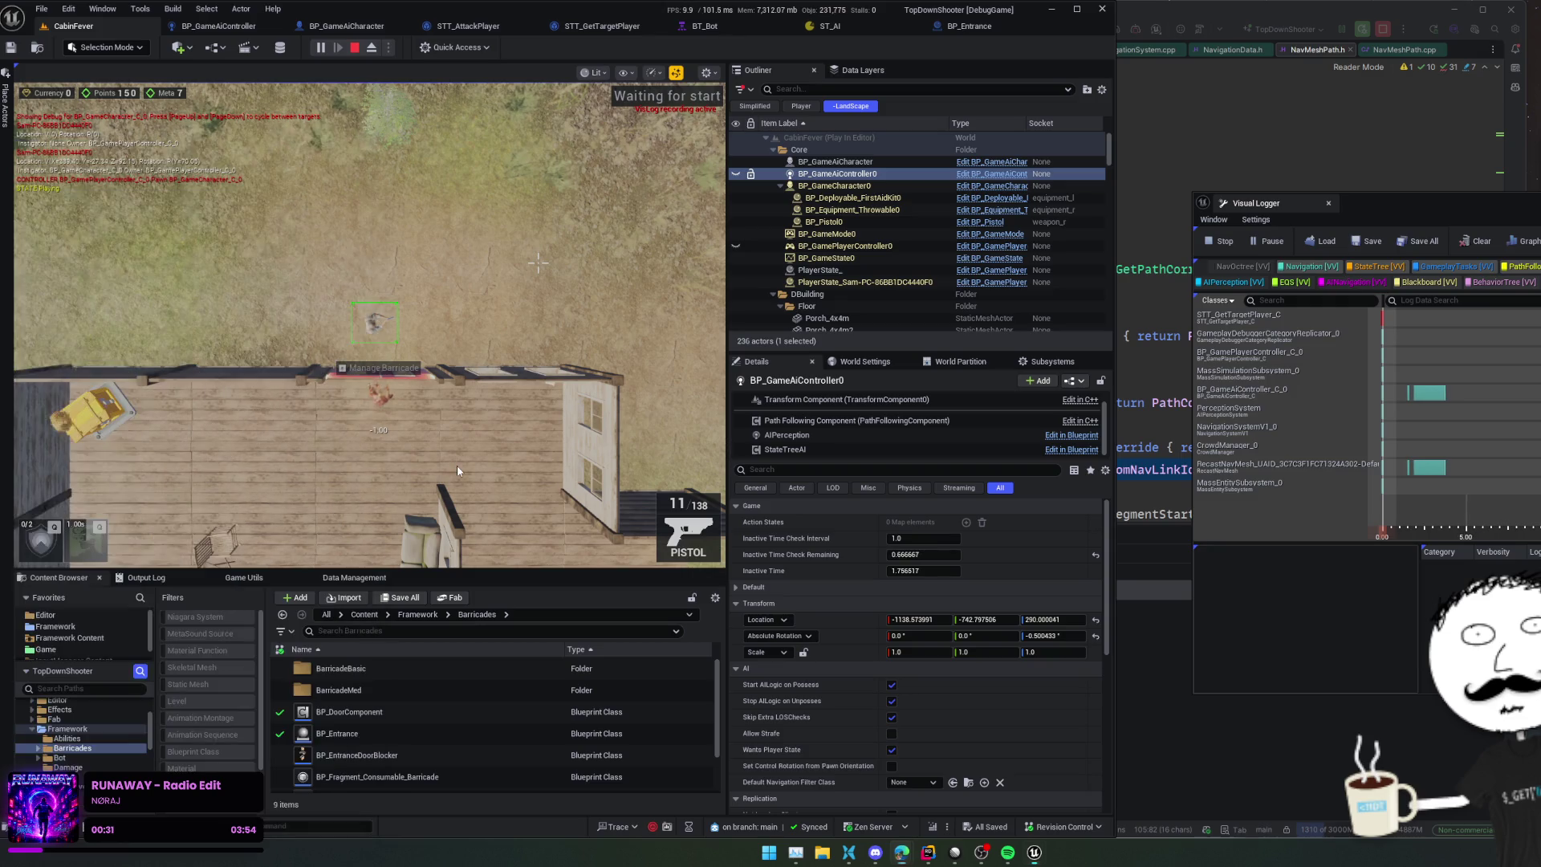
pyautogui.scroll(3, 459, 463)
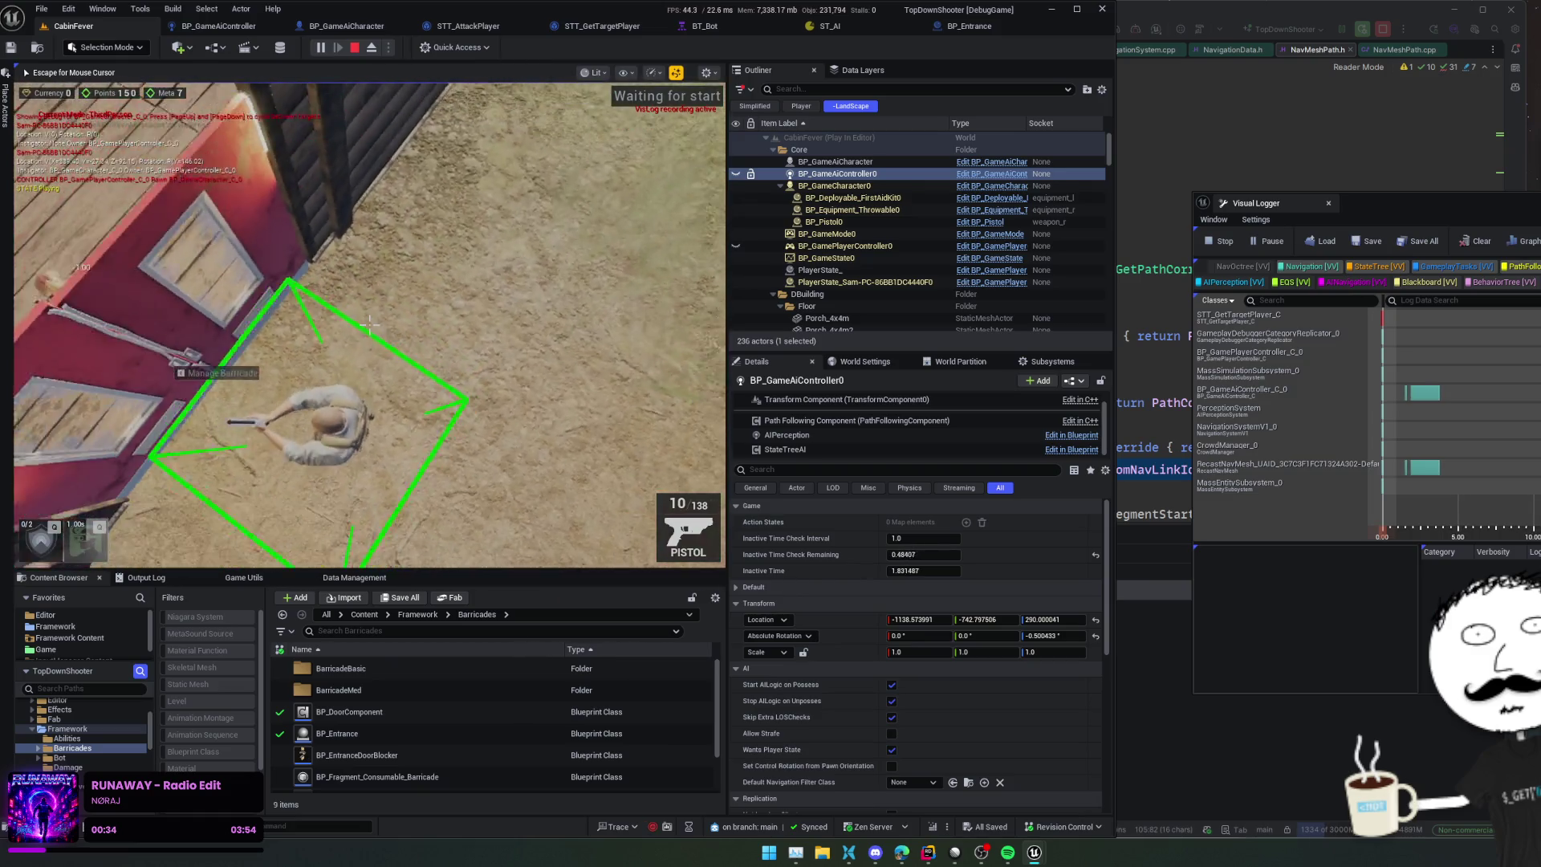
pyautogui.scroll(-3, 369, 323)
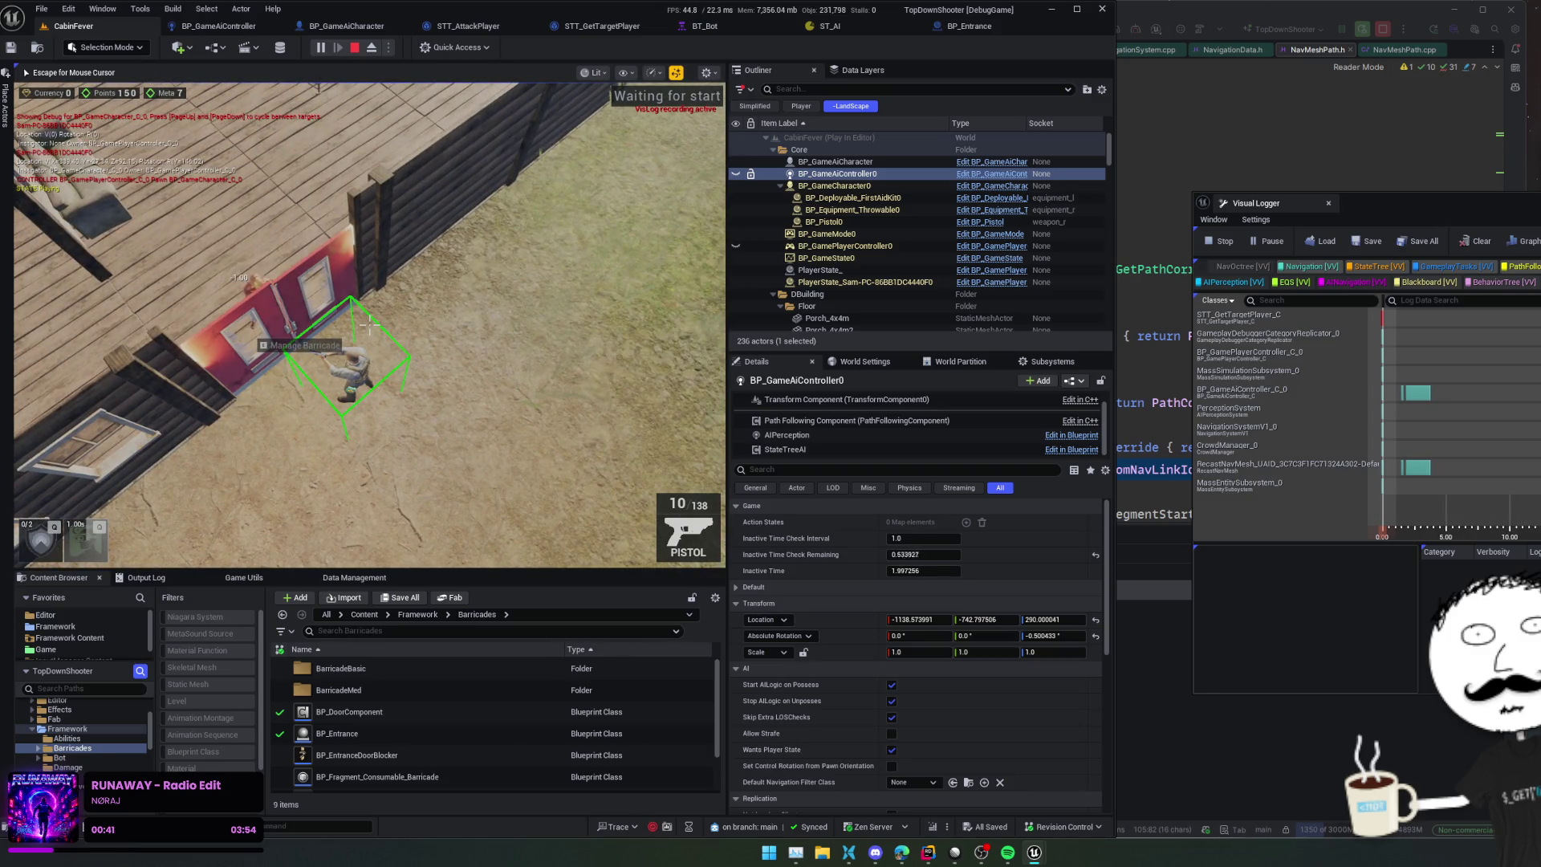
# Step: Run the CycleNavDrawn and NextDebugTarget console commands to retarget the debug display
pyautogui.press('`')
pyautogui.write('CycleNavDrawn')
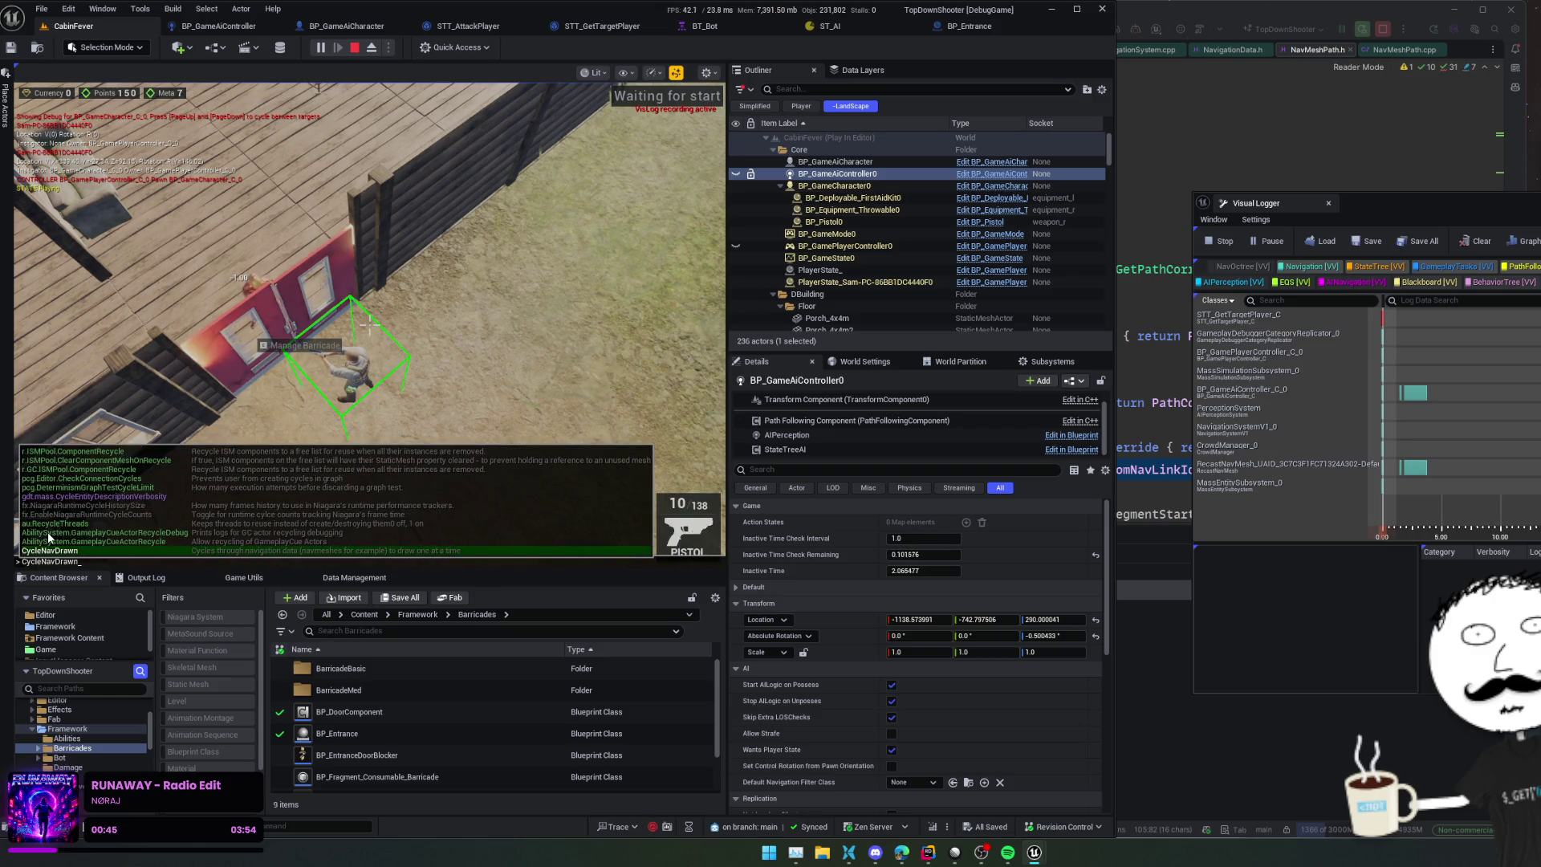
pyautogui.press('Return')
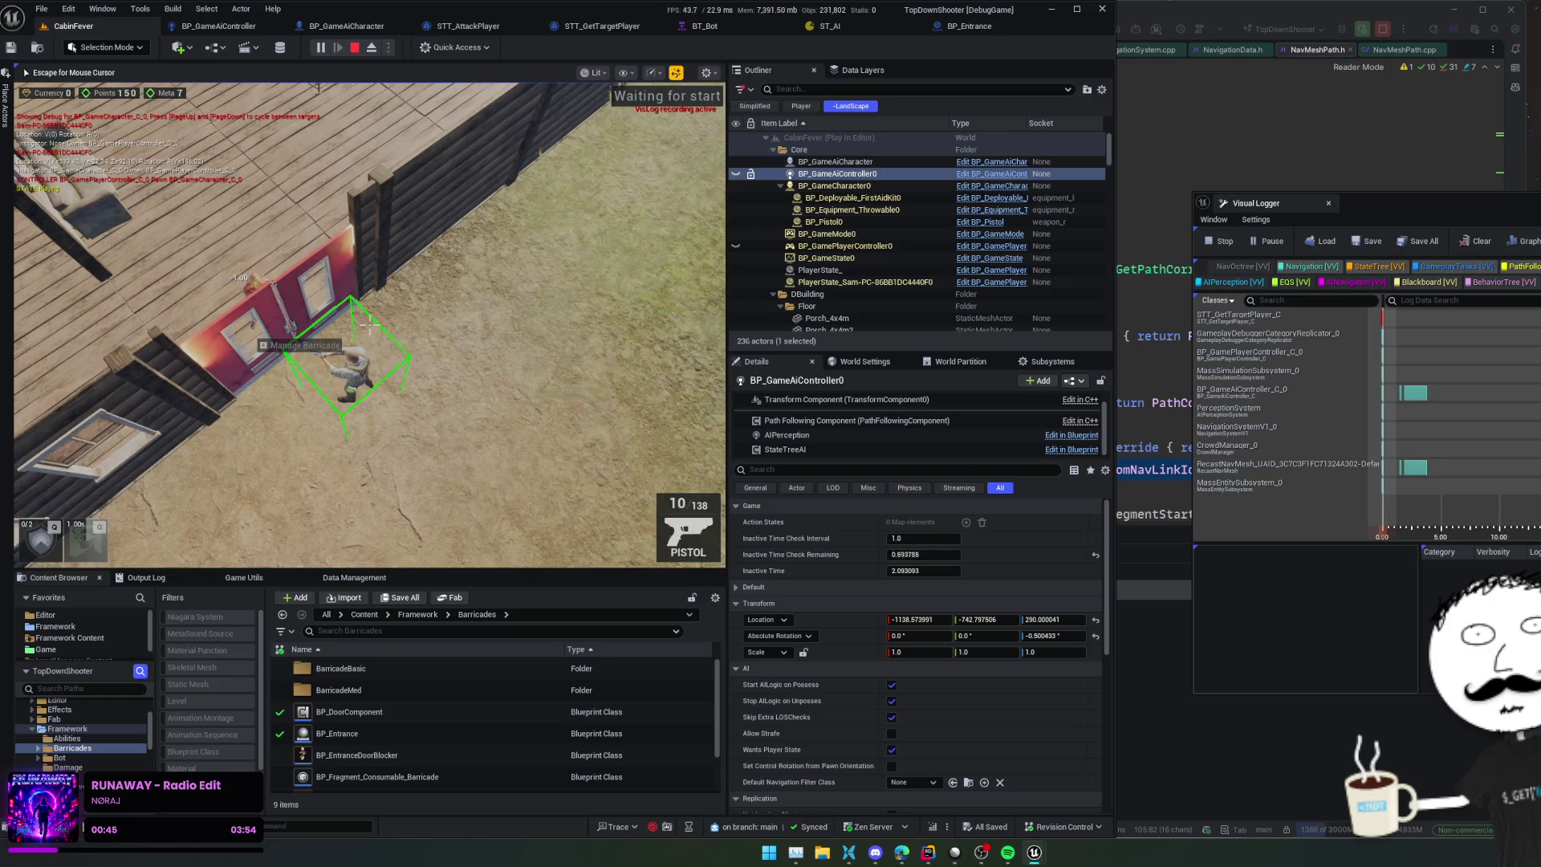
pyautogui.press('`')
pyautogui.press('Up')
pyautogui.press('BackSpace')
pyautogui.press('BackSpace')
pyautogui.press('BackSpace')
pyautogui.write('NextDebugTarget')
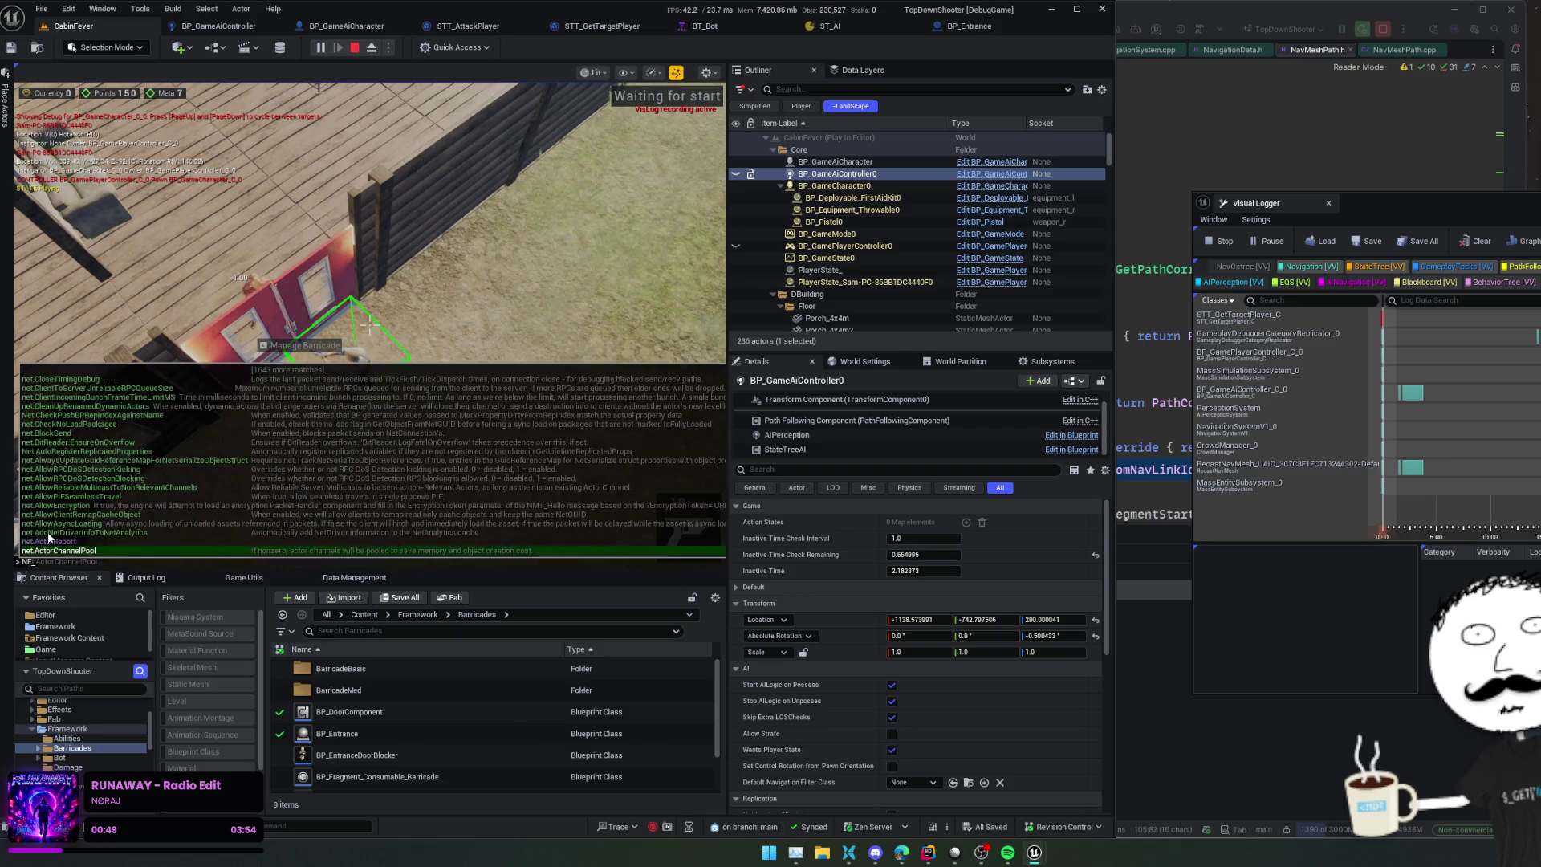
pyautogui.press('Return')
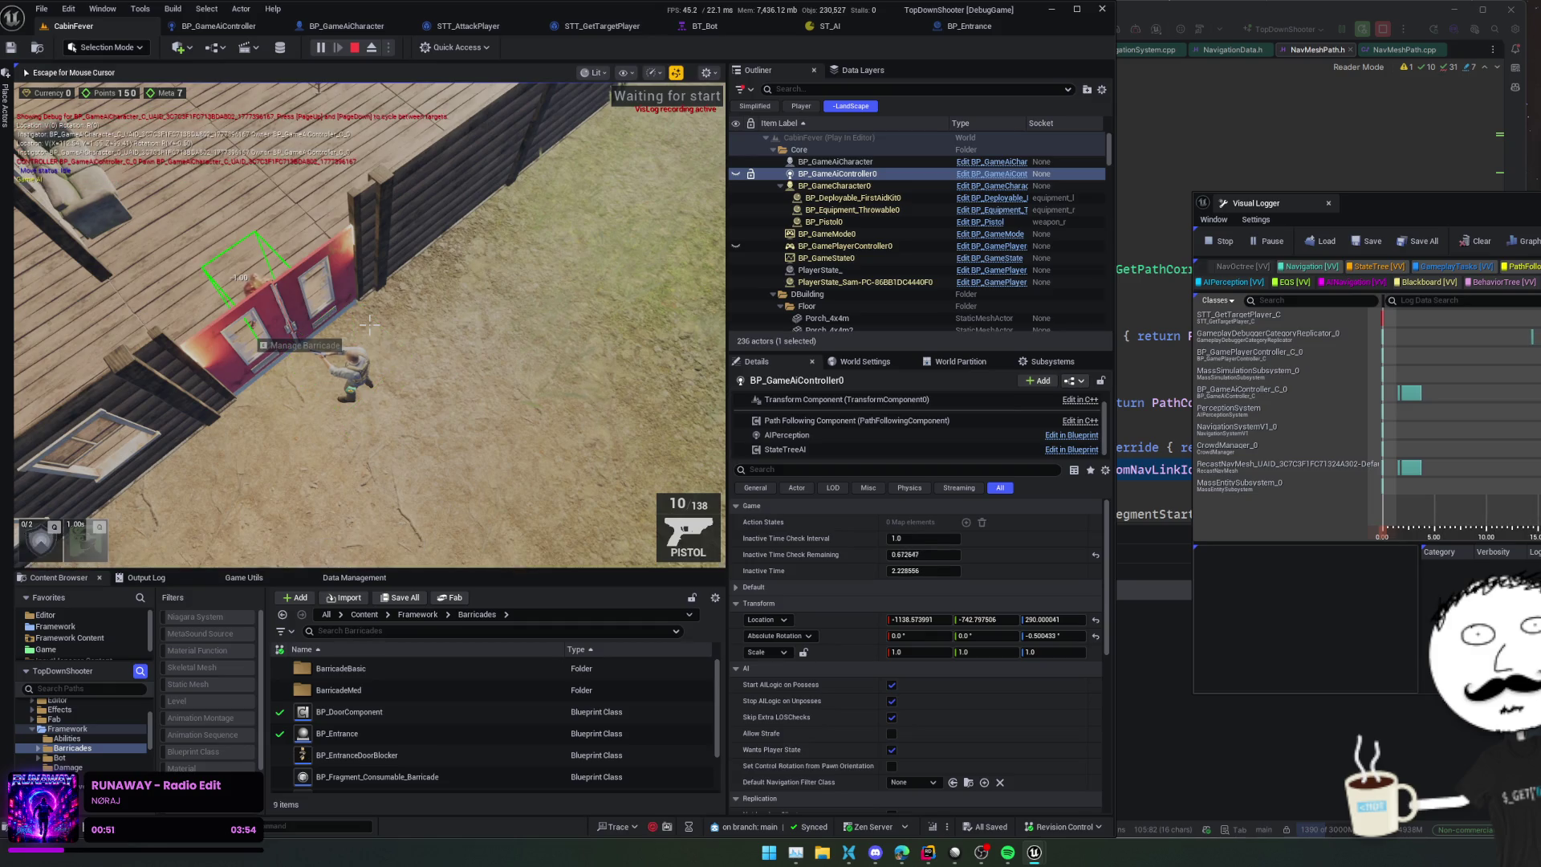
# Step: Walk the player forward, rerun NextDebugTarget twice until the AI is targeted, then stop play
pyautogui.press('w')
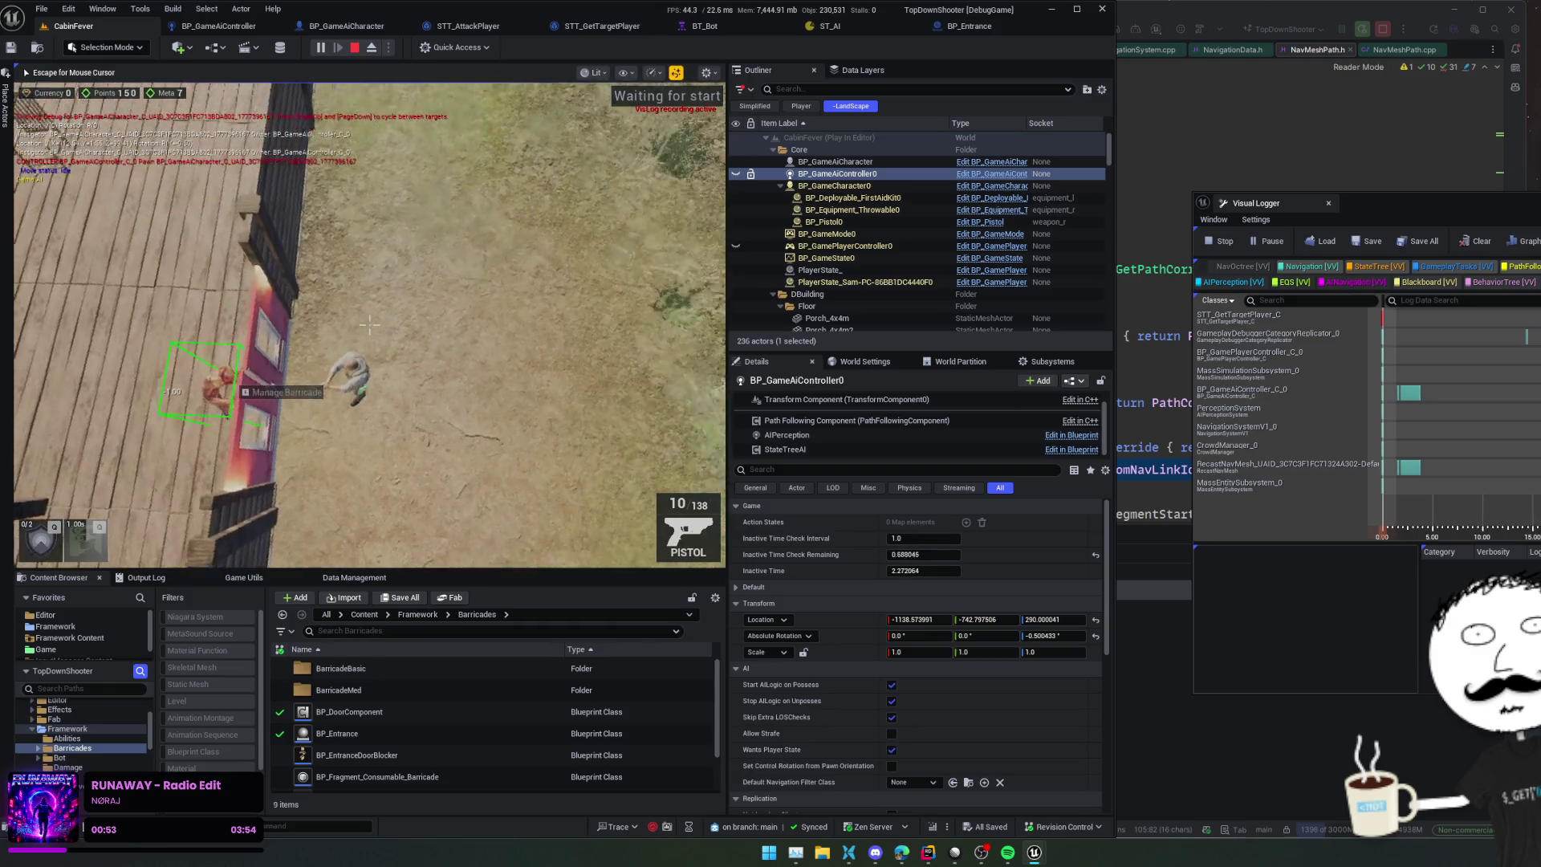
pyautogui.press('`')
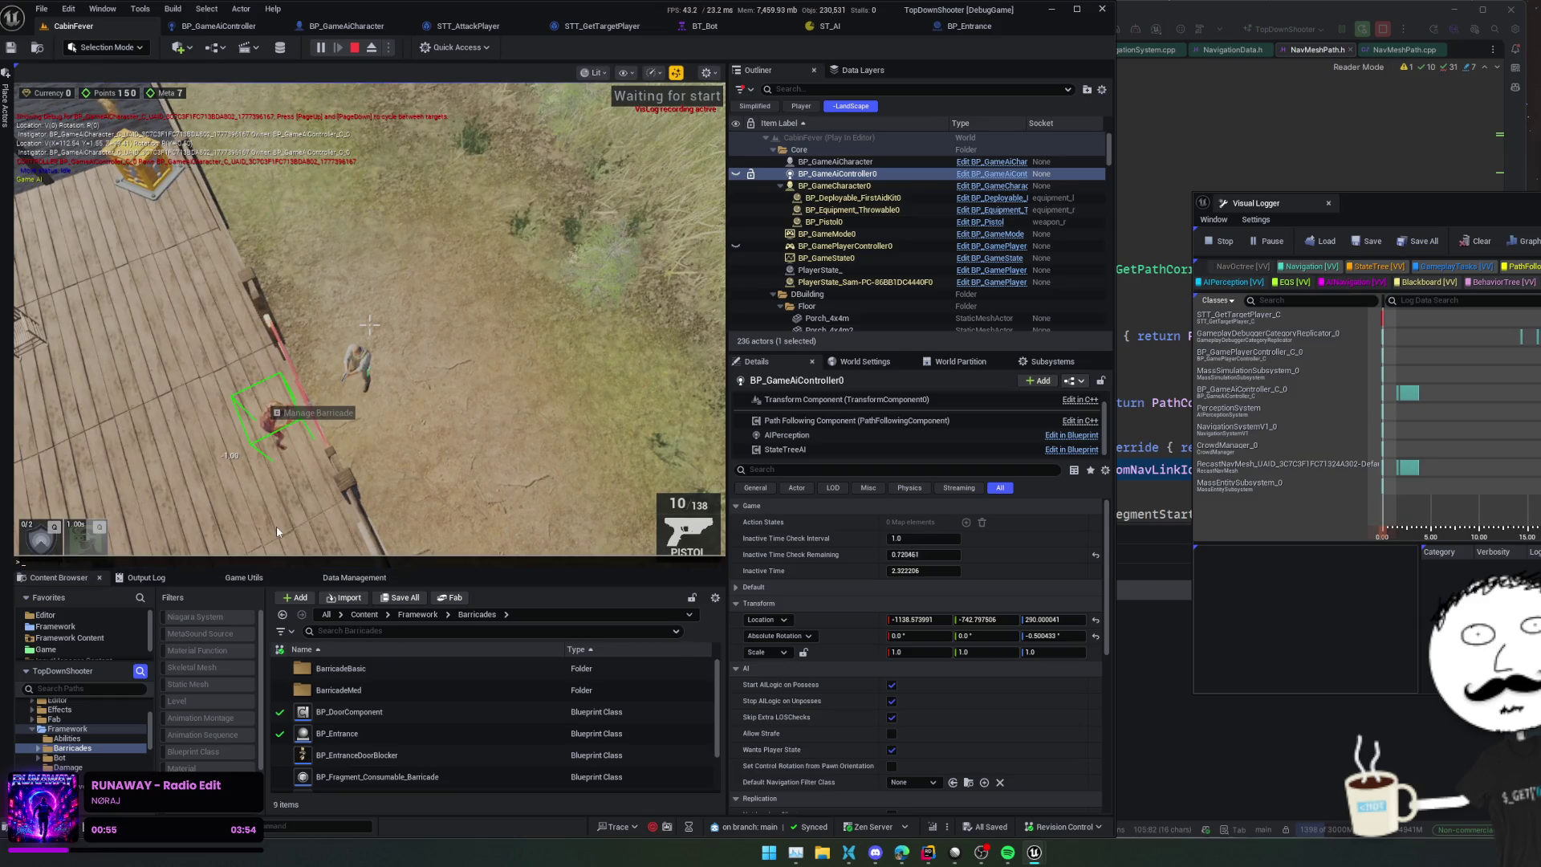
pyautogui.press('Up')
pyautogui.press('Return')
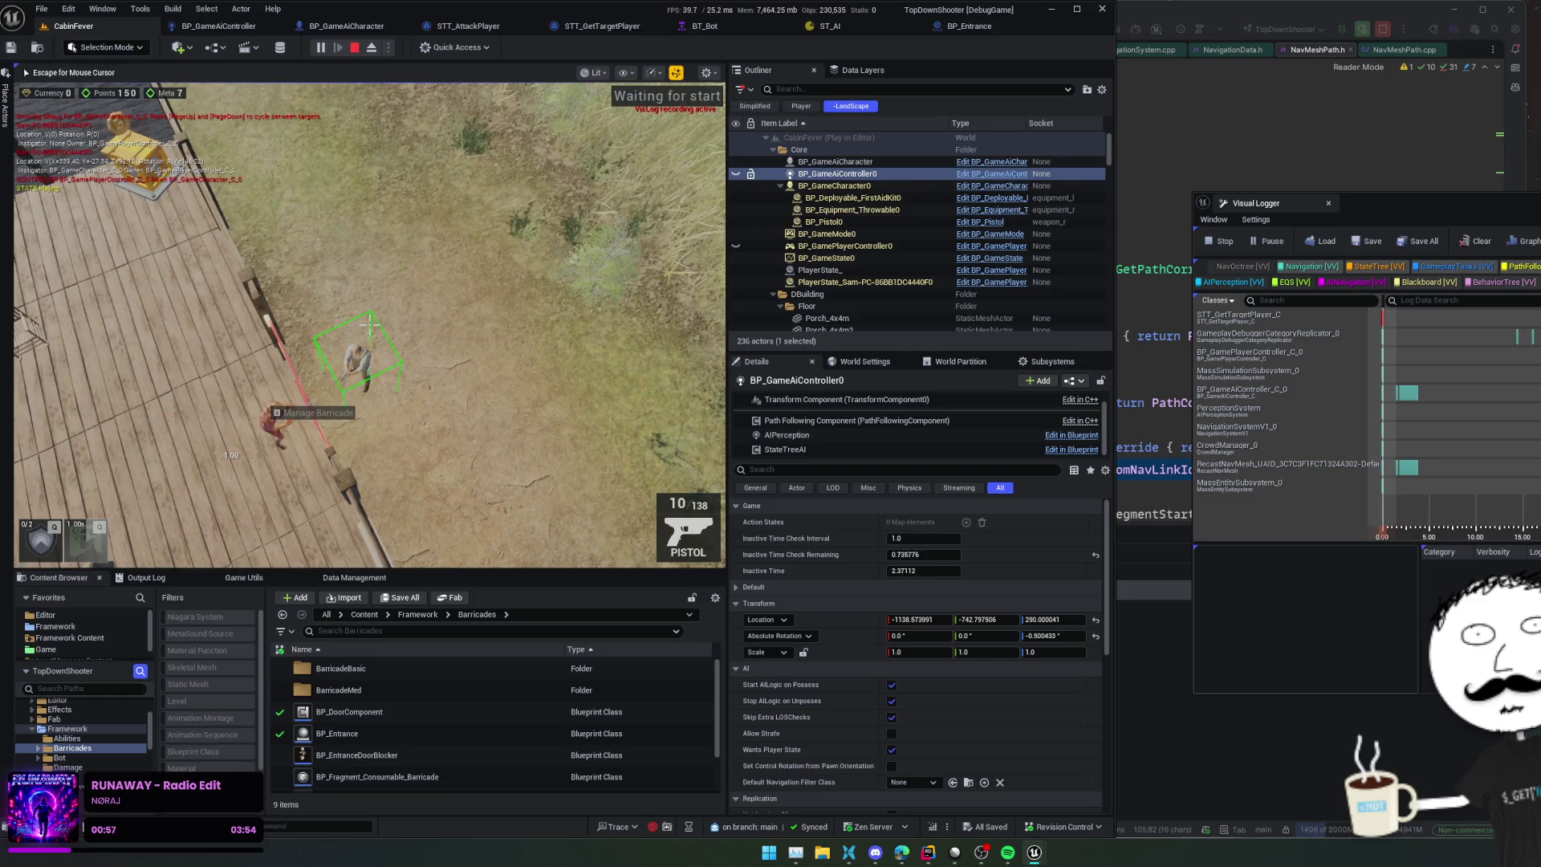
pyautogui.press('`')
pyautogui.press('Up')
pyautogui.press('Return')
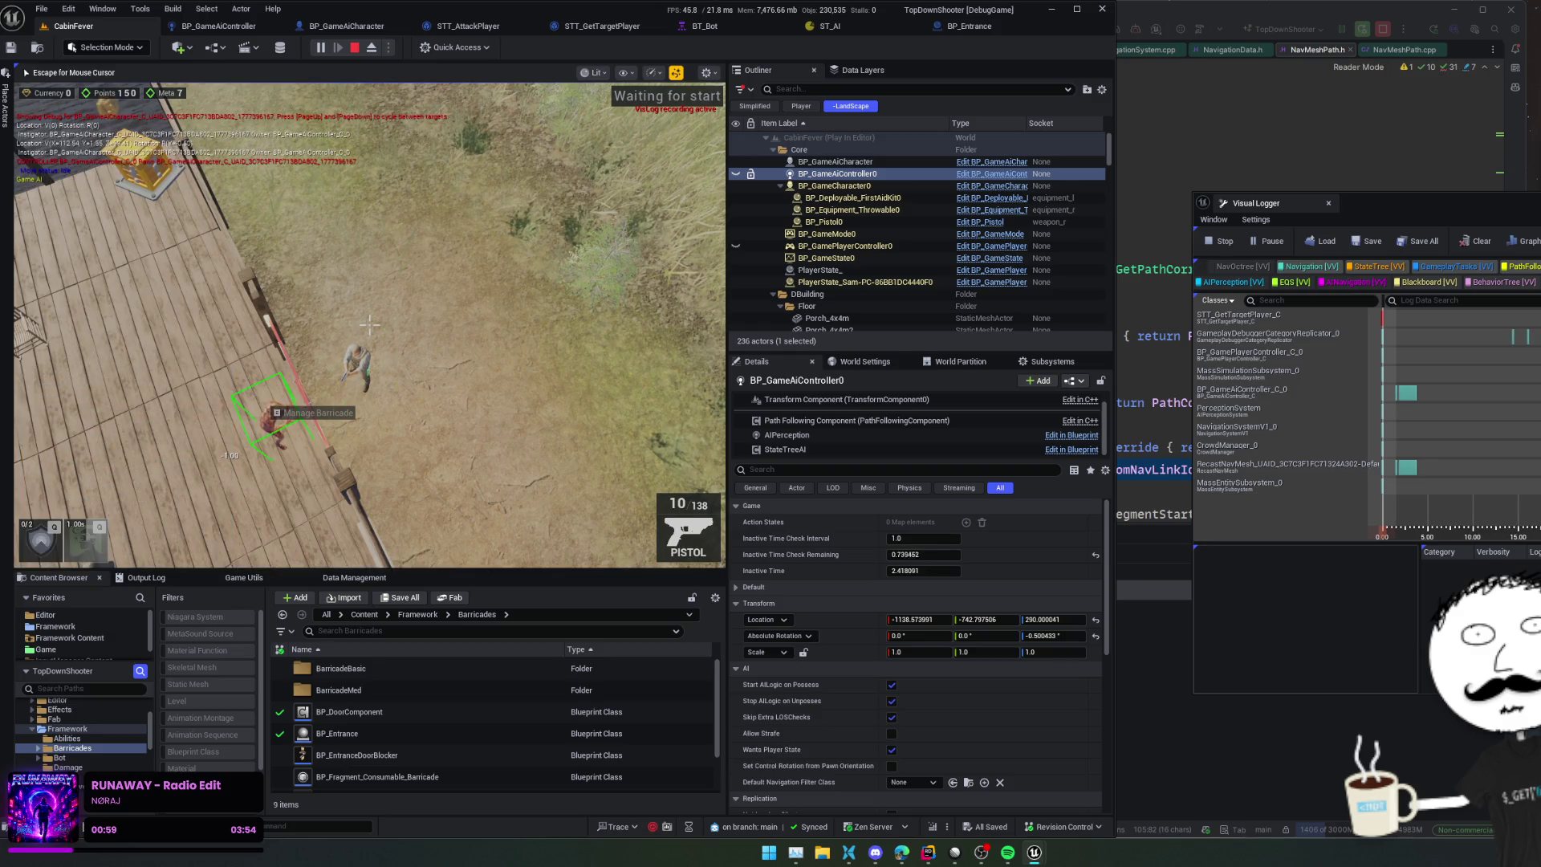
pyautogui.press('Escape')
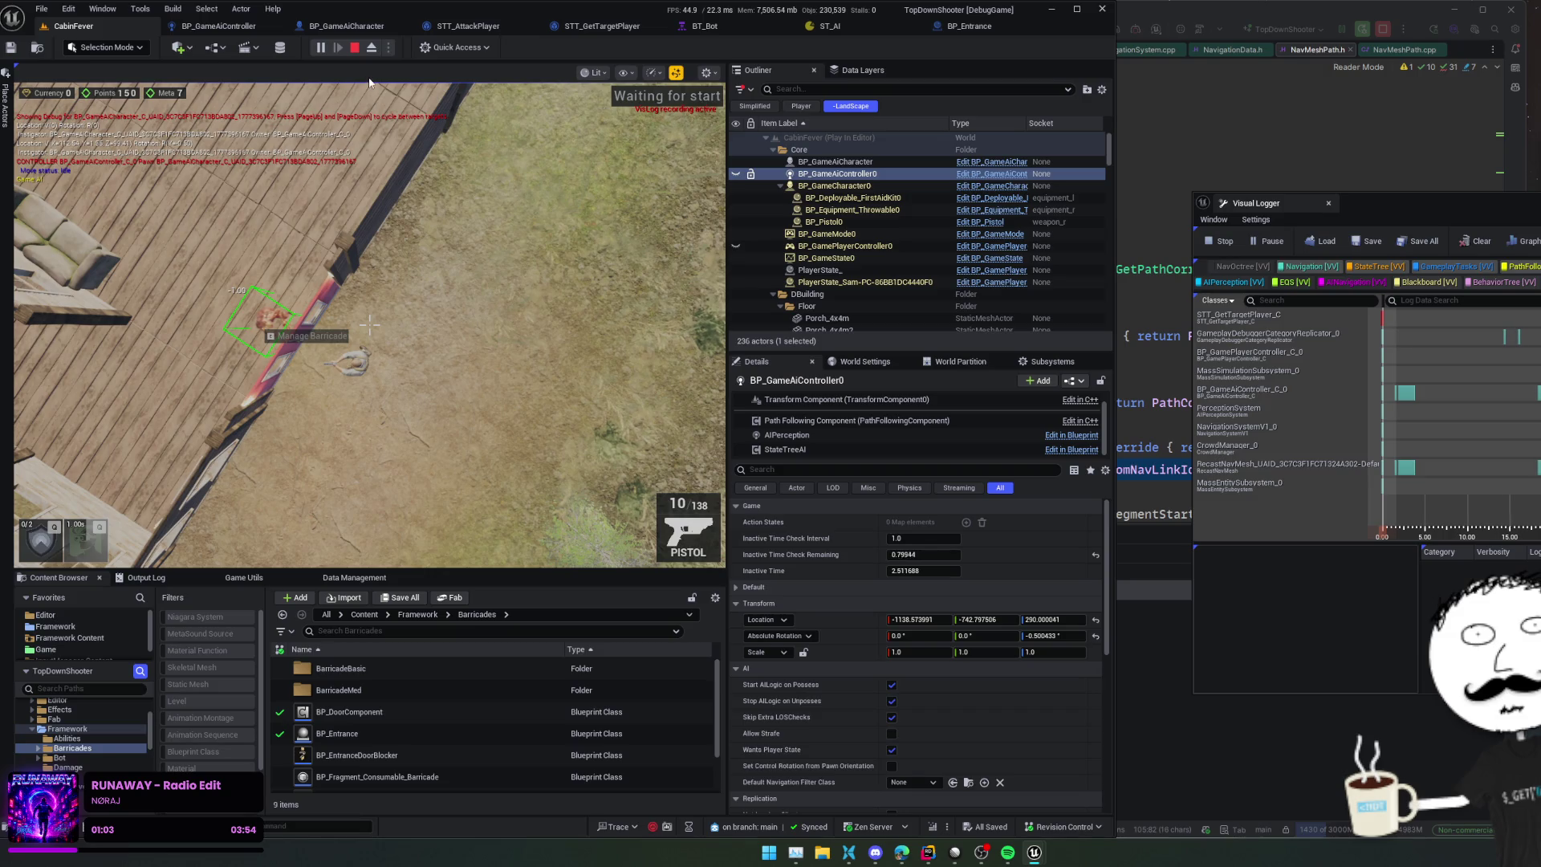
pyautogui.click(355, 48)
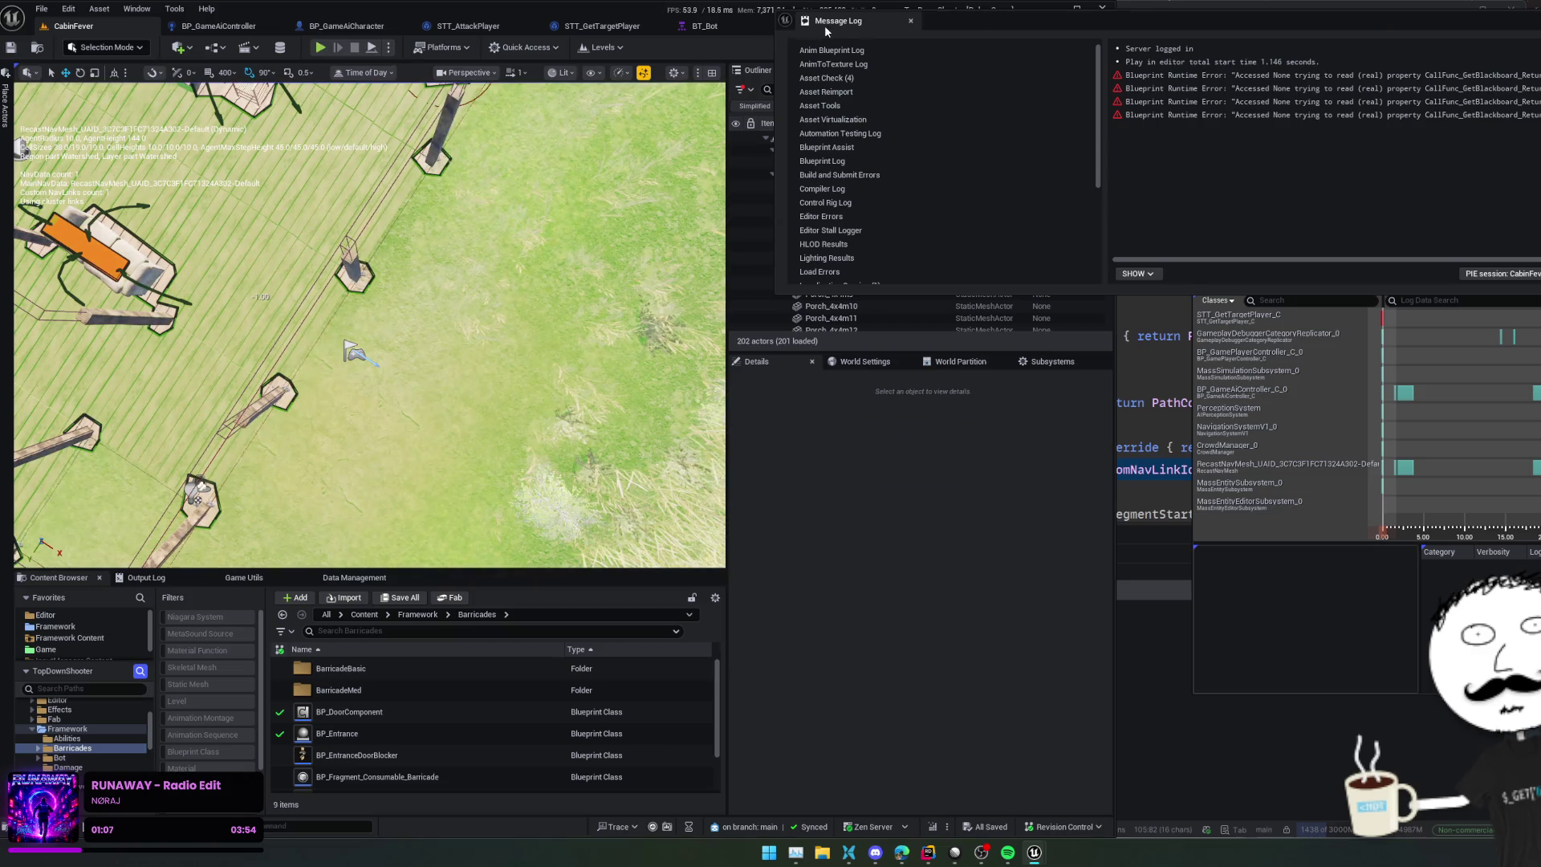
# Step: Start a new play session and rerun NextDebugTarget and CycleNavDrawn from the console
pyautogui.click(320, 48)
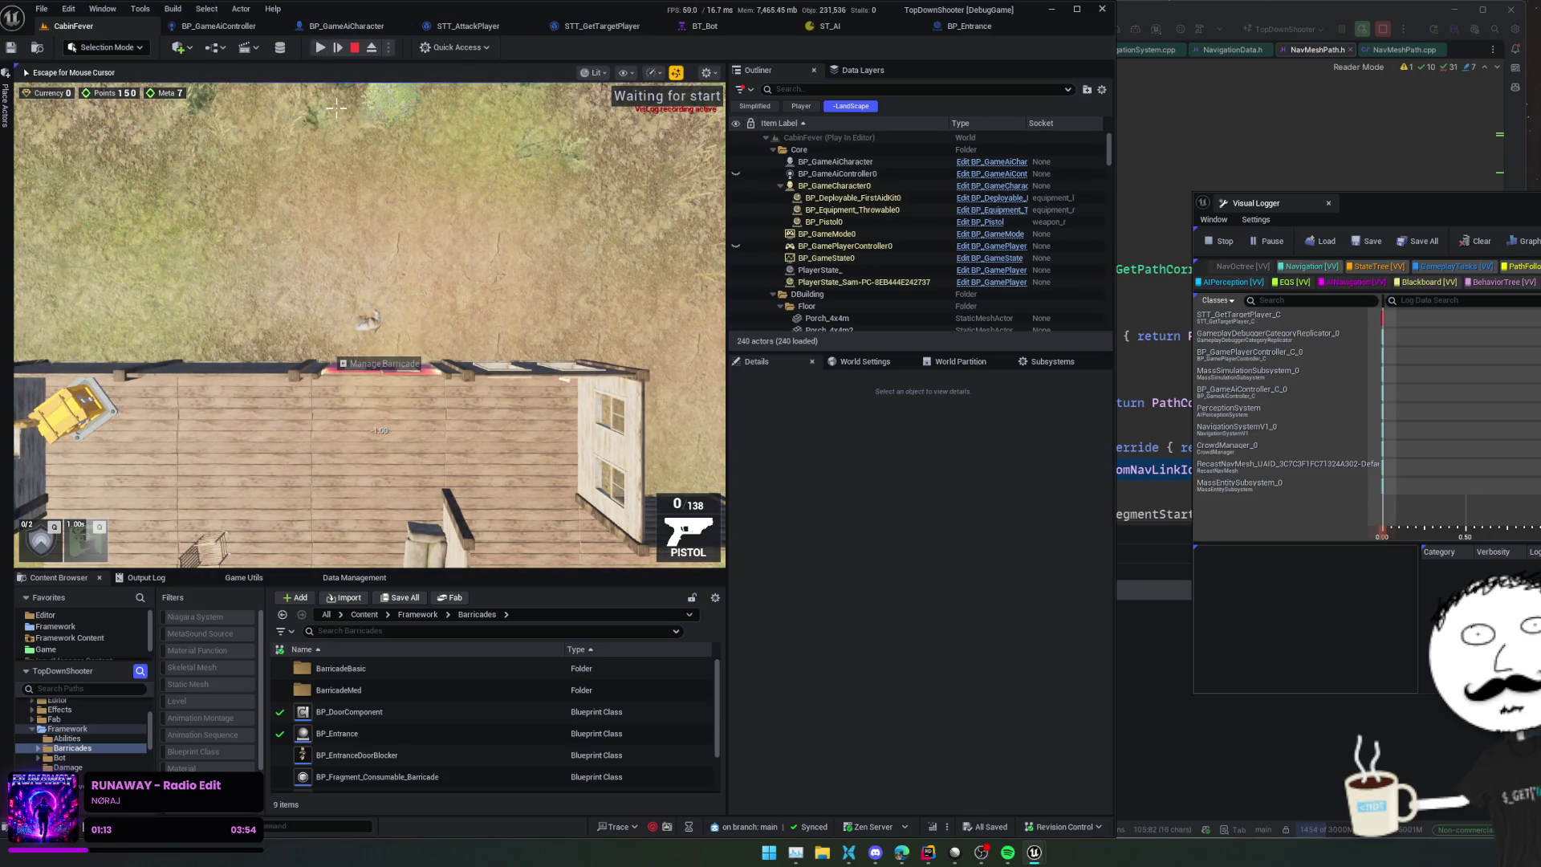
pyautogui.press('`')
pyautogui.press('Up')
pyautogui.press('Return')
pyautogui.press('`')
pyautogui.press('Up')
pyautogui.press('Up')
pyautogui.press('Return')
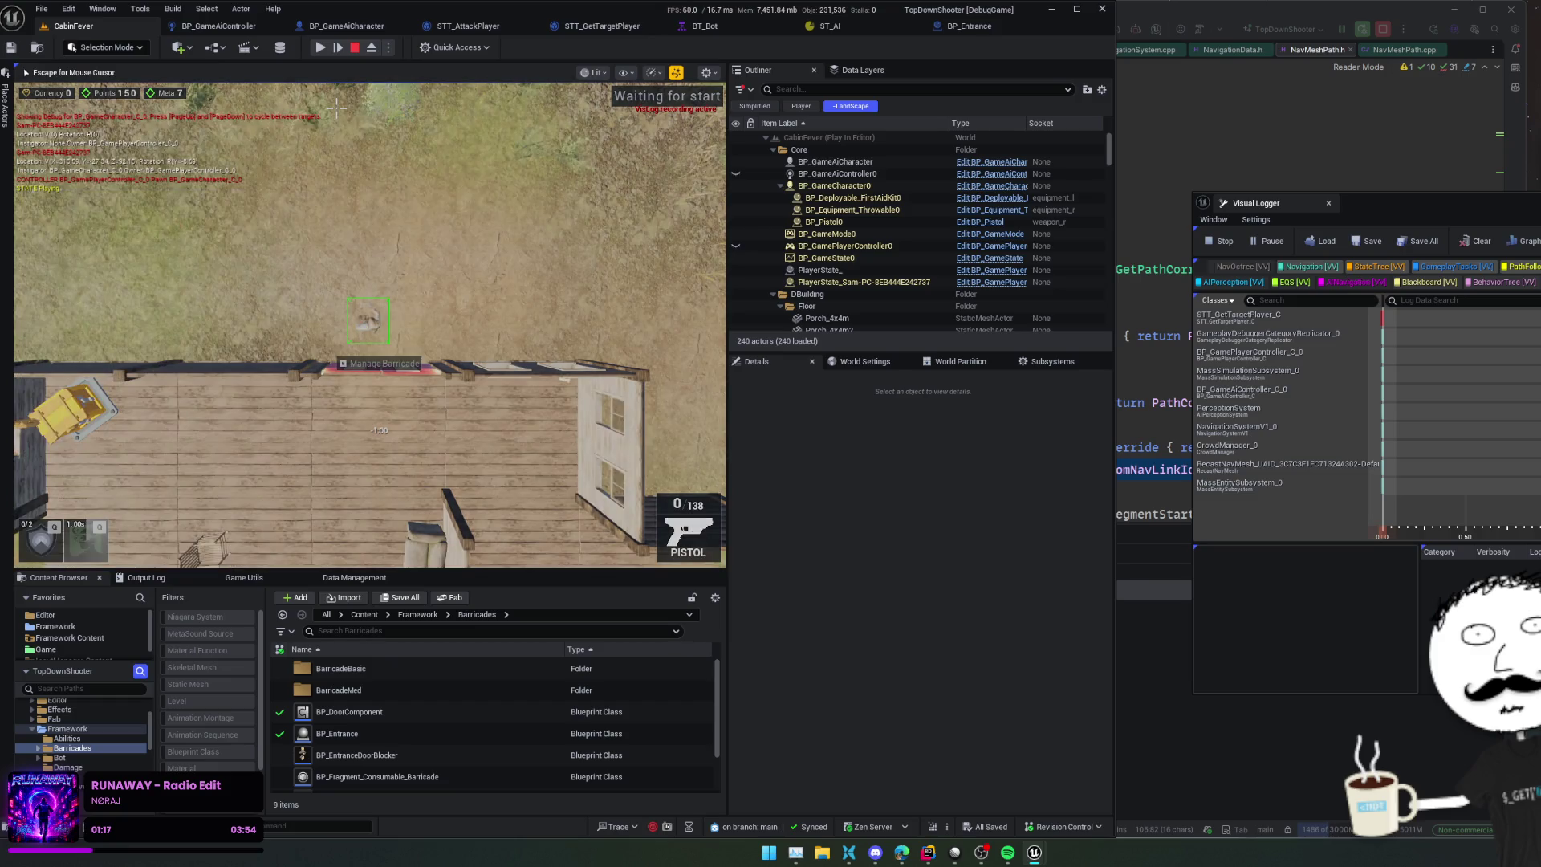
# Step: Browse the console command history and rerun an earlier command
pyautogui.press('`')
pyautogui.press('Up')
pyautogui.press('Escape')
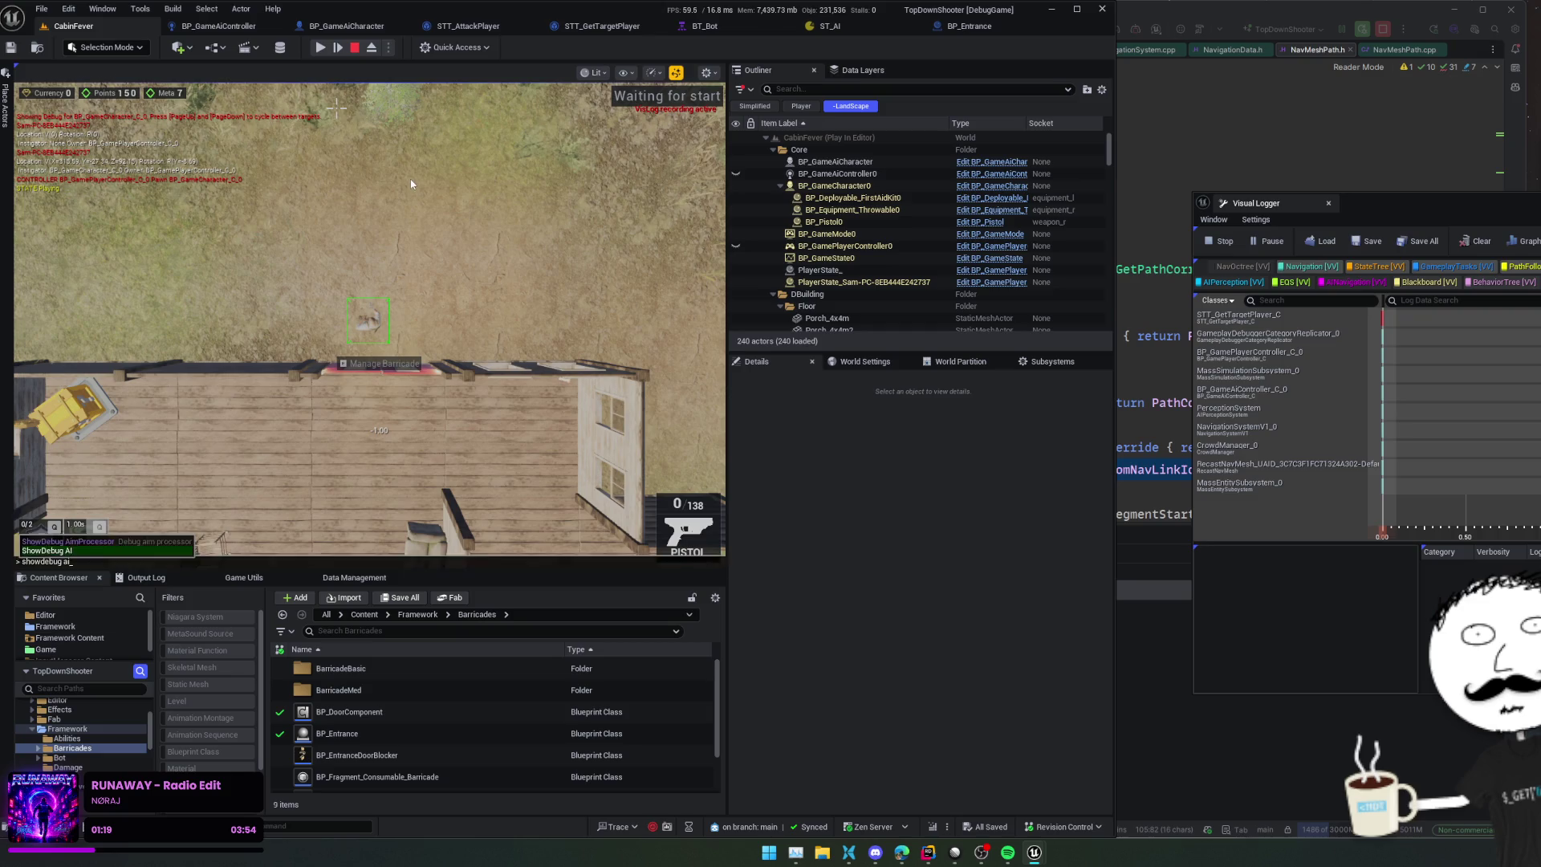
pyautogui.press('`')
pyautogui.press('Up')
pyautogui.press('Up')
pyautogui.press('Escape')
pyautogui.press('`')
pyautogui.press('Up')
pyautogui.press('Up')
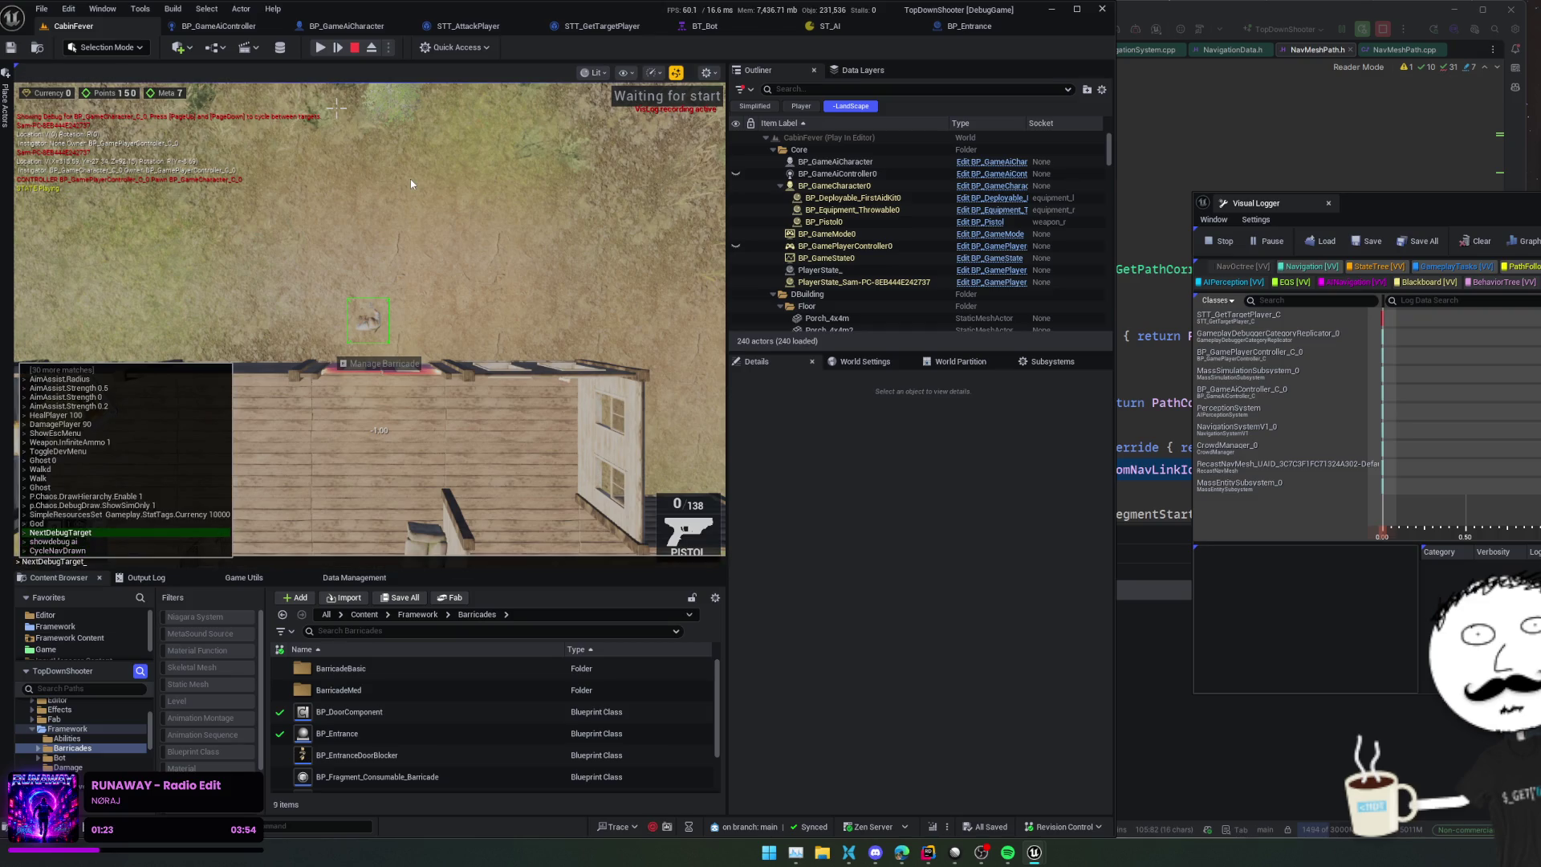
pyautogui.press('Return')
# Step: Select BP_GameAiCharacter in the editor and run CycleNavDrawn on it
pyautogui.hotkey('shift', 'F1')
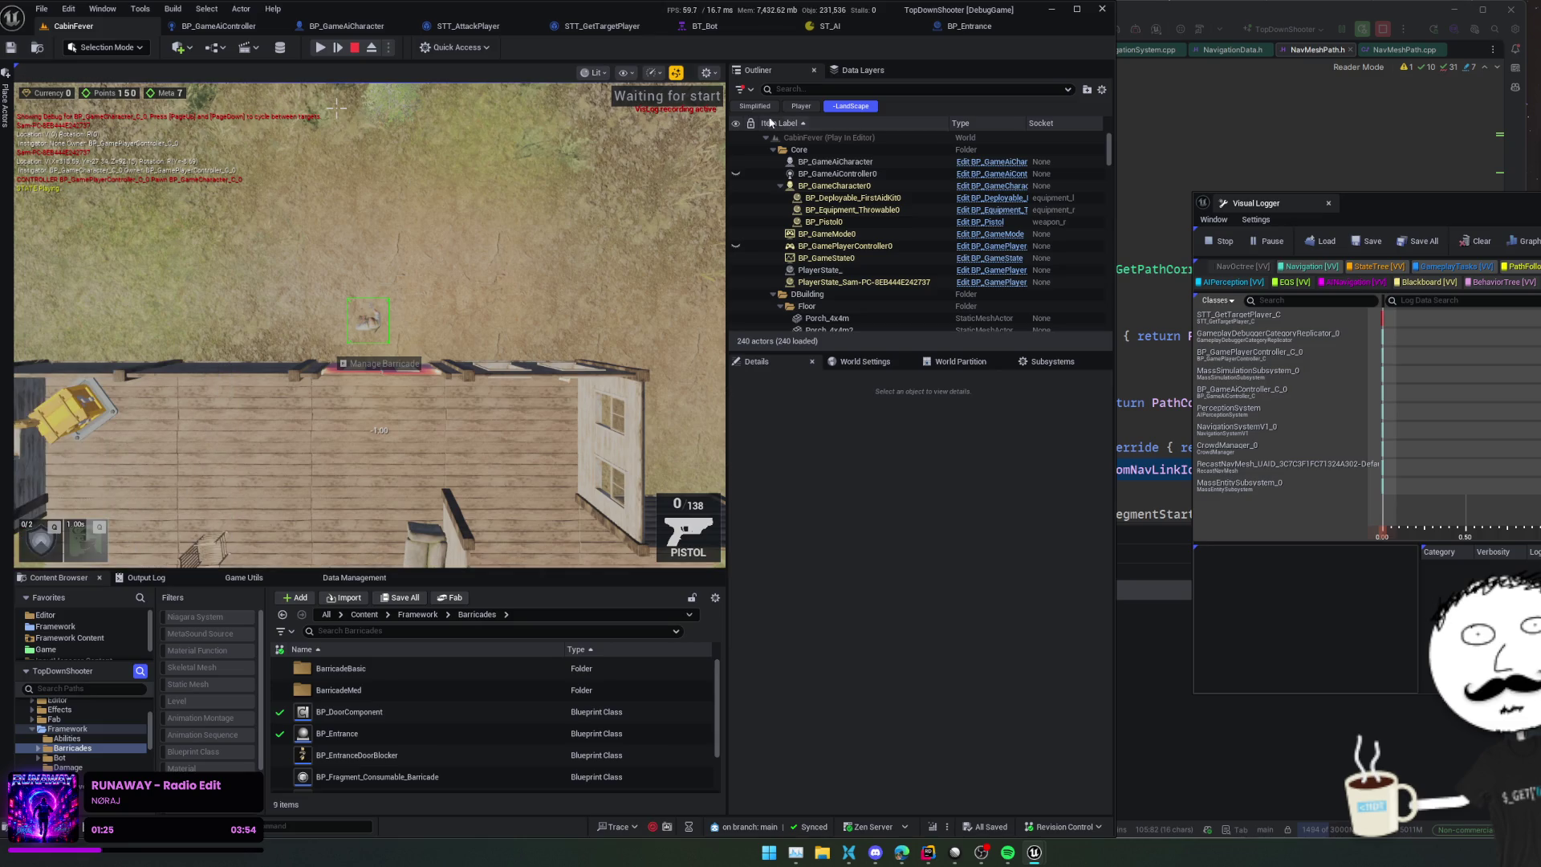
pyautogui.click(834, 161)
pyautogui.click(475, 233)
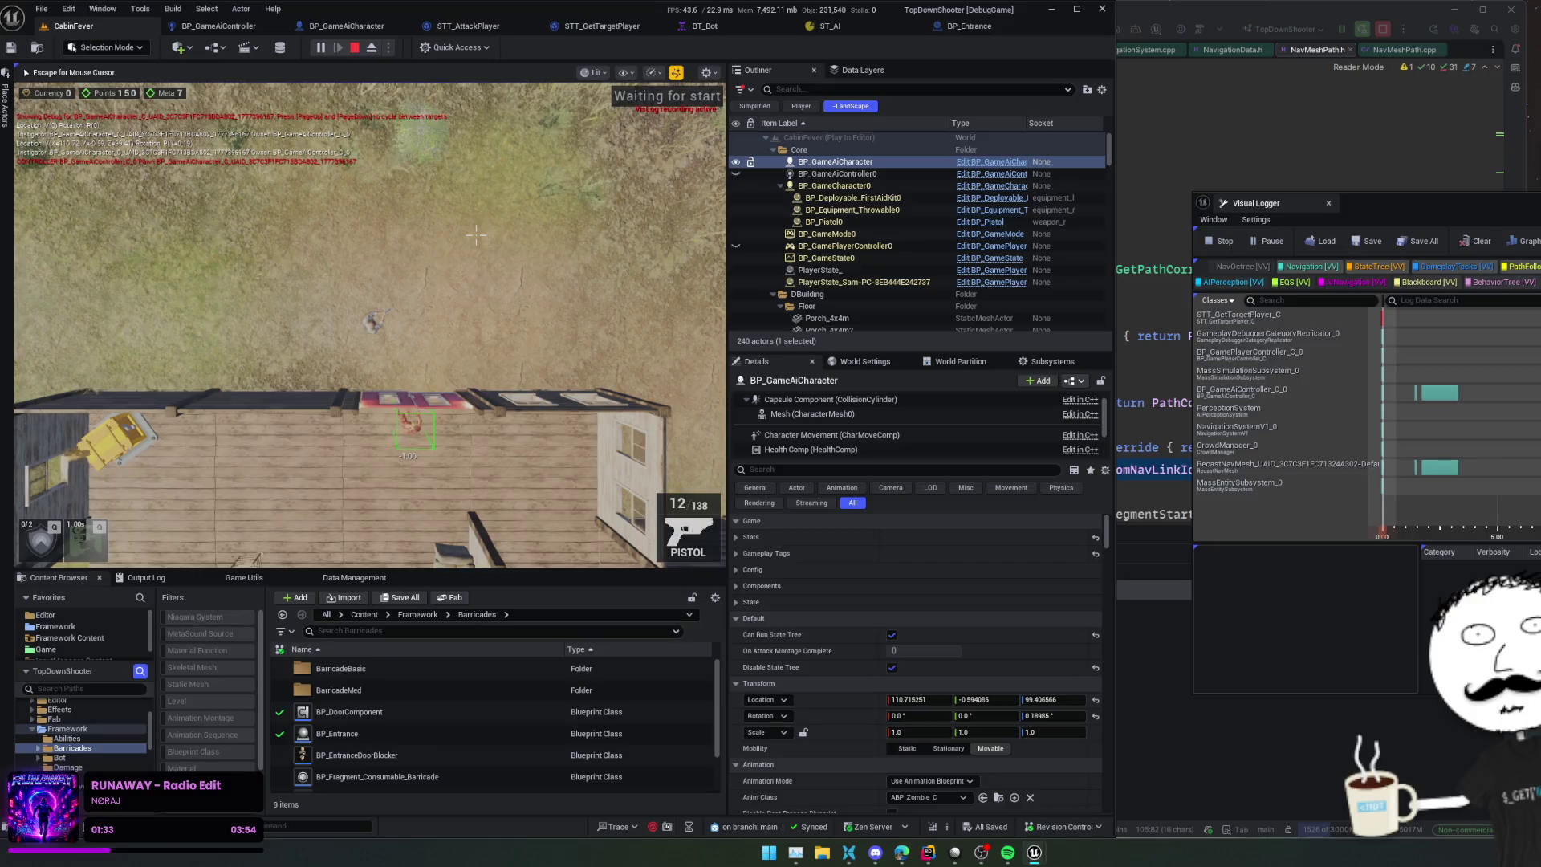
pyautogui.press('`')
pyautogui.press('Up')
pyautogui.press('Return')
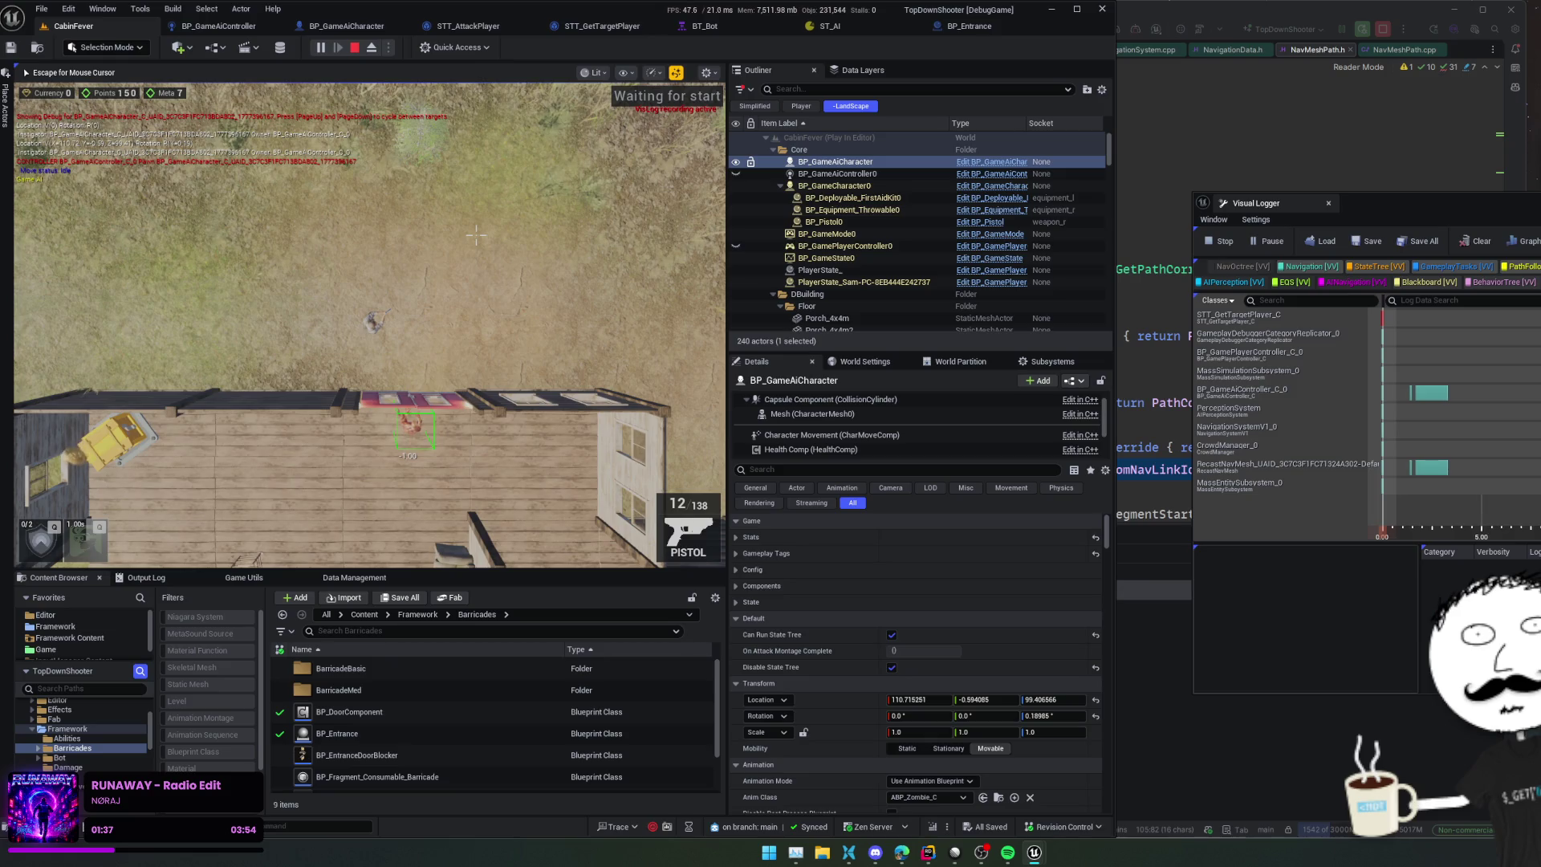
# Step: Stop the play session and close the Message Log window
pyautogui.press('Escape')
pyautogui.click(354, 48)
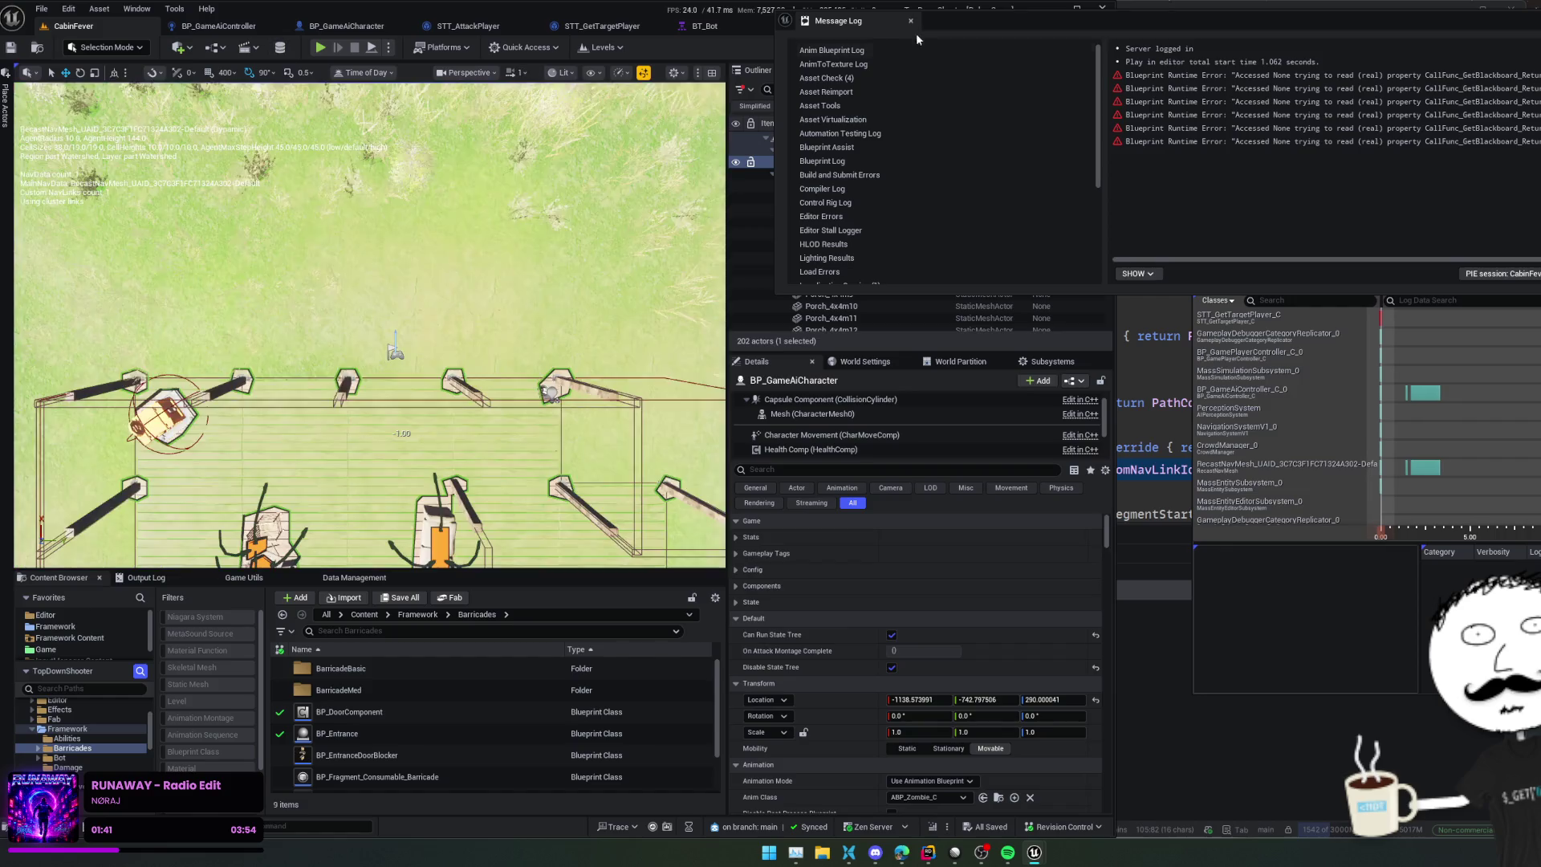
pyautogui.click(910, 20)
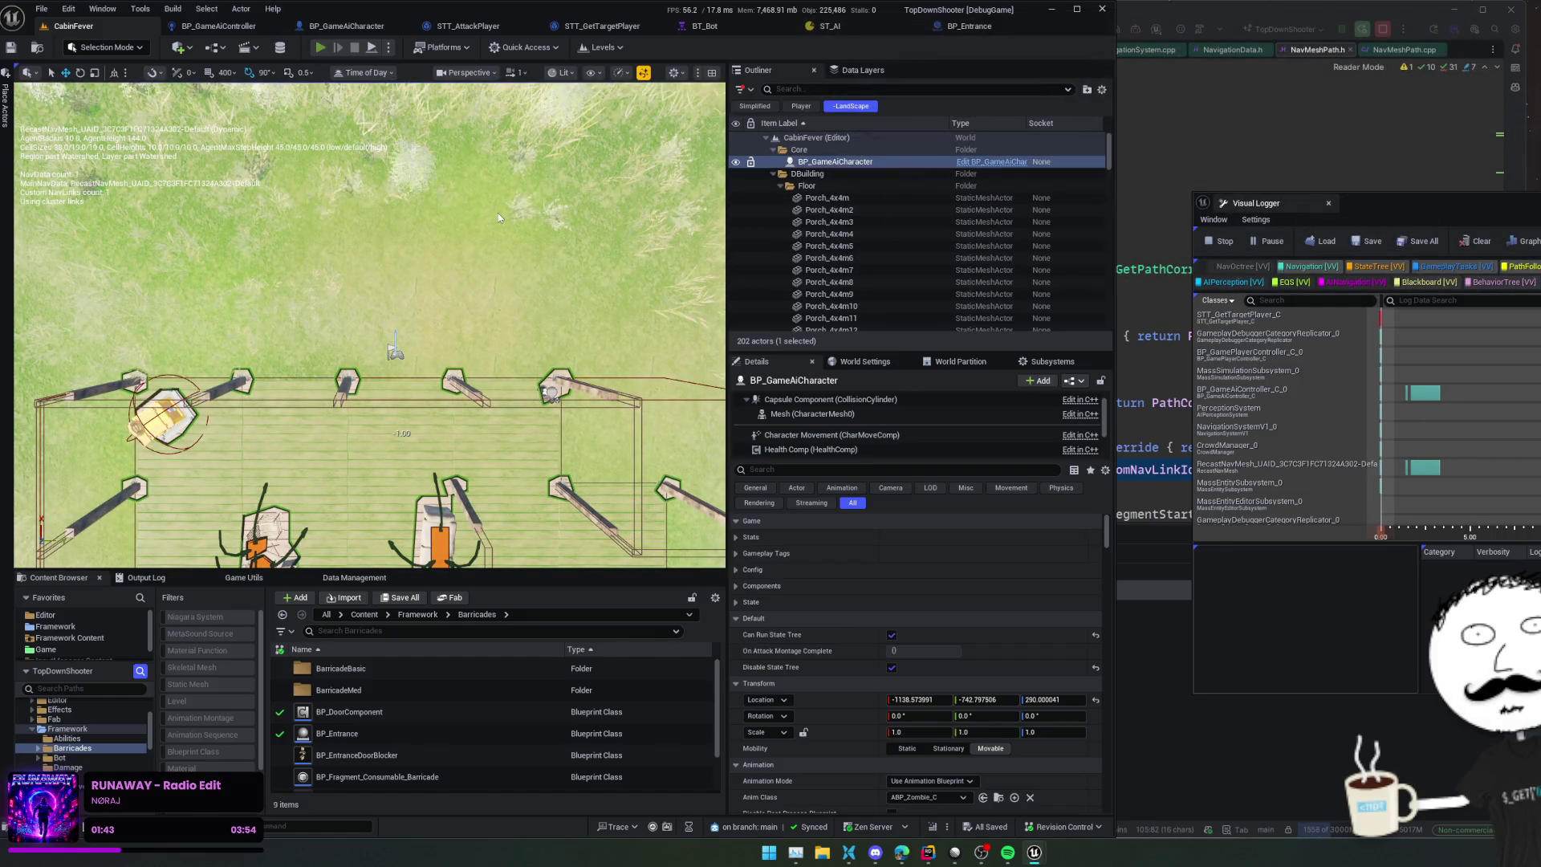
# Step: Play again, enable the gameplay debugger, and build a barricade on the porch edge
pyautogui.hotkey('alt', 'p')
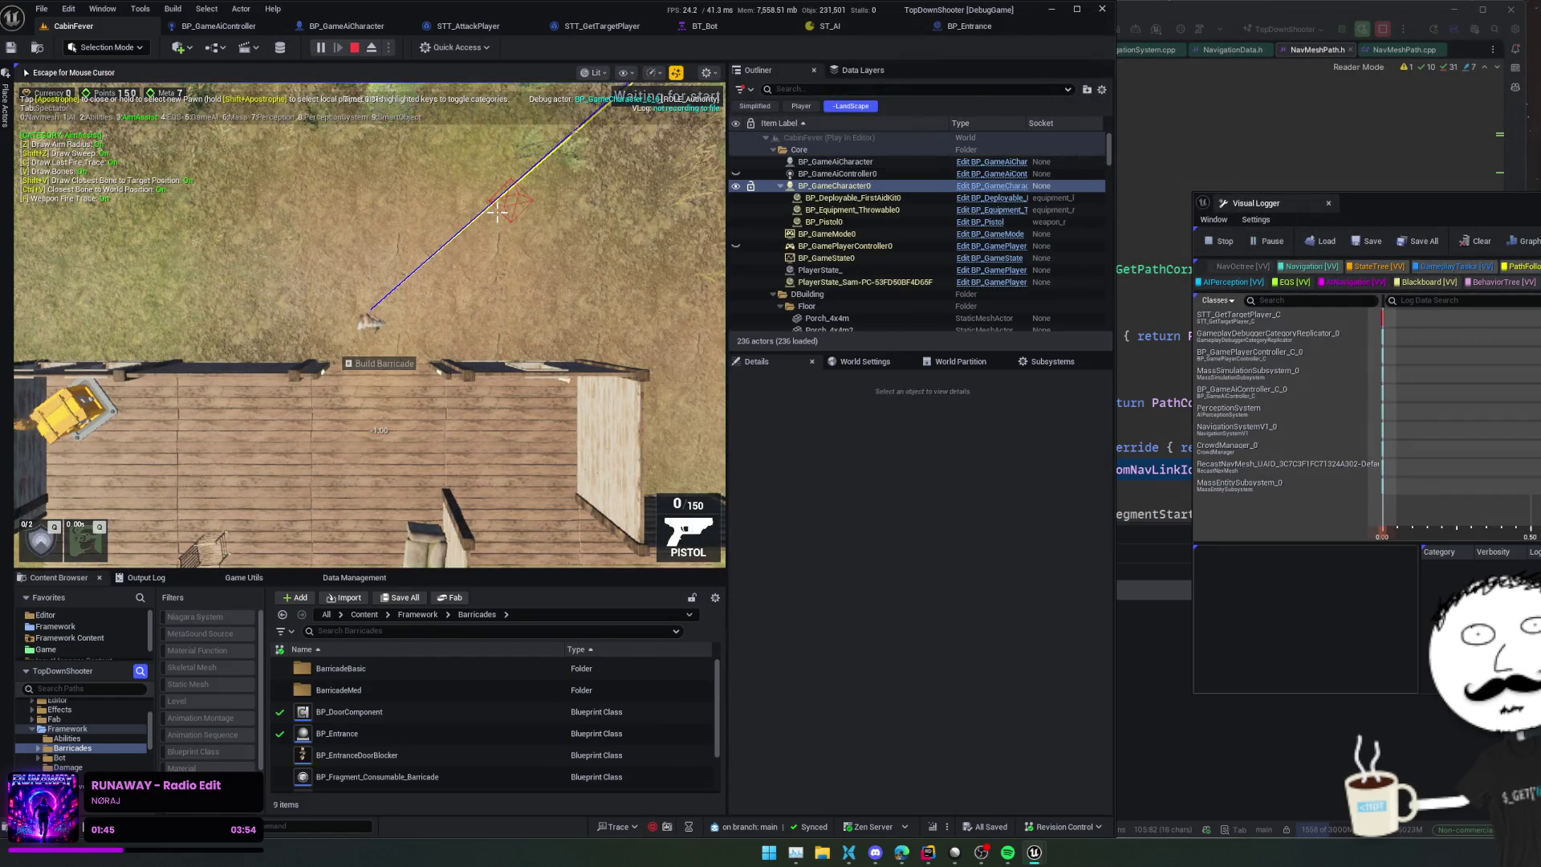
pyautogui.press("'")
pyautogui.press('w')
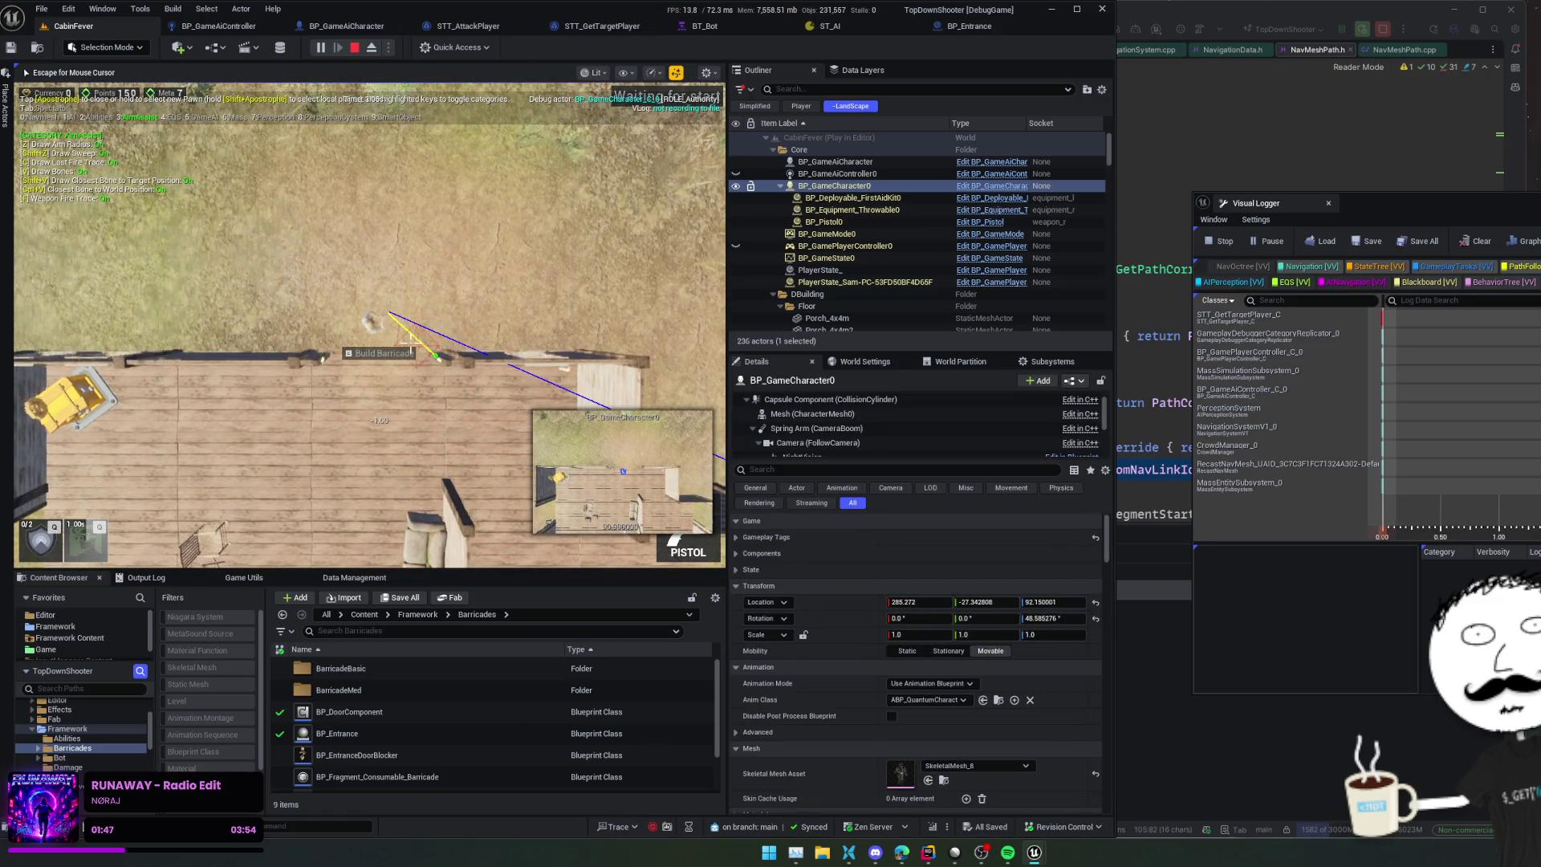
pyautogui.press('e')
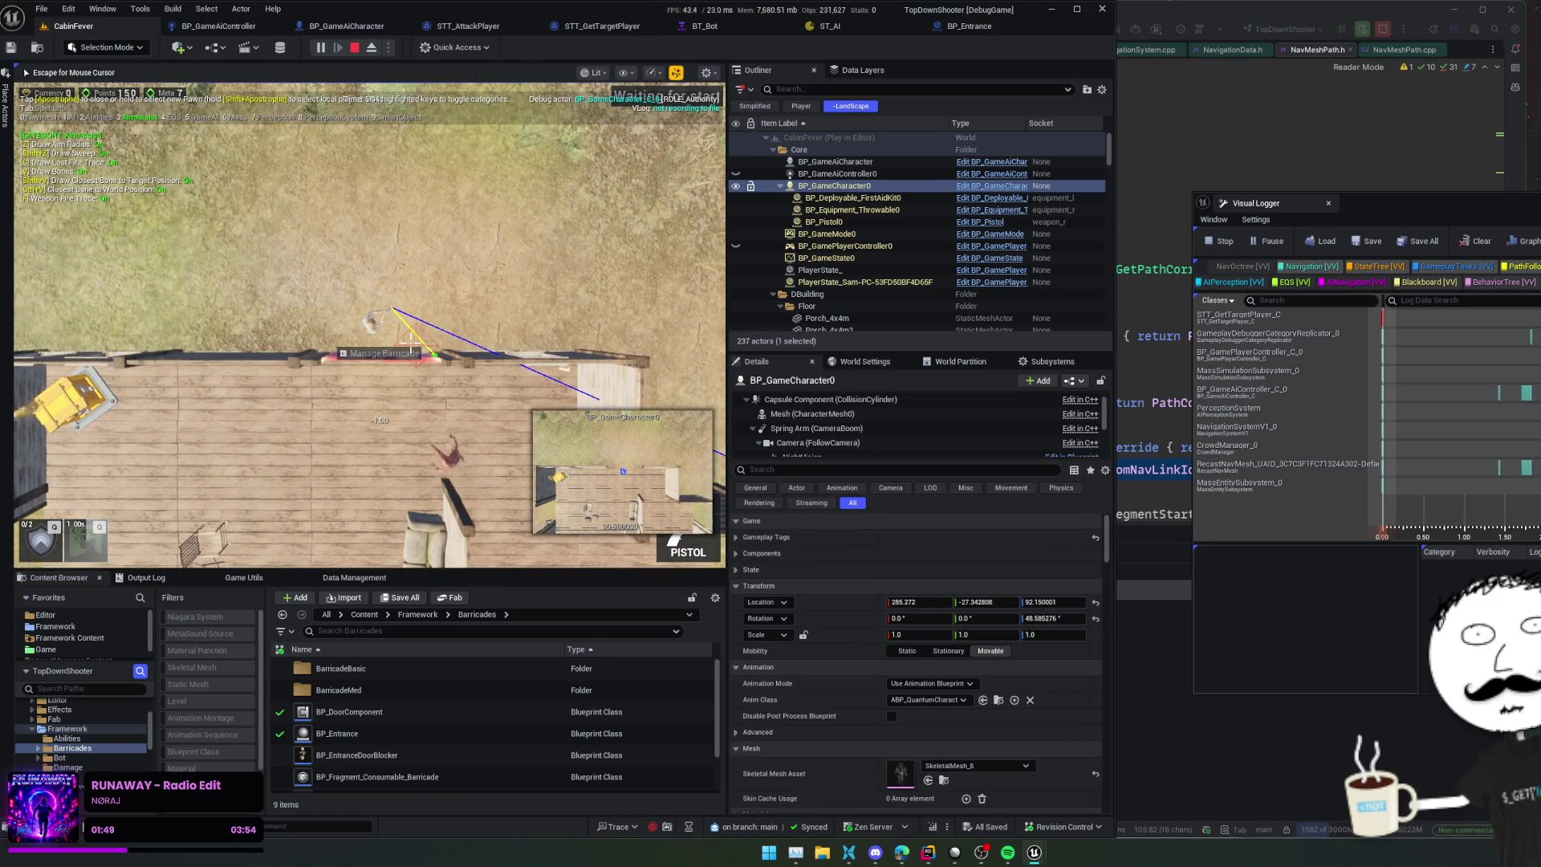
pyautogui.press('w')
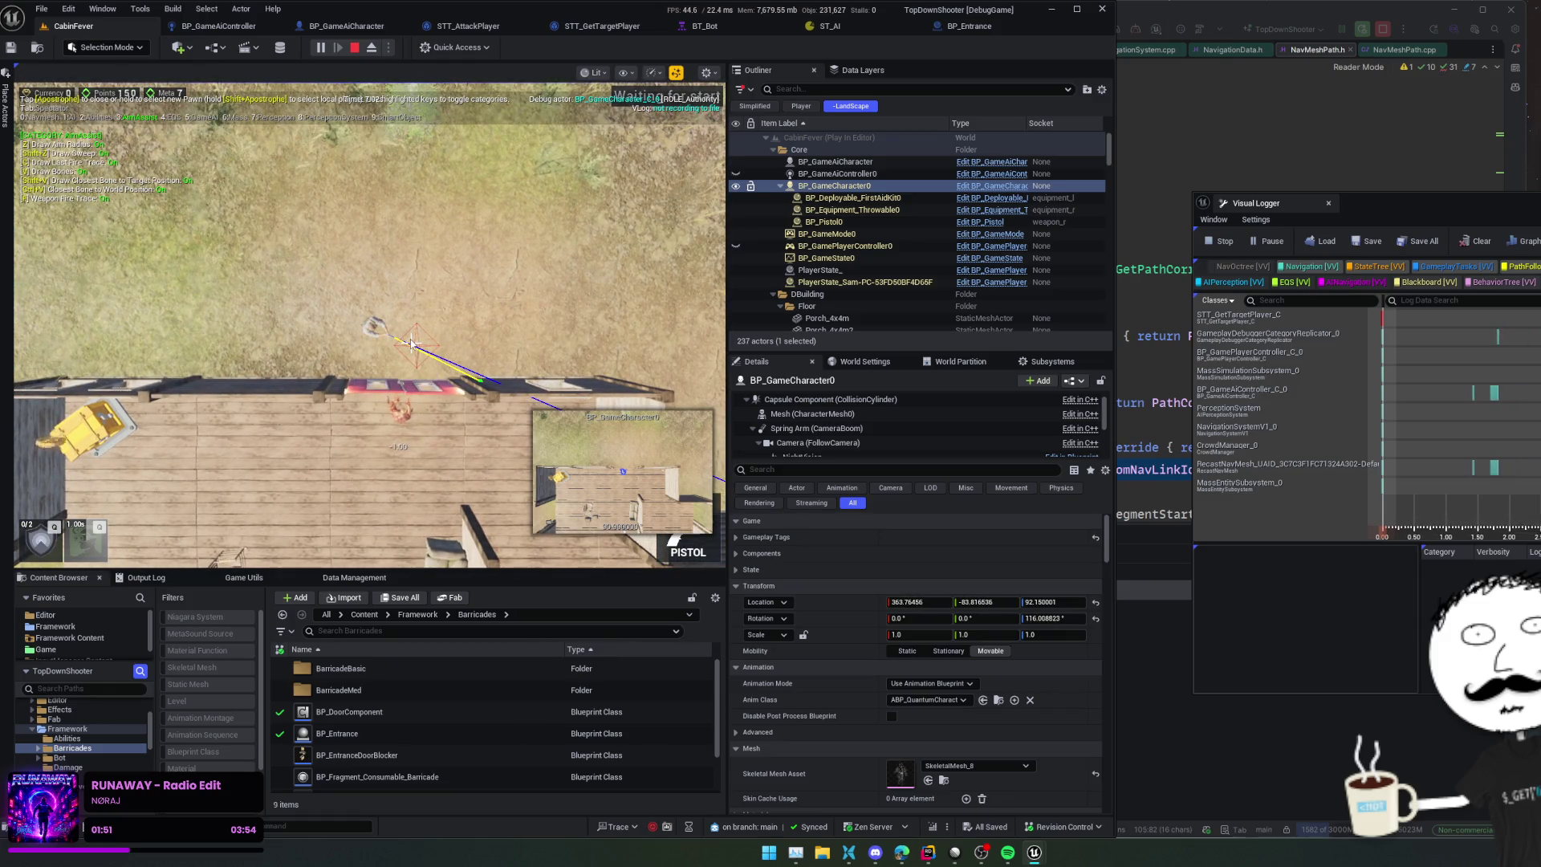
# Step: Switch the gameplay debugger from the Abilities to the AI category and select the AI character
pyautogui.click(411, 347)
pyautogui.press('2')
pyautogui.press('1')
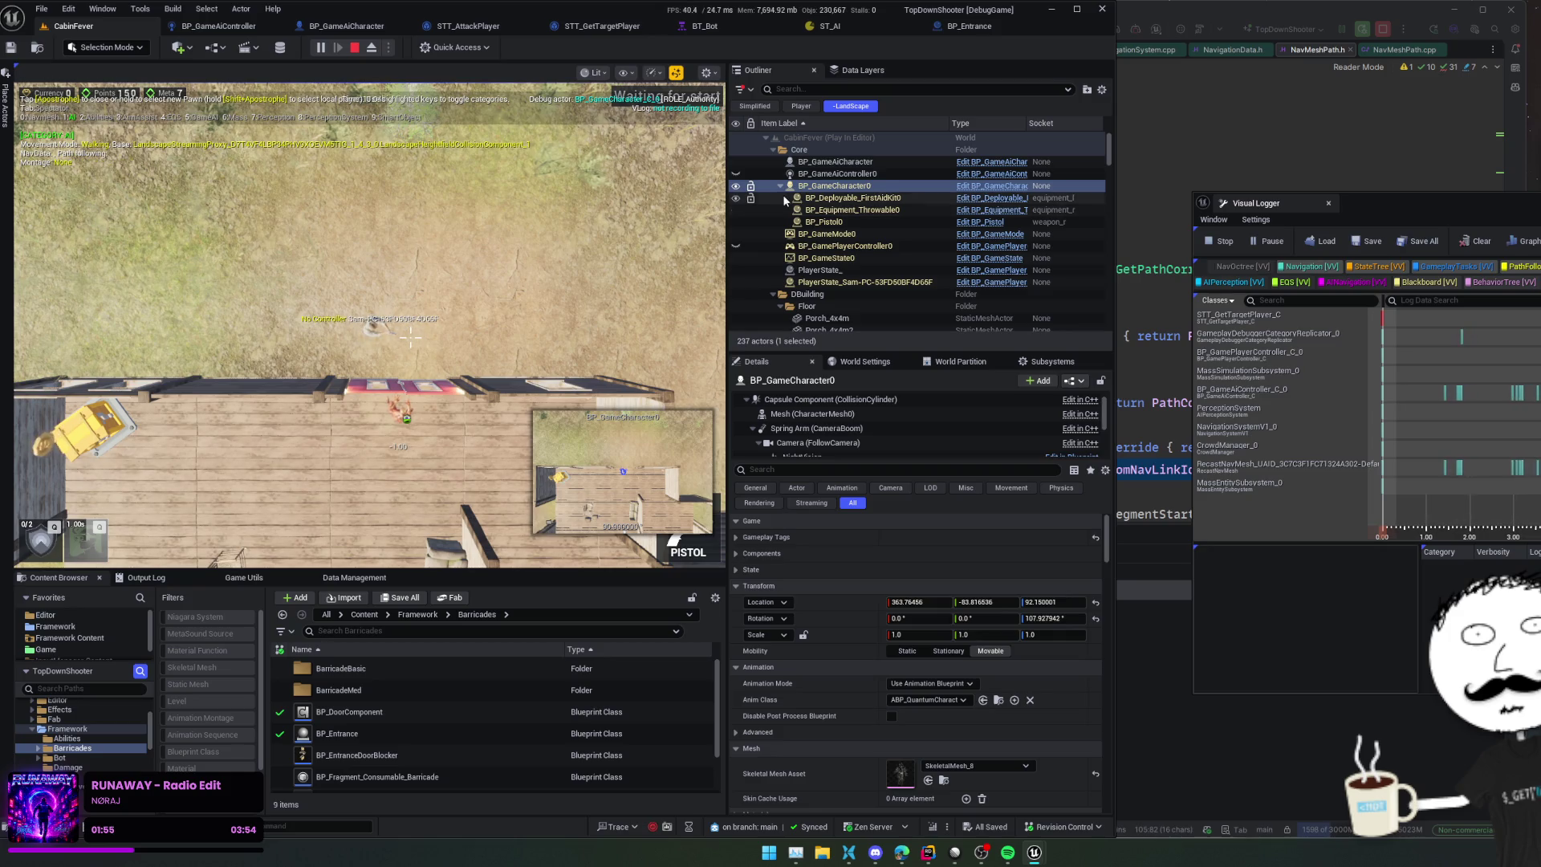
pyautogui.click(865, 164)
pyautogui.click(588, 257)
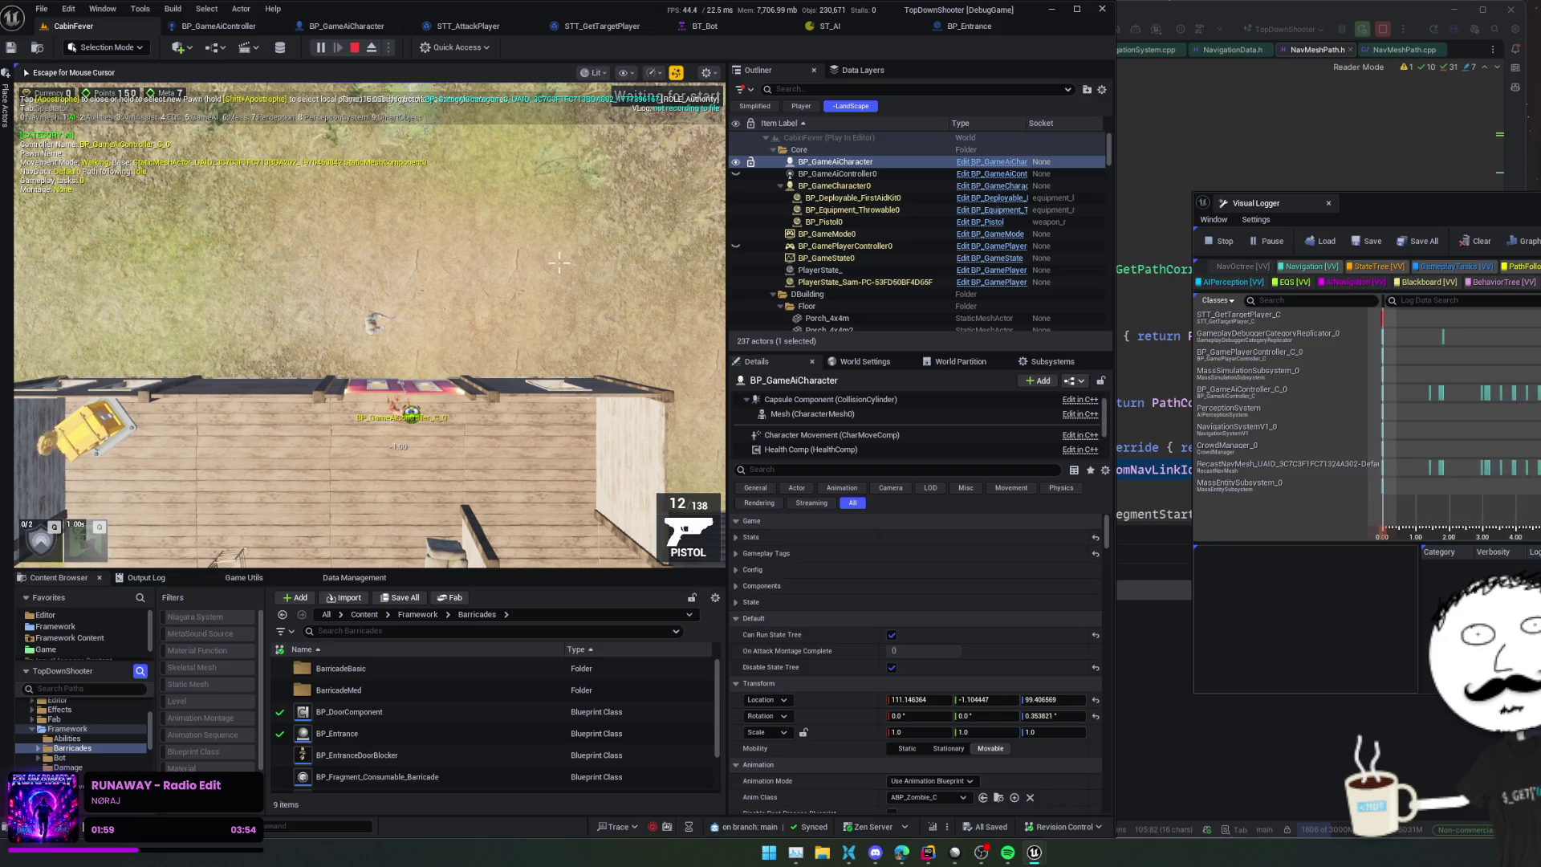
# Step: Walk the player around the house with WASD, following the AI as it hits the porch barricade
pyautogui.press('s')
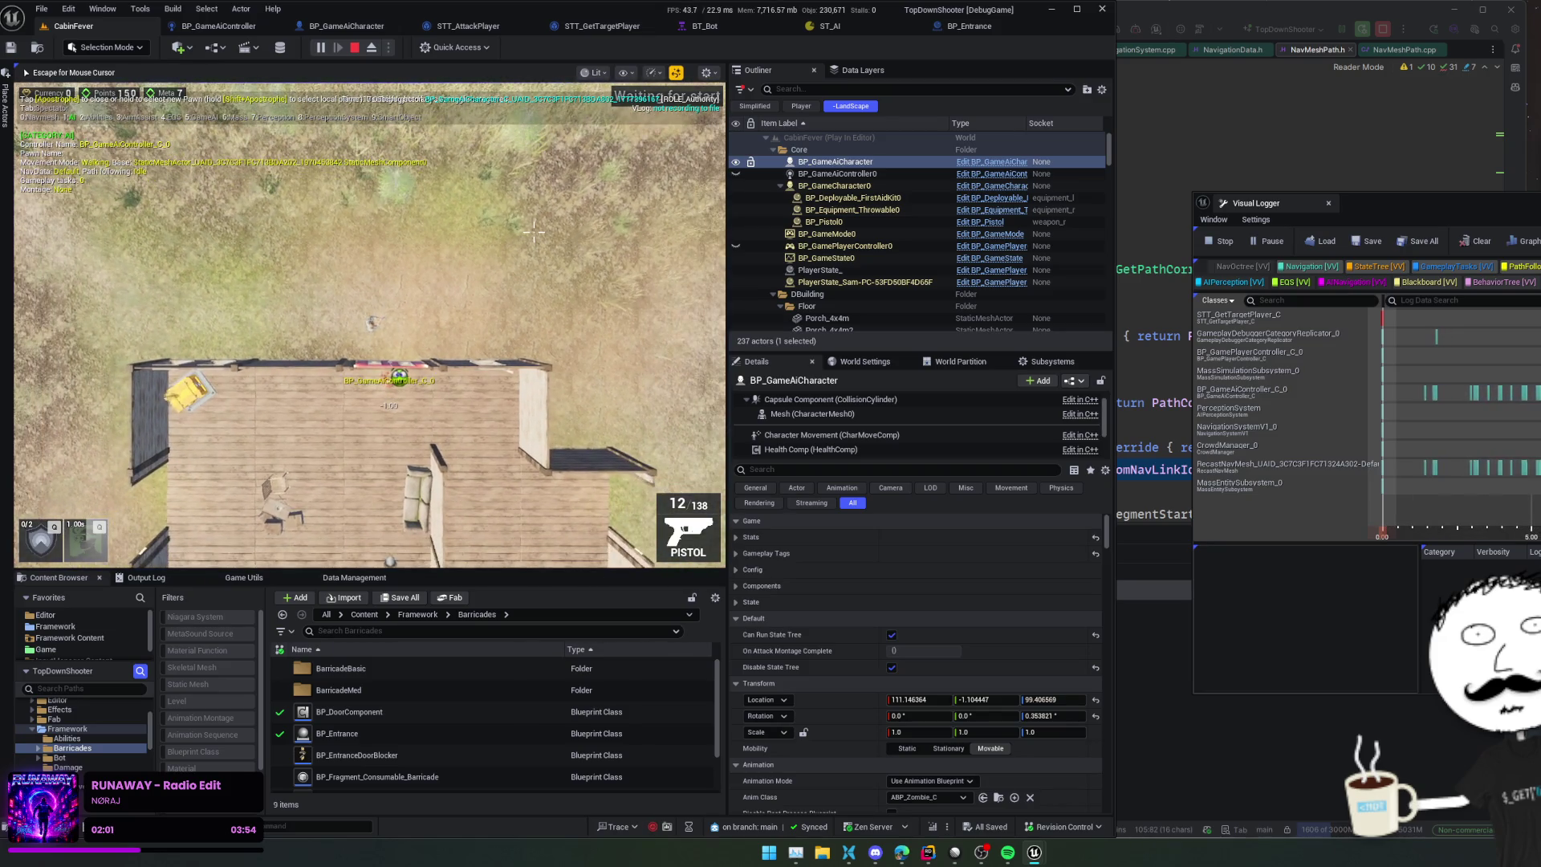
pyautogui.press('w')
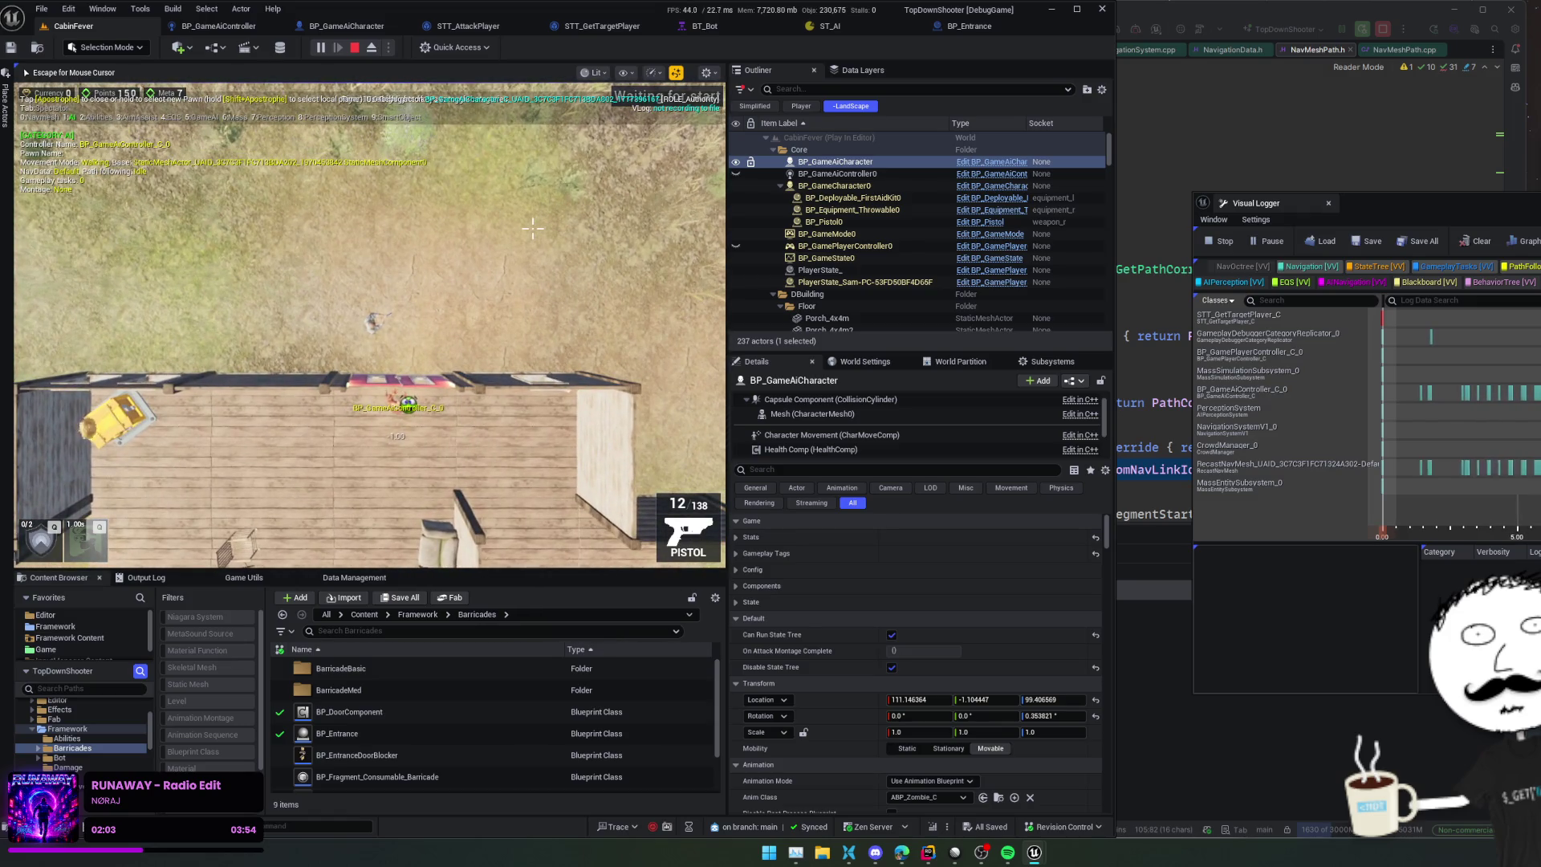
pyautogui.press('a')
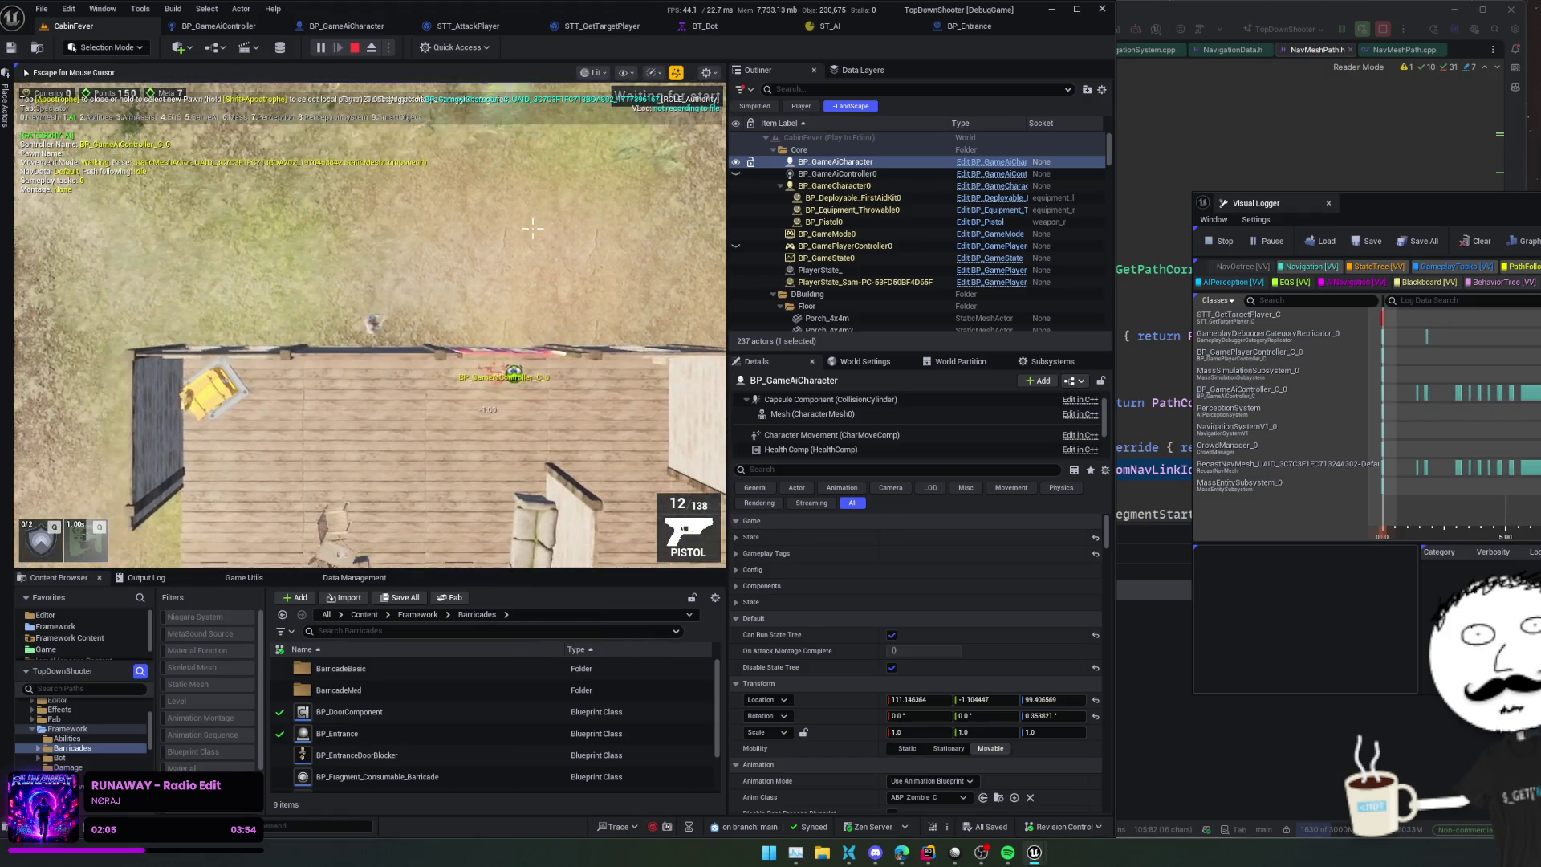
pyautogui.press('d')
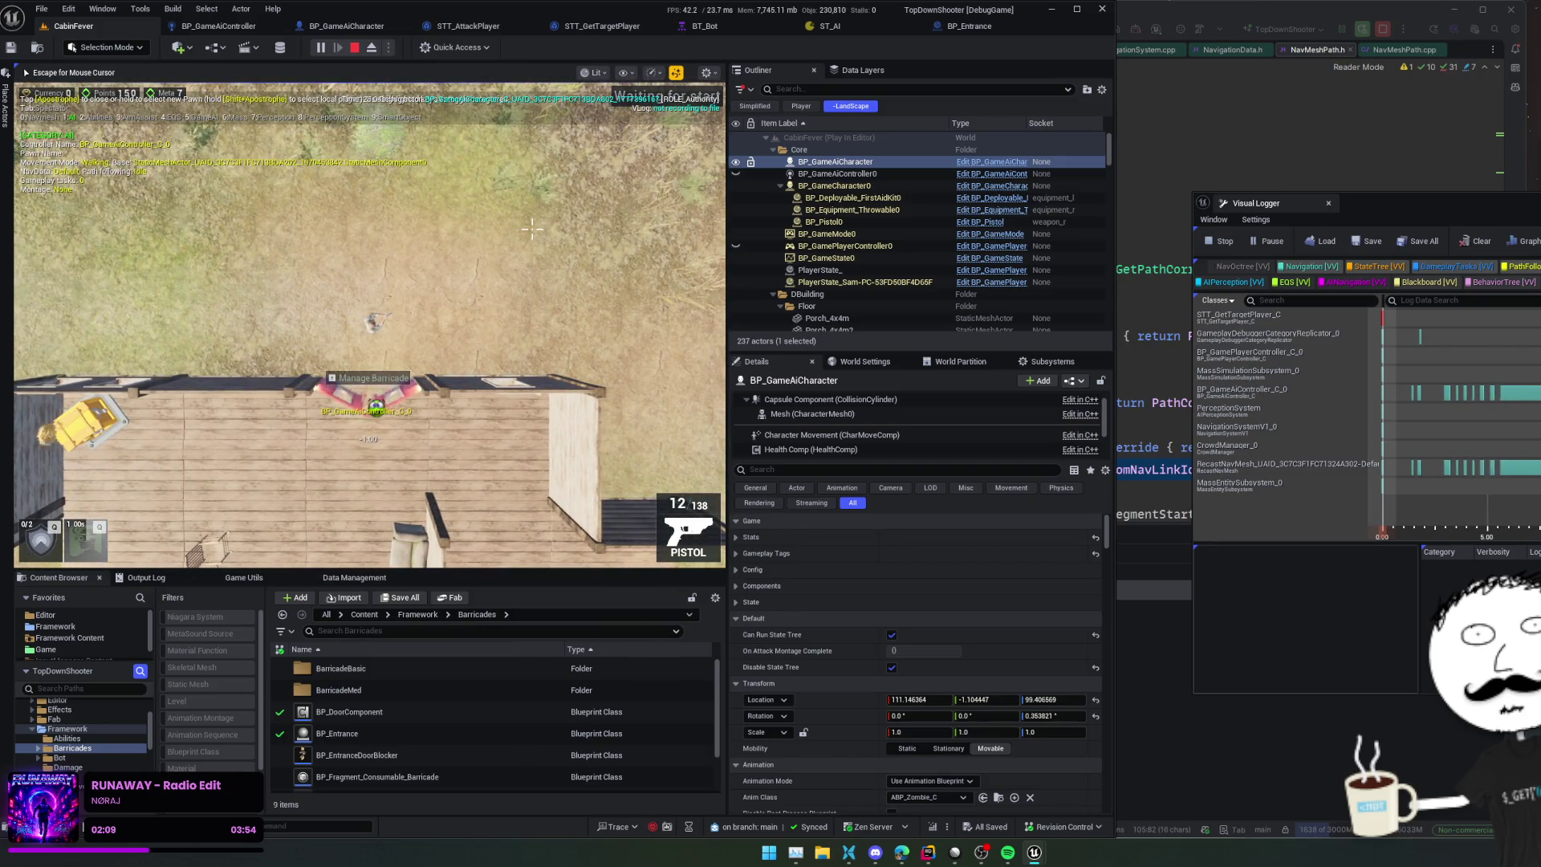
pyautogui.press('a')
pyautogui.press('w')
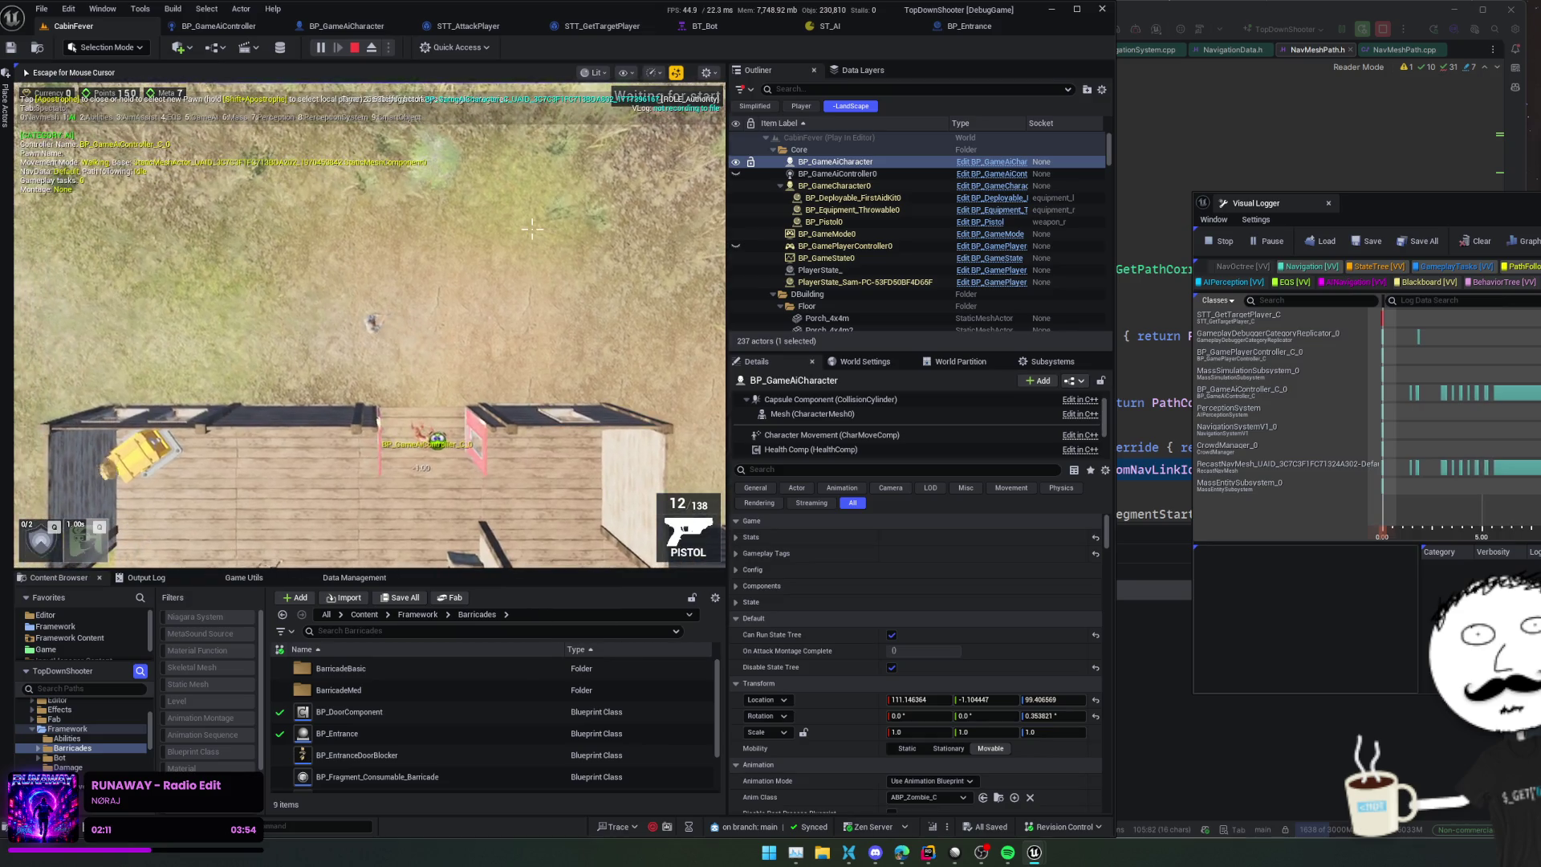
pyautogui.press('s')
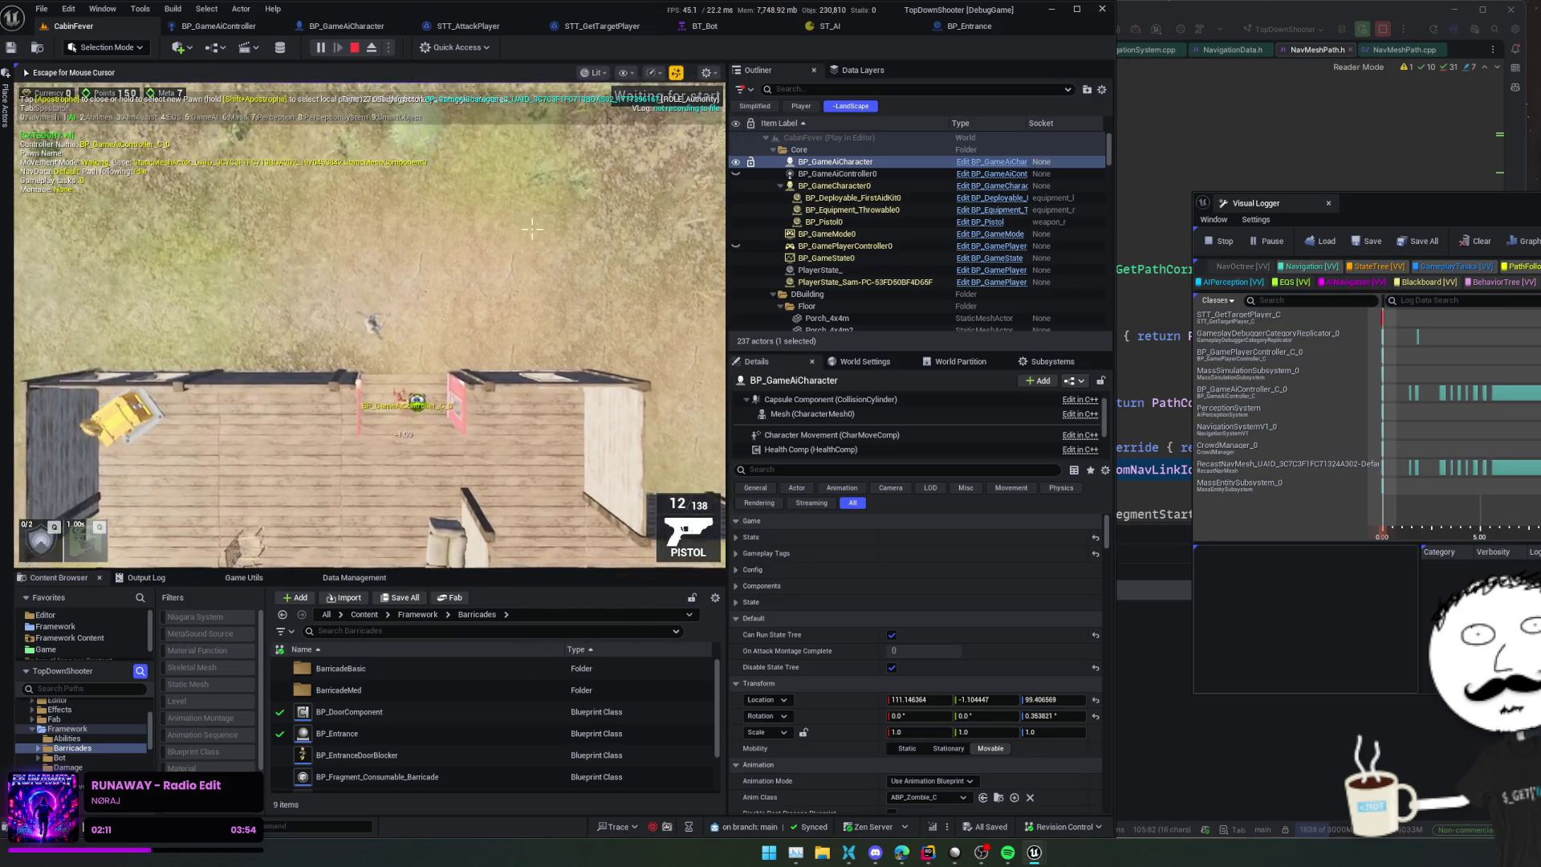
pyautogui.press('w')
pyautogui.press('a')
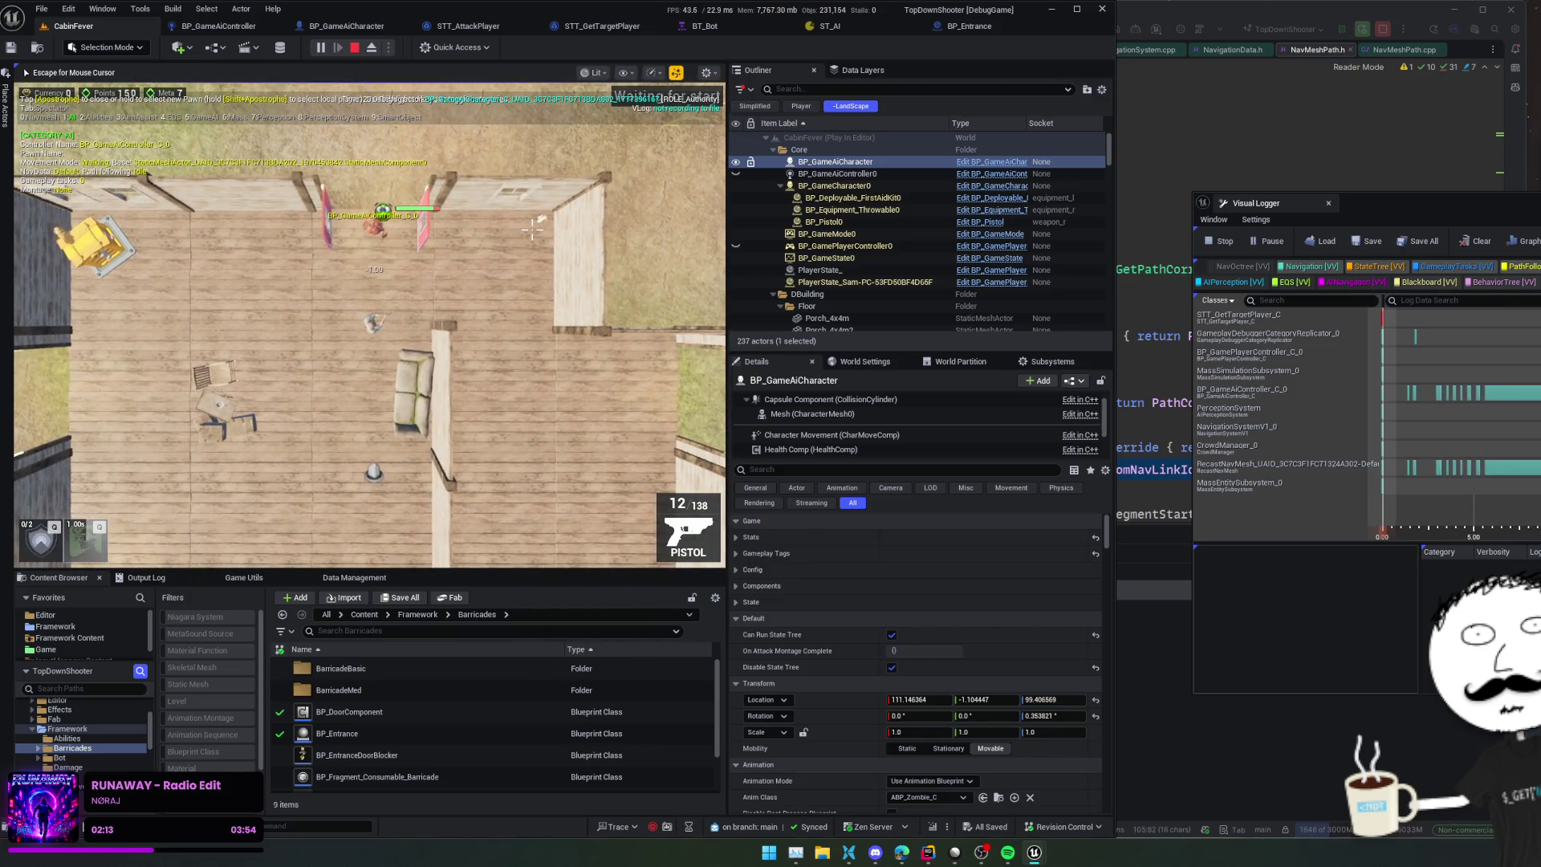
pyautogui.press('w')
pyautogui.press('s')
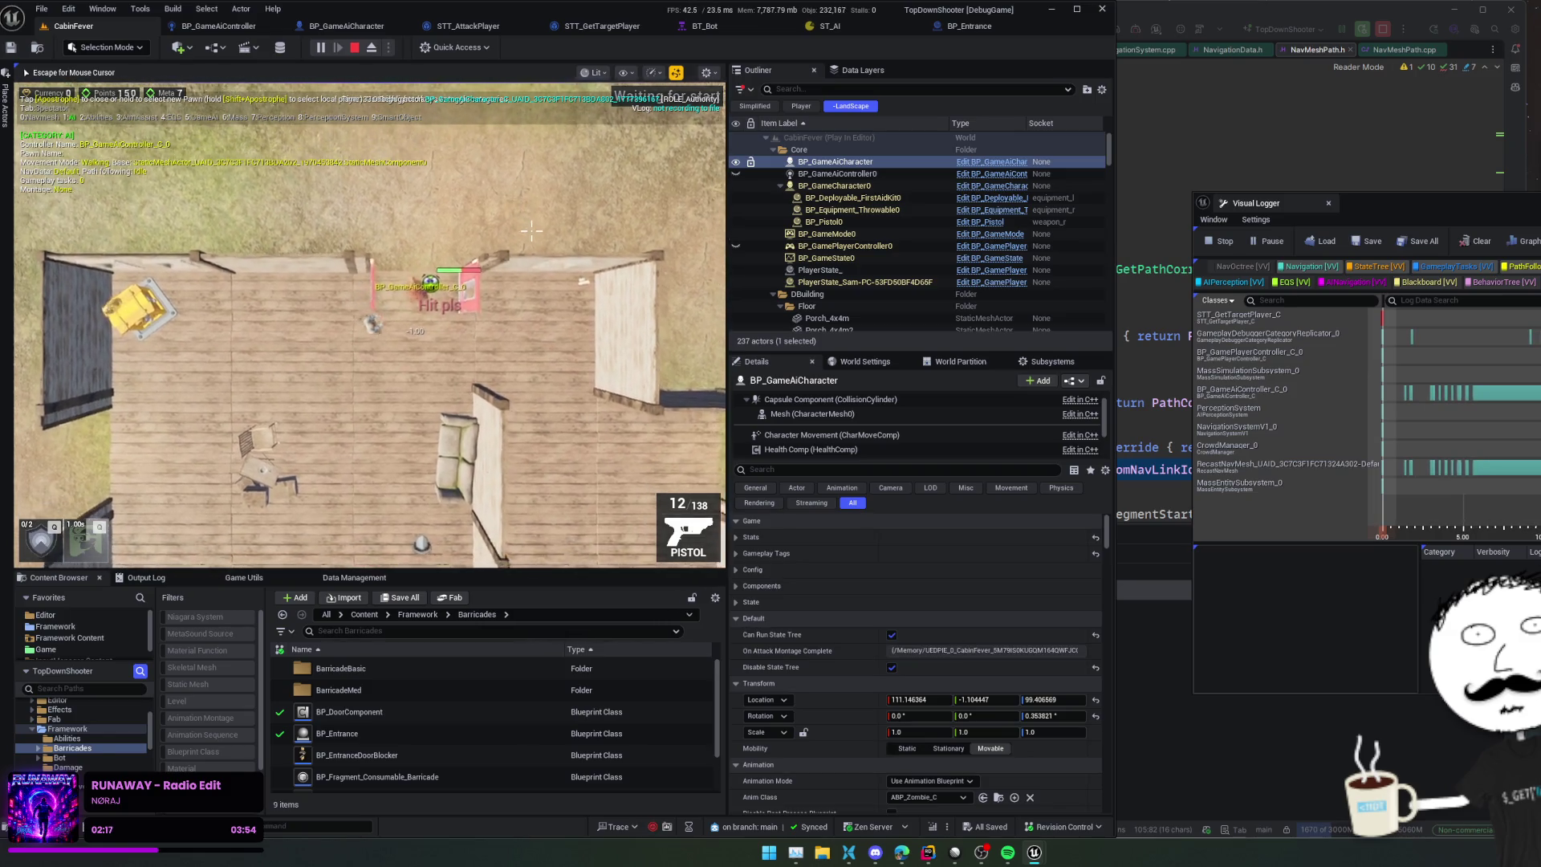
pyautogui.press('s')
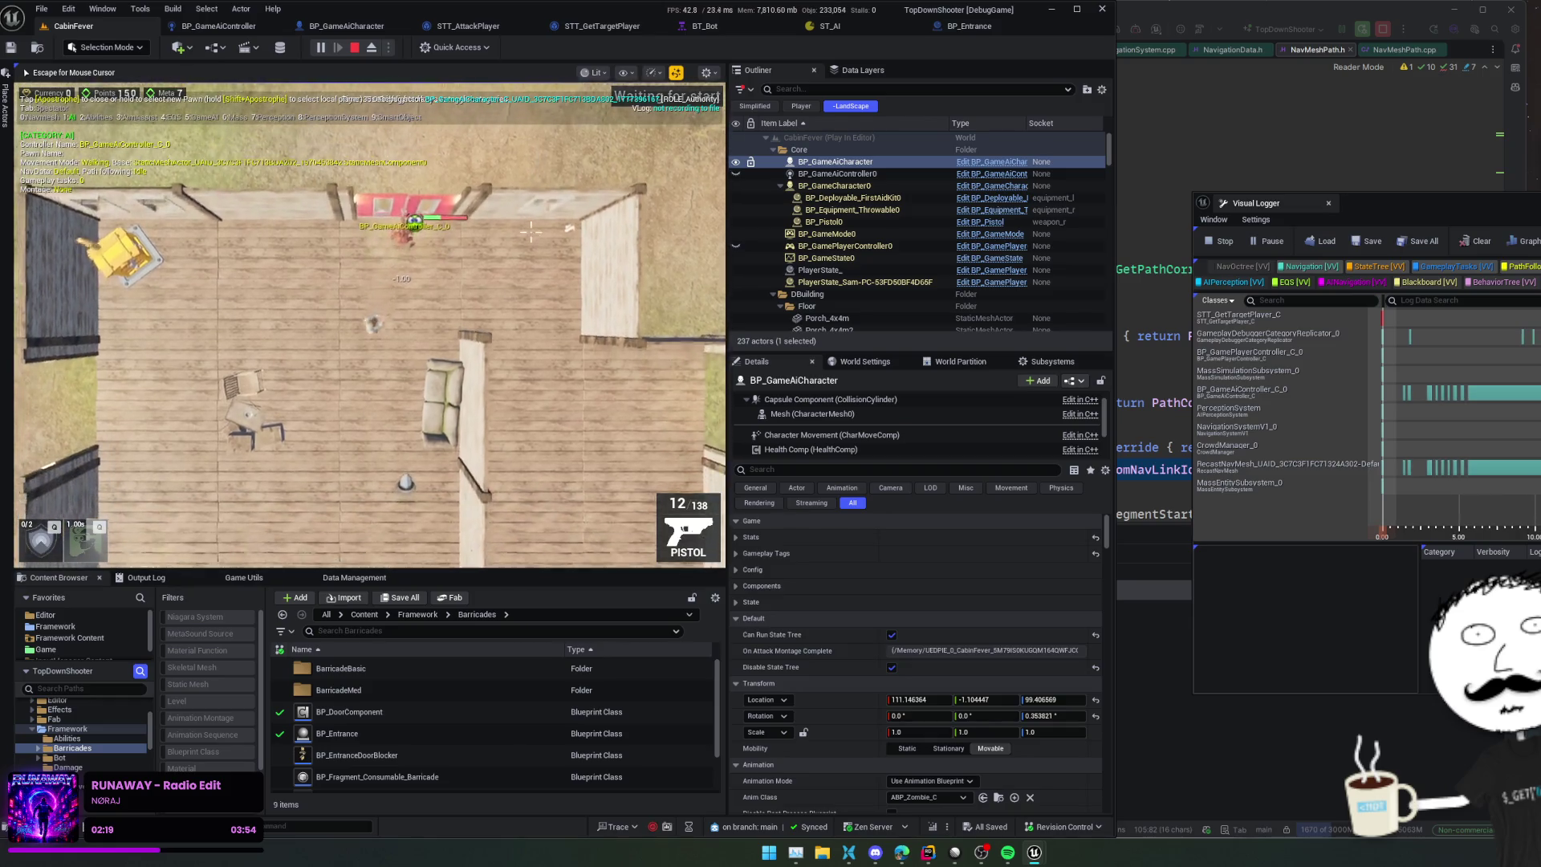
pyautogui.press('s')
pyautogui.press('a')
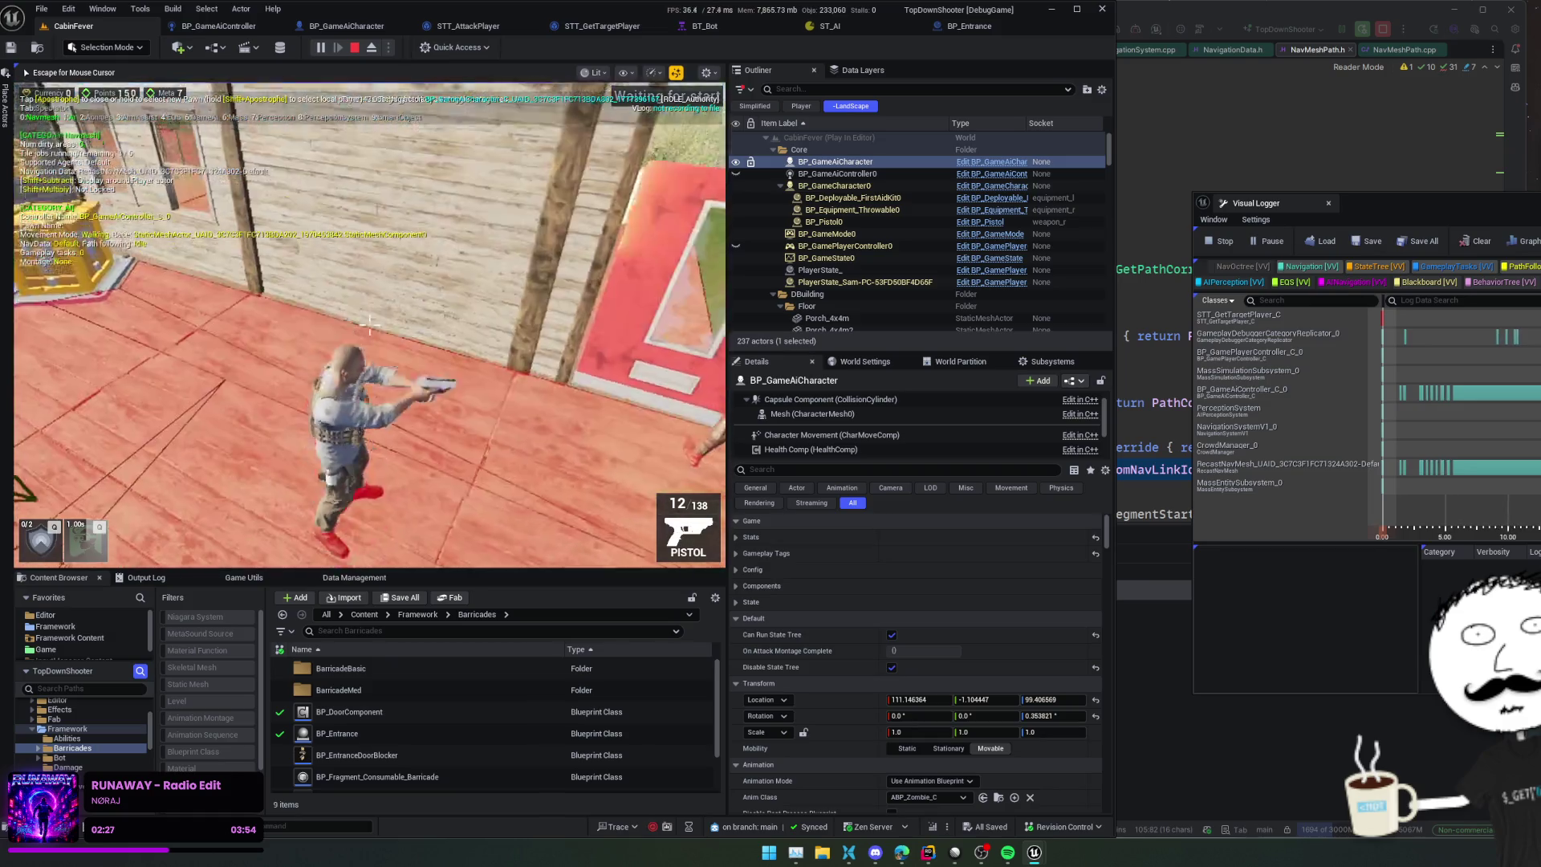
# Step: Walk the player toward the pink door, then hide the navmesh debug overlay with numpad 0
pyautogui.press('s')
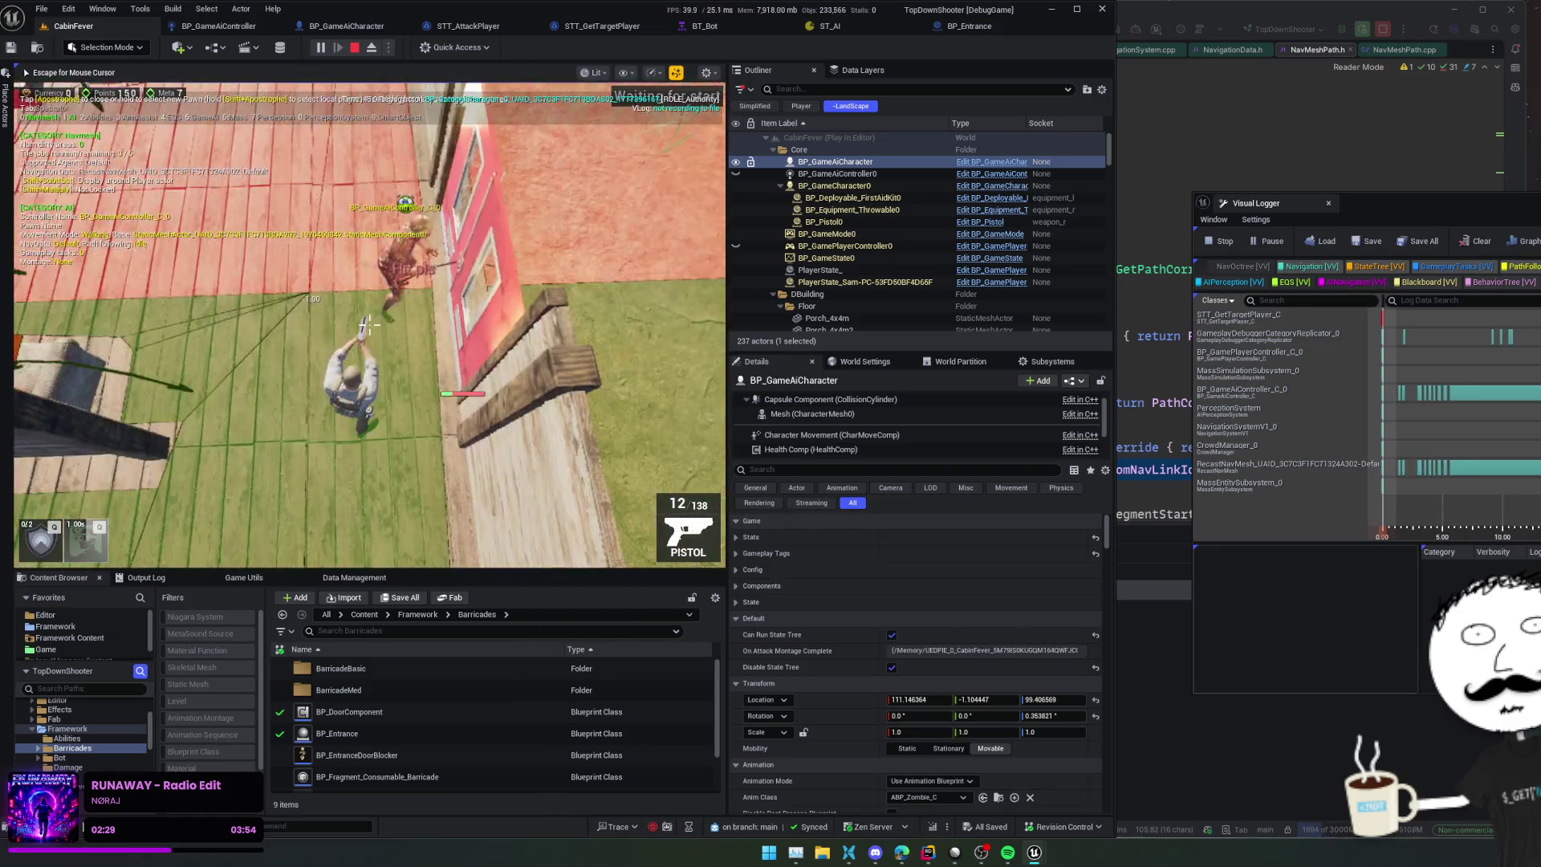
pyautogui.press('w')
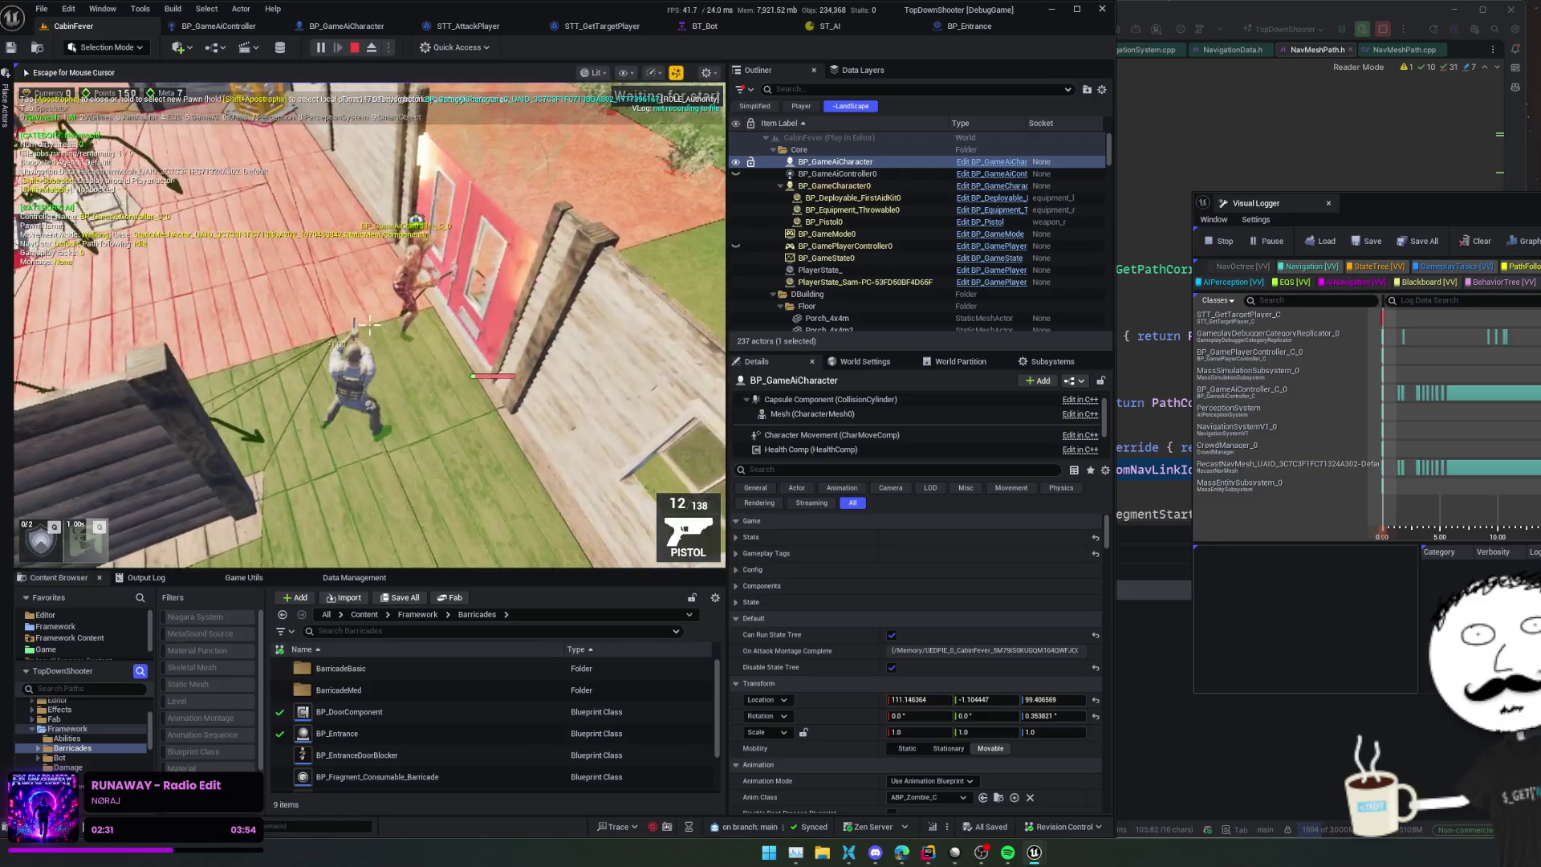
pyautogui.press('e')
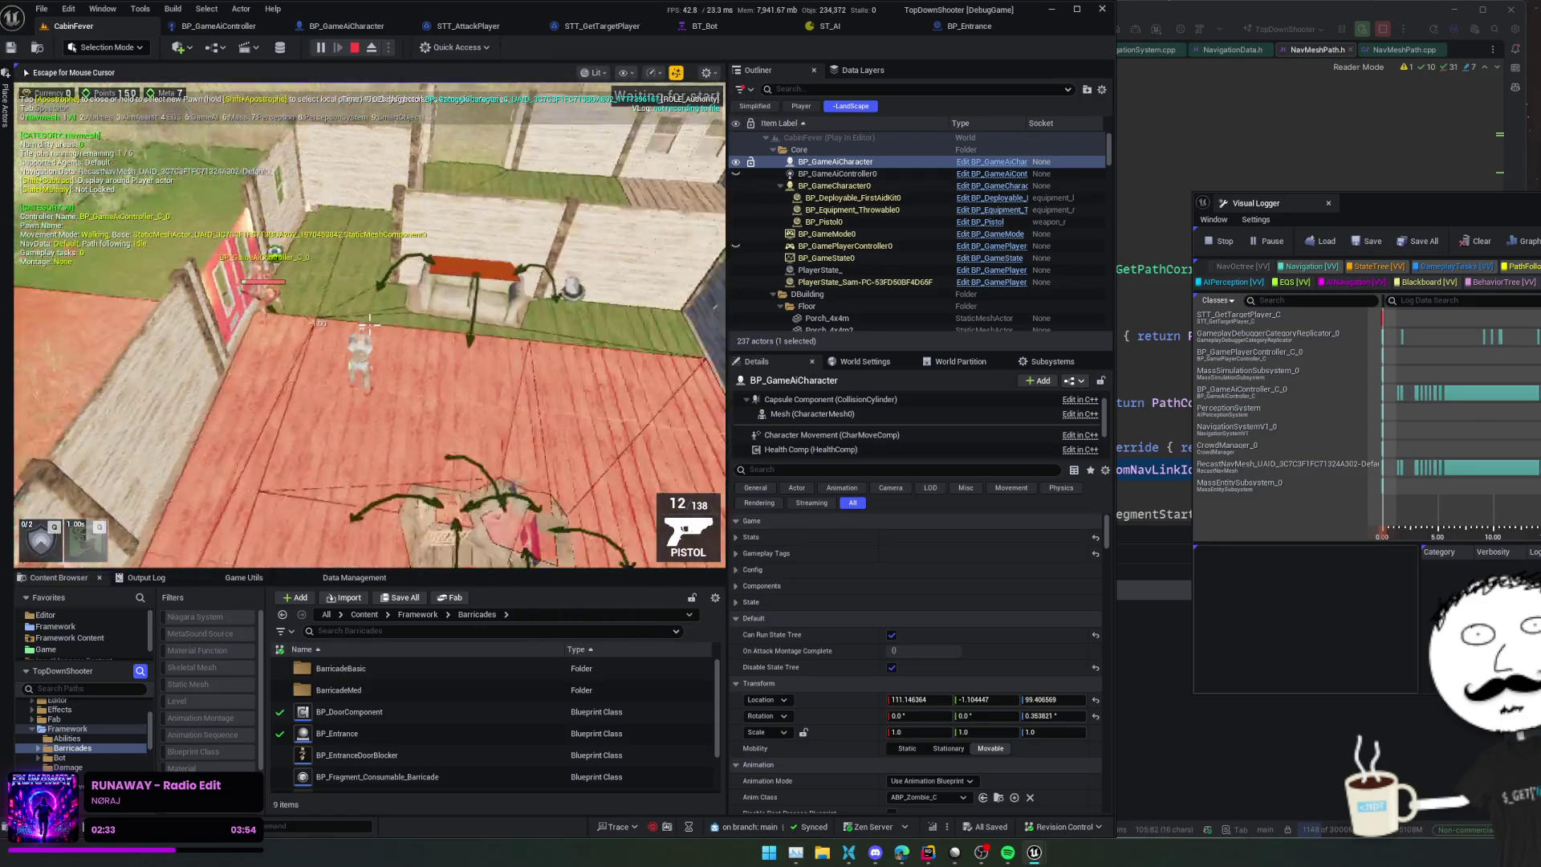
pyautogui.scroll(3, 369, 323)
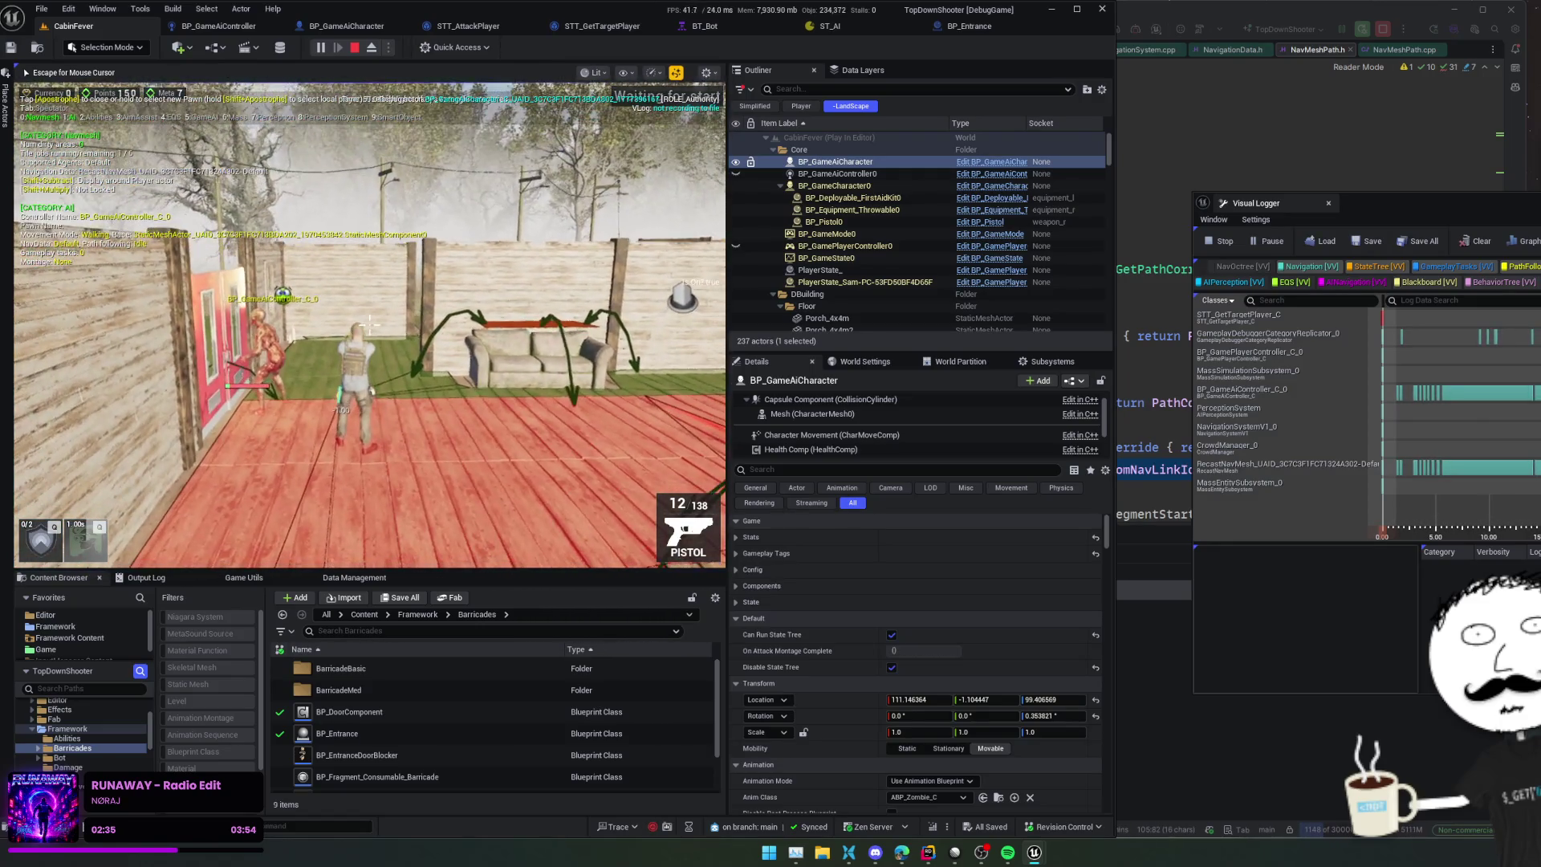
pyautogui.scroll(-3, 369, 323)
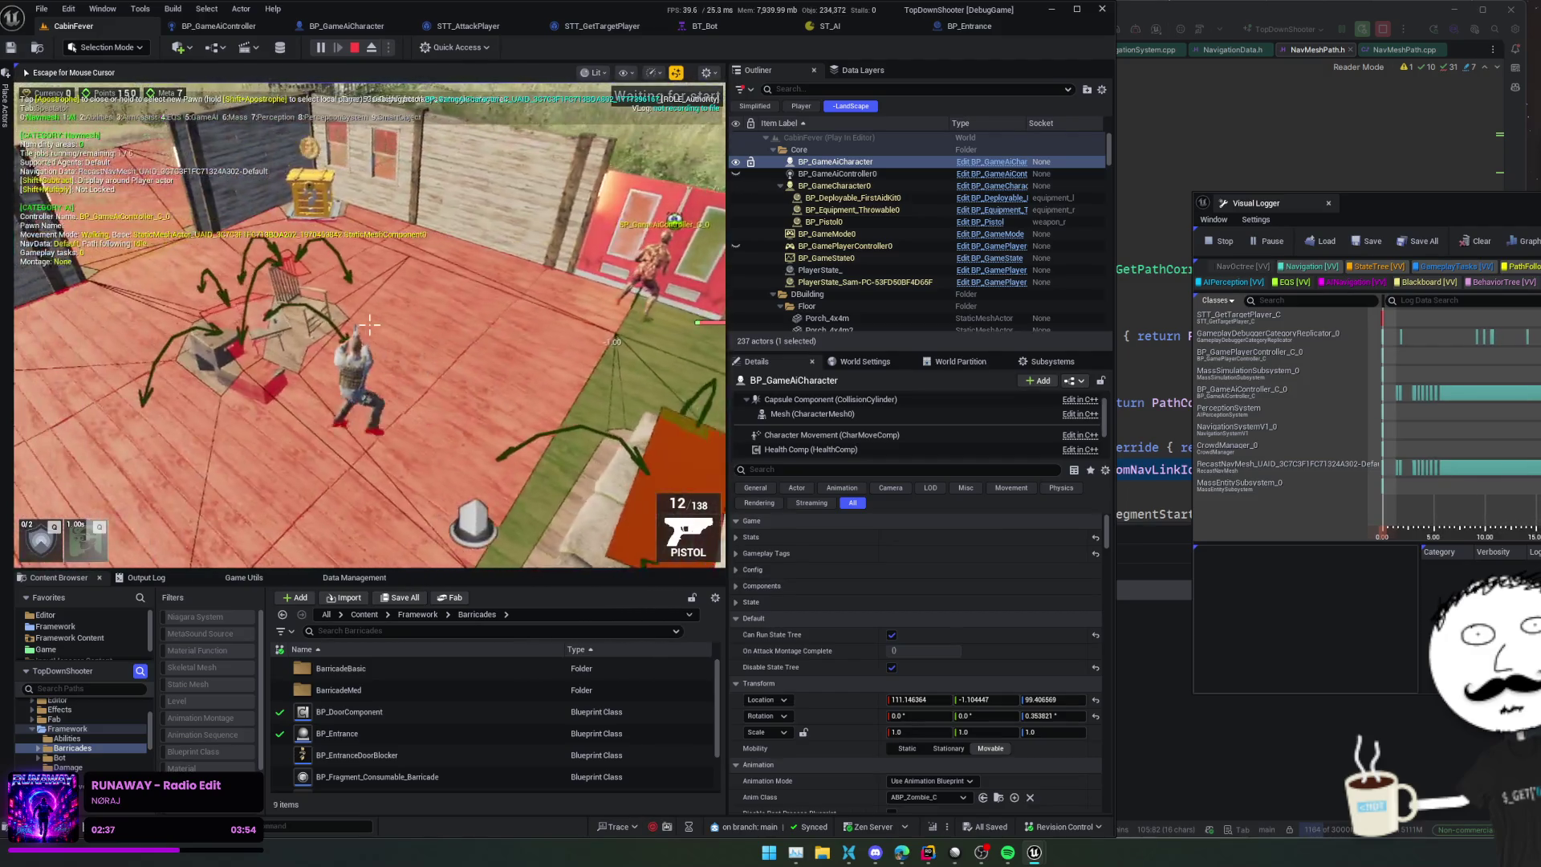
pyautogui.press('d')
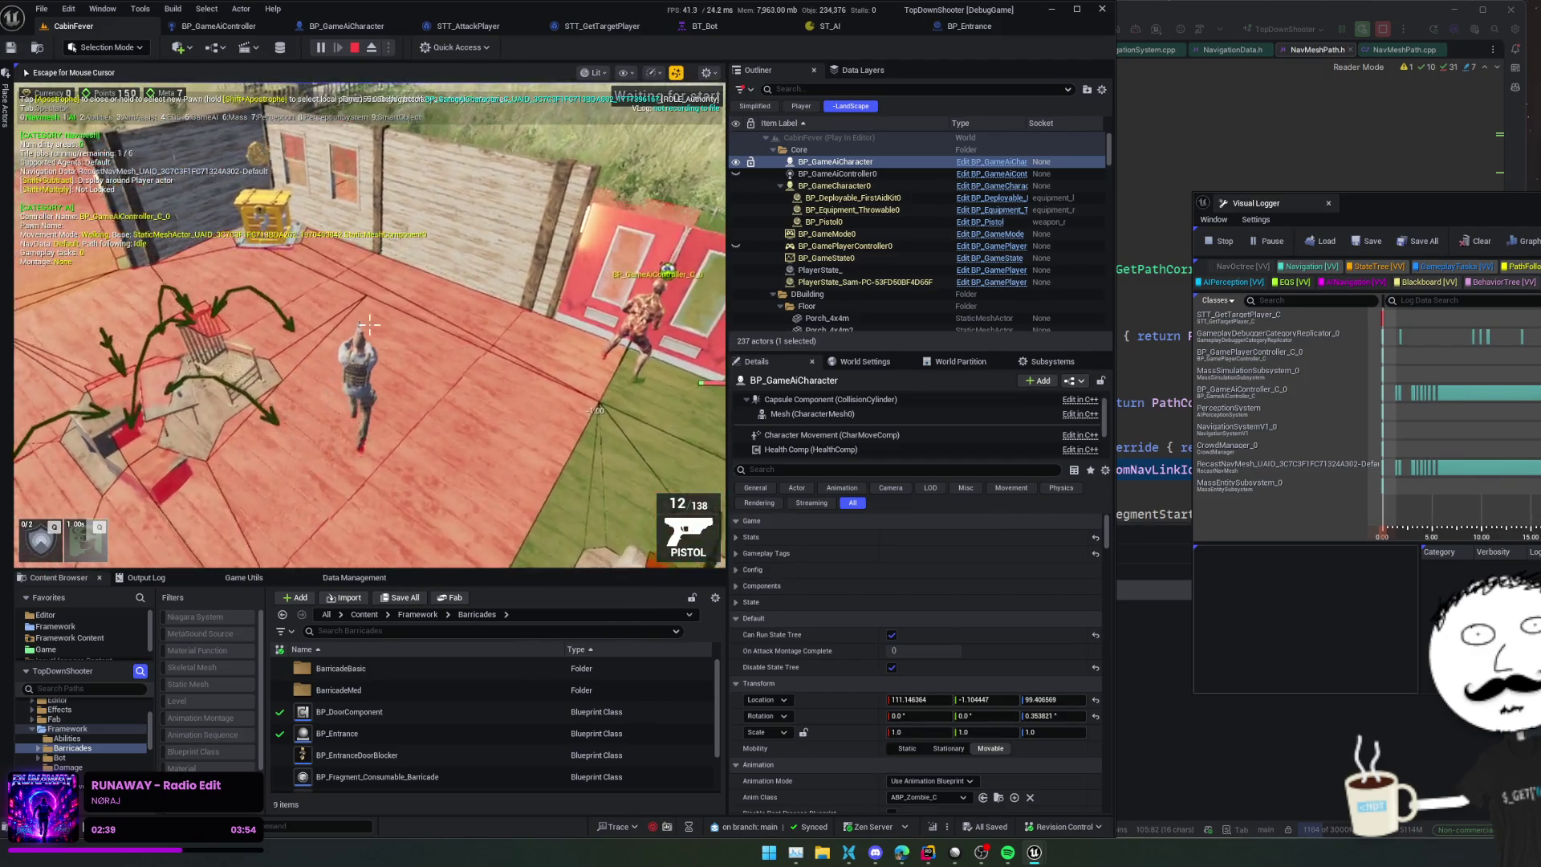
pyautogui.scroll(-3, 370, 322)
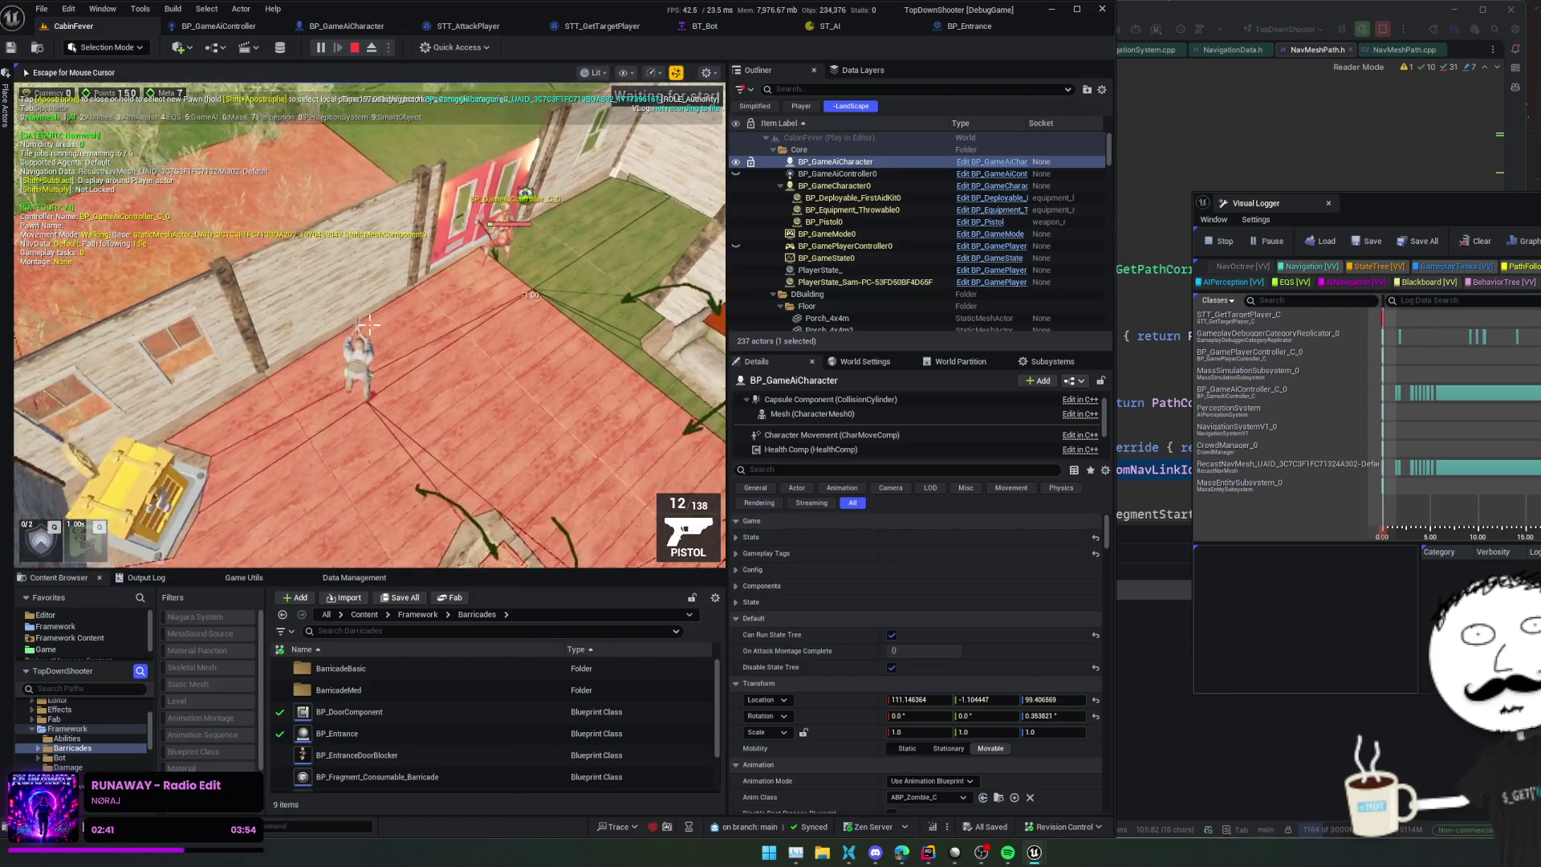
pyautogui.scroll(-2, 369, 322)
pyautogui.scroll(-2, 370, 322)
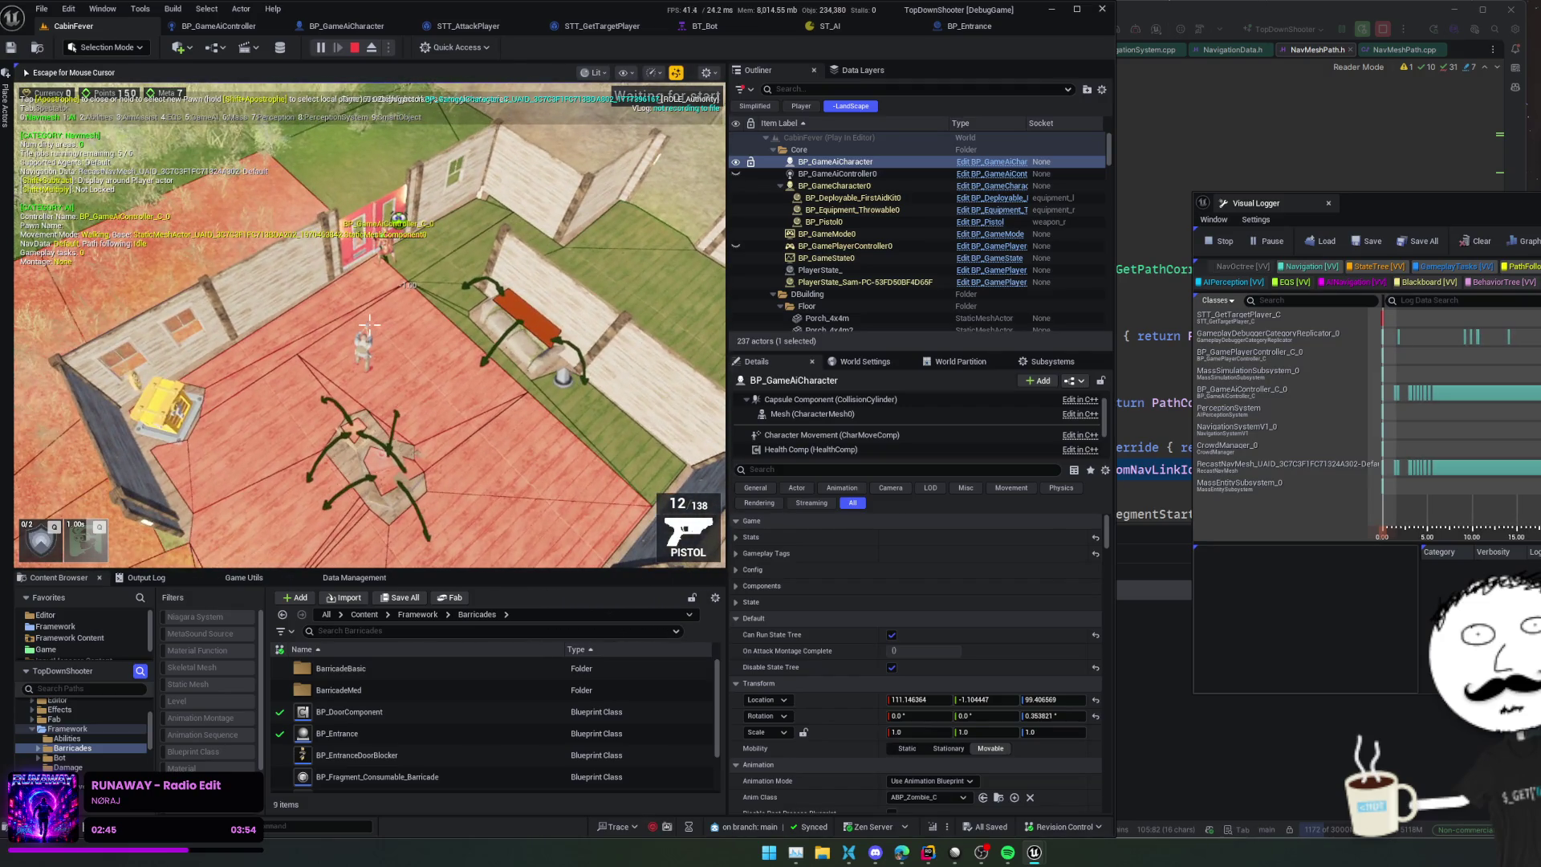
pyautogui.press('KP_0')
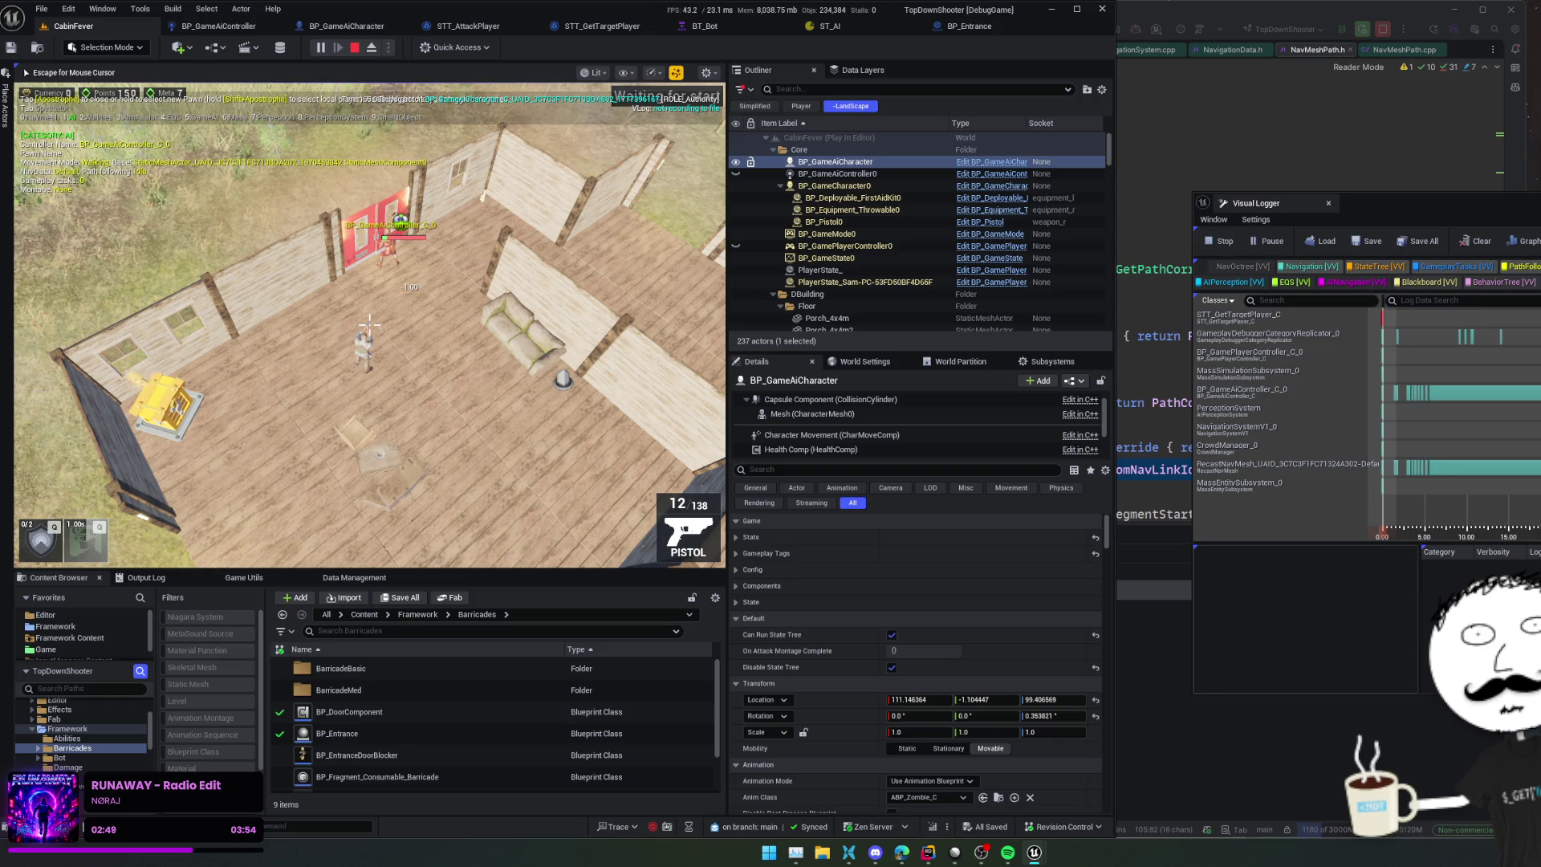
pyautogui.hotkey('alt', 'Tab')
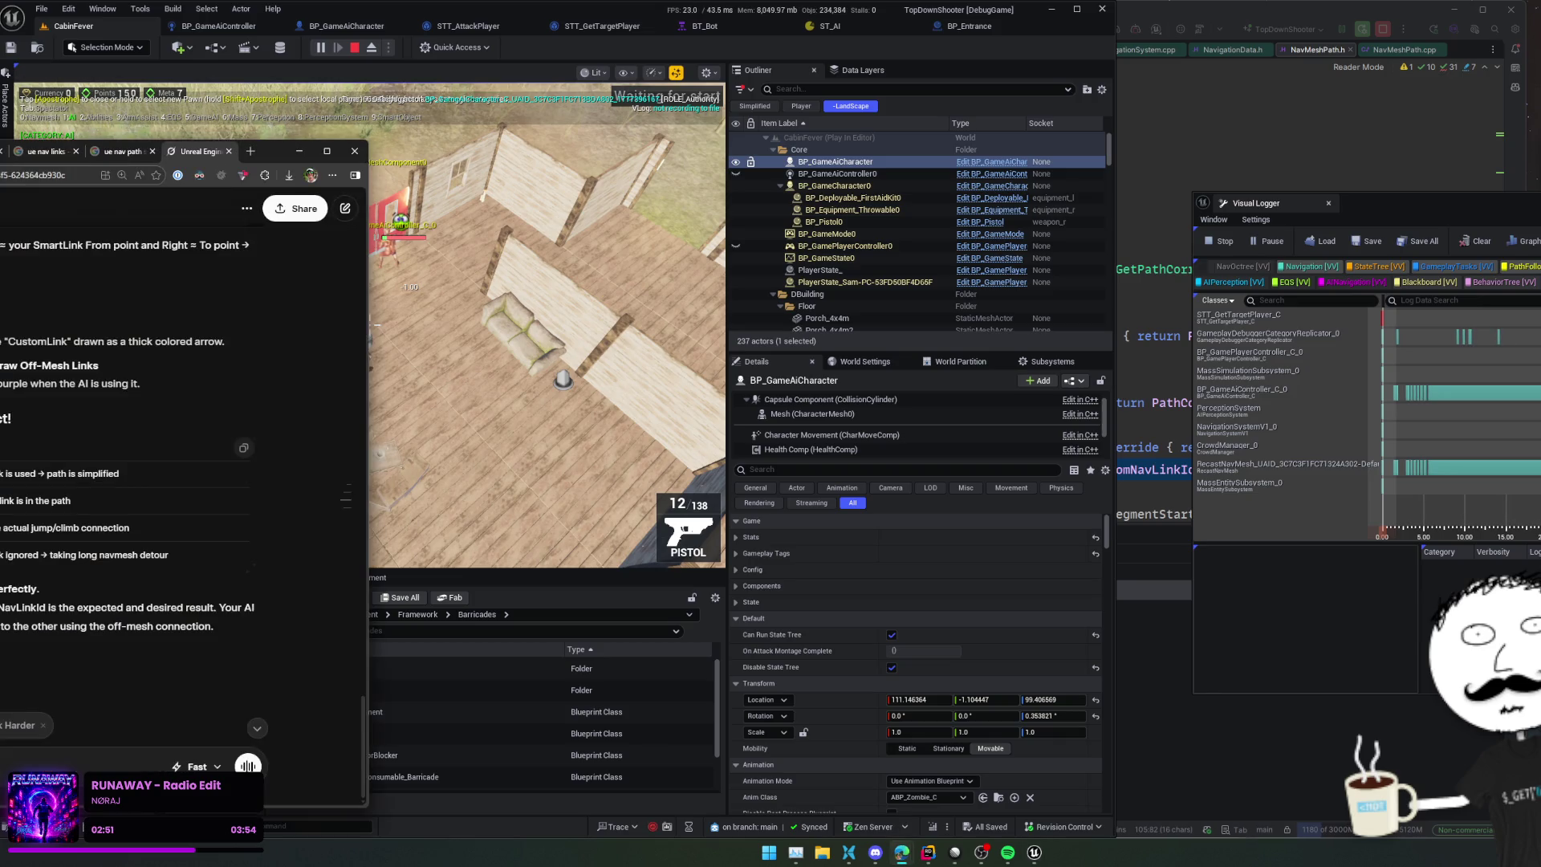
# Step: Send Grok a question about detecting a blocker between my two path points, then stop play
pyautogui.moveTo(1, 608); pyautogui.dragTo(268, 619)
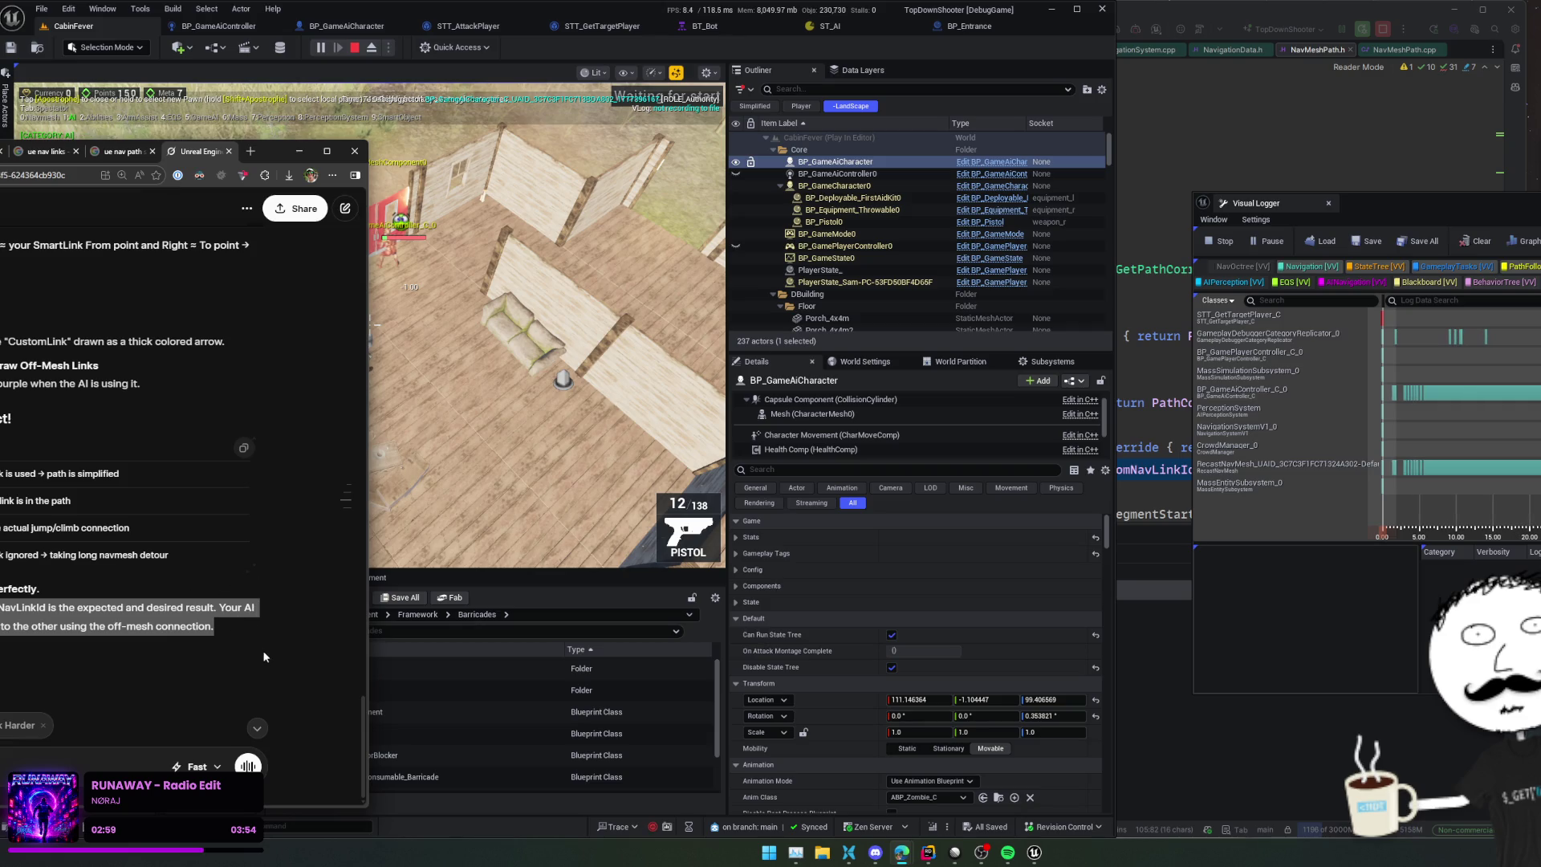
pyautogui.click(241, 618)
pyautogui.click(103, 761)
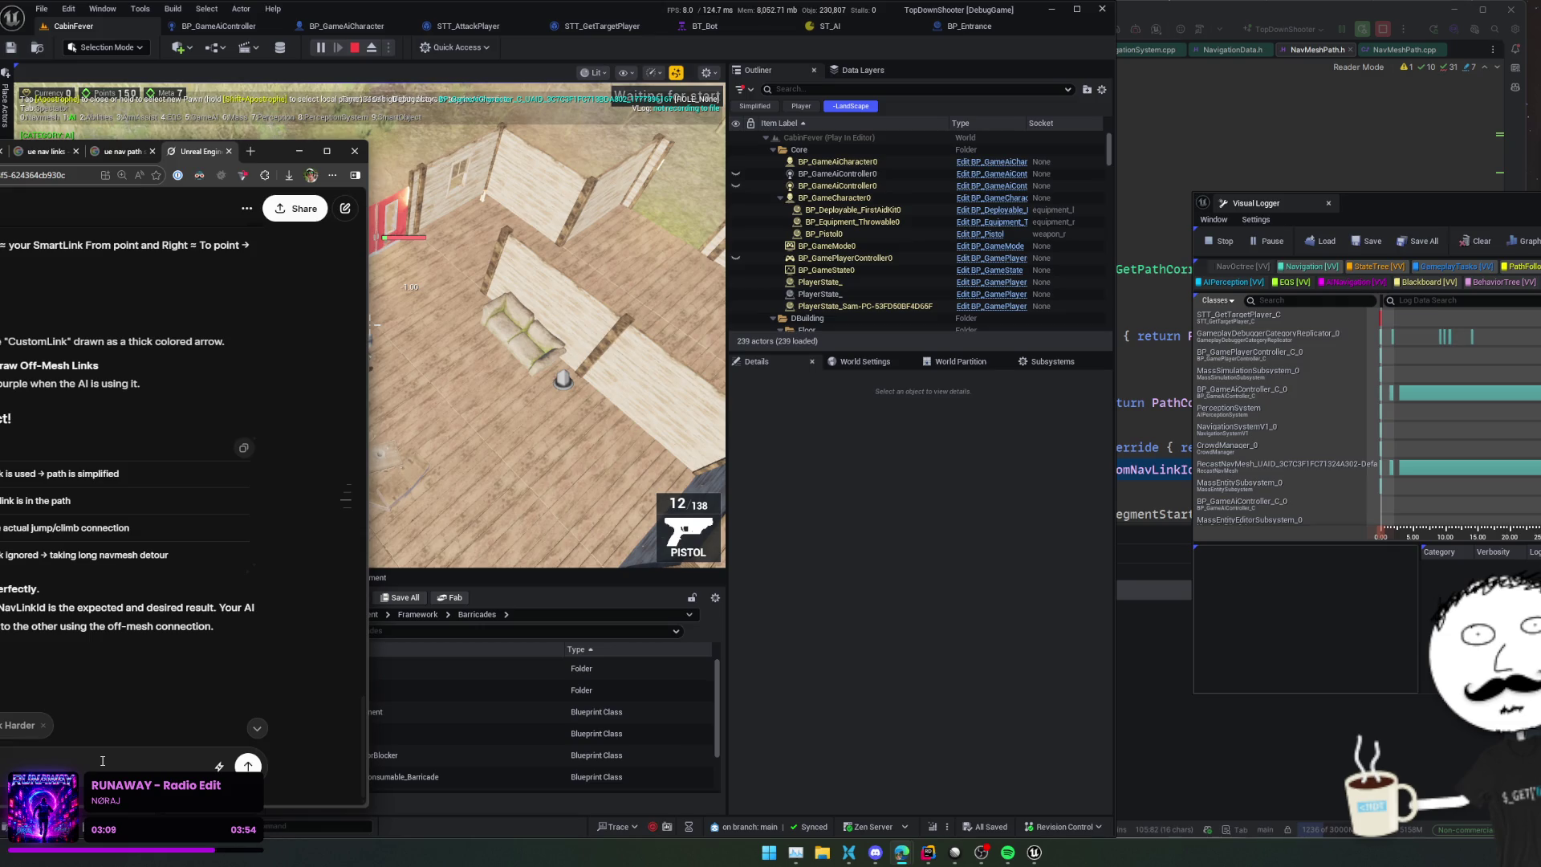
pyautogui.write('between my two path points')
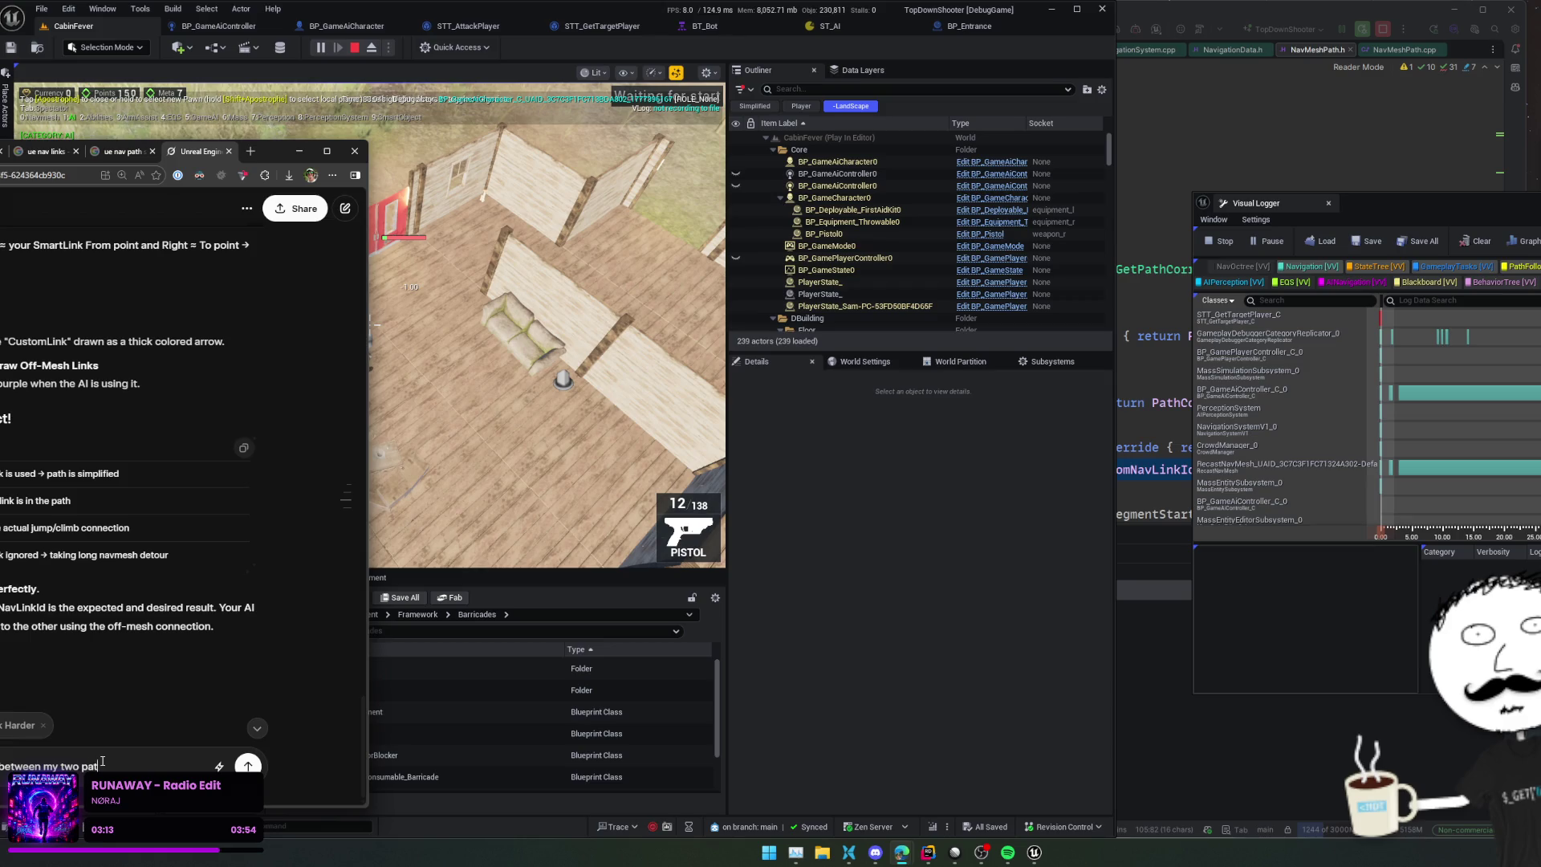
pyautogui.press('Return')
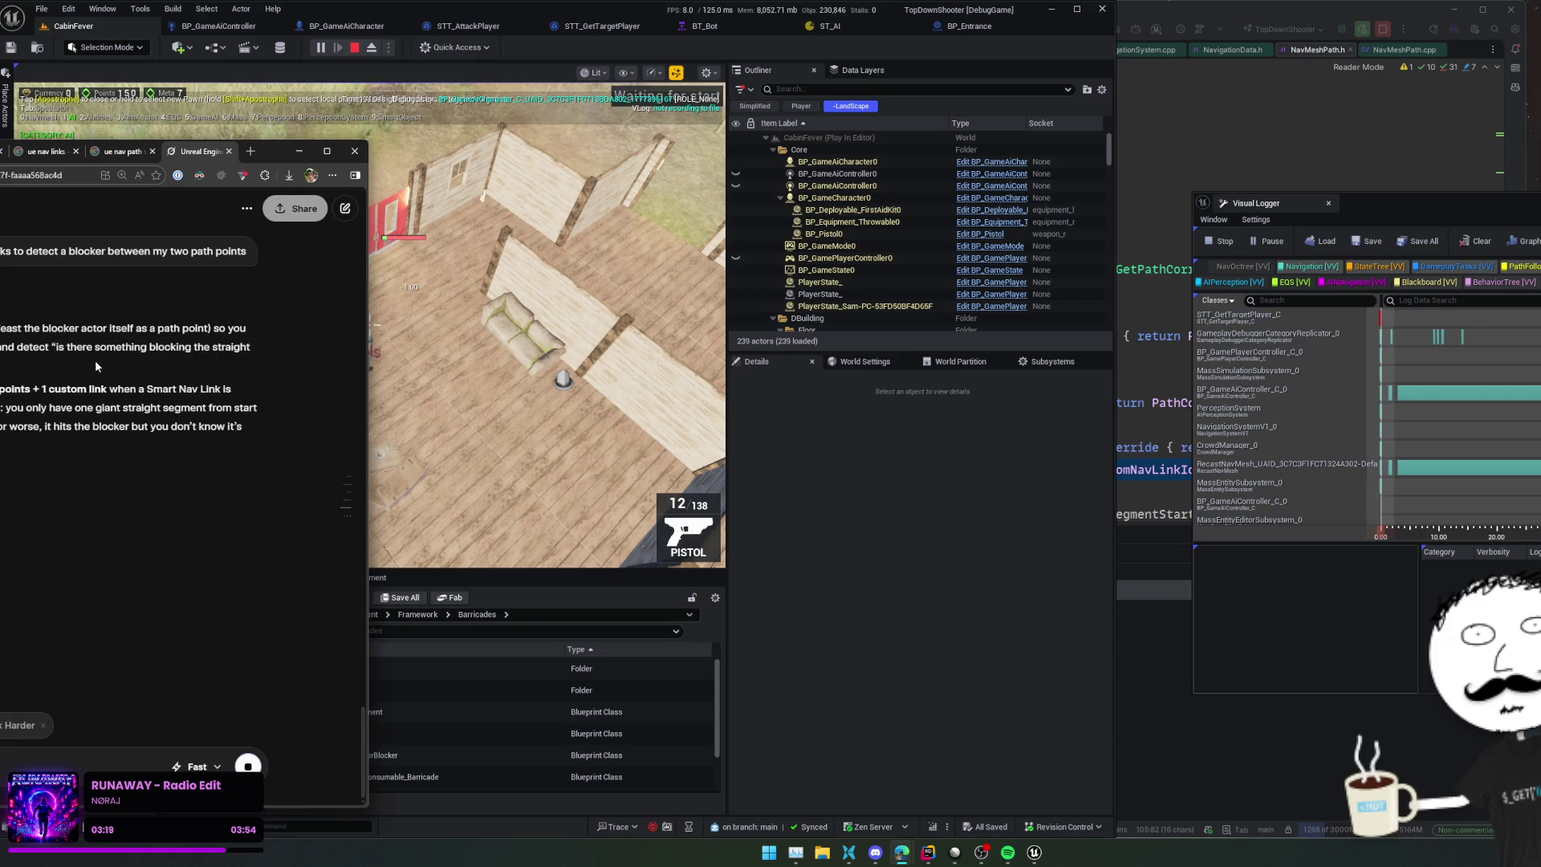
pyautogui.click(353, 49)
pyautogui.click(353, 48)
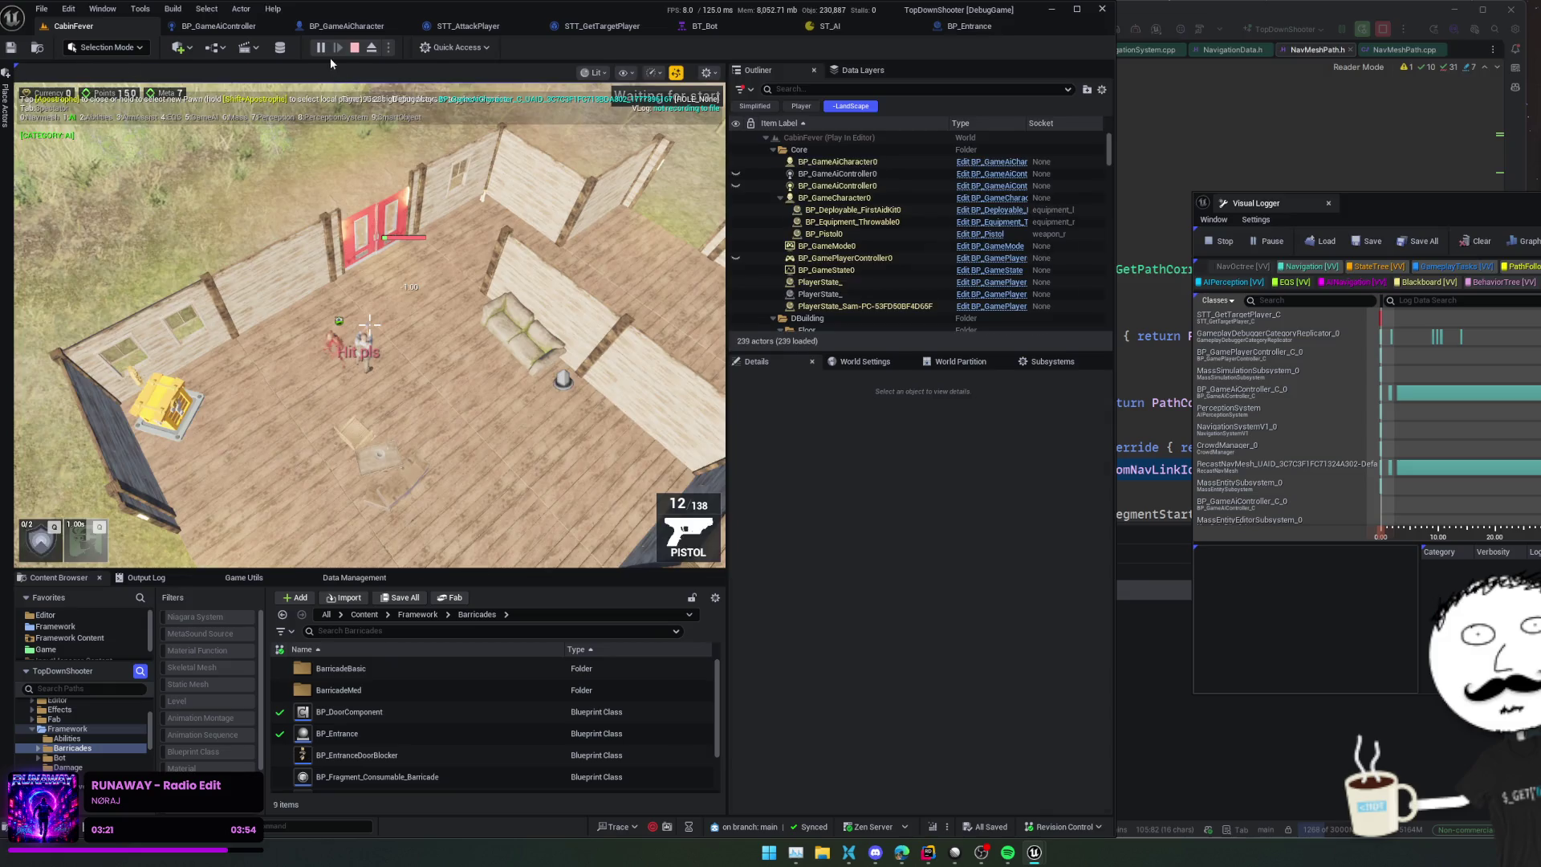
# Step: Read Grok's blocker-detection code reply, selecting the single capsule sweep paragraph, then switch to Rider
pyautogui.hotkey('alt', 'Tab')
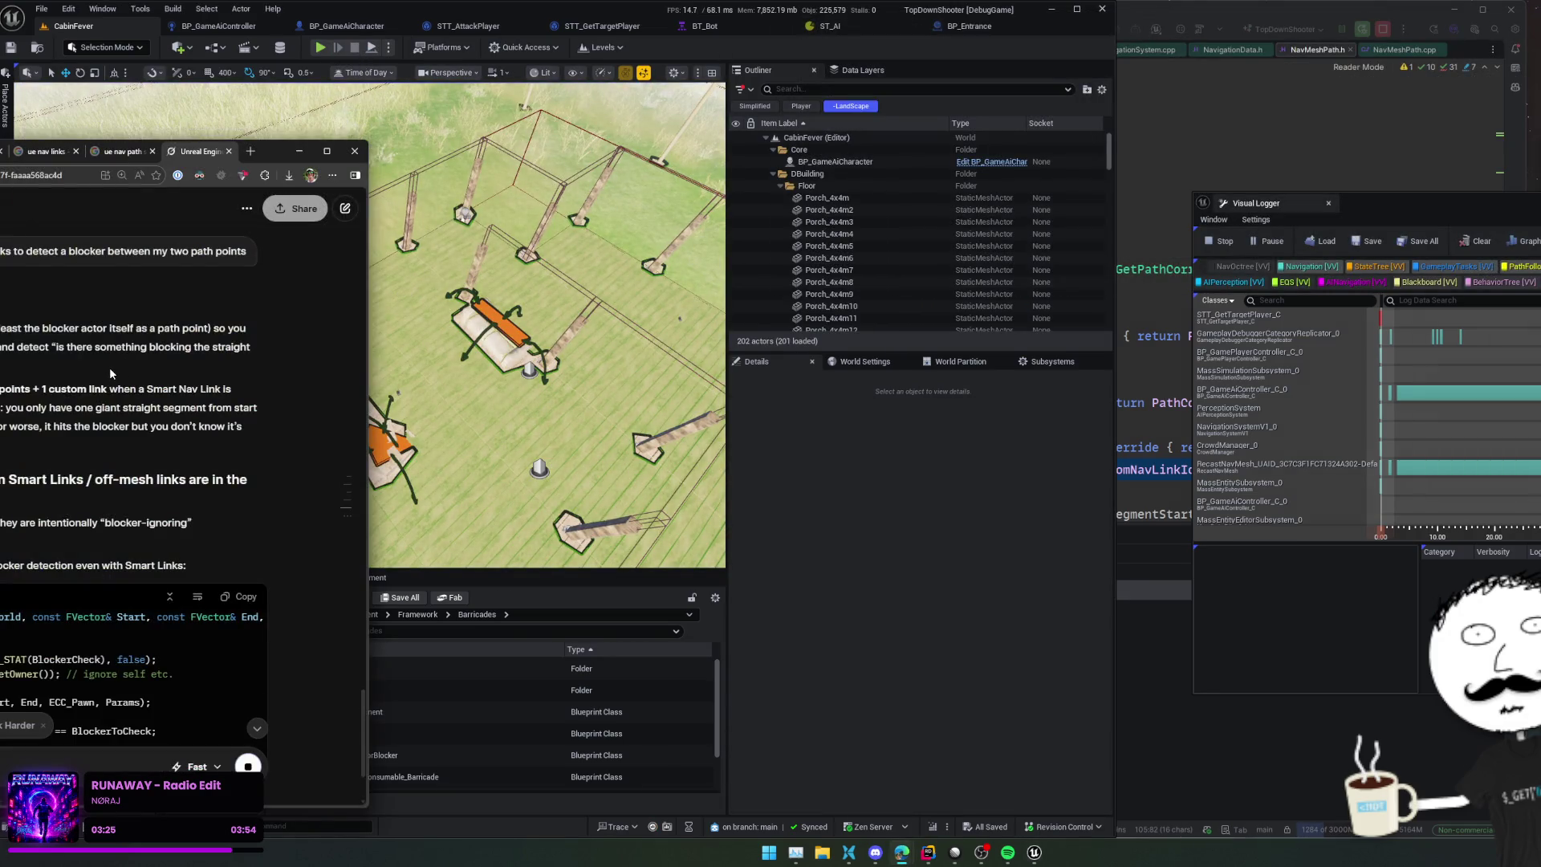
pyautogui.scroll(-1, 184, 385)
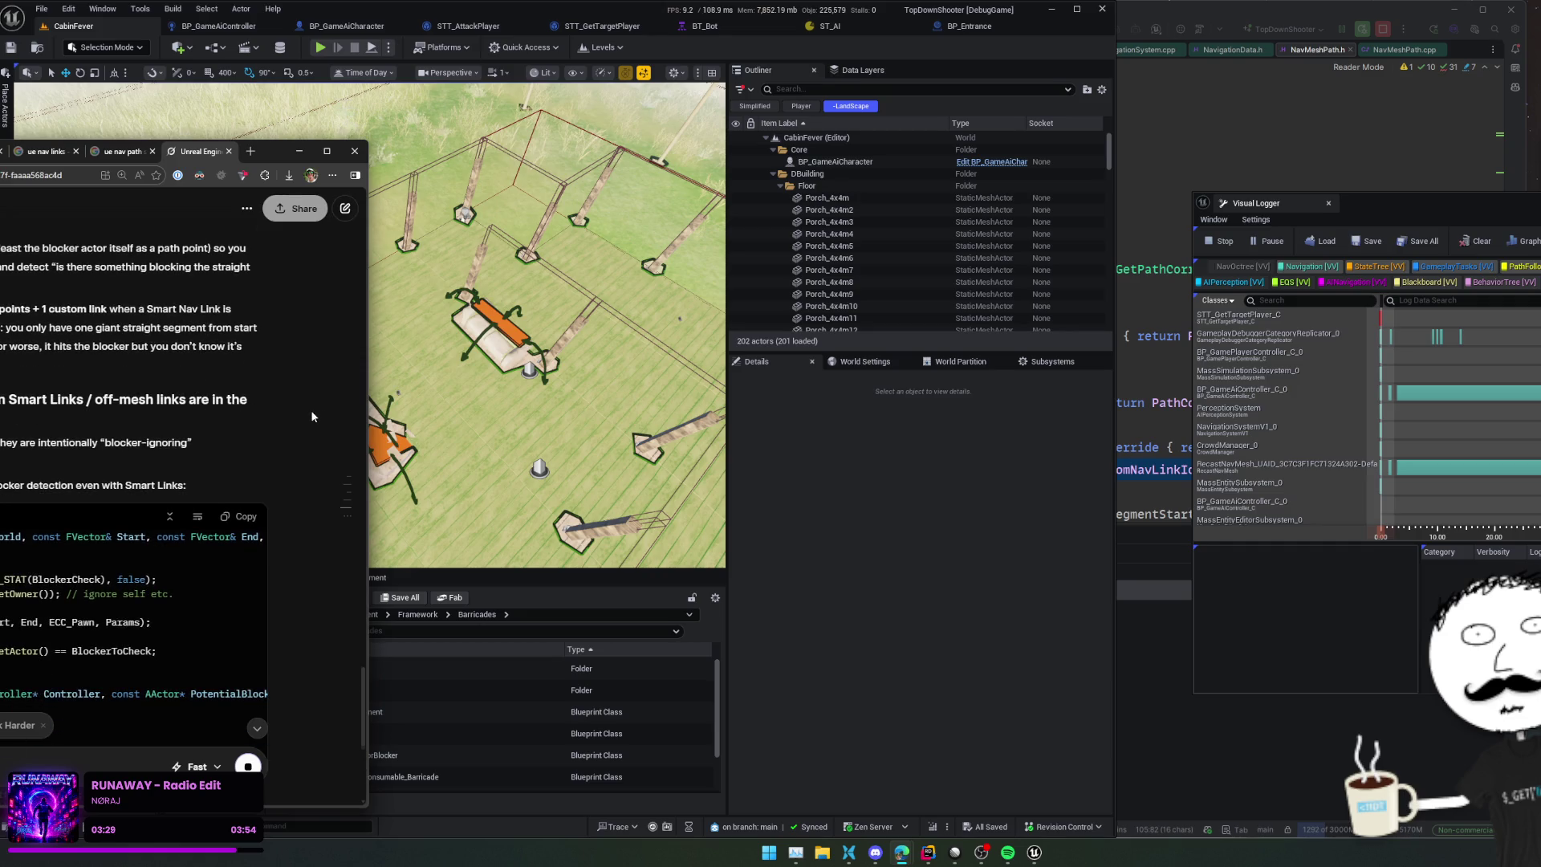
pyautogui.scroll(-1, 312, 417)
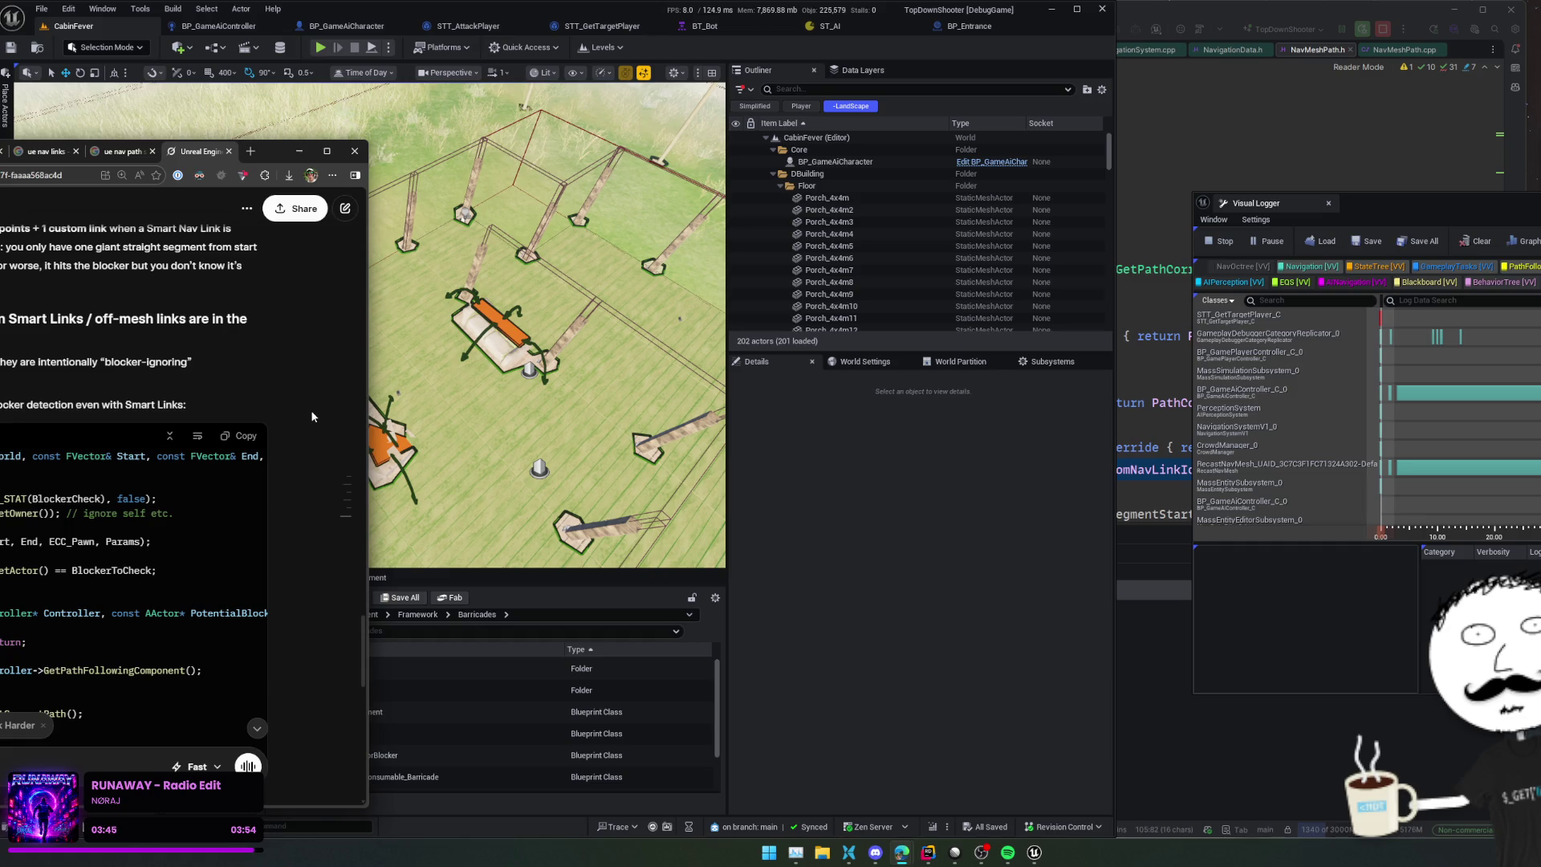
pyautogui.scroll(-3, 270, 462)
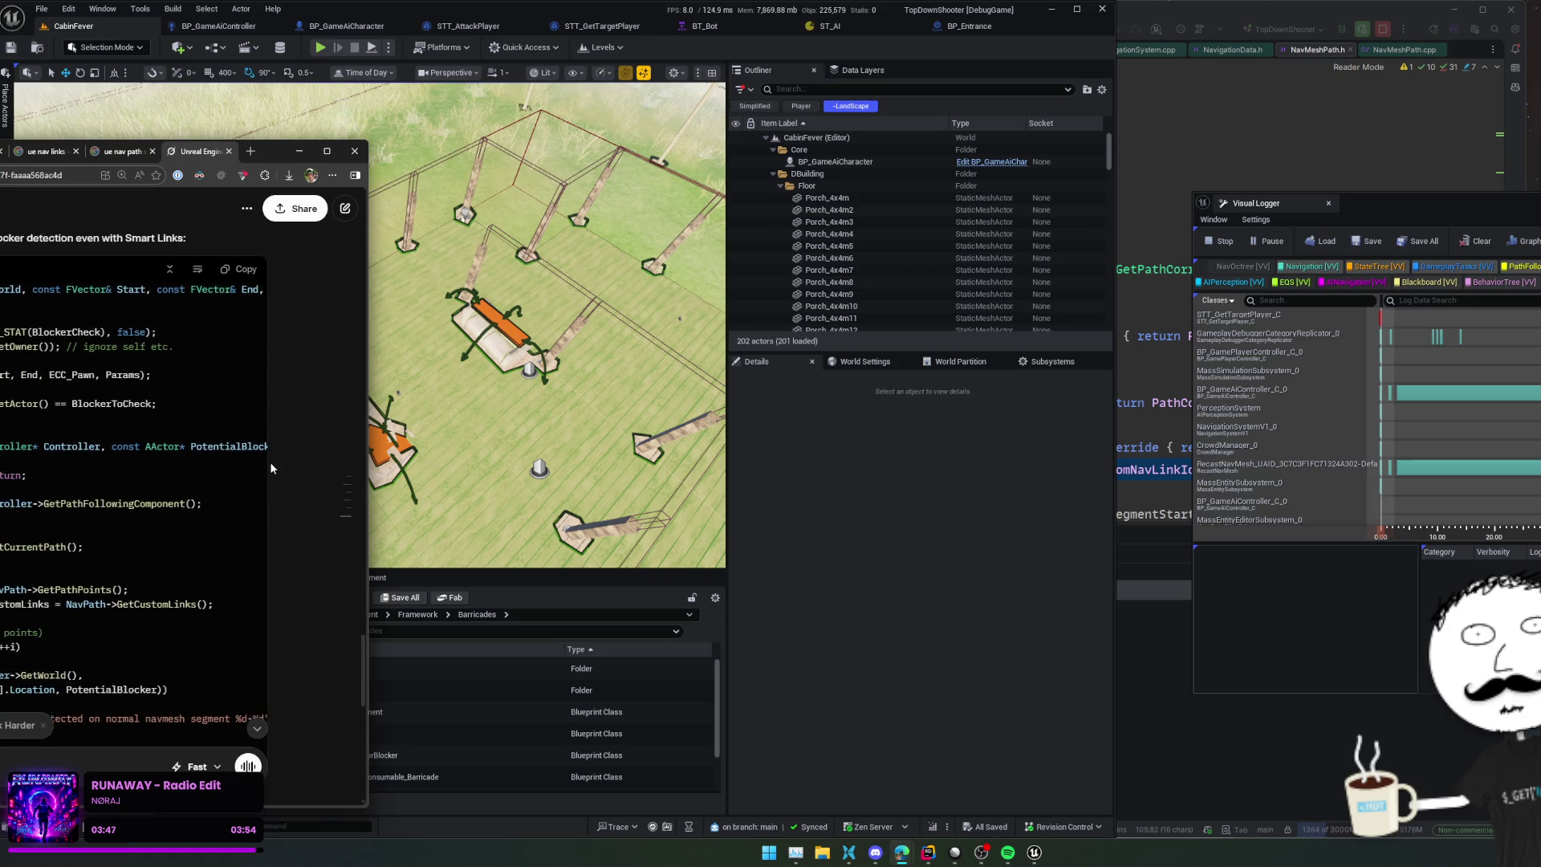
pyautogui.scroll(-1, 270, 461)
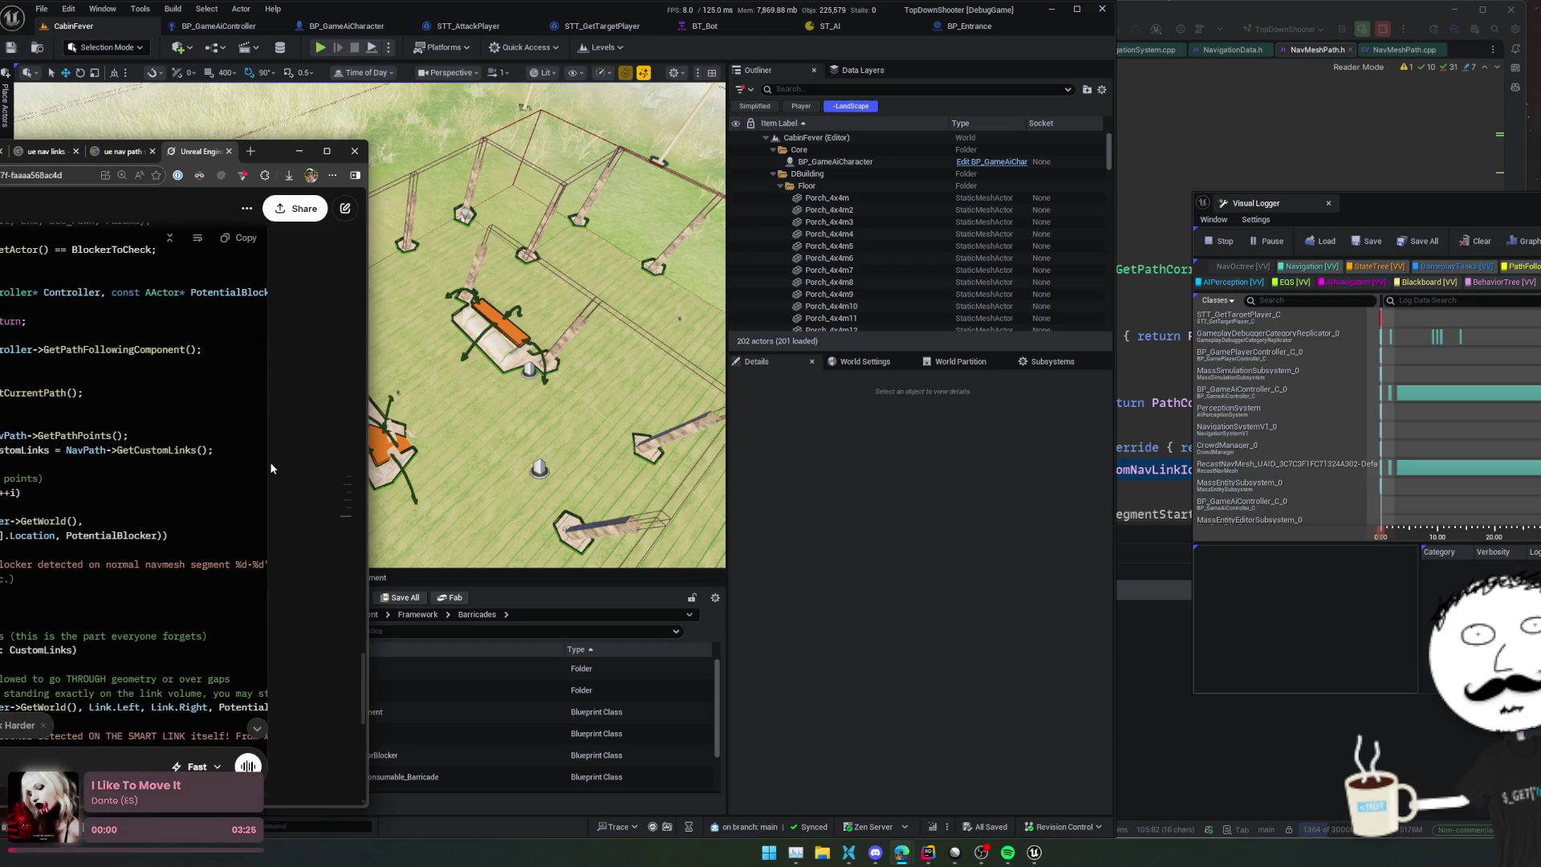
pyautogui.scroll(-2, 269, 460)
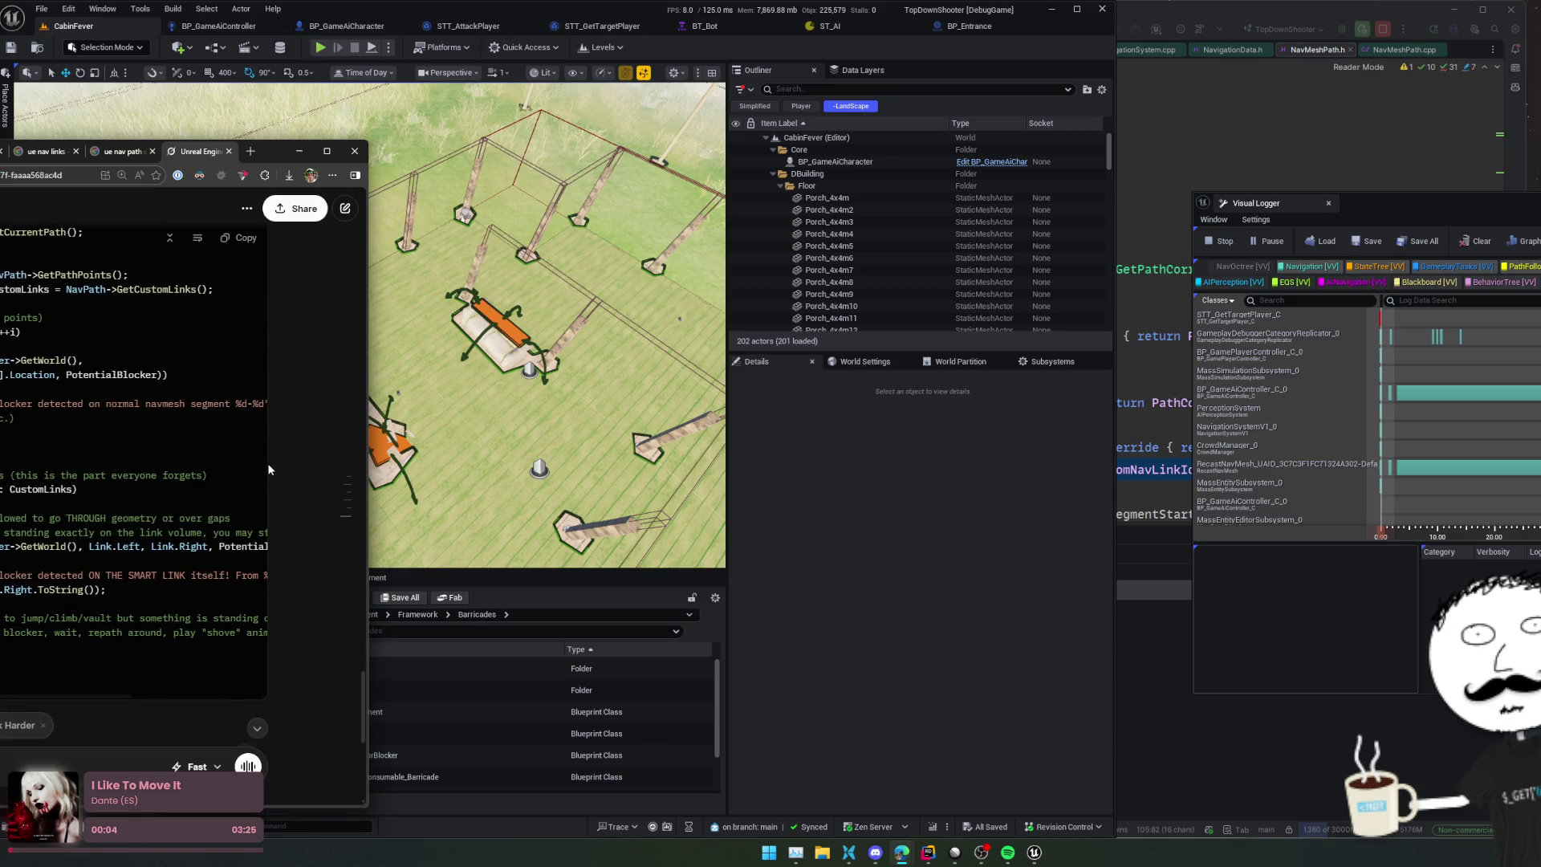
pyautogui.scroll(1, 138, 485)
pyautogui.scroll(-4, 241, 480)
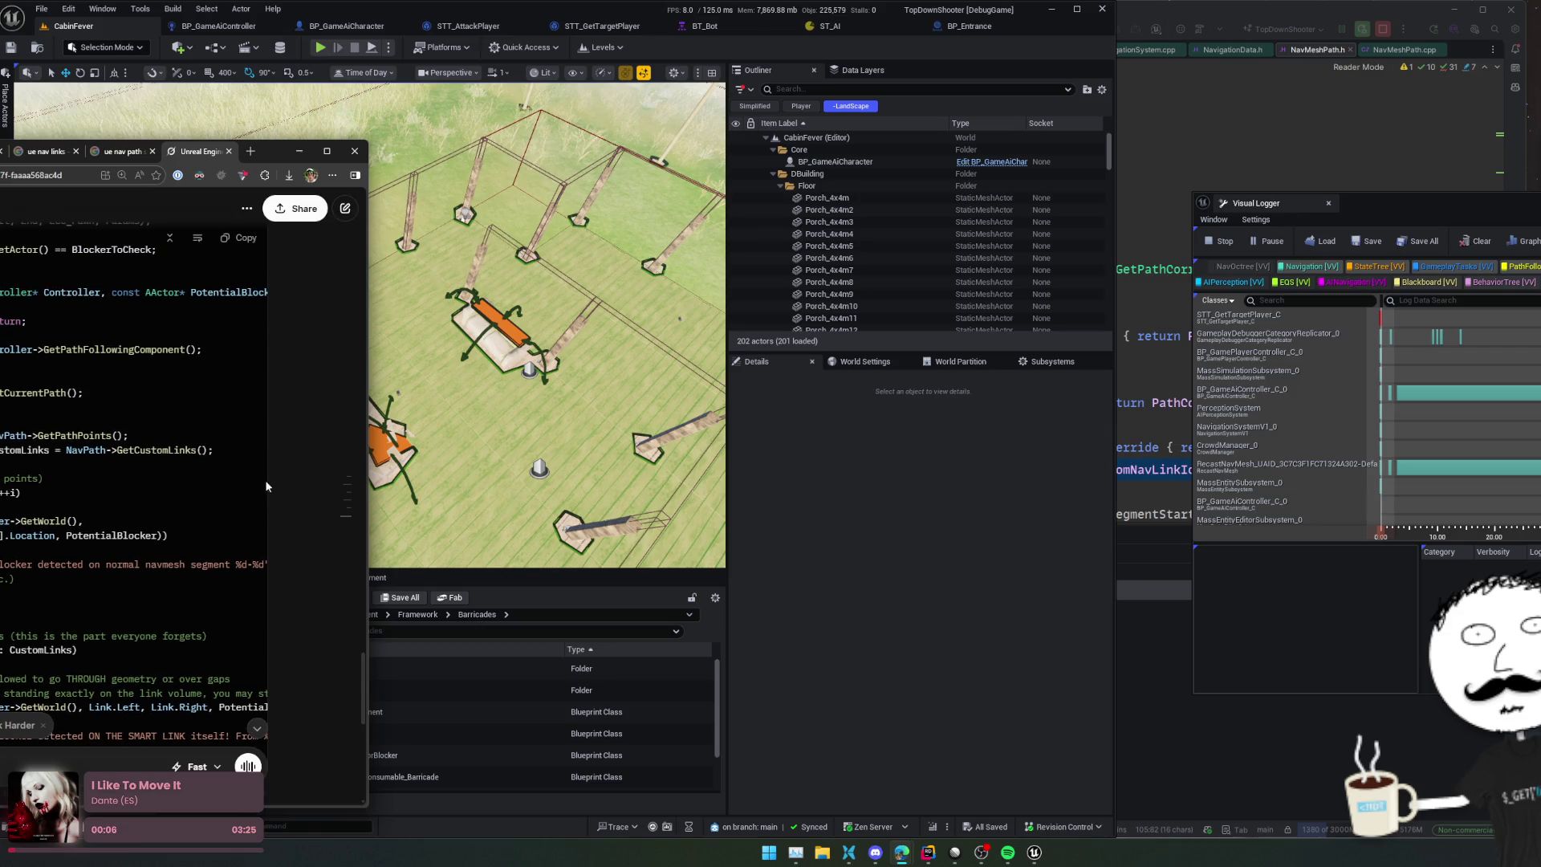
pyautogui.scroll(-2, 239, 478)
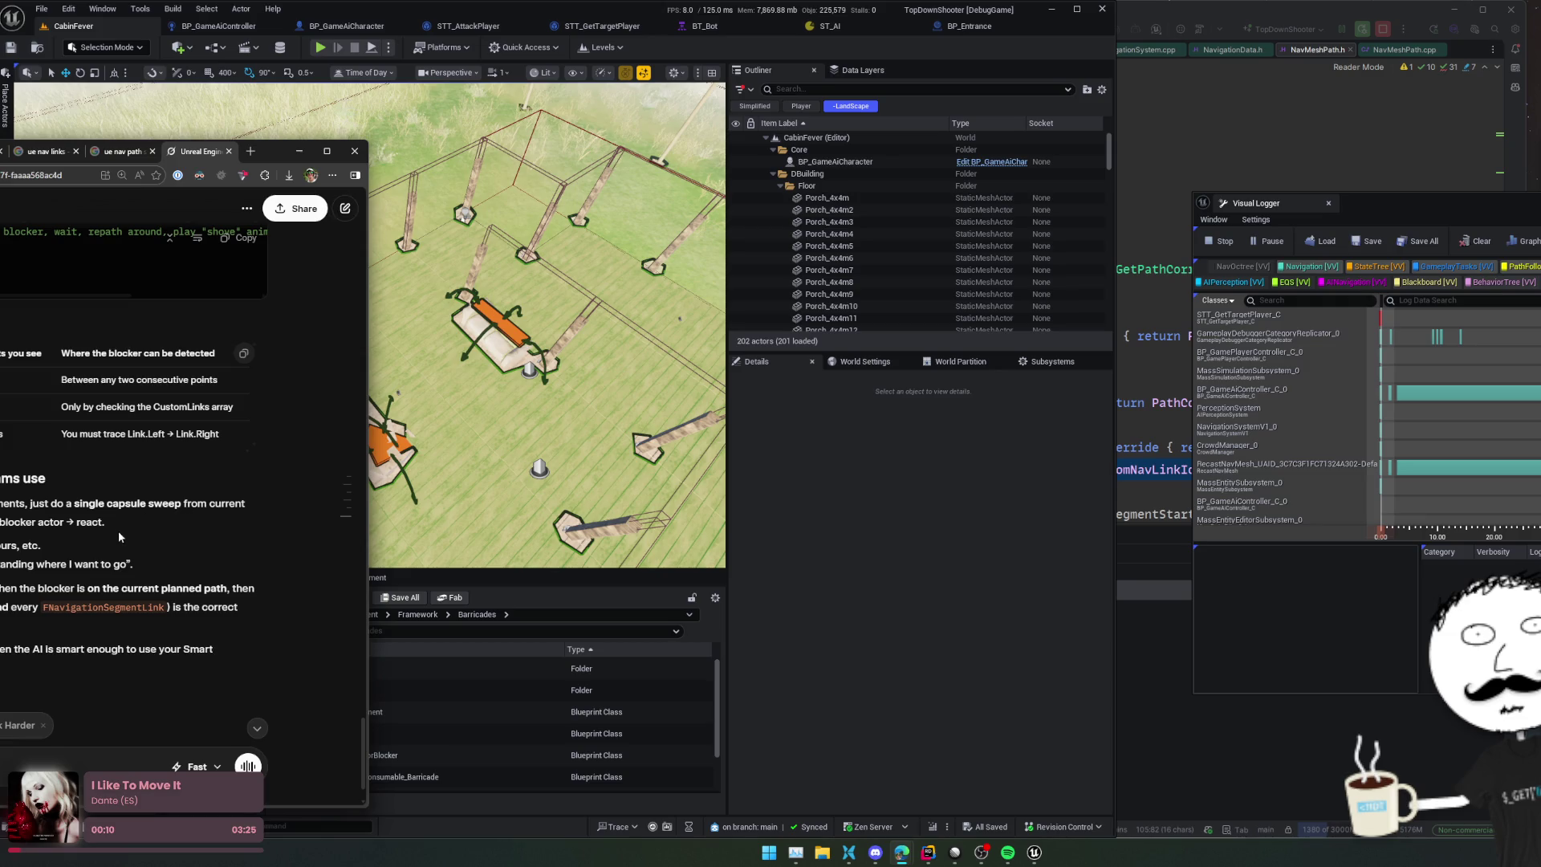
pyautogui.tripleClick(169, 523)
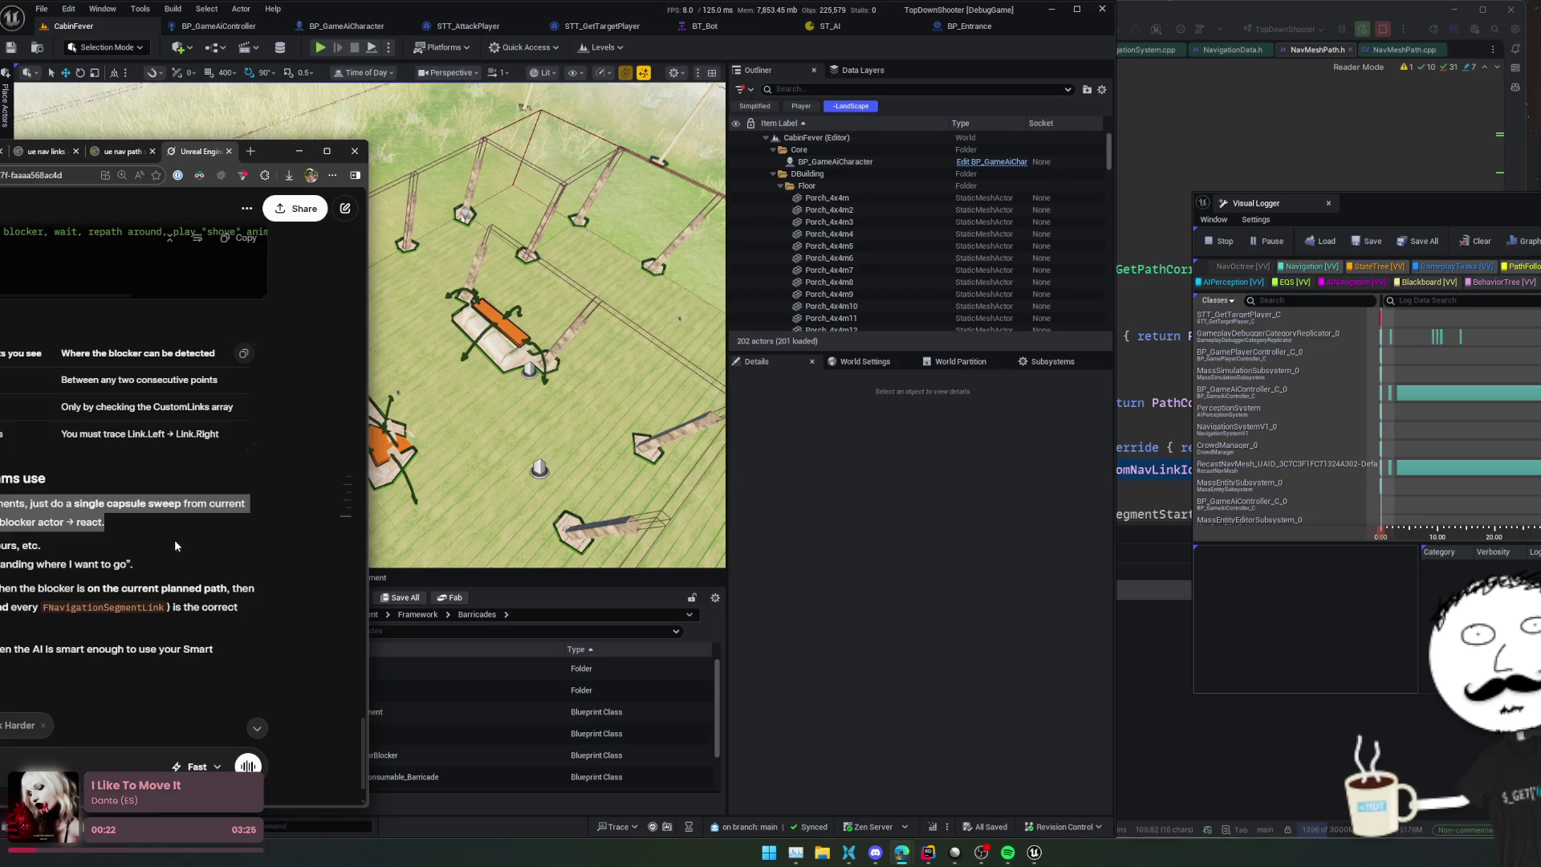
pyautogui.scroll(-1, 84, 528)
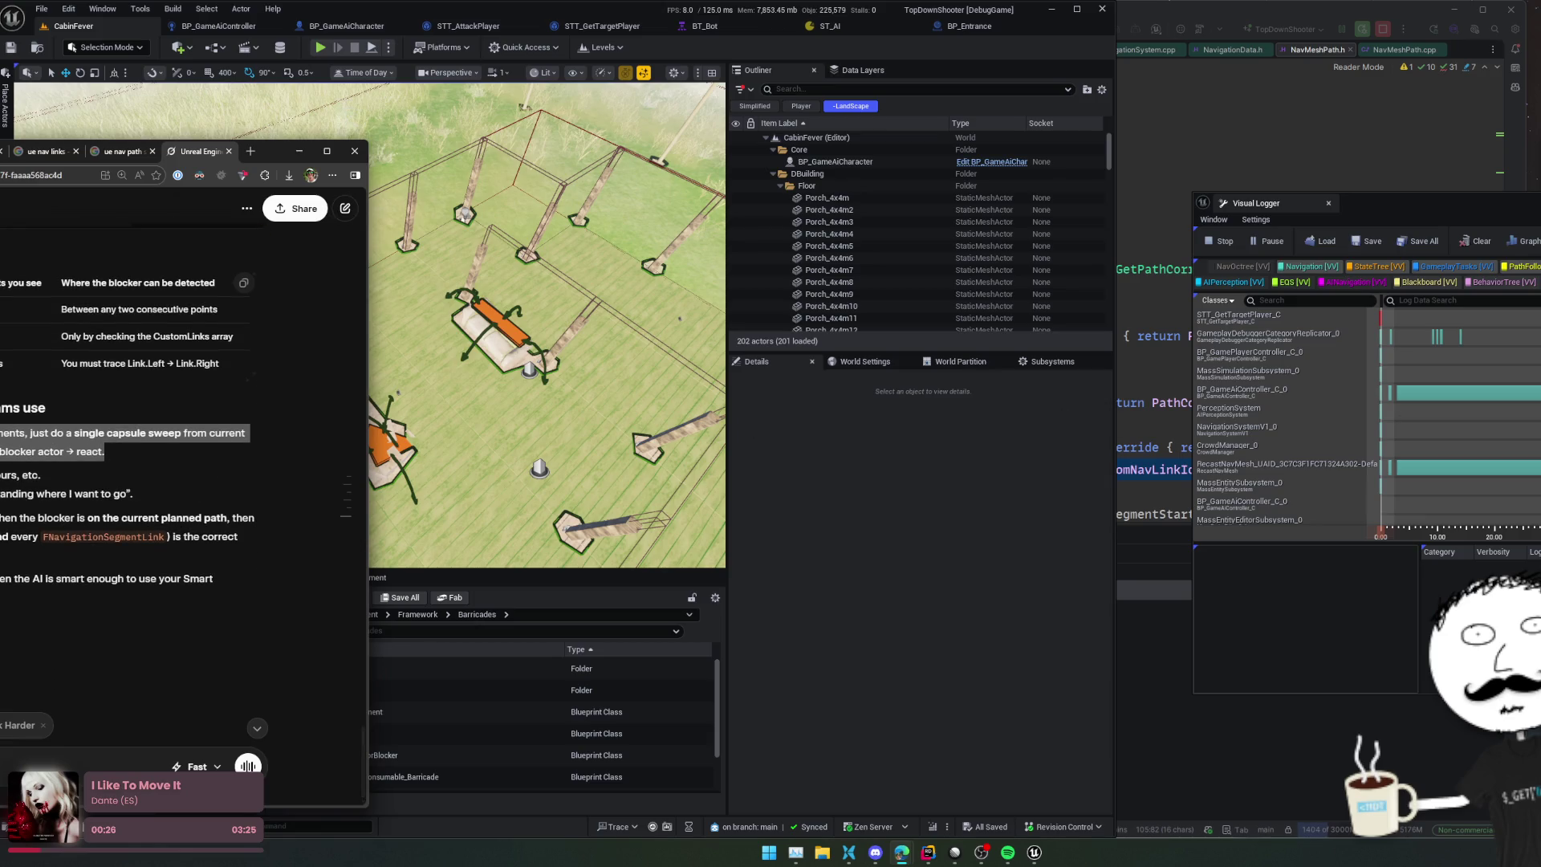
pyautogui.hotkey('alt', 'Tab')
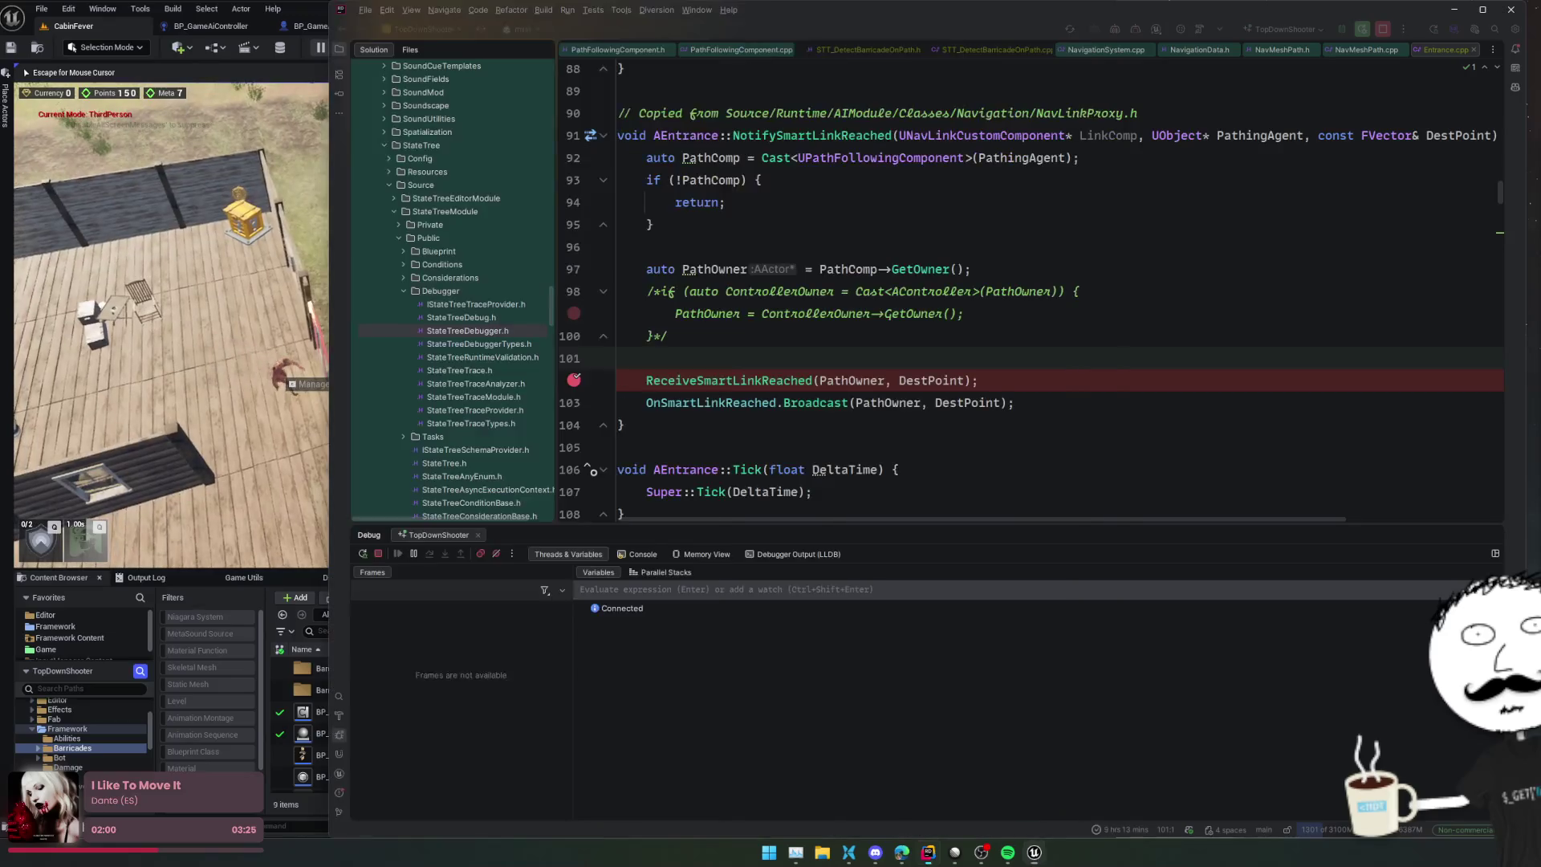
# Step: Inspect the StartUsingCustomLink call-stack frame around line 1466
pyautogui.click(713, 357)
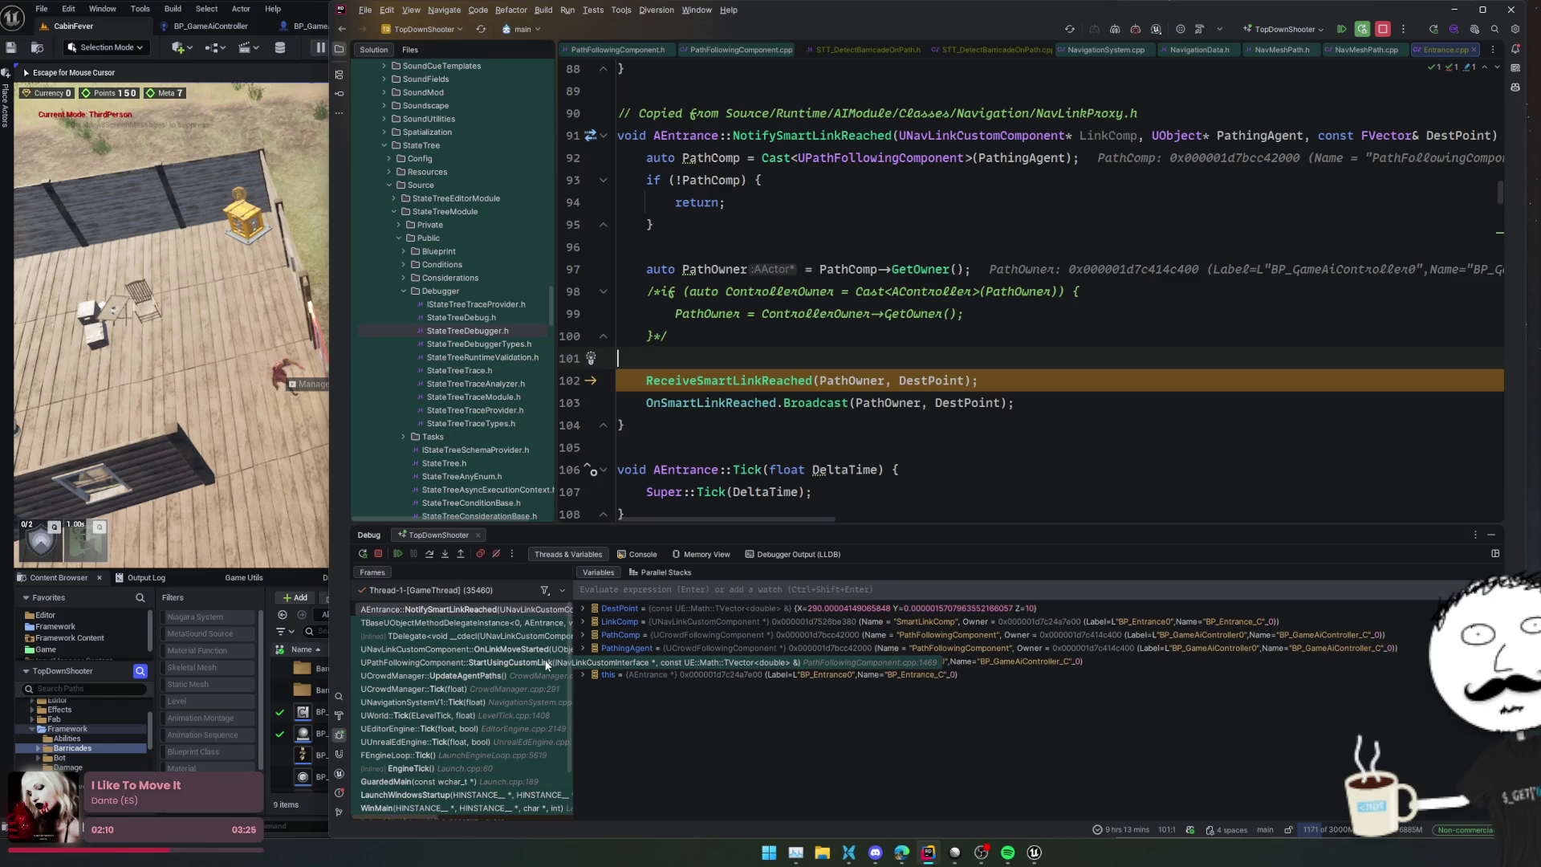
pyautogui.click(546, 663)
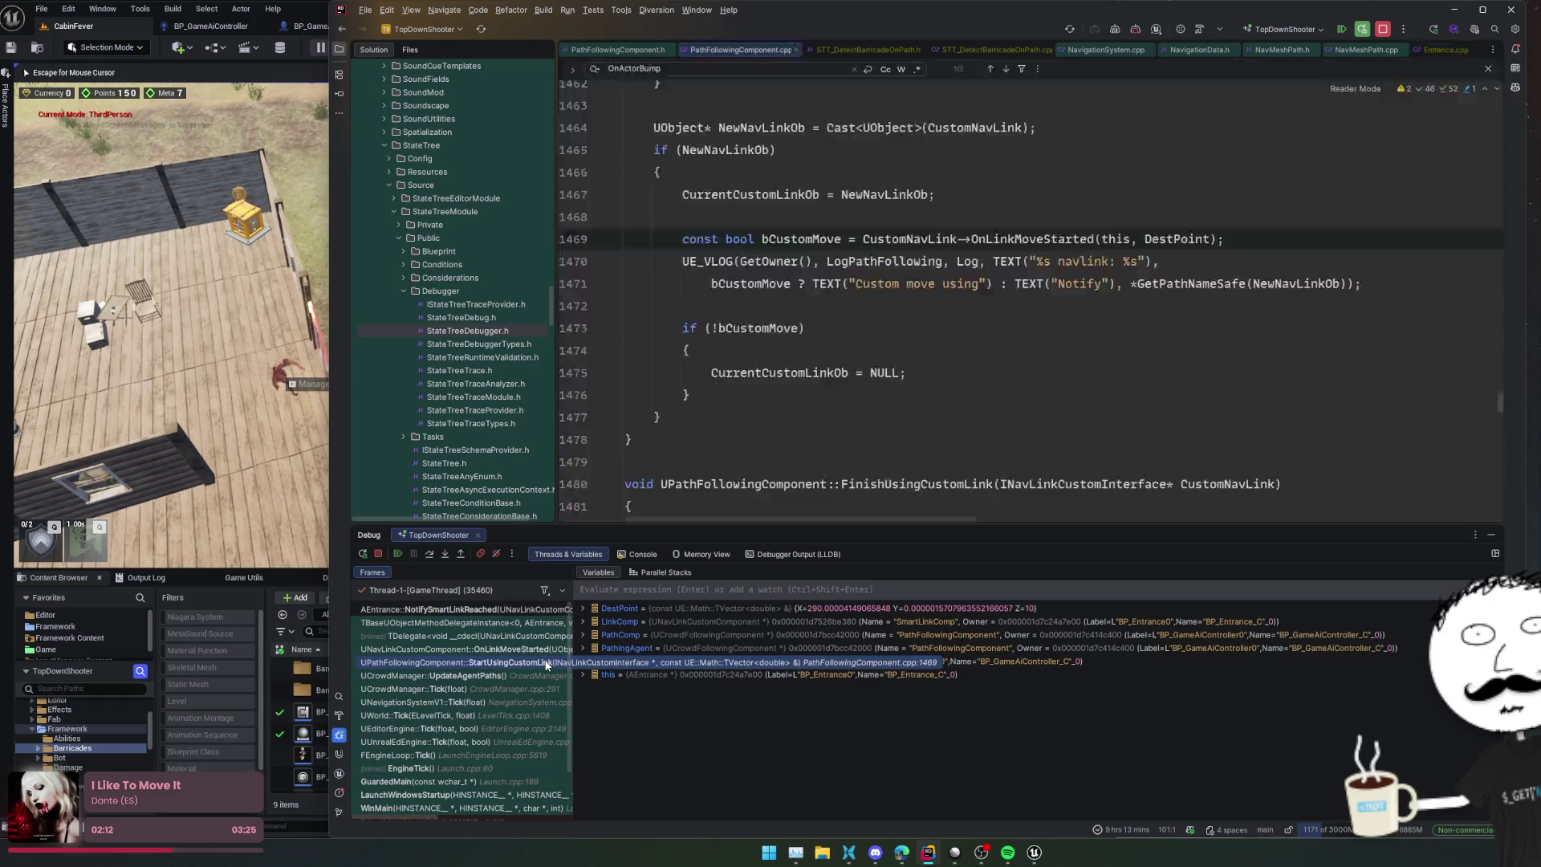
pyautogui.click(1003, 328)
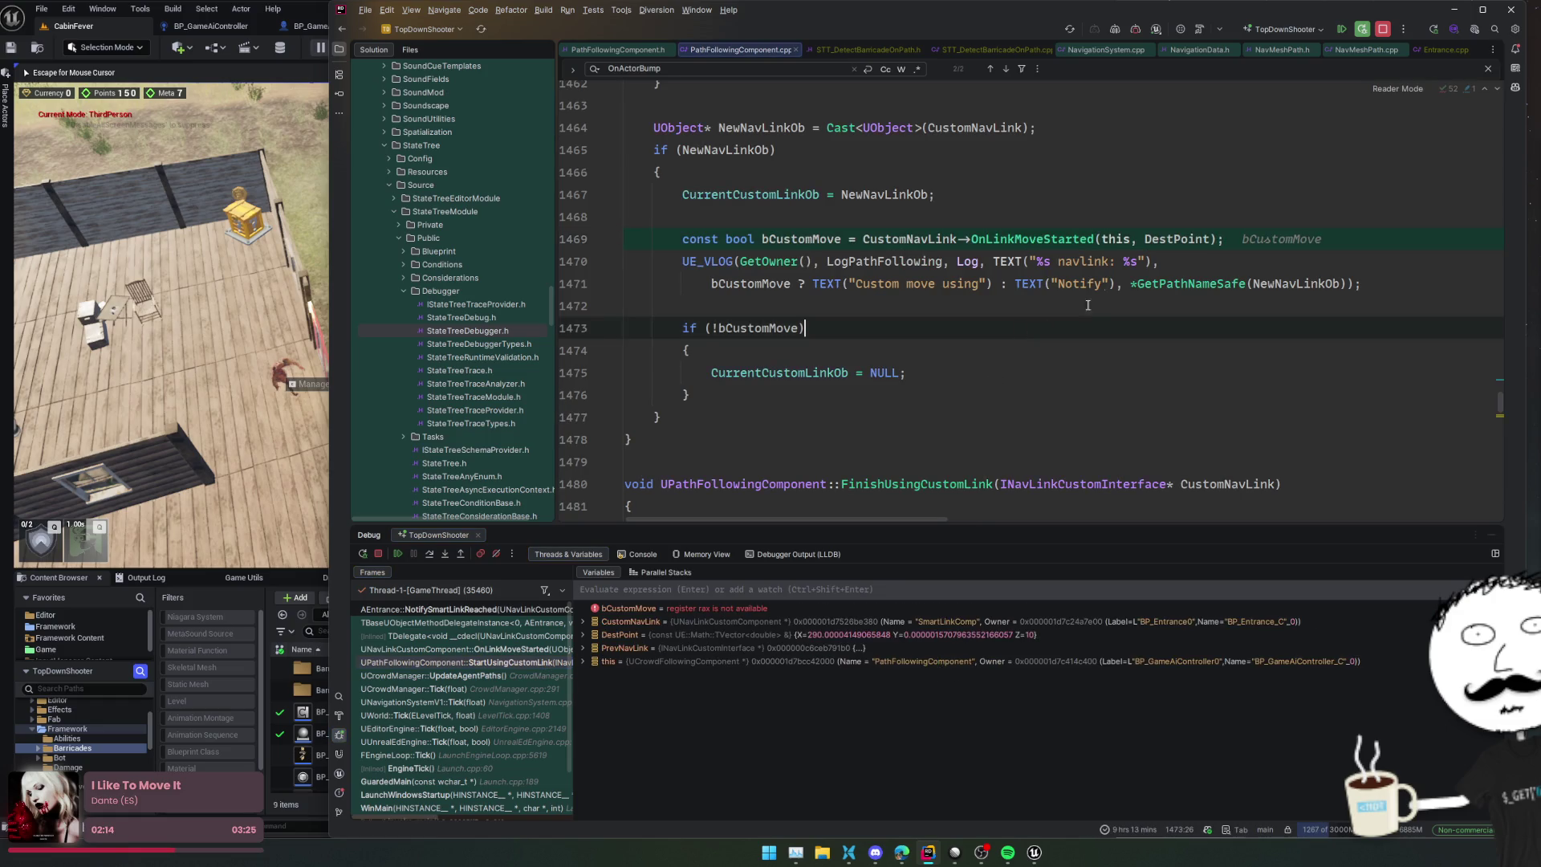
pyautogui.click(1130, 212)
pyautogui.click(1082, 188)
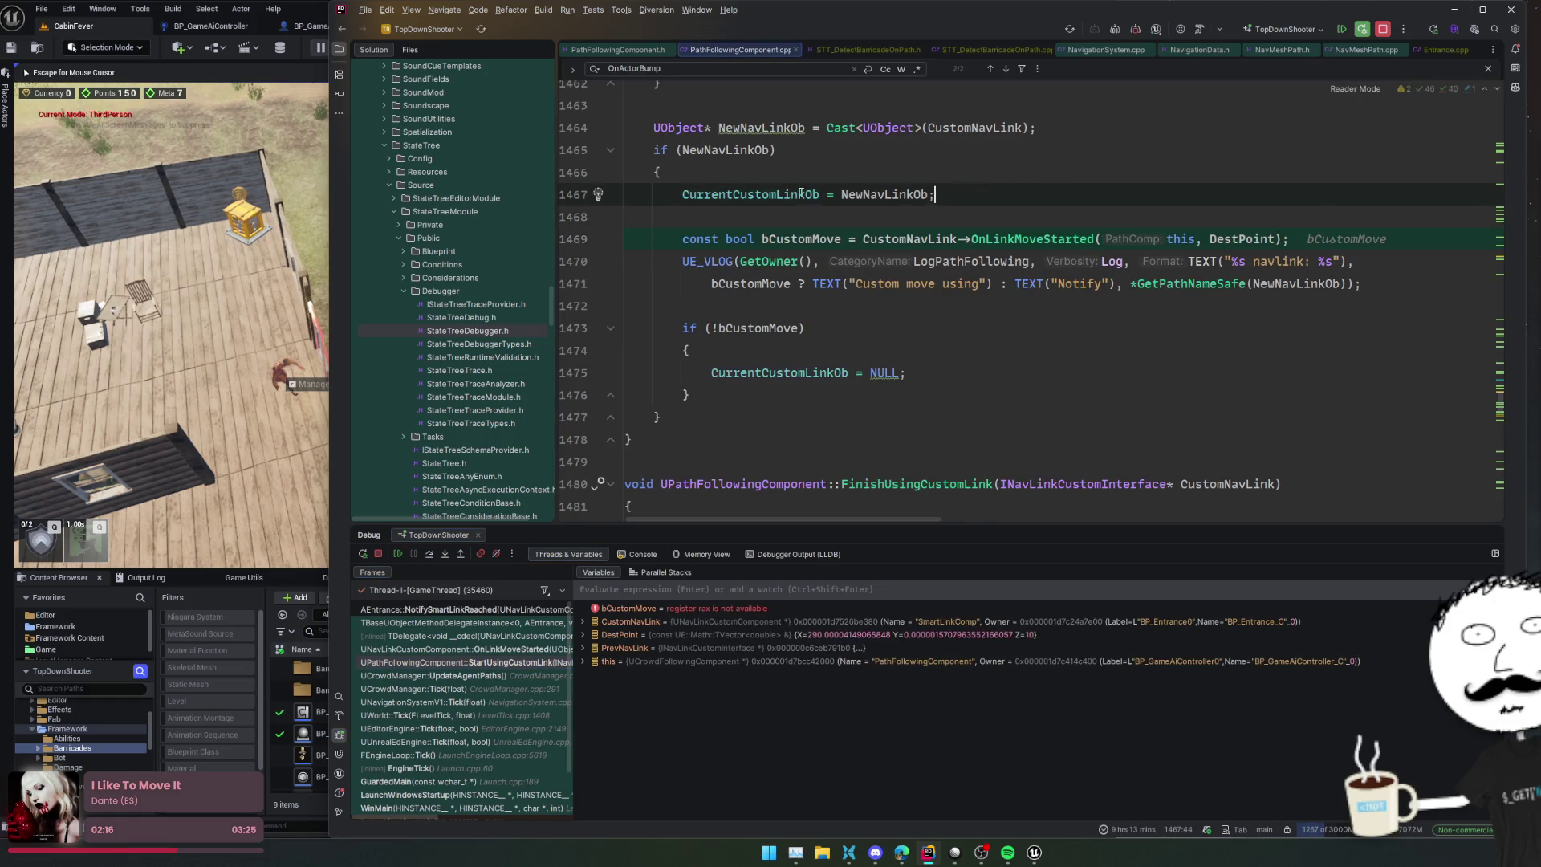
pyautogui.press('Up')
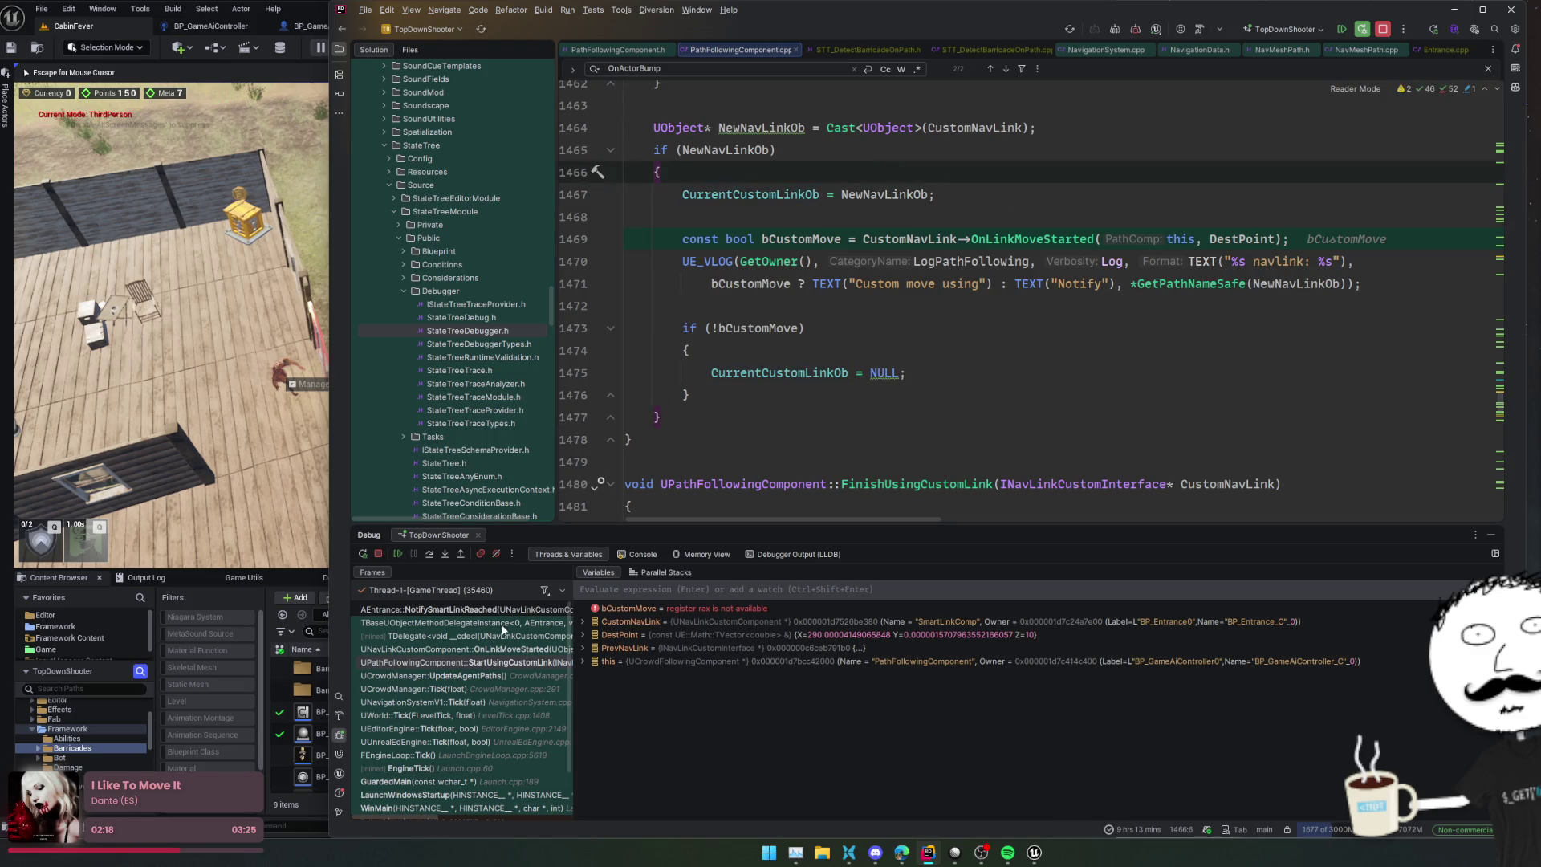
# Step: Back in NotifySmartLinkReached, open the ReceiveSmartLinkReached declaration in Entrance.h and resume the game
pyautogui.click(498, 609)
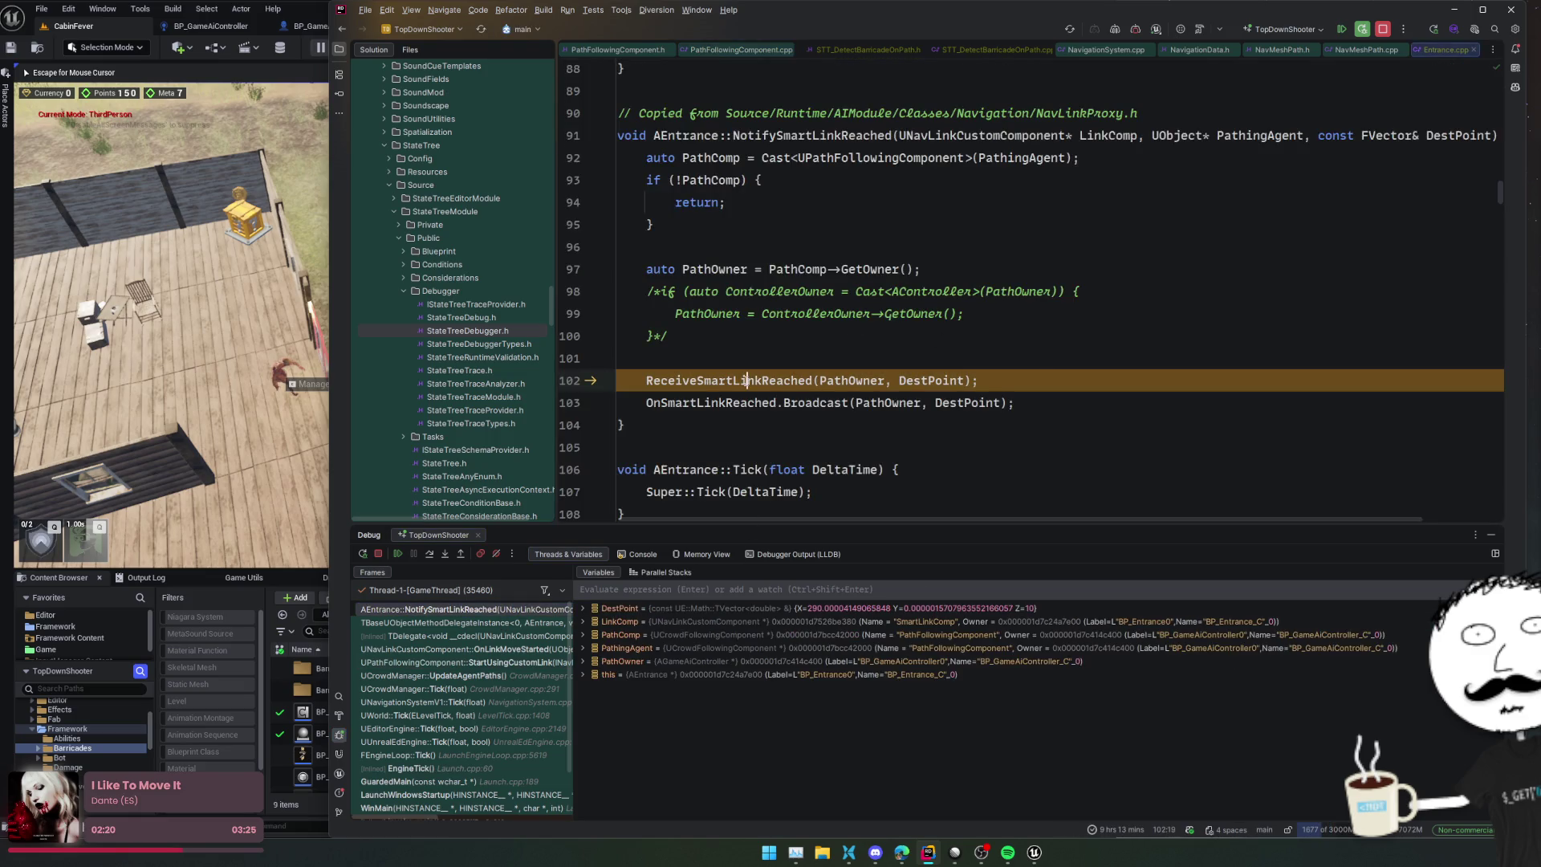
pyautogui.keyDown('ctrl'); pyautogui.click(810, 382); pyautogui.keyUp('ctrl')
pyautogui.press('Down')
pyautogui.press('Down')
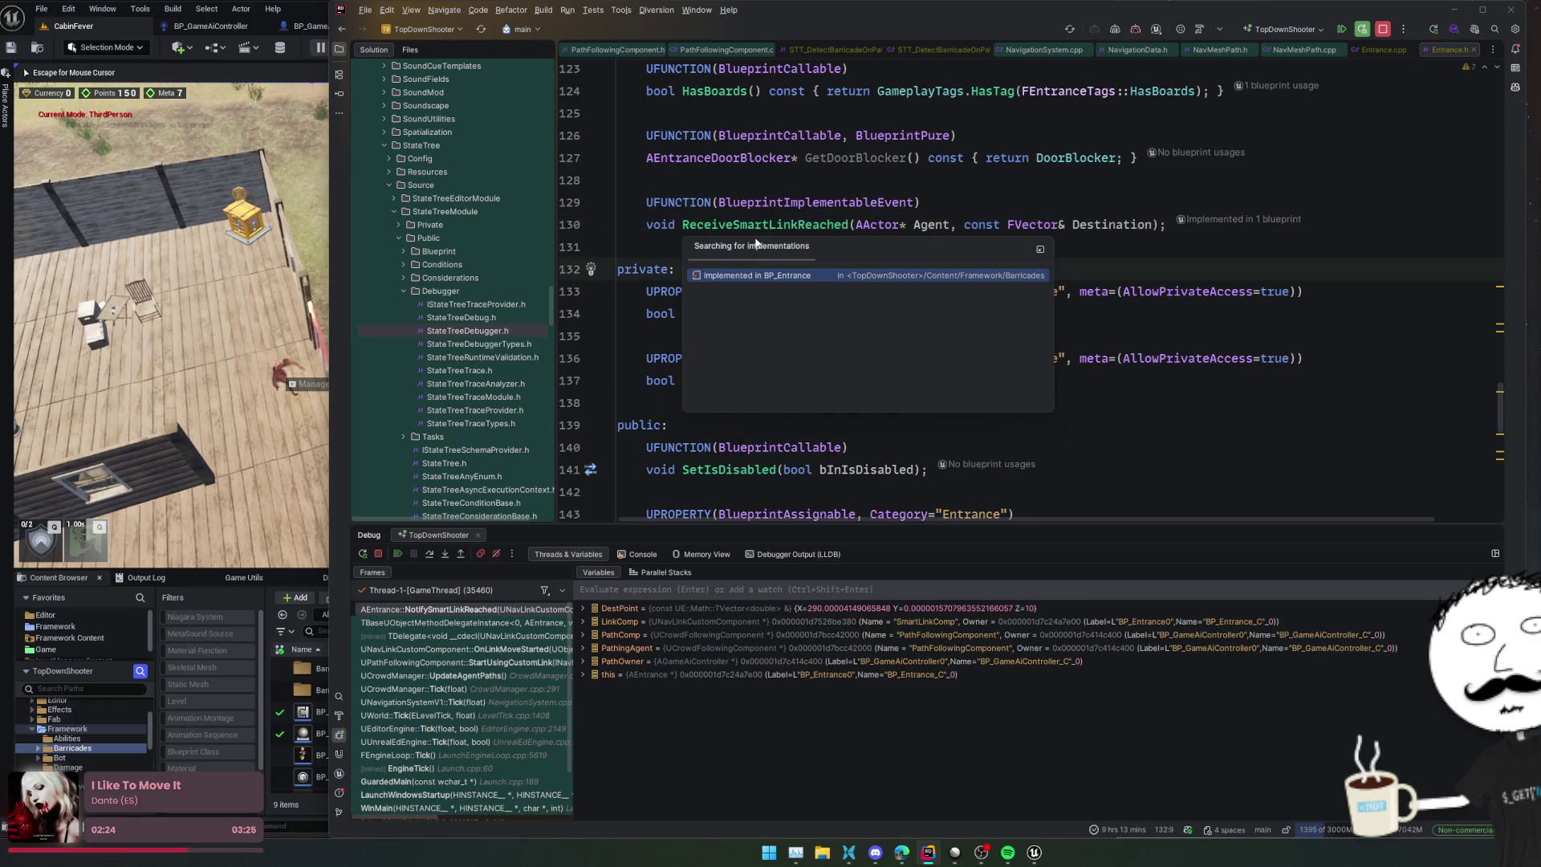
pyautogui.click(392, 552)
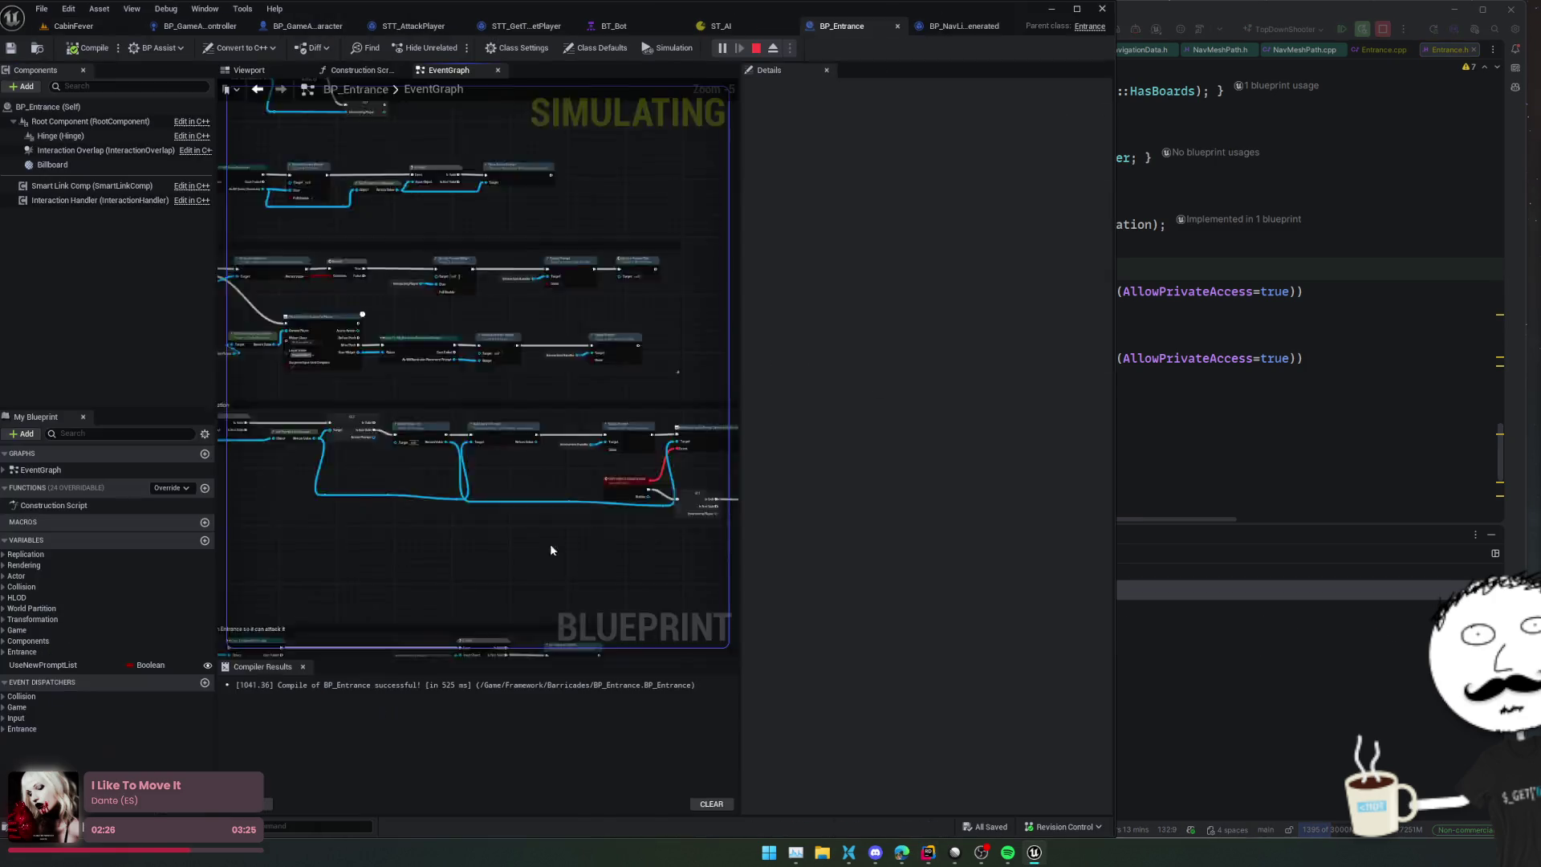
# Step: Stop the simulation and pan BP_Entrance's event graph to the entrance-detection comment and nodes
pyautogui.click(755, 48)
pyautogui.click(647, 485)
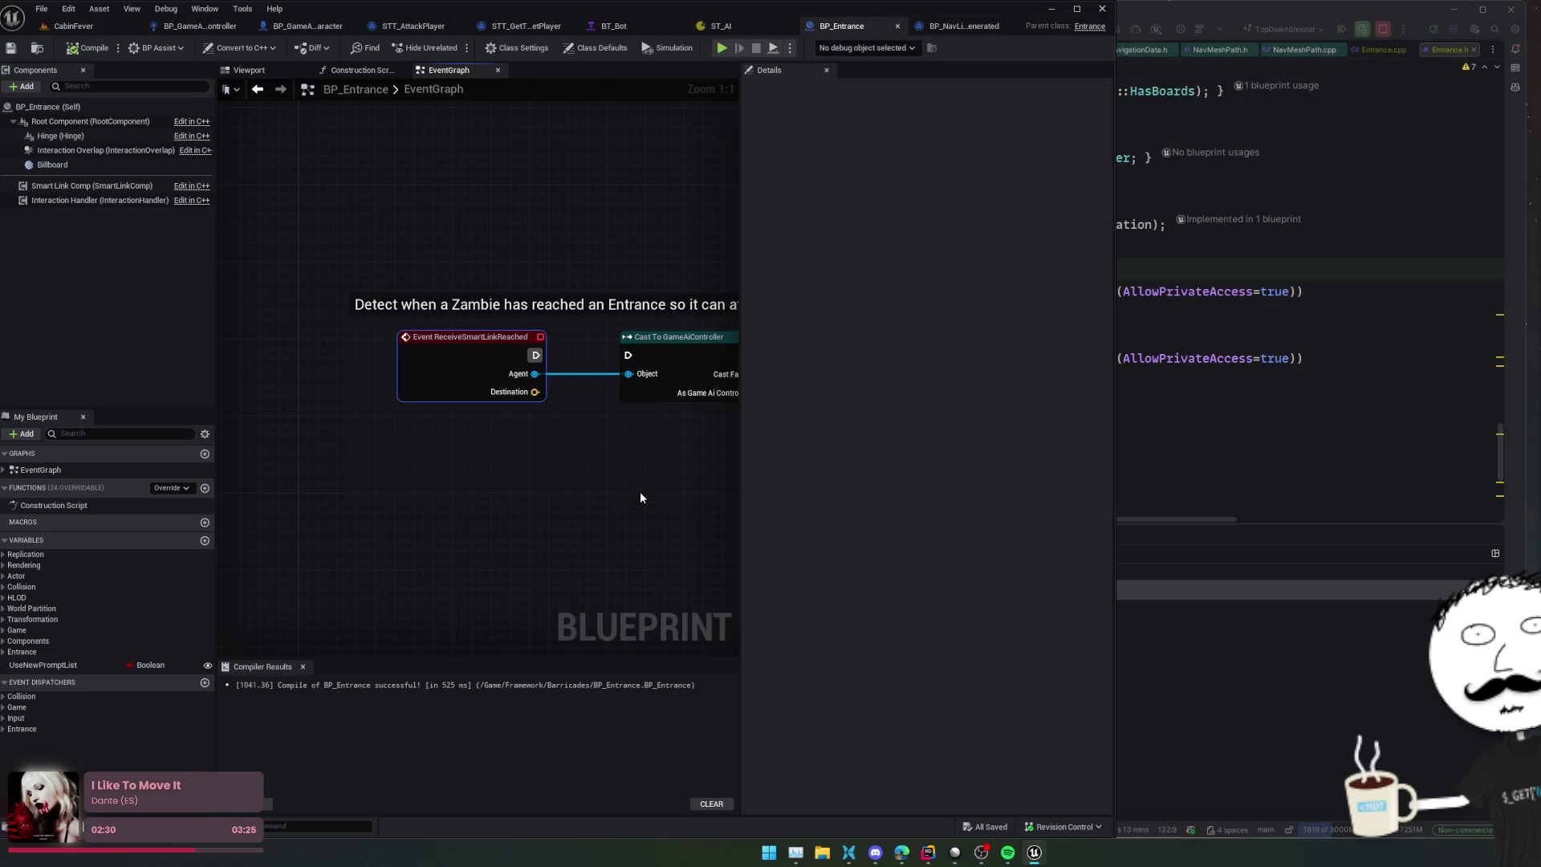
pyautogui.moveTo(647, 485); pyautogui.dragTo(550, 485)
pyautogui.scroll(-2, 316, 492)
pyautogui.scroll(1, 497, 505)
pyautogui.moveTo(400, 538)
pyautogui.mouseDown()
pyautogui.moveTo(698, 540)
pyautogui.moveTo(564, 444)
pyautogui.moveTo(413, 444)
pyautogui.moveTo(493, 507)
pyautogui.moveTo(513, 361)
pyautogui.moveTo(605, 496)
pyautogui.moveTo(599, 568)
pyautogui.moveTo(434, 210)
pyautogui.moveTo(530, 313)
pyautogui.moveTo(358, 303)
pyautogui.moveTo(530, 309)
pyautogui.mouseUp()
# Step: Bring Rider forward showing the STT_DetectBarricadeOnPath task header
pyautogui.scroll(-2, 440, 436)
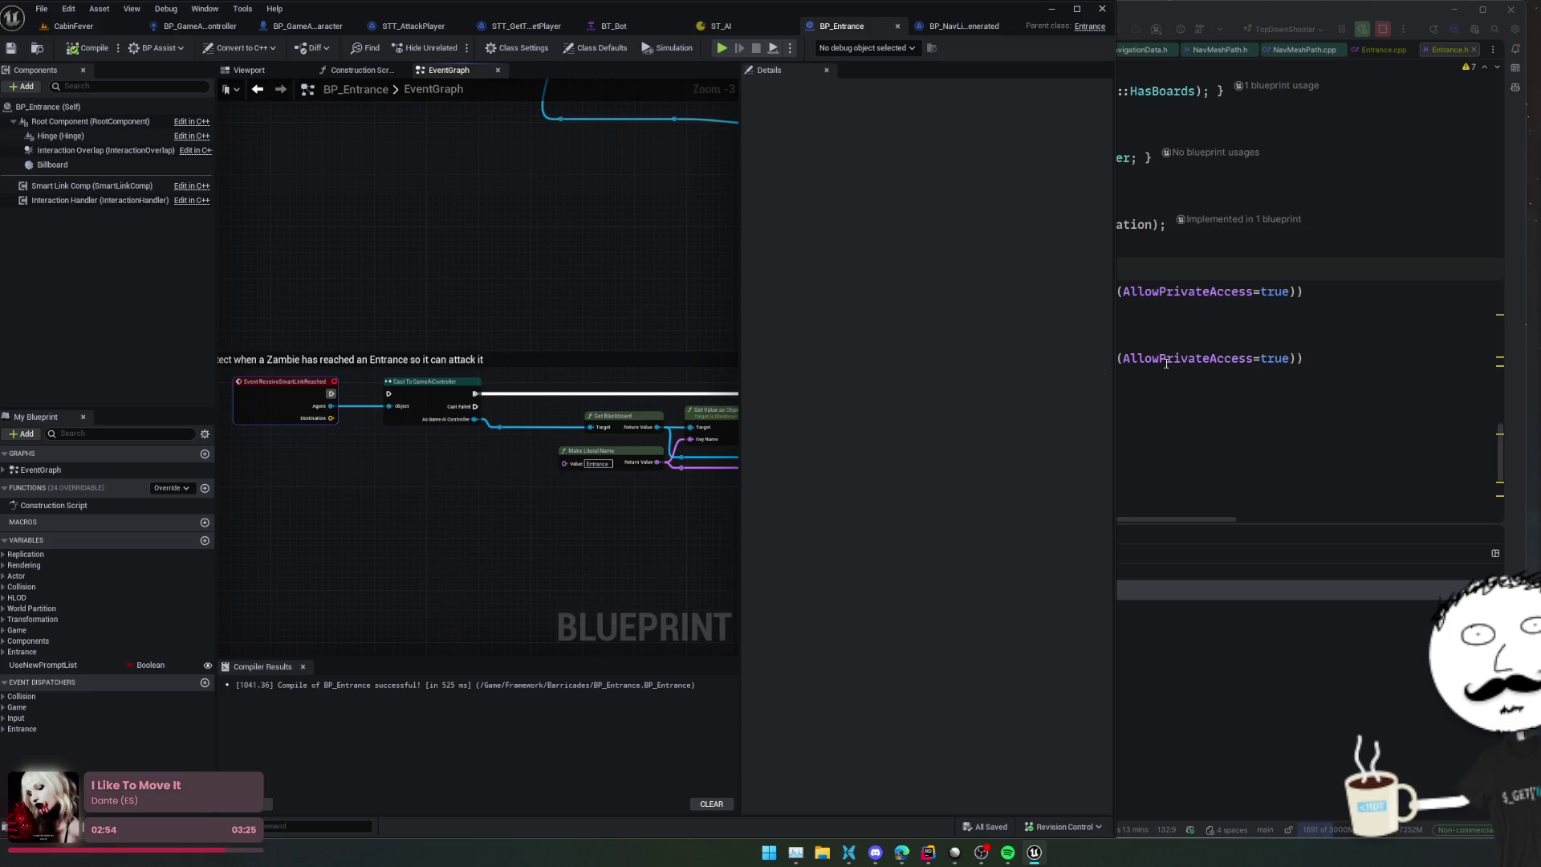
pyautogui.click(1140, 369)
pyautogui.click(815, 51)
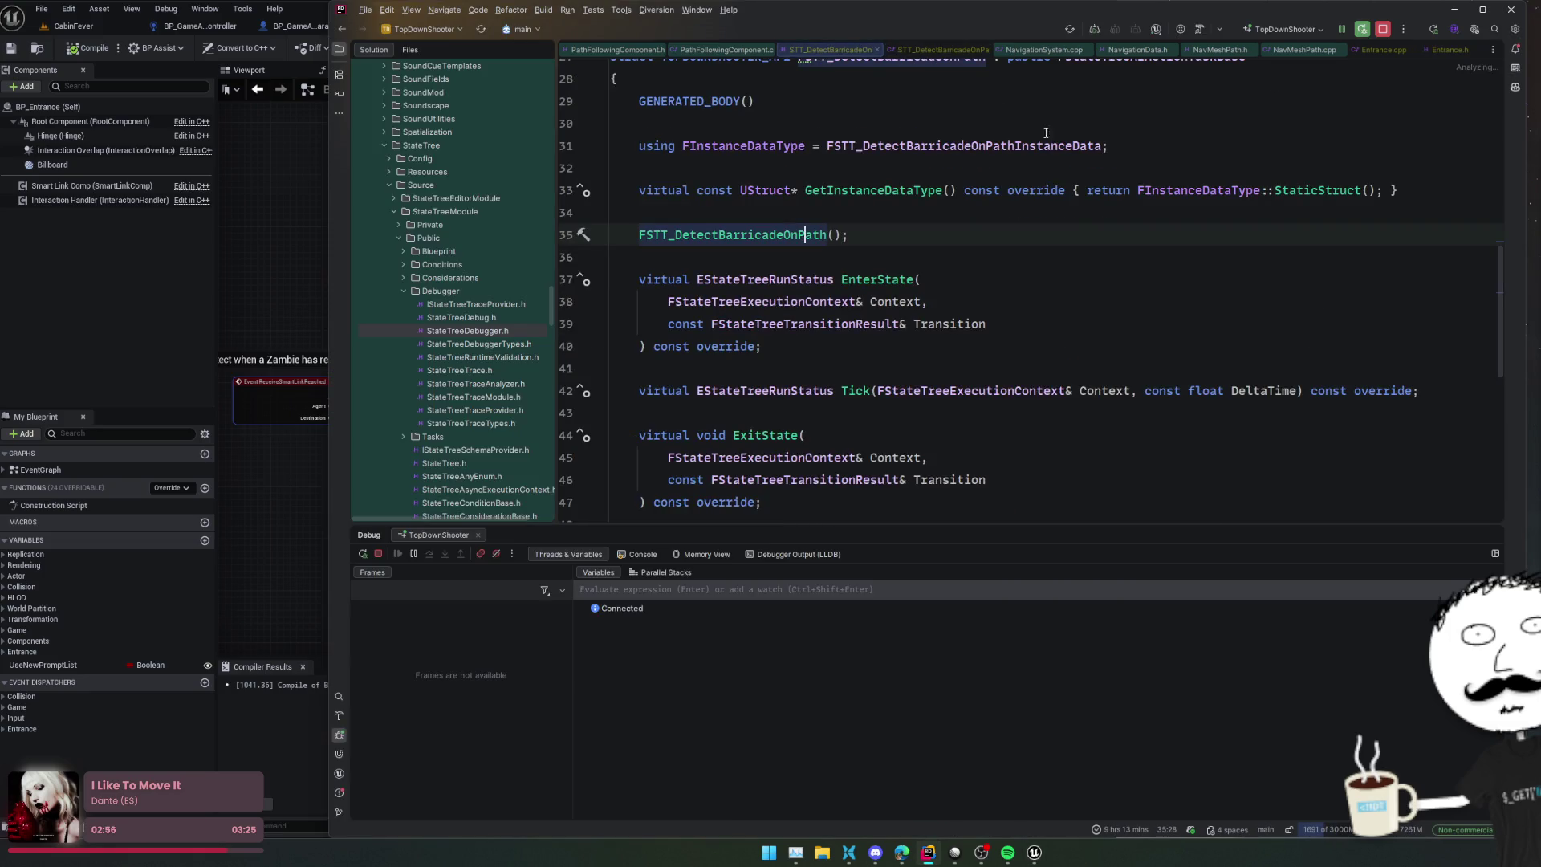
# Step: Open STT_DetectBarricadeOnPath.cpp and review the path loop and its GetCustomLink call
pyautogui.click(912, 50)
pyautogui.scroll(-4, 823, 197)
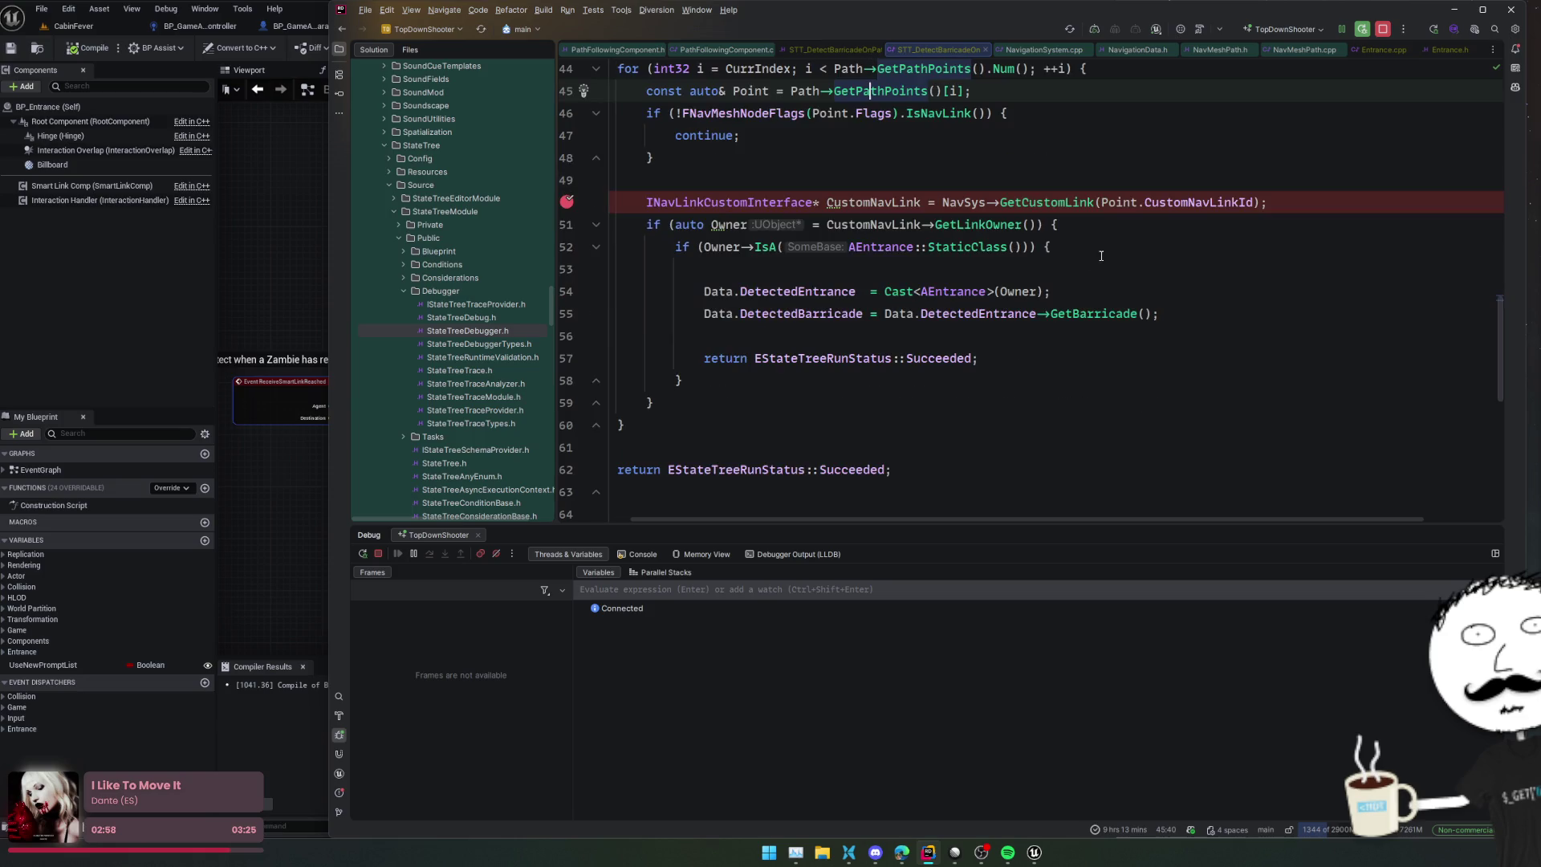
pyautogui.scroll(4, 824, 197)
pyautogui.press('Up')
pyautogui.press('Up')
pyautogui.press('Up')
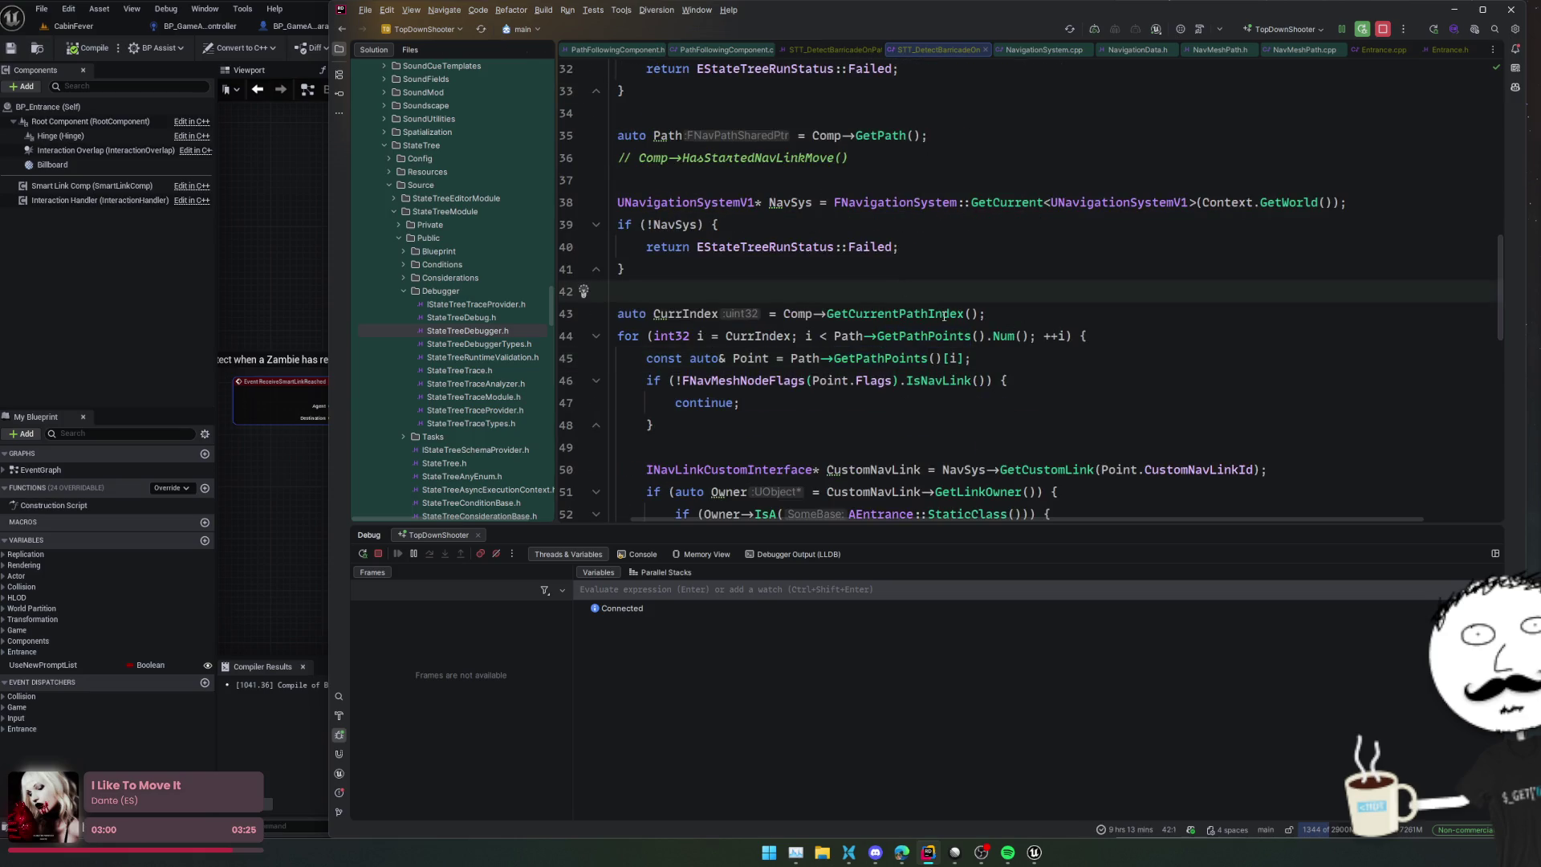
pyautogui.scroll(-3, 1166, 312)
pyautogui.hotkey('ctrl', 'shift', 'BackSpace')
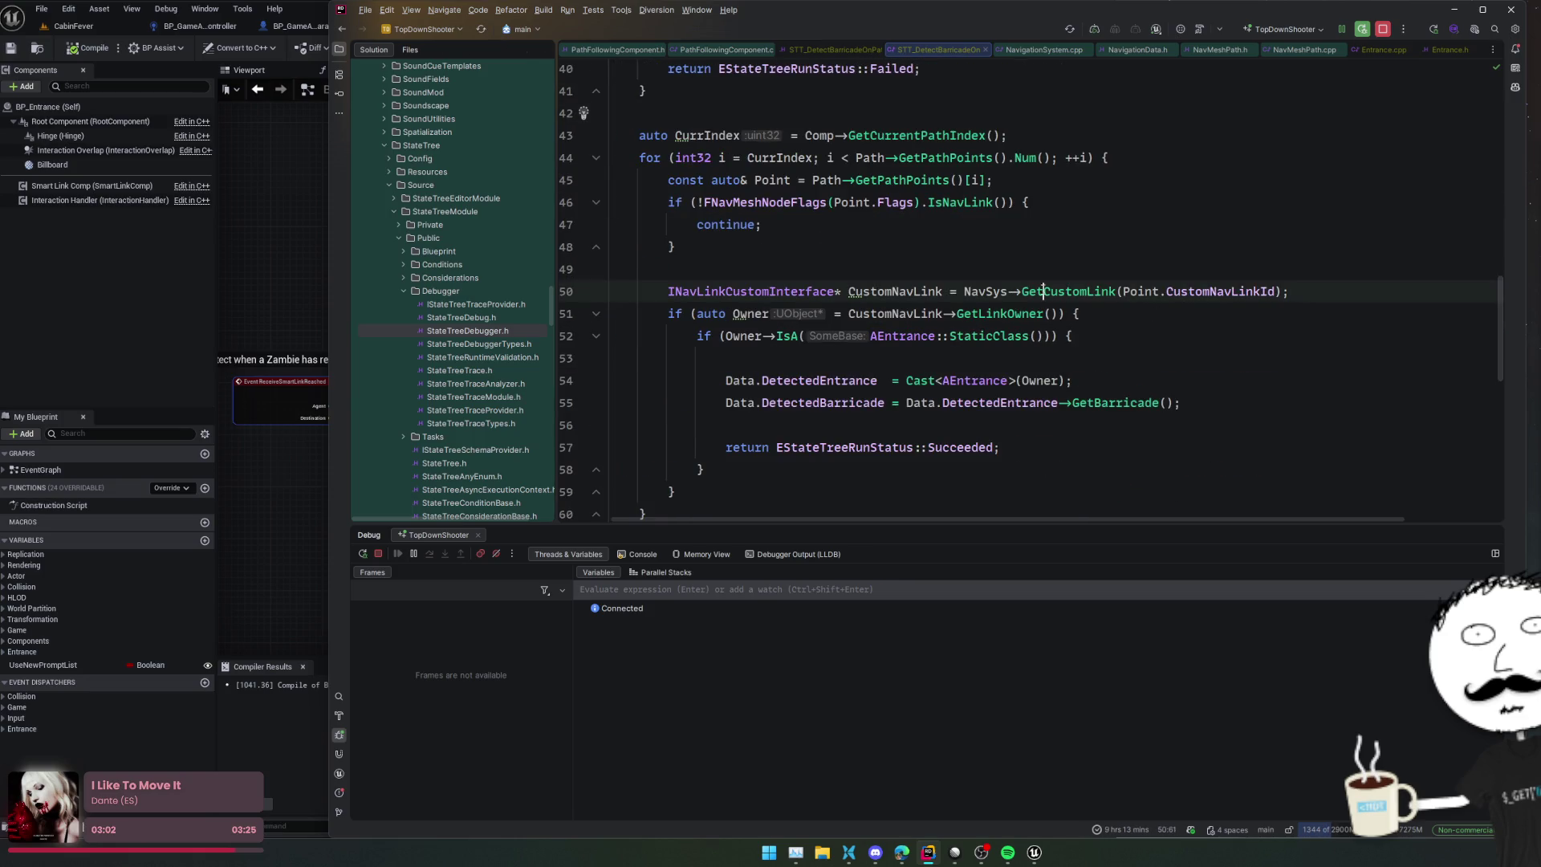
pyautogui.scroll(4, 1141, 290)
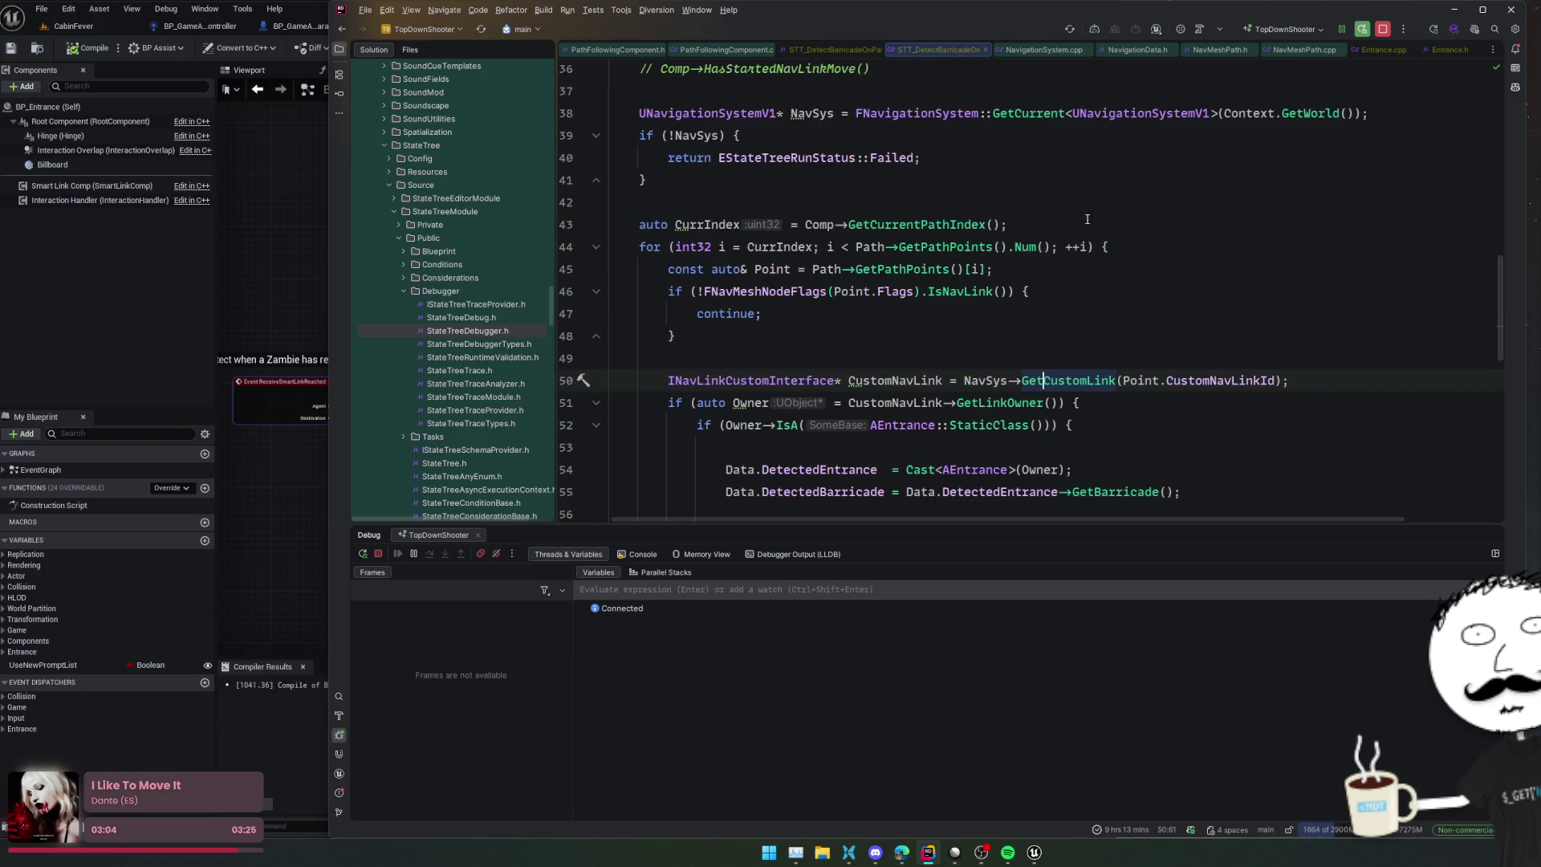
pyautogui.doubleClick(819, 224)
# Step: After the NavSys check, add Path->ContainsAnyCustomLink via autocomplete and peek at its definition
pyautogui.click(666, 180)
pyautogui.press('Return')
pyautogui.press('Return')
pyautogui.write('Path->Custom')
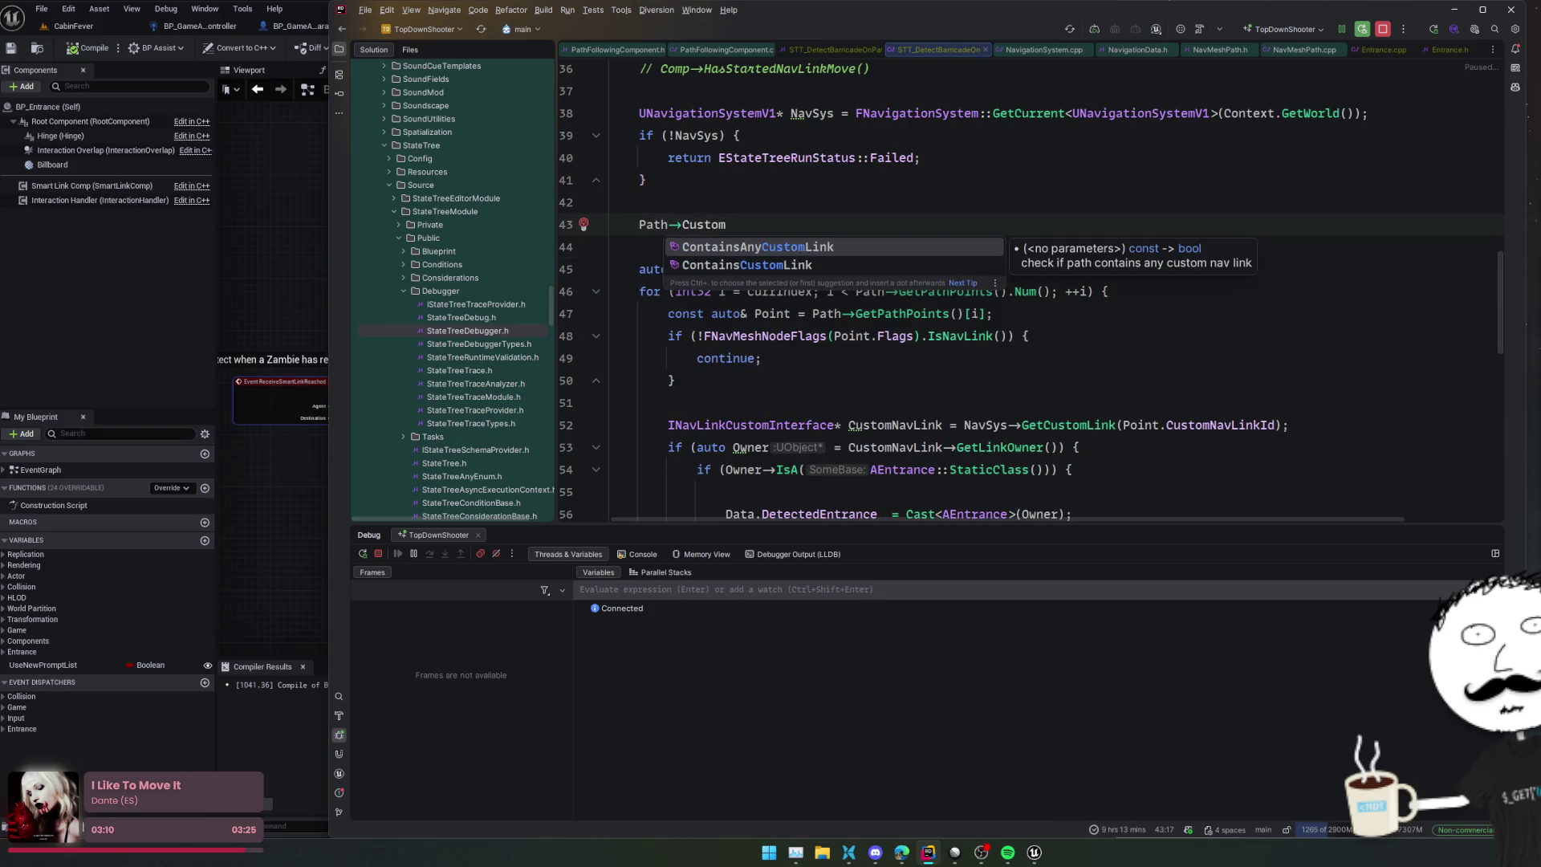
pyautogui.press('Return')
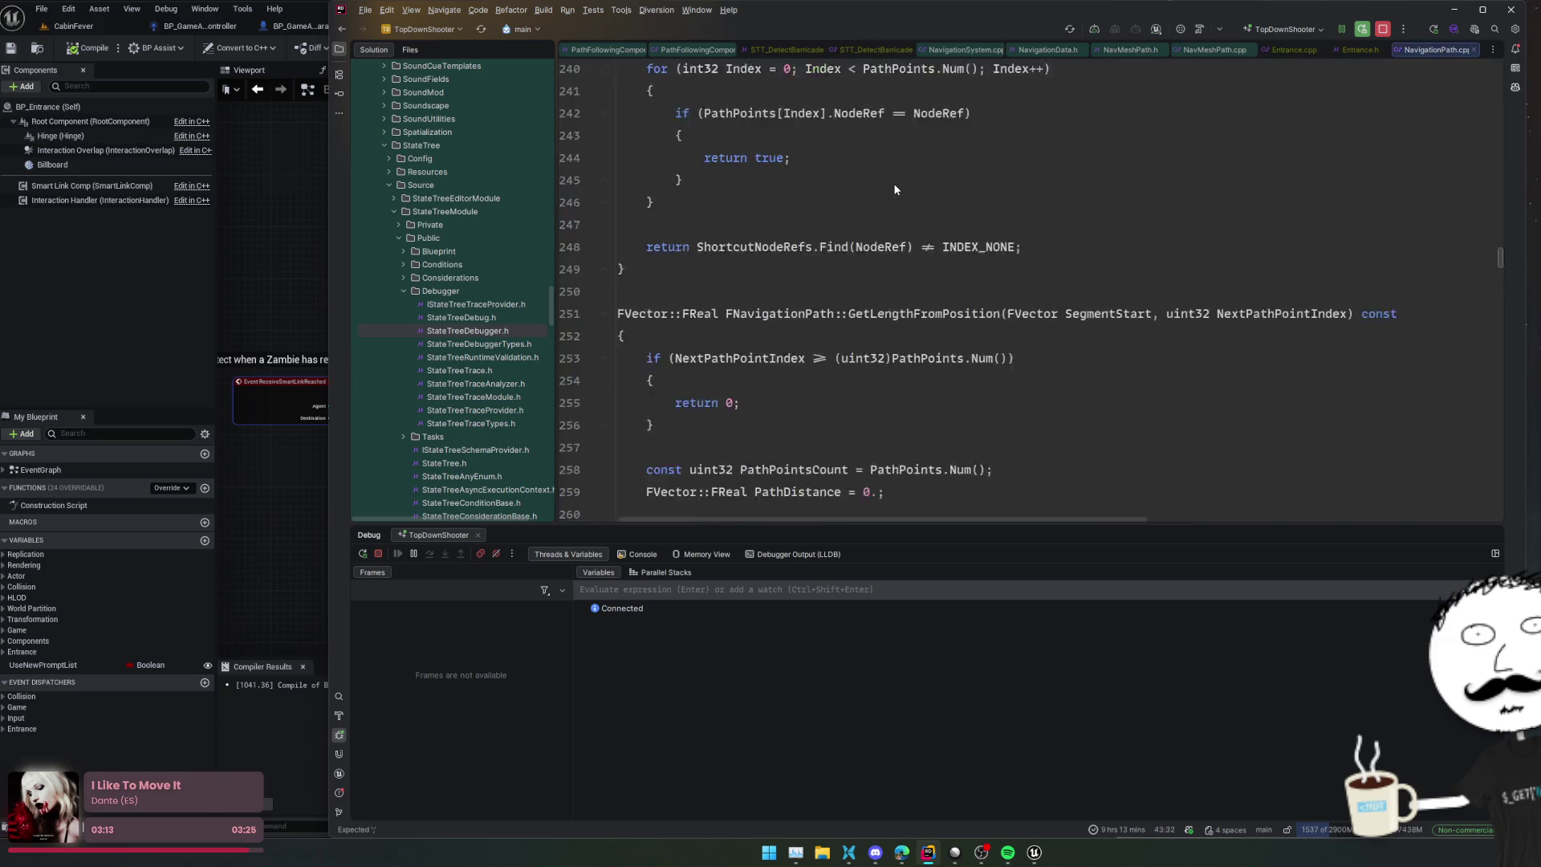
pyautogui.keyDown('ctrl'); pyautogui.click(802, 224); pyautogui.keyUp('ctrl')
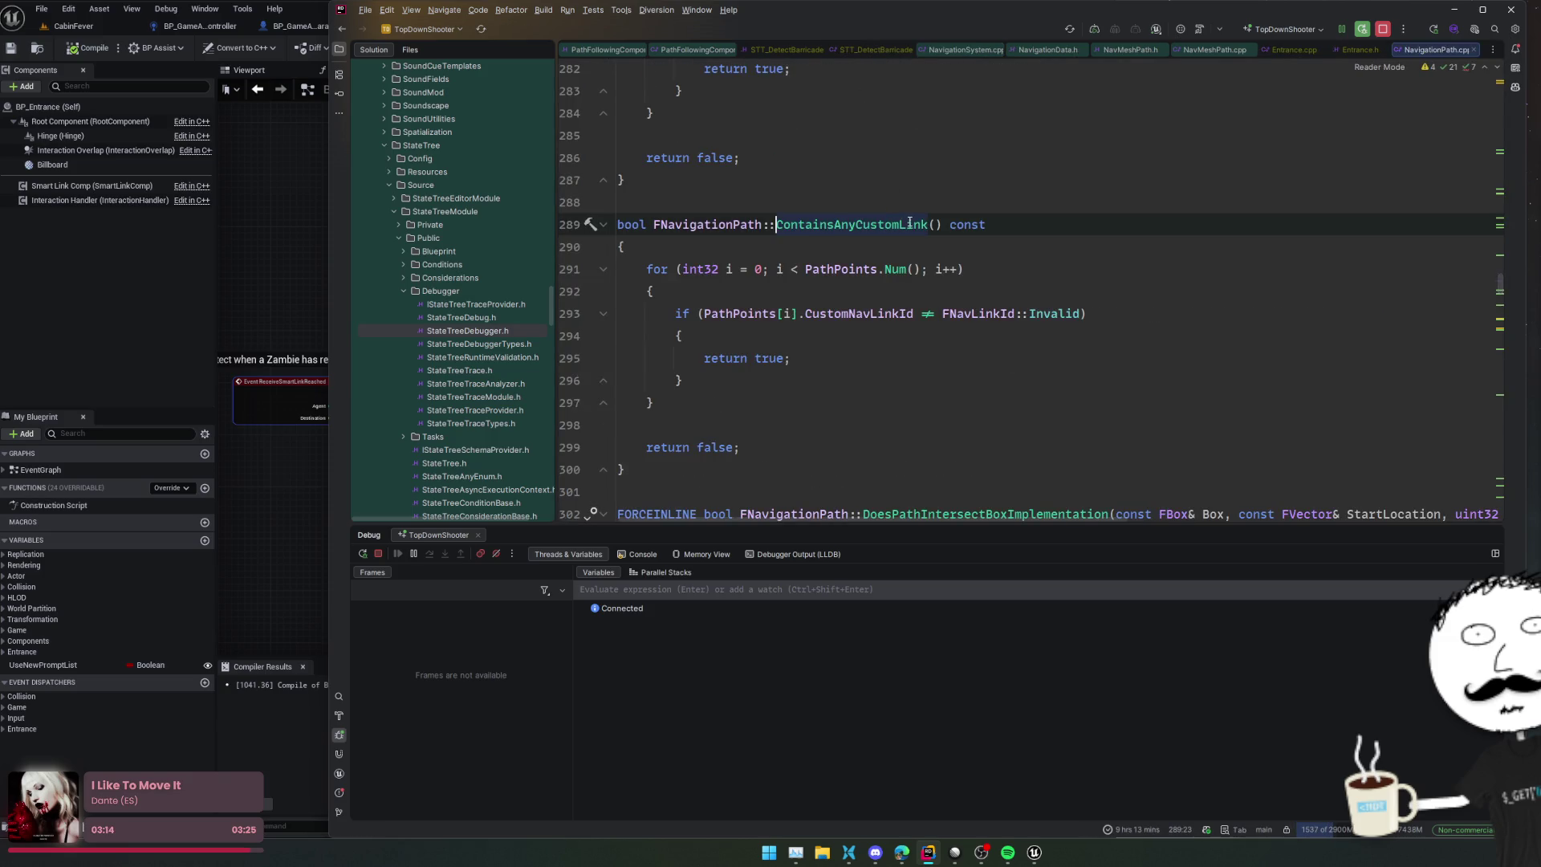
pyautogui.hotkey('ctrl', 'alt', 'Left')
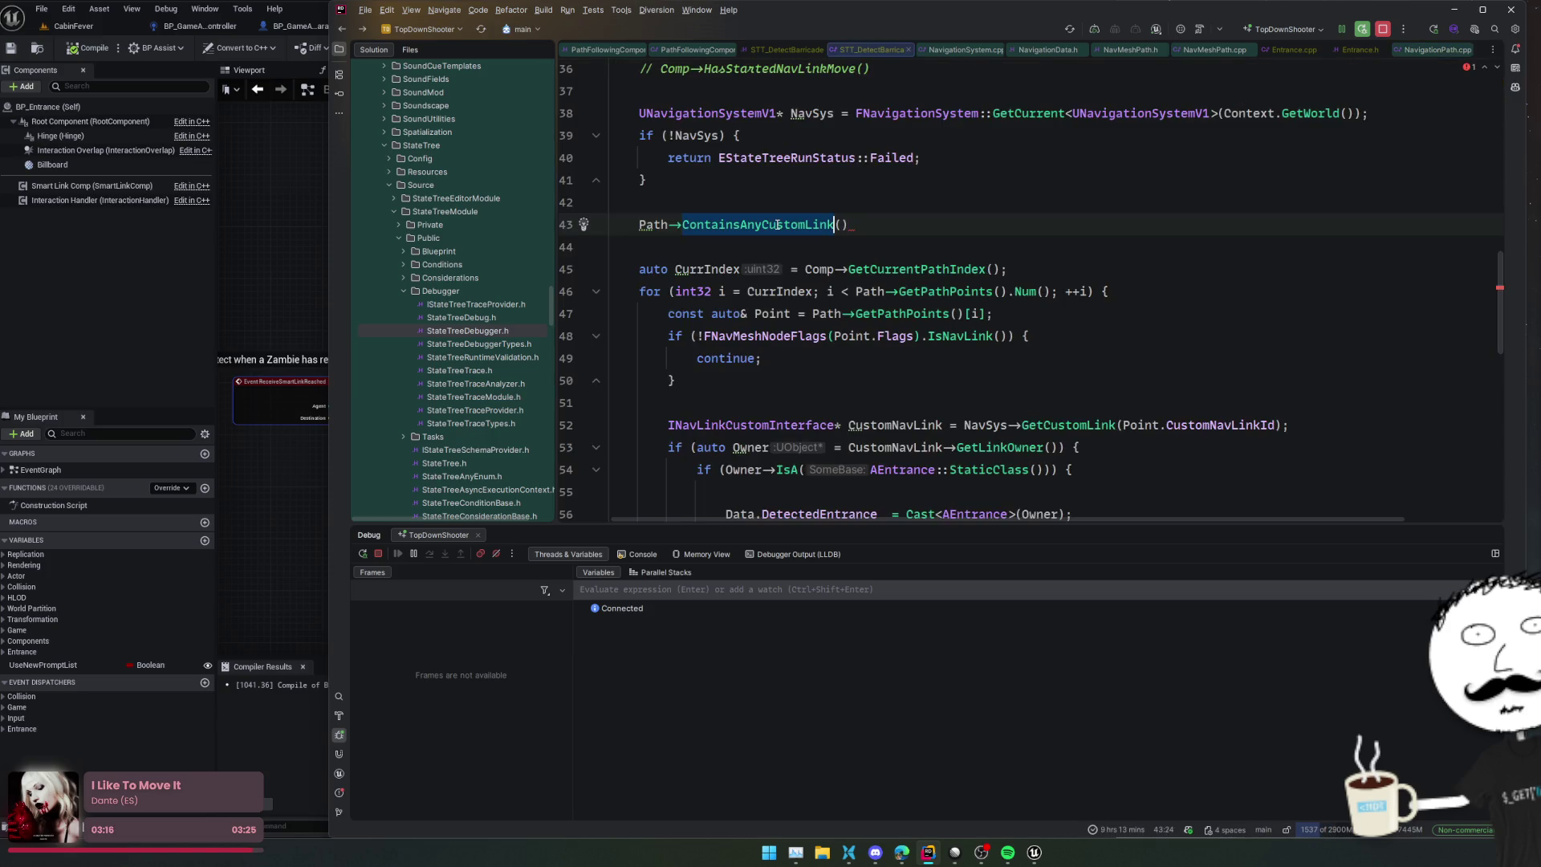
# Step: Replace the ContainsAnyCustomLink call with an unfinished 'Path->Link_' line
pyautogui.press('BackSpace')
pyautogui.write('Link')
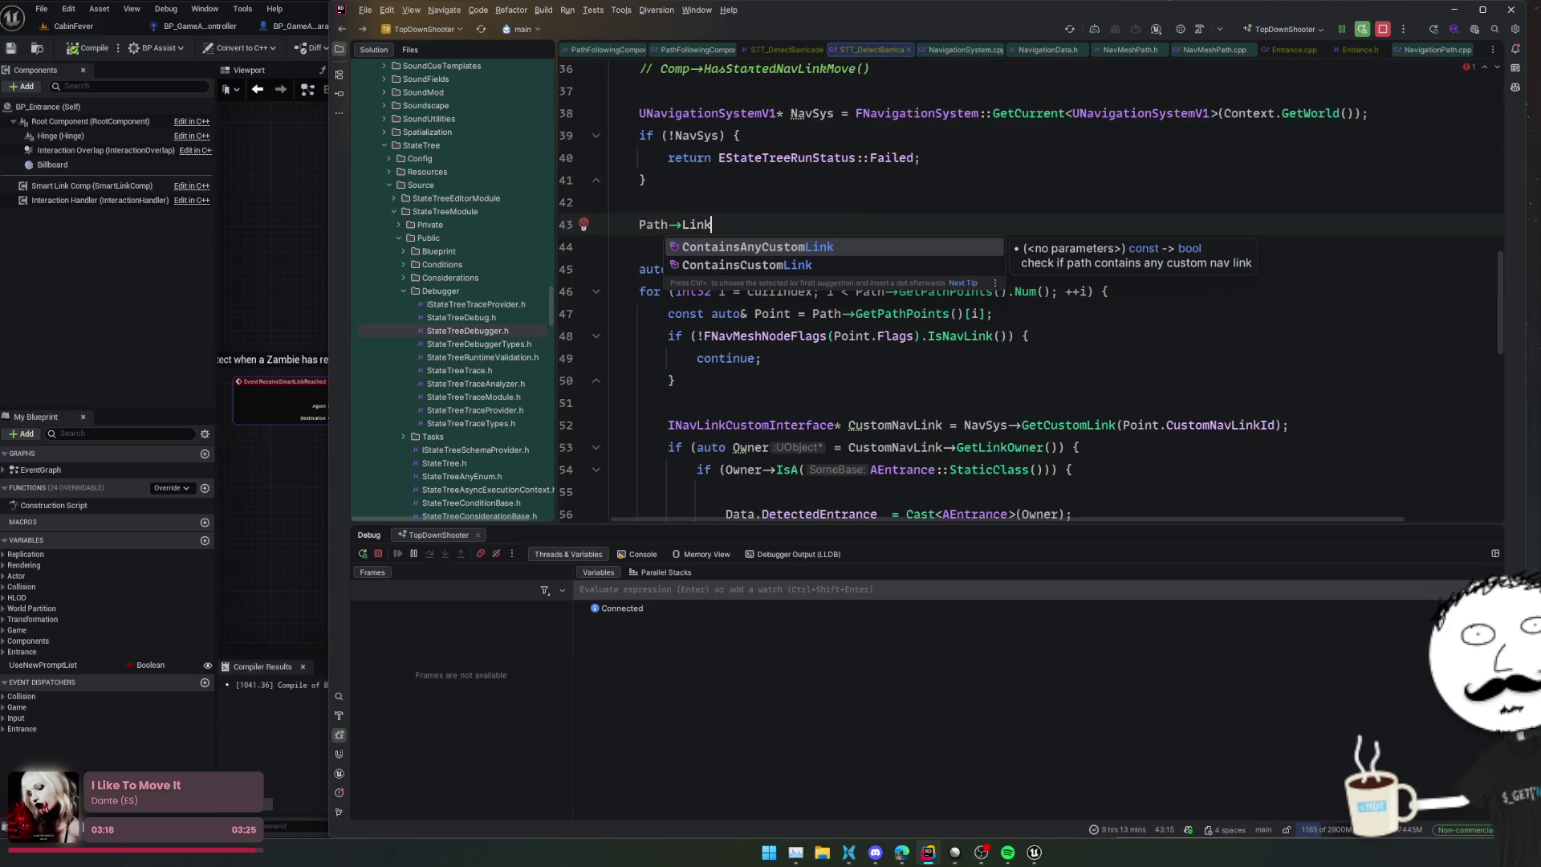
pyautogui.click(792, 252)
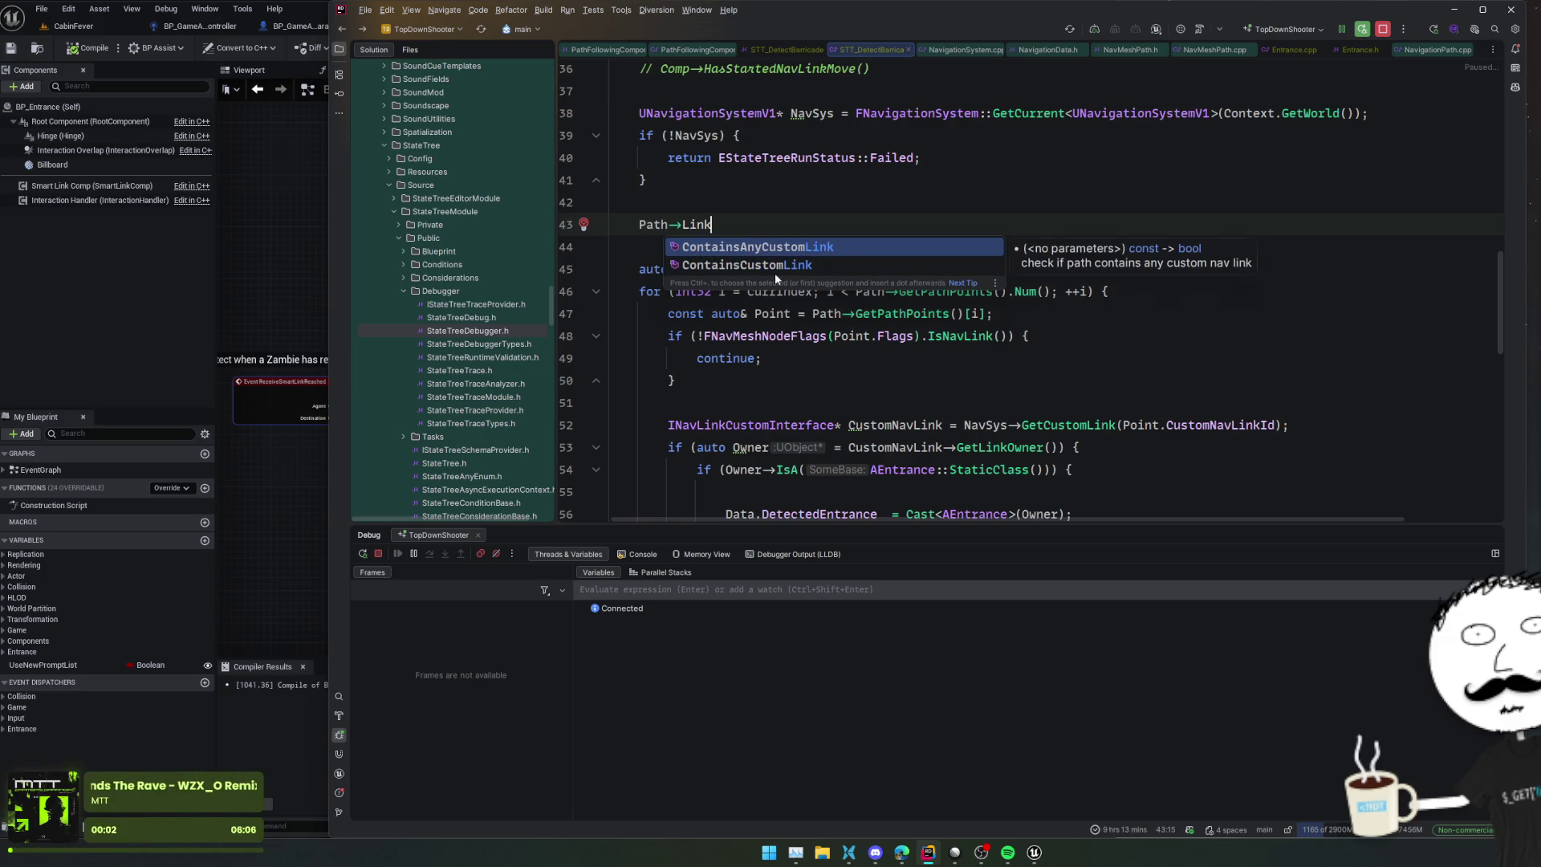
pyautogui.scroll(2, 788, 223)
pyautogui.write('_')
pyautogui.moveTo(655, 310)
# Step: Follow the Path variable to the FNavPathSharedPtr typedef in NavigationTypes.h
pyautogui.press('Home')
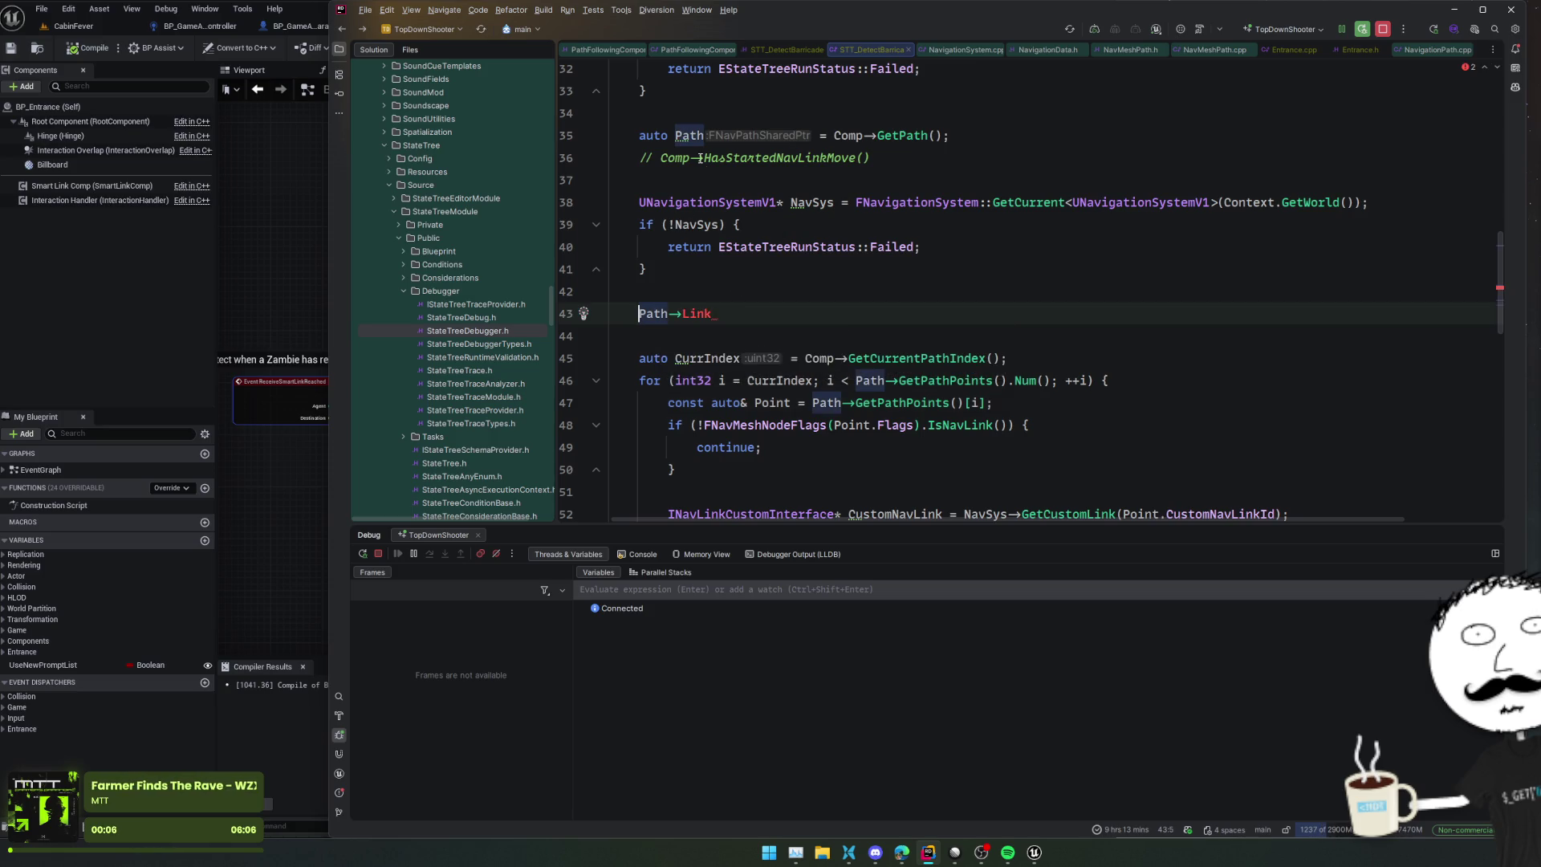
pyautogui.scroll(2, 743, 181)
pyautogui.click(651, 225)
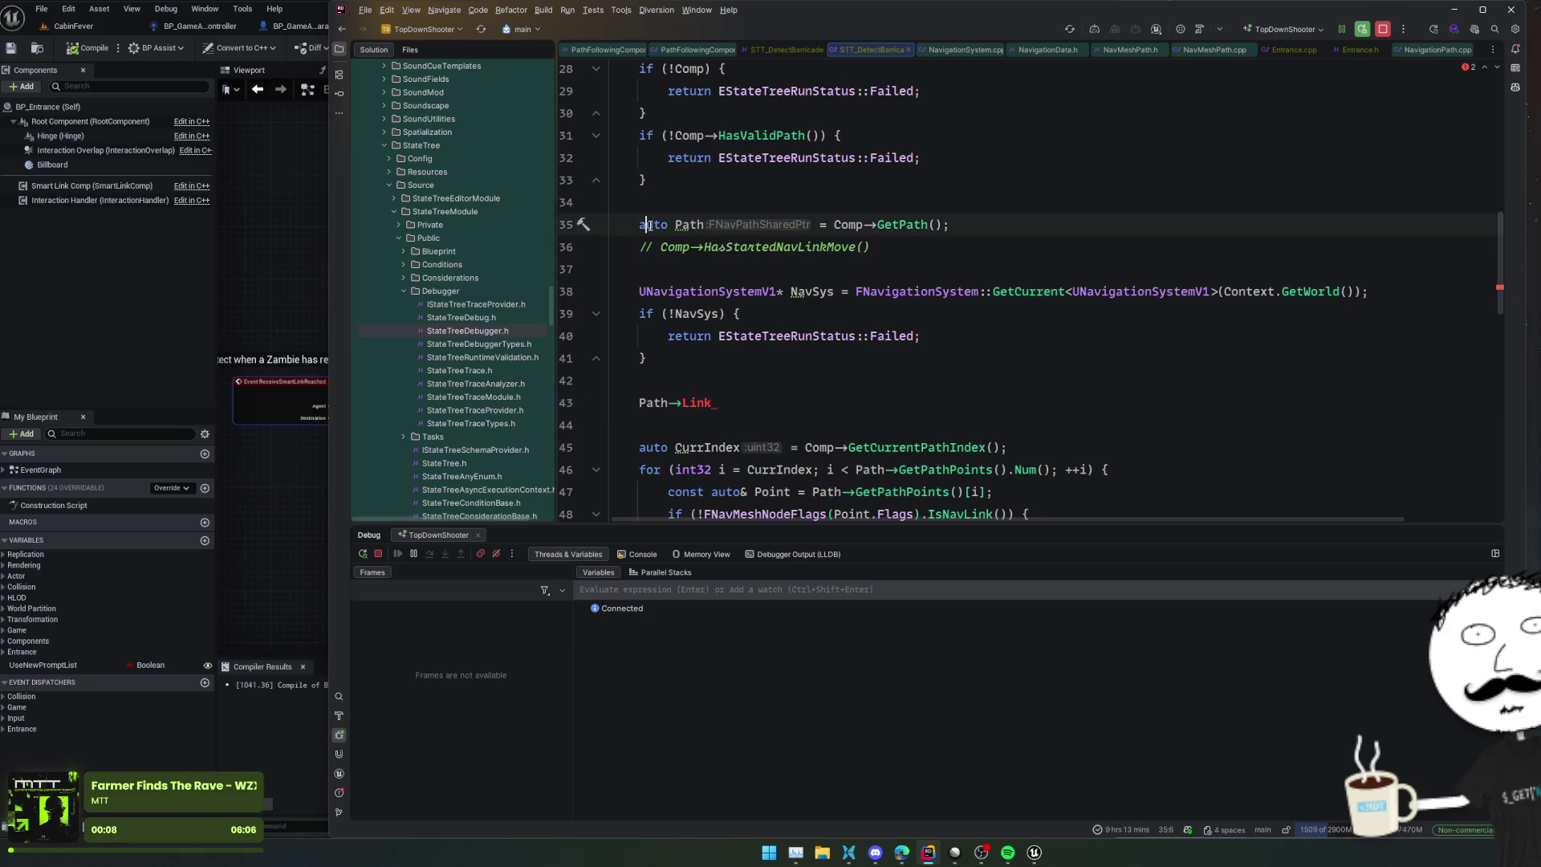
pyautogui.keyDown('ctrl'); pyautogui.click(650, 225); pyautogui.keyUp('ctrl')
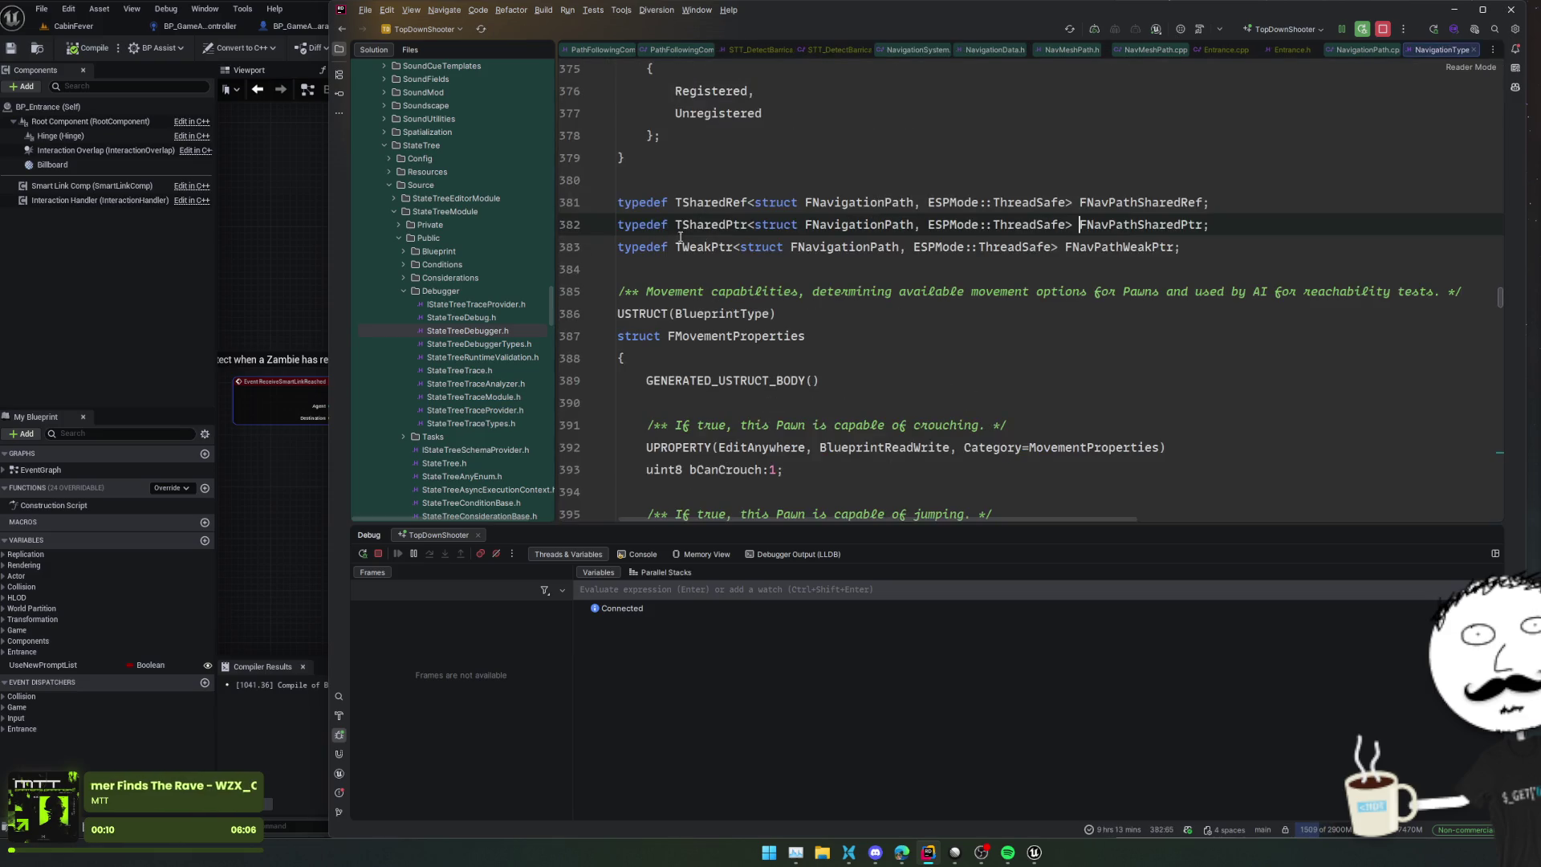
# Step: Browse FNavigationPath's derived structs FNavMeshPath and FMetaNavMeshPath, then return to the task .cpp
pyautogui.click(994, 49)
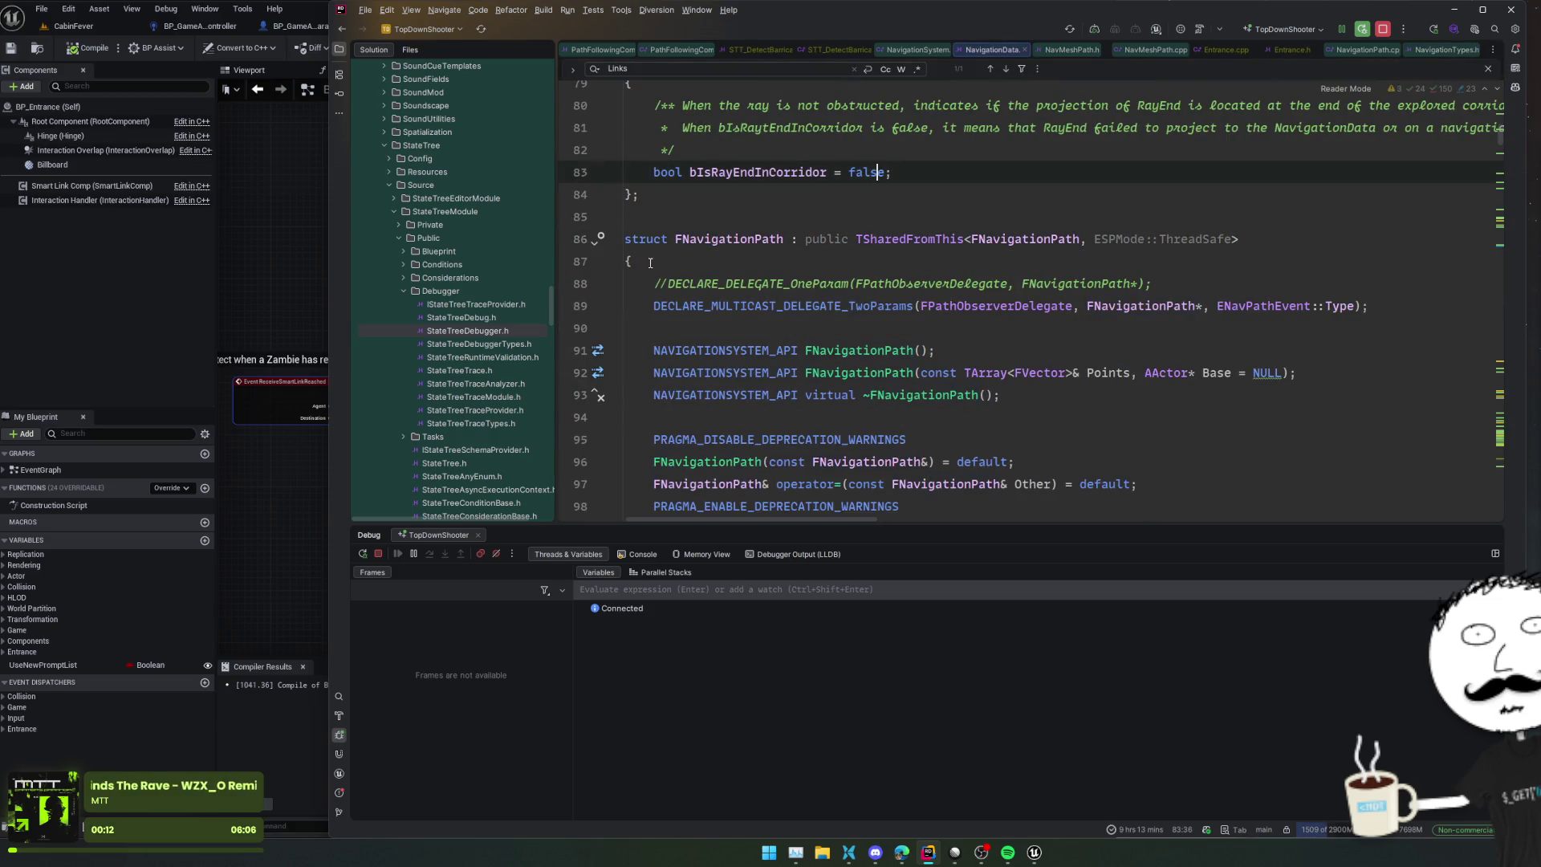
pyautogui.click(598, 239)
pyautogui.click(730, 281)
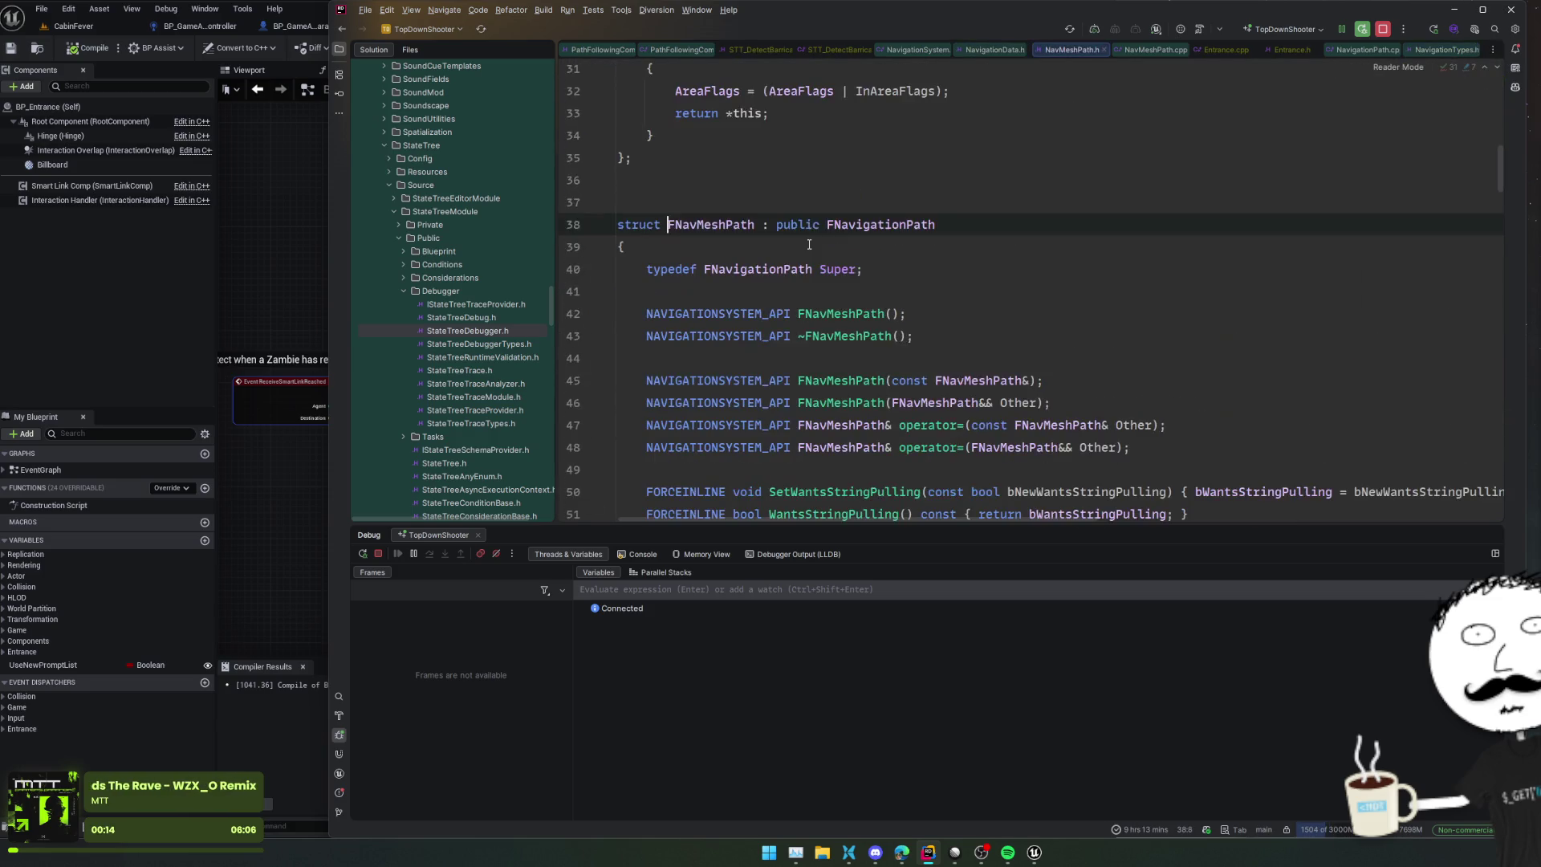
pyautogui.hotkey('ctrl', '-')
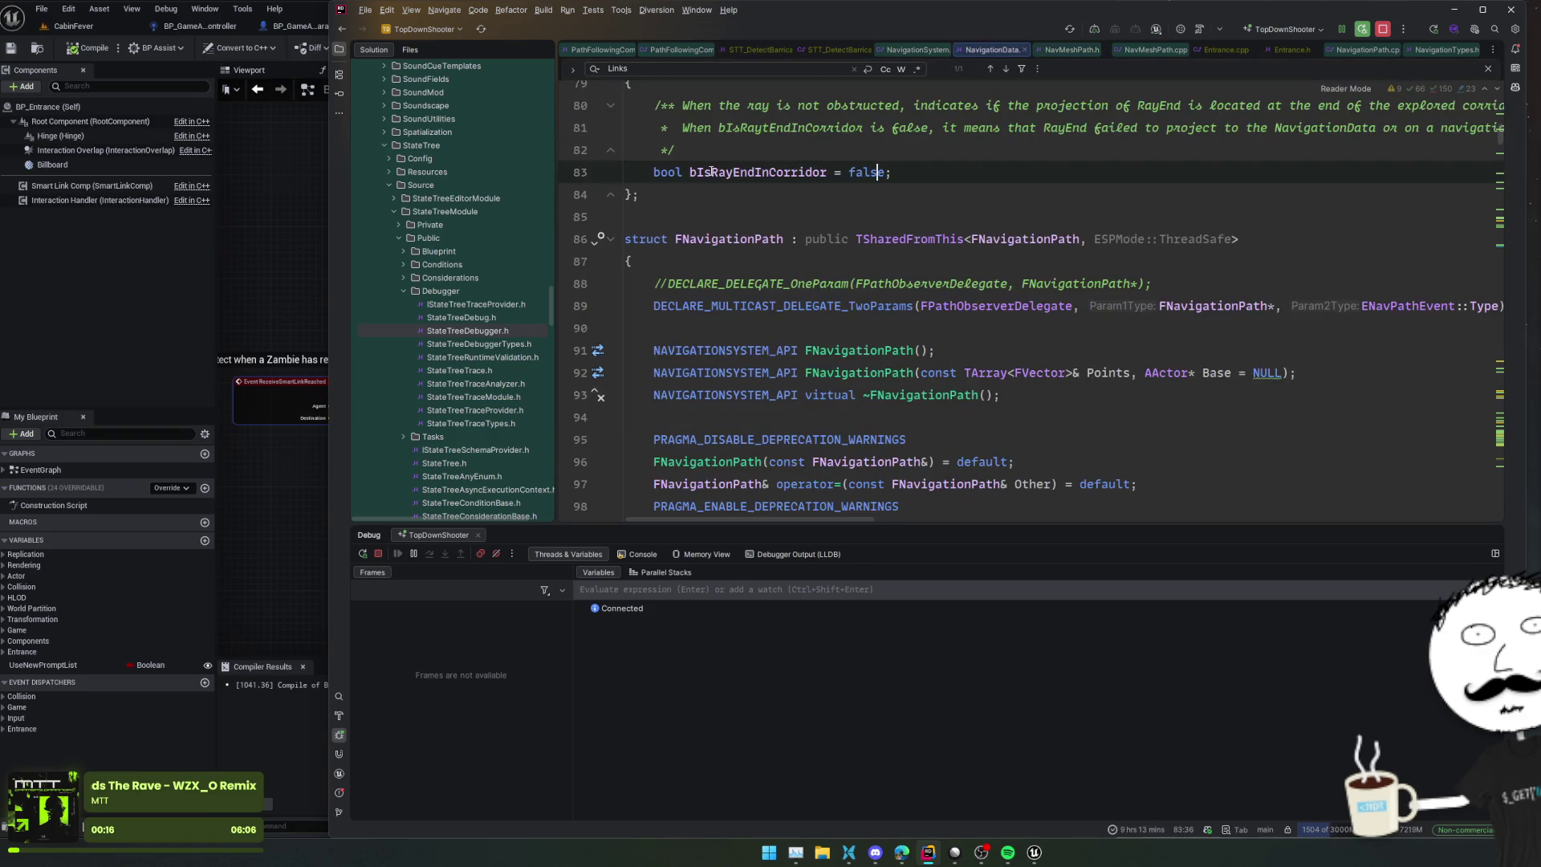
pyautogui.click(600, 238)
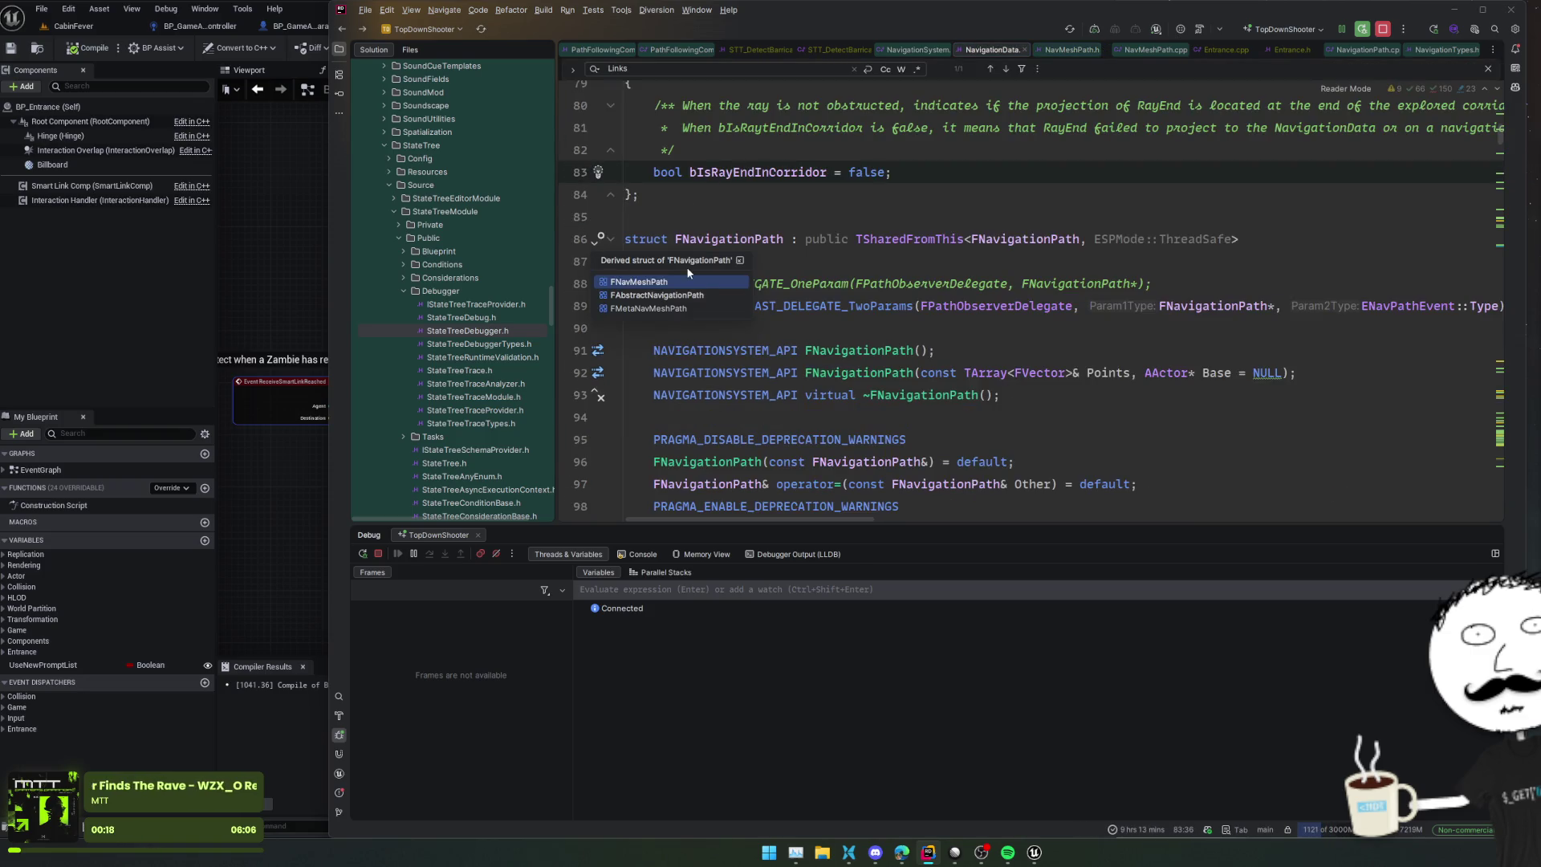
pyautogui.click(714, 309)
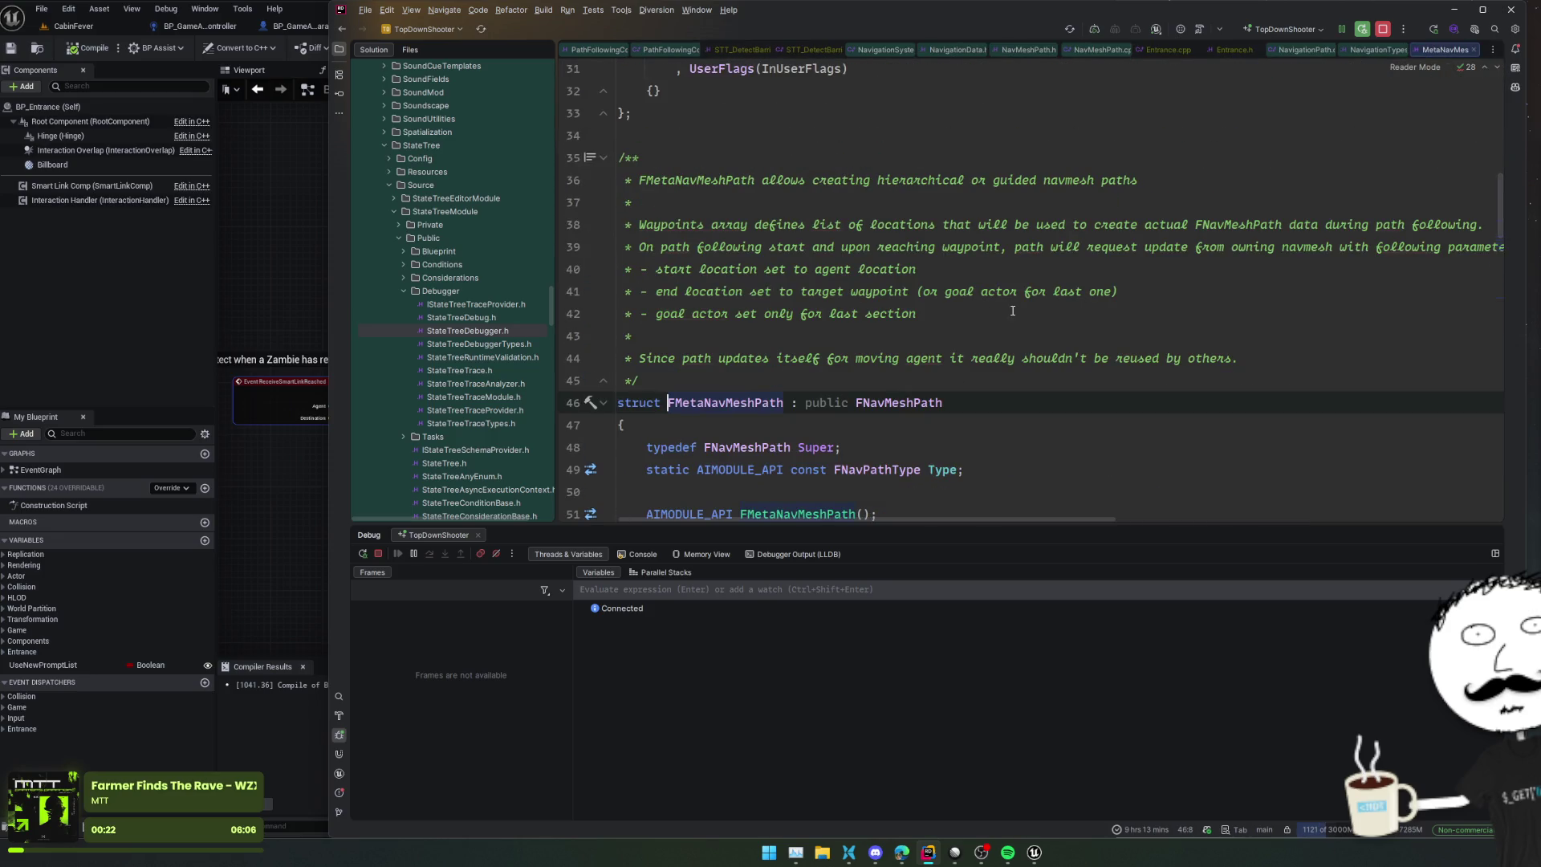
pyautogui.click(1032, 317)
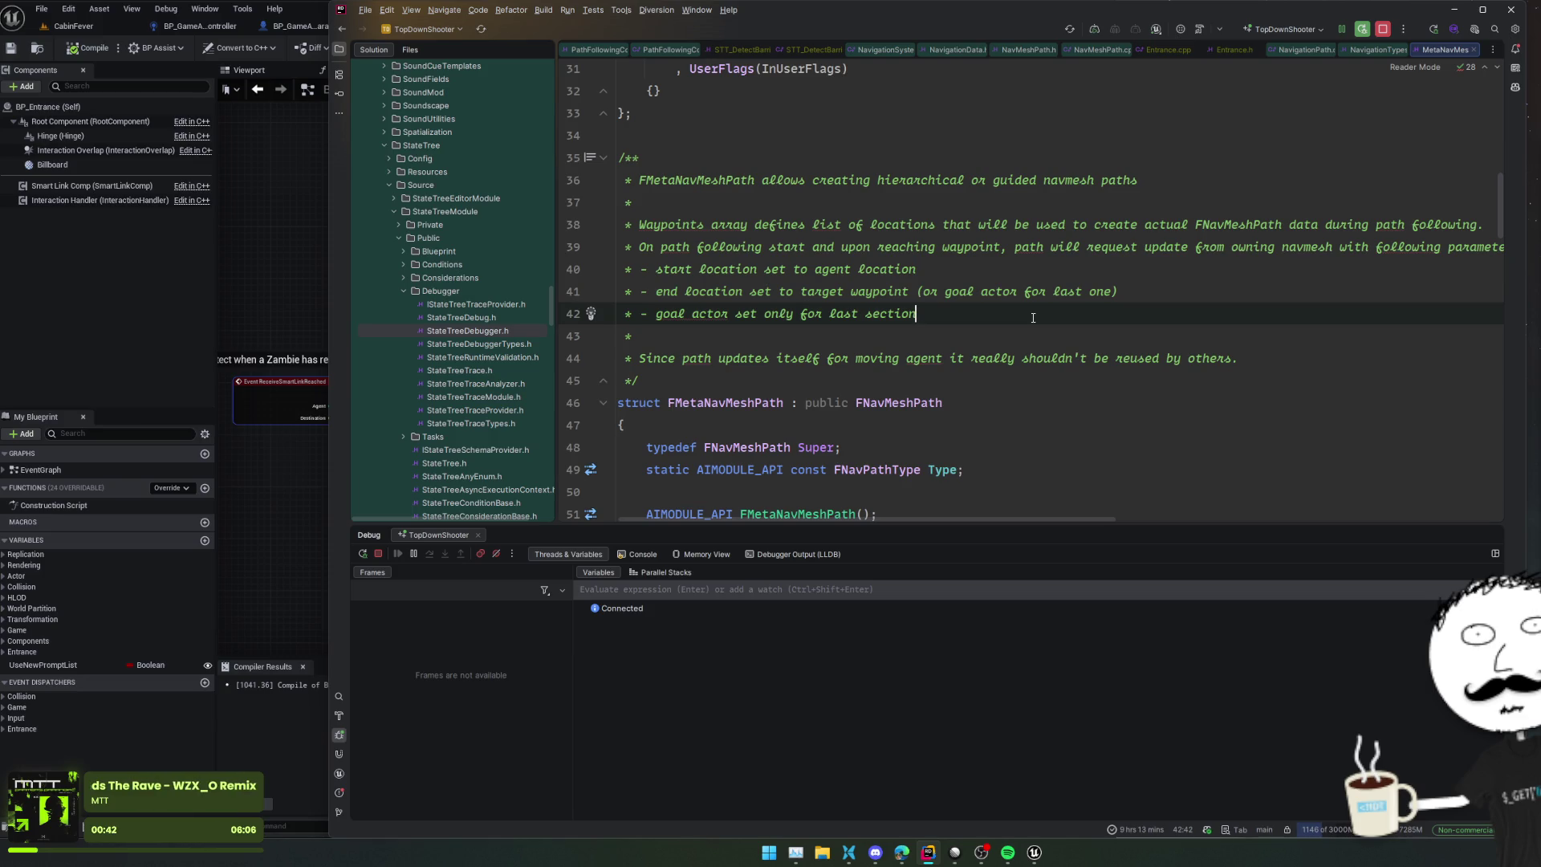
pyautogui.hotkey('ctrl', 'Tab')
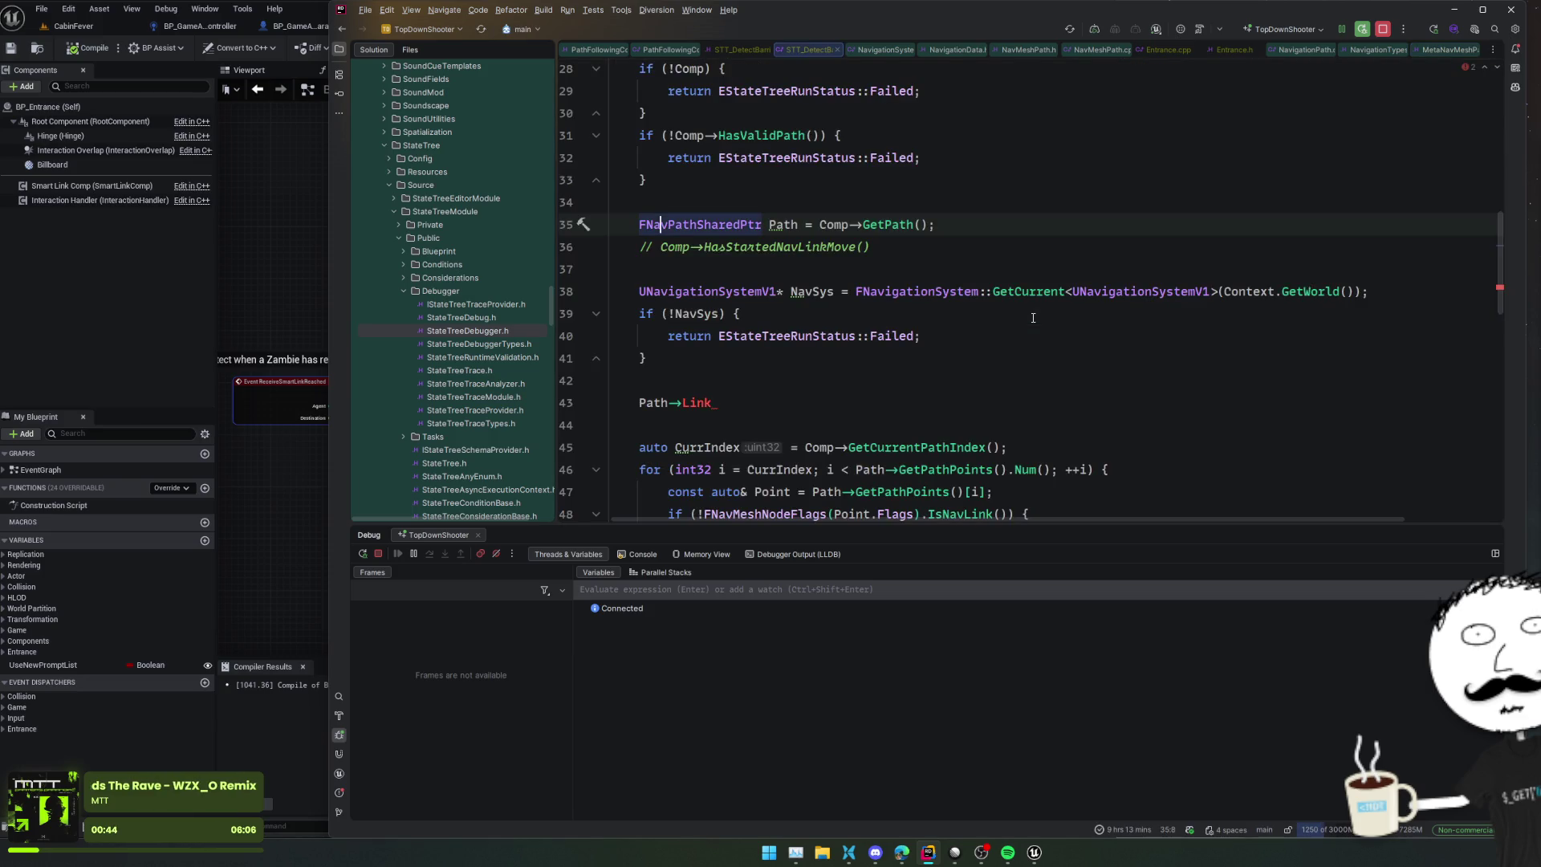
# Step: Rename the Path variable to DefaultPath
pyautogui.click(682, 388)
pyautogui.click(973, 210)
pyautogui.press('Down')
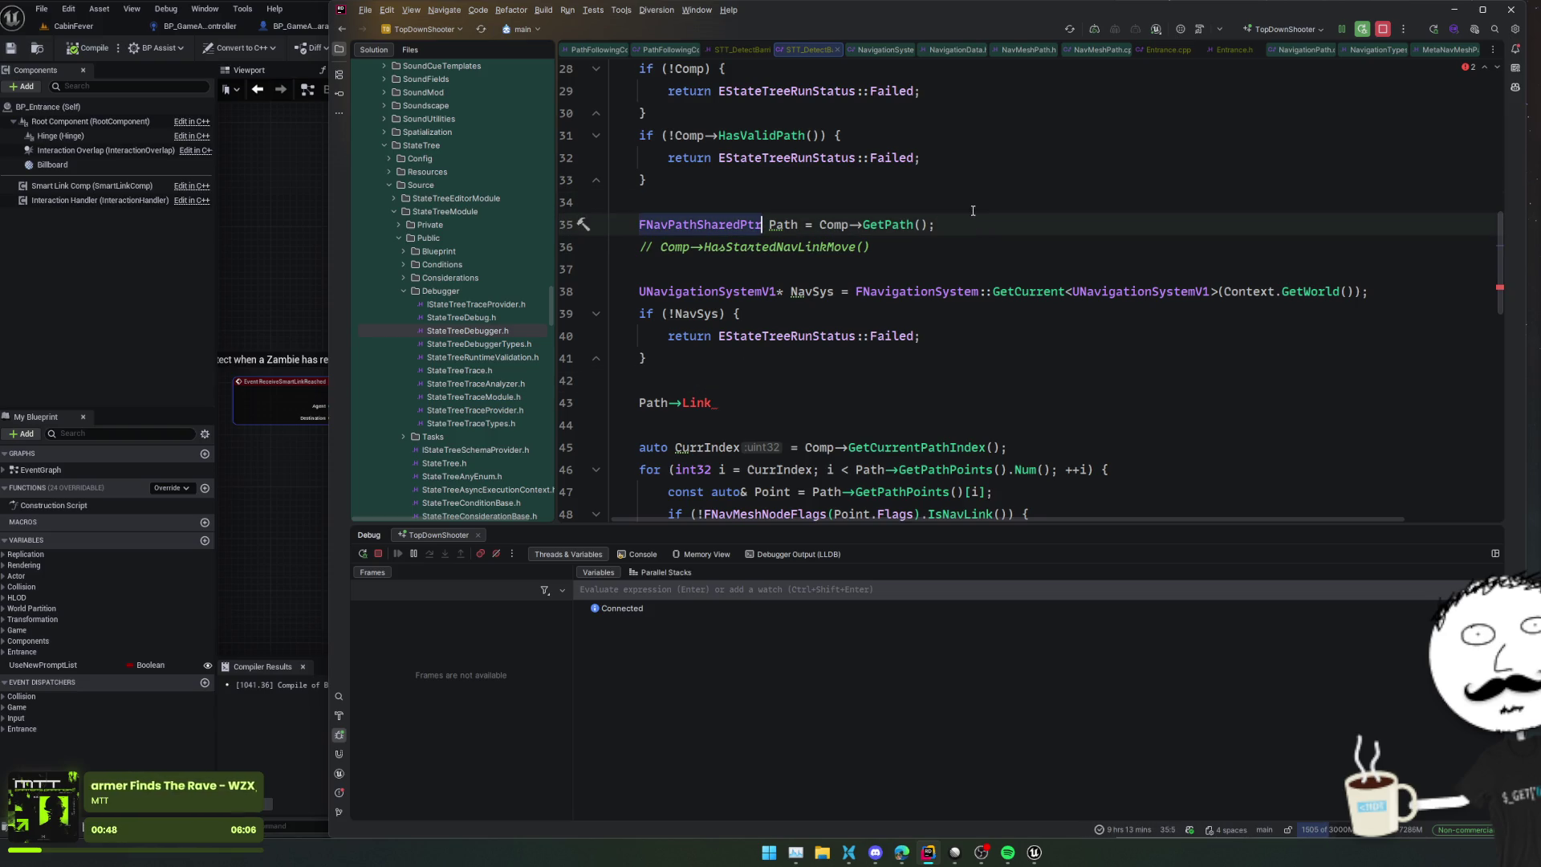
pyautogui.hotkey('ctrl', 'Right')
pyautogui.write('Default')
pyautogui.press('Escape')
pyautogui.press('Home')
pyautogui.press('Return')
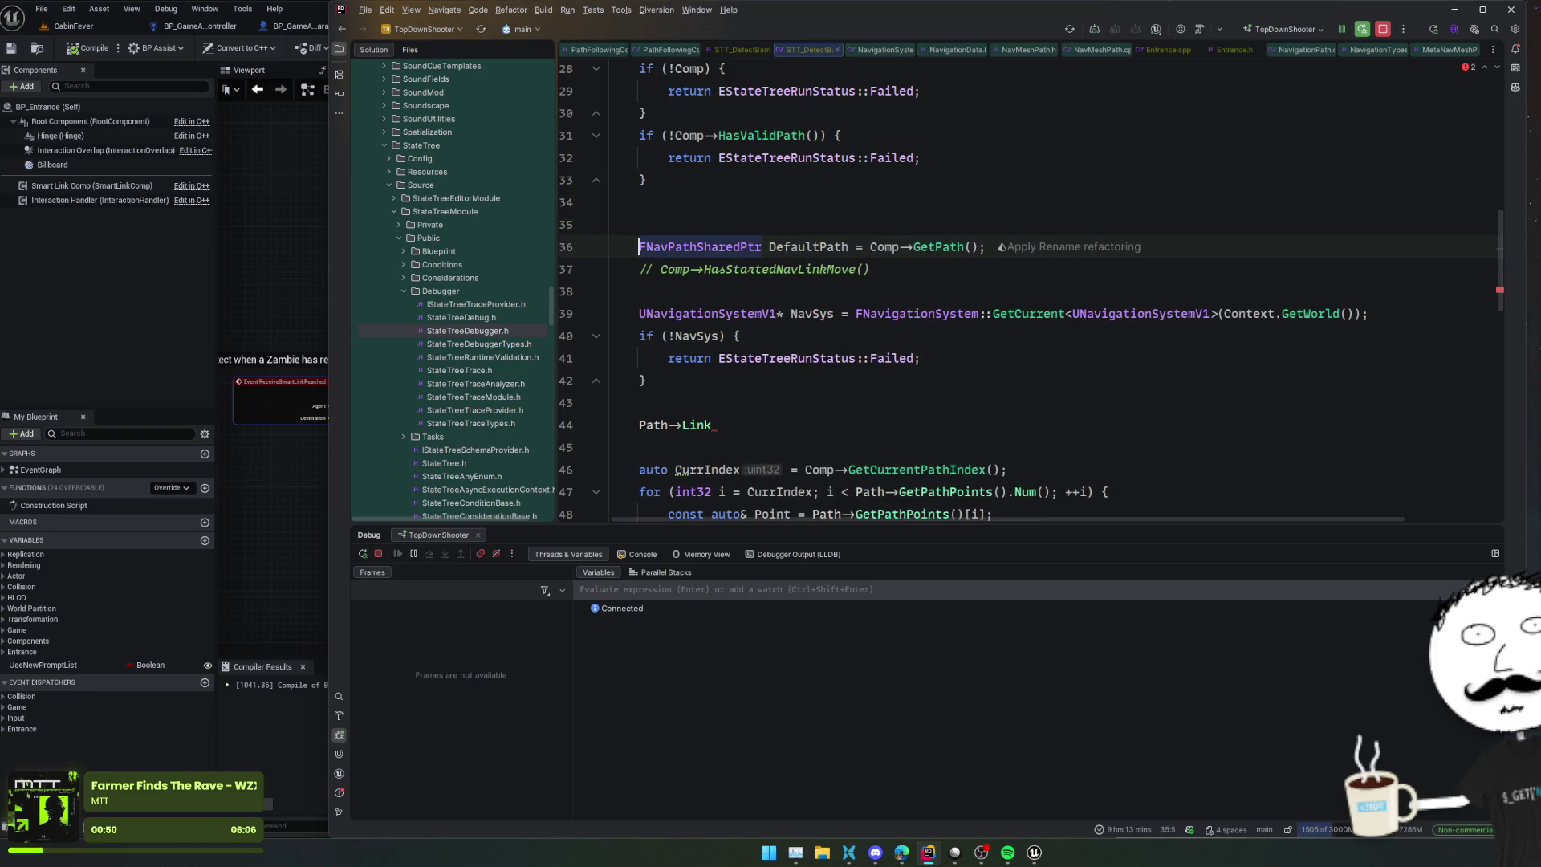
# Step: Add 'auto Path = DefaultPath->CastPath<FNavMeshPath>();' below the DefaultPath declaration
pyautogui.press('End')
pyautogui.press('Return')
pyautogui.write('auto Path = Defa')
pyautogui.press('Return')
pyautogui.write('->Cast')
pyautogui.press('Return')
pyautogui.write('FNavMeshPath')
pyautogui.press('End')
pyautogui.write(';')
pyautogui.press('Return')
pyautogui.press('Escape')
# Step: Complete the Path->Link line as Path->CustomNavLinkIds and check its declaration
pyautogui.scroll(-2, 737, 370)
pyautogui.click(737, 369)
pyautogui.hotkey('ctrl', 'space')
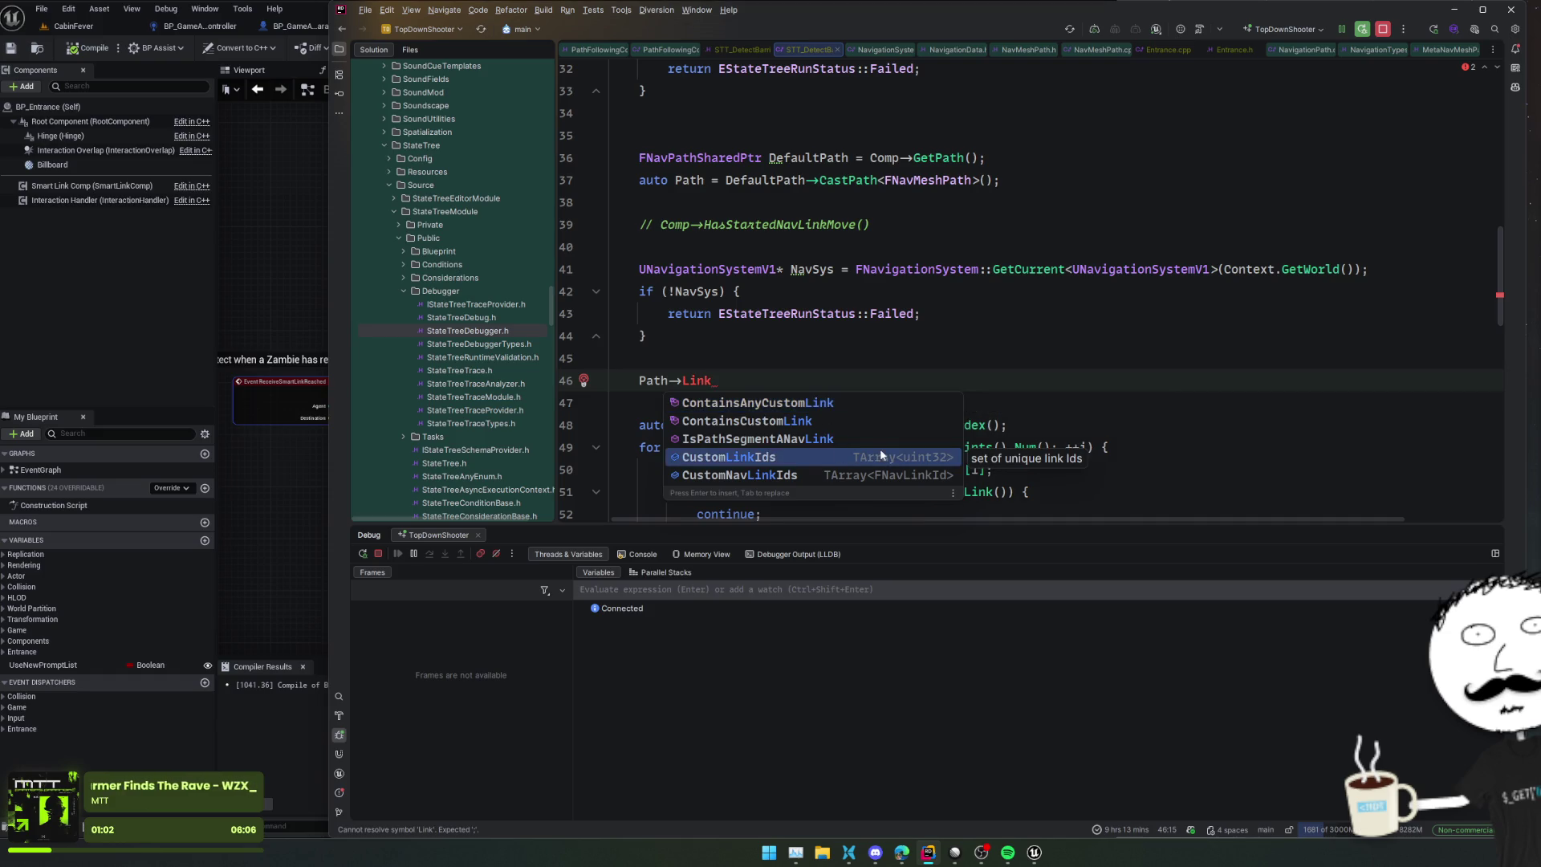
pyautogui.click(805, 474)
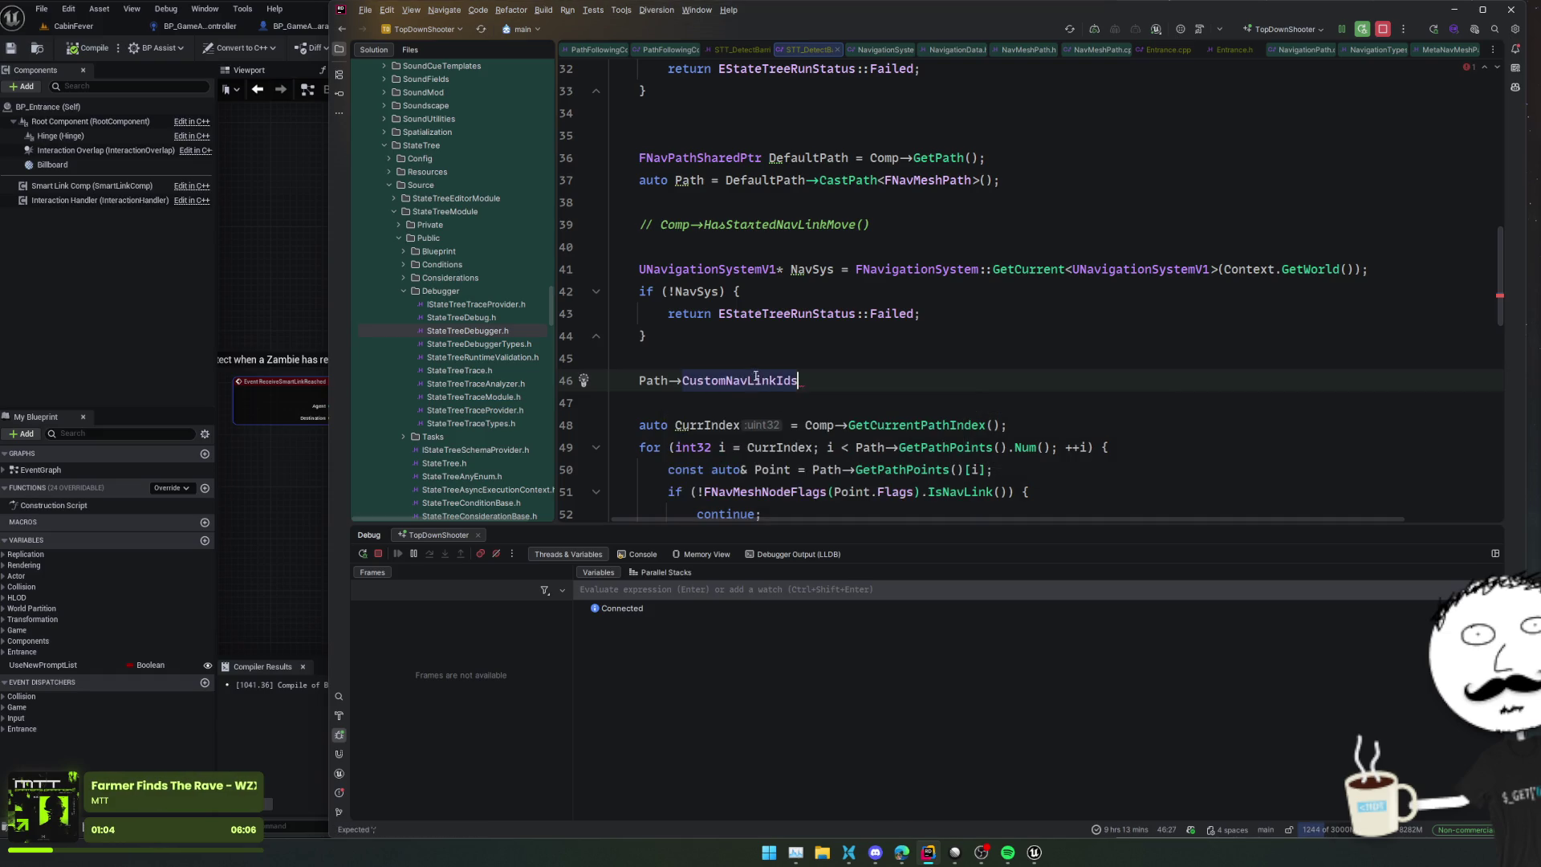
pyautogui.keyDown('ctrl'); pyautogui.click(756, 377); pyautogui.keyUp('ctrl')
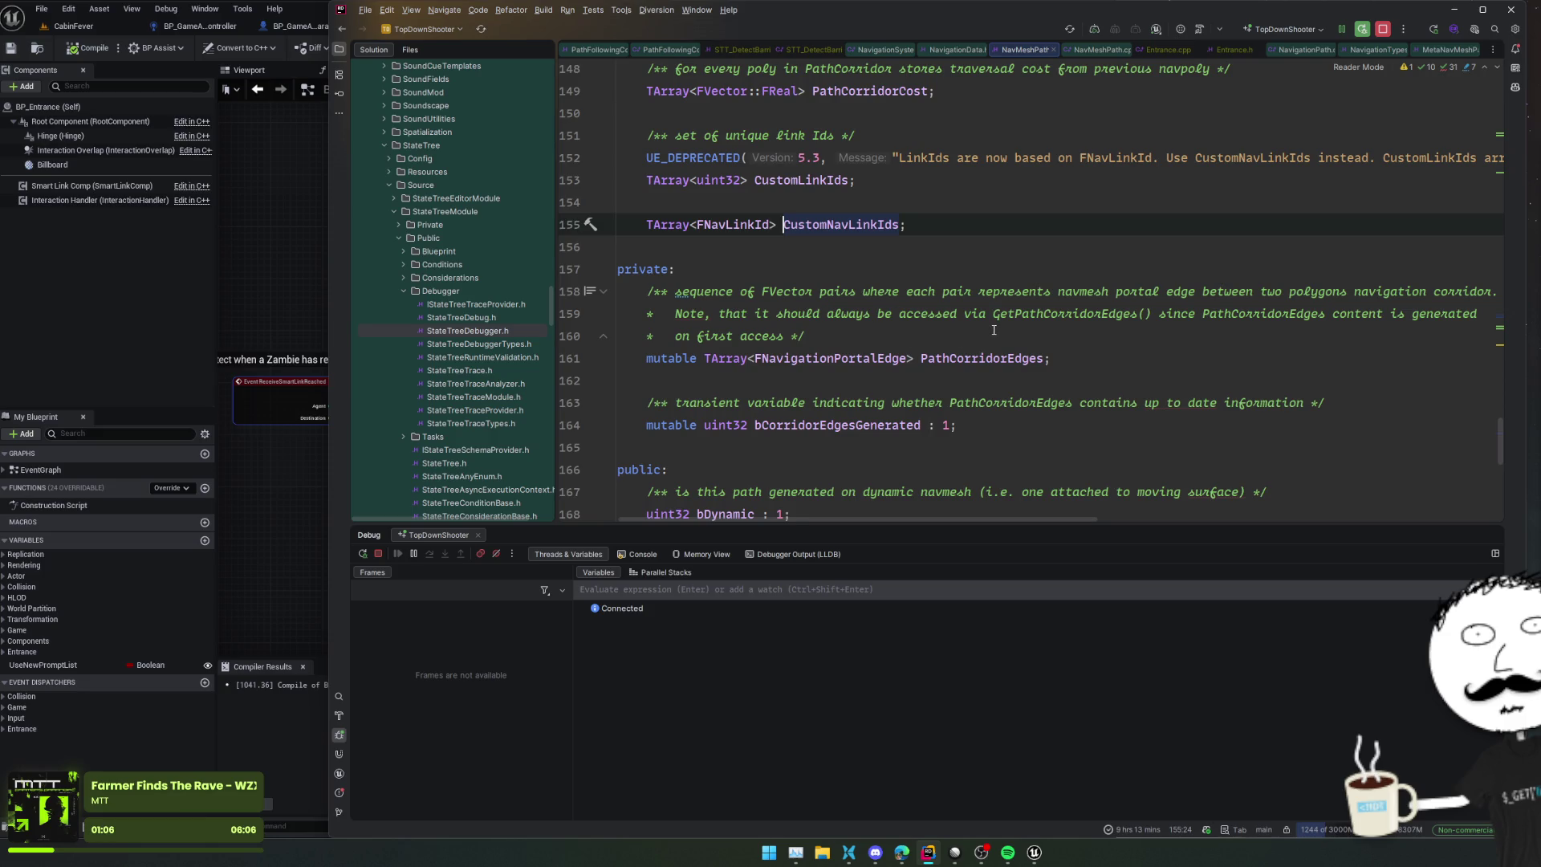
pyautogui.scroll(3, 853, 379)
pyautogui.hotkey('ctrl', 'alt', 'Left')
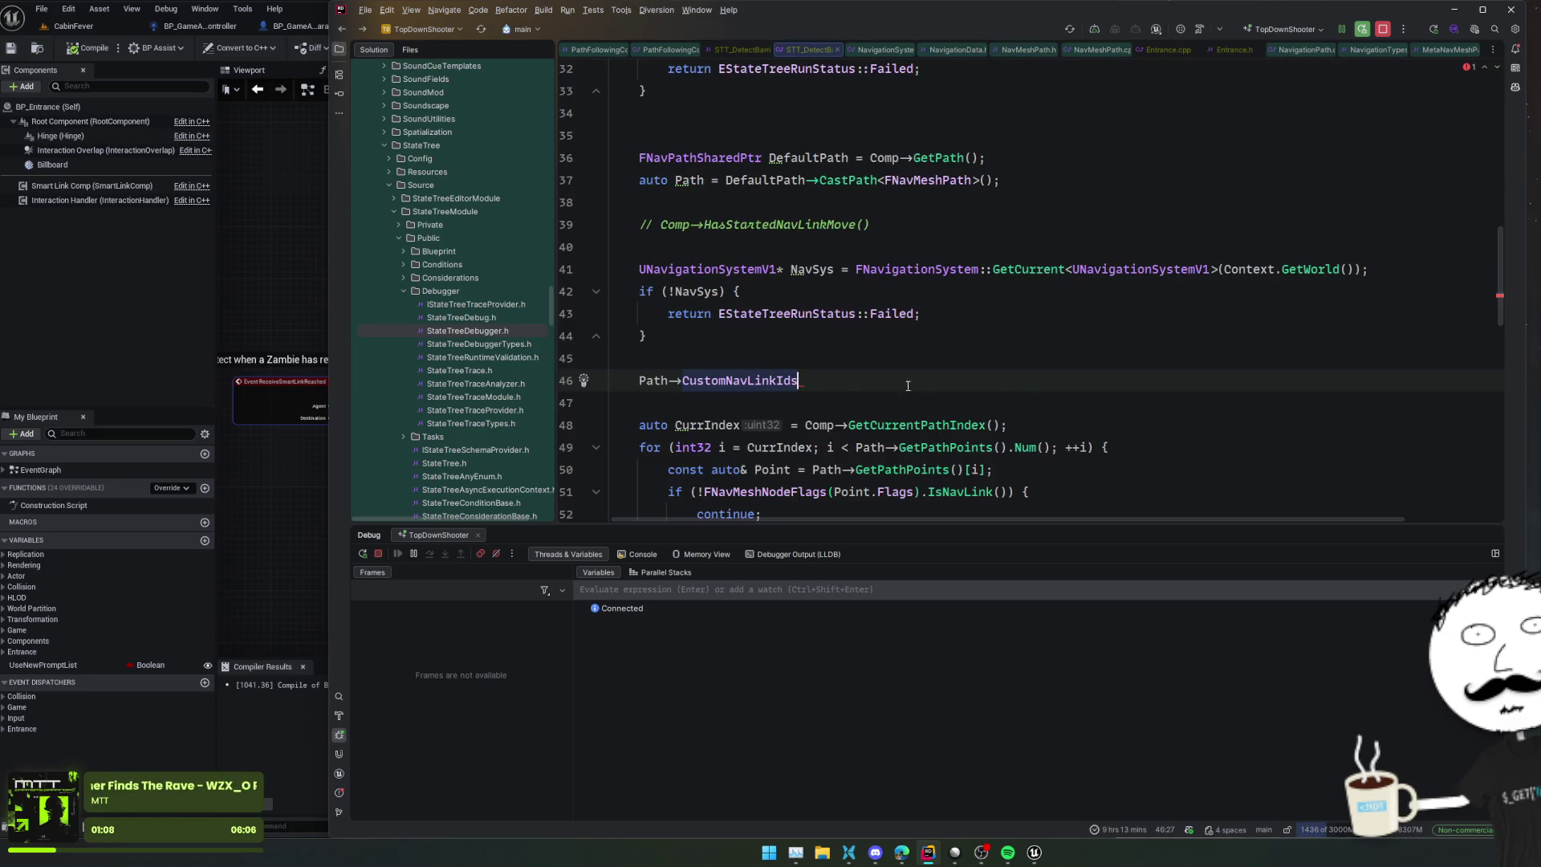
# Step: Create a foreach loop over CustomNavLinkIds and paste the GetCustomLink statement into it
pyautogui.write('.foreach')
pyautogui.press('Return')
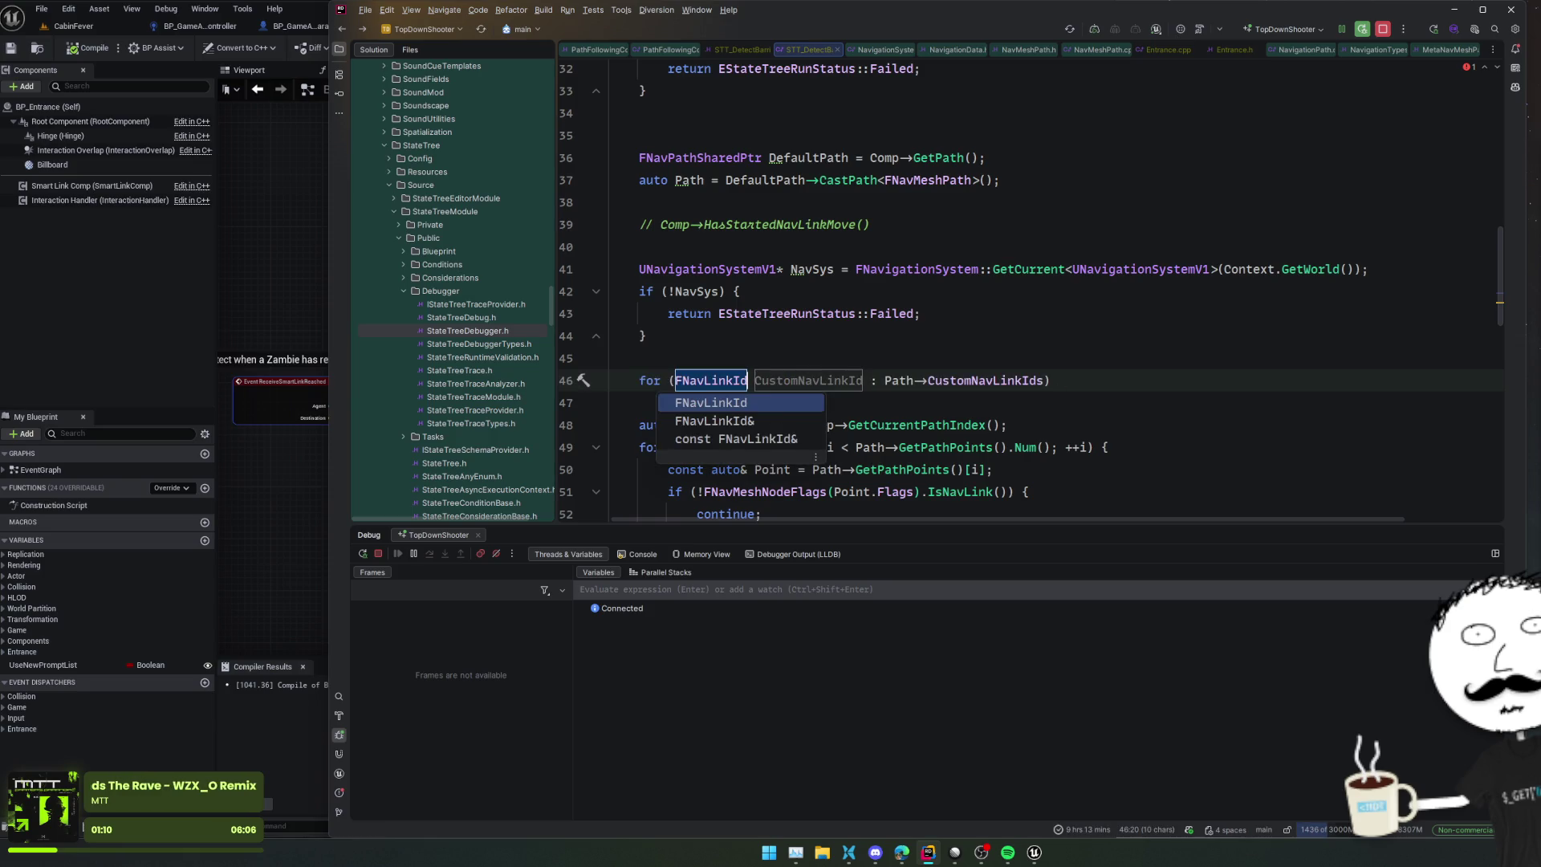
pyautogui.press('Return')
pyautogui.write('{')
pyautogui.press('Return')
pyautogui.scroll(-3, 1002, 335)
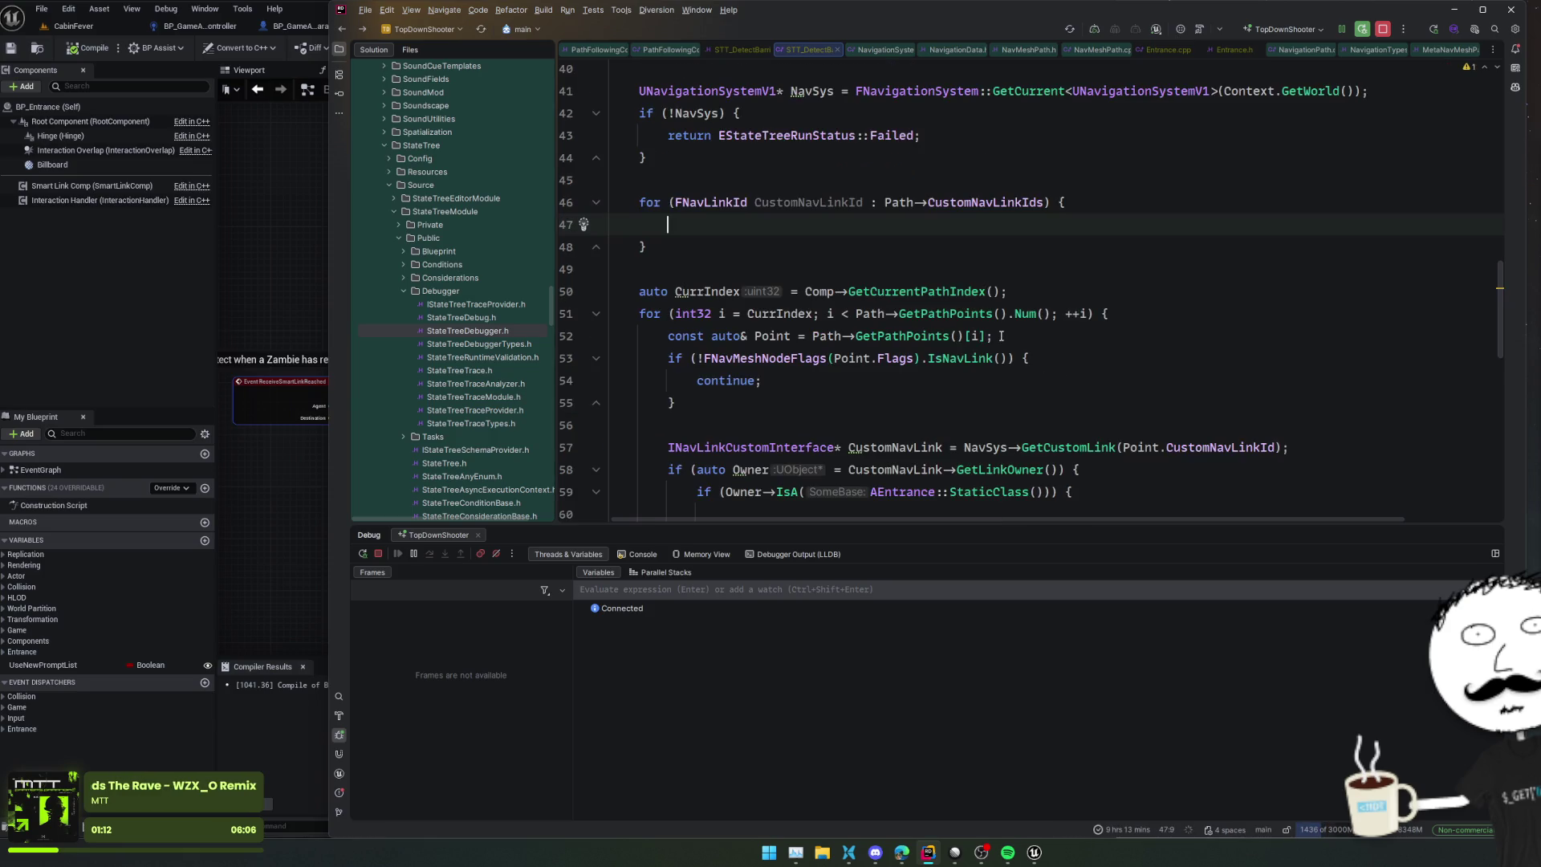
pyautogui.scroll(-2, 875, 302)
pyautogui.tripleClick(769, 358)
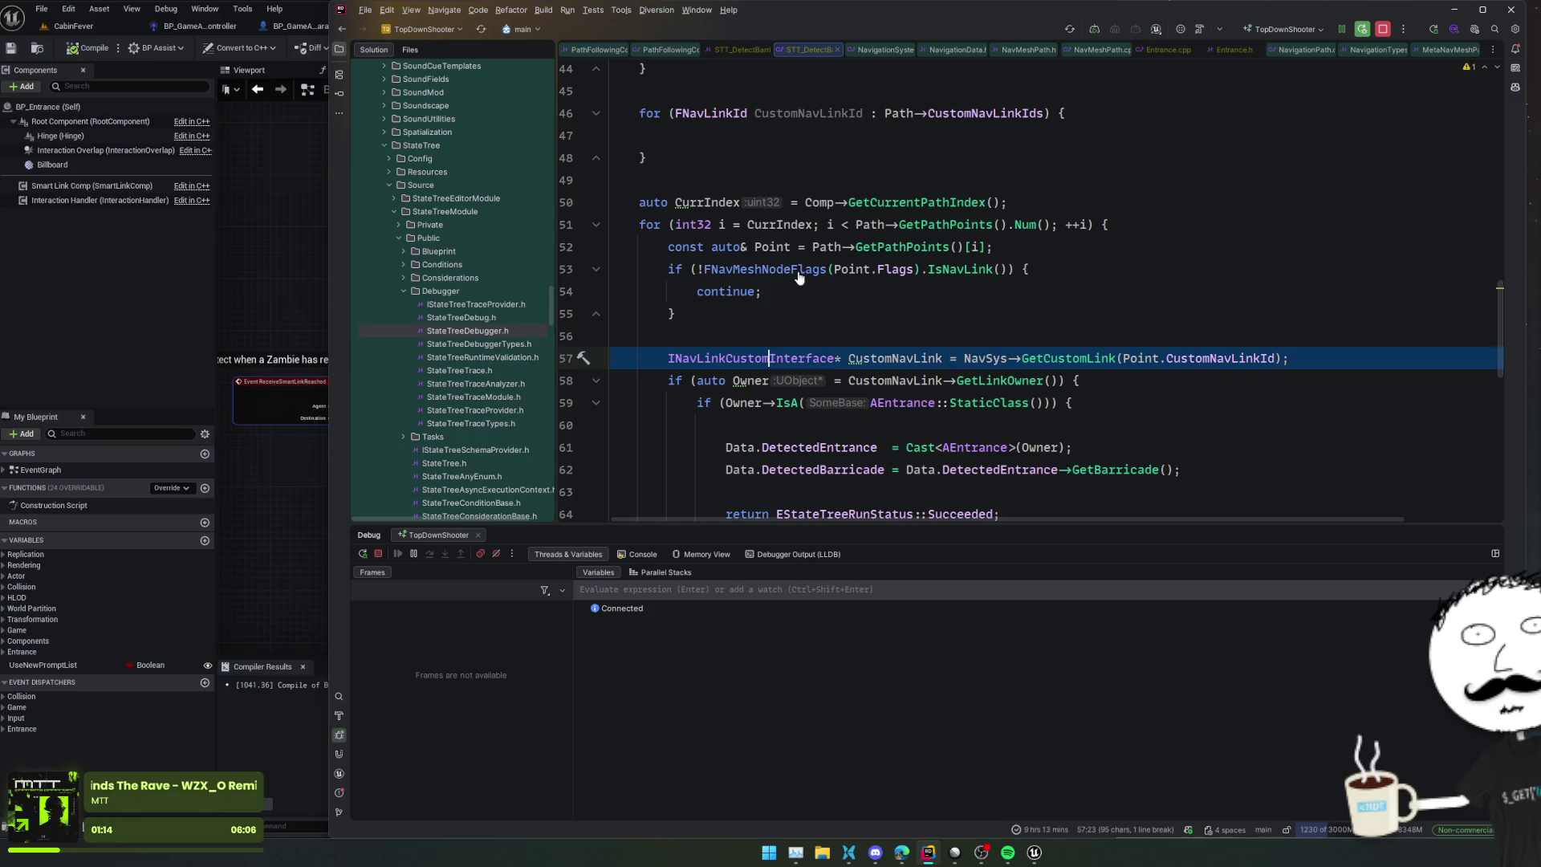
pyautogui.hotkey('ctrl', 'c')
pyautogui.click(695, 136)
pyautogui.hotkey('ctrl', 'v')
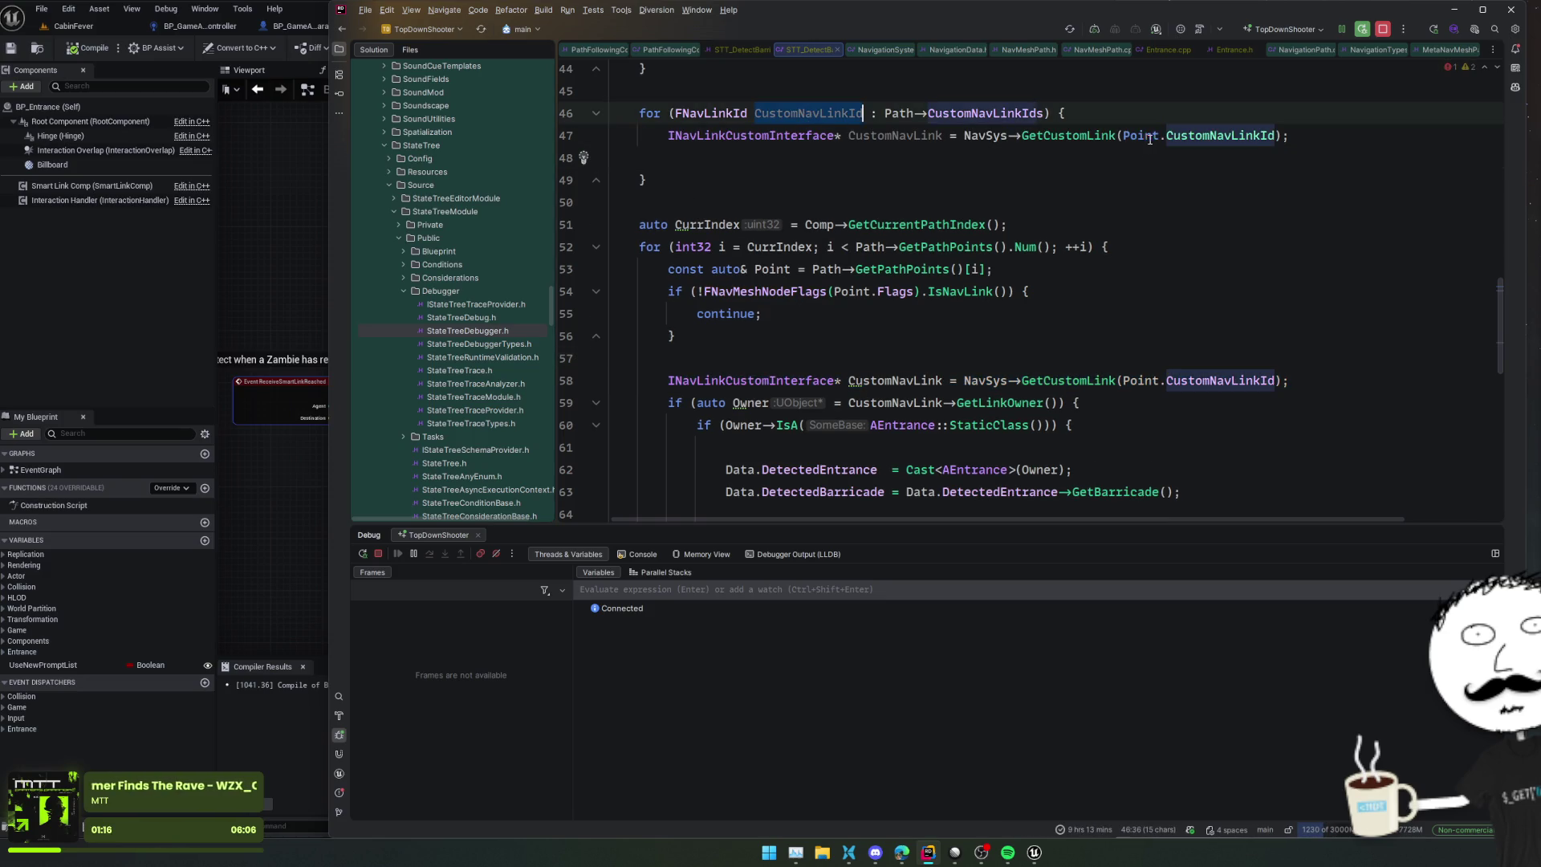
# Step: Pass the loop's CustomNavLinkId to GetCustomLink and wrap the statement in an if block
pyautogui.doubleClick(1147, 137)
pyautogui.press('Delete')
pyautogui.press('Delete')
pyautogui.click(1305, 137)
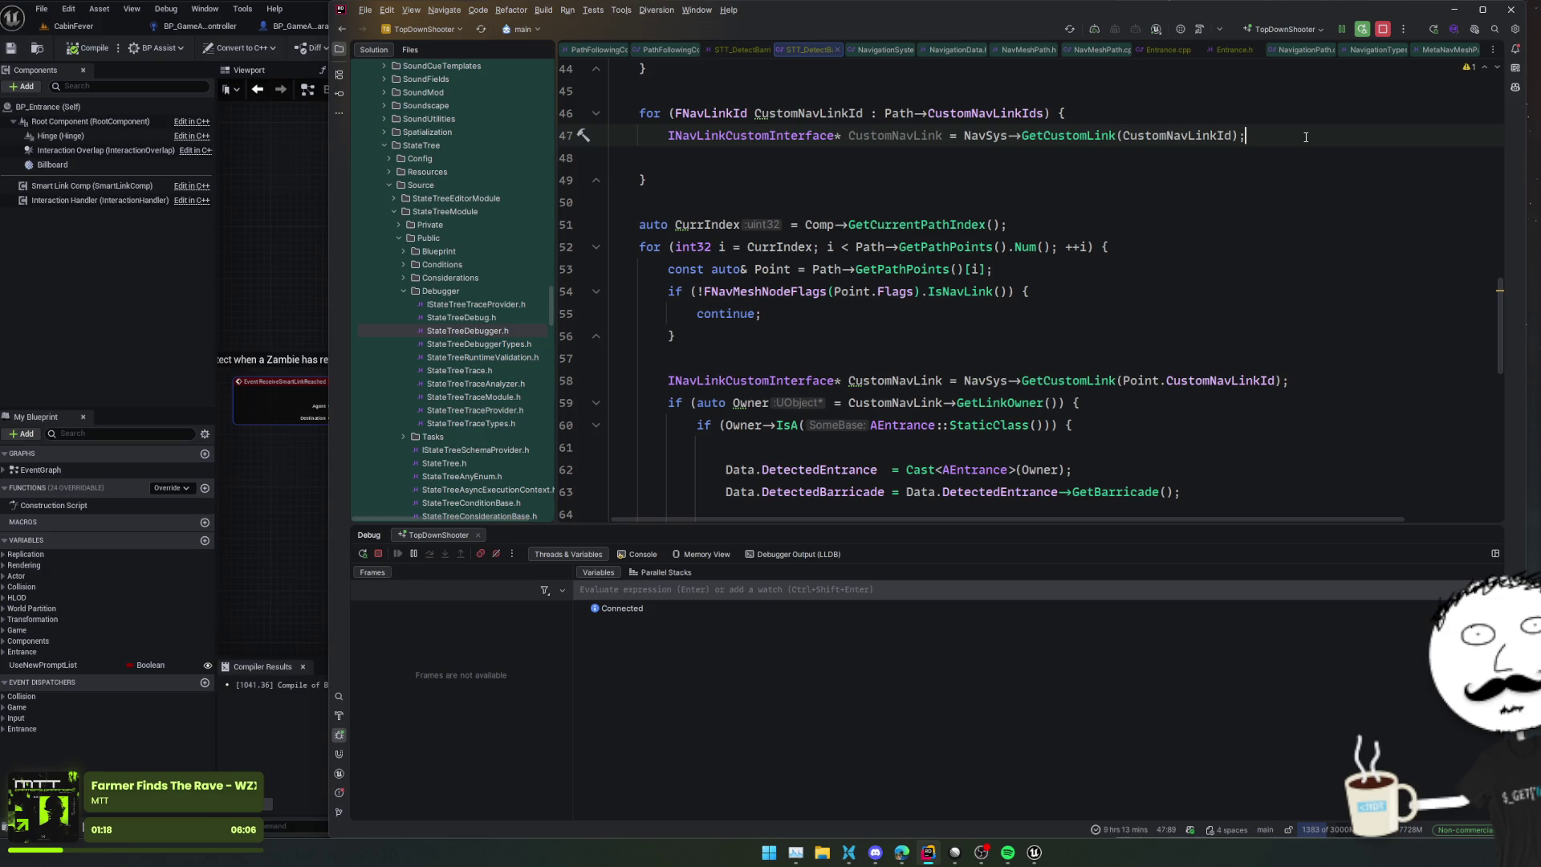
pyautogui.write('if (')
pyautogui.press('End')
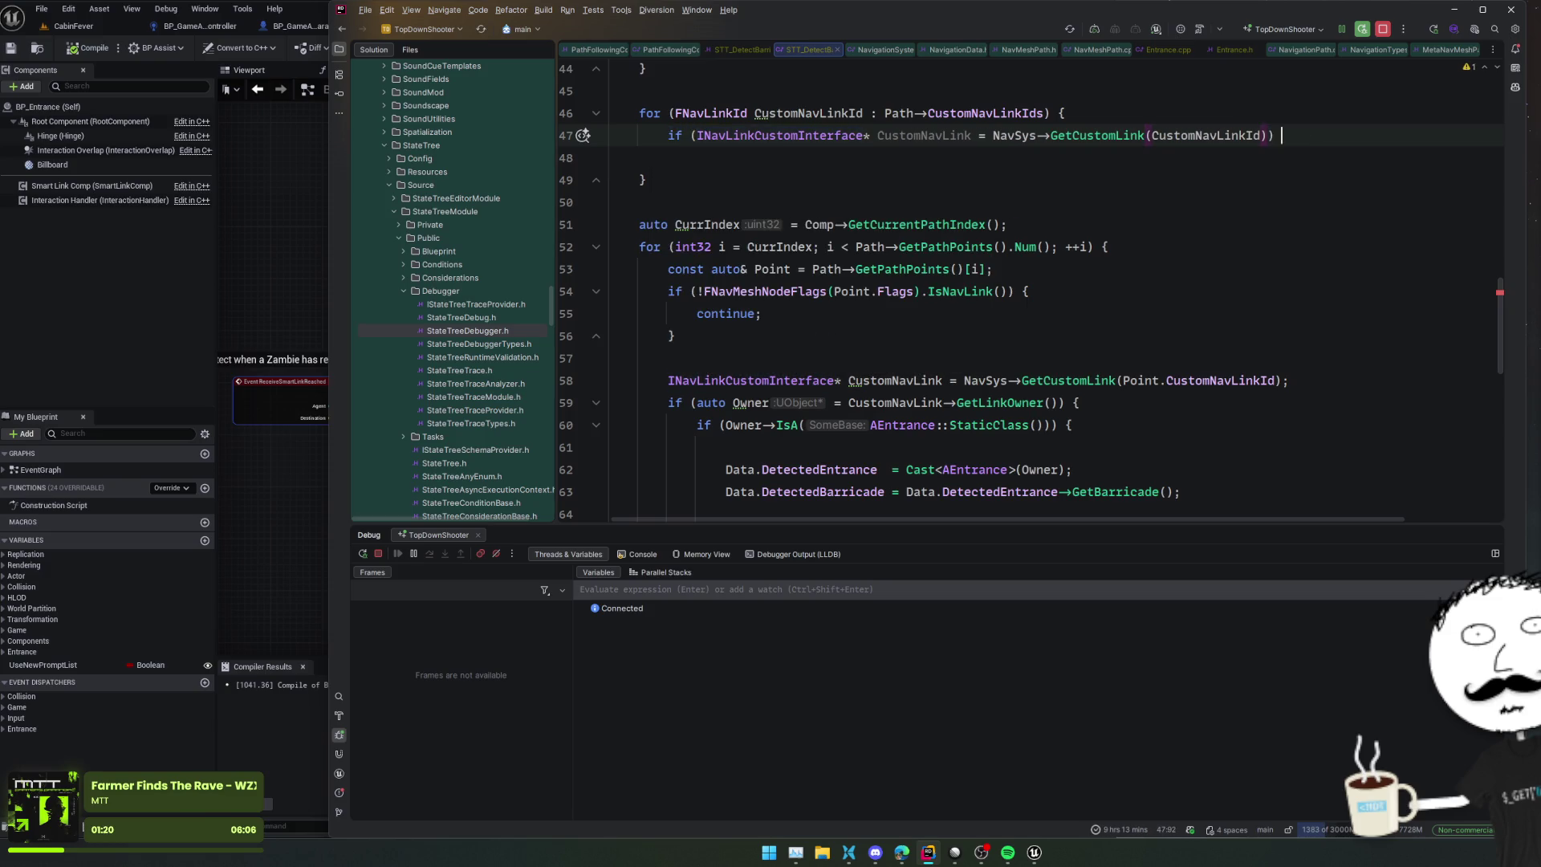
pyautogui.write(') {')
pyautogui.press('Return')
pyautogui.keyDown('ctrl'); pyautogui.click(1201, 136); pyautogui.keyUp('ctrl')
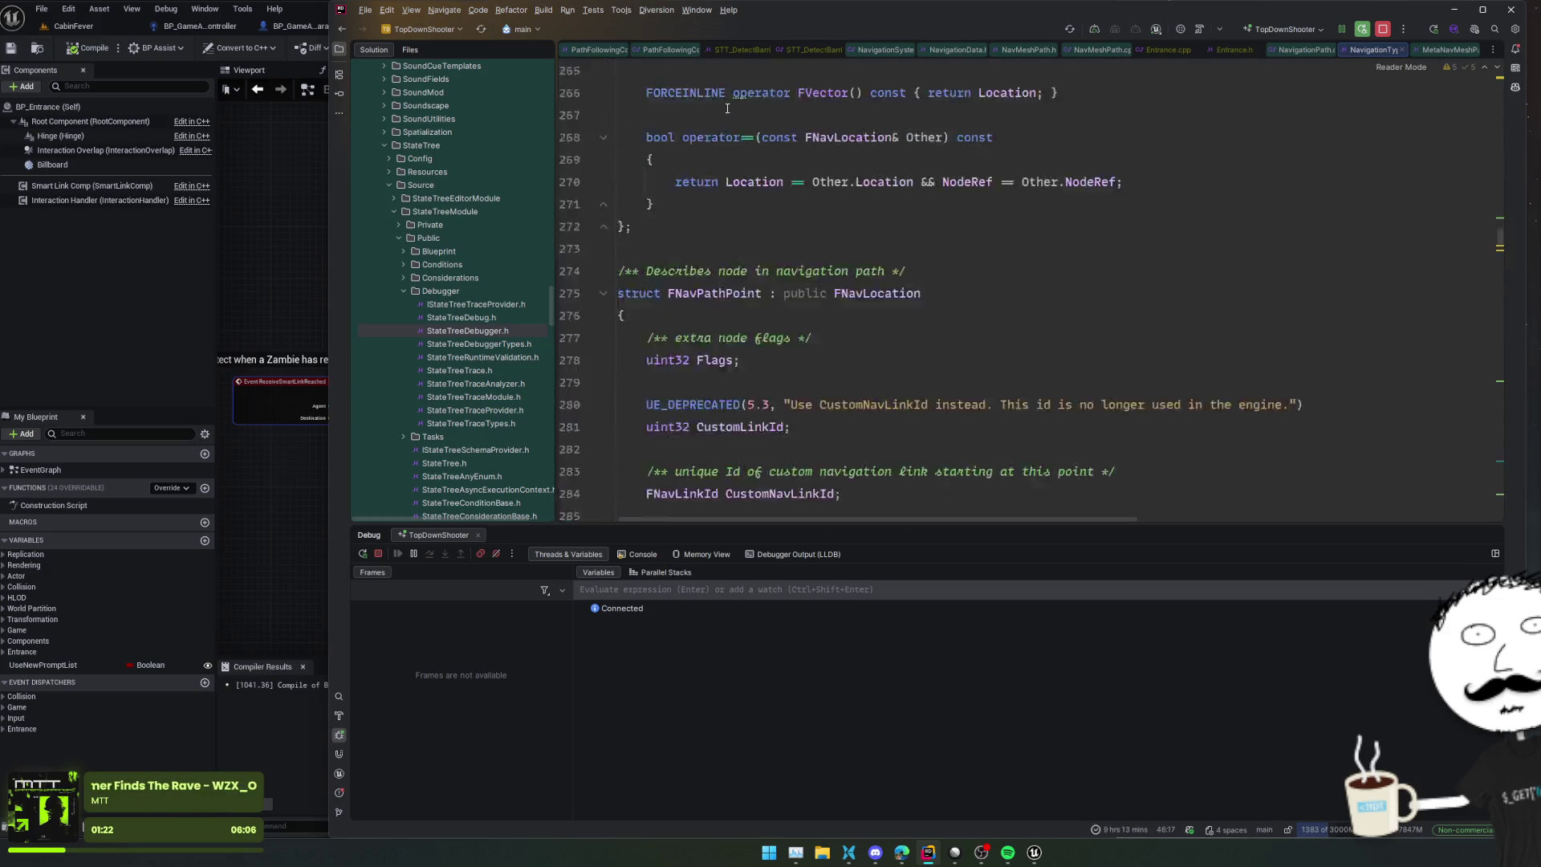
pyautogui.scroll(-9, 935, 150)
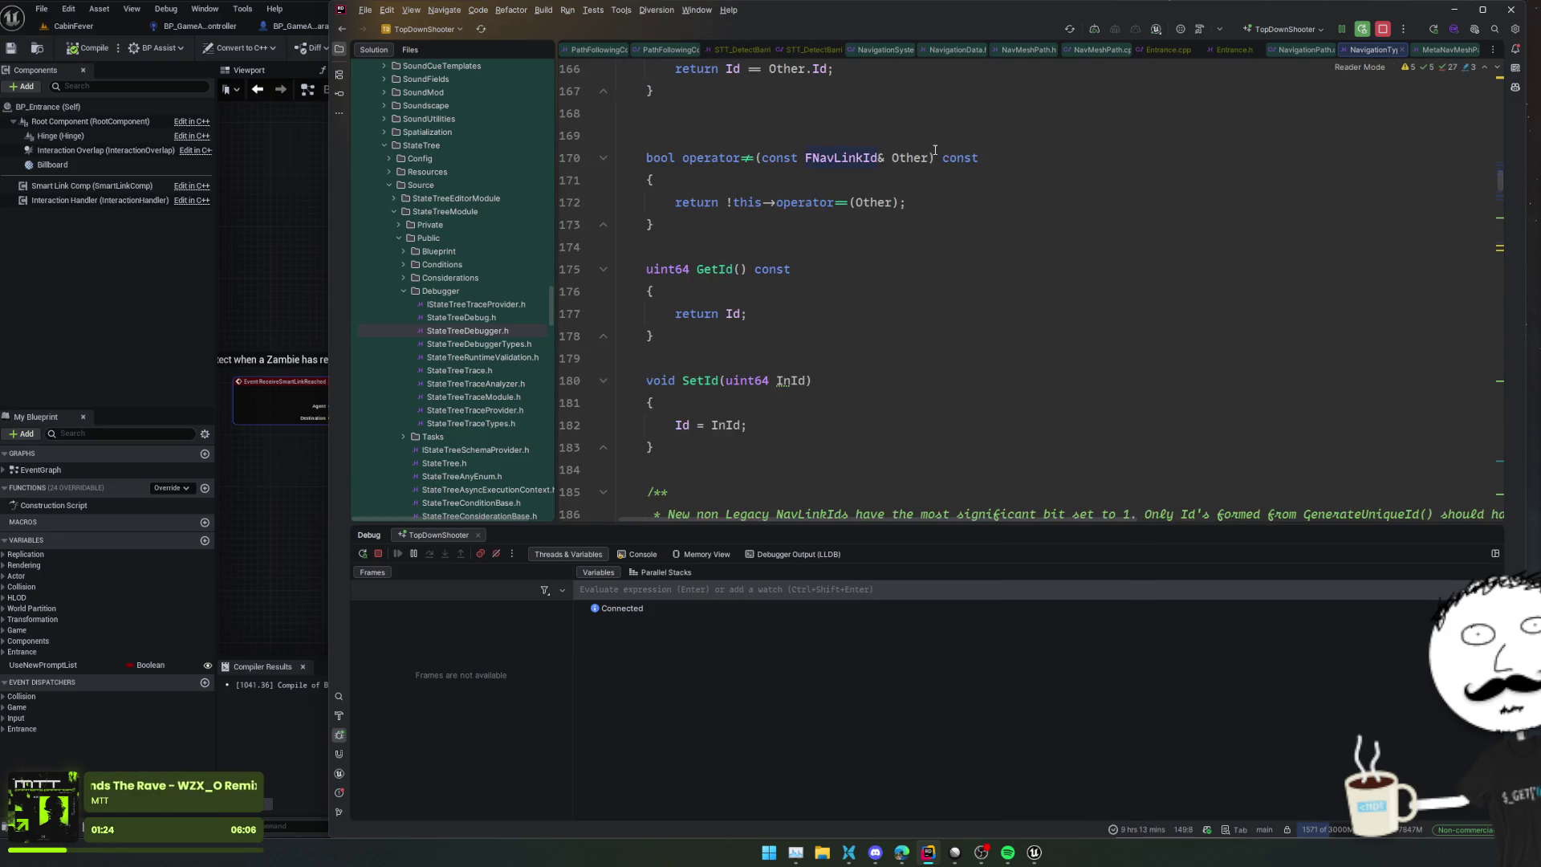
pyautogui.scroll(-3, 934, 150)
pyautogui.hotkey('ctrl', 'alt', 'Left')
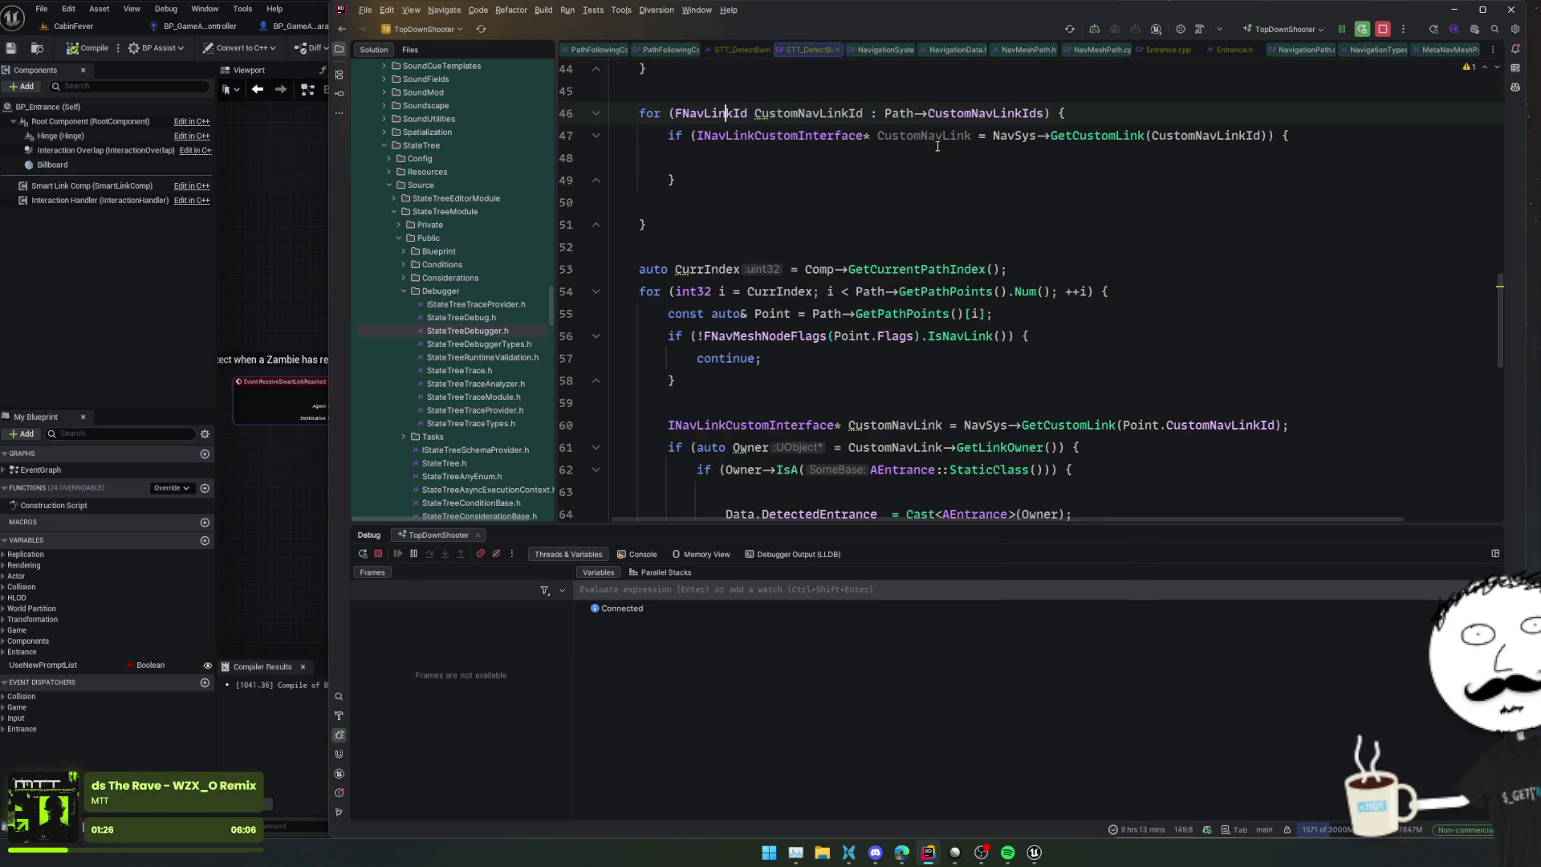
# Step: Move the Owner/AEntrance check block from the old loop into the new if block
pyautogui.scroll(-3, 1030, 188)
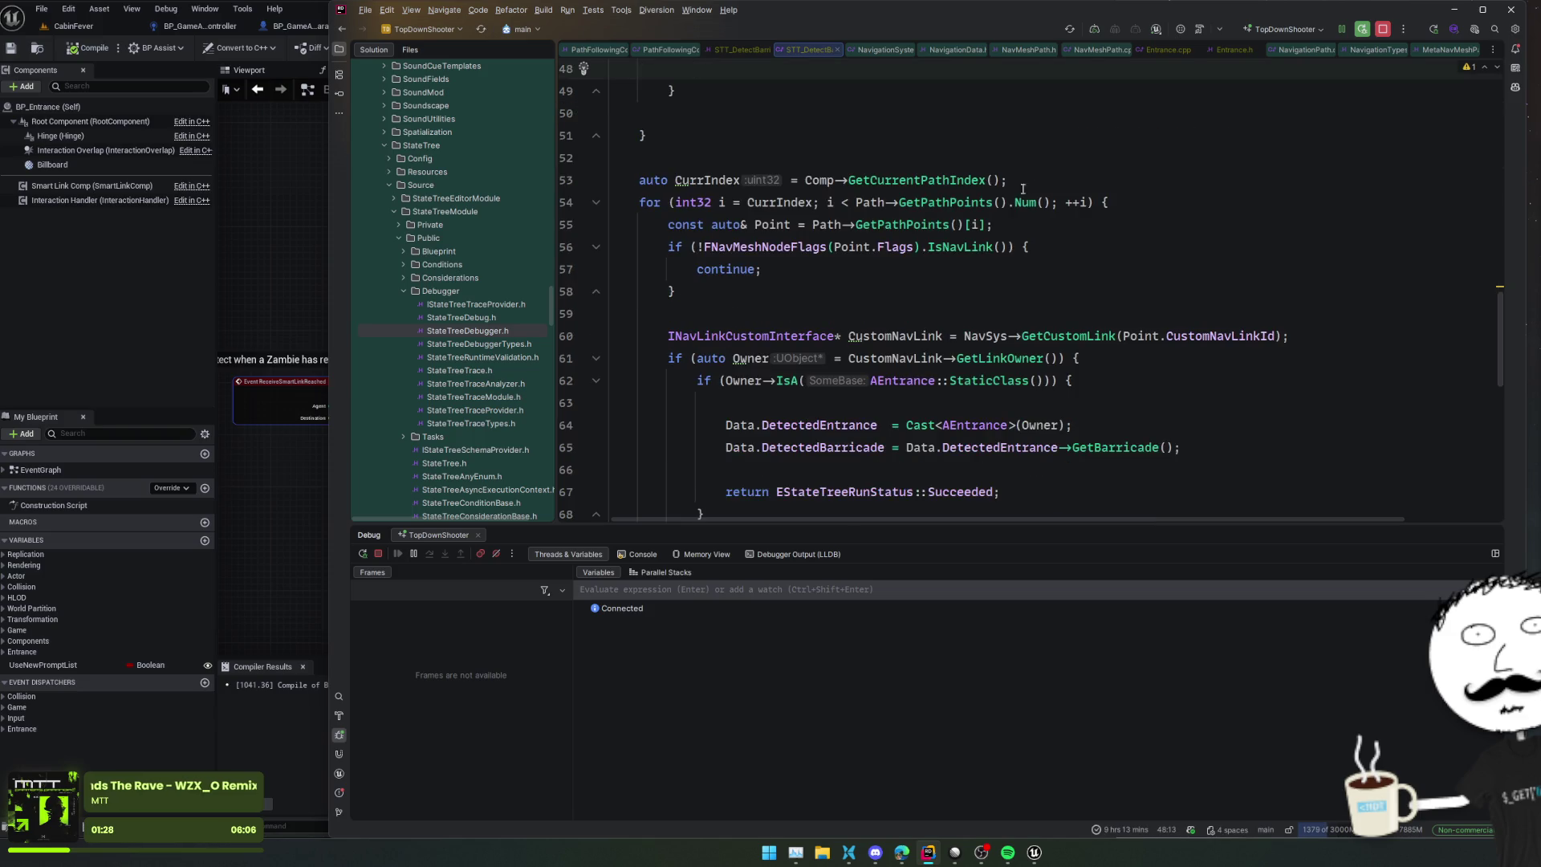
pyautogui.moveTo(669, 270); pyautogui.dragTo(678, 447)
pyautogui.hotkey('ctrl', 'c')
pyautogui.press('Delete')
pyautogui.scroll(3, 743, 177)
pyautogui.click(748, 152)
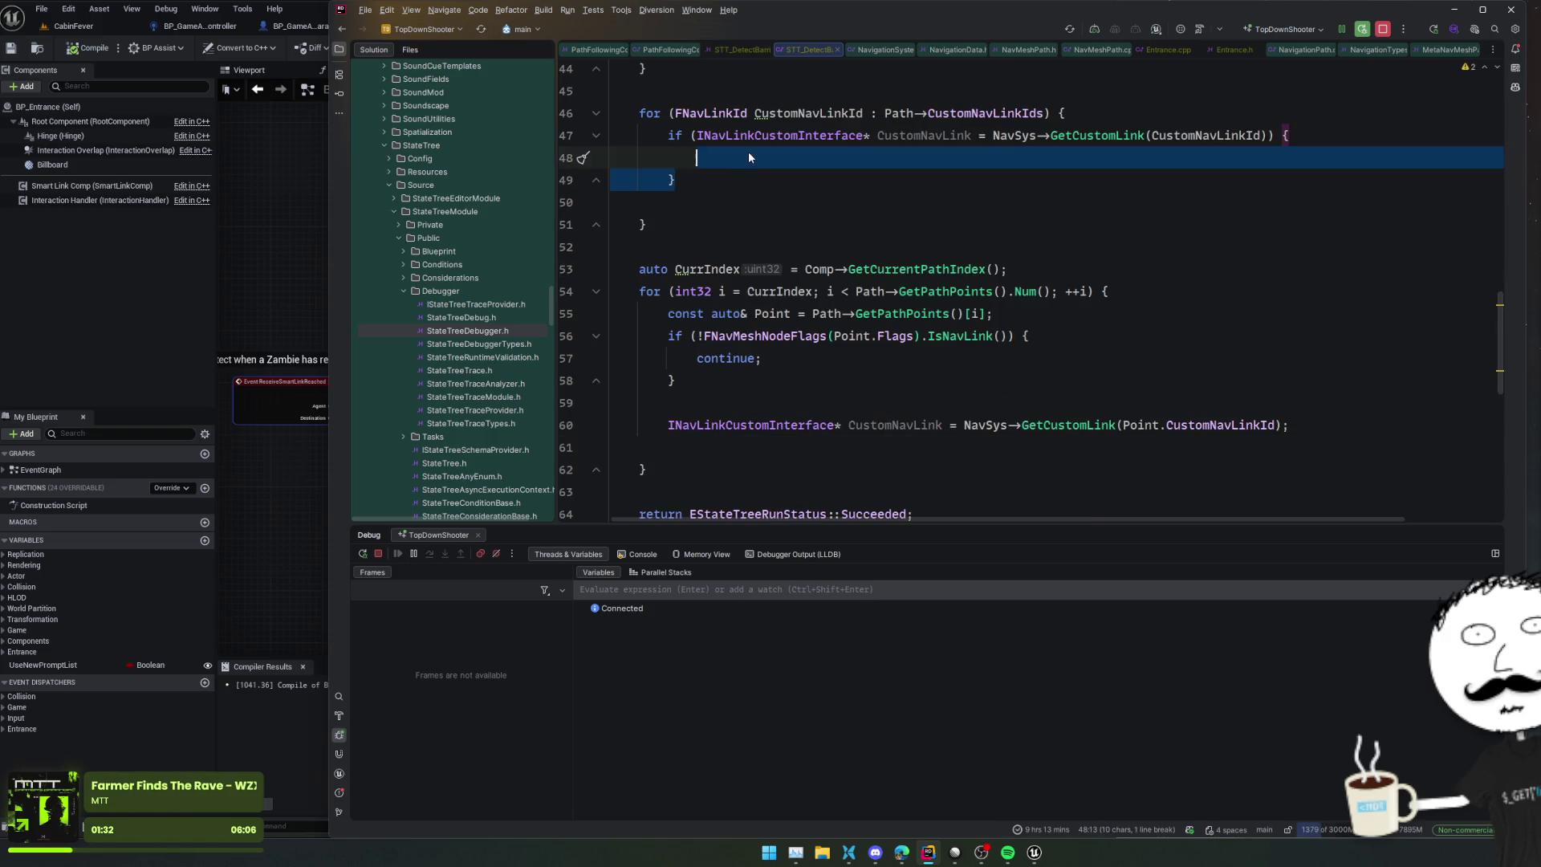
pyautogui.hotkey('ctrl', 'v')
pyautogui.press('Down')
pyautogui.press('Down')
pyautogui.press('Down')
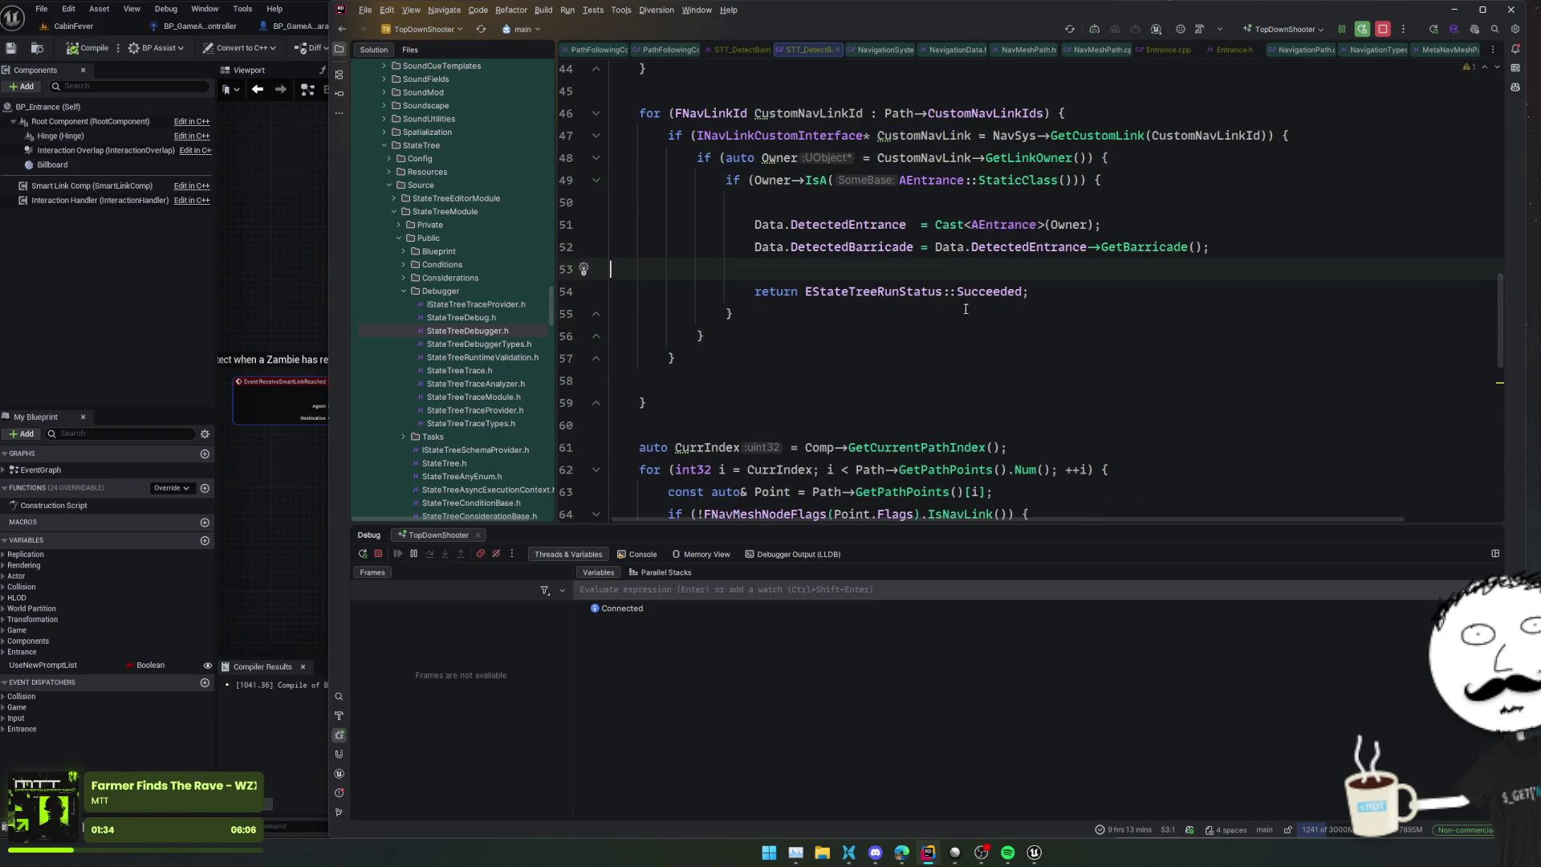
# Step: Delete the old path-point loop and trigger a Live Coding recompile
pyautogui.scroll(-4, 909, 332)
pyautogui.moveTo(683, 380); pyautogui.dragTo(614, 158)
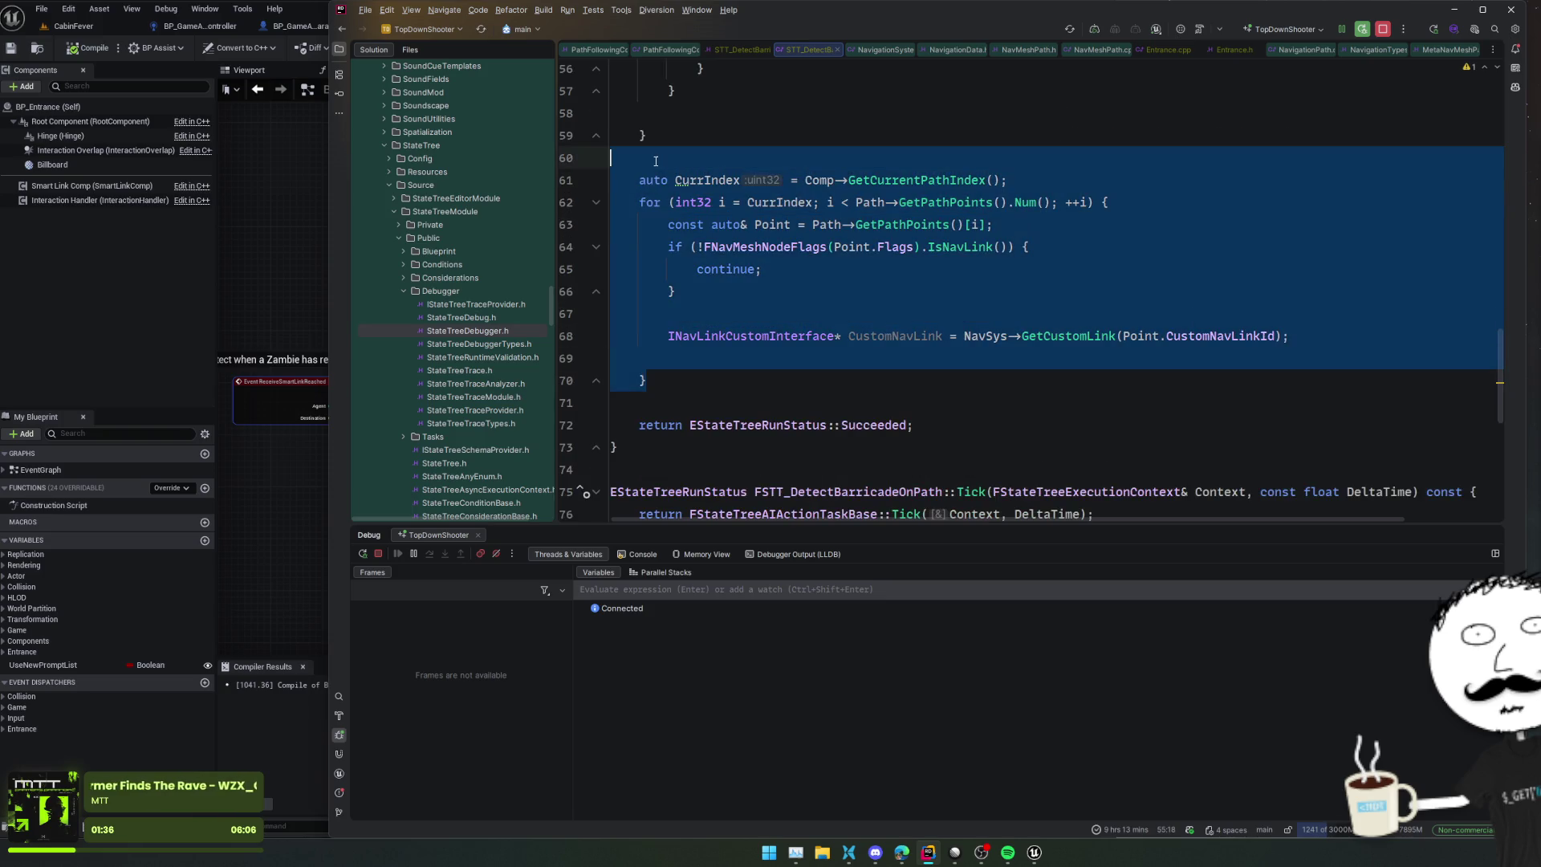
pyautogui.press('Delete')
pyautogui.scroll(5, 1040, 341)
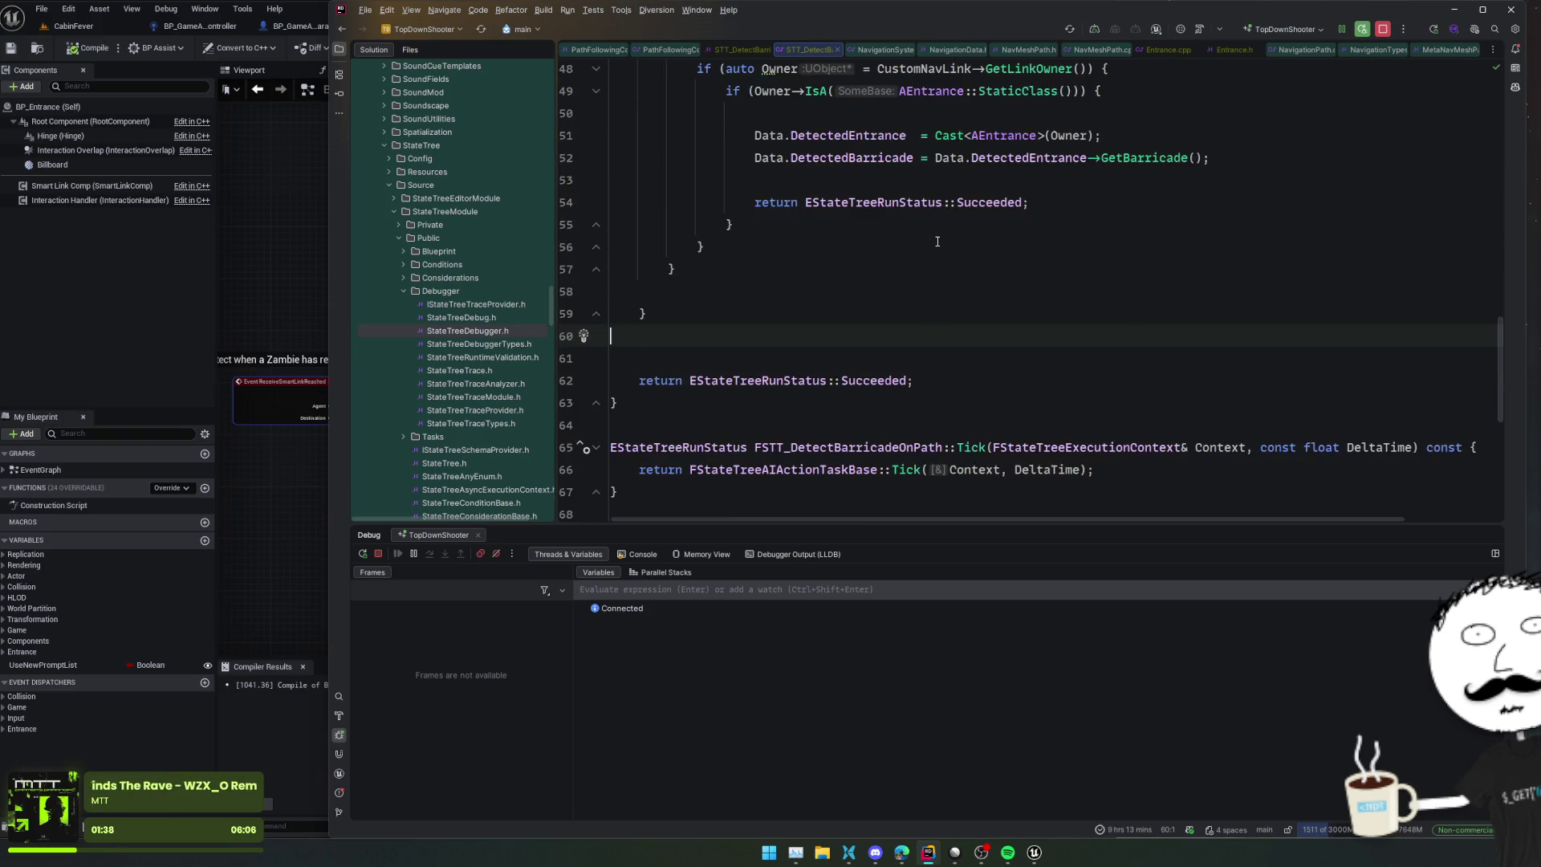
pyautogui.click(1022, 313)
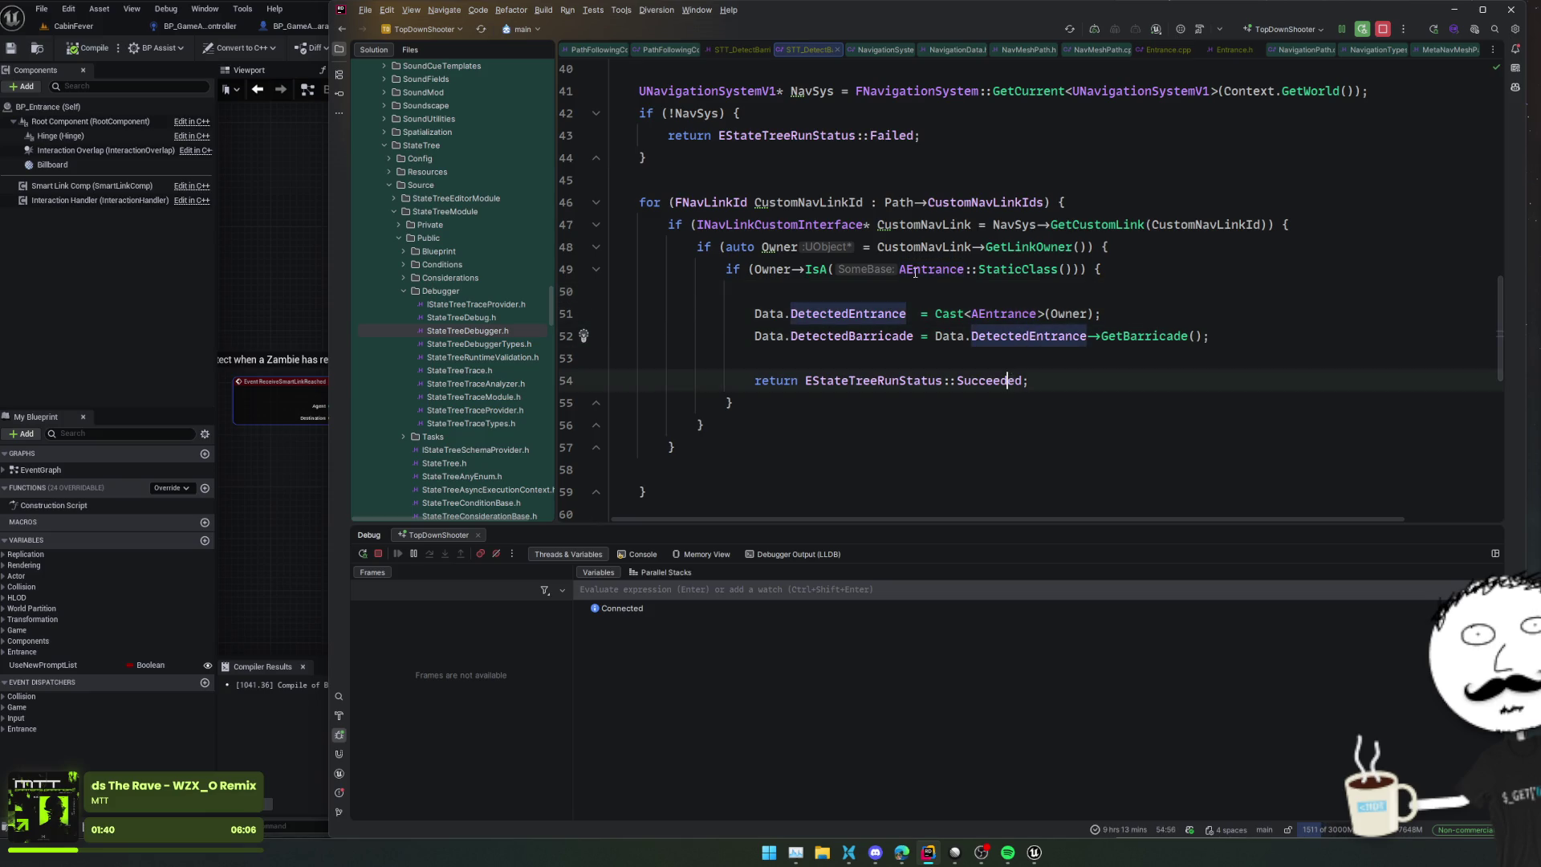
pyautogui.scroll(2, 883, 280)
pyautogui.click(843, 239)
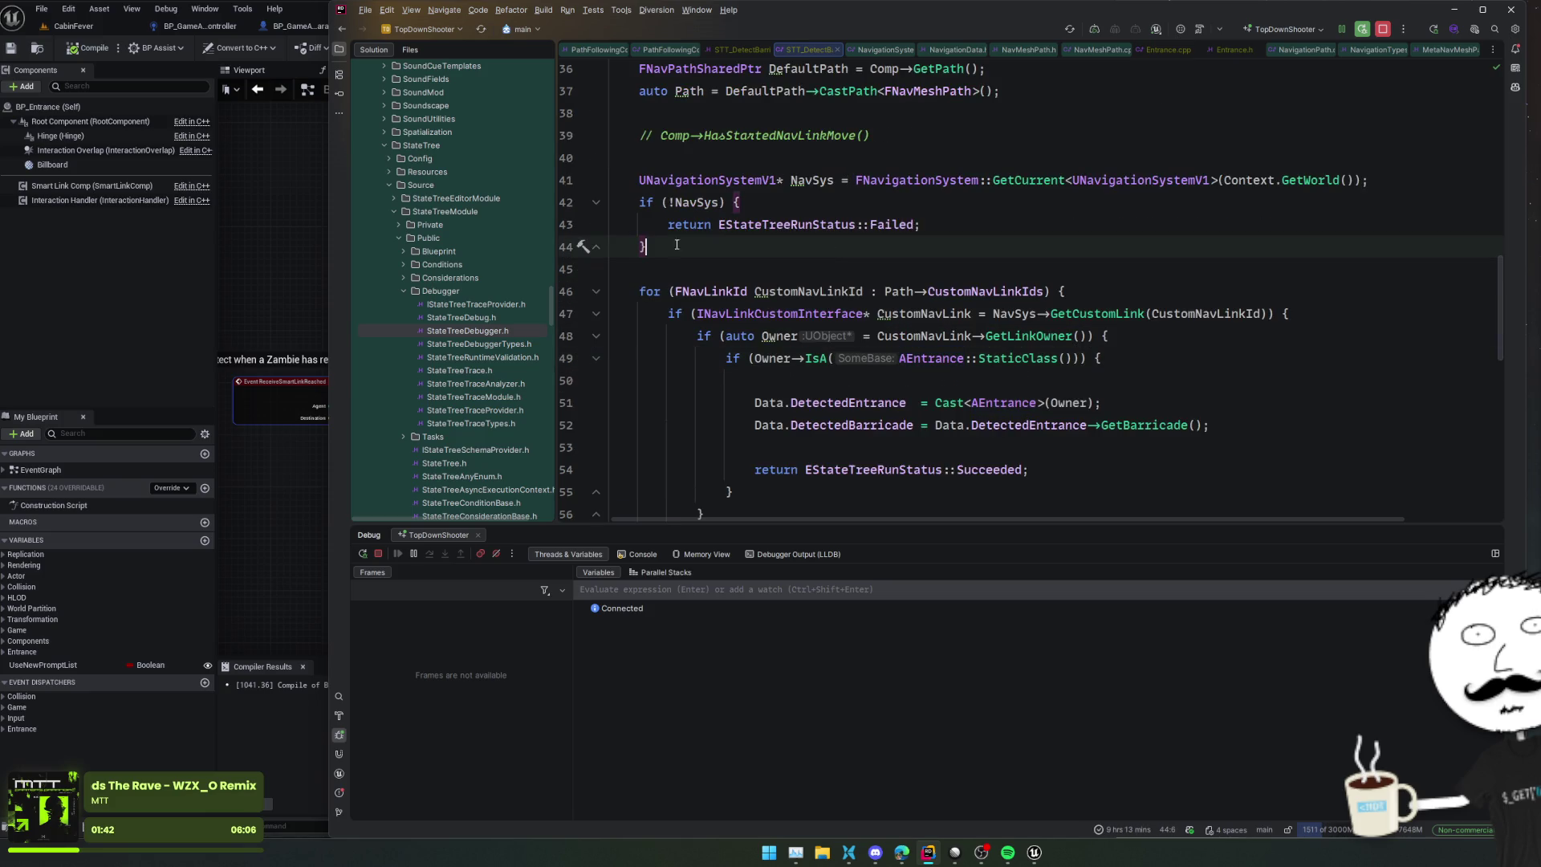
pyautogui.click(792, 305)
pyautogui.hotkey('ctrl', 'alt', 'F11')
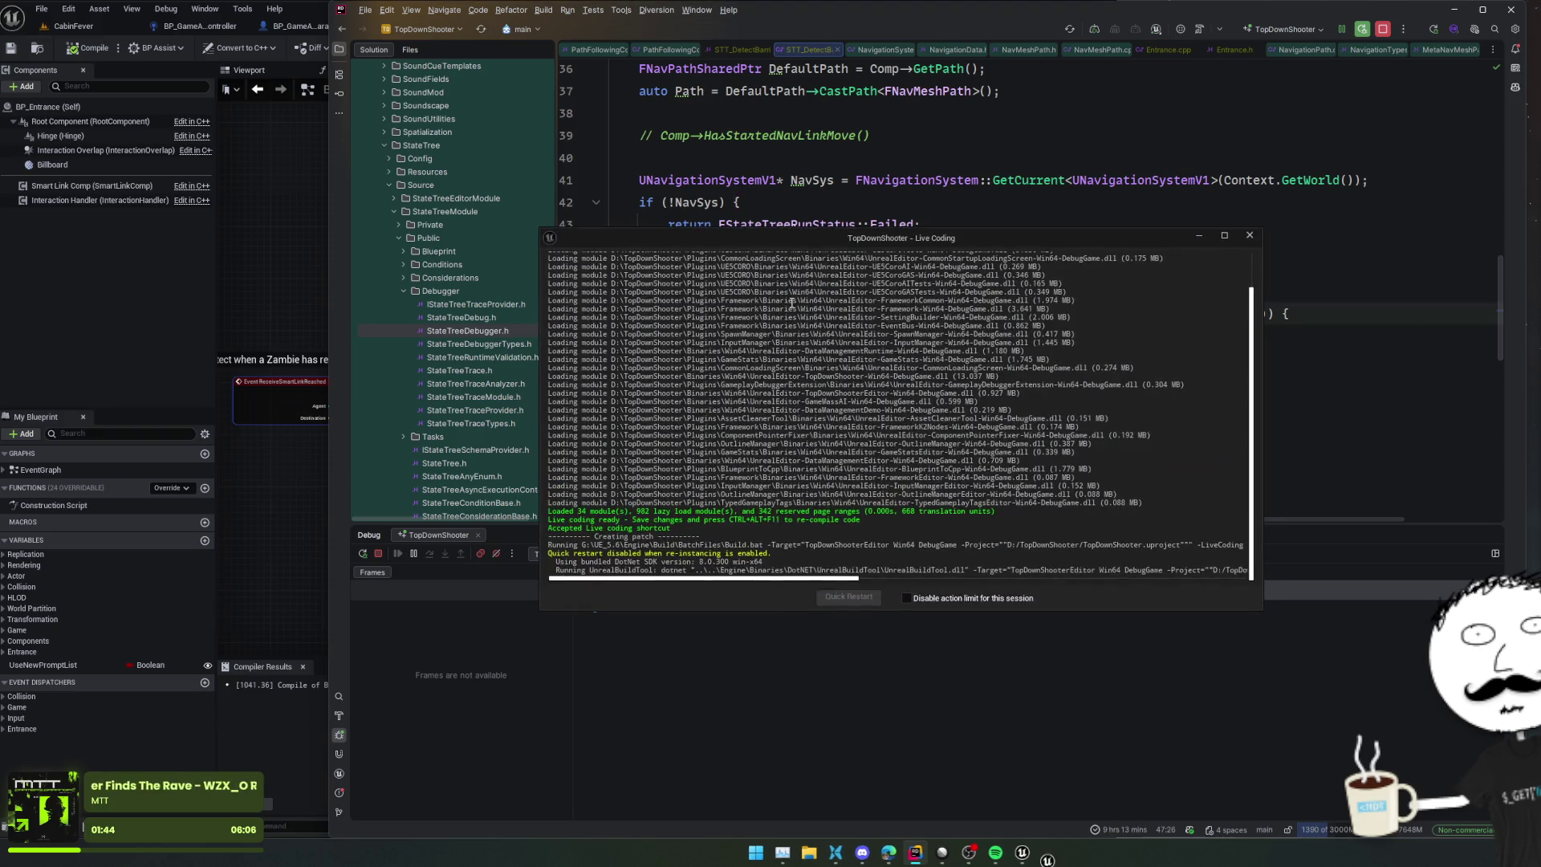
# Step: Set a breakpoint on the DetectedEntrance line after the Live Coding patch builds, then run the game
pyautogui.moveTo(921, 236); pyautogui.dragTo(1325, 327)
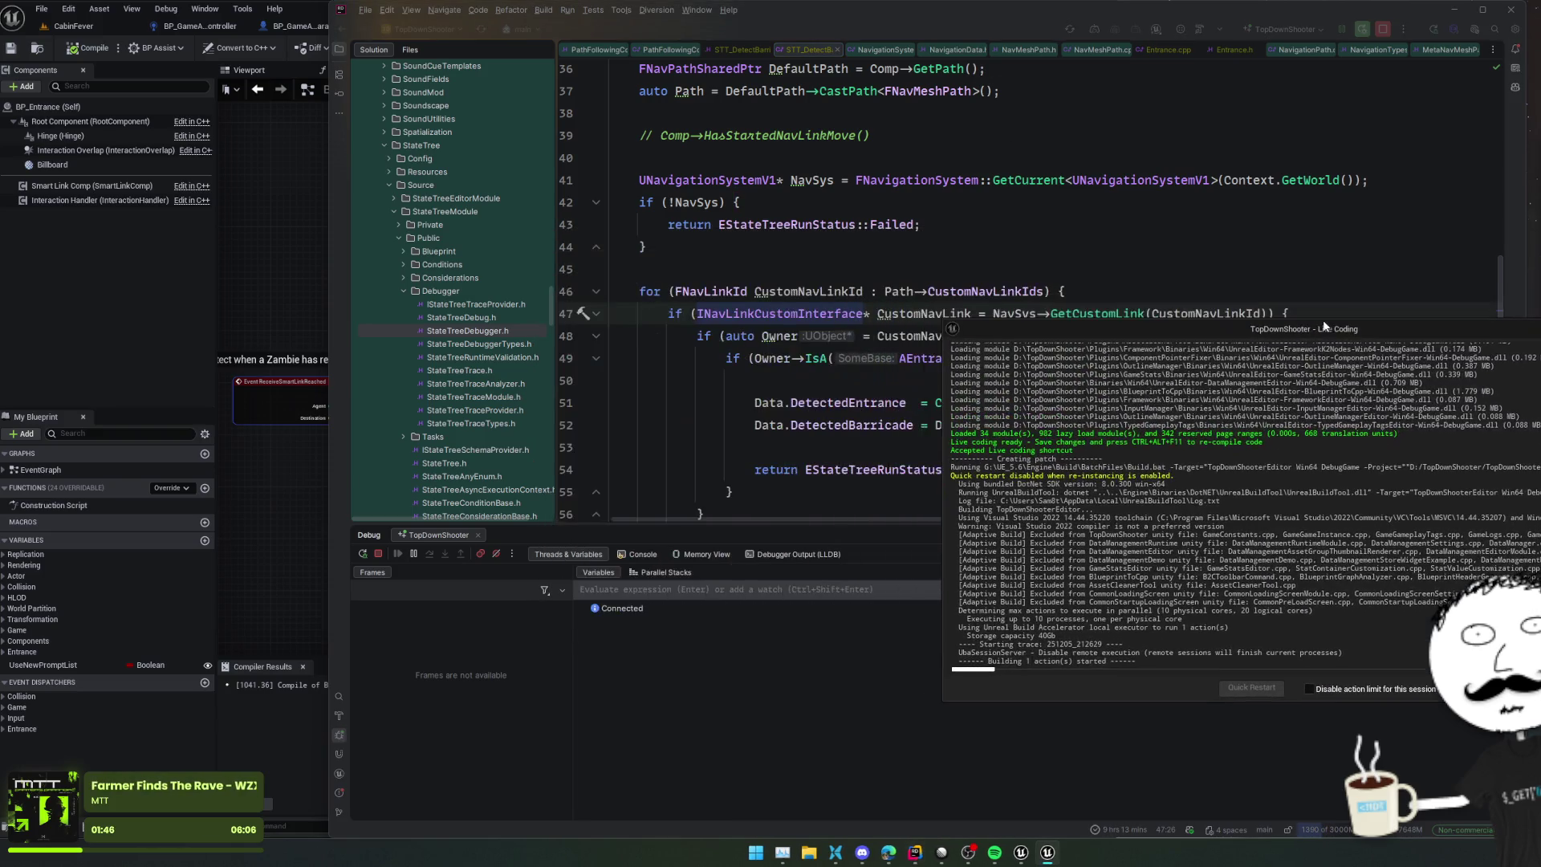
pyautogui.scroll(-3, 836, 229)
pyautogui.scroll(2, 836, 229)
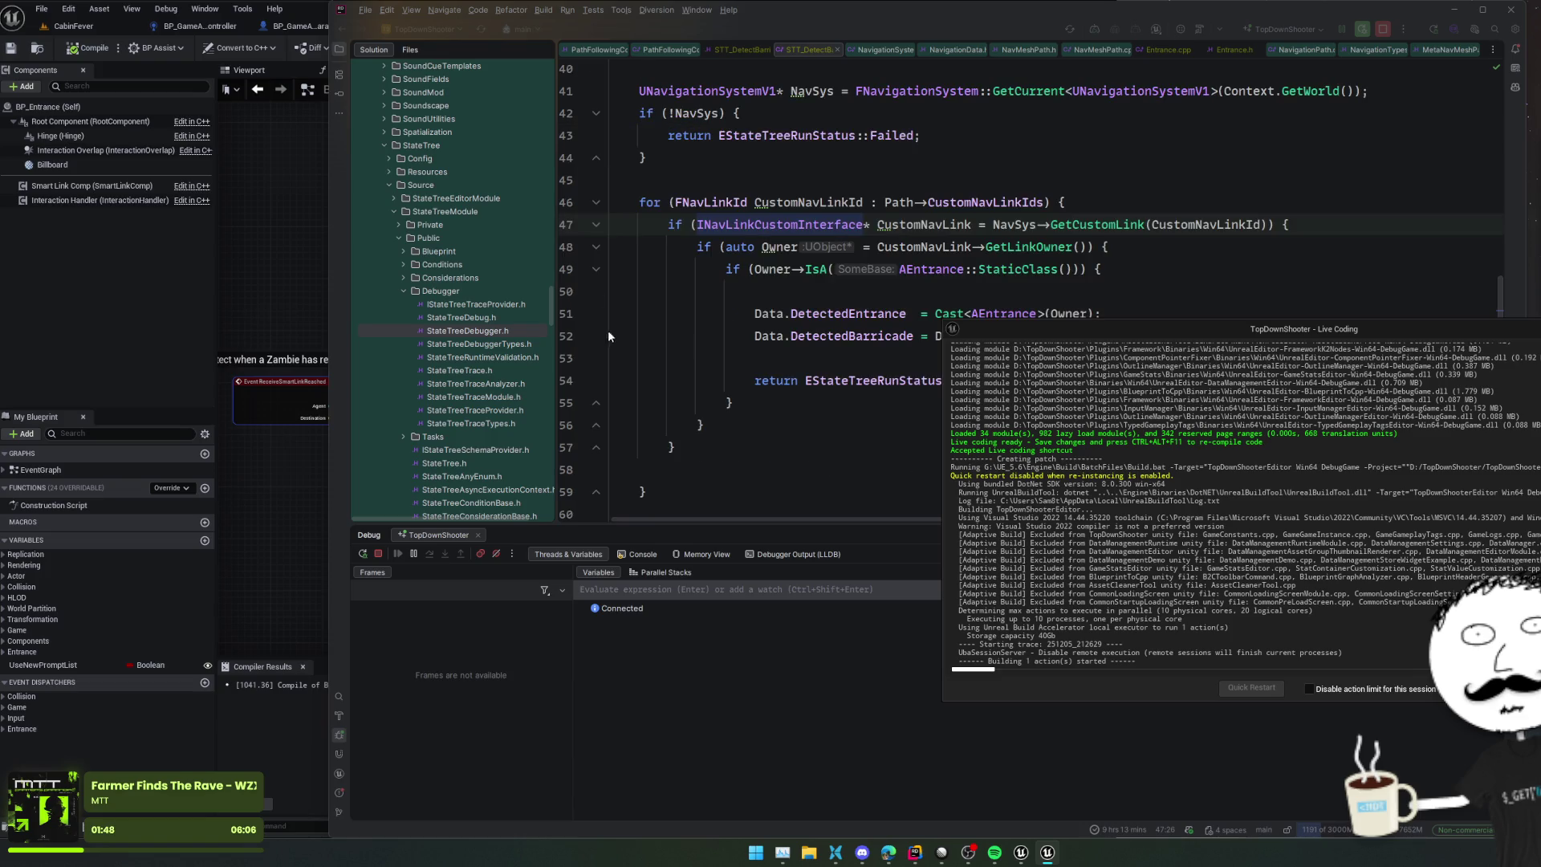
pyautogui.click(566, 313)
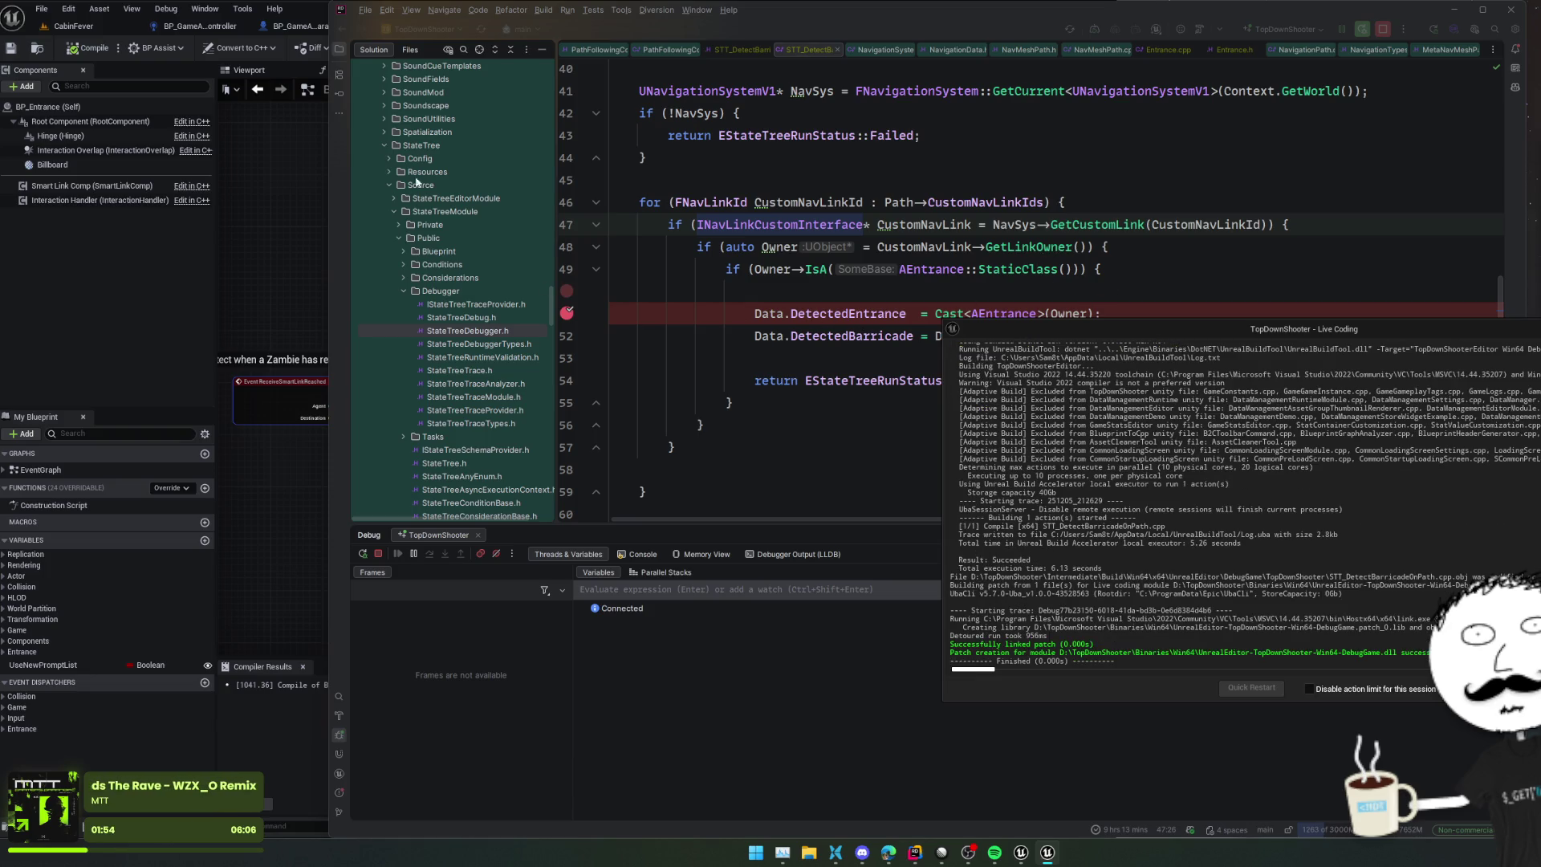
pyautogui.click(73, 26)
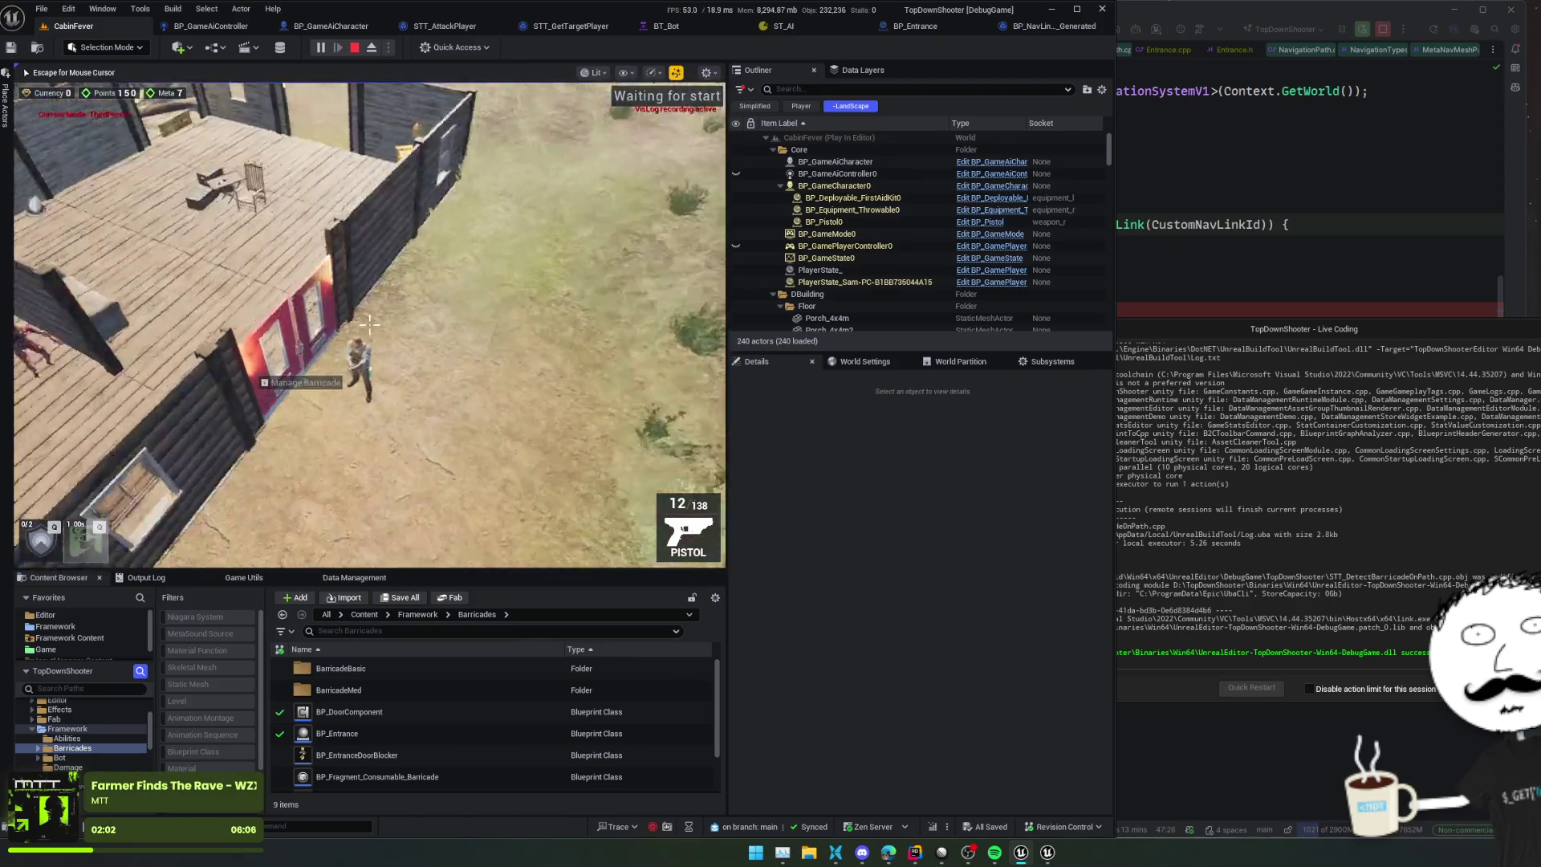
# Step: Add breakpoints on the CustomNavLinkIds loop, GetCustomLink and Owner check lines (46–48)
pyautogui.press('Escape')
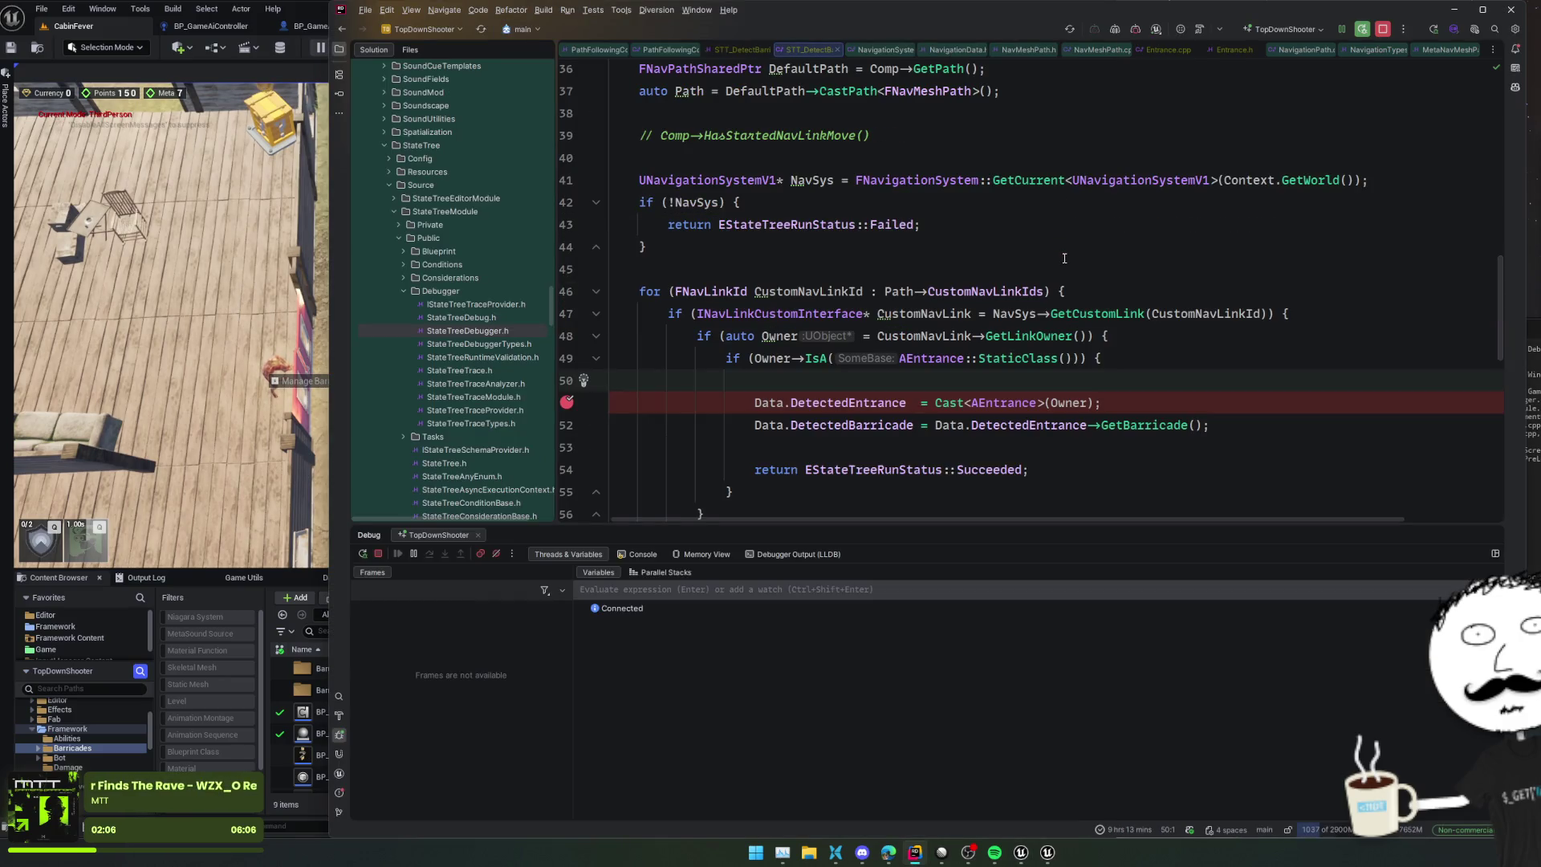
pyautogui.click(927, 335)
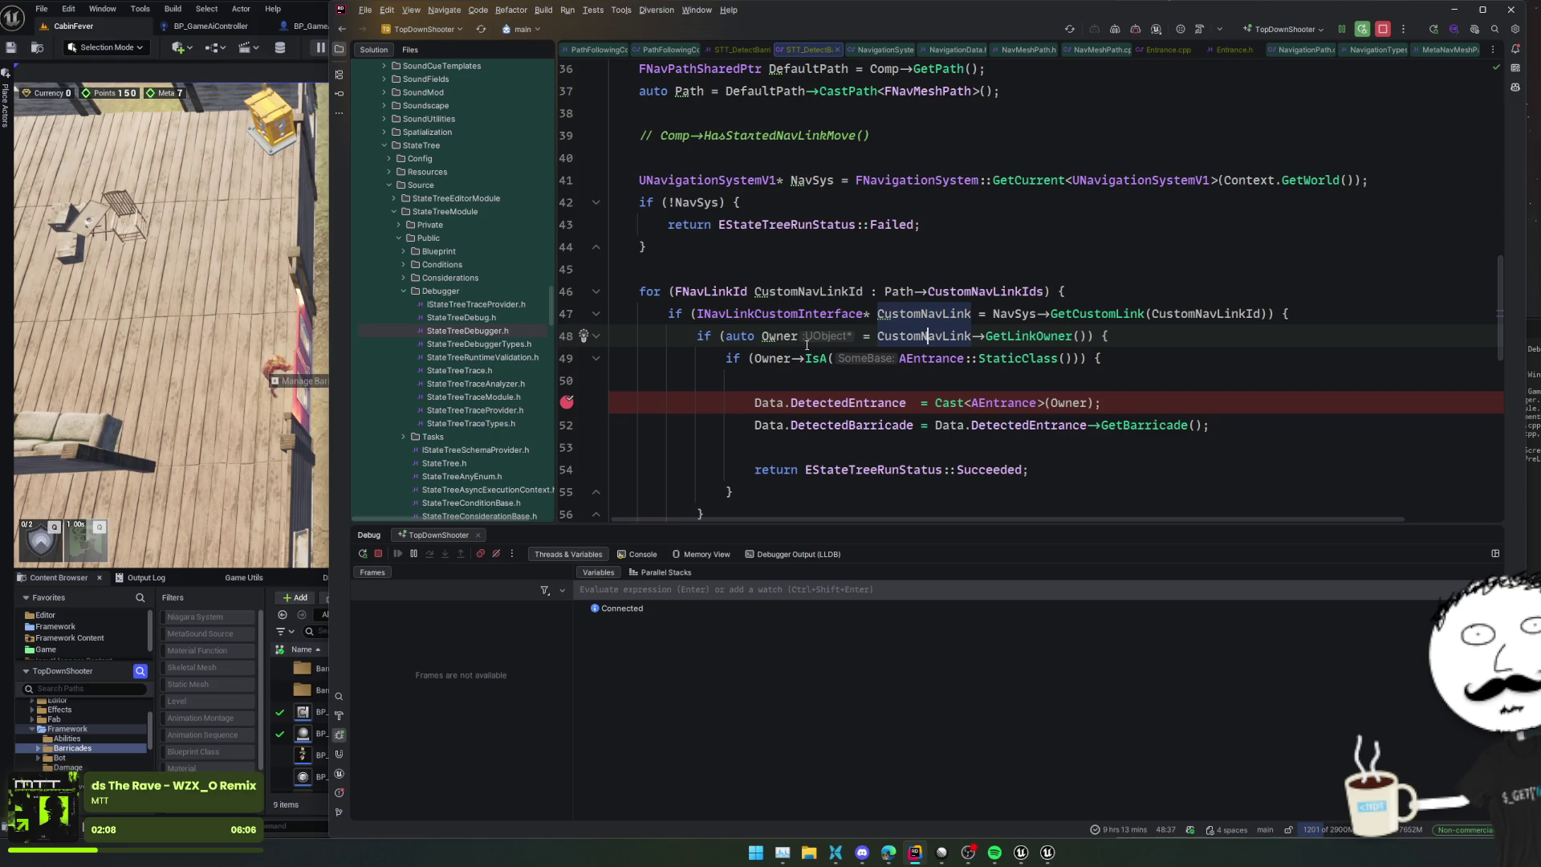
pyautogui.click(567, 336)
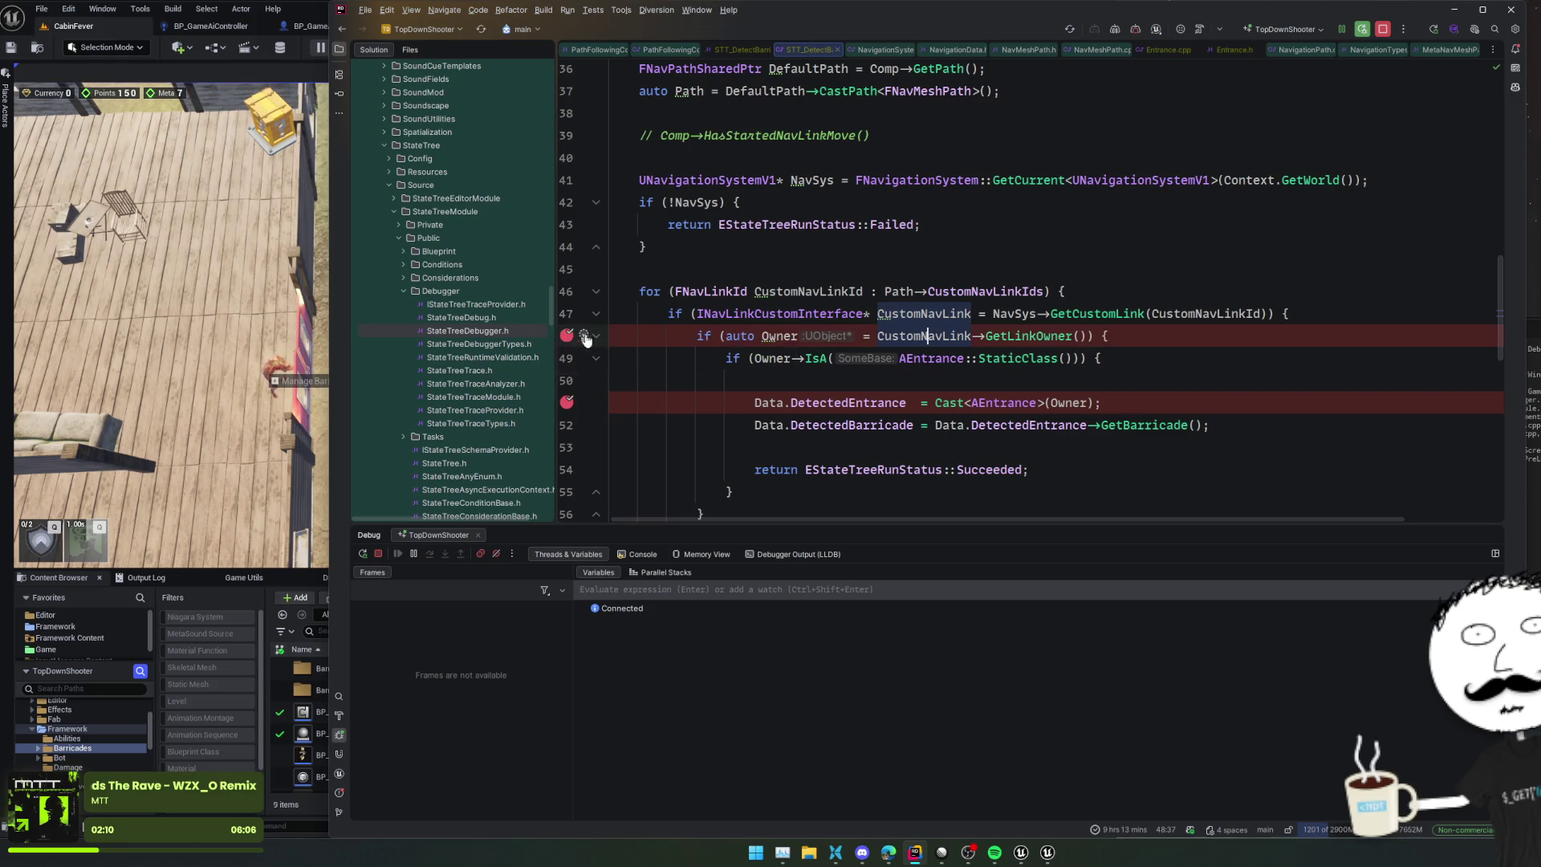
pyautogui.click(565, 315)
pyautogui.click(786, 268)
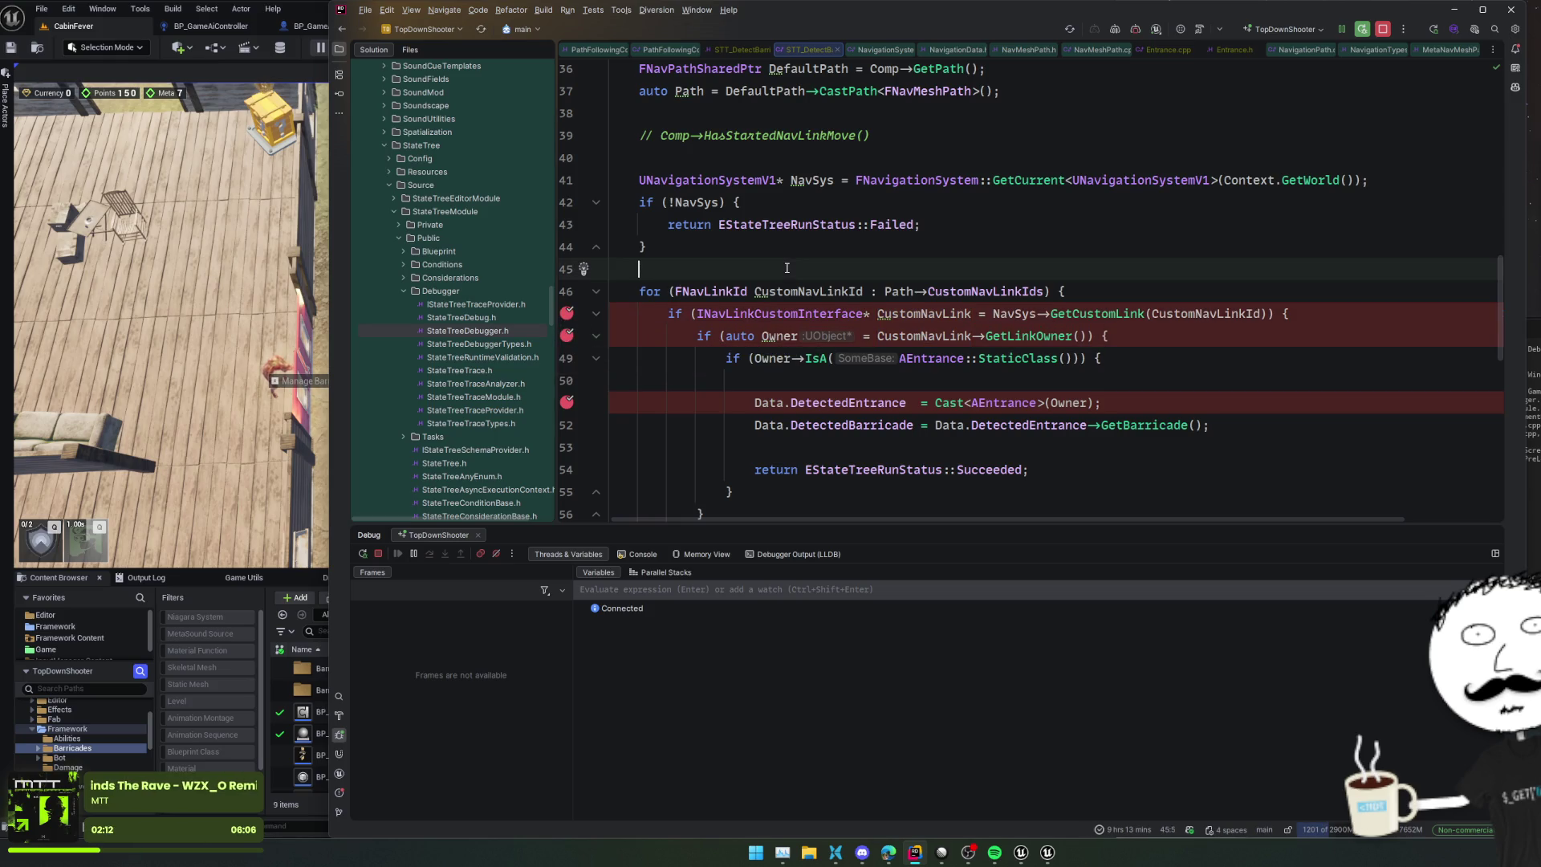
pyautogui.click(566, 293)
pyautogui.scroll(2, 755, 258)
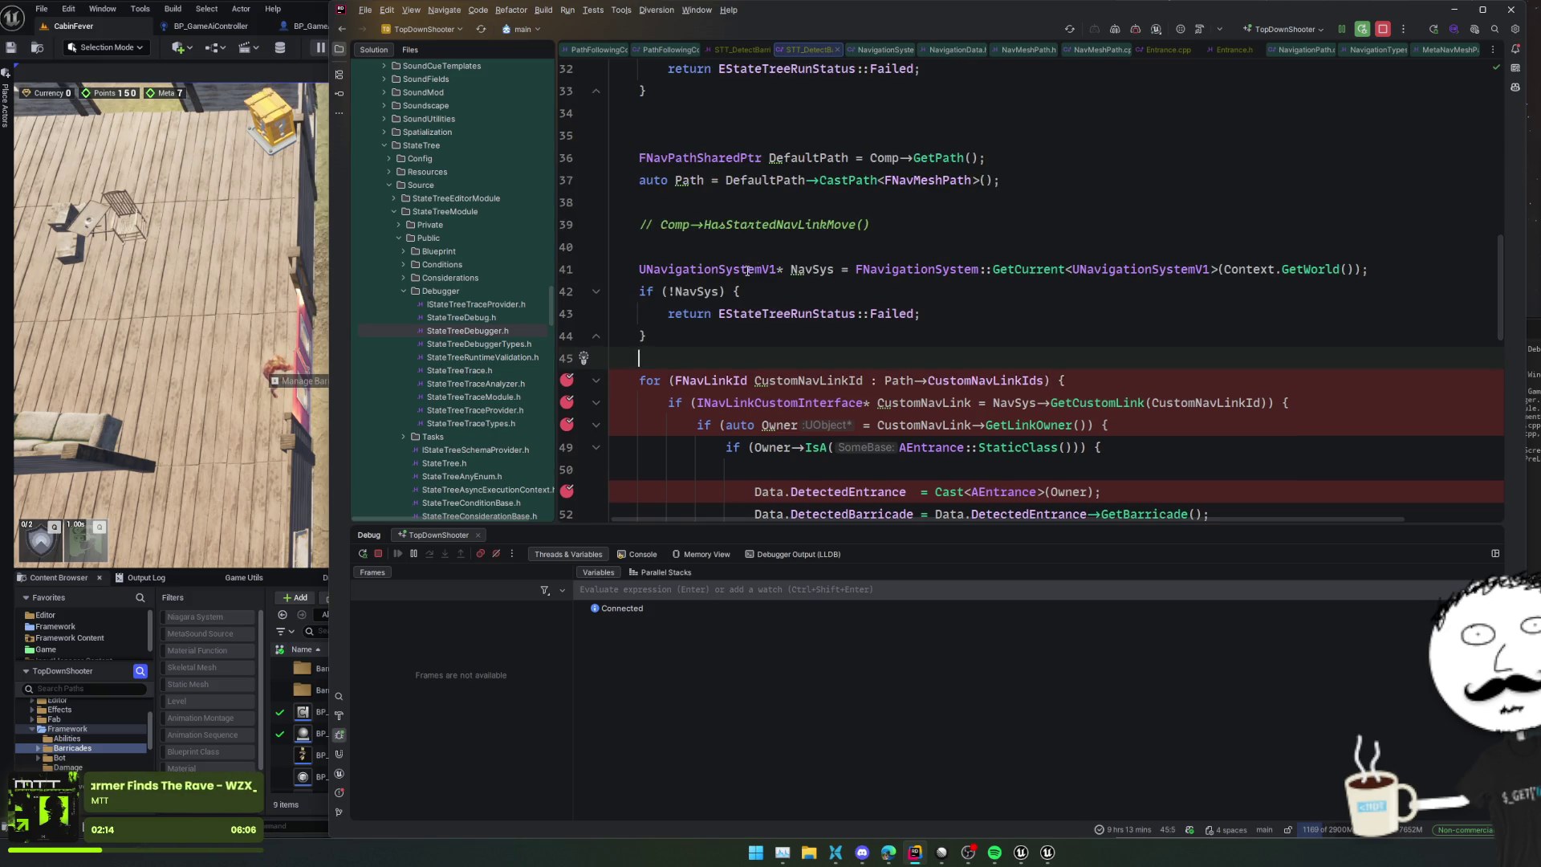
# Step: Stop and restart the play session so the new breakpoints hit
pyautogui.click(312, 338)
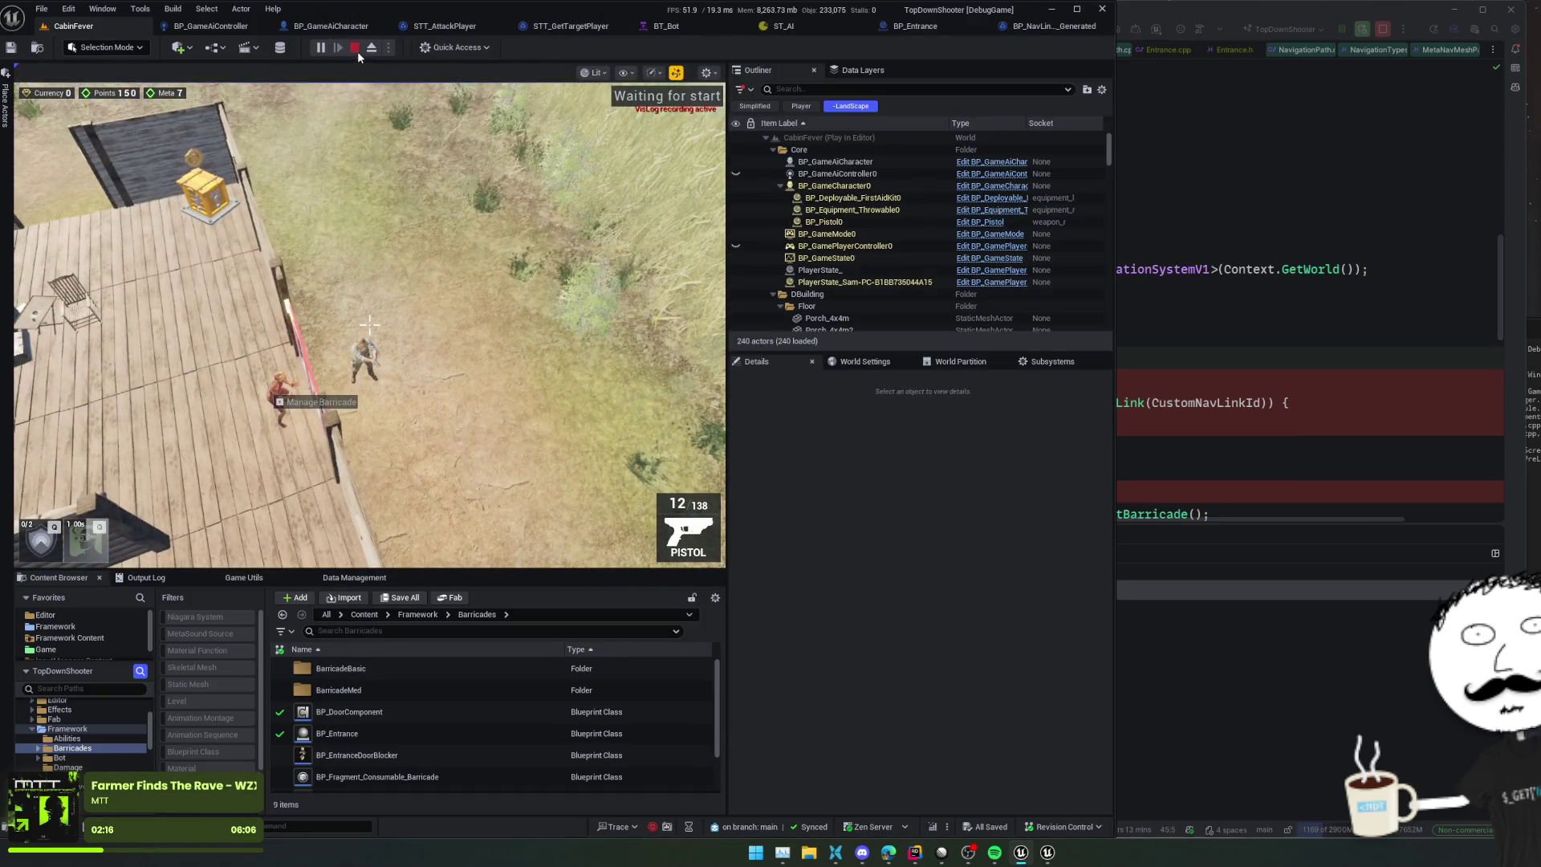
pyautogui.press('Escape')
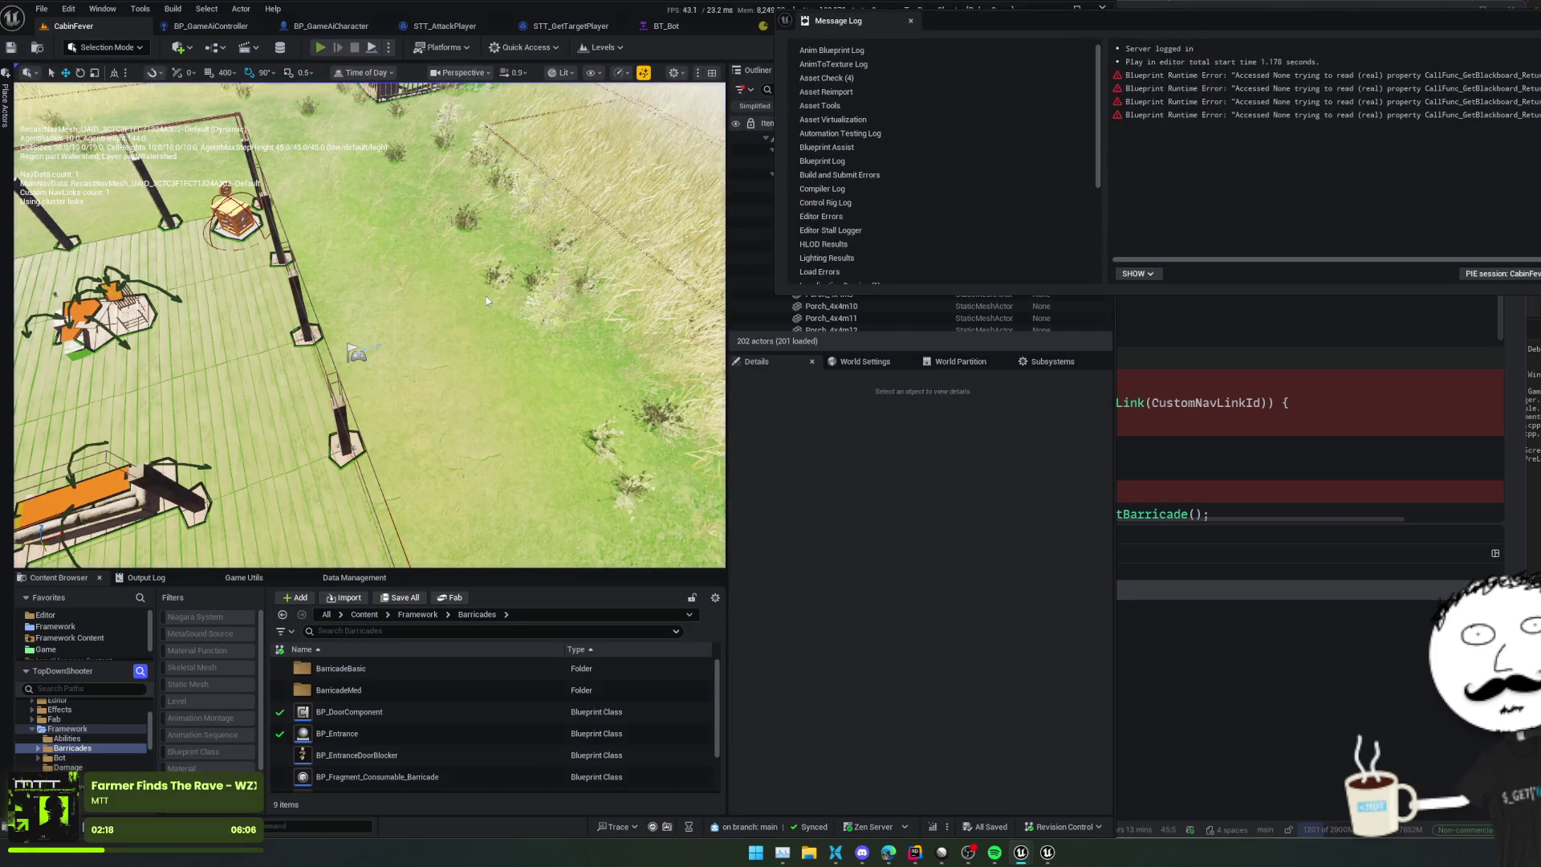
pyautogui.hotkey('alt', 'p')
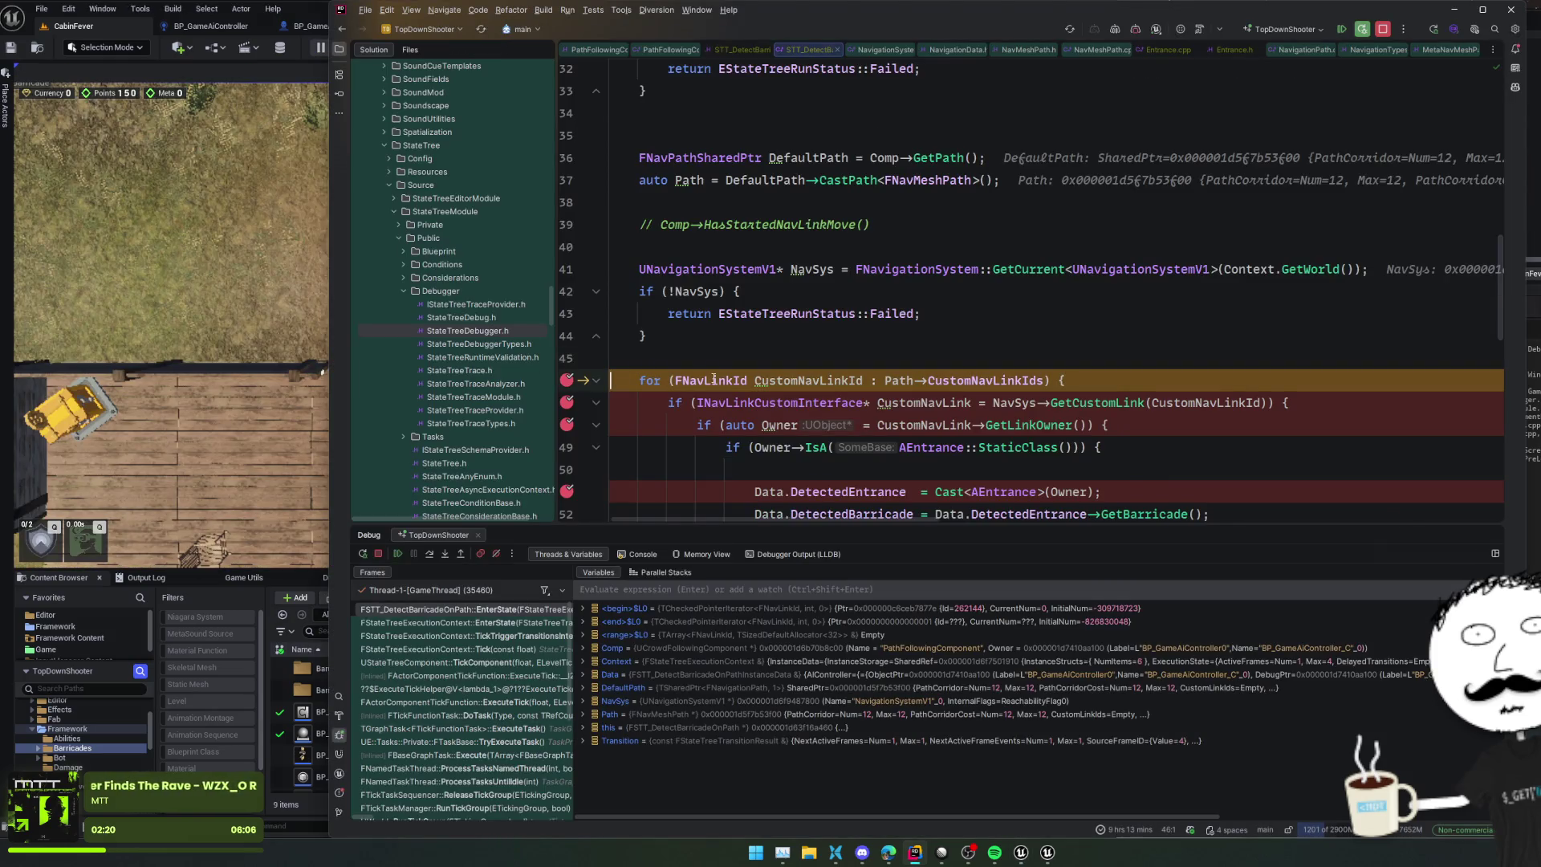
# Step: Resume the paused game, then return to Rider and review the breakpoint list
pyautogui.click(398, 554)
pyautogui.click(219, 489)
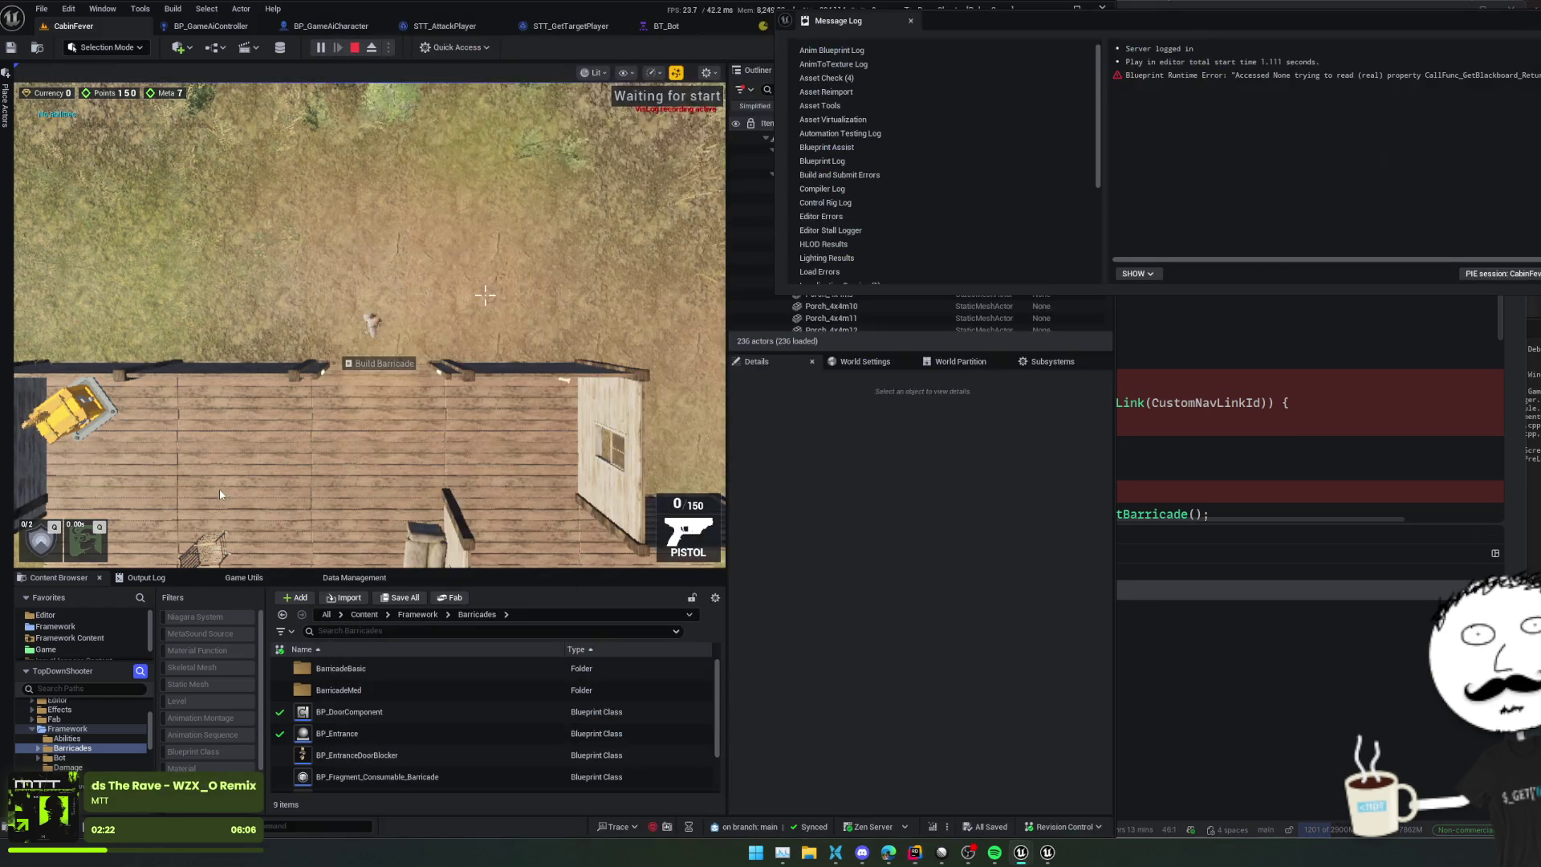
pyautogui.hotkey('alt', 'Tab')
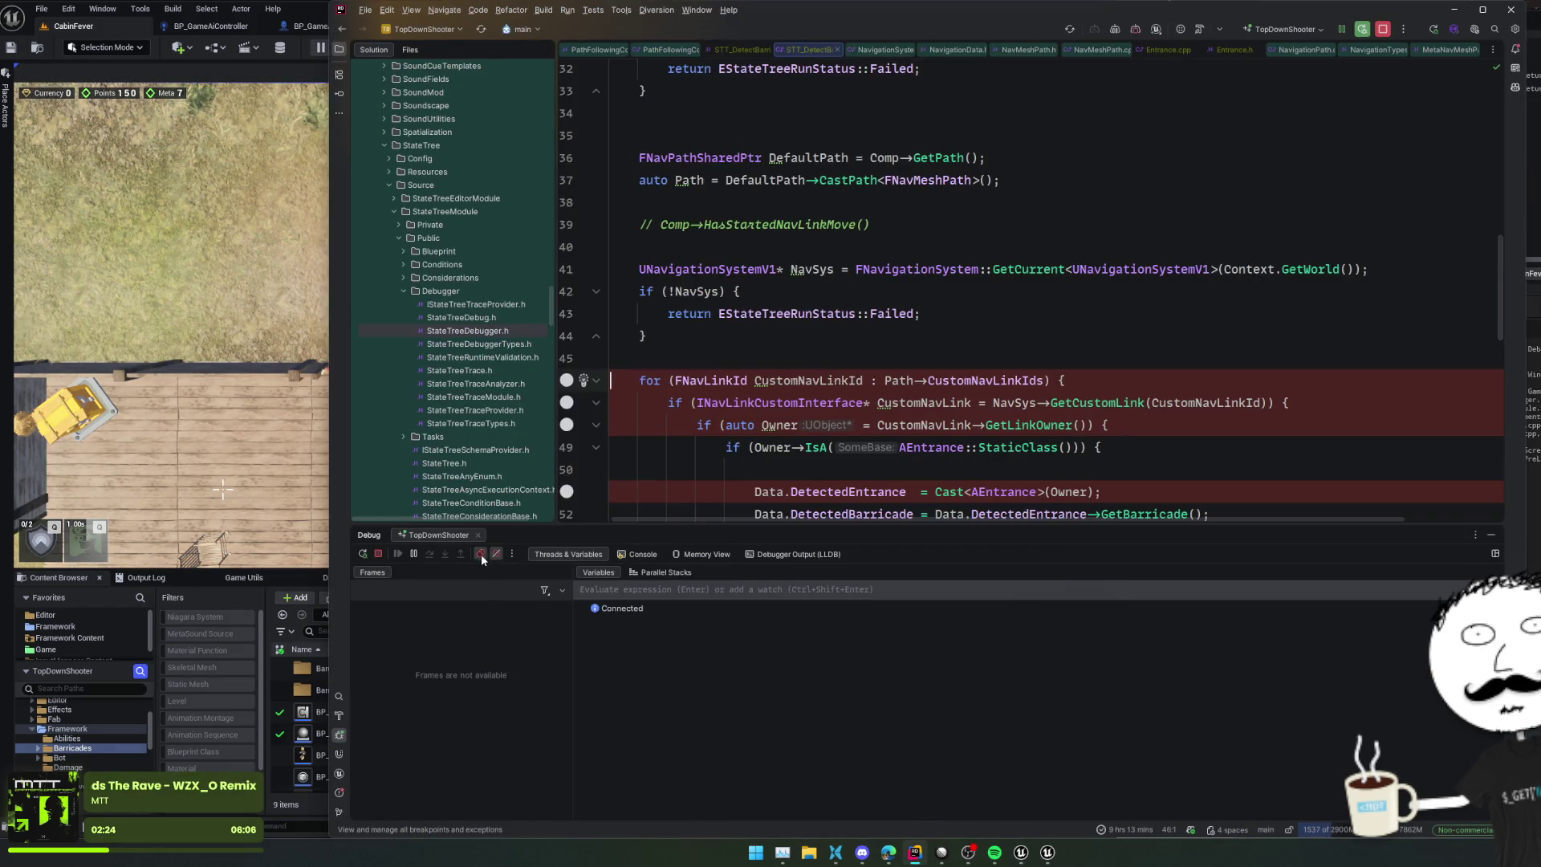
pyautogui.click(480, 554)
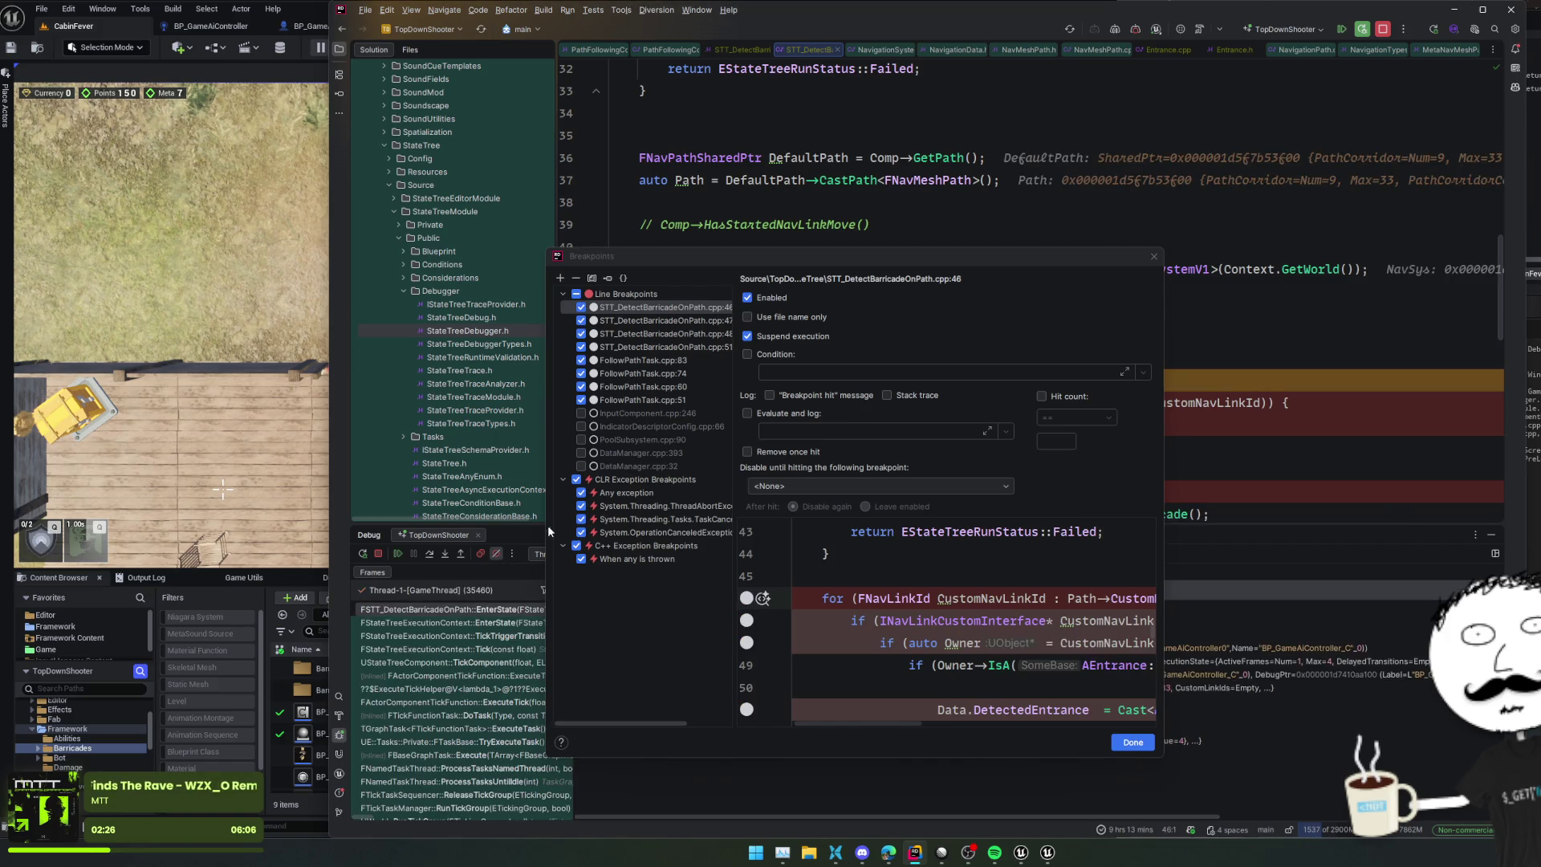
pyautogui.press('Escape')
# Step: Re-enable the muted loop breakpoints and inspect the CustomNavLinkIds value
pyautogui.click(785, 355)
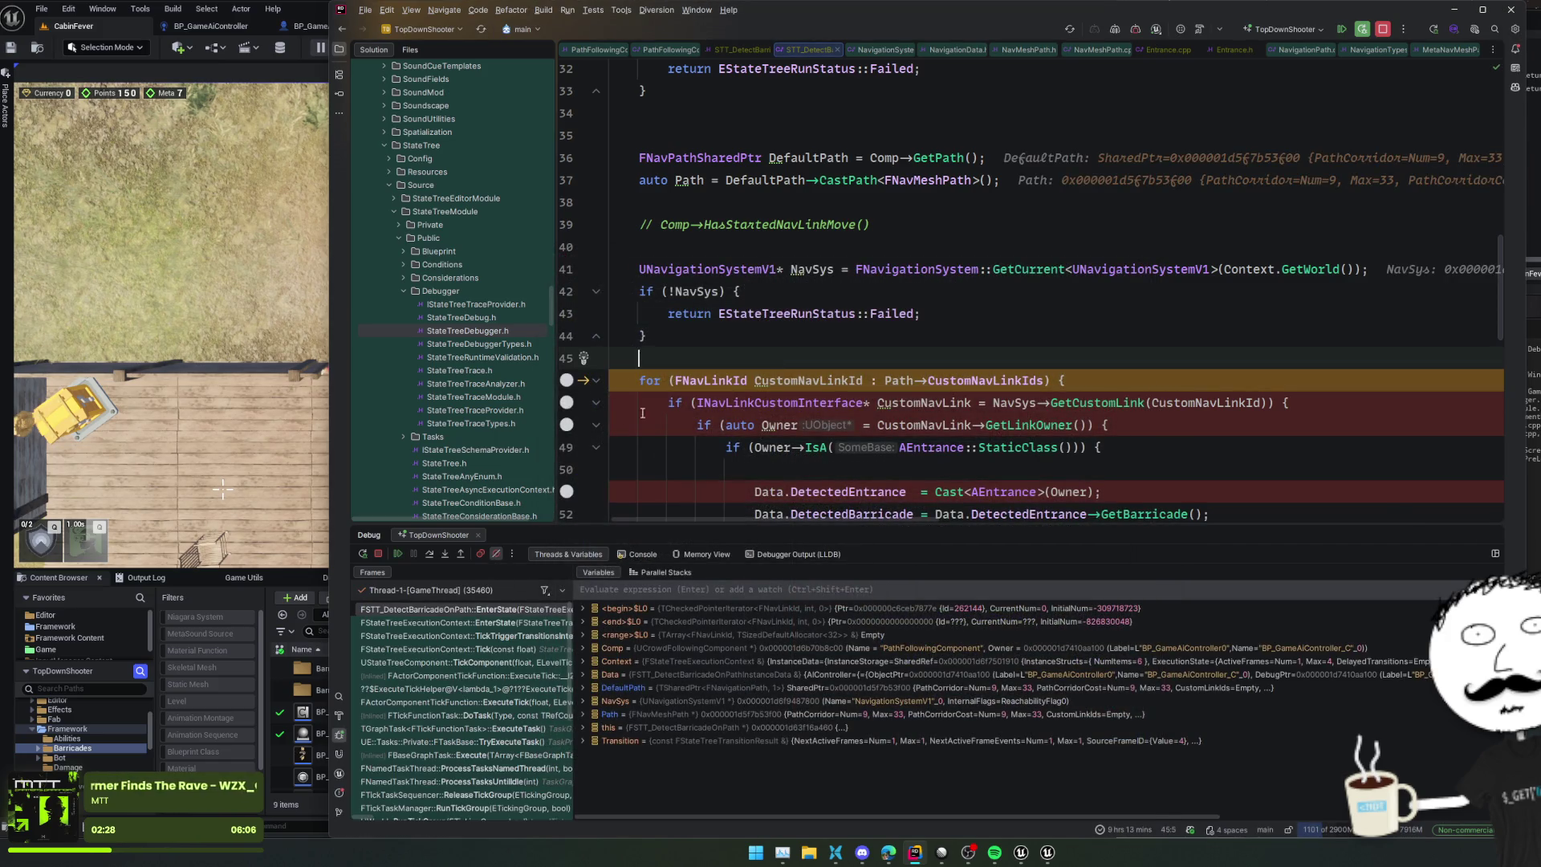
pyautogui.click(496, 554)
pyautogui.click(883, 337)
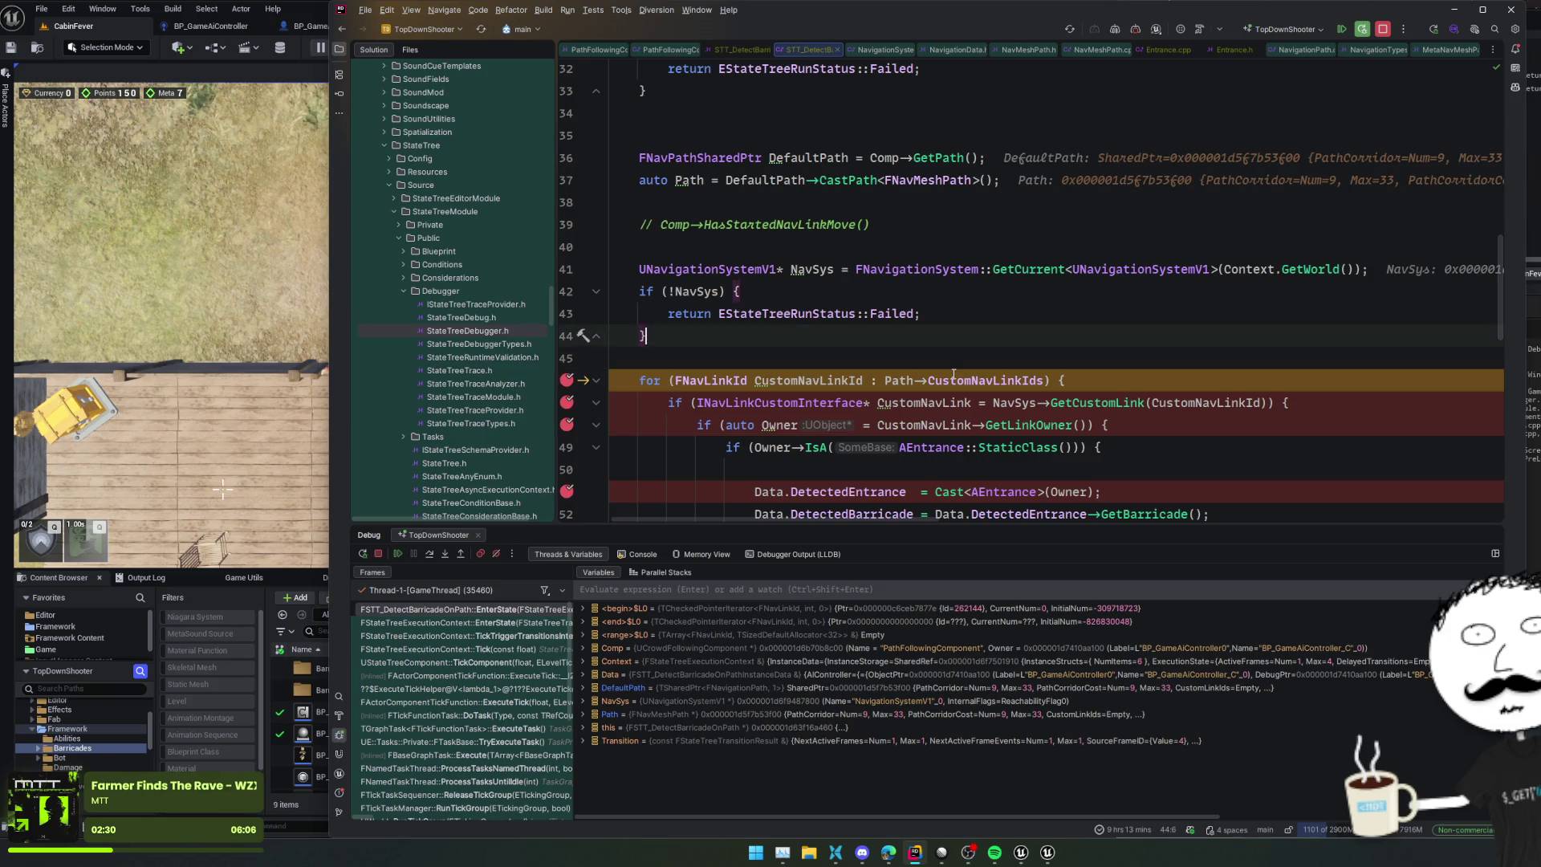
pyautogui.moveTo(953, 374)
pyautogui.click(1015, 407)
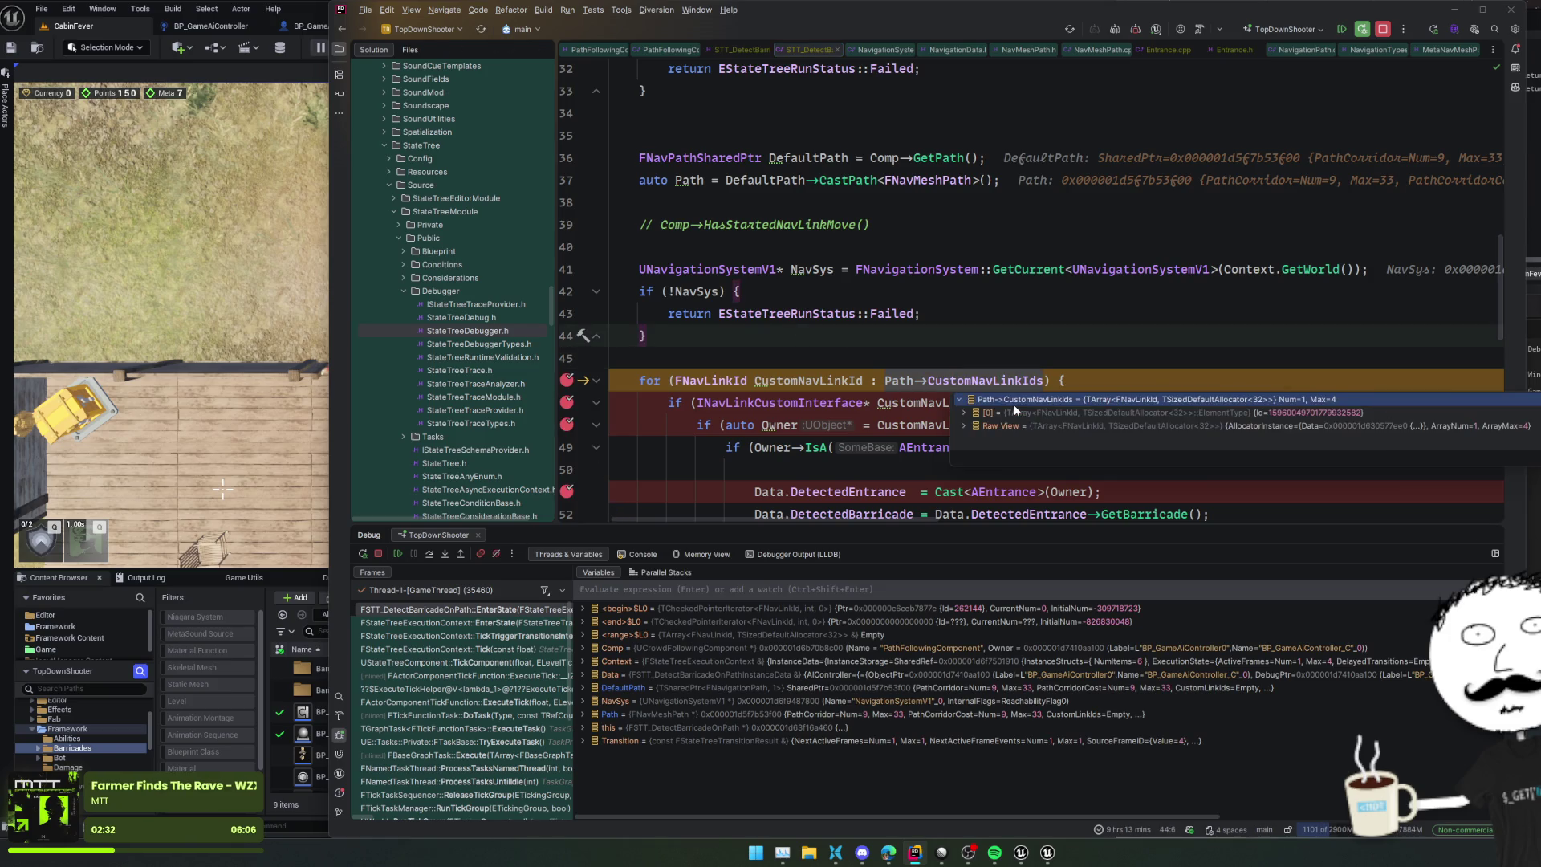
pyautogui.press('Down')
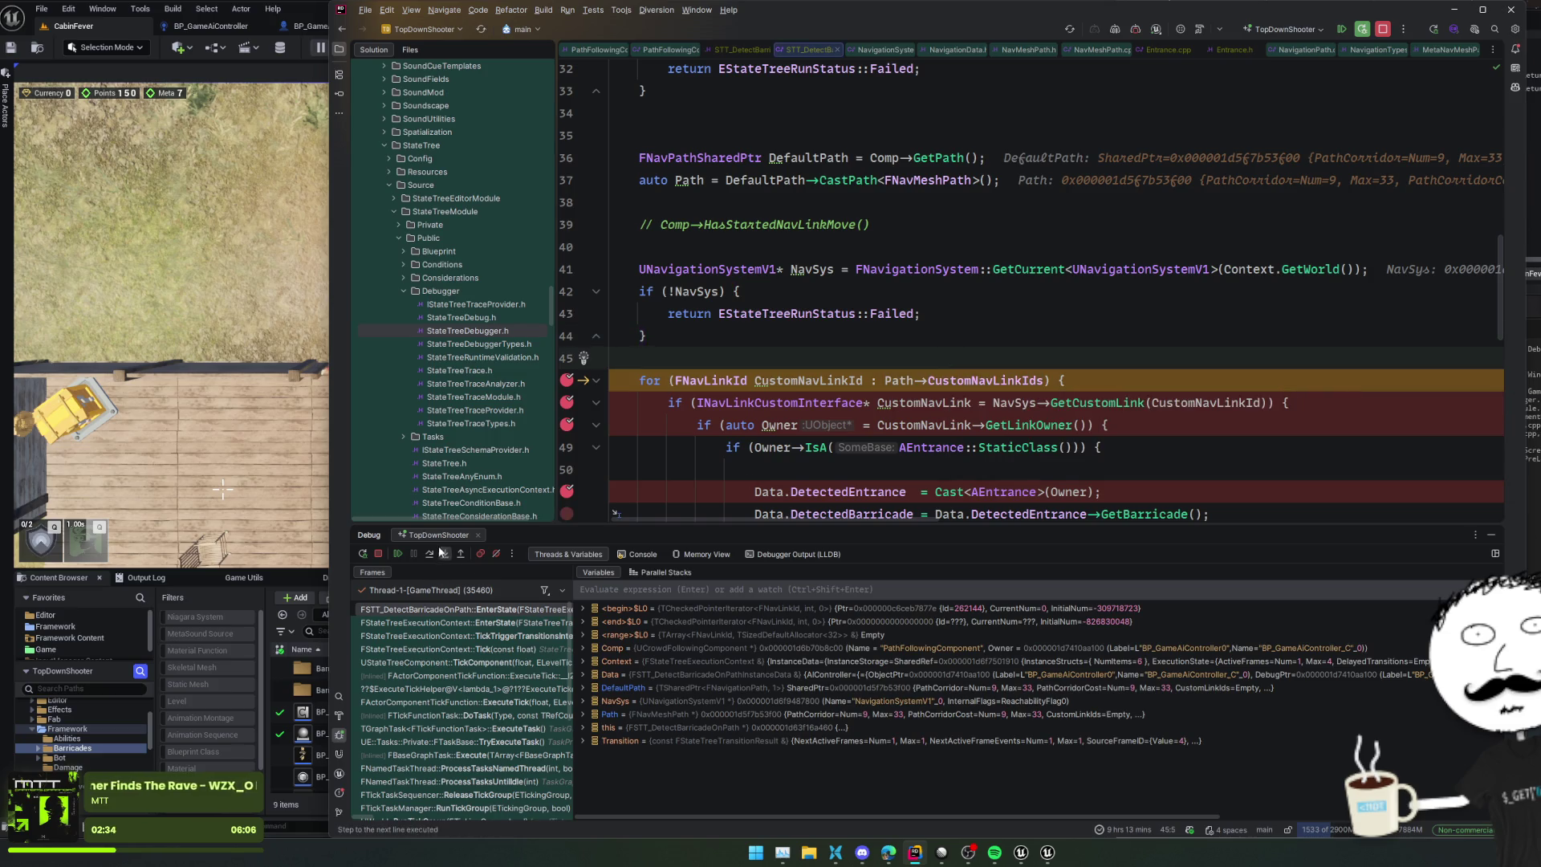
# Step: Step to line 48 and inspect CustomNavLink's DisabledAreaClass and EnabledAreaClass fields
pyautogui.click(429, 553)
pyautogui.click(429, 554)
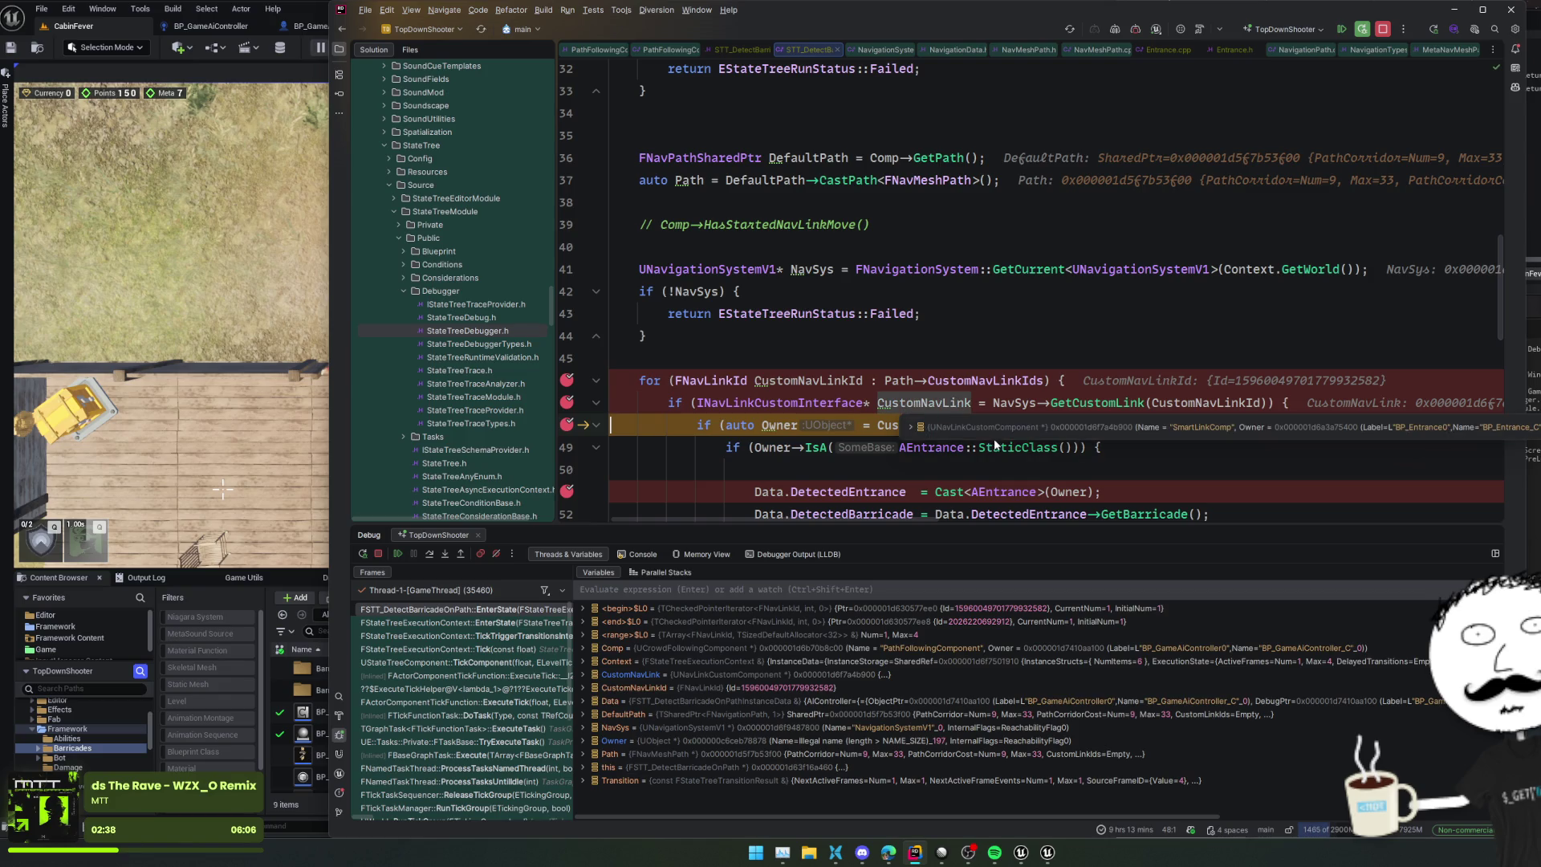
pyautogui.click(999, 437)
pyautogui.click(1419, 505)
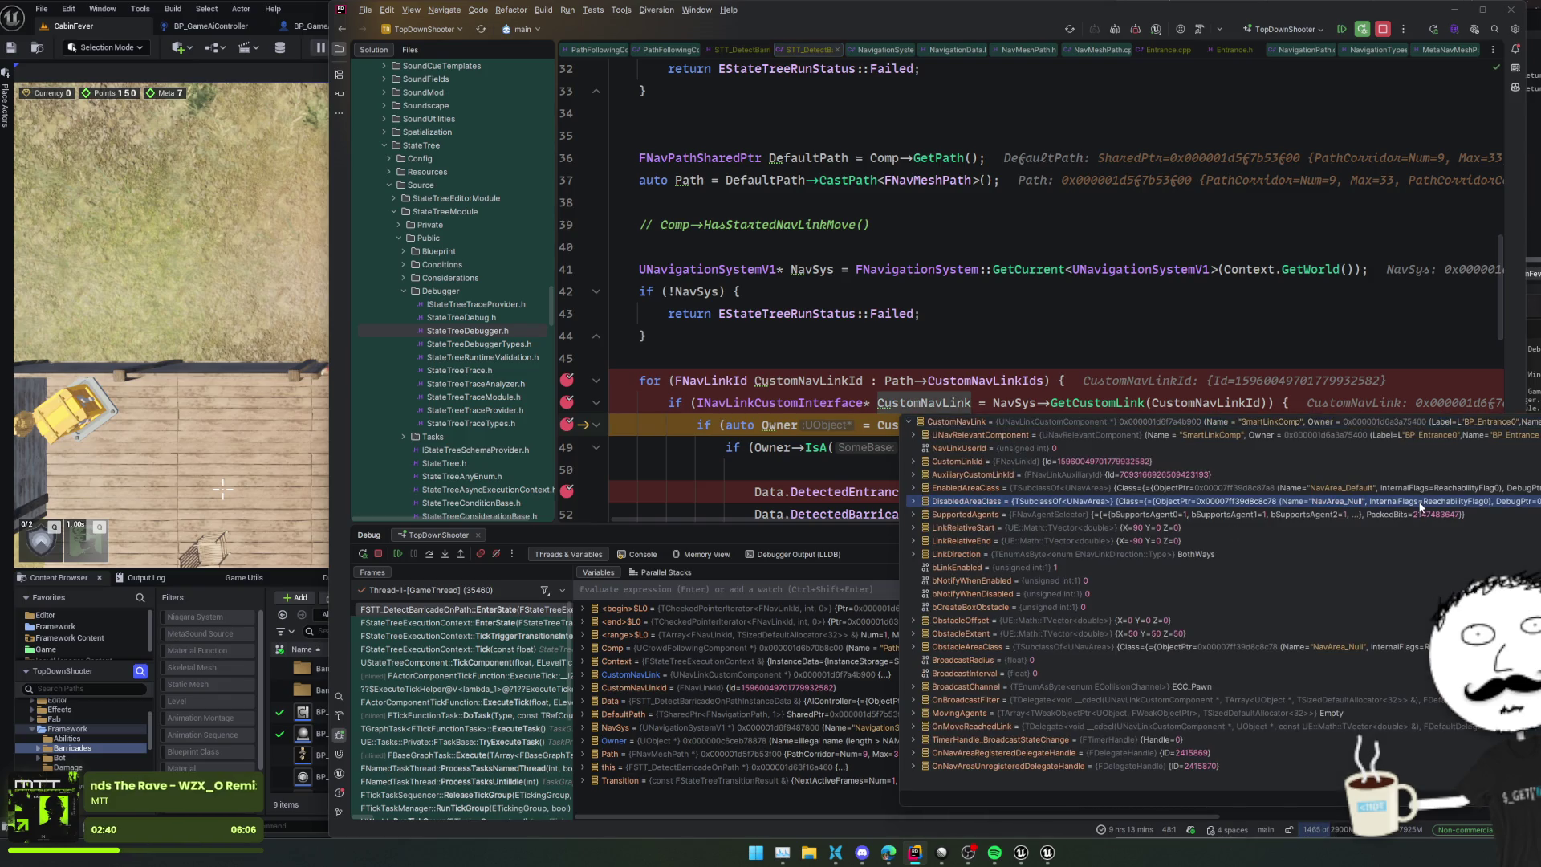
pyautogui.click(1430, 487)
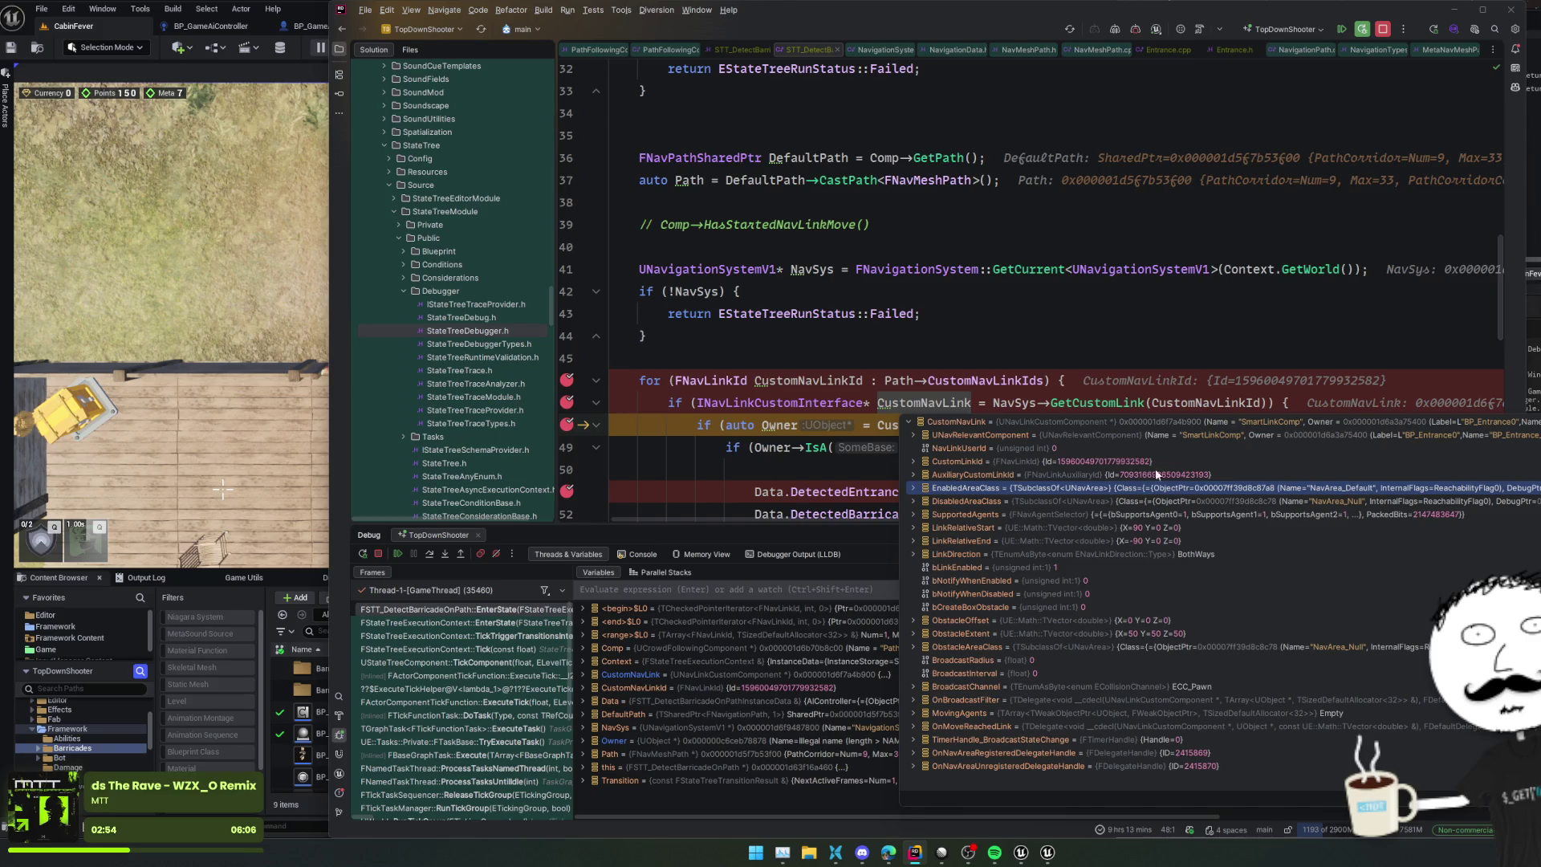
pyautogui.click(1056, 345)
pyautogui.scroll(-2, 1112, 385)
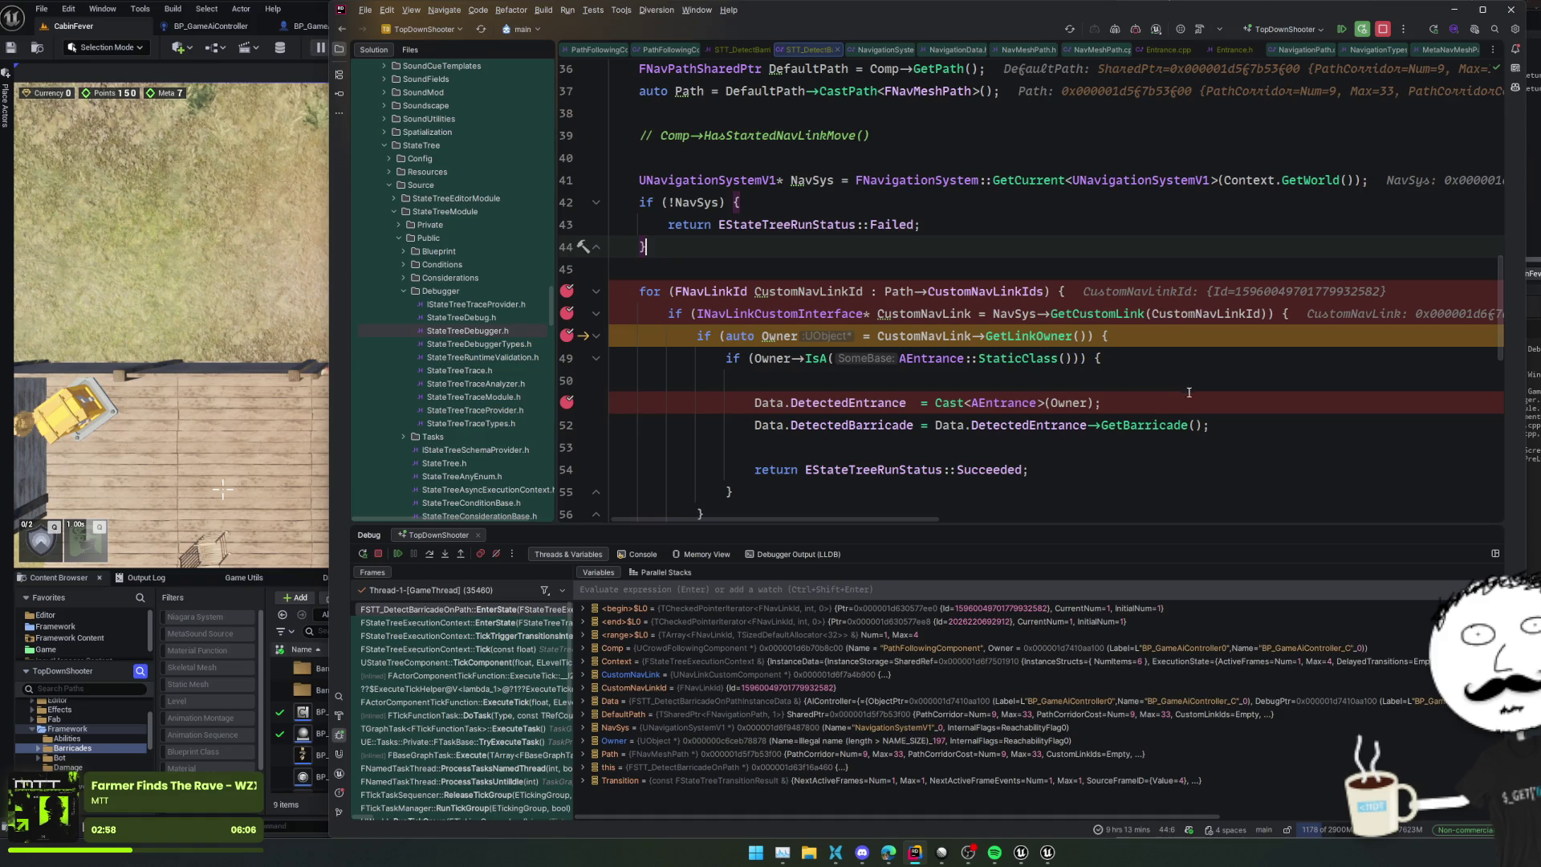
# Step: View the GetLinkOwner declaration, step to line 49, and inspect the Owner value's fields
pyautogui.click(1020, 373)
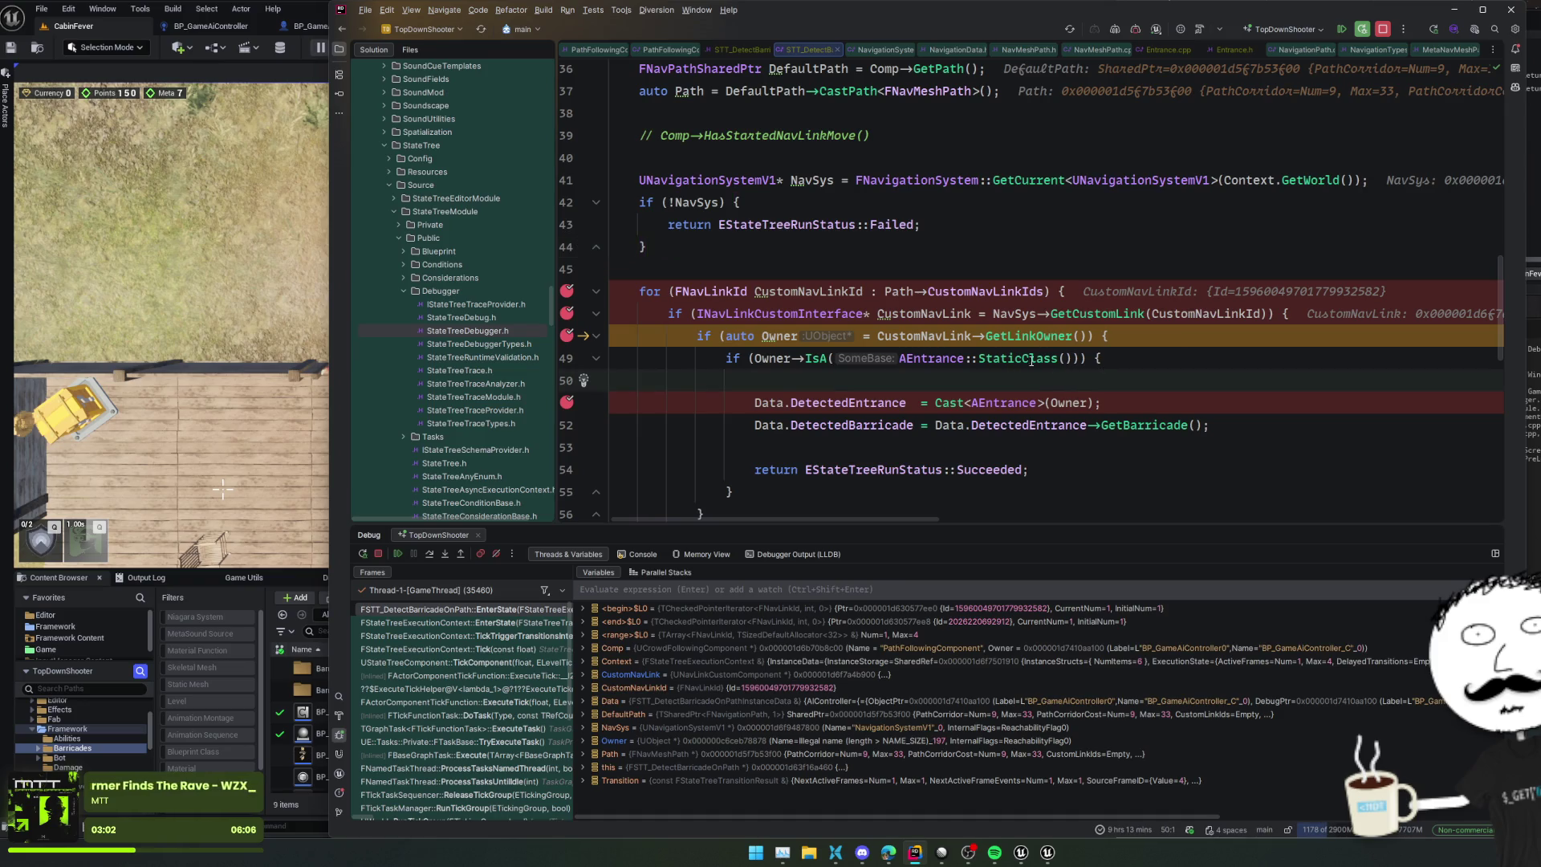
pyautogui.keyDown('ctrl'); pyautogui.click(1018, 337); pyautogui.keyUp('ctrl')
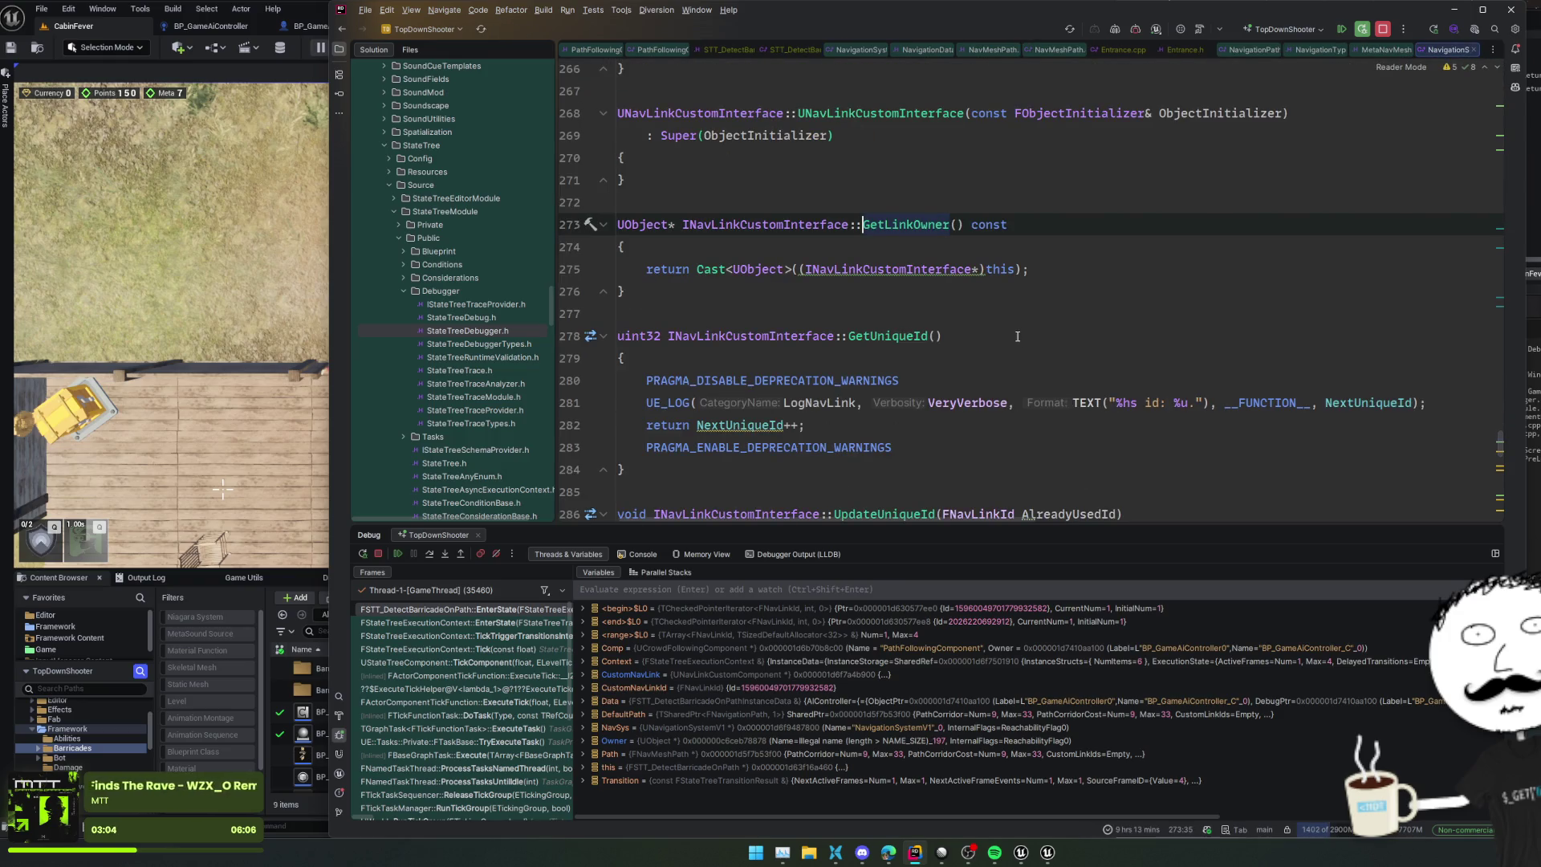
pyautogui.hotkey('ctrl', '-')
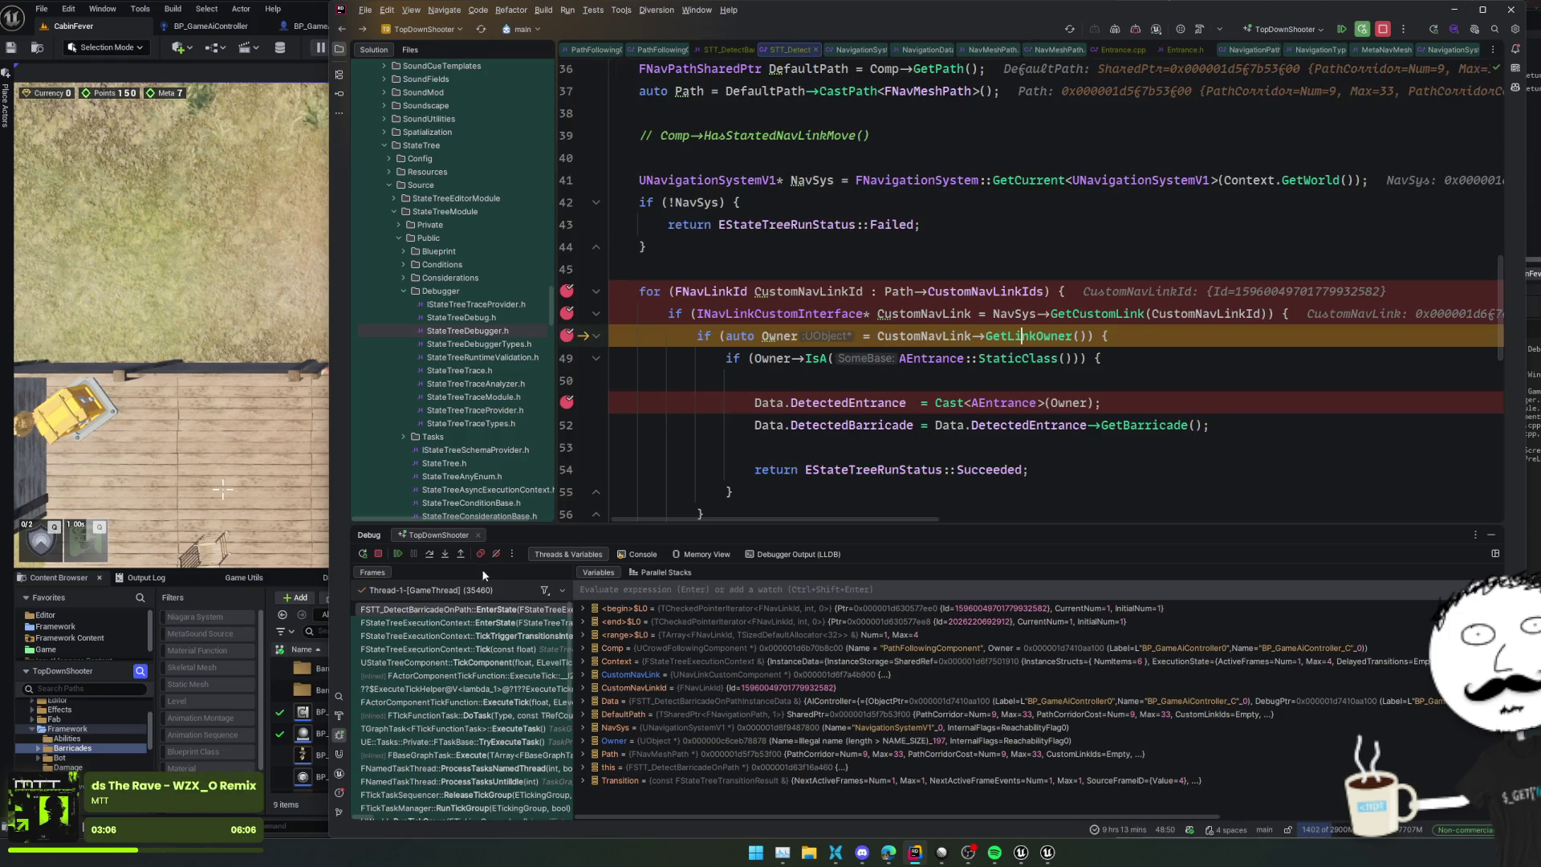
pyautogui.click(430, 555)
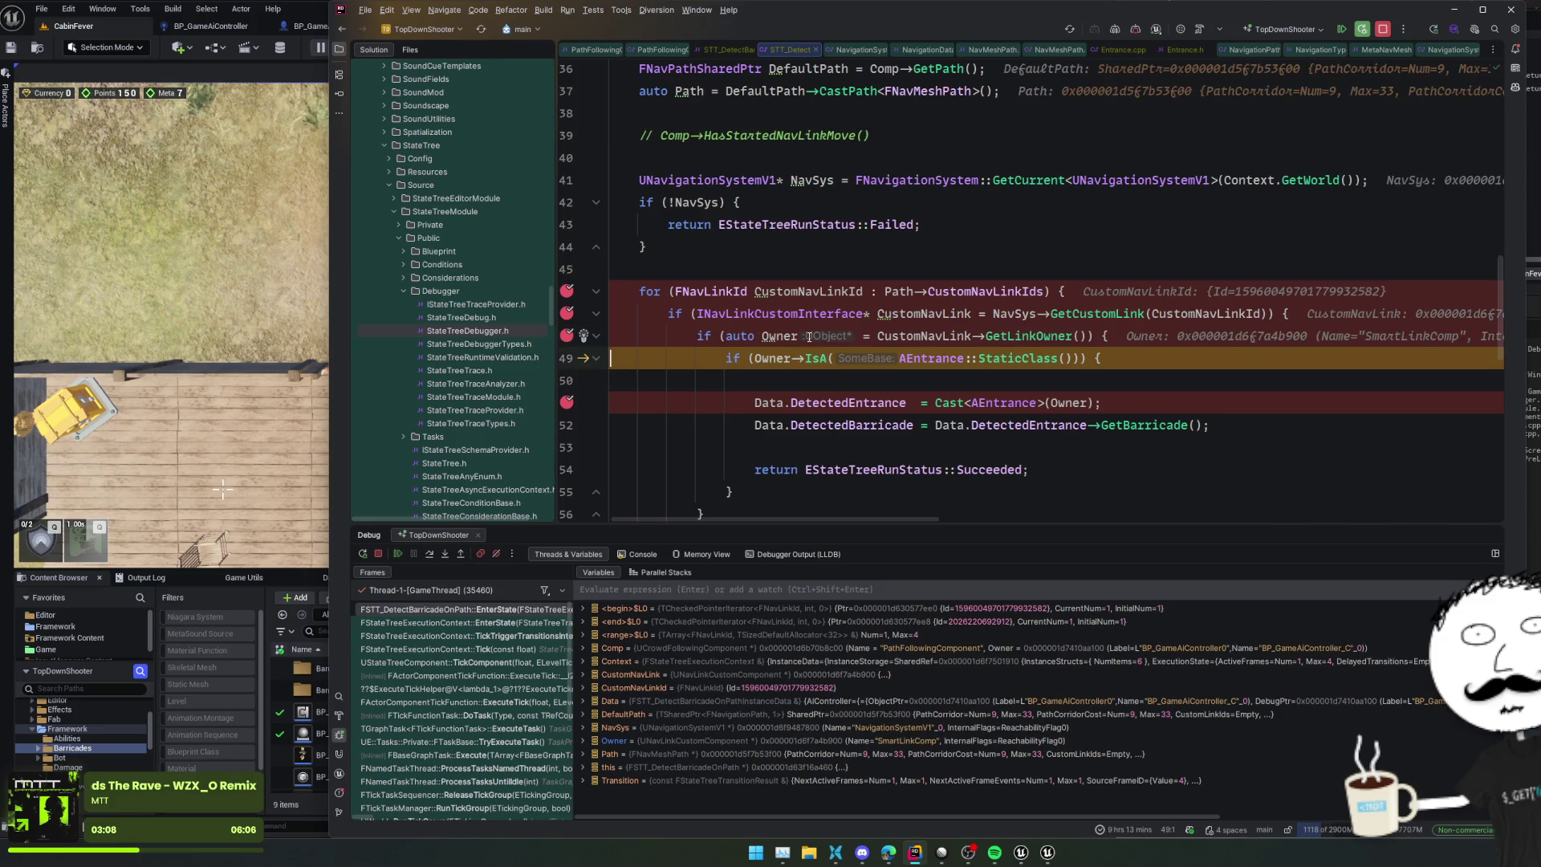
pyautogui.moveTo(776, 330)
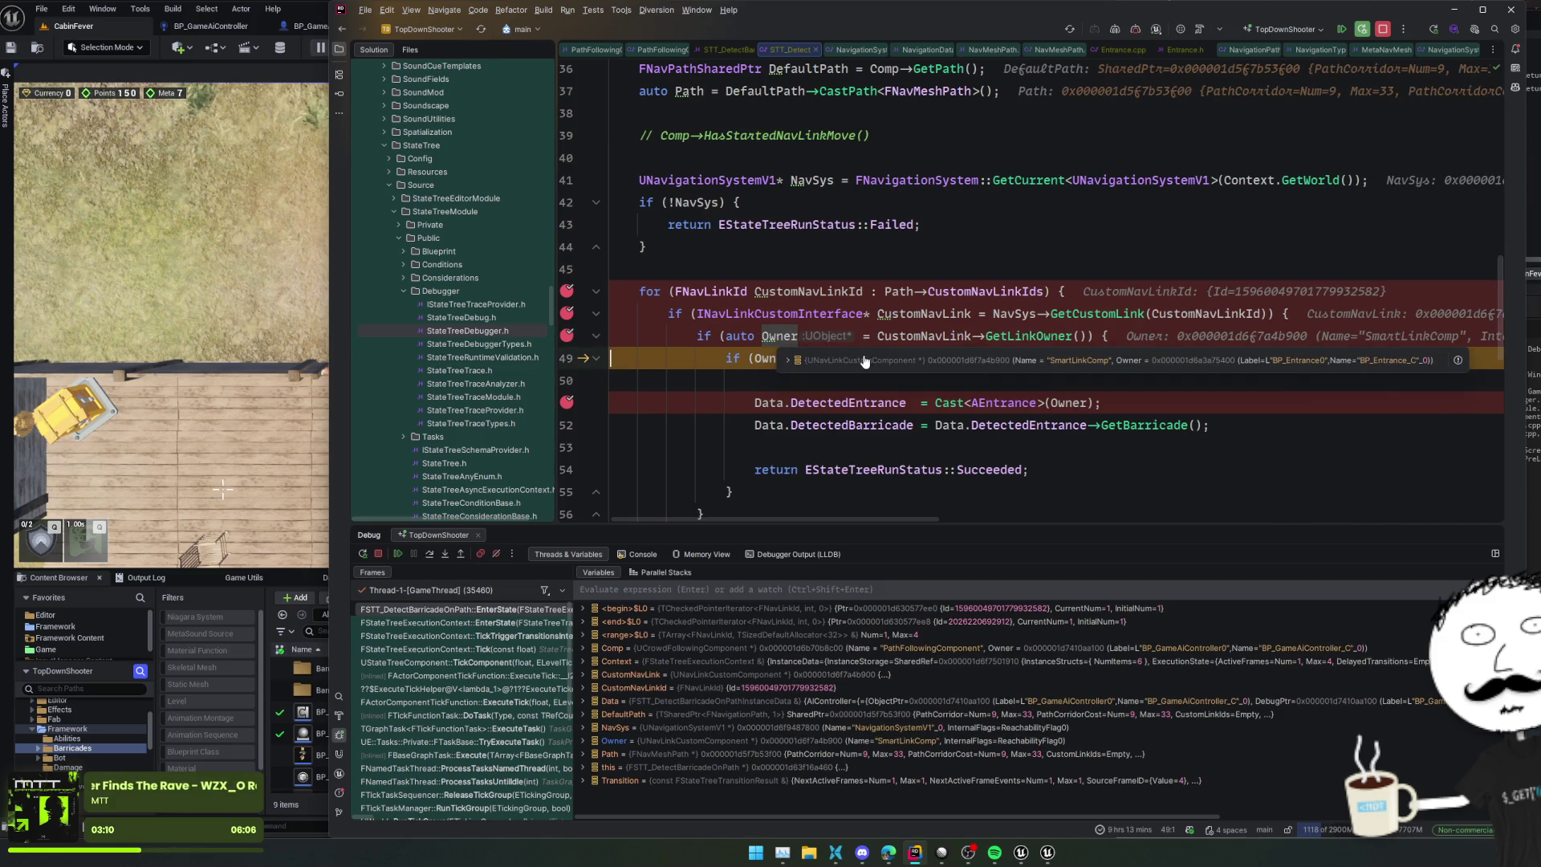
pyautogui.click(864, 361)
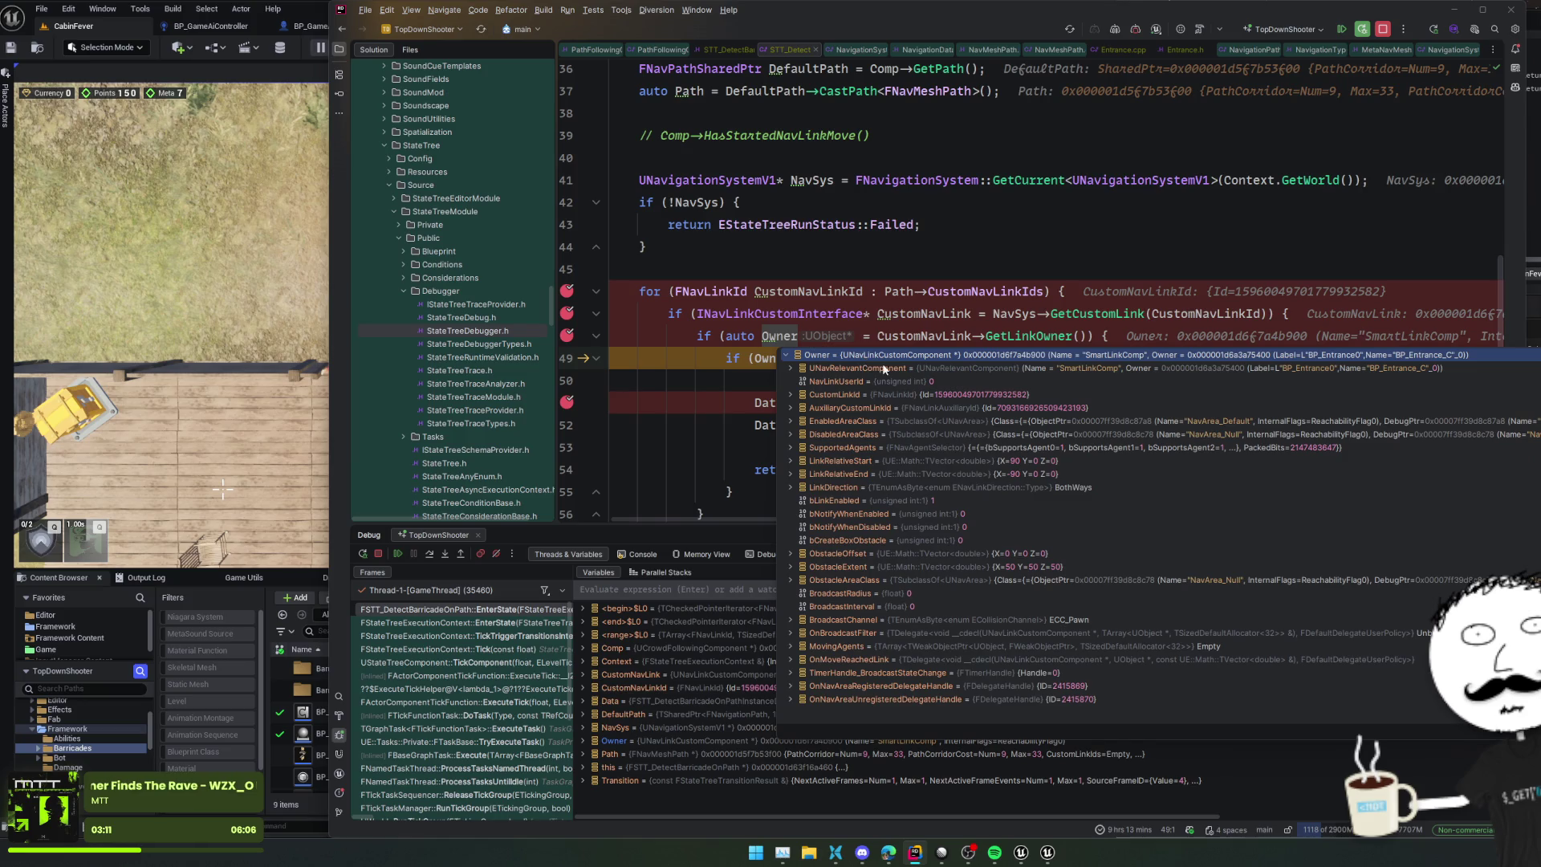
pyautogui.click(1009, 369)
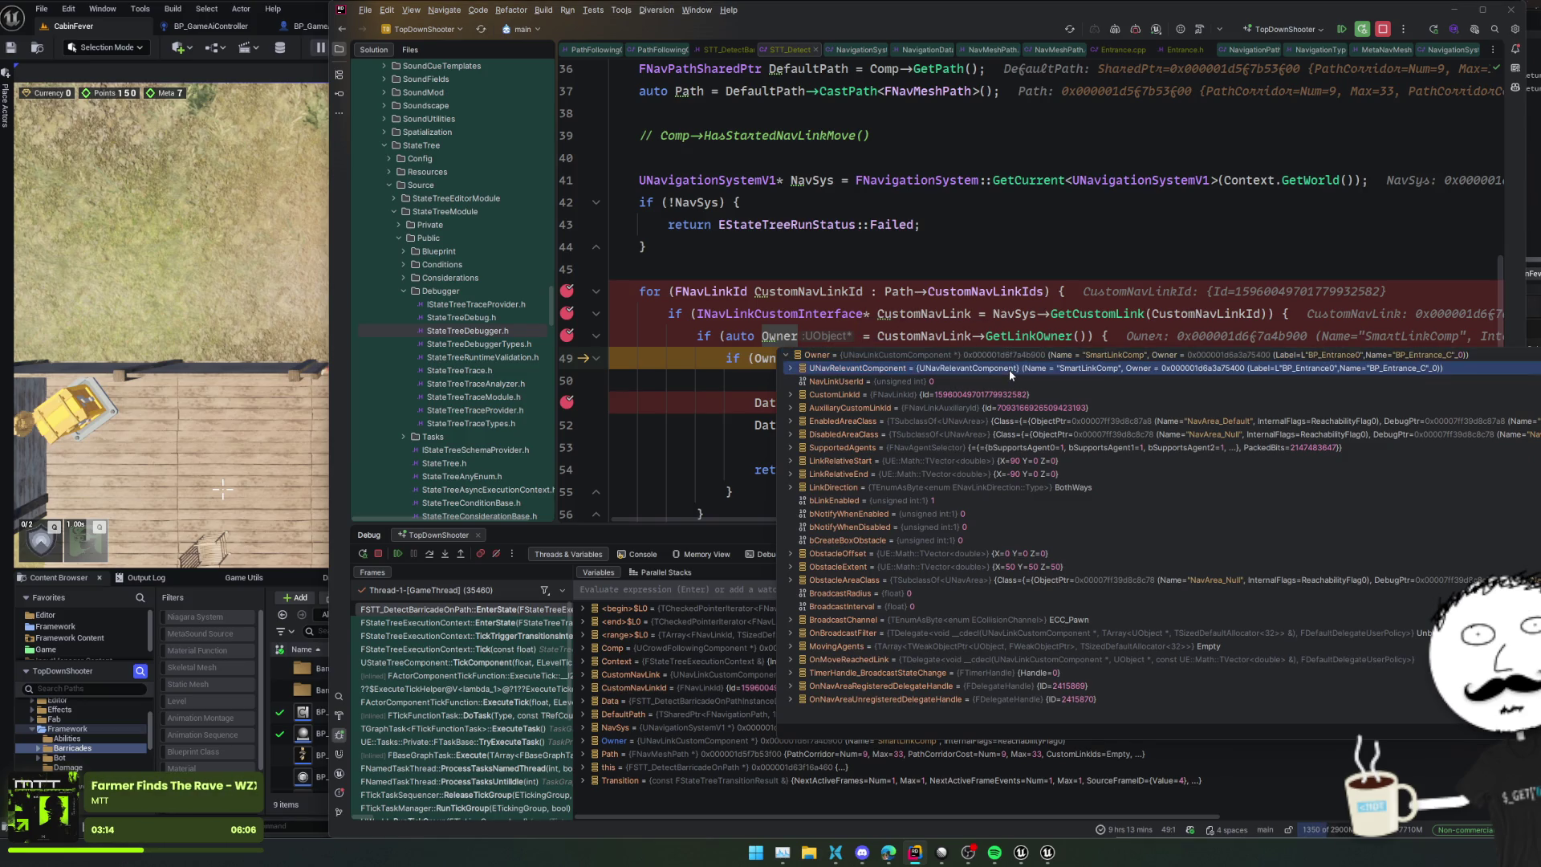
pyautogui.click(1010, 359)
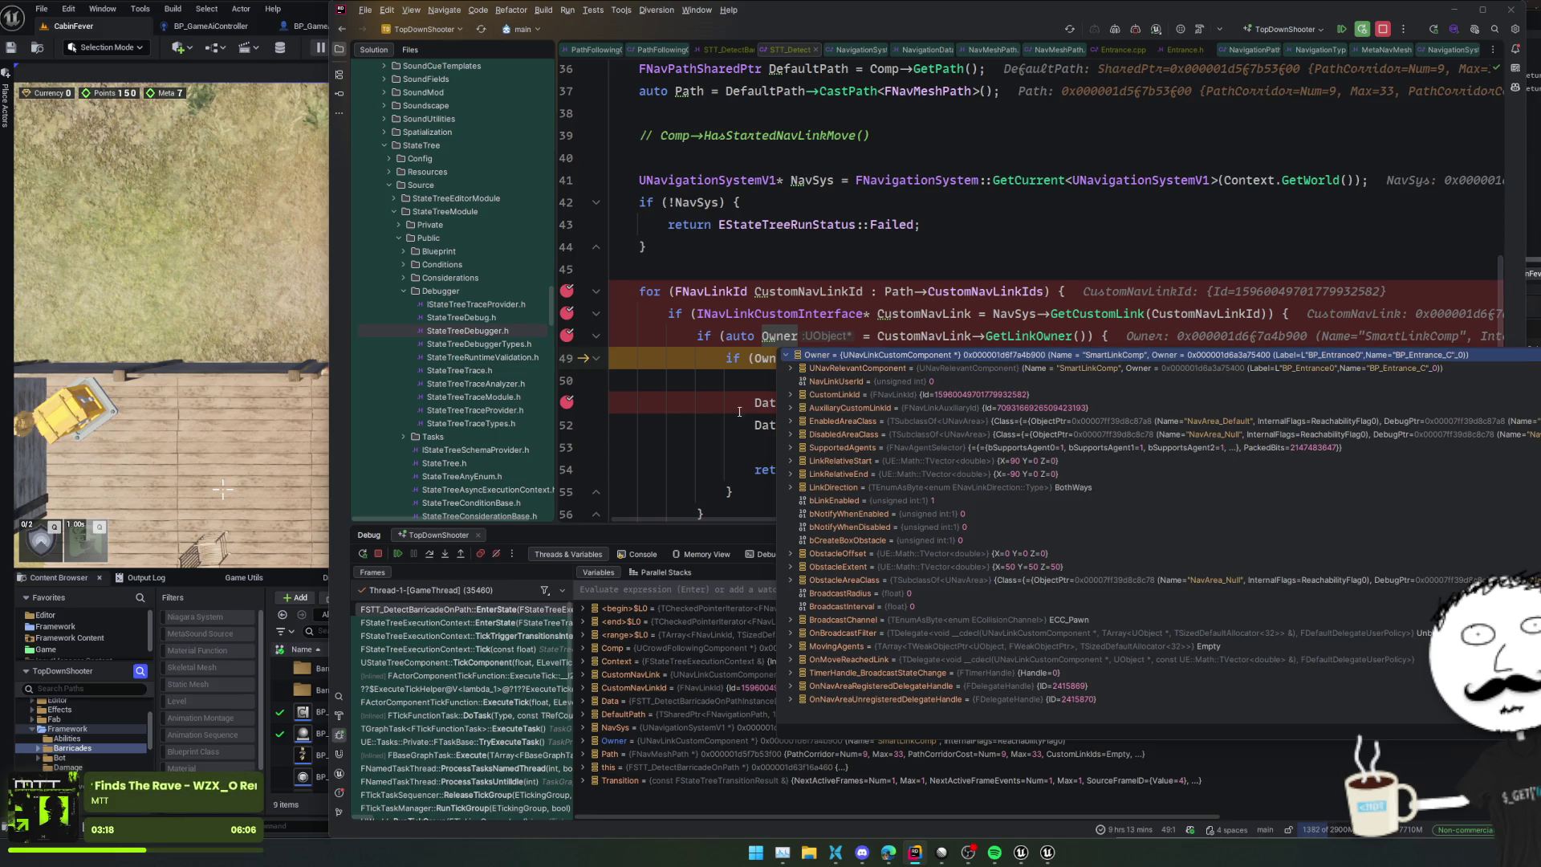
# Step: Review the GetLinkOwner definition again and return to the barricade detection task
pyautogui.keyDown('ctrl'); pyautogui.click(1005, 336); pyautogui.keyUp('ctrl')
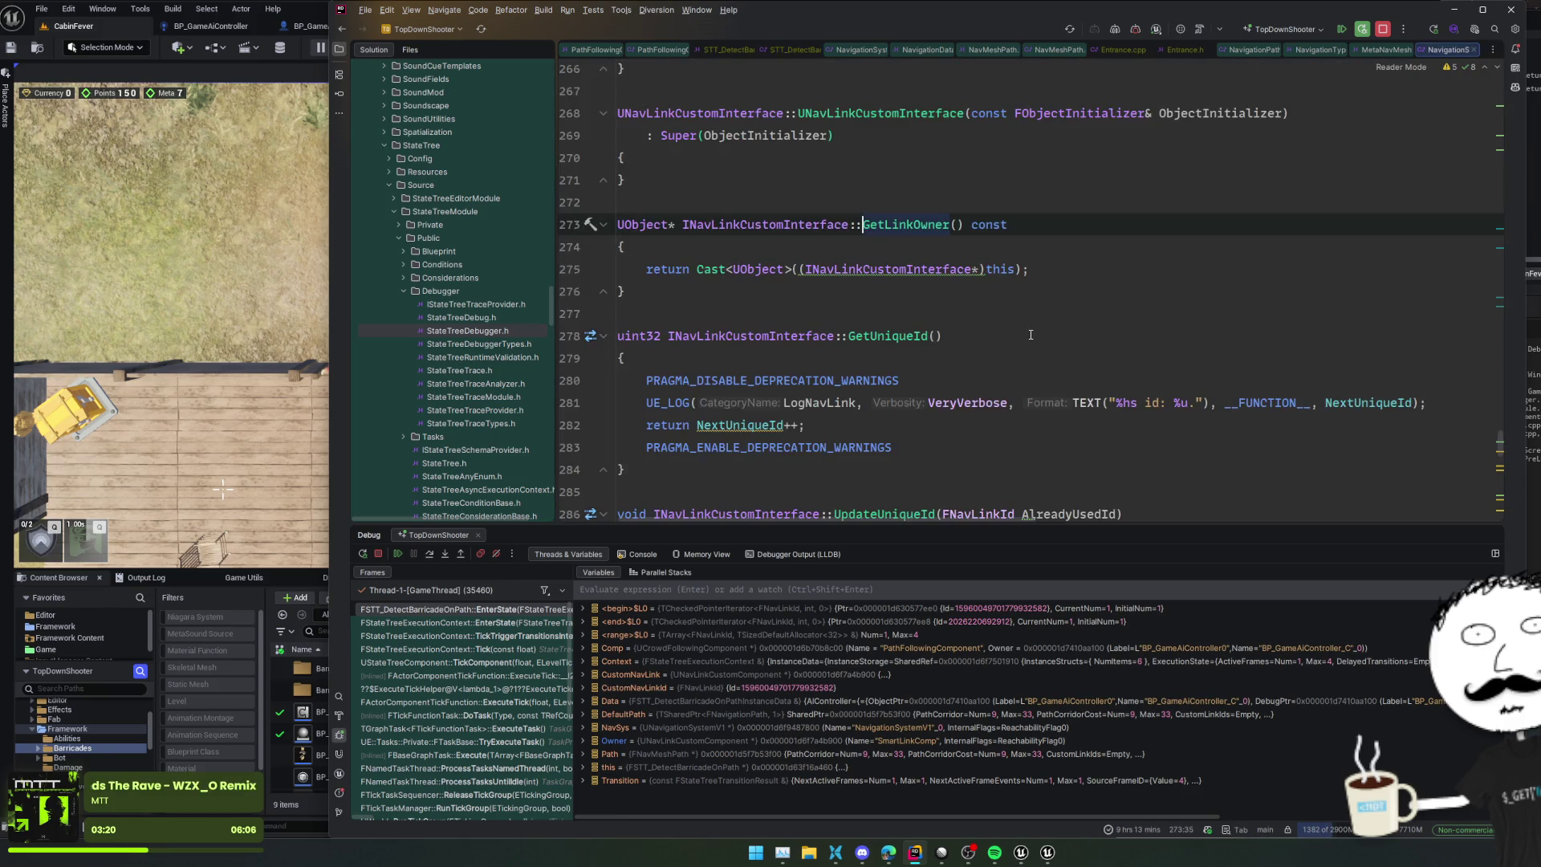
pyautogui.scroll(3, 1031, 335)
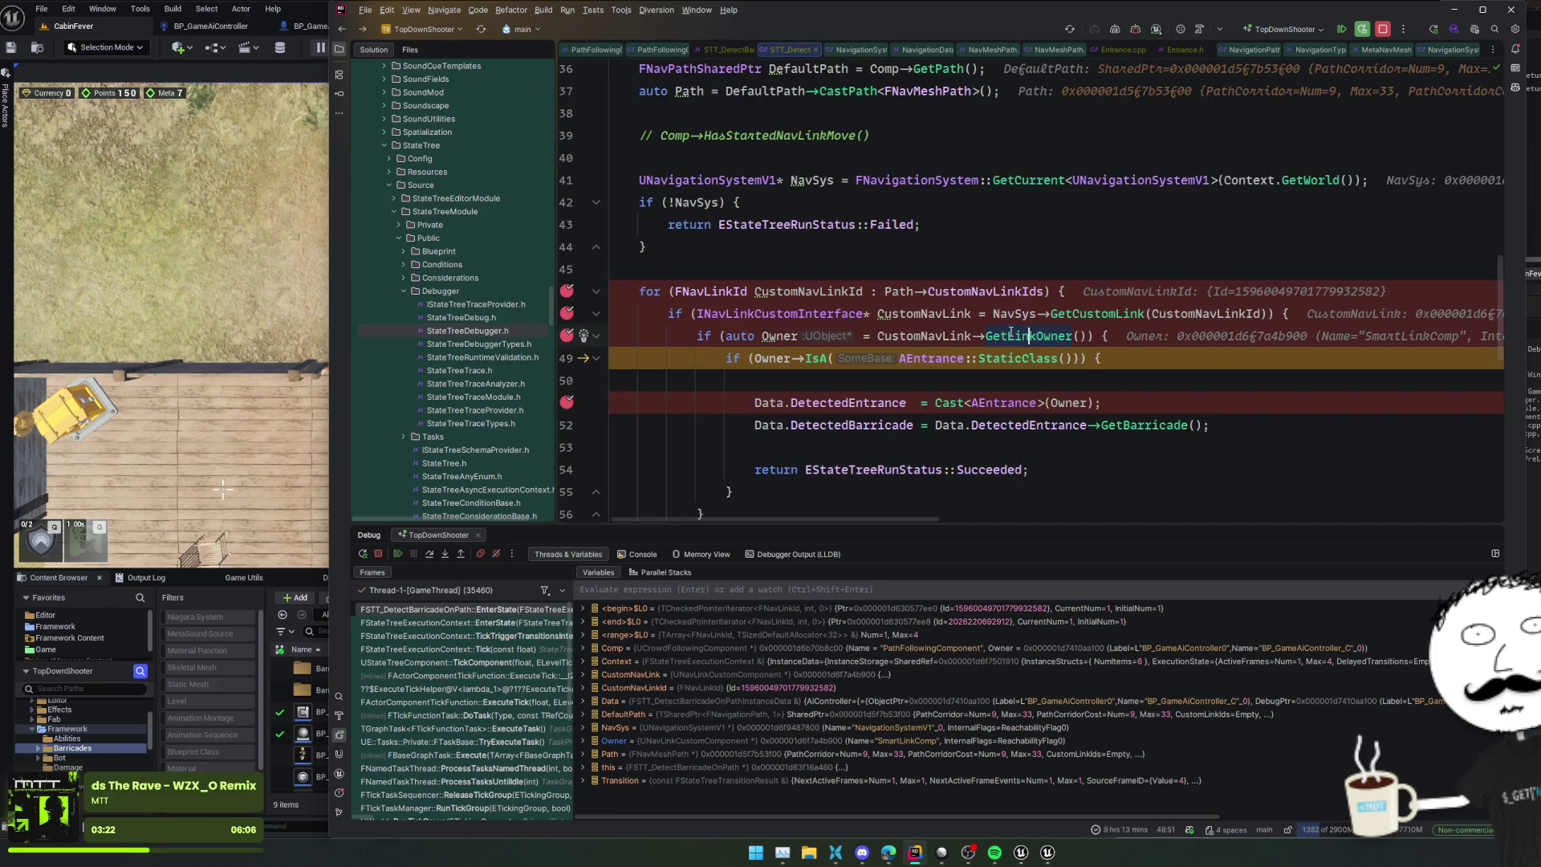
pyautogui.scroll(-3, 850, 344)
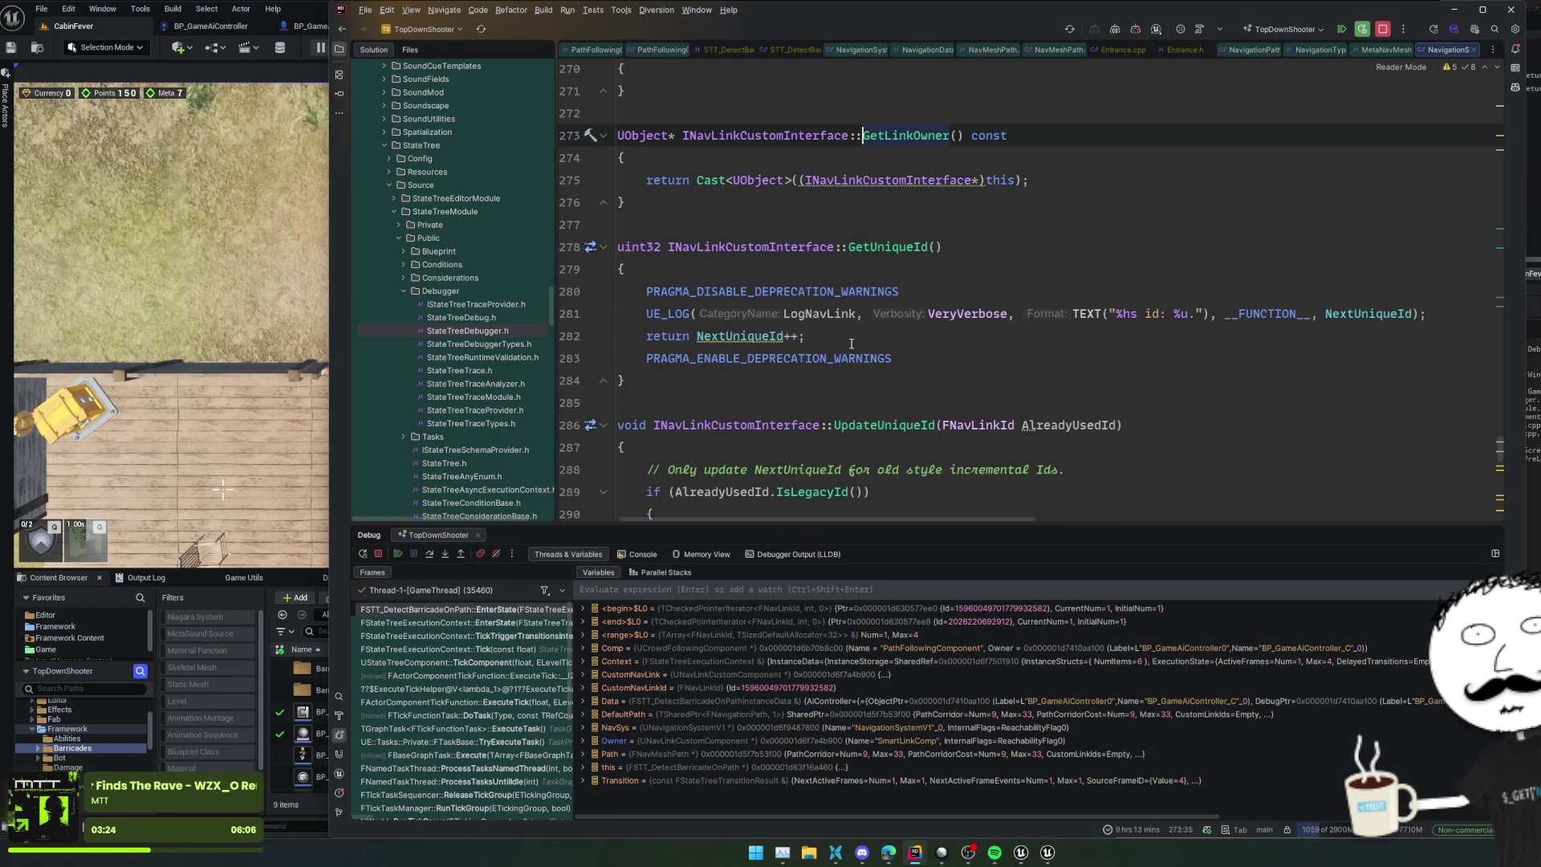
pyautogui.hotkey('ctrl', 'alt', 'Left')
# Step: Copy the Owner assignment onto its own 'auto Owner = CustomNavLink->GetLinkOwner()' line above the if
pyautogui.click(791, 337)
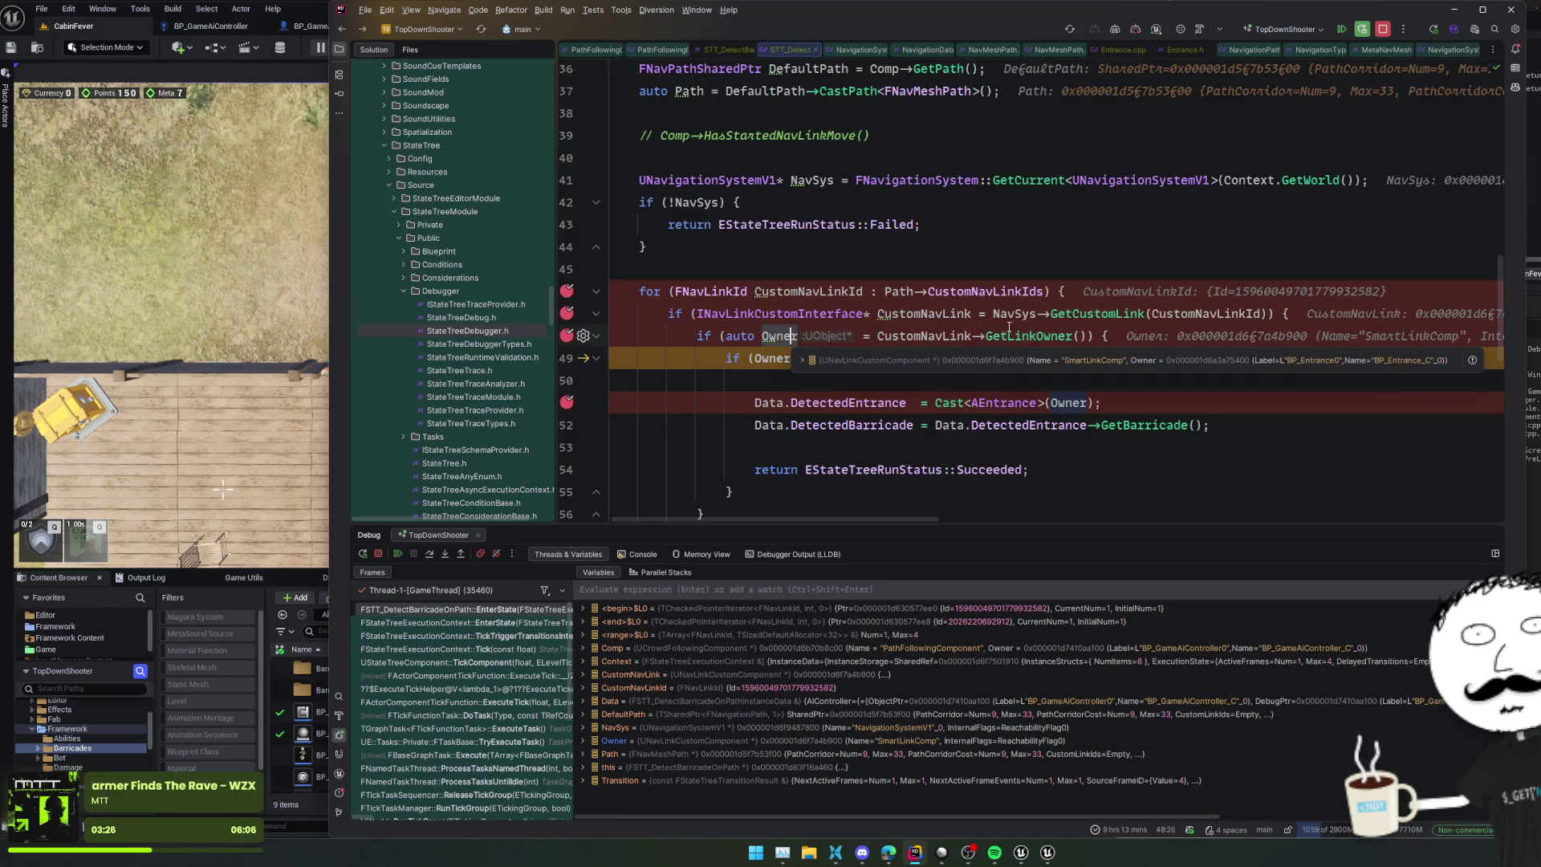
pyautogui.hotkey('ctrl', 'w')
pyautogui.hotkey('ctrl', 'w')
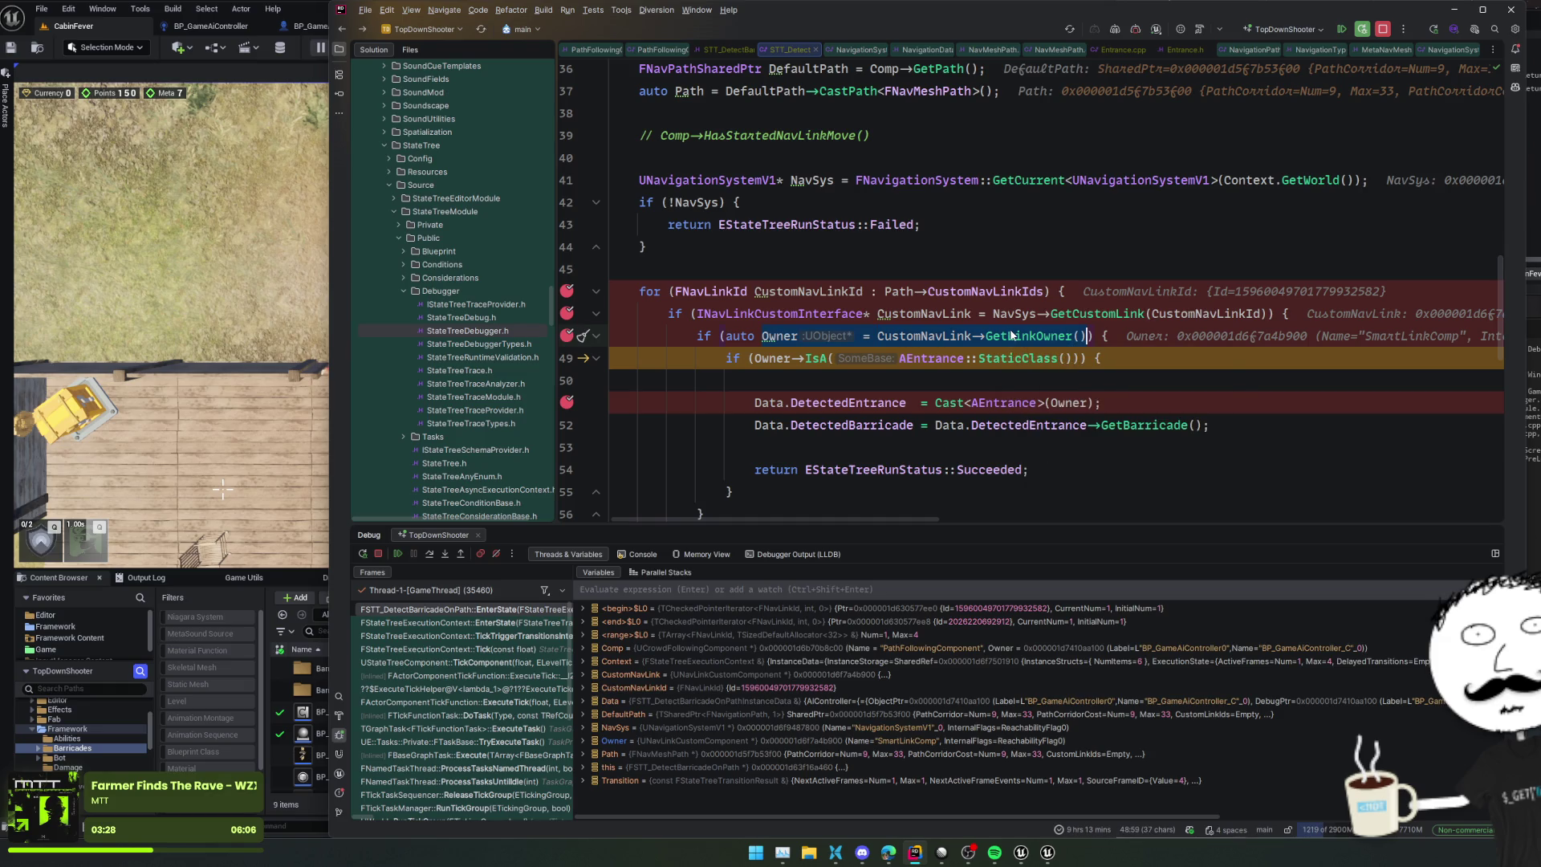
pyautogui.hotkey('ctrl', 'c')
pyautogui.press('Up')
pyautogui.press('End')
pyautogui.press('Return')
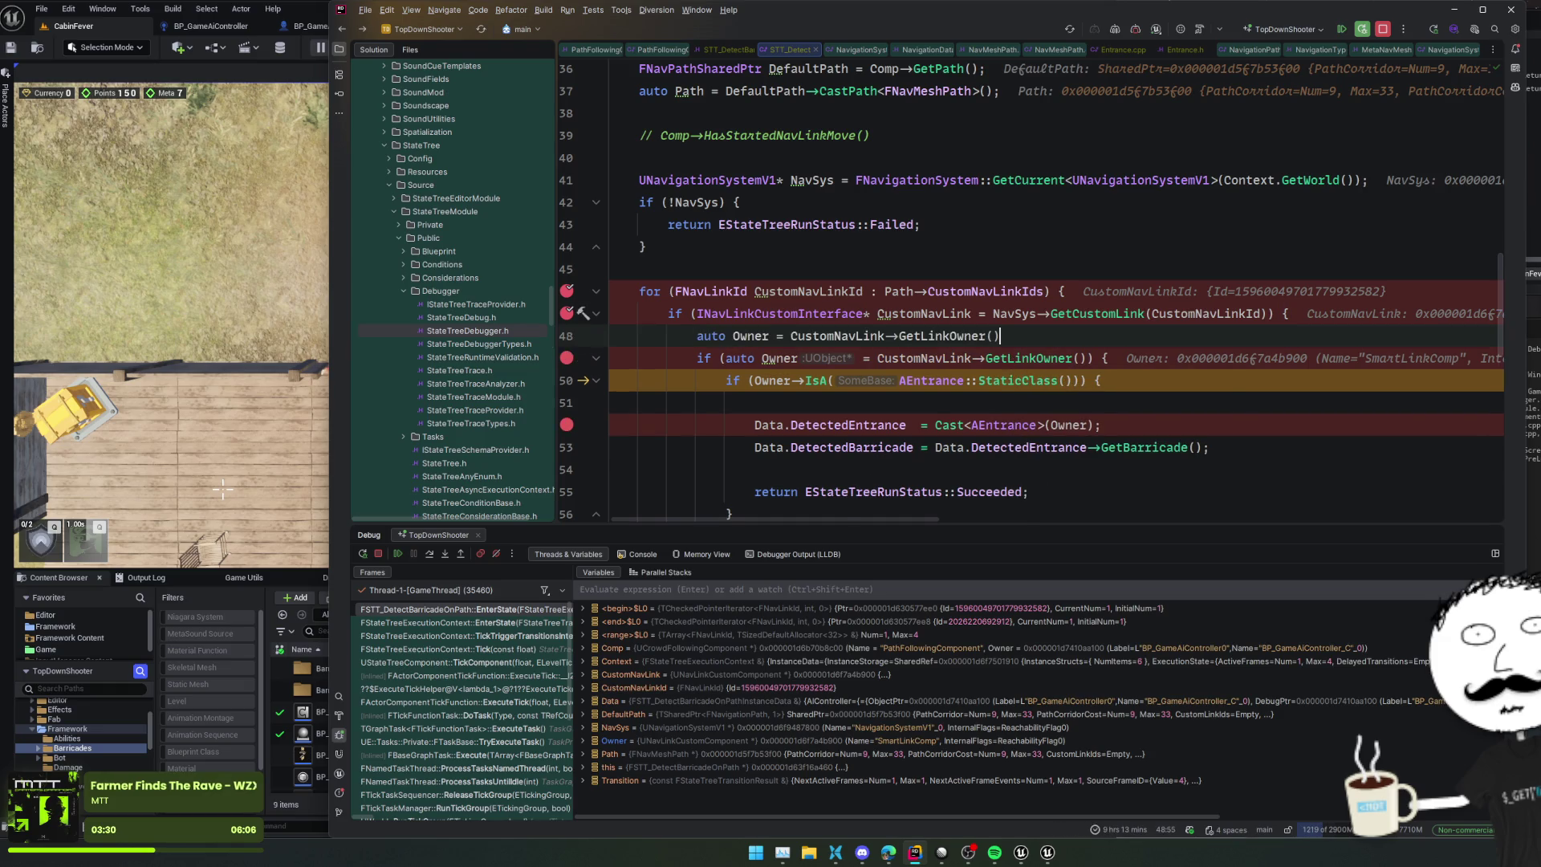
pyautogui.hotkey('ctrl', 'v')
pyautogui.press('Return')
# Step: Remove the four breakpoints in the detection loop
pyautogui.click(566, 313)
pyautogui.click(566, 290)
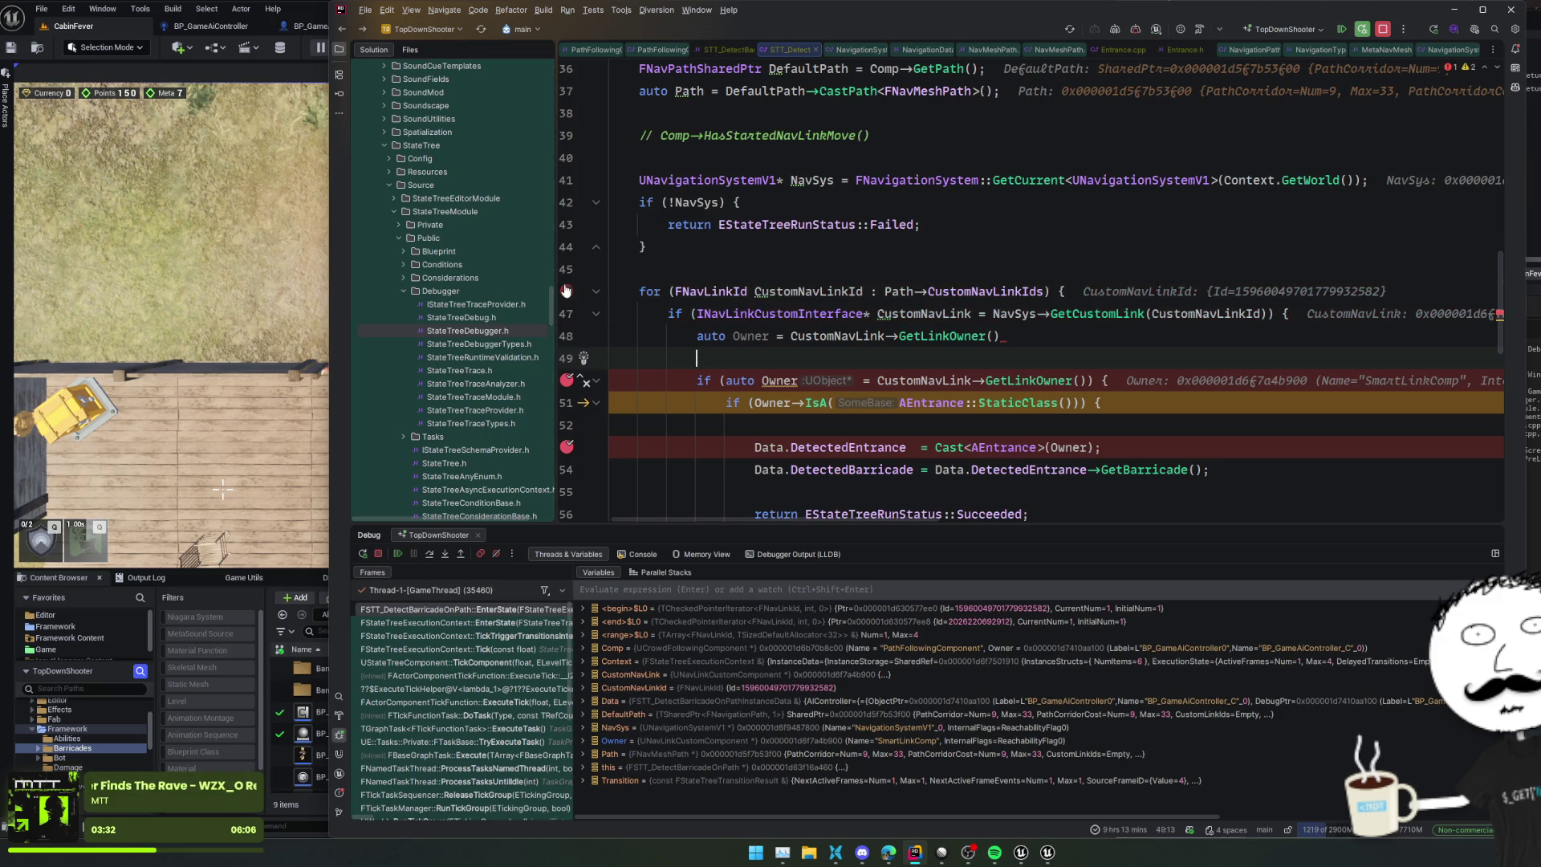
pyautogui.click(567, 446)
pyautogui.click(566, 402)
# Step: Set a breakpoint on the Owner check line, resume, and end the play session
pyautogui.click(567, 379)
pyautogui.click(397, 553)
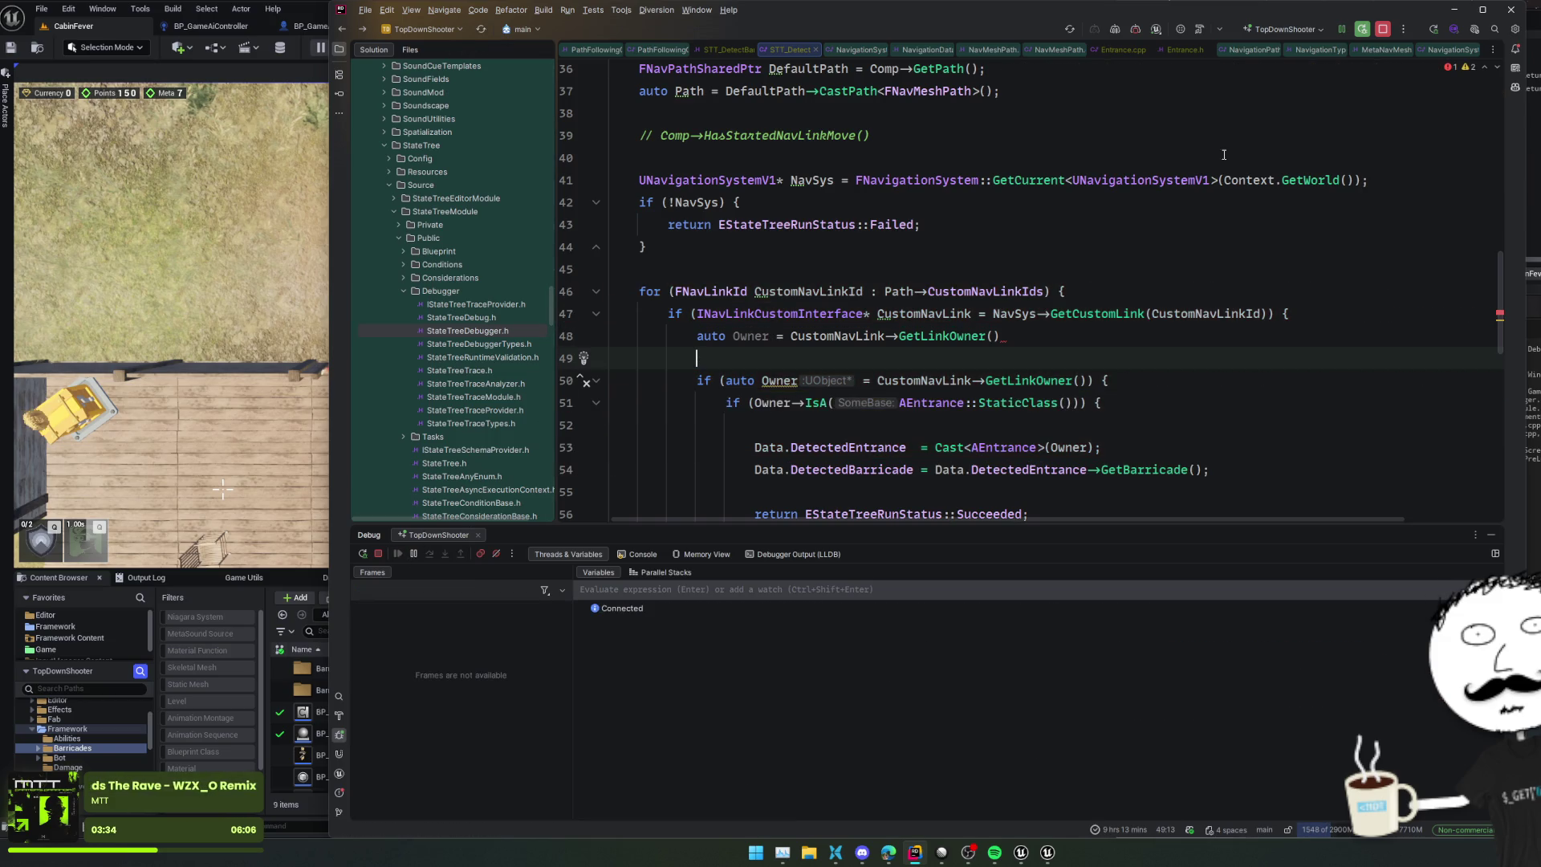
pyautogui.press('Escape')
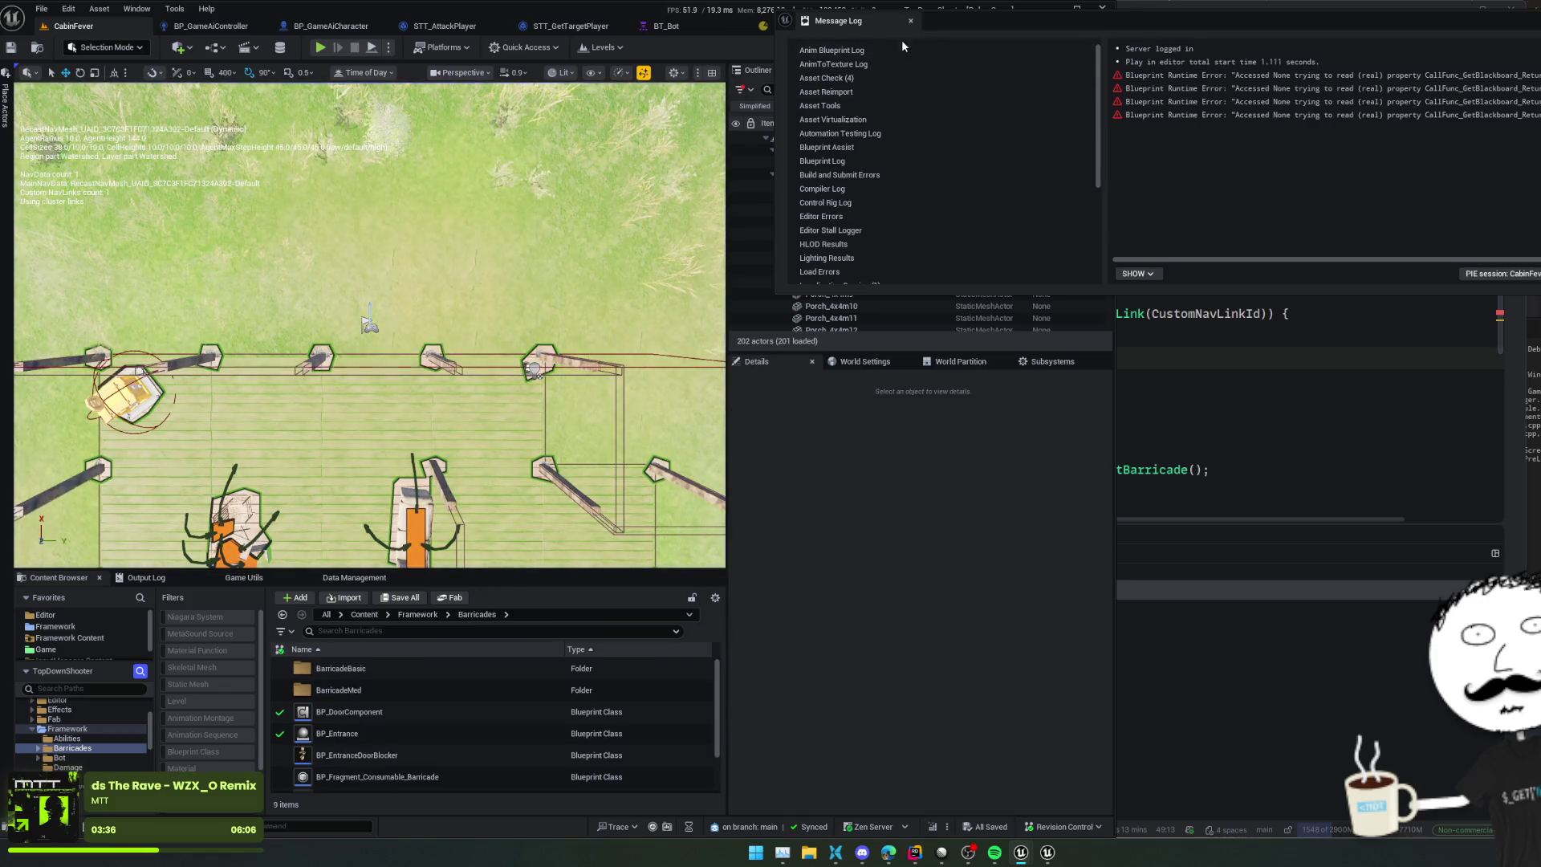
pyautogui.hotkey('alt', 'Tab')
# Step: Start a new line below Owner reading 'auto OwningComp = Owner ? Cast<...'
pyautogui.press('Down')
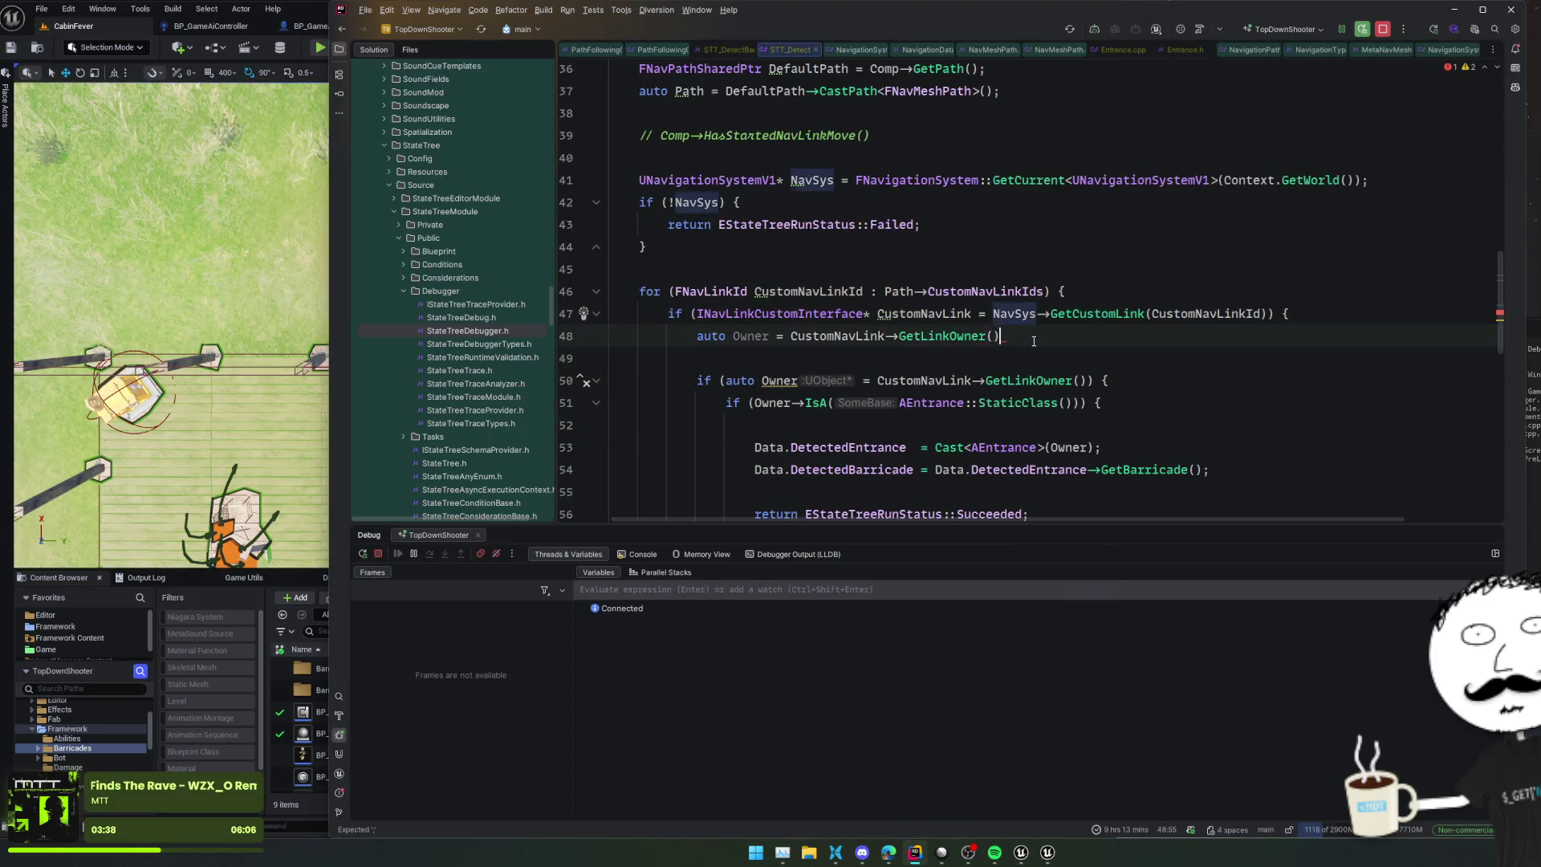
pyautogui.hotkey('ctrl', 'shift', 'Return')
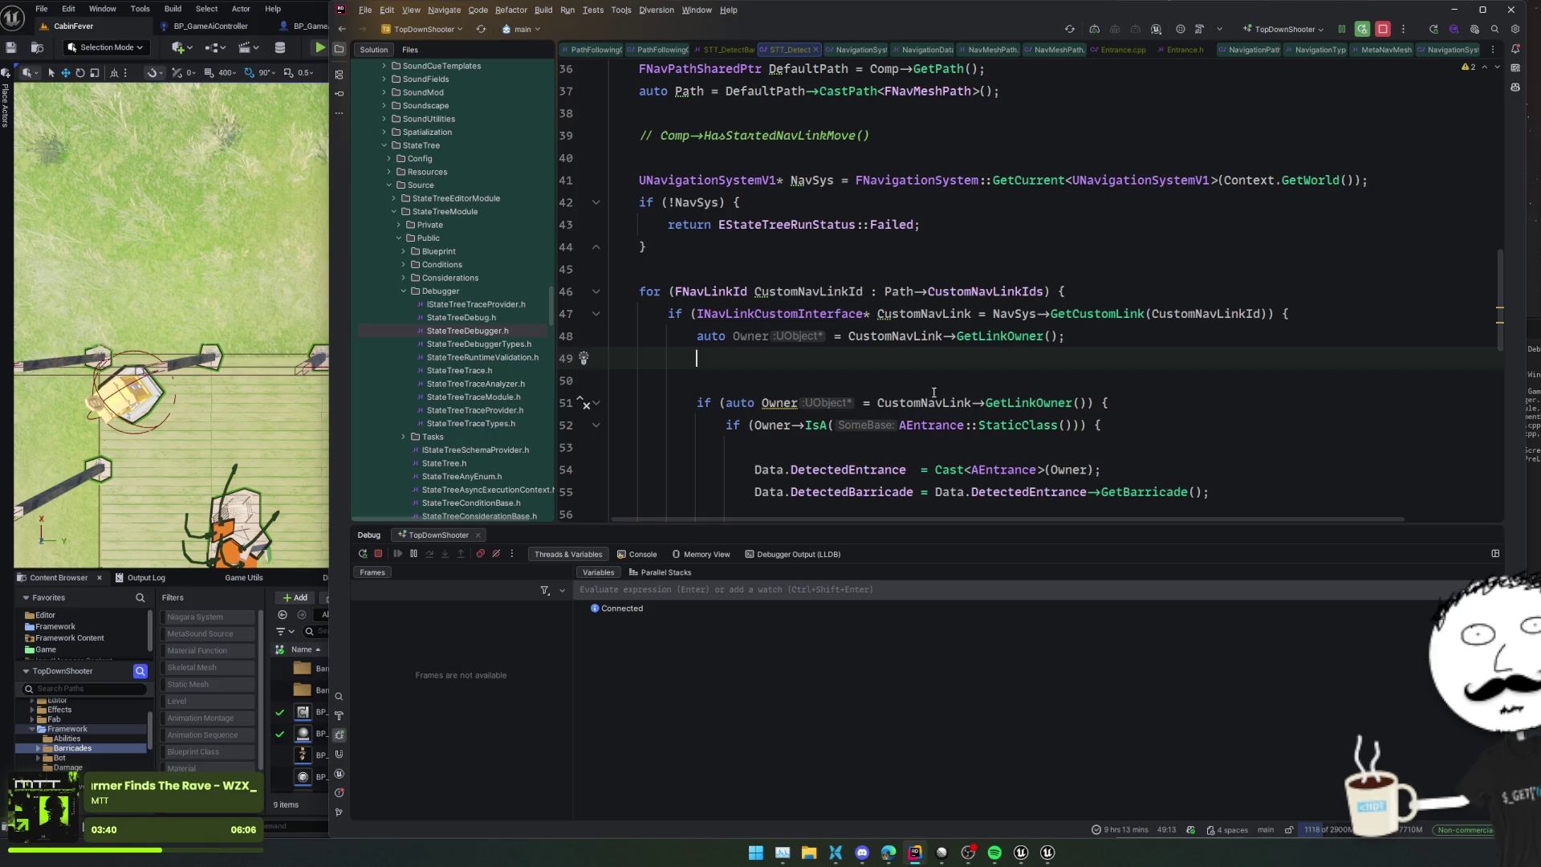
pyautogui.write('if')
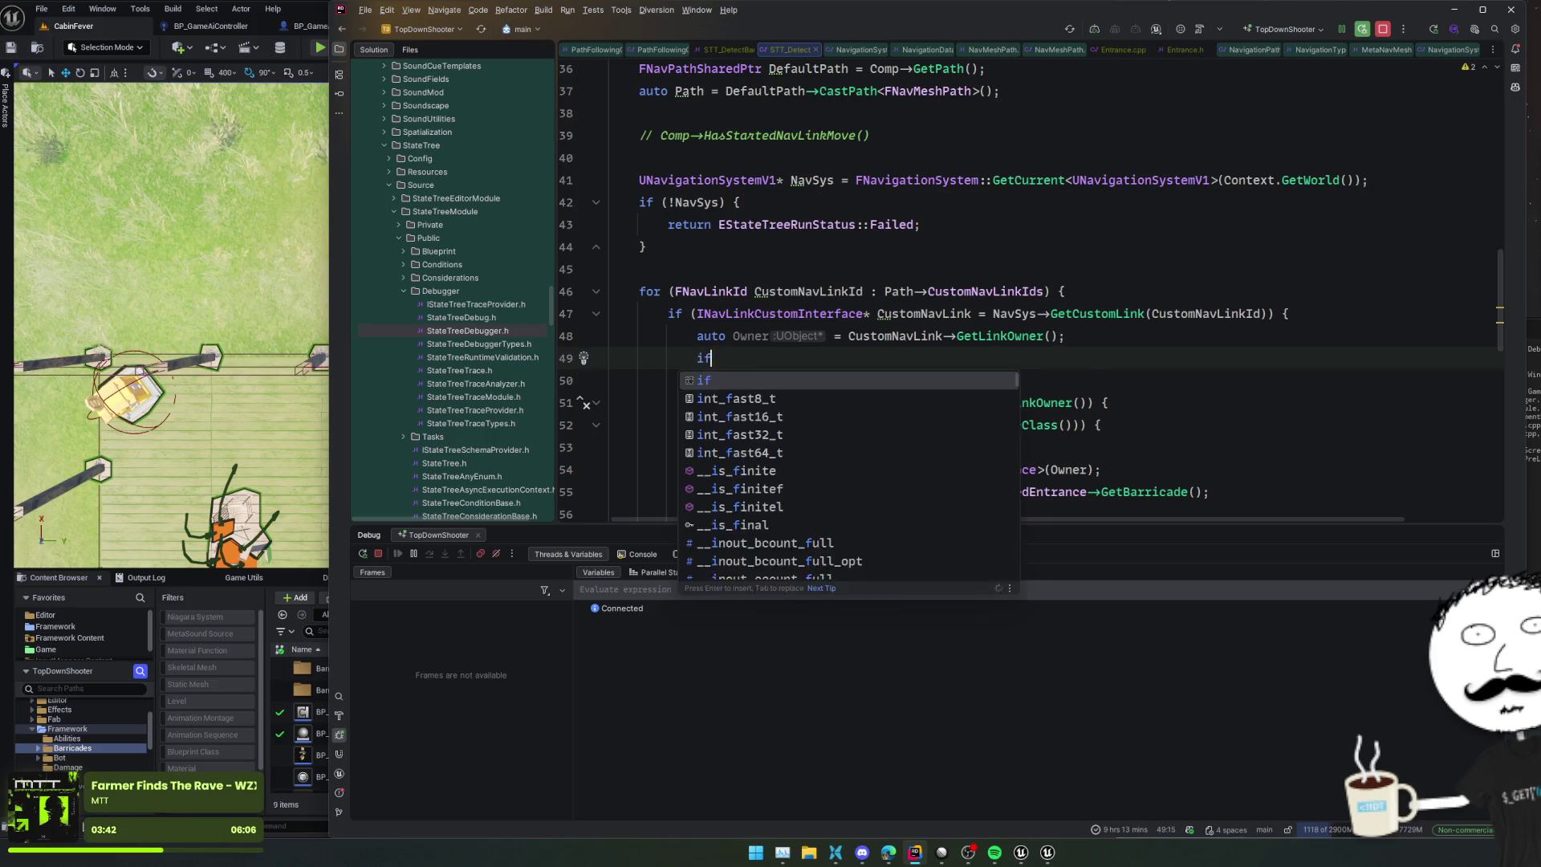
pyautogui.write(' (auto OwningComp')
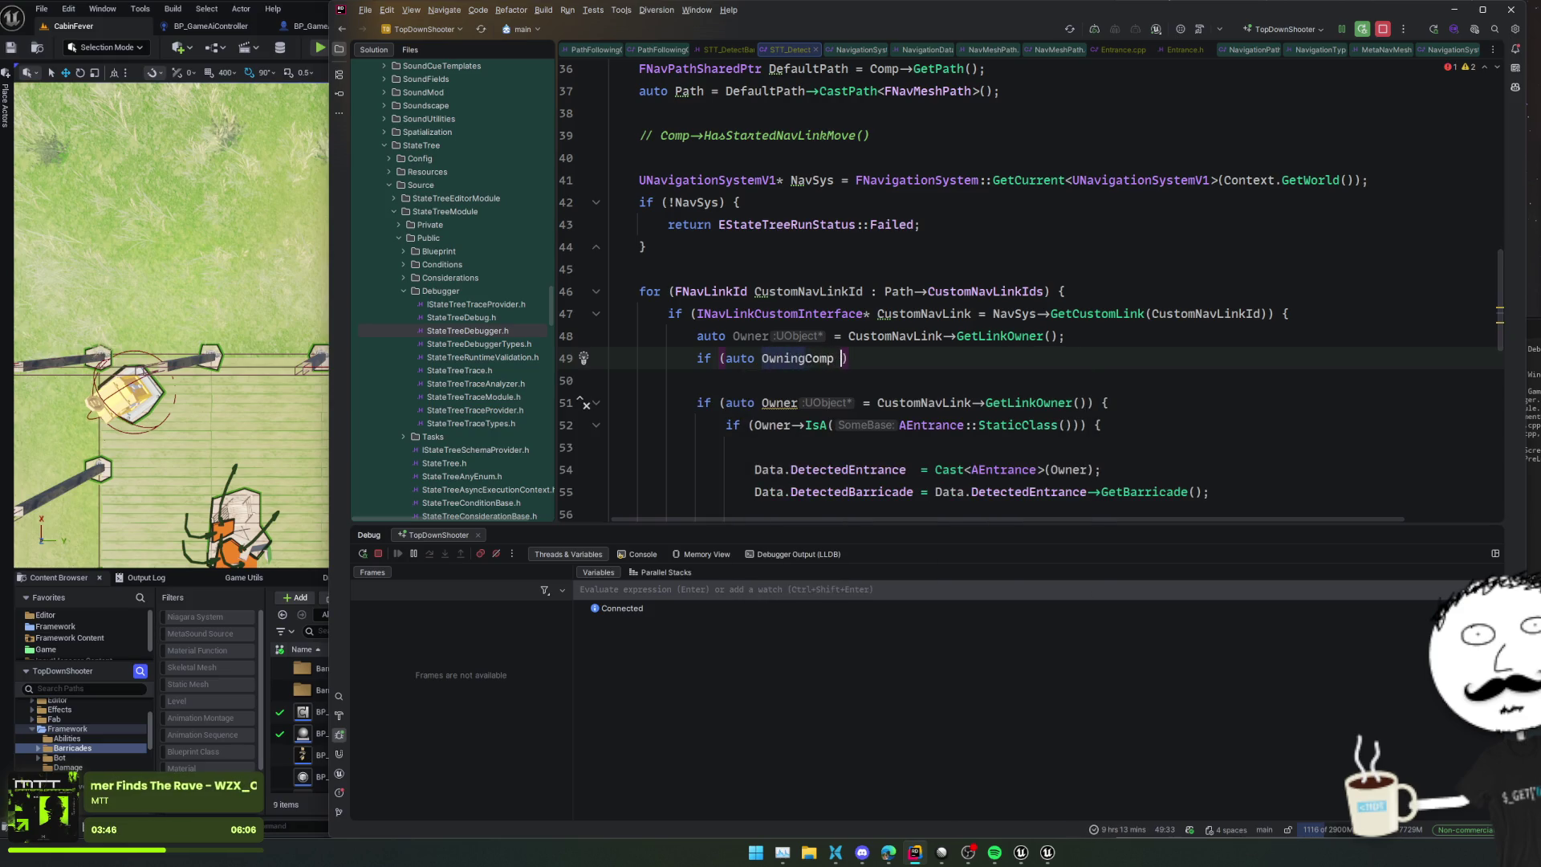
pyautogui.hotkey('shift', 'Home')
pyautogui.press('BackSpace')
pyautogui.write('auto OwningComp = ')
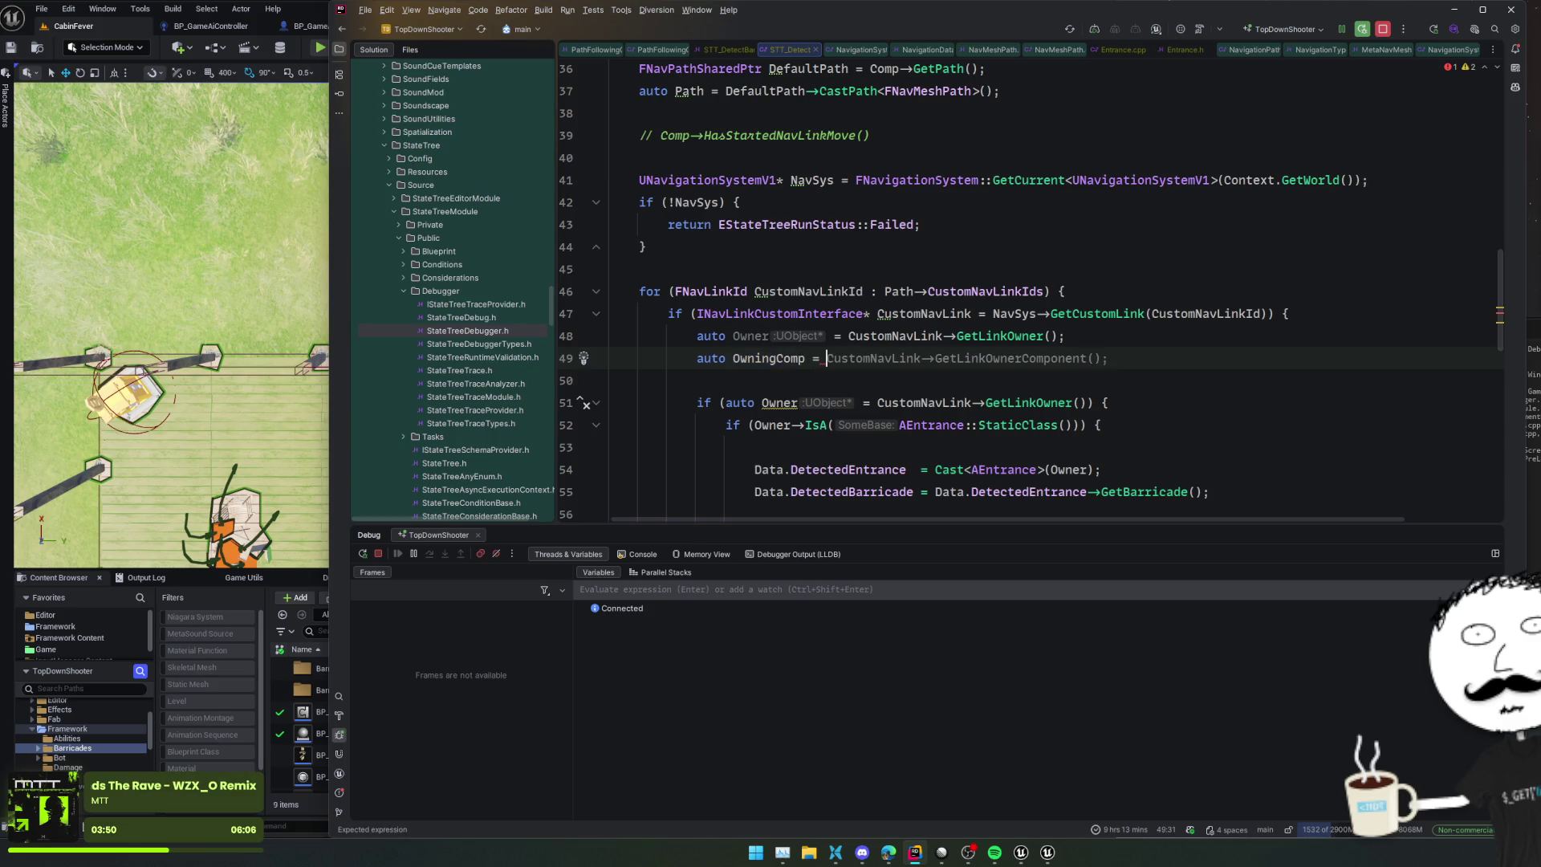
pyautogui.write('Owne')
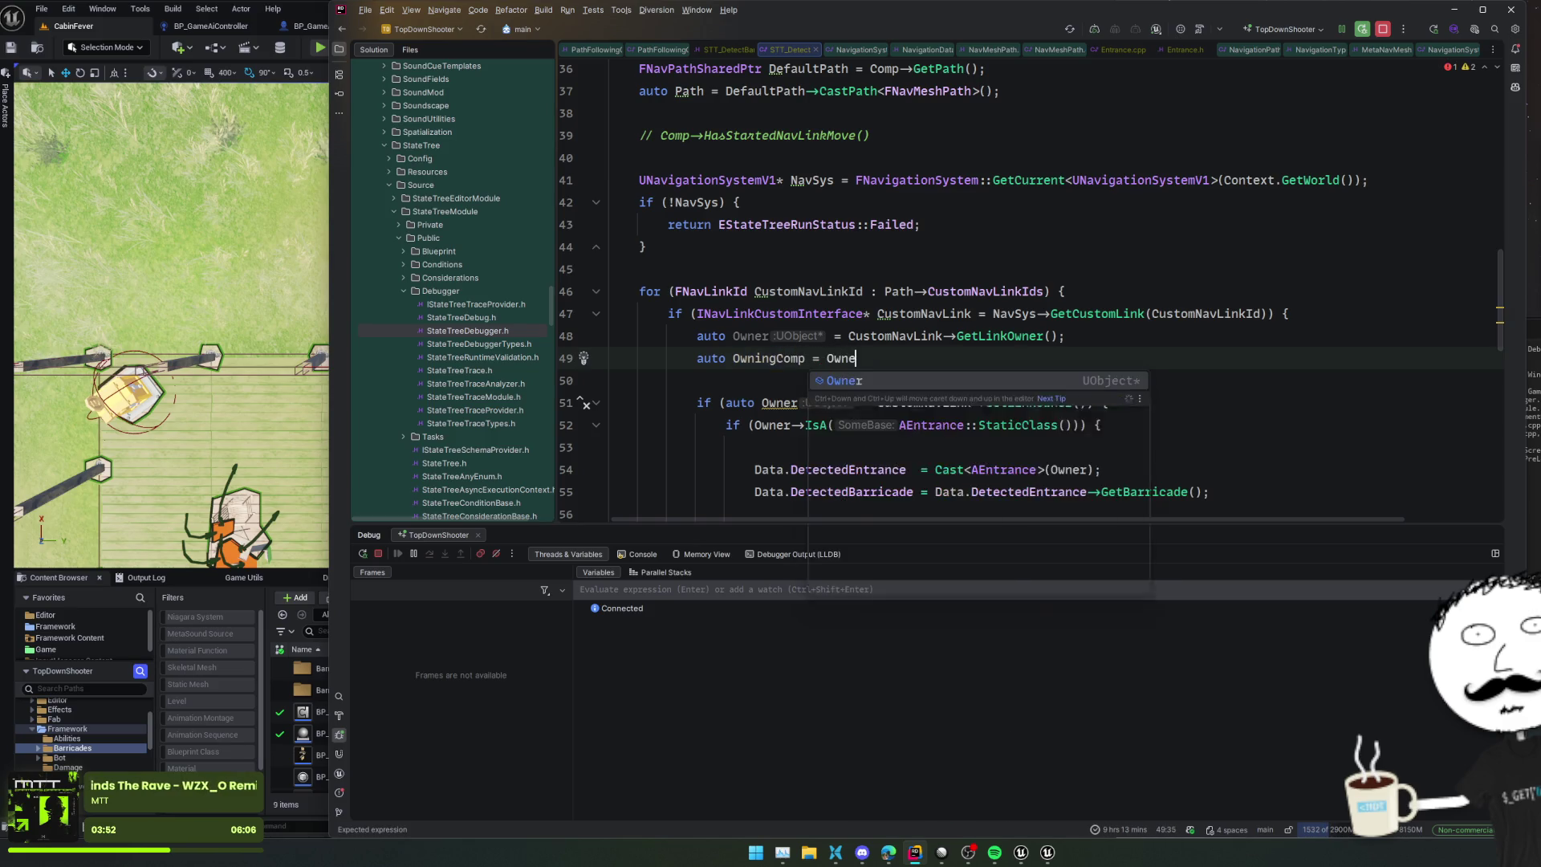
pyautogui.write('r ? Cast<')
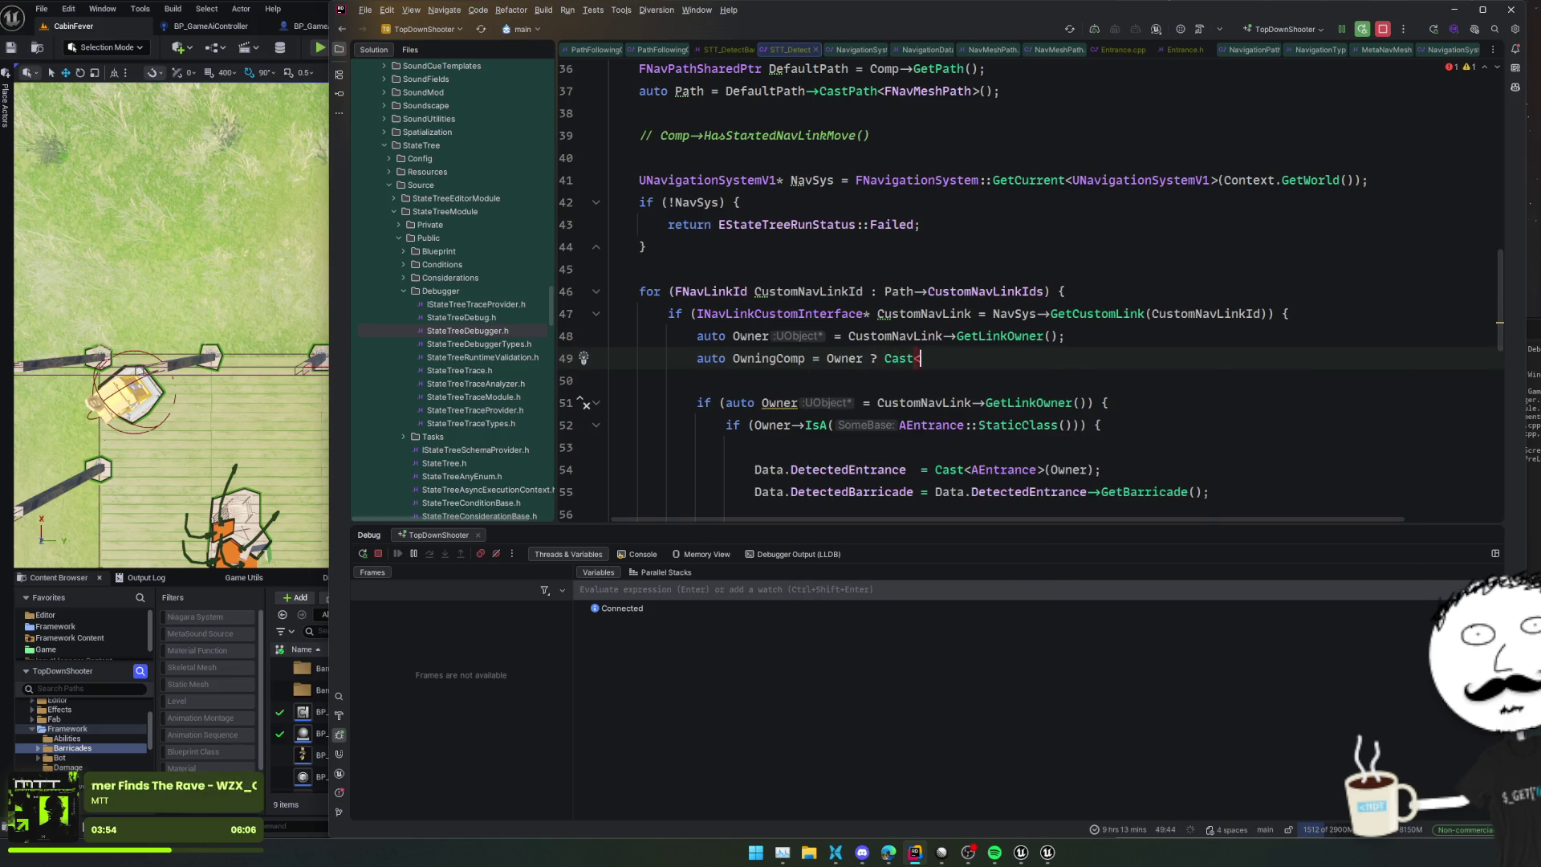
pyautogui.write('UNavLink')
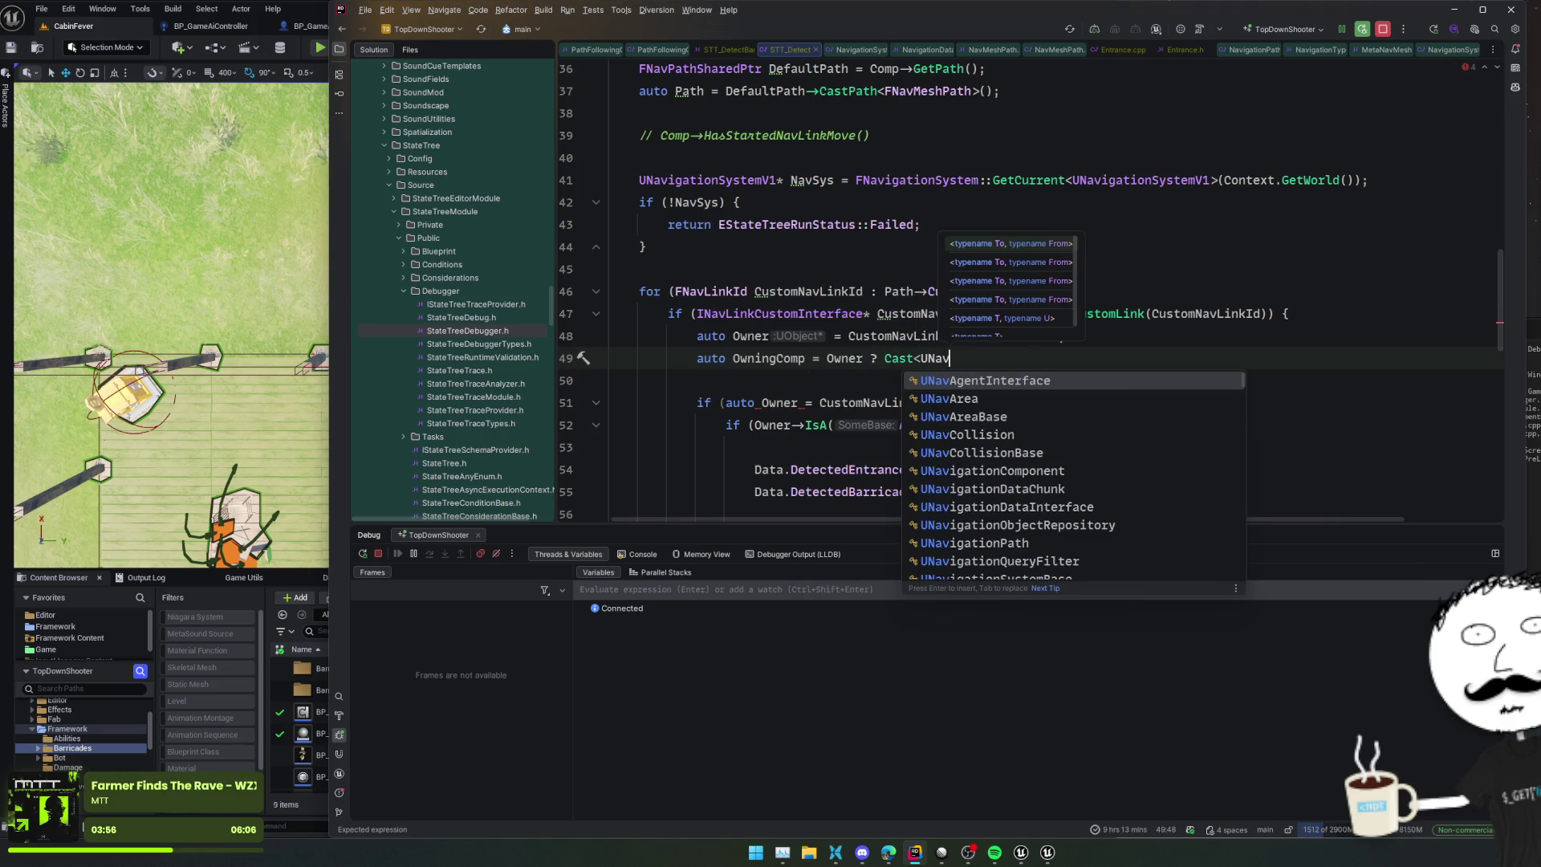
pyautogui.press('BackSpace')
pyautogui.press('BackSpace')
pyautogui.press('BackSpace')
pyautogui.write('Sma')
pyautogui.press('BackSpace')
pyautogui.press('BackSpace')
pyautogui.press('BackSpace')
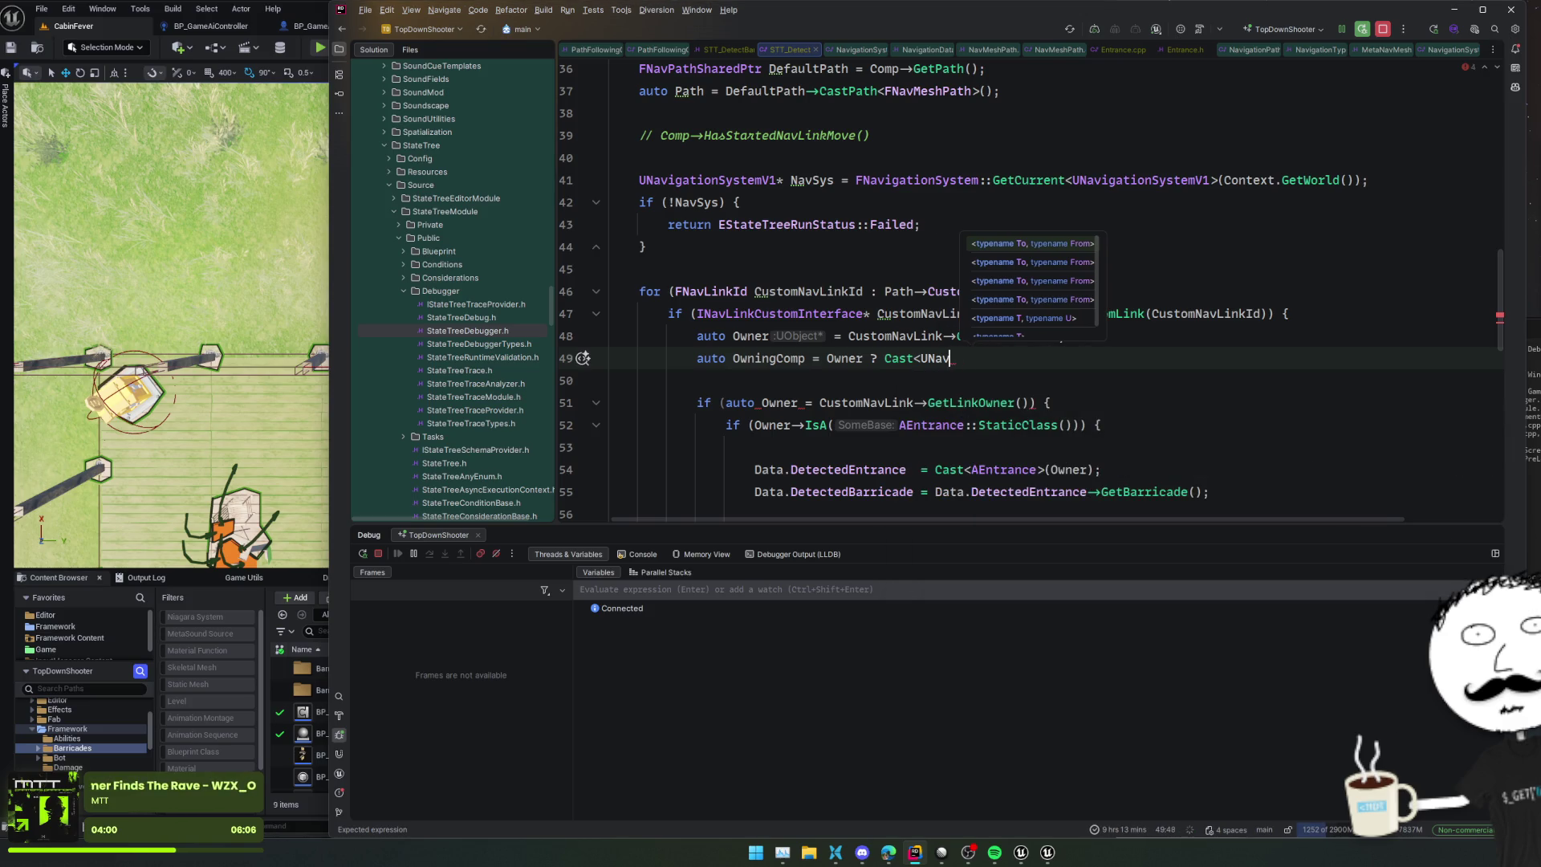
pyautogui.write('SmartLi')
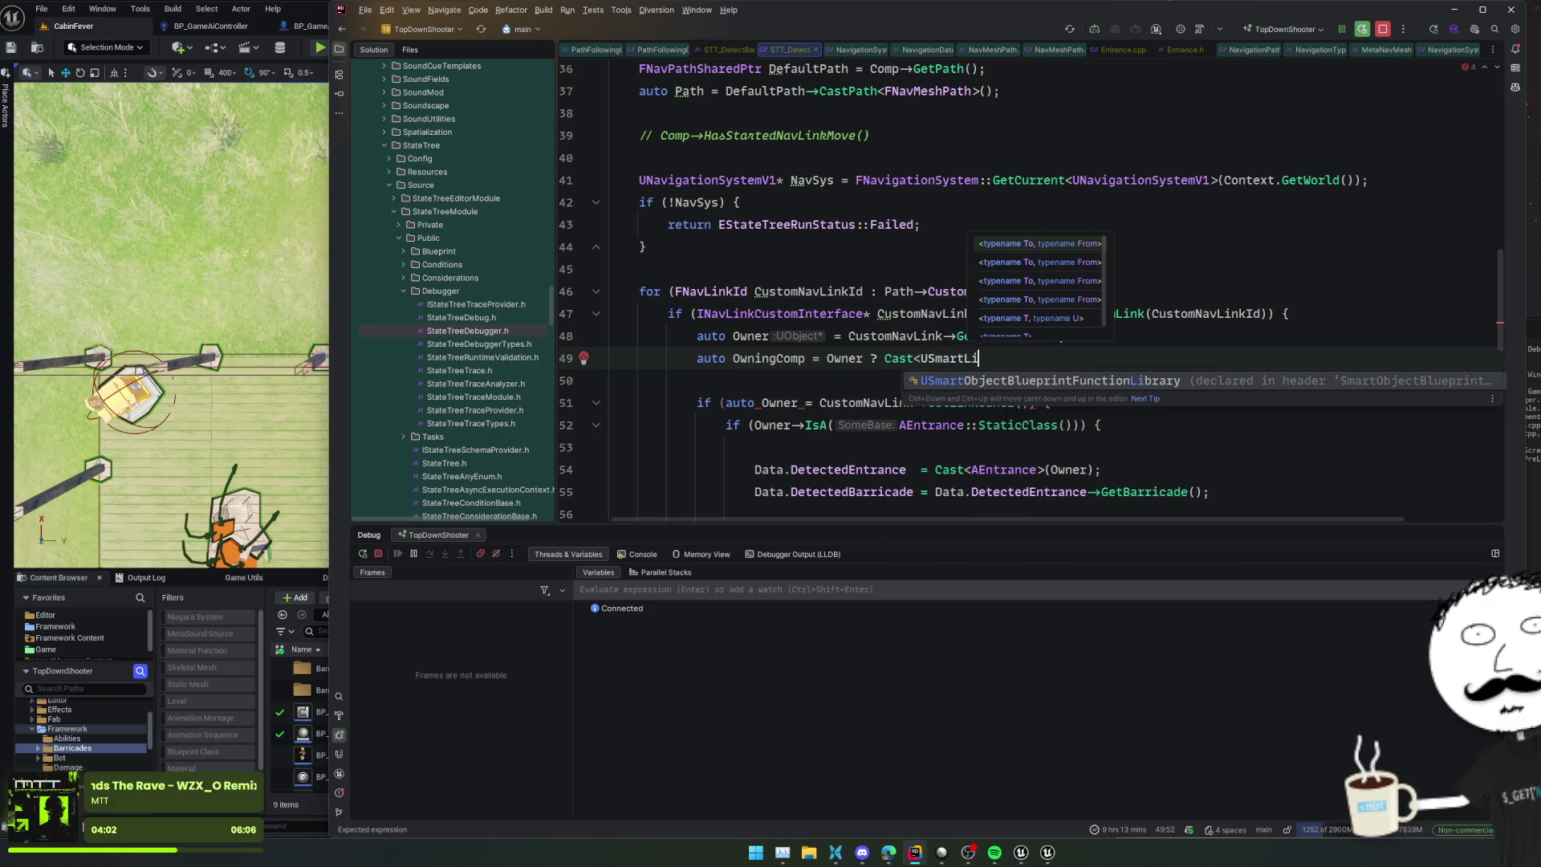
pyautogui.write('nk')
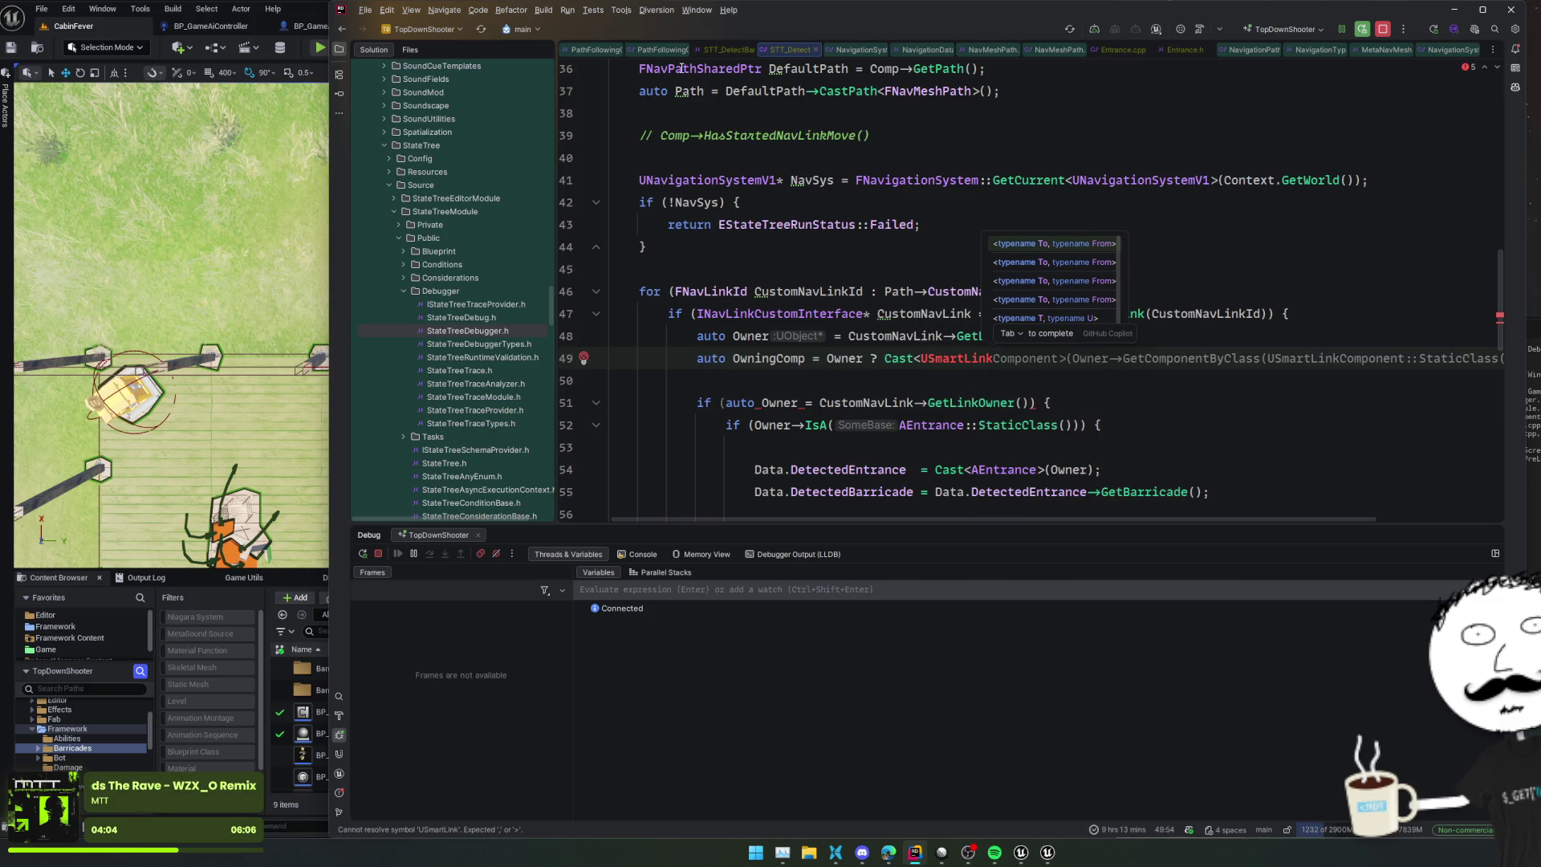
# Step: Use UNavLinkCustomComponent from Entrance.cpp as the cast type on (Owner) and add its include
pyautogui.click(1122, 50)
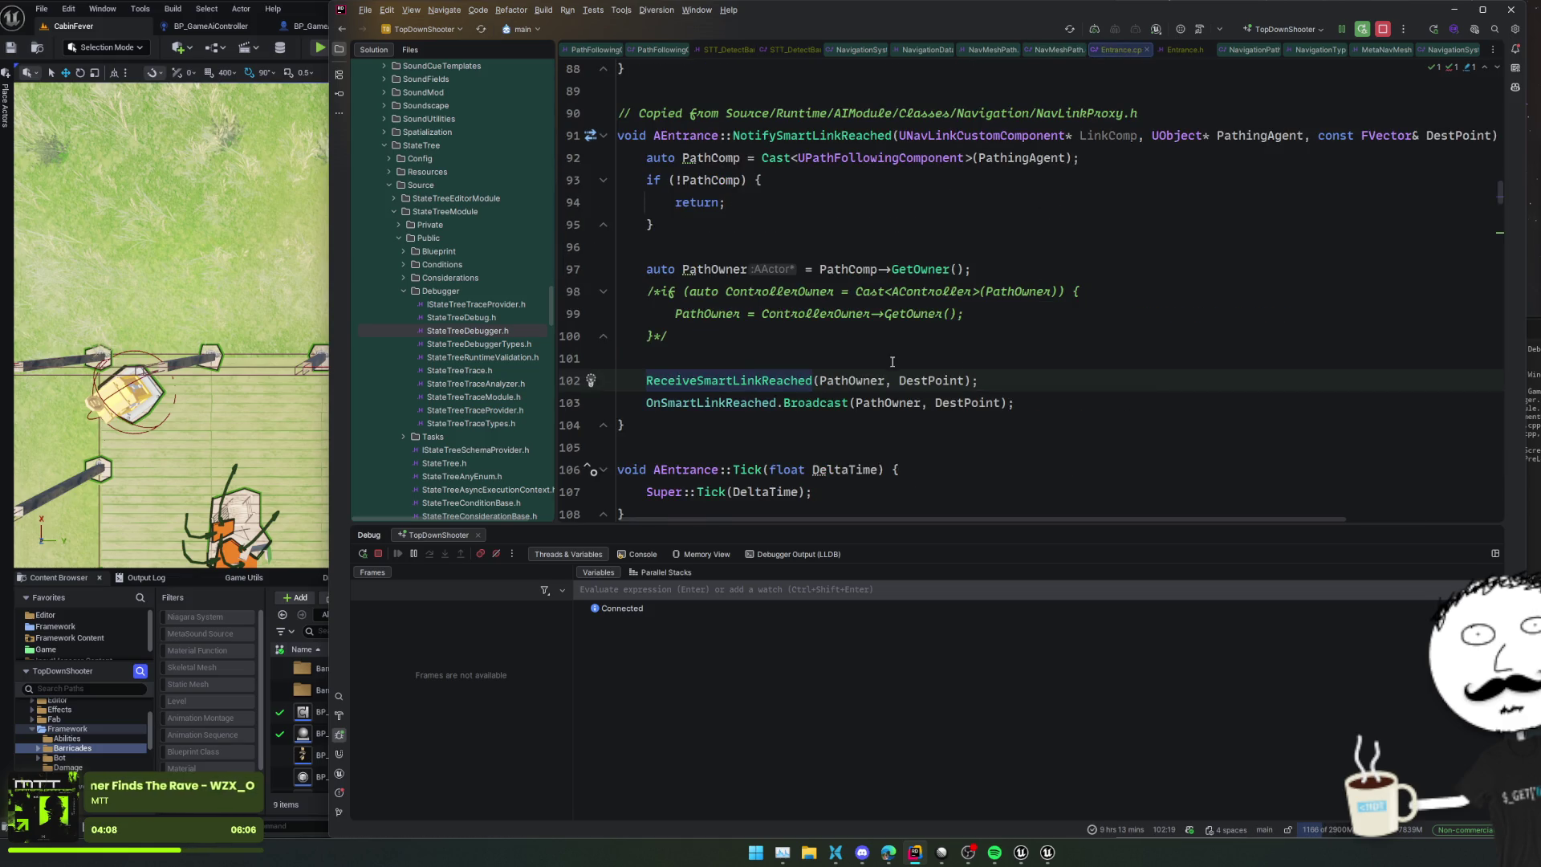
pyautogui.doubleClick(983, 134)
pyautogui.hotkey('ctrl', 'c')
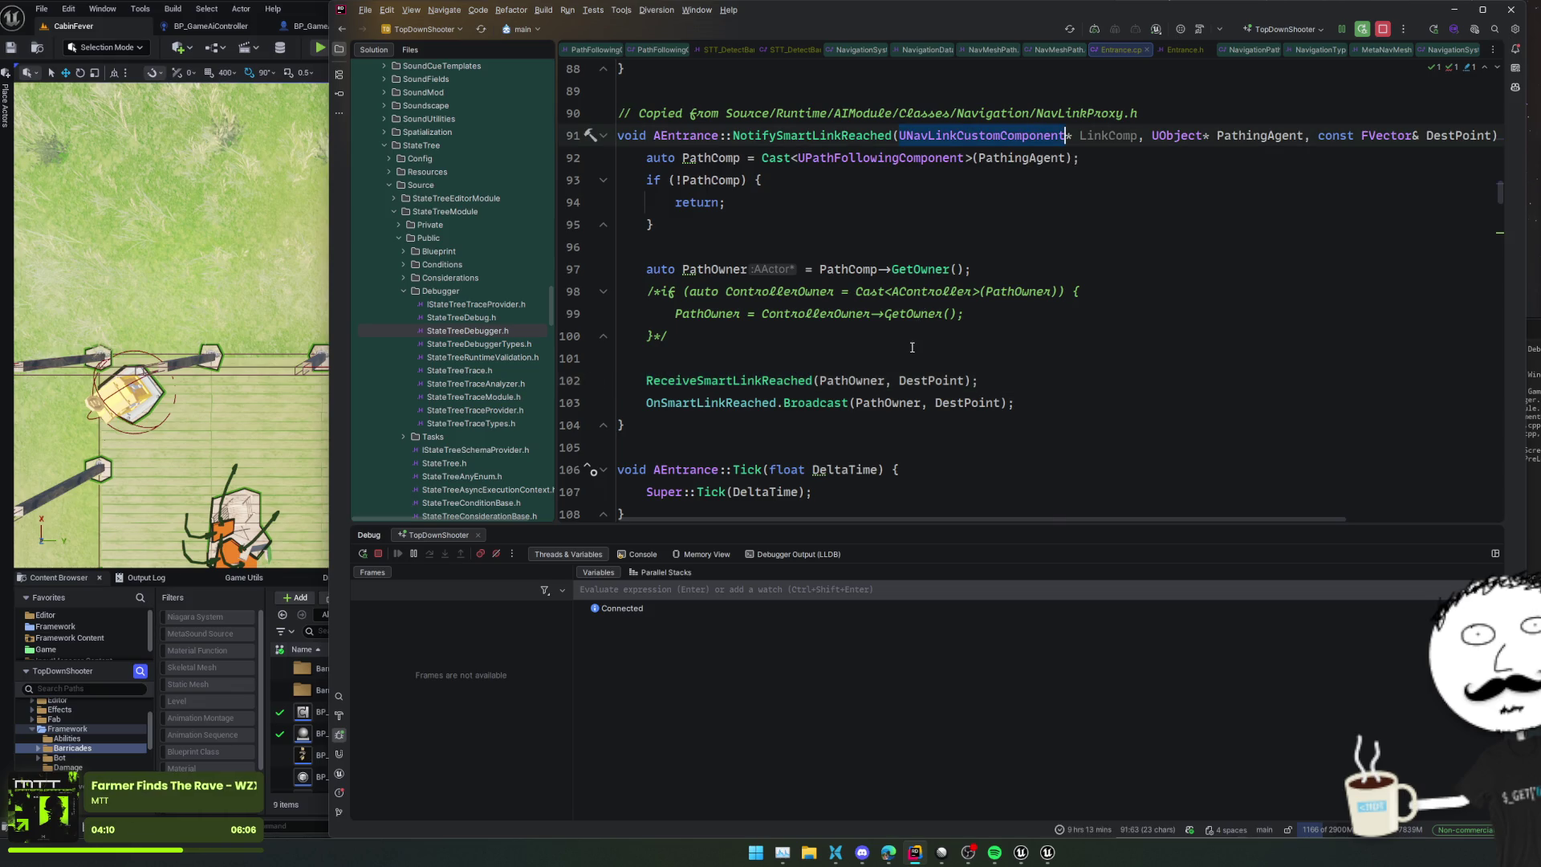
pyautogui.scroll(5, 912, 347)
pyautogui.hotkey('ctrl', 'Tab')
pyautogui.hotkey('ctrl', 'shift', 'Left')
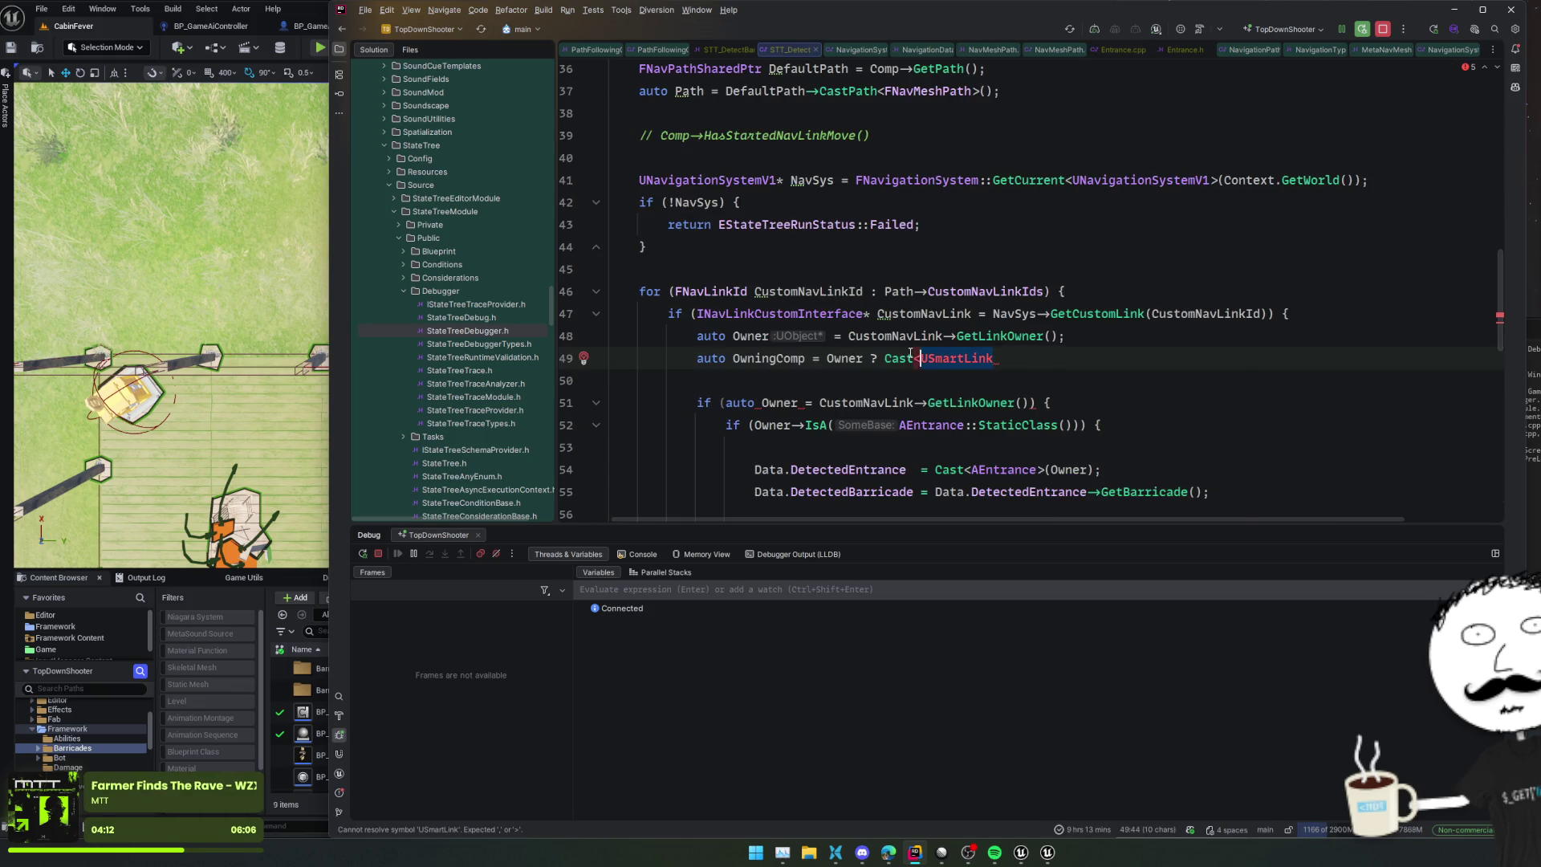
pyautogui.hotkey('ctrl', 'v')
pyautogui.write('(Own')
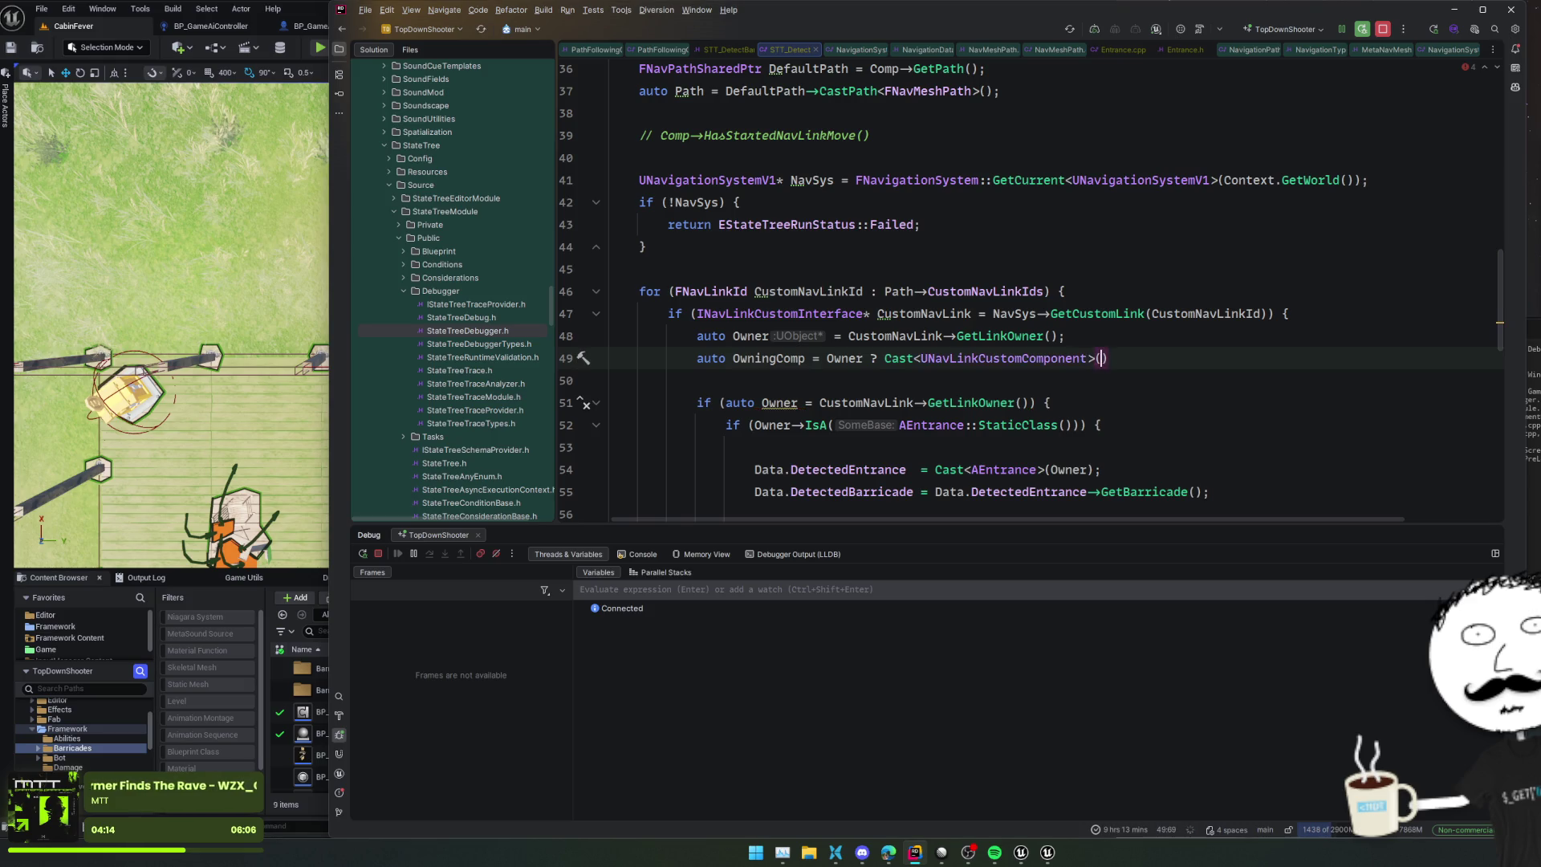
pyautogui.write('er)')
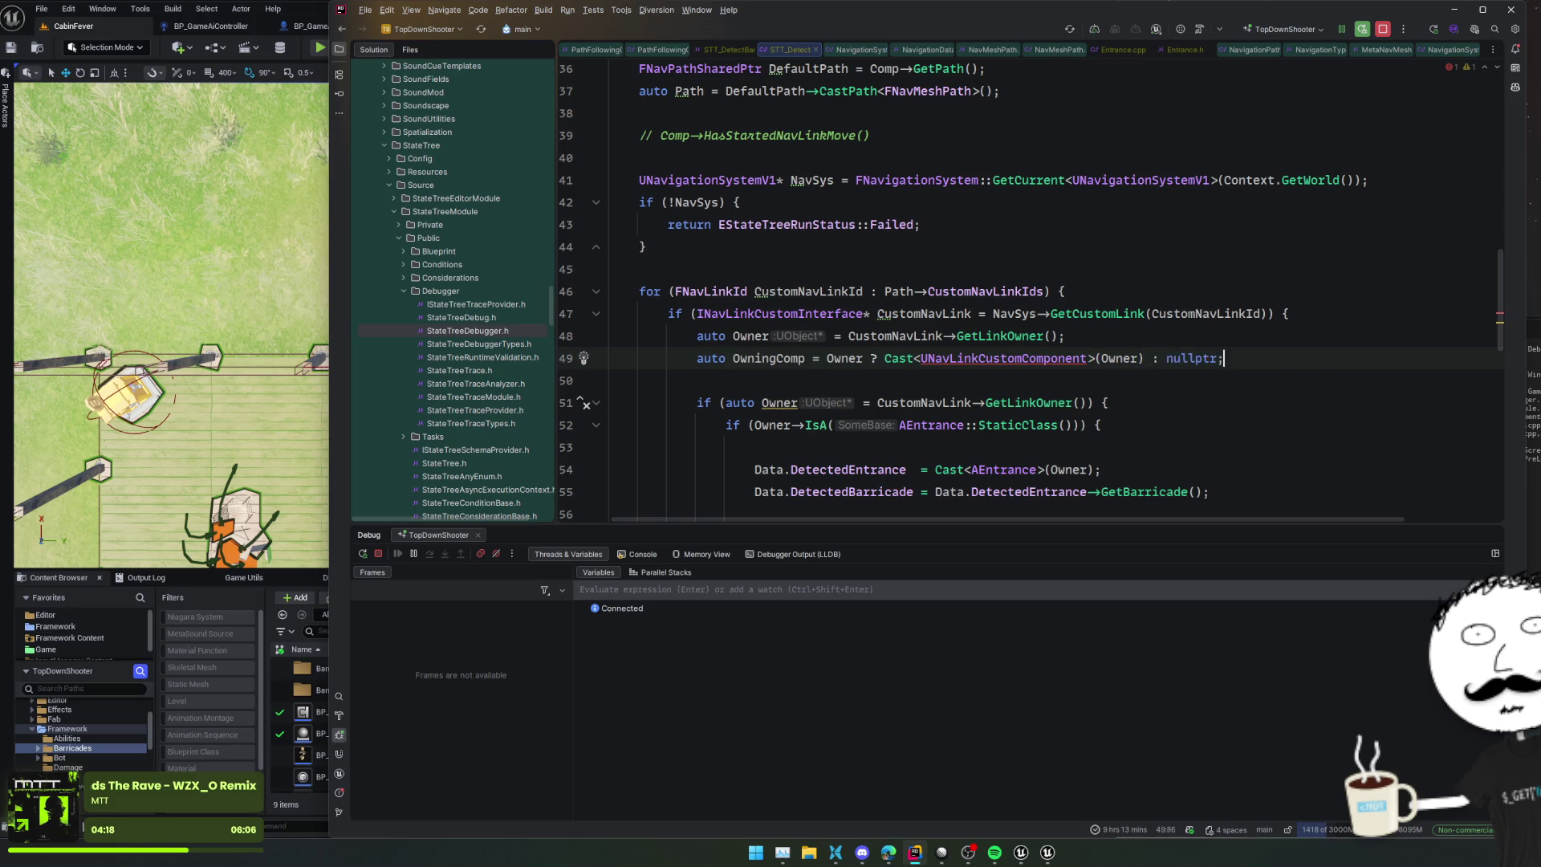
pyautogui.press('Home')
pyautogui.hotkey('alt', 'Return')
# Step: Begin an 'auto OwningActor' line below OwningComp
pyautogui.press('Return')
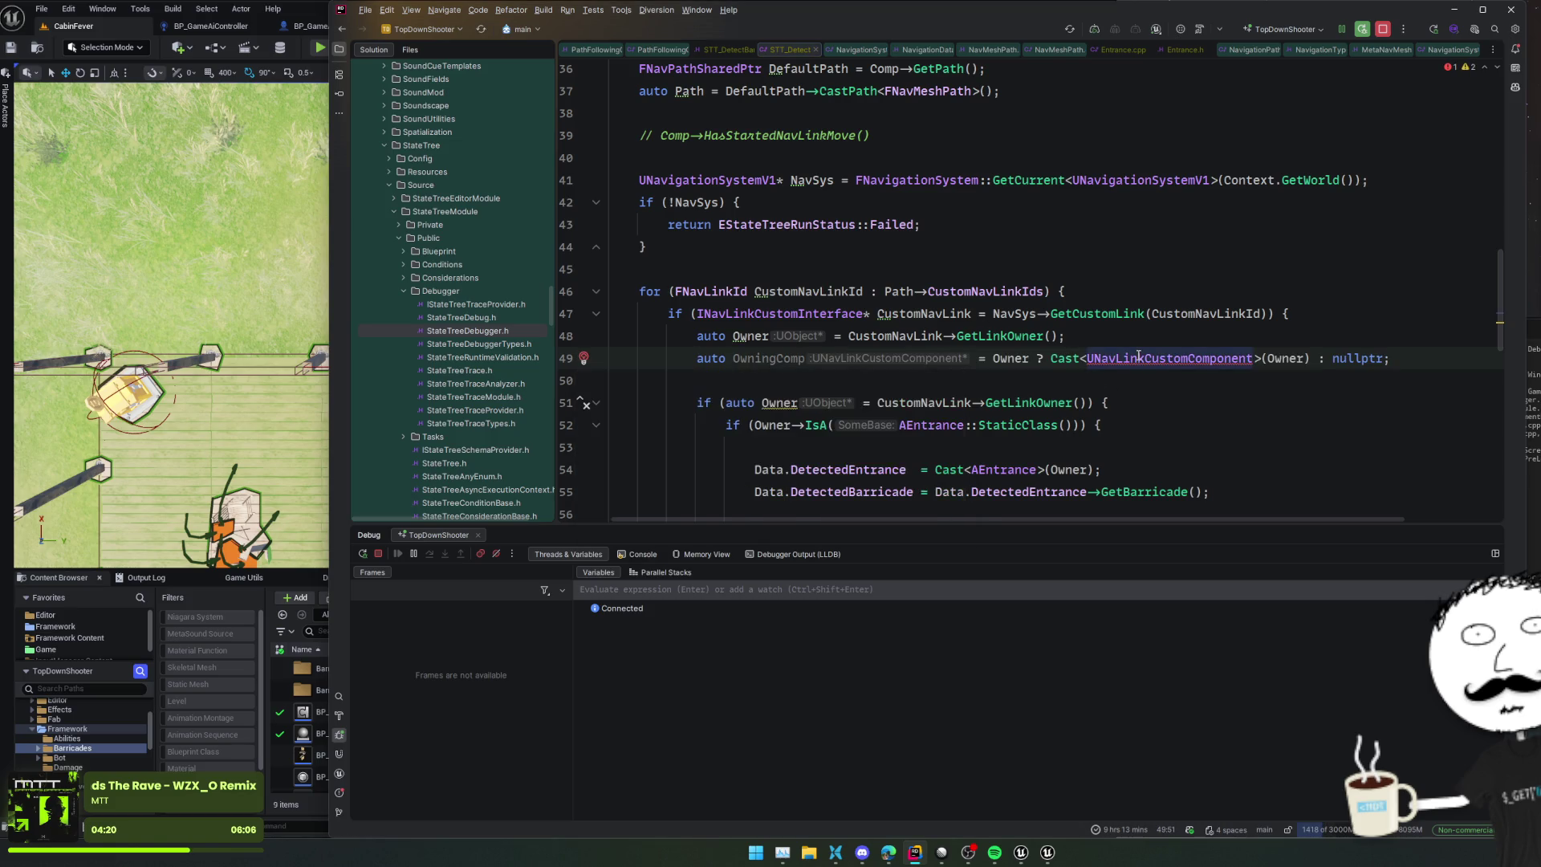
pyautogui.hotkey('shift', 'Return')
pyautogui.write('auto OwningActor =')
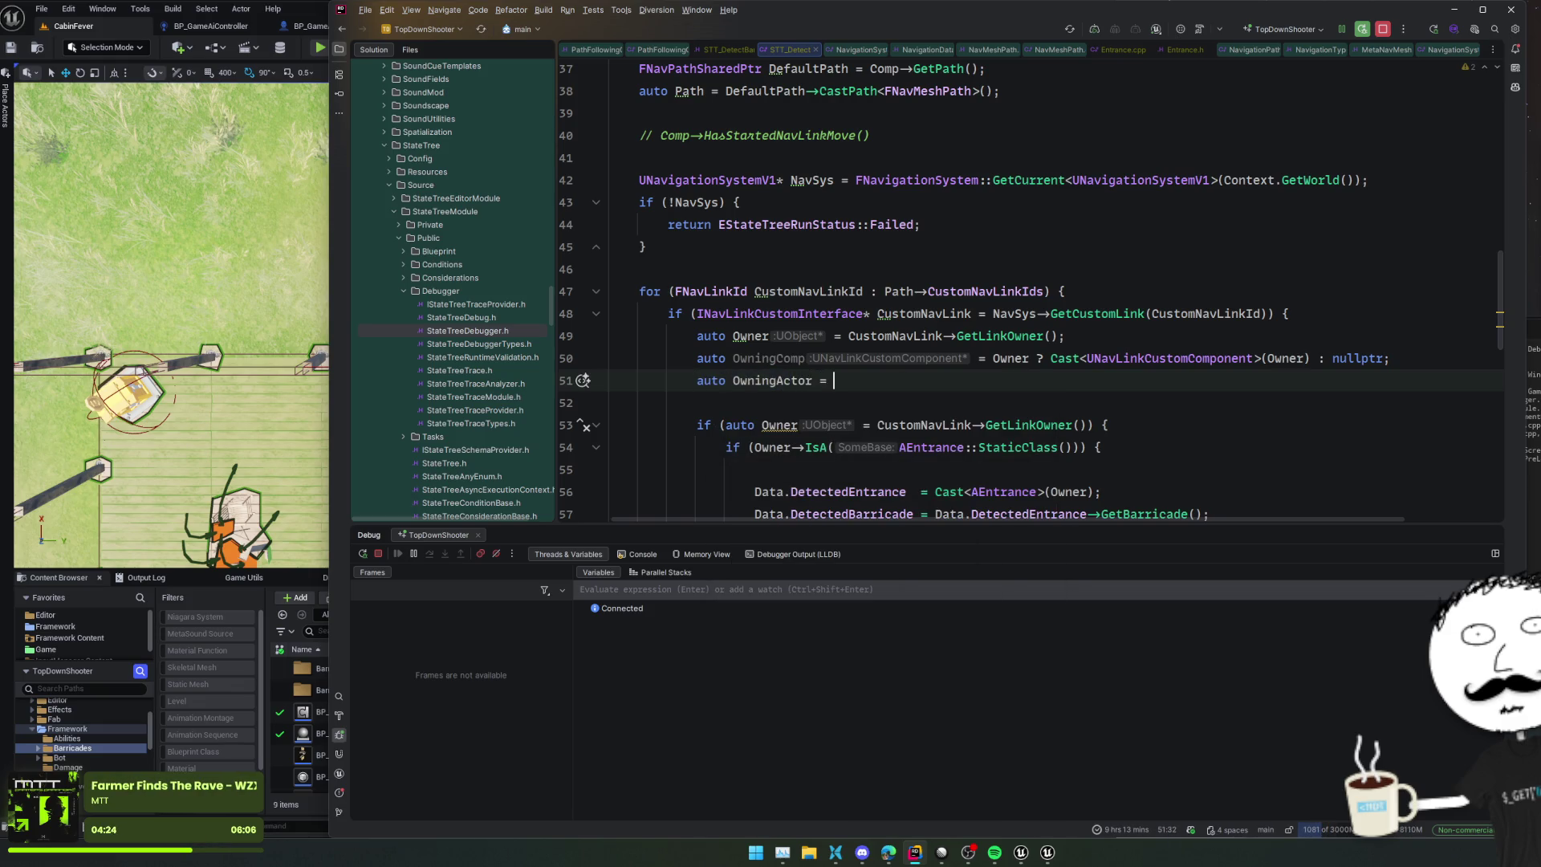
# Step: Assign OwningActor as Cast<AEntrance> of OwningComp's owner
pyautogui.press('Tab')
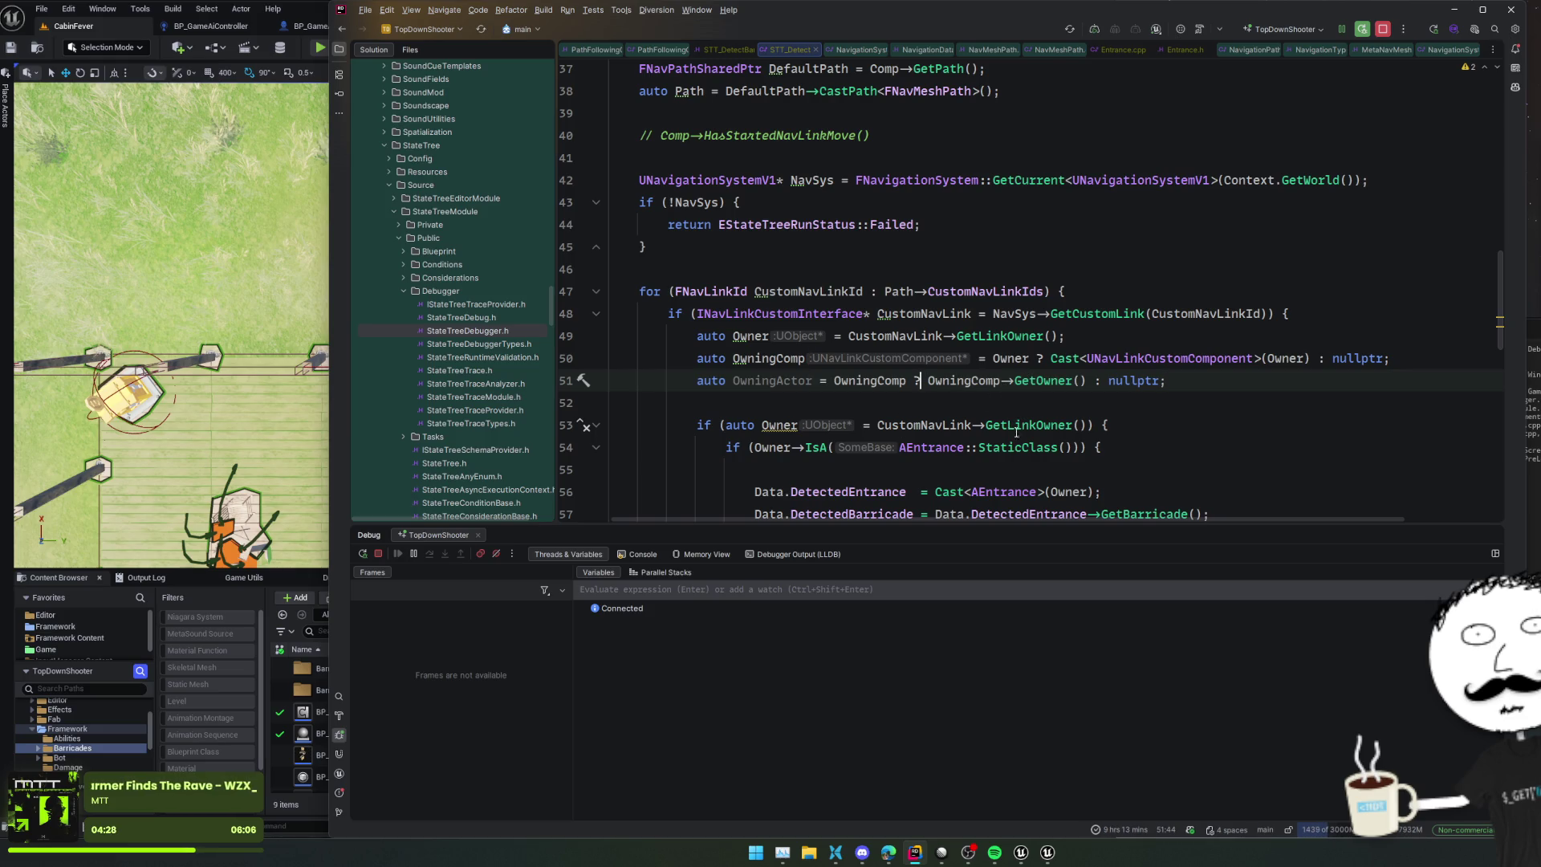
pyautogui.hotkey('ctrl', 'w')
pyautogui.hotkey('ctrl', 'w')
pyautogui.hotkey('ctrl', 'w')
pyautogui.press('BackSpace')
pyautogui.write('Cast<AEntranc')
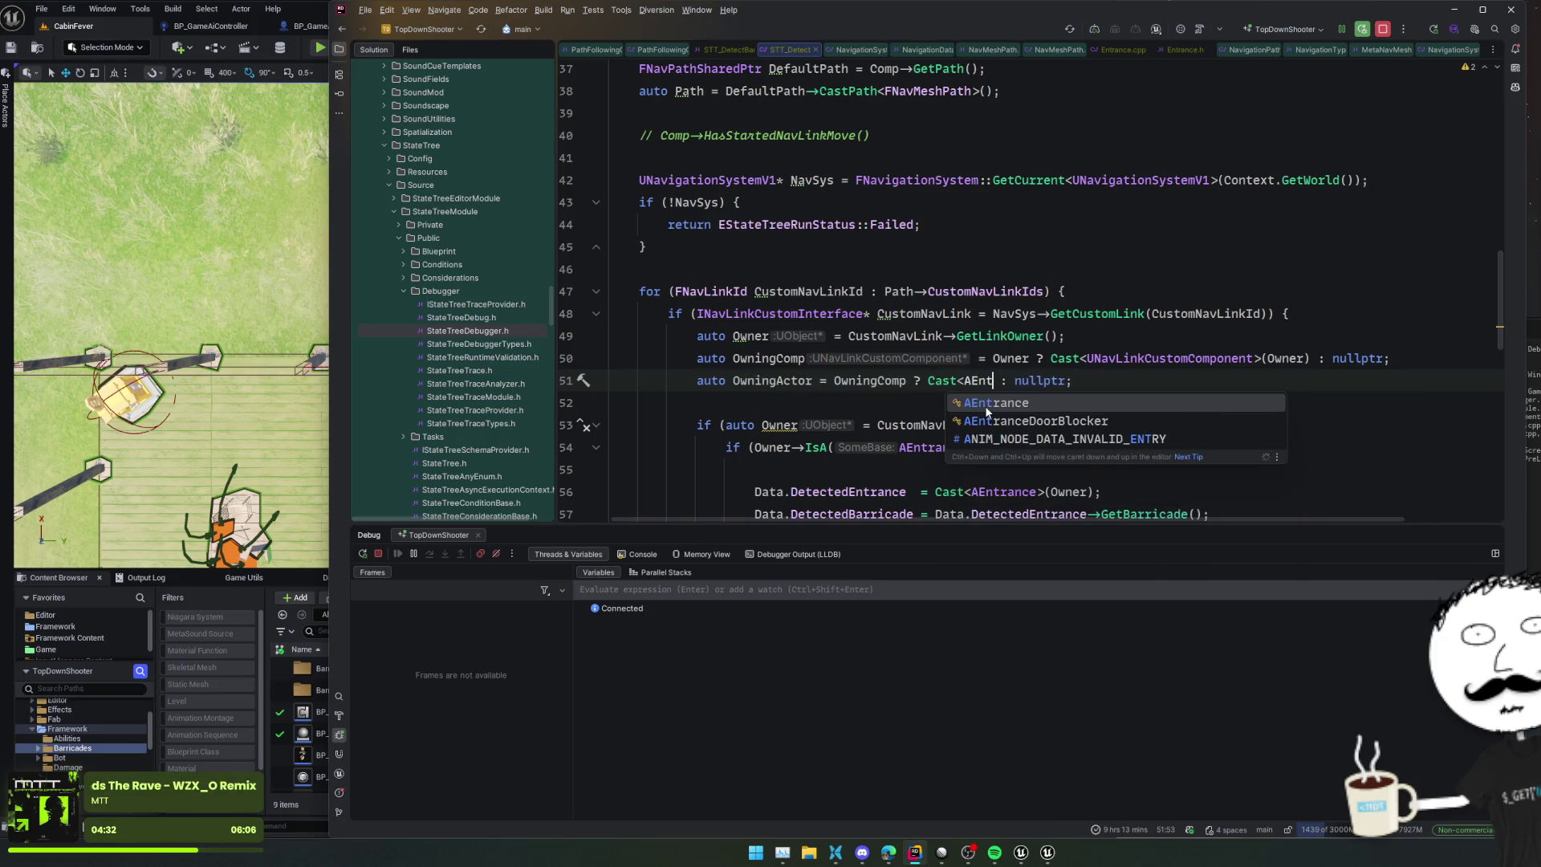
pyautogui.press('Return')
pyautogui.press('Tab')
# Step: Add 'if (!OwningActor) continue;' below the OwningActor line
pyautogui.press('Home')
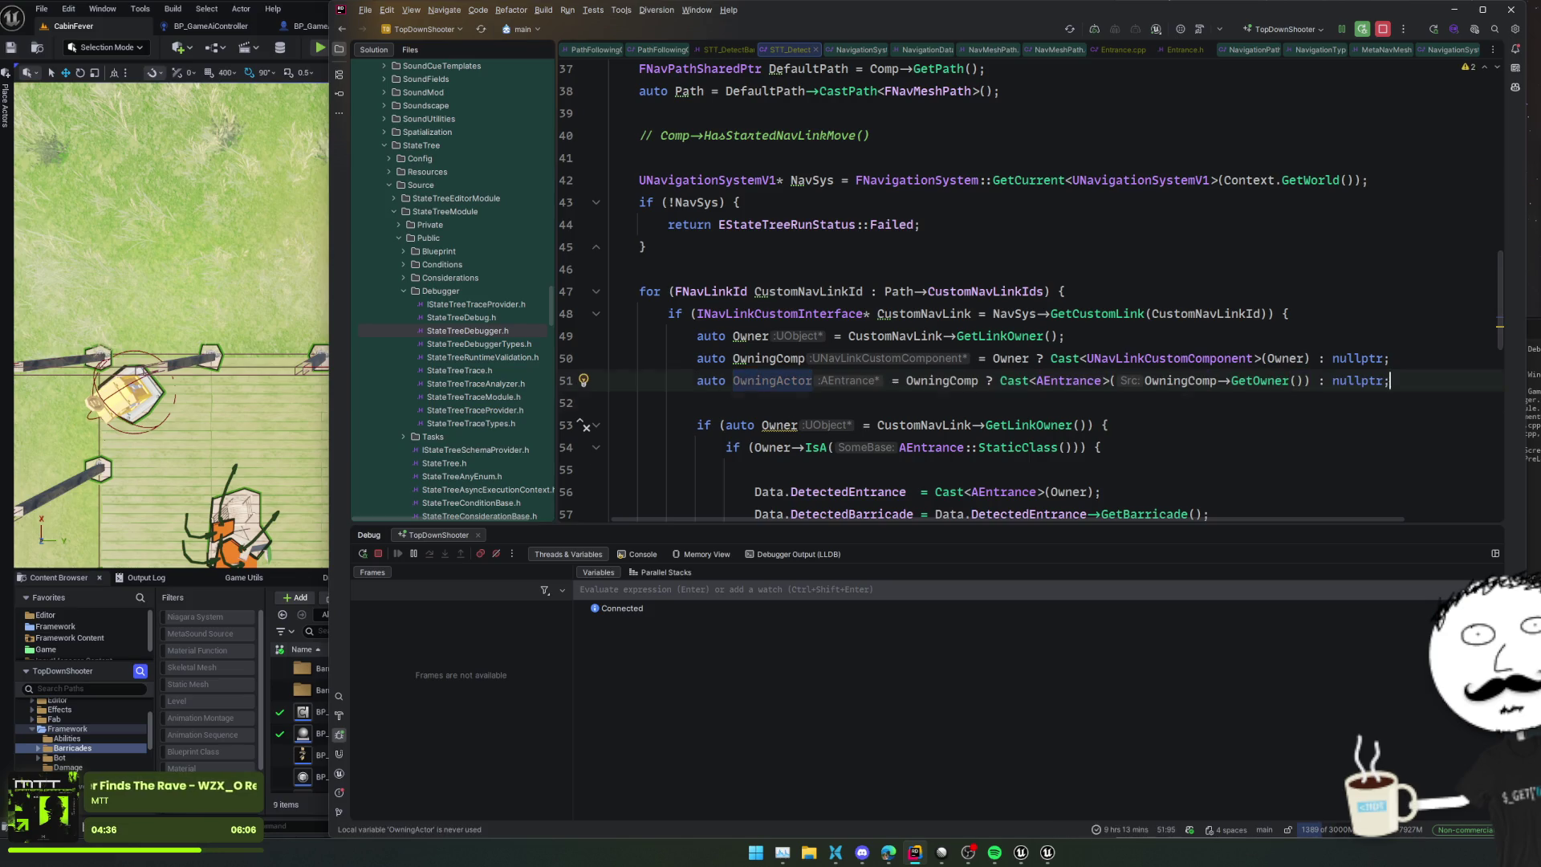
pyautogui.press('End')
pyautogui.press('Return')
pyautogui.write('if (!OwningActor) continue;')
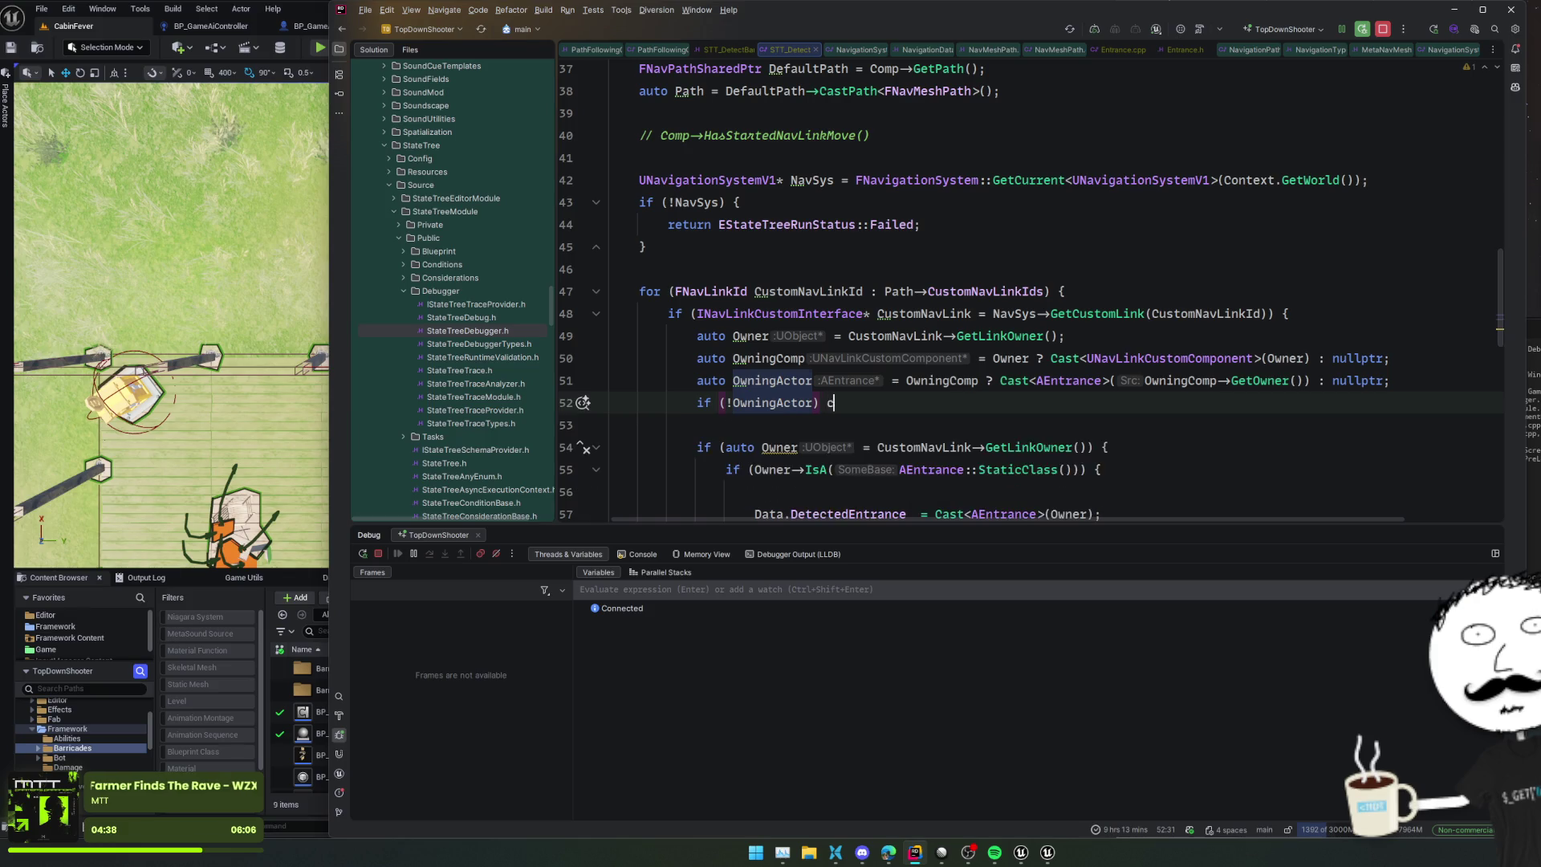
# Step: Delete the old nested owner if-checks and their braces, then reformat the loop body
pyautogui.scroll(-3, 764, 311)
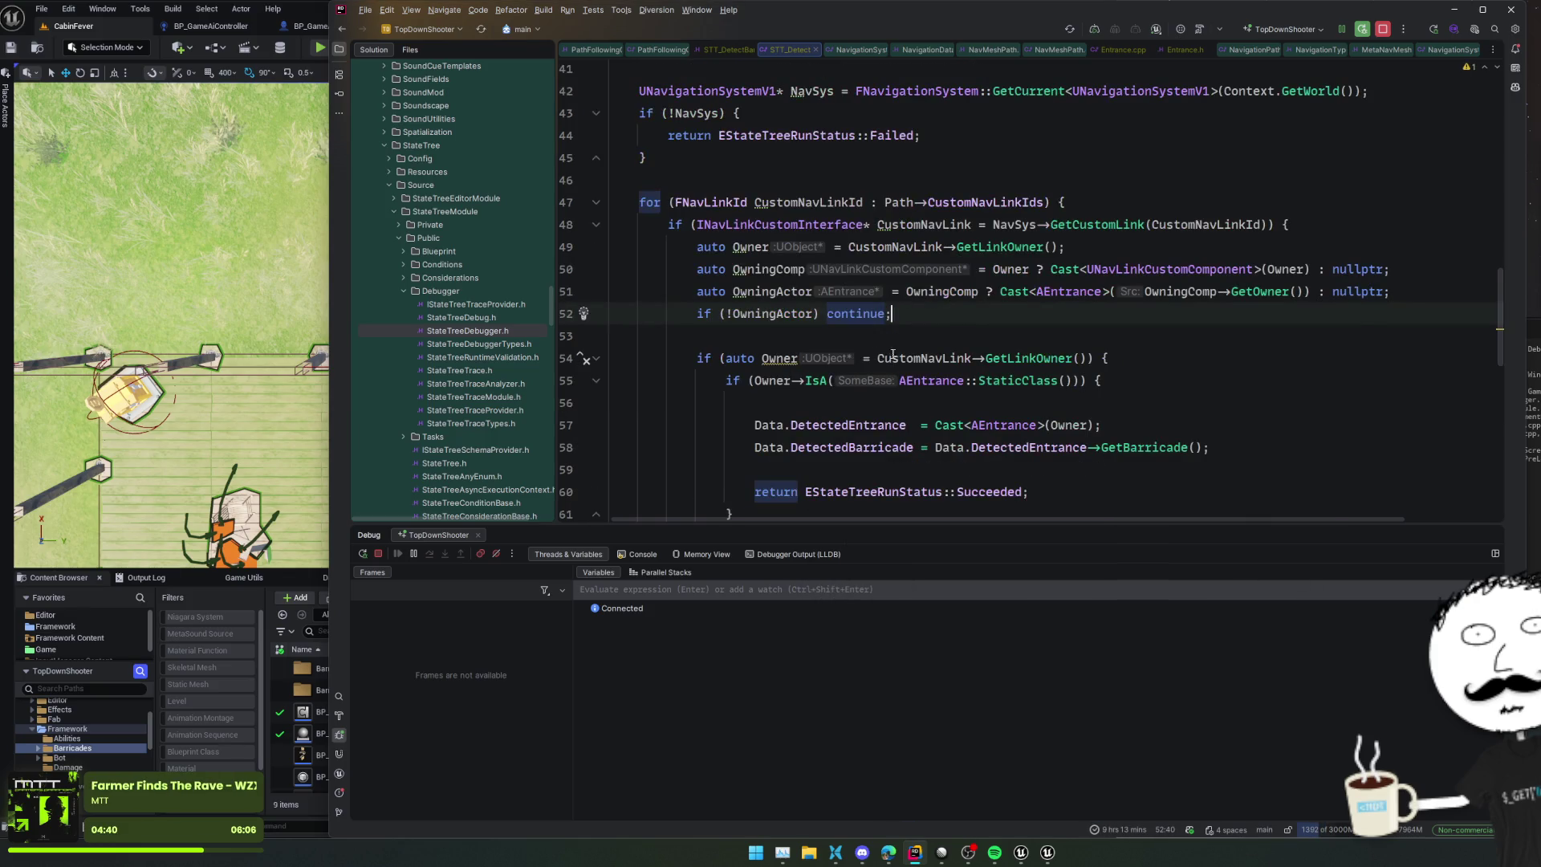
pyautogui.press('Down')
pyautogui.click(917, 292)
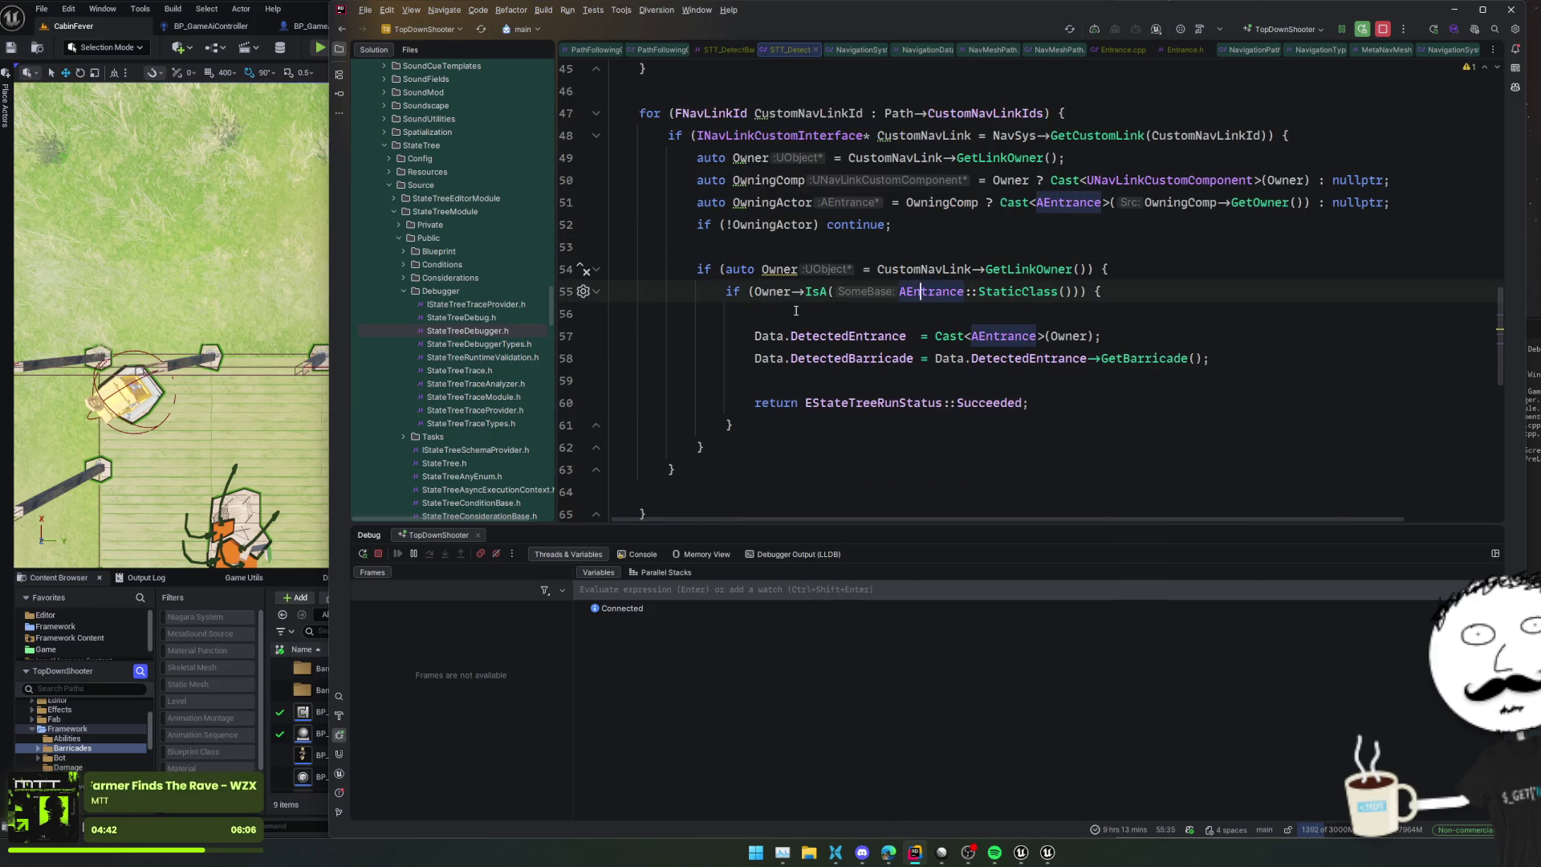
pyautogui.moveTo(795, 311); pyautogui.dragTo(642, 241)
pyautogui.press('BackSpace')
pyautogui.moveTo(703, 380); pyautogui.dragTo(690, 358)
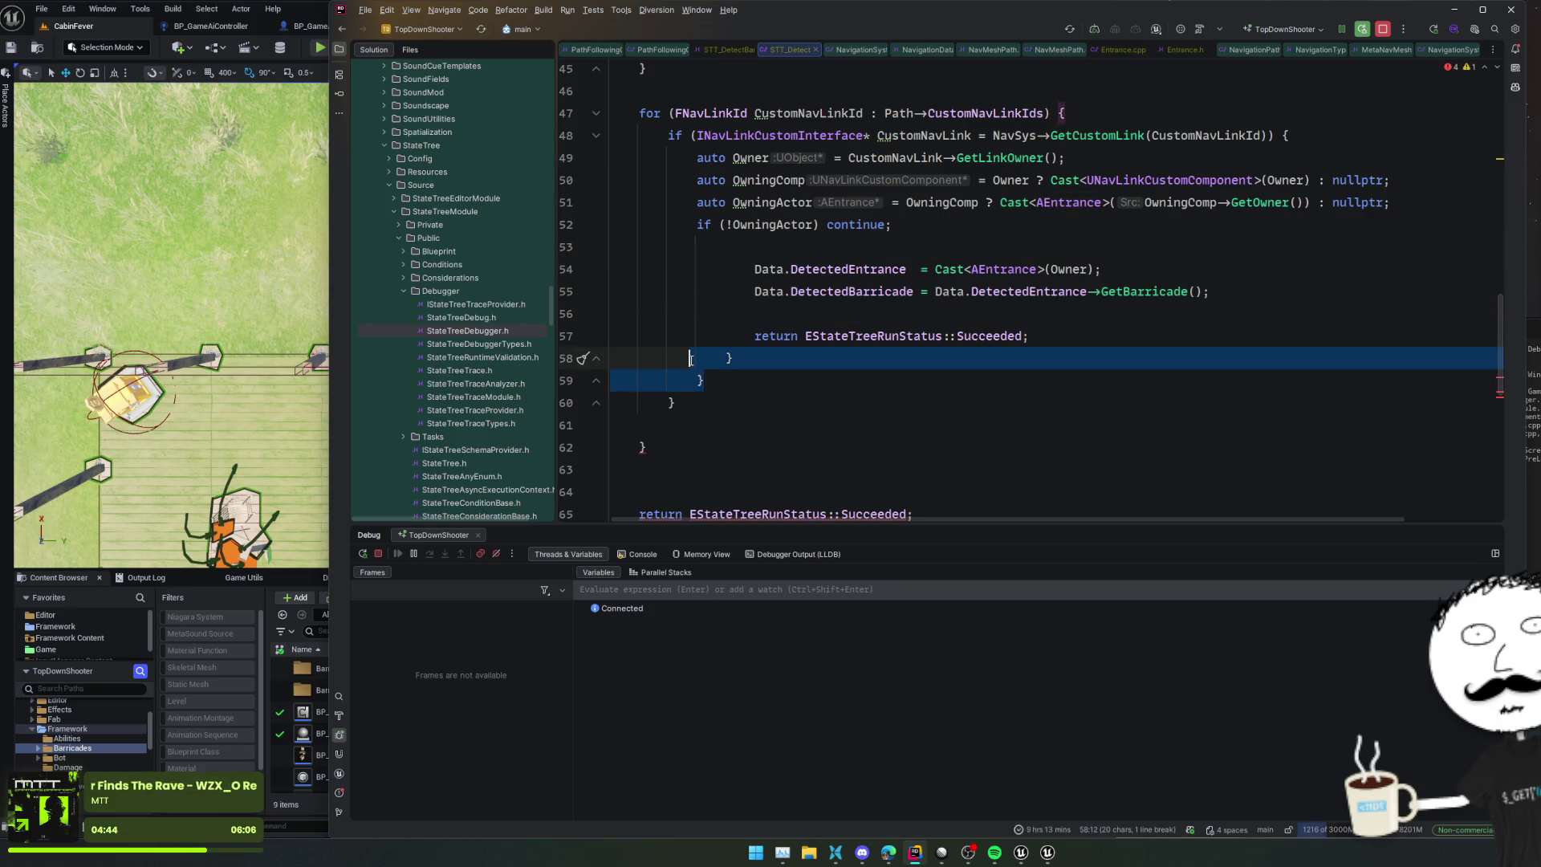
pyautogui.press('BackSpace')
pyautogui.hotkey('ctrl', 'alt', 'l')
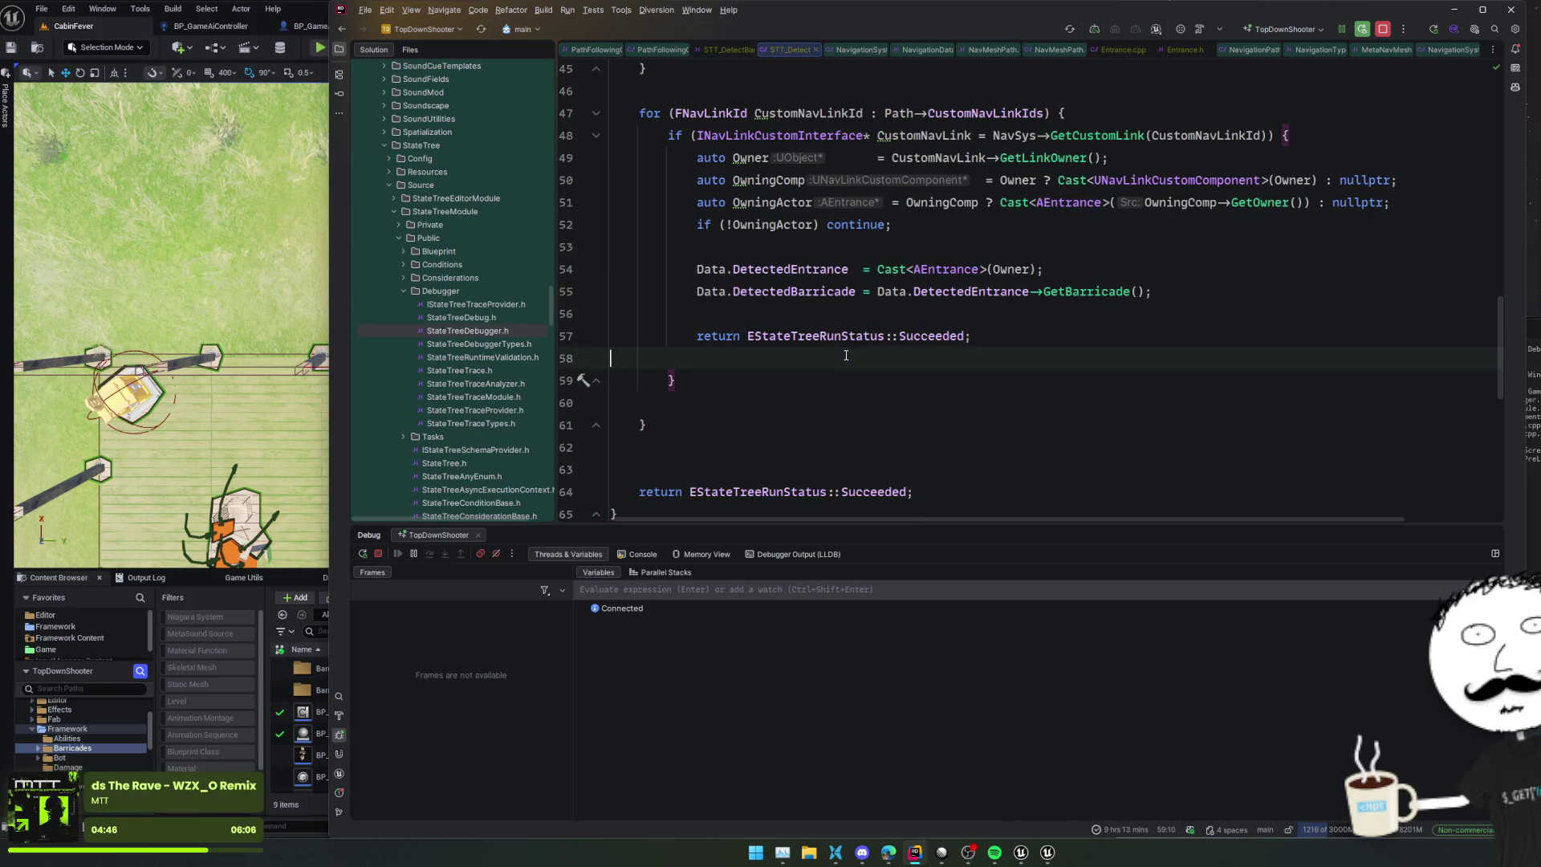
pyautogui.press('BackSpace')
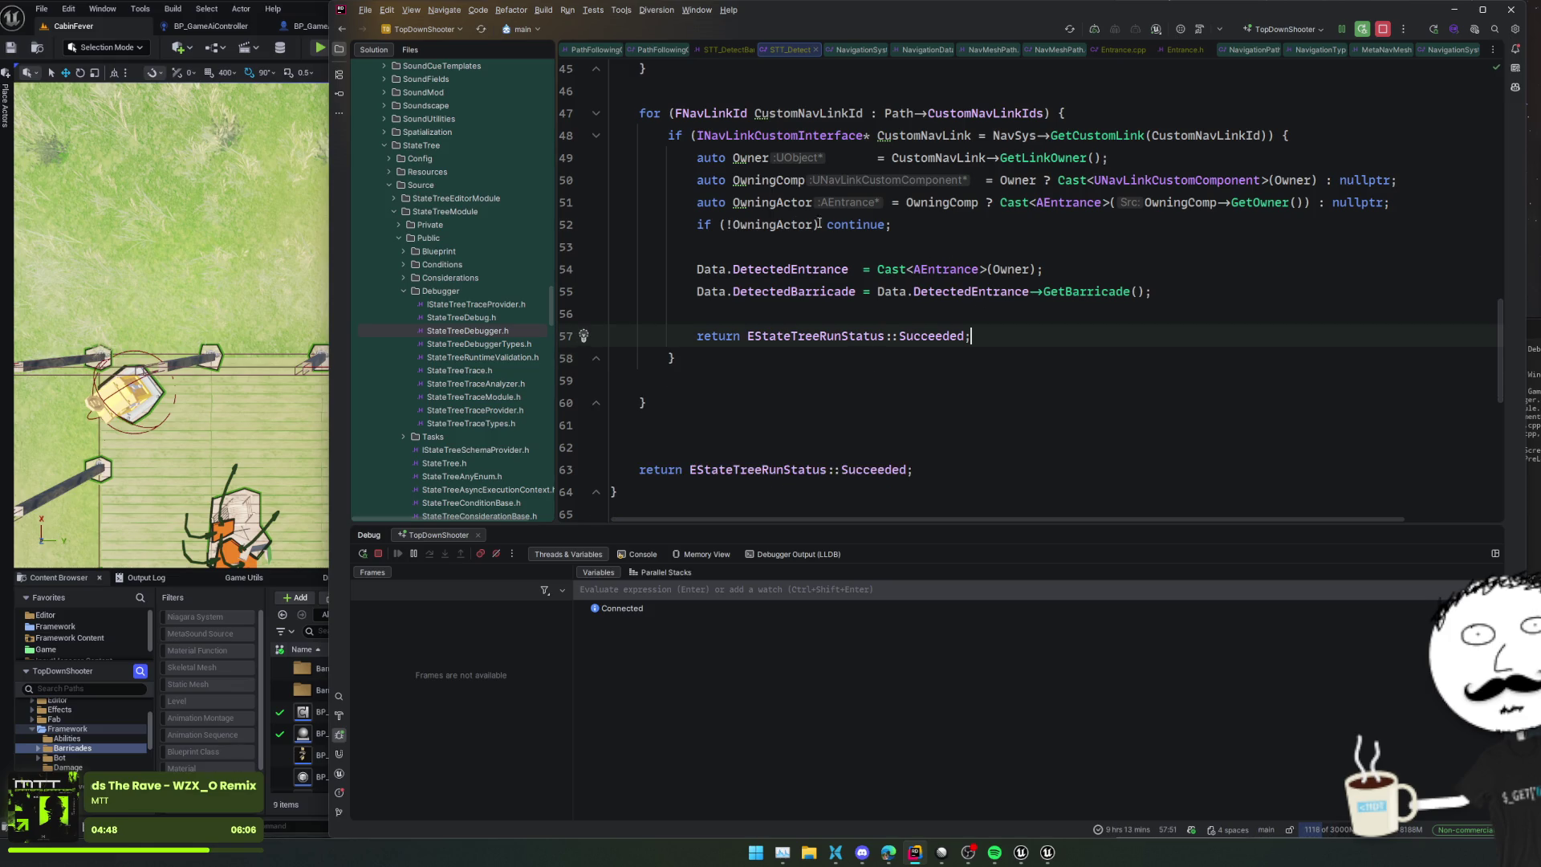
# Step: Assign OwningActor to DetectedEntrance in place of the Owner cast and run a Live Coding rebuild
pyautogui.click(832, 224)
pyautogui.moveTo(877, 268); pyautogui.dragTo(1042, 269)
pyautogui.write('OwningActor')
pyautogui.click(981, 271)
pyautogui.hotkey('ctrl', 'alt', 'F11')
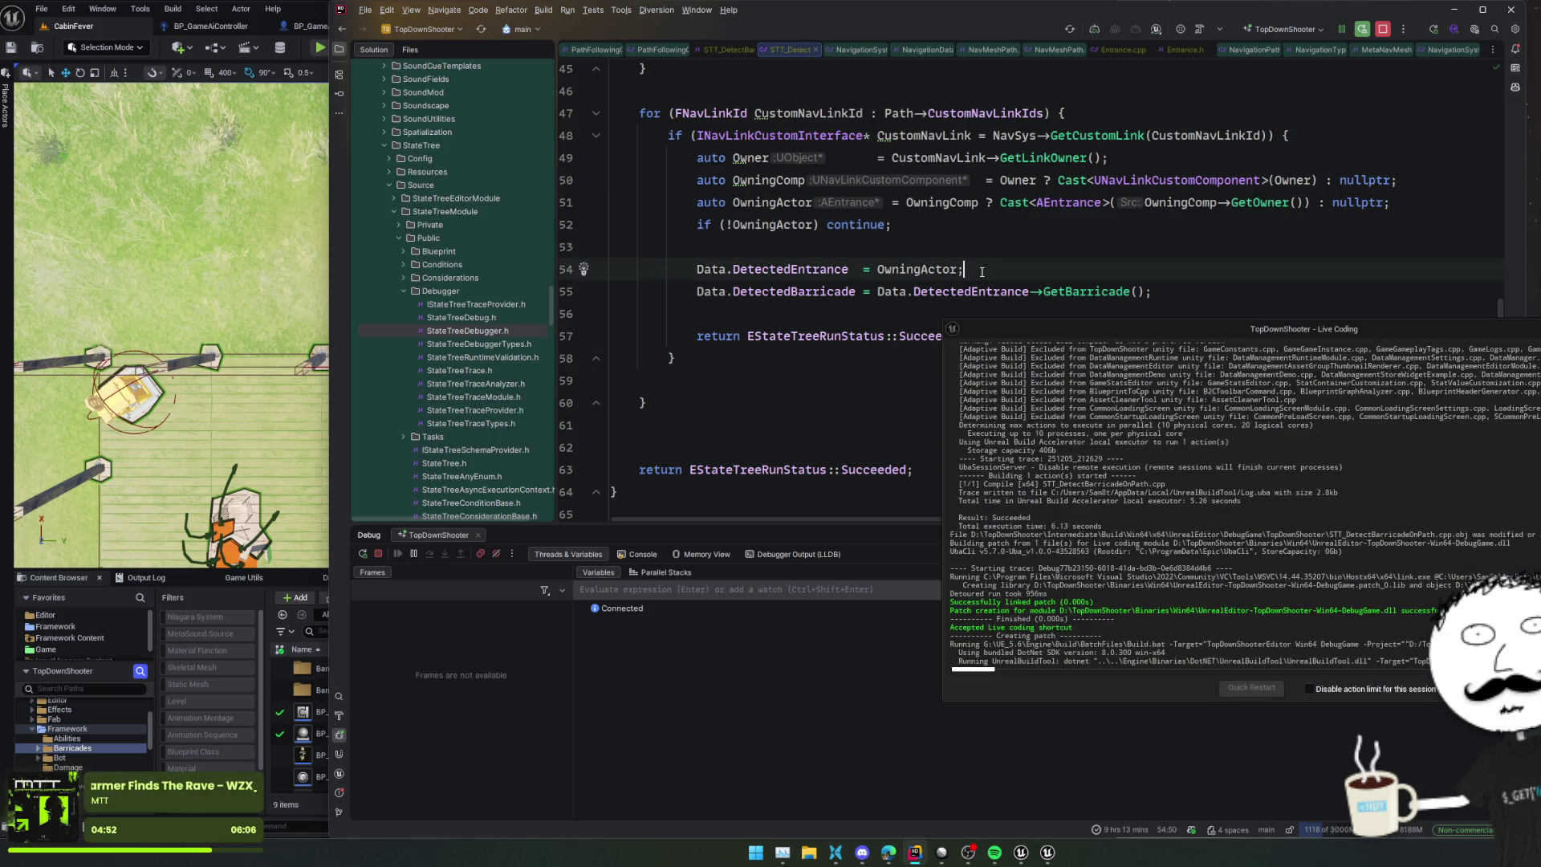
# Step: Play the game in the editor with the third-person camera, then return to Rider
pyautogui.moveTo(1098, 165)
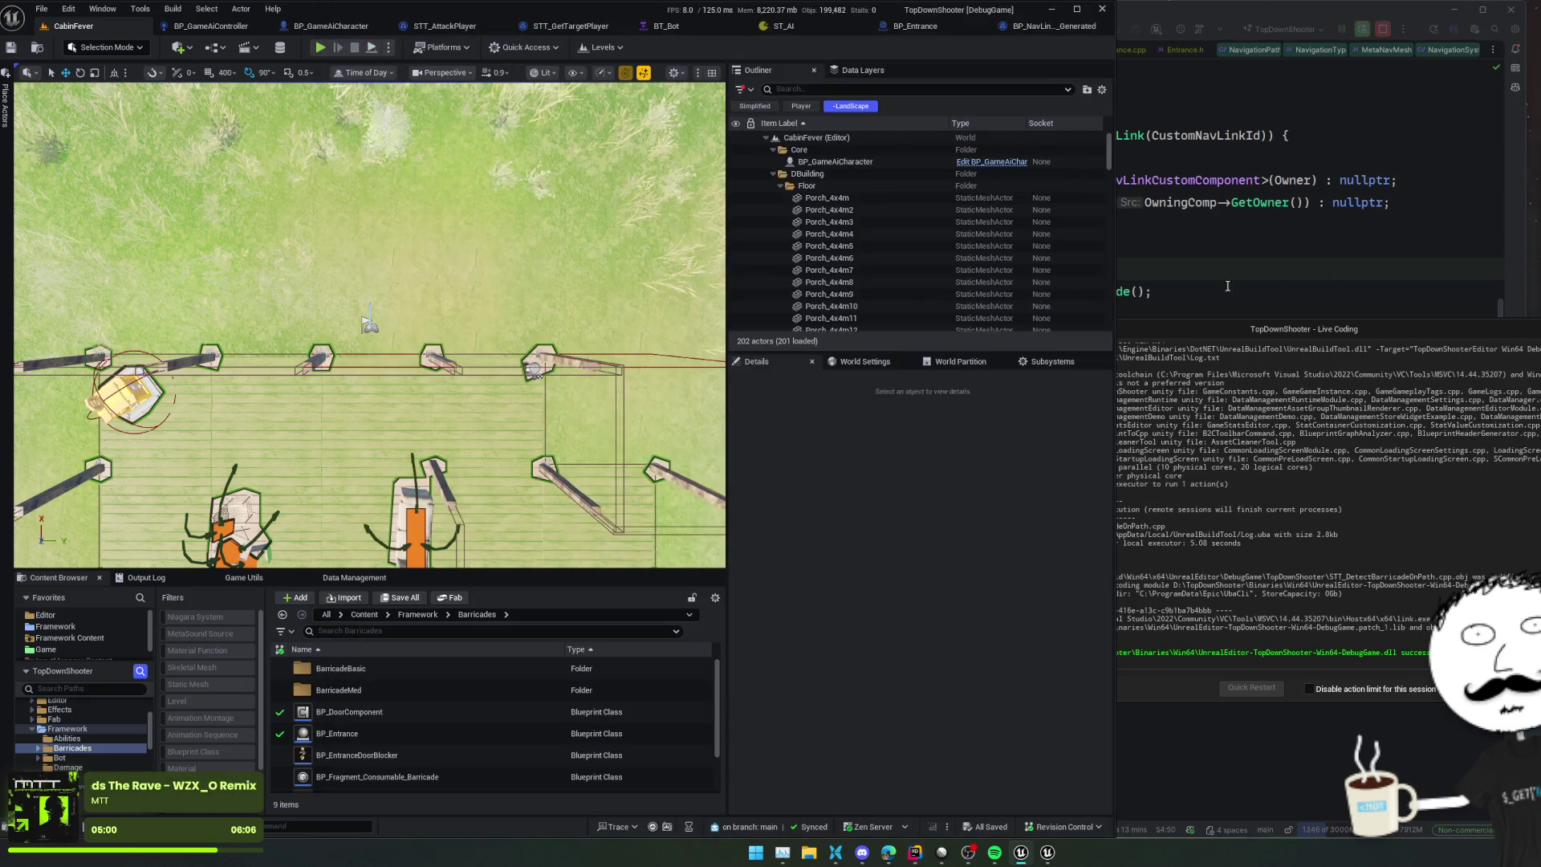
pyautogui.click(320, 47)
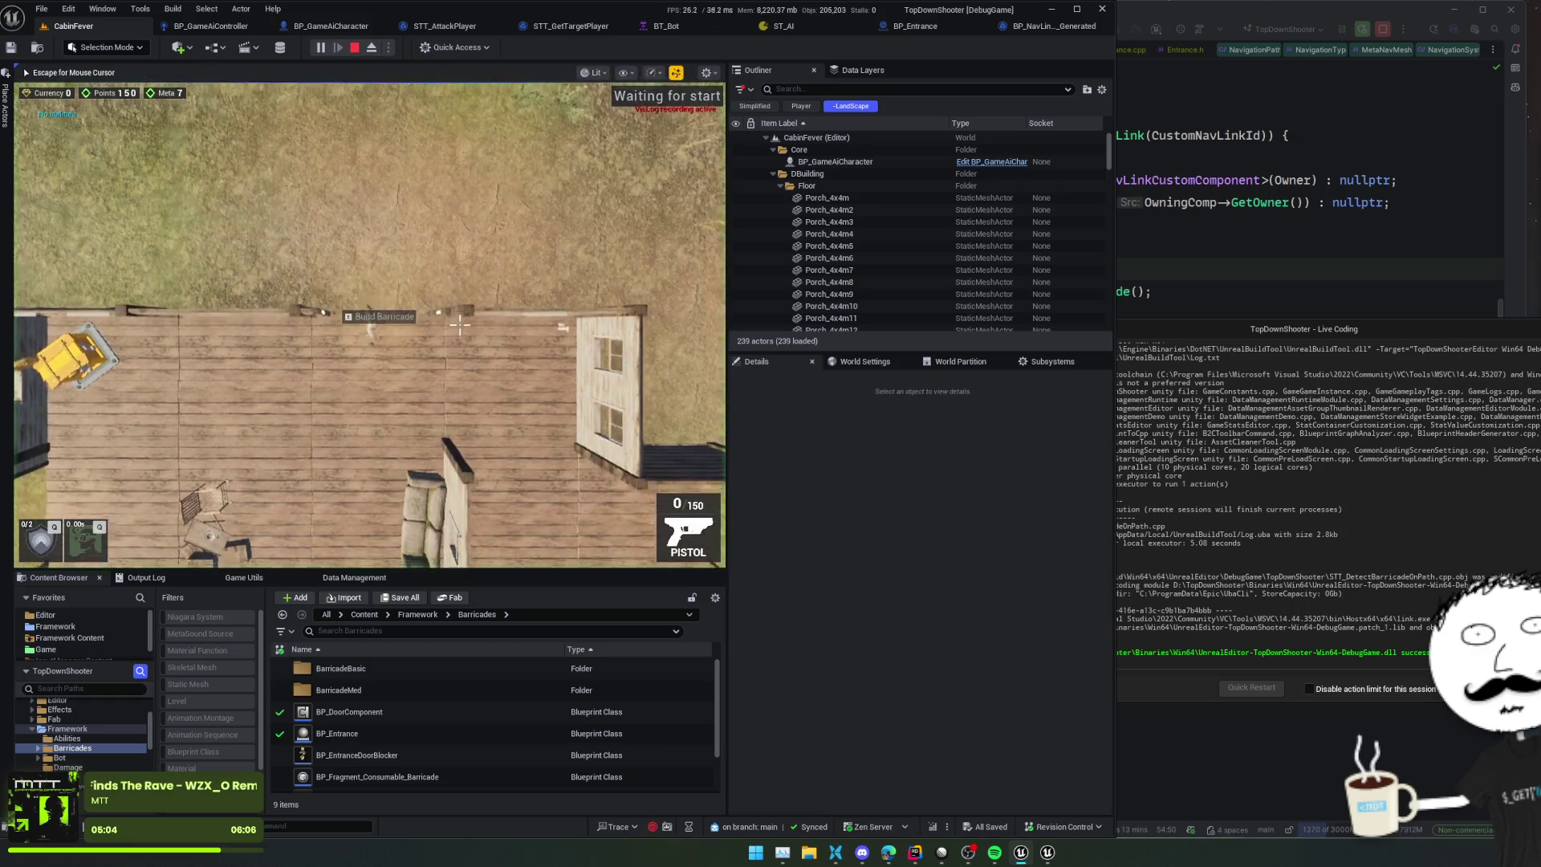
pyautogui.press('v')
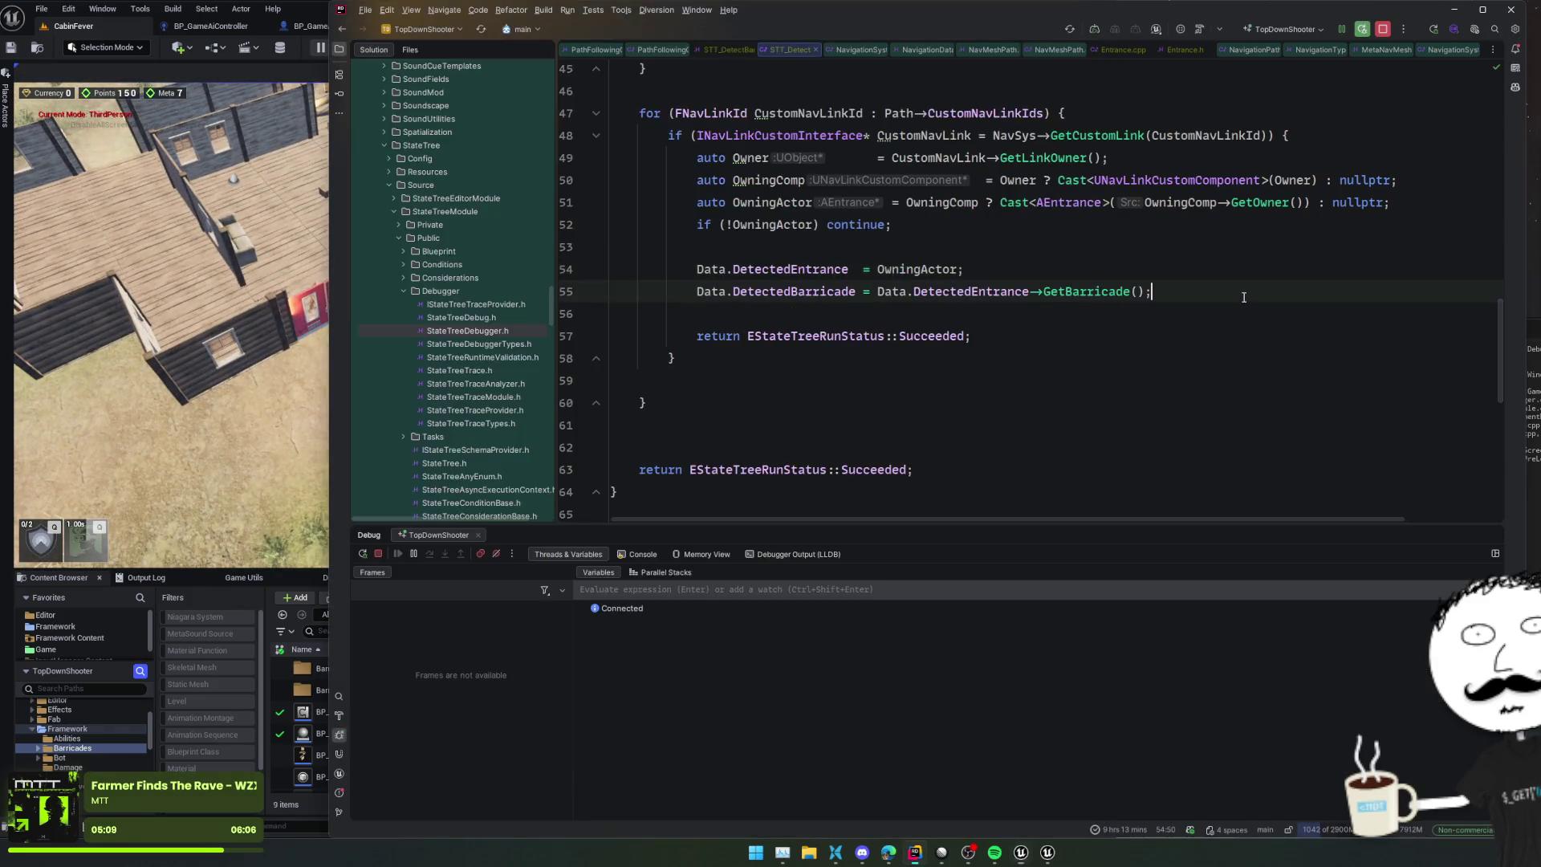
pyautogui.hotkey('alt', 'Tab')
# Step: Break on the DetectedEntrance line, confirm OwningActor is BP_Entrance0, and resume the game
pyautogui.click(566, 269)
pyautogui.click(759, 245)
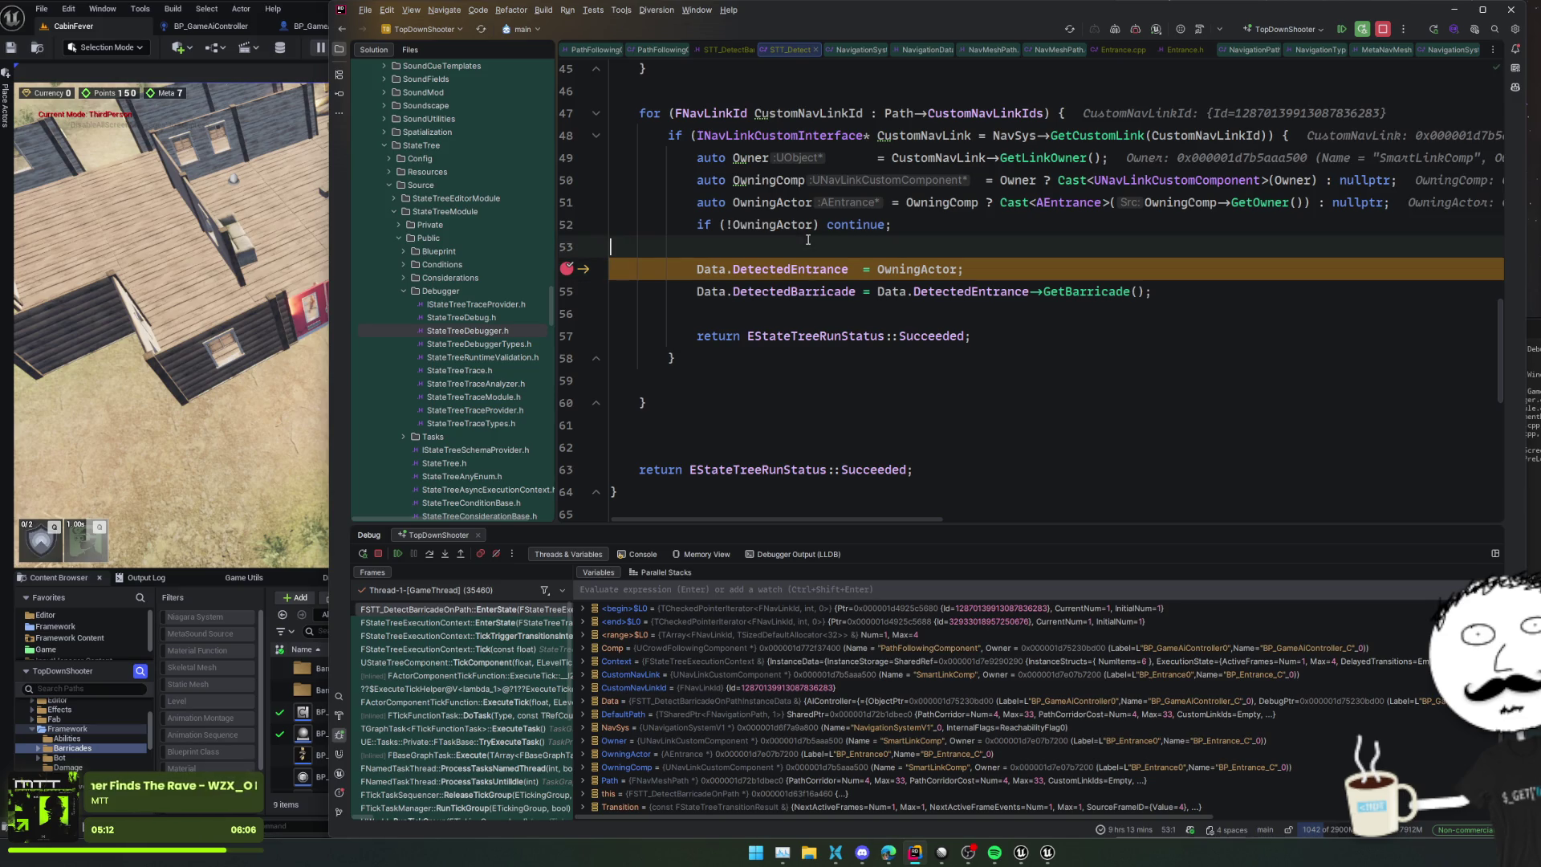
pyautogui.moveTo(759, 222)
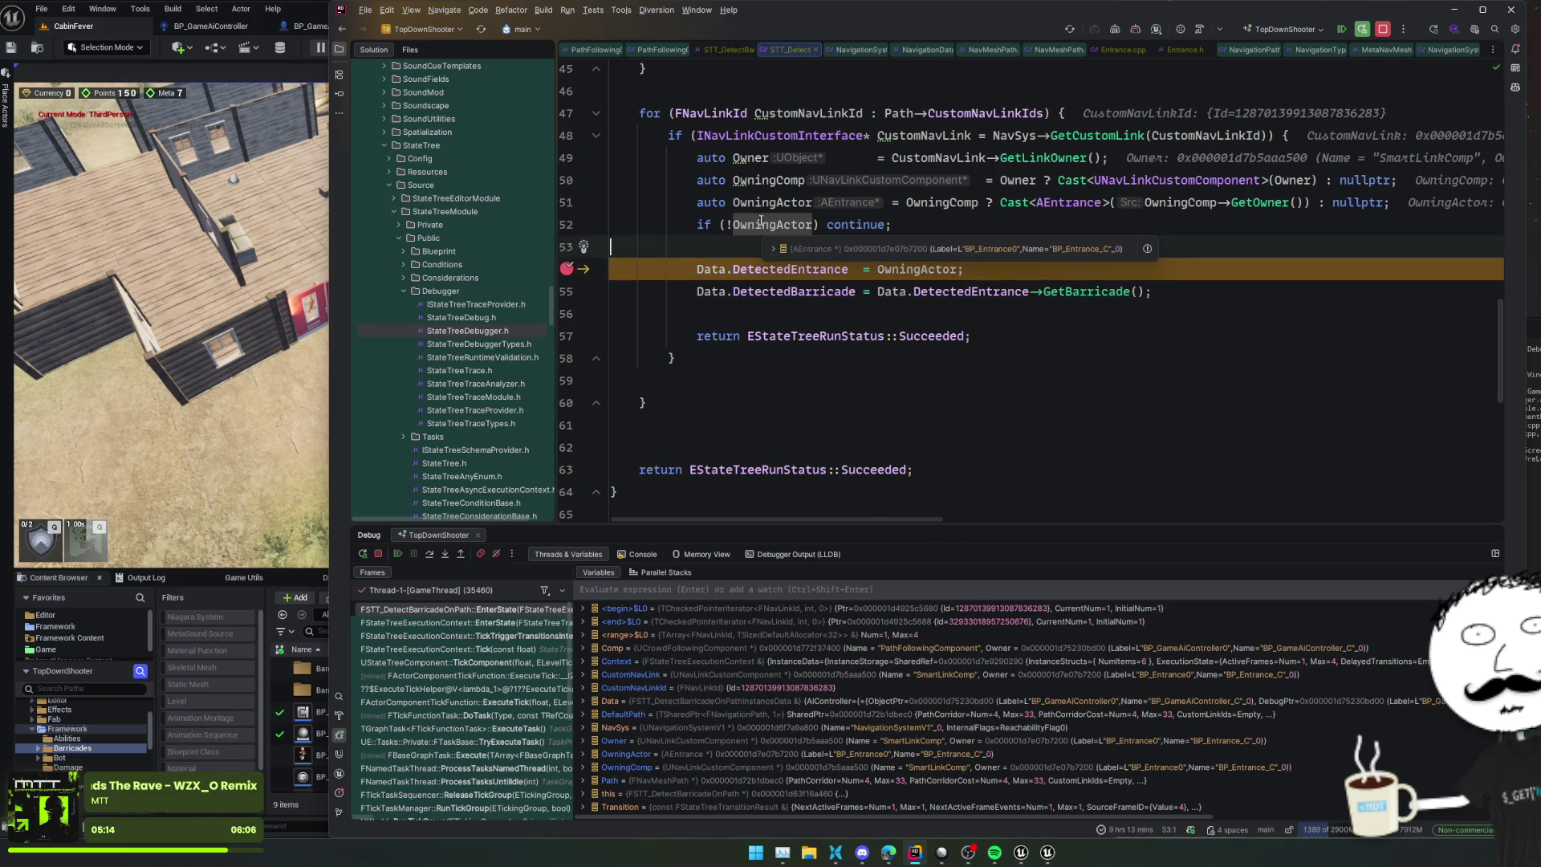
pyautogui.click(831, 251)
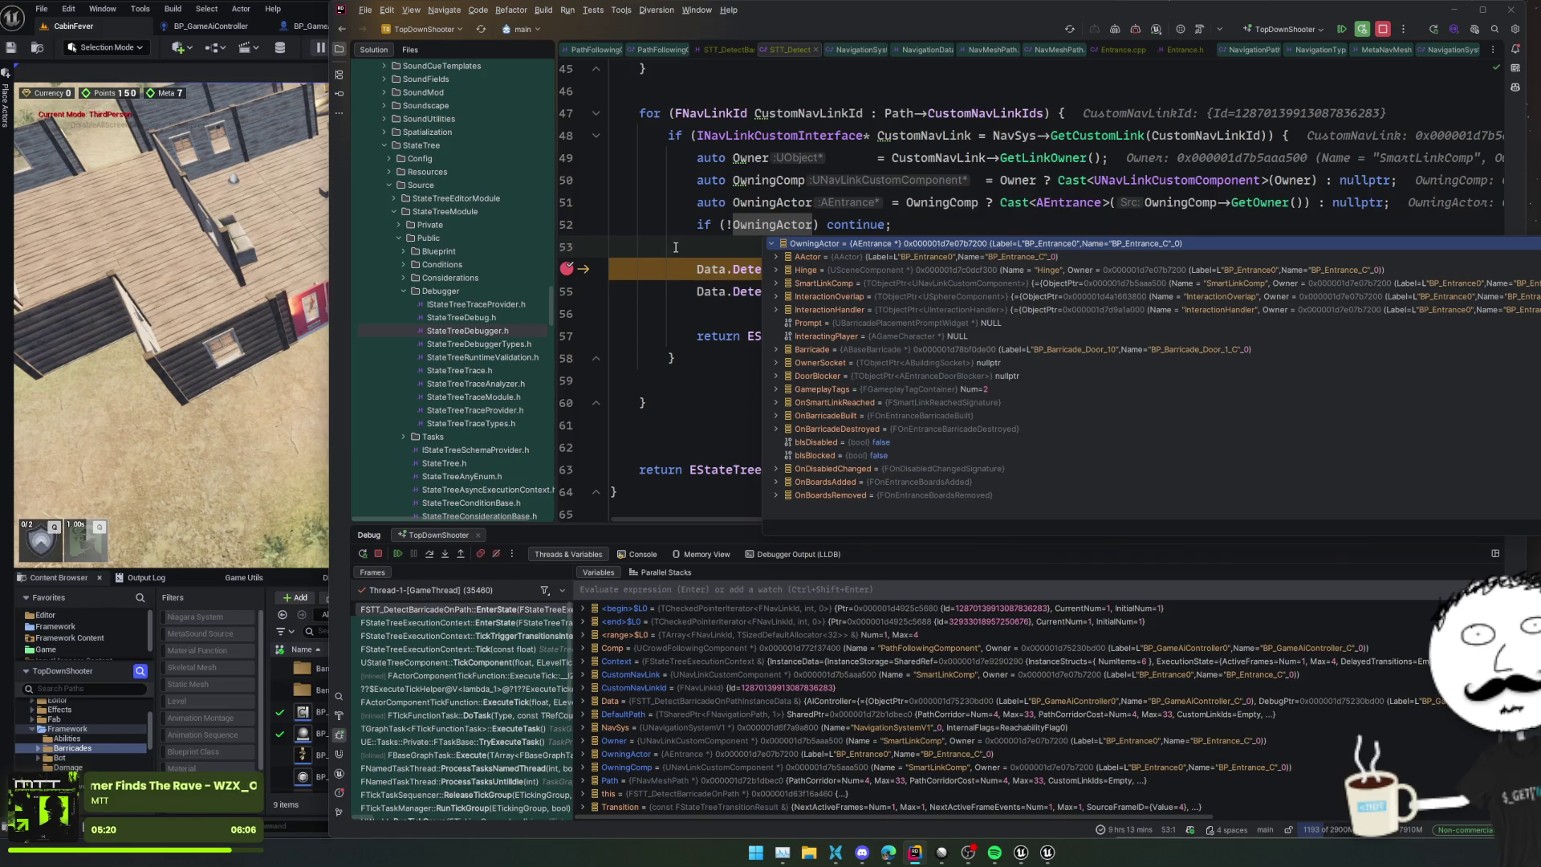
pyautogui.click(398, 553)
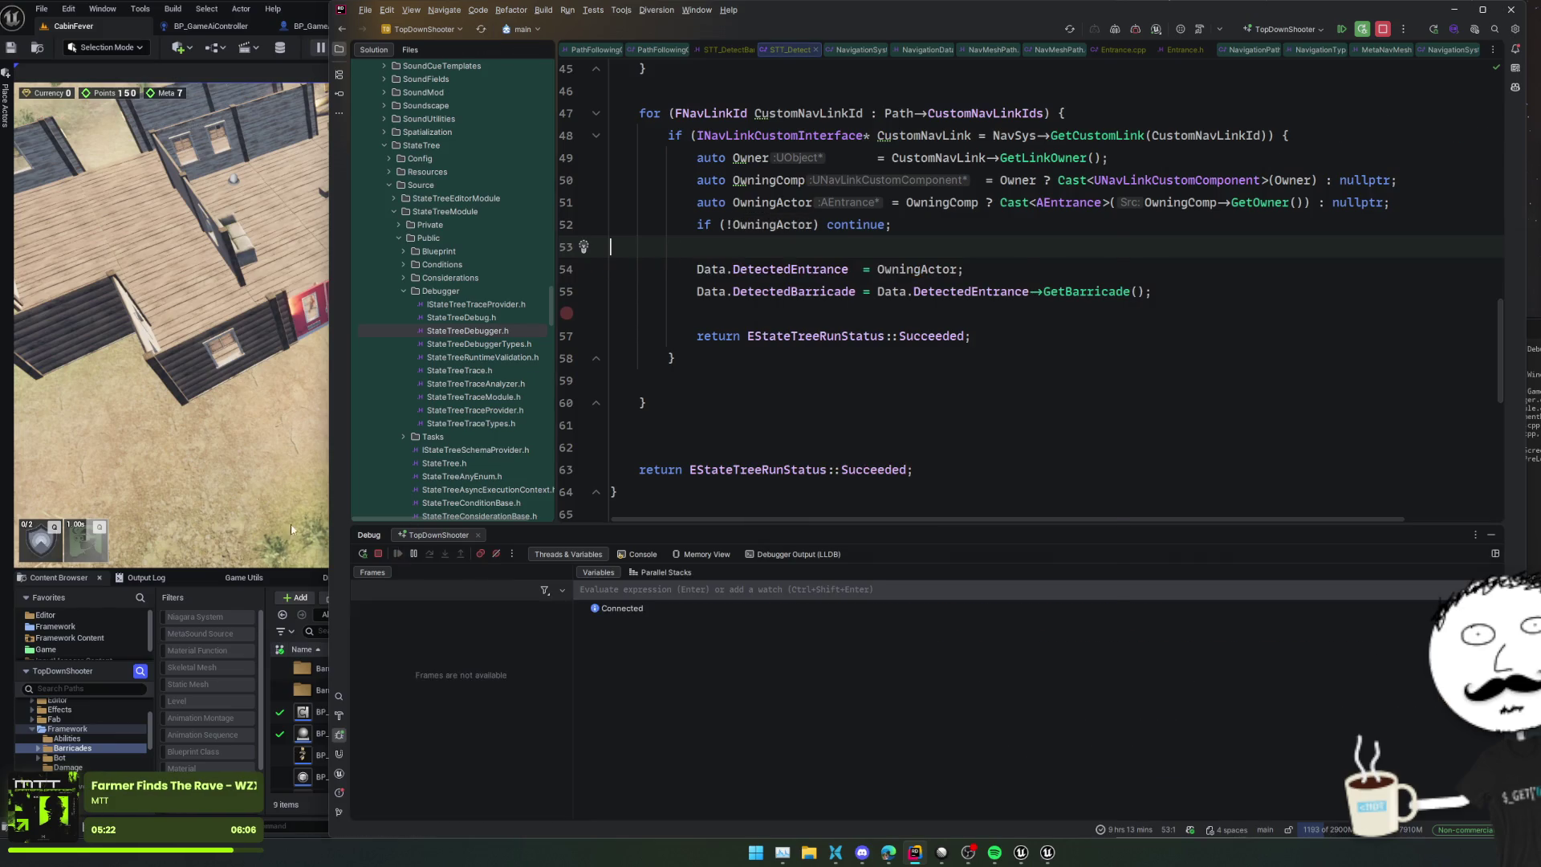
pyautogui.click(319, 546)
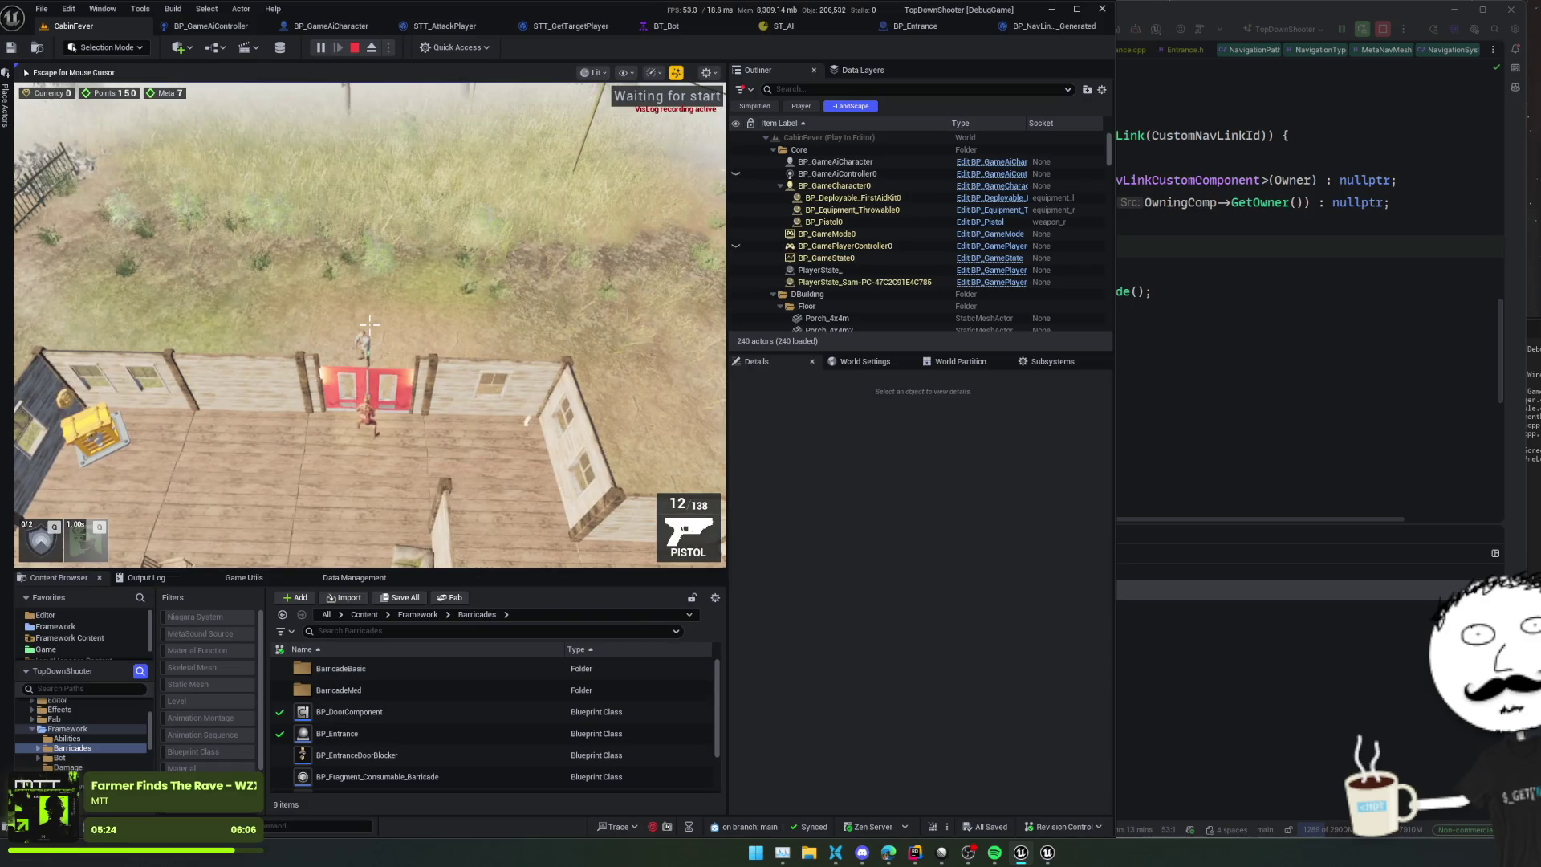
# Step: Eject from the player, stop play, close the Message Log, and bring up ST_AI
pyautogui.press('Escape')
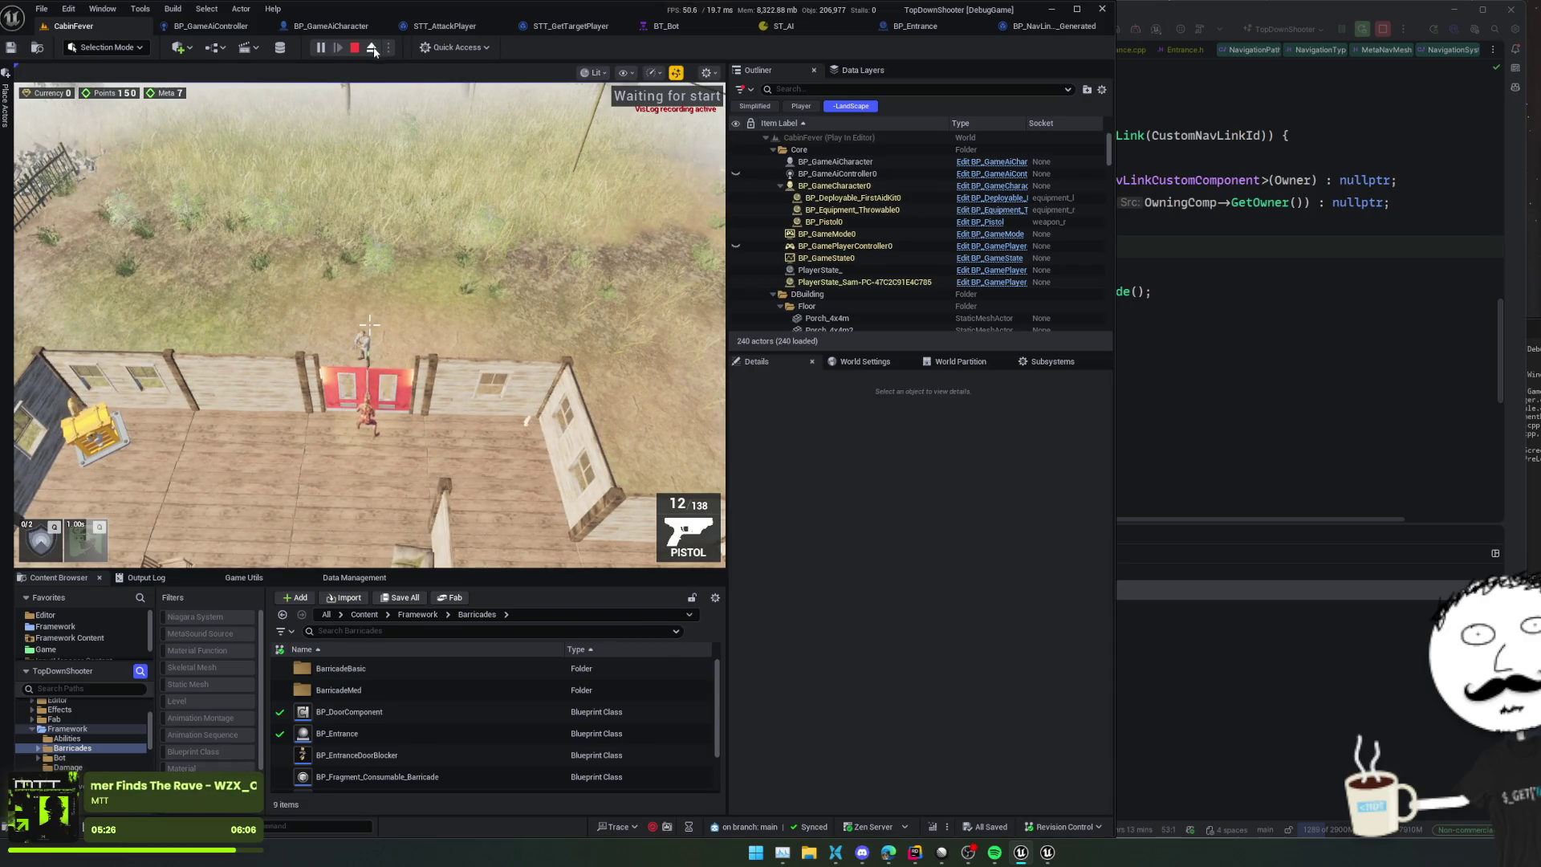
pyautogui.click(371, 48)
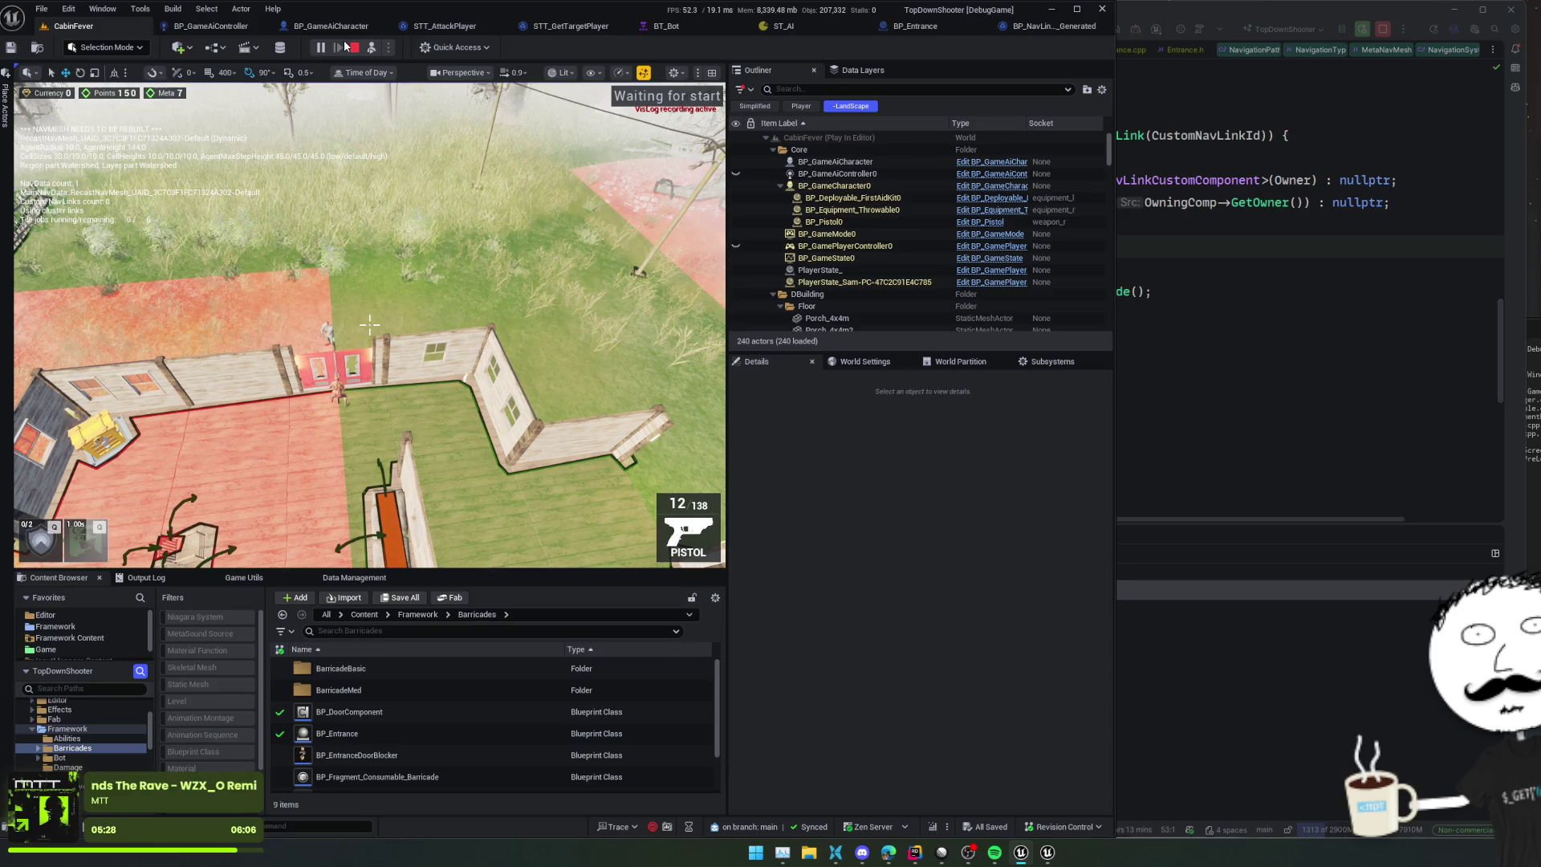
pyautogui.click(354, 48)
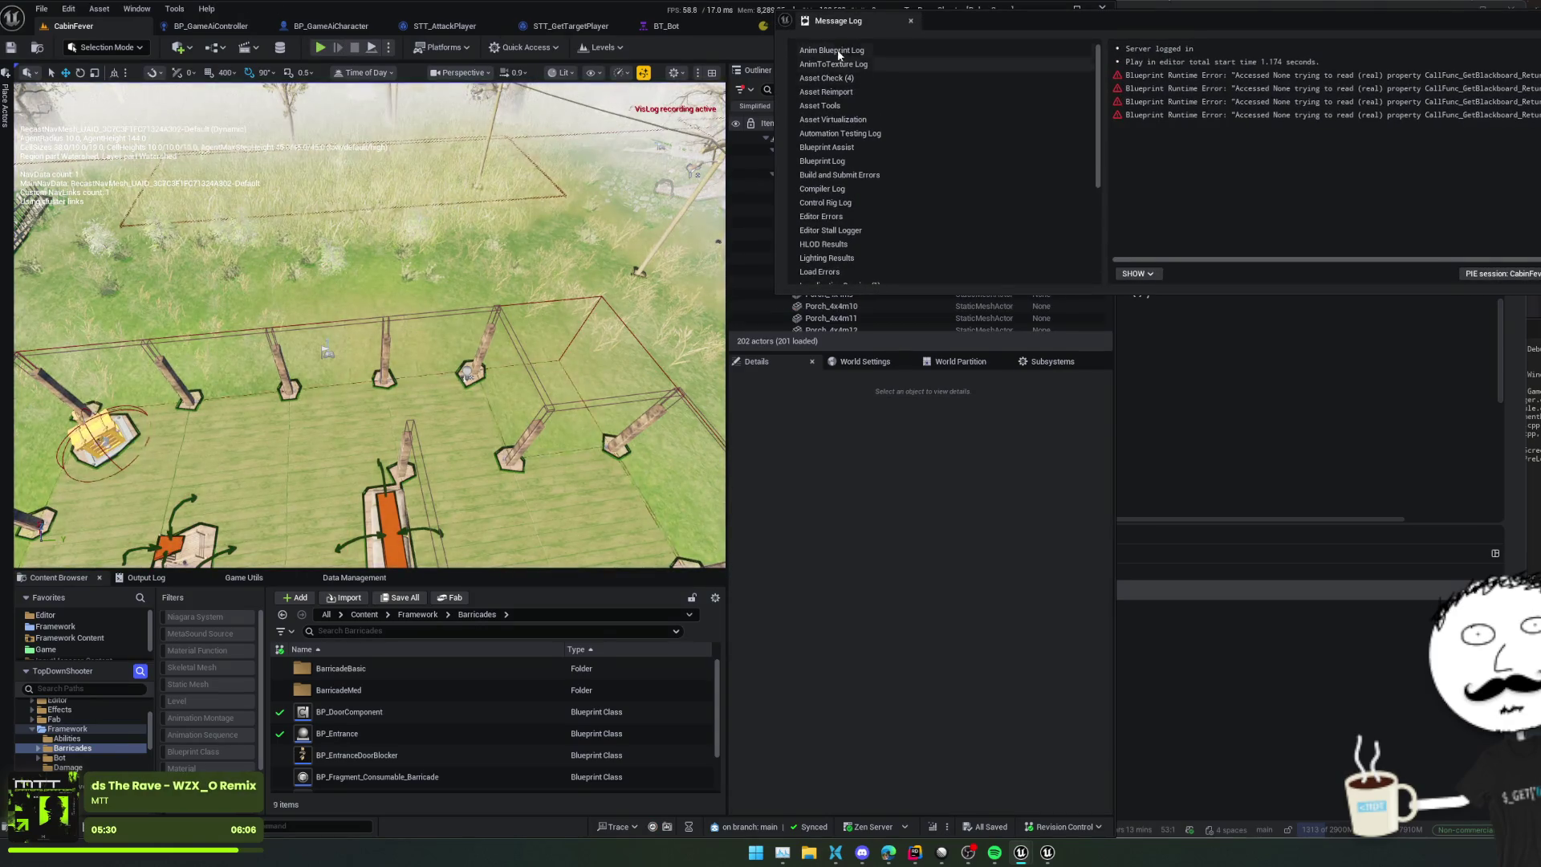
pyautogui.click(472, 297)
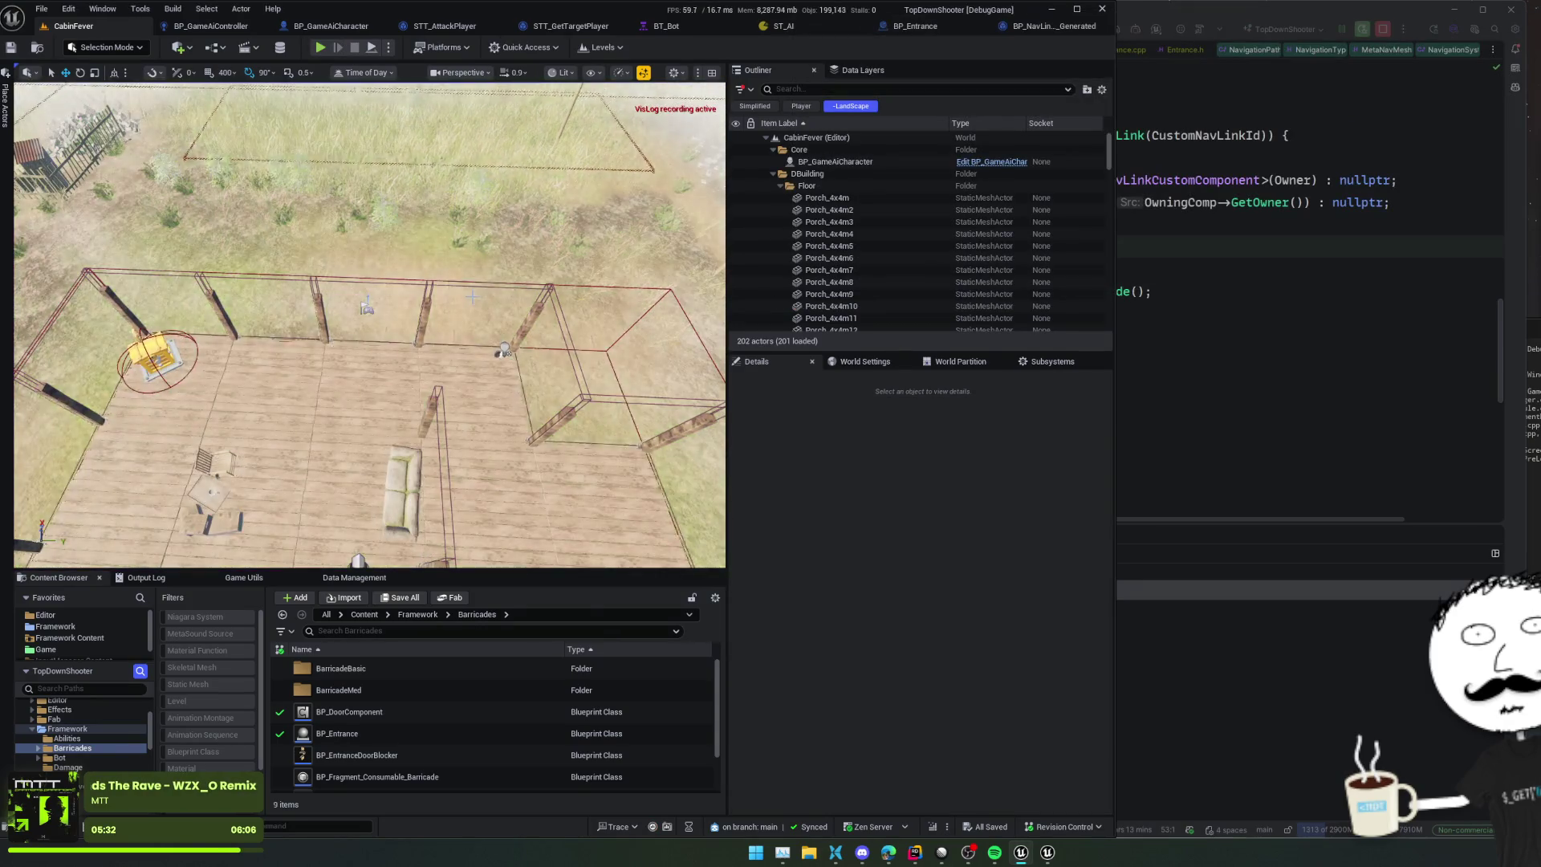
pyautogui.click(777, 25)
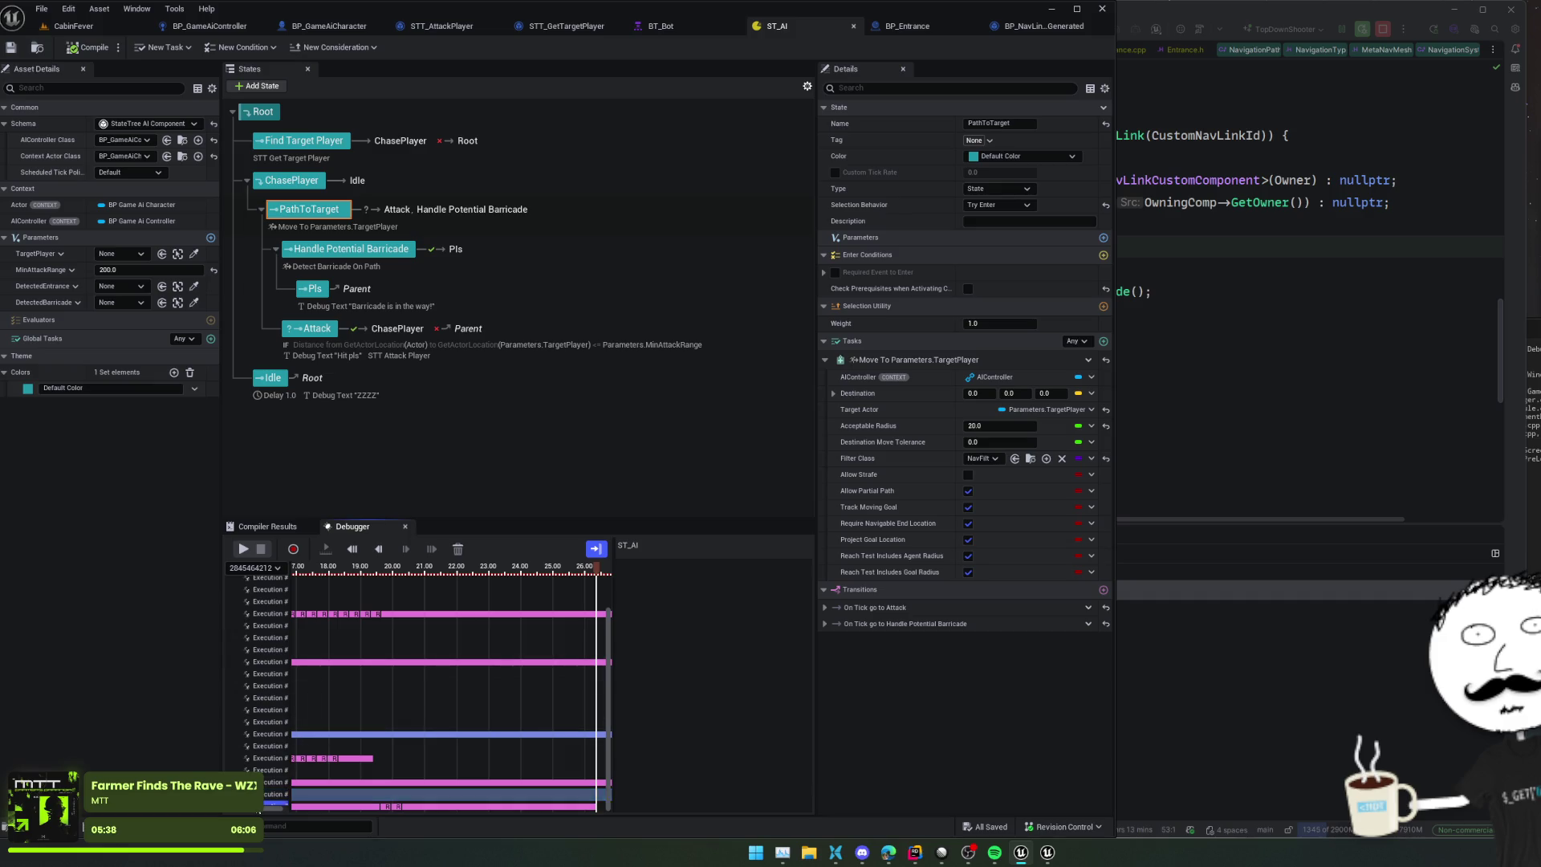
# Step: Select the recorded execution in the StateTree Debugger and scrub its timeline back to about 20 seconds
pyautogui.click(259, 806)
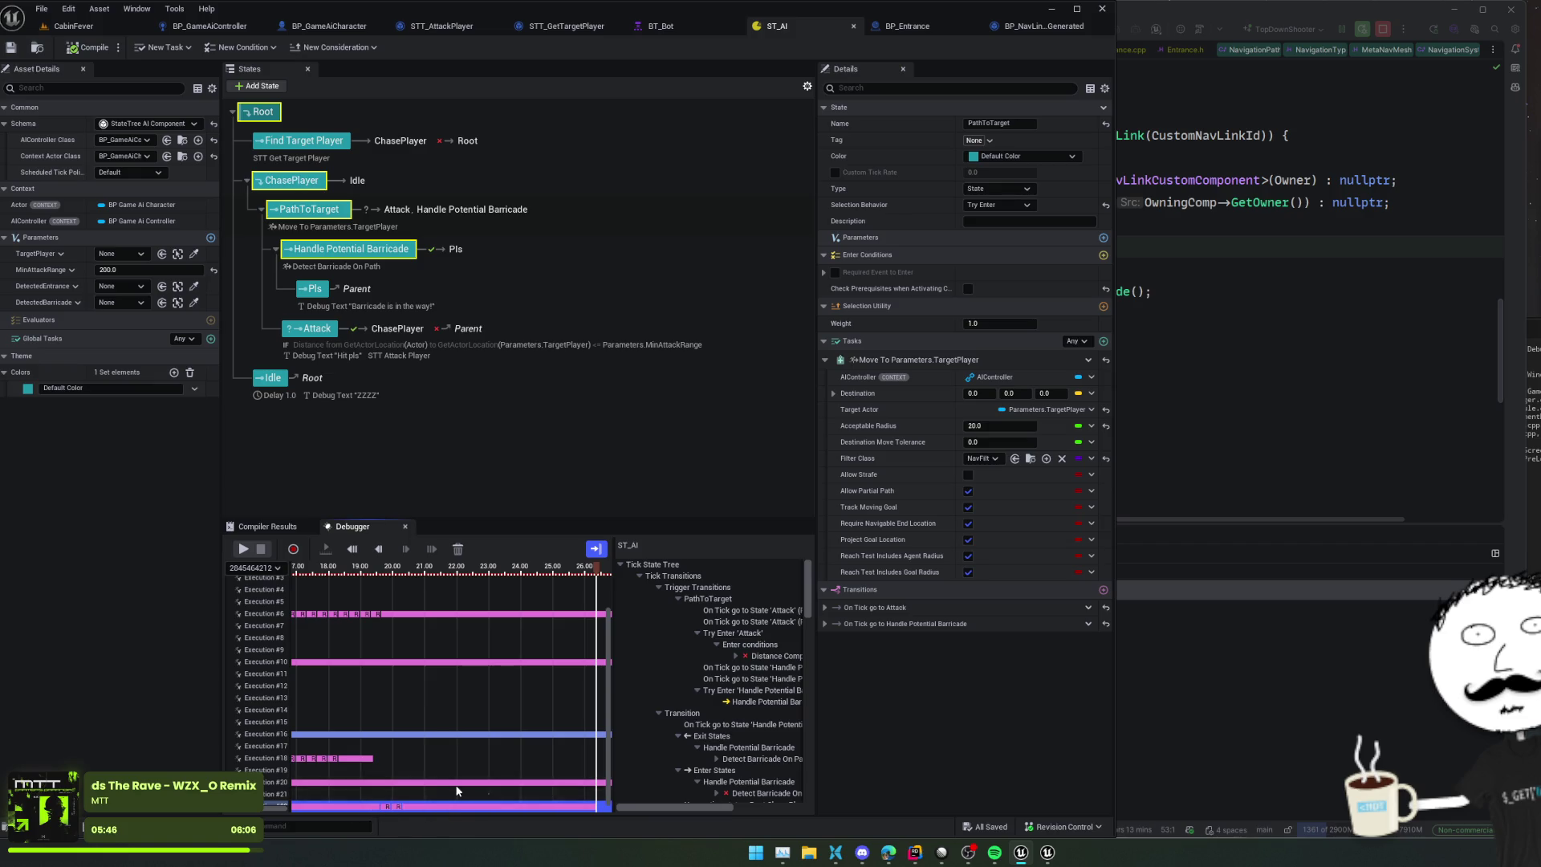
pyautogui.scroll(-3, 433, 770)
pyautogui.click(412, 750)
pyautogui.scroll(-1, 412, 750)
pyautogui.hscroll(-1, 416, 756)
pyautogui.click(418, 573)
pyautogui.moveTo(418, 573); pyautogui.dragTo(362, 581)
pyautogui.scroll(8, 366, 581)
pyautogui.scroll(4, 433, 762)
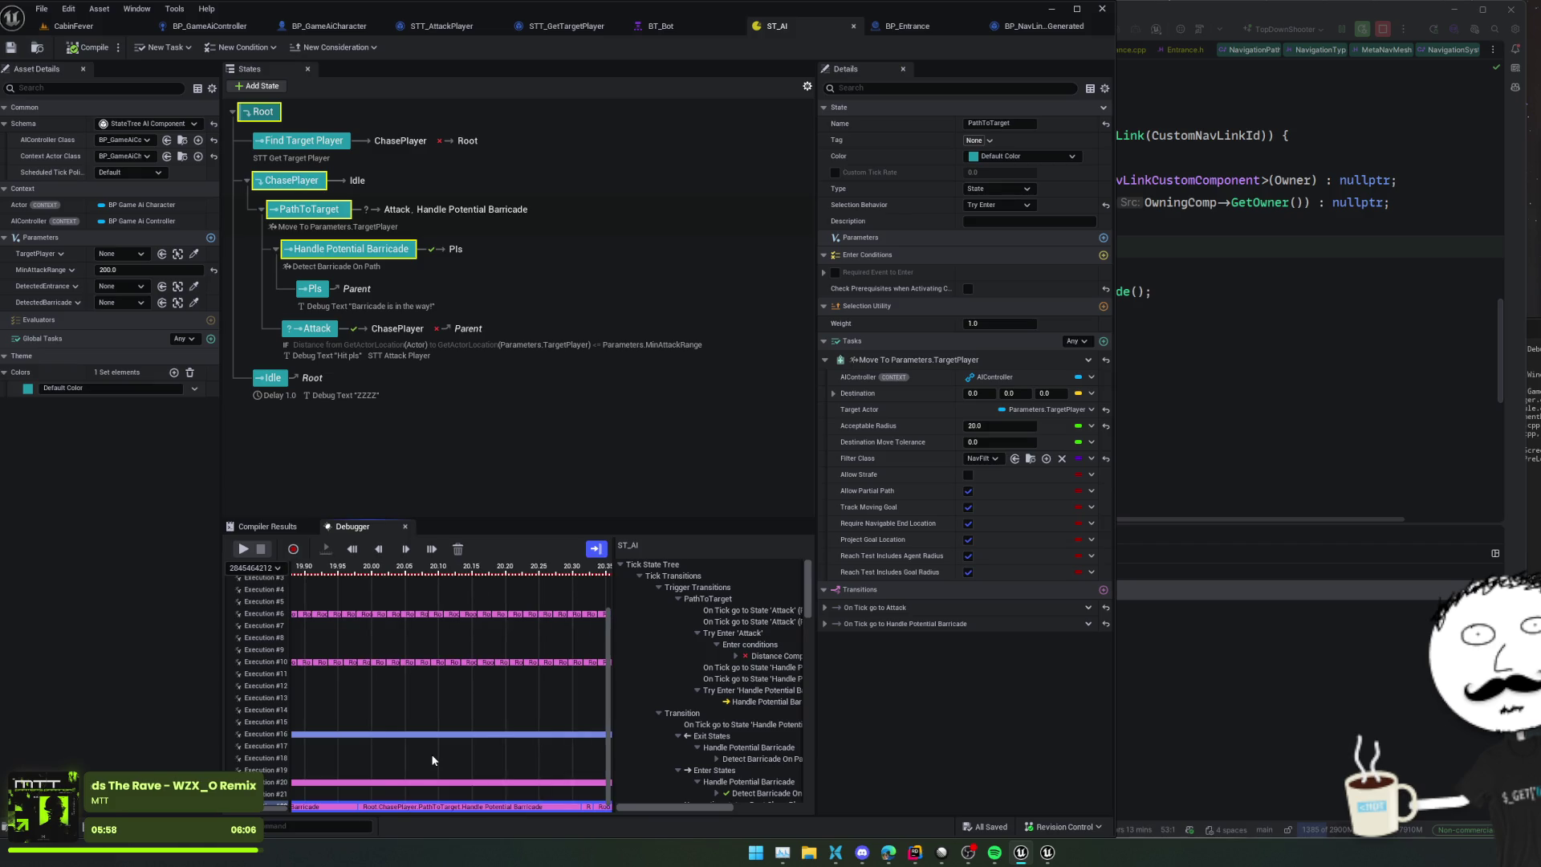
pyautogui.moveTo(431, 755); pyautogui.dragTo(581, 736)
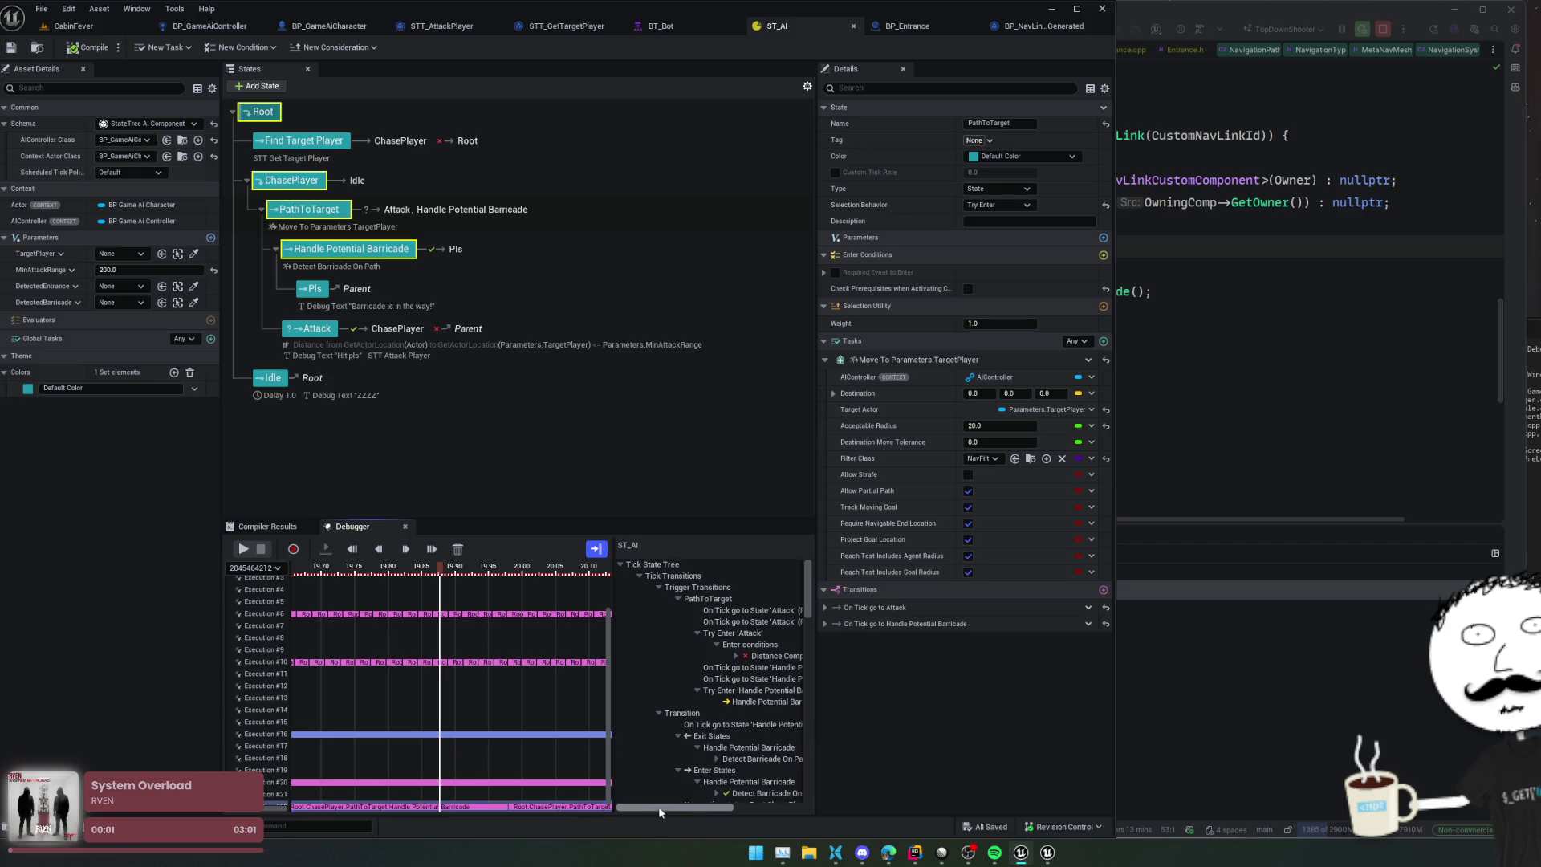
pyautogui.moveTo(657, 806); pyautogui.dragTo(688, 811)
# Step: Inspect Detect Barricade On Path's outputs and its transition into Handle Potential Barricade
pyautogui.scroll(-1, 711, 741)
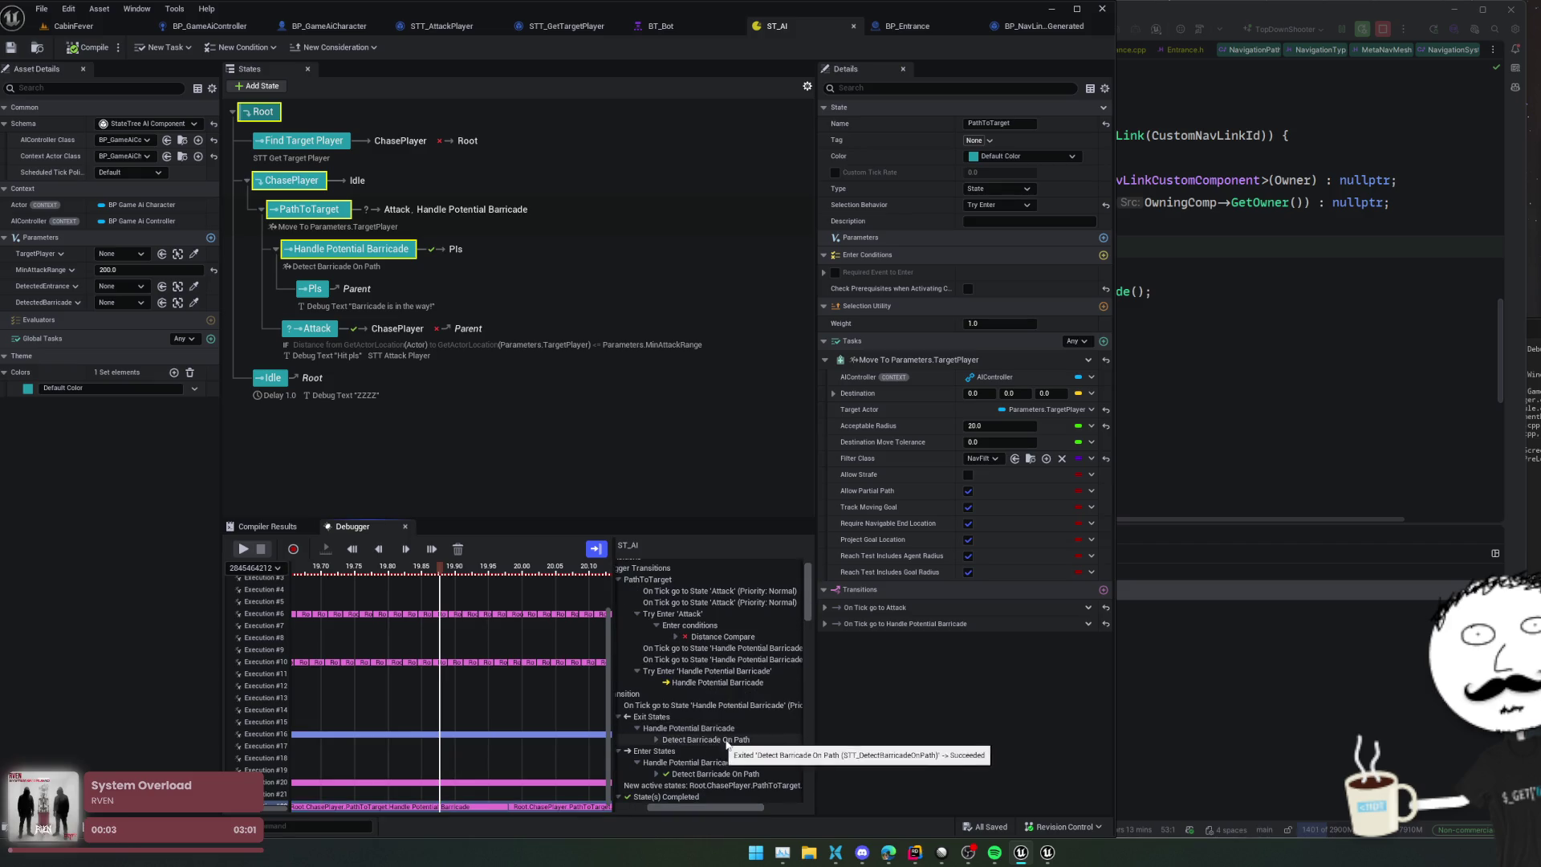
pyautogui.scroll(-1, 756, 724)
pyautogui.scroll(-1, 756, 663)
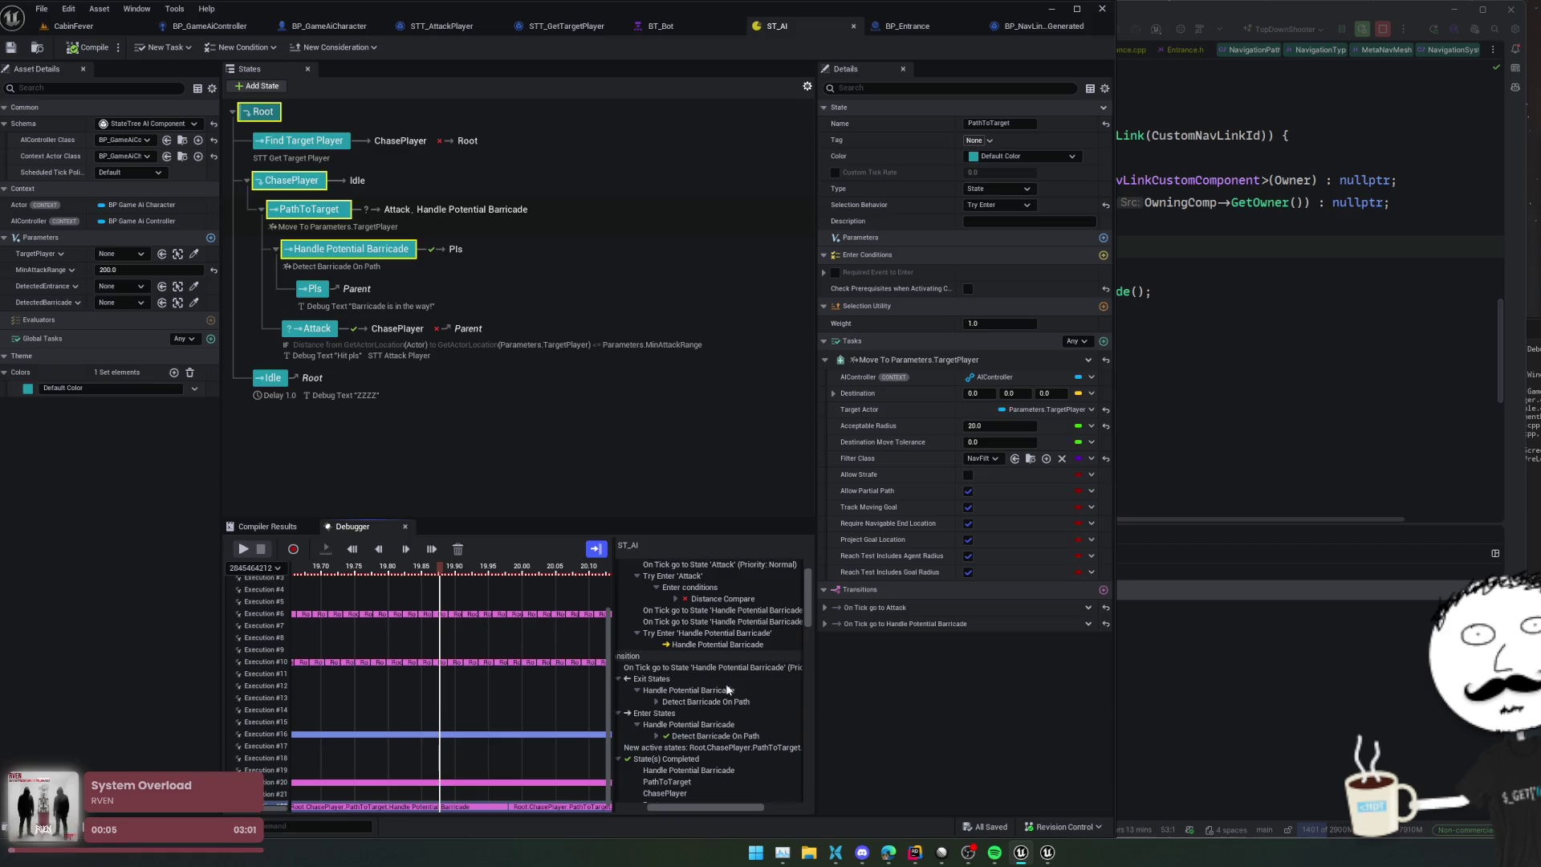
pyautogui.click(655, 702)
pyautogui.scroll(-3, 746, 740)
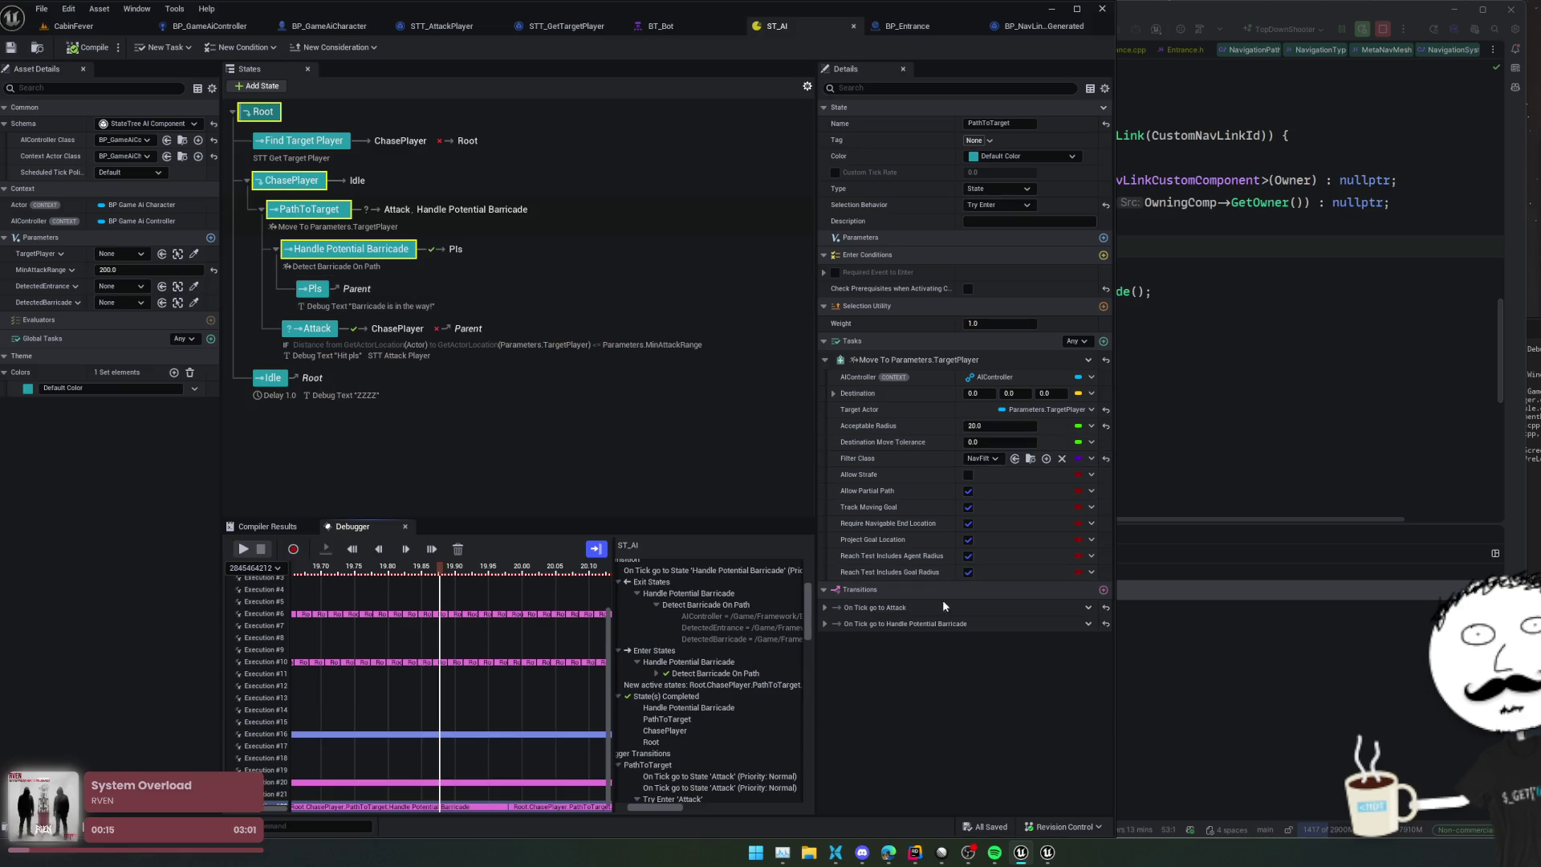
pyautogui.click(824, 624)
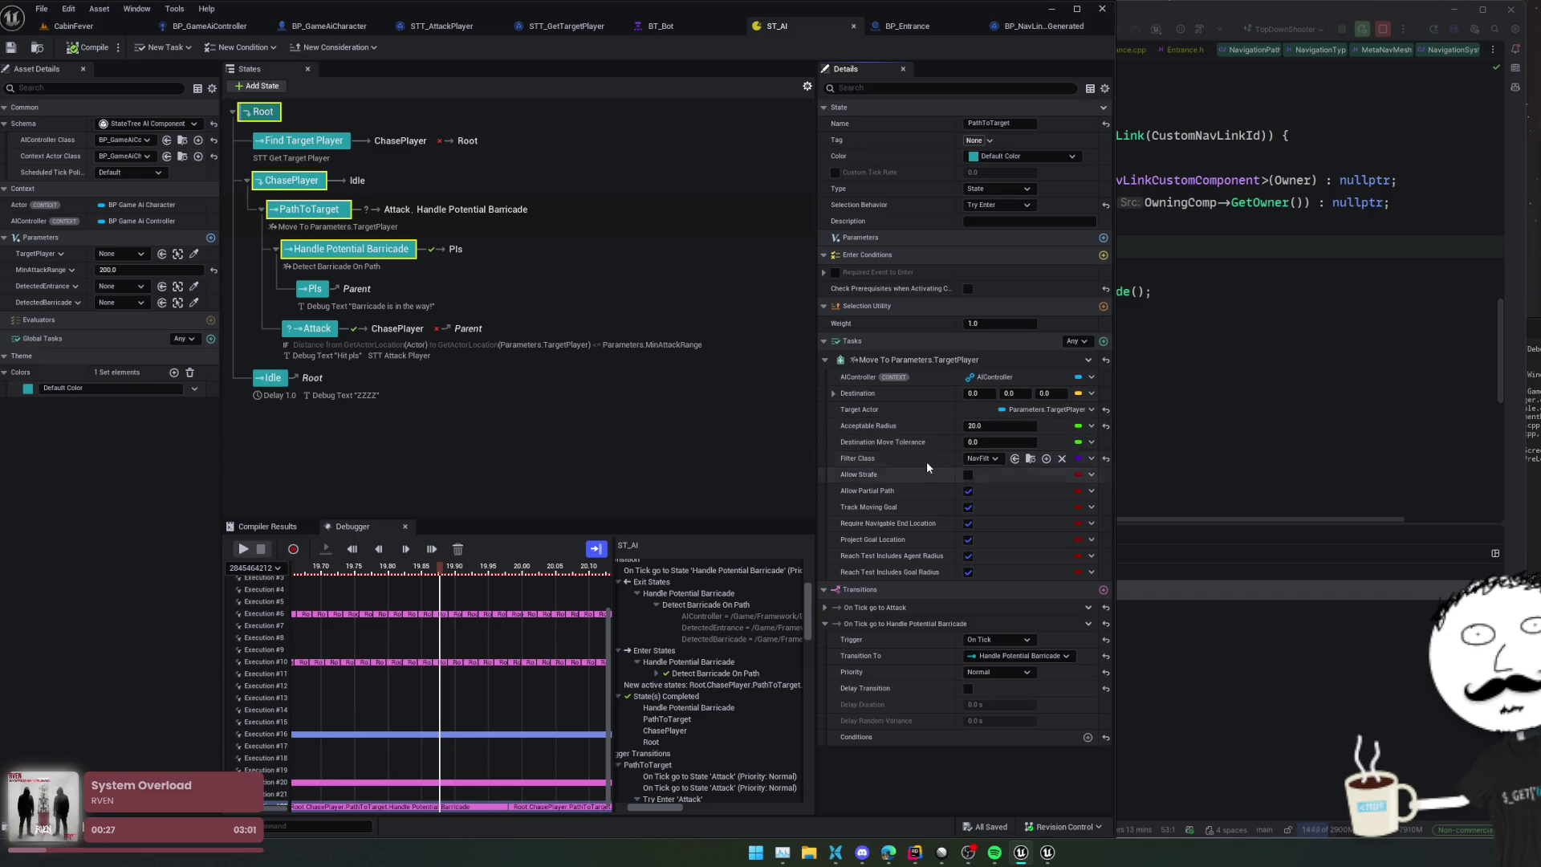
pyautogui.click(350, 253)
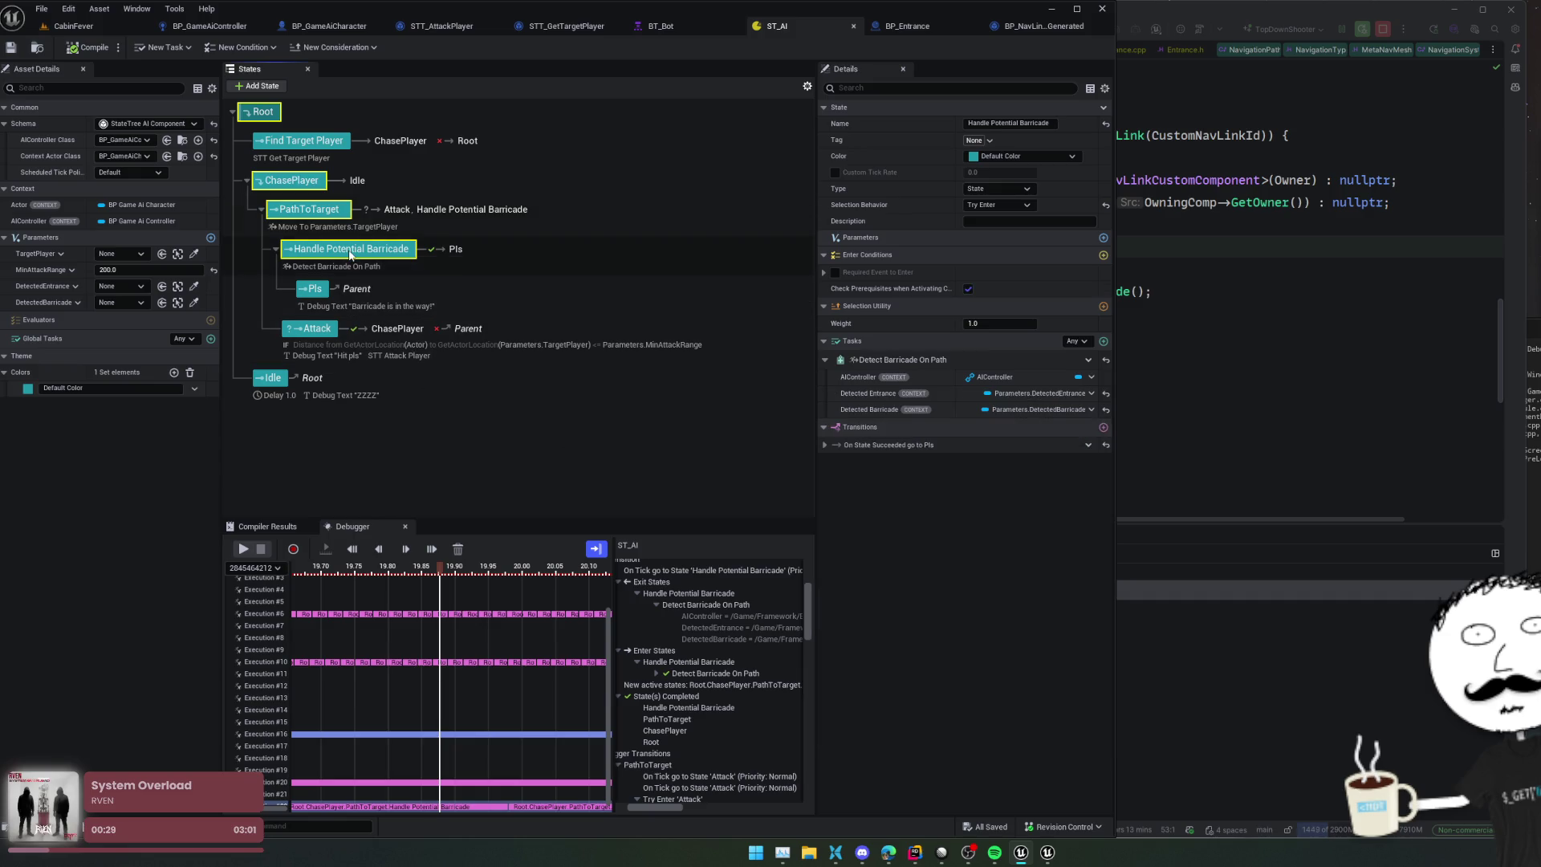
# Step: Set the Pls transition trigger to On State Completed and check its Is Object Valid condition
pyautogui.click(824, 444)
pyautogui.click(1019, 462)
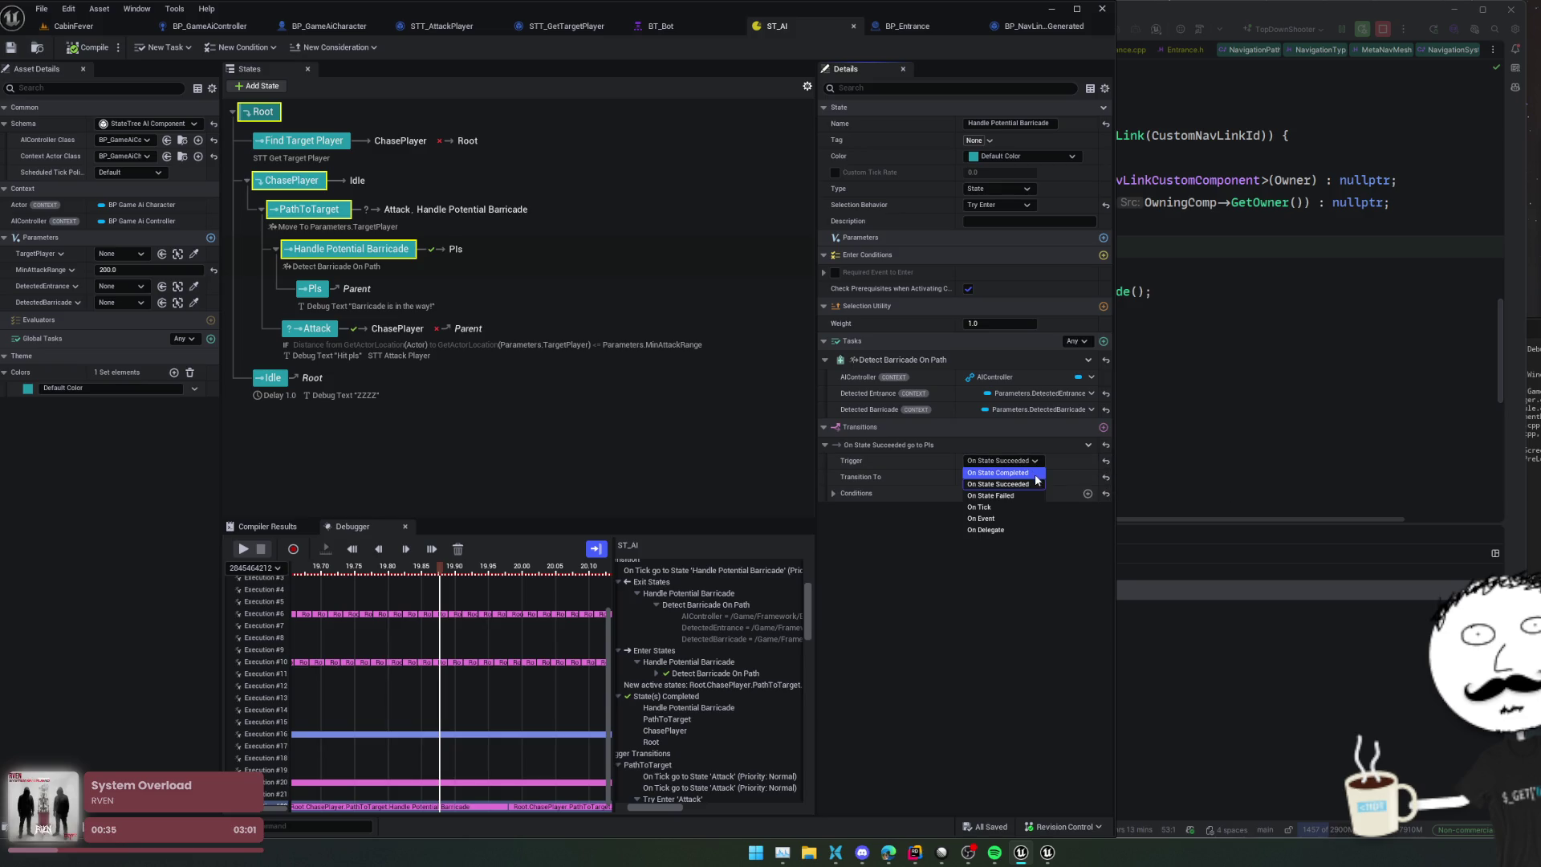
pyautogui.click(999, 472)
pyautogui.click(830, 493)
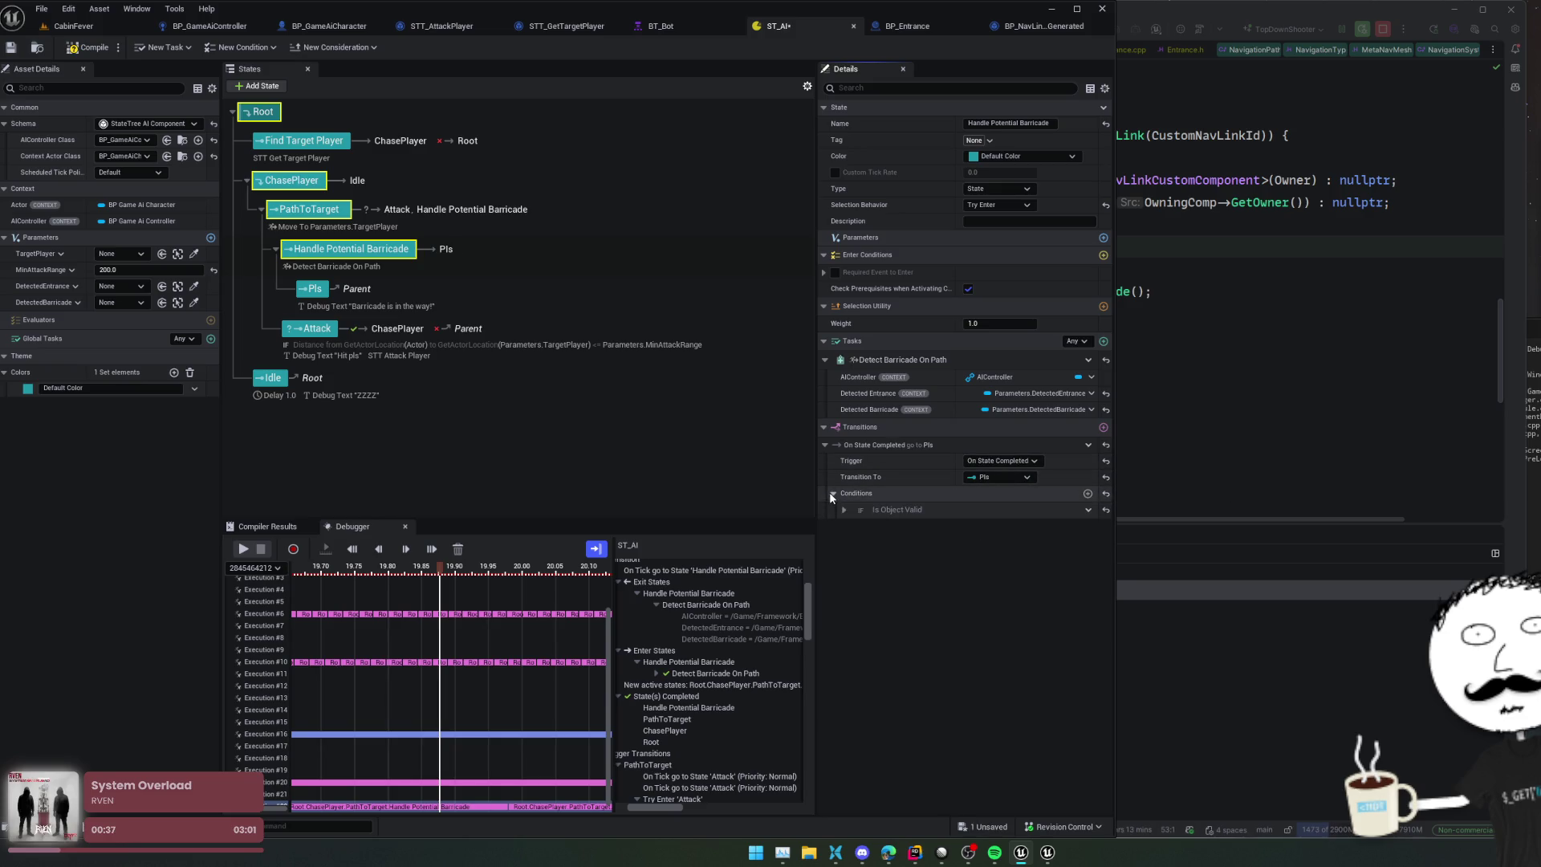
pyautogui.click(845, 510)
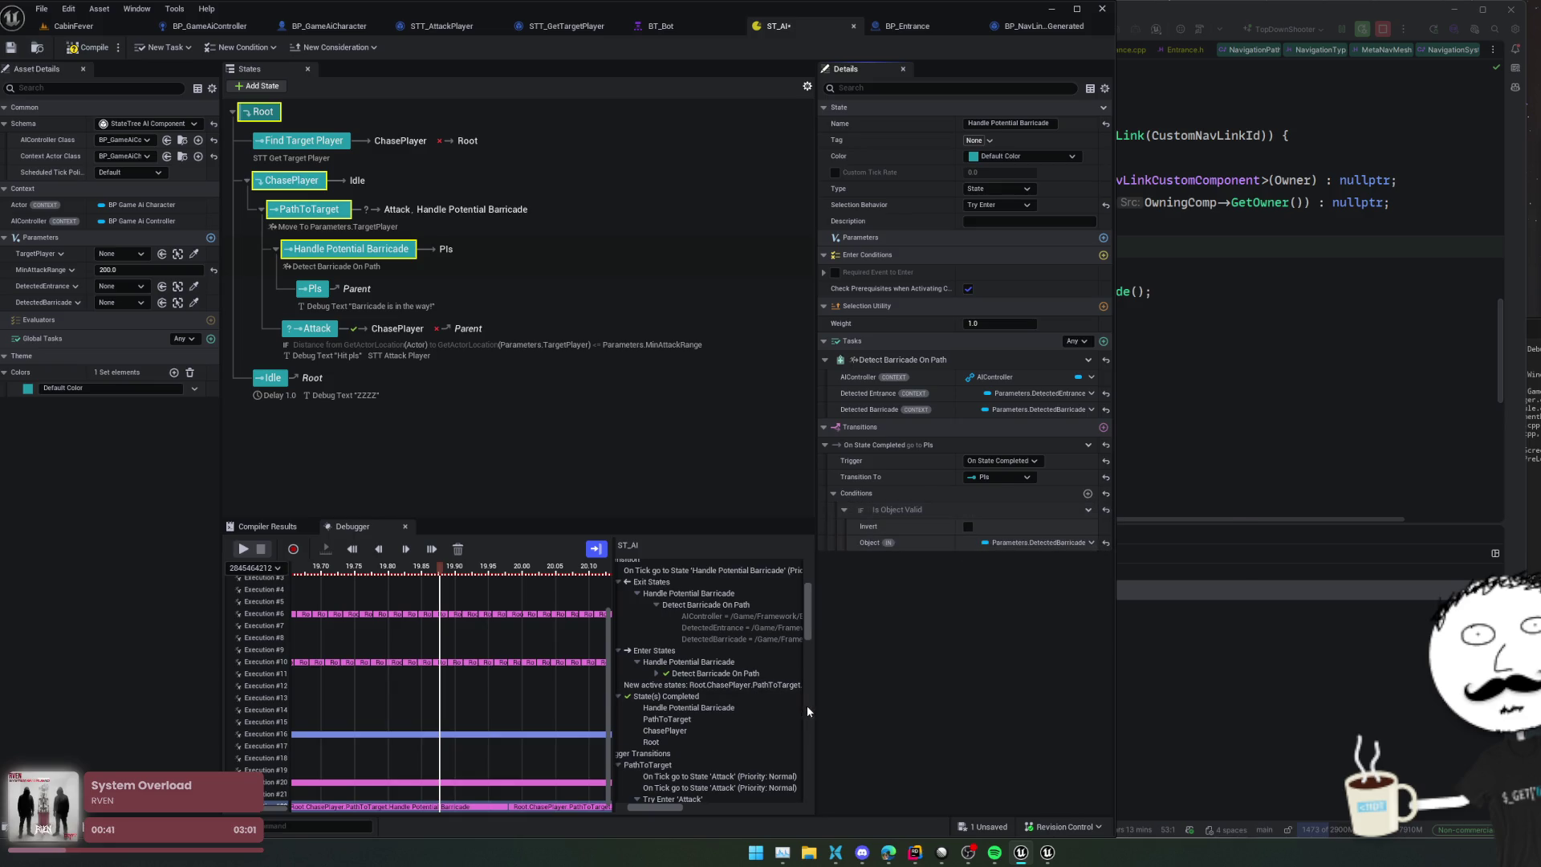
pyautogui.click(755, 639)
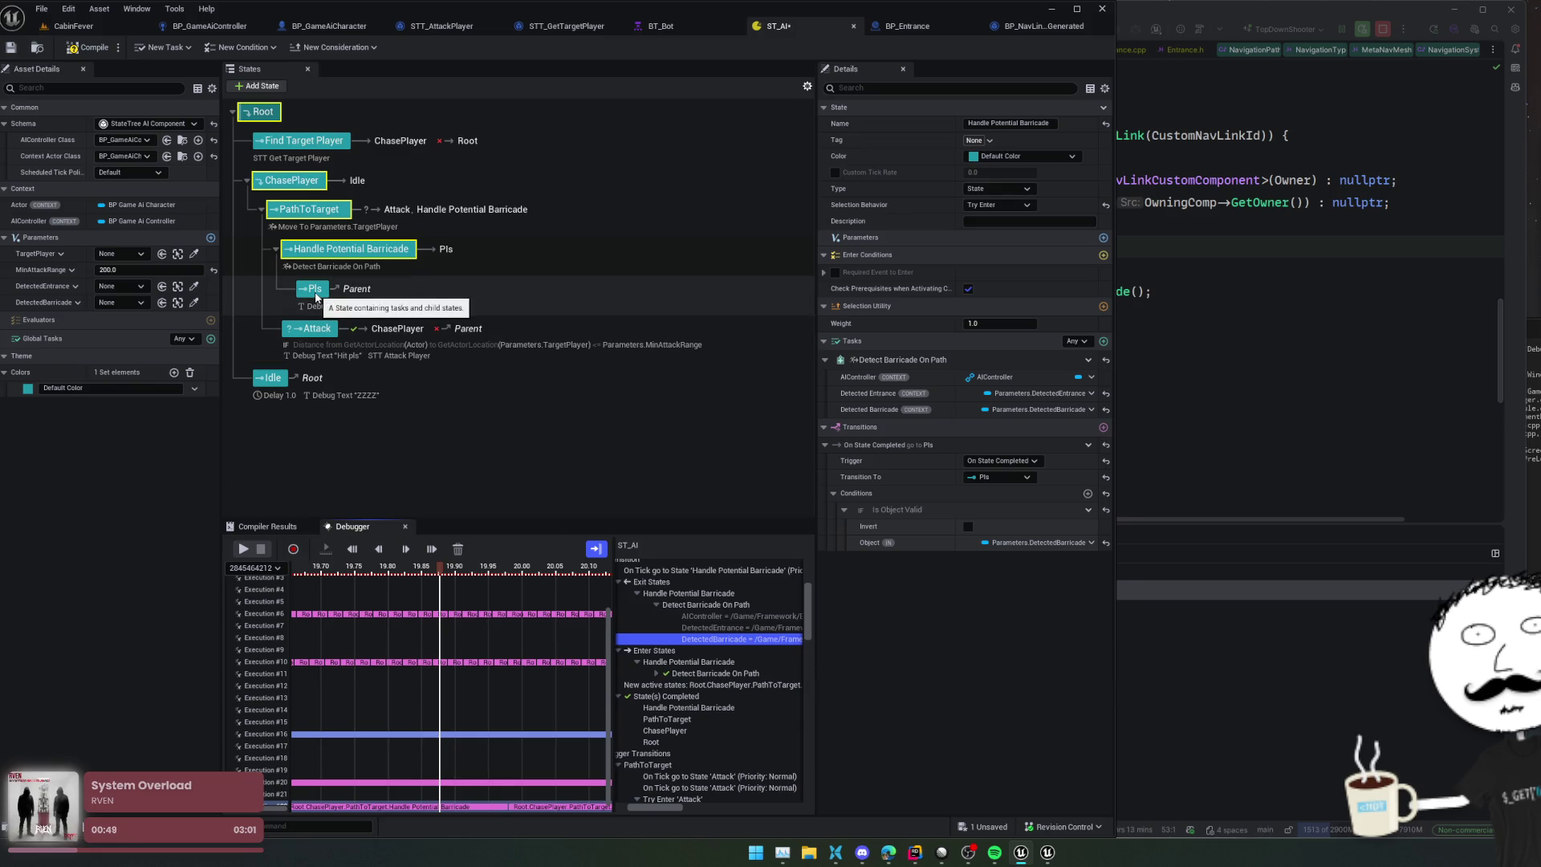
pyautogui.click(314, 290)
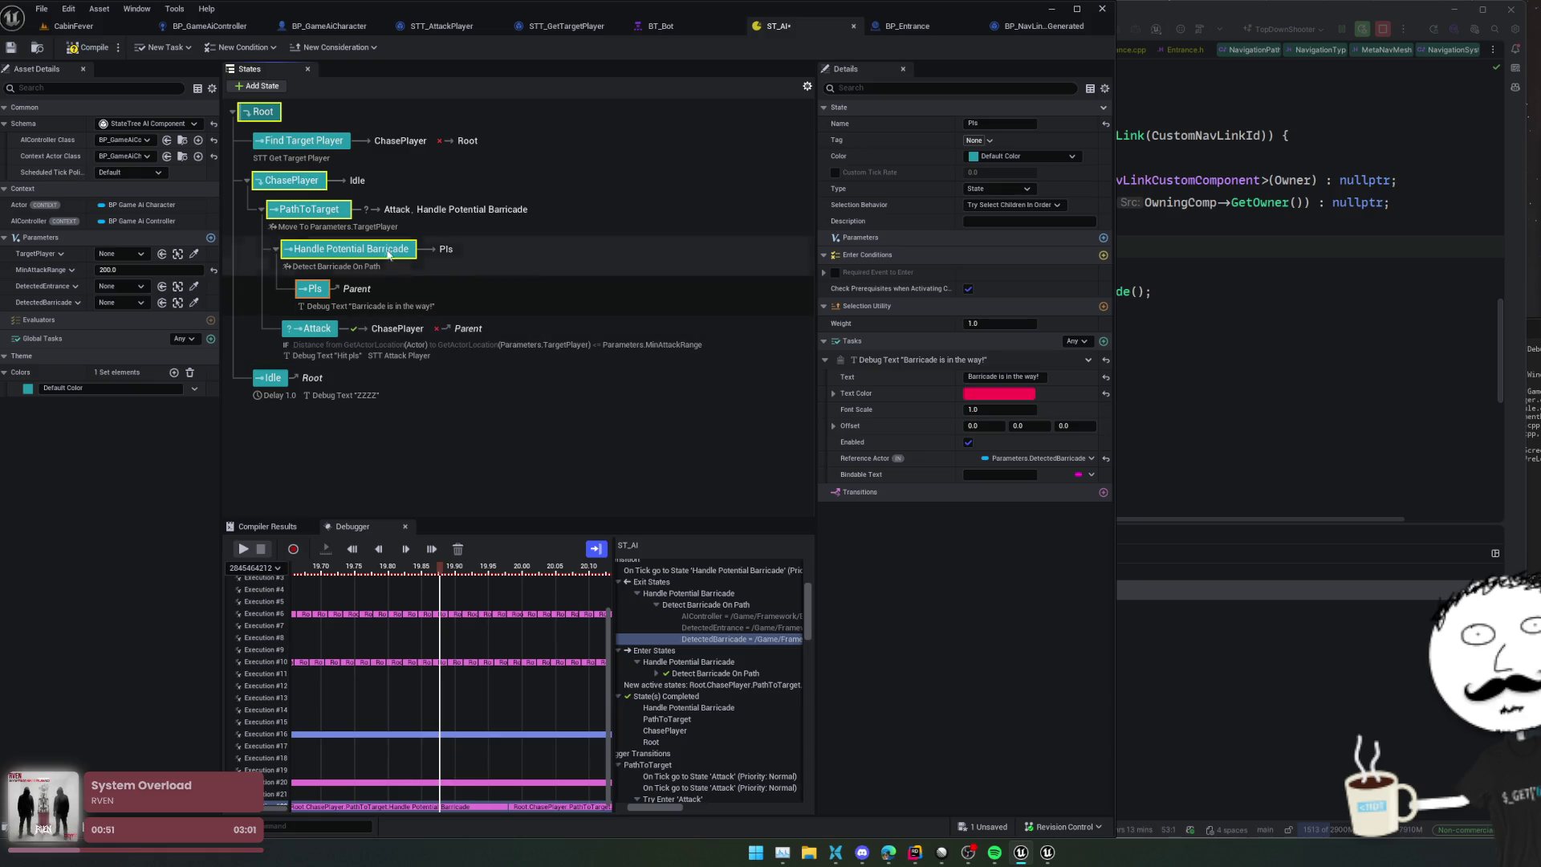
pyautogui.click(433, 258)
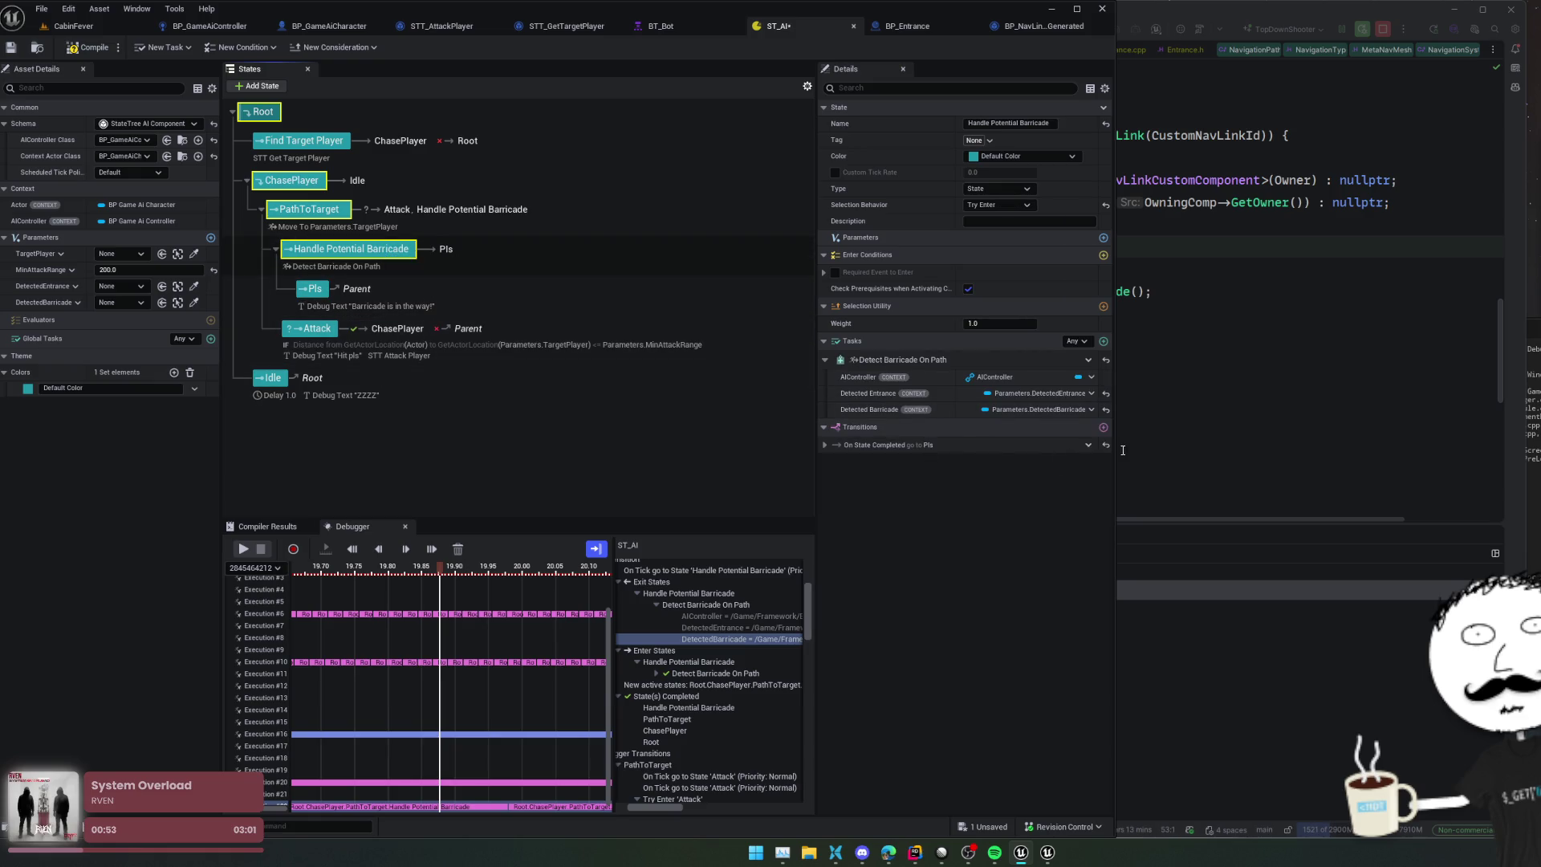
# Step: Add a second transition with trigger On State Failed going to Idle
pyautogui.click(1101, 427)
pyautogui.click(1003, 476)
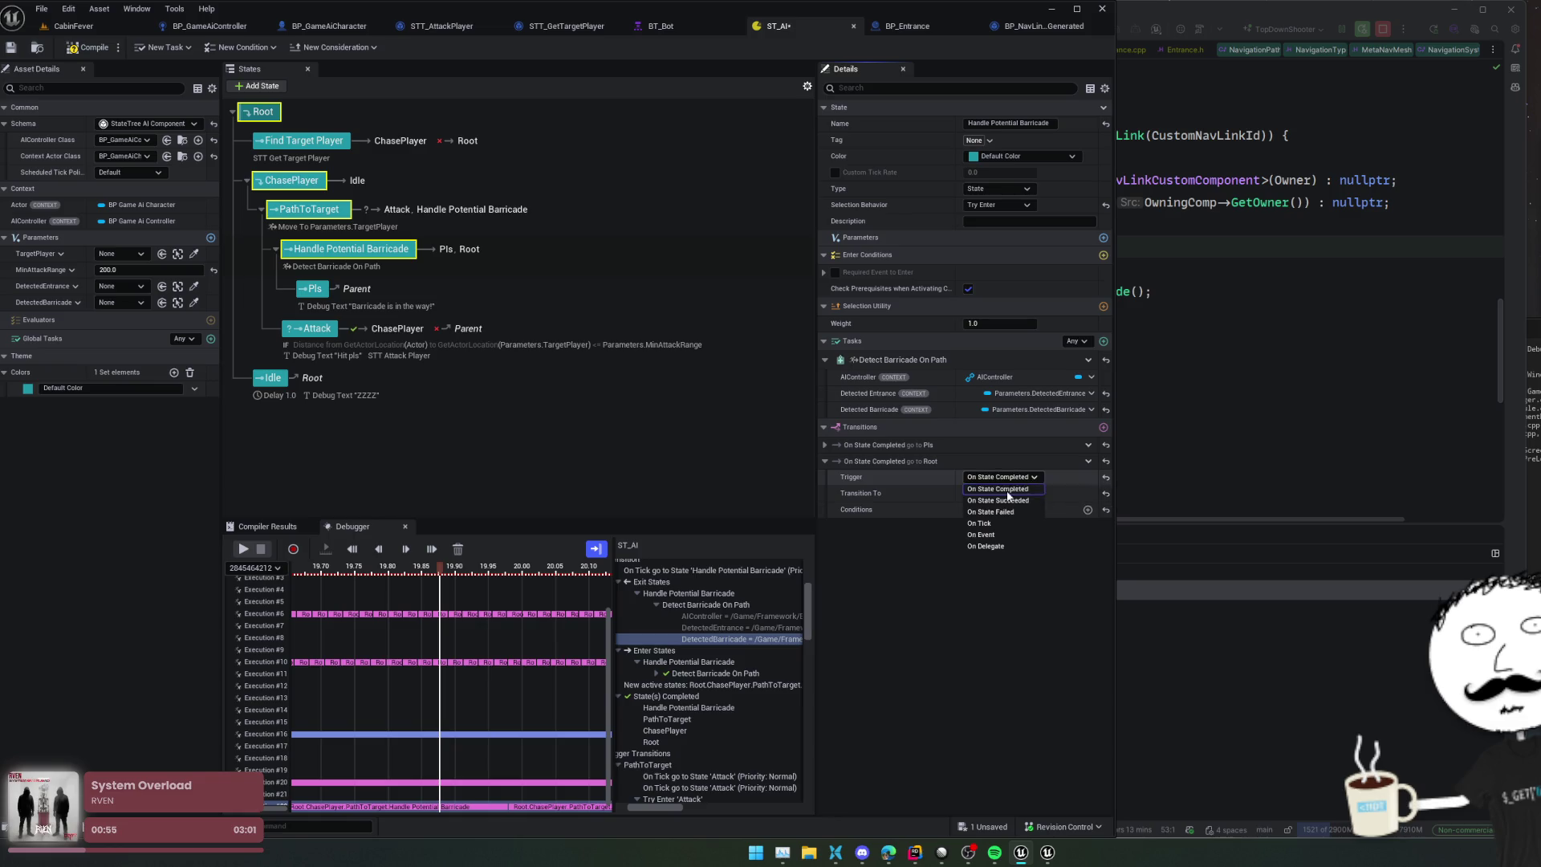
pyautogui.click(1007, 511)
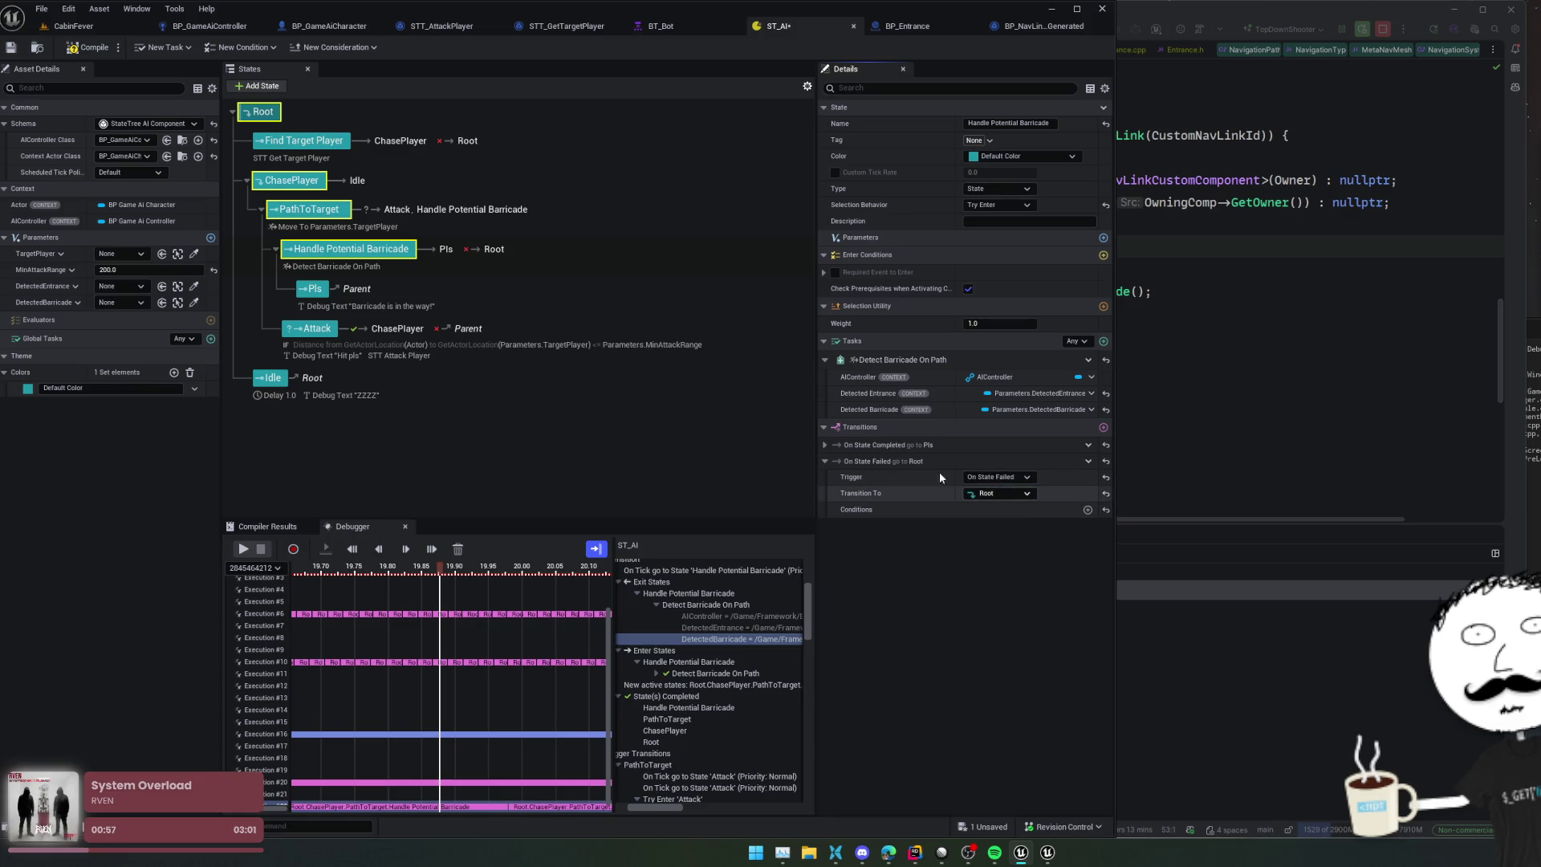
pyautogui.click(1028, 494)
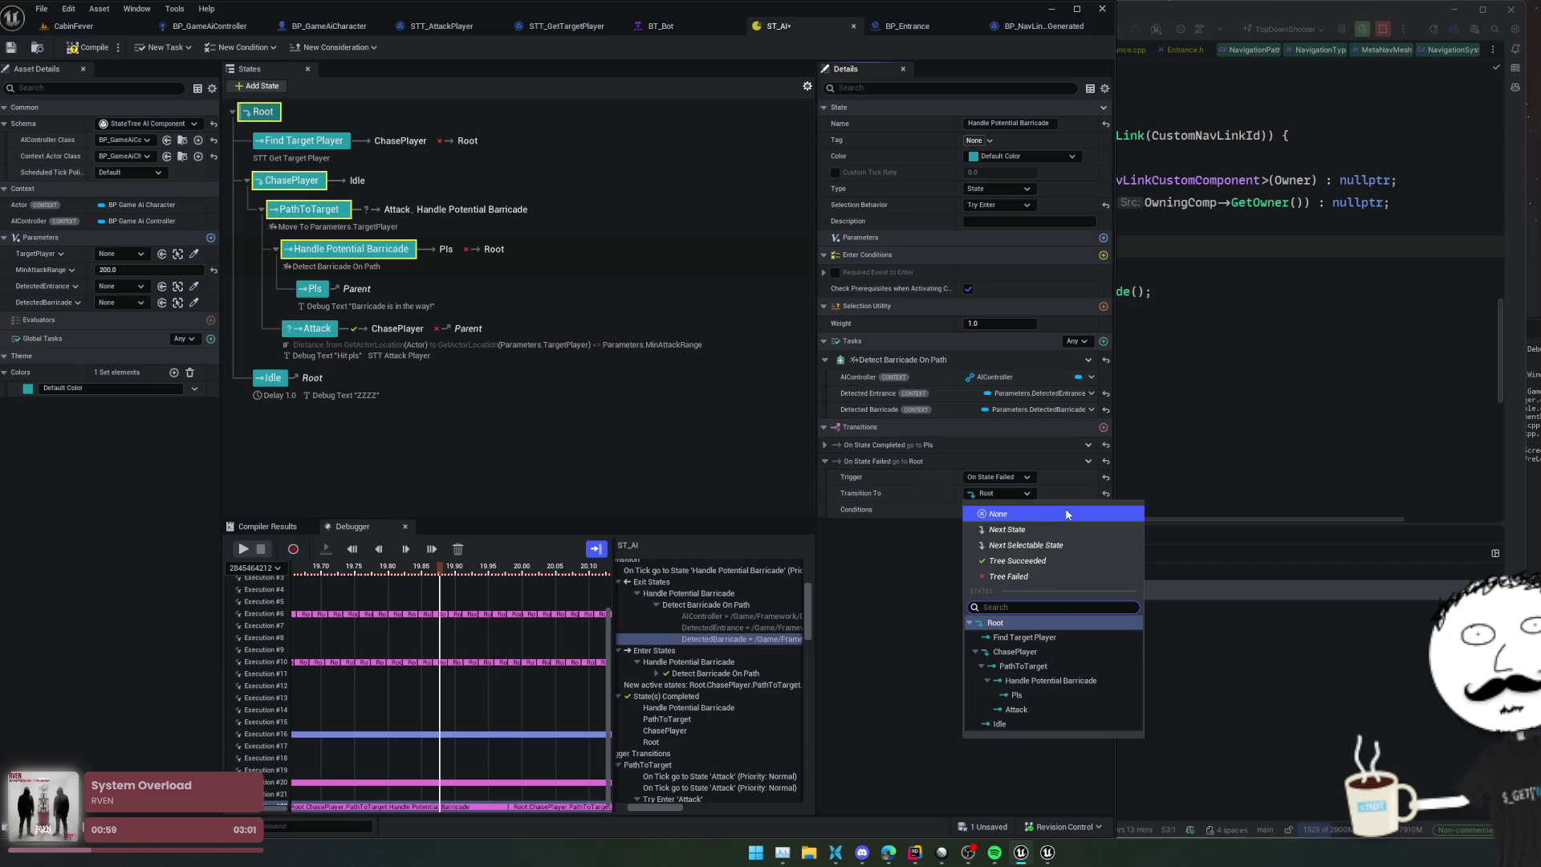
pyautogui.click(1042, 624)
pyautogui.click(1001, 723)
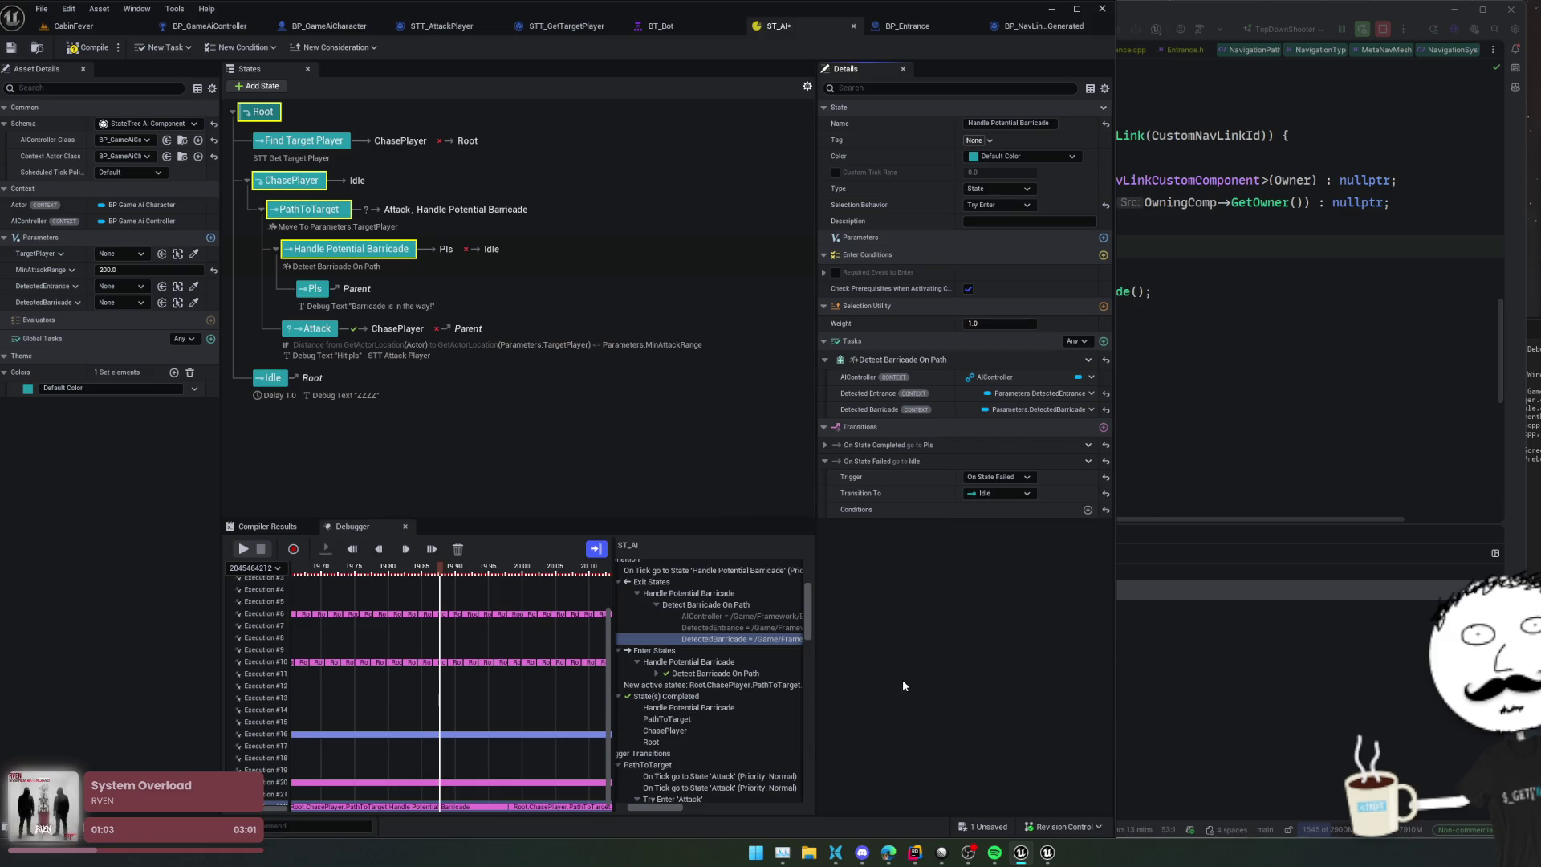
pyautogui.click(307, 291)
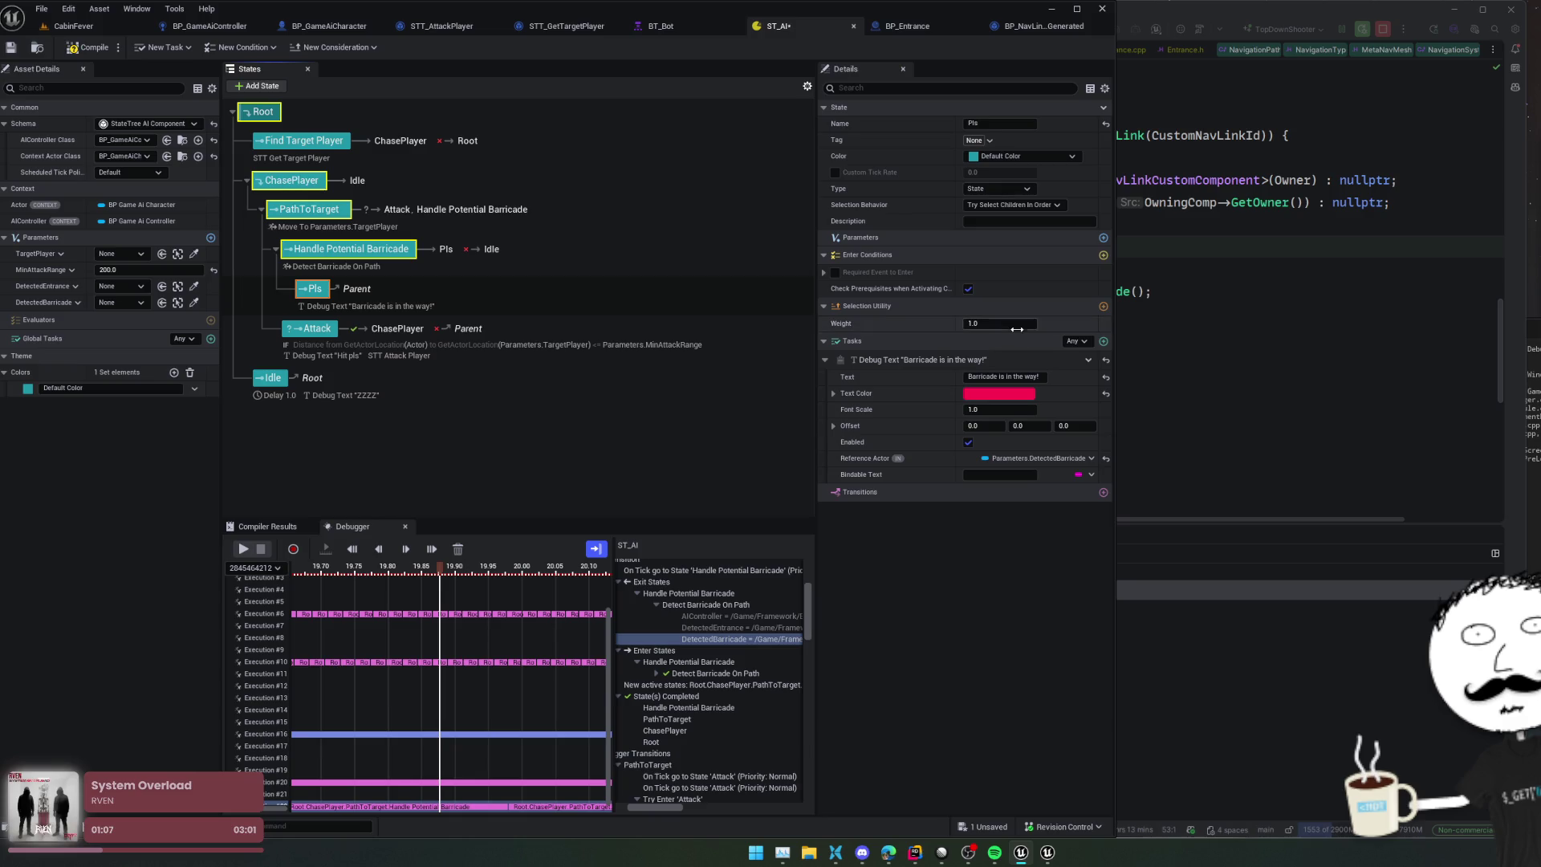
# Step: Add an STT Attack Player task to Pls, with Actor as its AI input and the TargetPlayer parameter as its target
pyautogui.click(1104, 342)
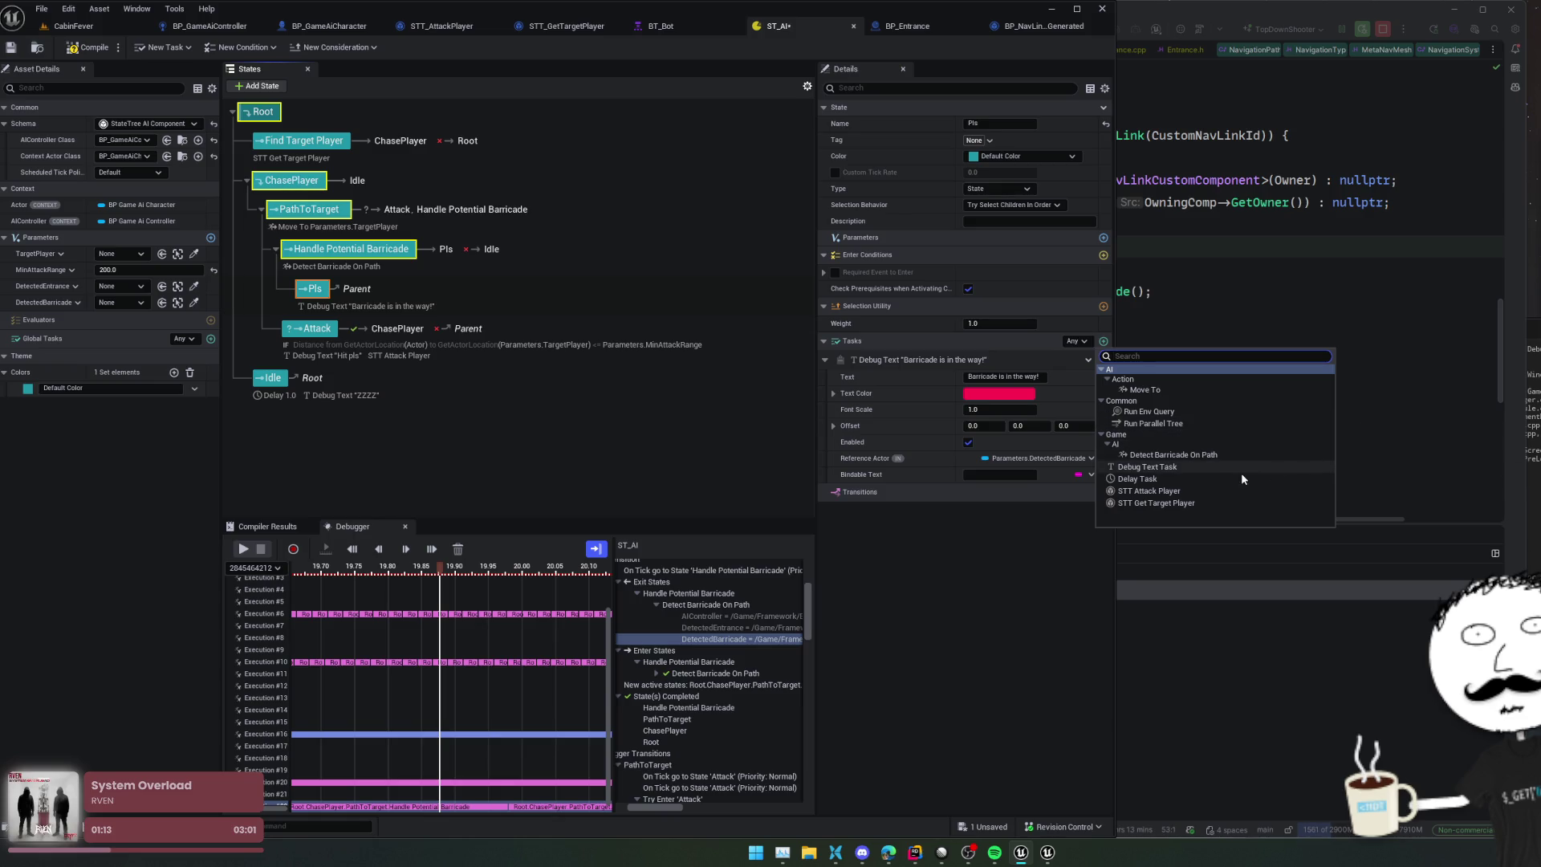
pyautogui.click(1202, 491)
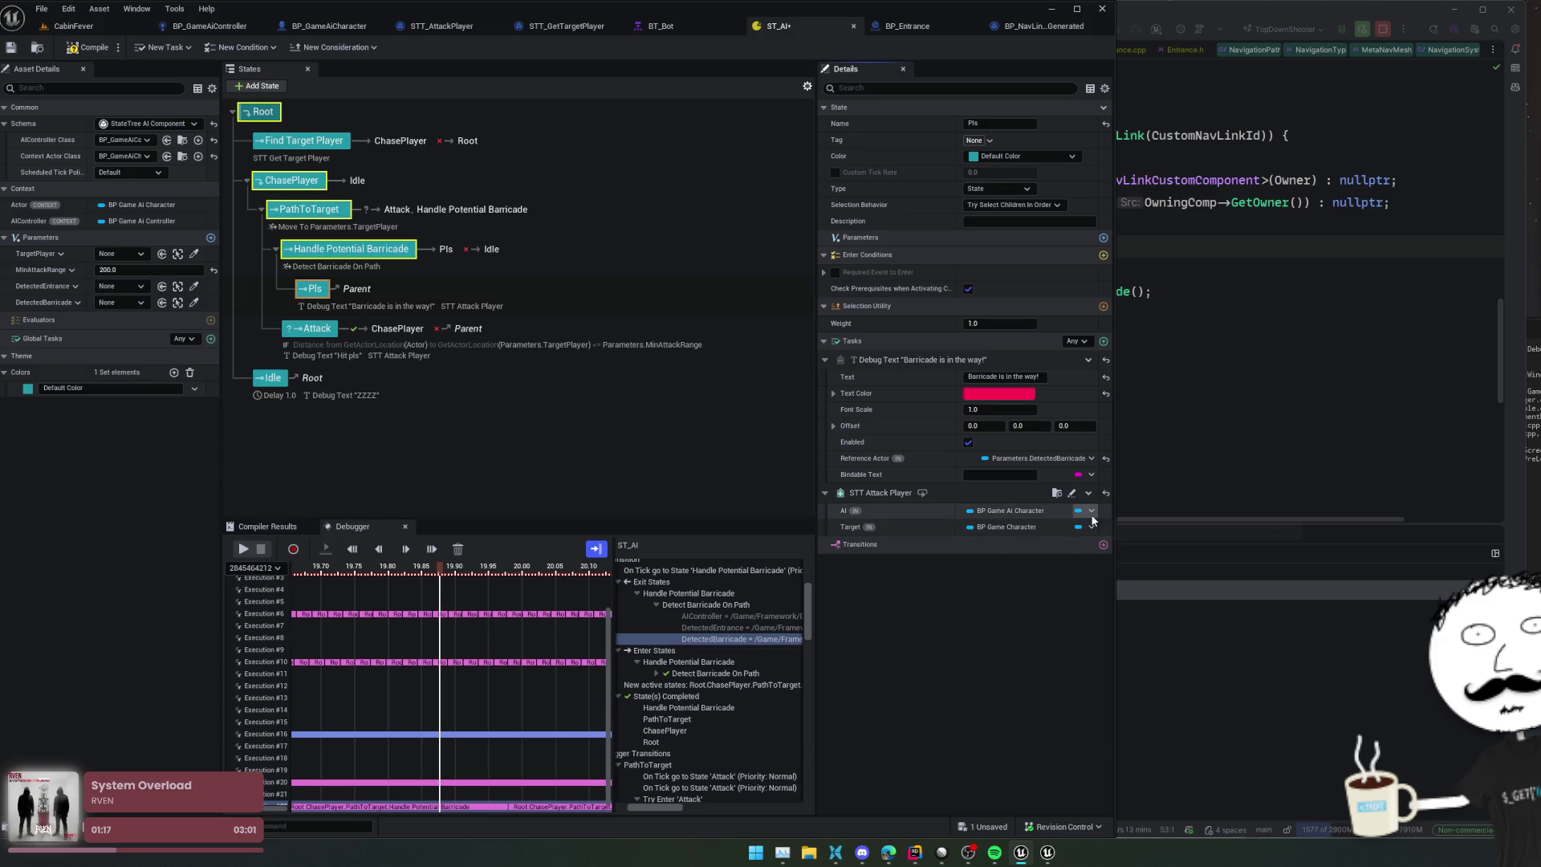
pyautogui.click(1092, 510)
pyautogui.click(1133, 556)
pyautogui.click(1091, 527)
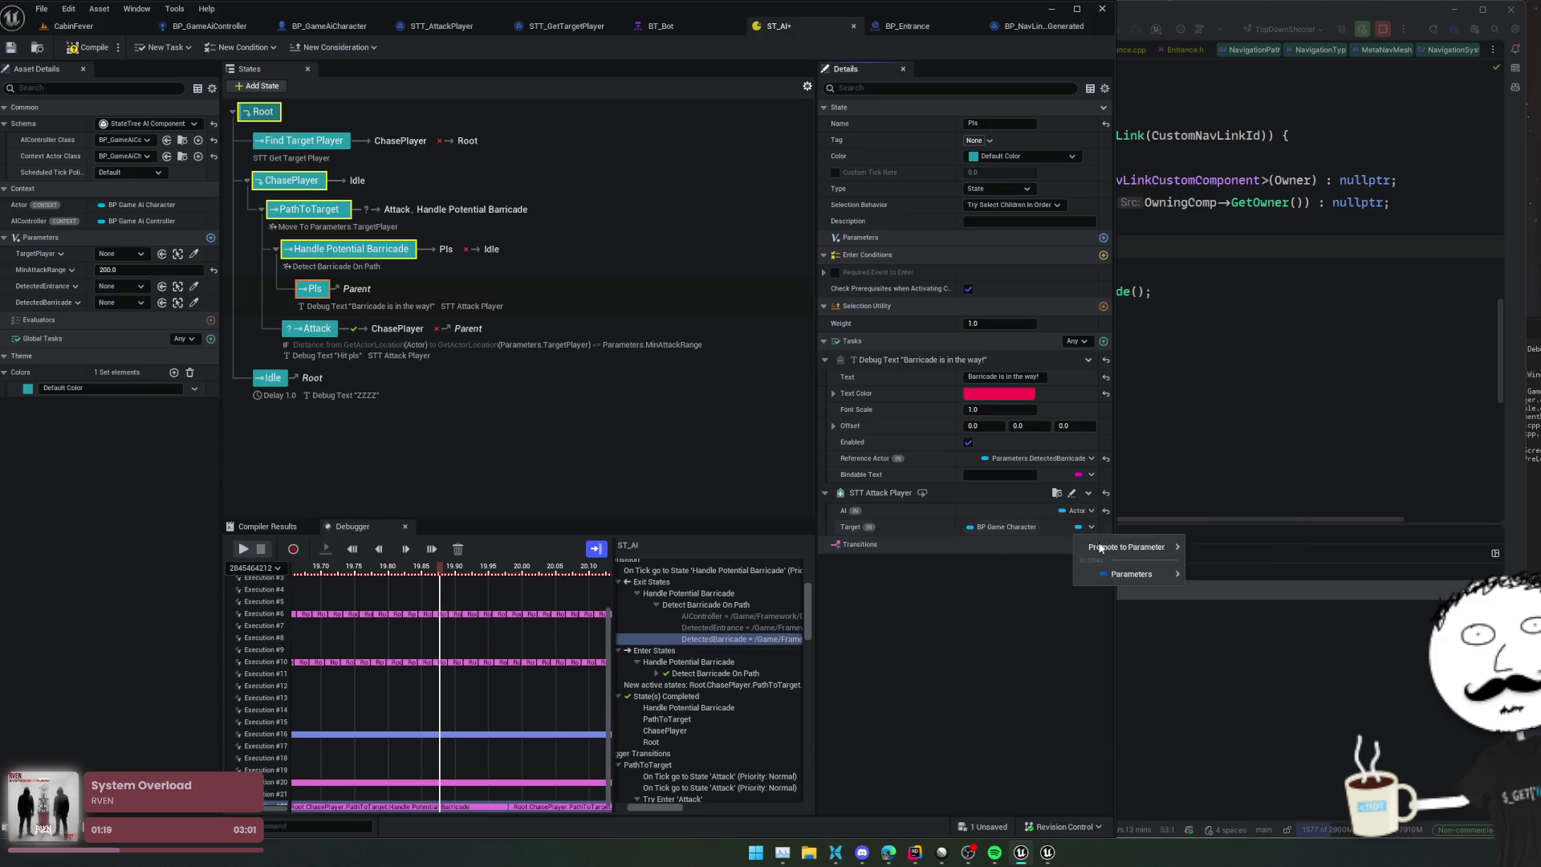
pyautogui.moveTo(1151, 577)
pyautogui.click(1211, 591)
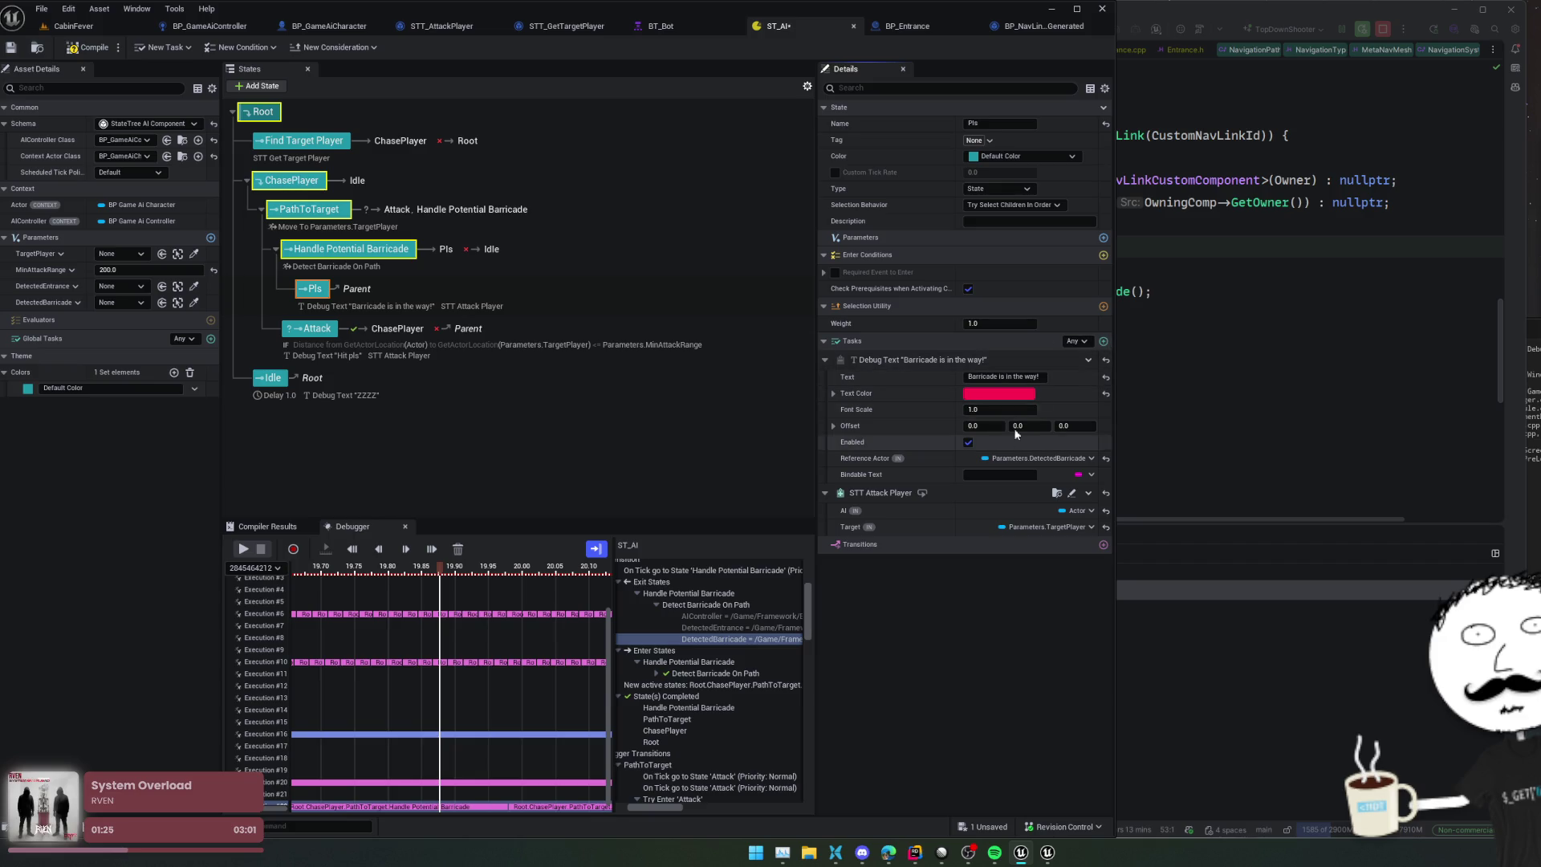
# Step: Give Pls a transition to Idle and save the StateTree
pyautogui.click(1102, 341)
pyautogui.click(1036, 576)
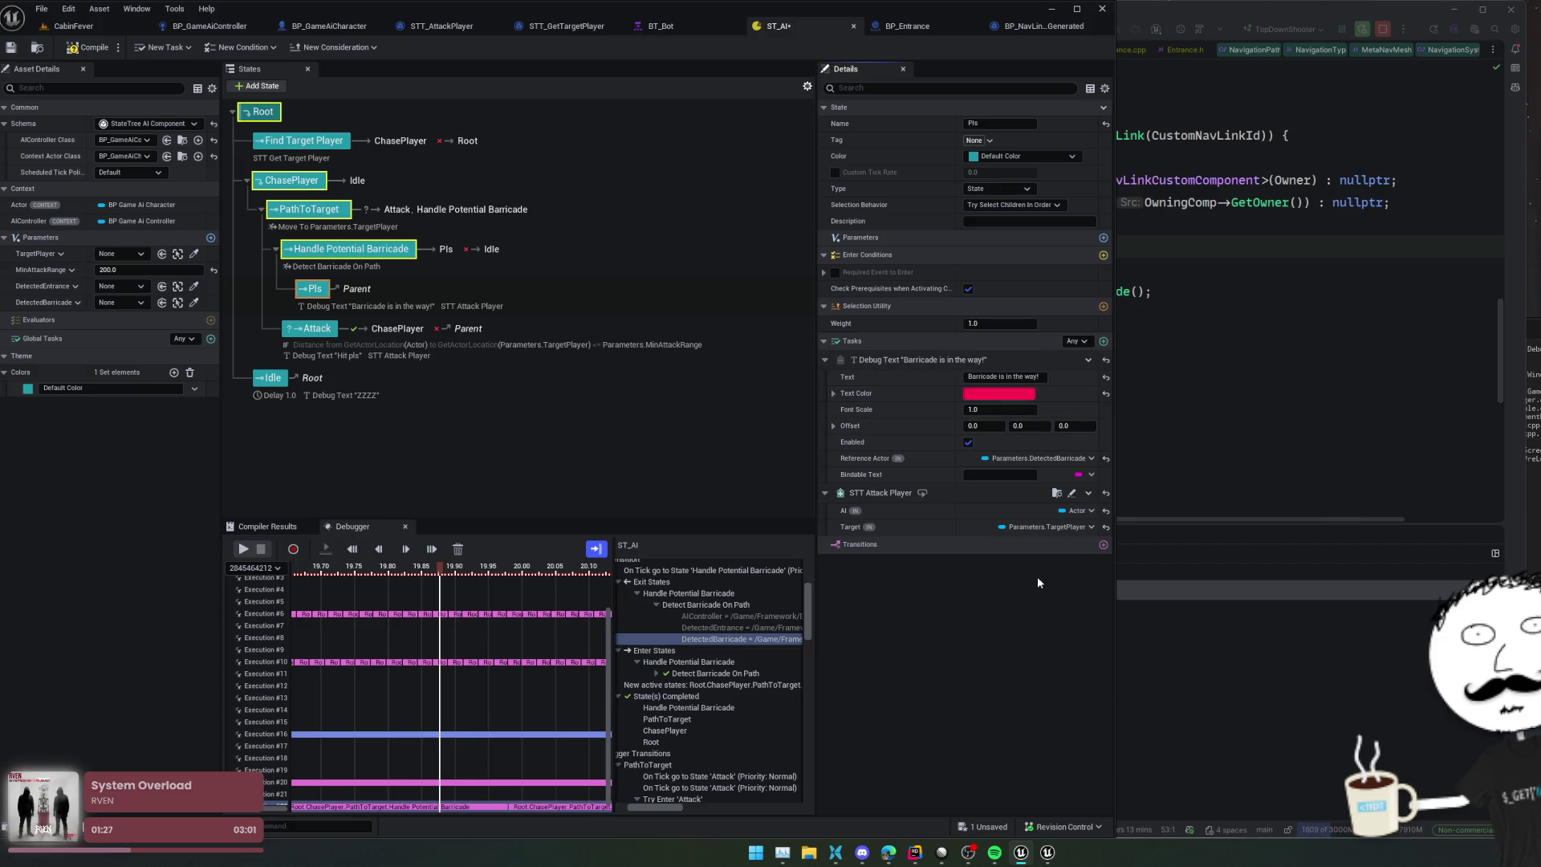
pyautogui.click(1102, 544)
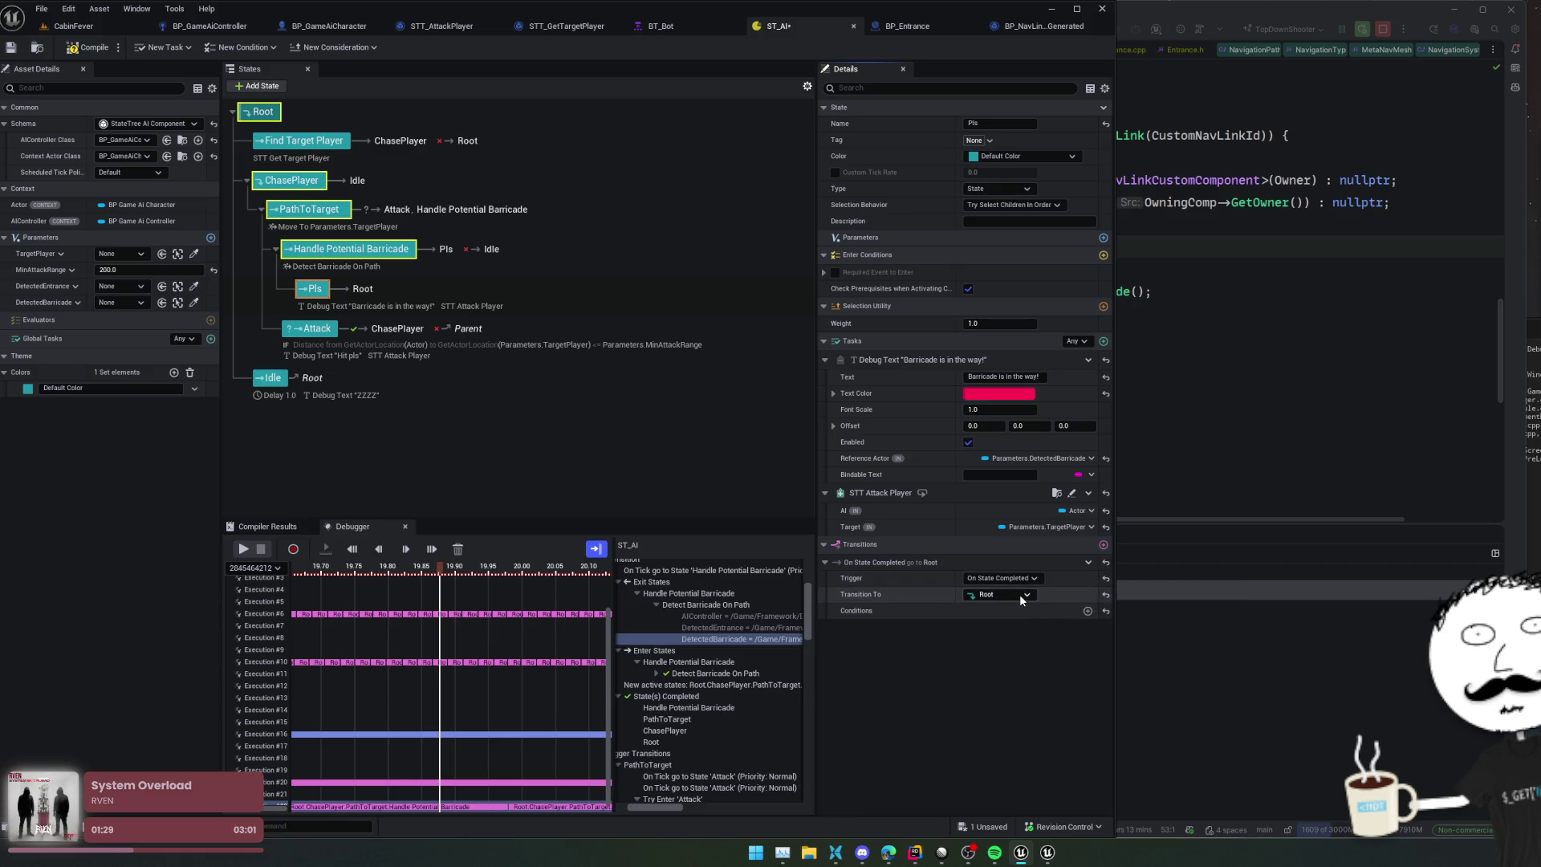
pyautogui.click(1019, 594)
pyautogui.click(1077, 575)
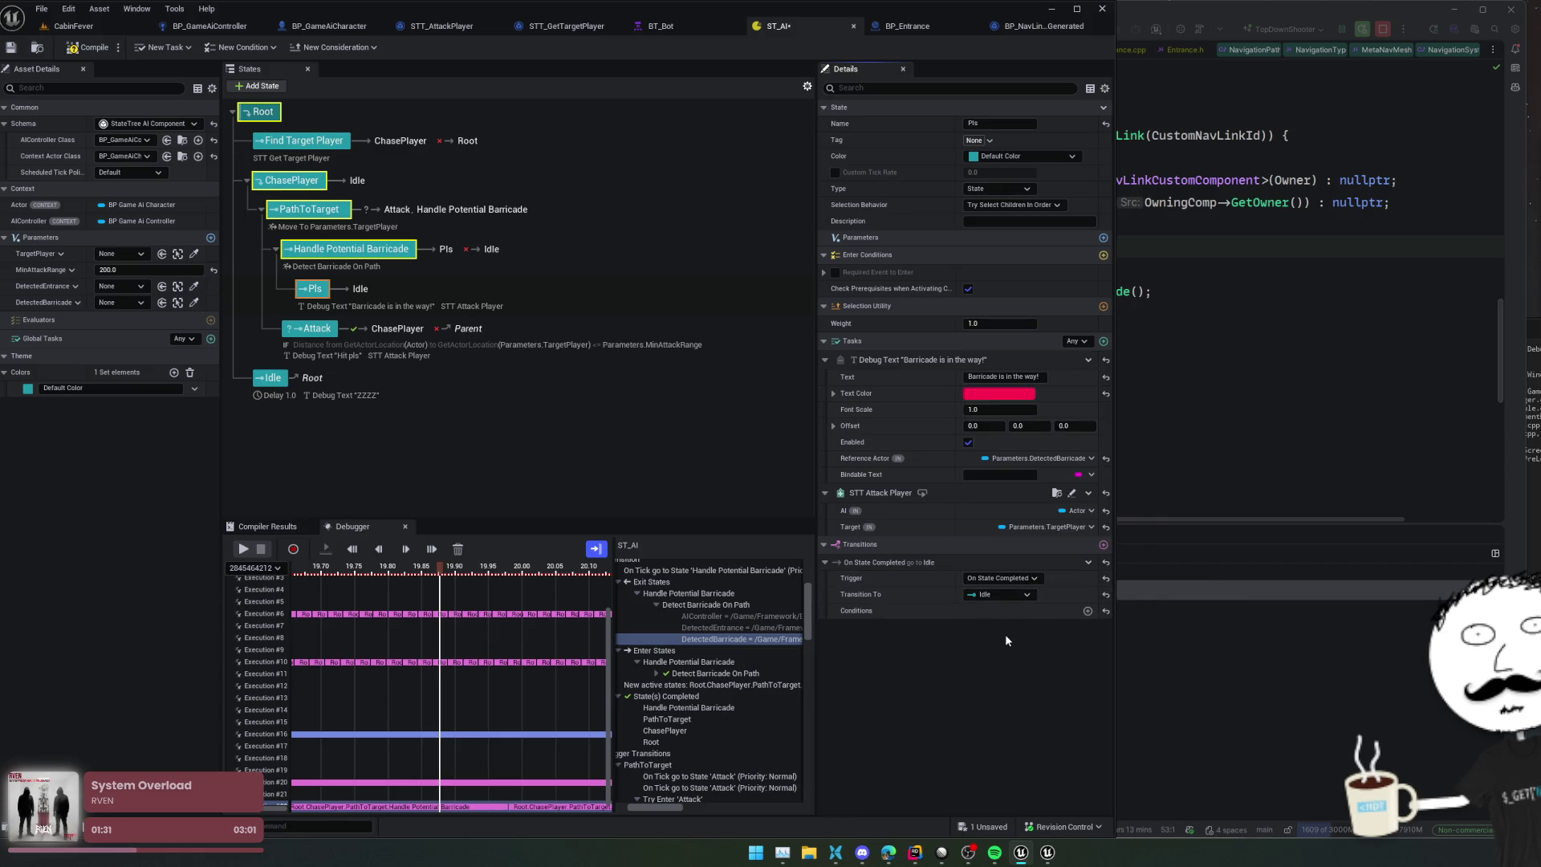
pyautogui.hotkey('ctrl', 's')
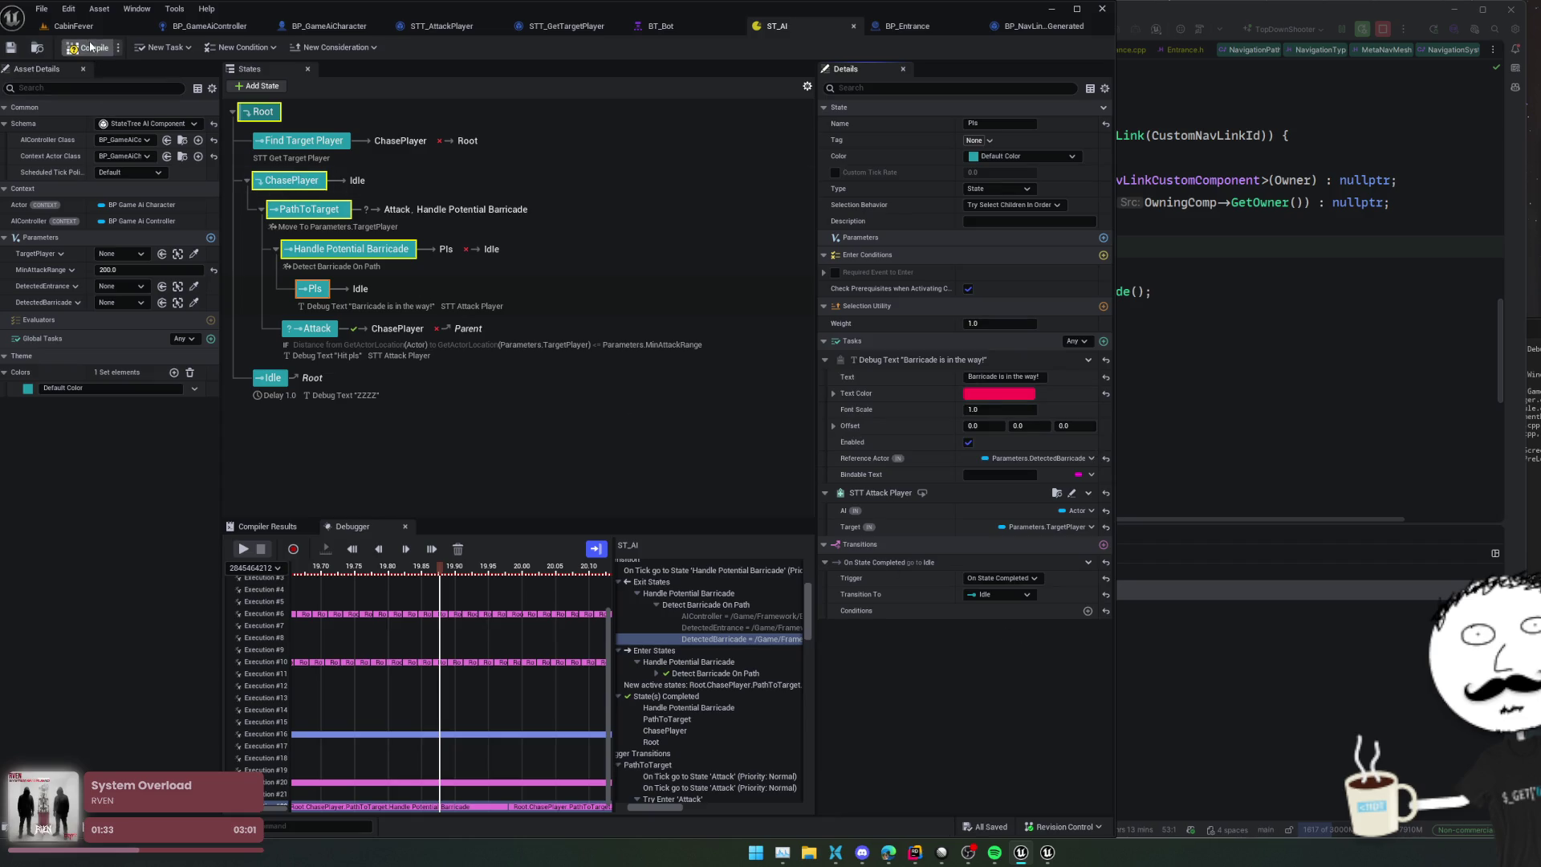
# Step: Compile the ST_AI StateTree and return to the CabinFever level
pyautogui.click(91, 47)
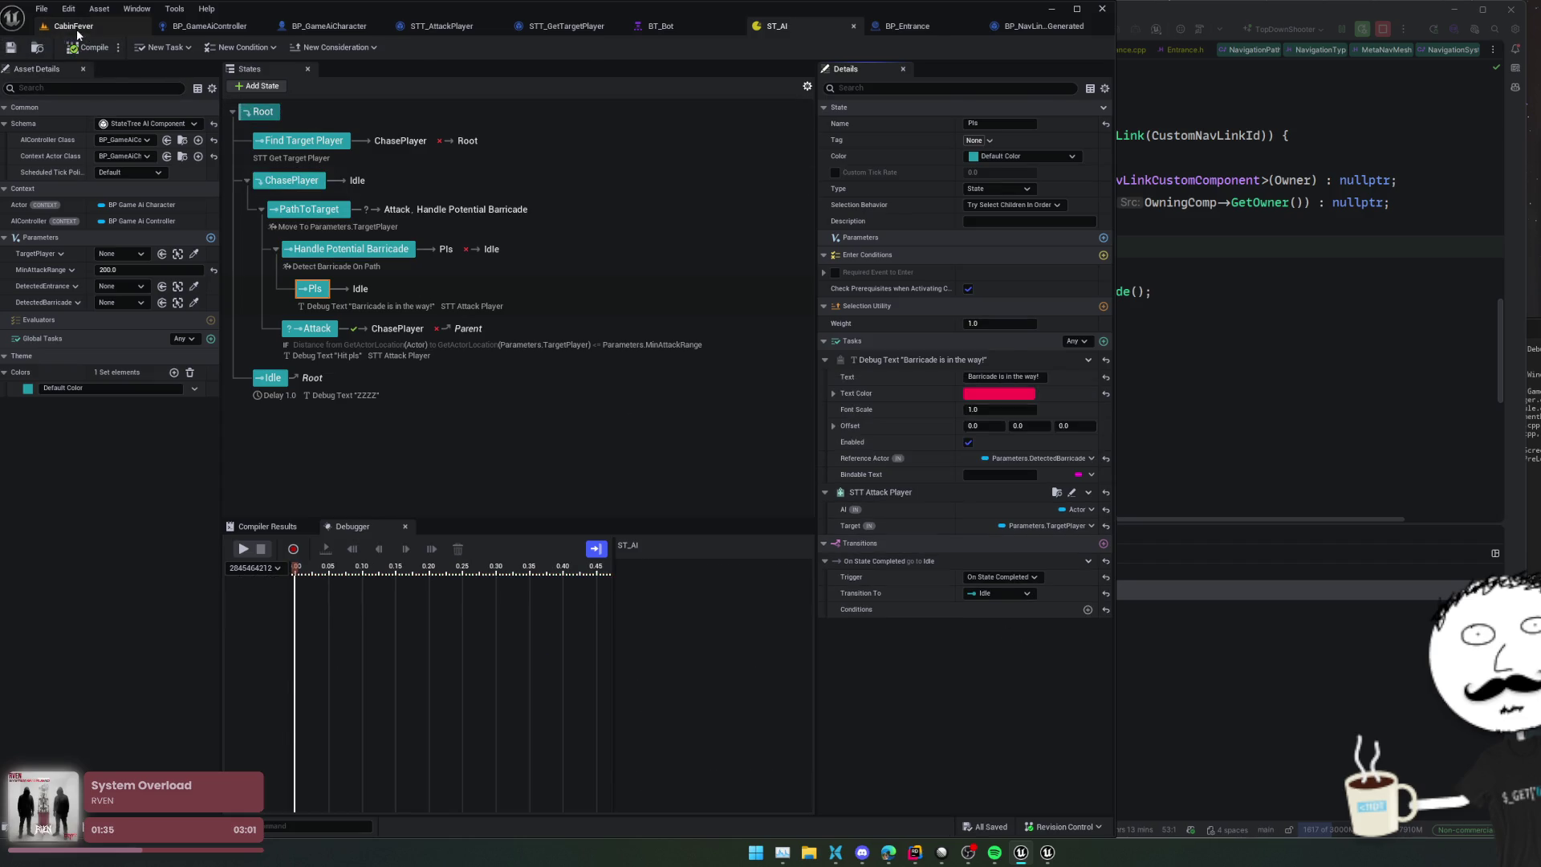
pyautogui.click(76, 29)
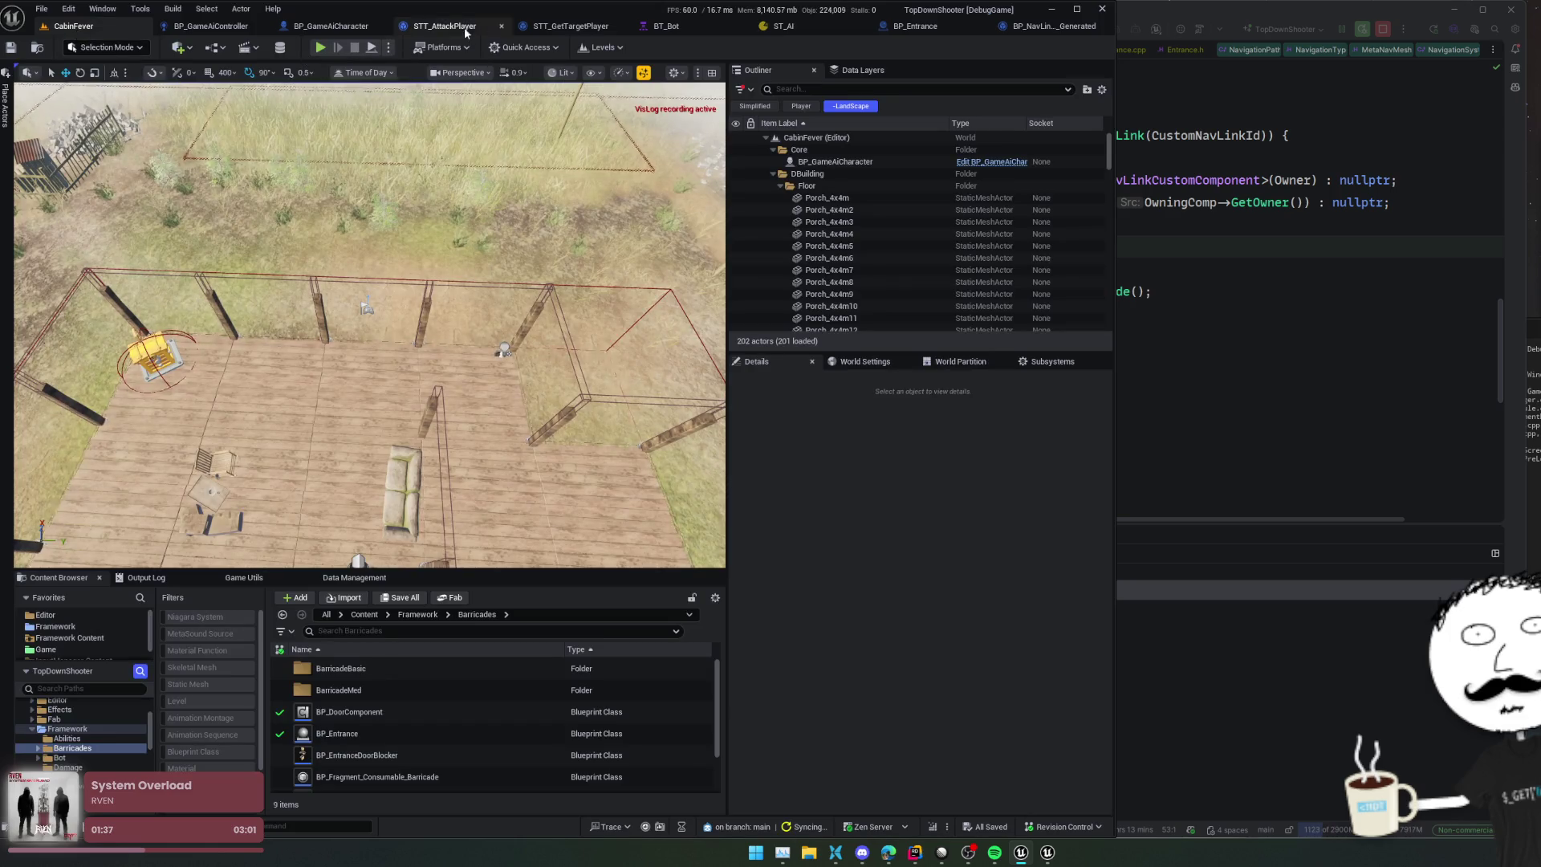
pyautogui.click(803, 30)
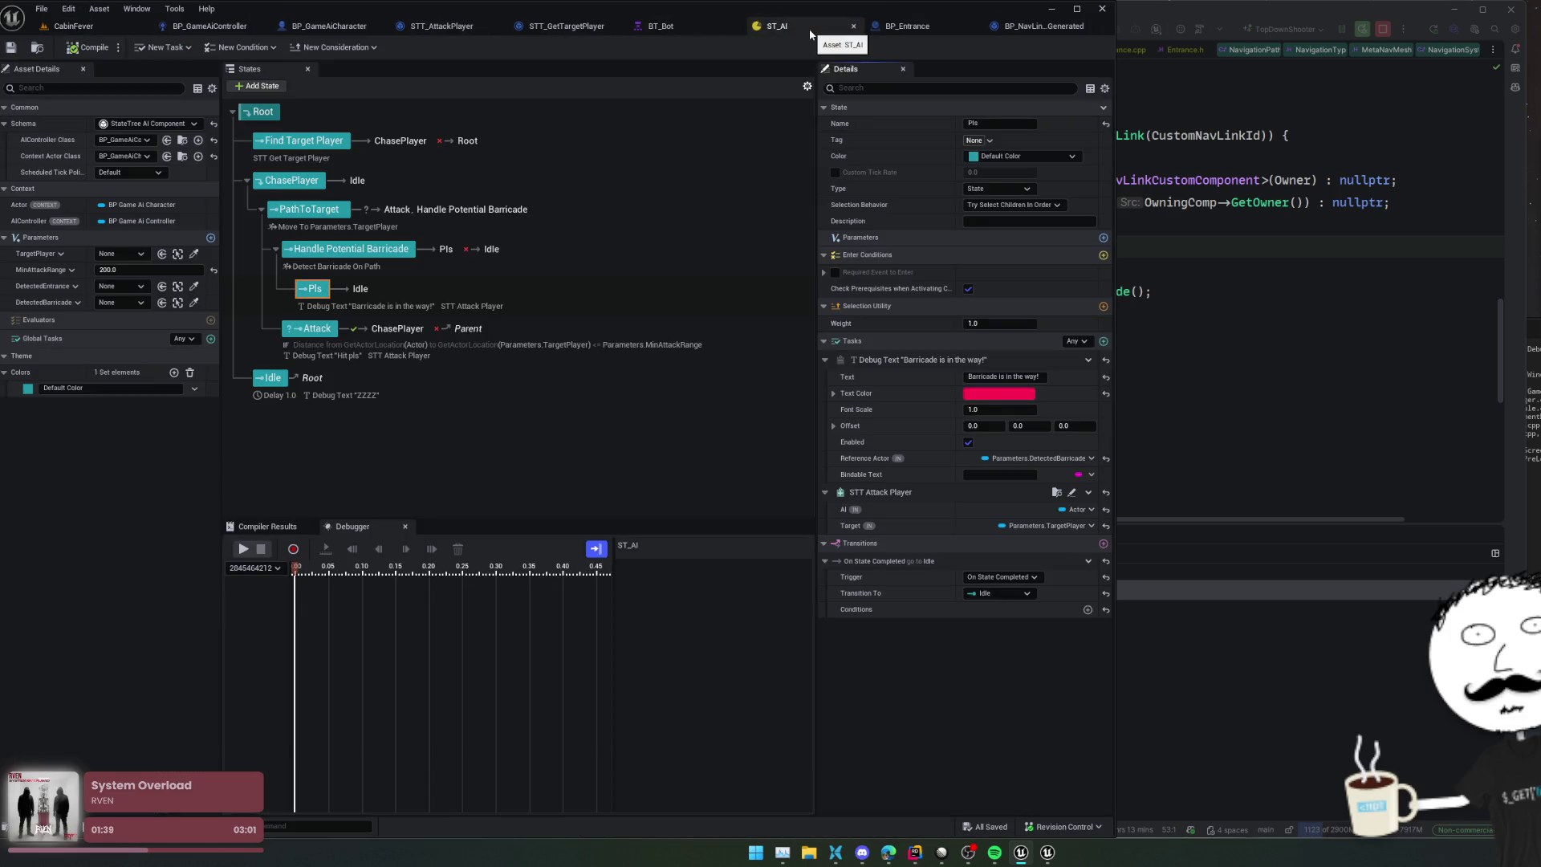
pyautogui.click(74, 25)
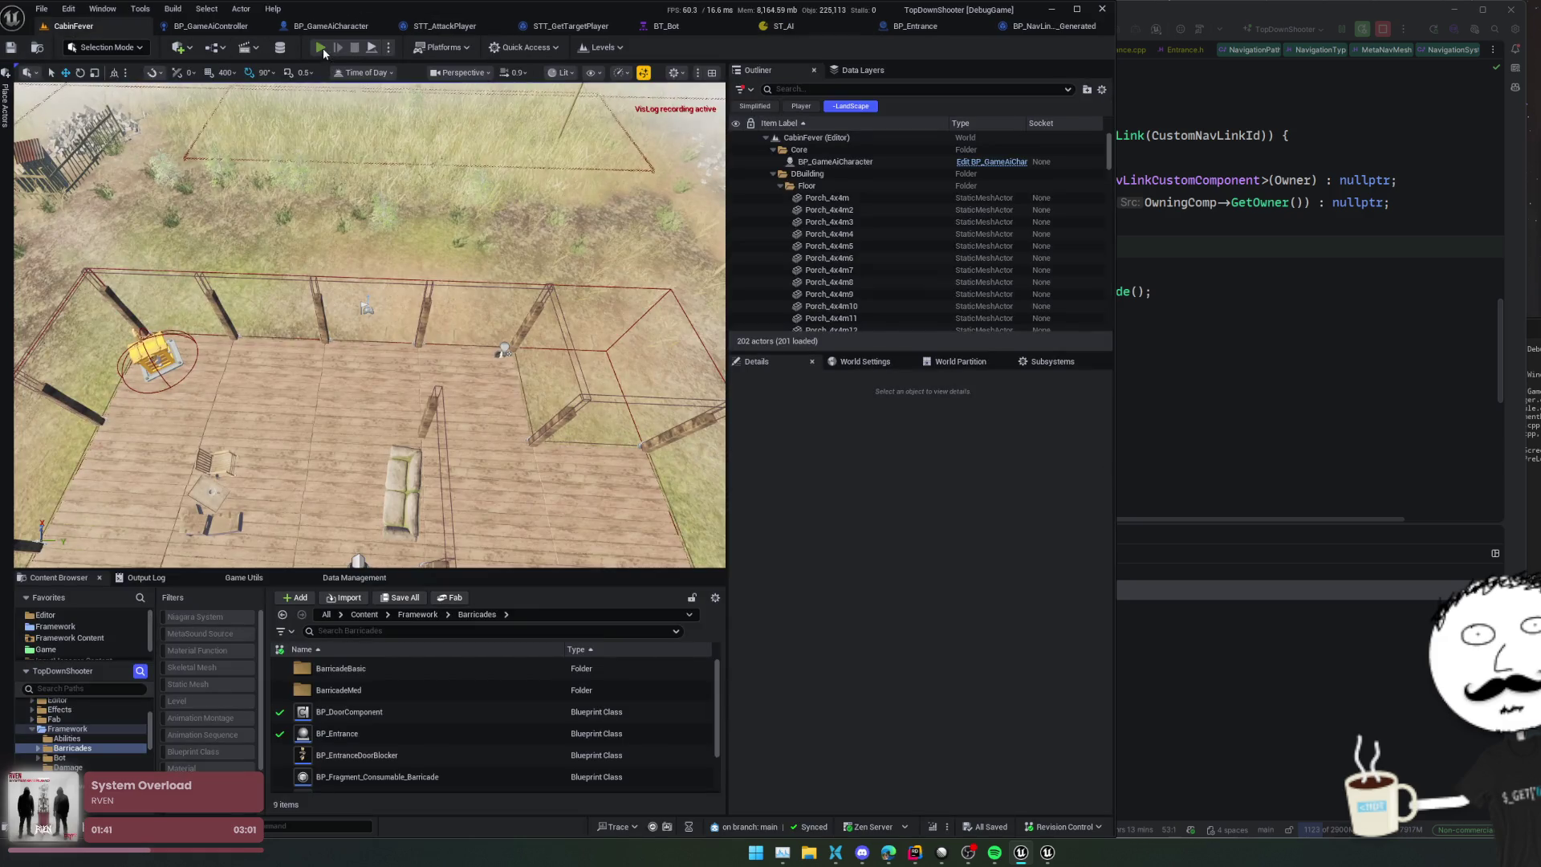
# Step: Play CabinFever in the editor, walk the character forward, and switch to the third-person camera
pyautogui.hotkey('alt', 'p')
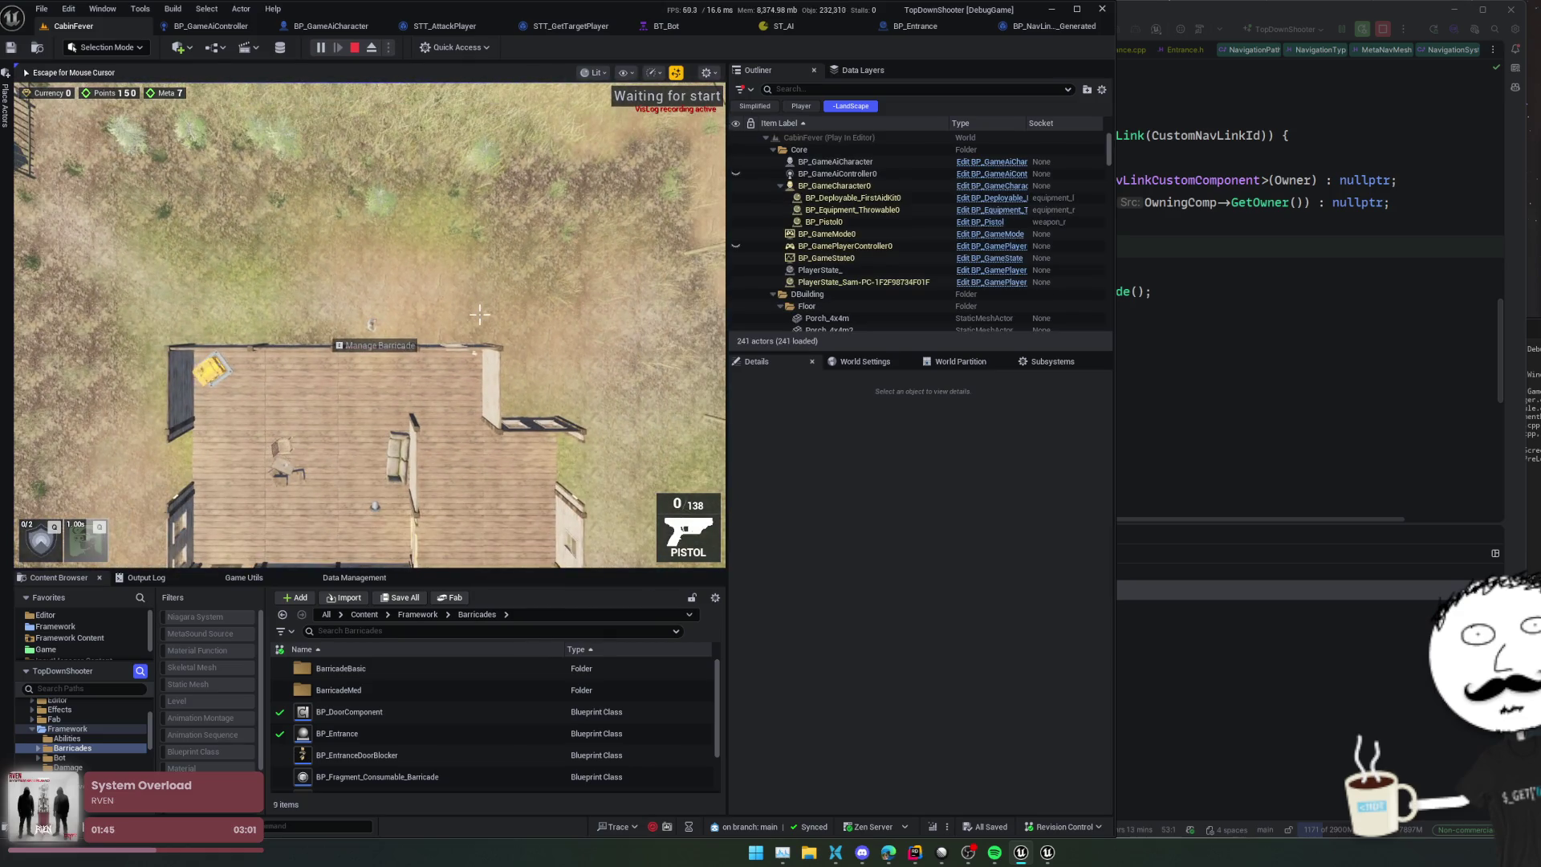
pyautogui.press('w')
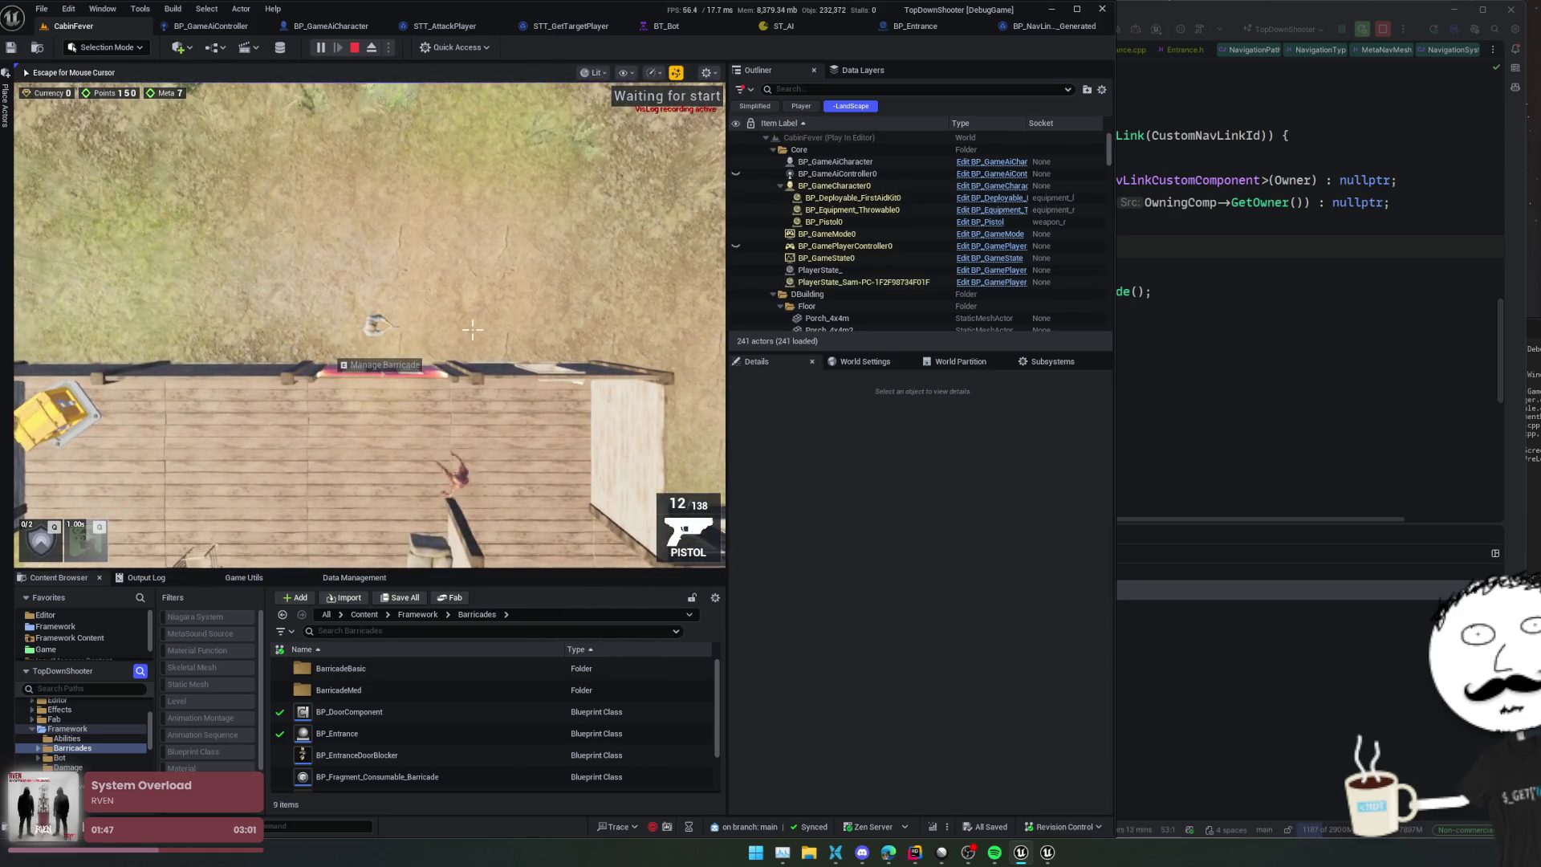
pyautogui.press('v')
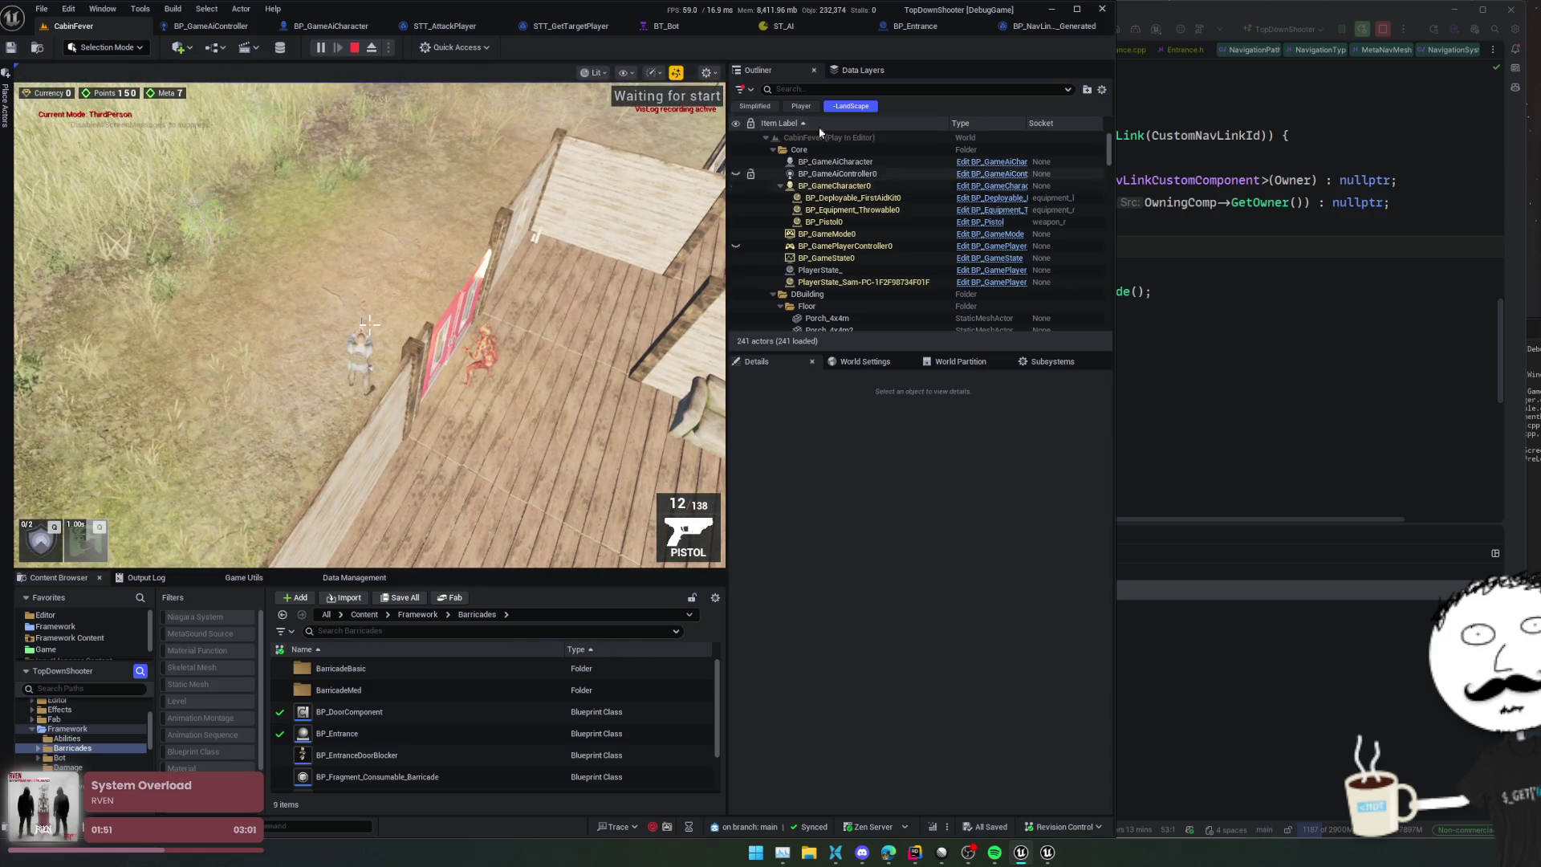
pyautogui.click(790, 22)
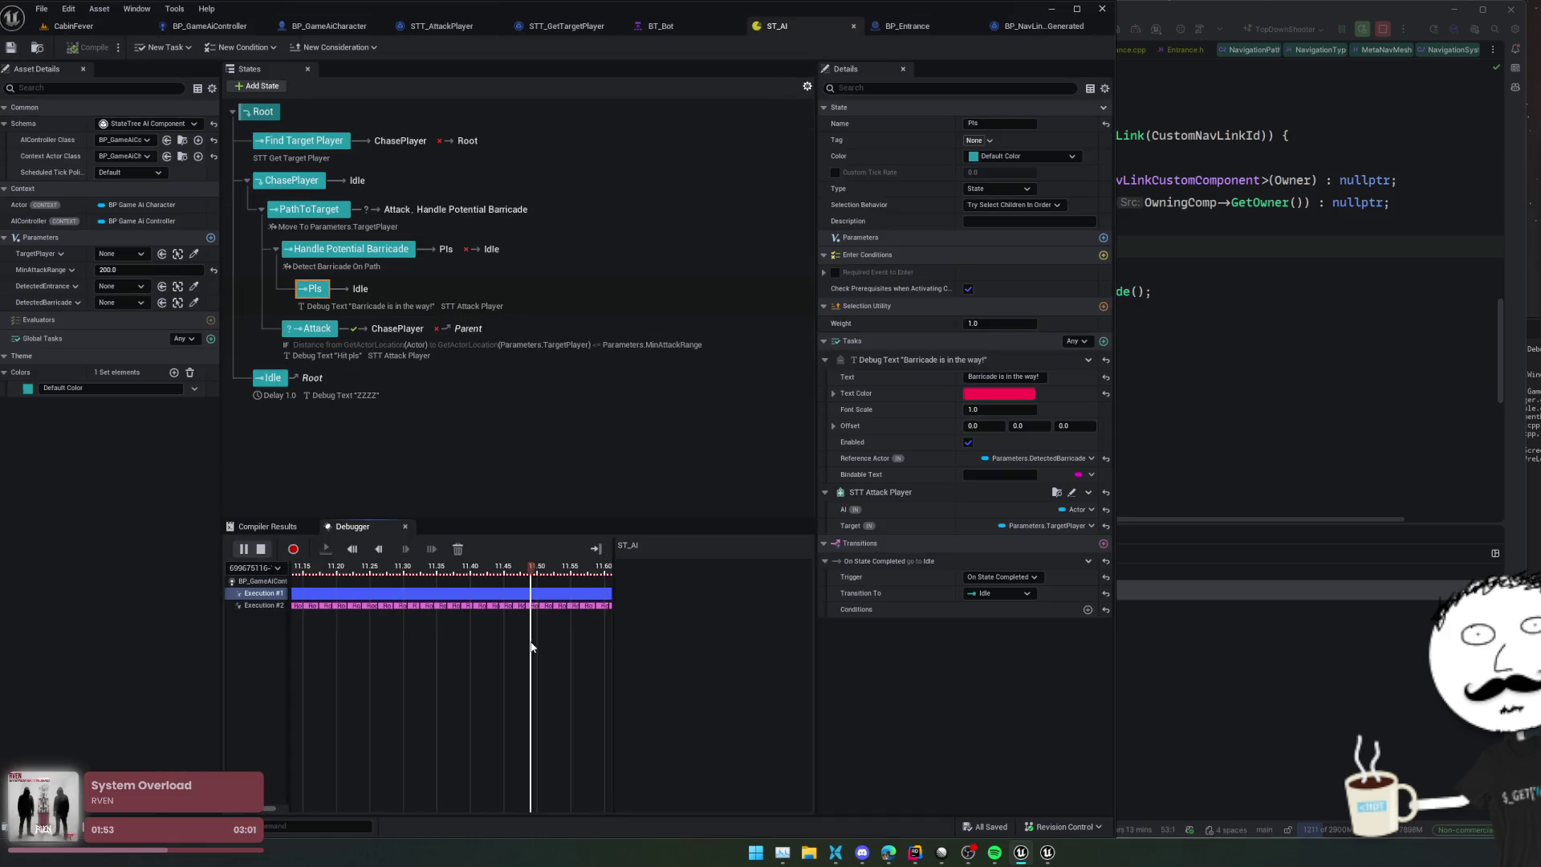
# Step: Pause the debugger, scrub to about 10.8 s, and browse Execution #2's trace
pyautogui.click(243, 549)
pyautogui.scroll(3, 585, 626)
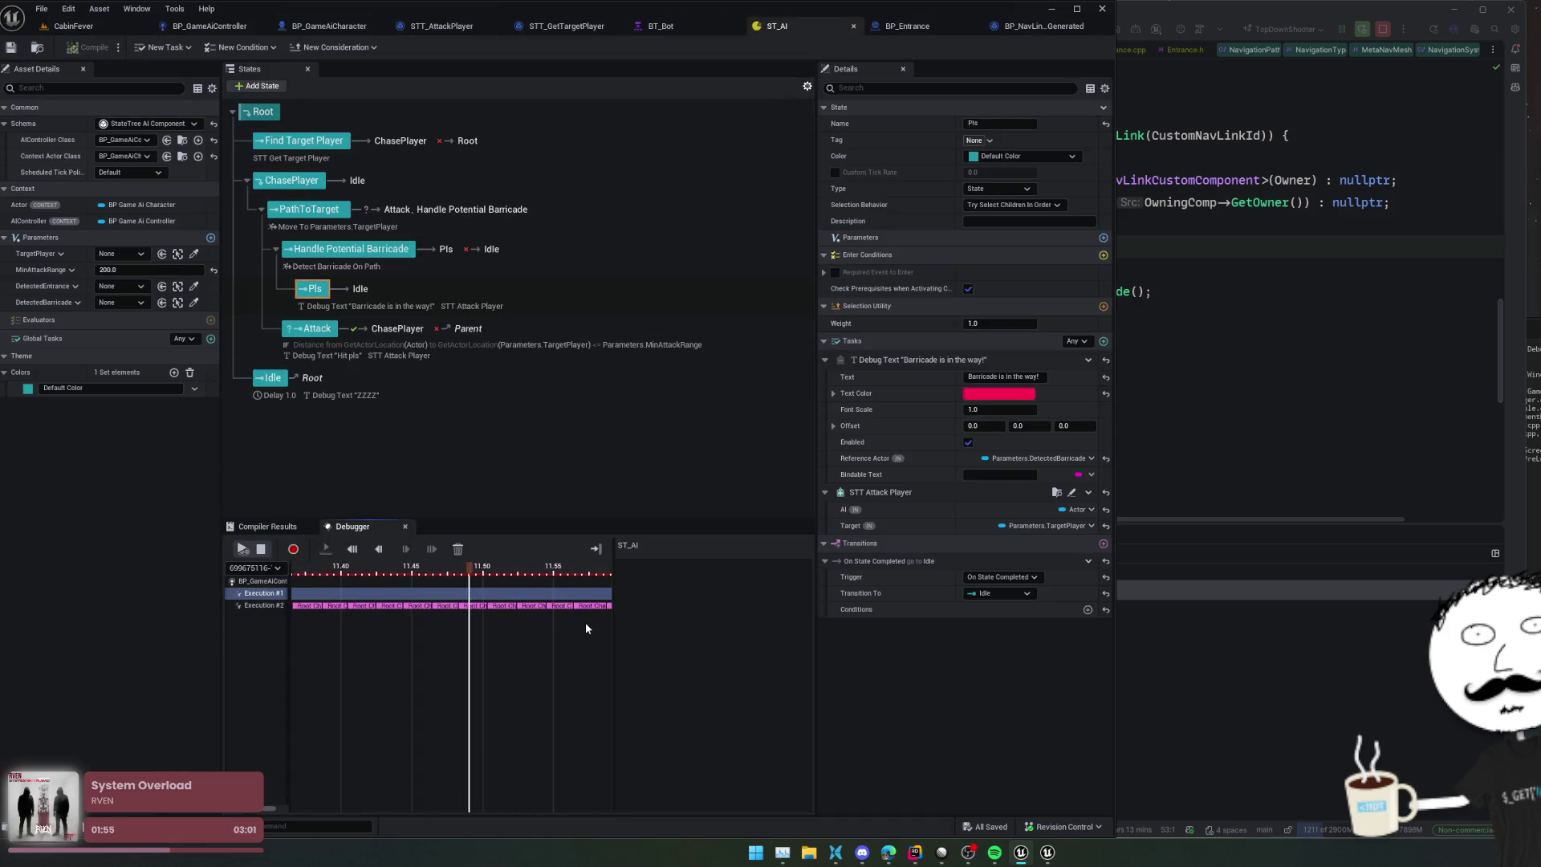
pyautogui.scroll(-5, 529, 651)
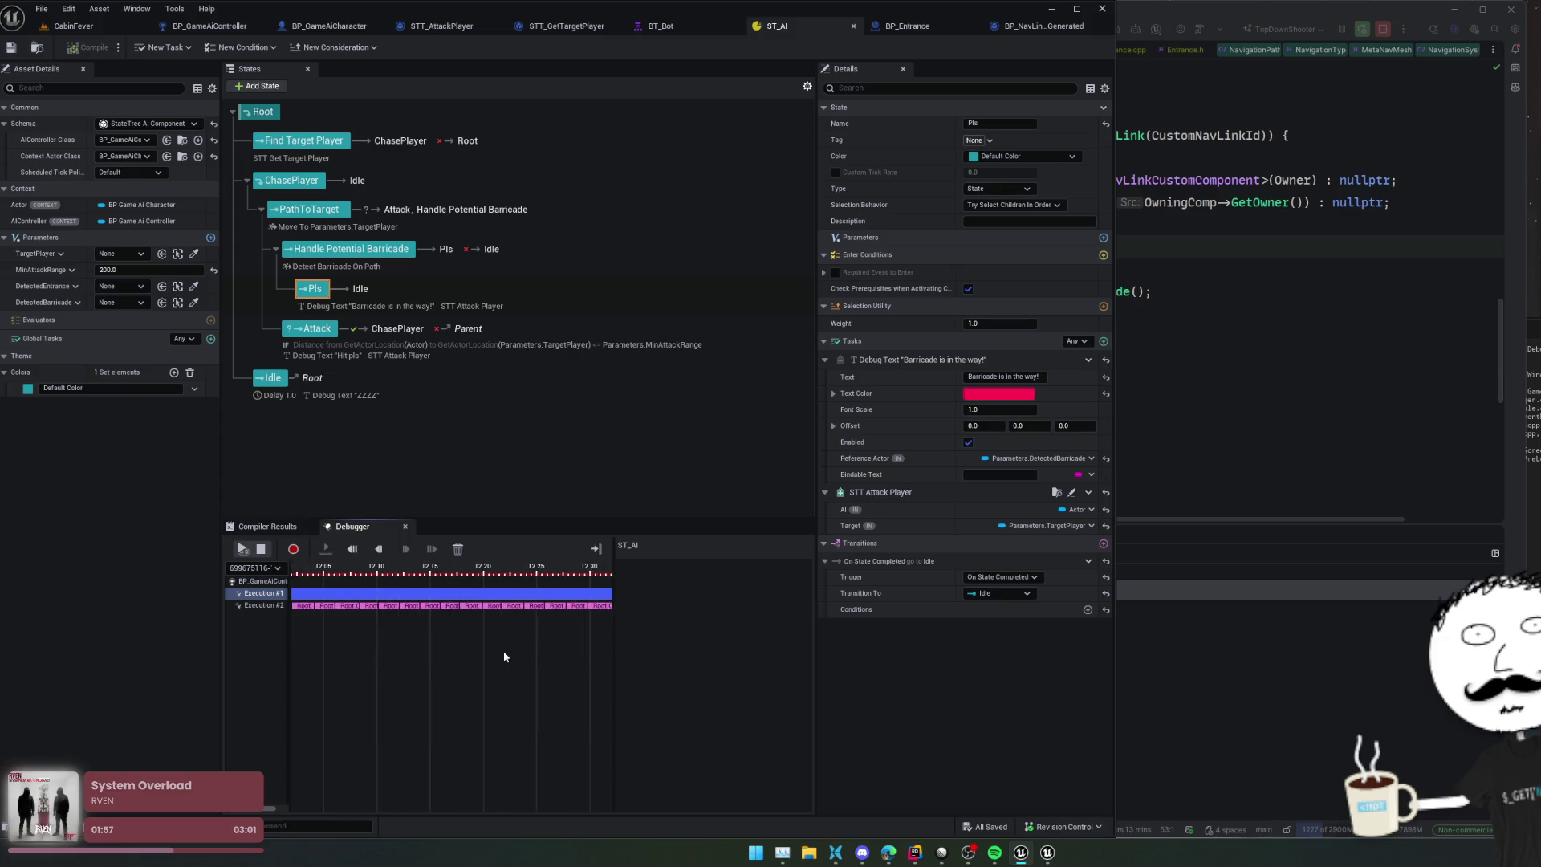
pyautogui.scroll(2, 493, 650)
pyautogui.click(441, 613)
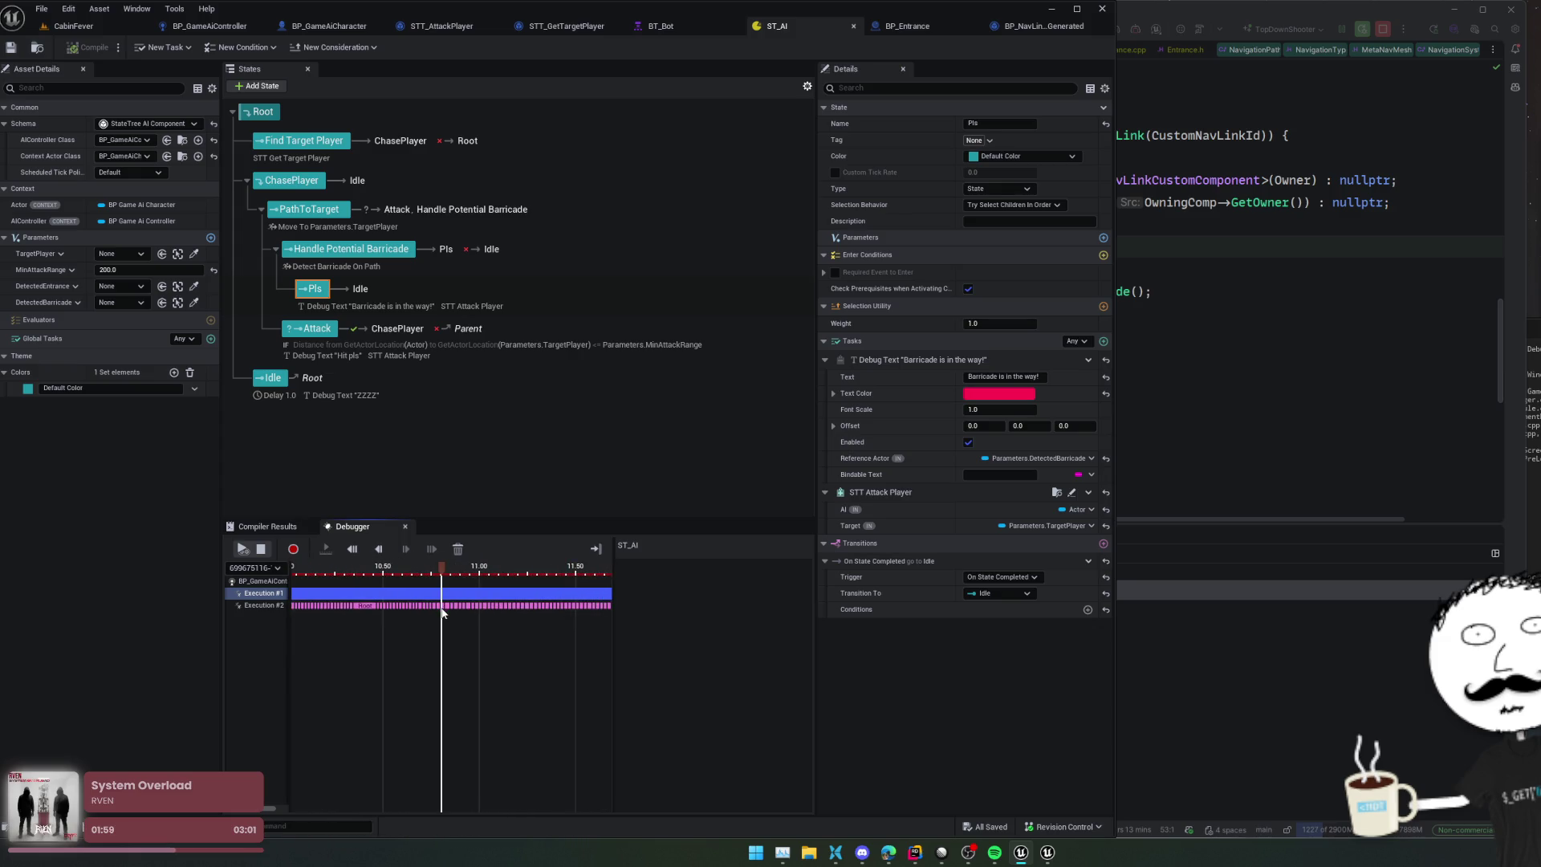
pyautogui.click(265, 606)
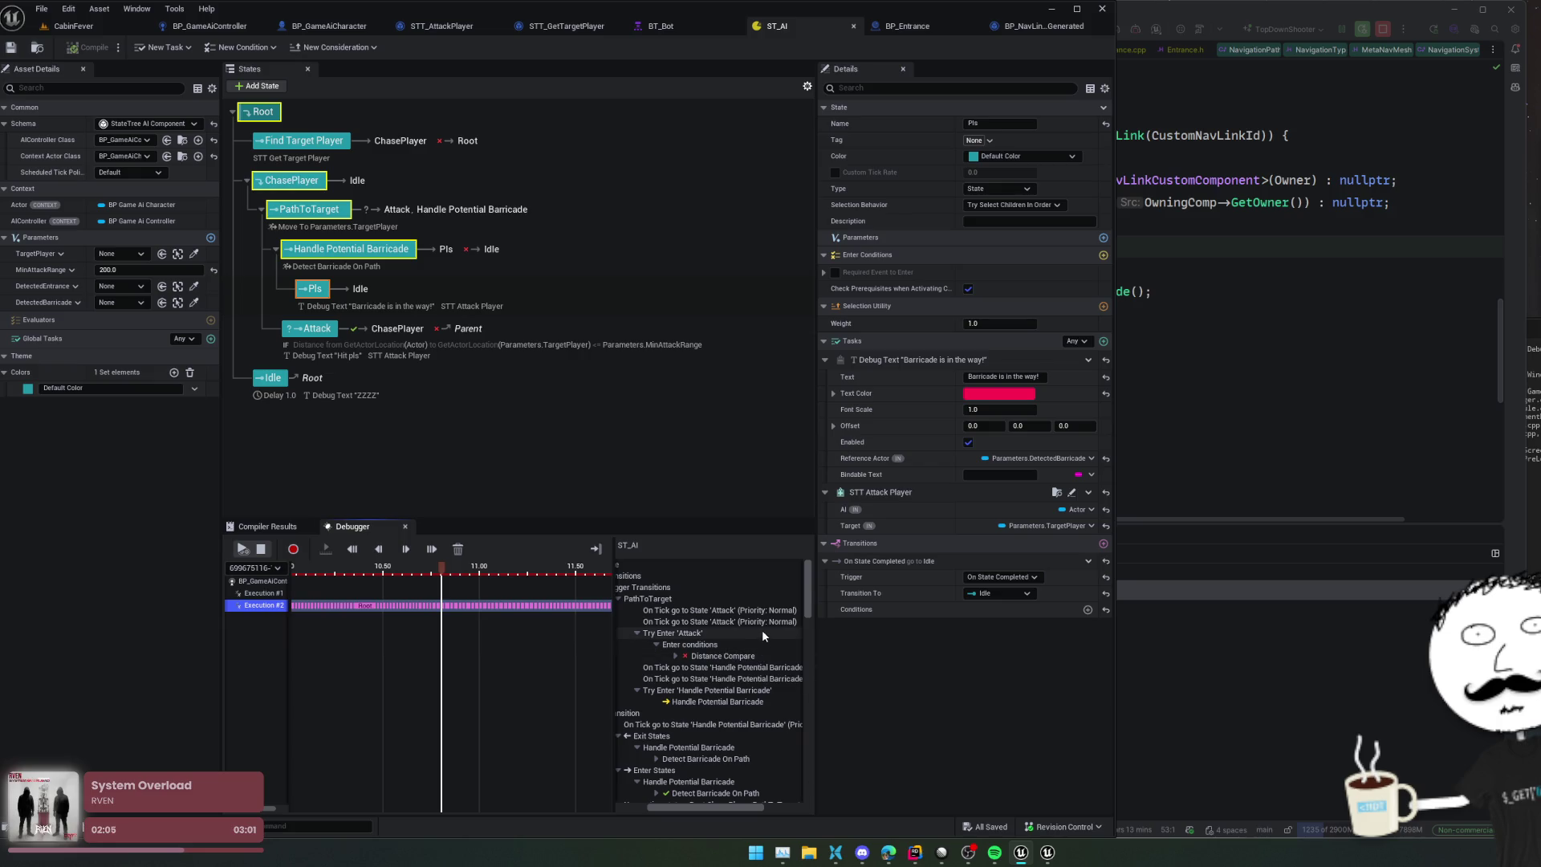
pyautogui.scroll(-3, 722, 642)
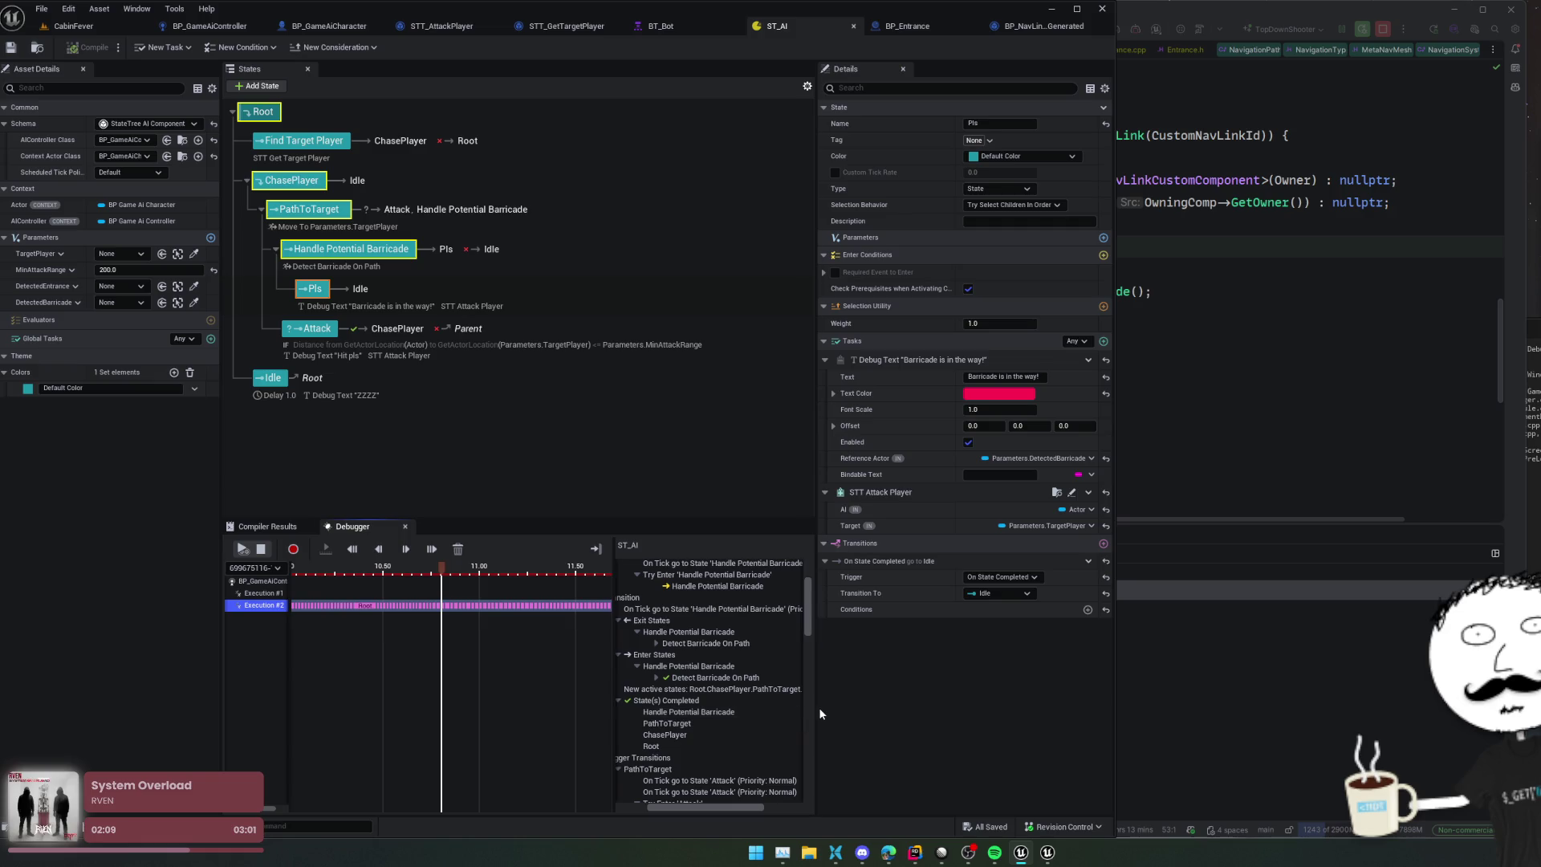
pyautogui.scroll(-3, 746, 719)
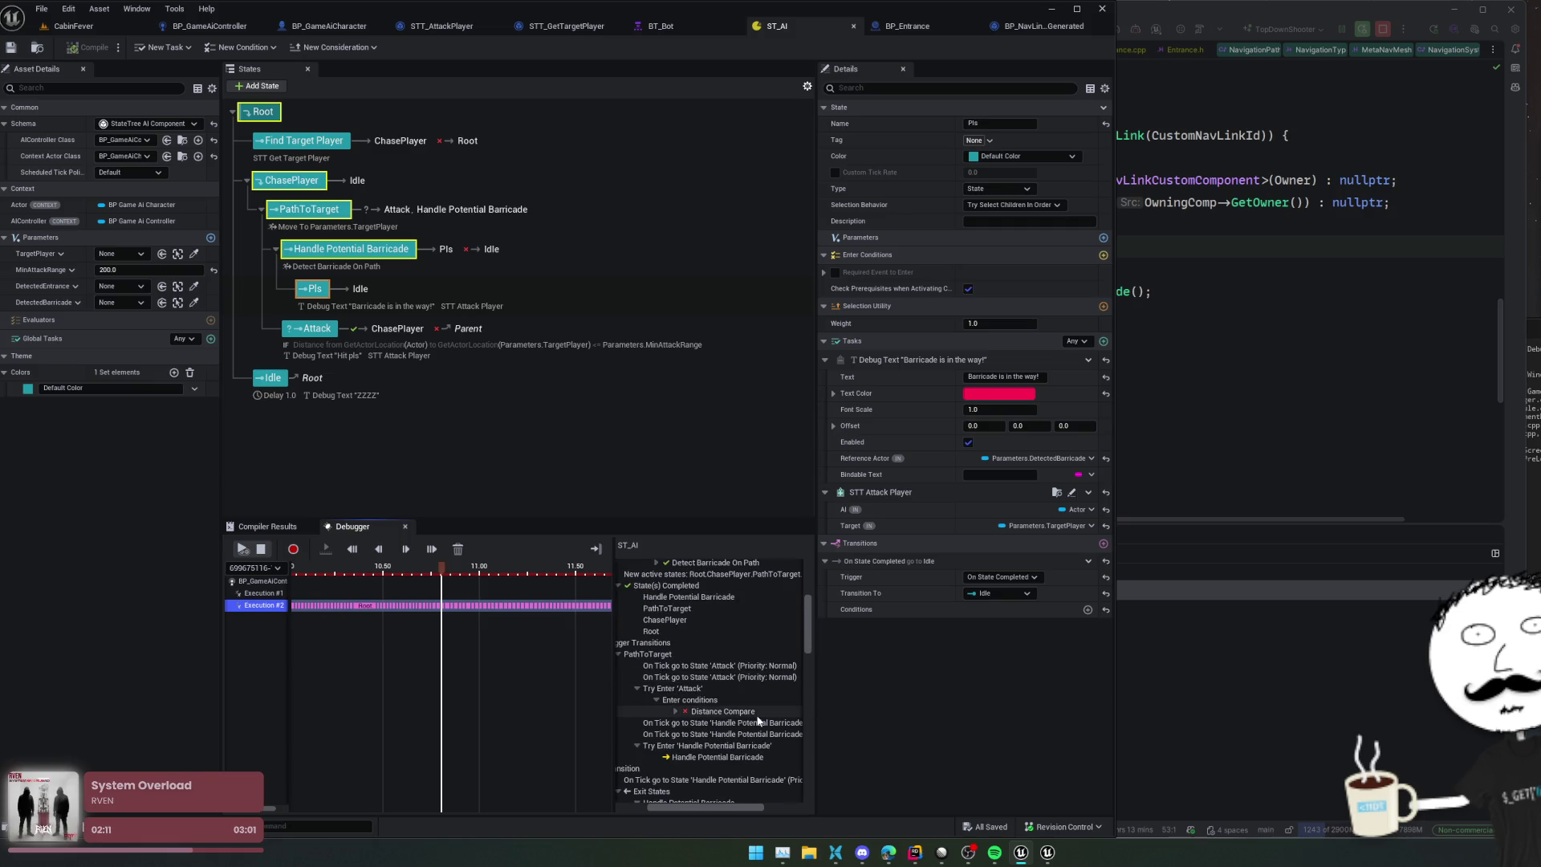
pyautogui.scroll(-5, 722, 674)
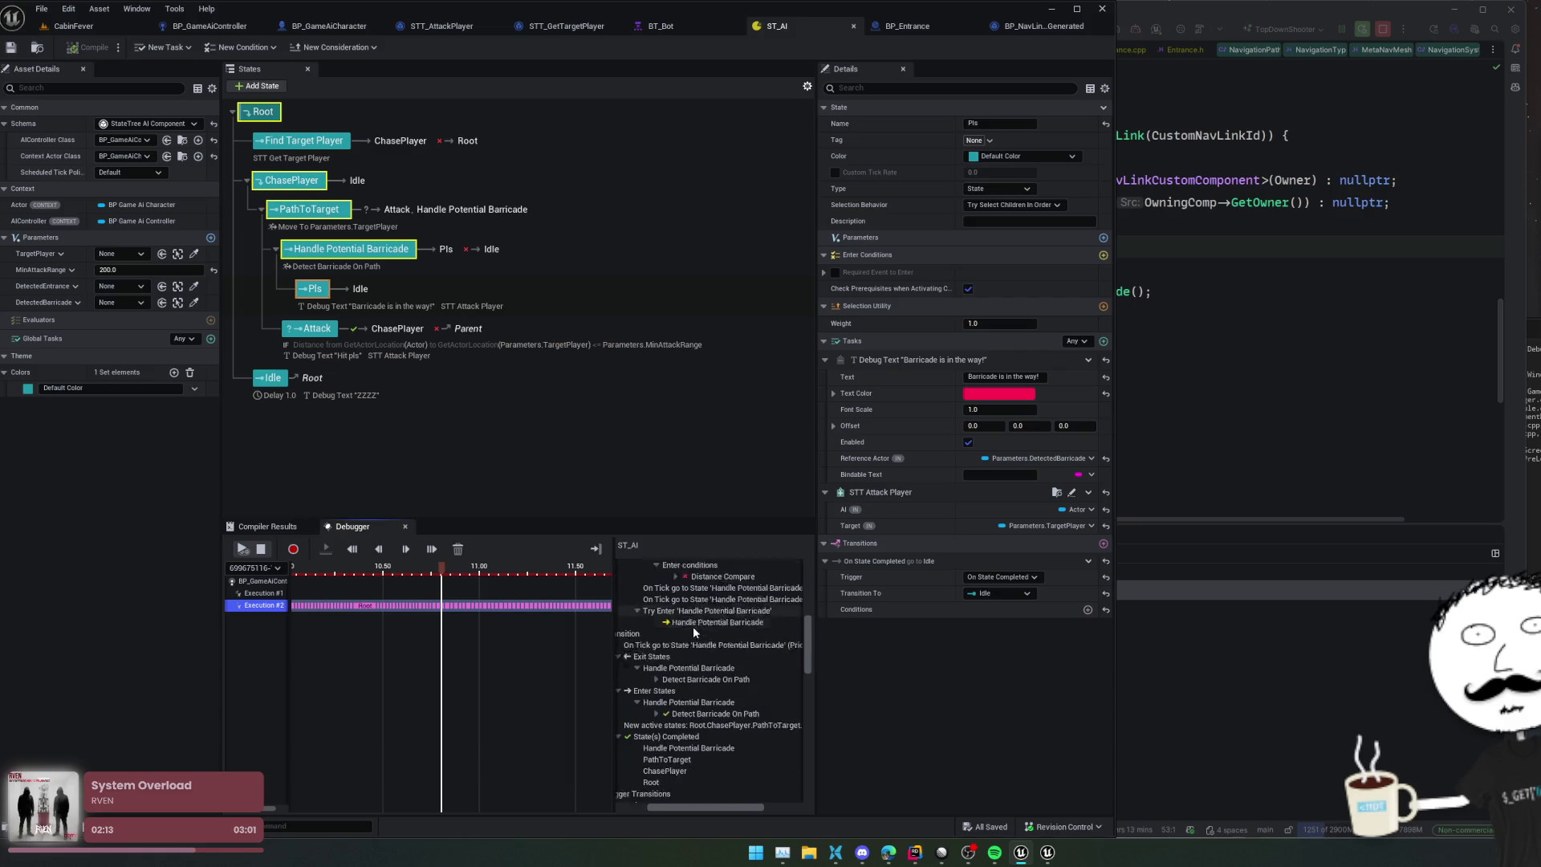
pyautogui.scroll(-5, 743, 632)
pyautogui.hscroll(2, 752, 633)
pyautogui.moveTo(719, 807); pyautogui.dragTo(660, 807)
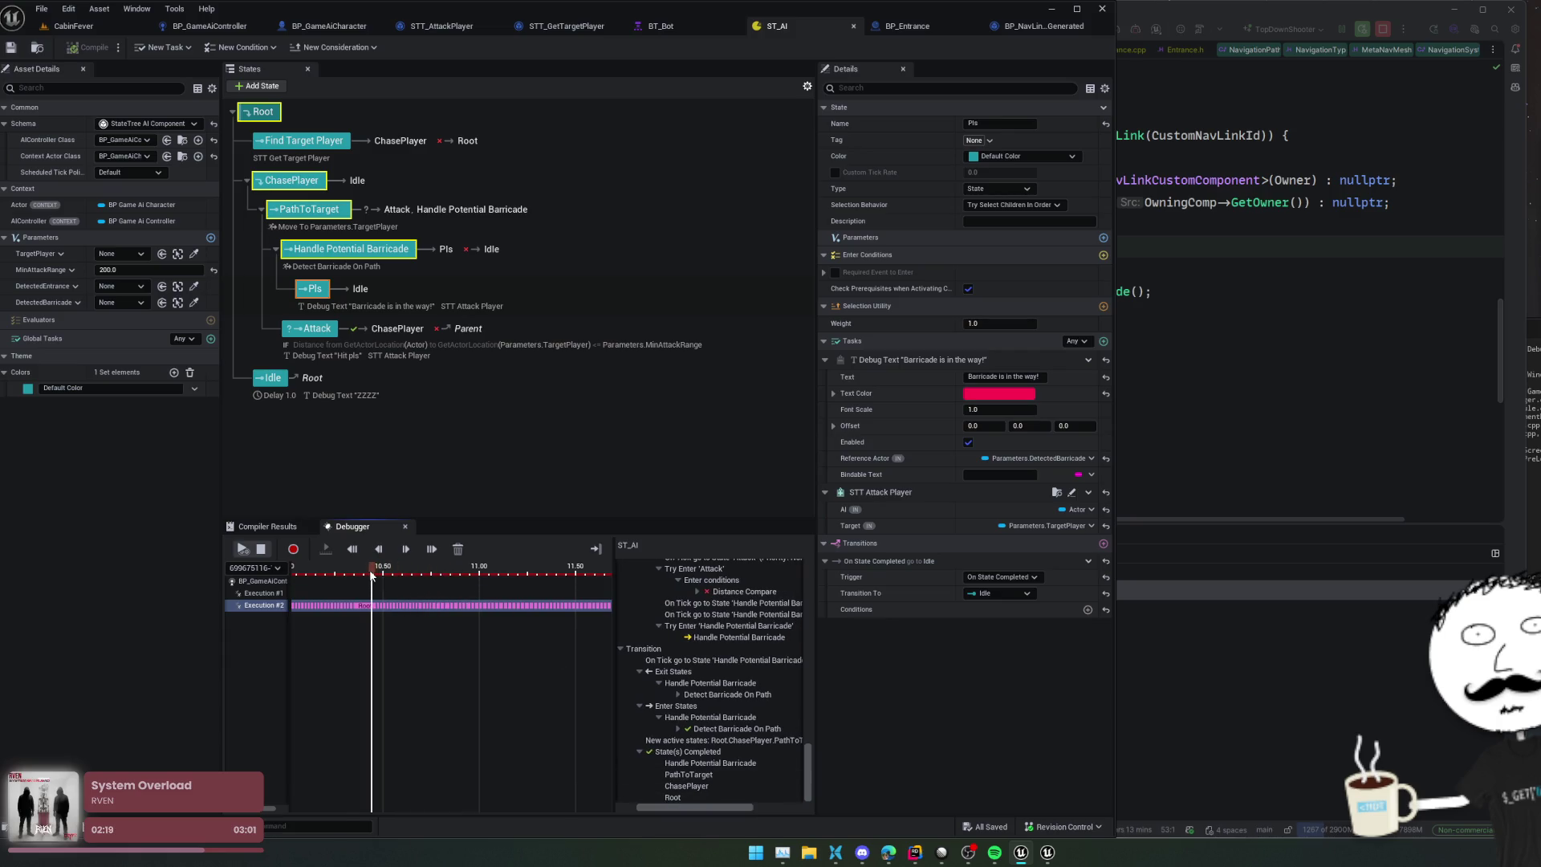
# Step: Jump to the newest frame, select Handle Potential Barricade, and expand Detect Barricade On Path's values
pyautogui.moveTo(431, 572); pyautogui.dragTo(652, 574)
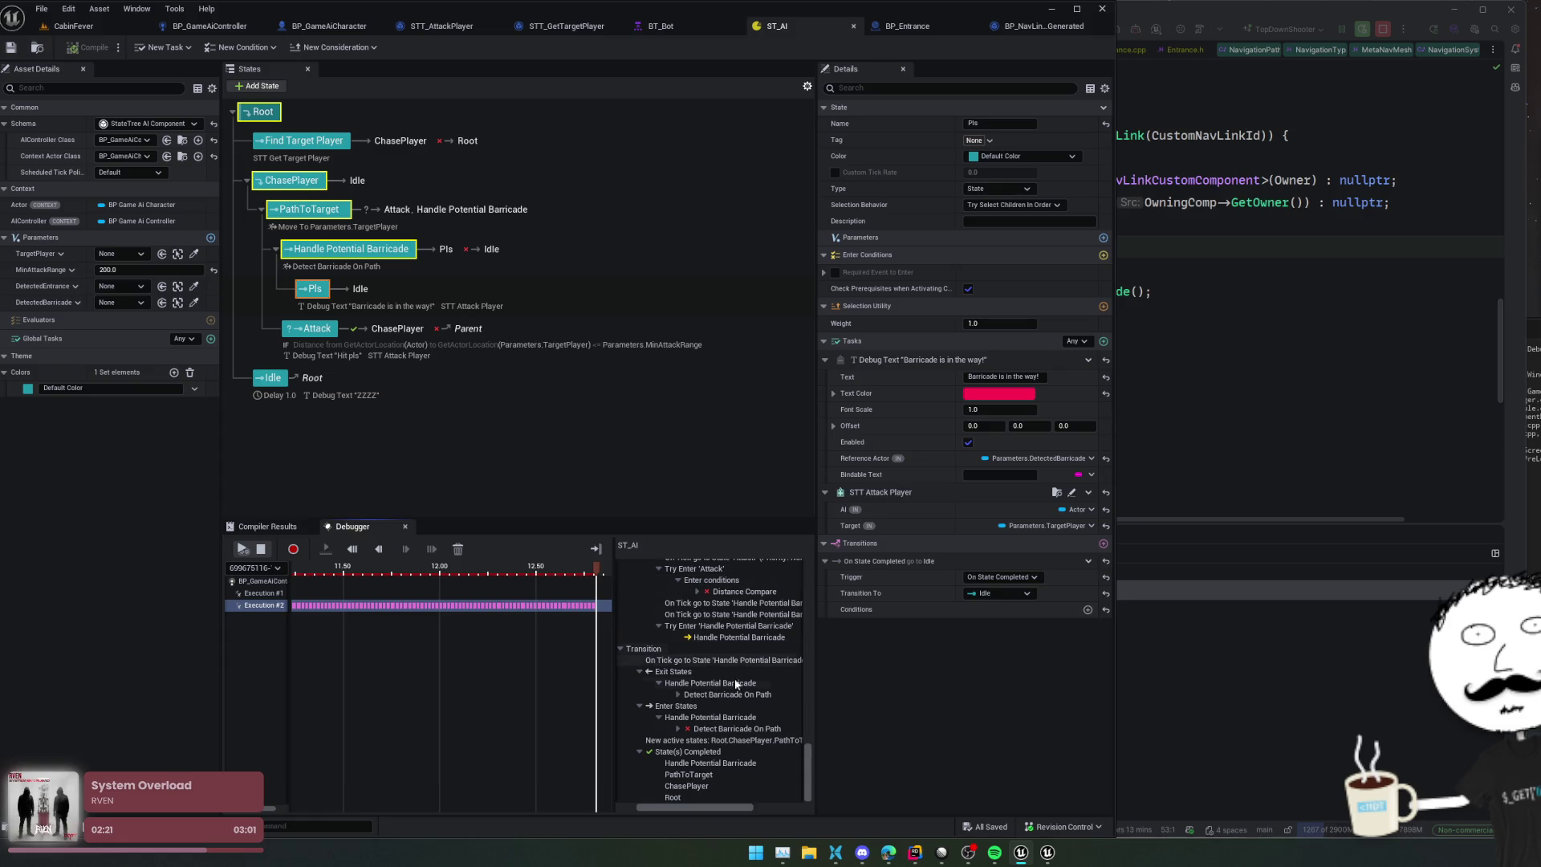
pyautogui.scroll(3, 734, 678)
pyautogui.moveTo(698, 806)
pyautogui.mouseDown()
pyautogui.moveTo(748, 807)
pyautogui.moveTo(695, 807)
pyautogui.moveTo(743, 790)
pyautogui.moveTo(714, 790)
pyautogui.mouseUp()
pyautogui.click(716, 734)
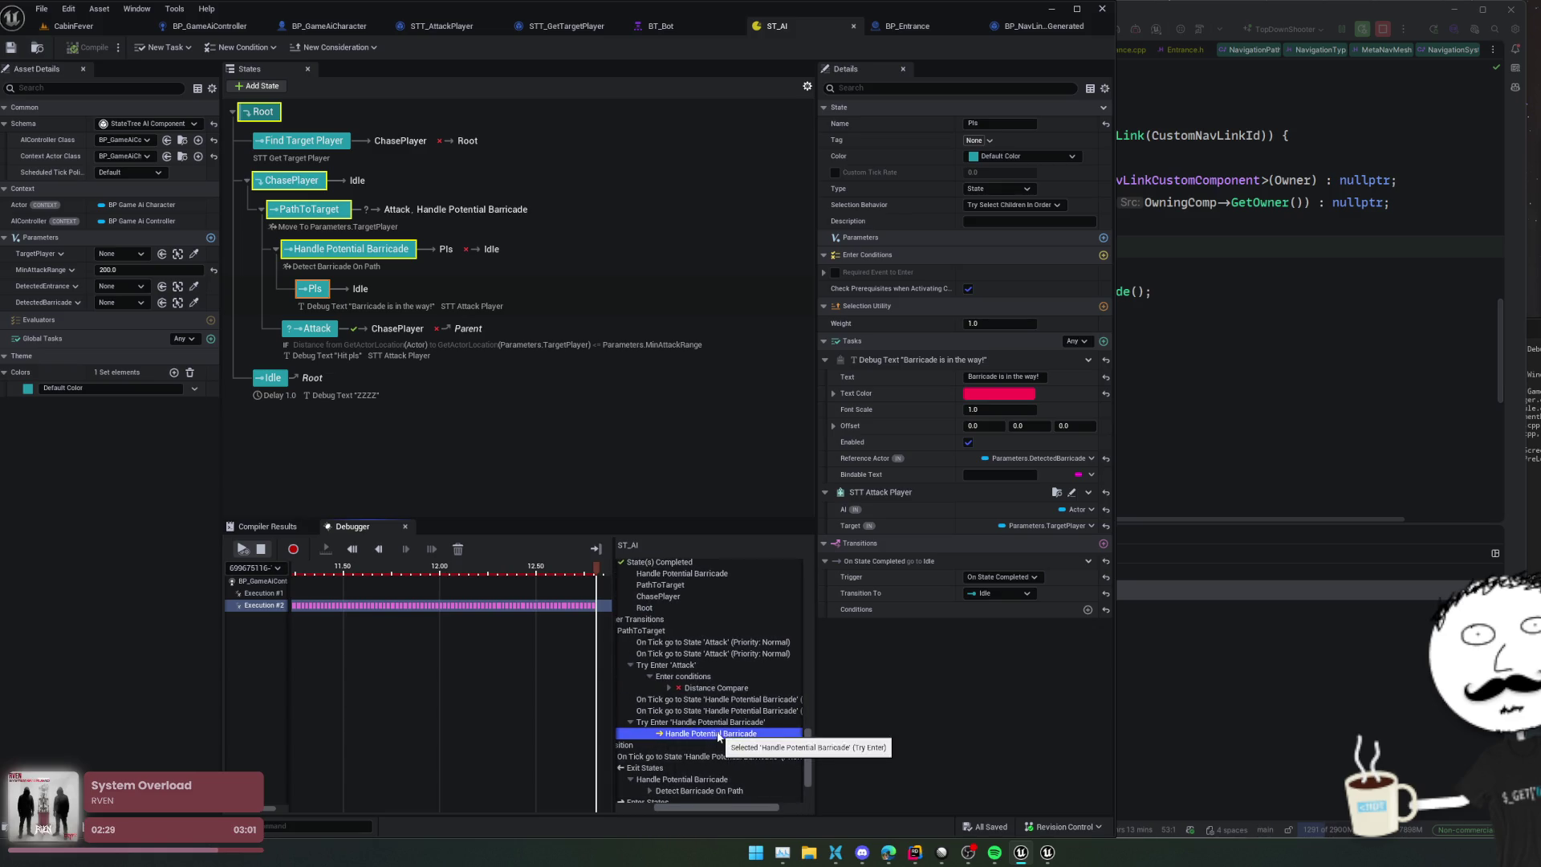
pyautogui.scroll(-2, 723, 735)
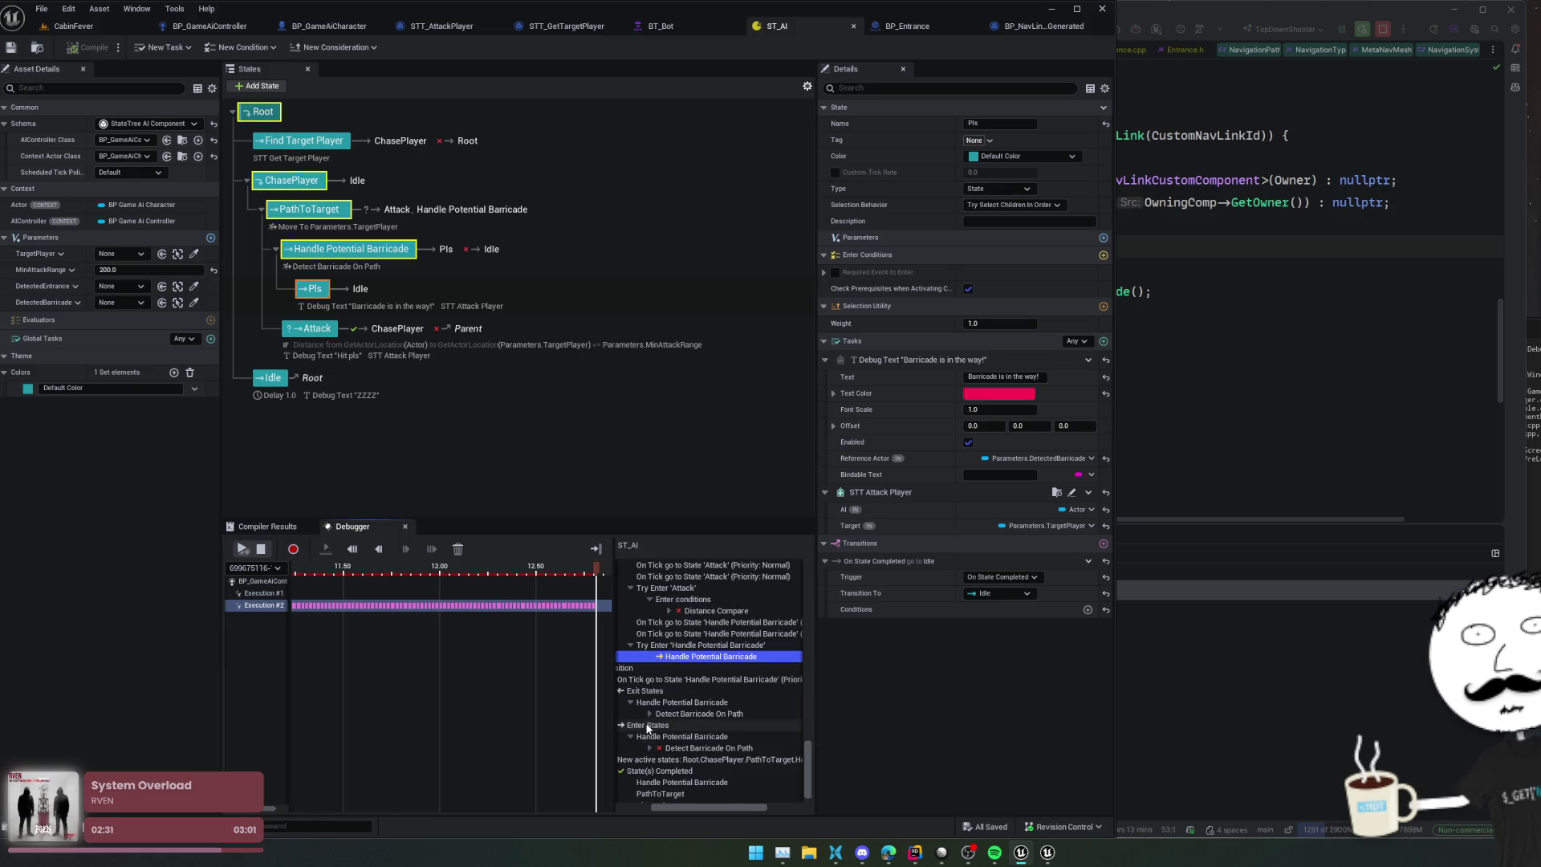
pyautogui.doubleClick(750, 713)
pyautogui.scroll(-1, 769, 727)
pyautogui.scroll(-2, 698, 721)
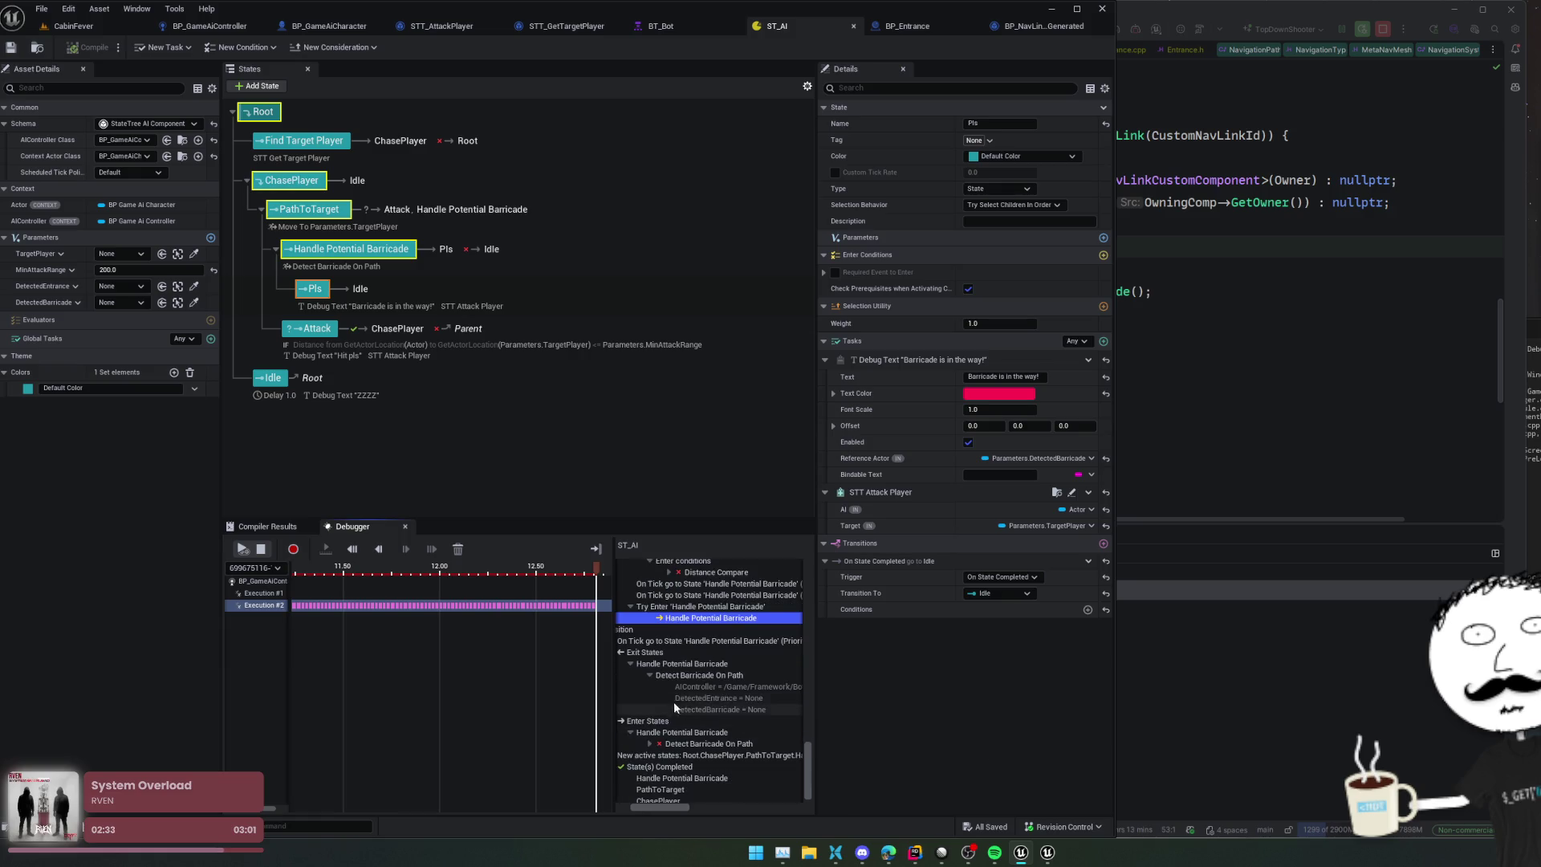
# Step: Step back to an earlier event and inspect Detect Barricade On Path under Enter States
pyautogui.moveTo(599, 571)
pyautogui.mouseDown()
pyautogui.moveTo(302, 573)
pyautogui.moveTo(378, 573)
pyautogui.moveTo(317, 575)
pyautogui.mouseUp()
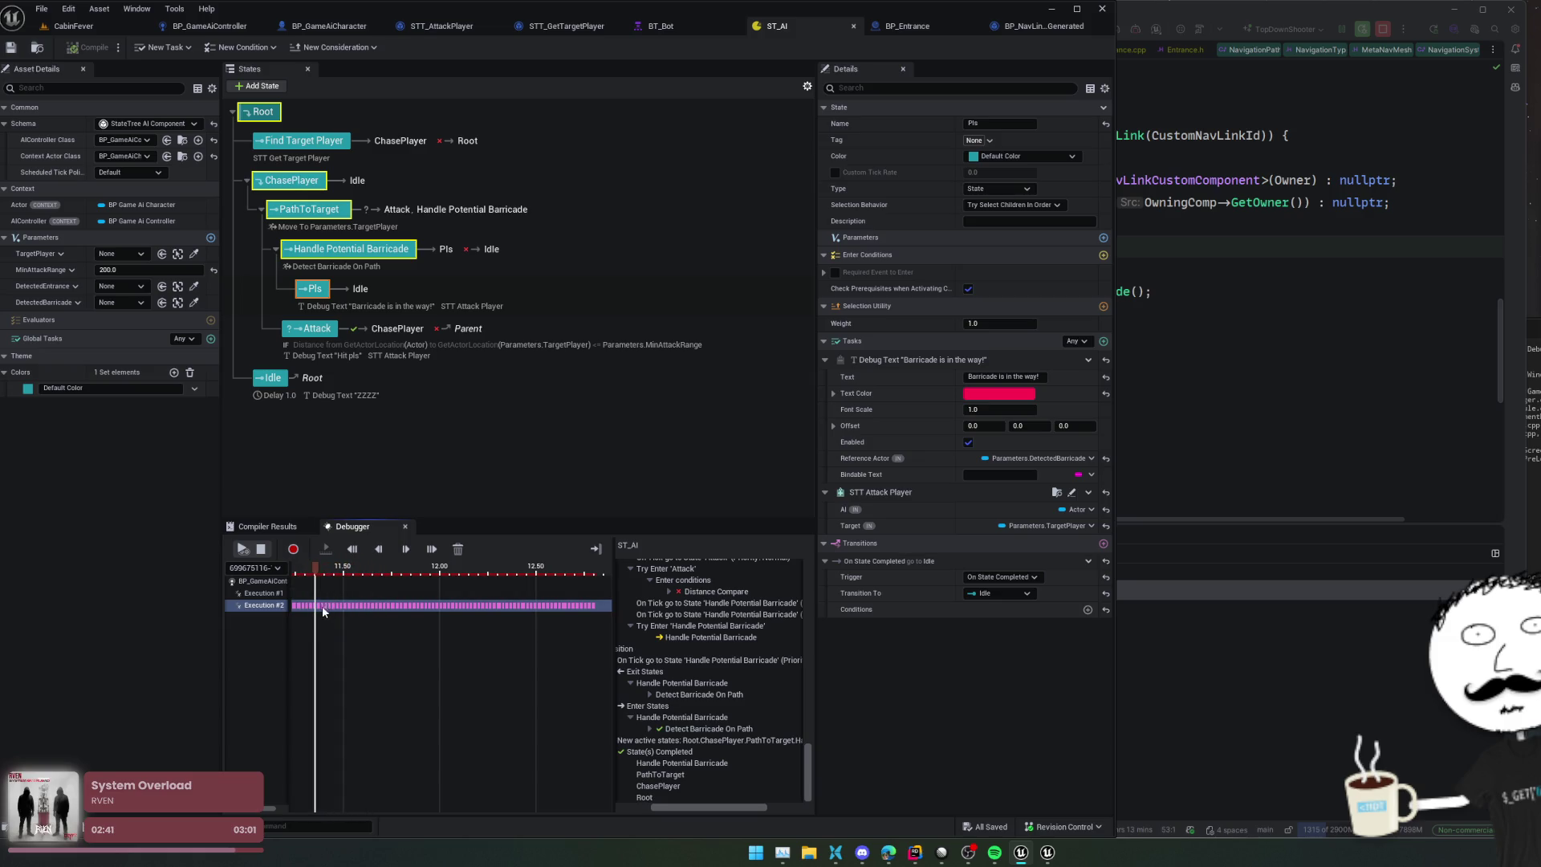
pyautogui.scroll(10, 309, 620)
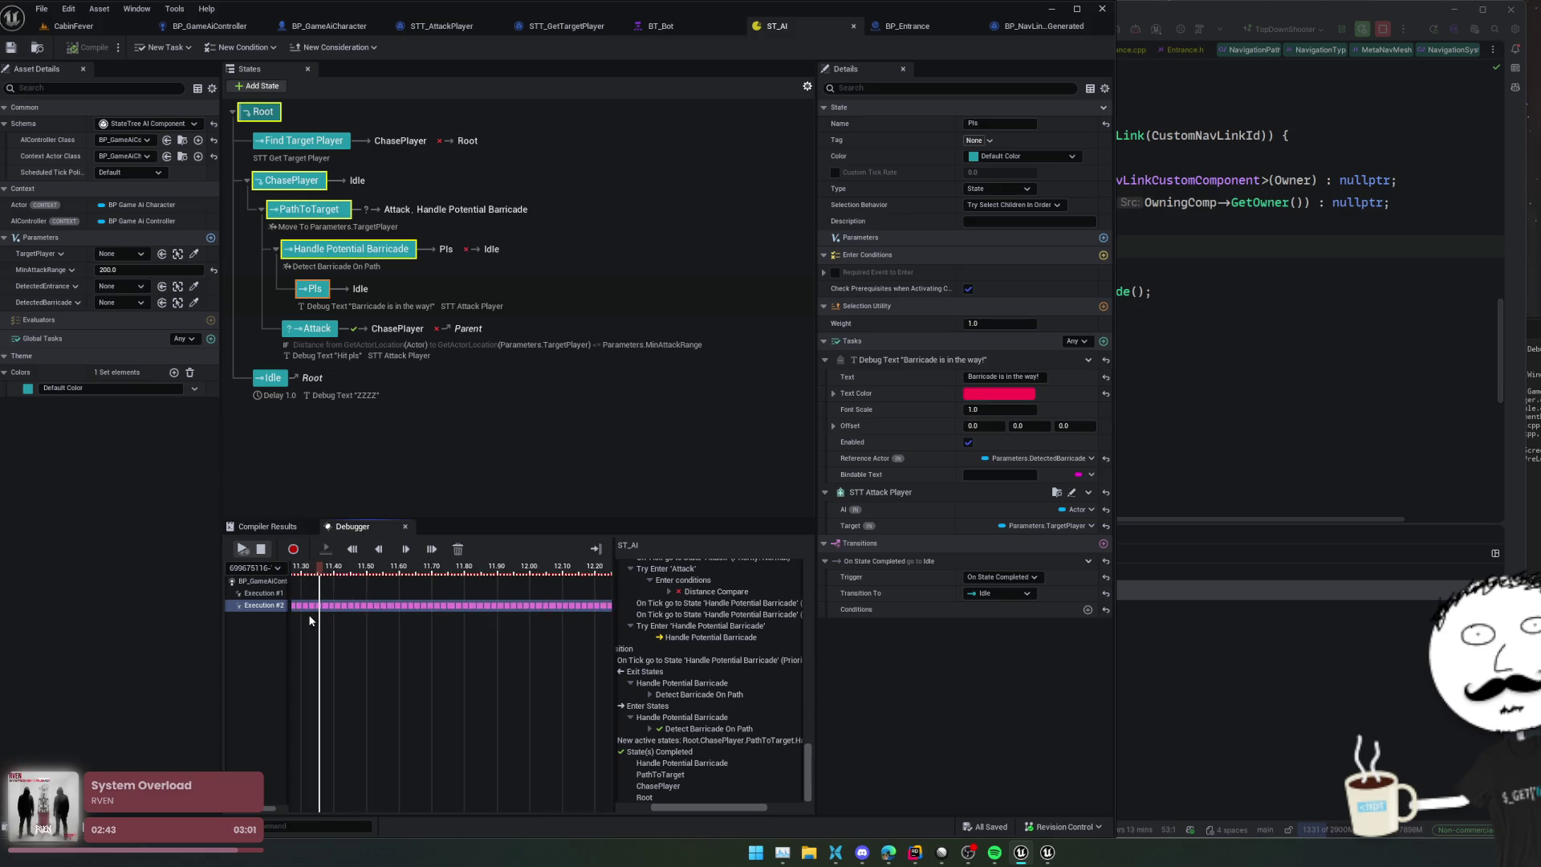
pyautogui.scroll(2, 518, 648)
pyautogui.hscroll(2, 706, 722)
pyautogui.moveTo(744, 811); pyautogui.dragTo(696, 810)
pyautogui.click(658, 728)
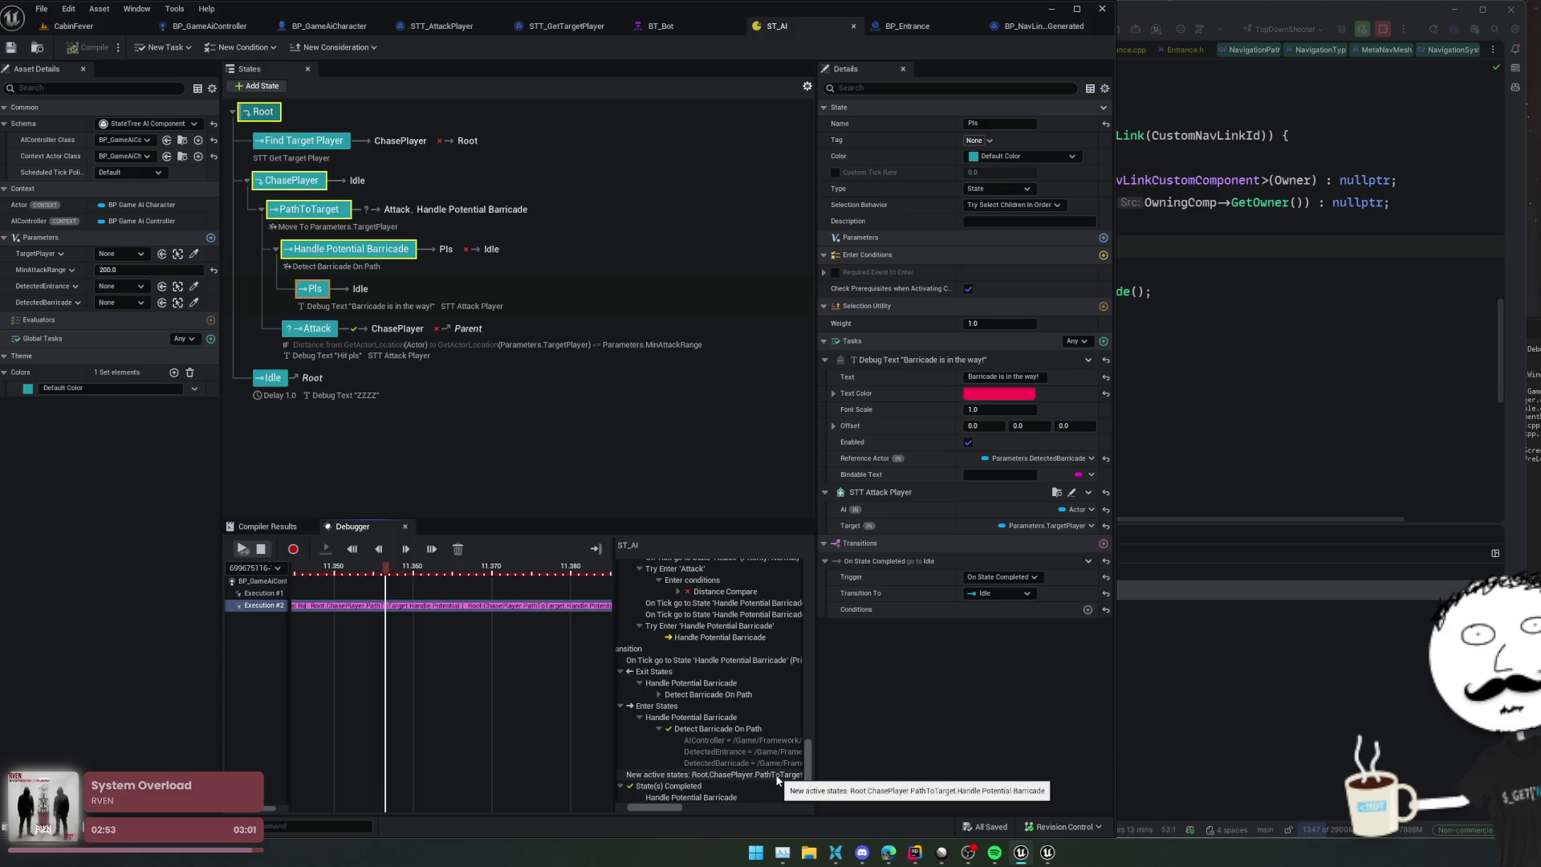
pyautogui.click(777, 776)
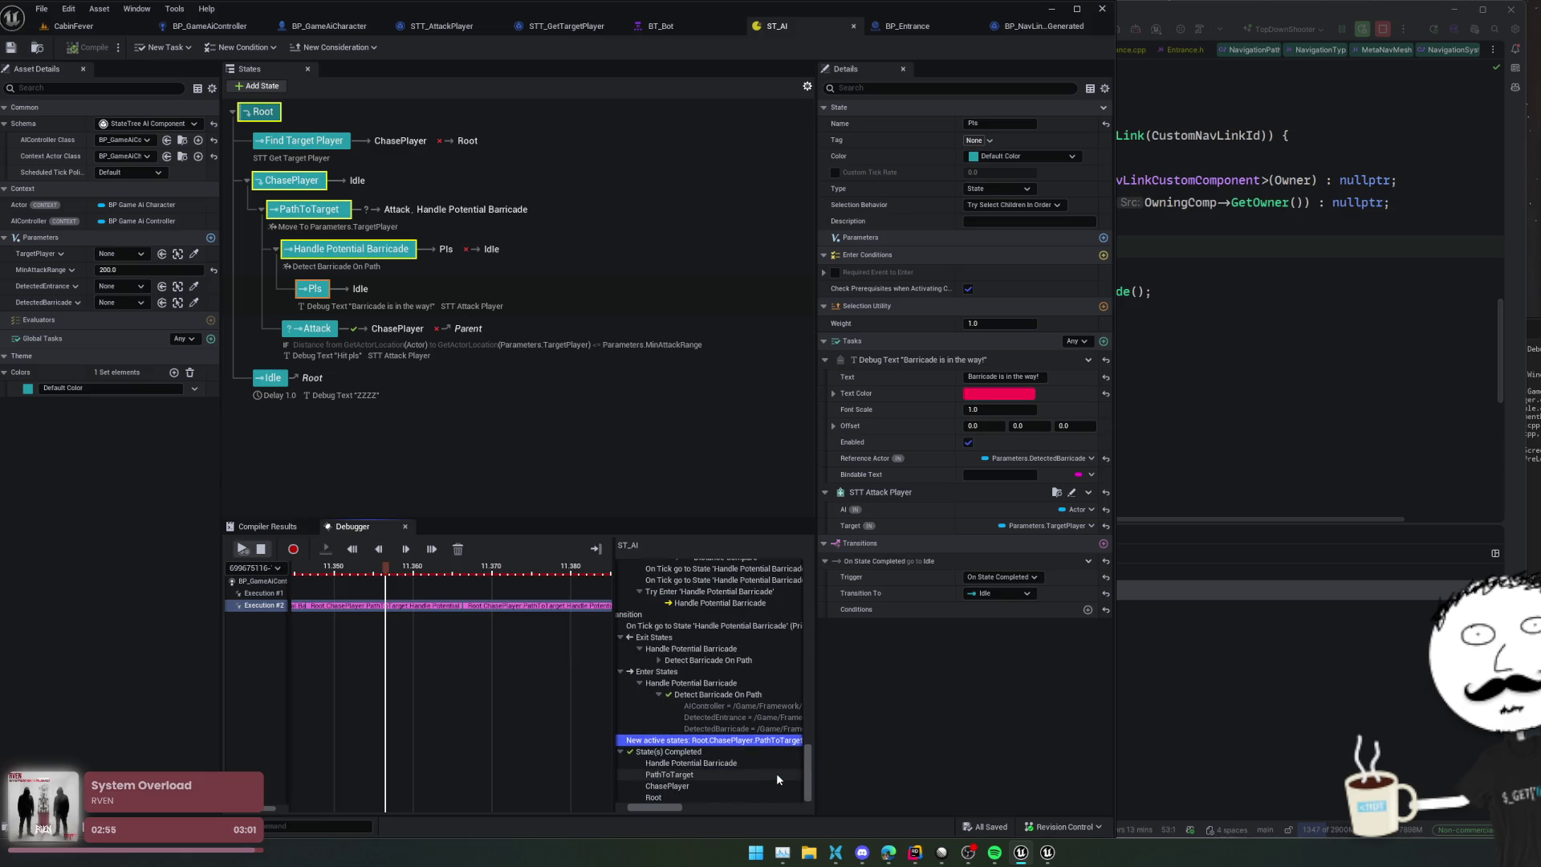
pyautogui.scroll(-2, 777, 772)
pyautogui.hscroll(-2, 681, 801)
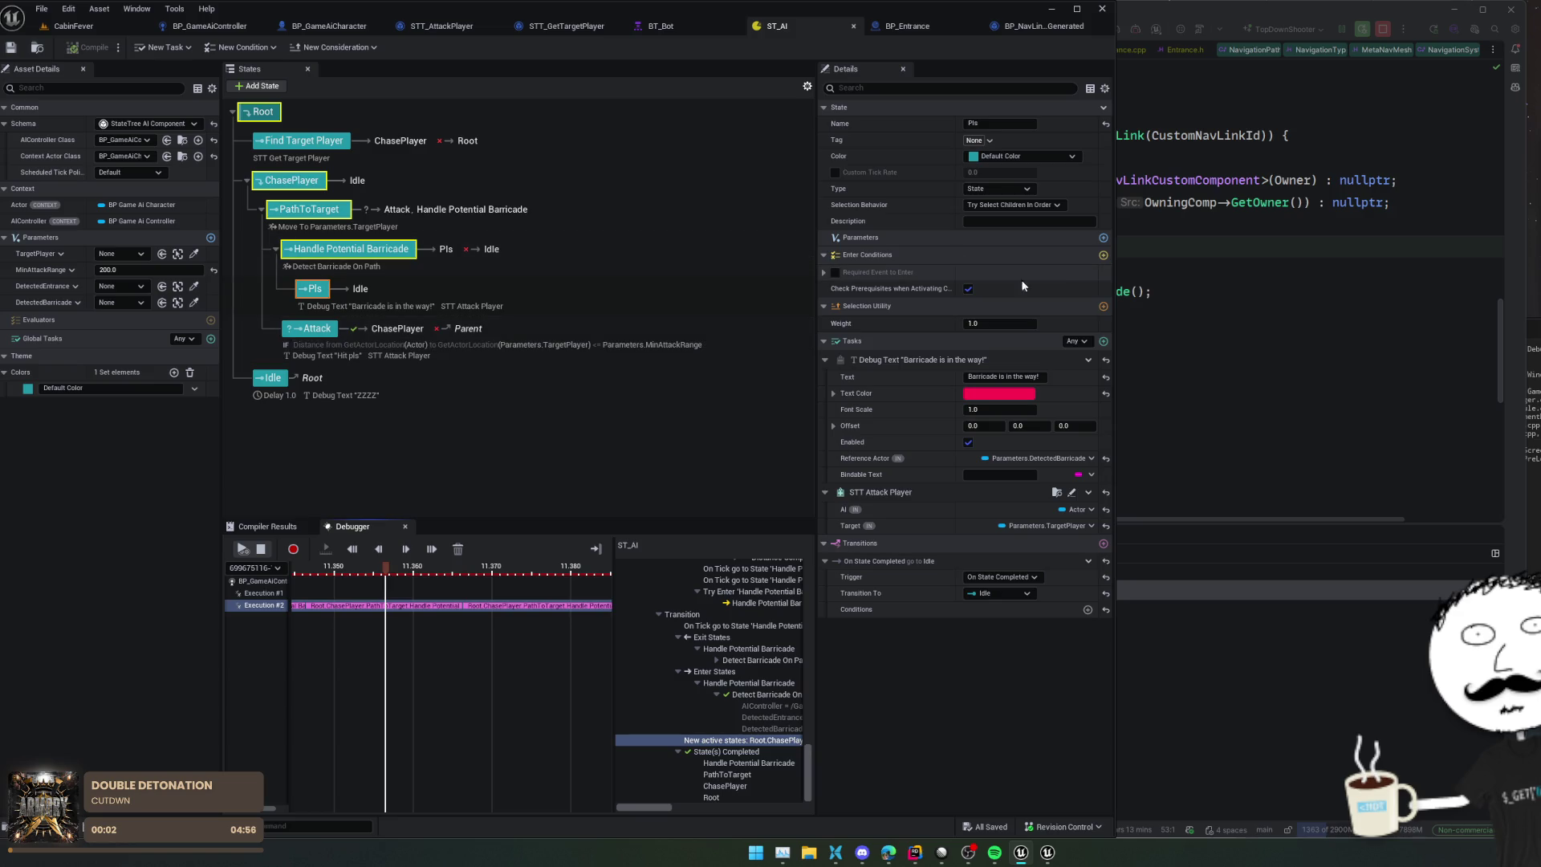
pyautogui.click(1031, 206)
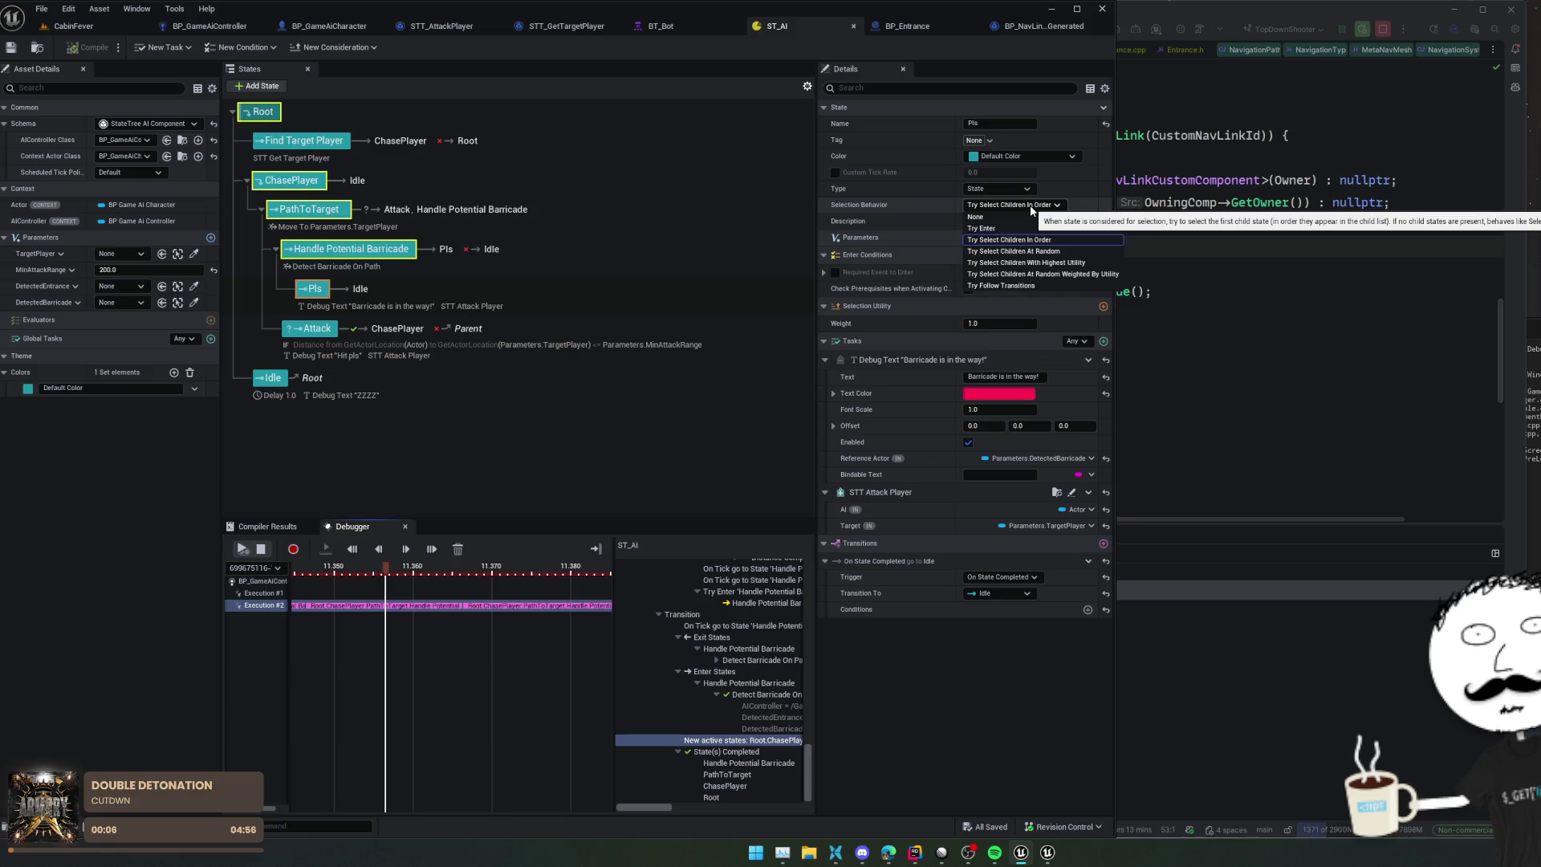
# Step: Set Pls selection behavior to Try Enter, stop the play session, and return to CabinFever
pyautogui.click(983, 228)
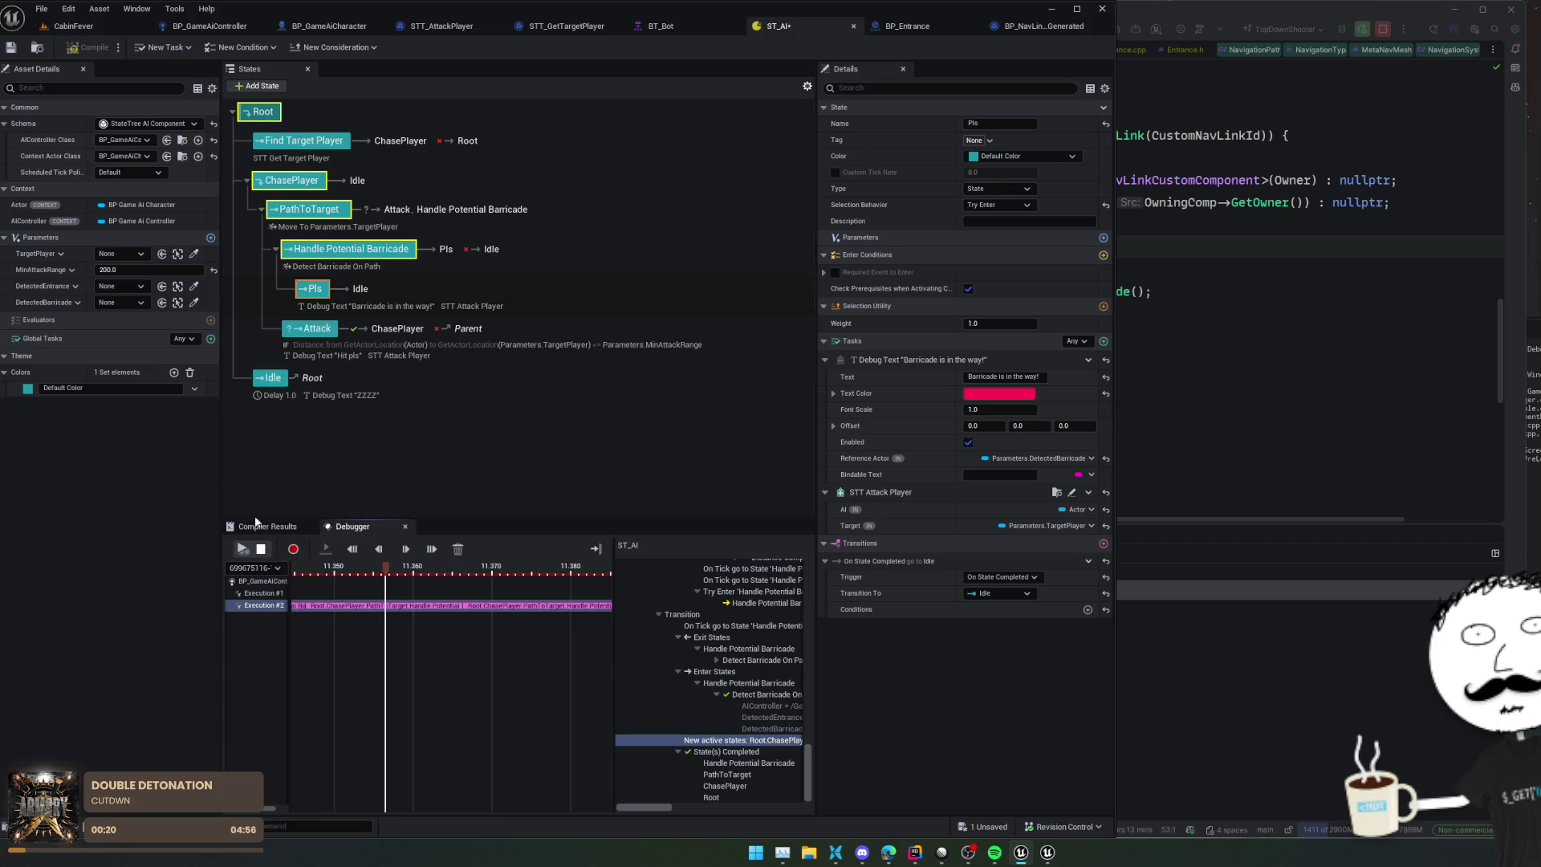
pyautogui.click(261, 549)
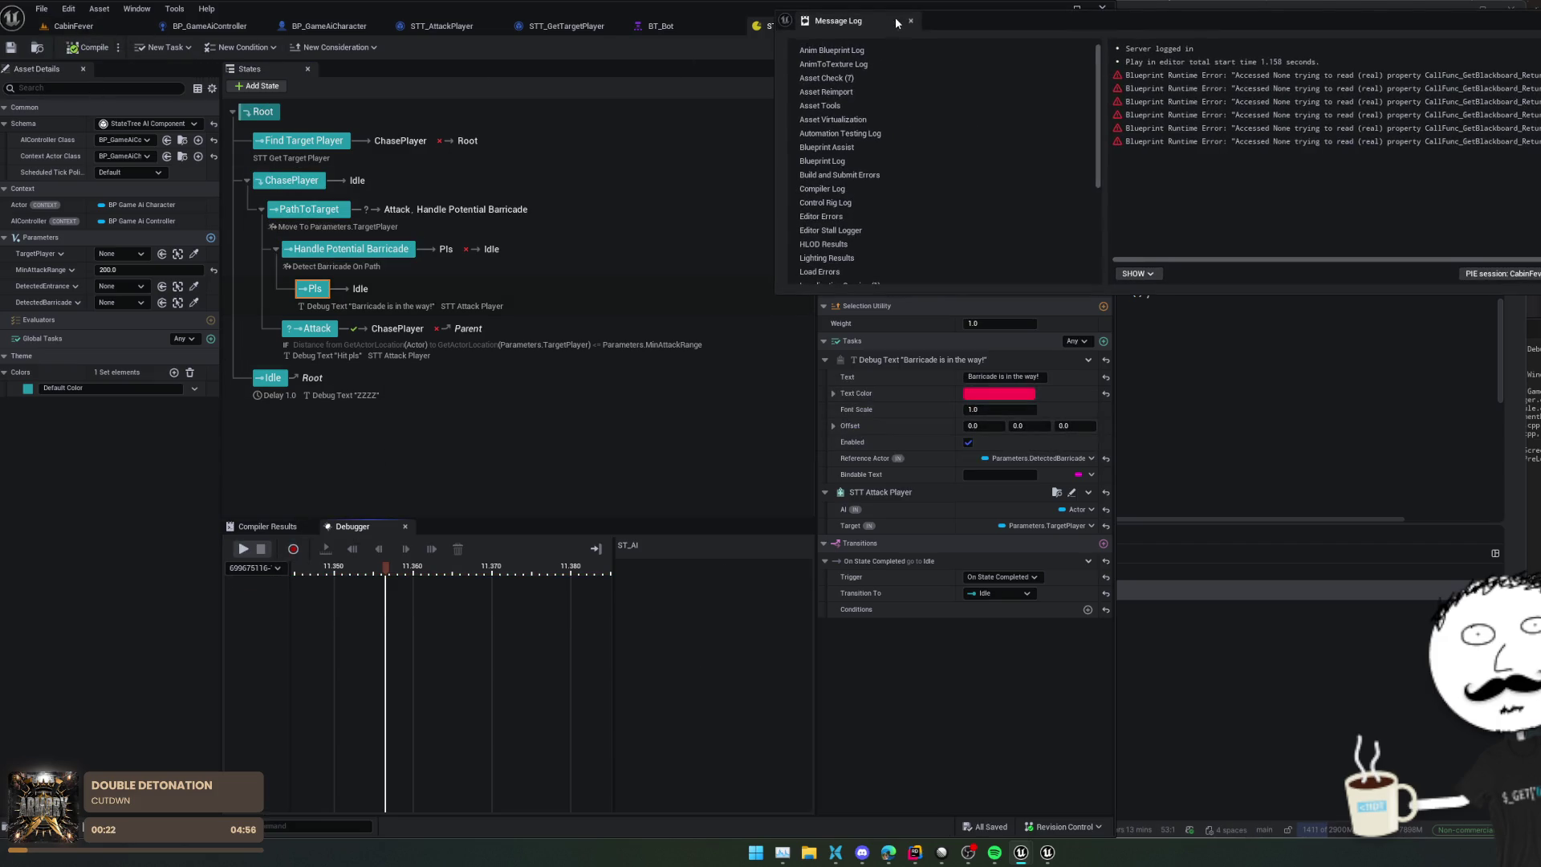
pyautogui.moveTo(895, 23); pyautogui.dragTo(1540, 24)
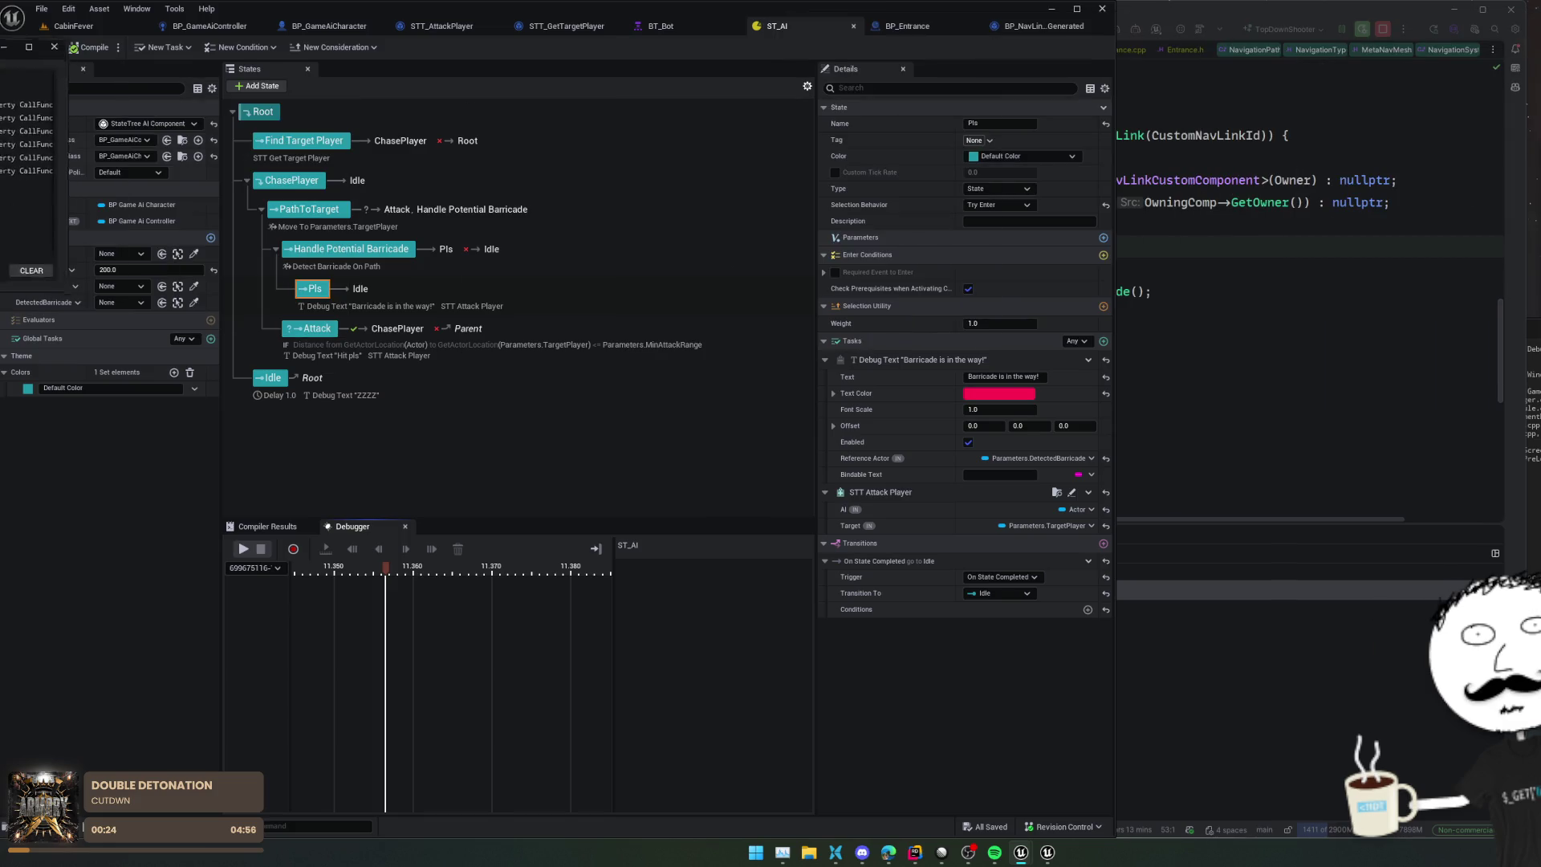
pyautogui.click(73, 26)
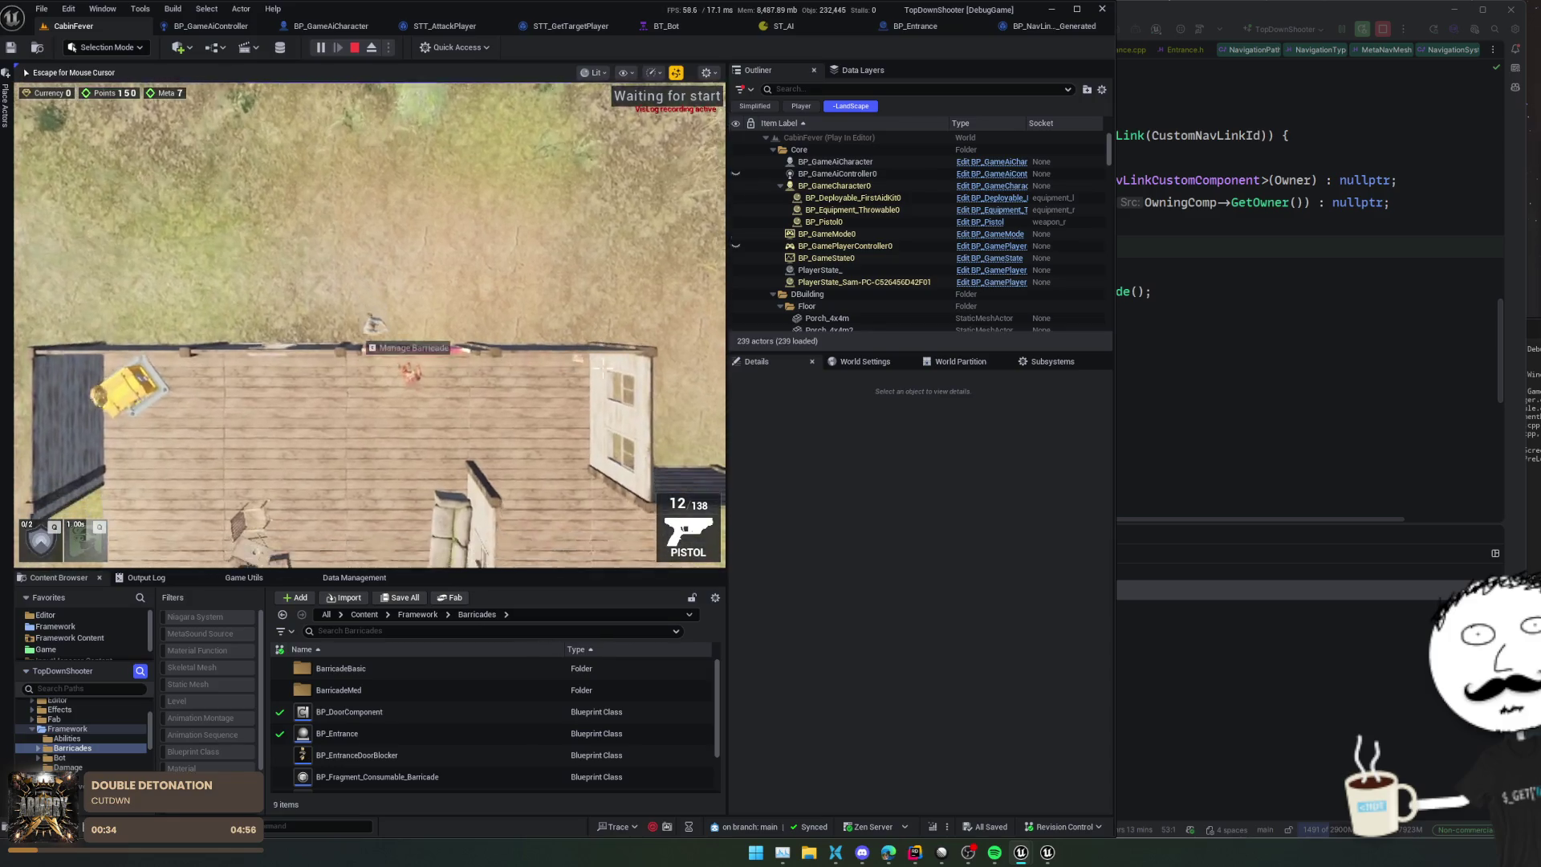
# Step: Watch the AI at the barricade in third-person view, then return to ST_AI
pyautogui.press('v')
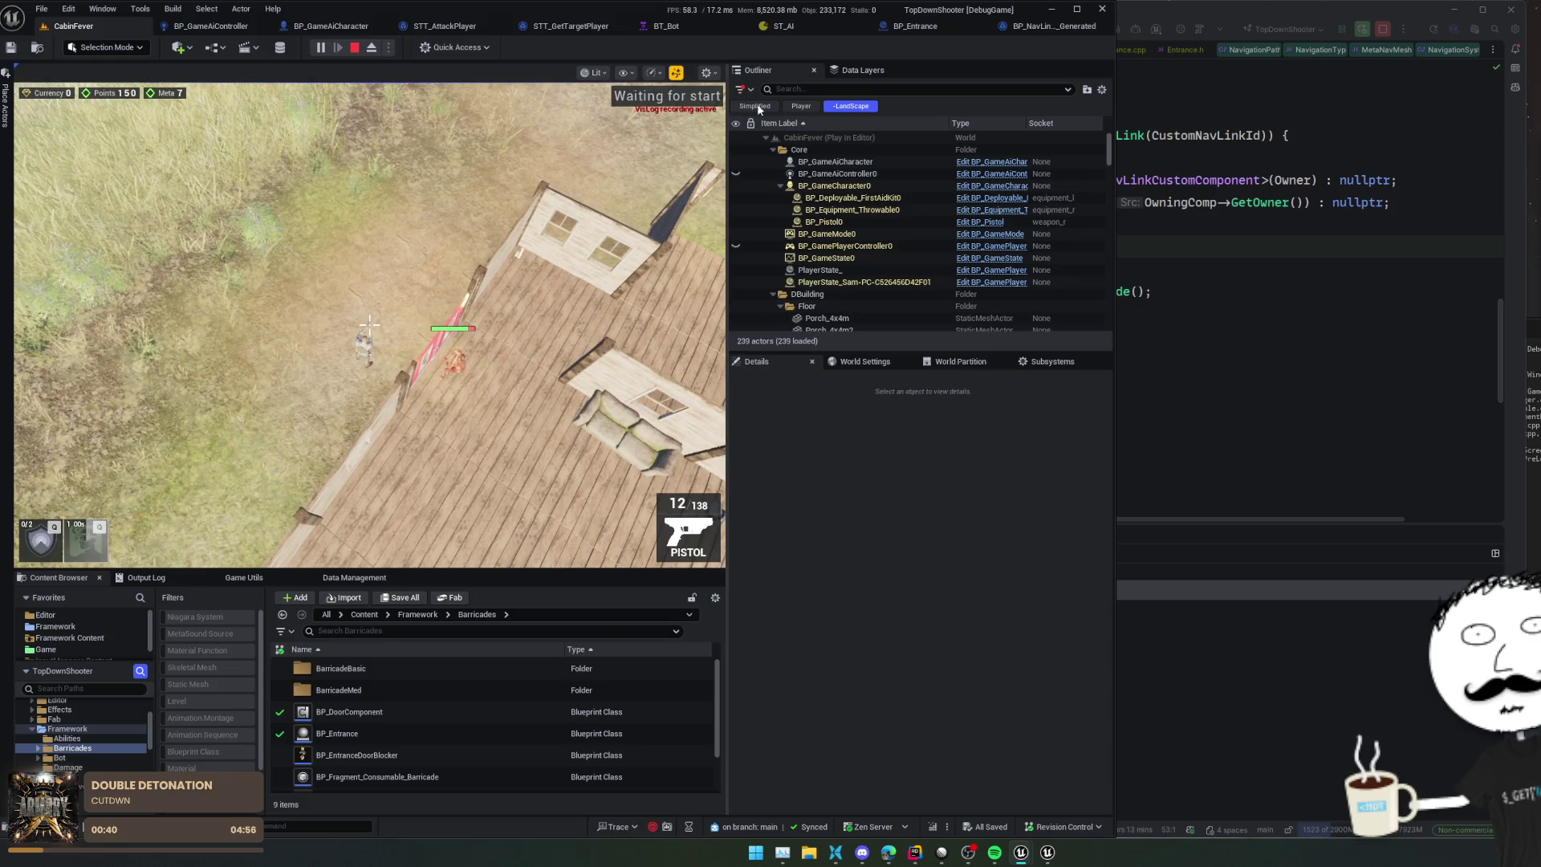
pyautogui.click(788, 33)
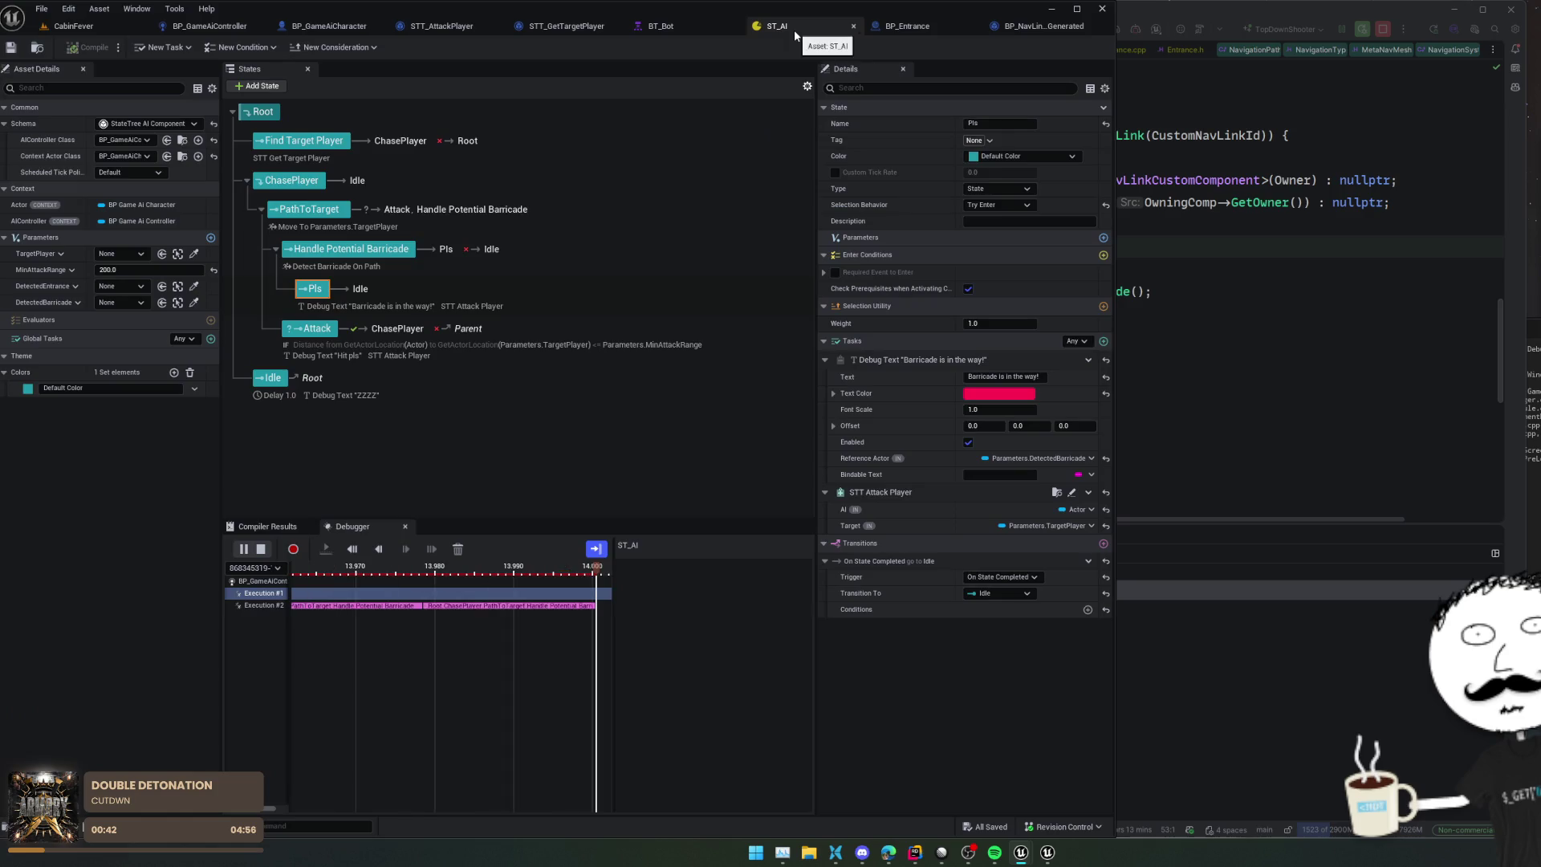
# Step: Pause on Execution #2 and scroll its trace to Handle Potential Barricade completing
pyautogui.click(253, 609)
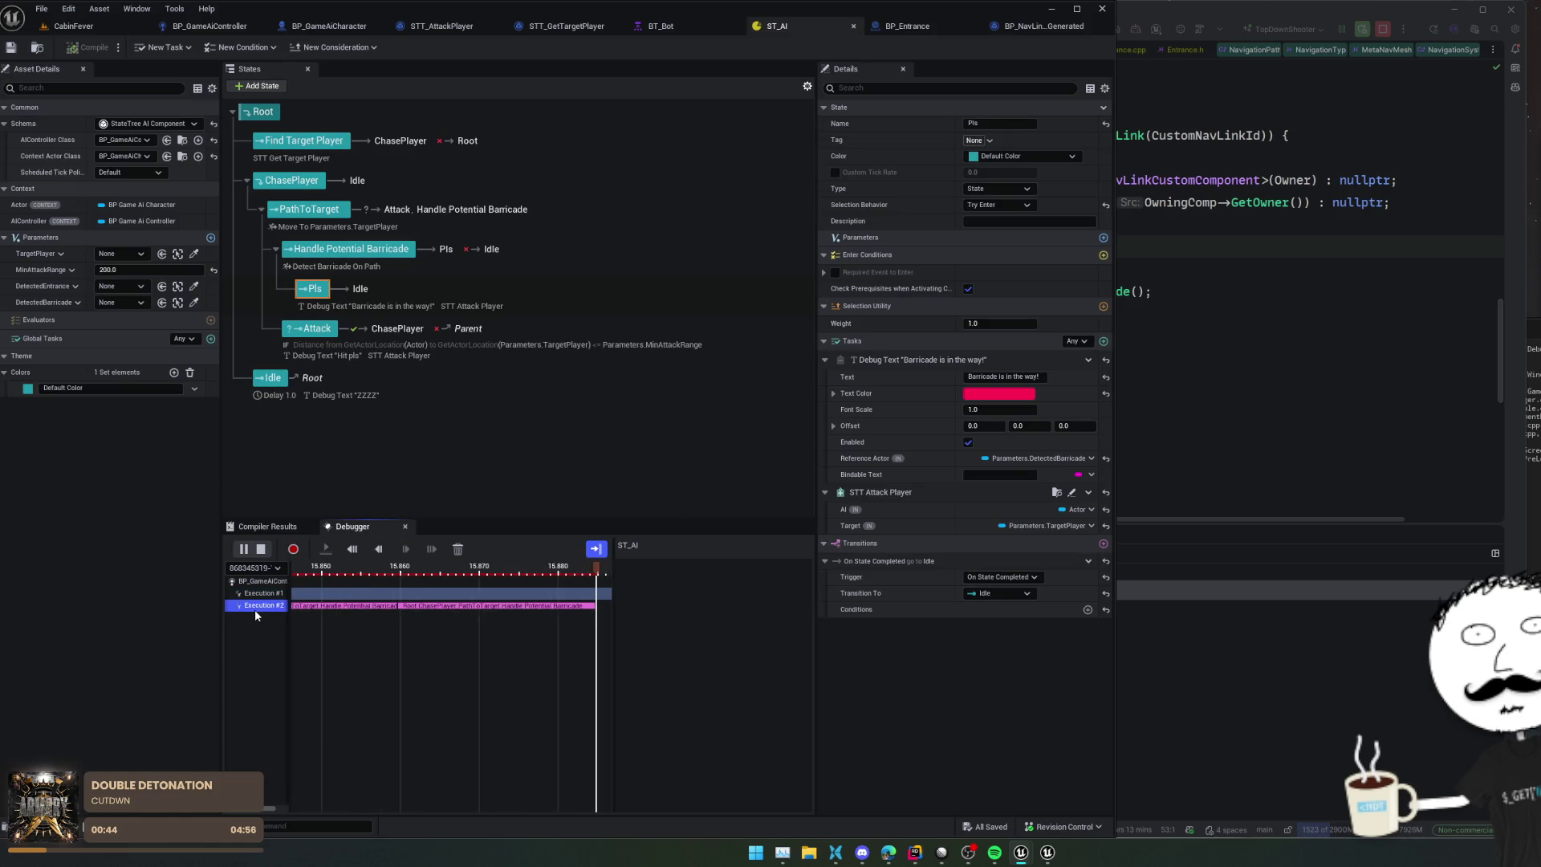
pyautogui.click(566, 610)
pyautogui.click(243, 549)
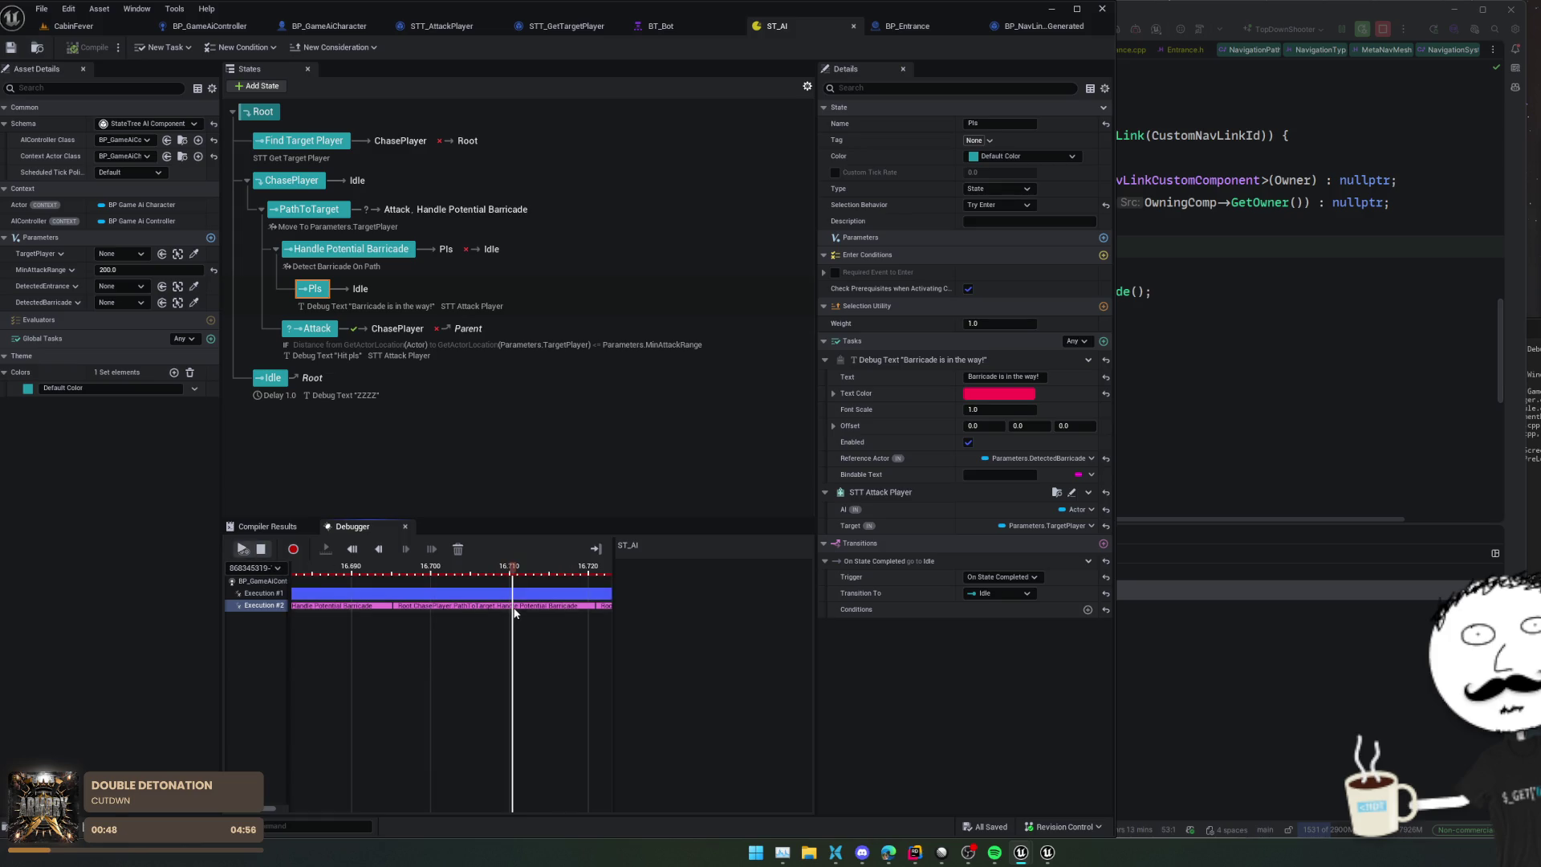
pyautogui.moveTo(517, 575)
pyautogui.mouseDown()
pyautogui.moveTo(606, 574)
pyautogui.moveTo(511, 574)
pyautogui.mouseUp()
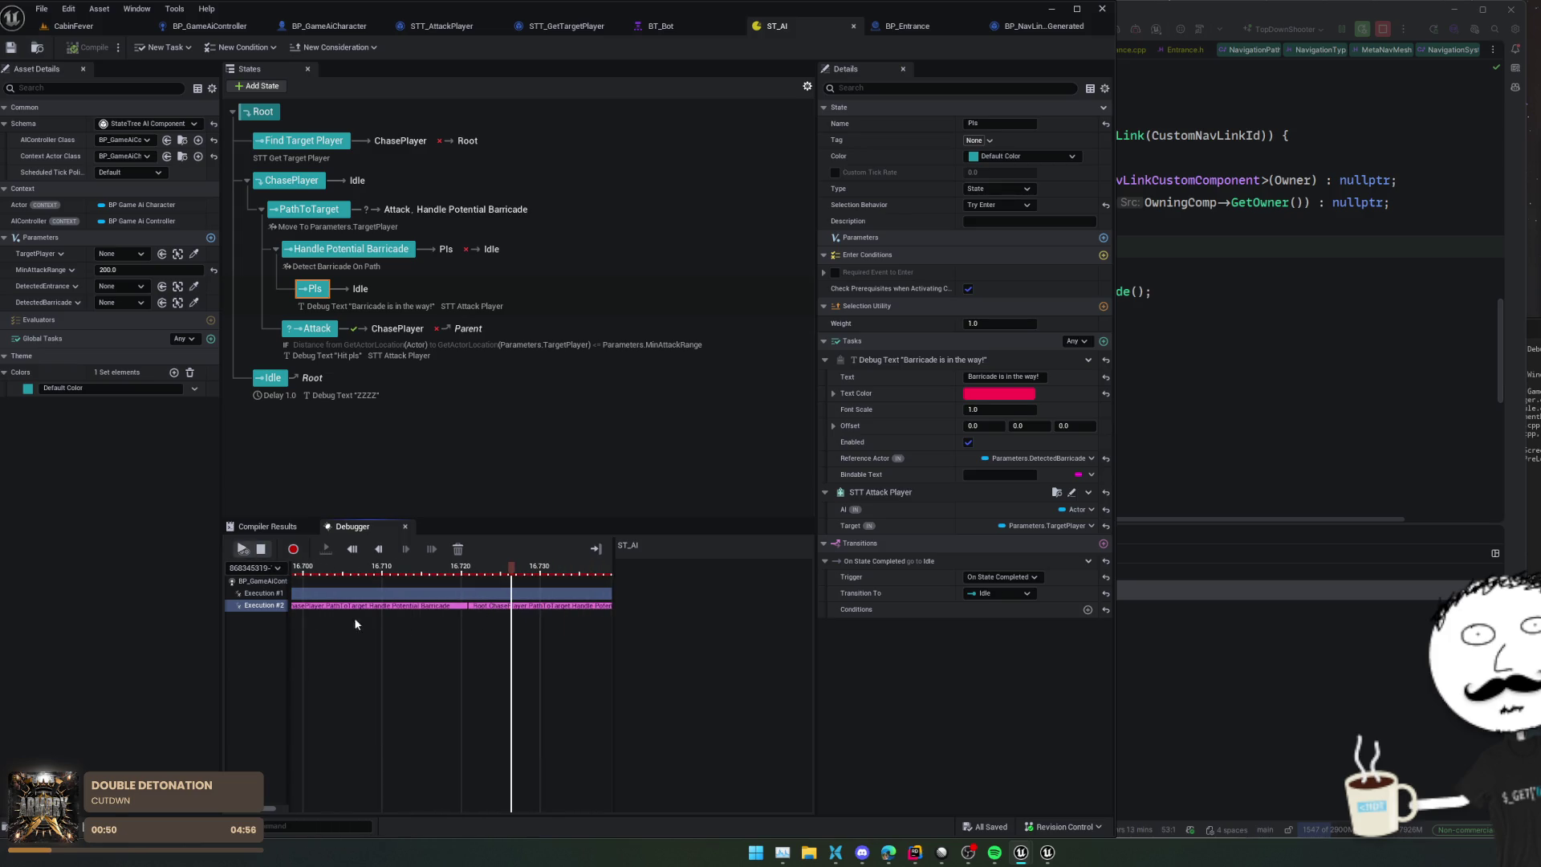
pyautogui.click(257, 610)
pyautogui.click(258, 607)
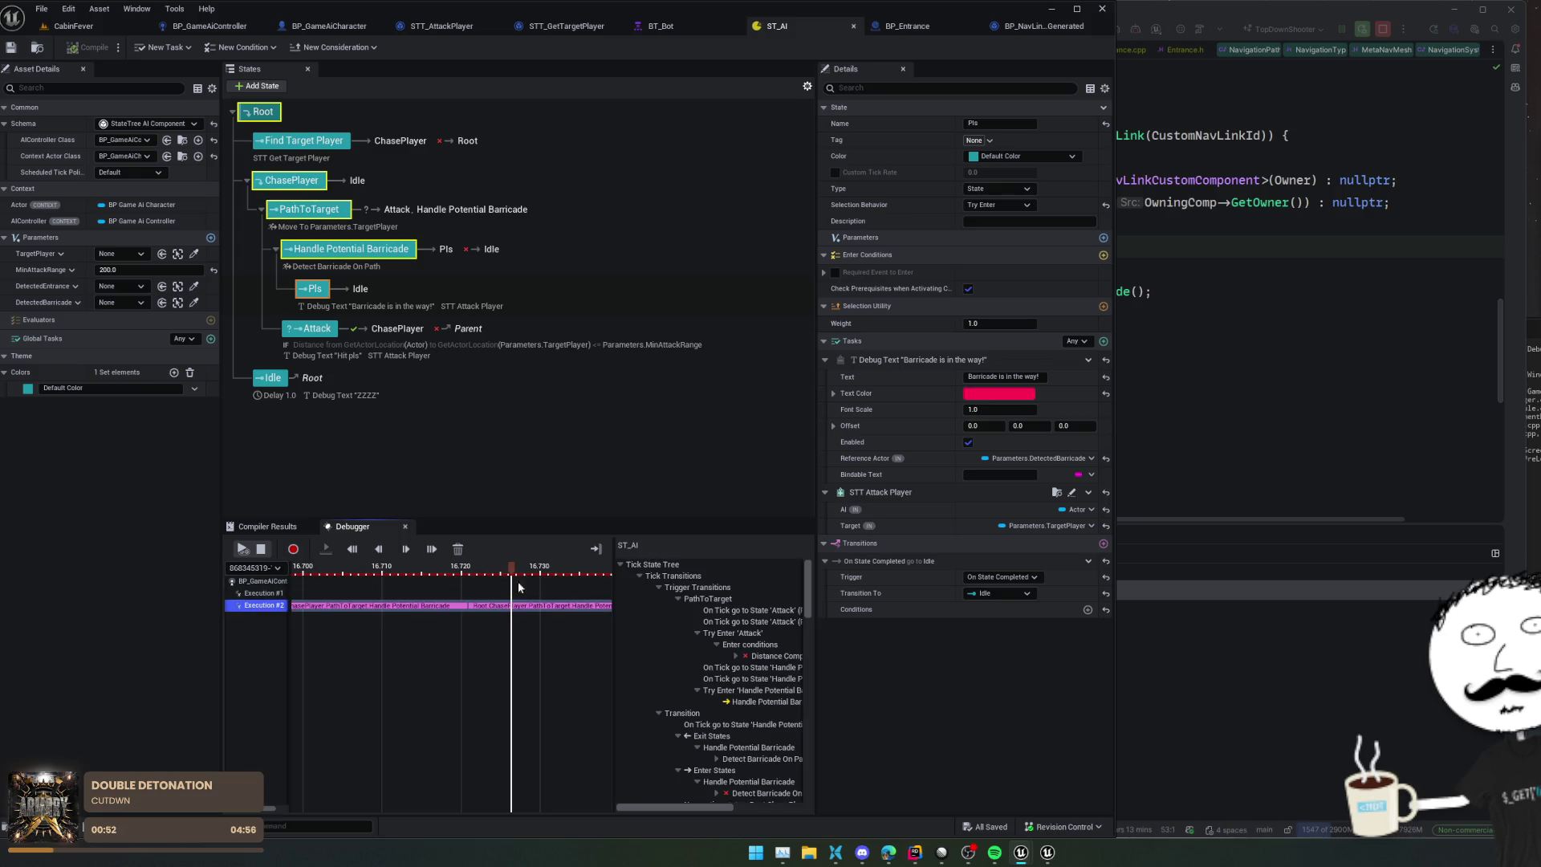
pyautogui.scroll(-3, 738, 639)
pyautogui.scroll(-1, 758, 631)
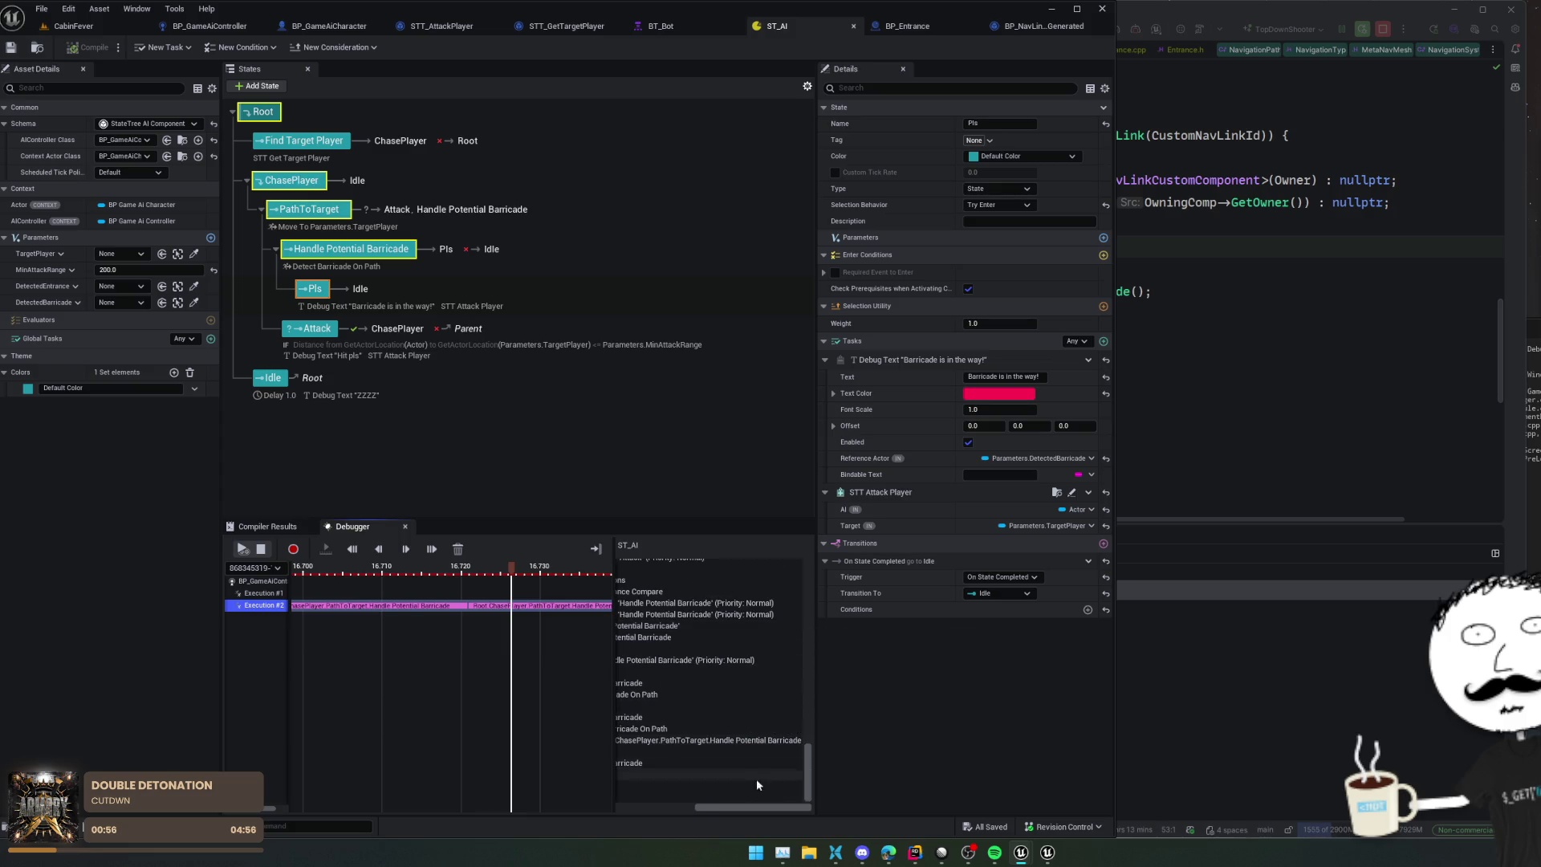
pyautogui.scroll(-5, 758, 773)
pyautogui.moveTo(668, 806)
pyautogui.mouseDown()
pyautogui.moveTo(712, 807)
pyautogui.moveTo(698, 807)
pyautogui.mouseUp()
pyautogui.scroll(-4, 710, 786)
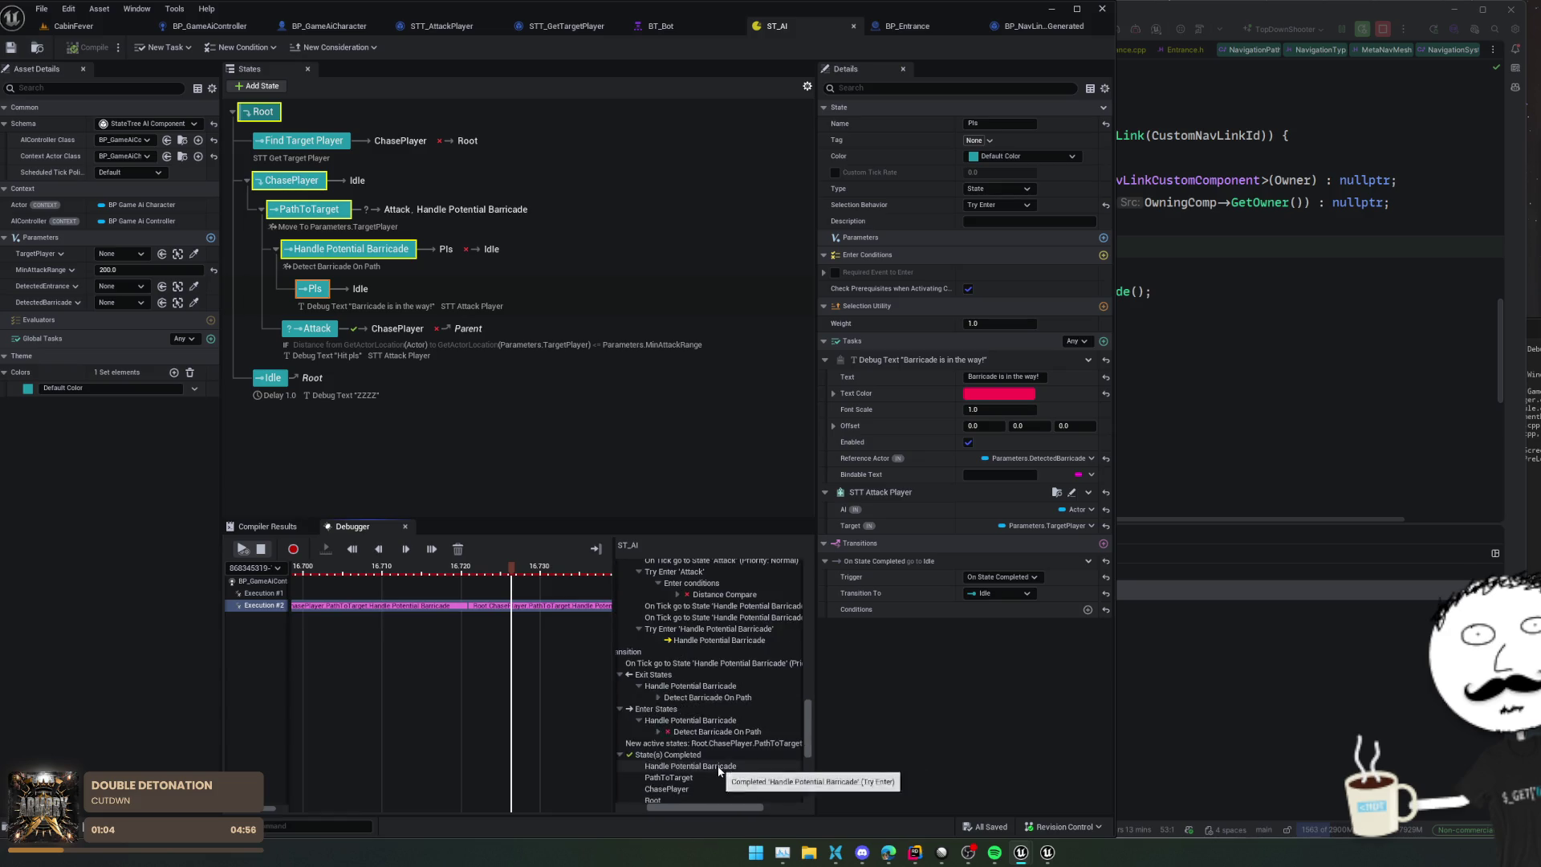
pyautogui.scroll(-5, 717, 767)
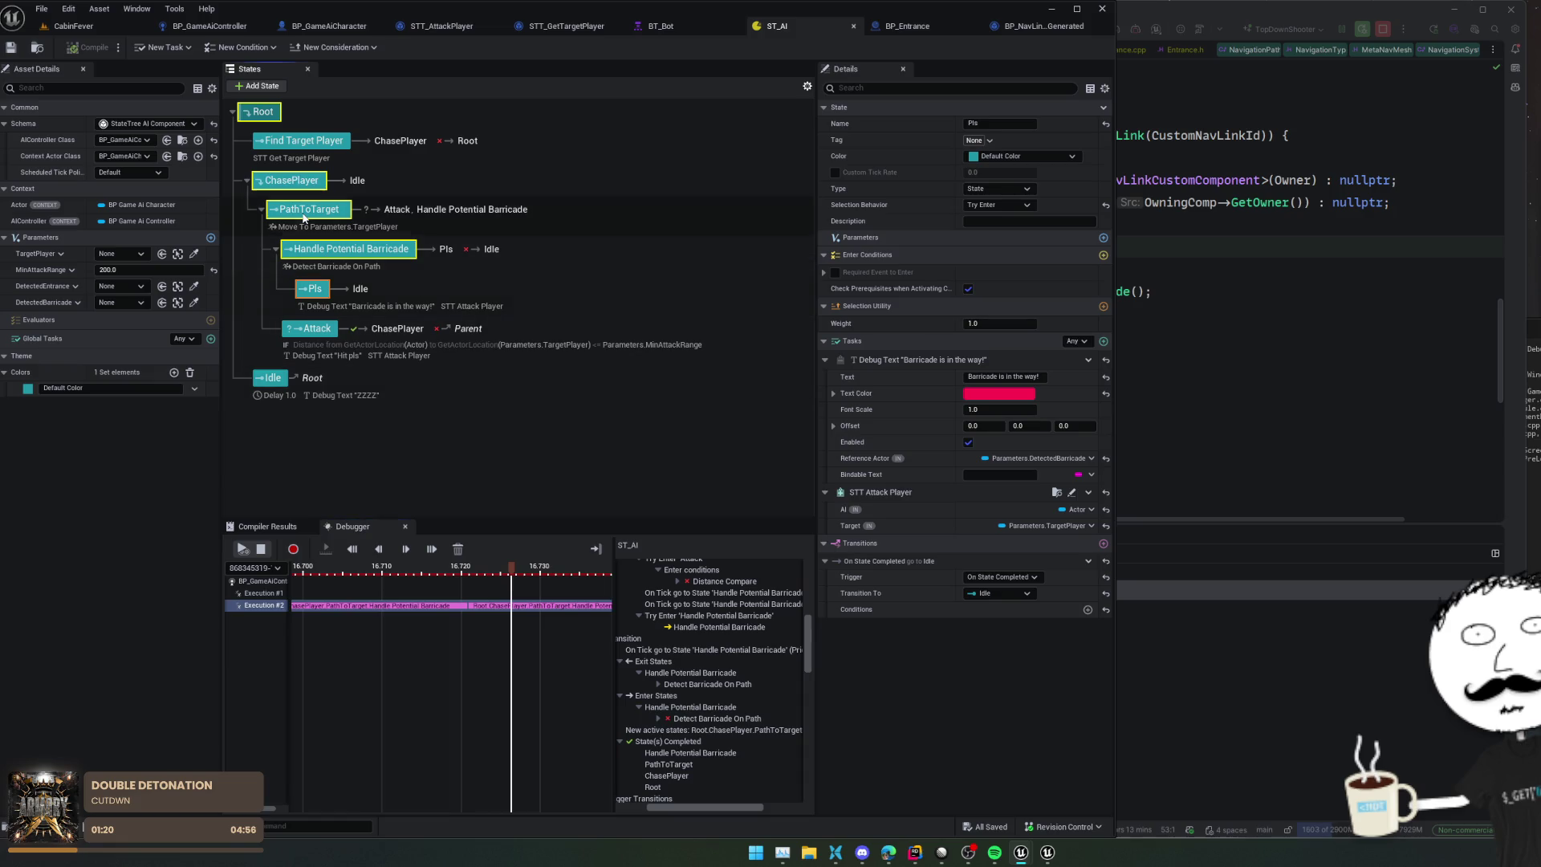
# Step: Show PathToTarget's details with its transition to Handle Potential Barricade expanded
pyautogui.click(312, 210)
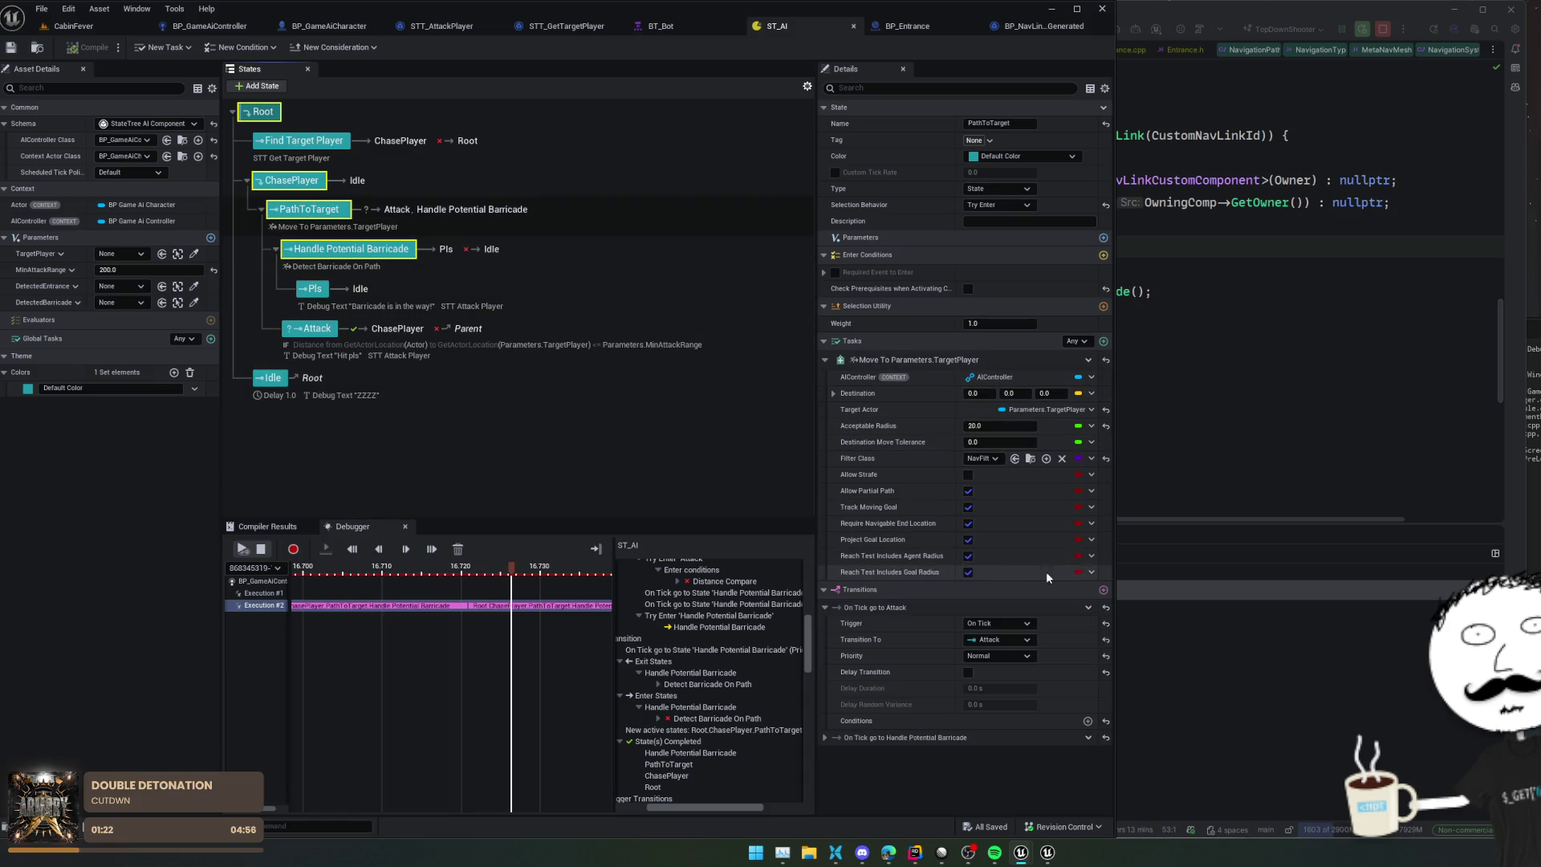
pyautogui.click(825, 738)
pyautogui.scroll(-1, 882, 722)
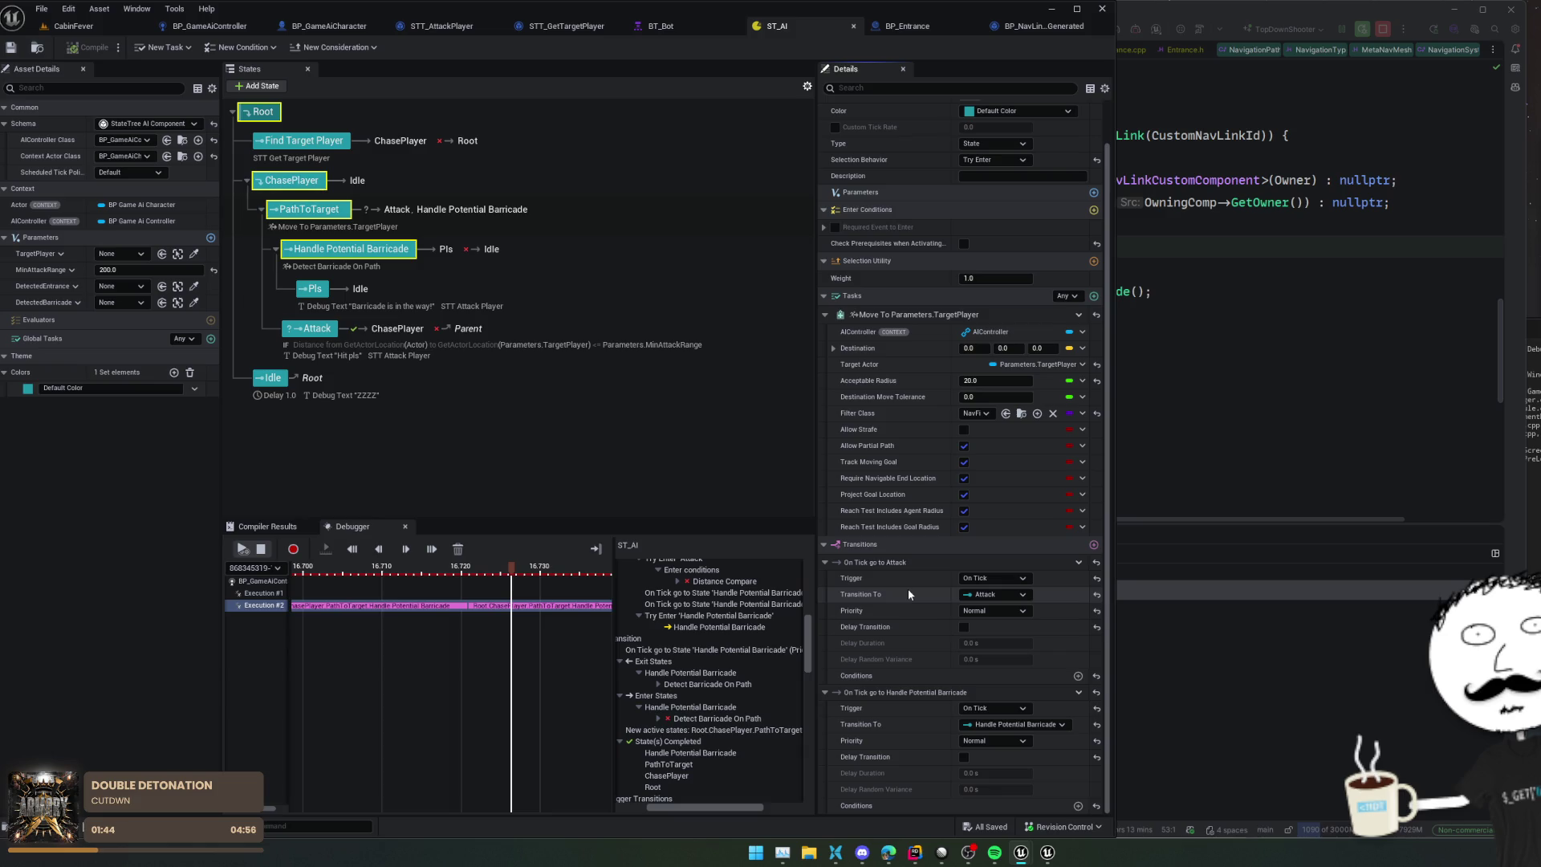
# Step: Re-enter the state name 'PathToTarget' and review its Move To task and transitions
pyautogui.click(309, 209)
pyautogui.write('PathToTarget')
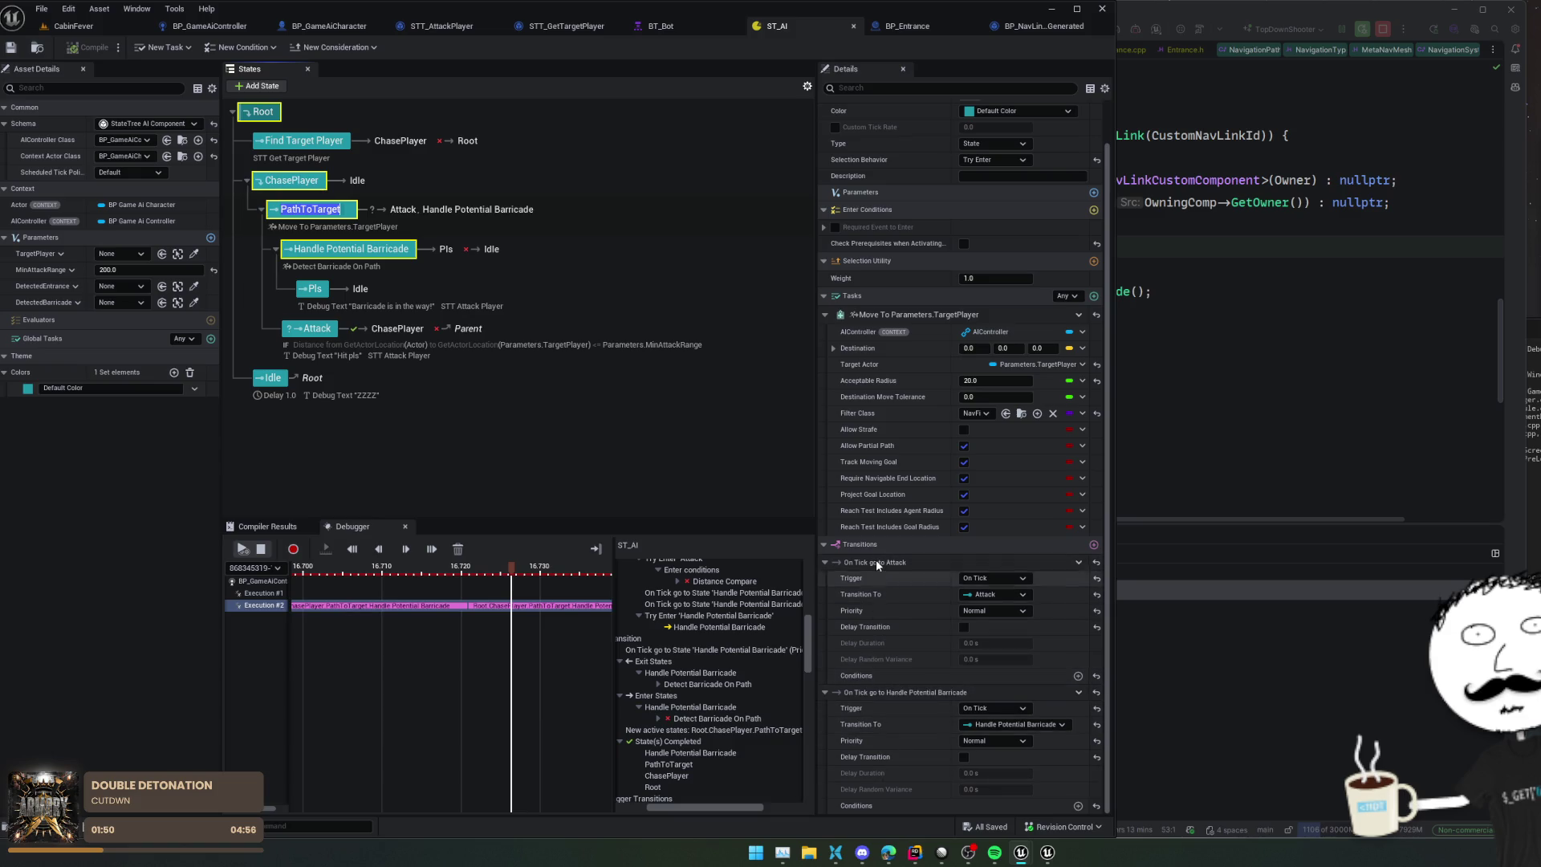
pyautogui.click(879, 739)
pyautogui.scroll(-1, 860, 683)
pyautogui.scroll(-2, 860, 683)
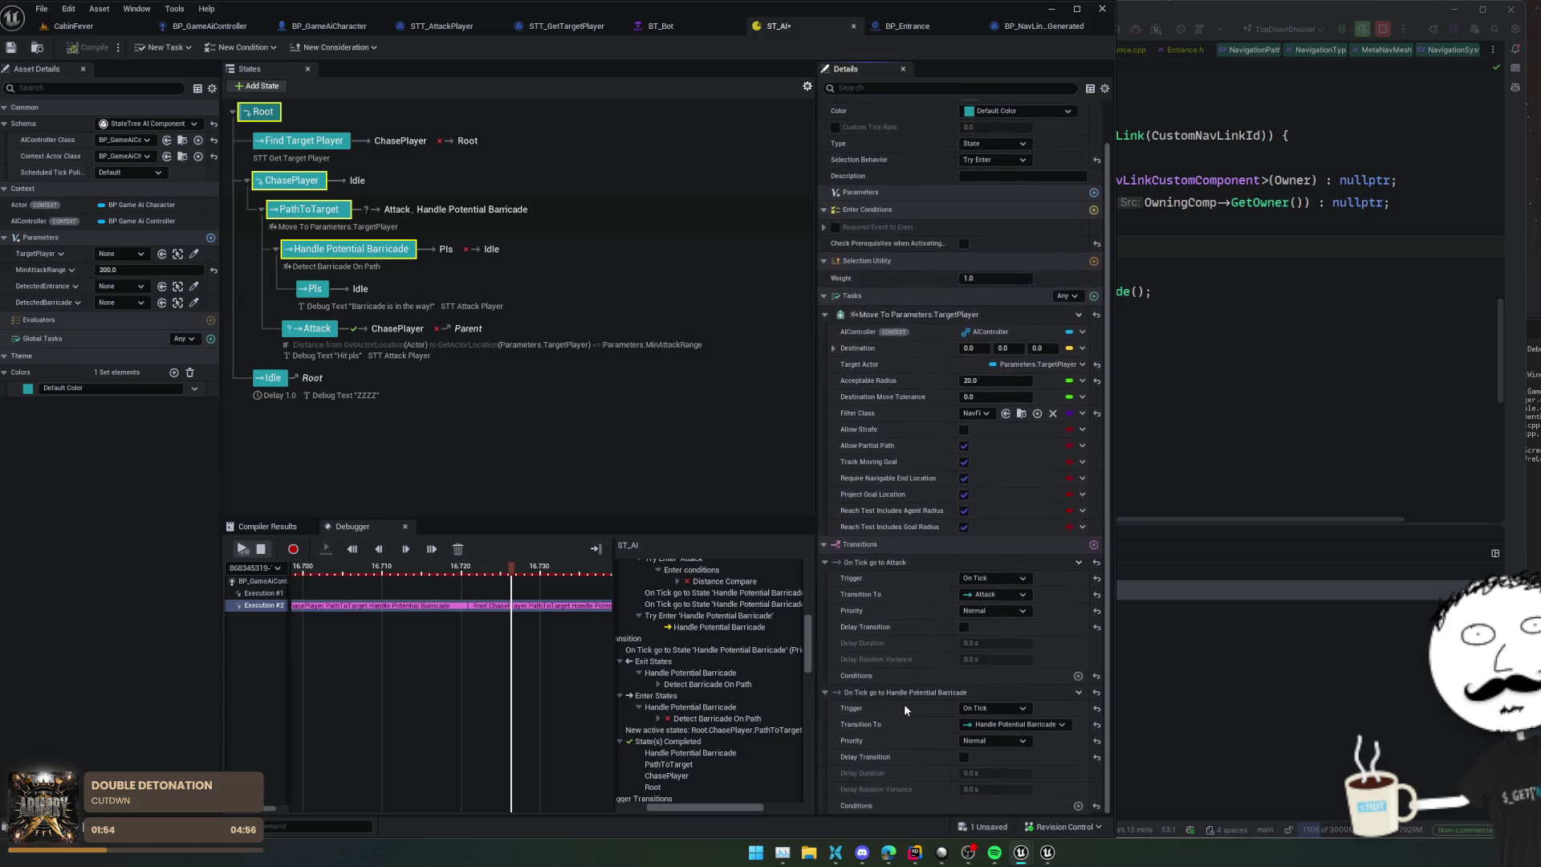
pyautogui.scroll(3, 906, 623)
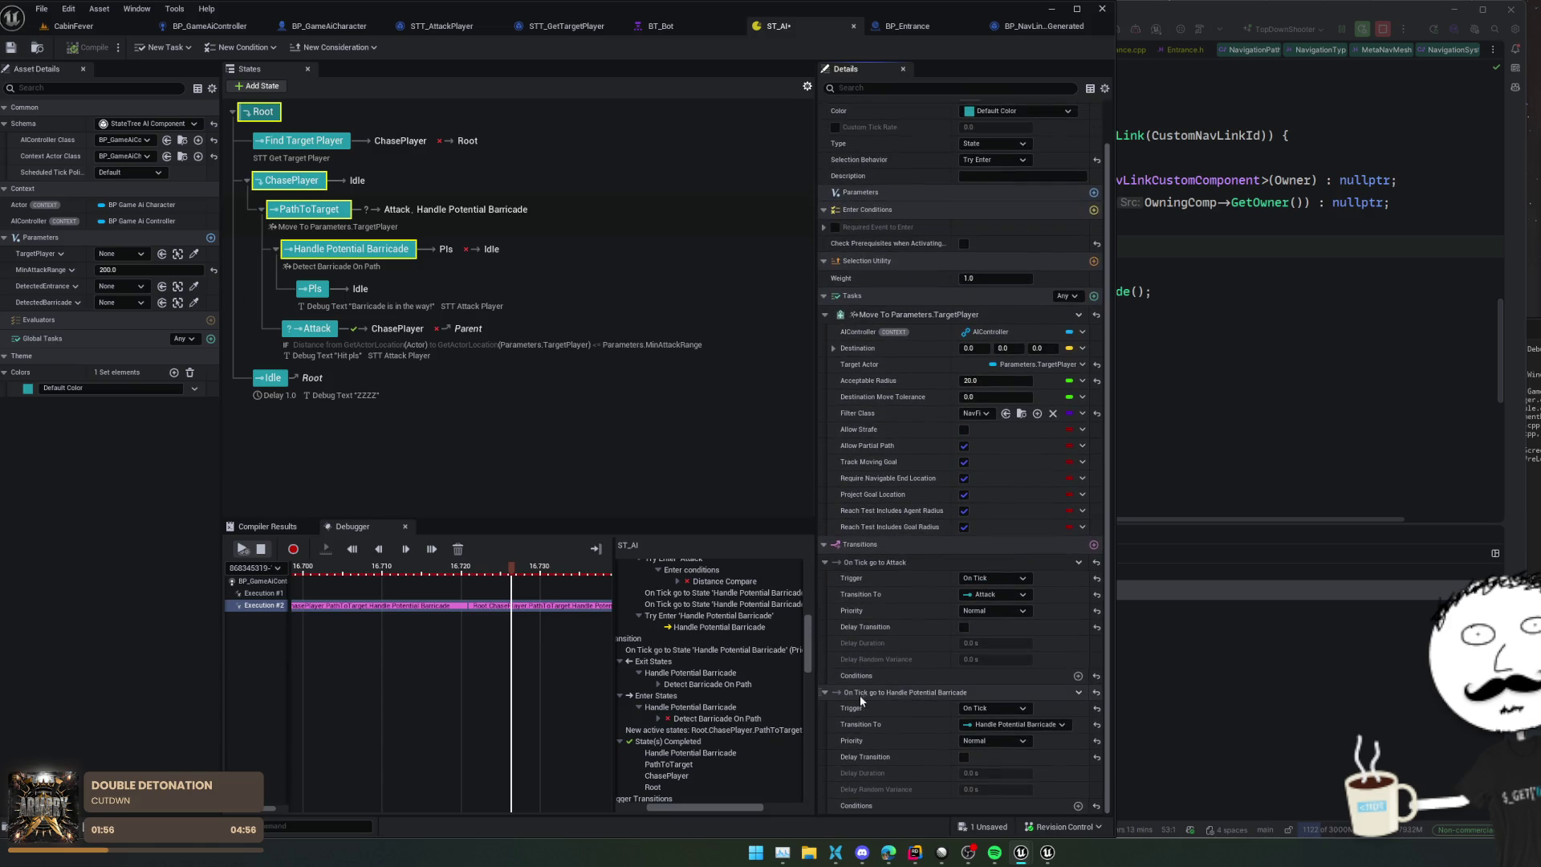
pyautogui.scroll(-1, 893, 695)
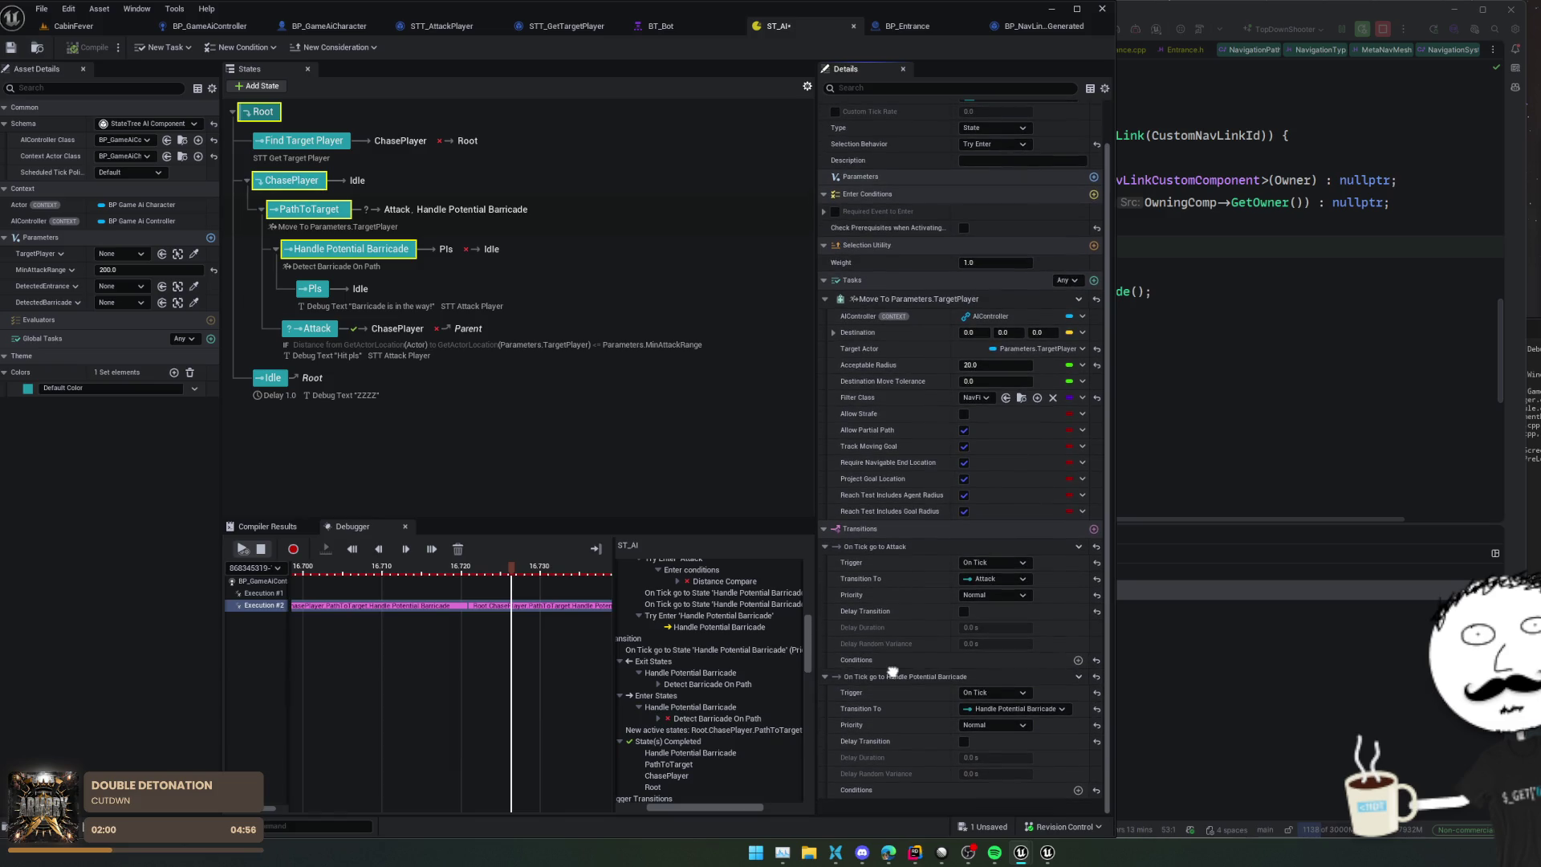
pyautogui.scroll(1, 913, 697)
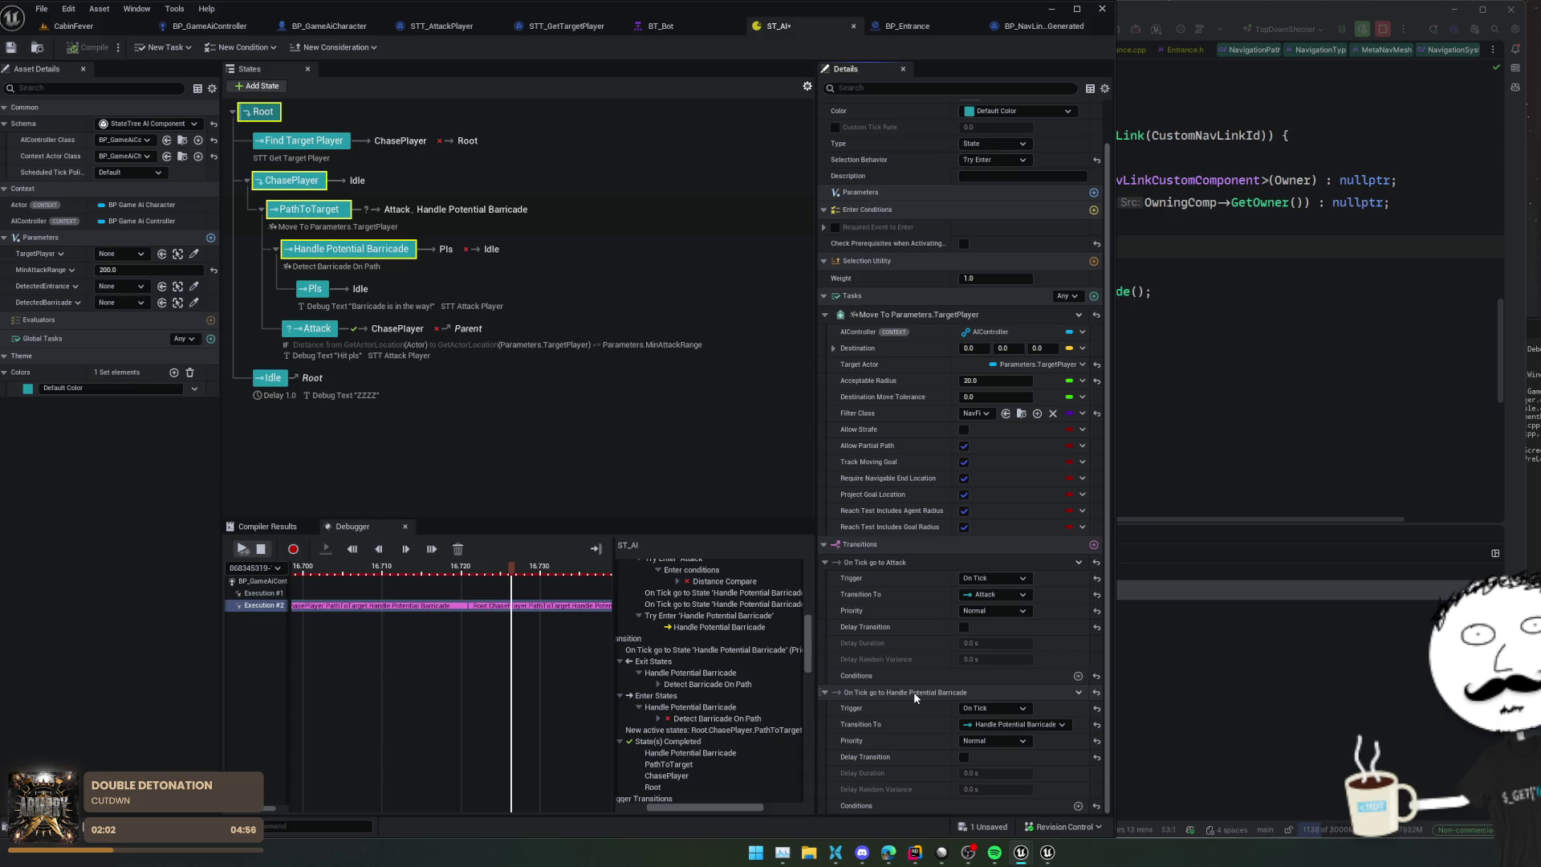
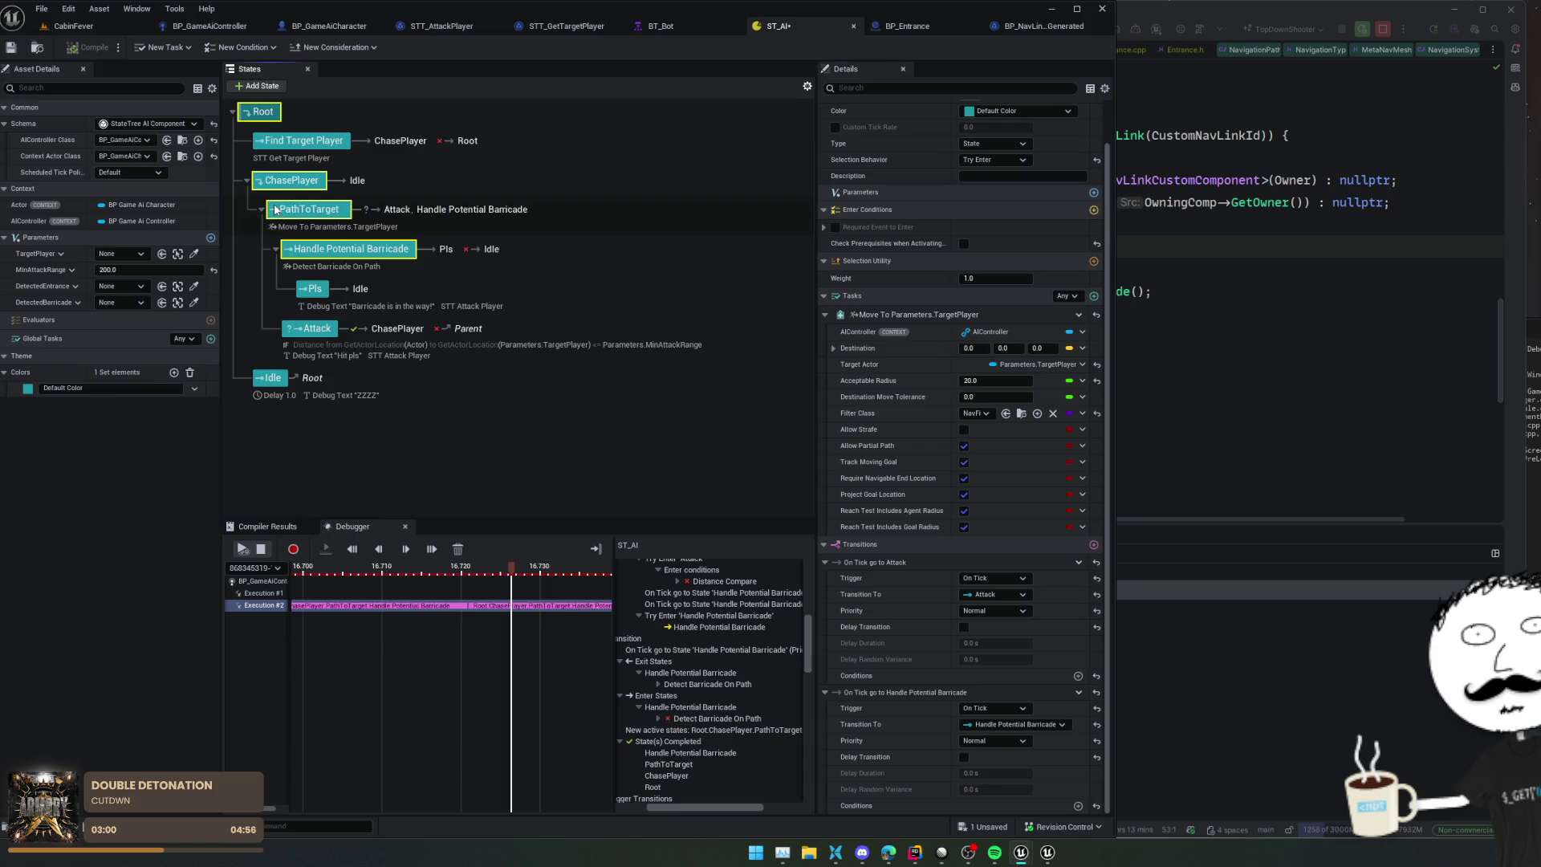
# Step: Inspect the ChasePlayer and PathToTarget state properties and briefly check the ChatGPT window
pyautogui.click(297, 181)
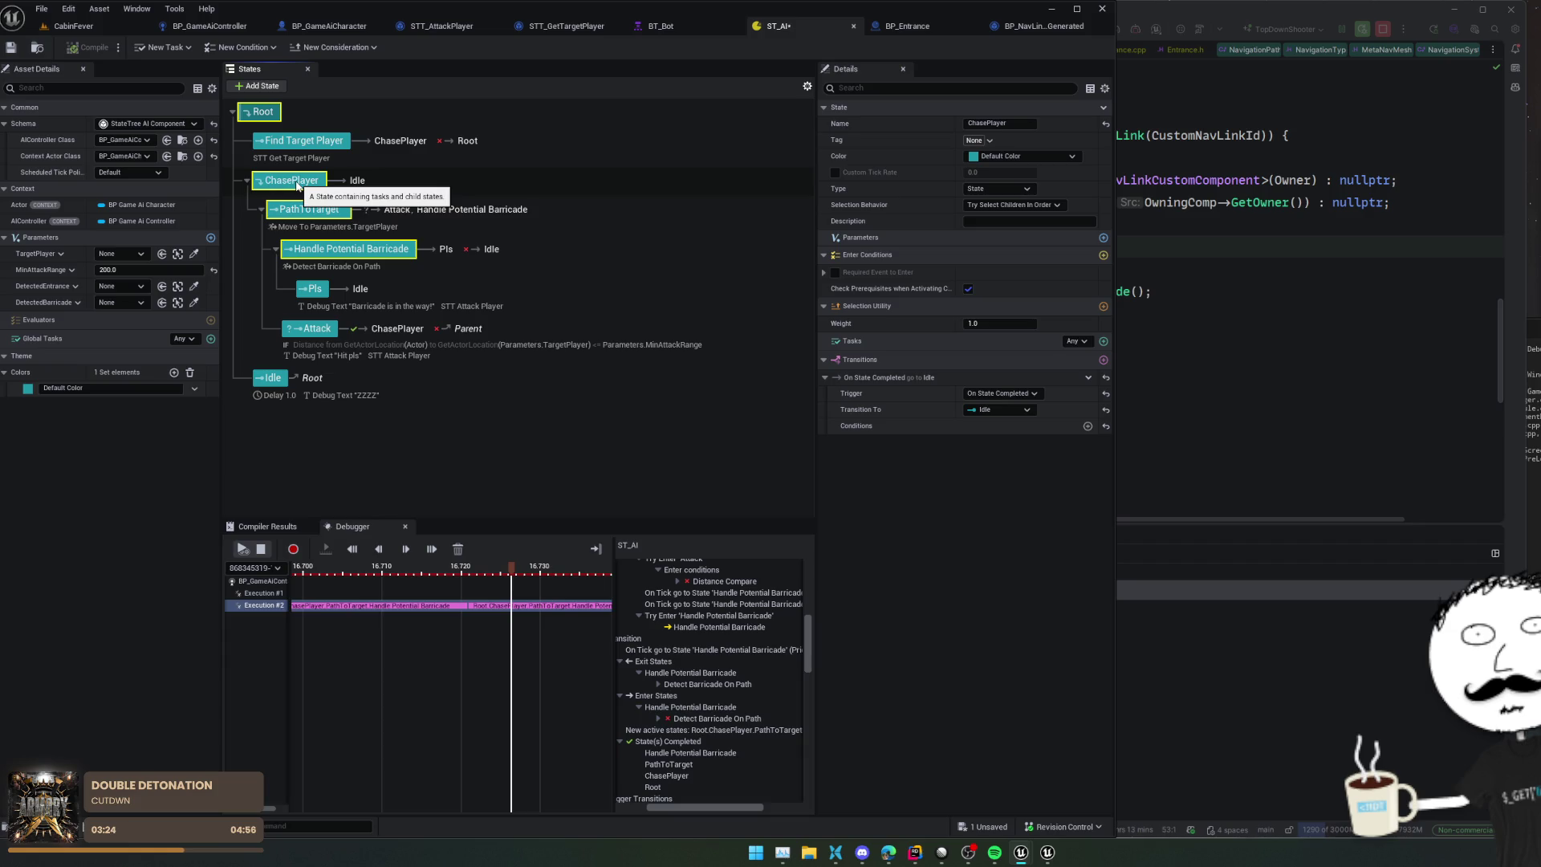
pyautogui.click(309, 209)
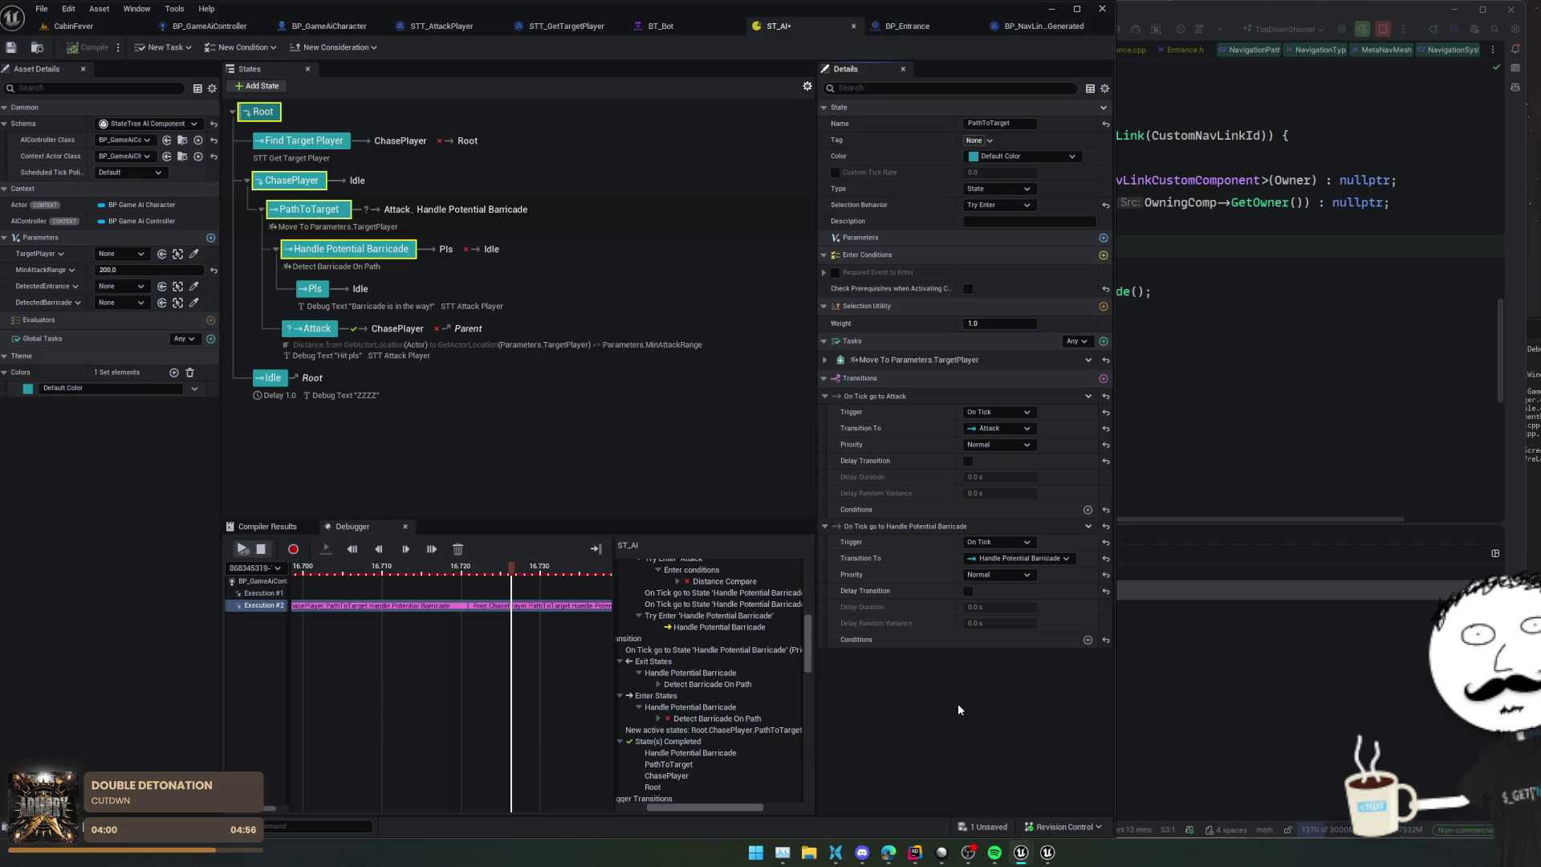
pyautogui.moveTo(892, 864)
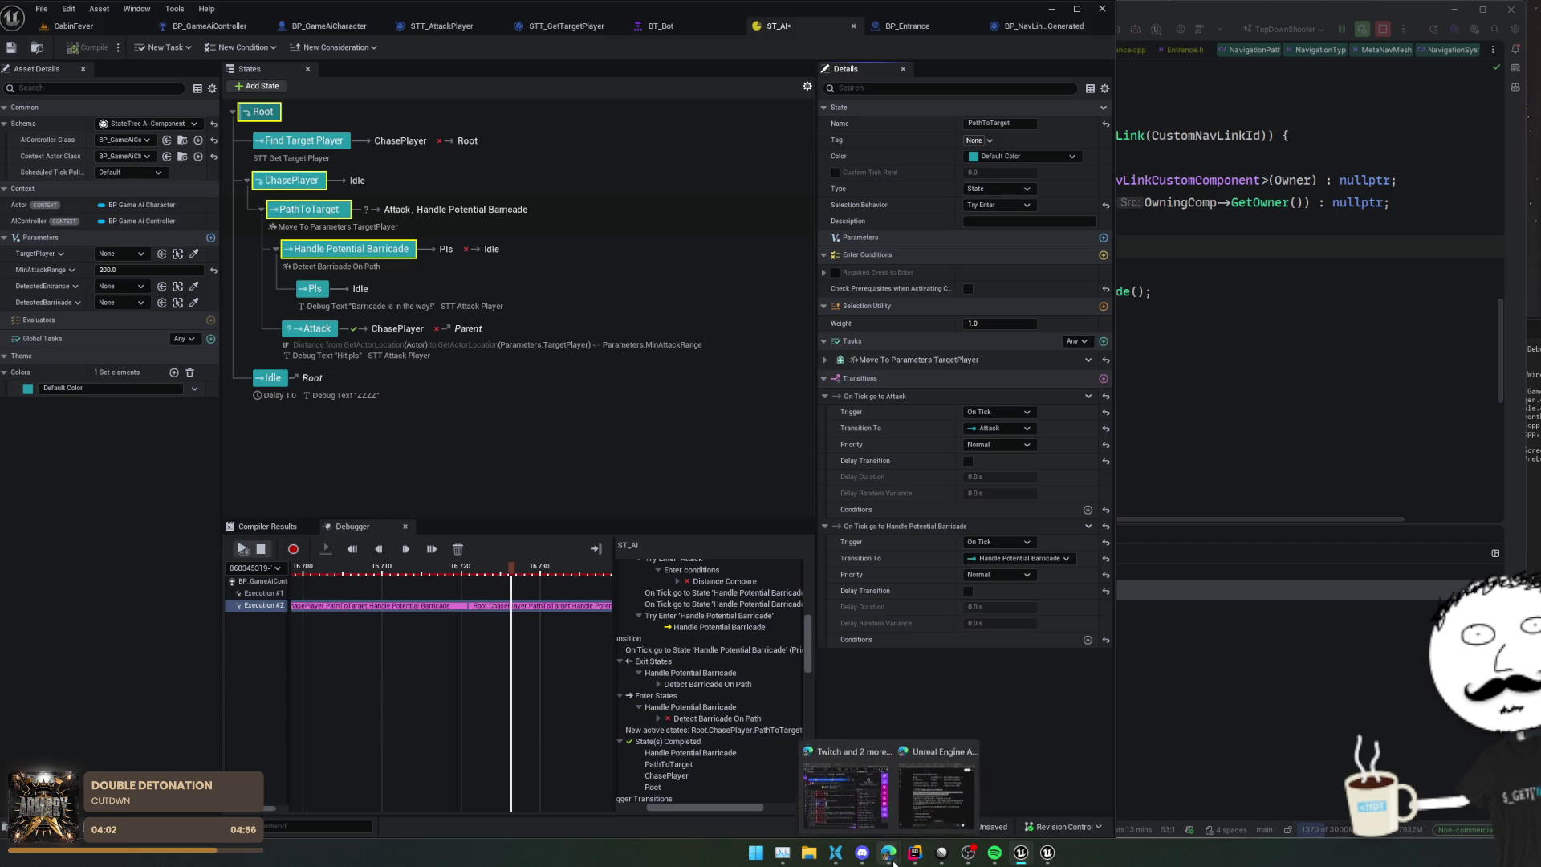
pyautogui.click(936, 798)
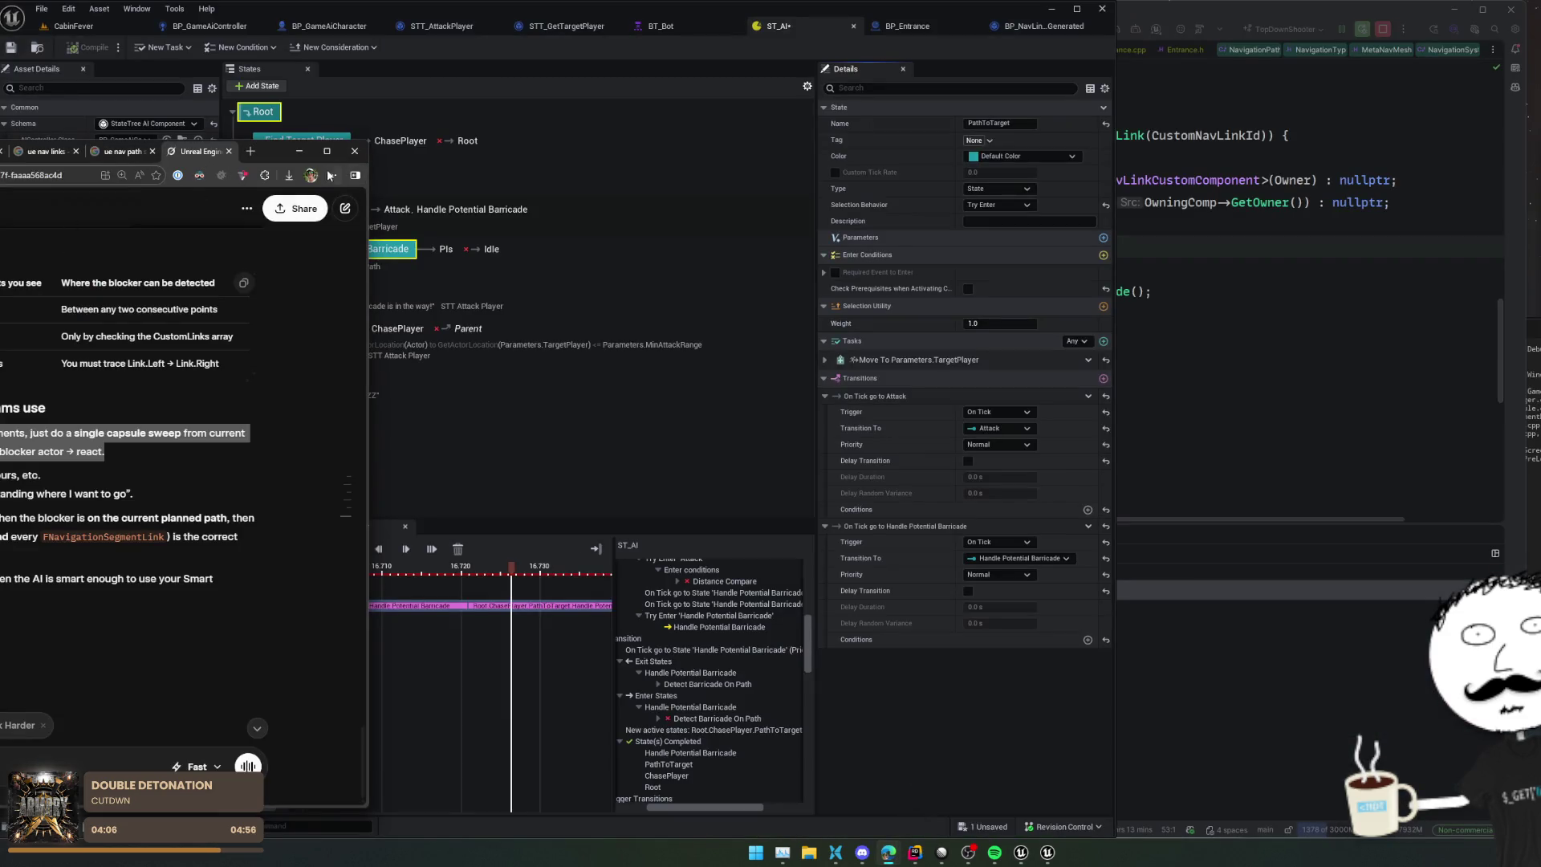
pyautogui.click(297, 151)
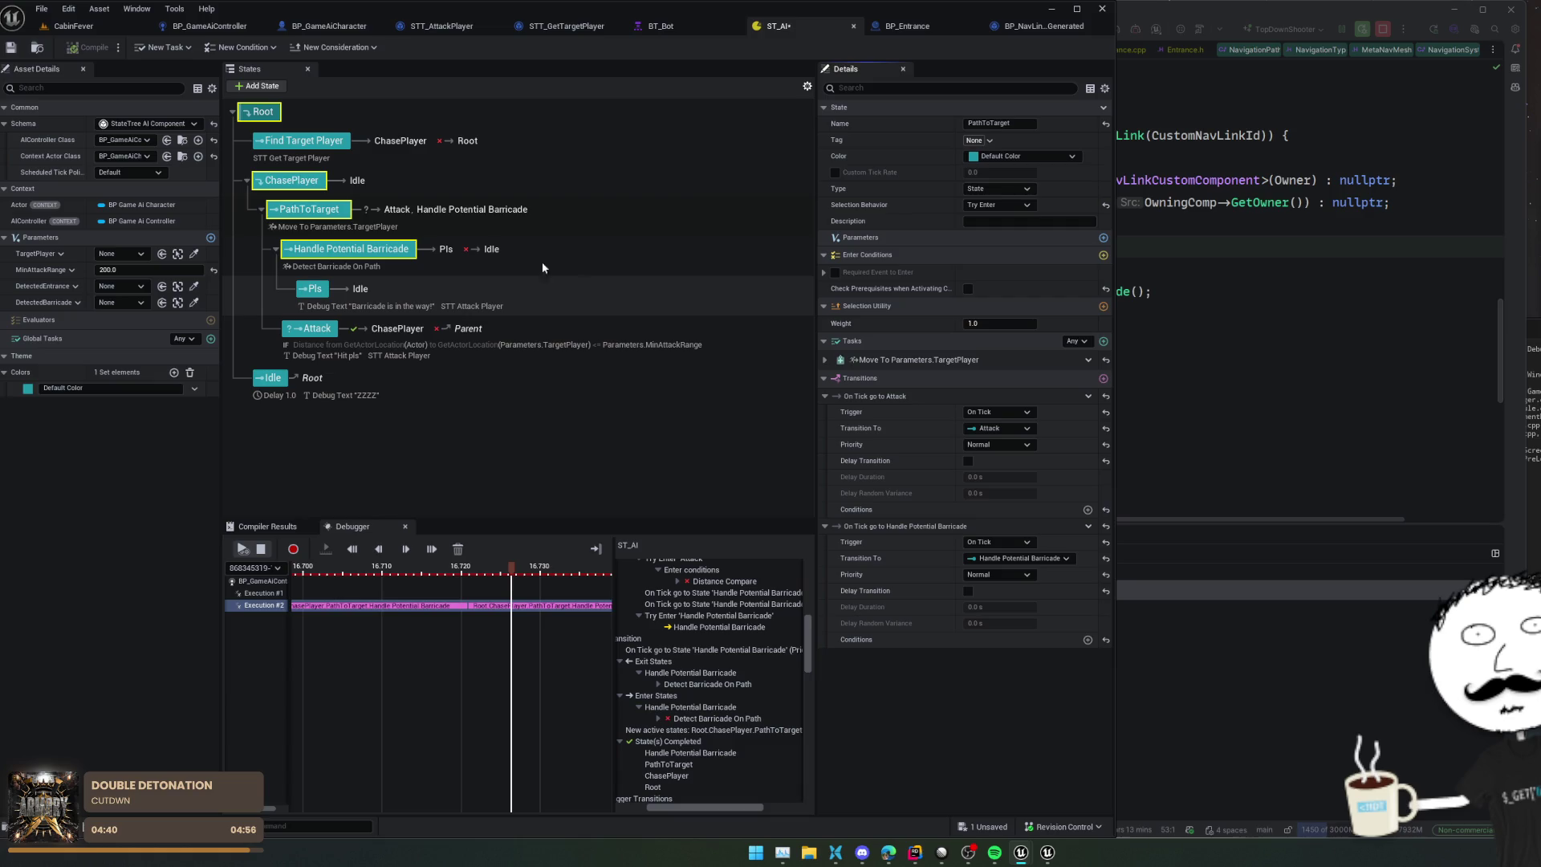
# Step: Step through BT_Bot, STT_GetTargetPlayer and the nav link proxy to BP_Entrance's smart-link event nodes
pyautogui.click(675, 32)
pyautogui.click(566, 26)
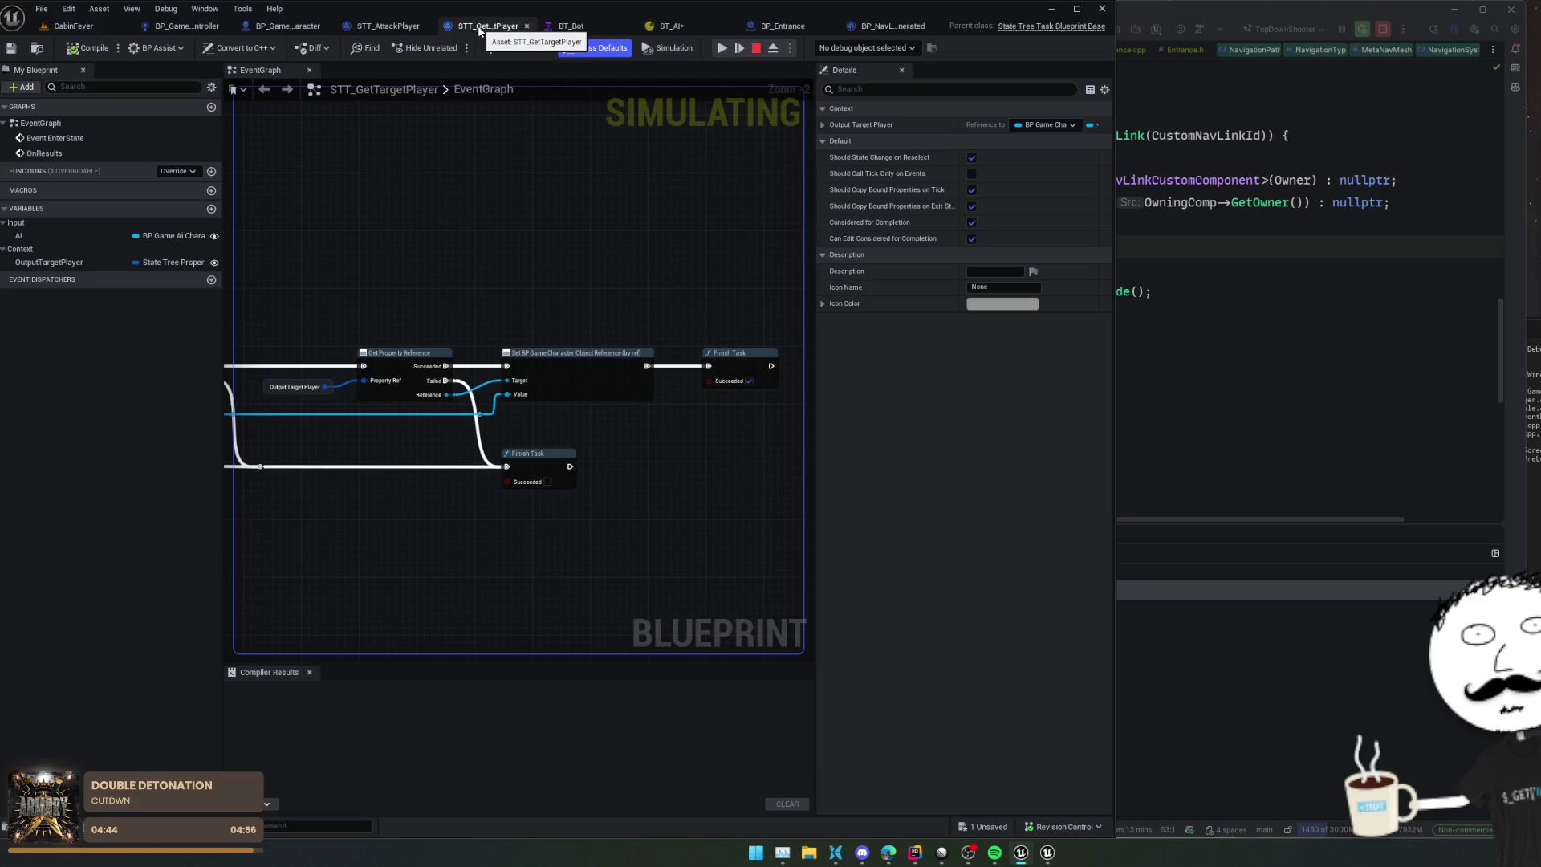
pyautogui.click(891, 26)
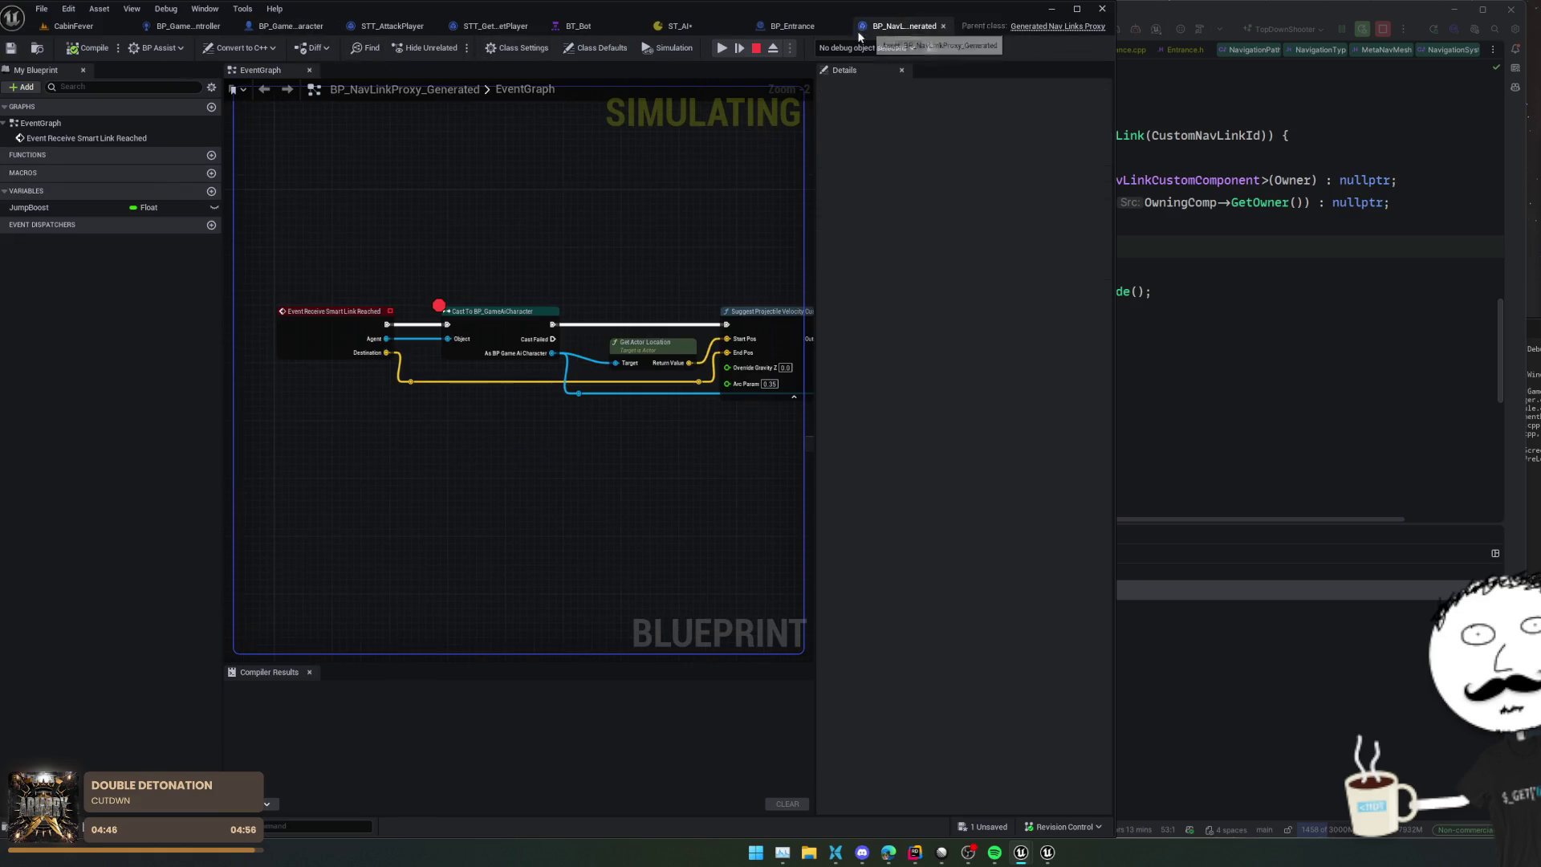
pyautogui.click(800, 25)
pyautogui.moveTo(596, 251)
pyautogui.mouseDown()
pyautogui.moveTo(506, 372)
pyautogui.moveTo(518, 352)
pyautogui.moveTo(470, 358)
pyautogui.moveTo(425, 418)
pyautogui.moveTo(474, 421)
pyautogui.mouseUp()
pyautogui.scroll(1, 504, 371)
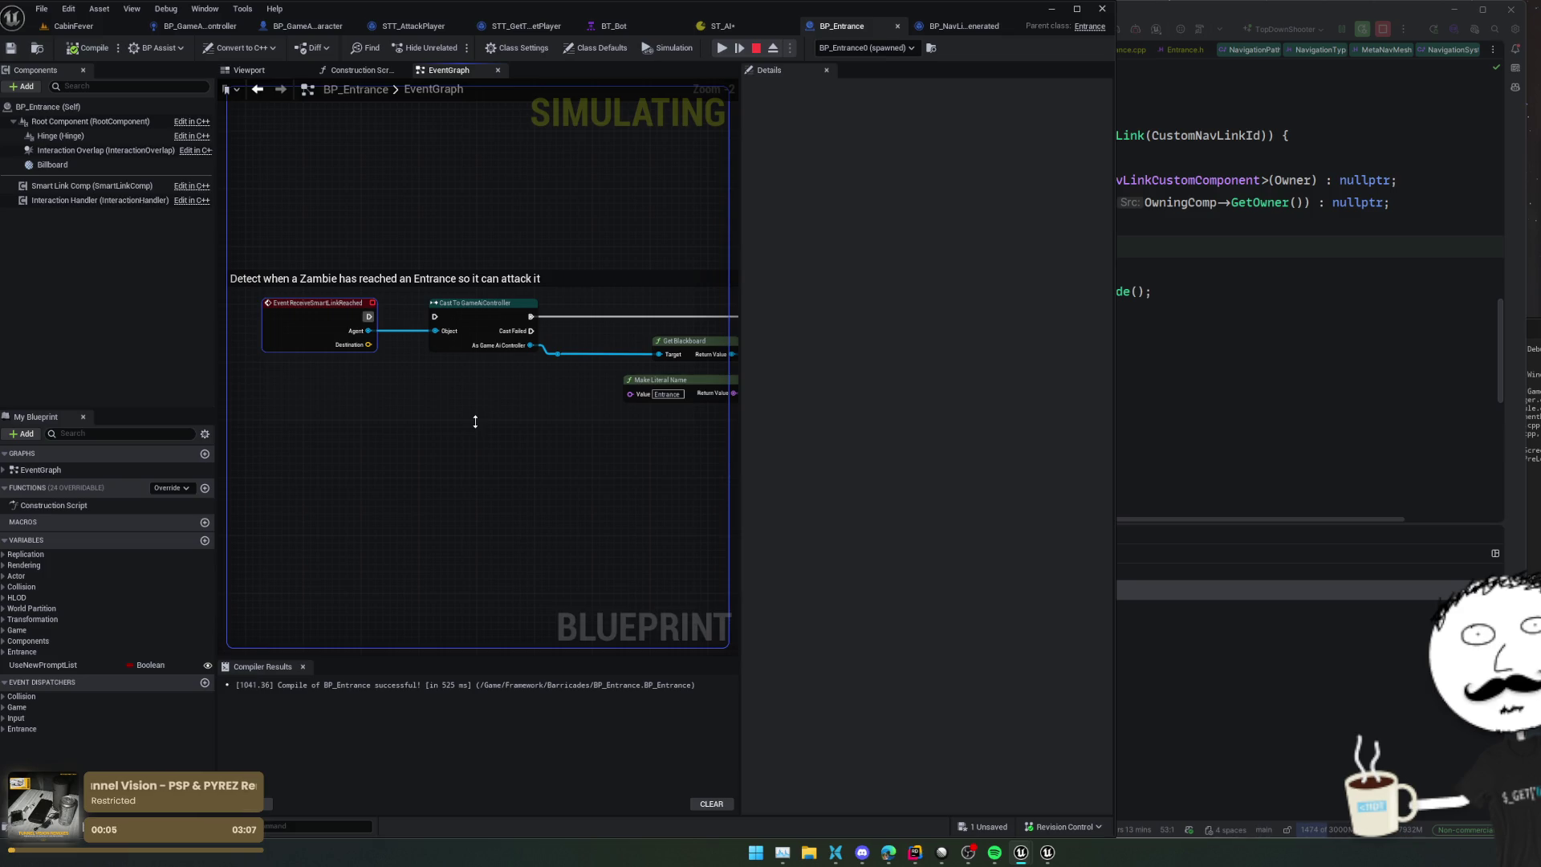
pyautogui.moveTo(516, 412)
pyautogui.mouseDown()
pyautogui.moveTo(522, 450)
pyautogui.moveTo(504, 414)
pyautogui.moveTo(600, 429)
pyautogui.mouseUp()
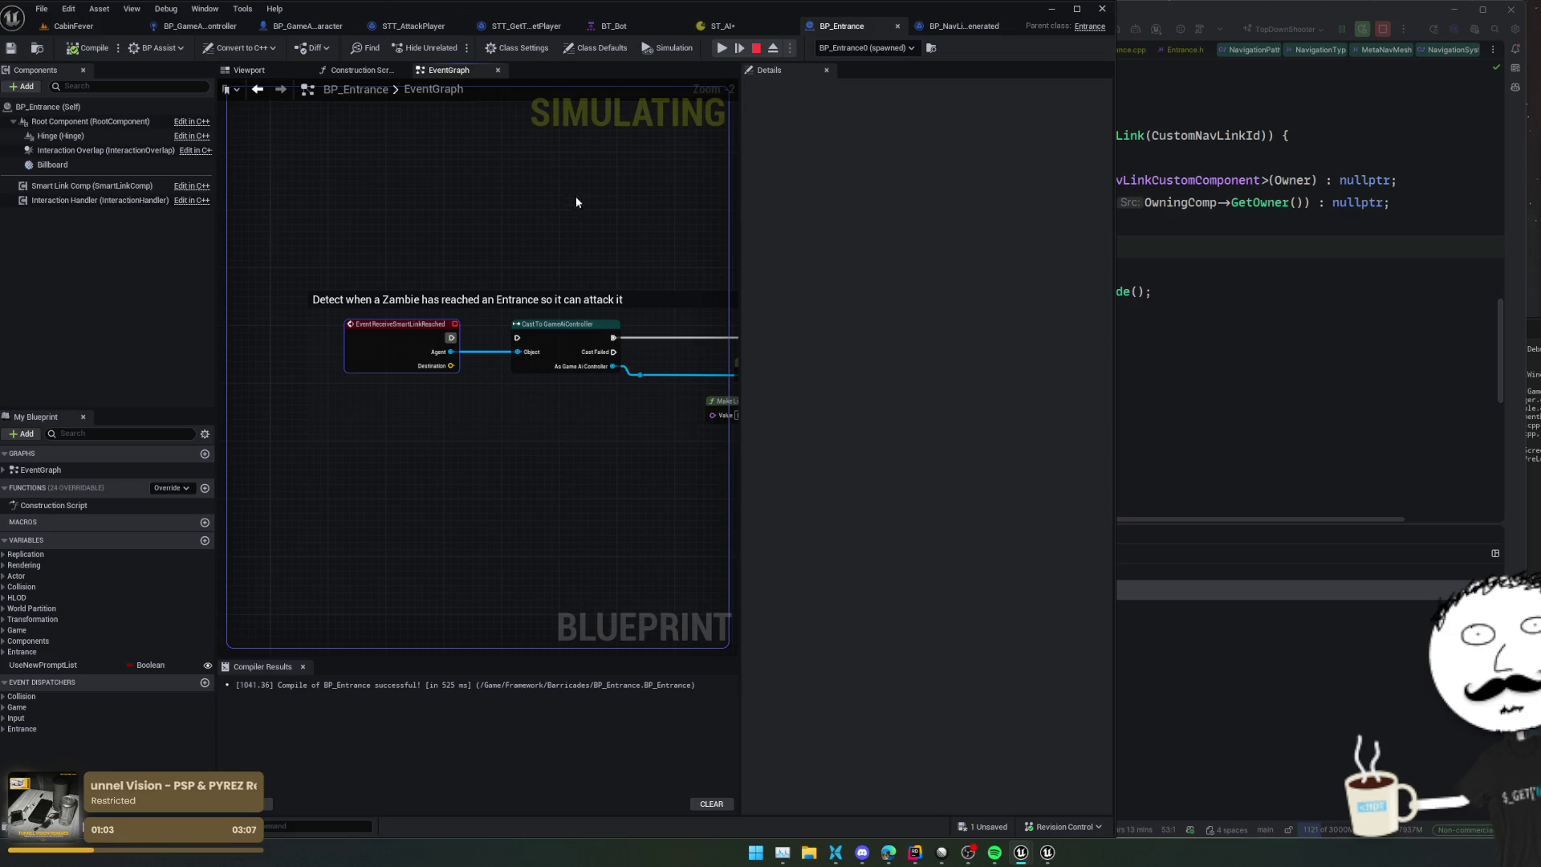
# Step: Switch back to the ST_AI state tree to view its states, Details and Debugger
pyautogui.click(750, 24)
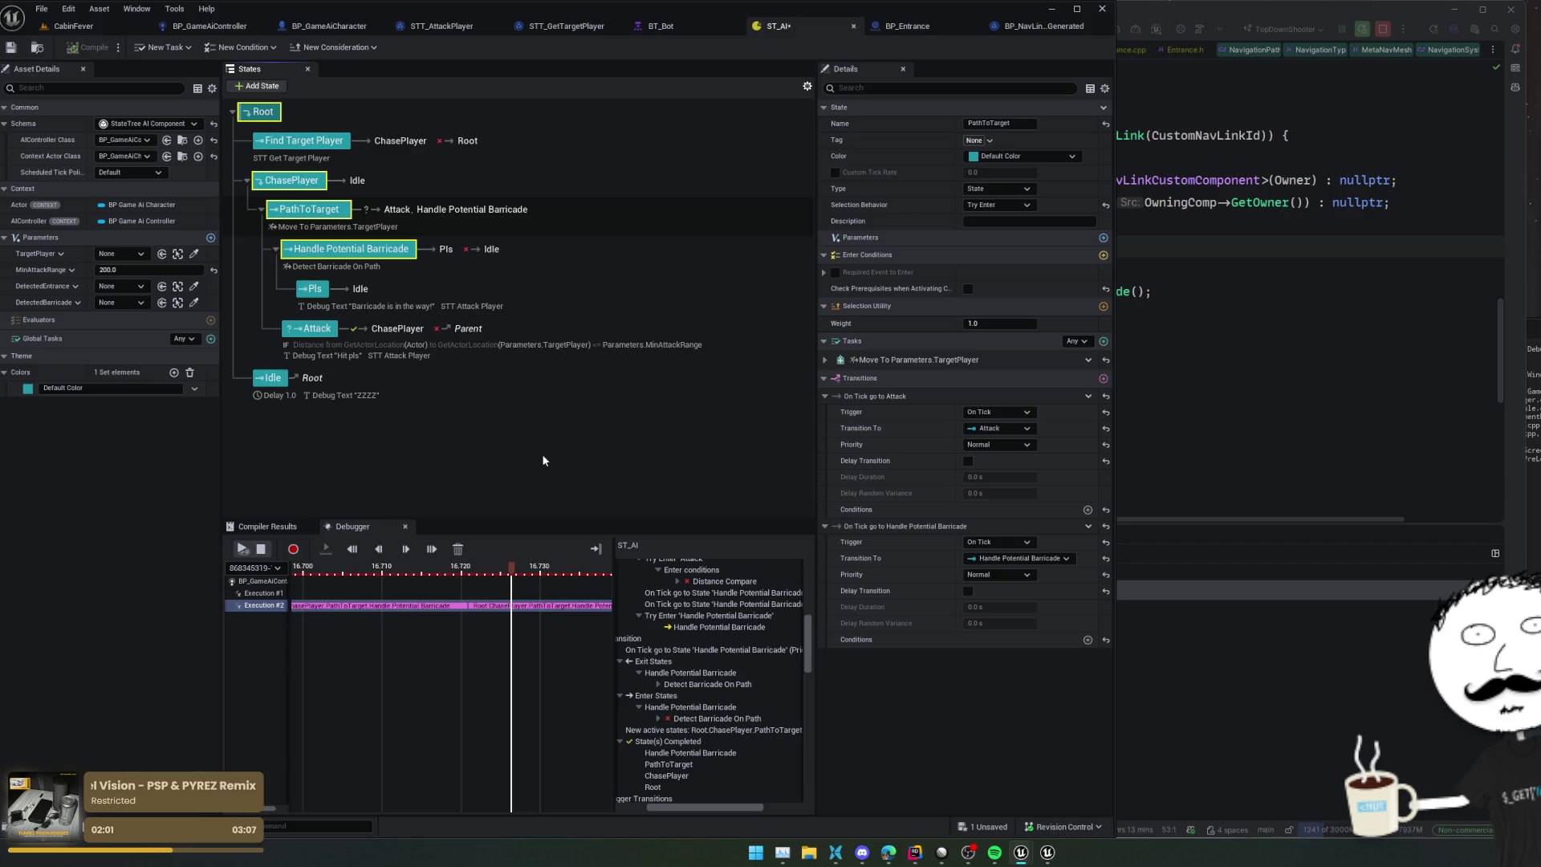
# Step: Add a new state under PathToTarget, above Handle Potential Barricade, and set its type to Subtree
pyautogui.rightClick(330, 207)
pyautogui.click(263, 112)
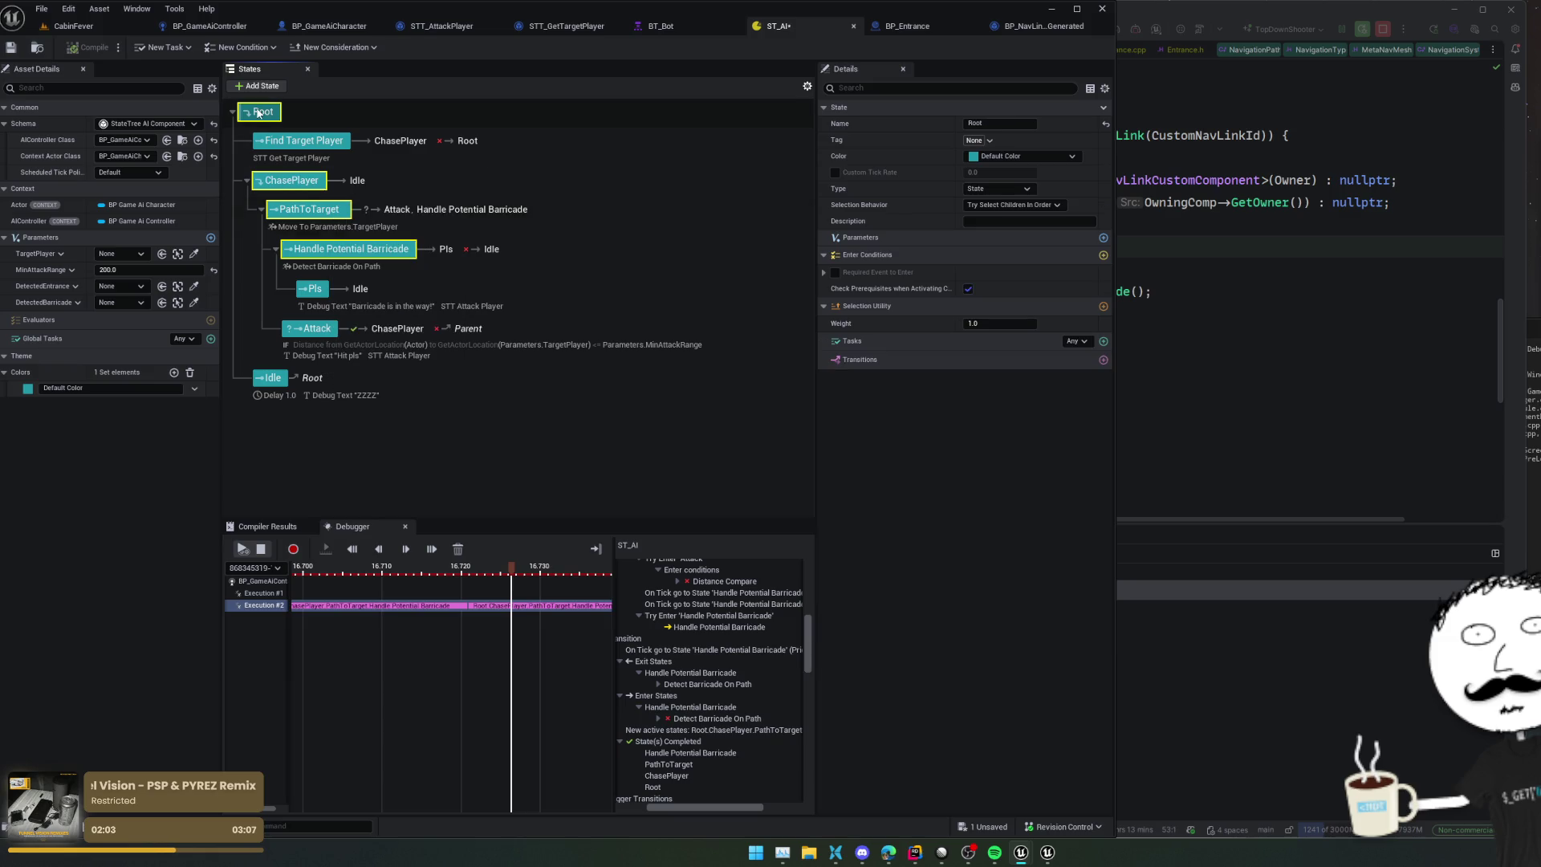
pyautogui.click(257, 86)
pyautogui.moveTo(277, 420)
pyautogui.mouseDown()
pyautogui.moveTo(344, 259)
pyautogui.moveTo(319, 278)
pyautogui.moveTo(310, 245)
pyautogui.mouseUp()
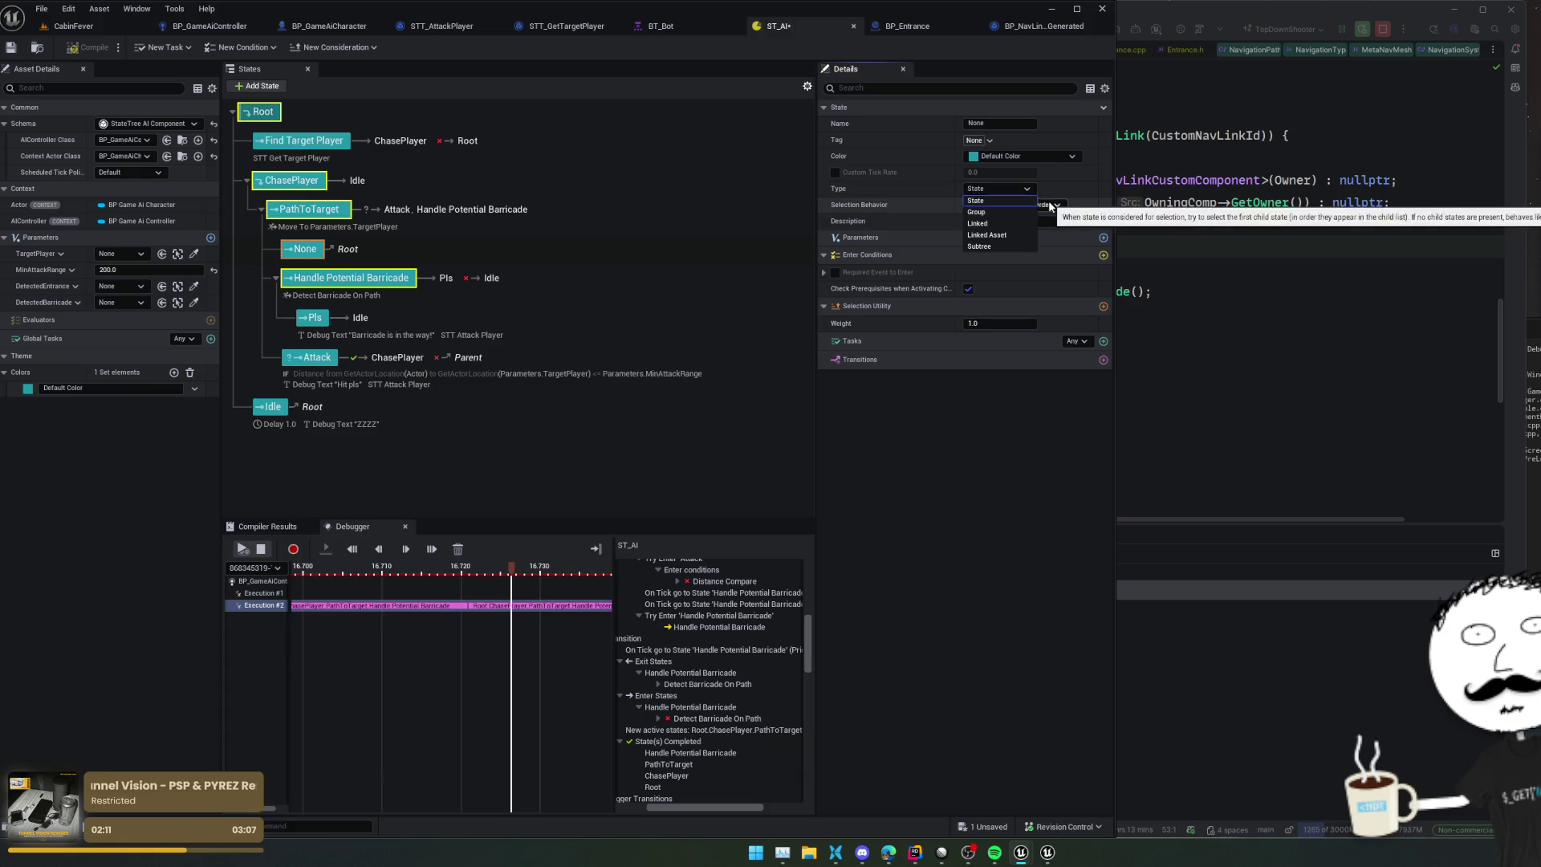
pyautogui.click(1010, 251)
# Step: Bring the browser forward with a fresh new tab
pyautogui.moveTo(888, 852)
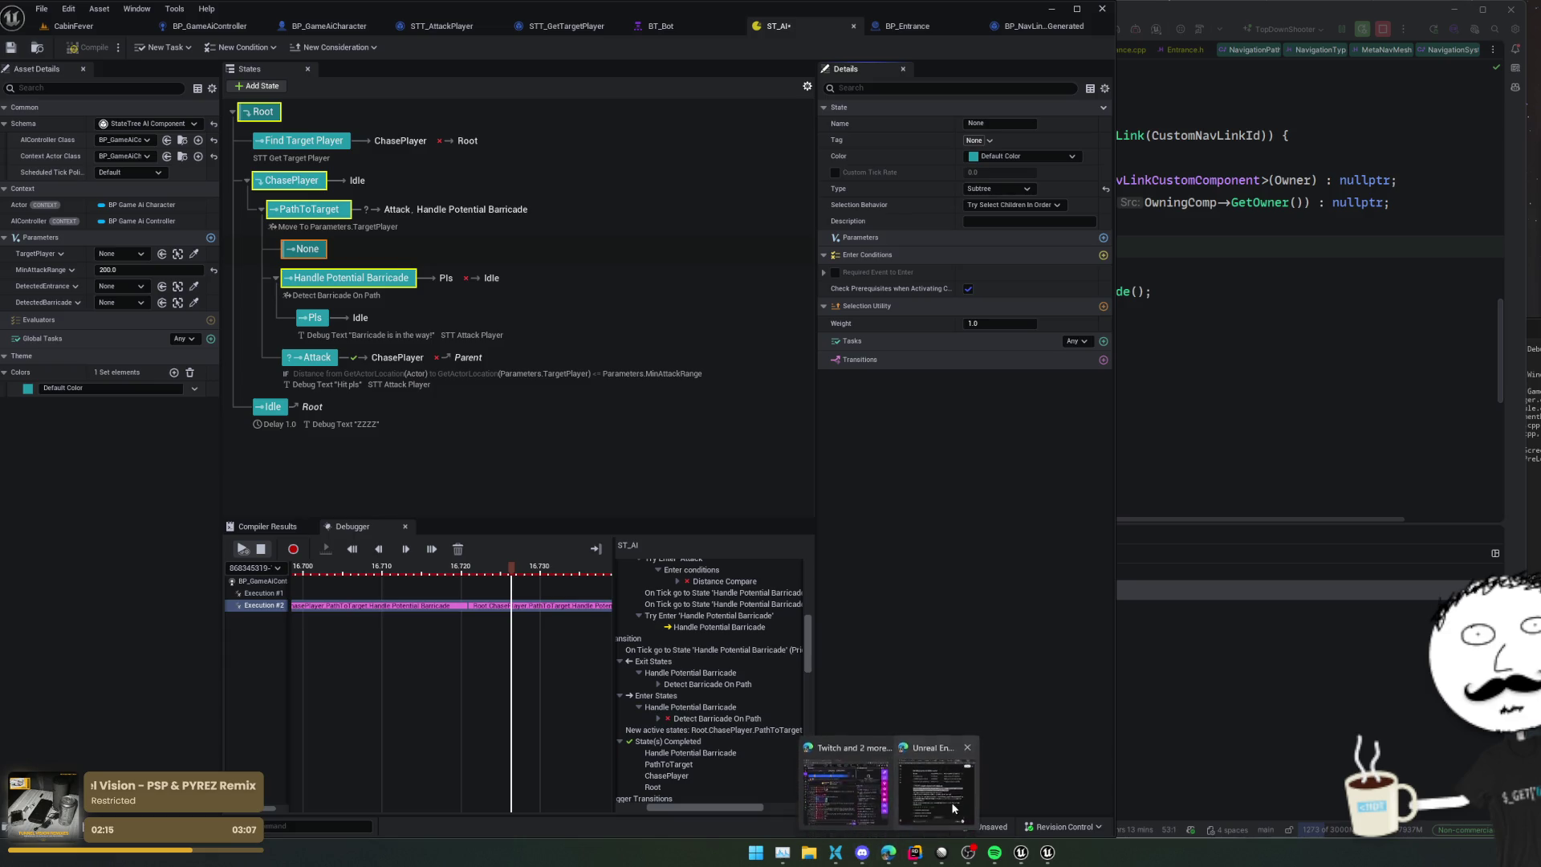
pyautogui.click(954, 808)
pyautogui.click(251, 151)
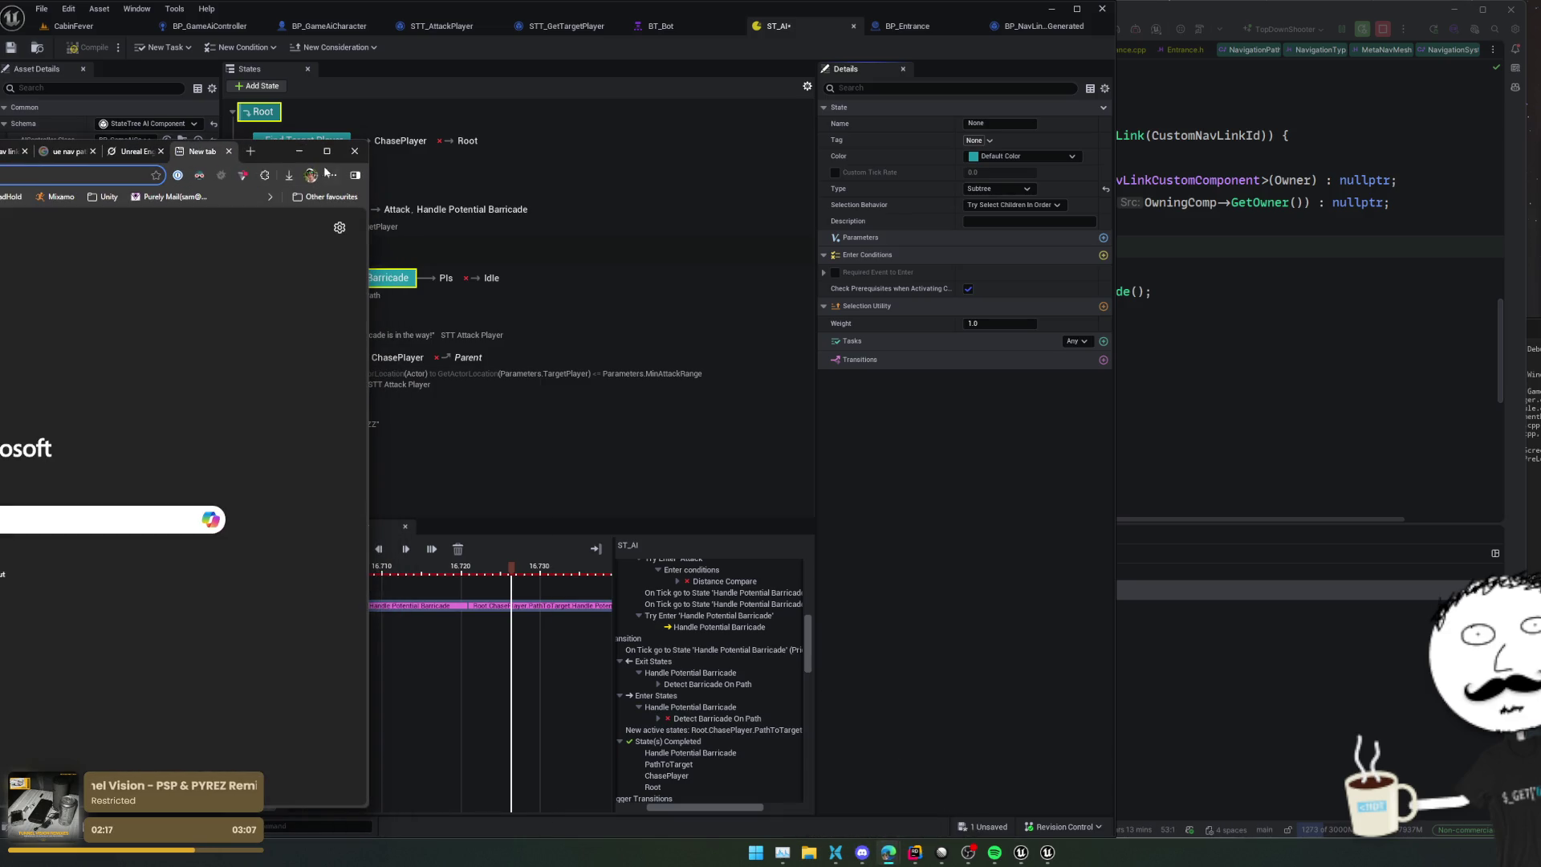
# Step: Search the web for 'ue state tree' and open Epic's State Tree documentation result
pyautogui.write('ue state tree')
pyautogui.press('Return')
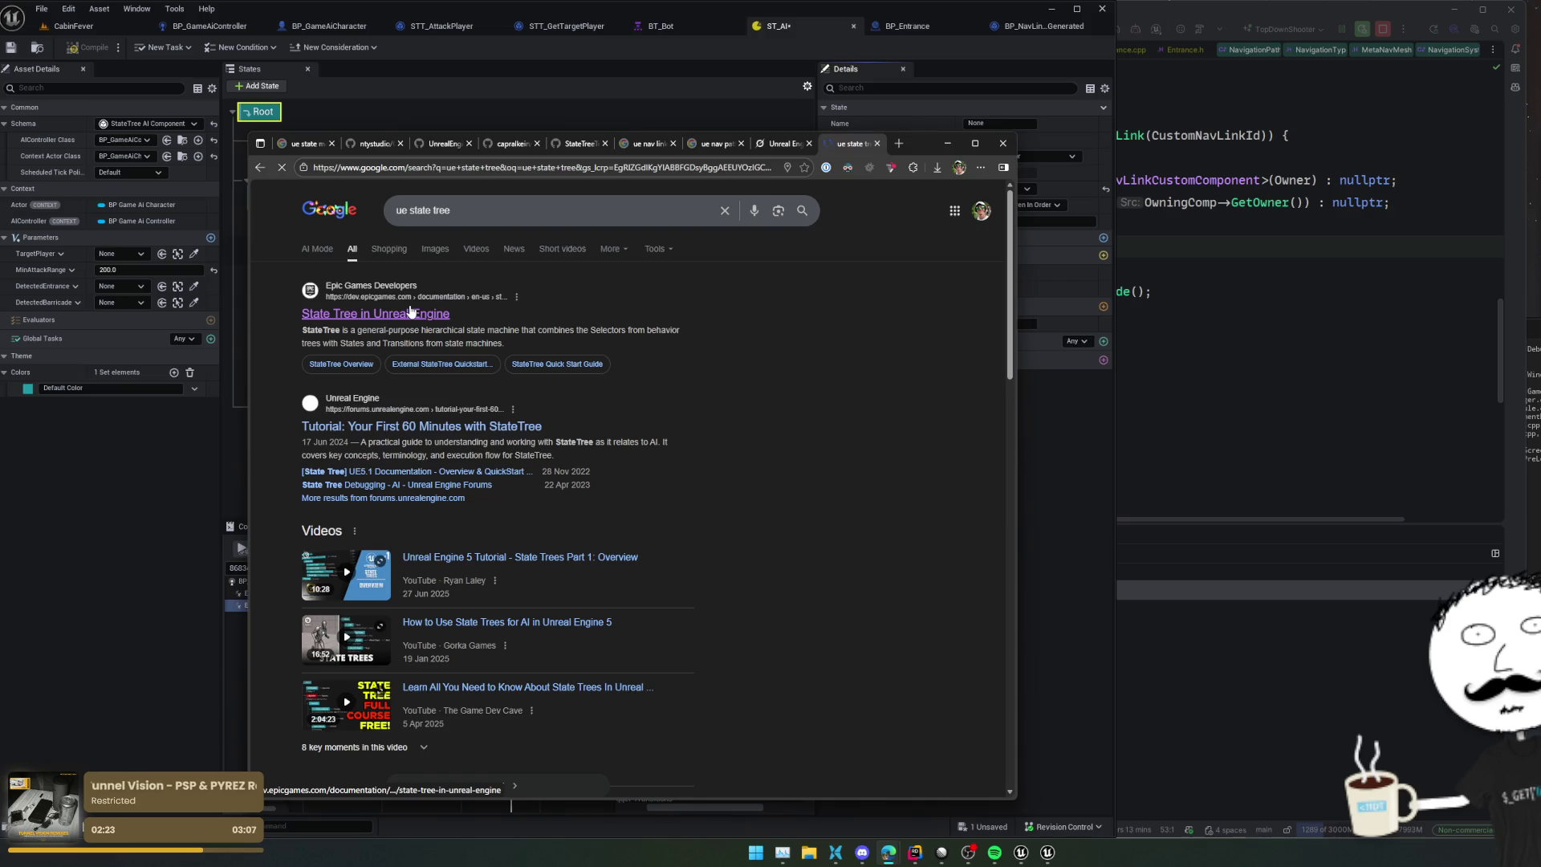
pyautogui.click(410, 311)
pyautogui.scroll(-5, 591, 416)
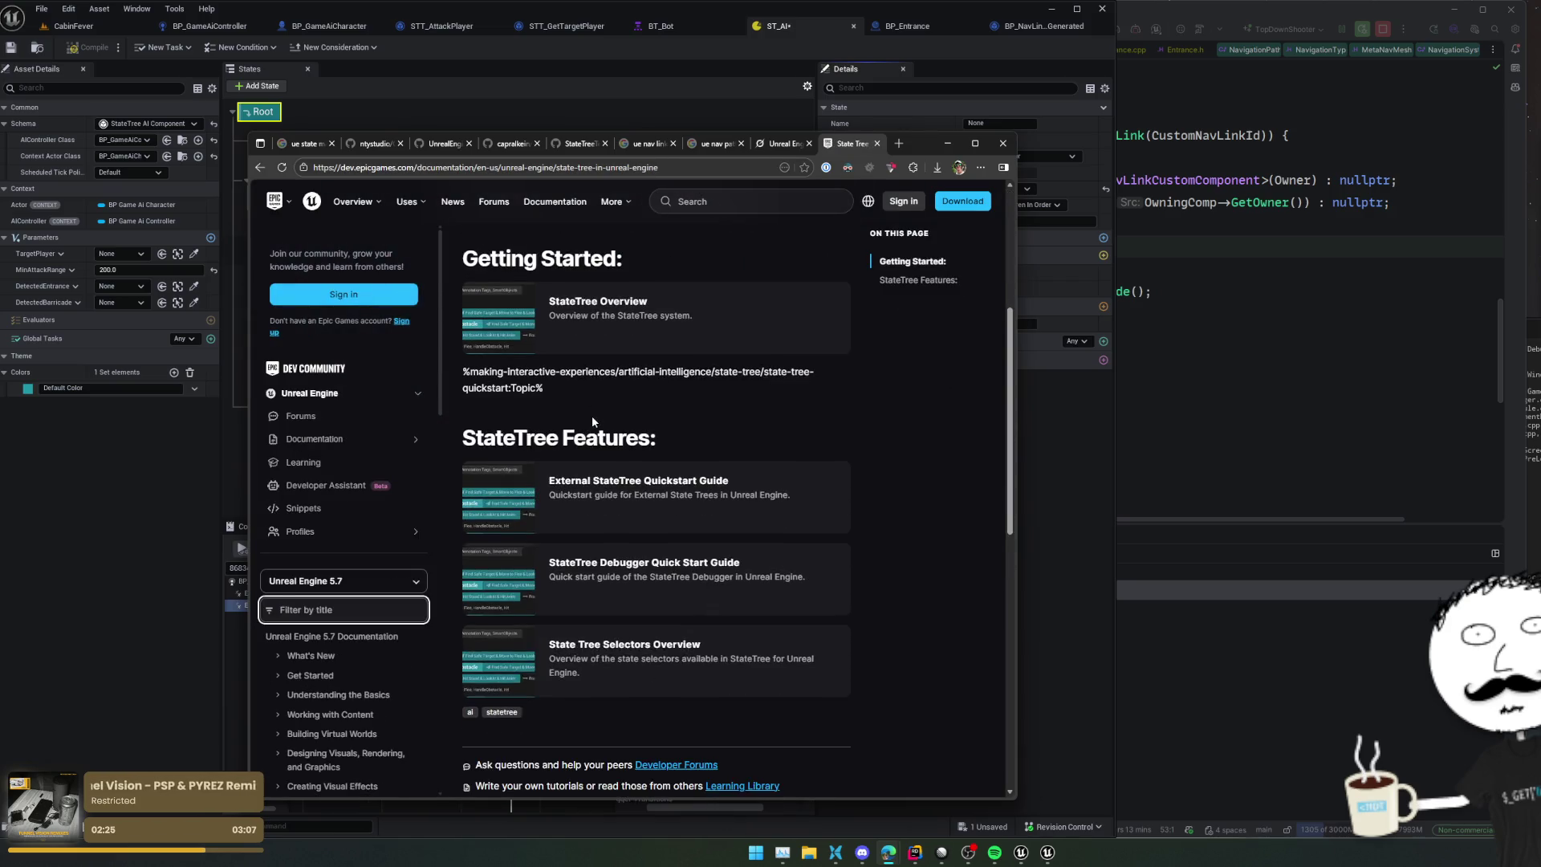
# Step: Switch the docs to Unreal Engine 5.6 and open the StateTree Overview guide
pyautogui.click(378, 445)
pyautogui.click(417, 501)
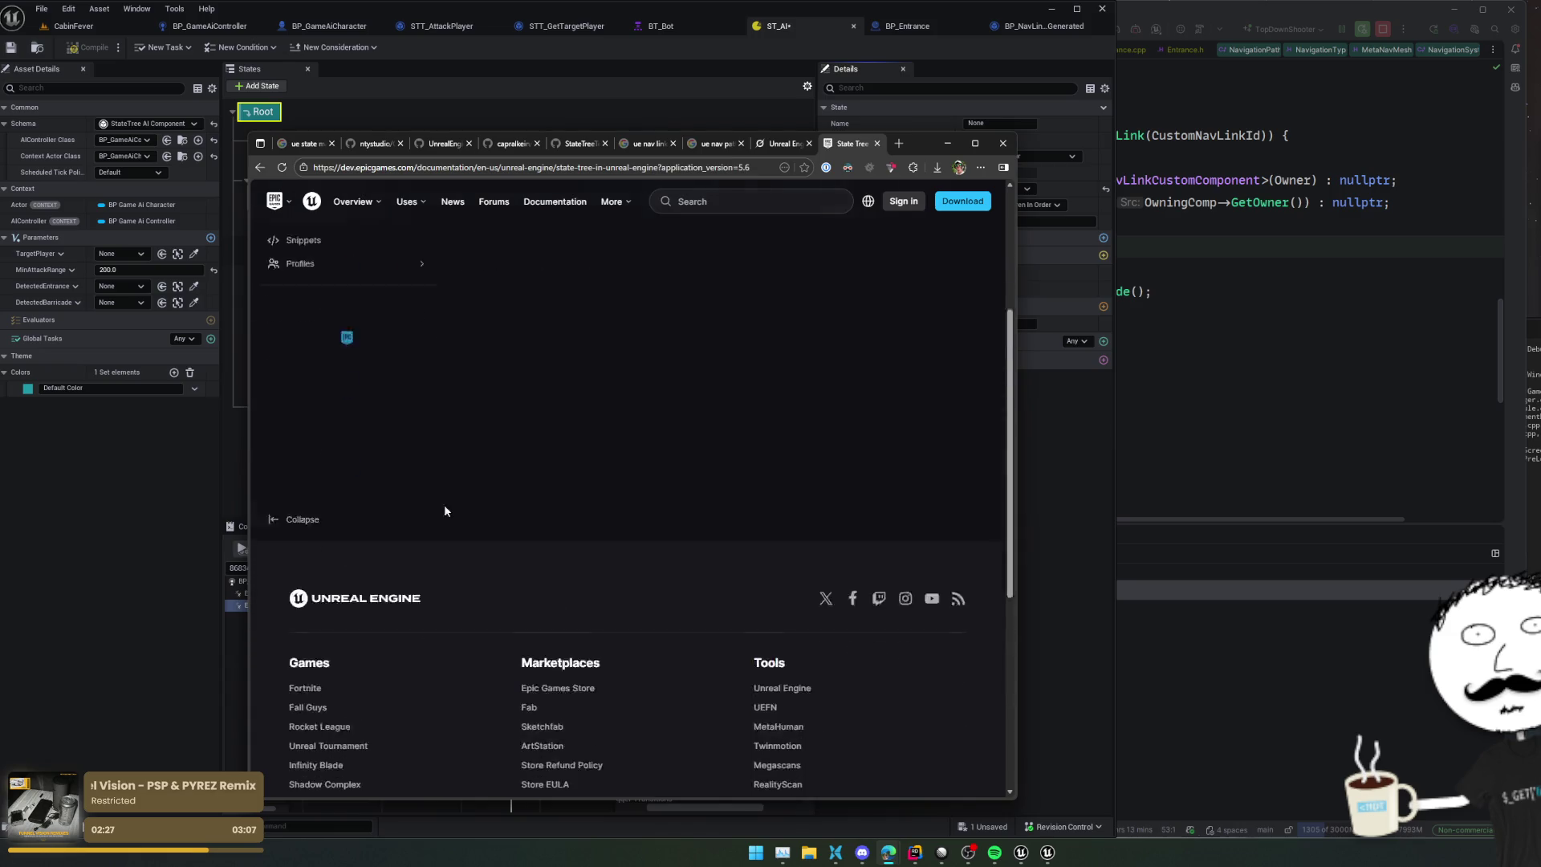
pyautogui.scroll(-3, 783, 540)
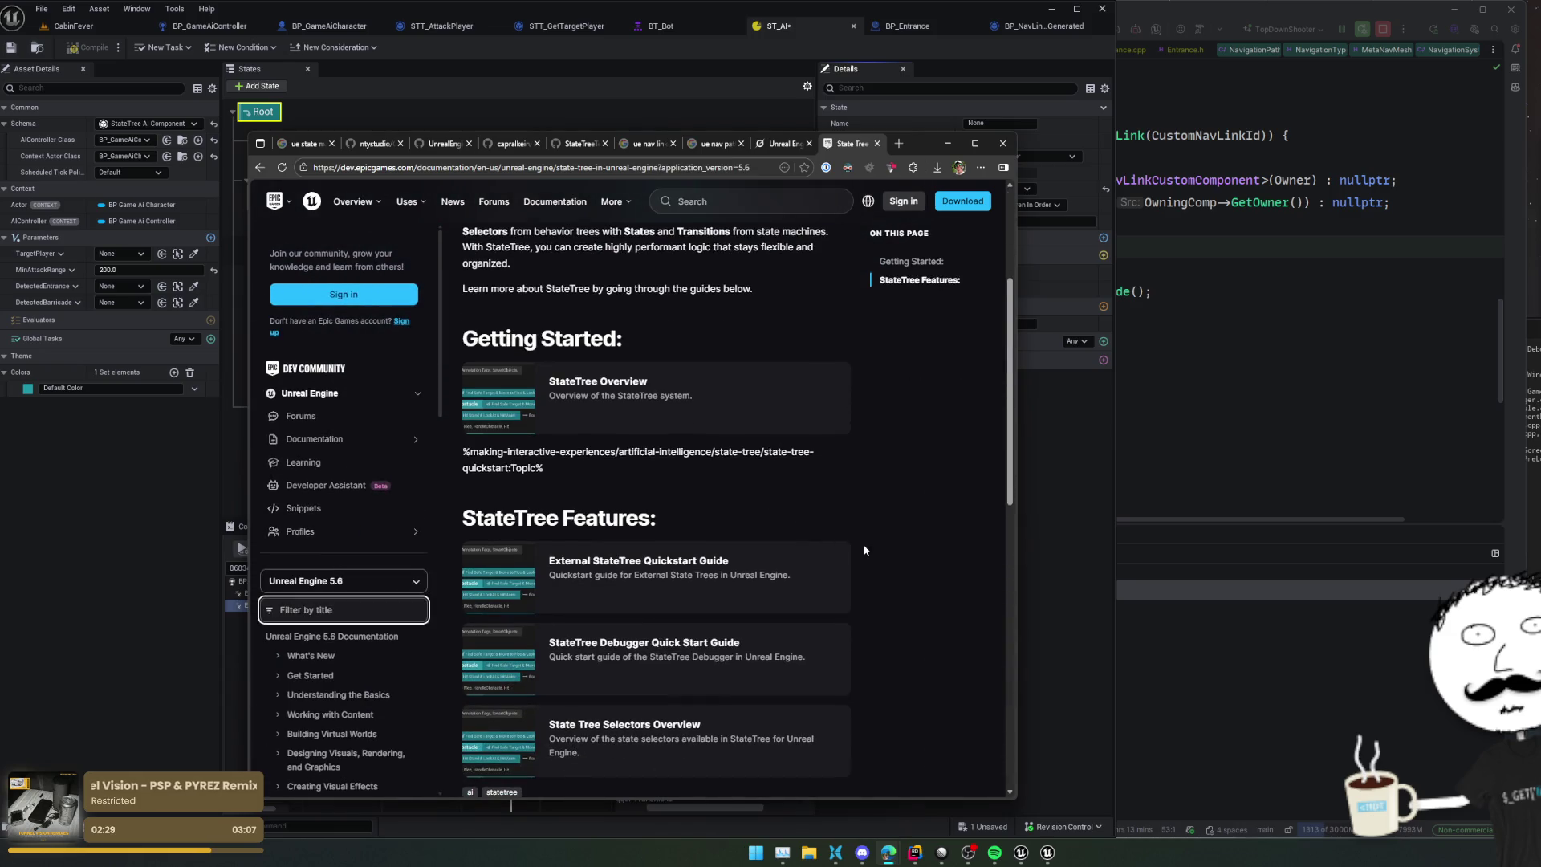
pyautogui.scroll(-1, 863, 550)
pyautogui.scroll(-4, 722, 342)
pyautogui.click(722, 342)
pyautogui.scroll(-3, 754, 520)
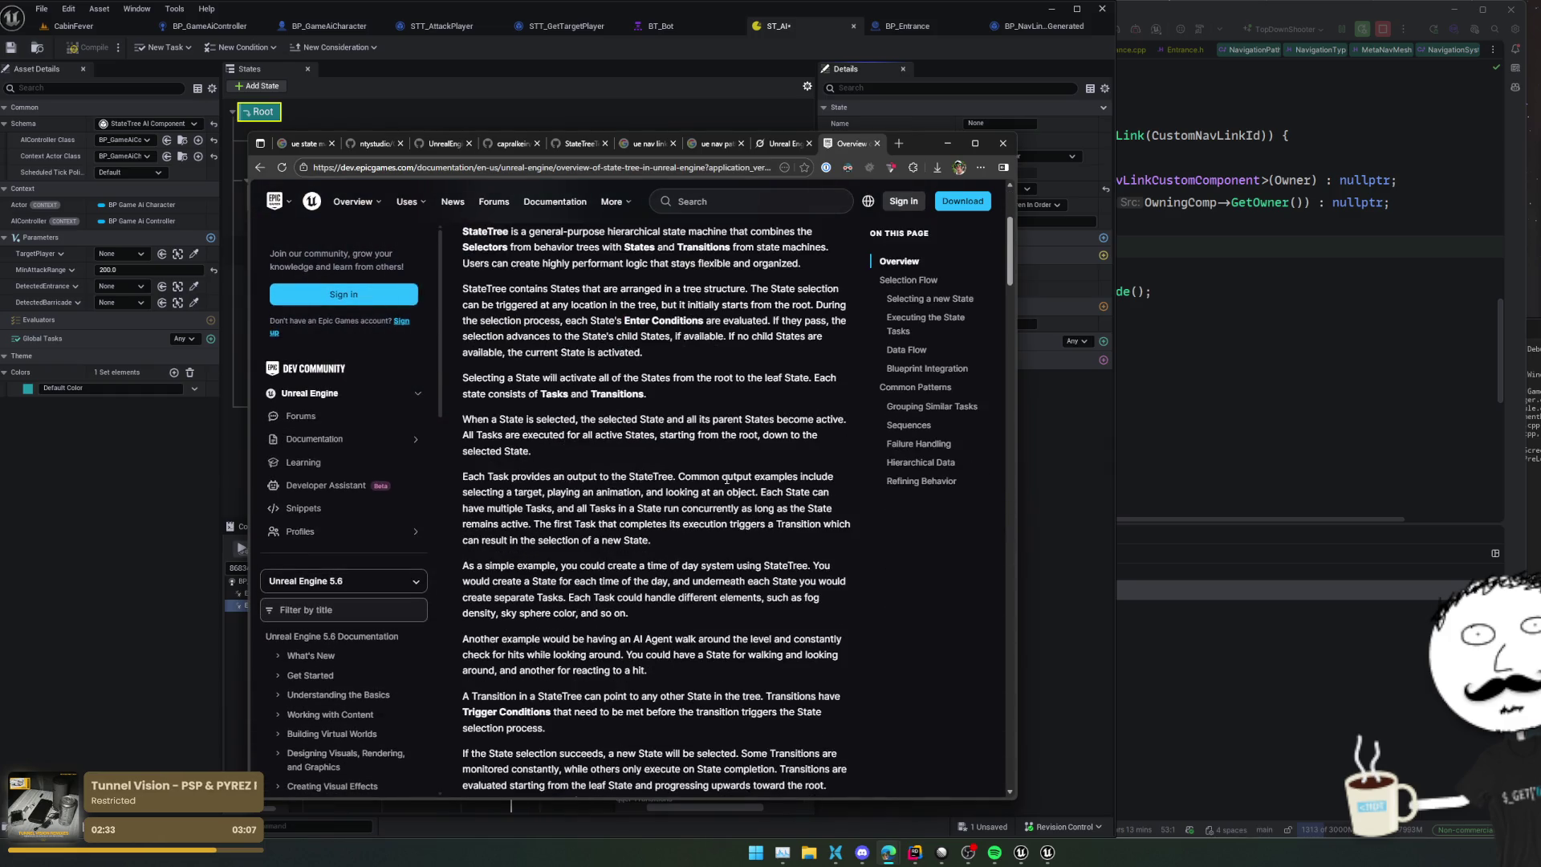
# Step: Search the Overview page for 'concur' and read the Grouping Similar Tasks section
pyautogui.hotkey('ctrl', 'f')
pyautogui.write('concur')
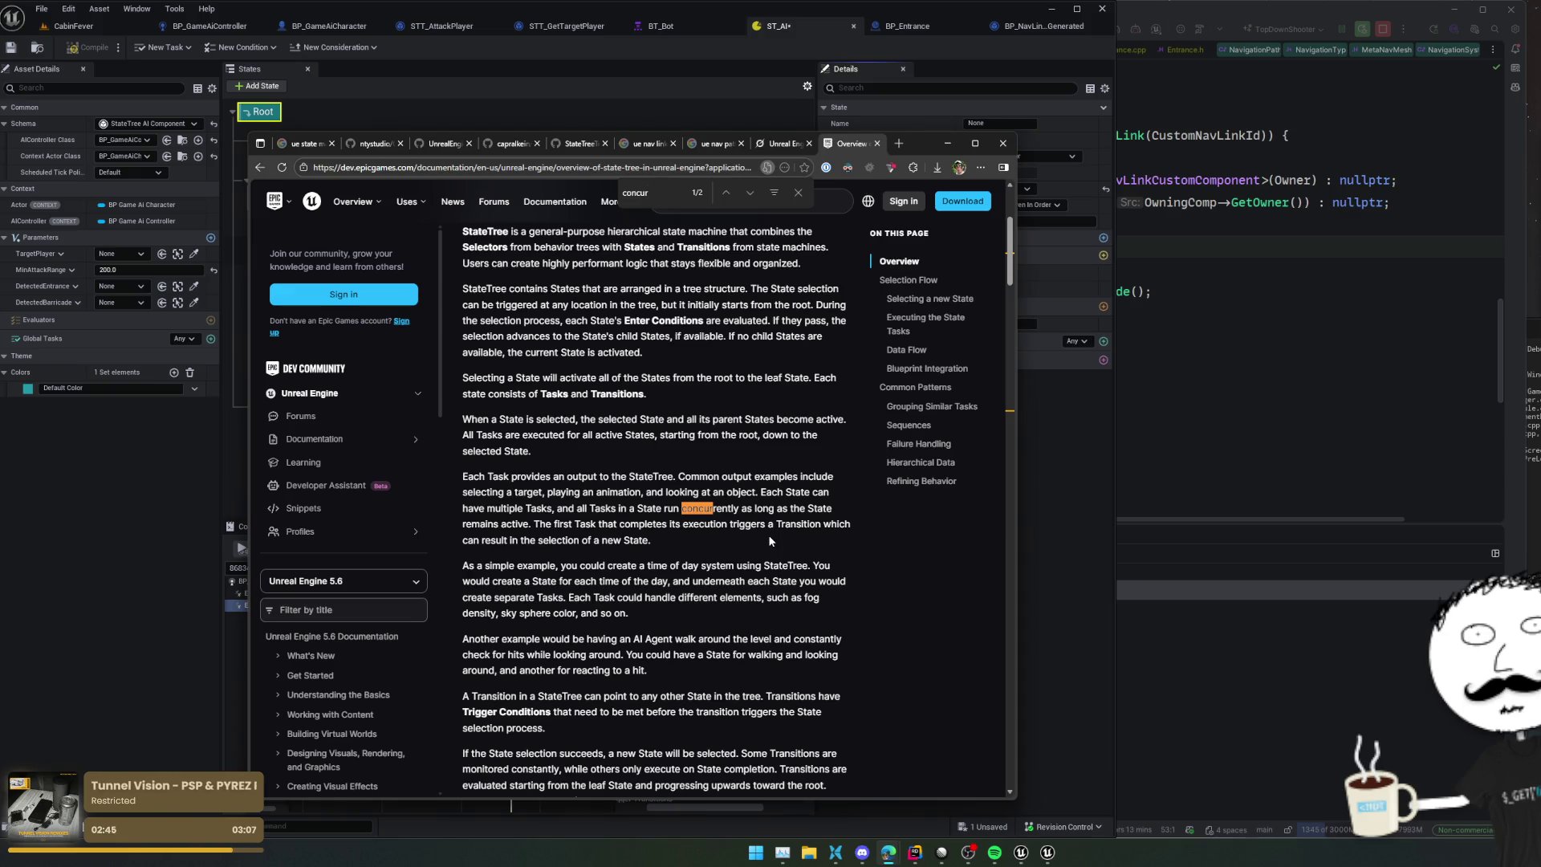
pyautogui.press('Return')
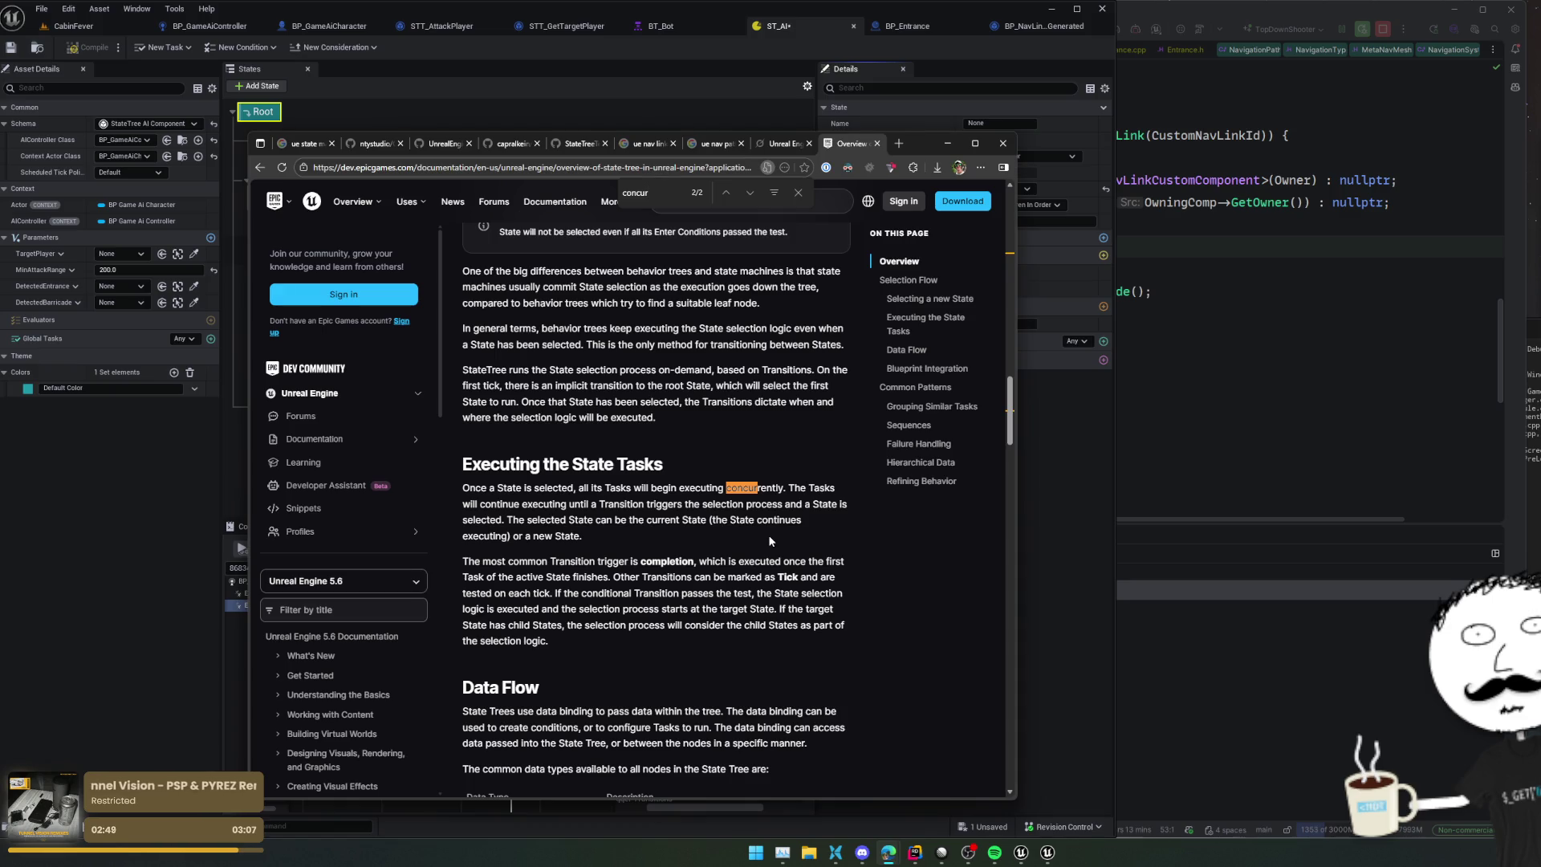
pyautogui.press('Return')
pyautogui.press('Return')
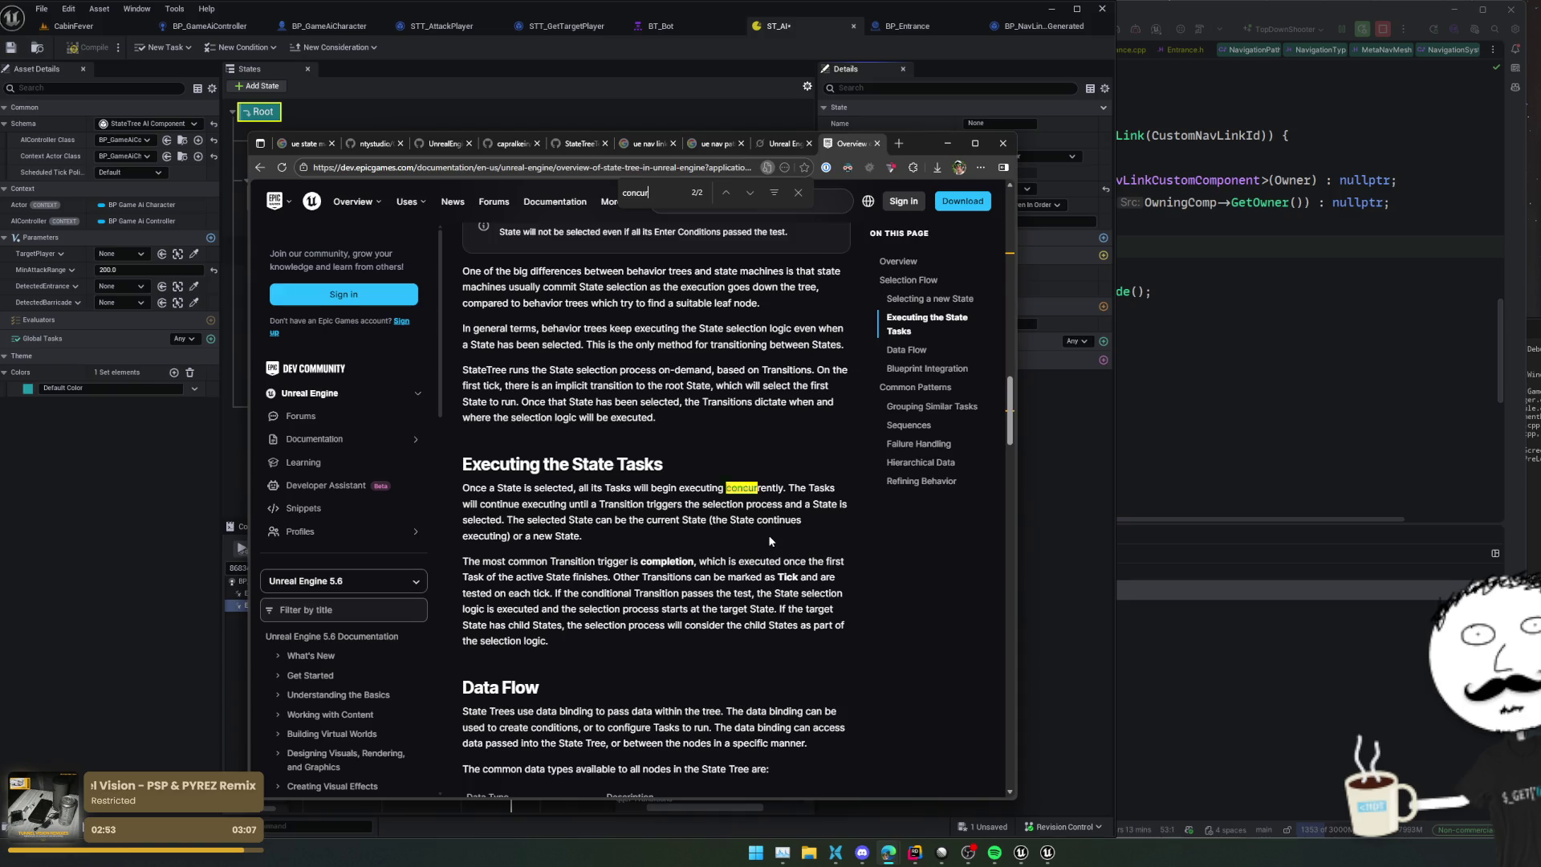
pyautogui.press('Return')
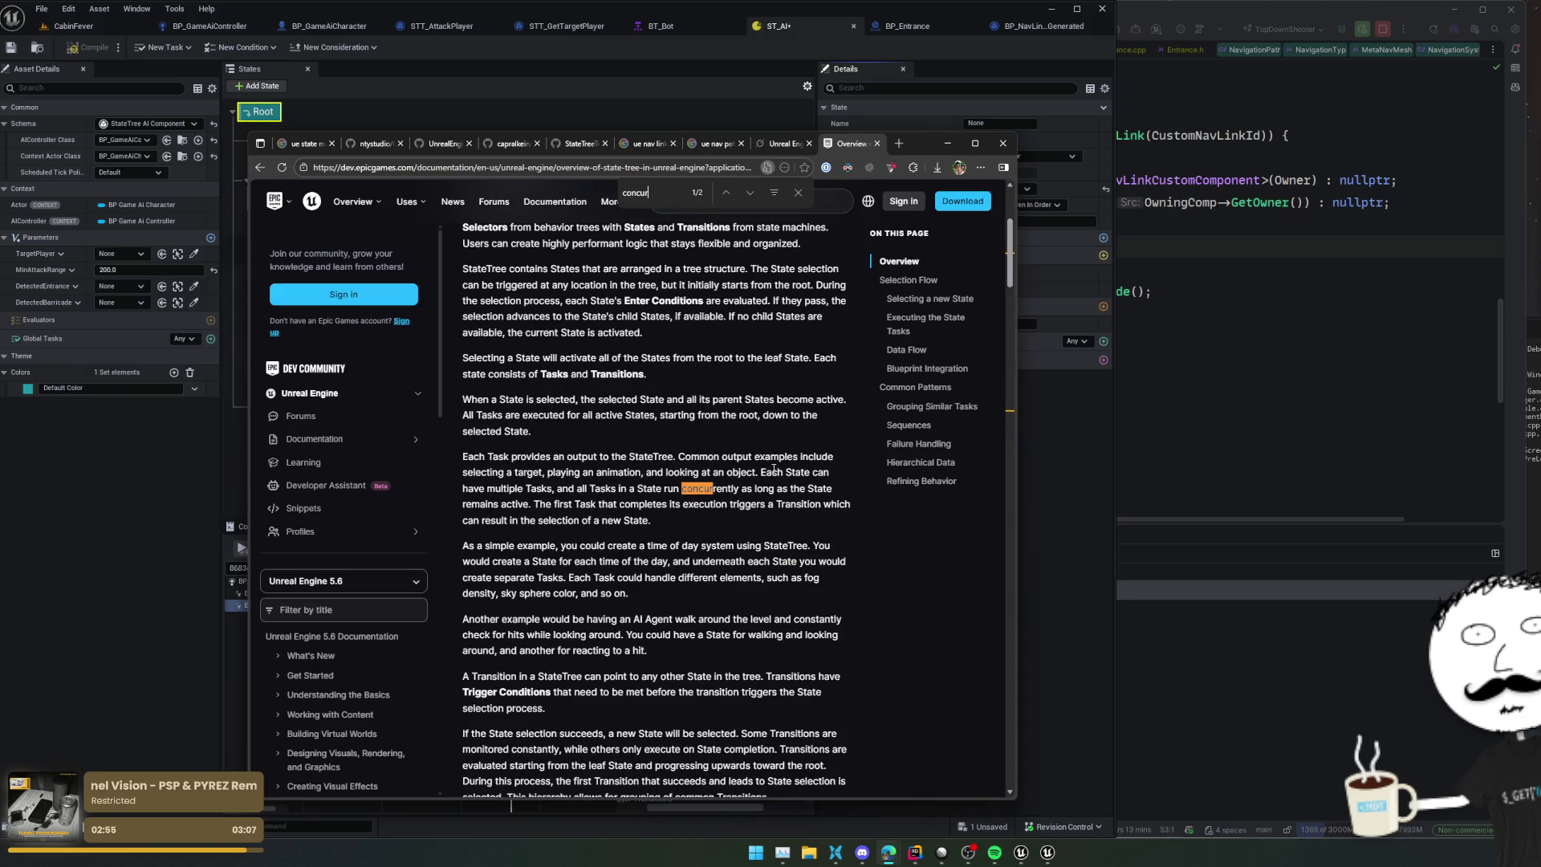
pyautogui.click(956, 408)
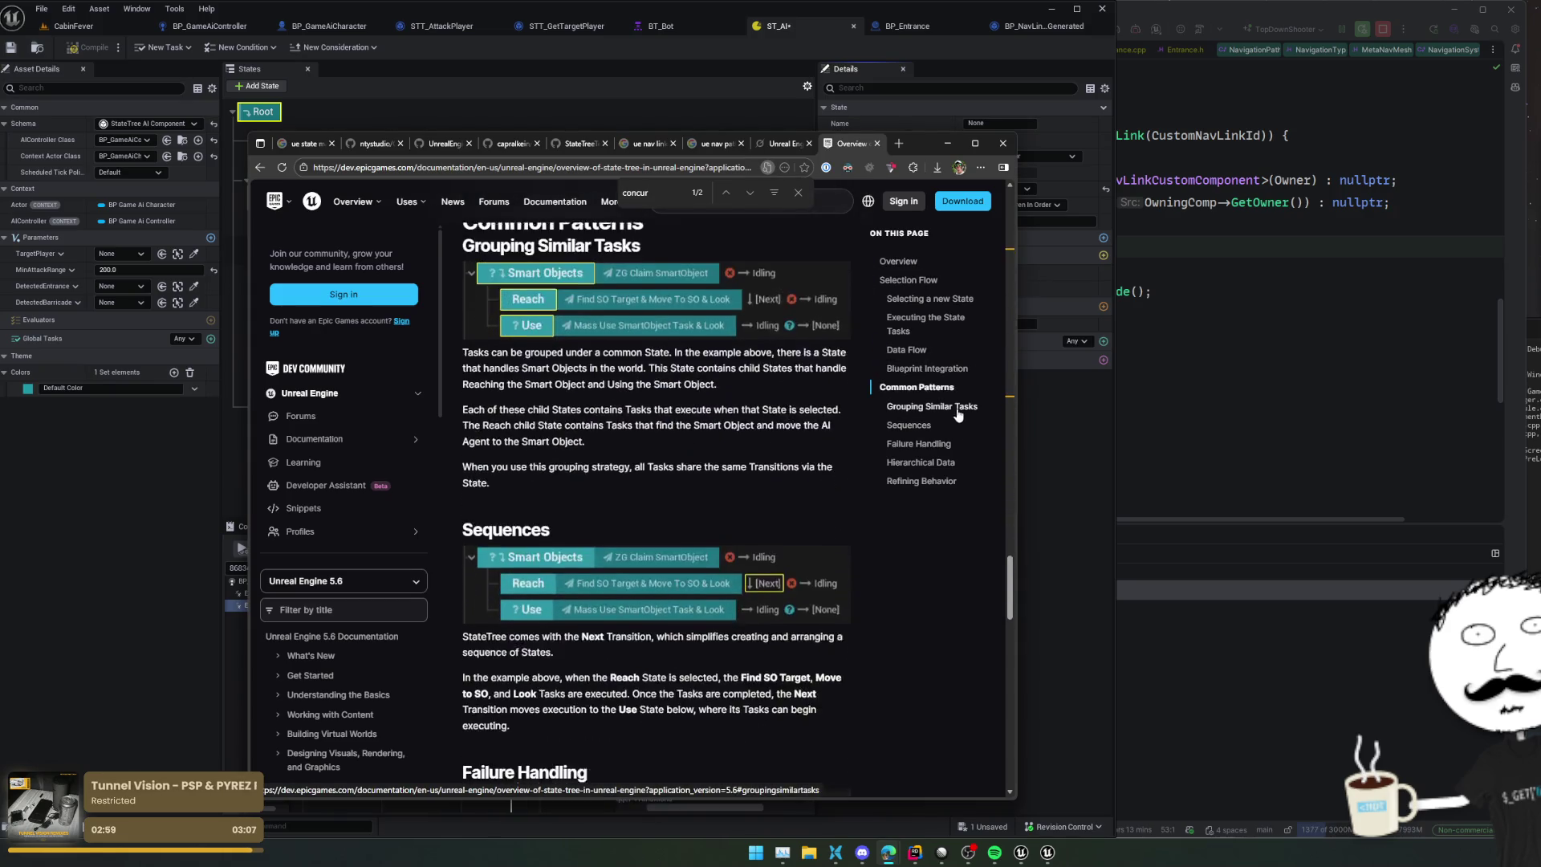
pyautogui.scroll(1, 784, 436)
pyautogui.scroll(-1, 784, 435)
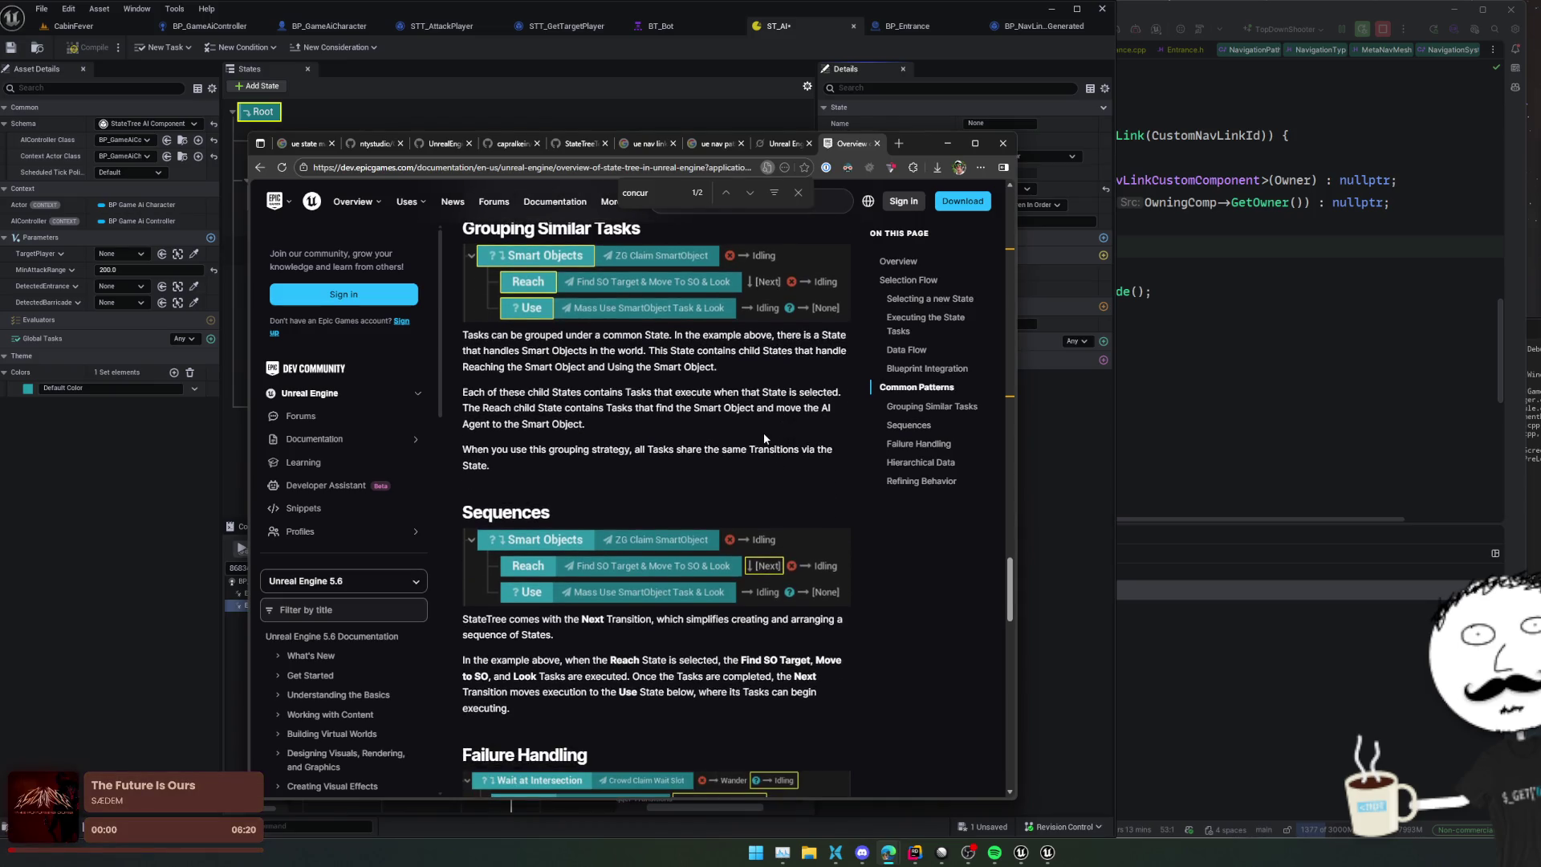
# Step: Search the page for 'Para', then close the search and keep reading
pyautogui.hotkey('ctrl', 'f')
pyautogui.write('Par')
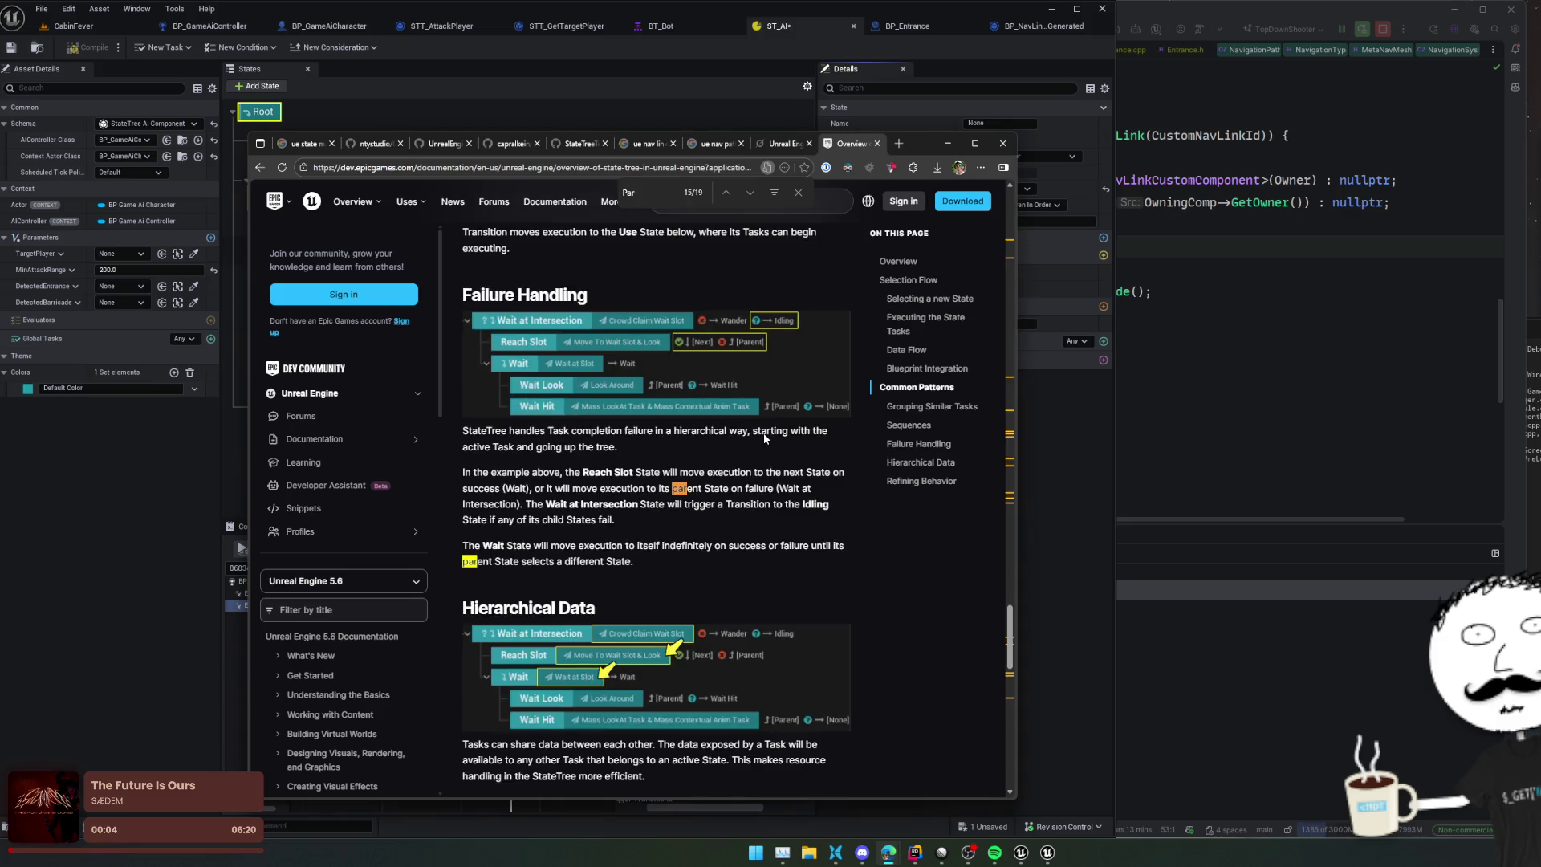
pyautogui.write('a')
pyautogui.press('BackSpace')
pyautogui.write('a')
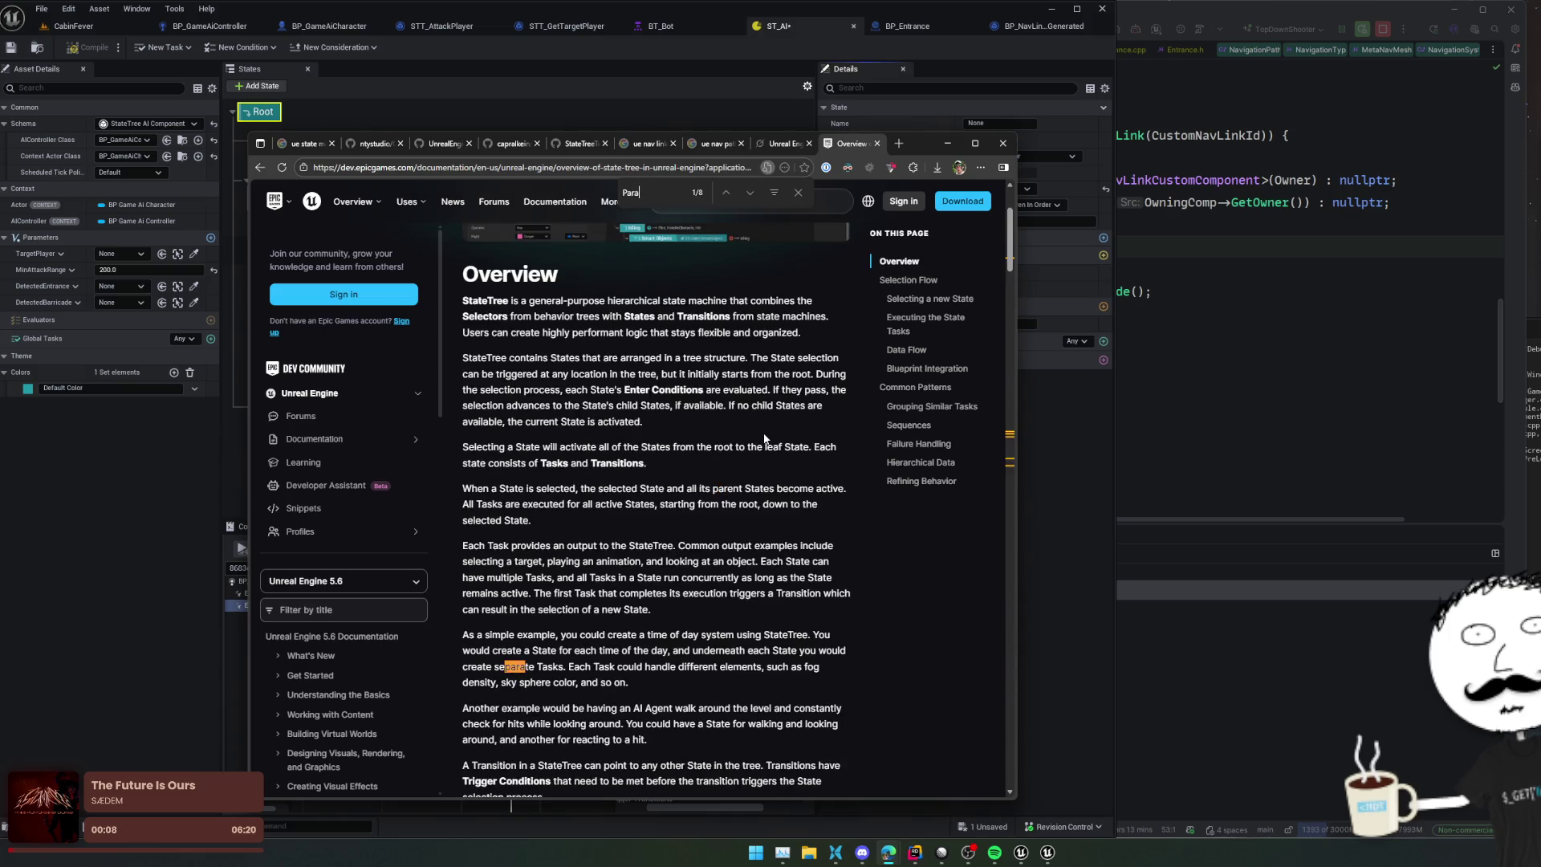
pyautogui.press('BackSpace')
pyautogui.press('Escape')
pyautogui.click(764, 439)
pyautogui.scroll(-2, 740, 442)
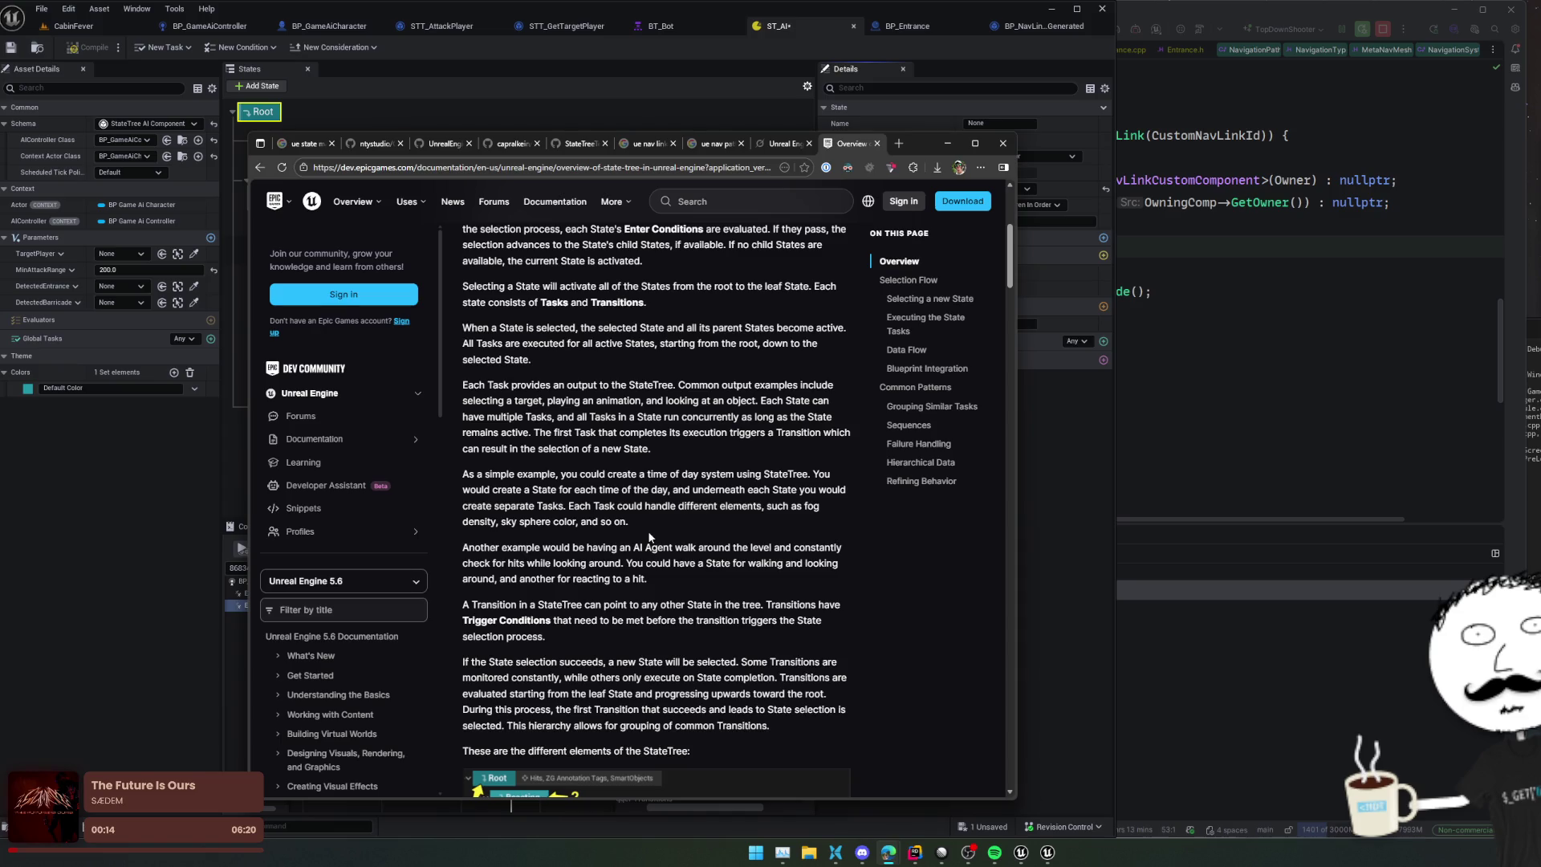
# Step: Search the page for 'sub', then for 'linked'
pyautogui.hotkey('ctrl', 'f')
pyautogui.write('sub')
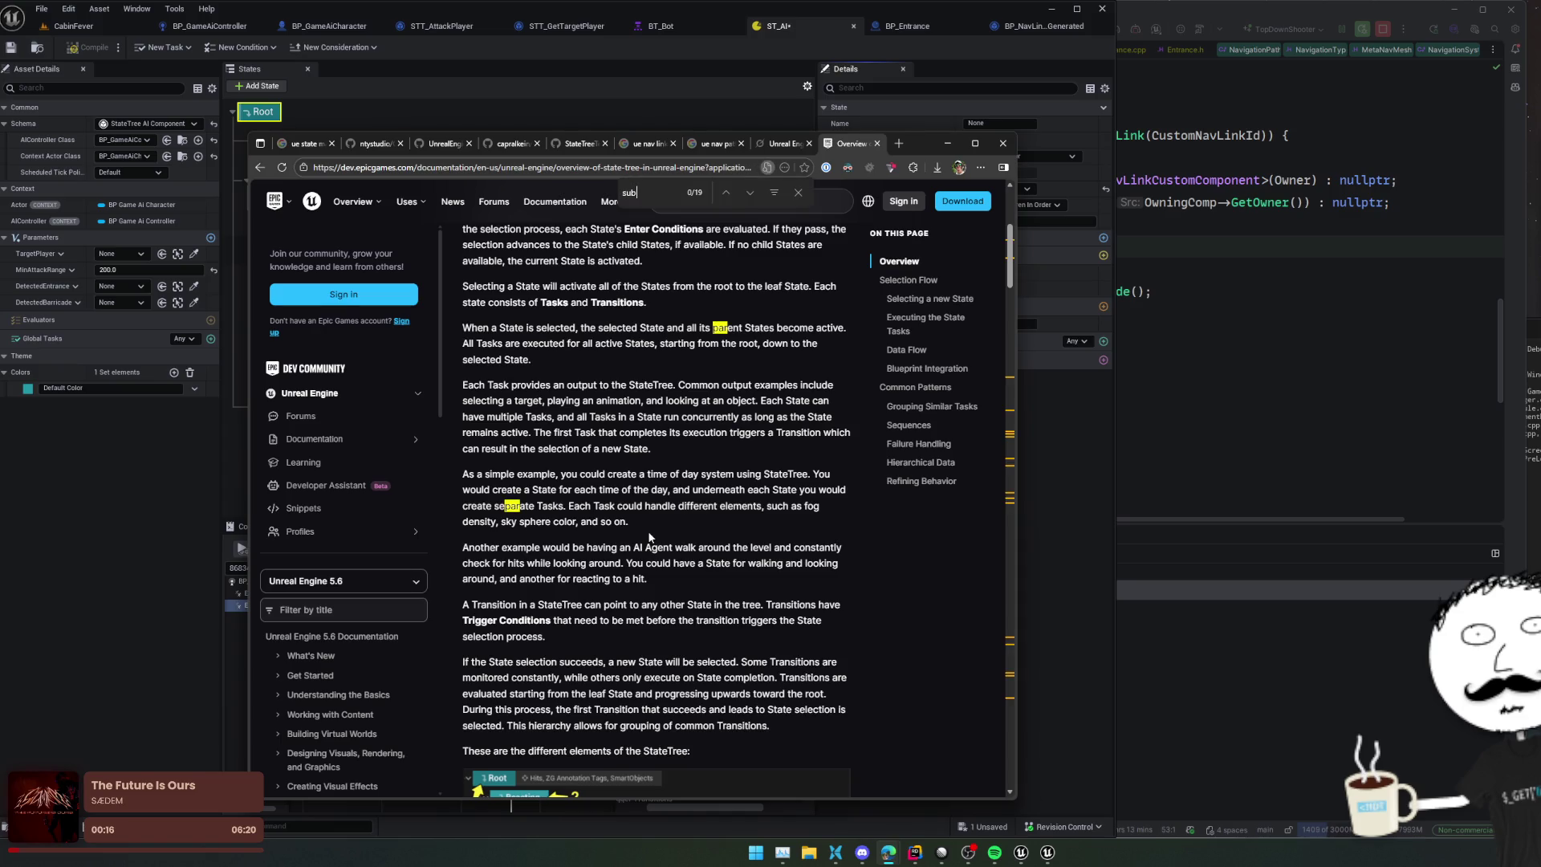
pyautogui.press('BackSpace')
pyautogui.press('BackSpace')
pyautogui.write('linked')
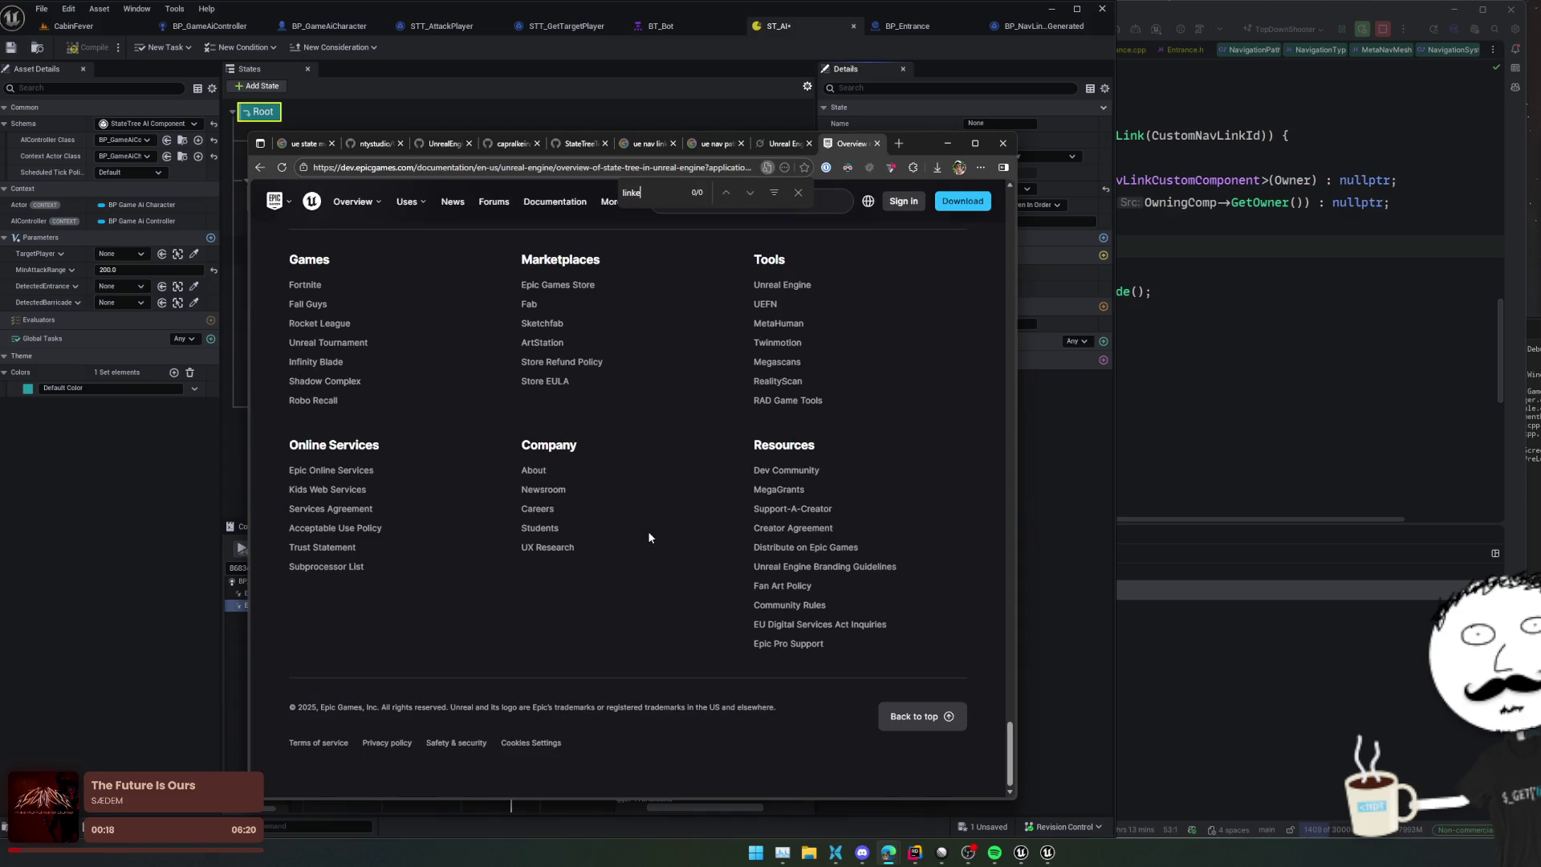
pyautogui.hotkey('ctrl', 'a')
pyautogui.press('Escape')
# Step: Go back to the StateTree Overview and open the StateTree Quick Start Guide
pyautogui.hotkey('alt', 'Left')
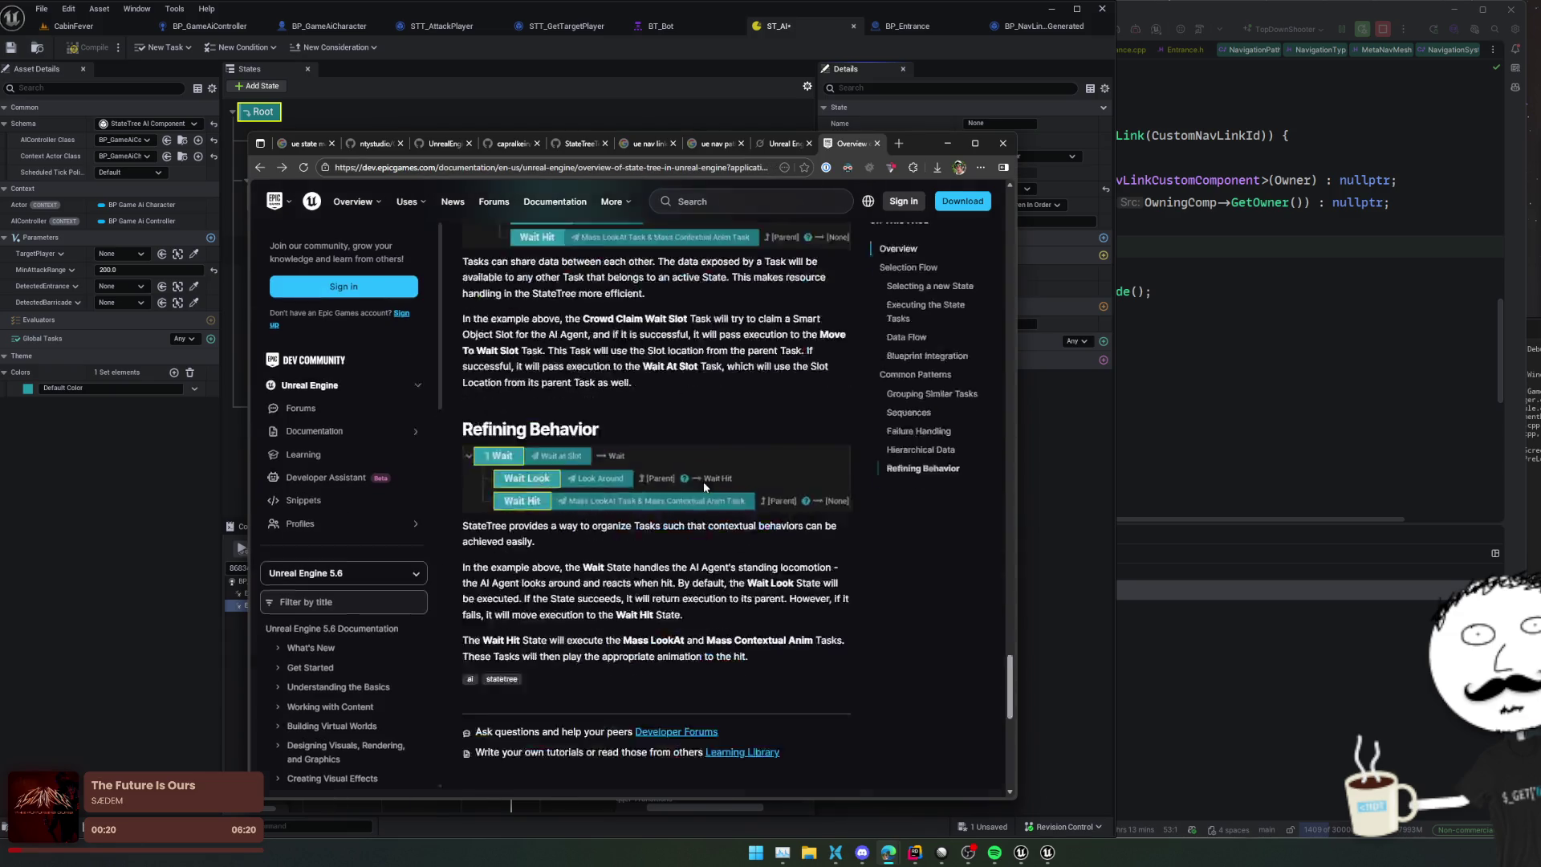
pyautogui.scroll(1, 536, 555)
pyautogui.scroll(-5, 393, 608)
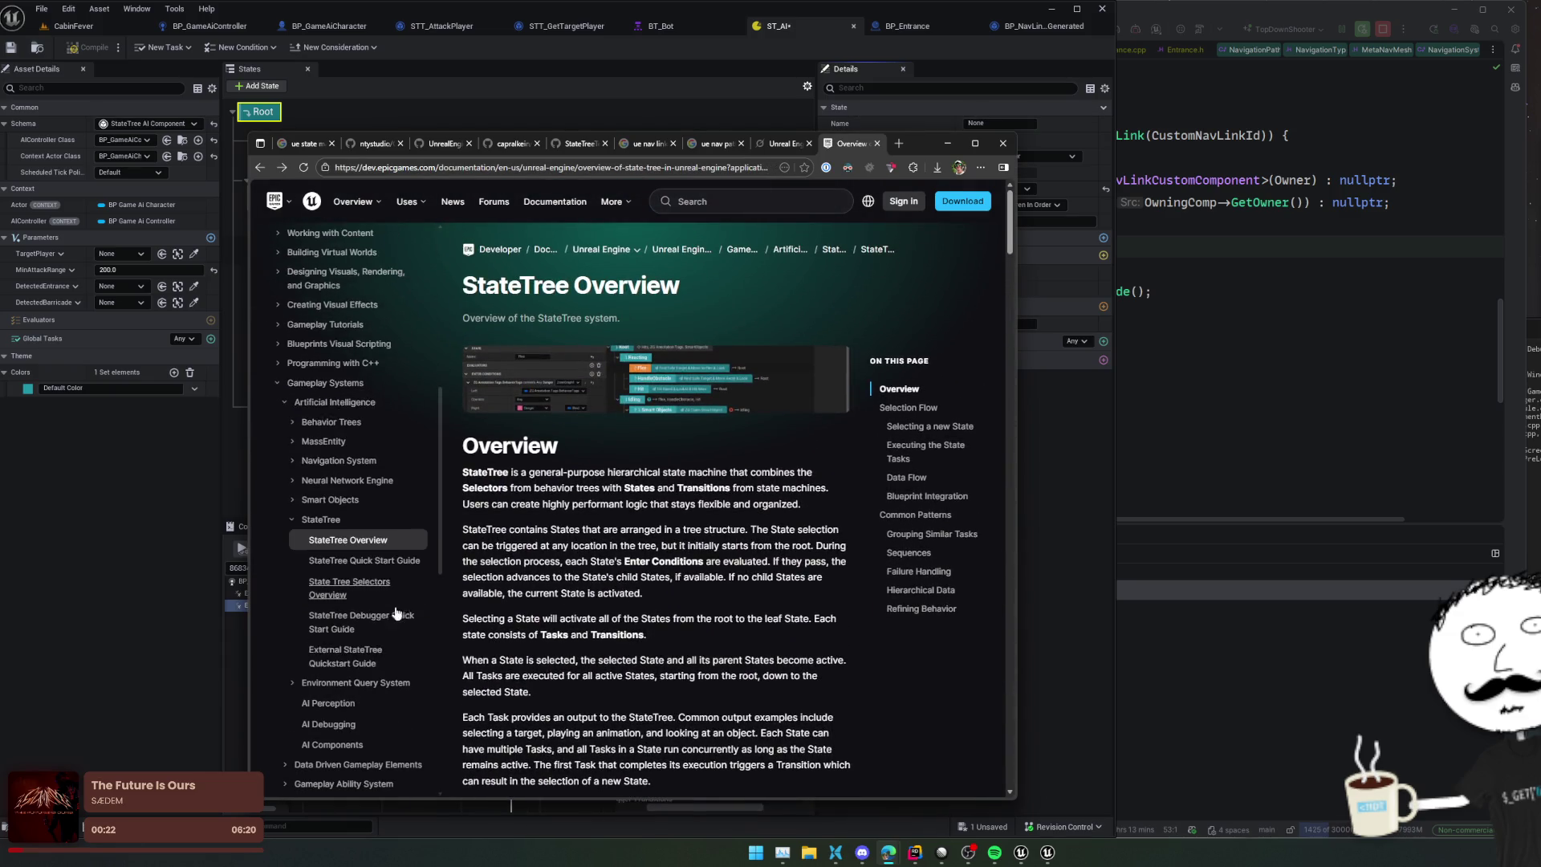
pyautogui.click(392, 562)
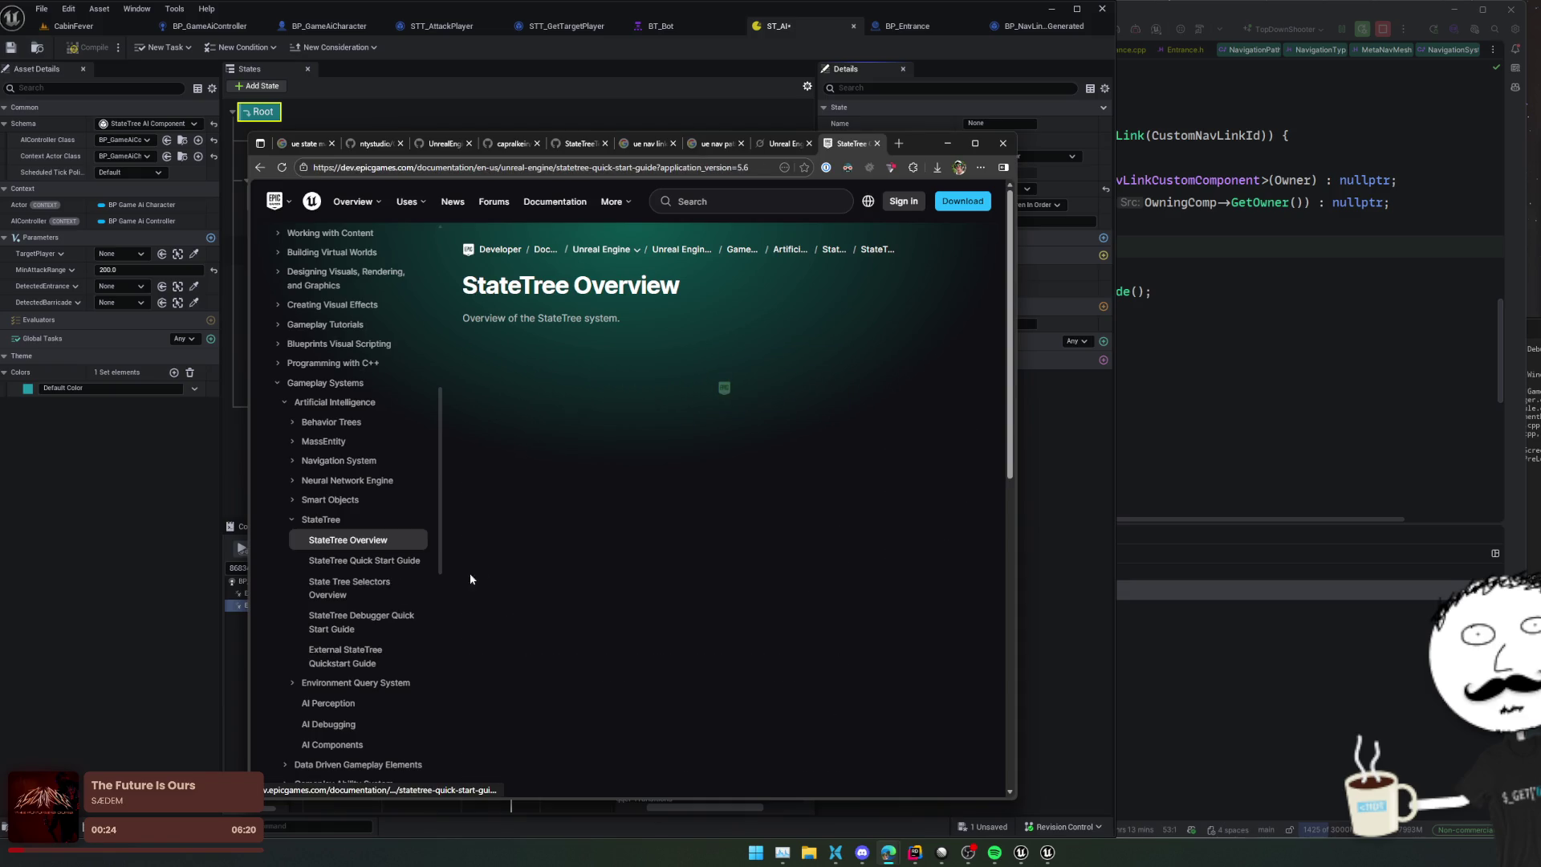
# Step: Read through the State Tree Selectors Overview page
pyautogui.click(361, 588)
pyautogui.scroll(-2, 558, 575)
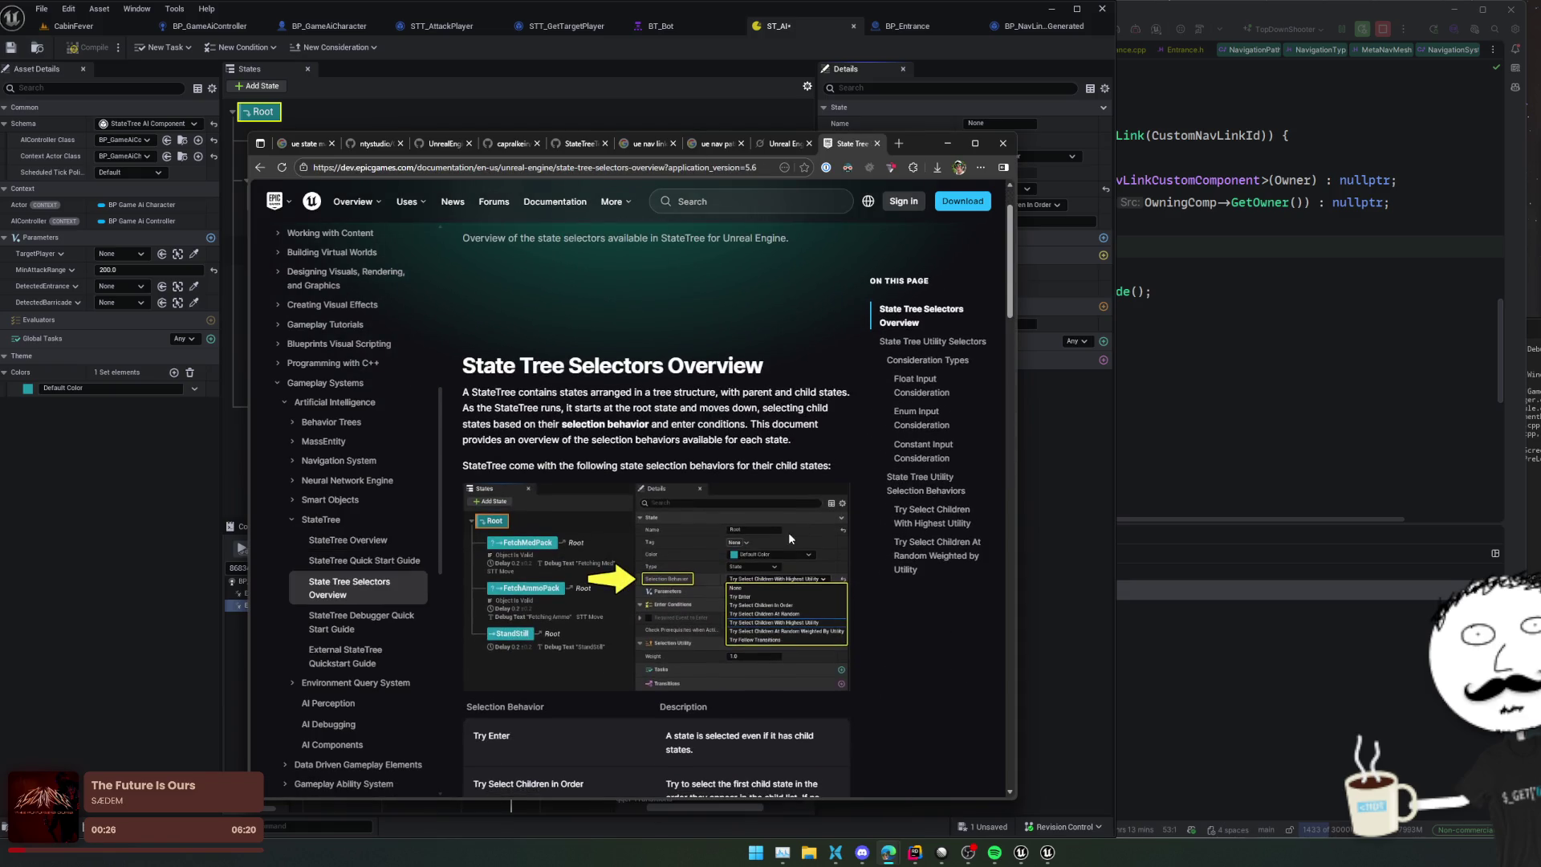
pyautogui.scroll(-1, 800, 537)
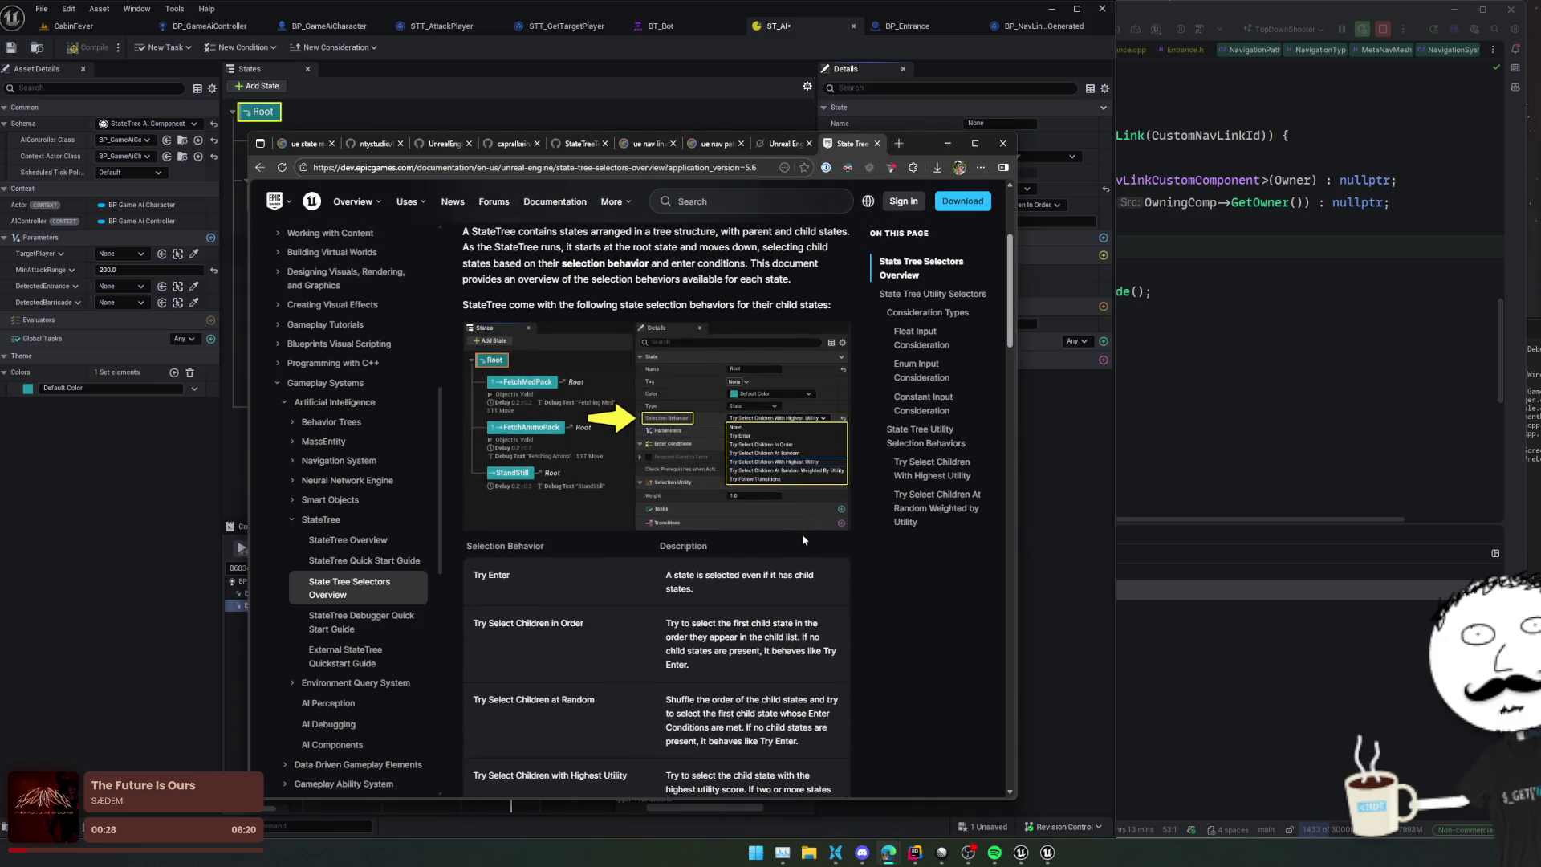
pyautogui.scroll(-1, 963, 474)
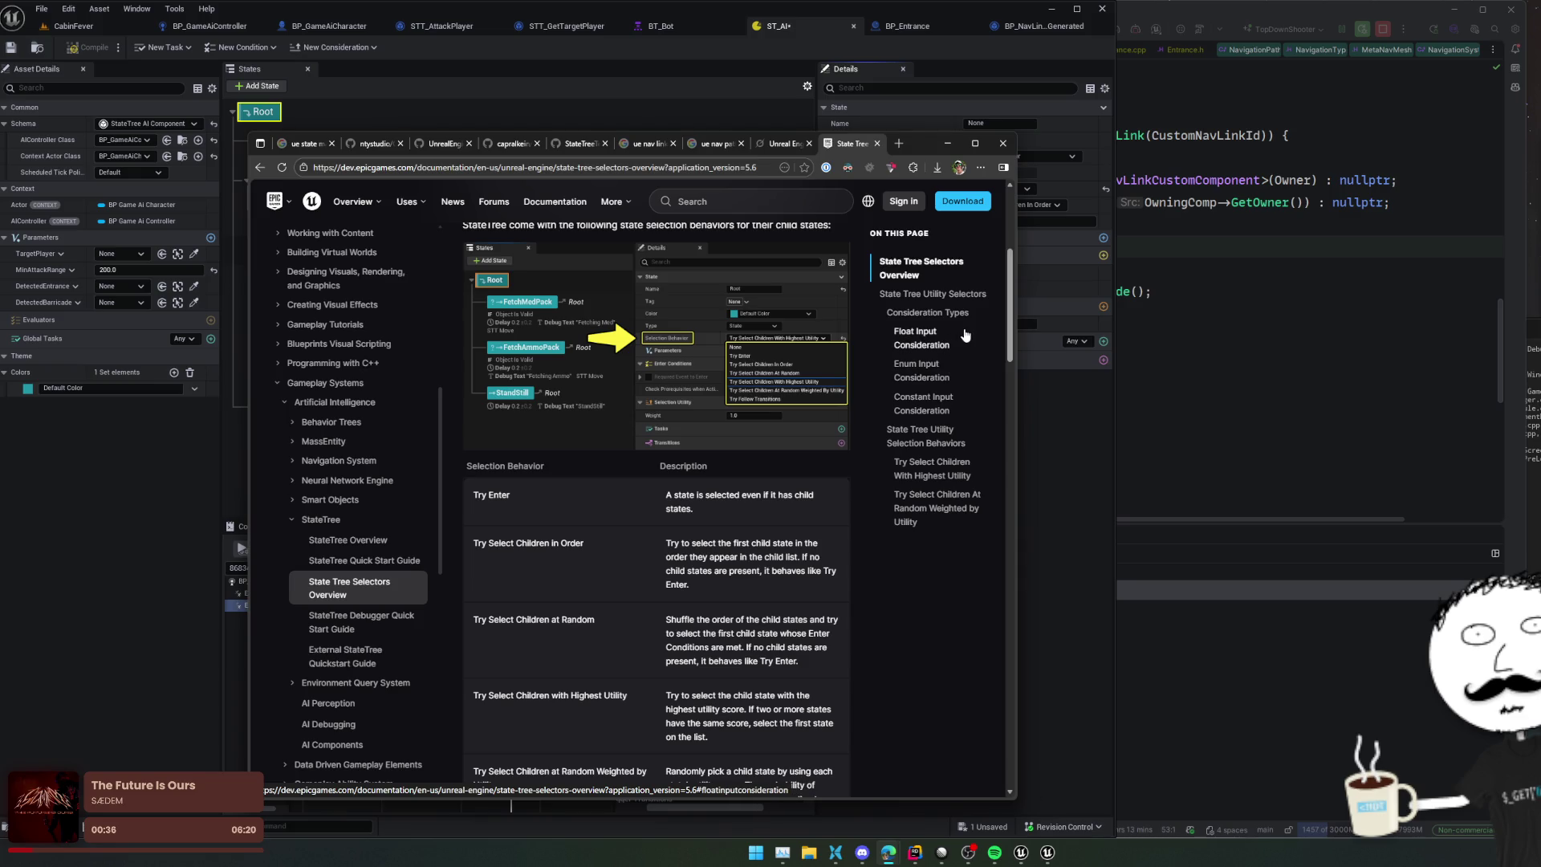
pyautogui.scroll(-10, 797, 480)
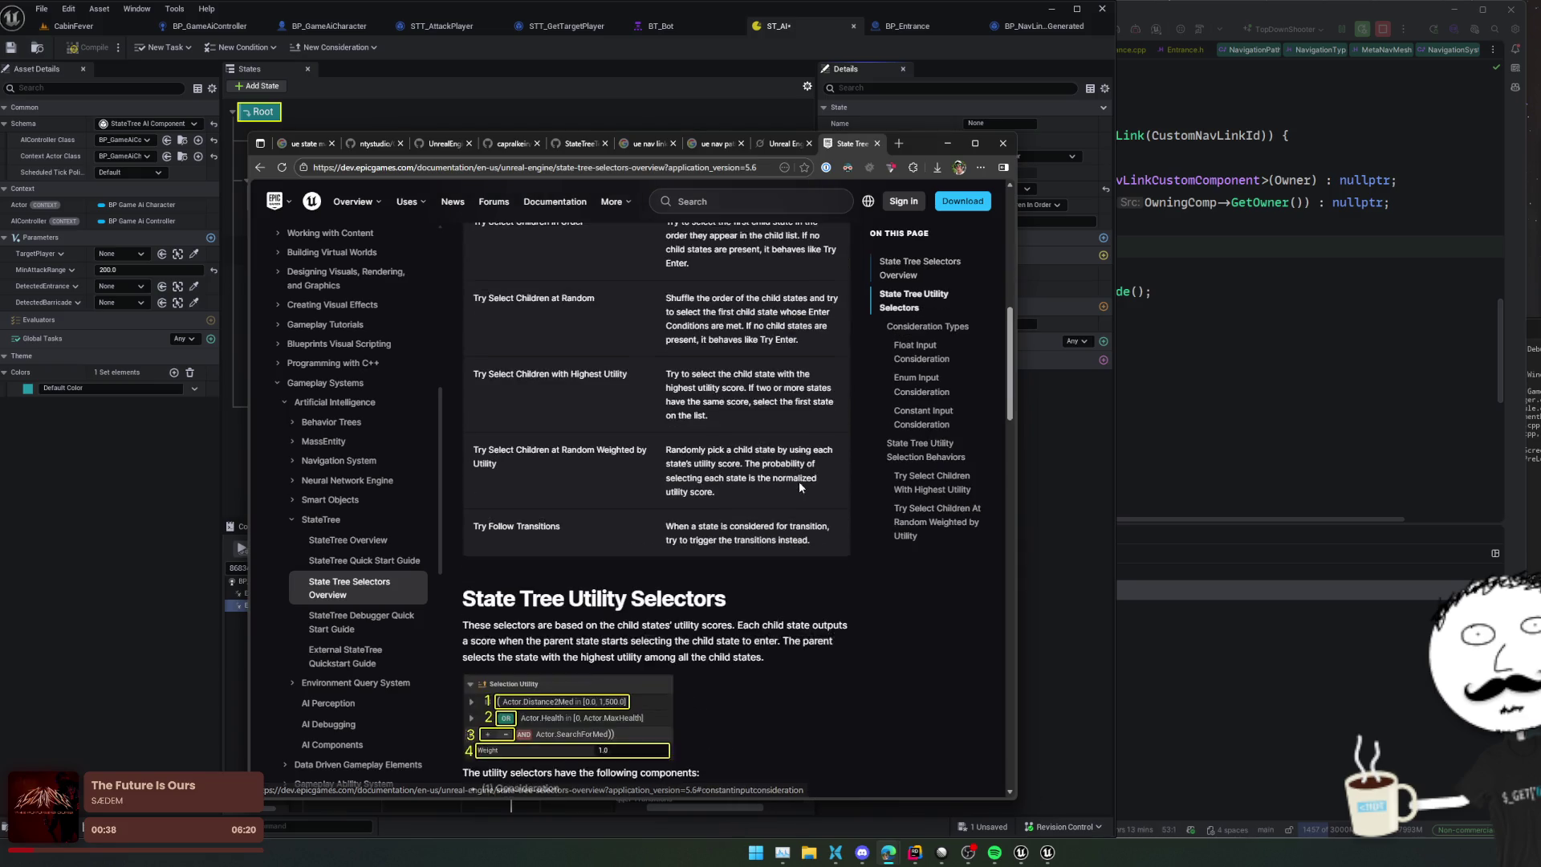
pyautogui.scroll(-1, 799, 480)
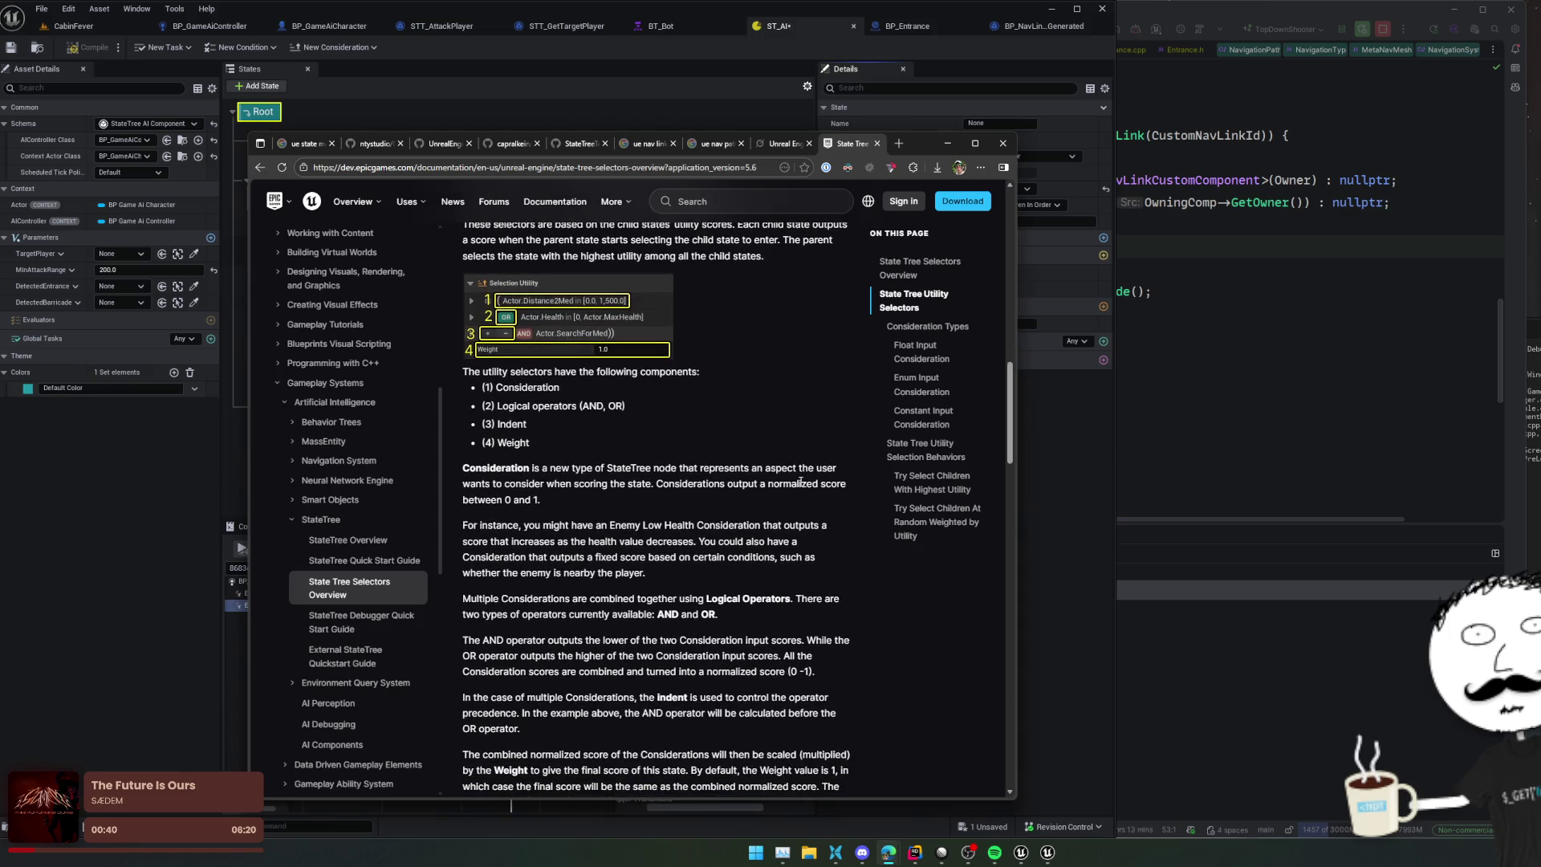
pyautogui.scroll(-11, 800, 482)
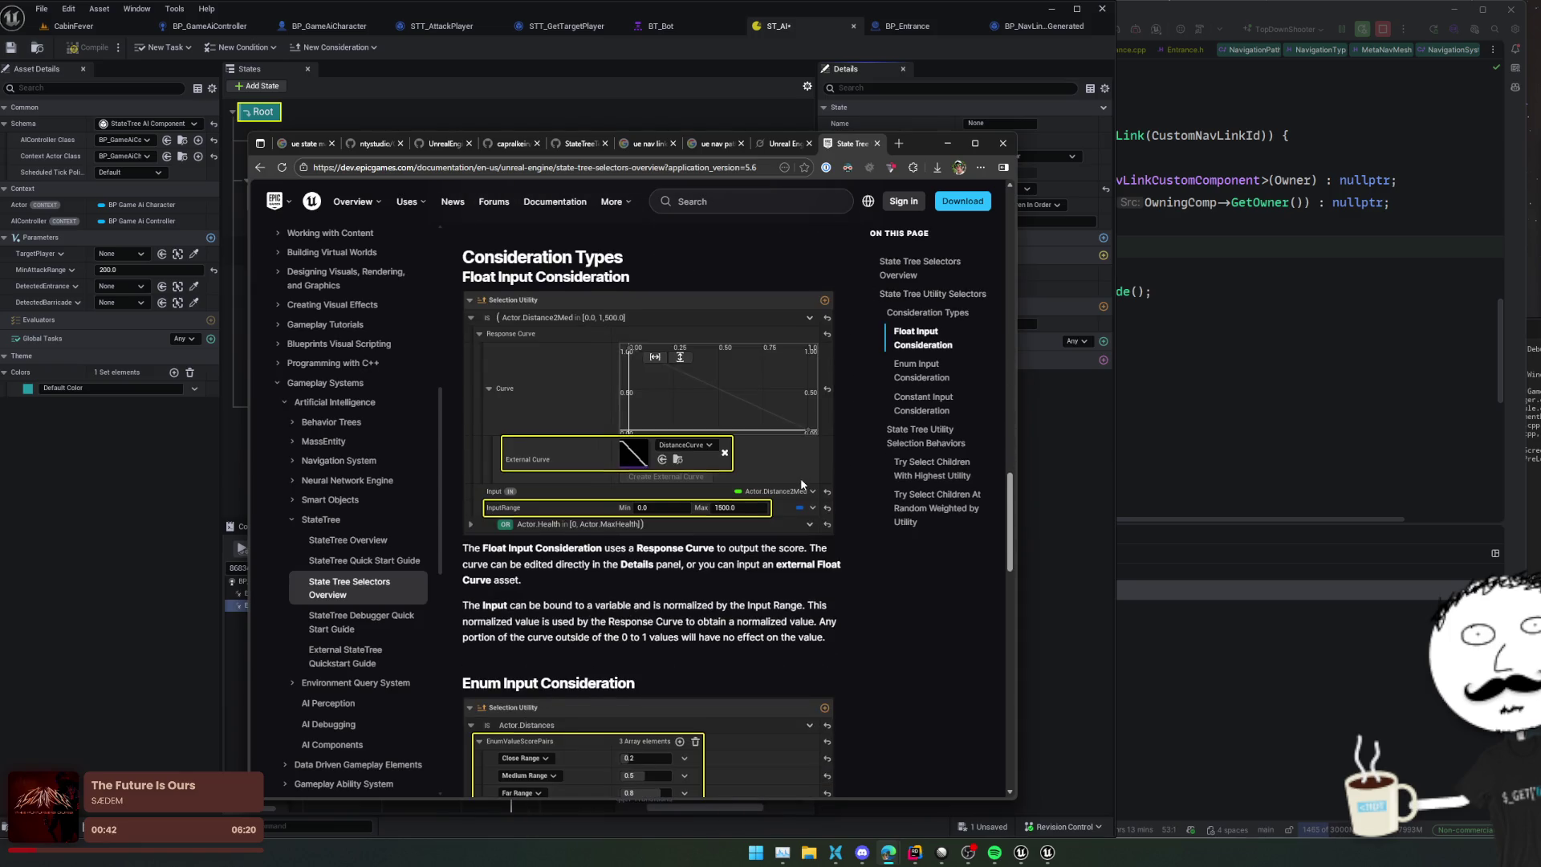
pyautogui.scroll(-4, 801, 481)
pyautogui.scroll(-10, 801, 485)
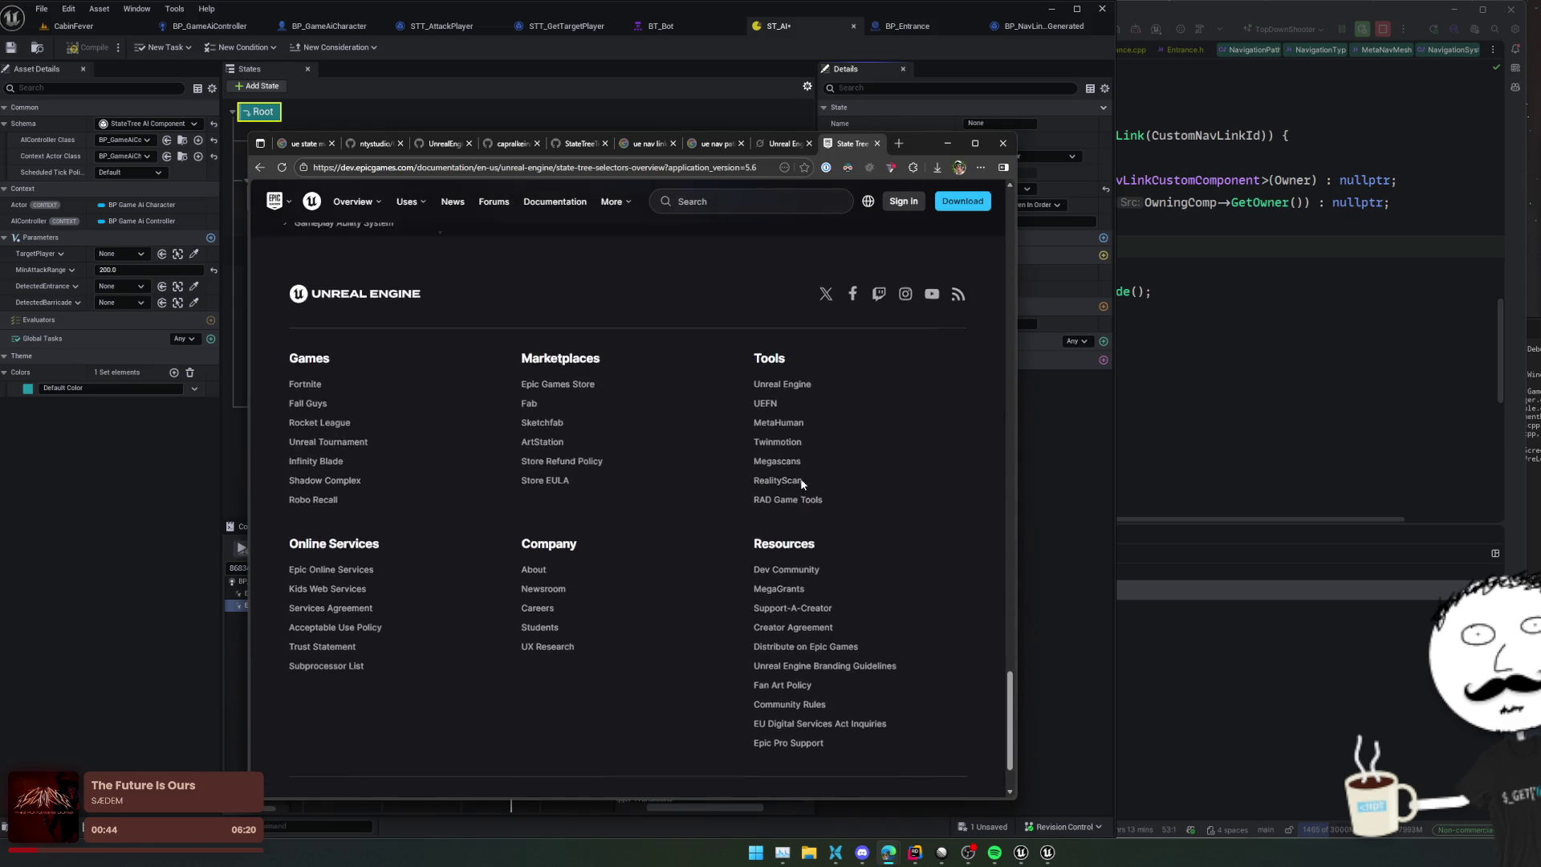
pyautogui.scroll(10, 799, 490)
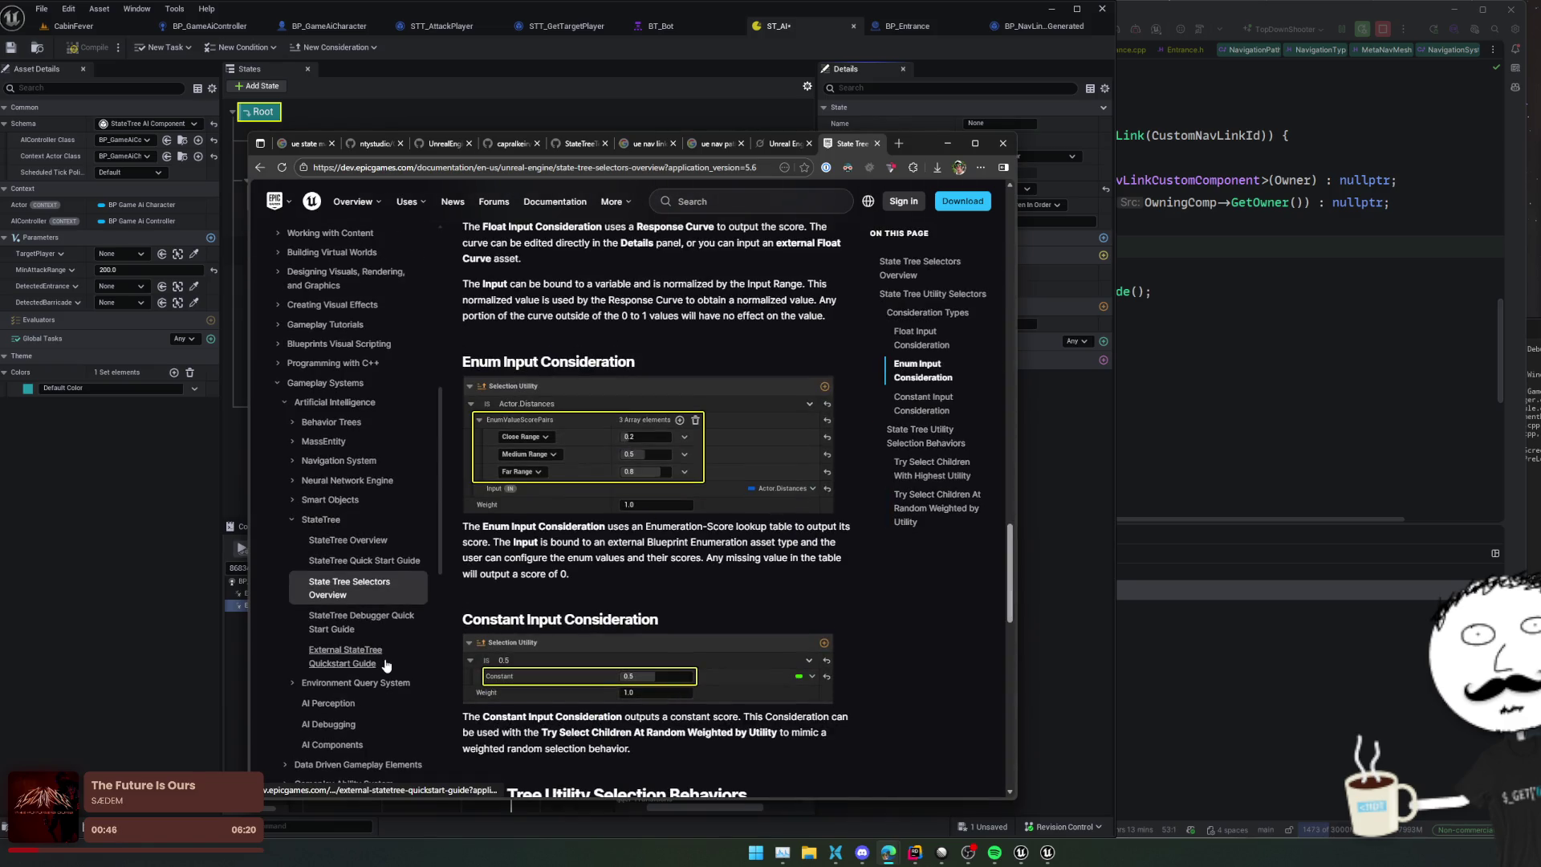
# Step: Read the External StateTree Quickstart Guide, searching it for 'conc'
pyautogui.click(357, 668)
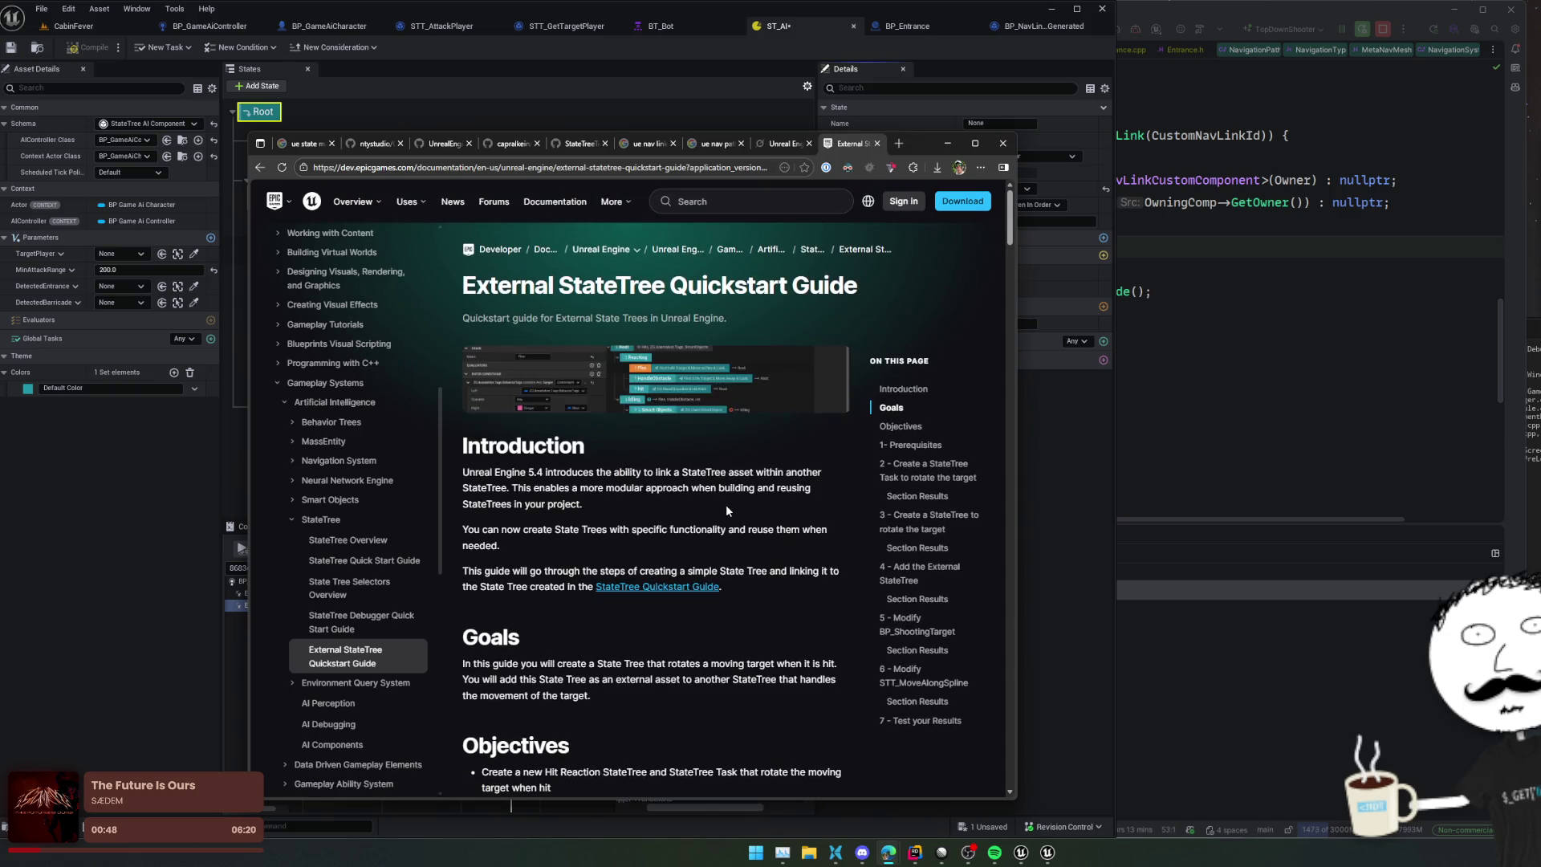
pyautogui.scroll(-3, 728, 503)
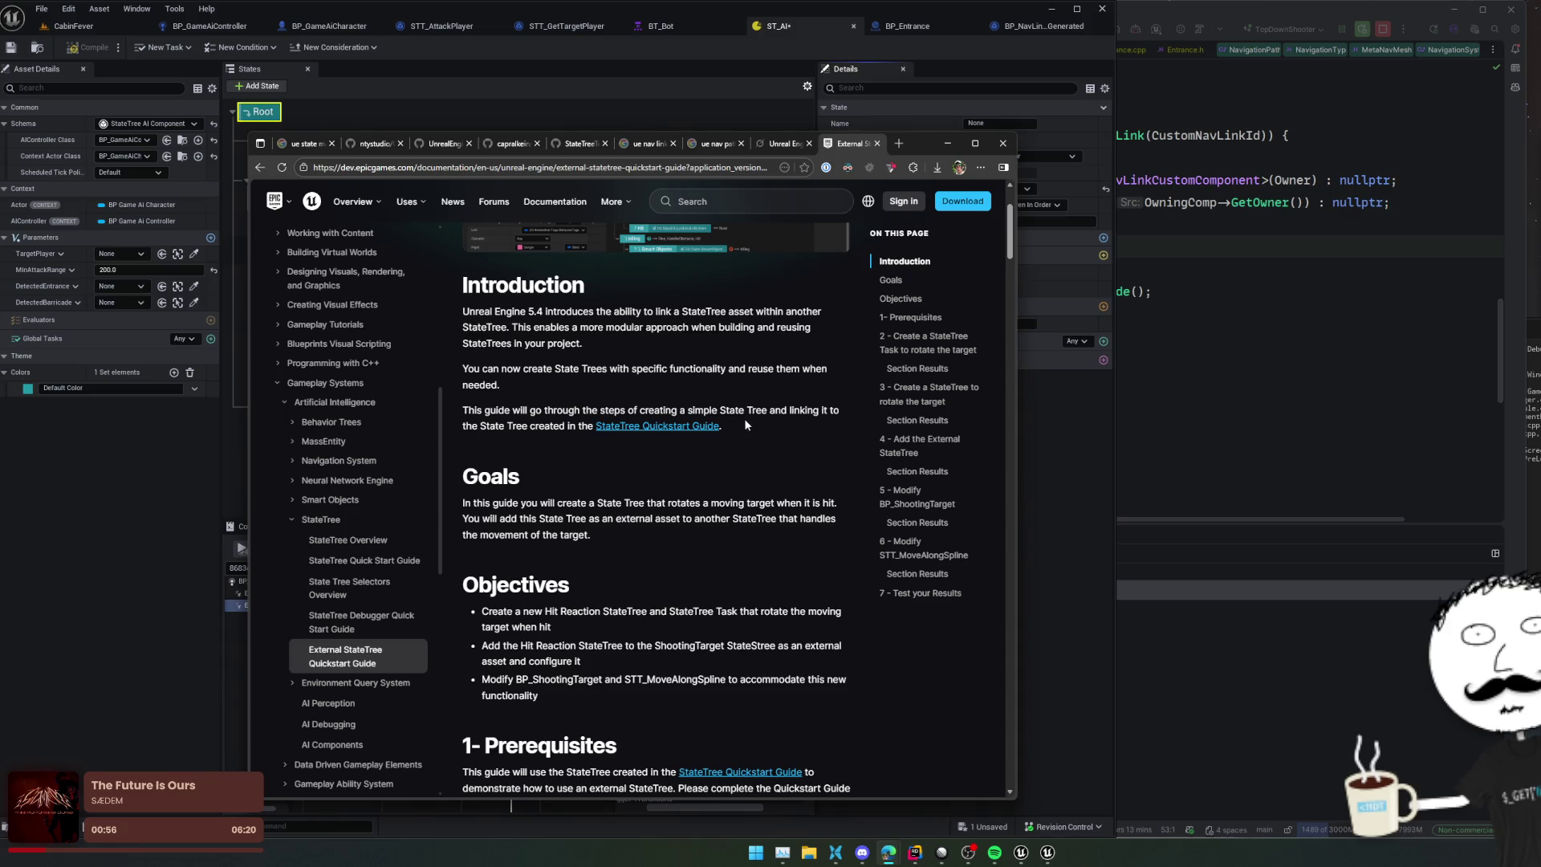
pyautogui.scroll(-2, 760, 429)
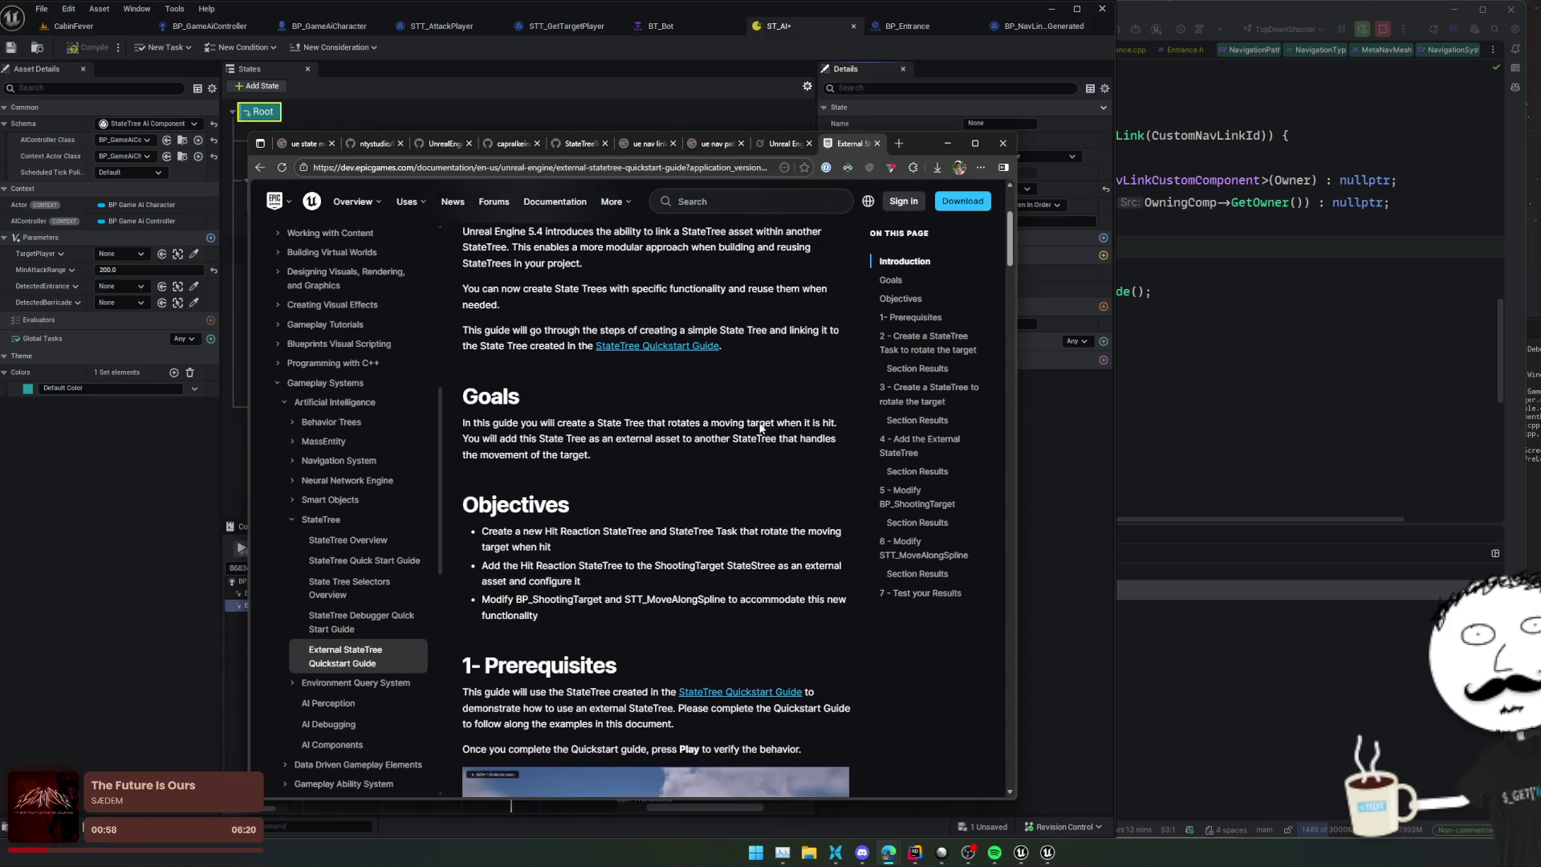
pyautogui.moveTo(634, 386)
pyautogui.mouseDown()
pyautogui.moveTo(482, 343)
pyautogui.moveTo(619, 383)
pyautogui.mouseUp()
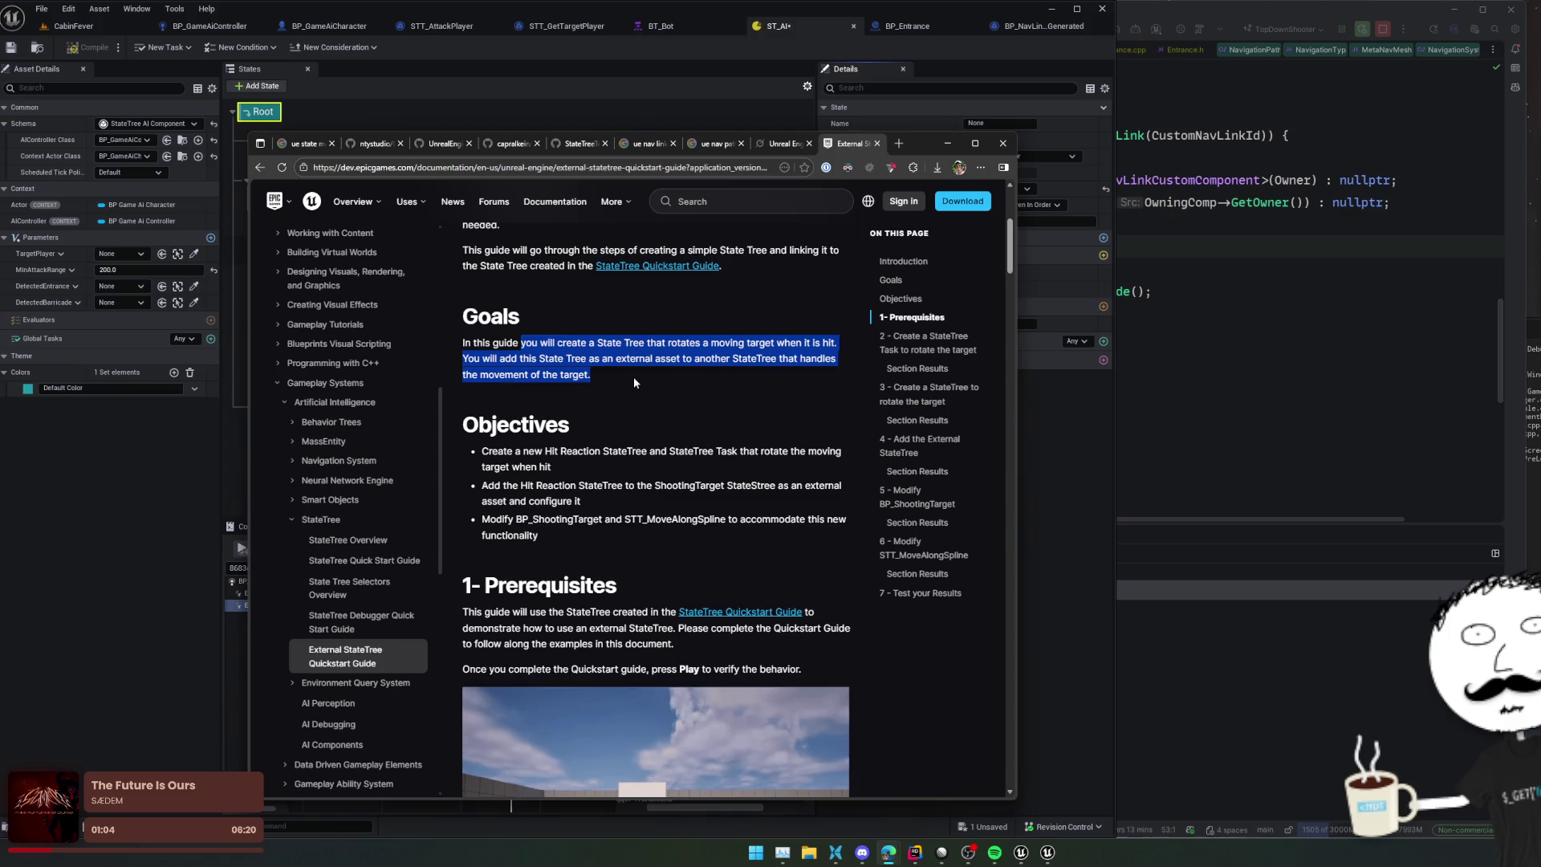
pyautogui.scroll(-2, 633, 382)
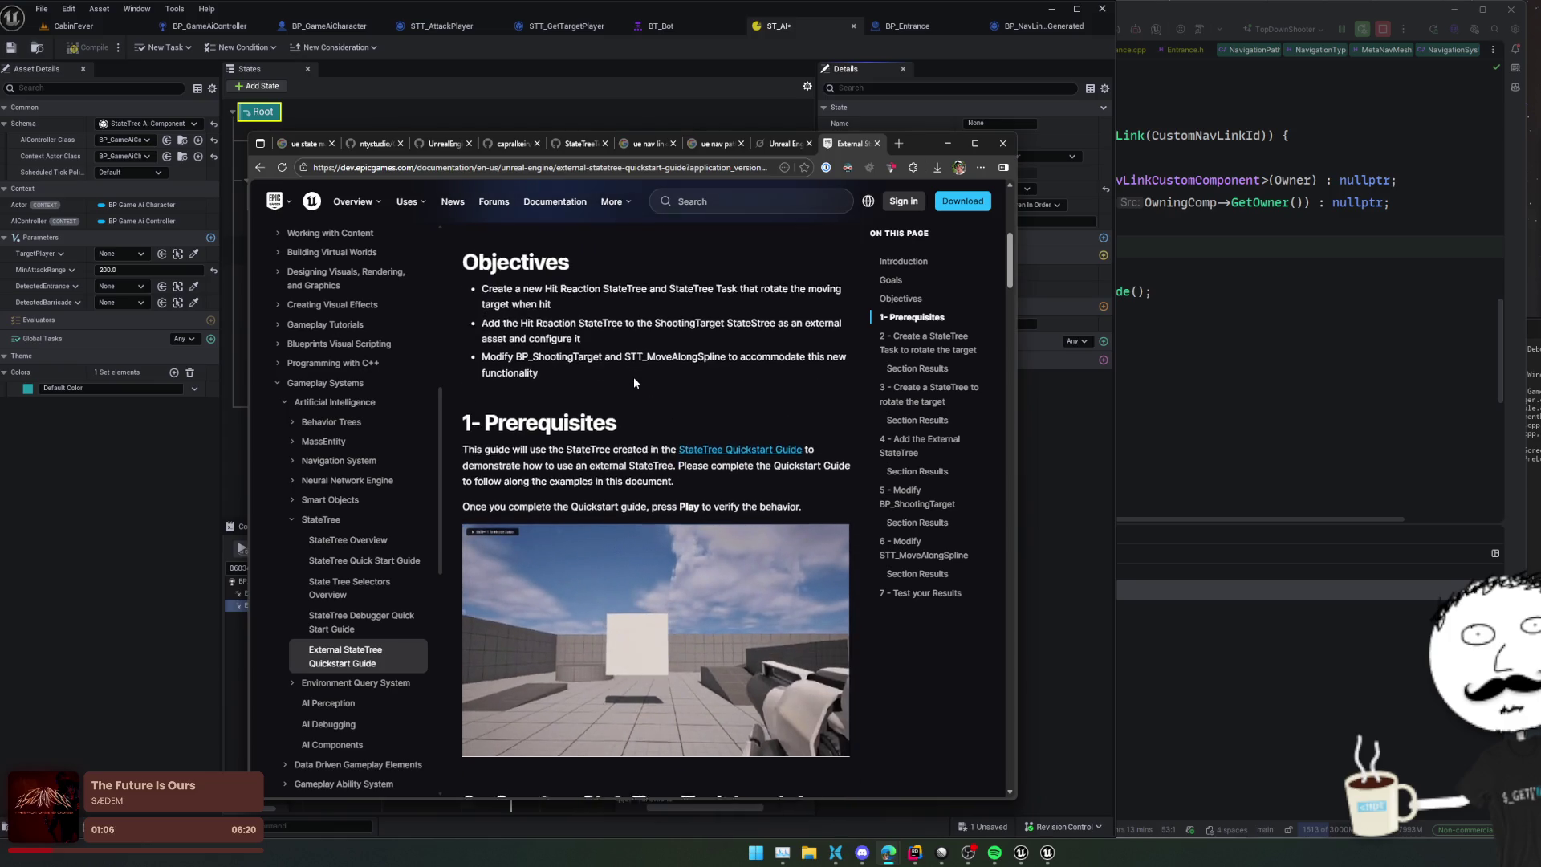
pyautogui.scroll(-12, 634, 382)
pyautogui.scroll(-10, 642, 374)
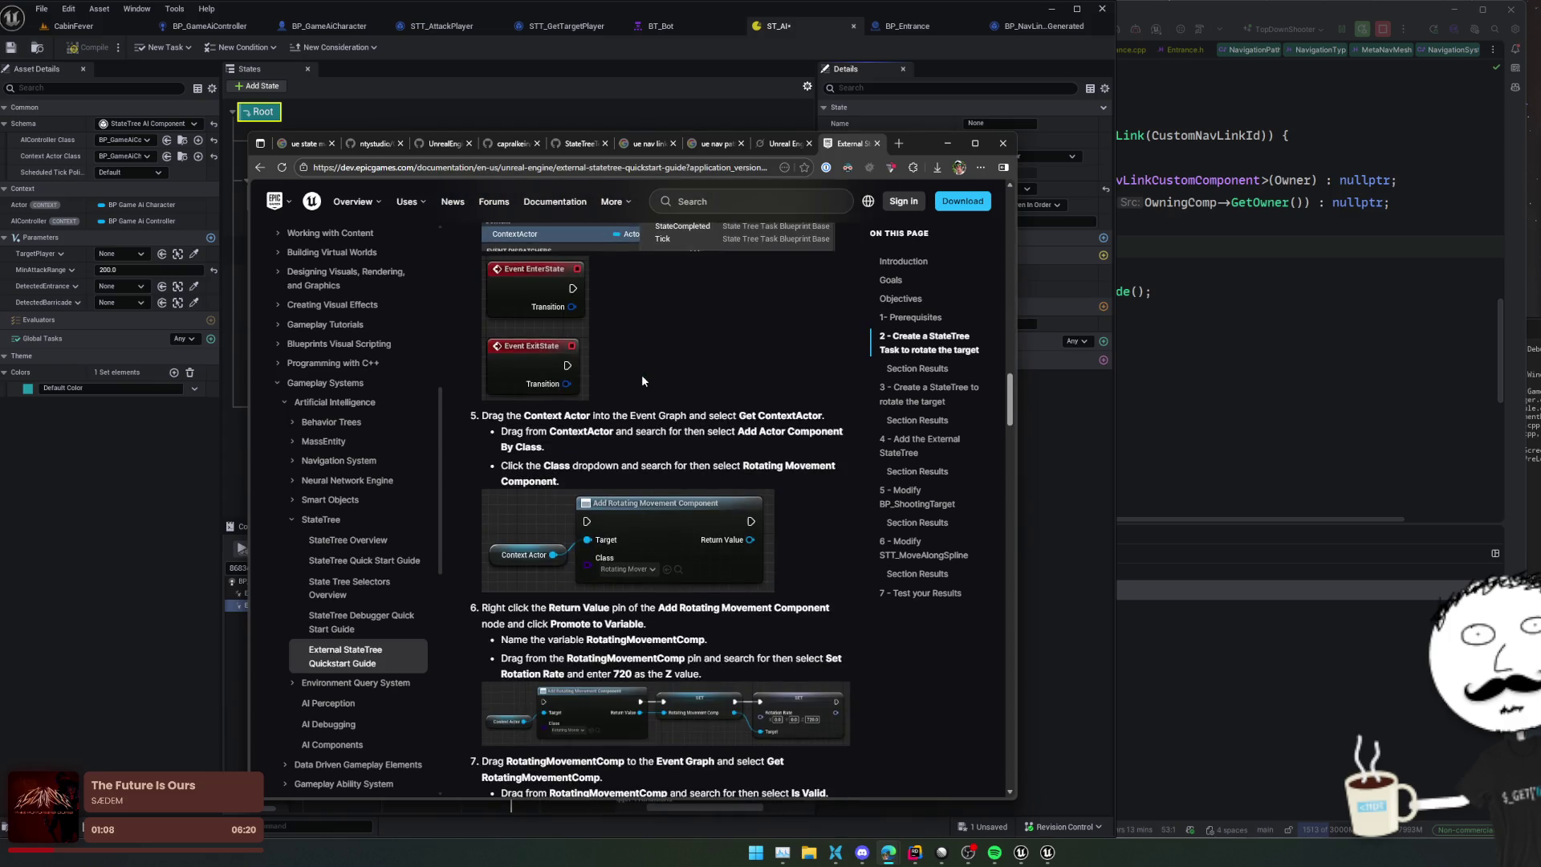
pyautogui.scroll(-10, 642, 374)
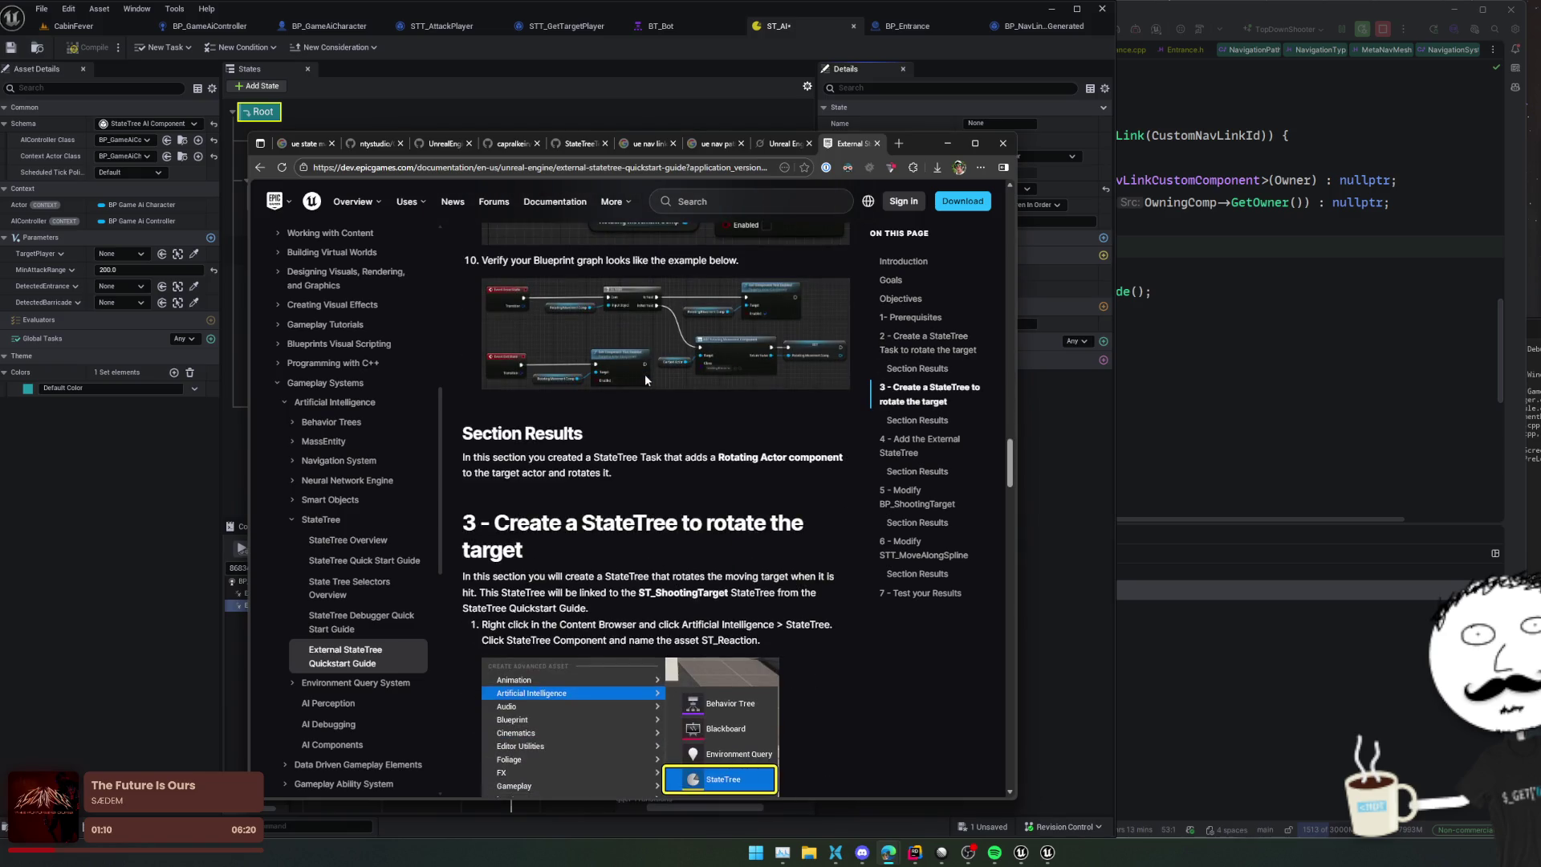
pyautogui.scroll(-4, 762, 513)
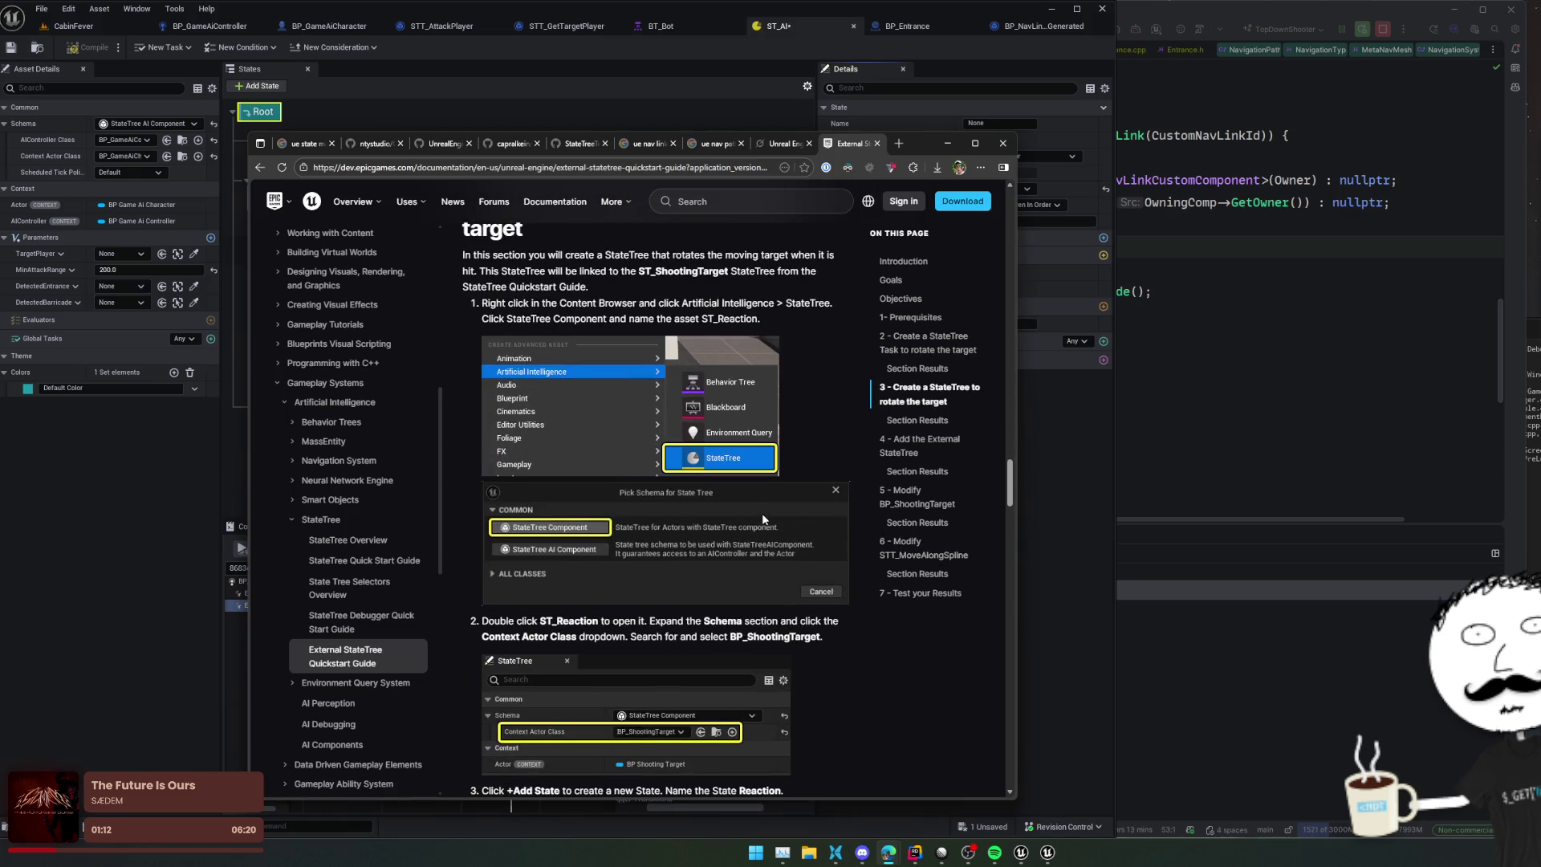
pyautogui.hotkey('ctrl', 'f')
pyautogui.write('conc')
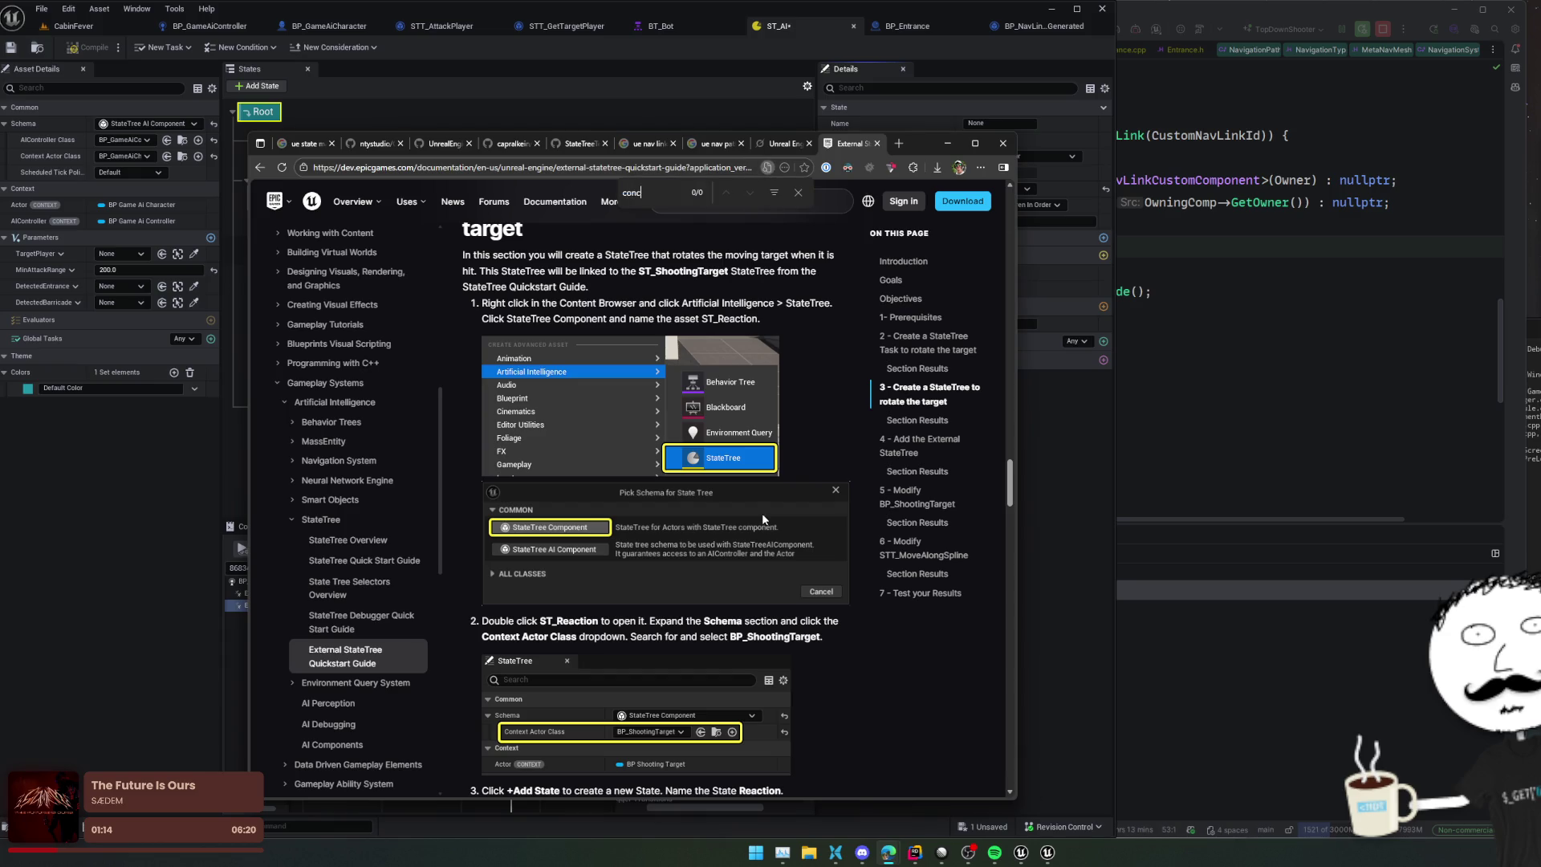
pyautogui.press('Escape')
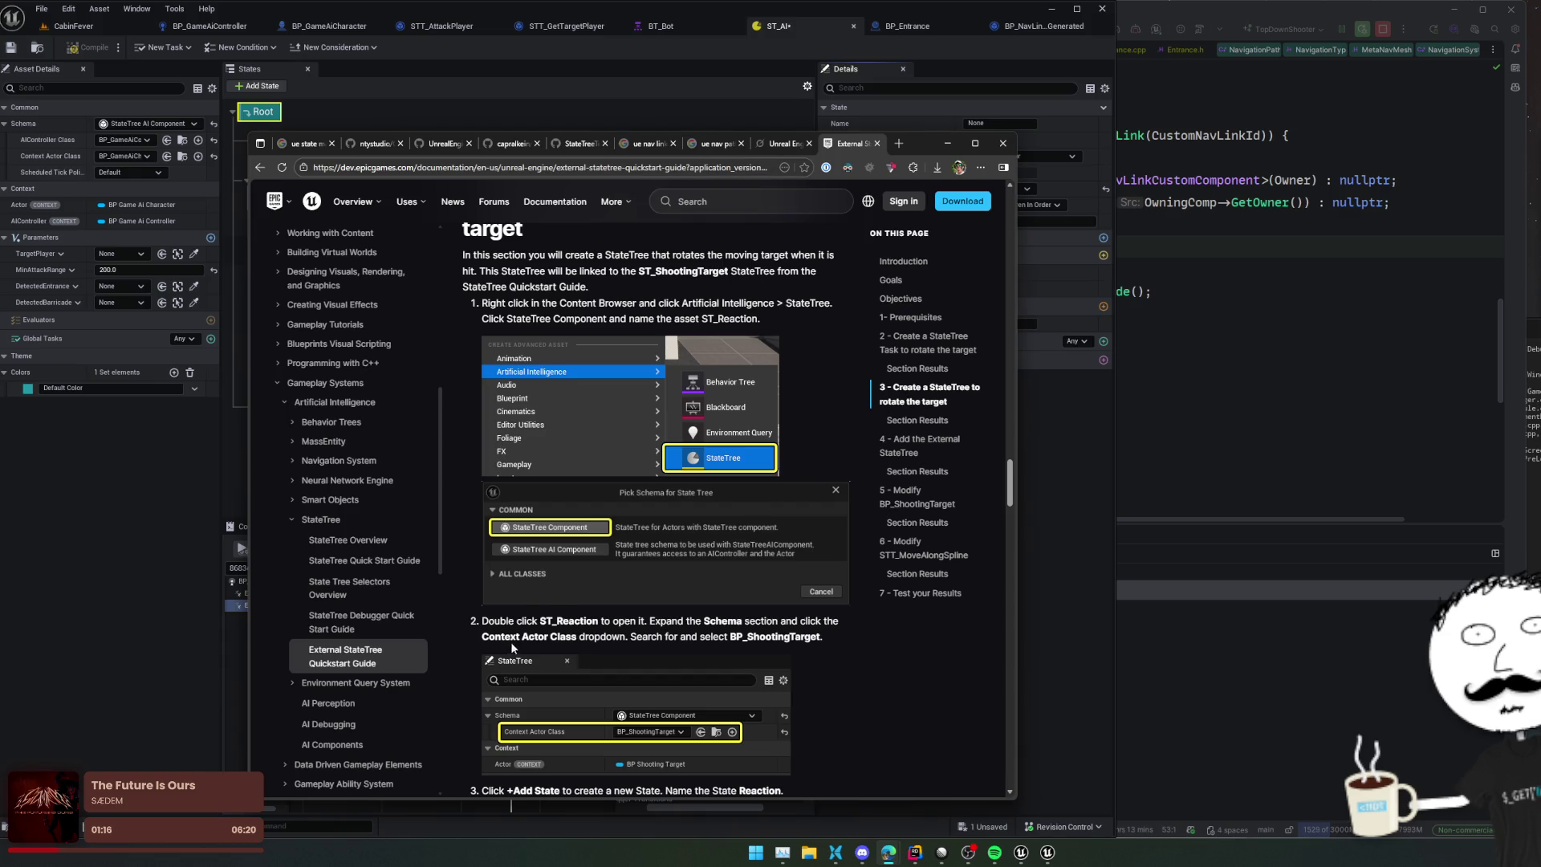
# Step: Search the StateTree Quick Start Guide for 'conc', then return to StateTree Overview
pyautogui.click(362, 584)
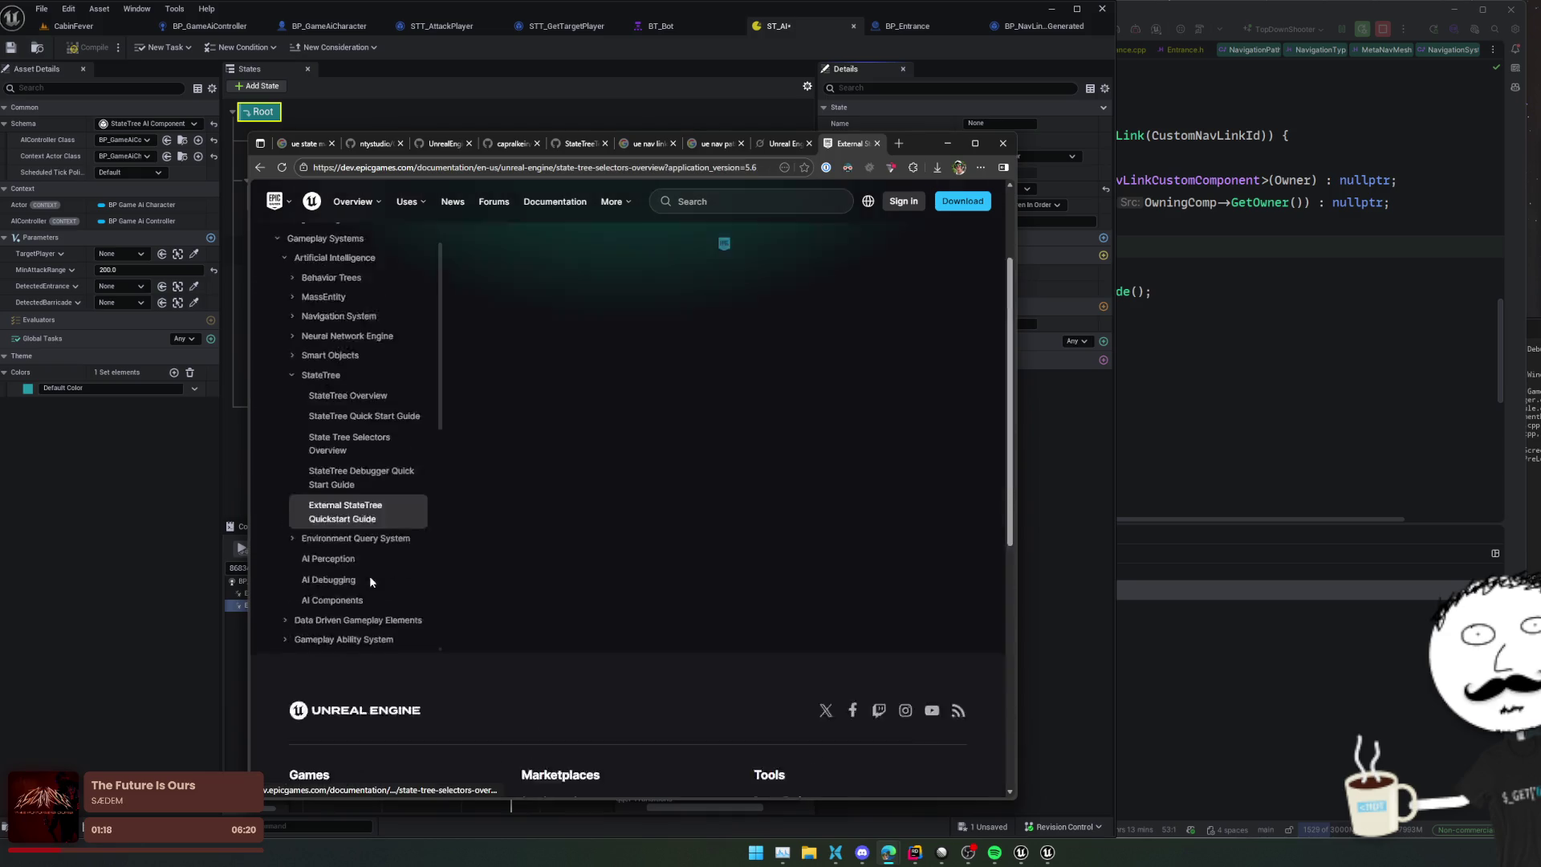
pyautogui.click(353, 561)
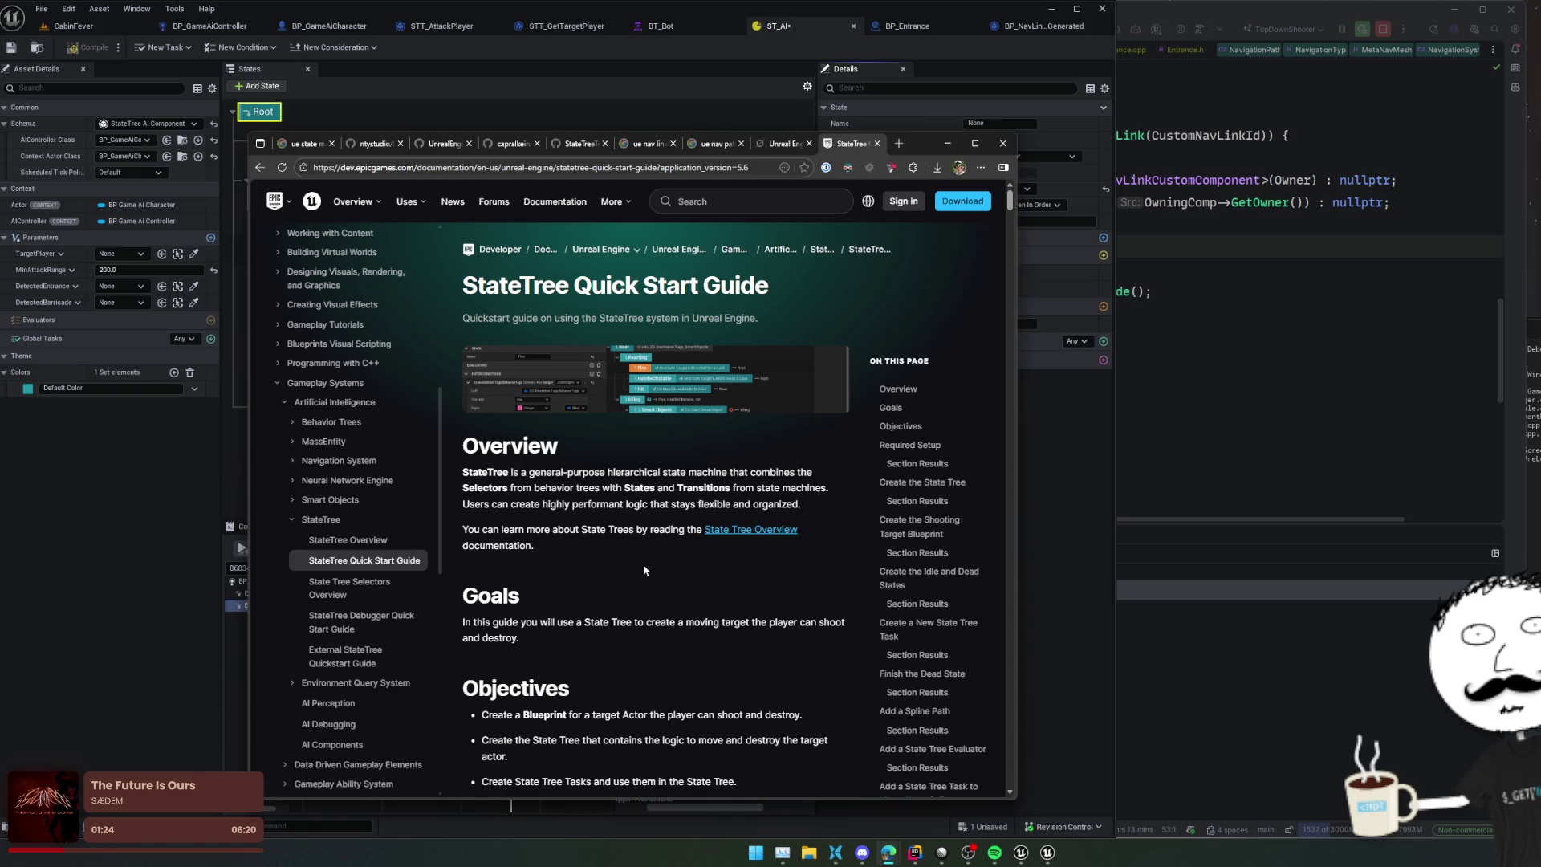
pyautogui.hotkey('ctrl', 'f')
pyautogui.write('conc')
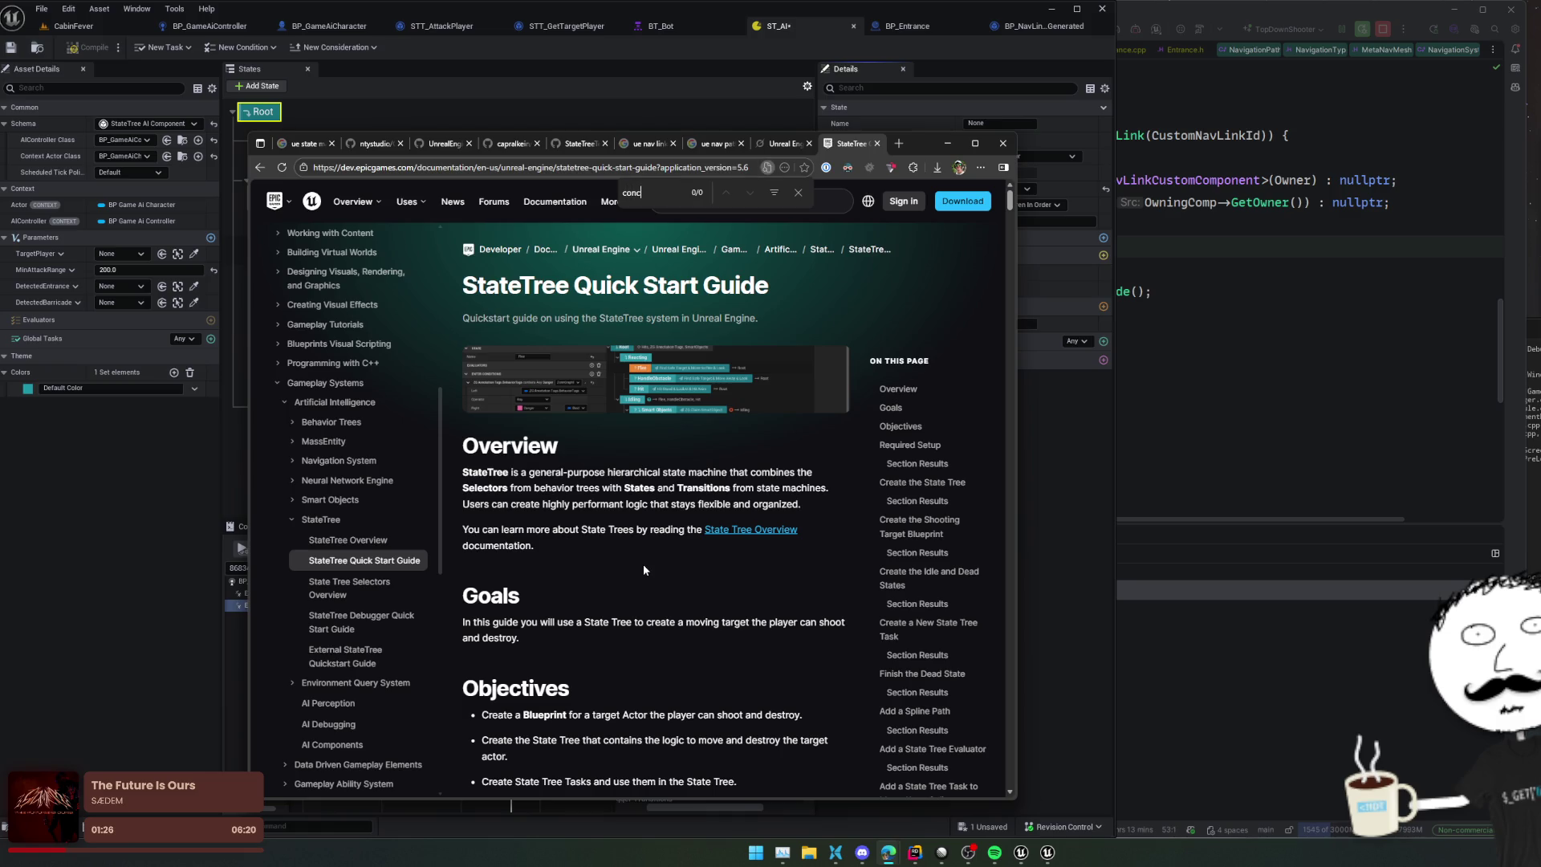
pyautogui.press('Escape')
pyautogui.click(377, 540)
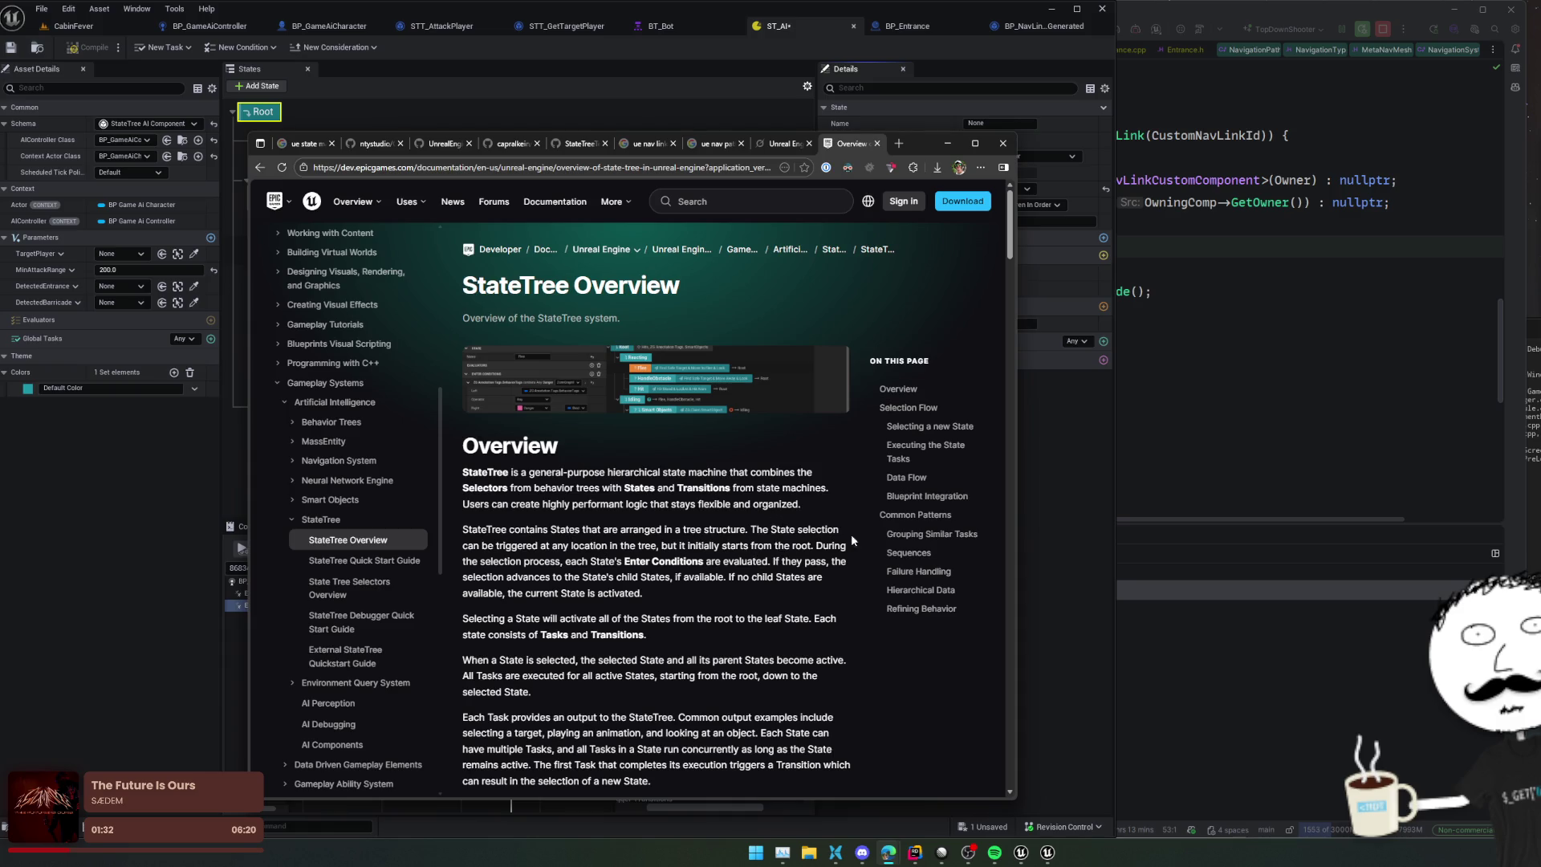
# Step: Jump to Grouping Similar Tasks and highlight the paragraphs on grouped child States
pyautogui.click(931, 533)
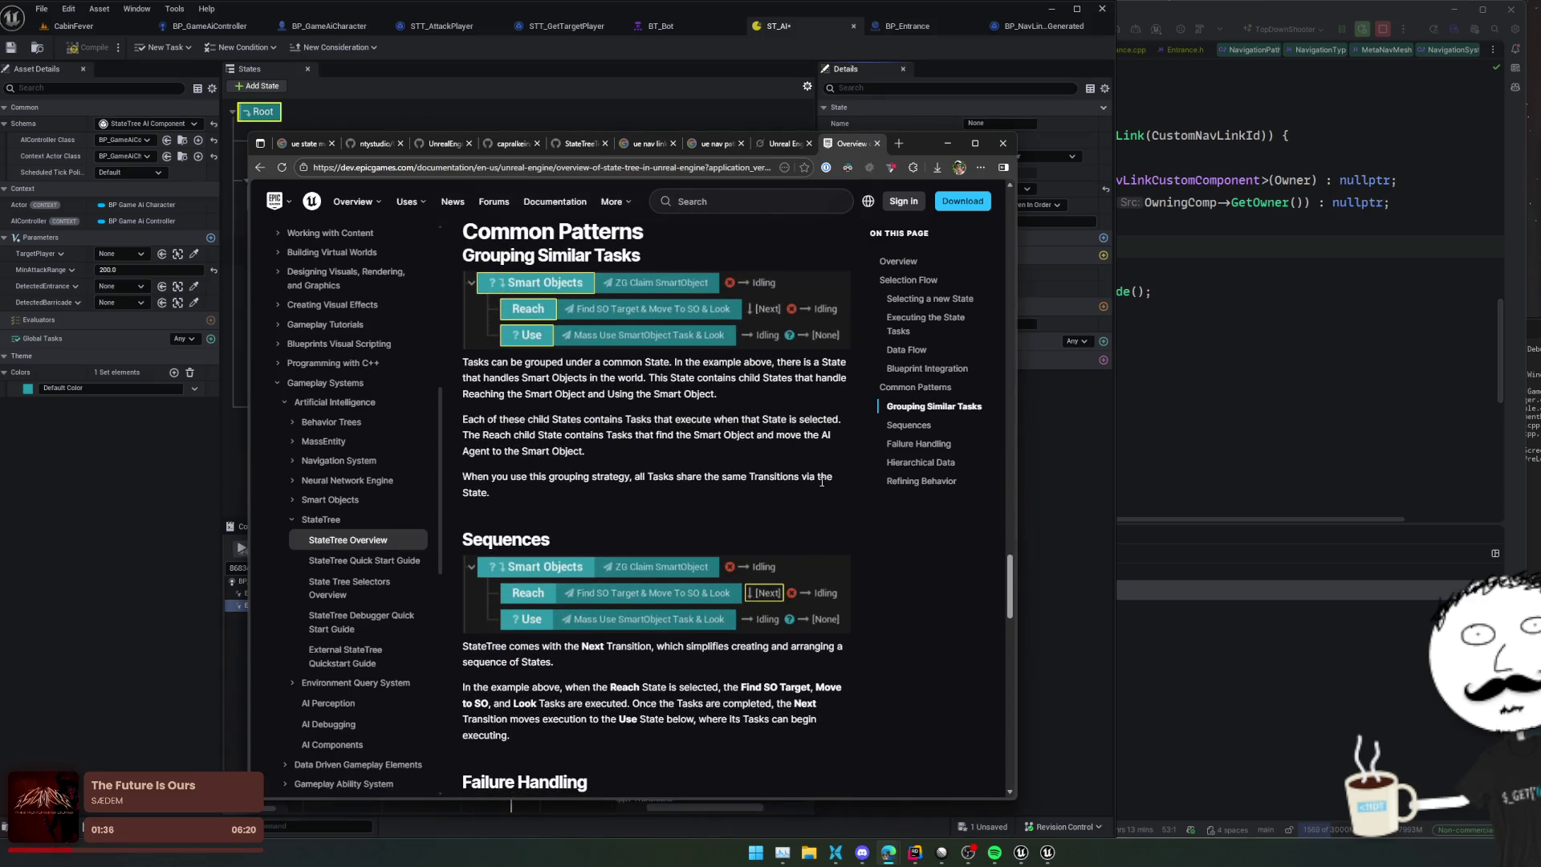
pyautogui.moveTo(484, 377); pyautogui.dragTo(786, 377)
pyautogui.moveTo(653, 361)
pyautogui.mouseDown()
pyautogui.moveTo(846, 377)
pyautogui.moveTo(846, 503)
pyautogui.mouseUp()
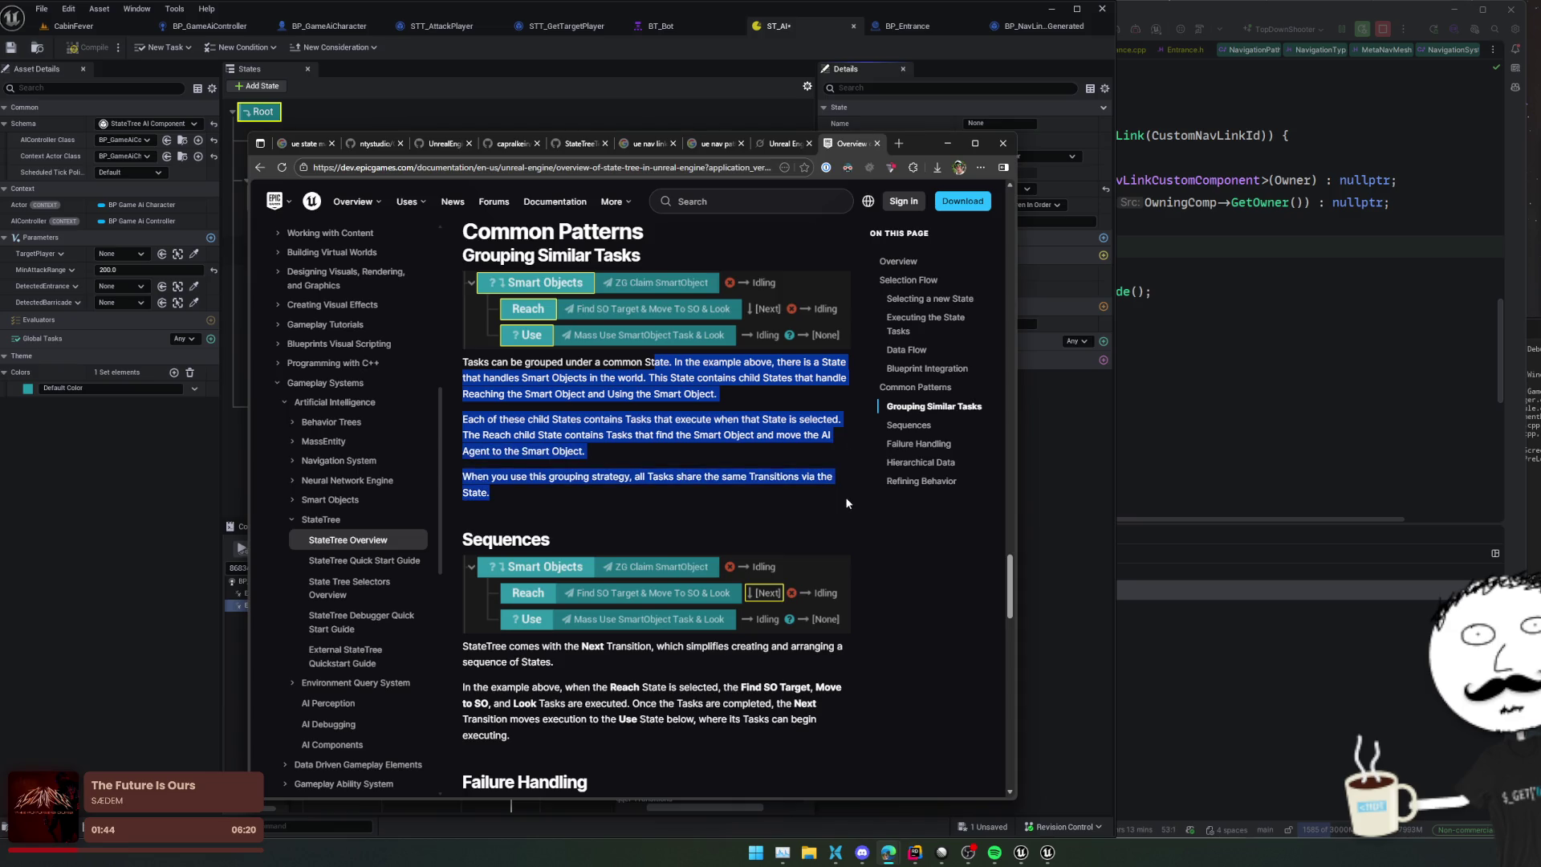
# Step: Read down through Hierarchical Data to Refining Behavior, then back up to Blueprint Integration
pyautogui.scroll(-1, 847, 503)
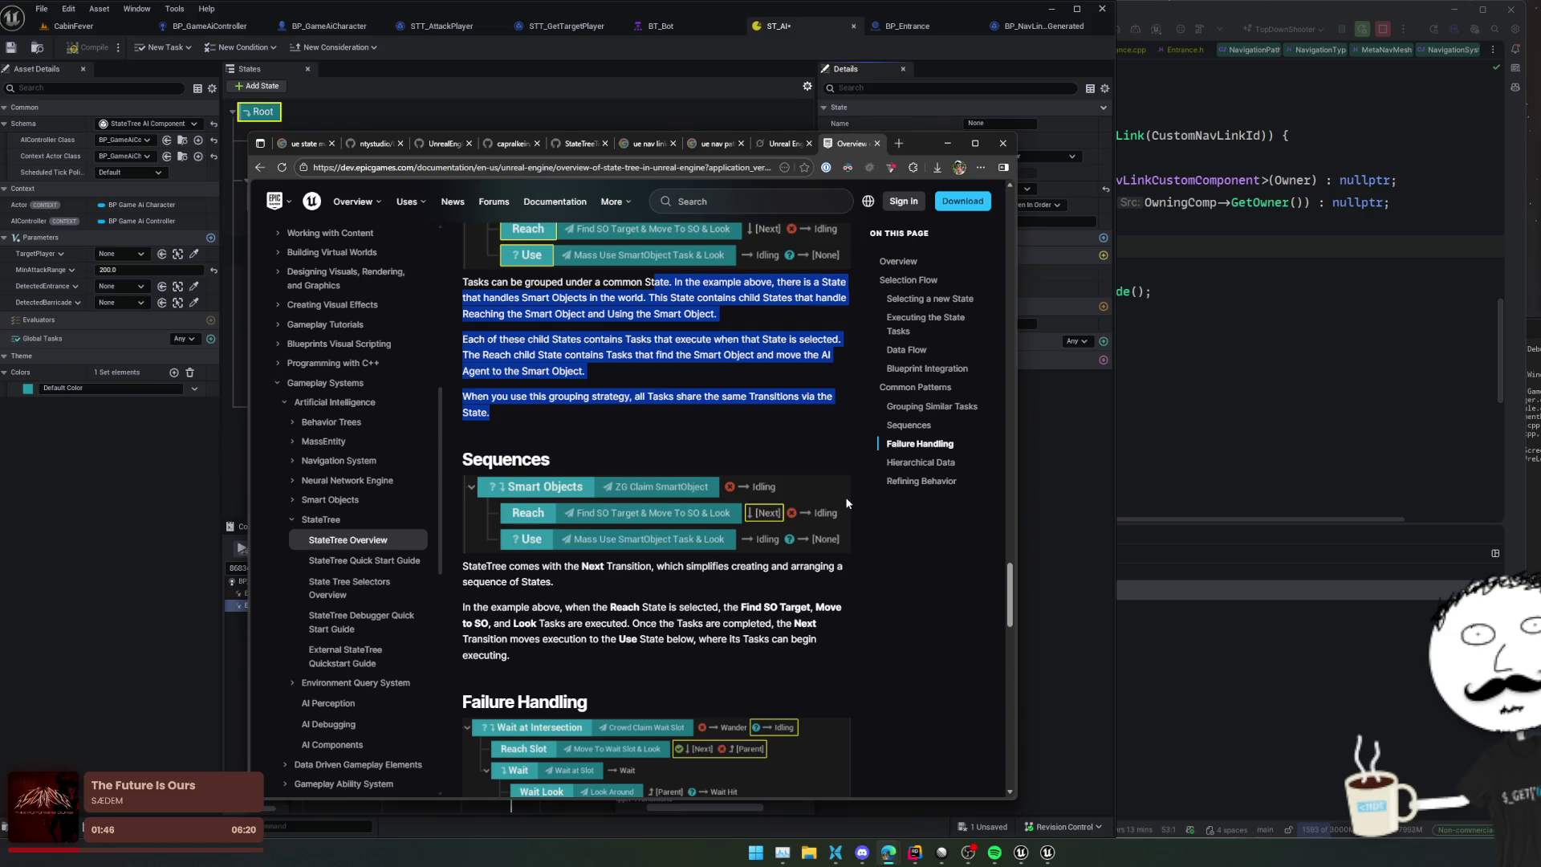
pyautogui.scroll(-1, 847, 503)
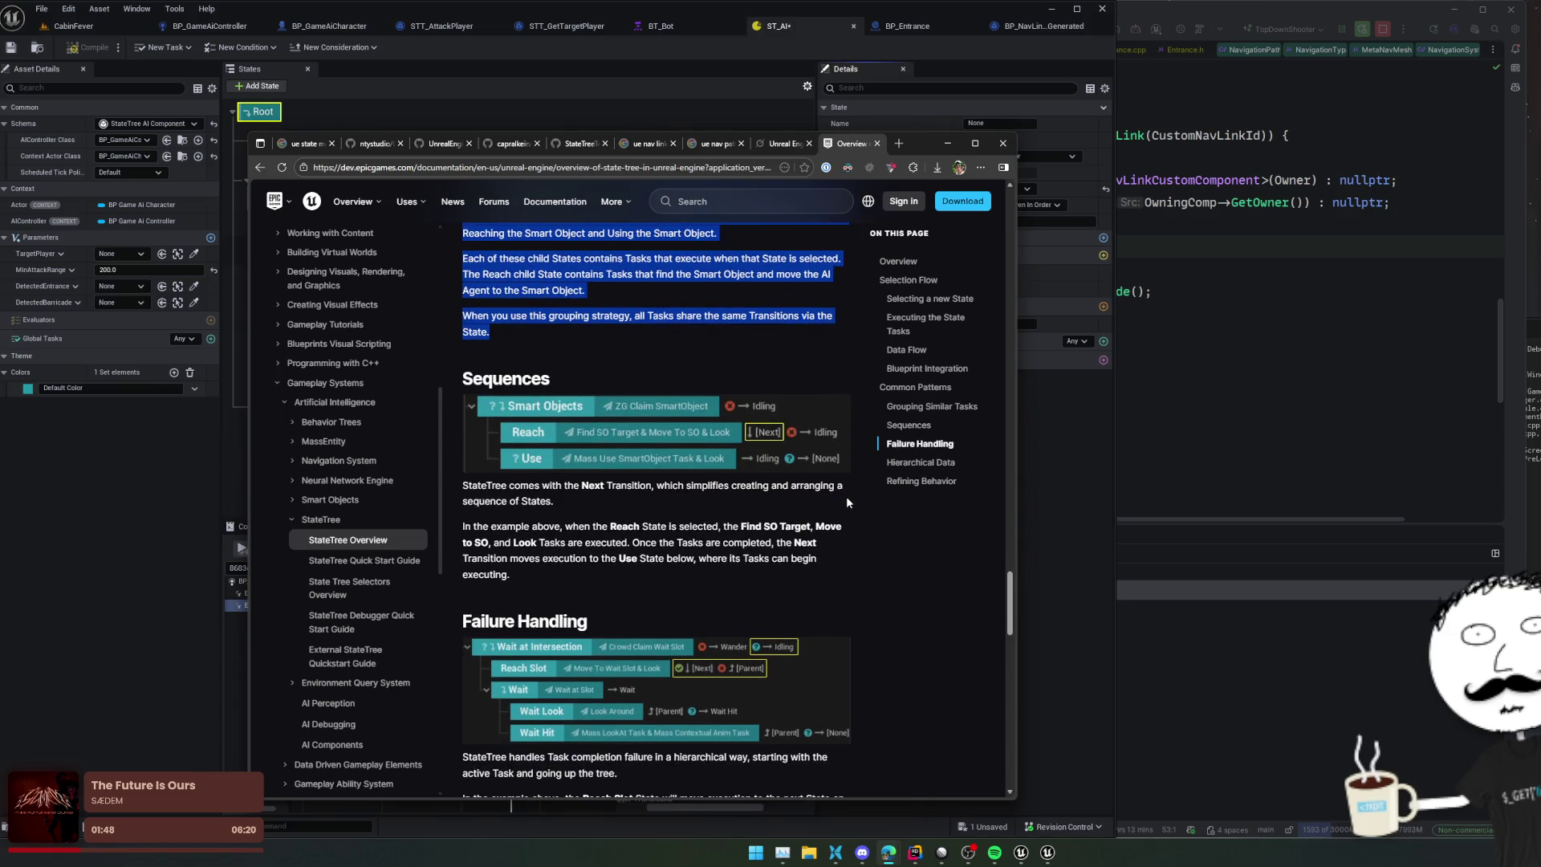
pyautogui.scroll(-1, 846, 501)
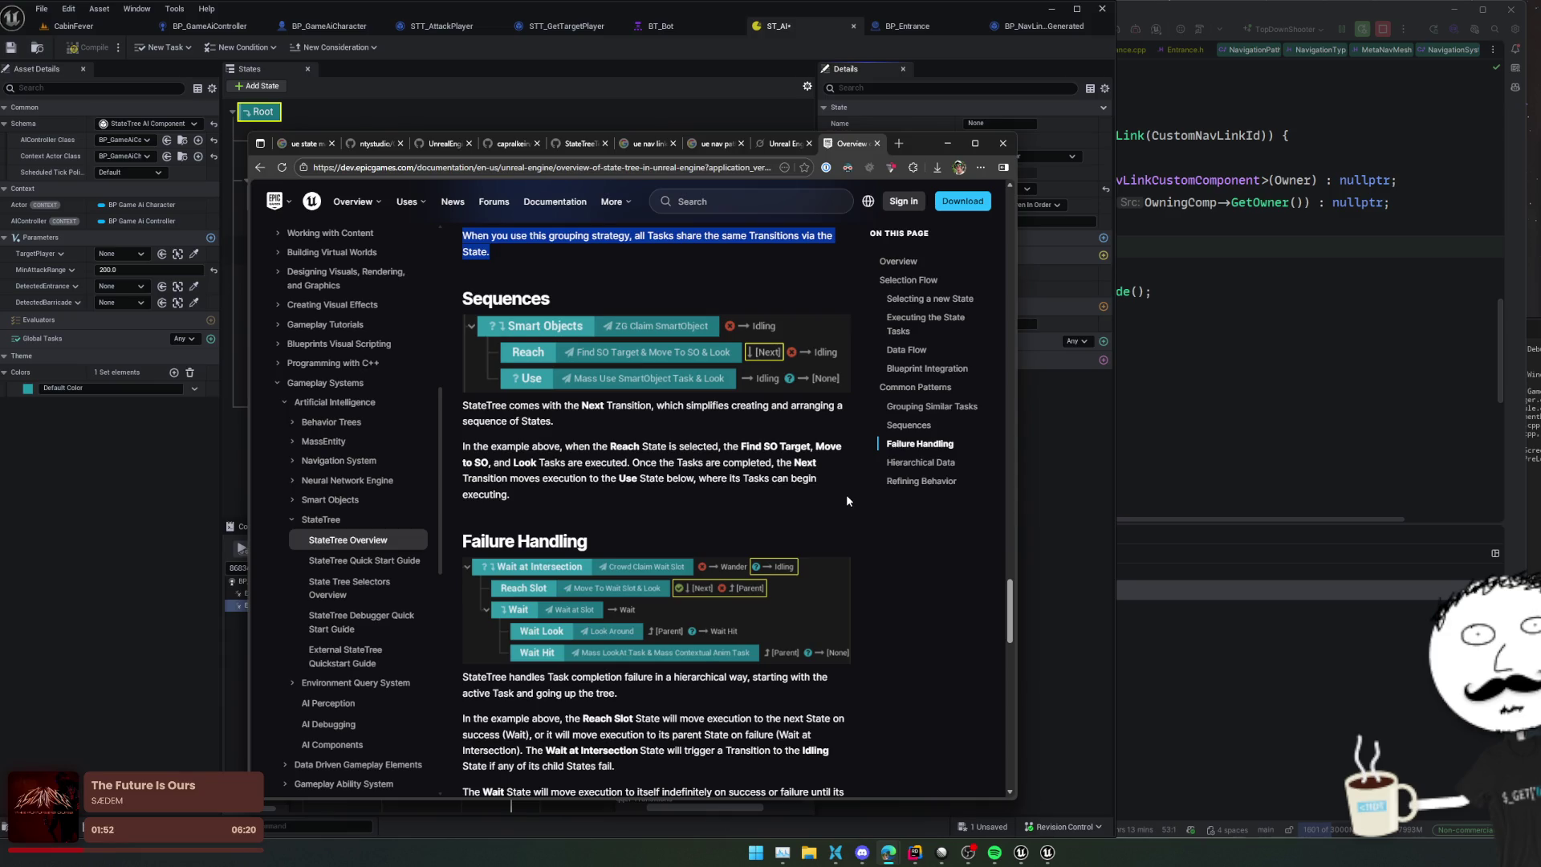
pyautogui.scroll(-1, 847, 501)
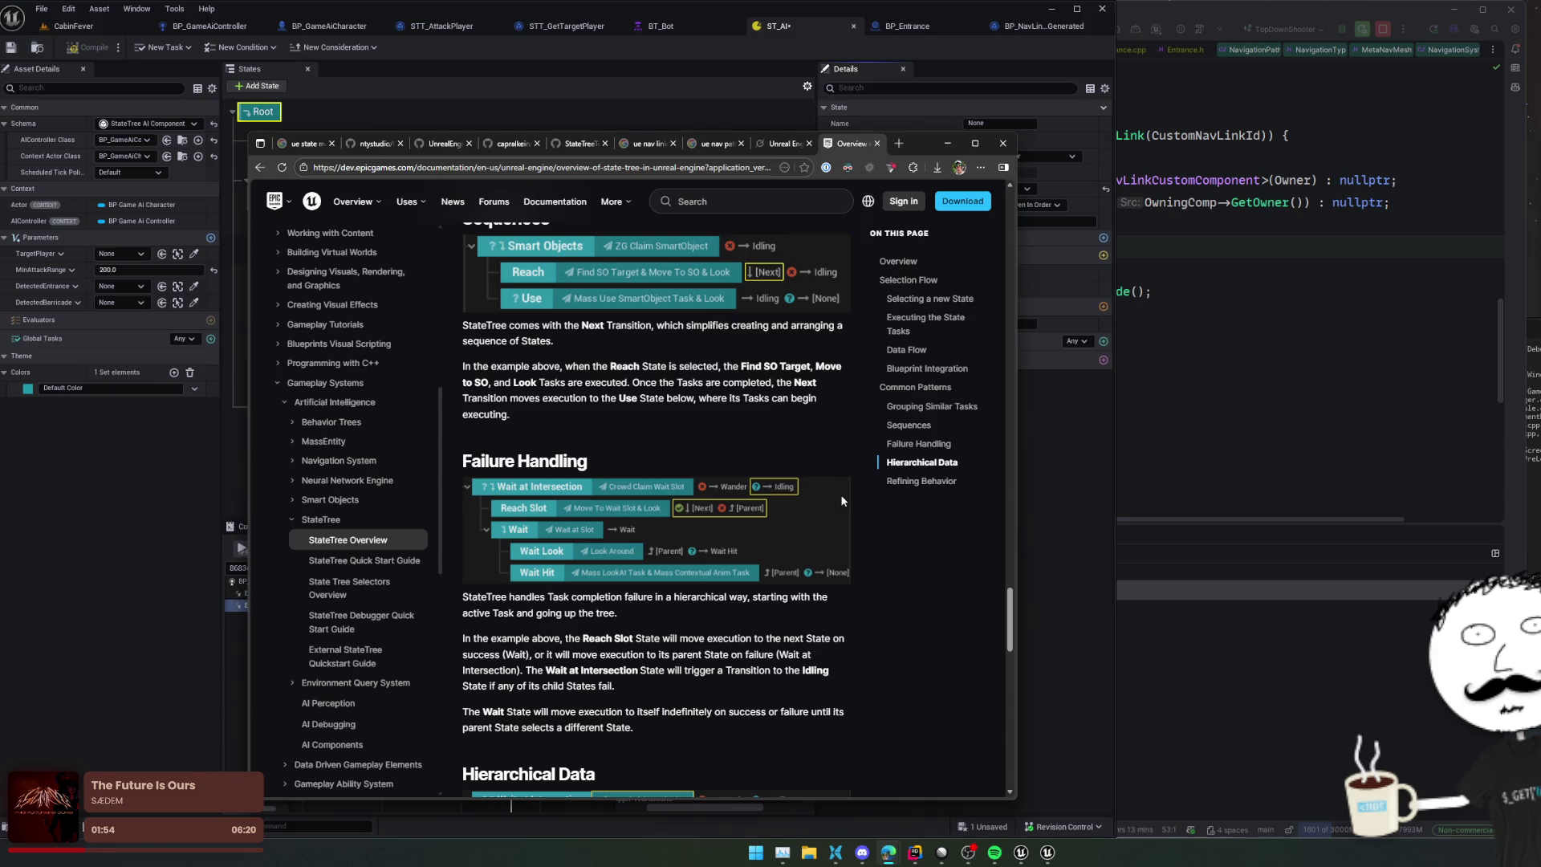
pyautogui.scroll(-2, 835, 499)
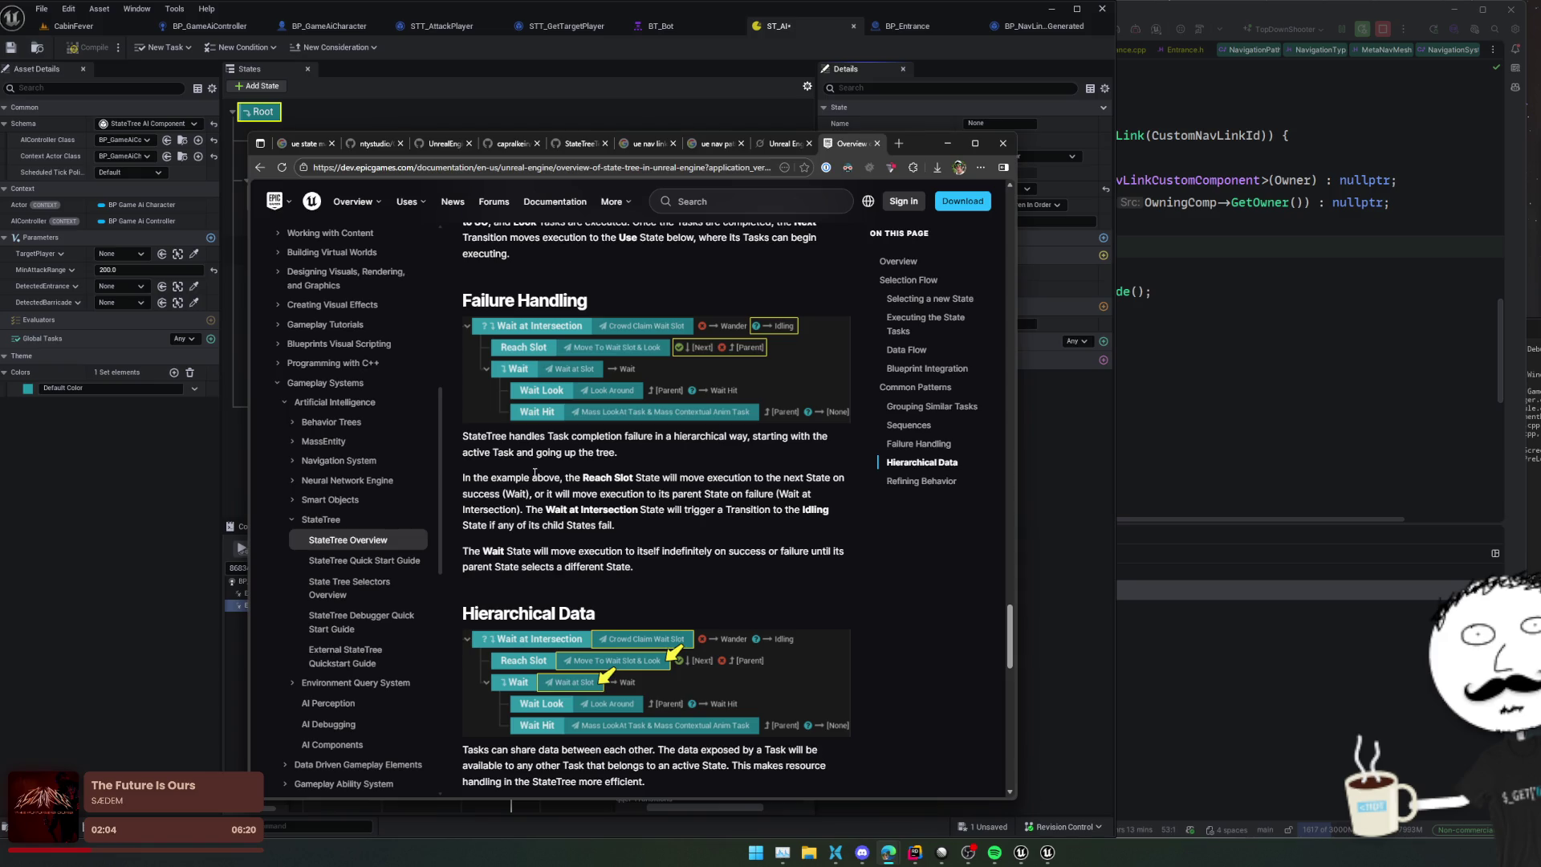
pyautogui.scroll(-1, 535, 472)
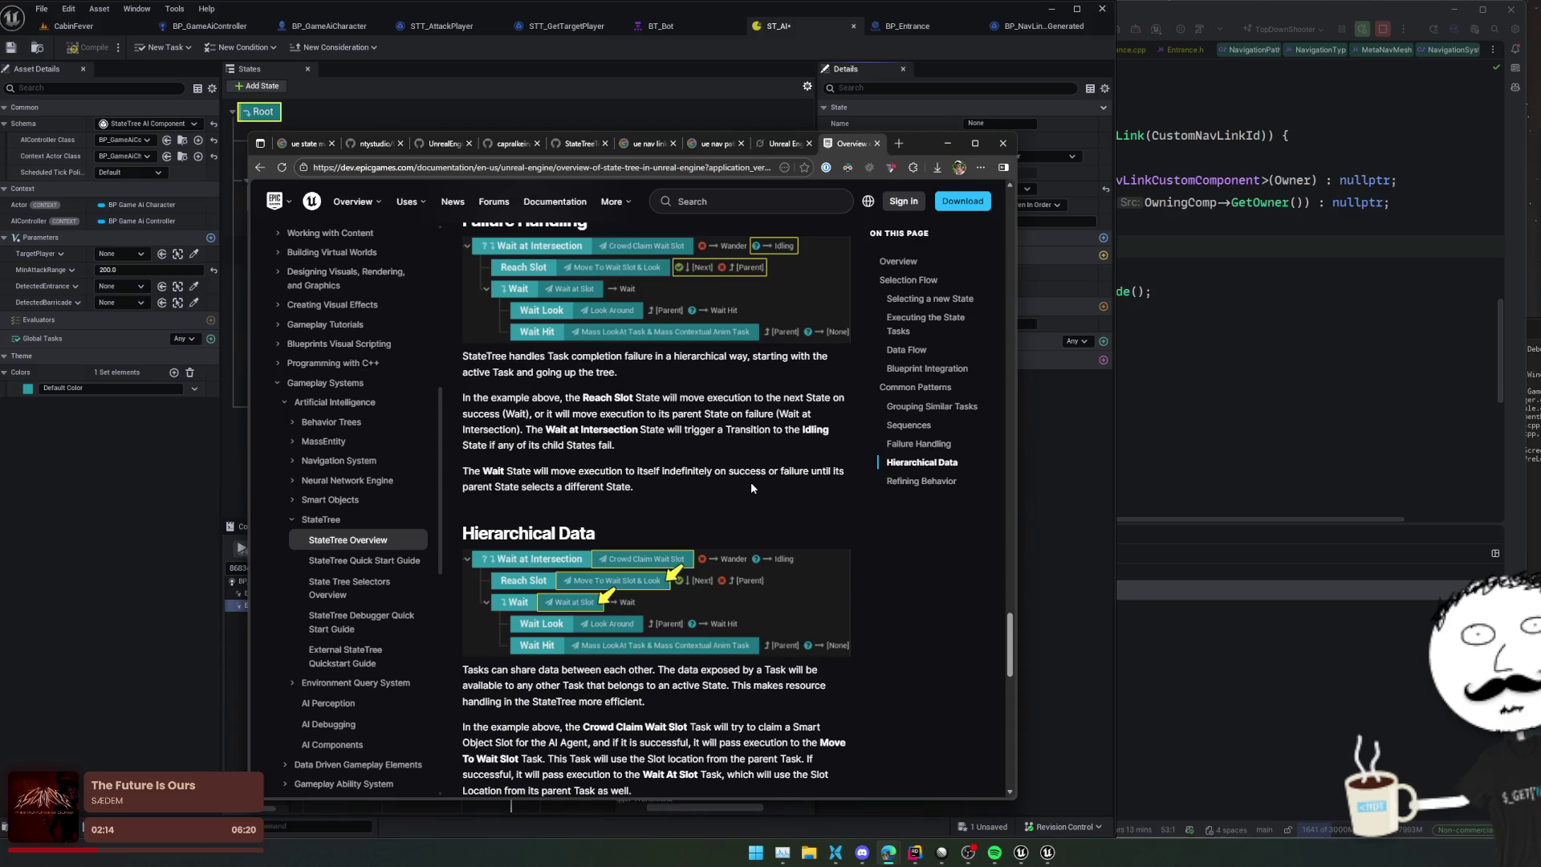
pyautogui.scroll(-3, 751, 487)
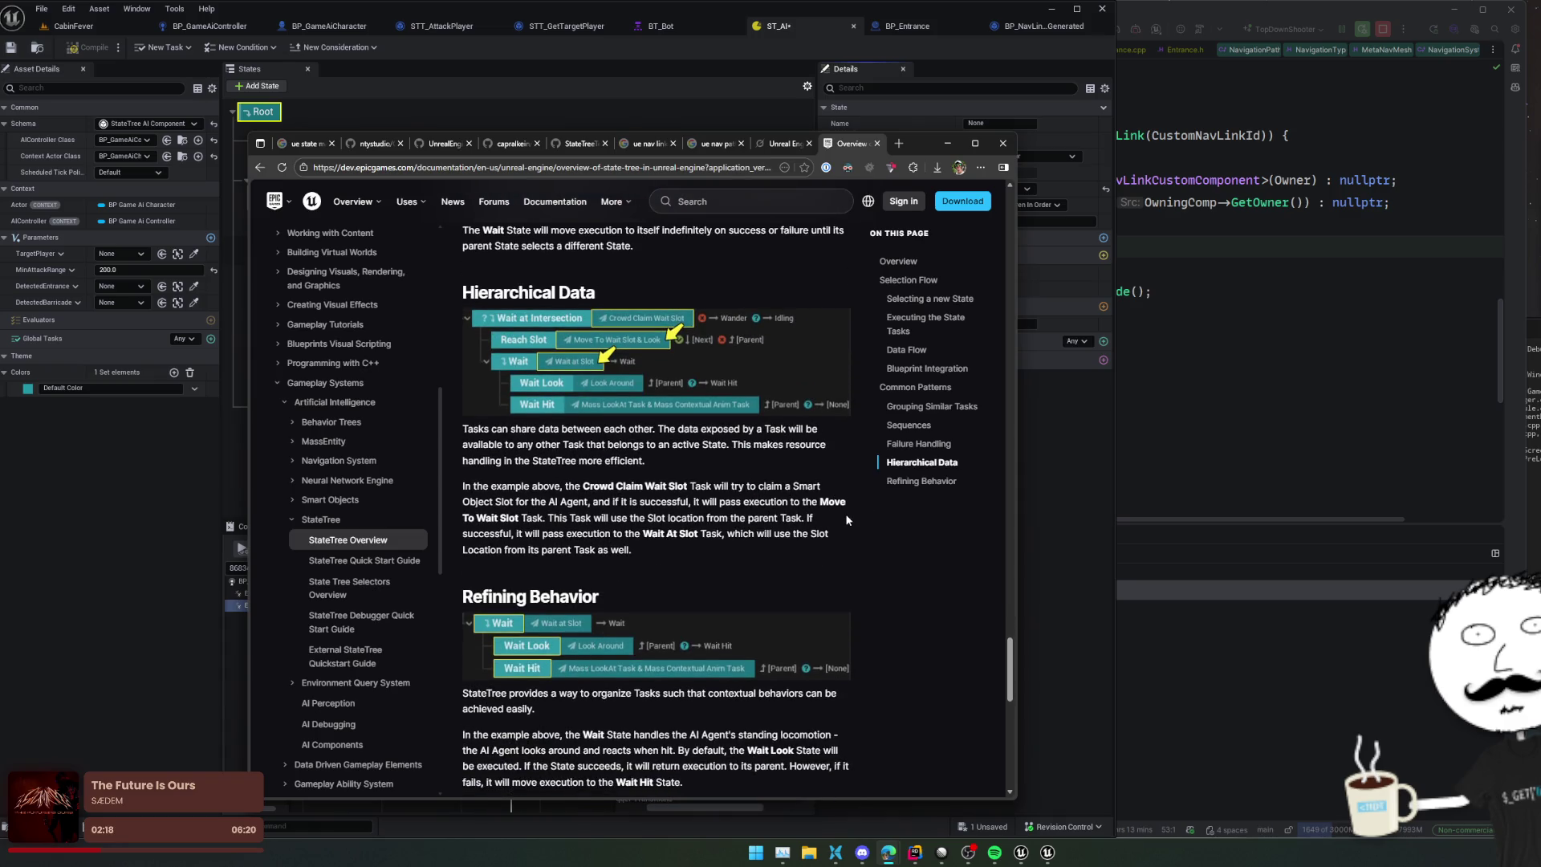
pyautogui.scroll(-3, 844, 514)
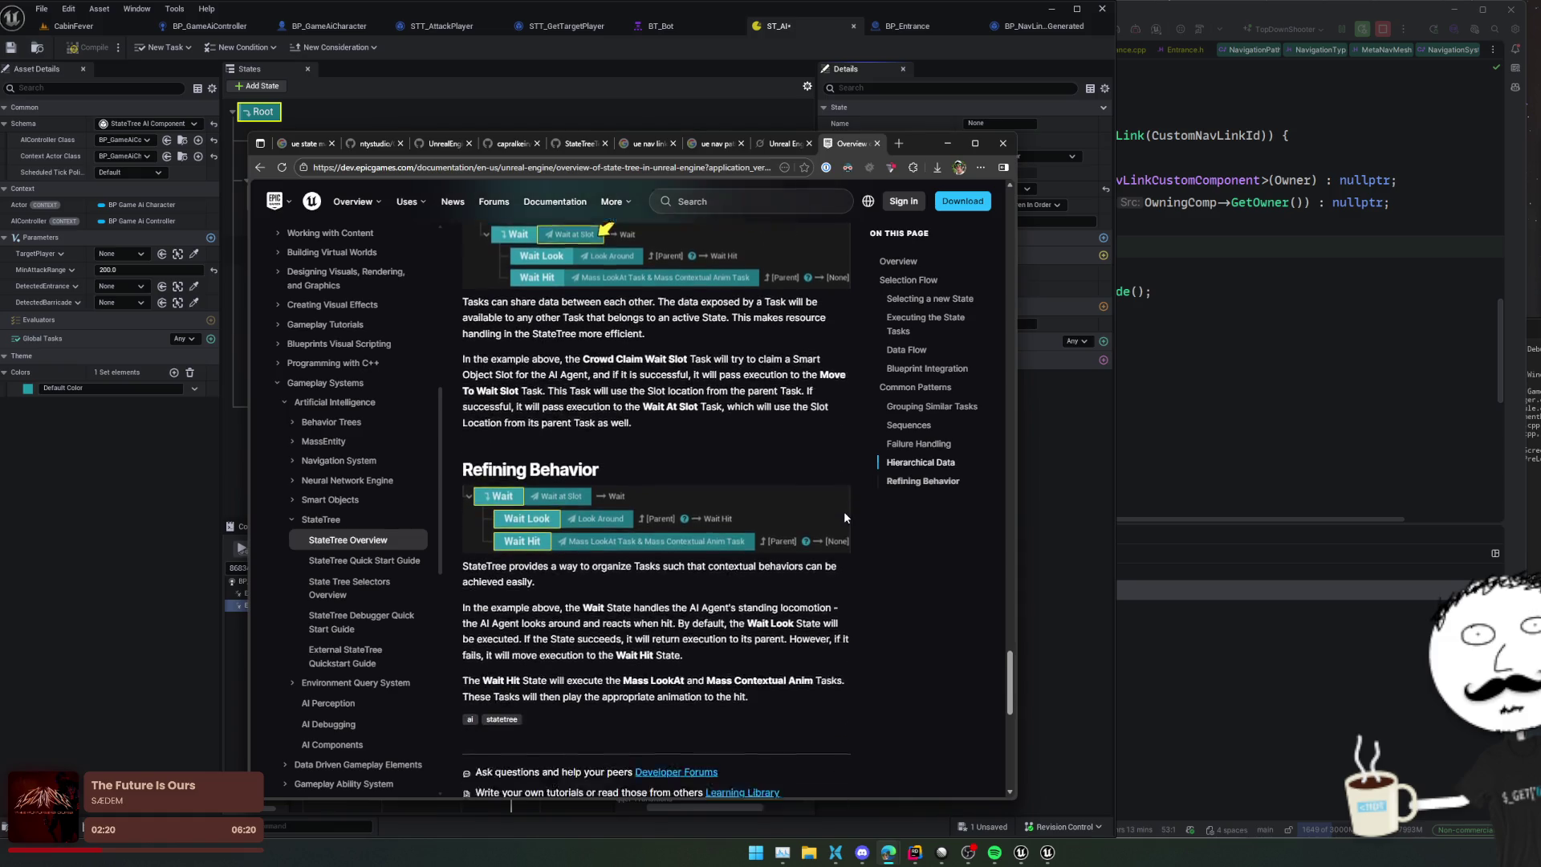
pyautogui.scroll(10, 852, 520)
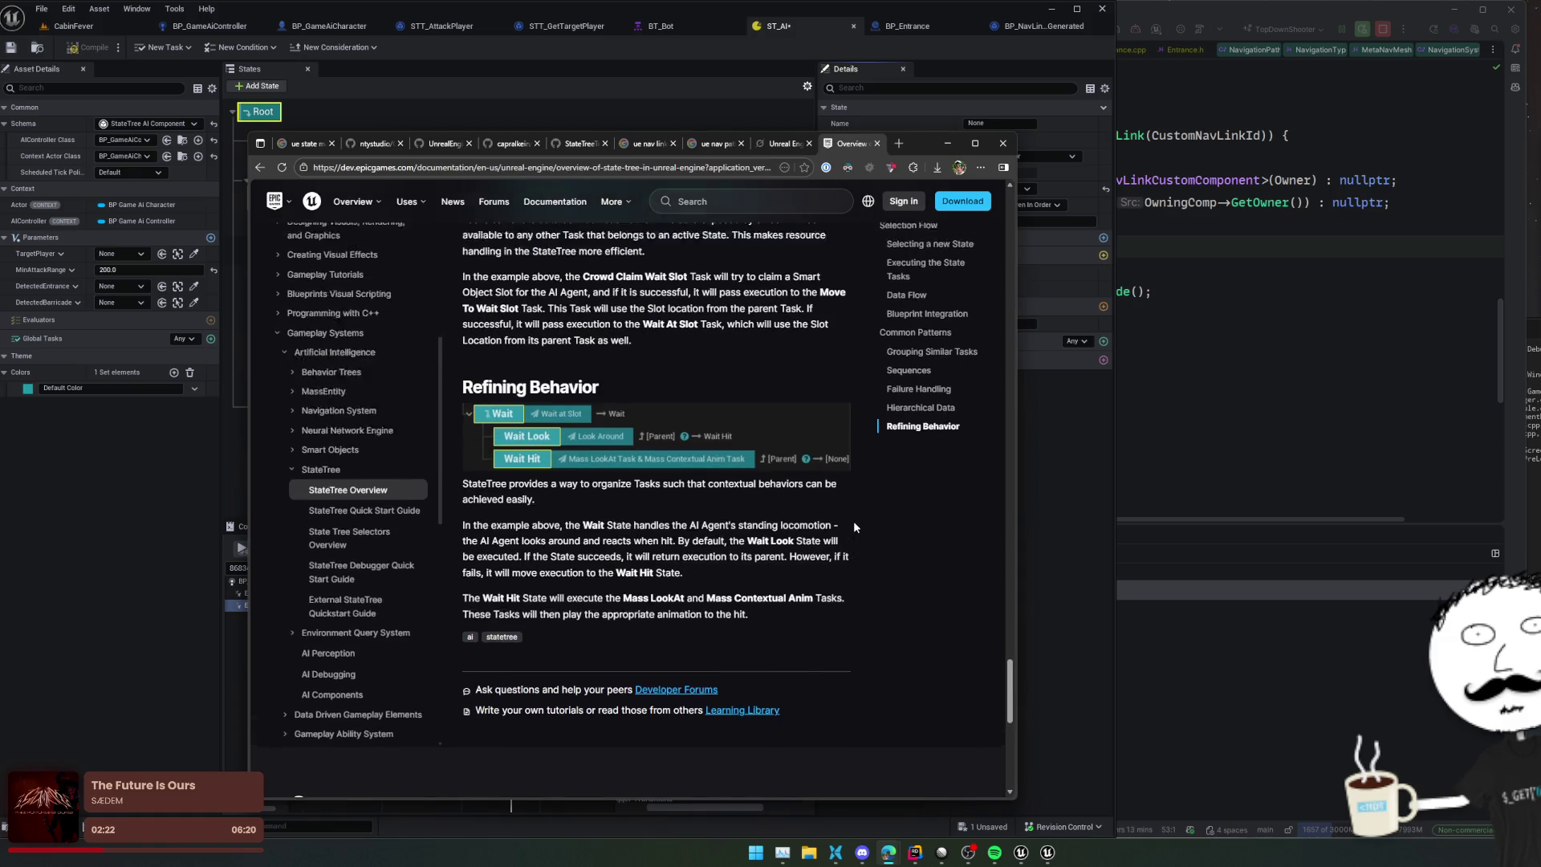
pyautogui.scroll(6, 759, 511)
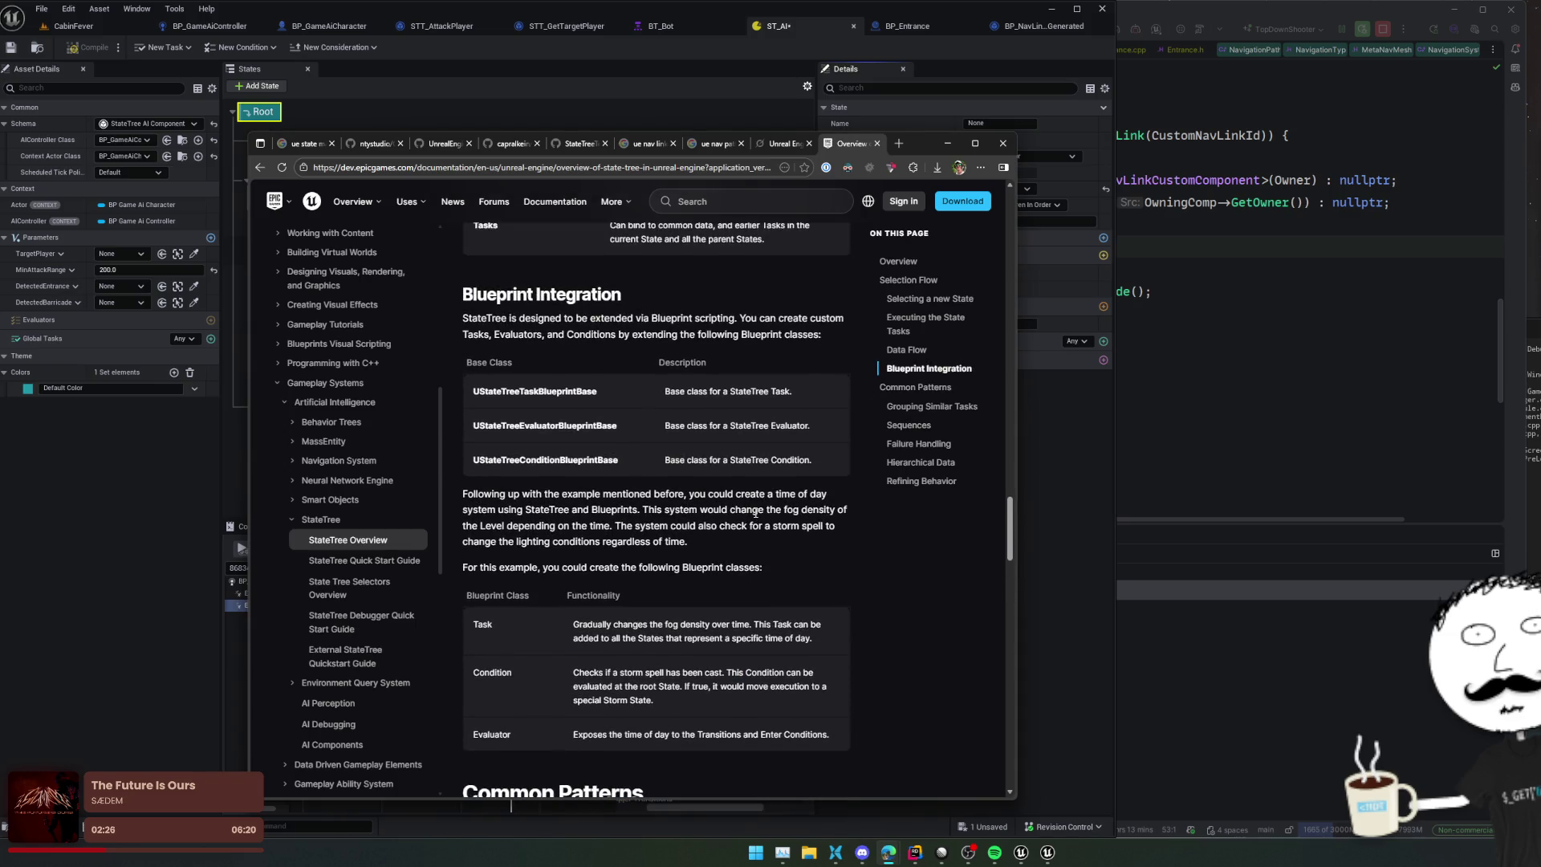
pyautogui.scroll(15, 754, 512)
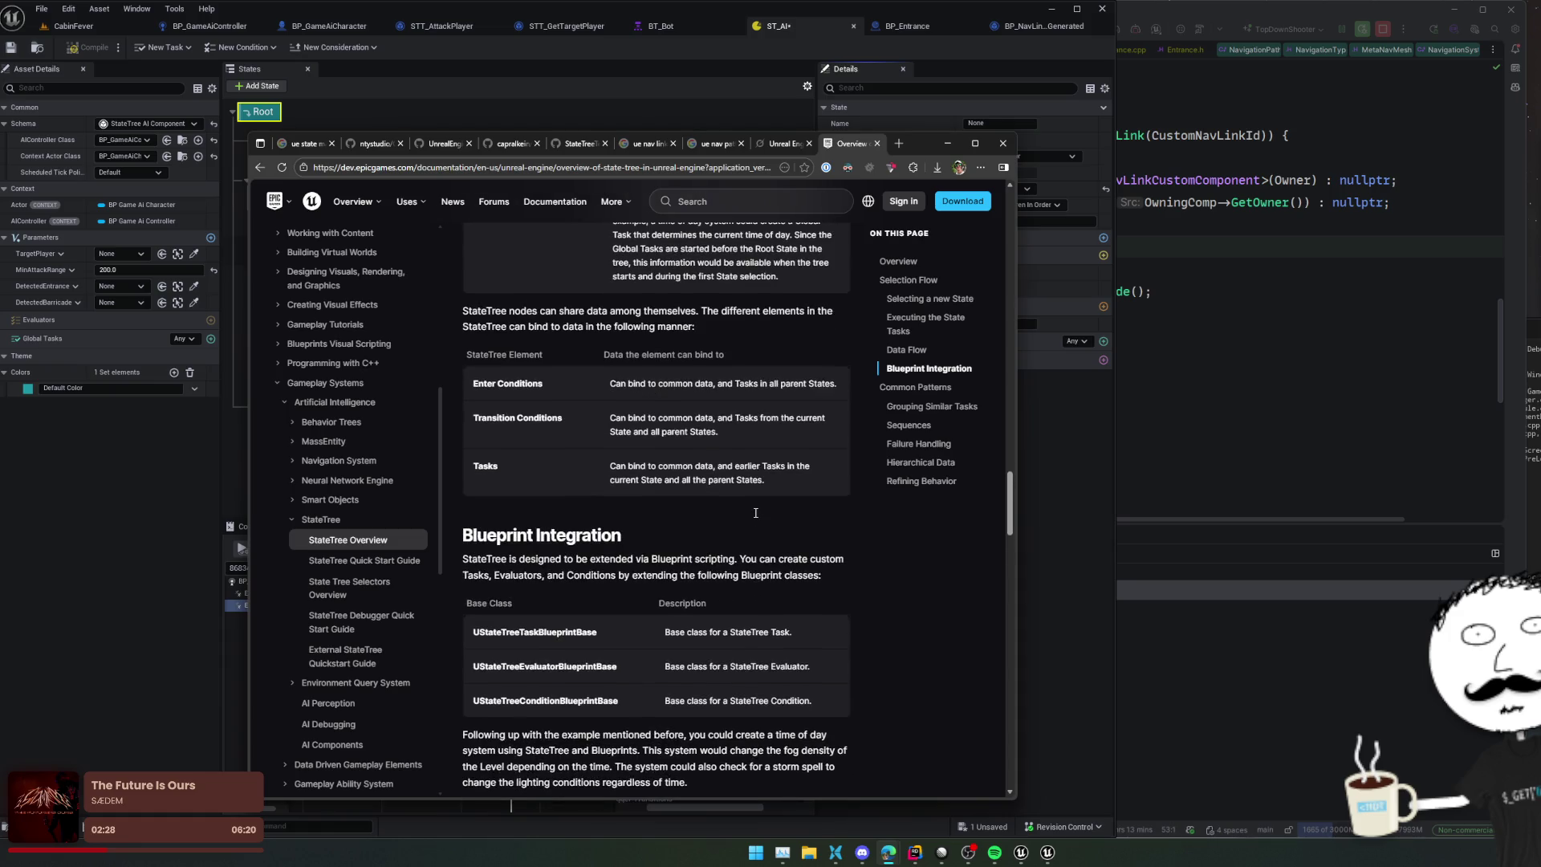
# Step: Scroll up to Selection Flow and highlight the Enter Conditions bullets while reading
pyautogui.scroll(-3, 755, 512)
pyautogui.scroll(4, 754, 512)
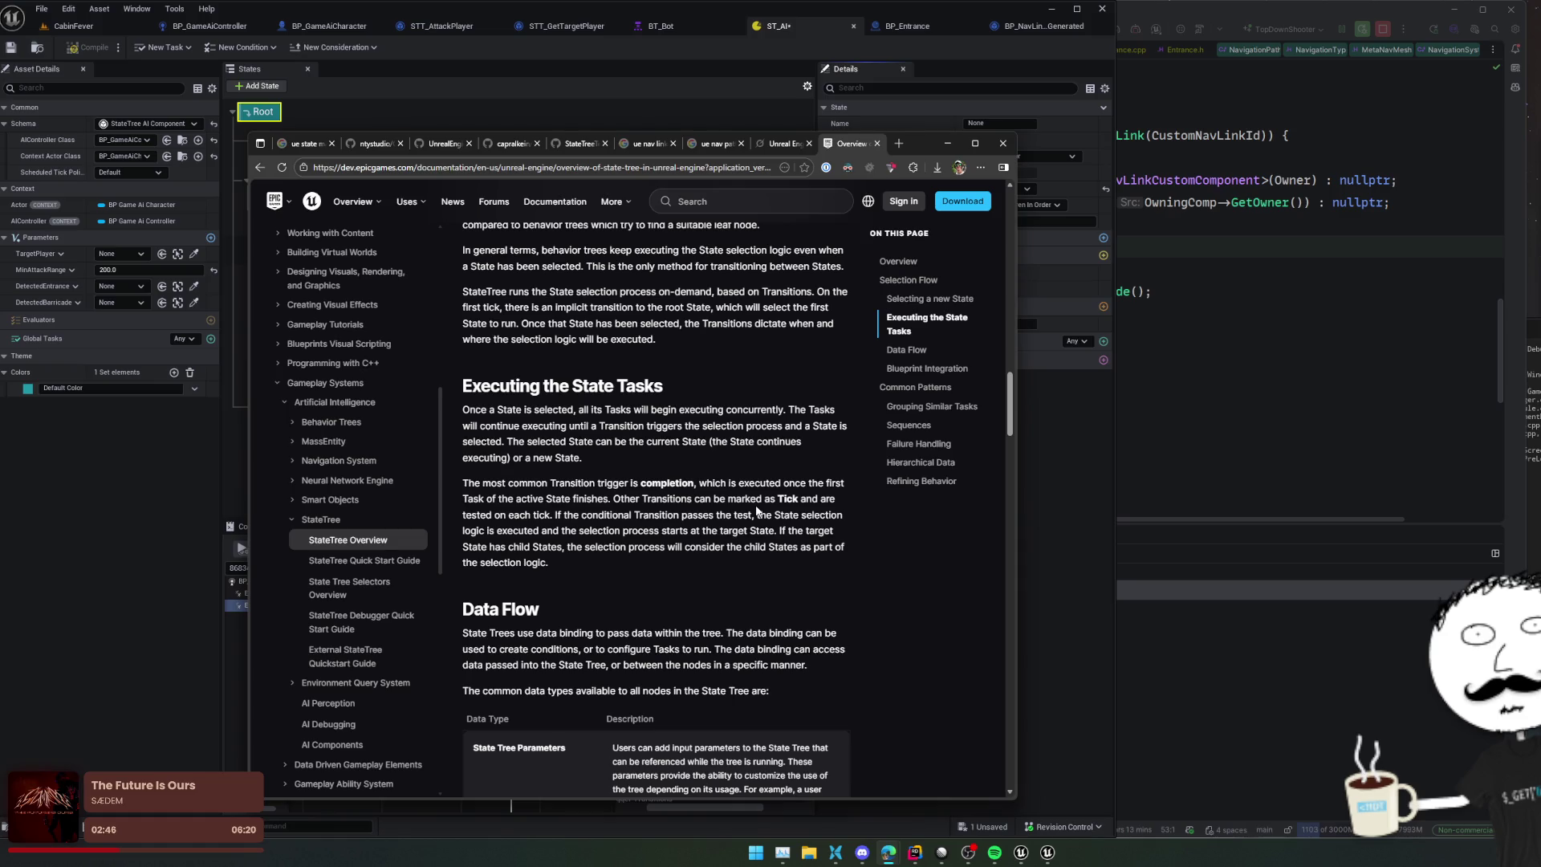
pyautogui.scroll(3, 757, 510)
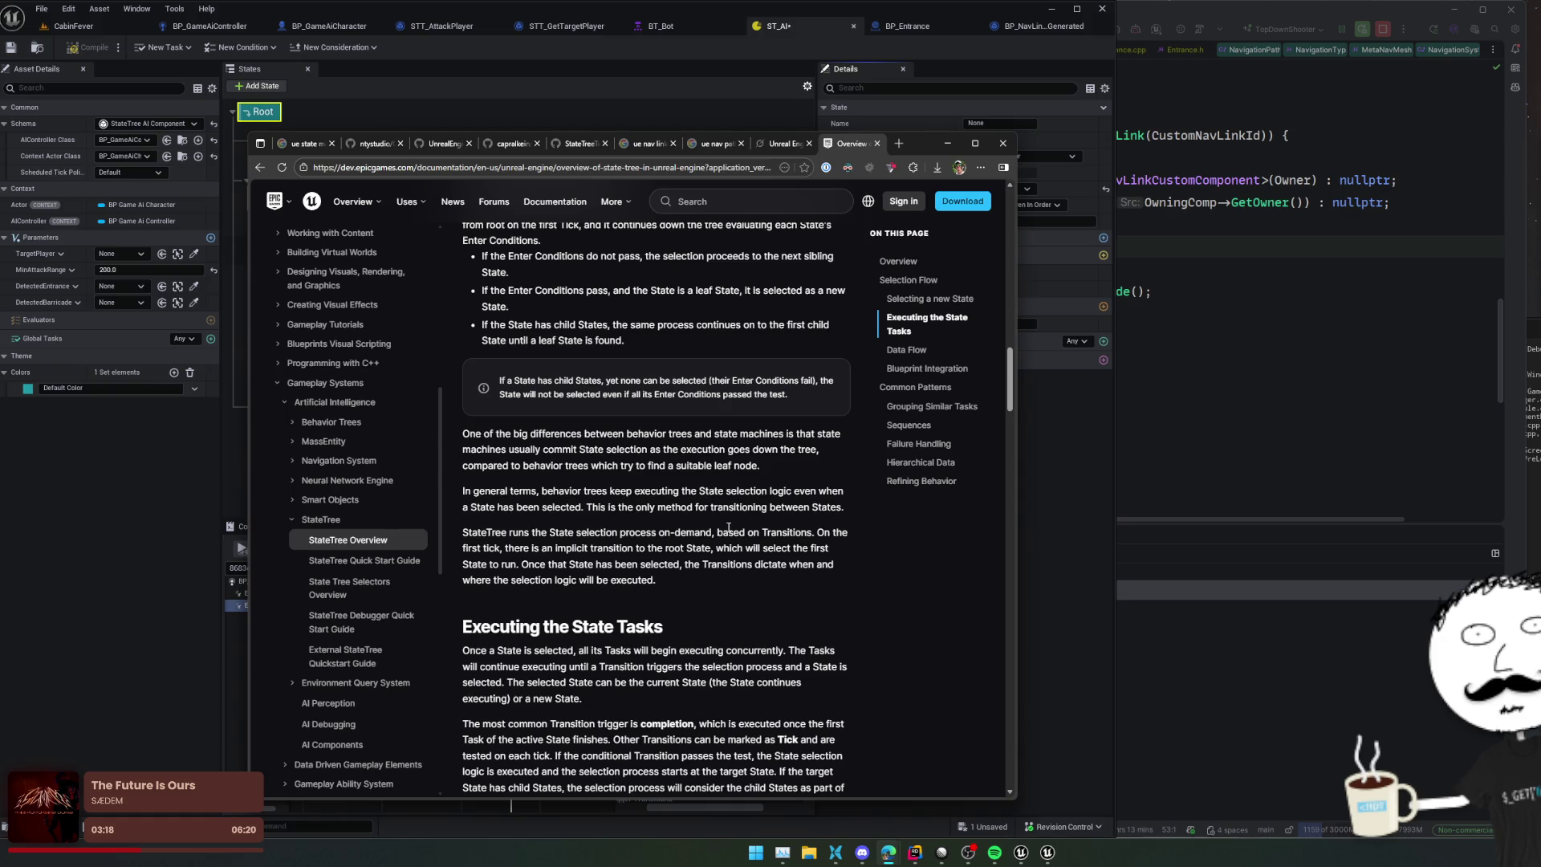
pyautogui.scroll(2, 728, 527)
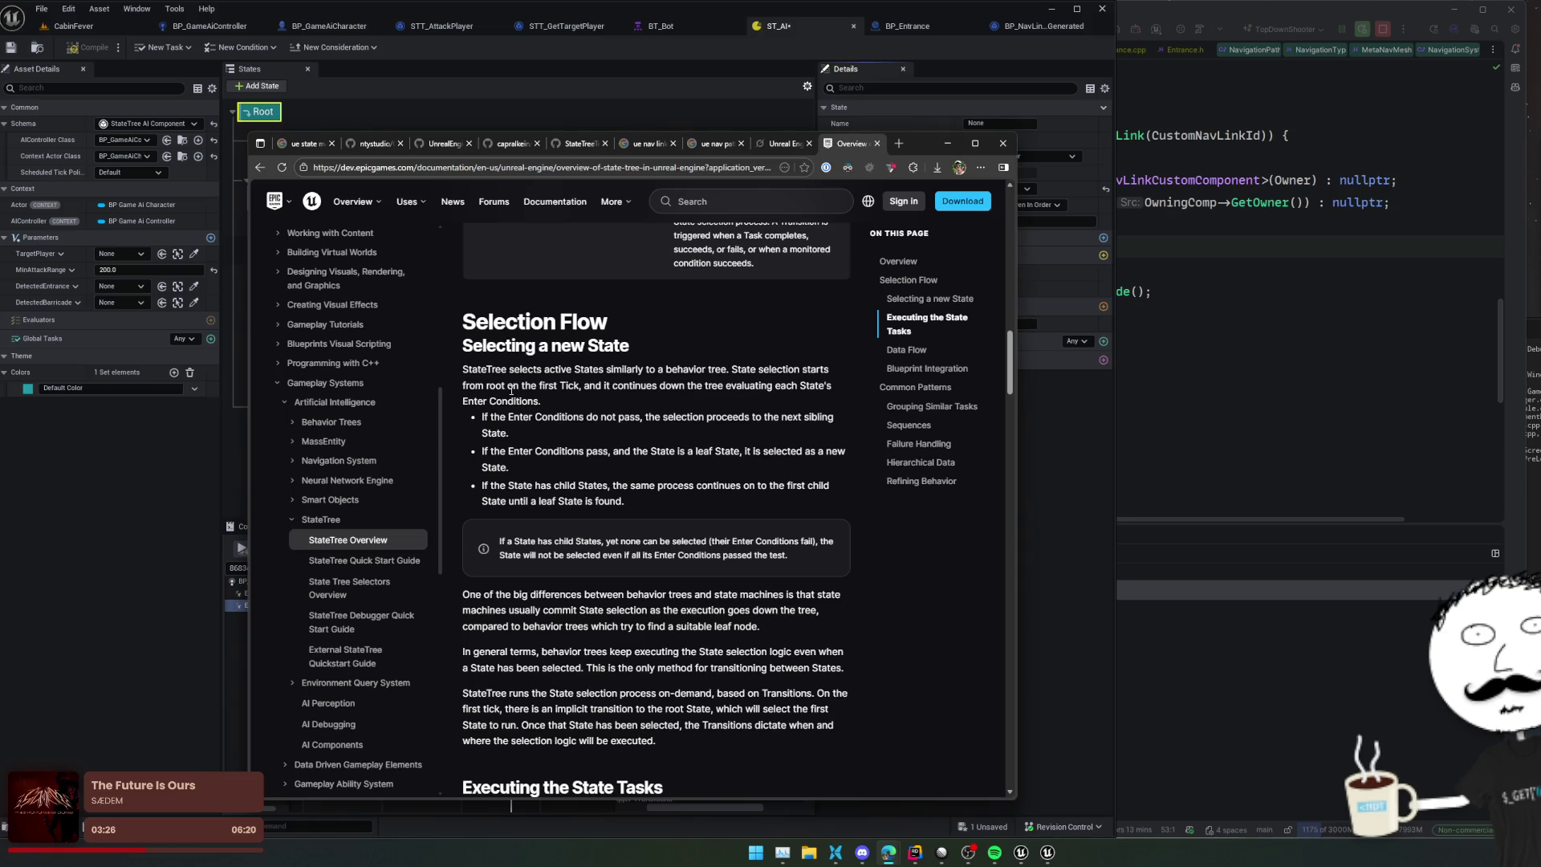
pyautogui.moveTo(536, 416)
pyautogui.mouseDown()
pyautogui.moveTo(587, 418)
pyautogui.moveTo(610, 432)
pyautogui.moveTo(574, 454)
pyautogui.moveTo(620, 469)
pyautogui.mouseUp()
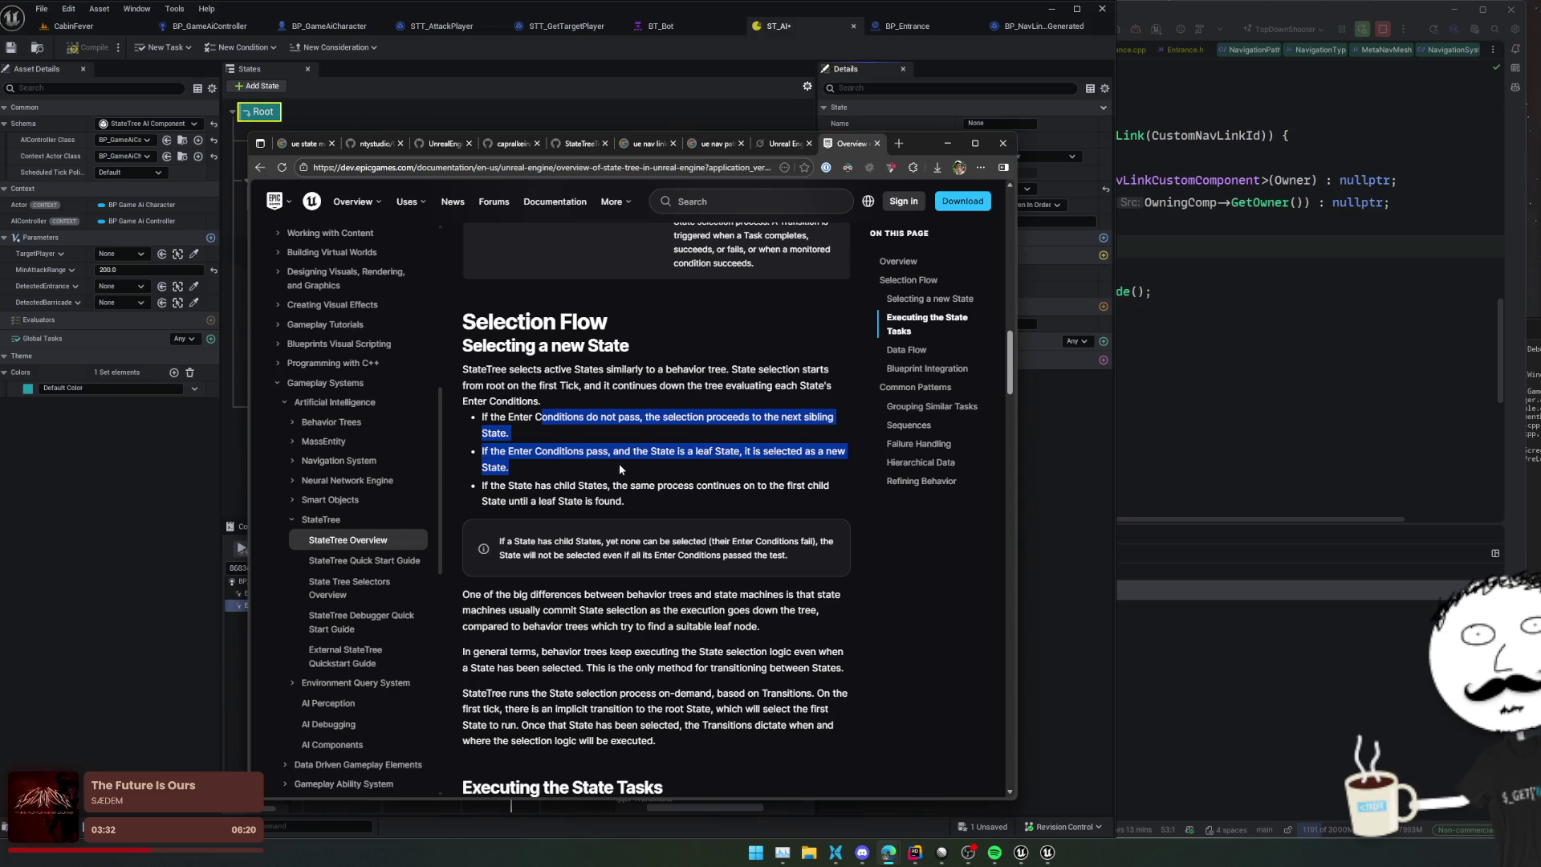
pyautogui.click(654, 500)
pyautogui.tripleClick(594, 427)
pyautogui.click(695, 440)
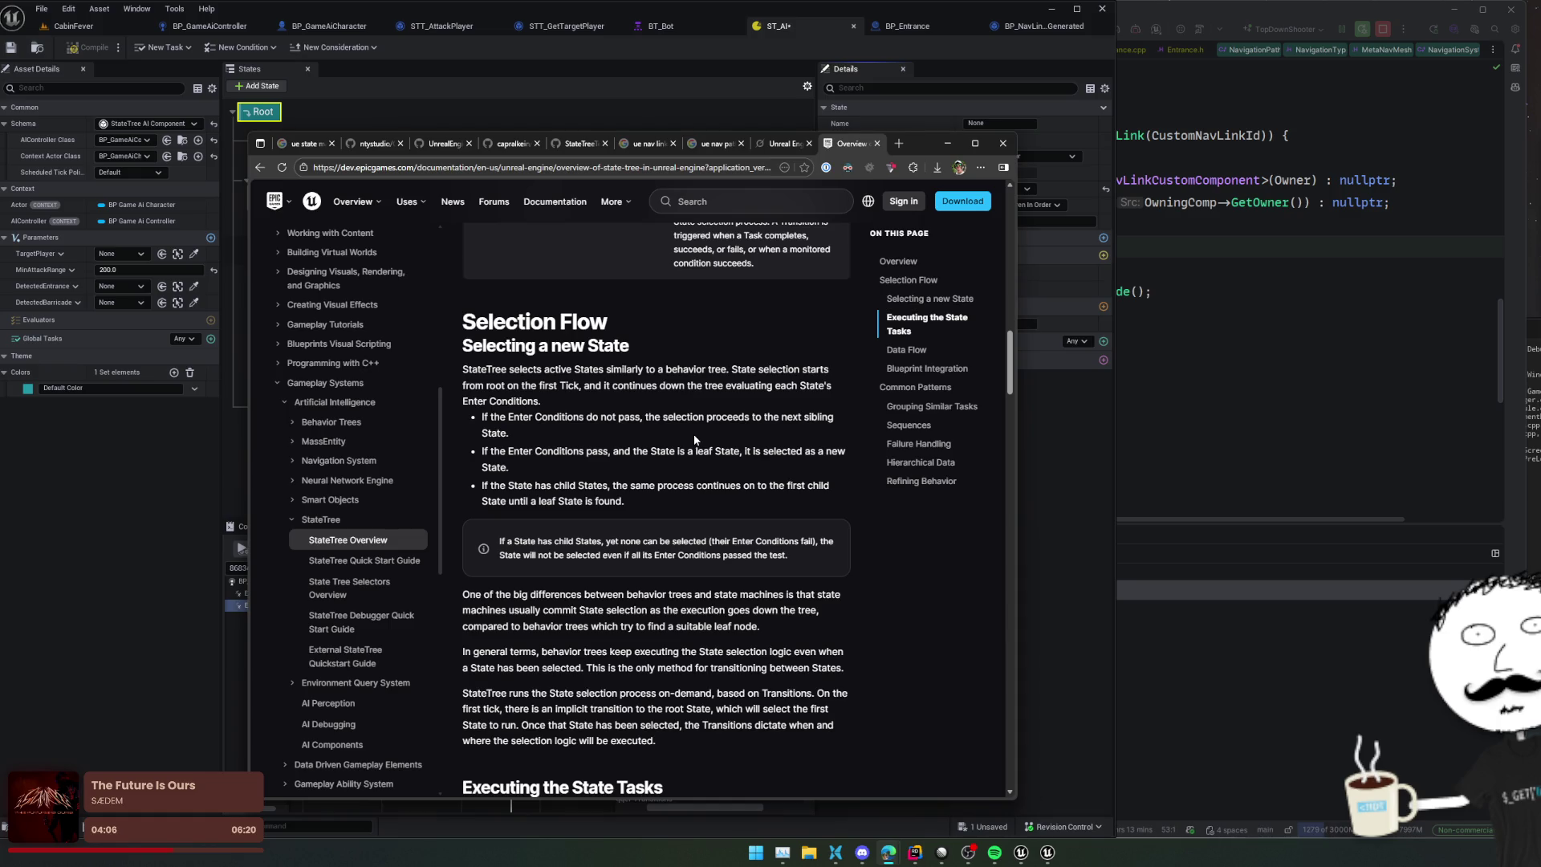
# Step: Scroll to the top of StateTree Overview and switch the docs version to Unreal Engine 5.7
pyautogui.scroll(4, 711, 411)
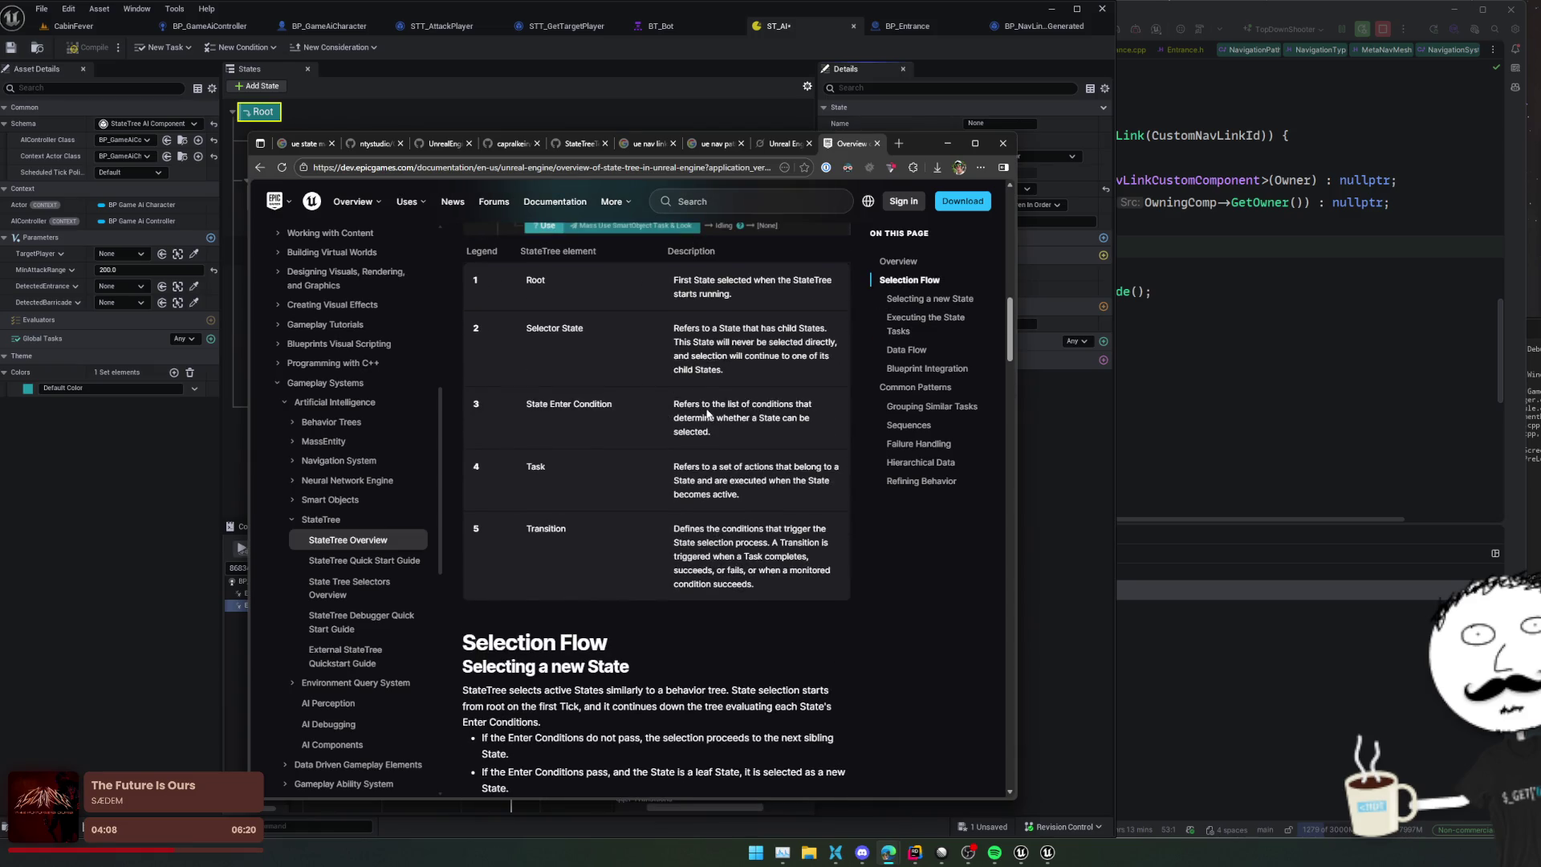
pyautogui.scroll(5, 706, 410)
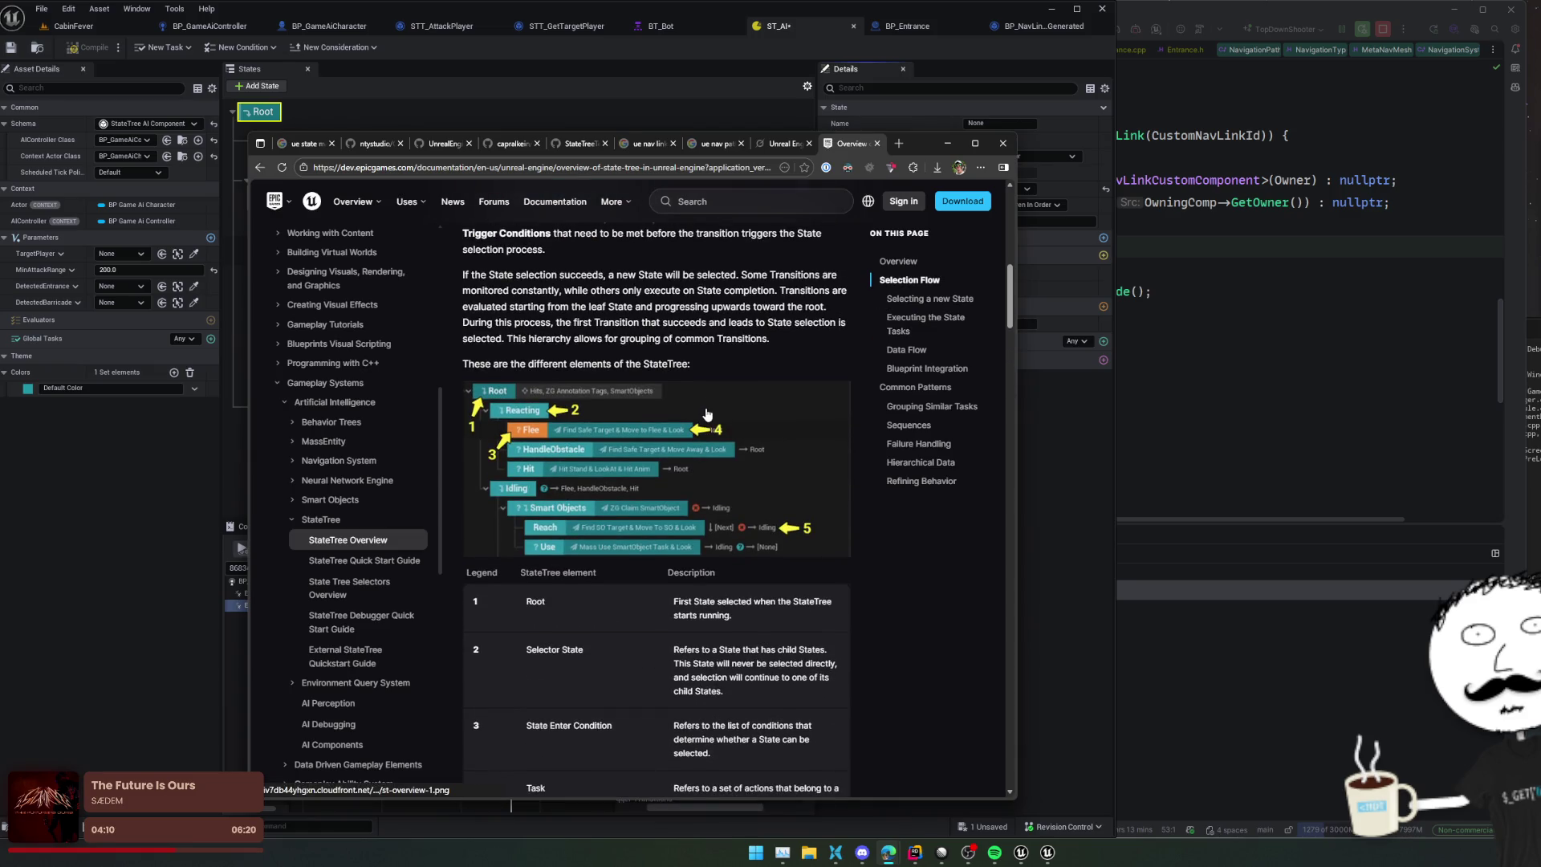
pyautogui.scroll(2, 706, 413)
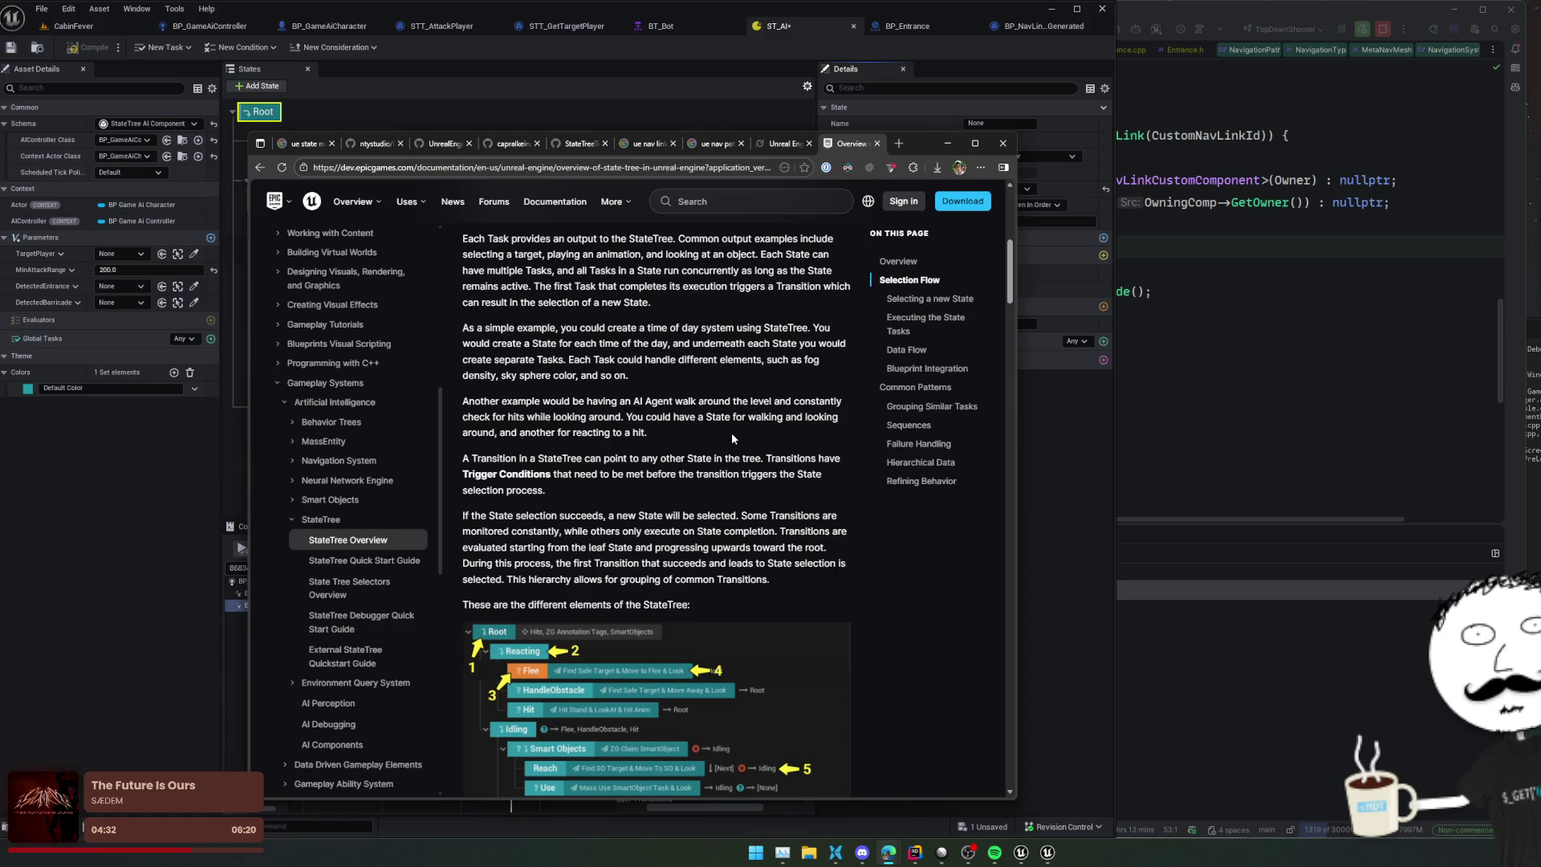
pyautogui.scroll(1, 732, 437)
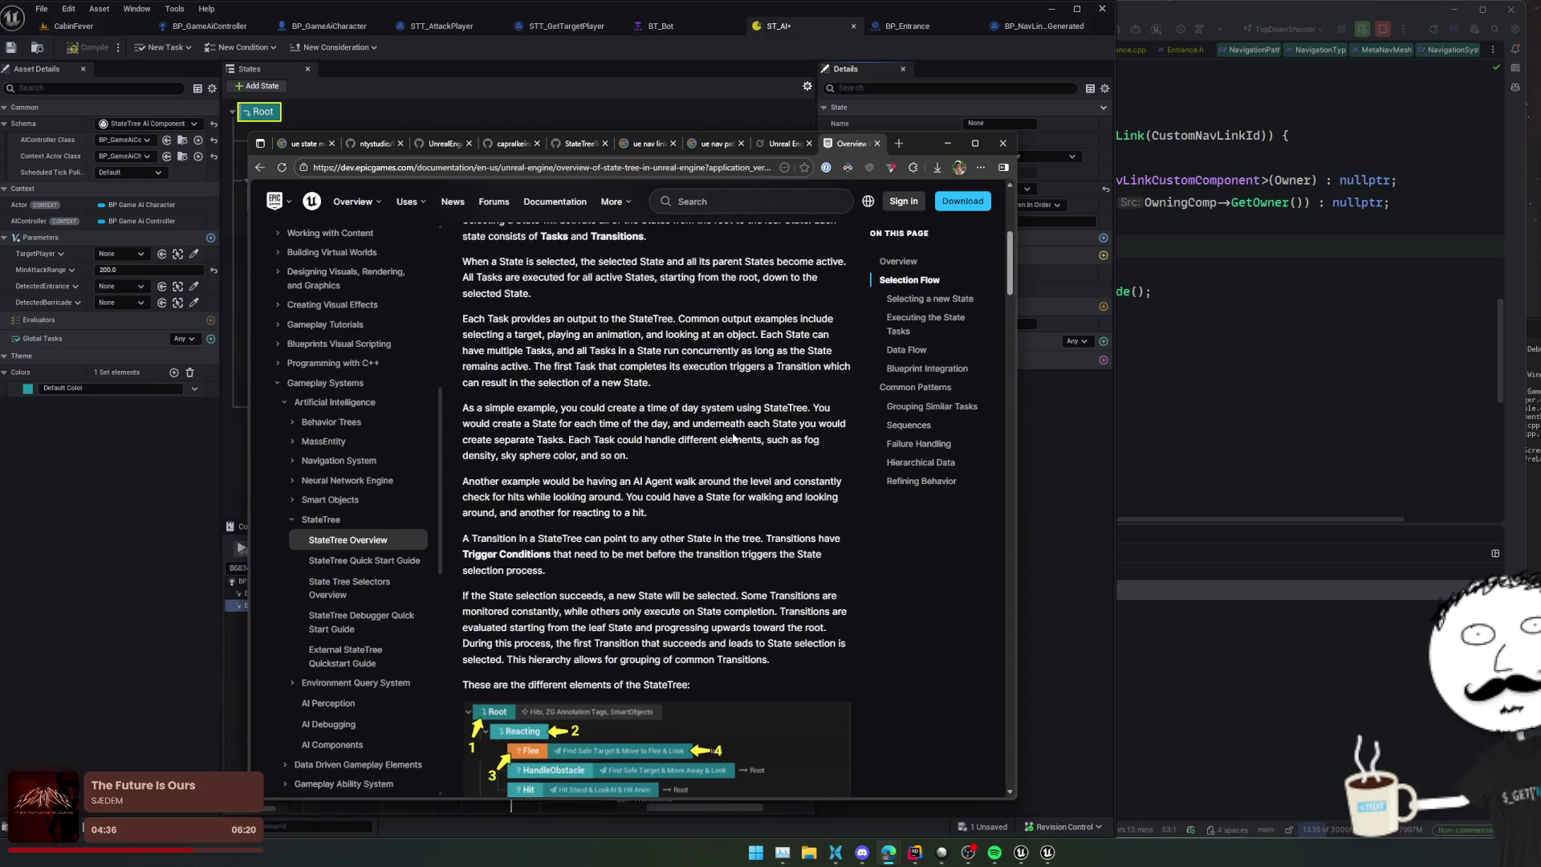
pyautogui.scroll(1, 733, 437)
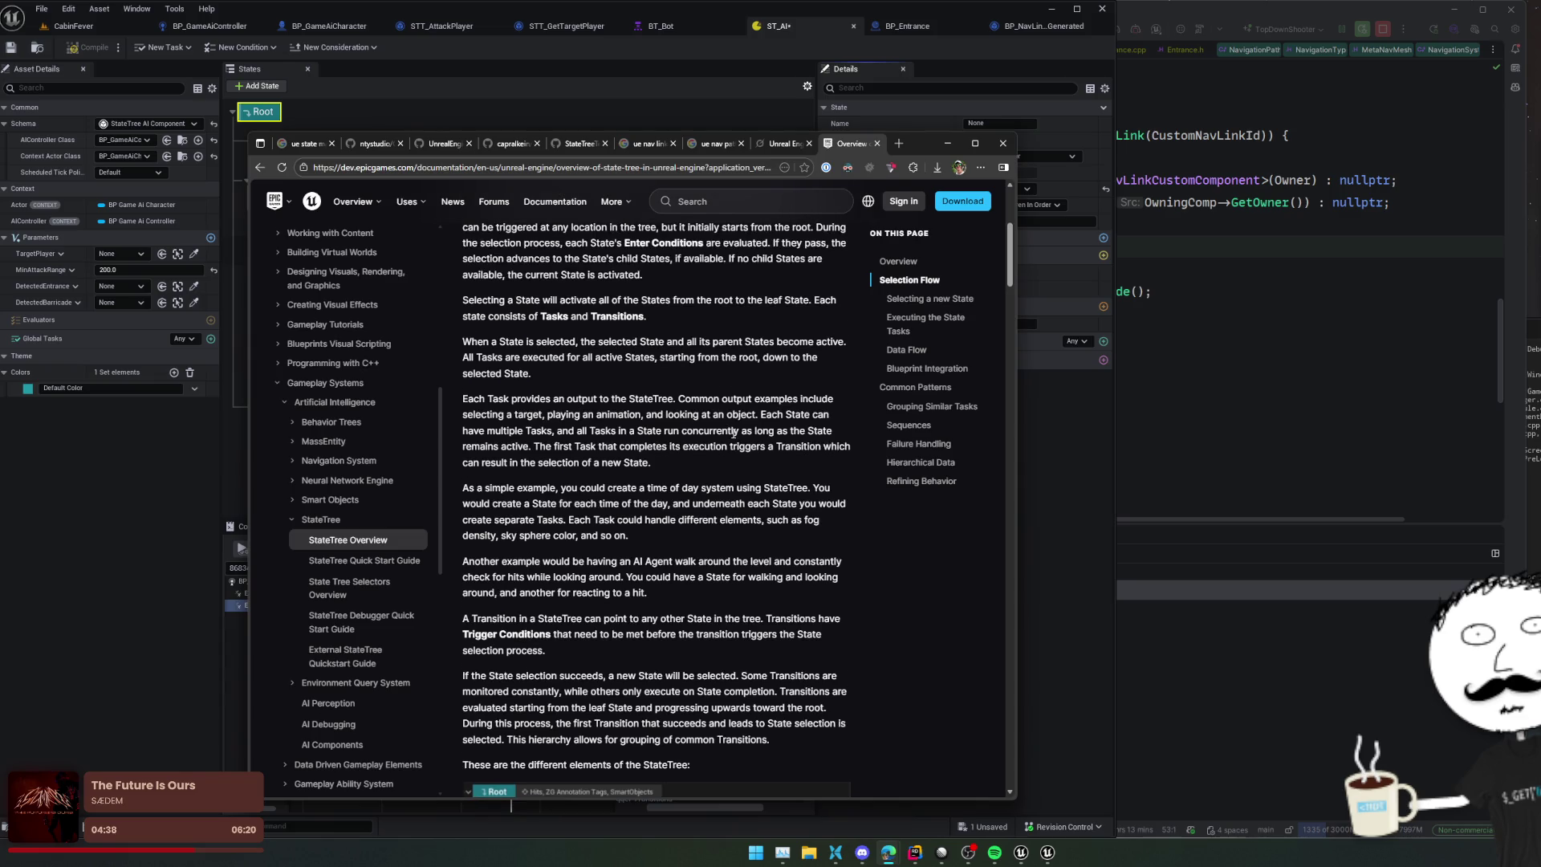
pyautogui.scroll(2, 733, 433)
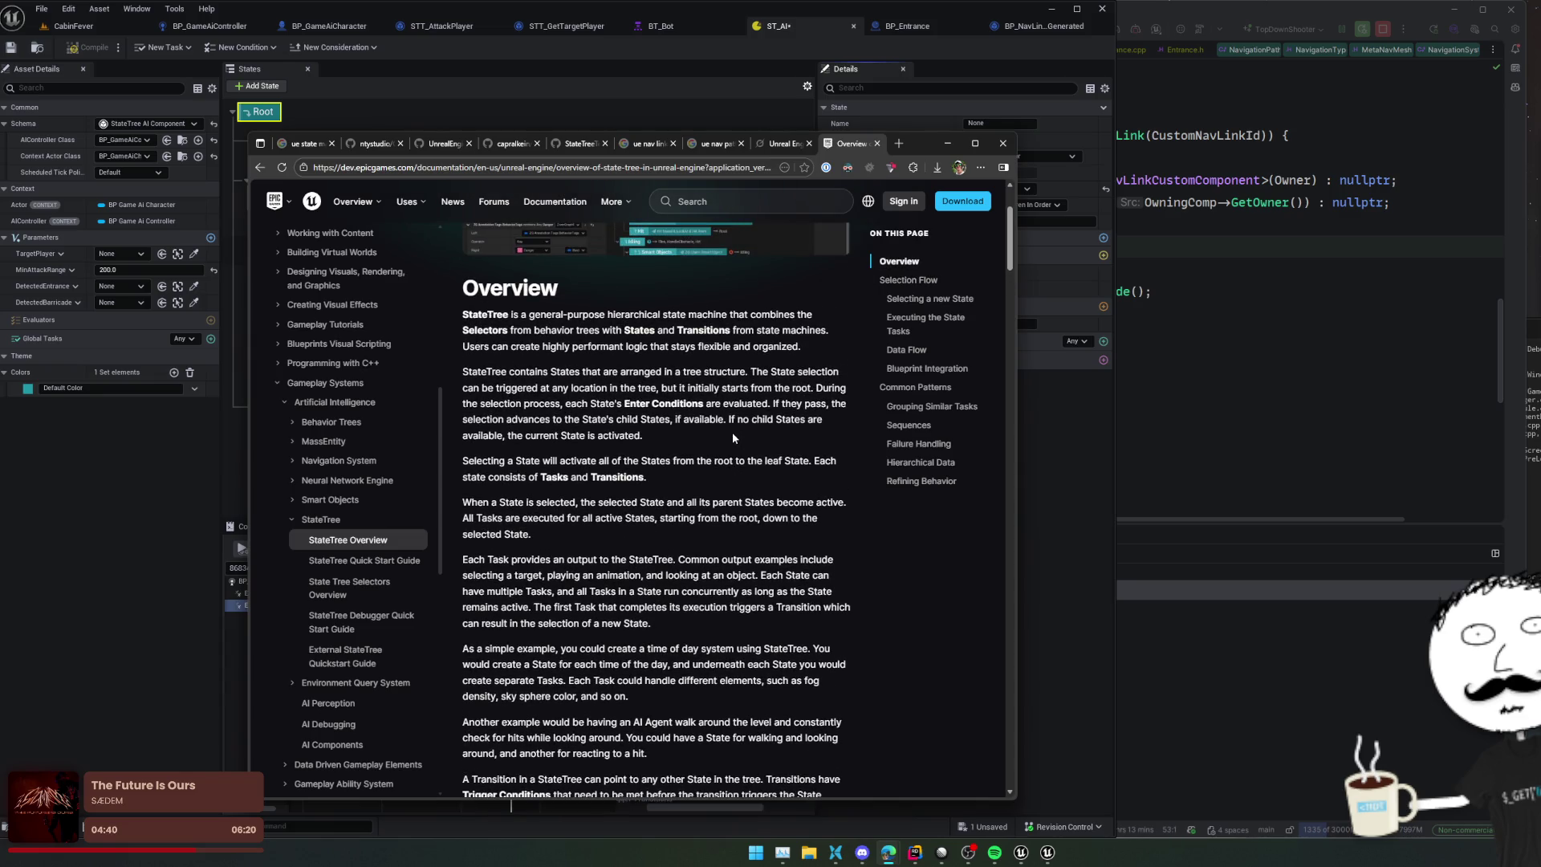
pyautogui.scroll(2, 732, 437)
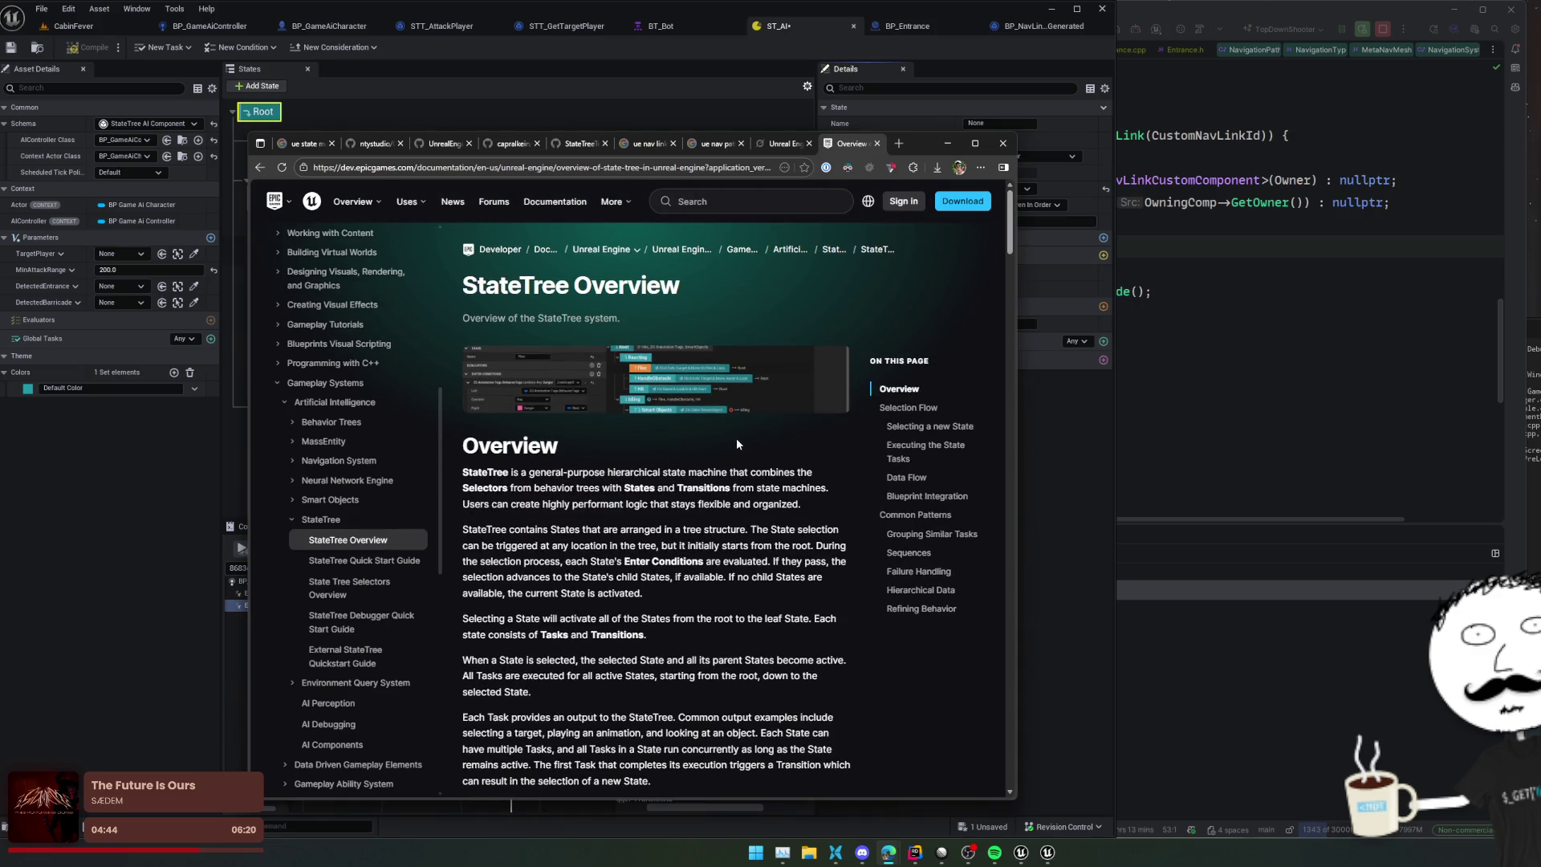
pyautogui.scroll(5, 353, 482)
pyautogui.click(343, 580)
pyautogui.click(367, 618)
pyautogui.scroll(-2, 659, 513)
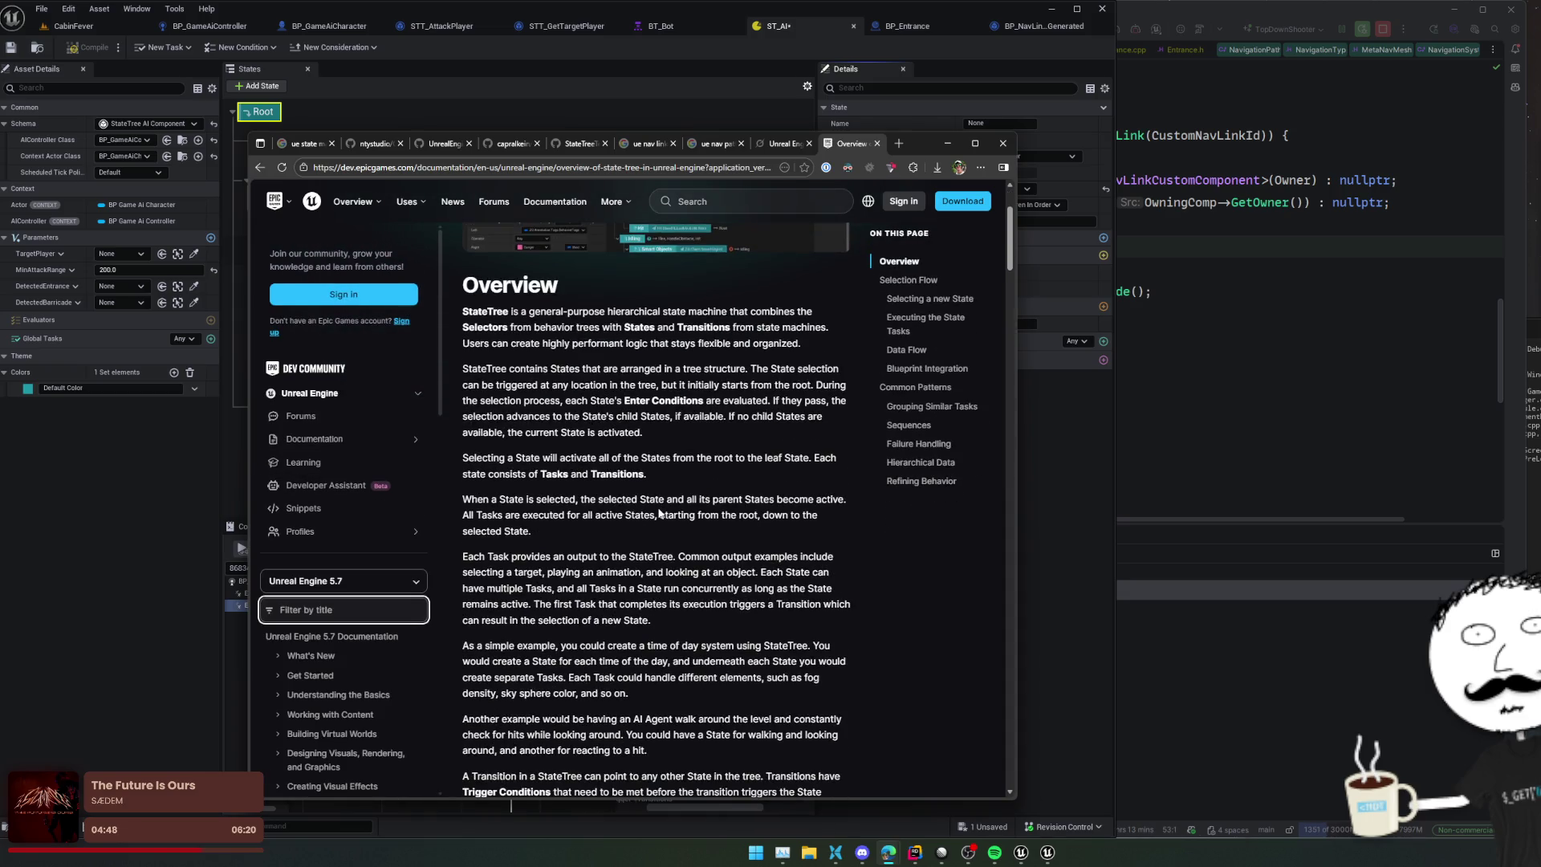
# Step: Search the 5.7 Overview page for 'oncur' to locate 'concurrently' in the Tasks explanation
pyautogui.scroll(-2, 658, 513)
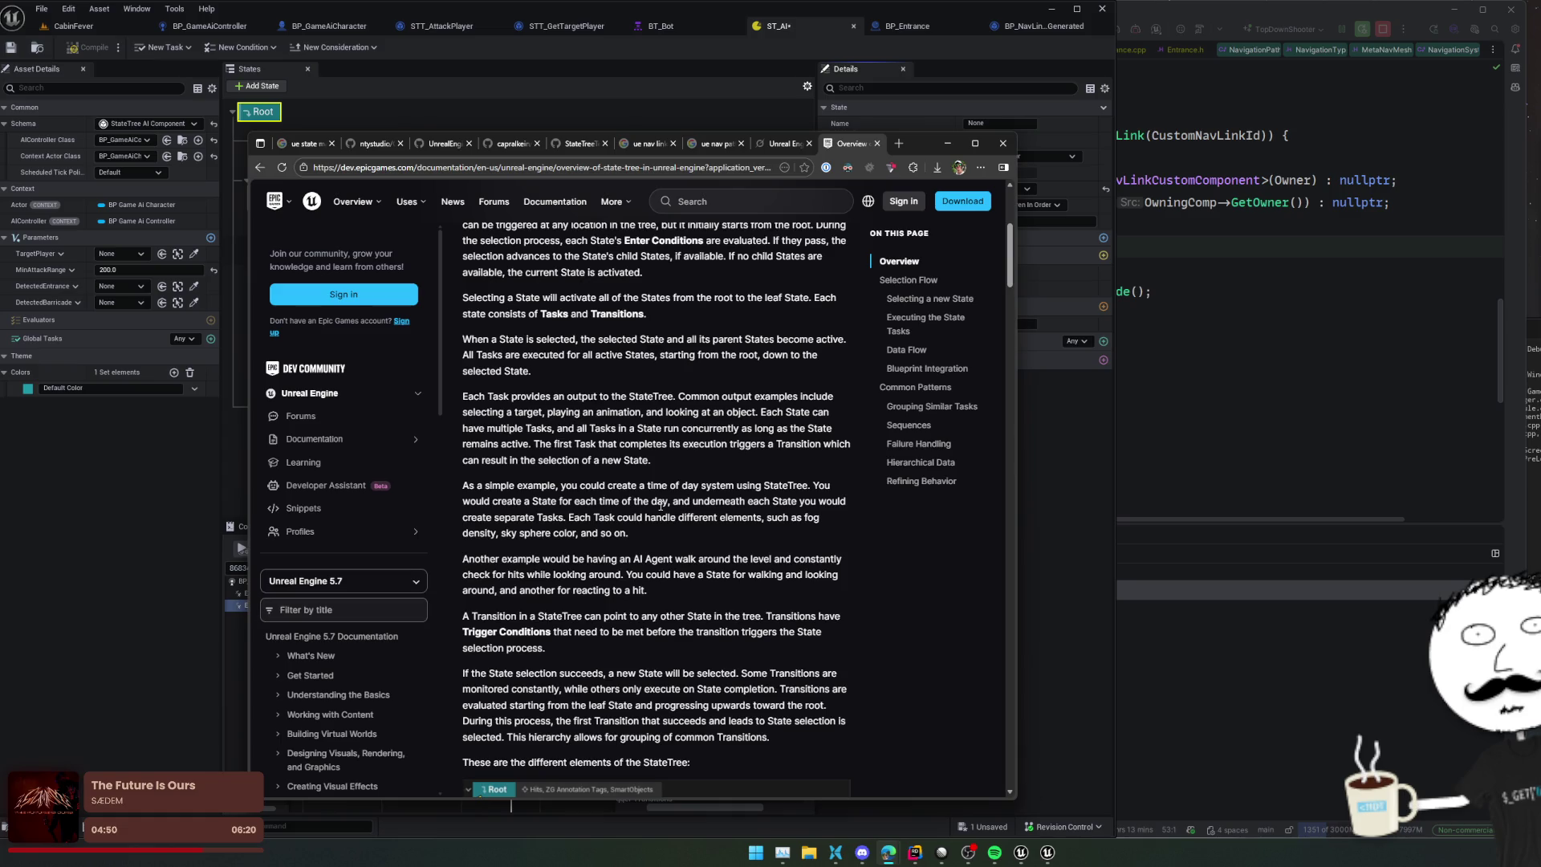
pyautogui.hotkey('ctrl', 'f')
pyautogui.write('oncur')
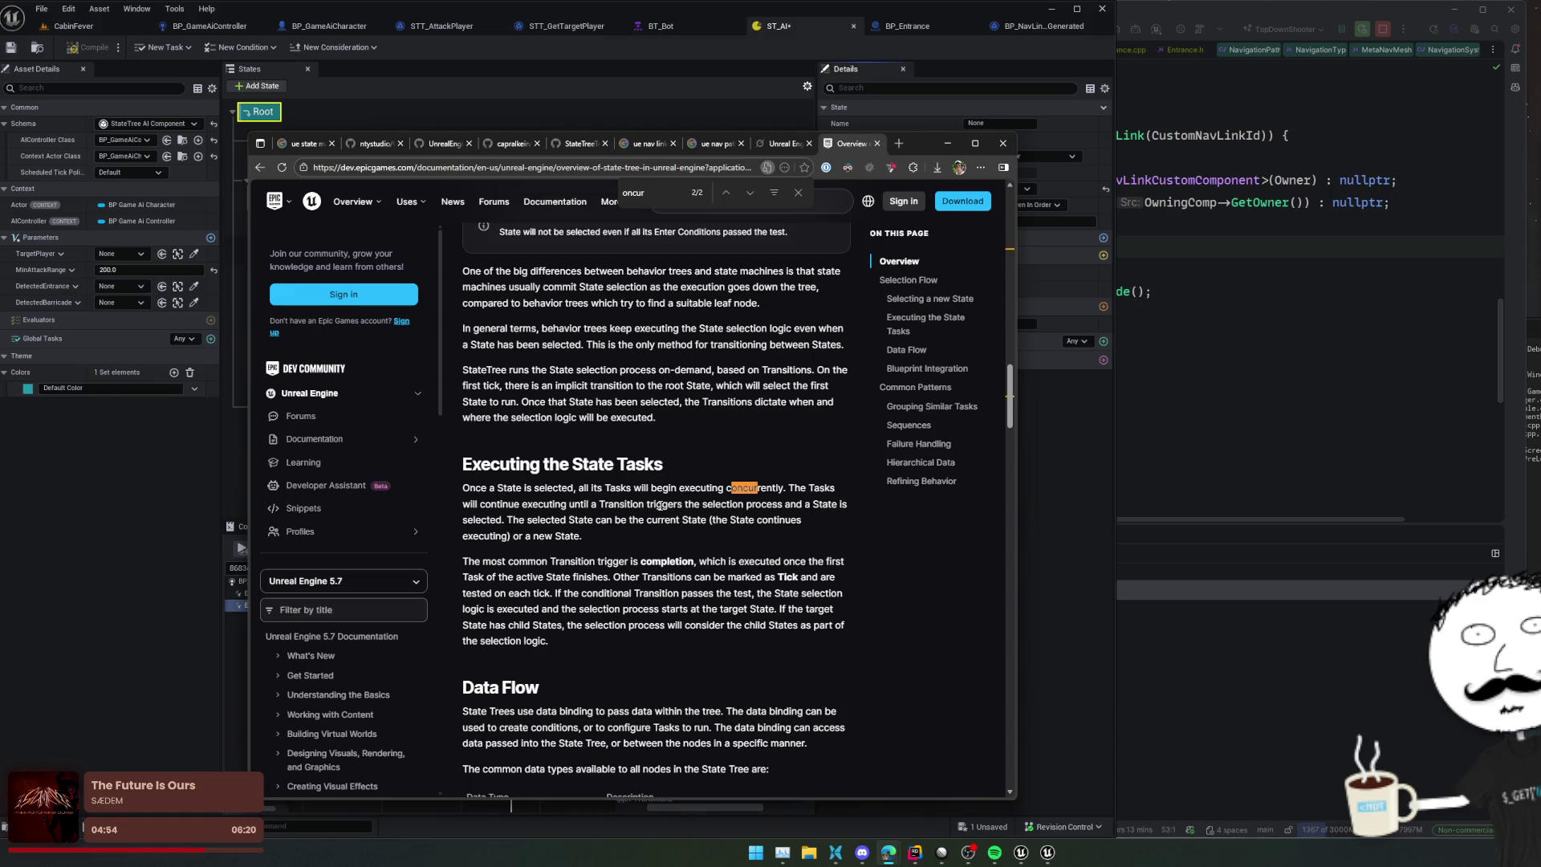
pyautogui.press('Return')
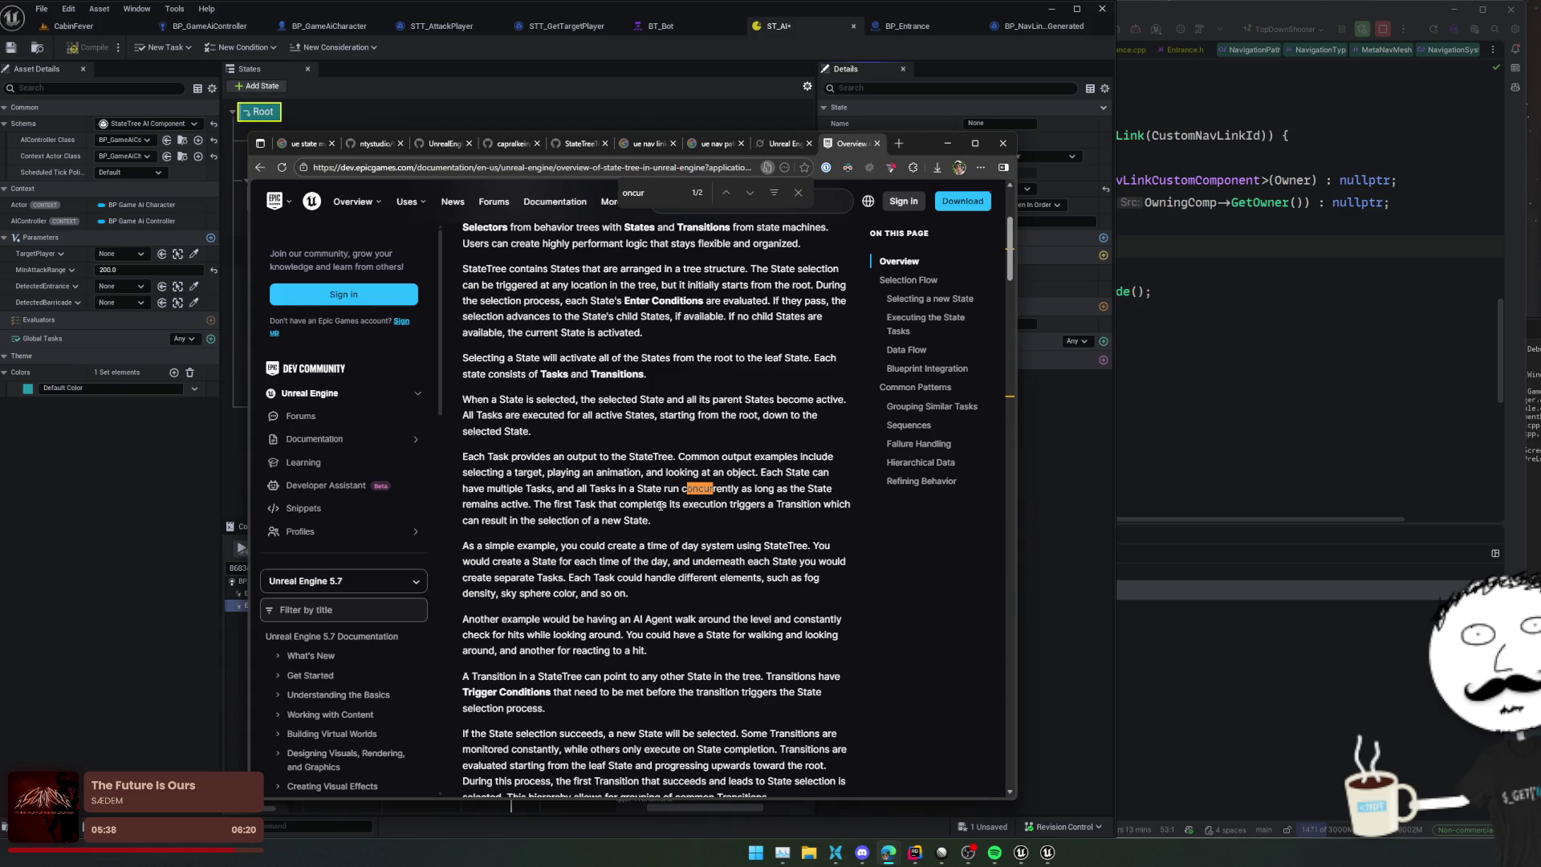
# Step: Leave the state type unchanged and save the ST_AI StateTree
pyautogui.click(1055, 430)
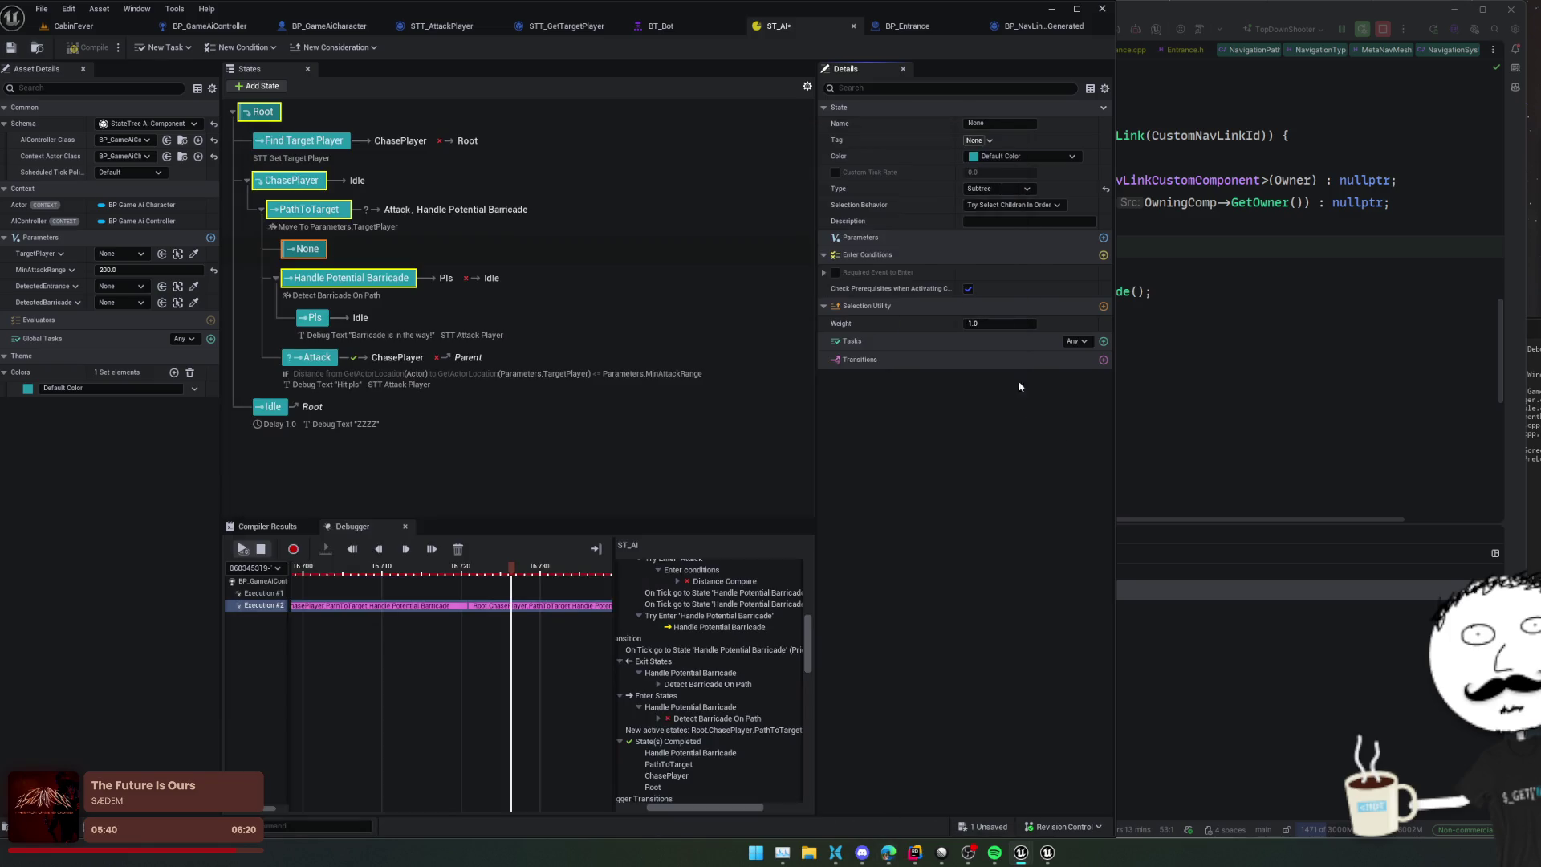
pyautogui.click(972, 188)
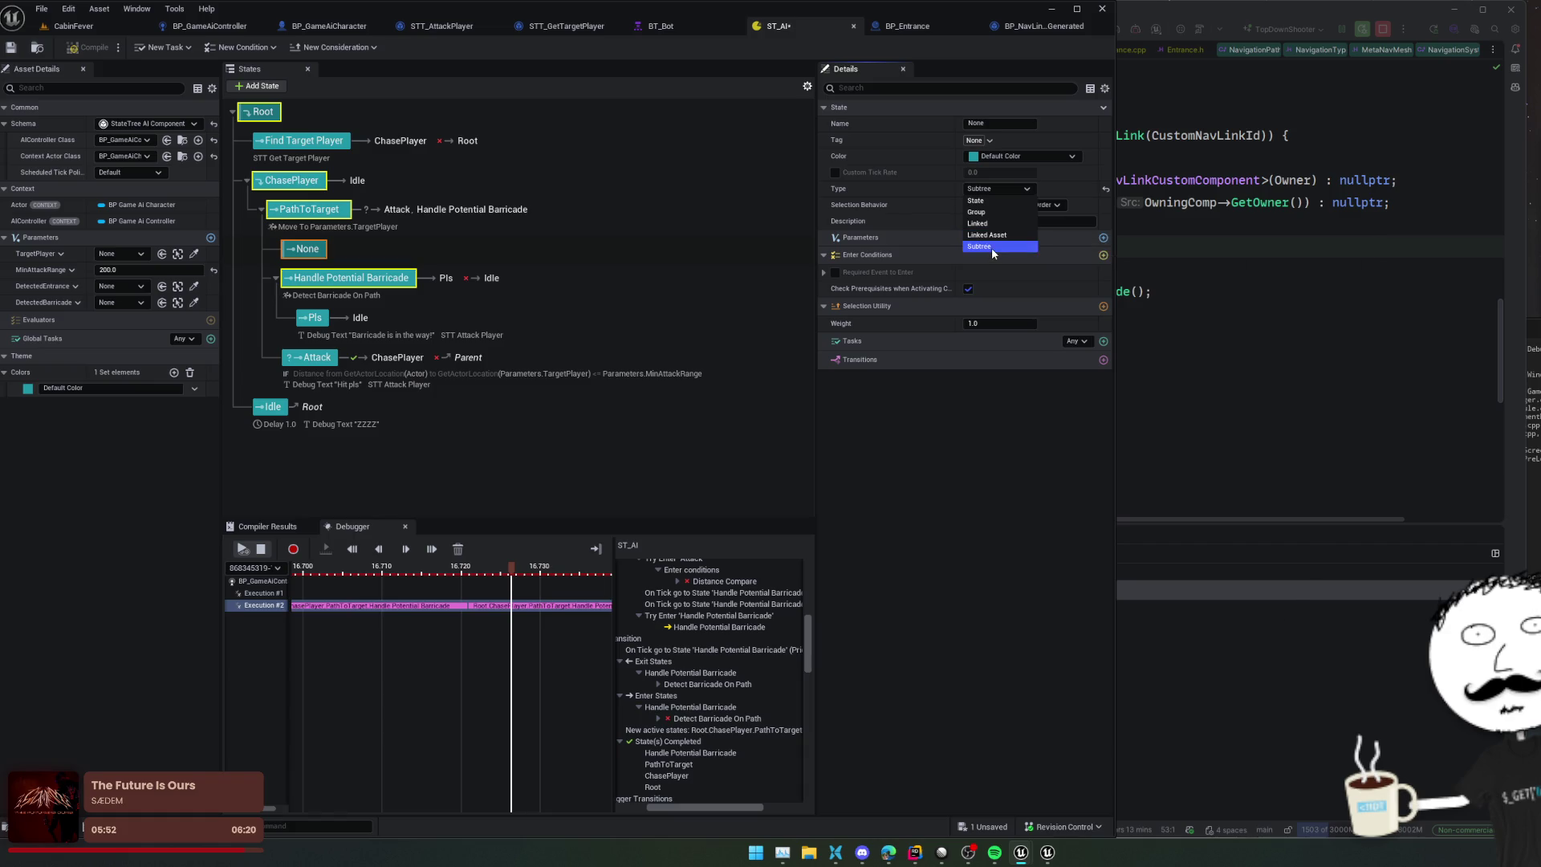
pyautogui.click(992, 248)
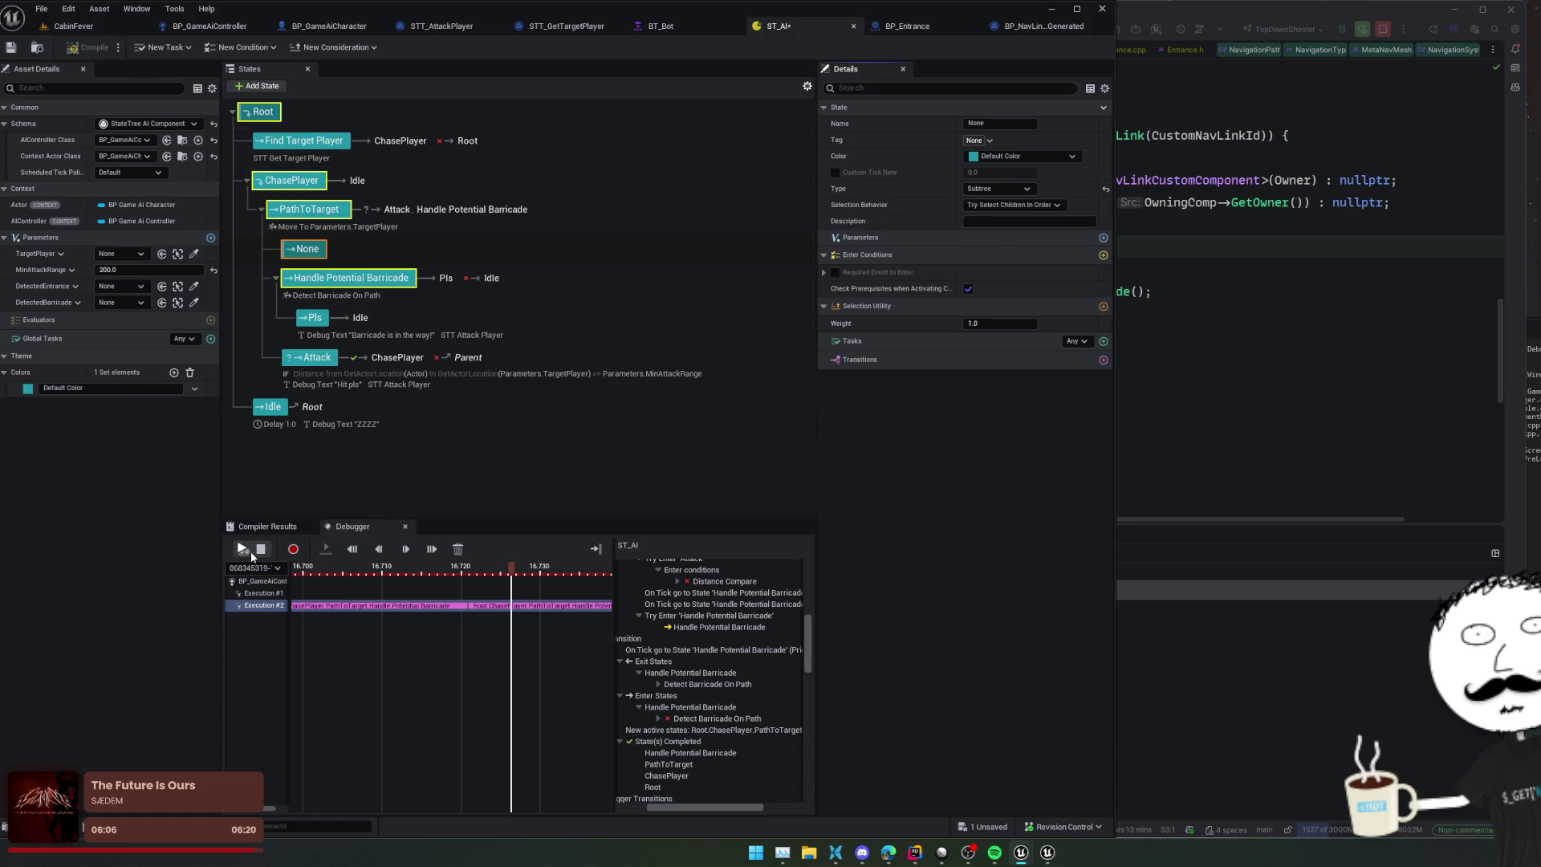
pyautogui.click(11, 47)
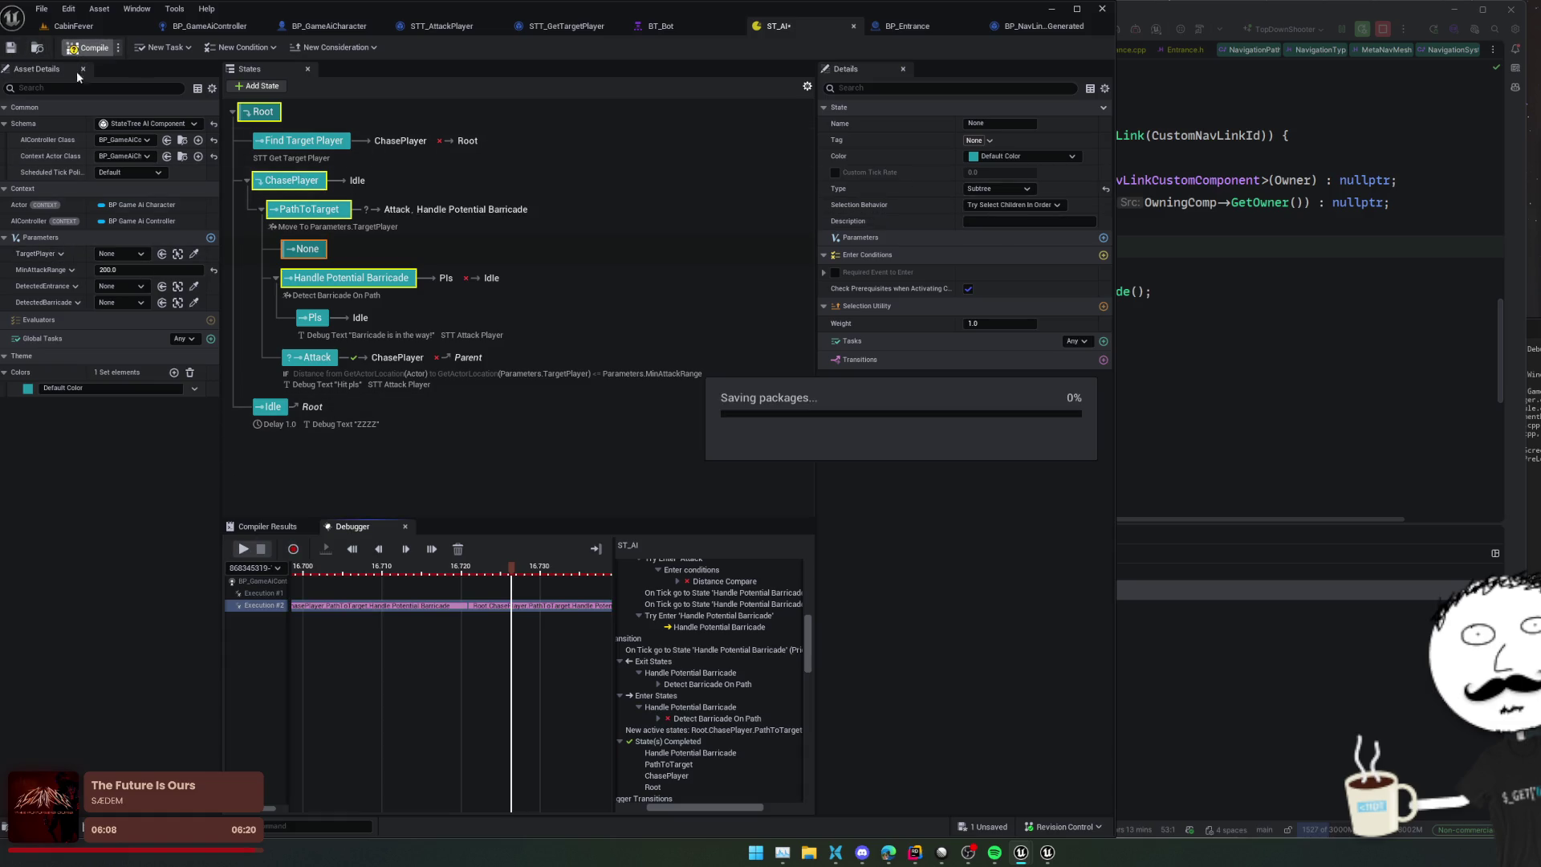
# Step: Look through the None state's actions and task list without adding anything
pyautogui.rightClick(310, 249)
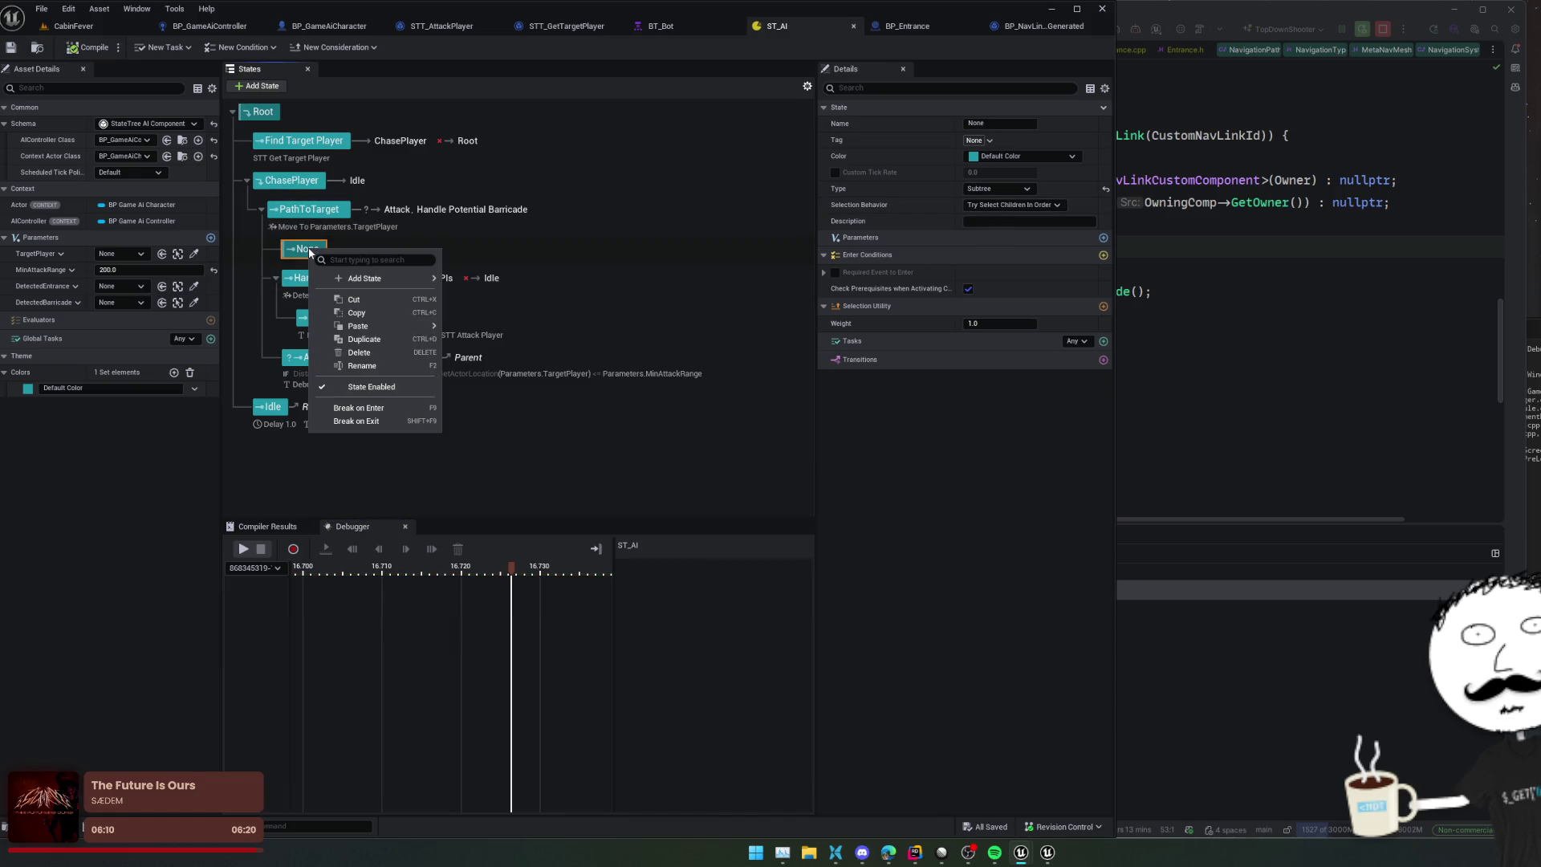
pyautogui.moveTo(372, 284)
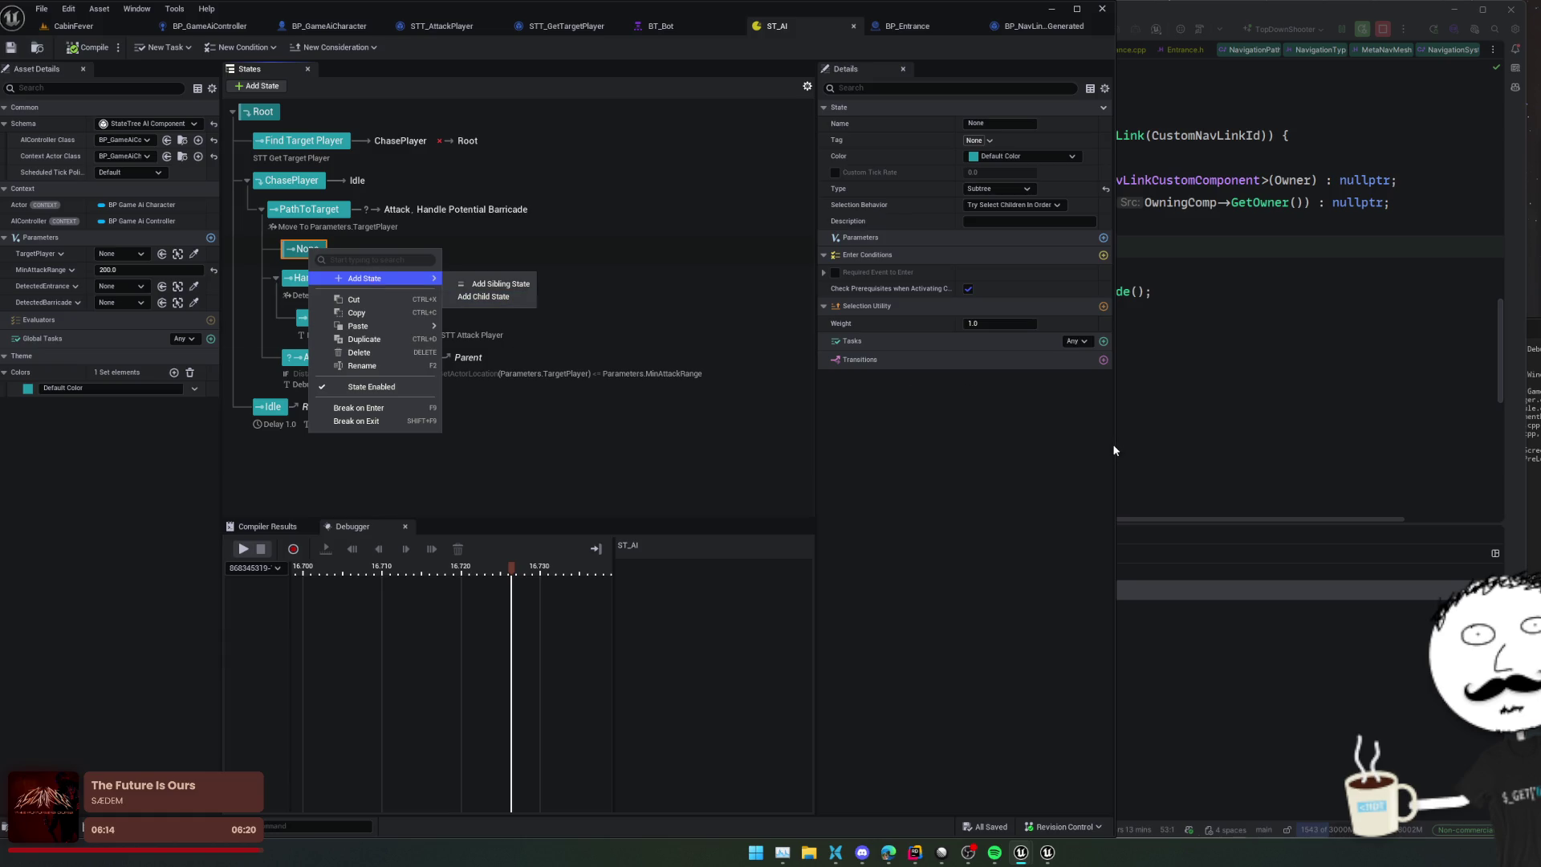
pyautogui.click(1029, 434)
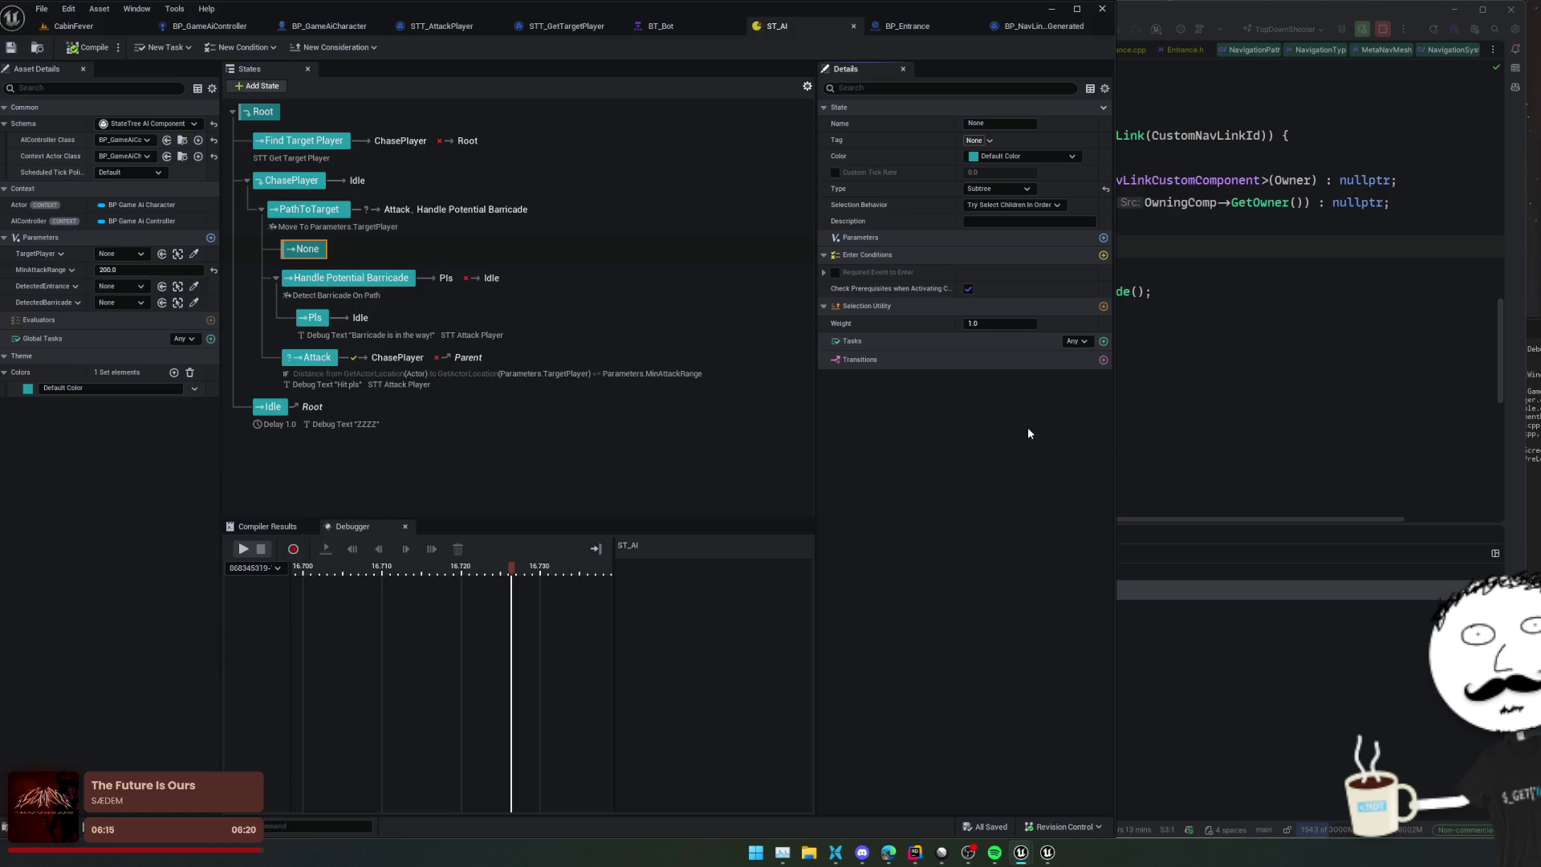
pyautogui.click(1102, 341)
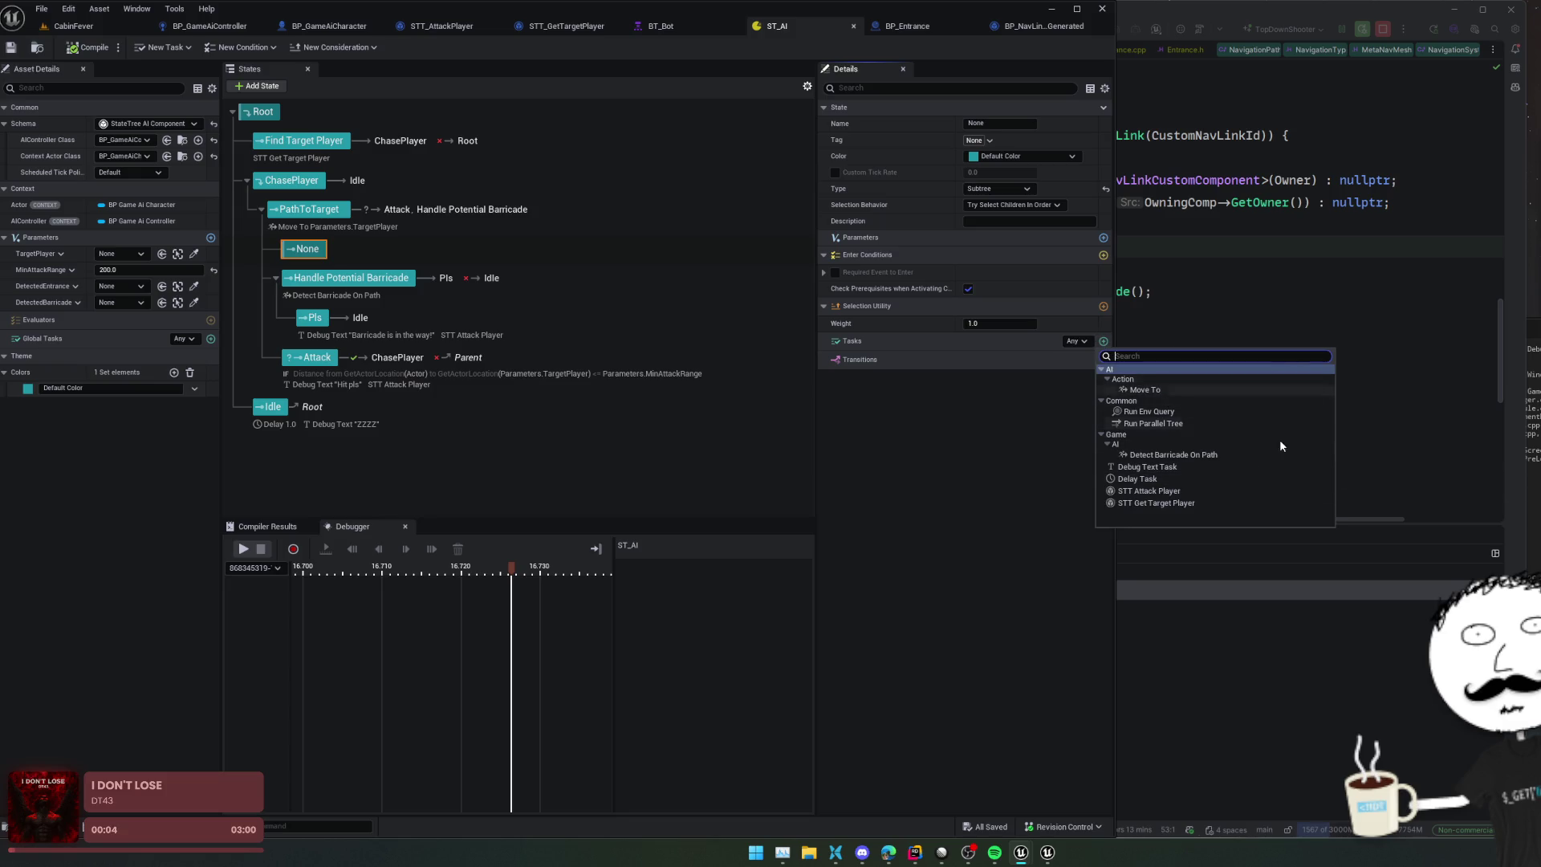
pyautogui.click(1063, 527)
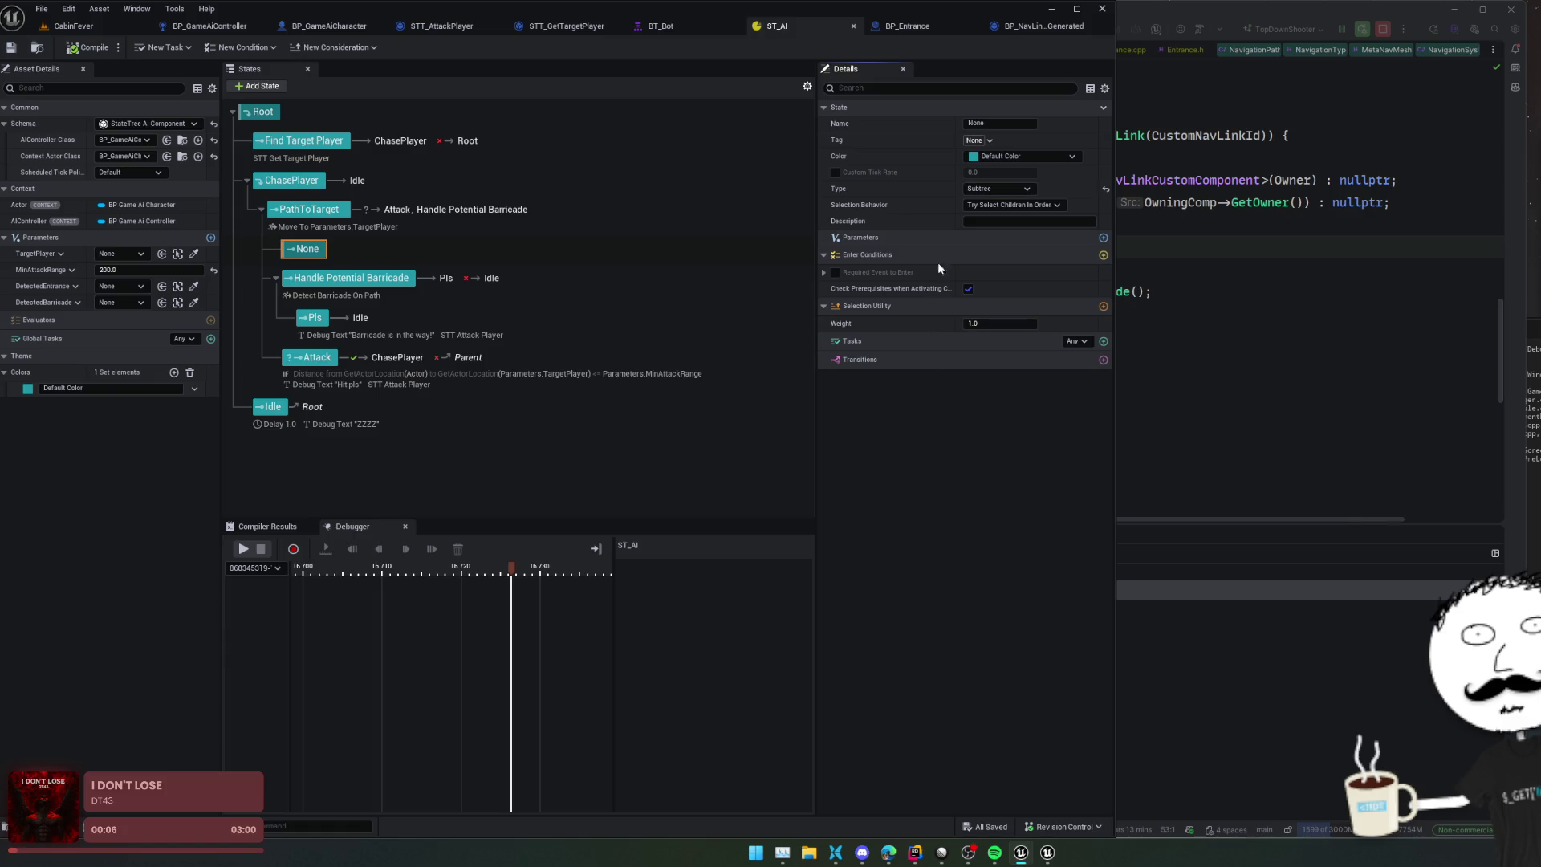
# Step: Try the None state as a Linked state, then as Linked Asset, viewing the asset picker
pyautogui.click(1003, 189)
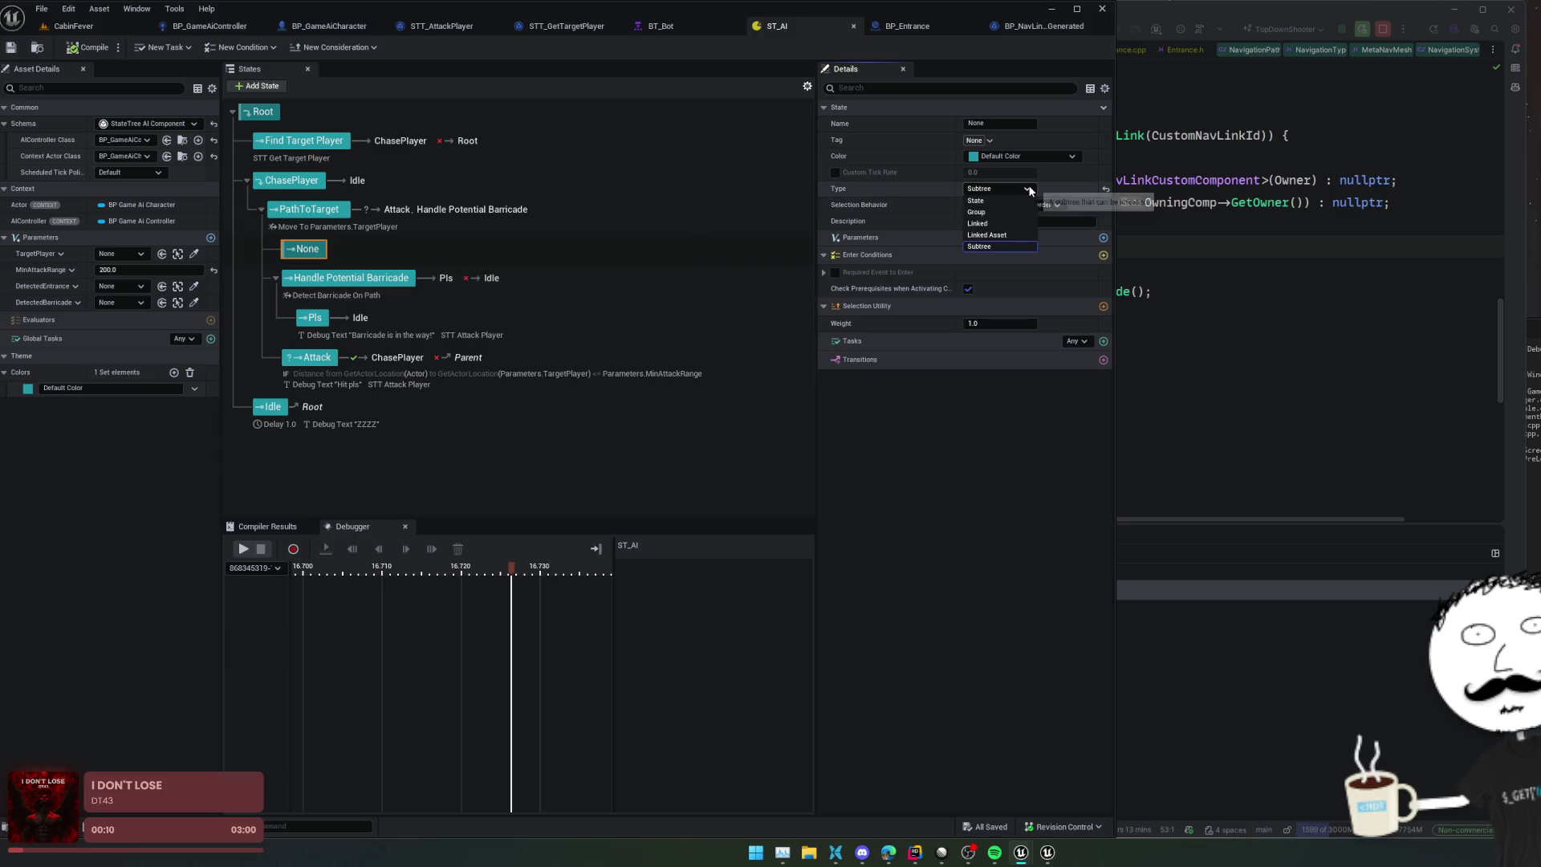
pyautogui.click(999, 223)
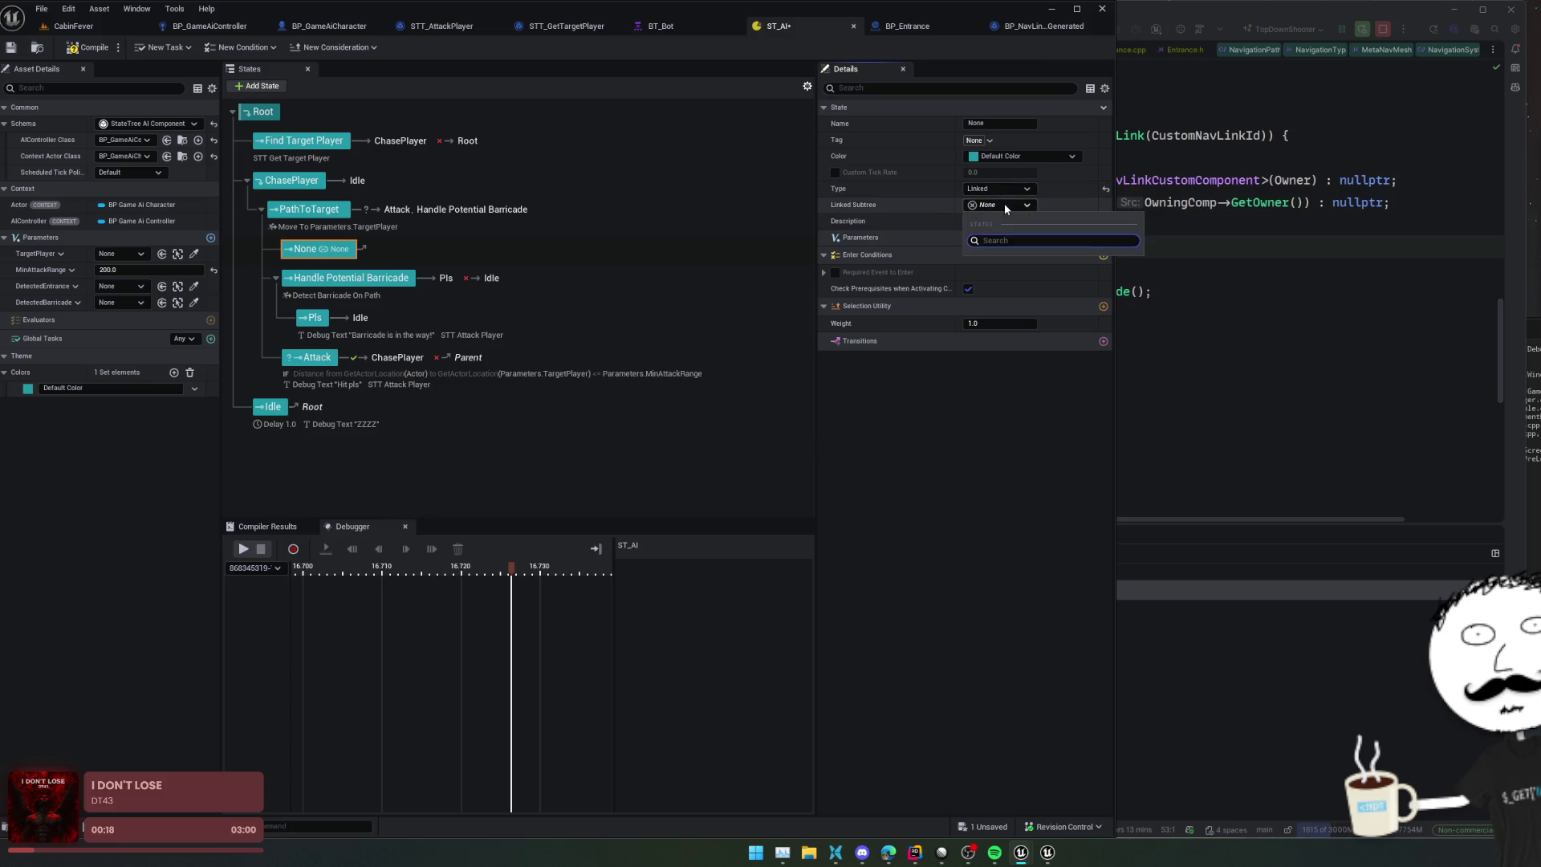
pyautogui.click(1009, 189)
pyautogui.click(991, 234)
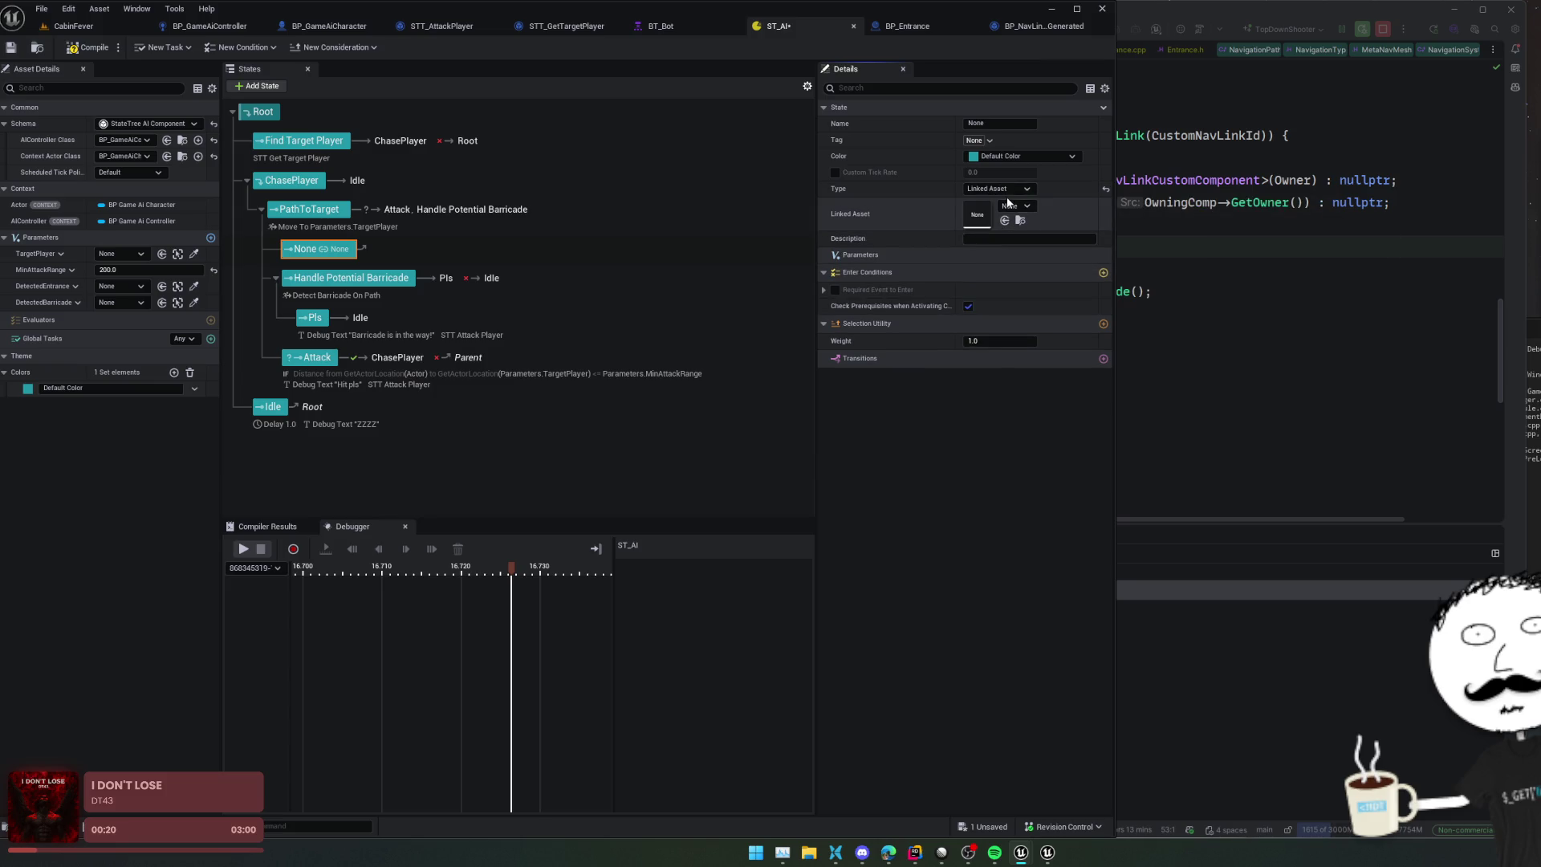
pyautogui.click(1011, 206)
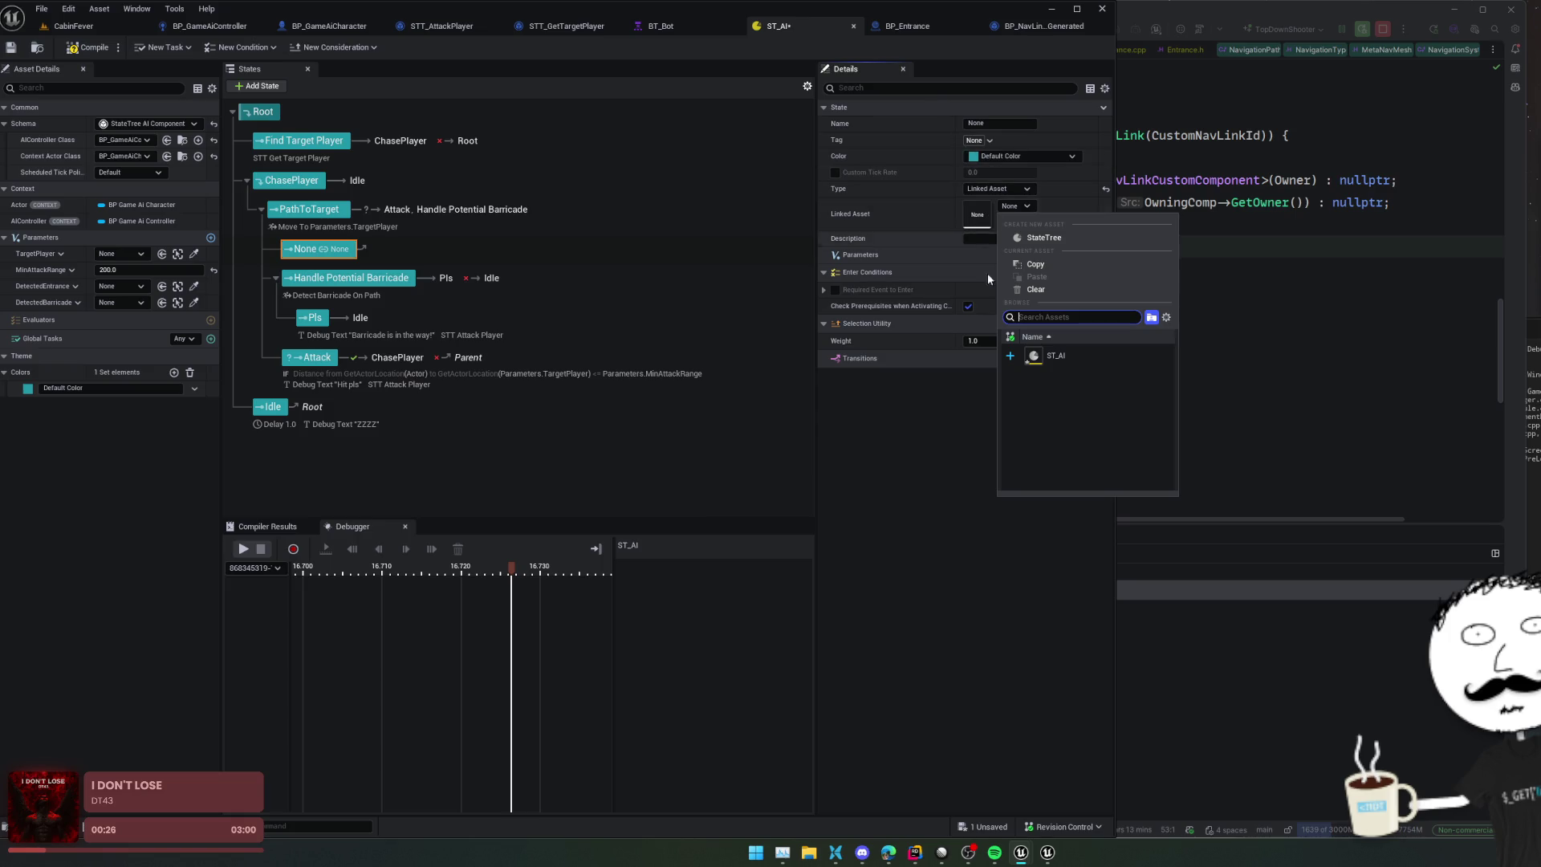
pyautogui.click(881, 203)
# Step: Switch the None state to Group, then return its Type to plain State
pyautogui.click(1019, 188)
pyautogui.click(1017, 202)
pyautogui.click(1023, 189)
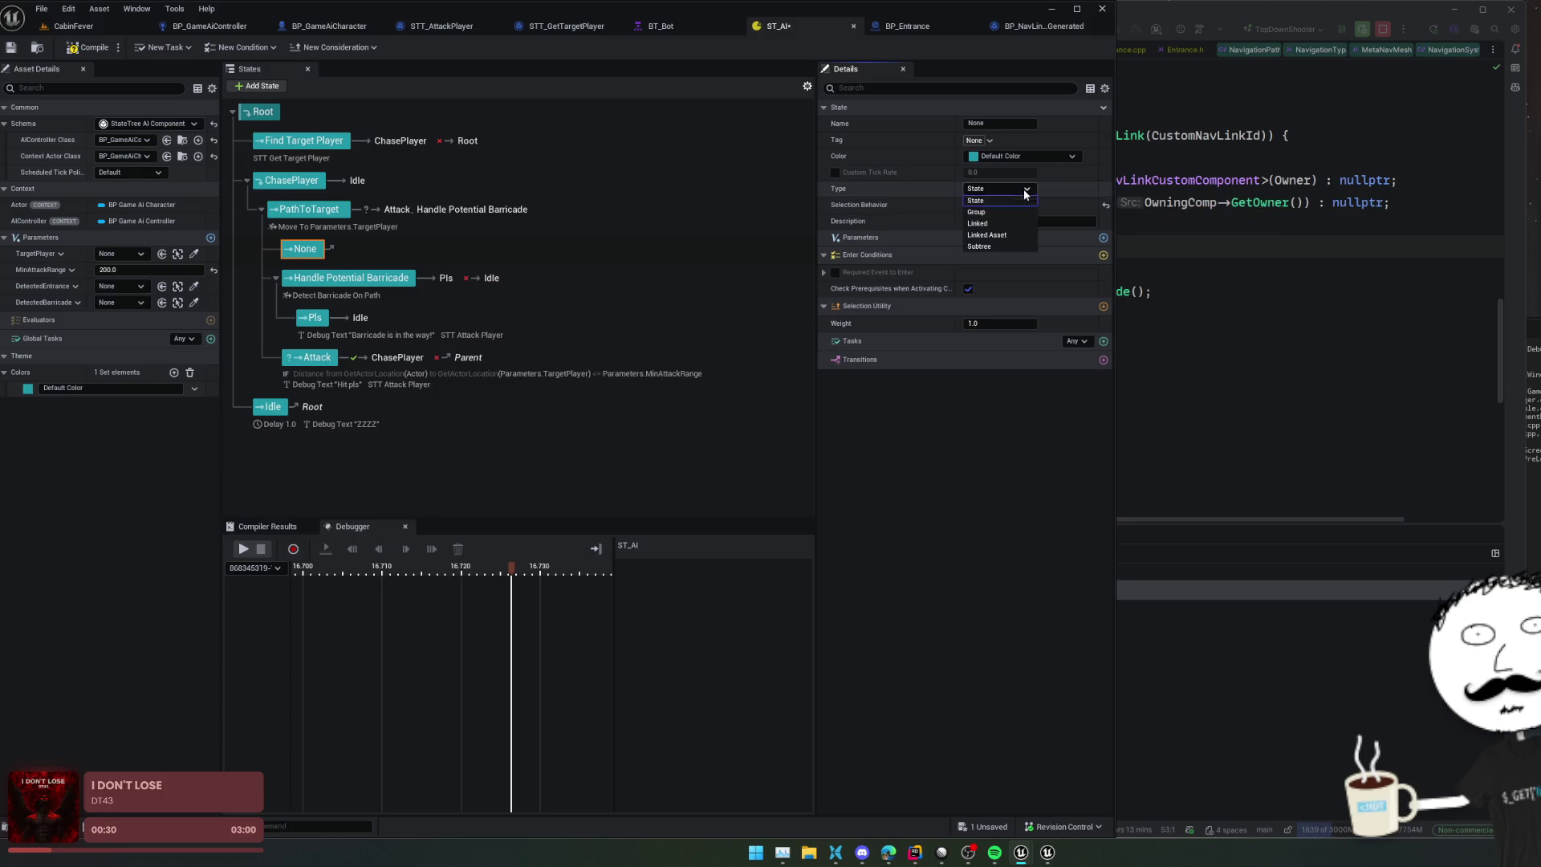
pyautogui.click(1015, 213)
pyautogui.click(1017, 191)
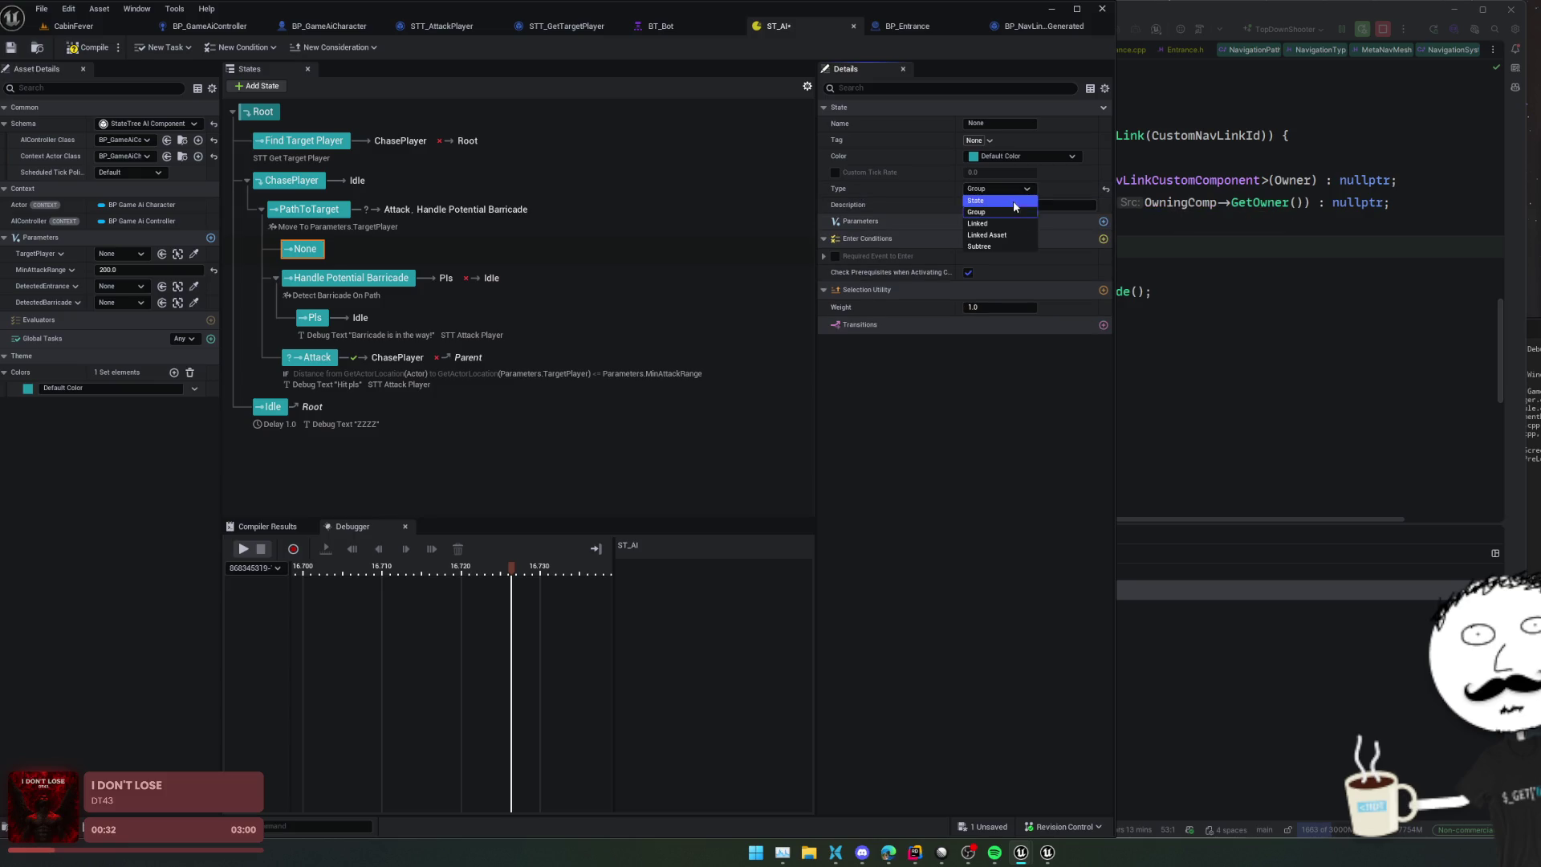
pyautogui.click(1019, 201)
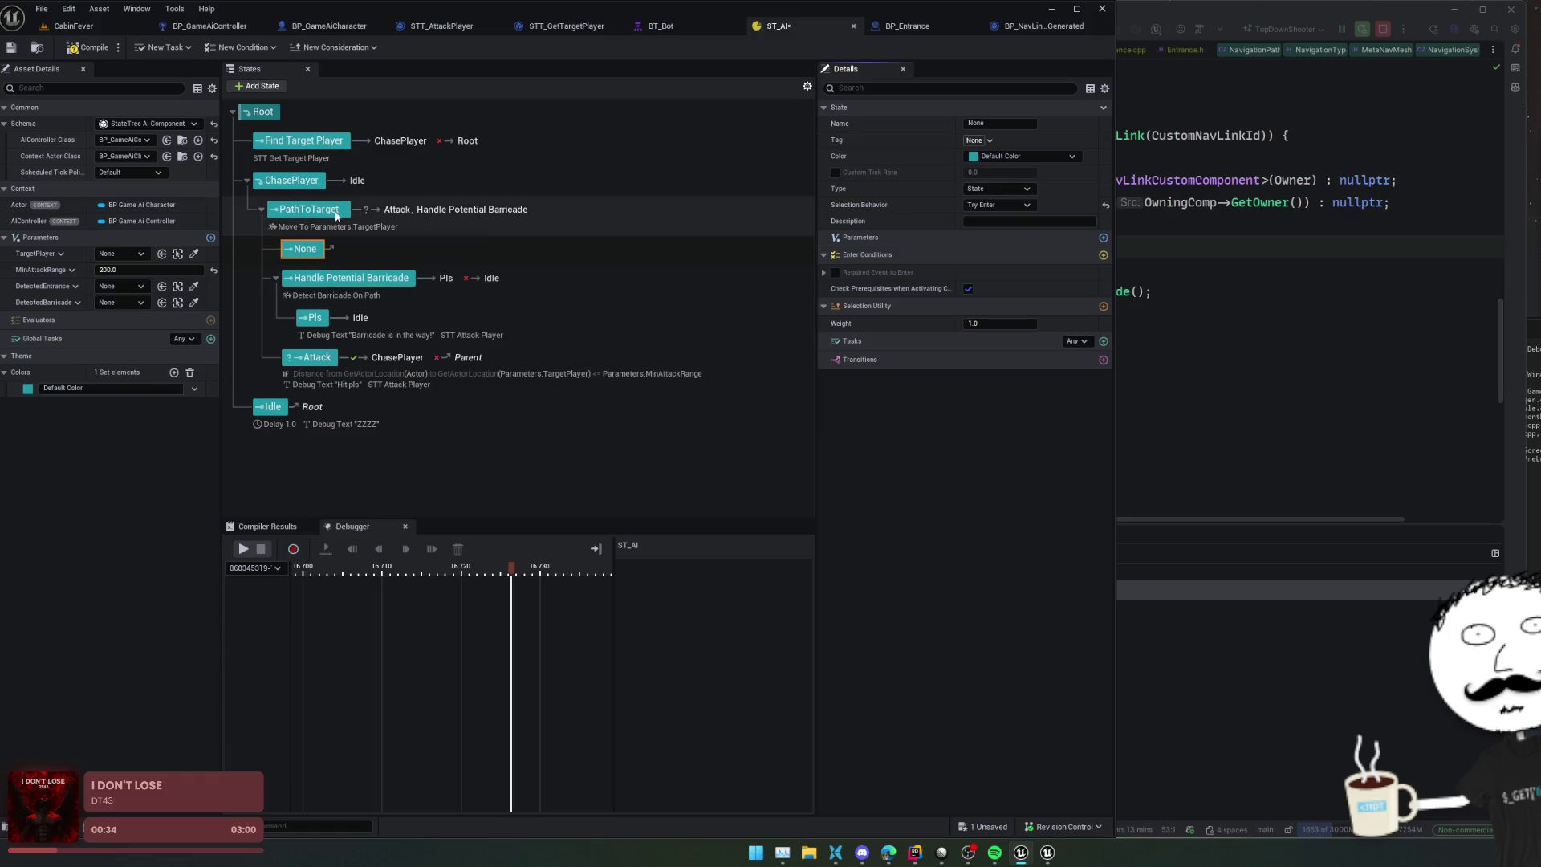
pyautogui.click(290, 179)
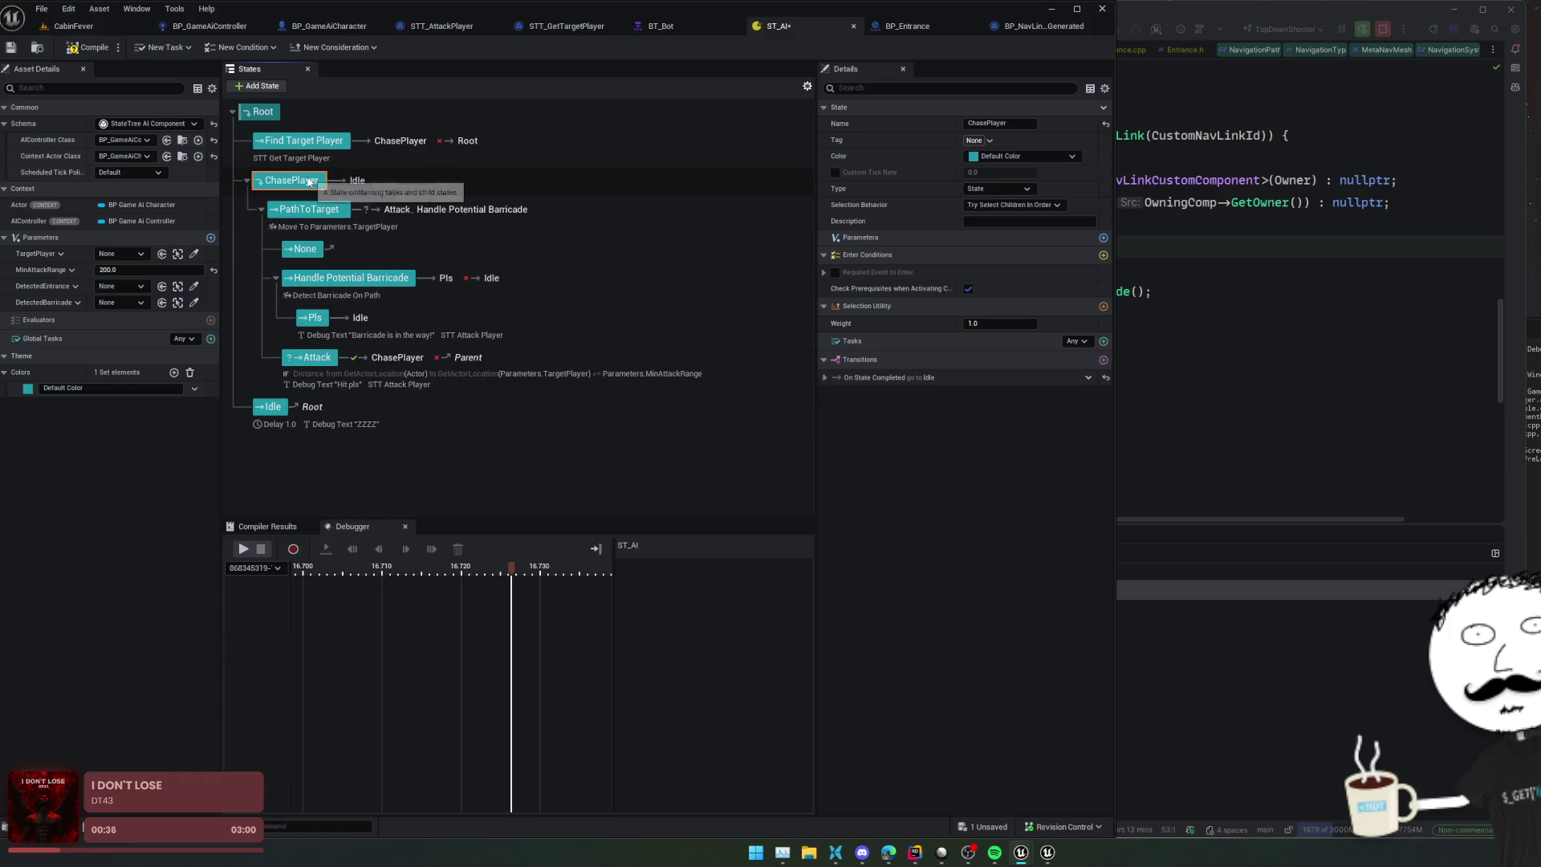
pyautogui.click(329, 253)
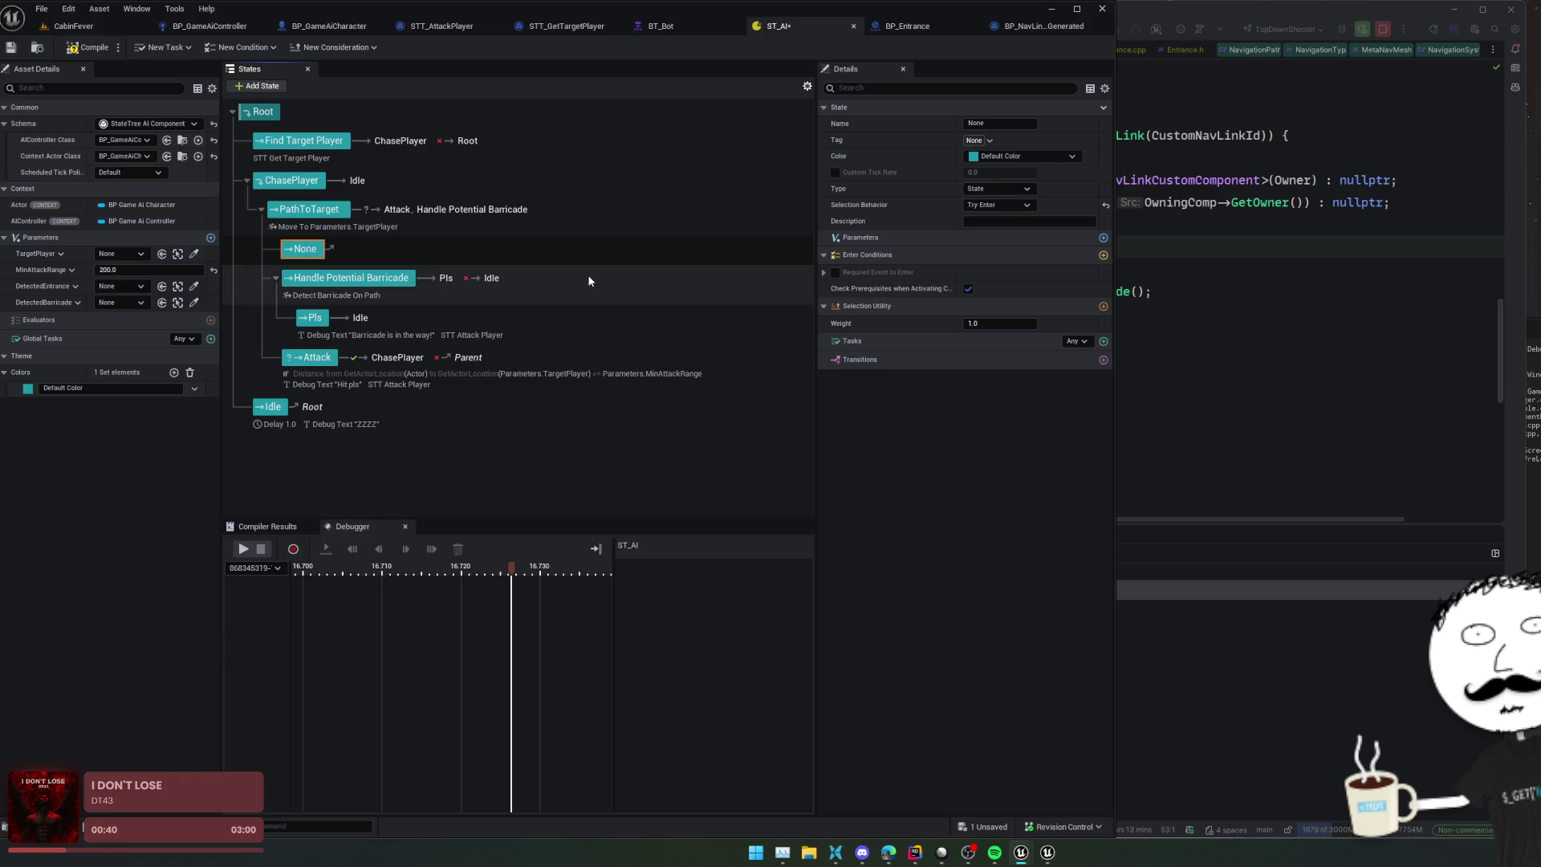
# Step: Make the None state a Group and nest the Attack state beneath it
pyautogui.click(1001, 191)
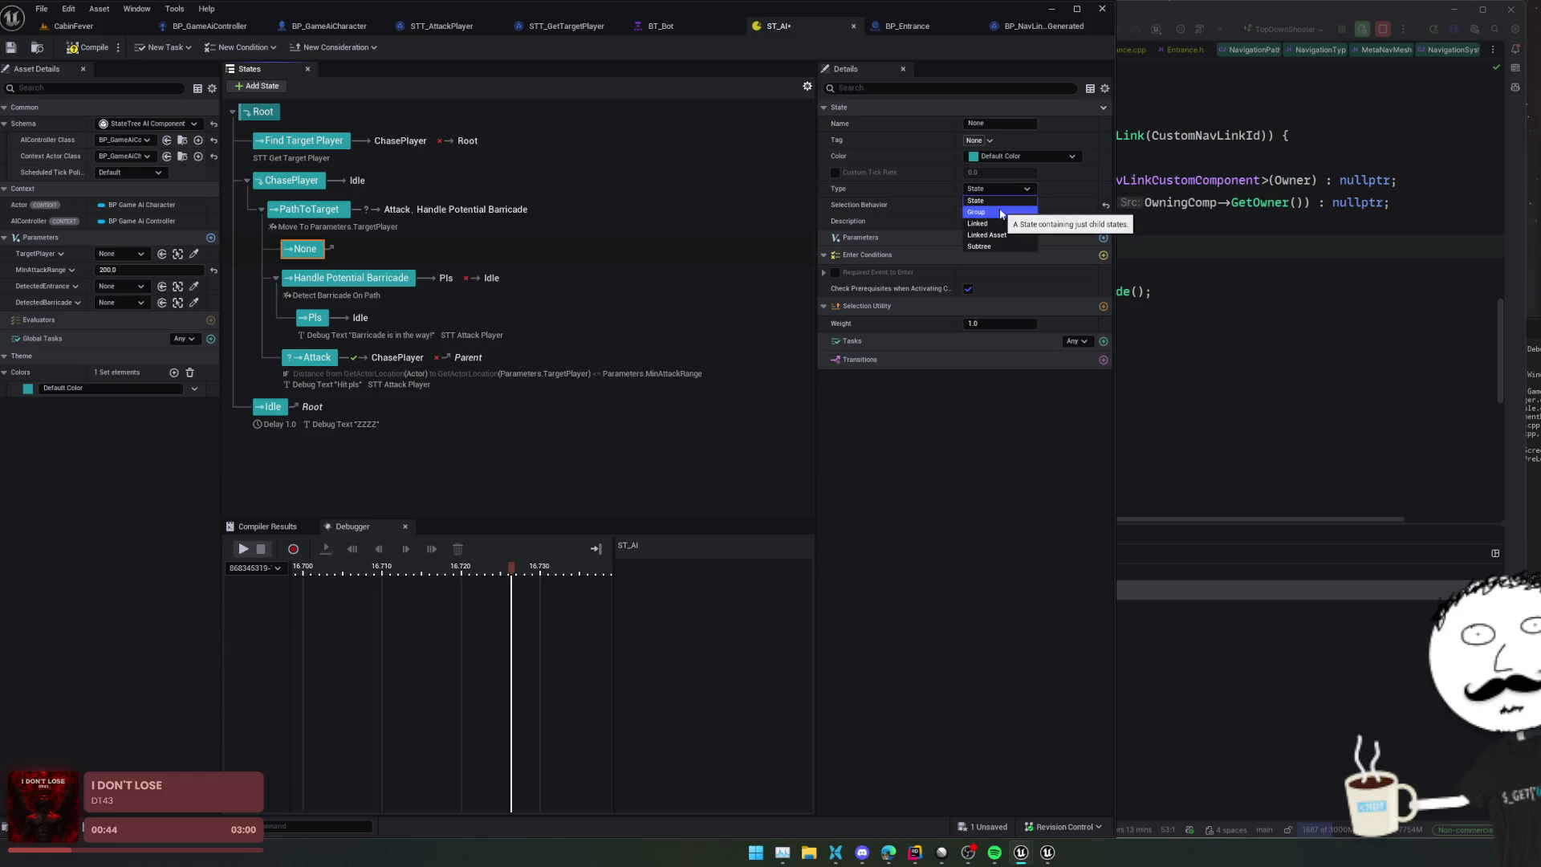
pyautogui.click(1001, 212)
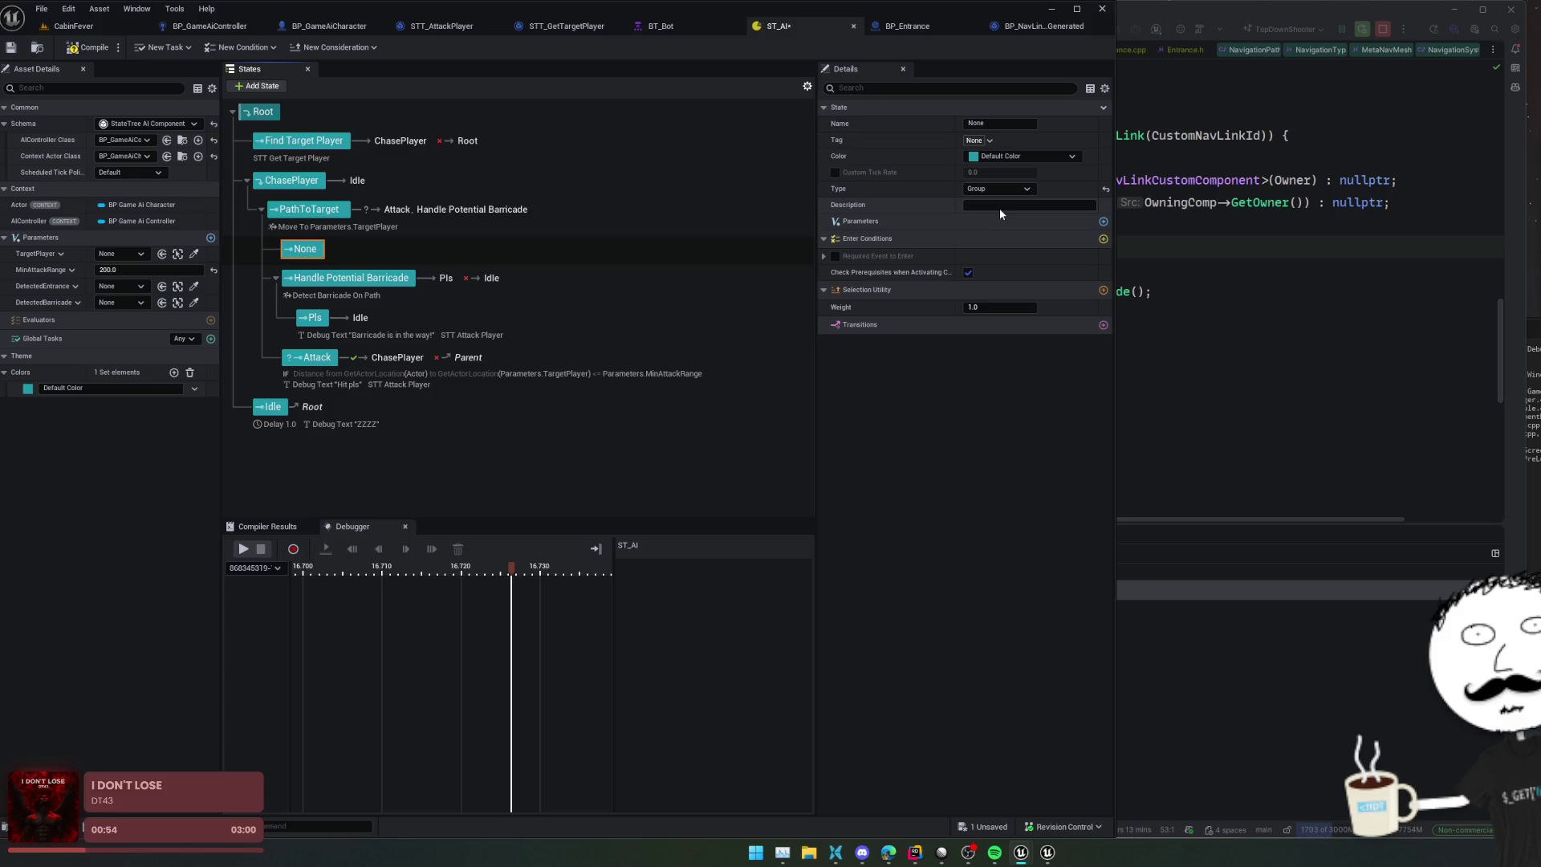
pyautogui.moveTo(313, 357); pyautogui.dragTo(297, 252)
pyautogui.click(305, 251)
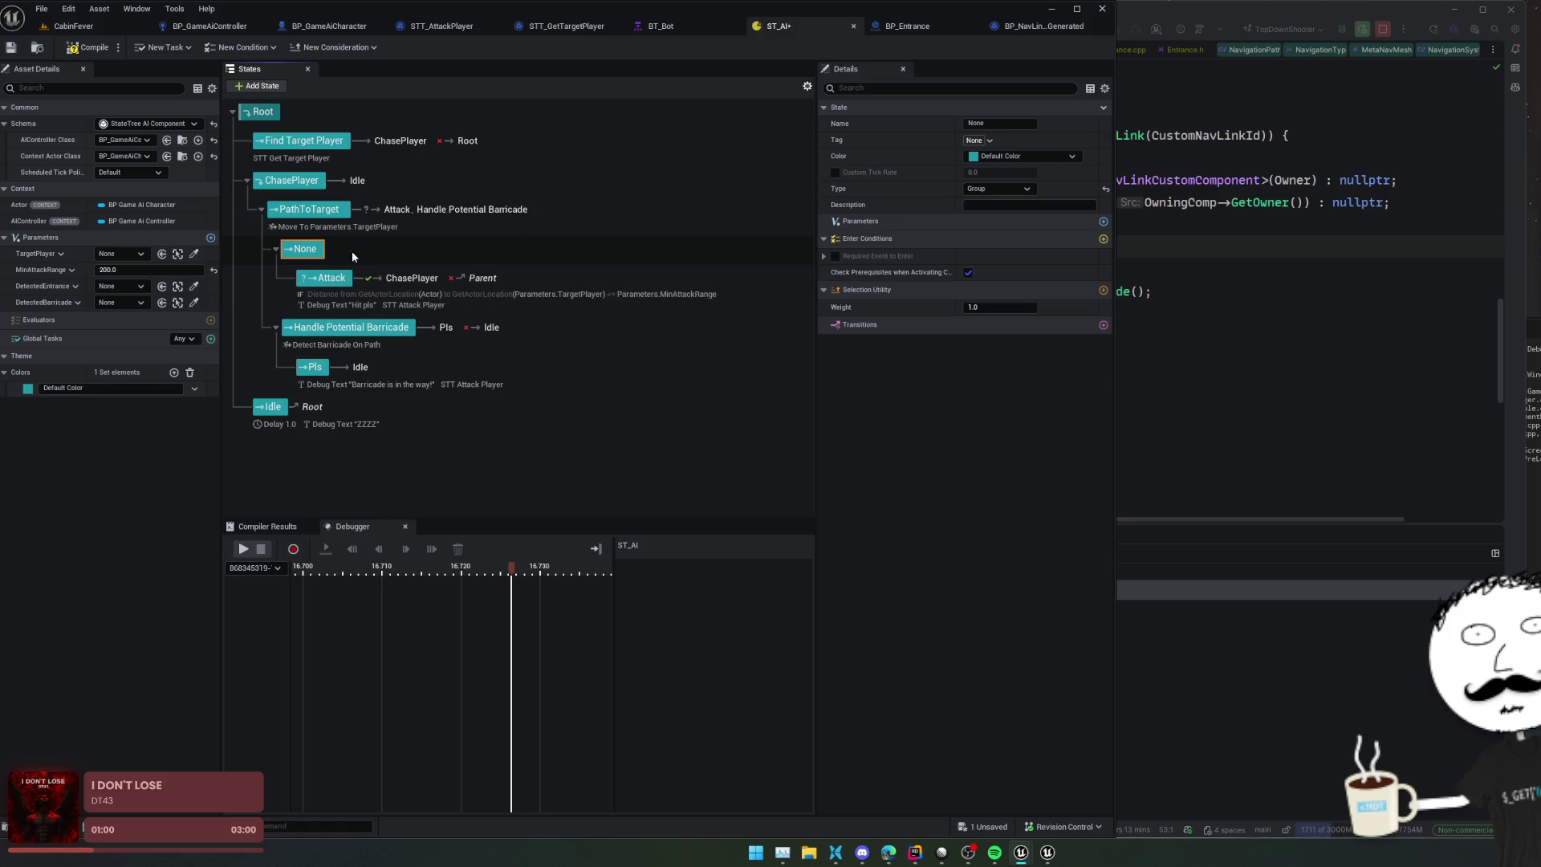
# Step: Rename the None state to 'Handle Attack' and set its Type back to State
pyautogui.press('F2')
pyautogui.write('Handle Attack')
pyautogui.press('Return')
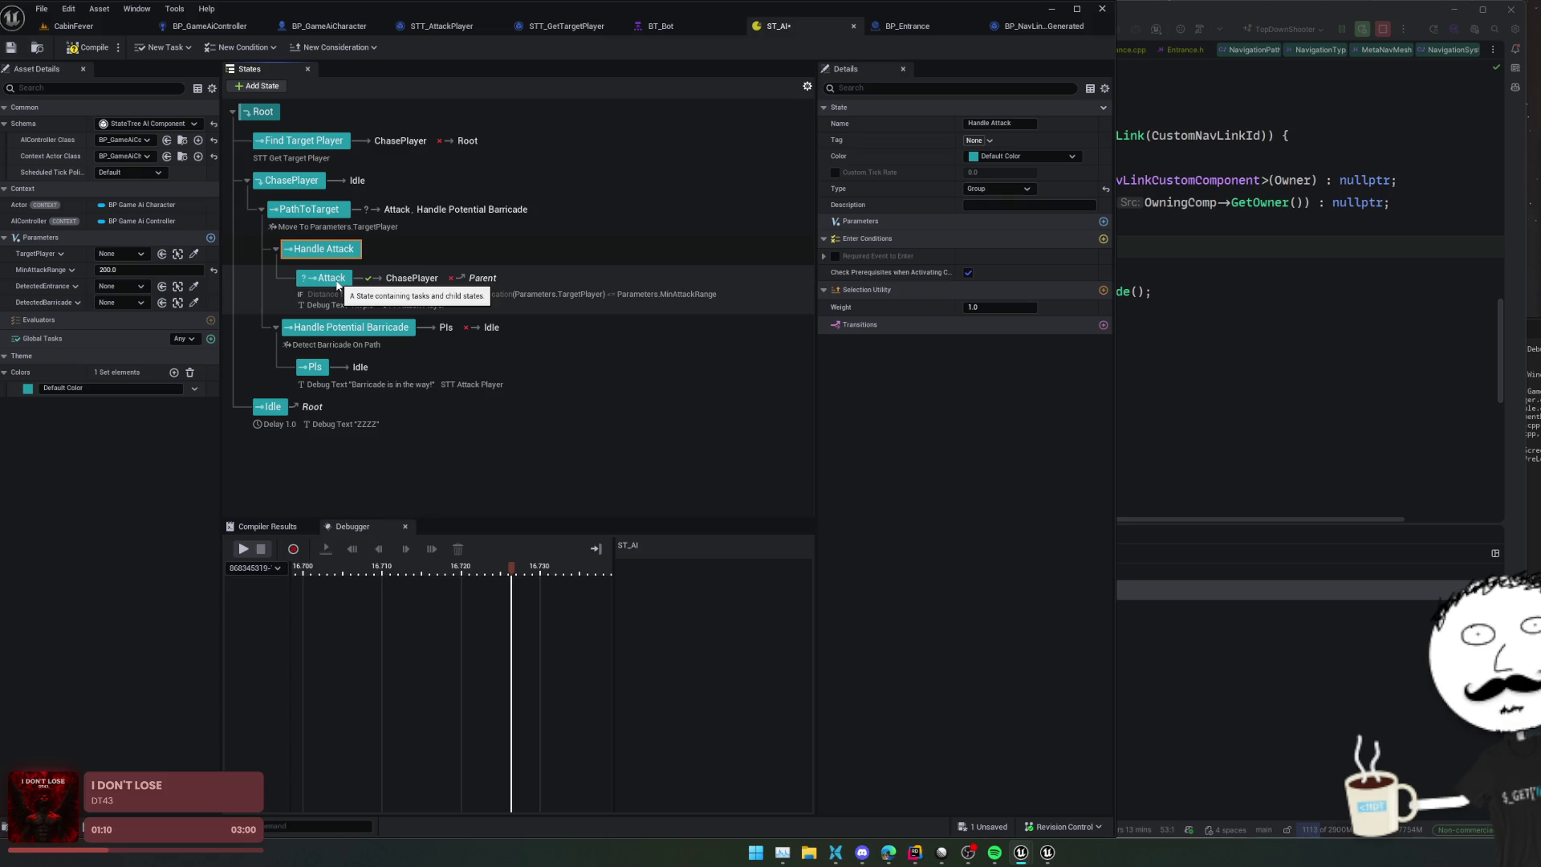
pyautogui.click(999, 188)
pyautogui.click(1009, 201)
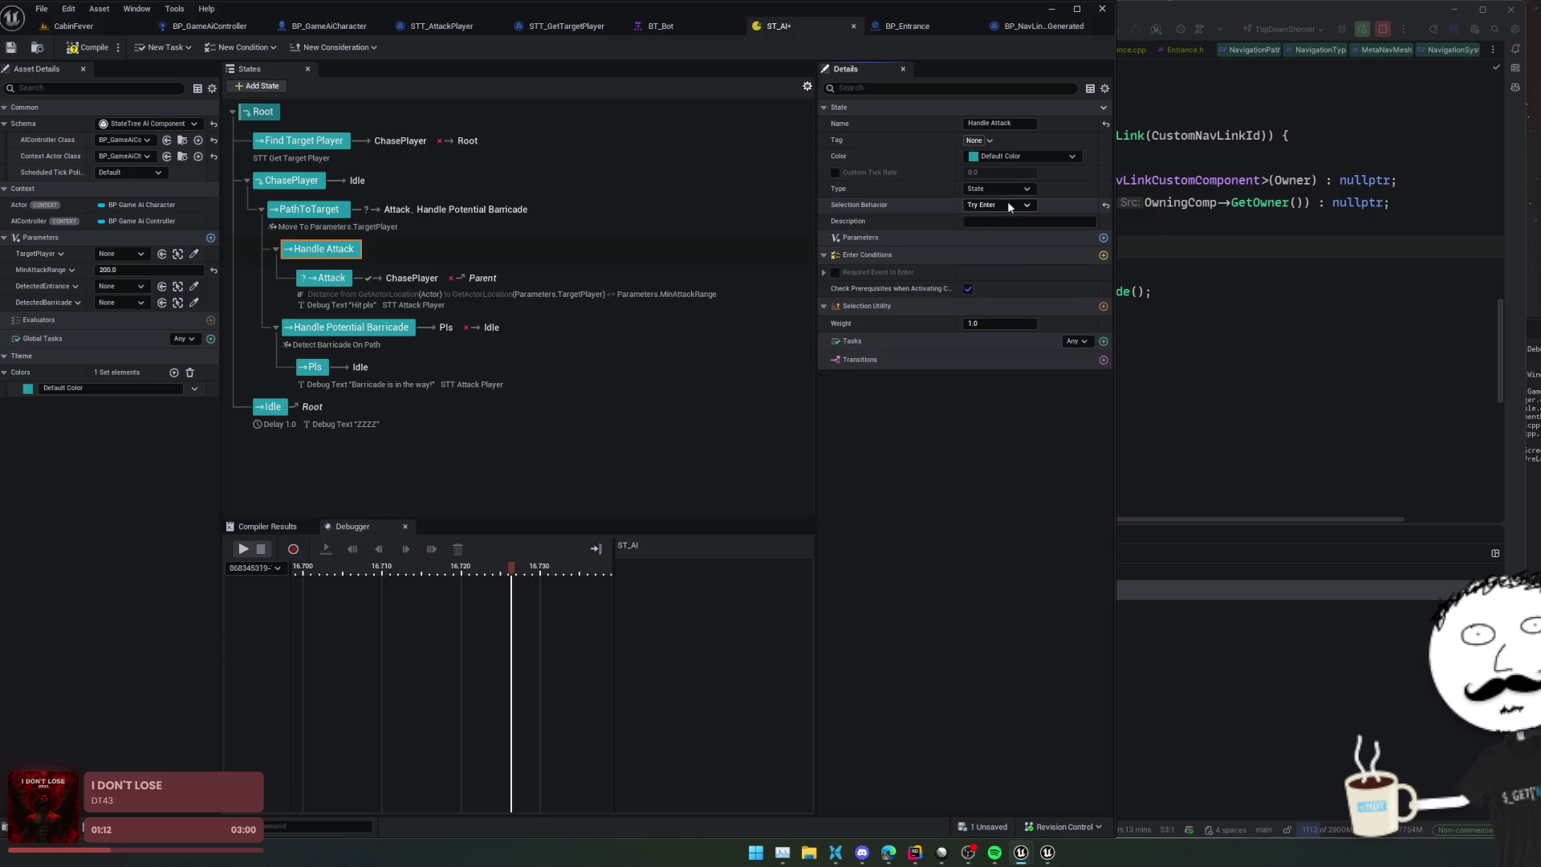
# Step: Give Handle Attack Try Select Children In Order, then inspect Attack's On State Succeeded transition
pyautogui.click(1010, 205)
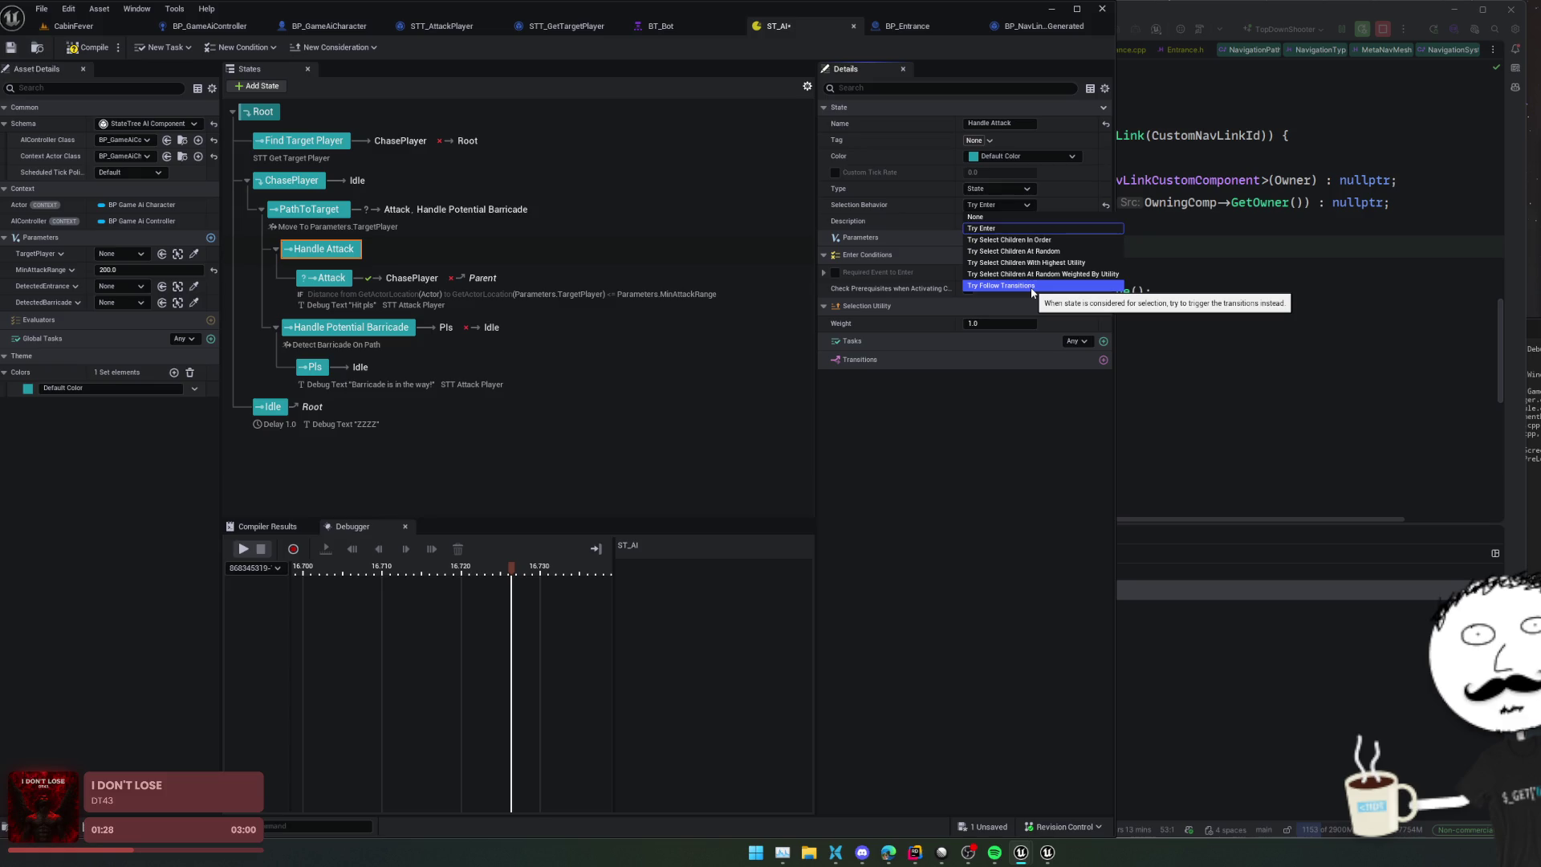
pyautogui.click(1033, 240)
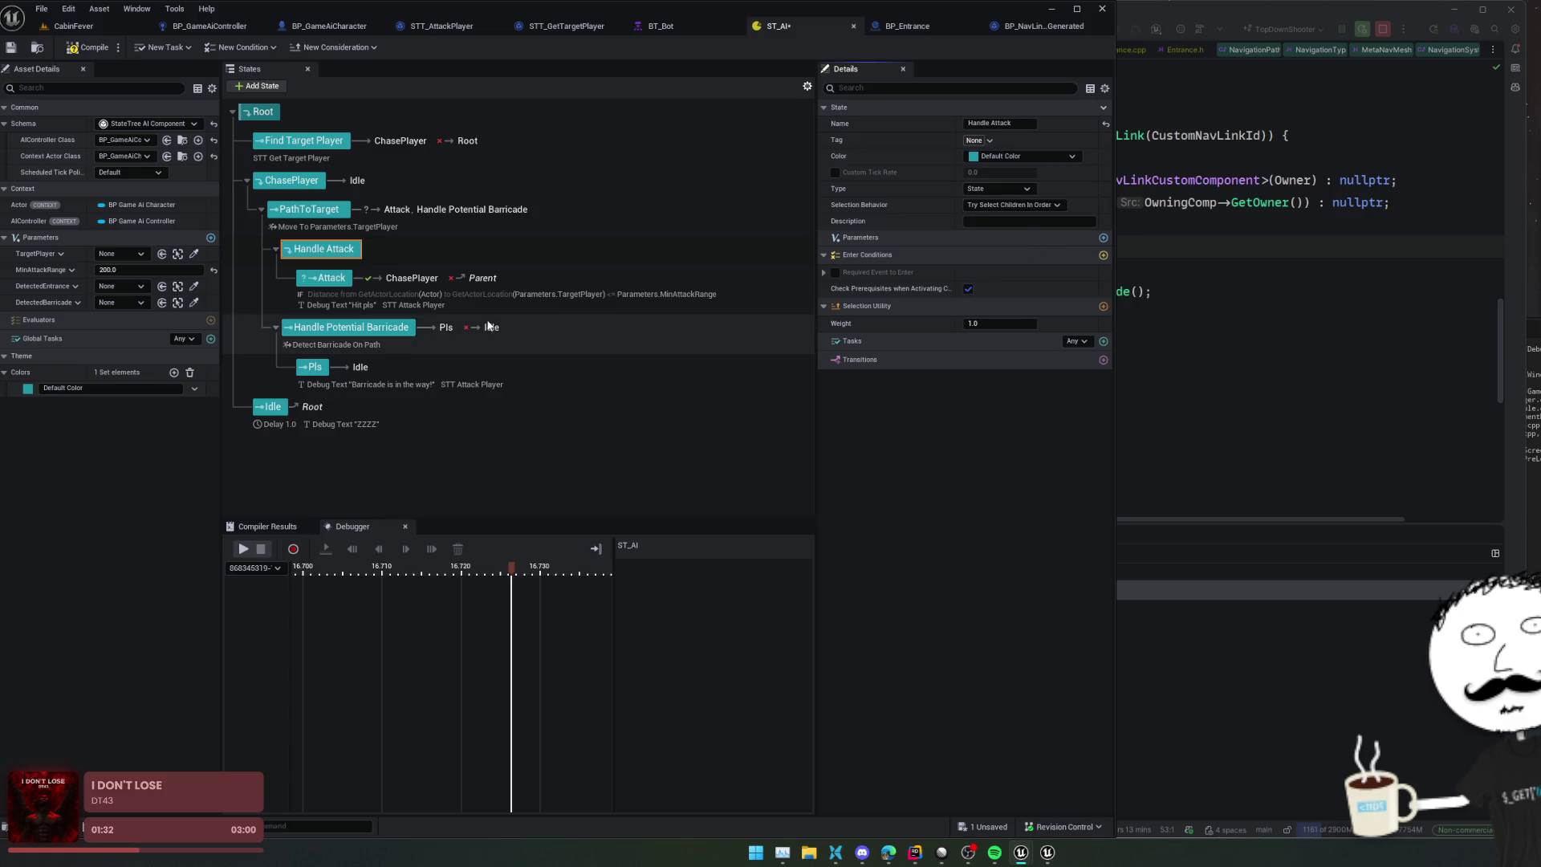
pyautogui.click(450, 278)
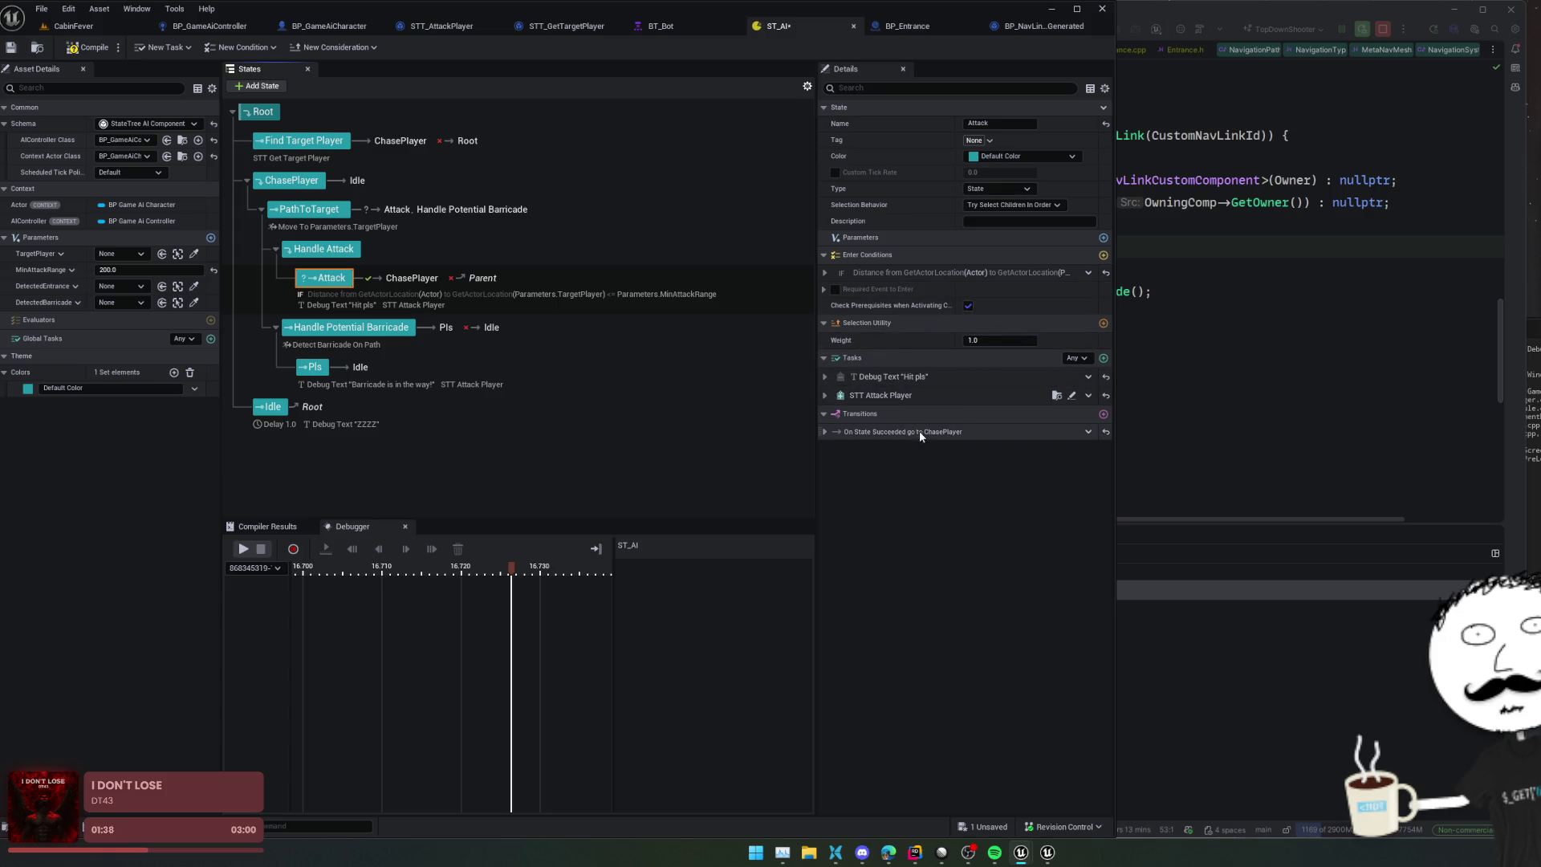
pyautogui.click(828, 431)
# Step: Add a second transition to Attack that triggers On State Failed
pyautogui.click(1001, 447)
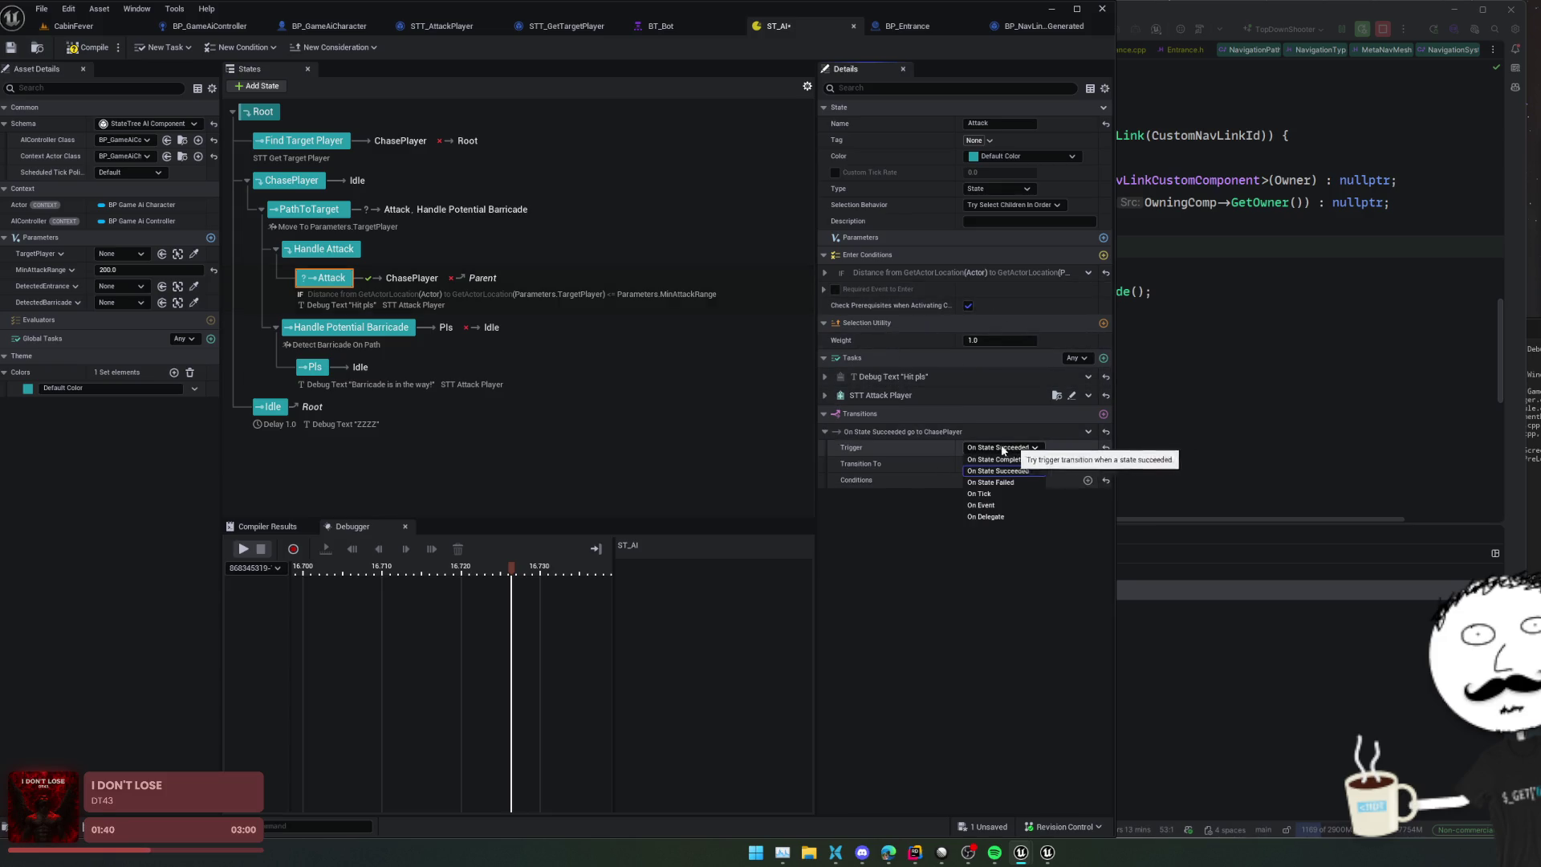
pyautogui.click(907, 526)
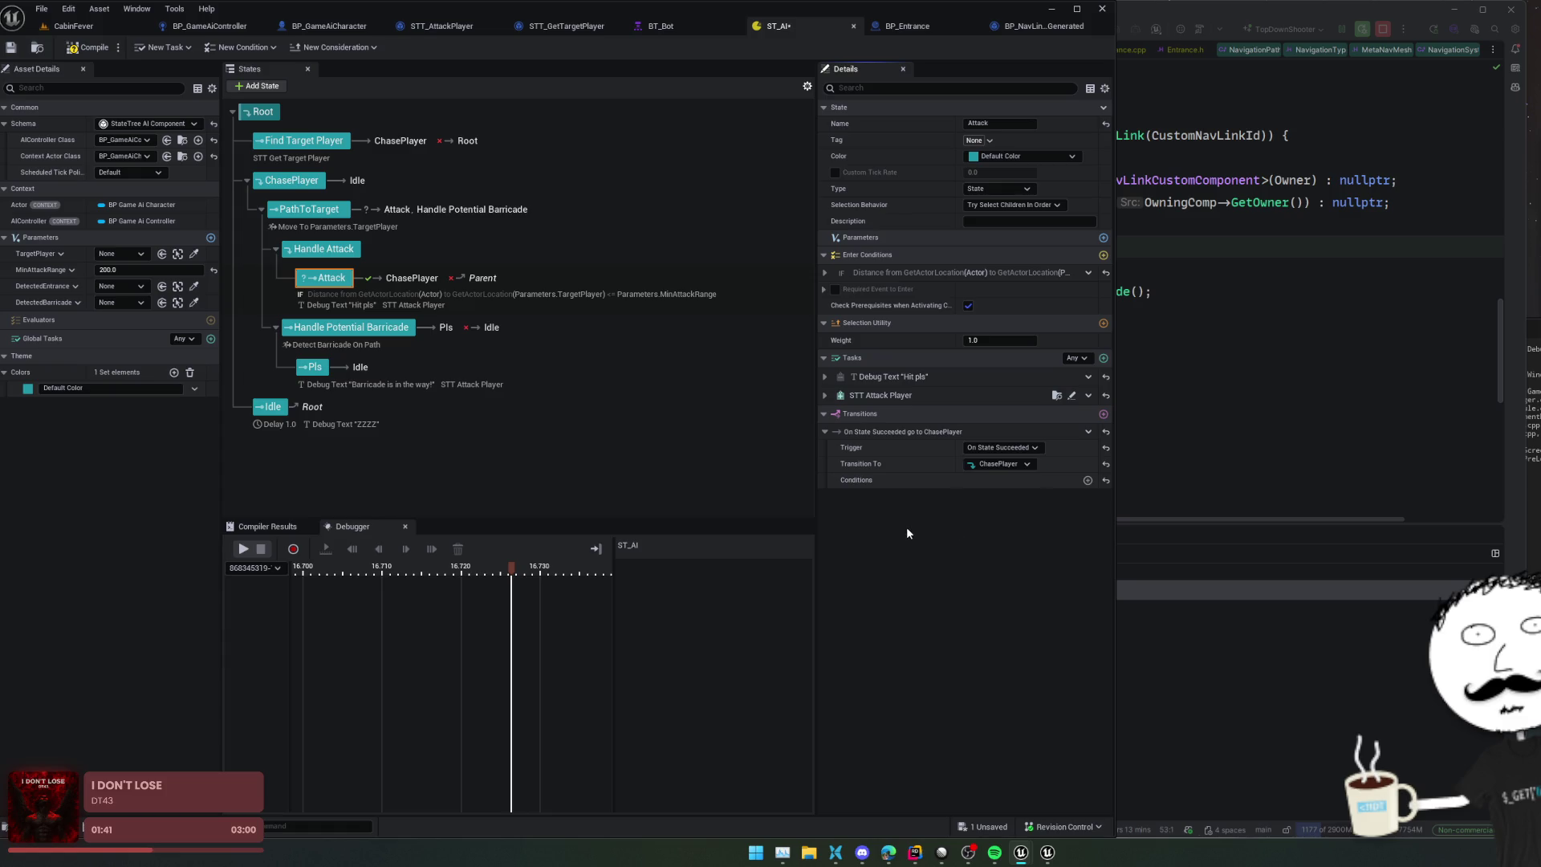
pyautogui.click(1102, 413)
pyautogui.click(1001, 512)
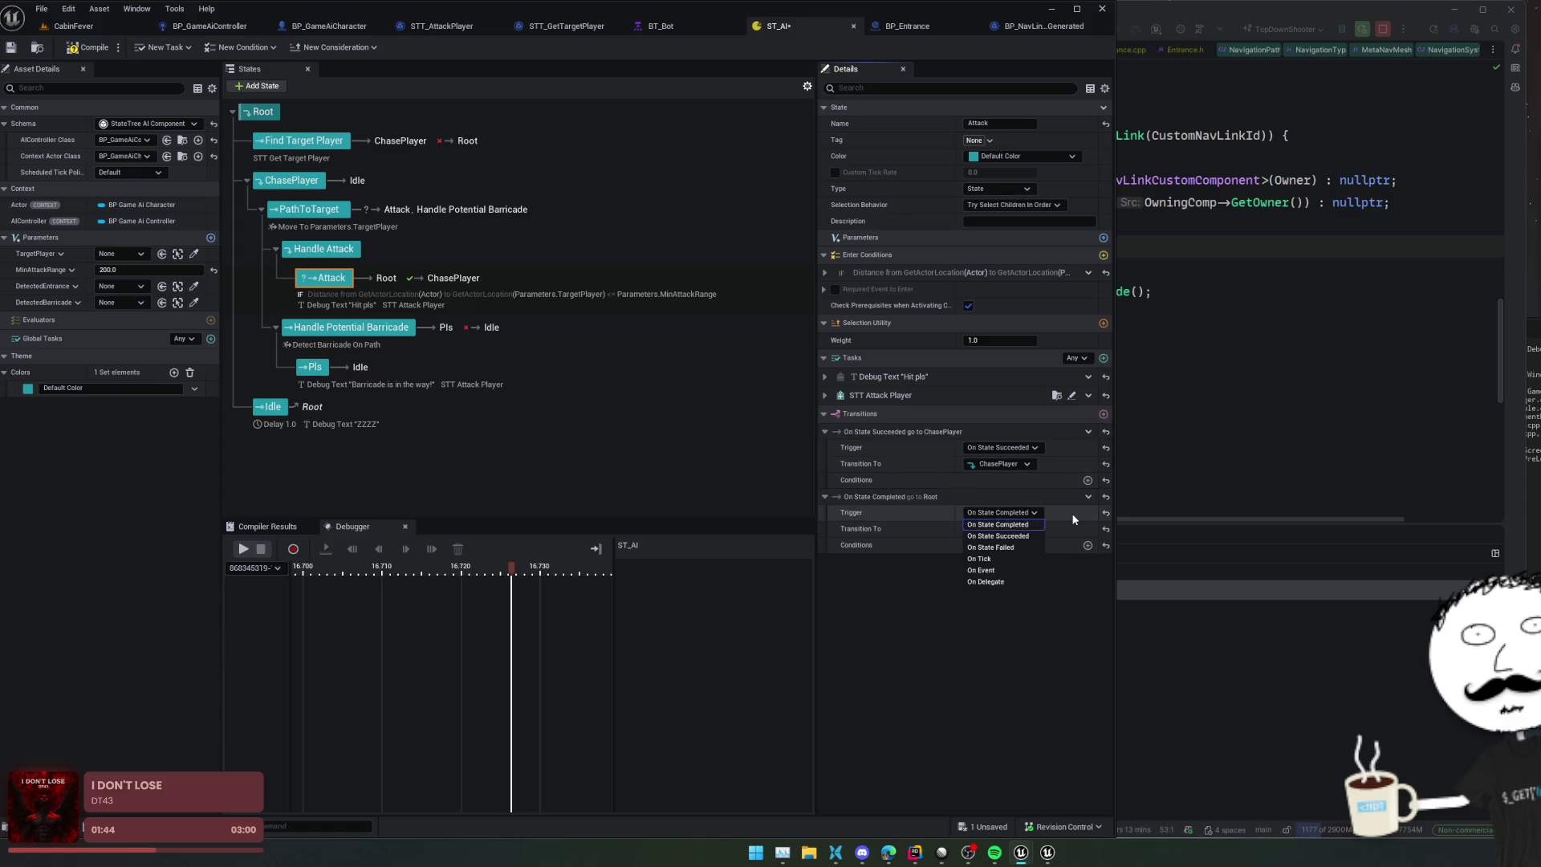
pyautogui.click(1003, 546)
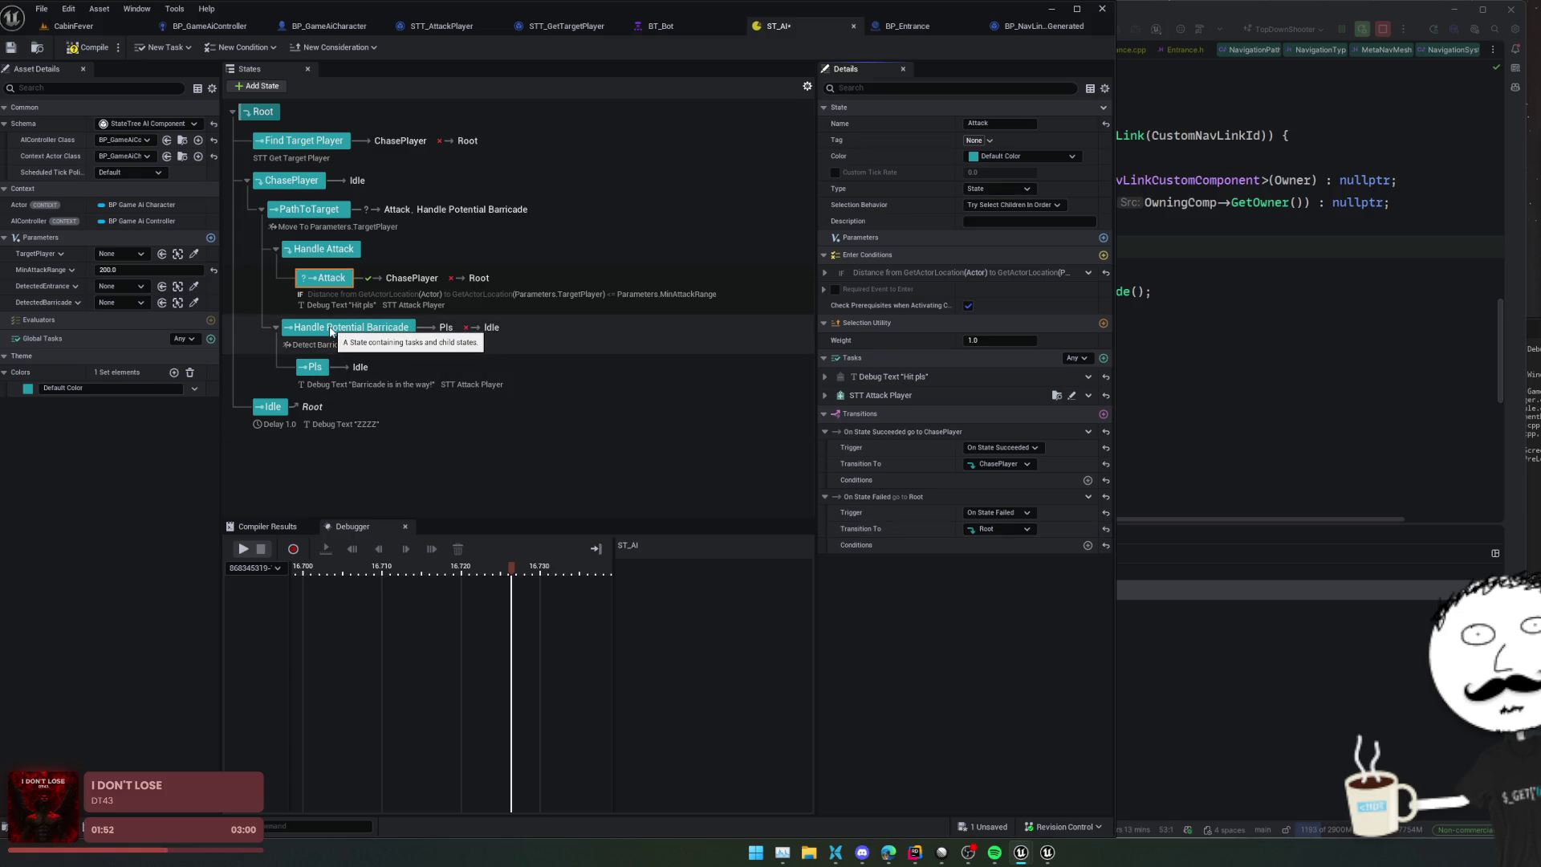
# Step: Move Handle Potential Barricade under Handle Attack, placed below the Attack state
pyautogui.moveTo(330, 332); pyautogui.dragTo(385, 273)
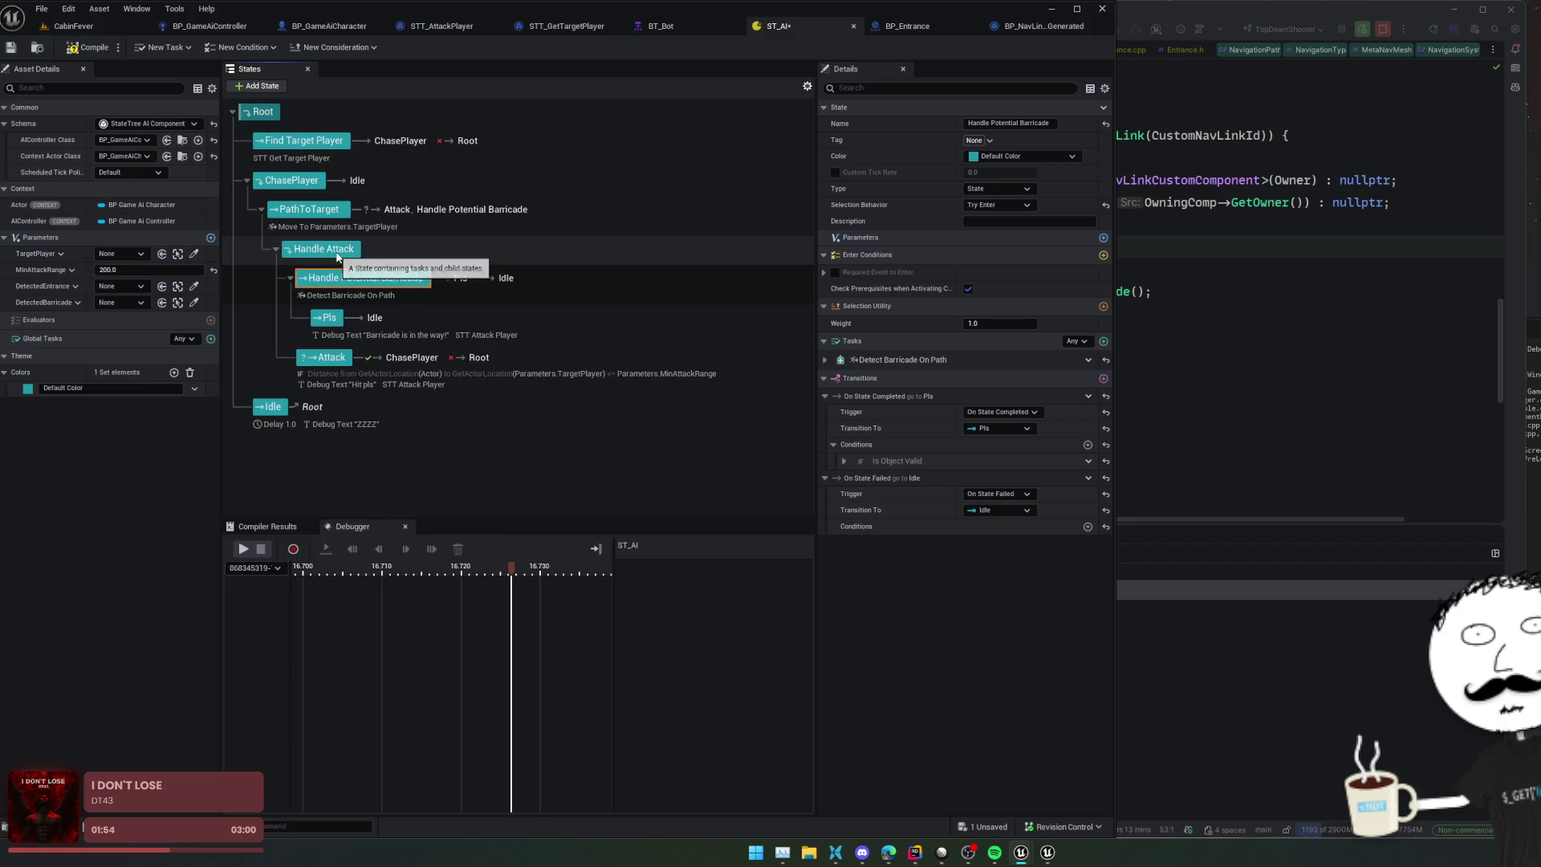
pyautogui.moveTo(319, 357); pyautogui.dragTo(337, 268)
pyautogui.moveTo(325, 355); pyautogui.dragTo(346, 271)
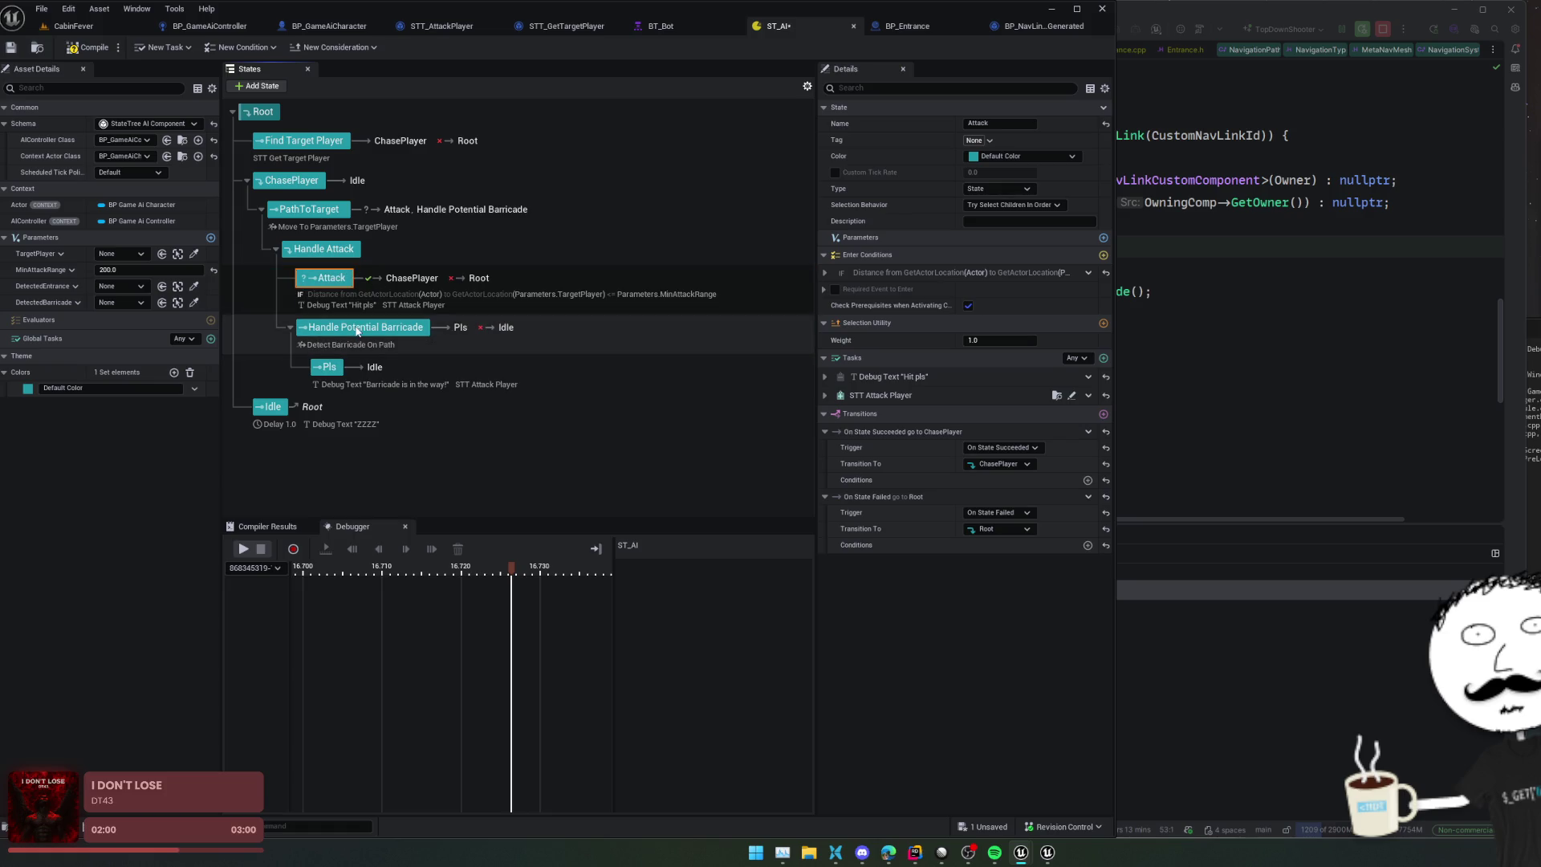
pyautogui.click(357, 332)
# Step: Send Attack's On State Failed transition to Next State
pyautogui.click(329, 277)
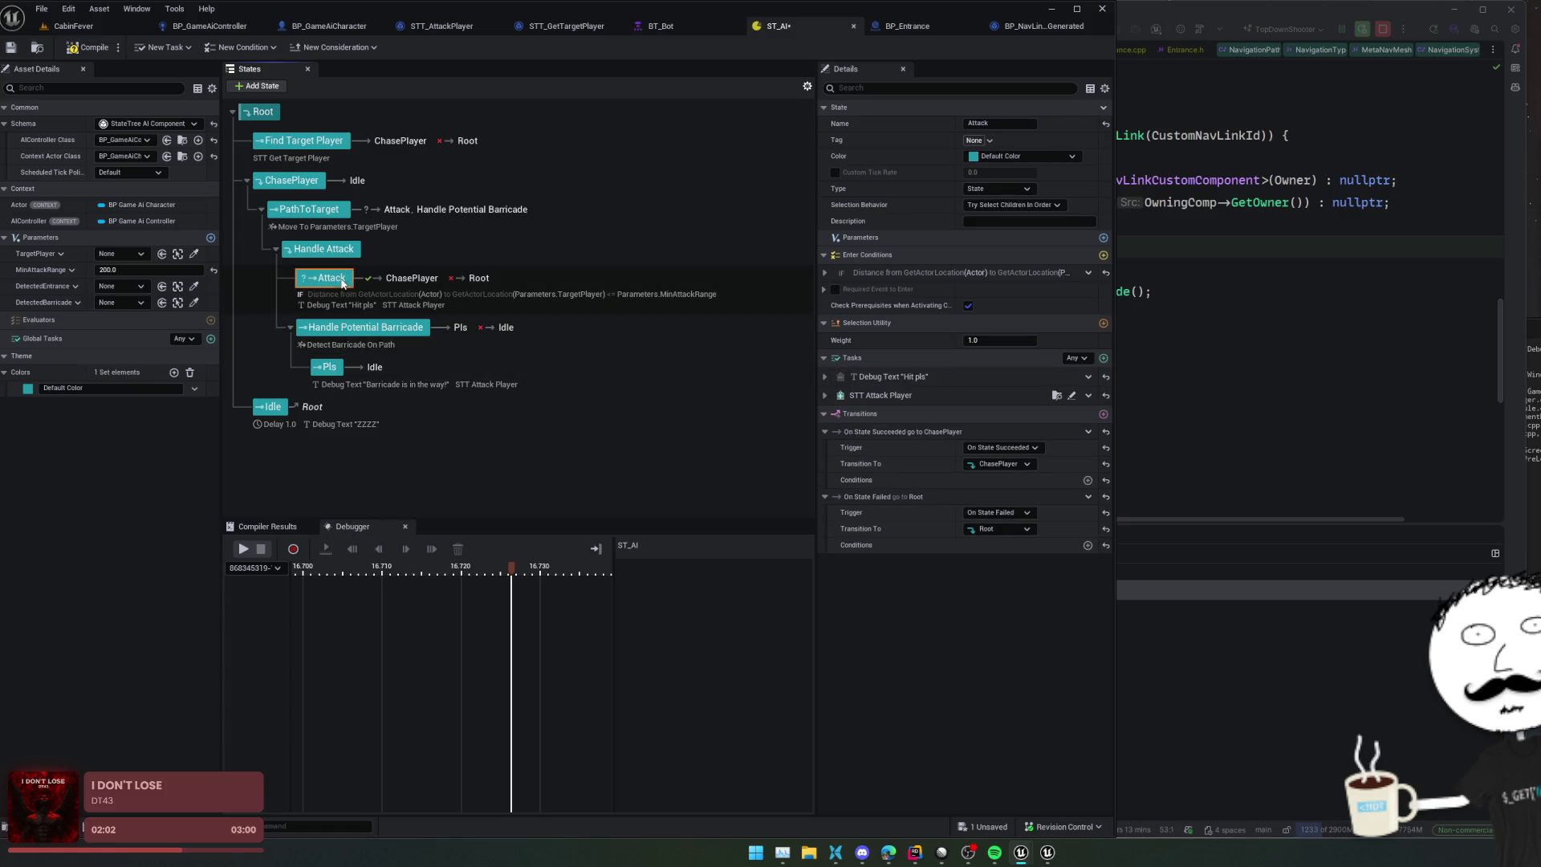
pyautogui.click(1016, 526)
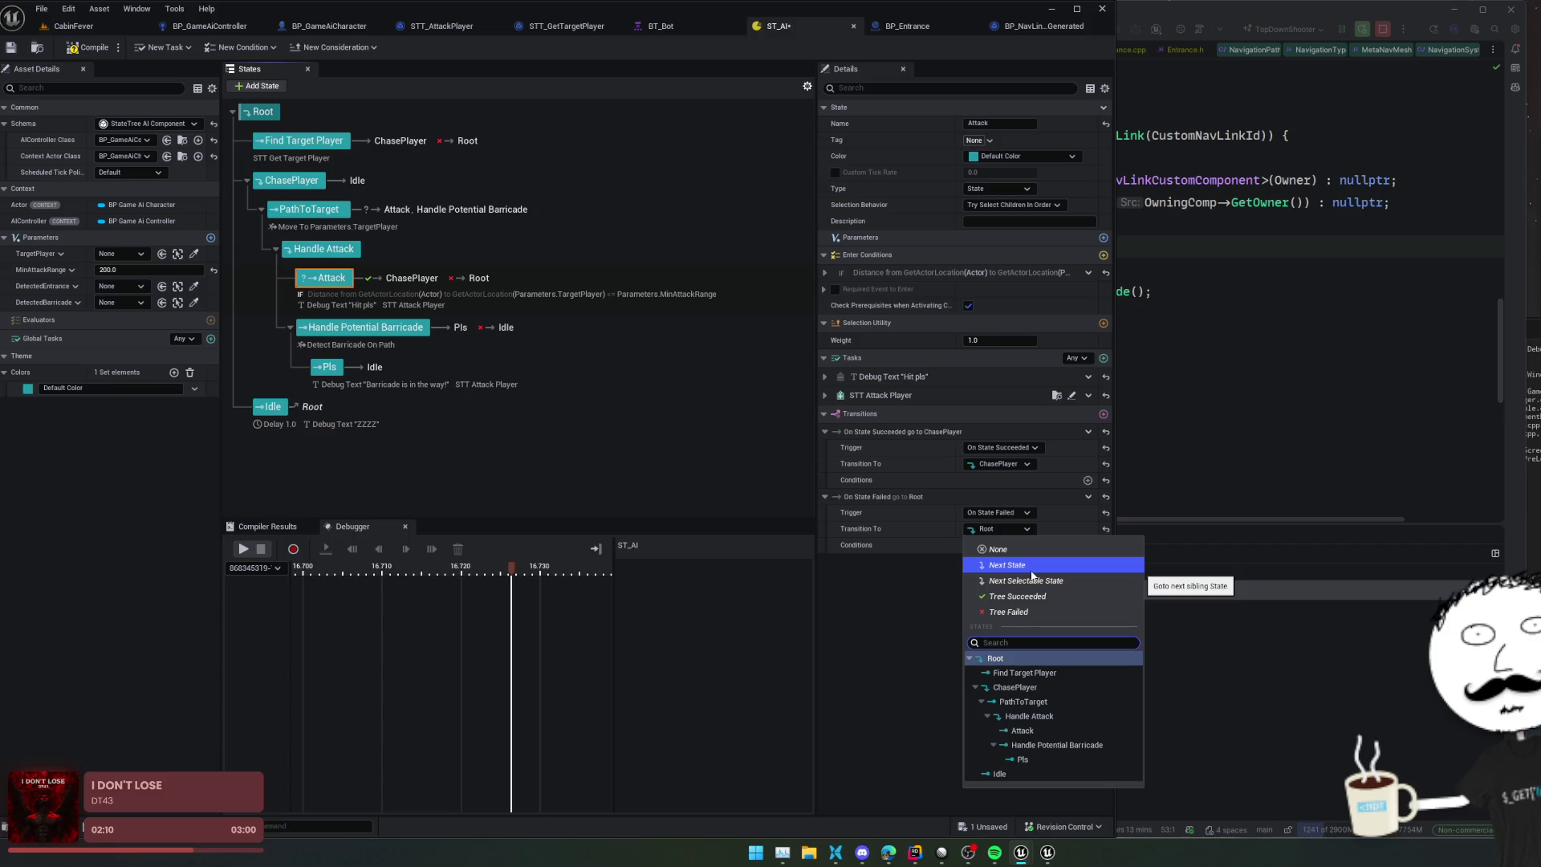
pyautogui.click(1031, 571)
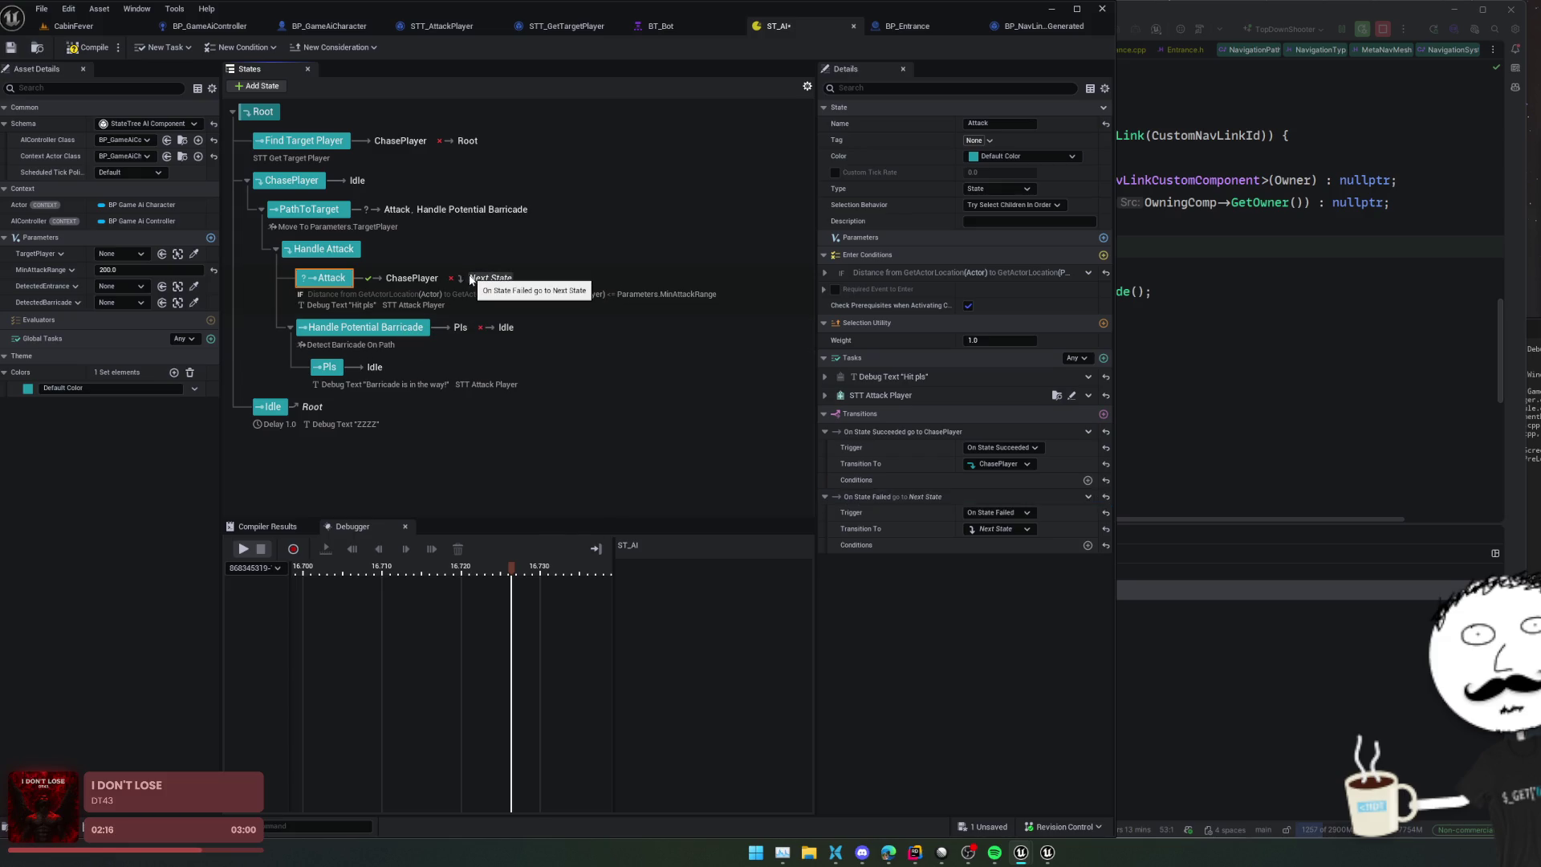
pyautogui.click(386, 327)
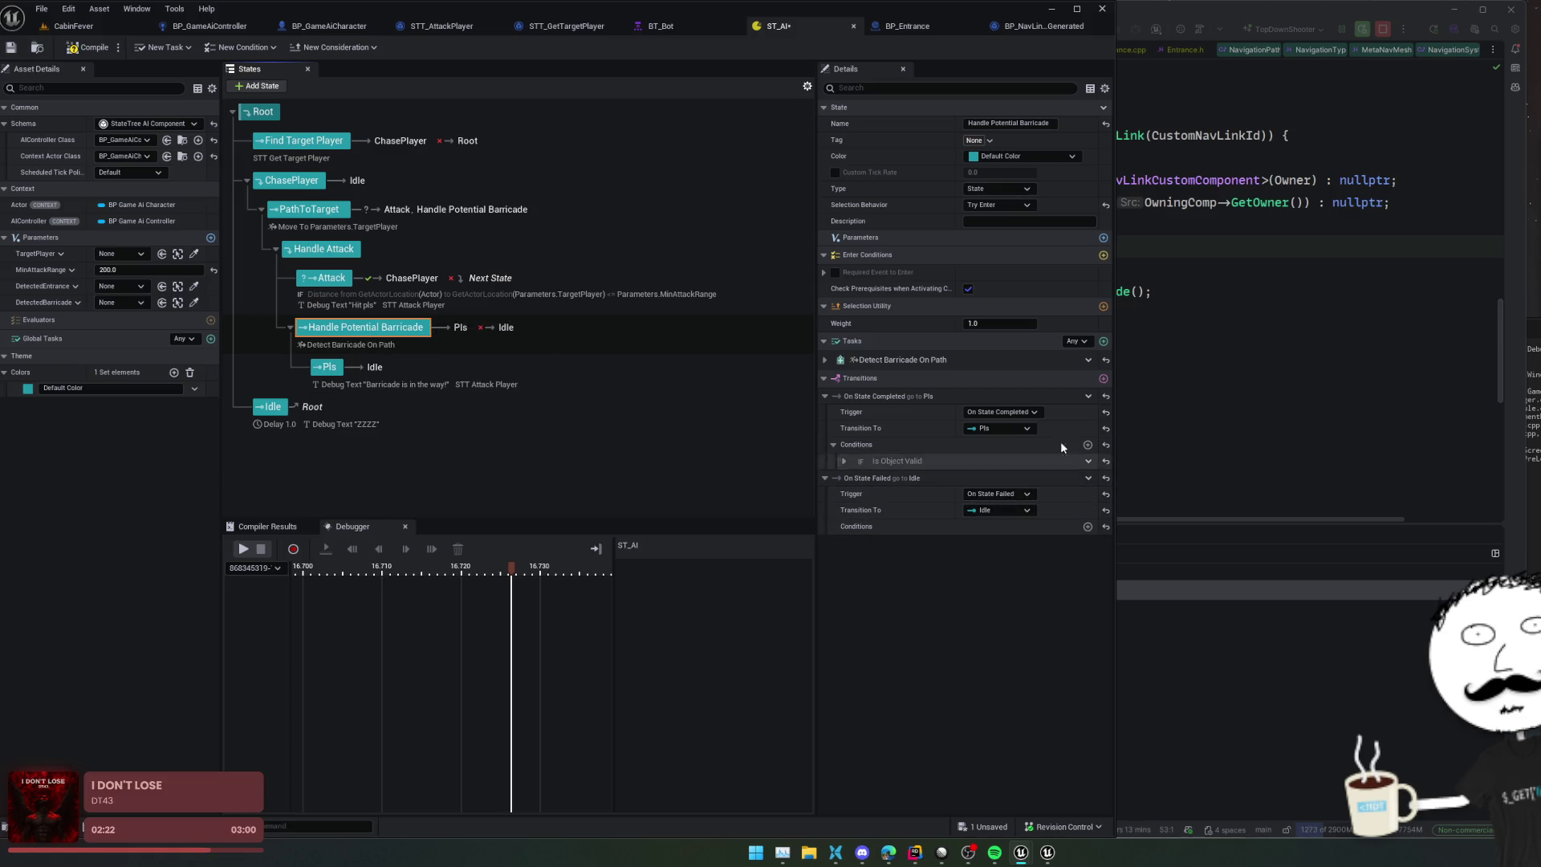
pyautogui.click(825, 360)
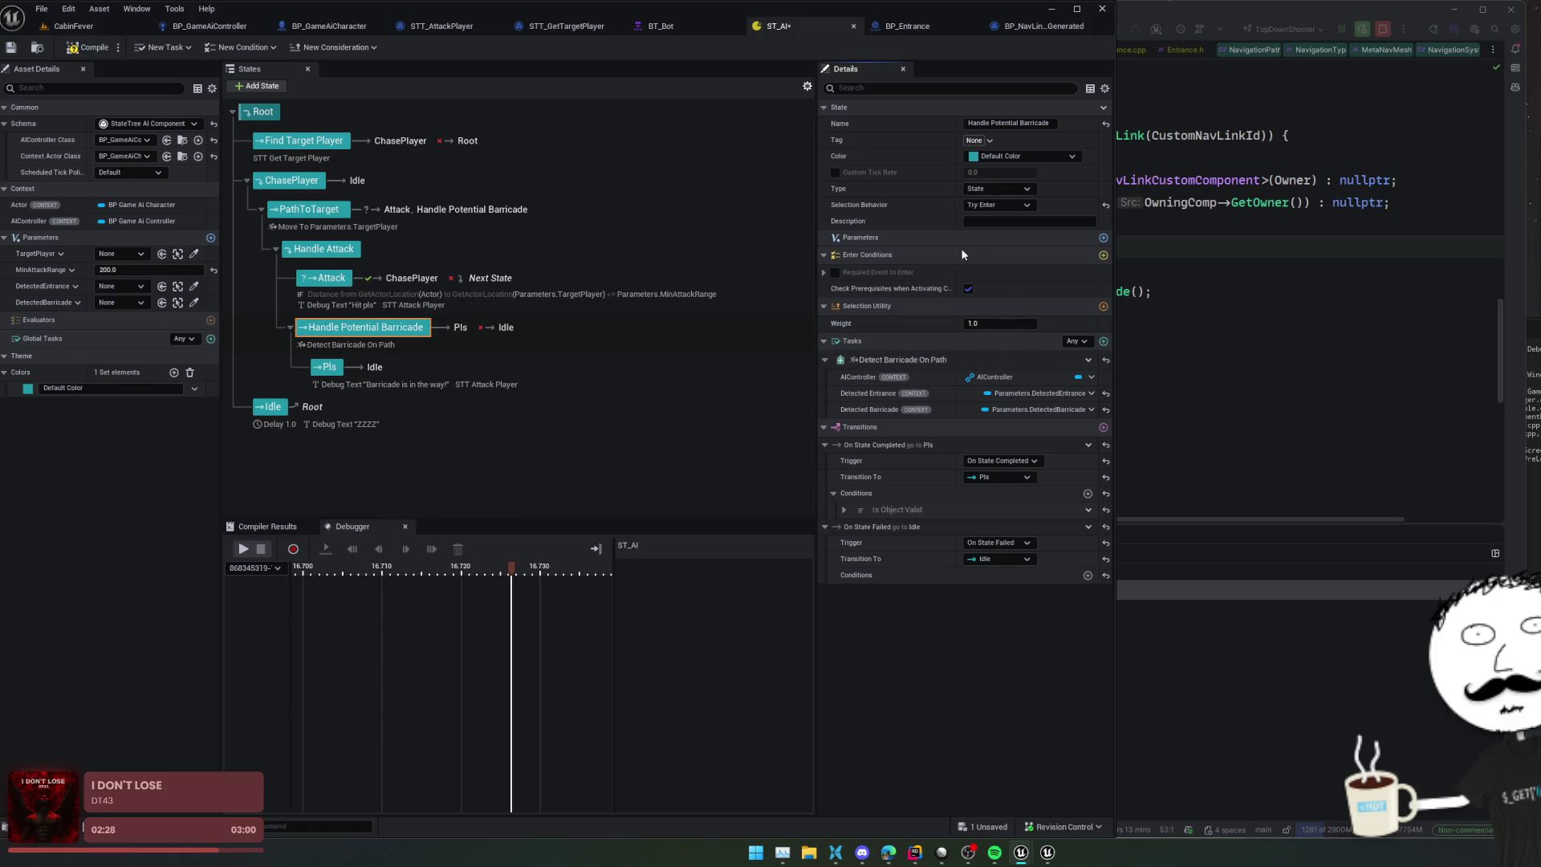
# Step: Keep Handle Potential Barricade on Try Enter and confirm its name
pyautogui.click(1018, 208)
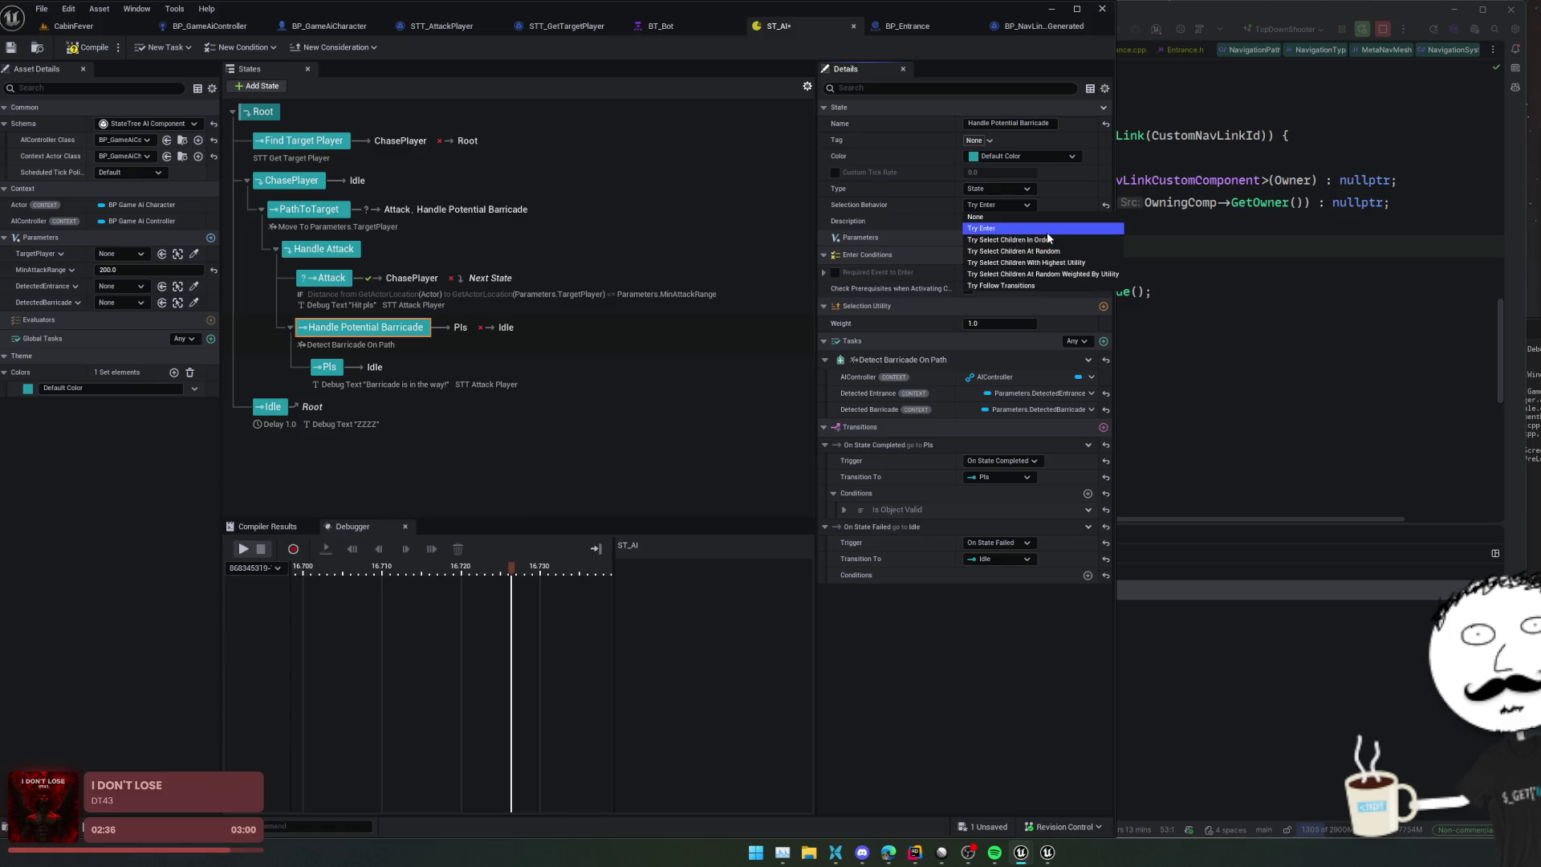
pyautogui.click(1046, 230)
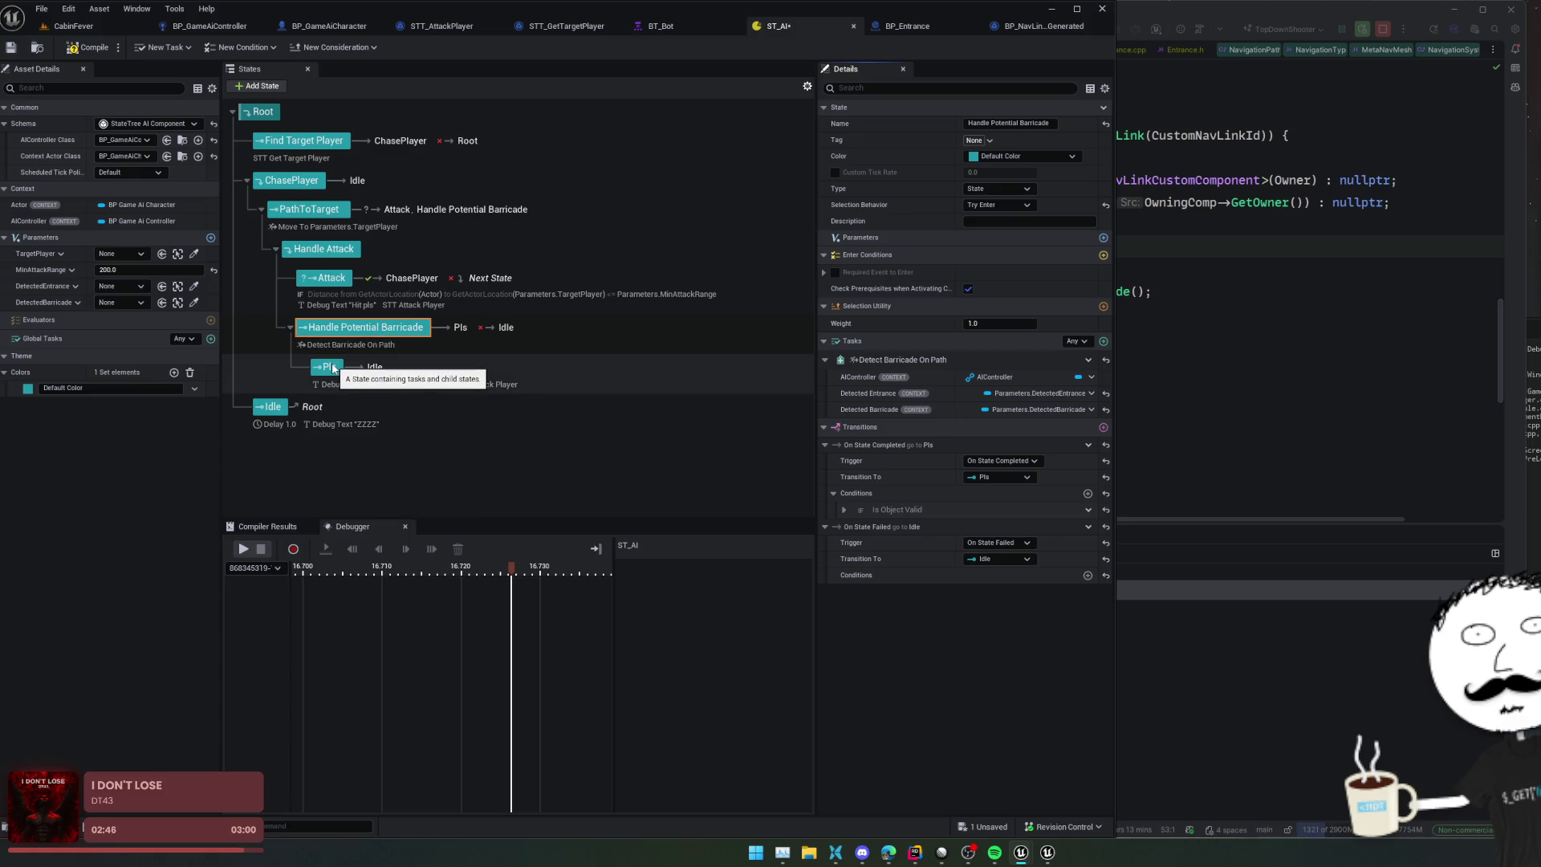
pyautogui.doubleClick(358, 328)
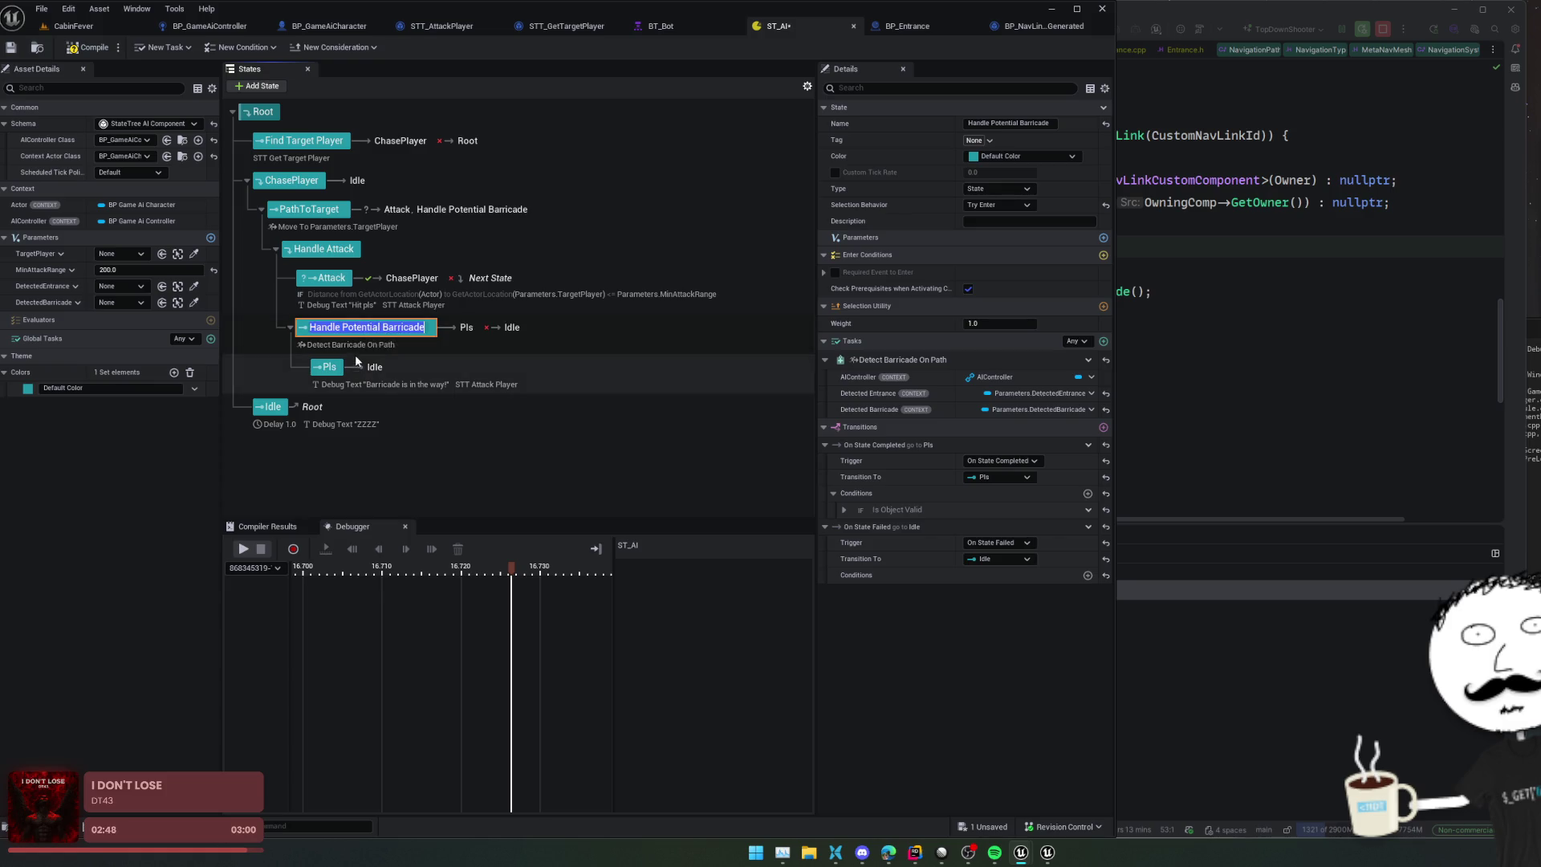
pyautogui.click(290, 328)
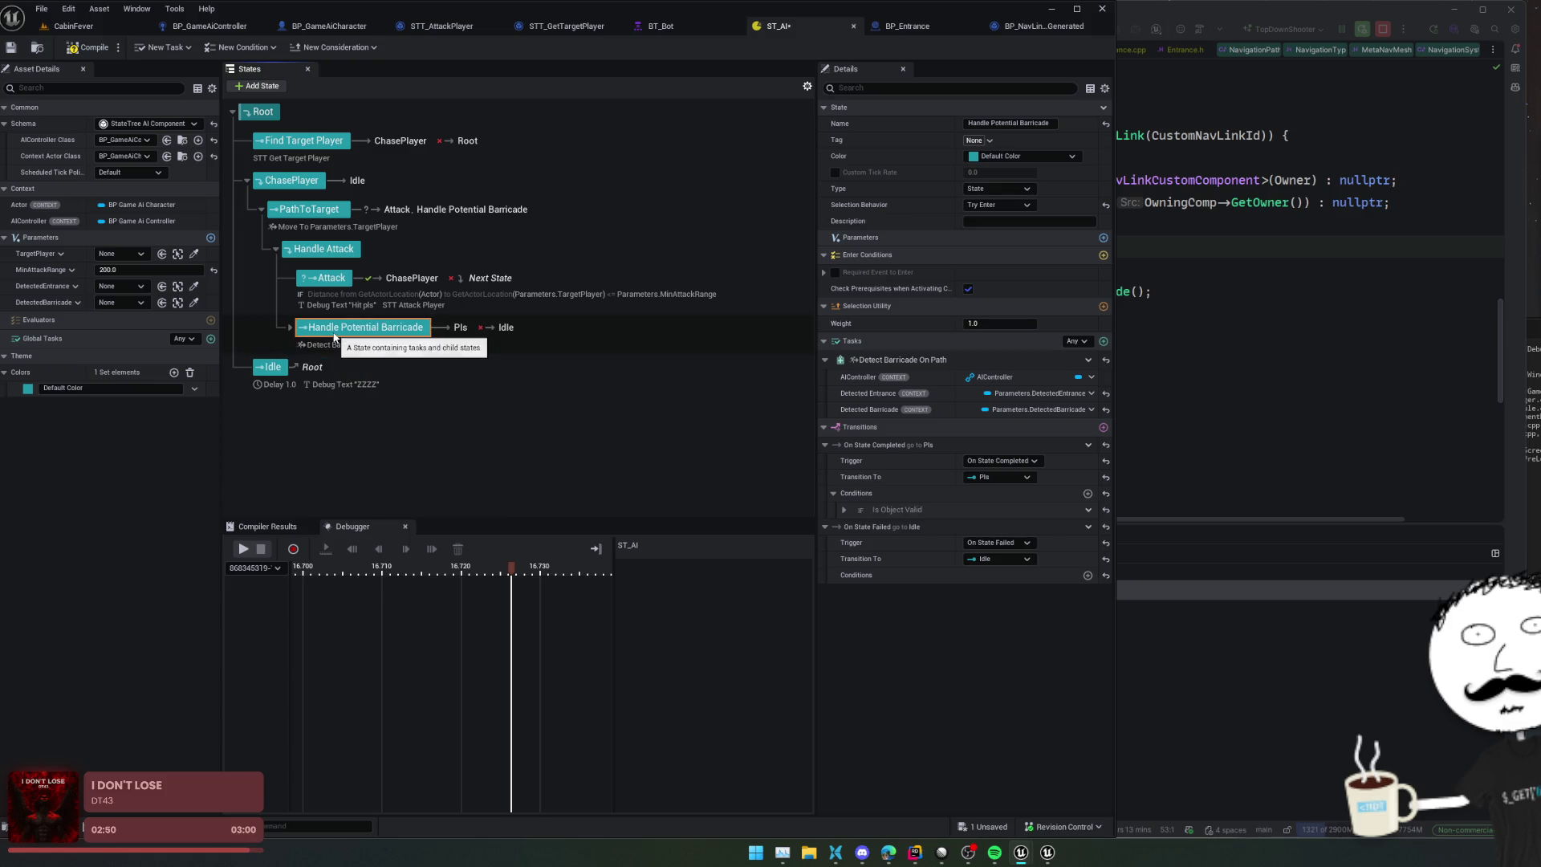
pyautogui.click(289, 328)
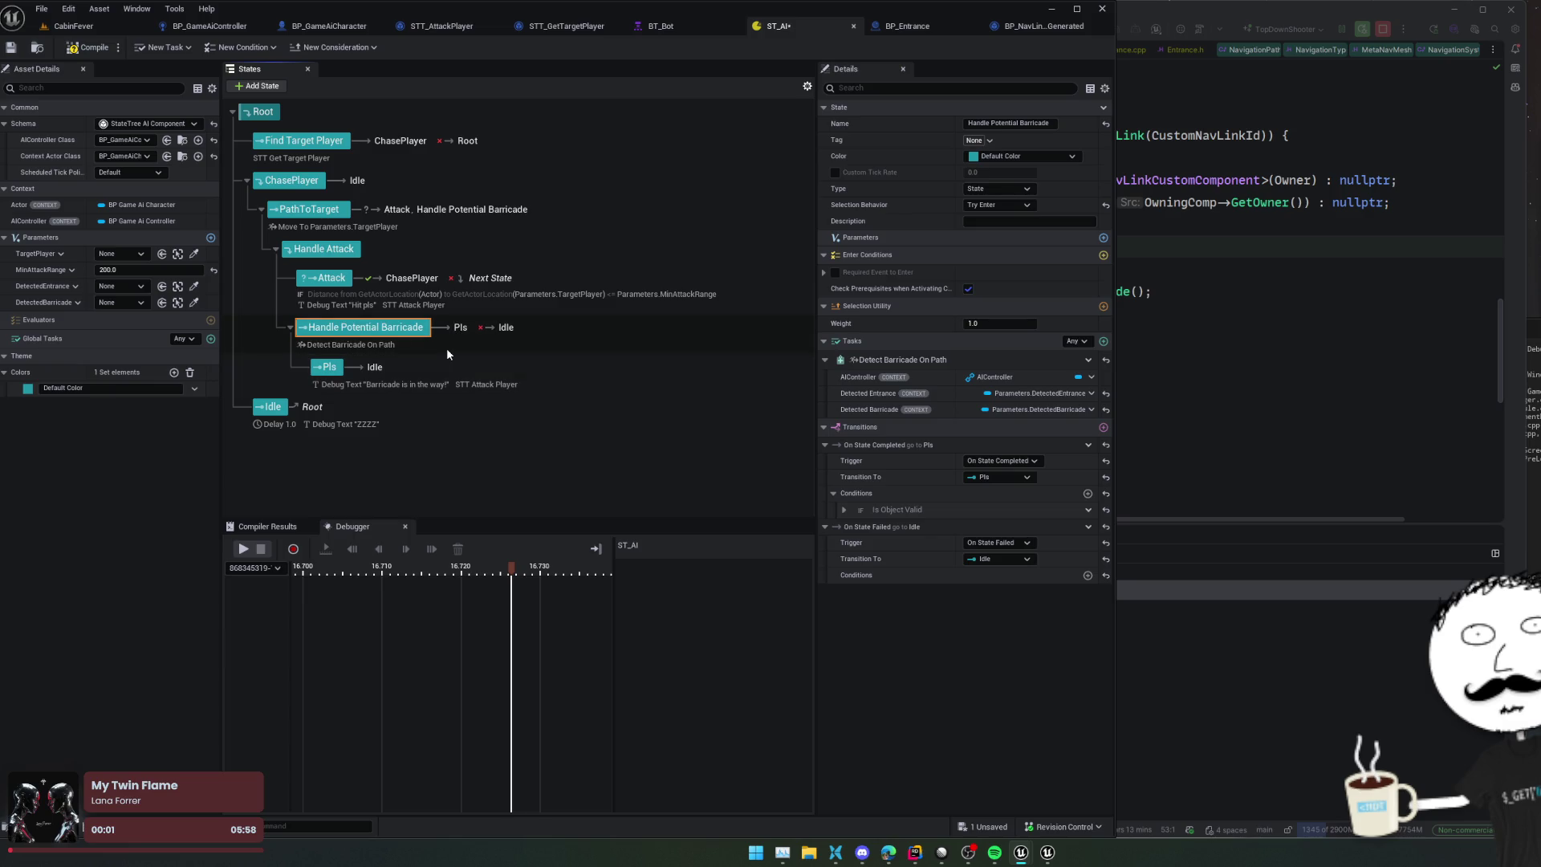
pyautogui.click(289, 327)
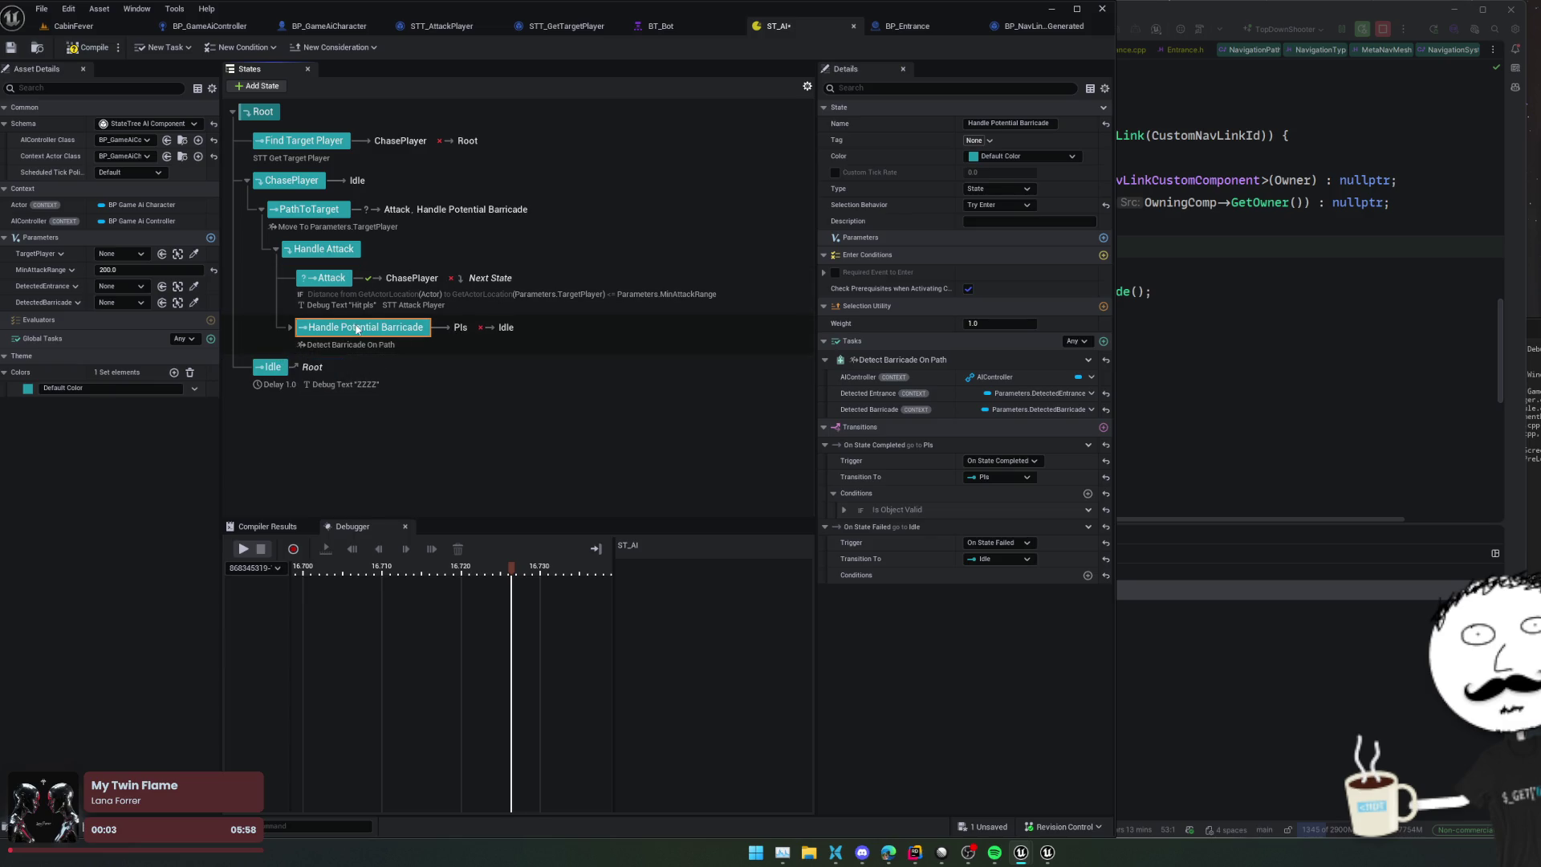
pyautogui.click(290, 327)
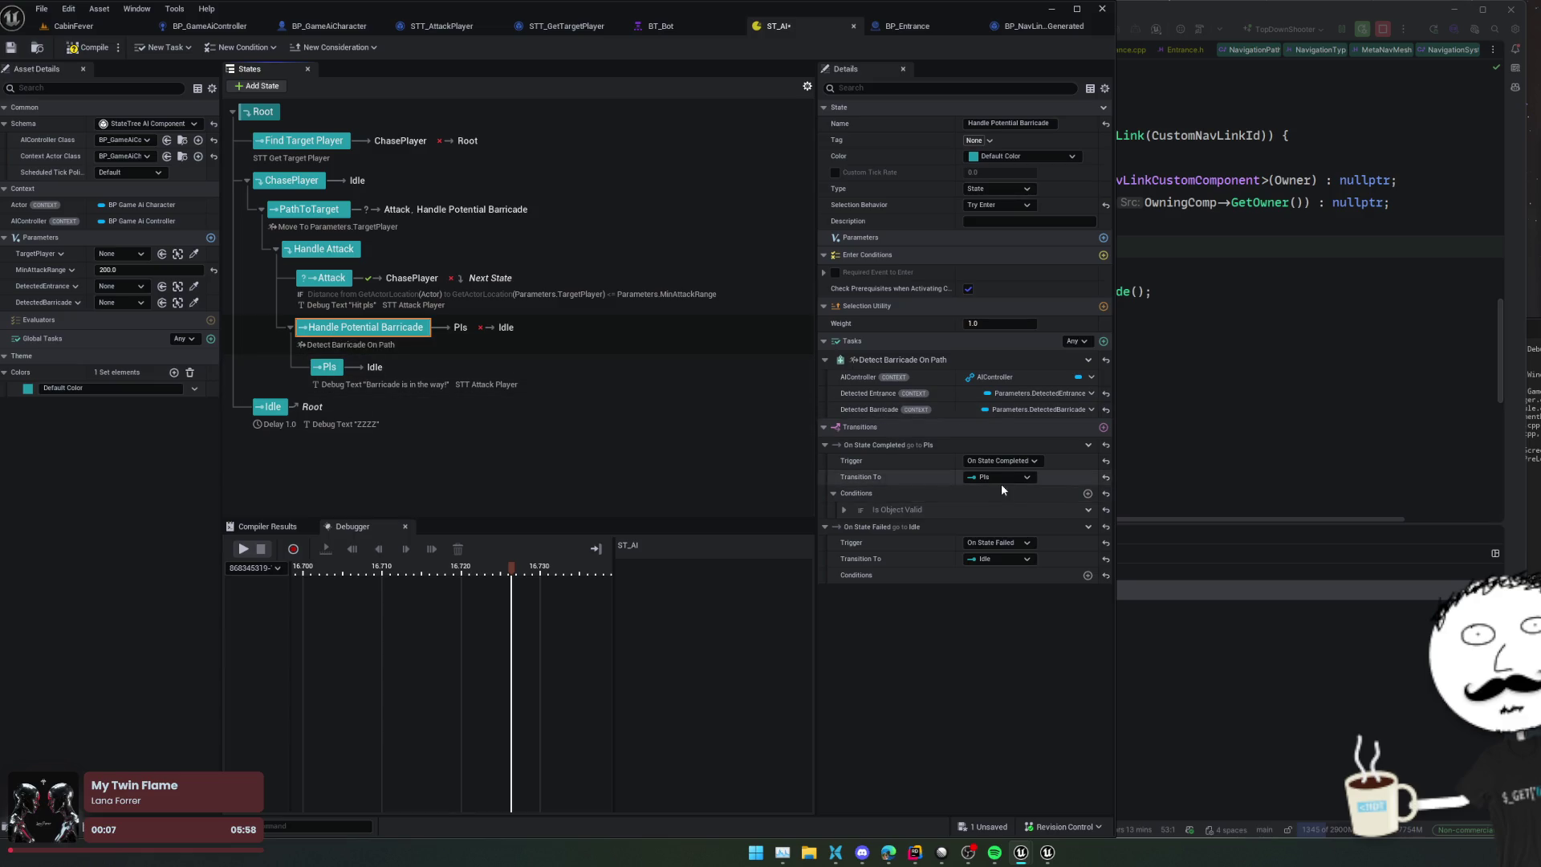
# Step: Add an unbound Bool Compare condition to the Pls transition and move the state above Attack
pyautogui.click(843, 510)
pyautogui.click(1088, 493)
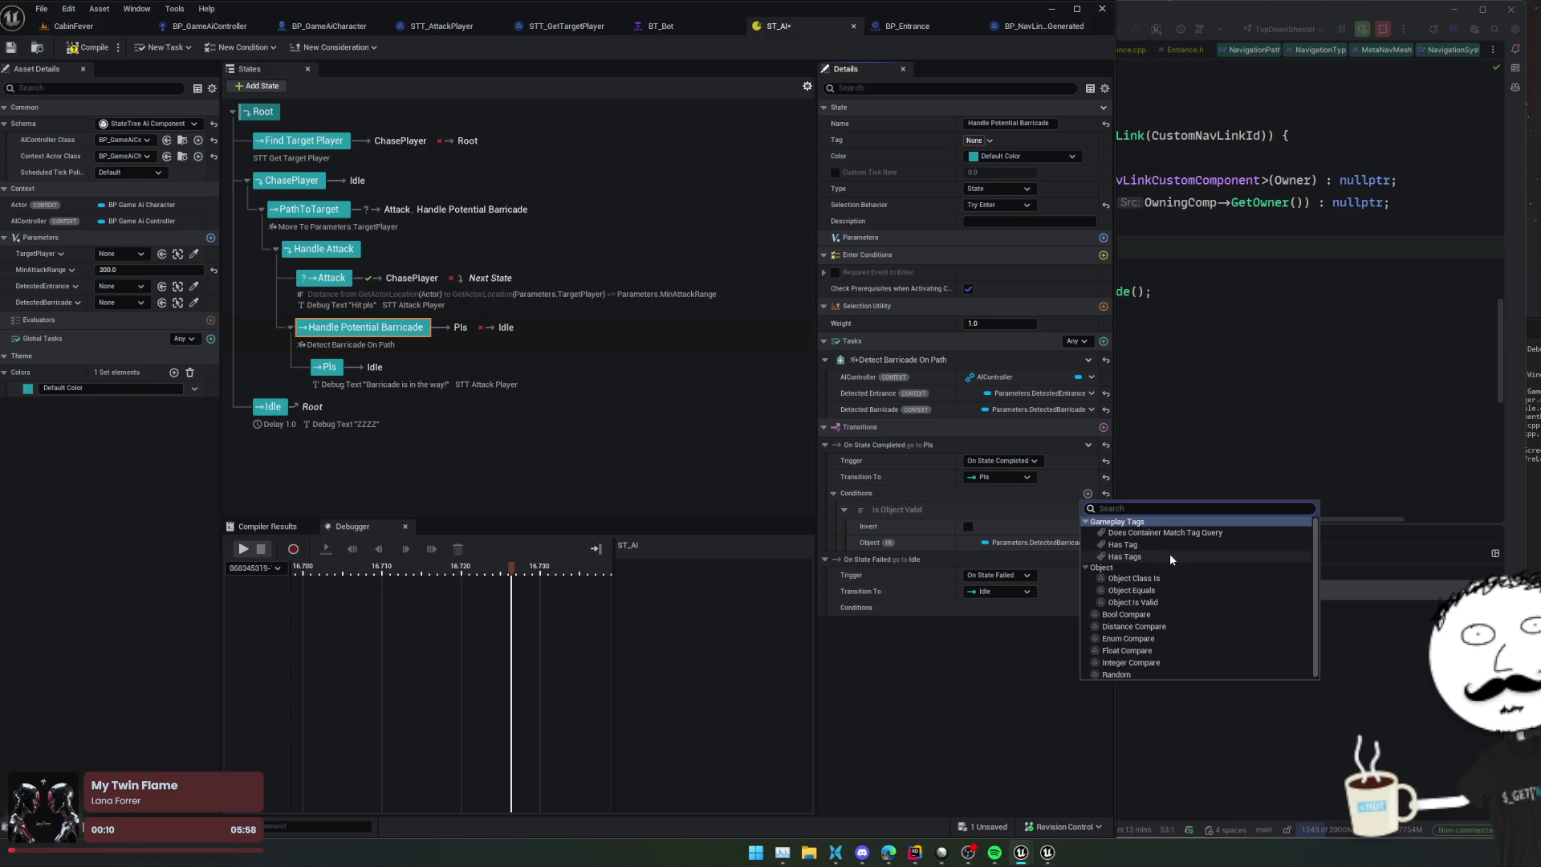
pyautogui.click(1209, 616)
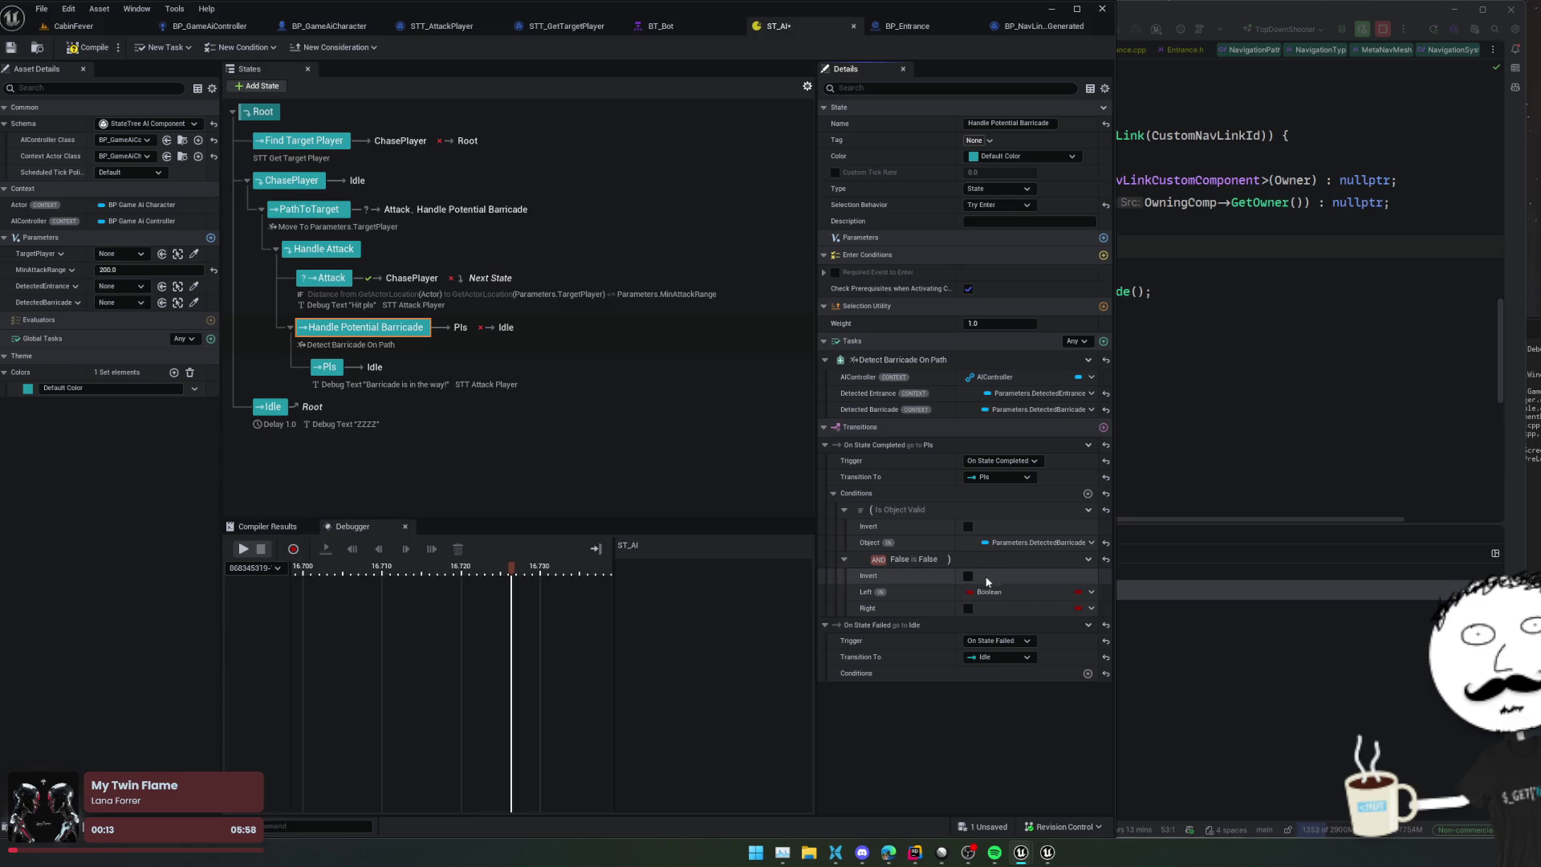
pyautogui.click(1094, 596)
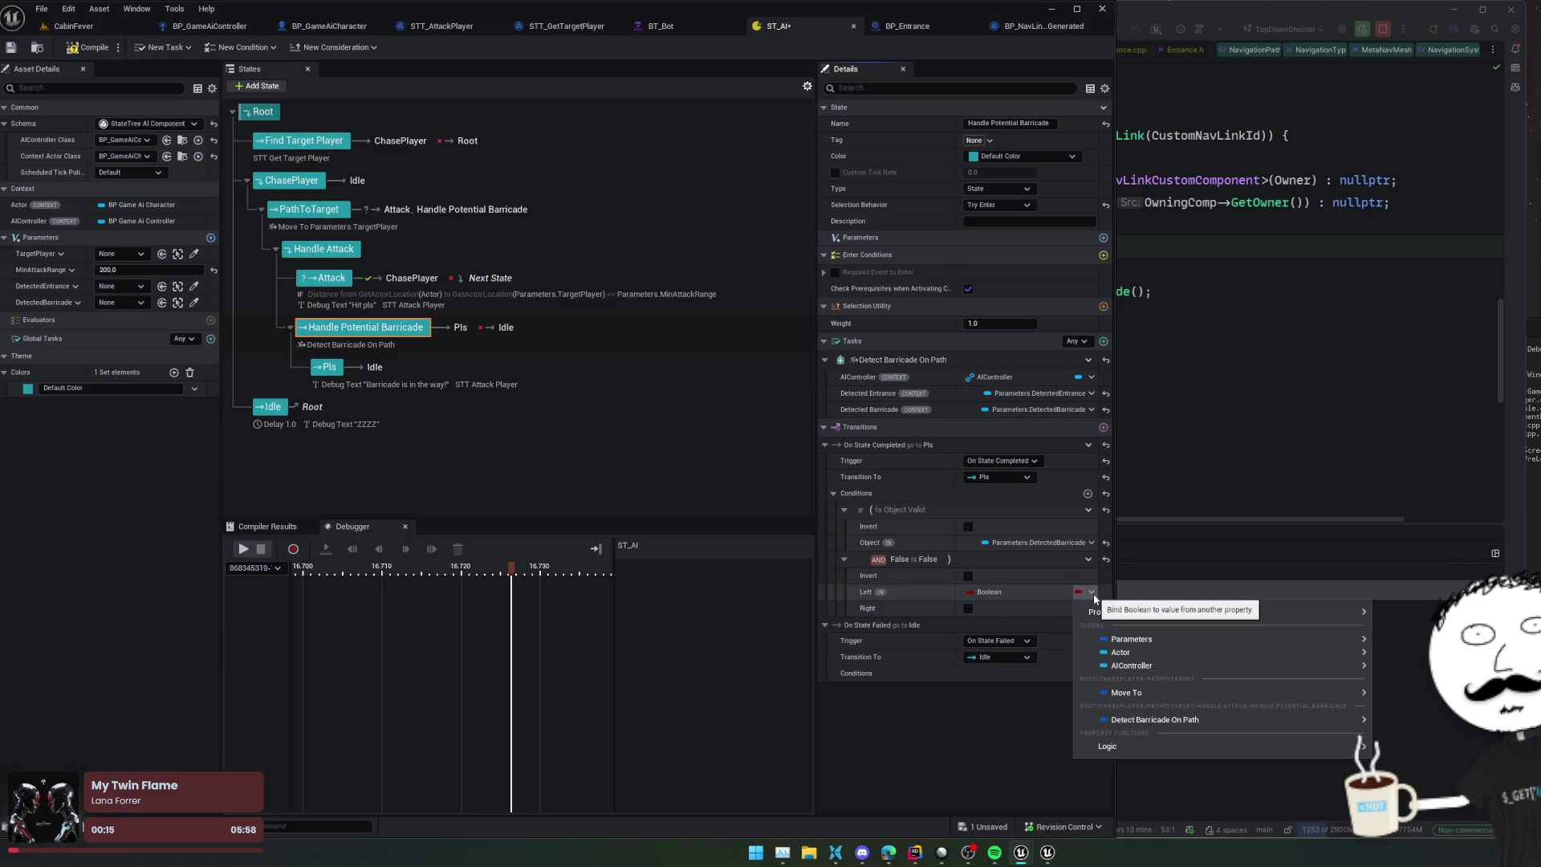
pyautogui.moveTo(1252, 652)
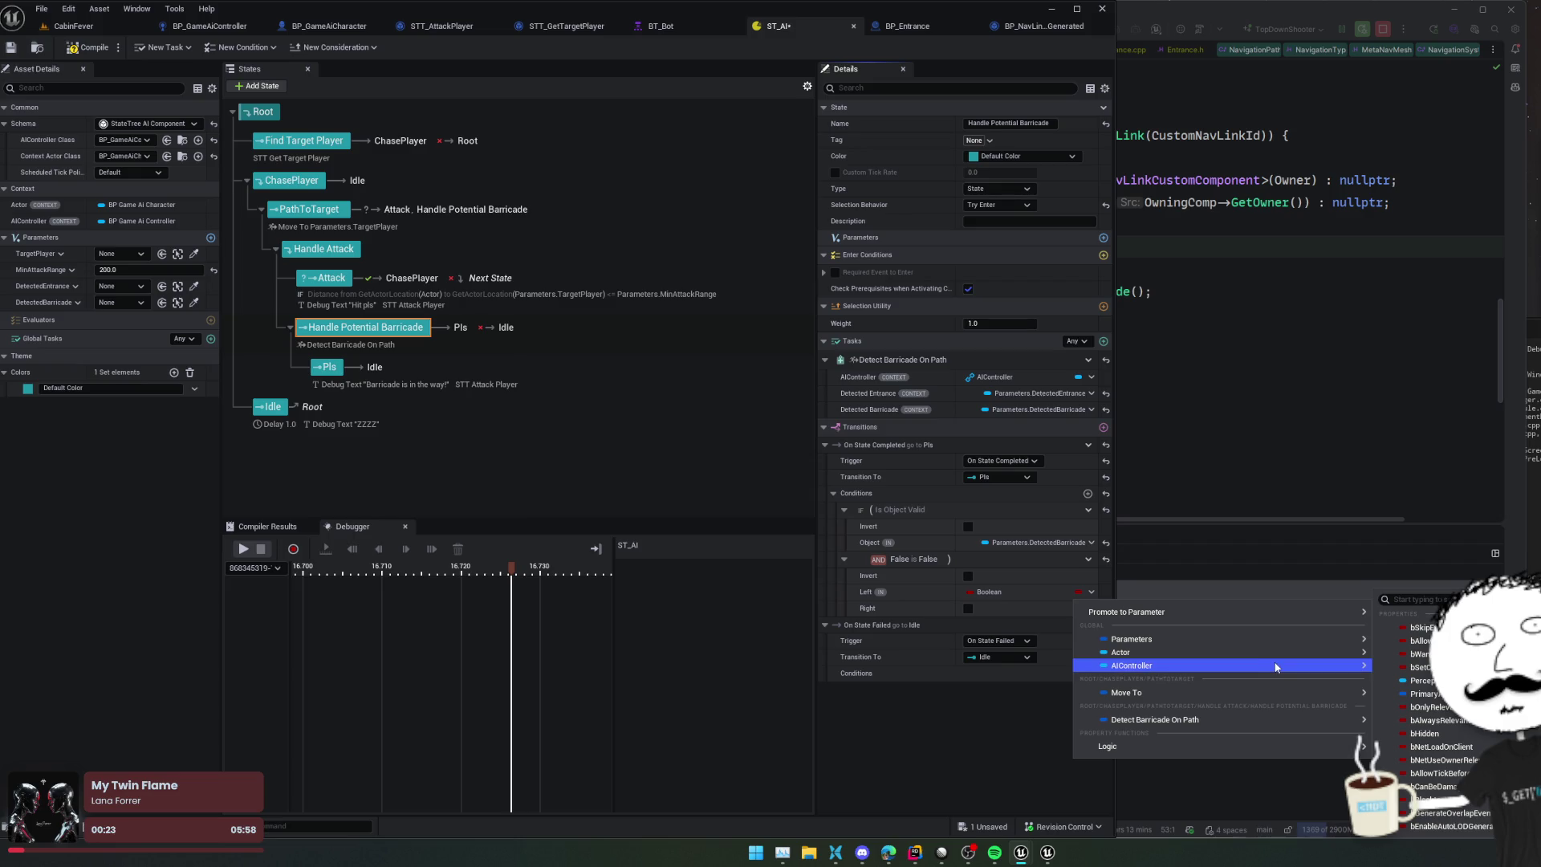
pyautogui.moveTo(1322, 638)
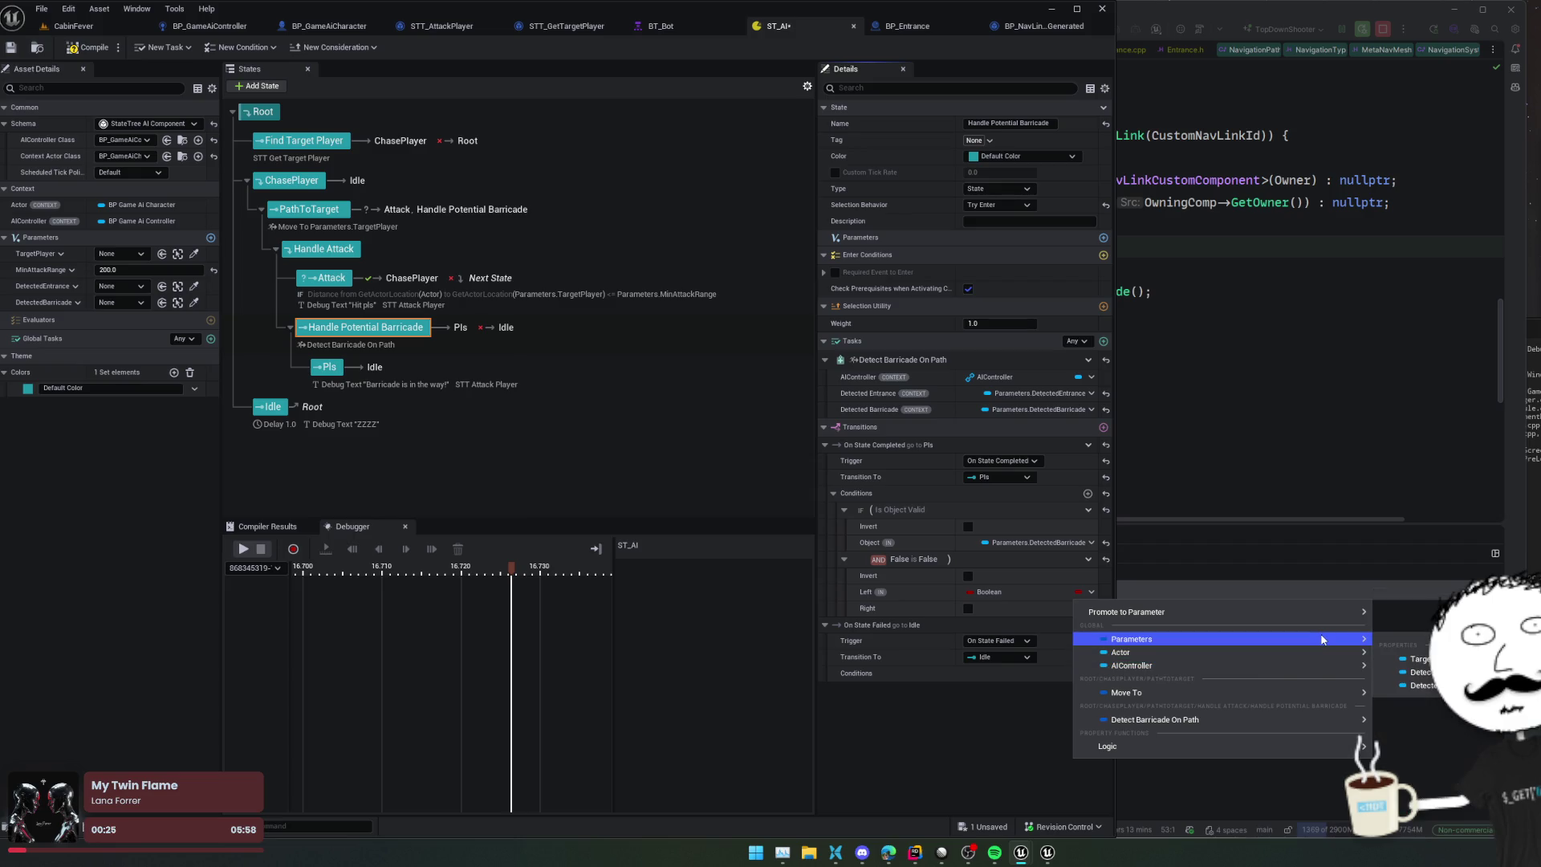
pyautogui.moveTo(1412, 672)
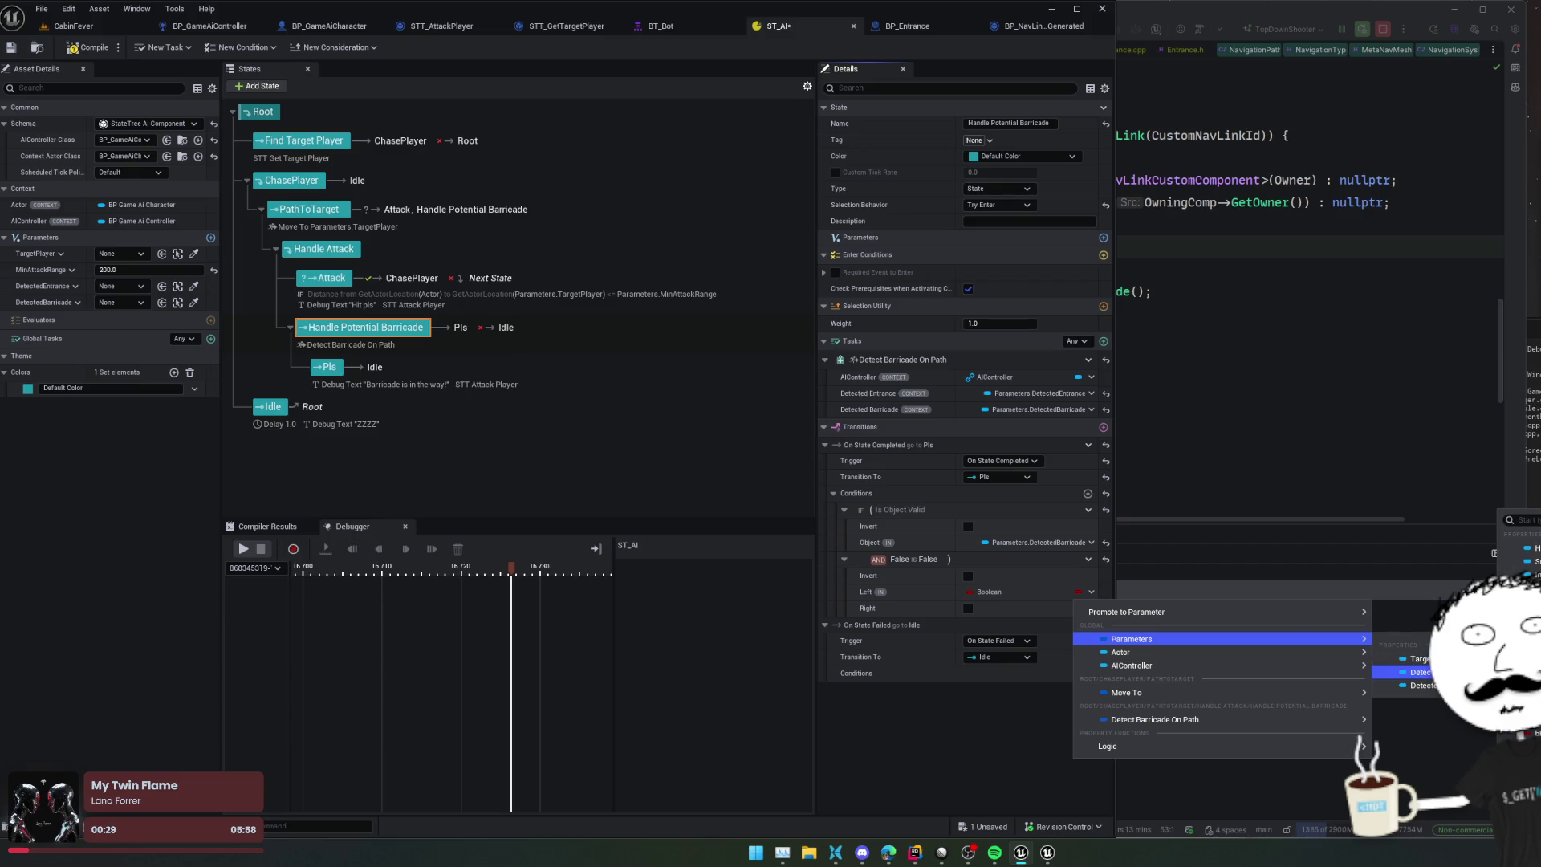
pyautogui.click(944, 719)
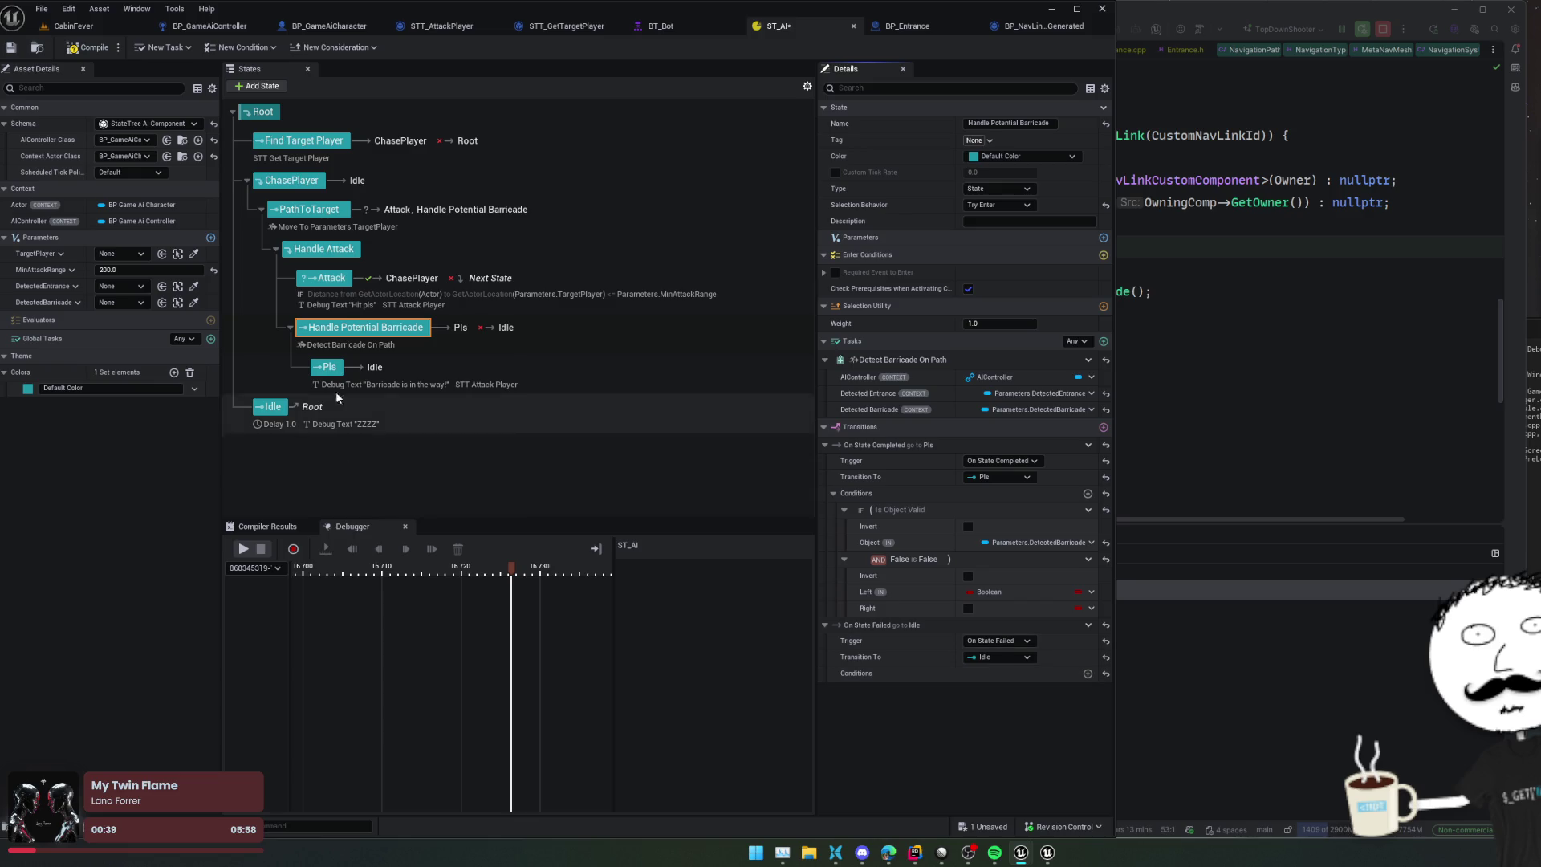
pyautogui.moveTo(341, 326); pyautogui.dragTo(336, 276)
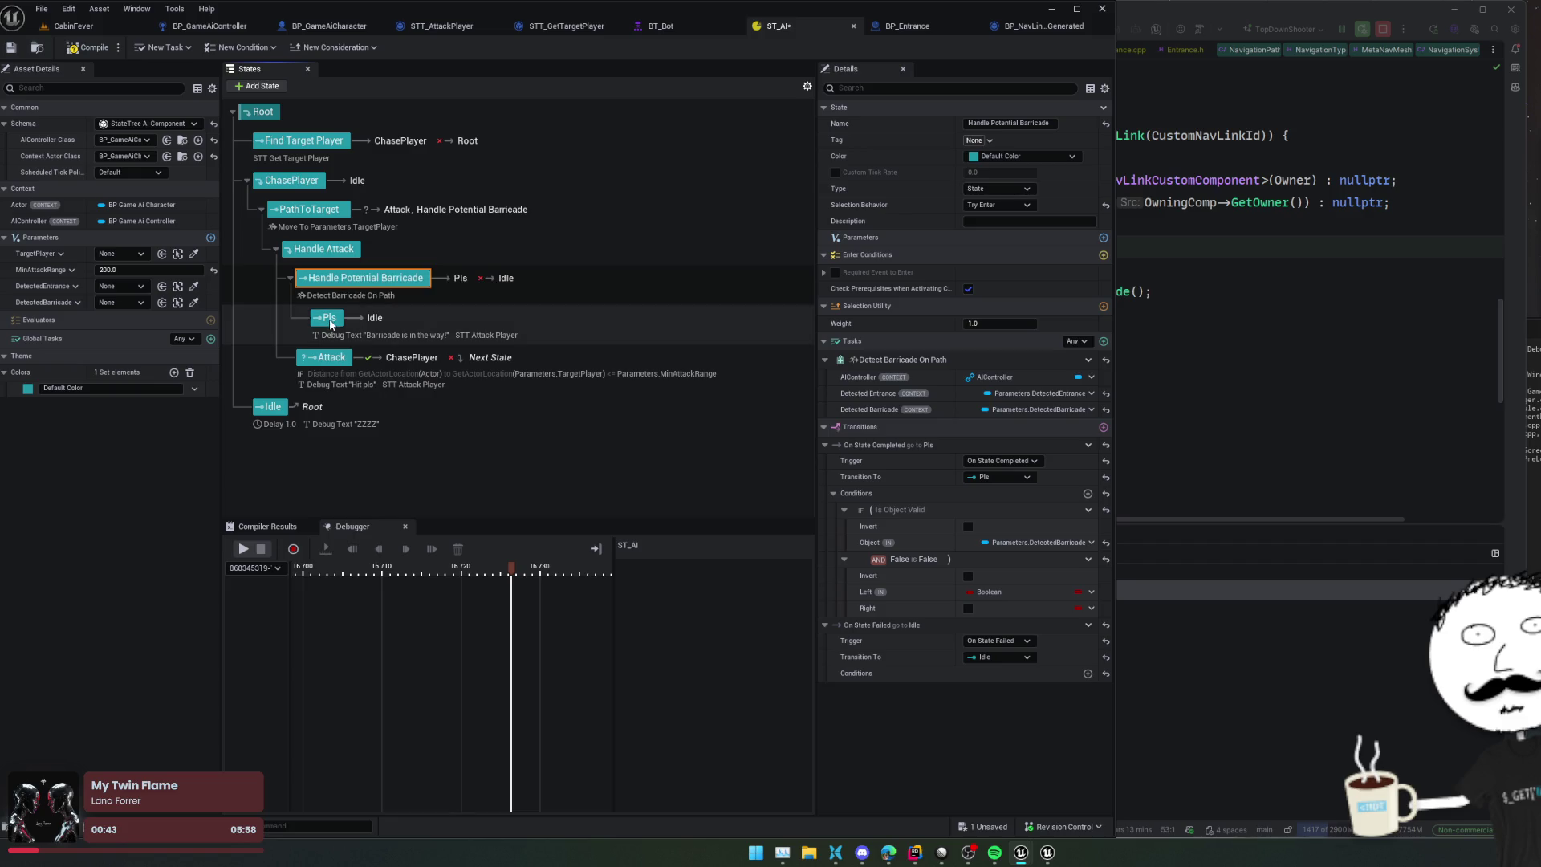
# Step: Delete the Pls state and Handle Potential Barricade's On State Completed and On State Failed transitions
pyautogui.click(329, 319)
pyautogui.press('Delete')
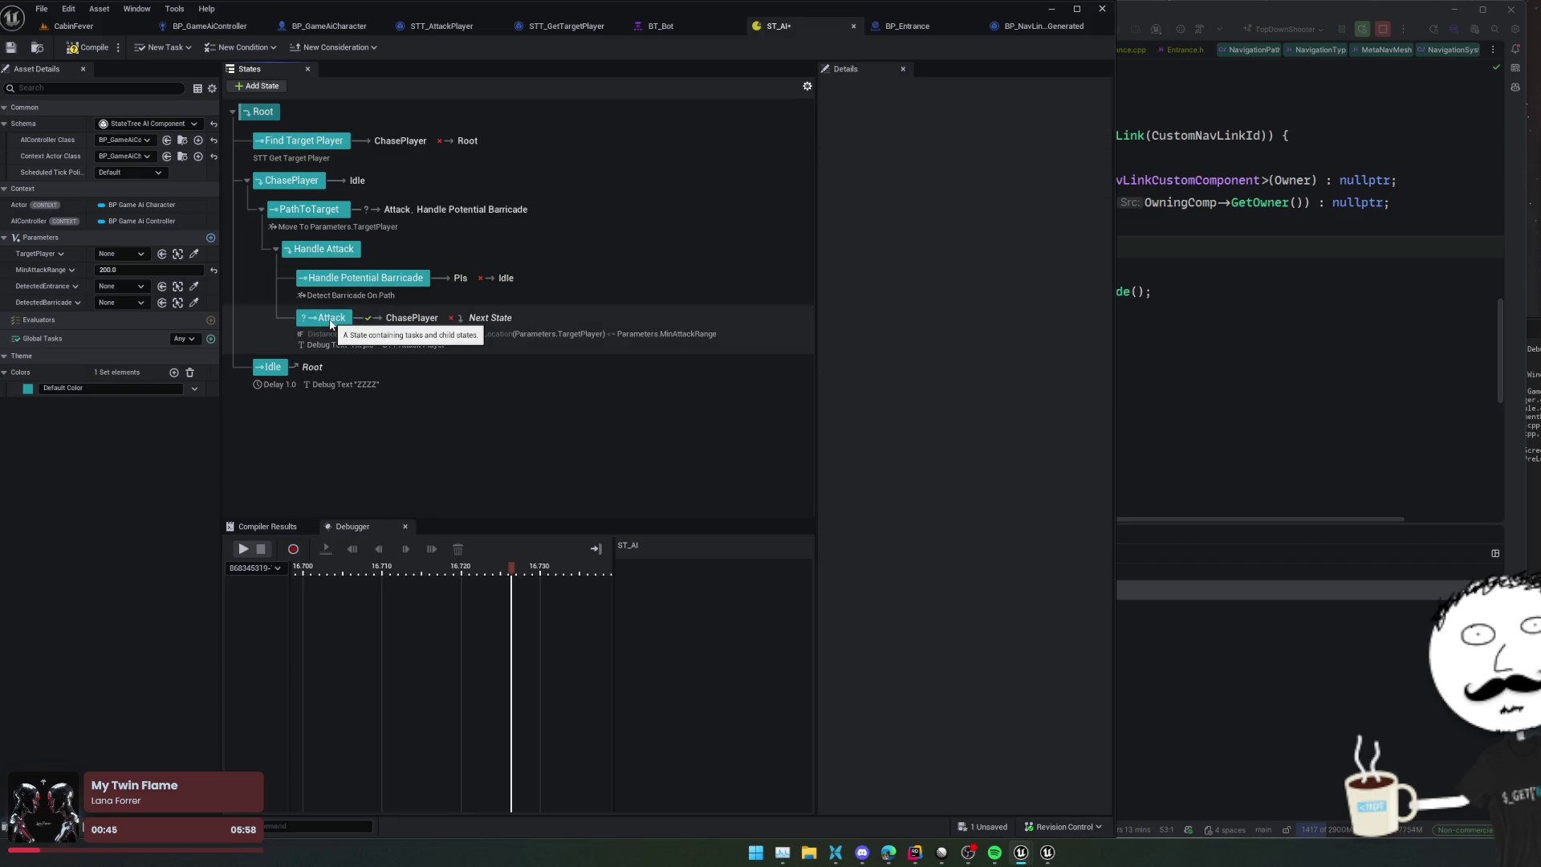
pyautogui.click(349, 280)
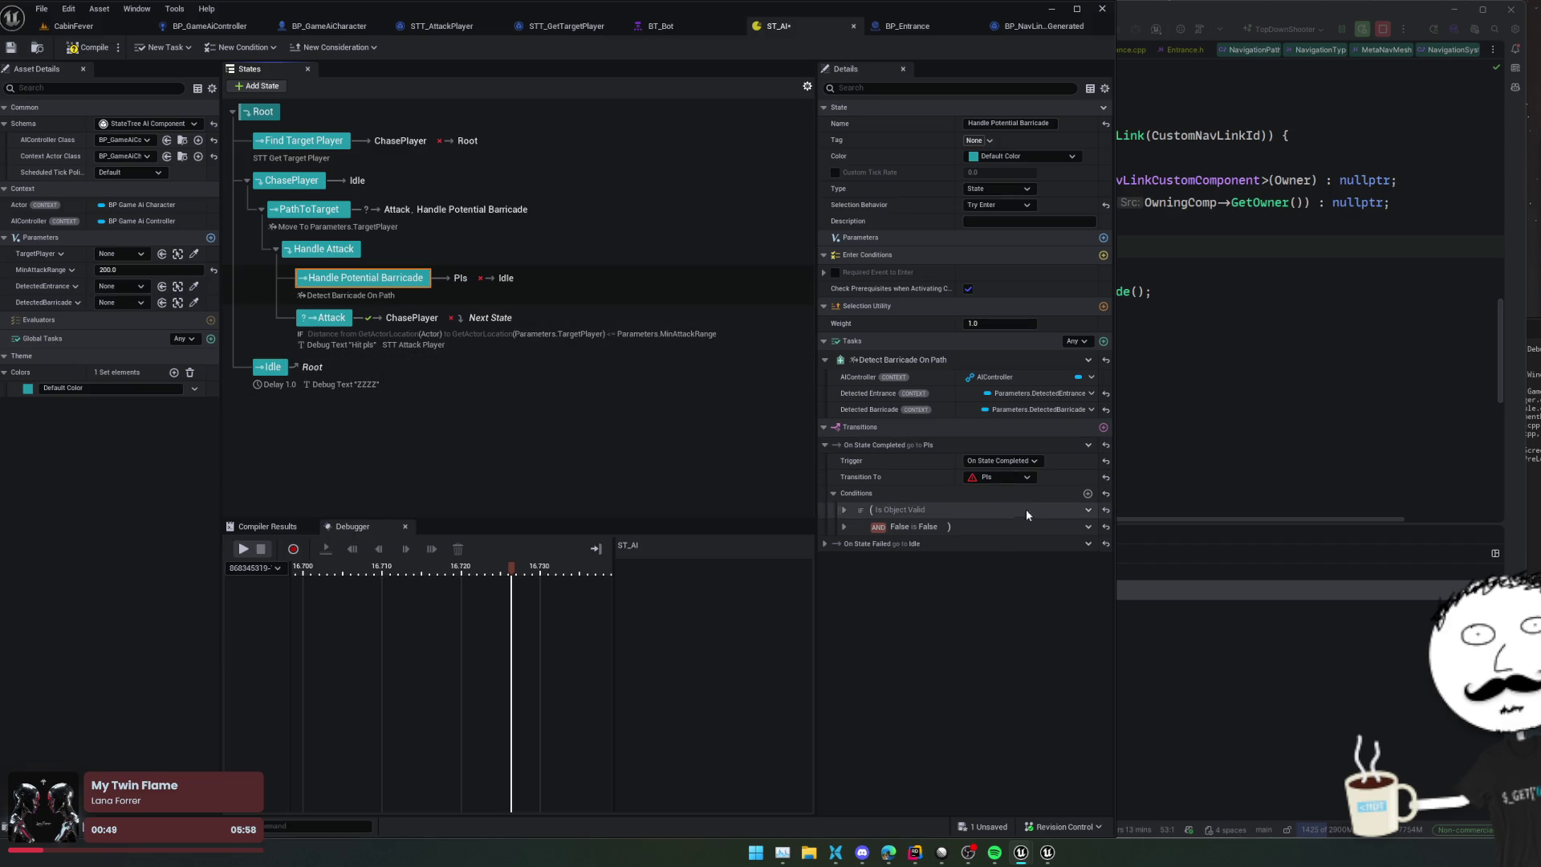
pyautogui.click(1089, 447)
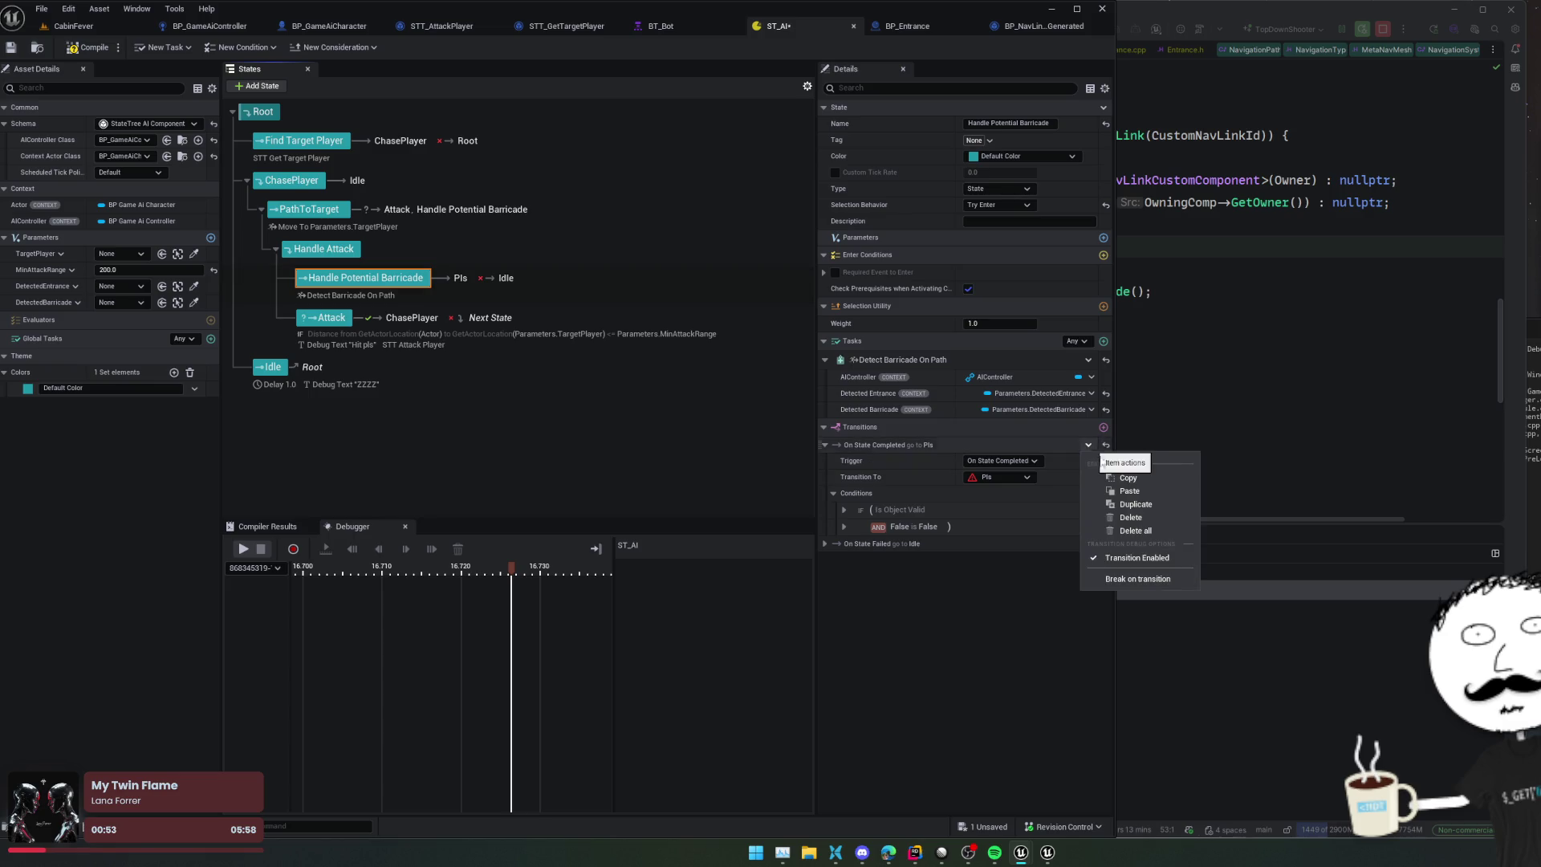
pyautogui.click(1129, 517)
pyautogui.click(1089, 444)
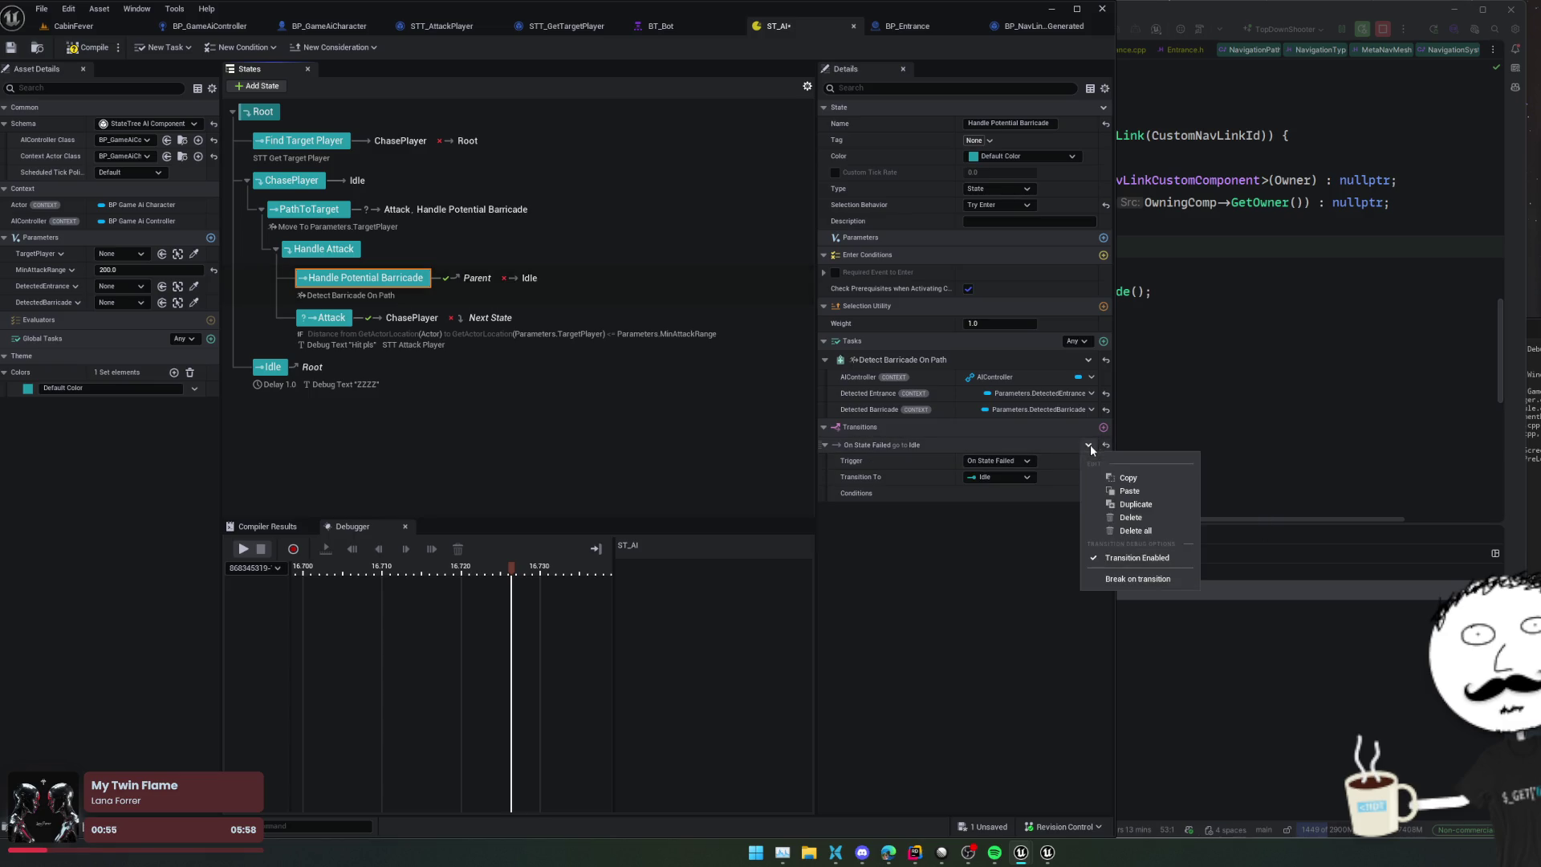
pyautogui.click(1127, 517)
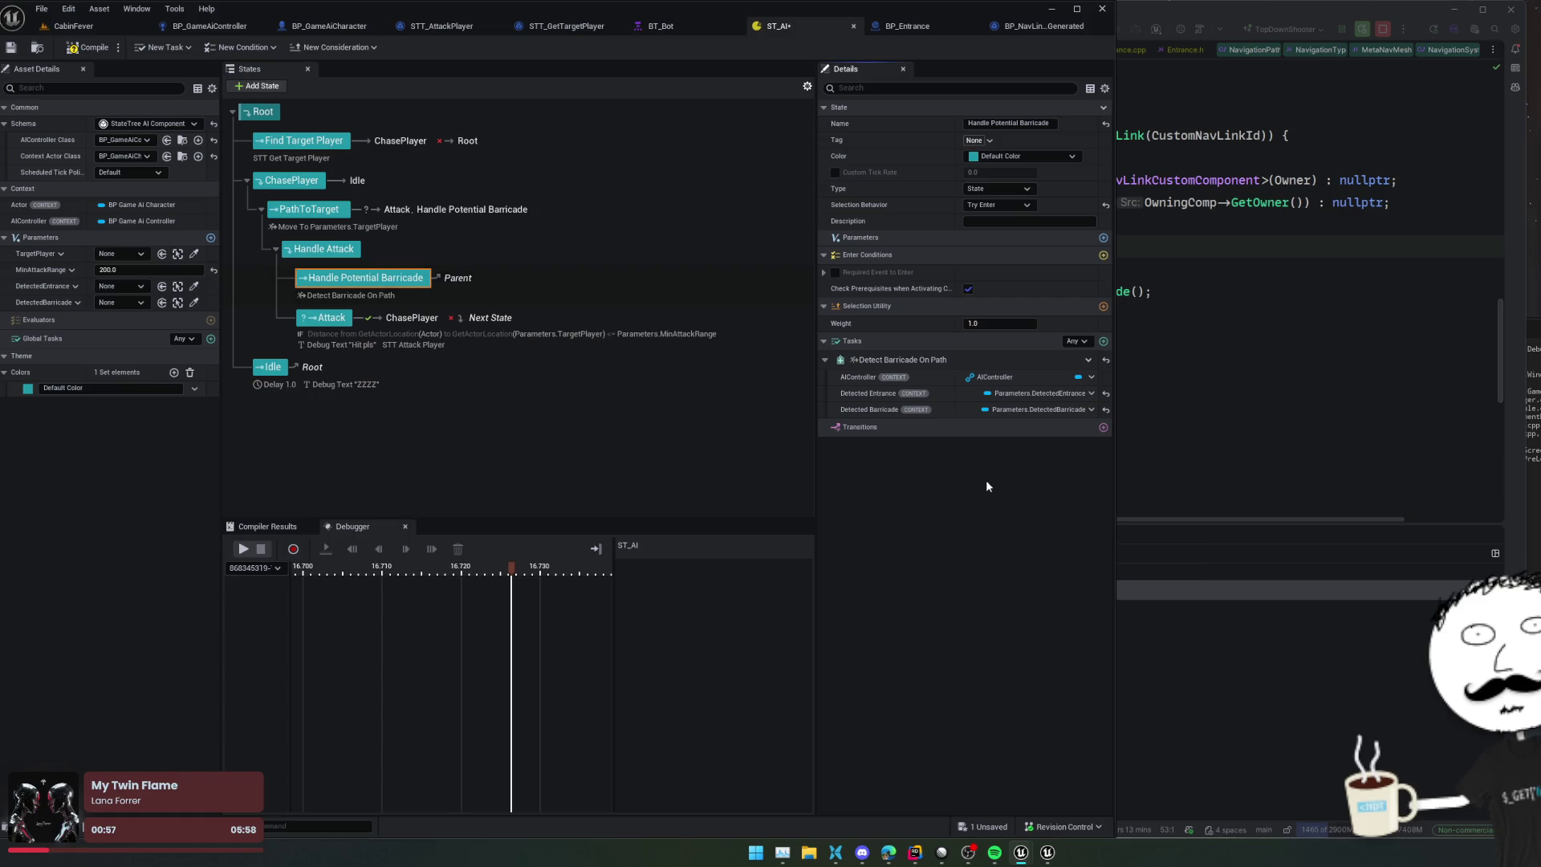
# Step: Set Handle Potential Barricade's selection behavior to Try Select Children In Order
pyautogui.click(1003, 204)
pyautogui.click(1009, 239)
pyautogui.hotkey('alt', 'Tab')
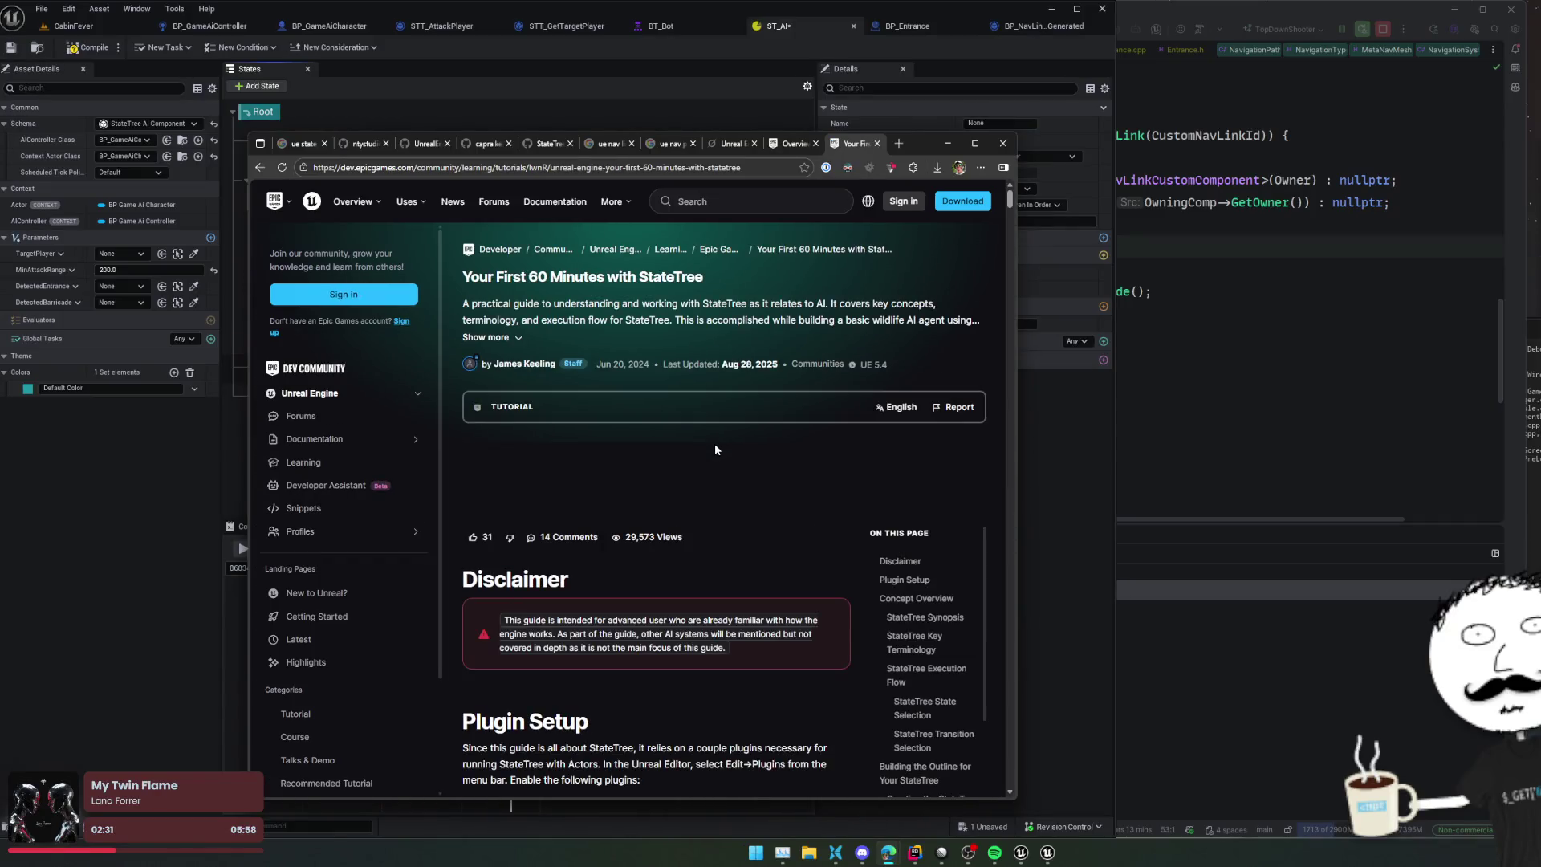
# Step: Scroll through the StateTree tutorial and search the page for 'Event'
pyautogui.scroll(-2, 757, 493)
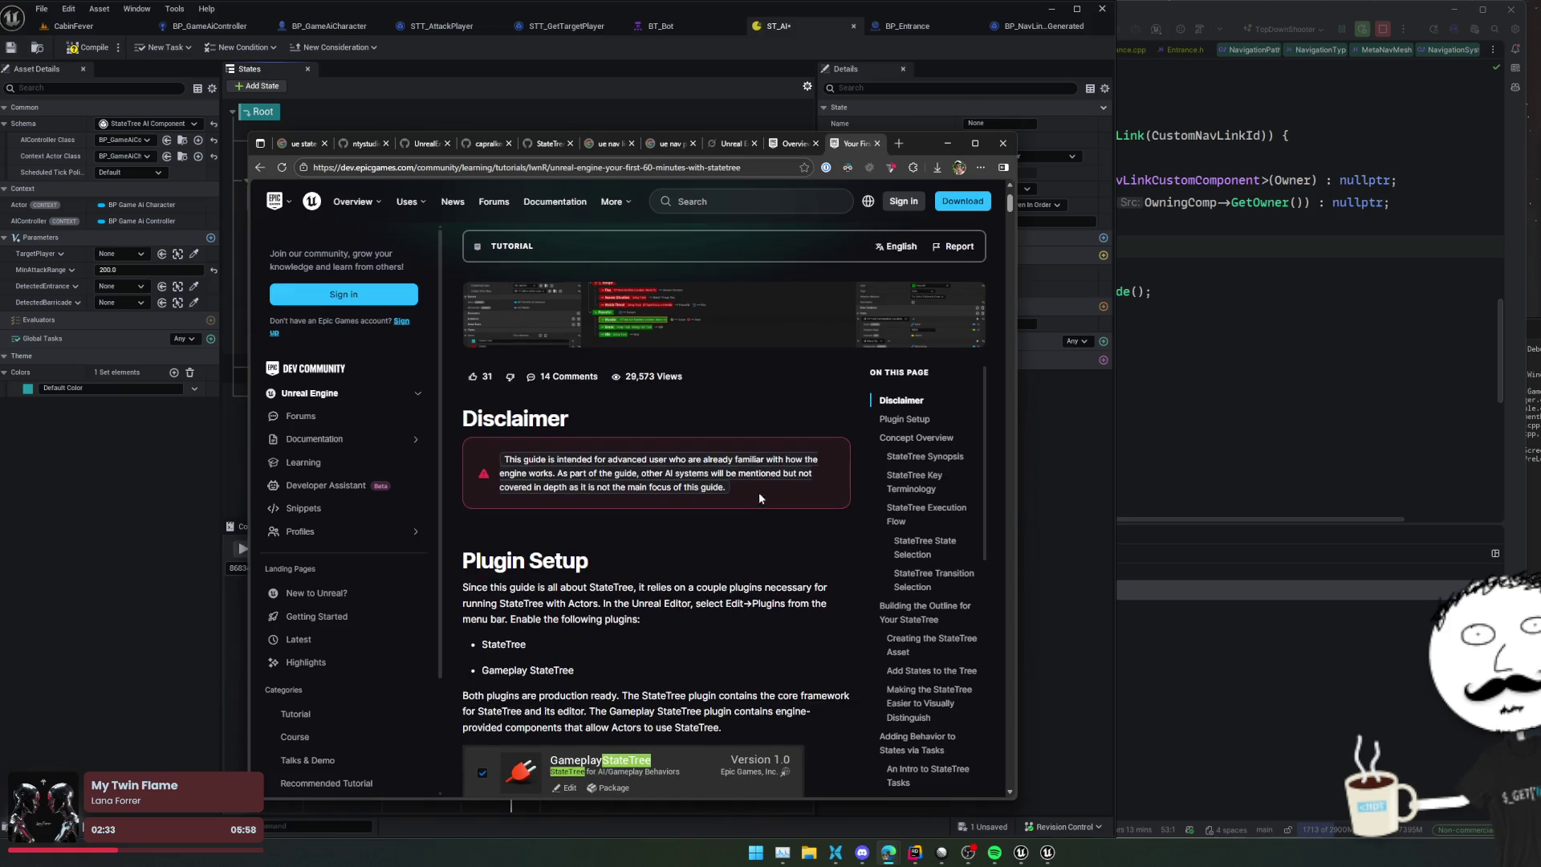
pyautogui.scroll(-2, 777, 495)
pyautogui.scroll(-2, 963, 545)
pyautogui.scroll(-2, 963, 545)
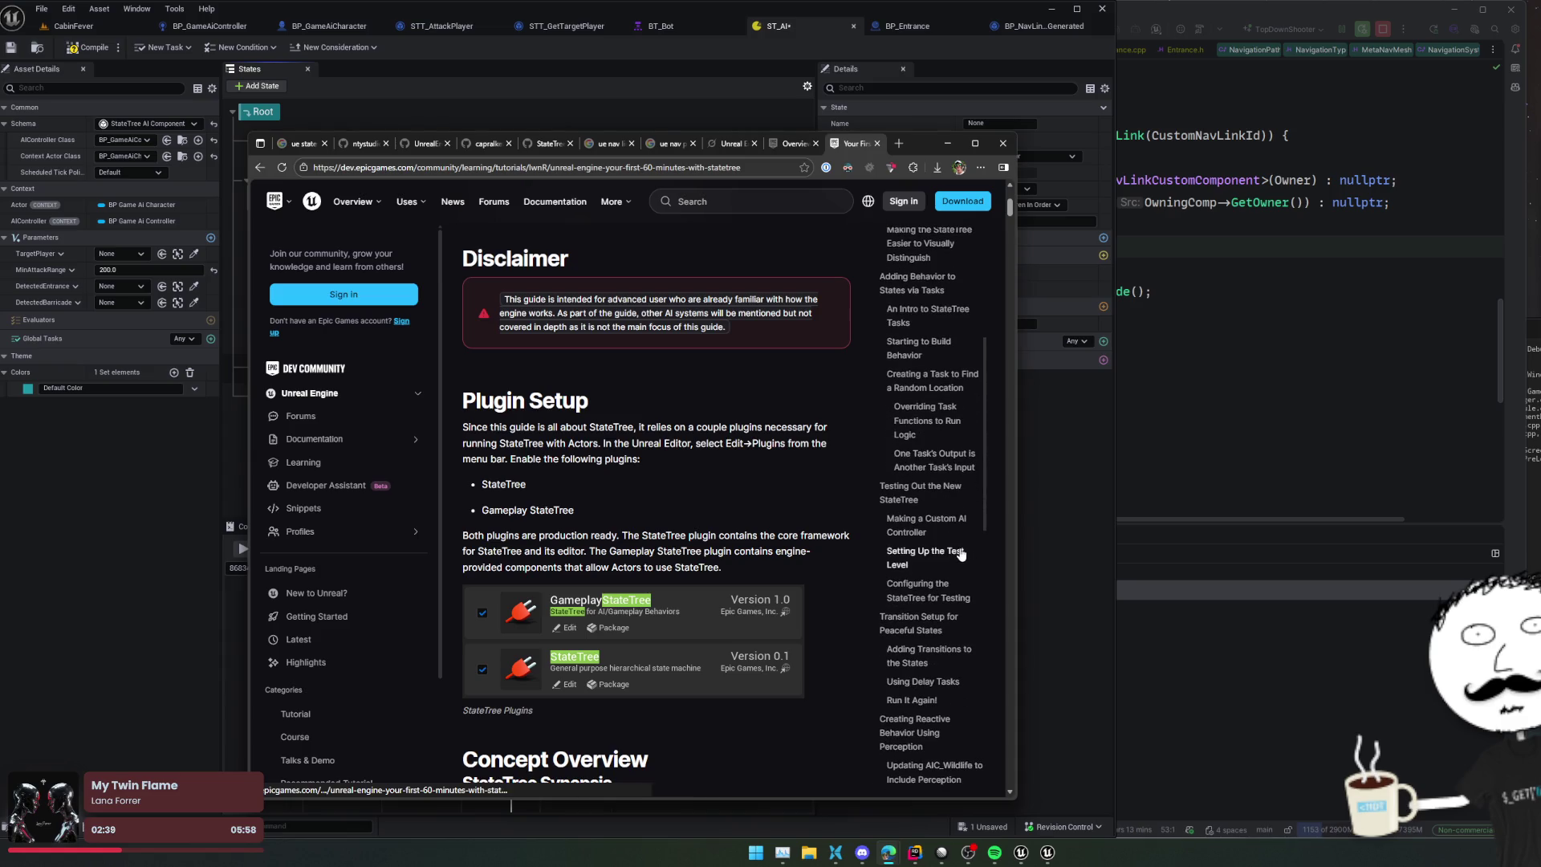
pyautogui.scroll(-2, 962, 552)
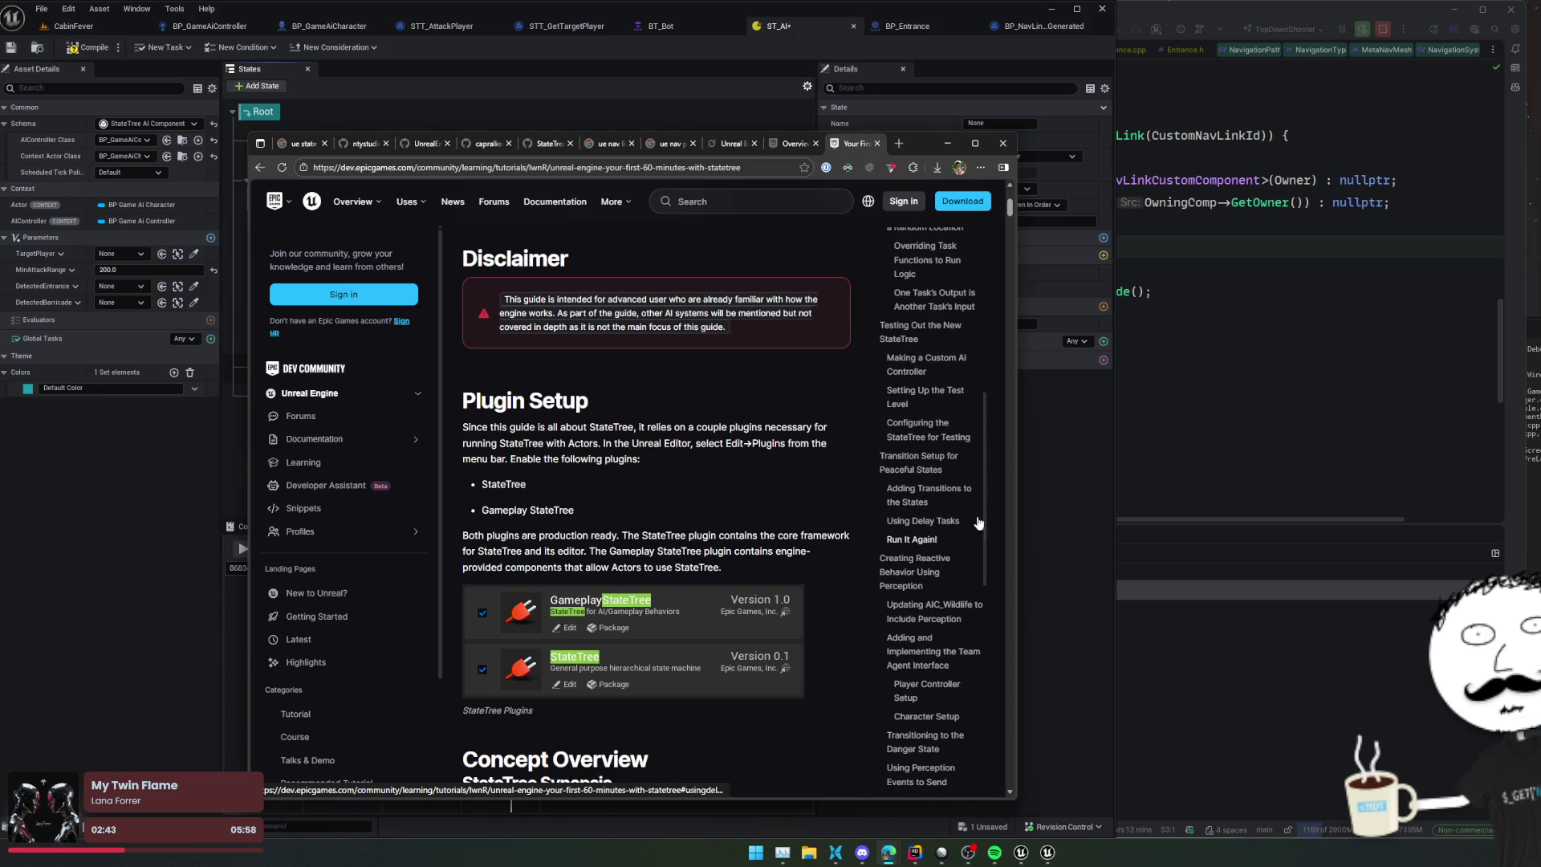
pyautogui.scroll(-3, 968, 484)
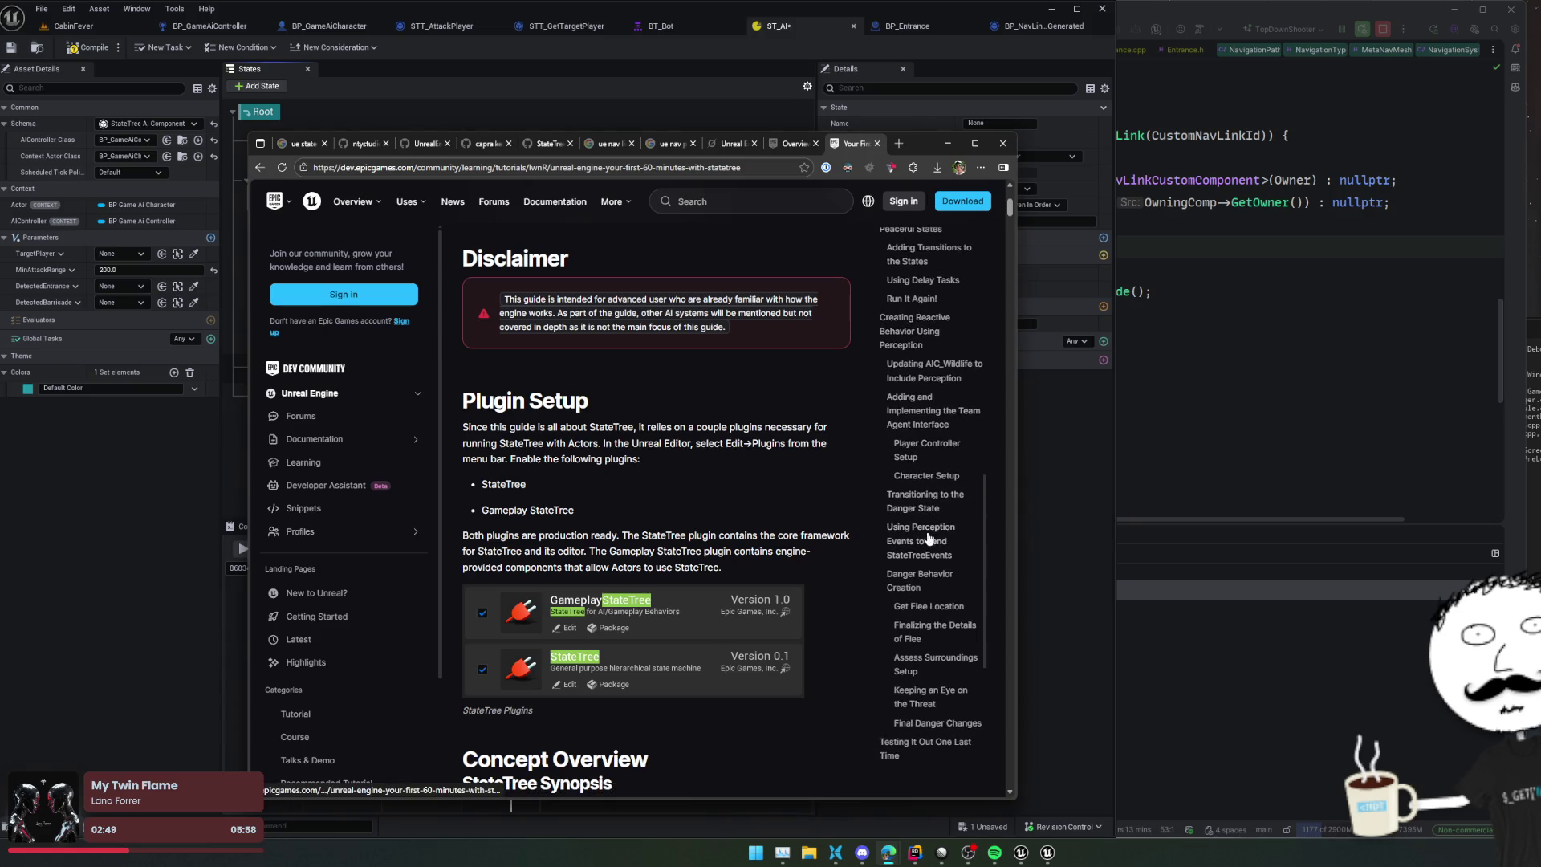
pyautogui.scroll(-1, 963, 638)
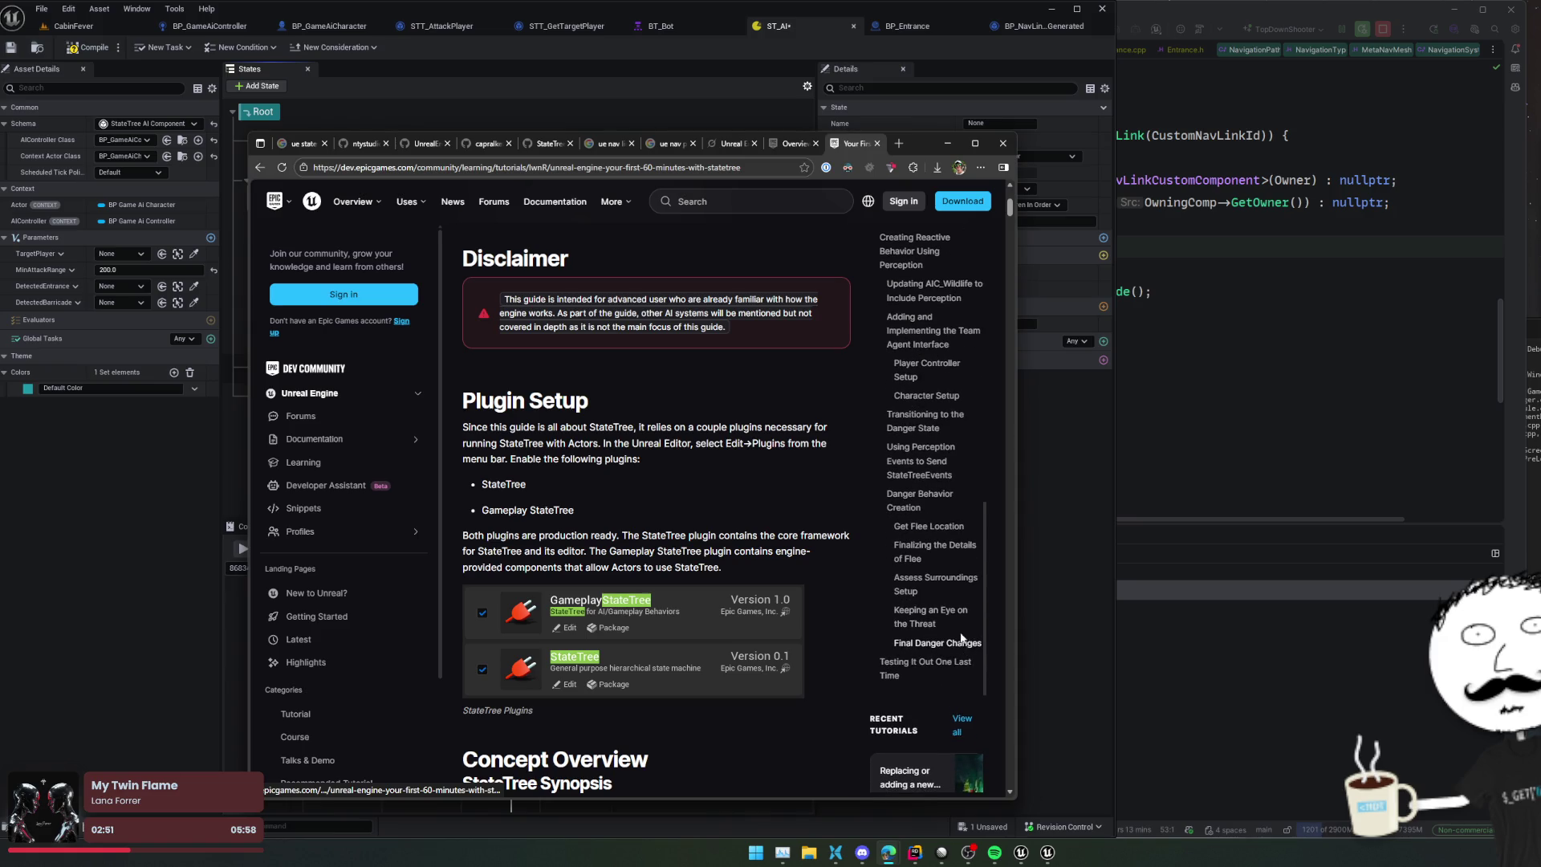
pyautogui.hotkey('ctrl', 'f')
pyautogui.write('Event')
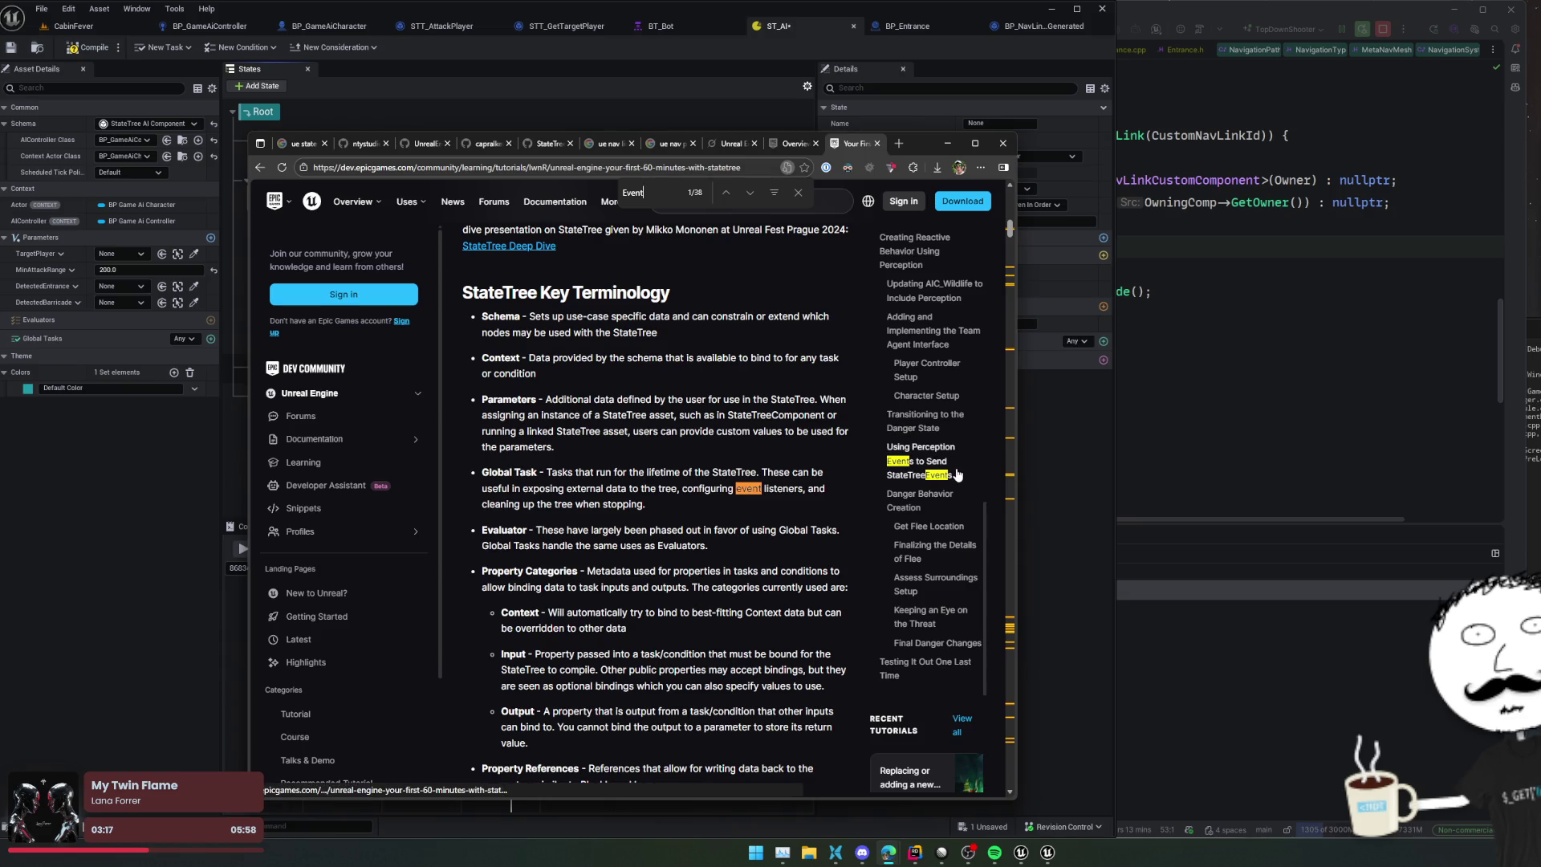
# Step: Step through the 'Event' matches to the Using Perception Events section
pyautogui.press('Return')
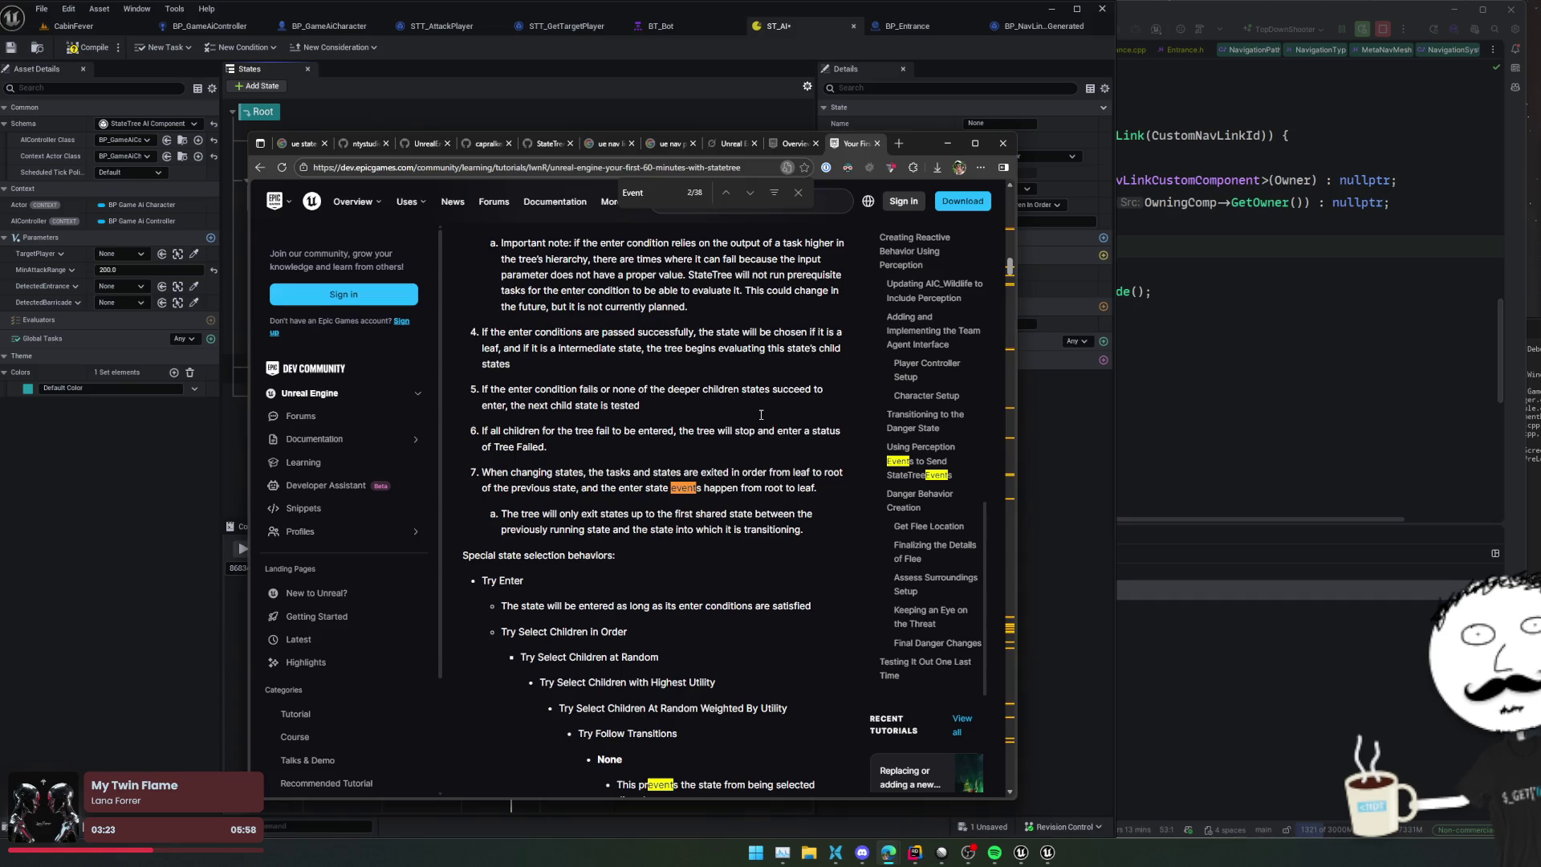
pyautogui.press('Return')
pyautogui.press('Return')
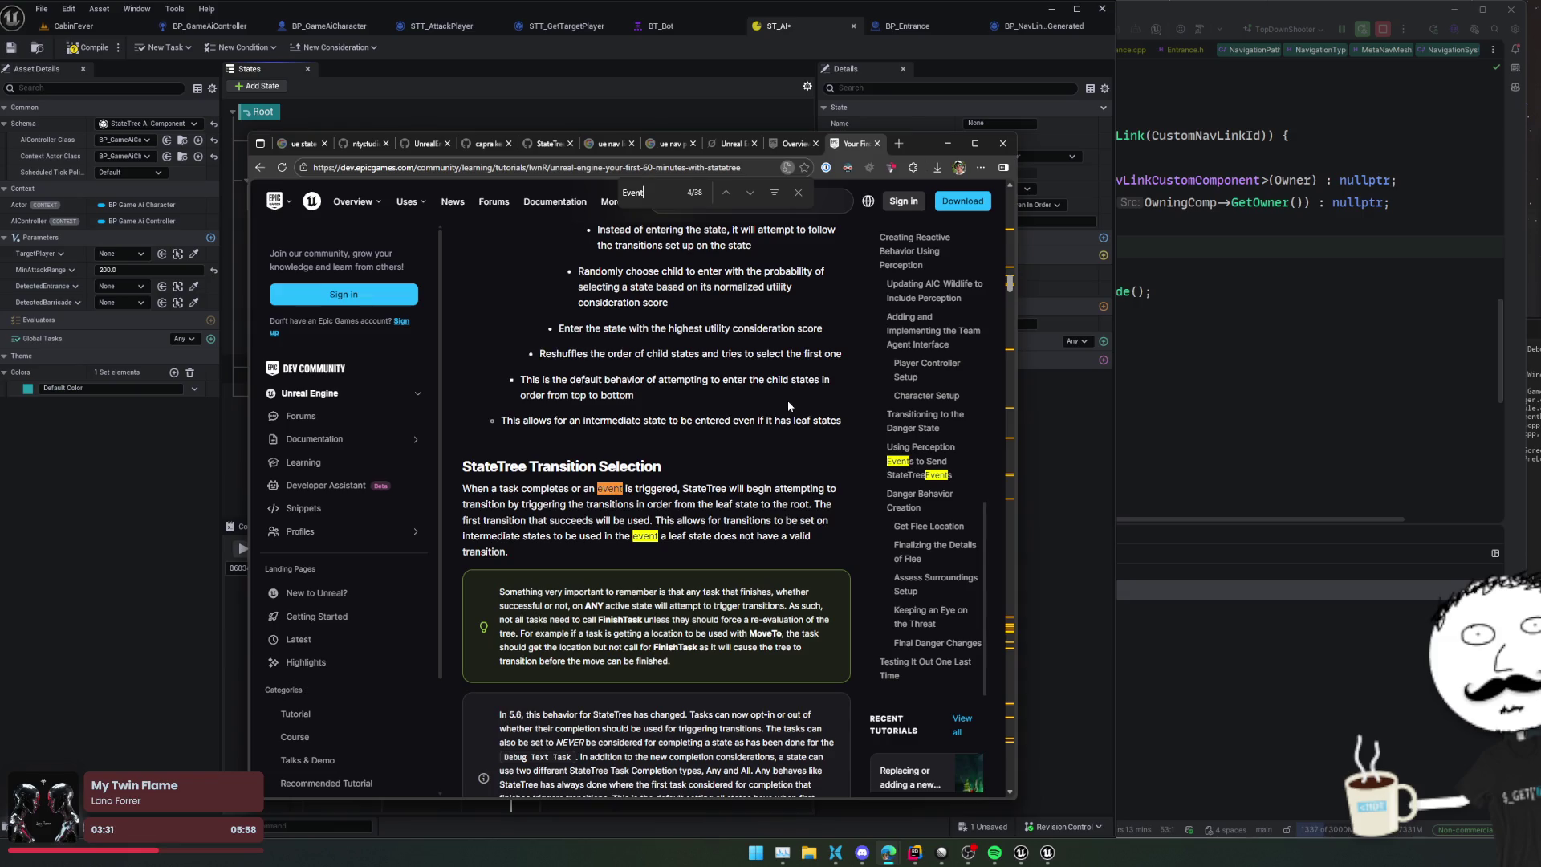
pyautogui.press('Return')
pyautogui.press('Return')
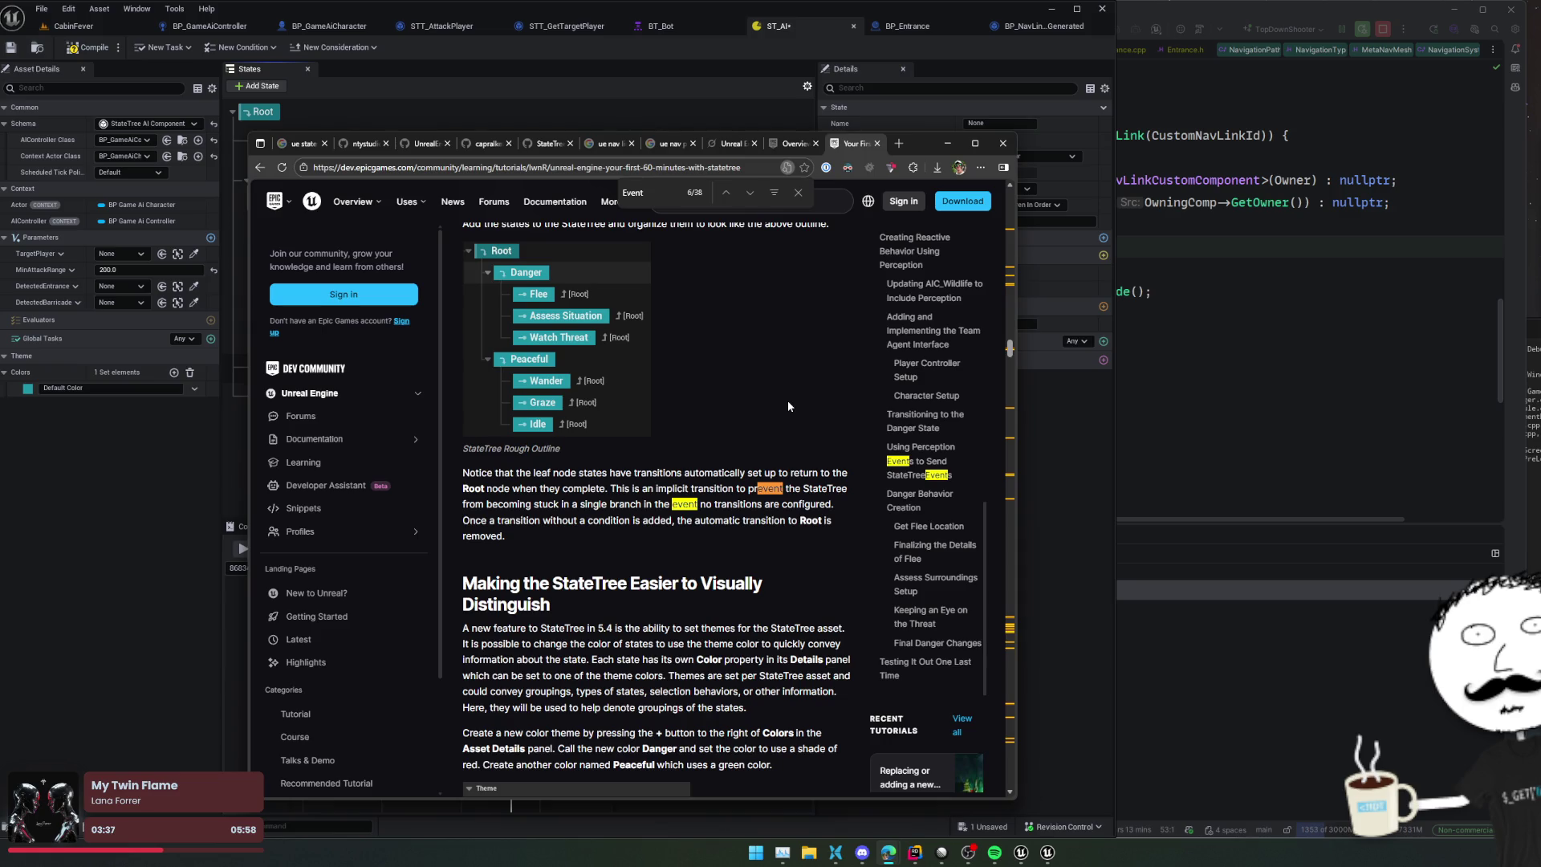
pyautogui.press('Return')
pyautogui.press('Return')
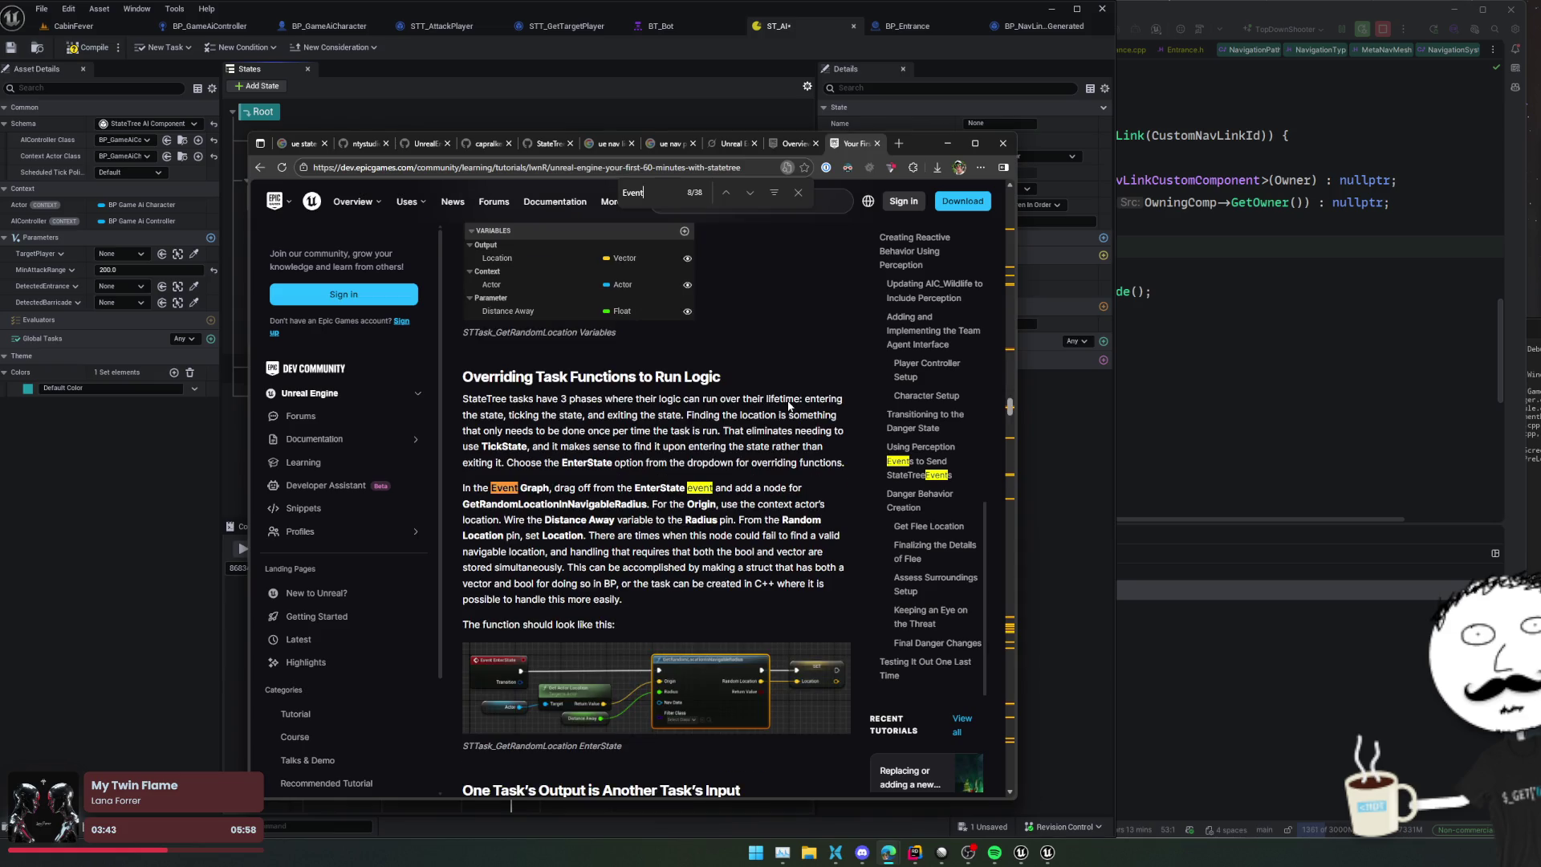
pyautogui.press('Return')
pyautogui.press('Return')
pyautogui.press('Return')
pyautogui.press('Return')
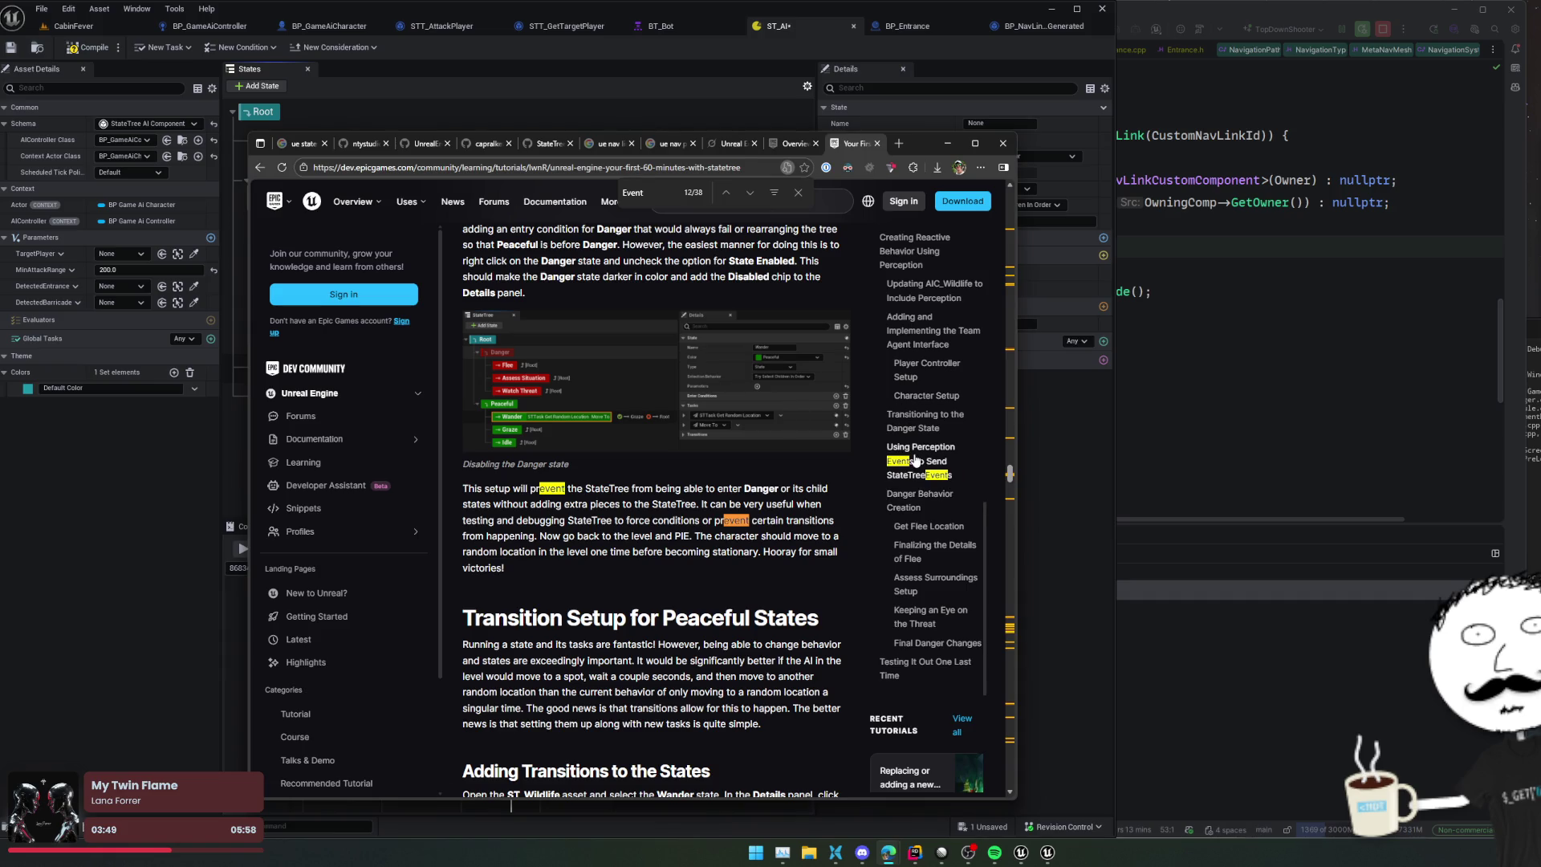
pyautogui.click(922, 447)
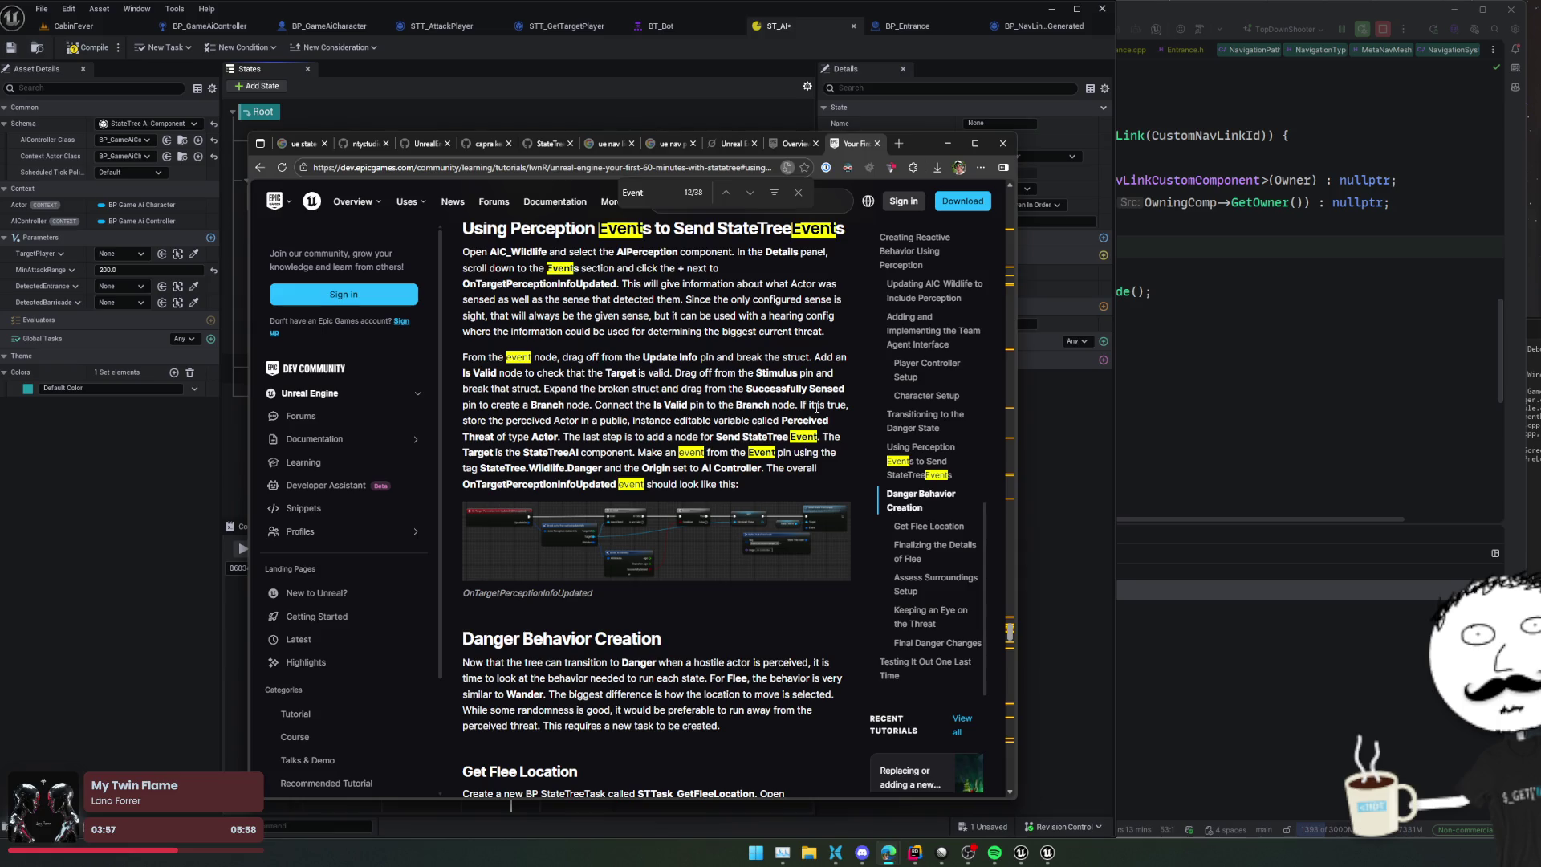
# Step: View the OnTargetPerceptionInfoUpdated and STCond_DistanceBetweenActors graph images, then close the page search
pyautogui.click(681, 549)
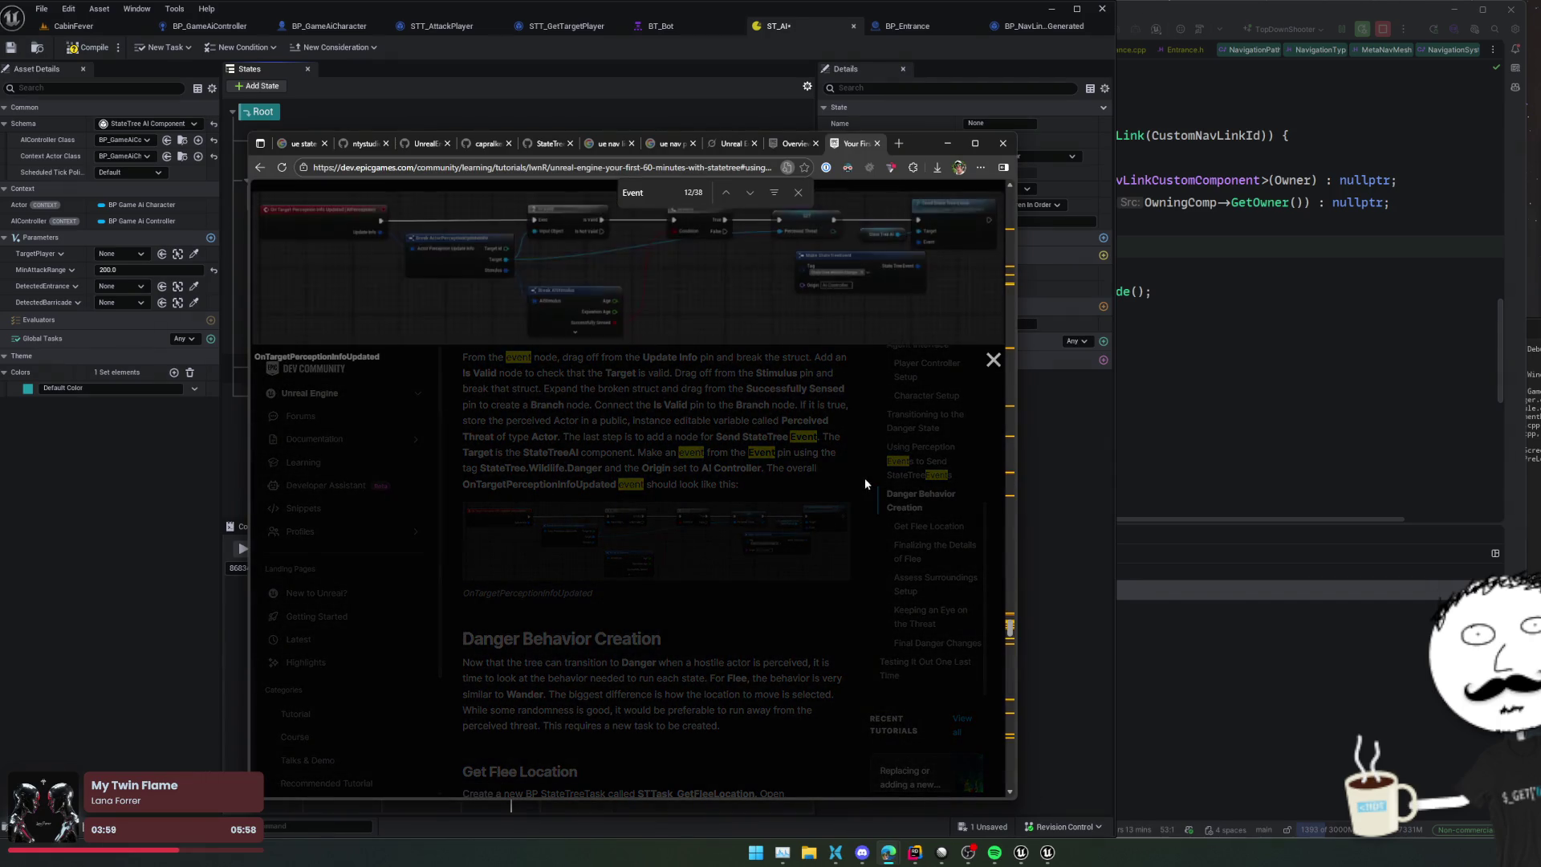
pyautogui.click(578, 354)
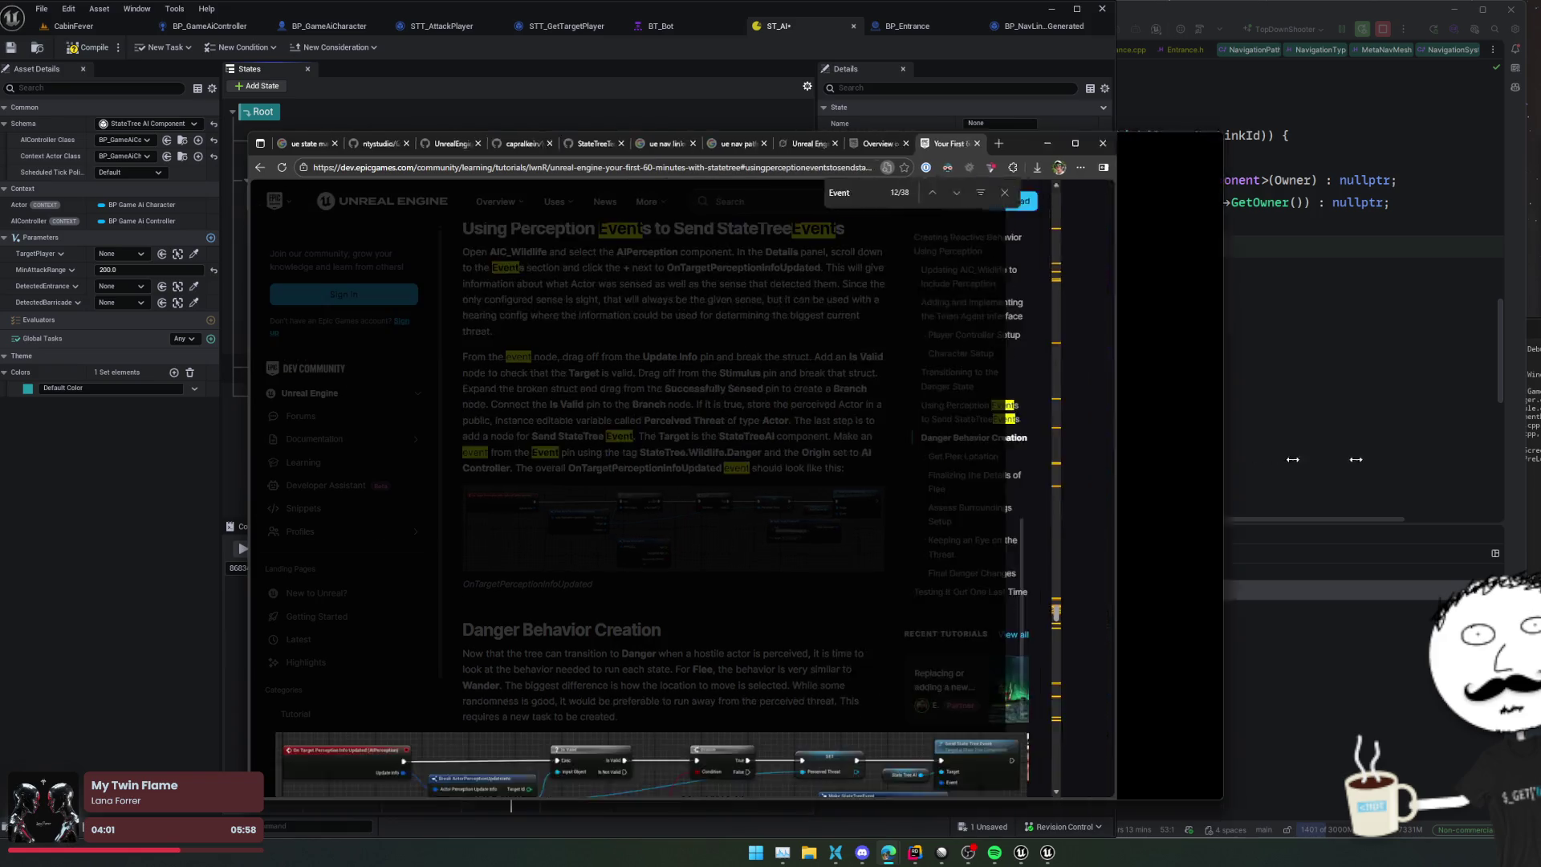
pyautogui.click(1014, 491)
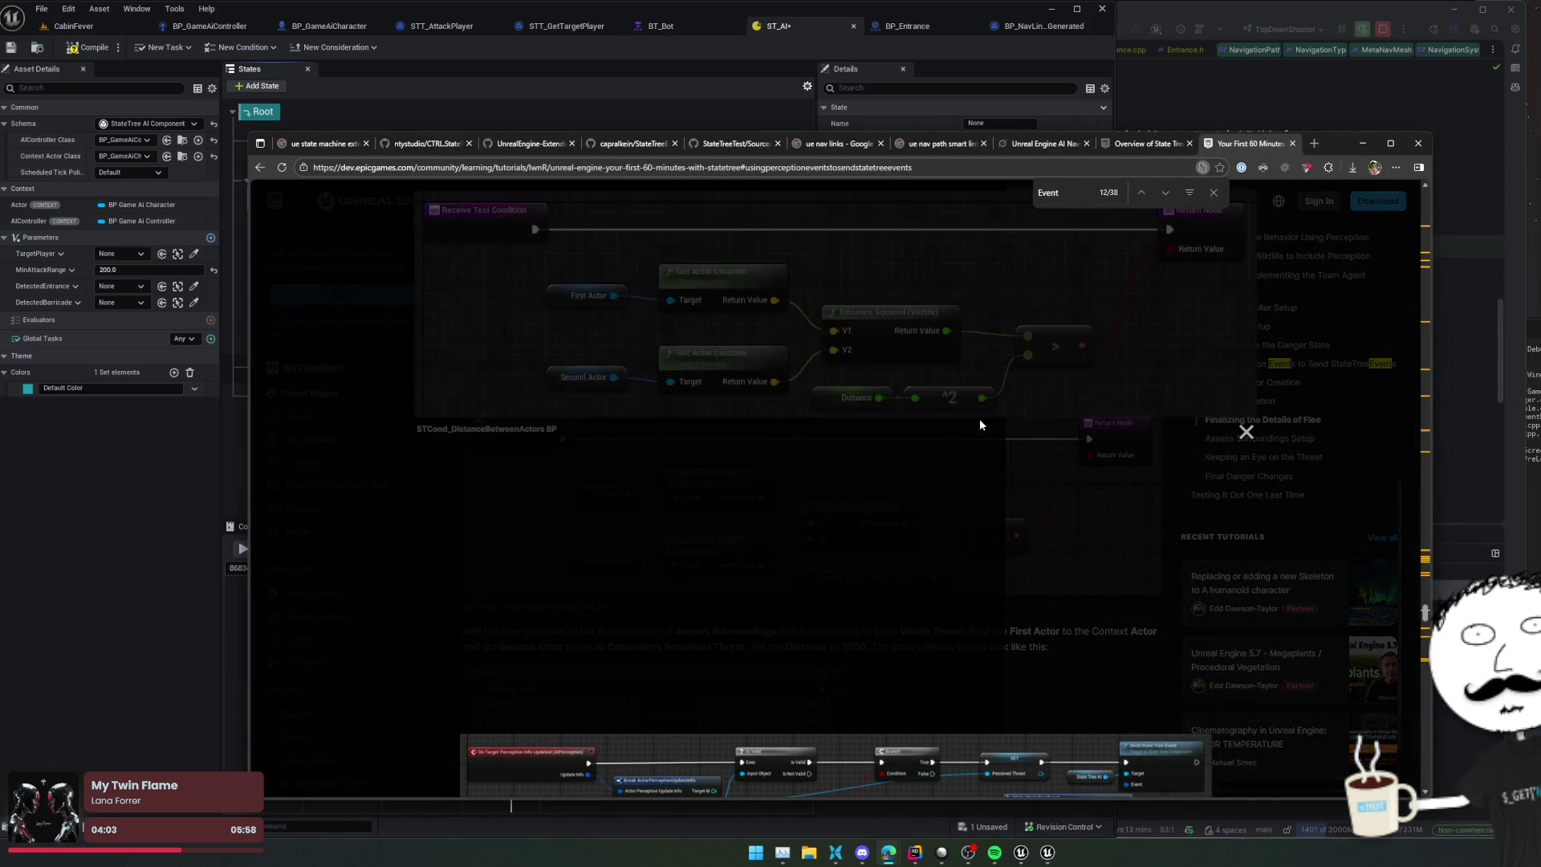
pyautogui.click(1094, 509)
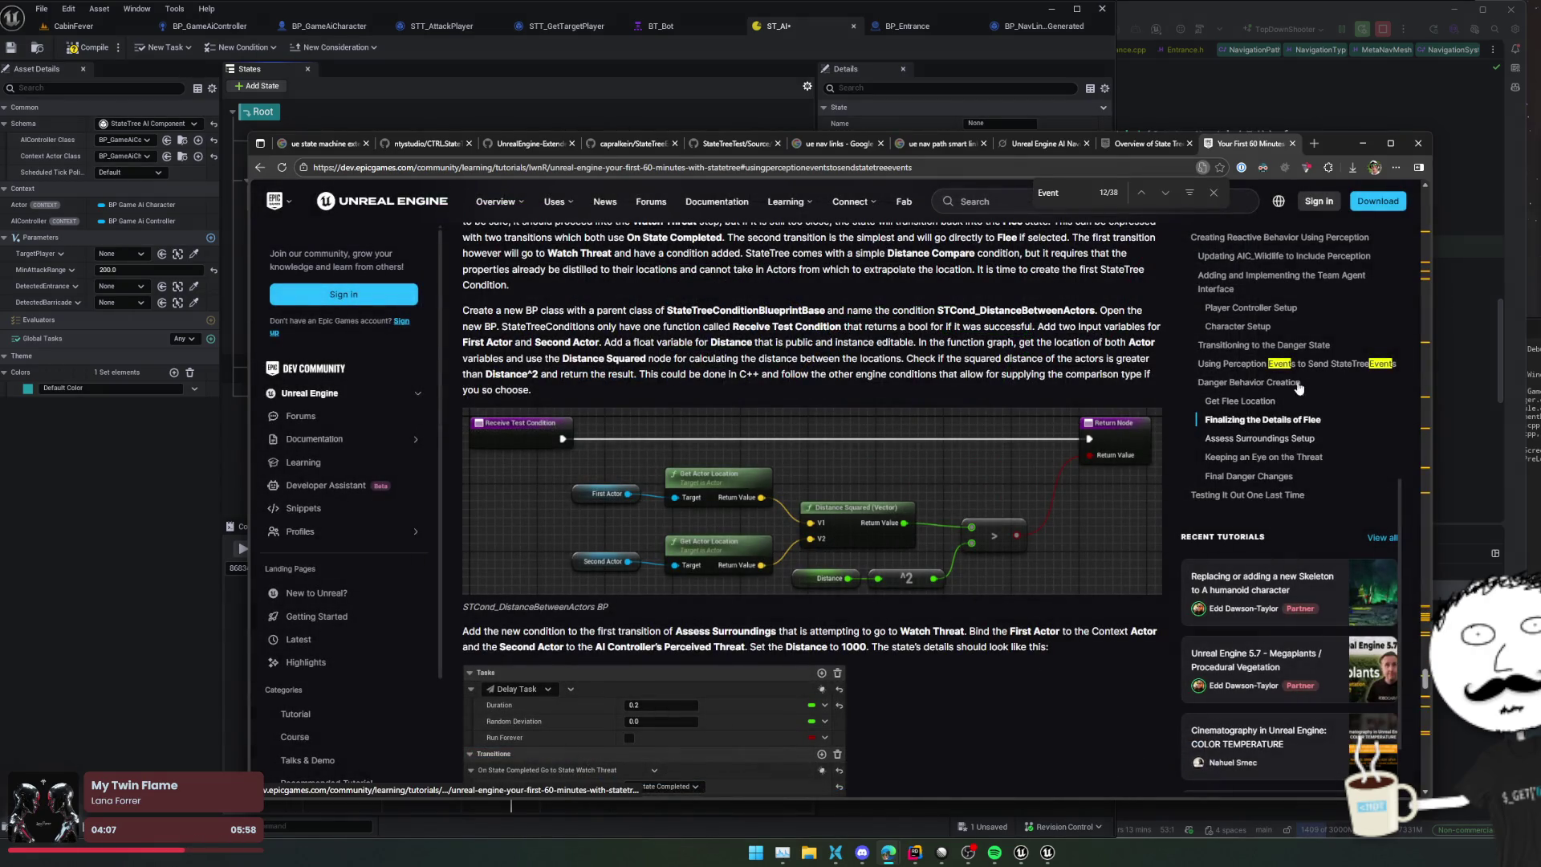
pyautogui.click(1316, 363)
pyautogui.click(894, 469)
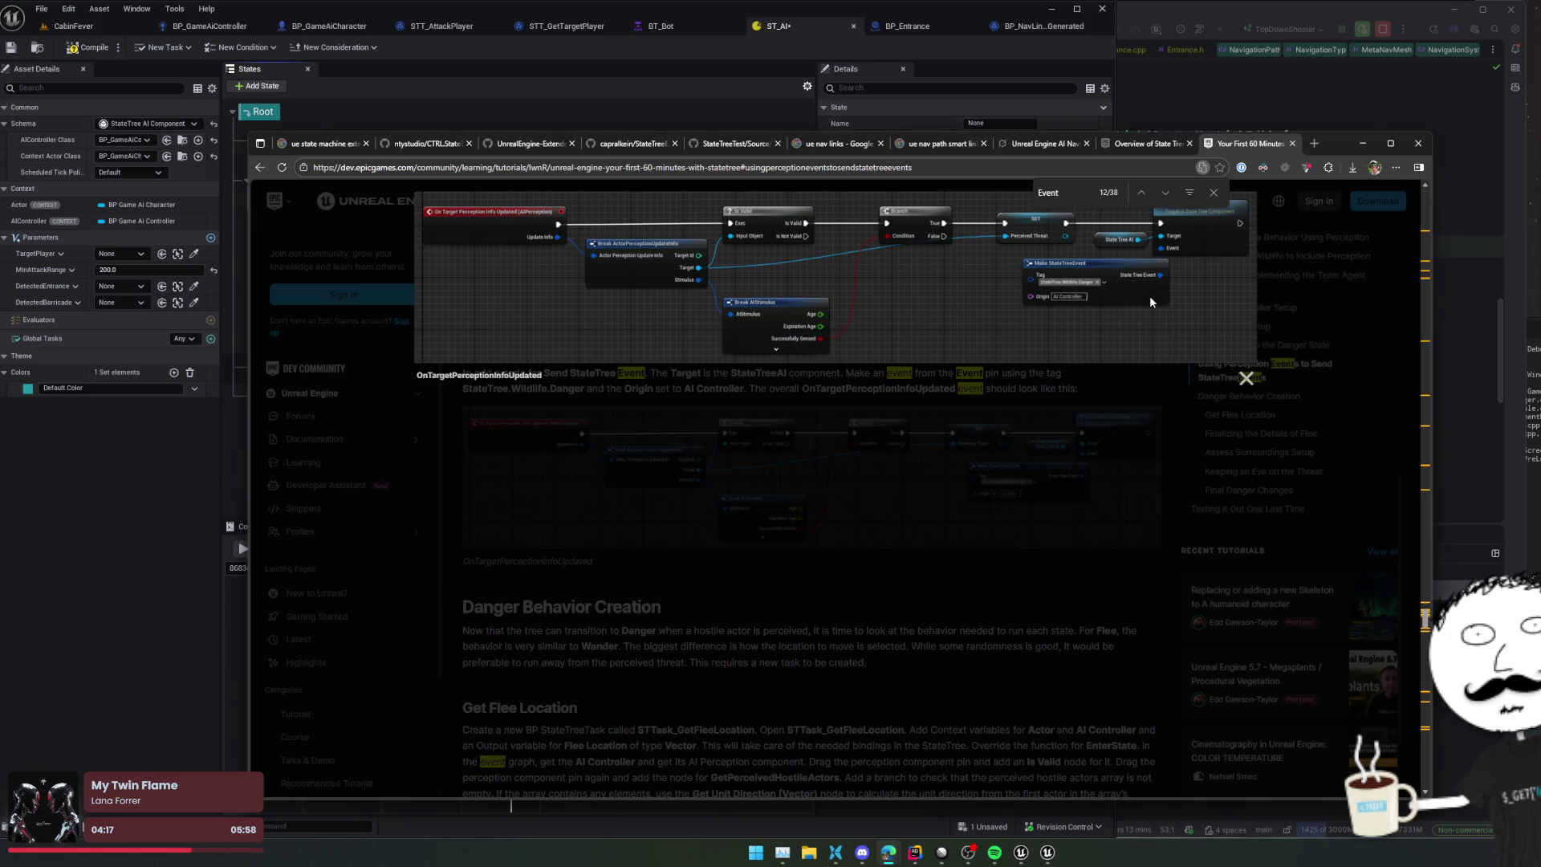
pyautogui.click(1214, 193)
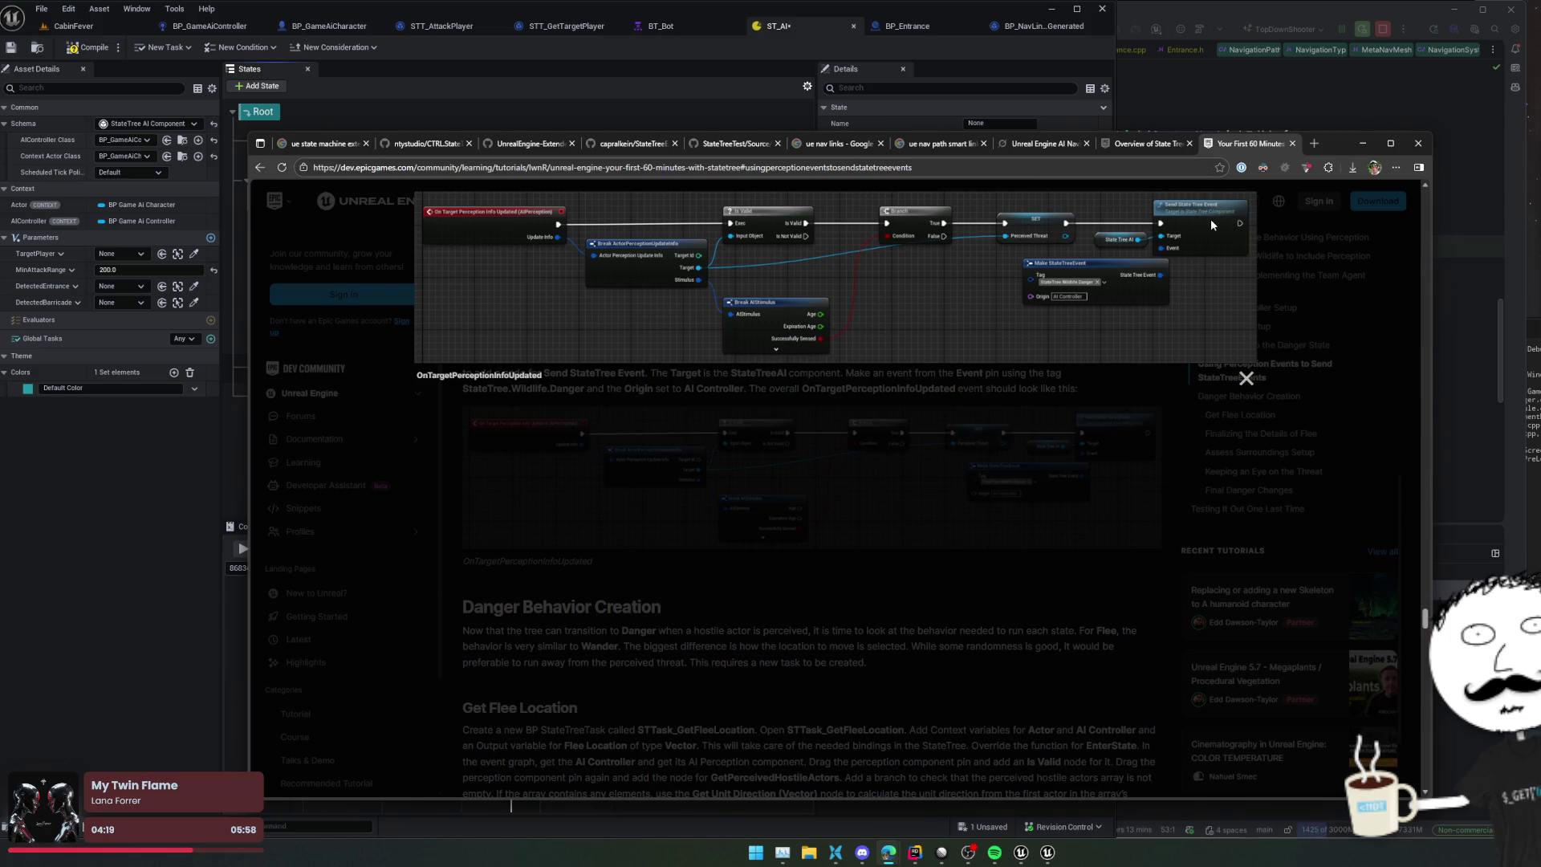
pyautogui.click(840, 51)
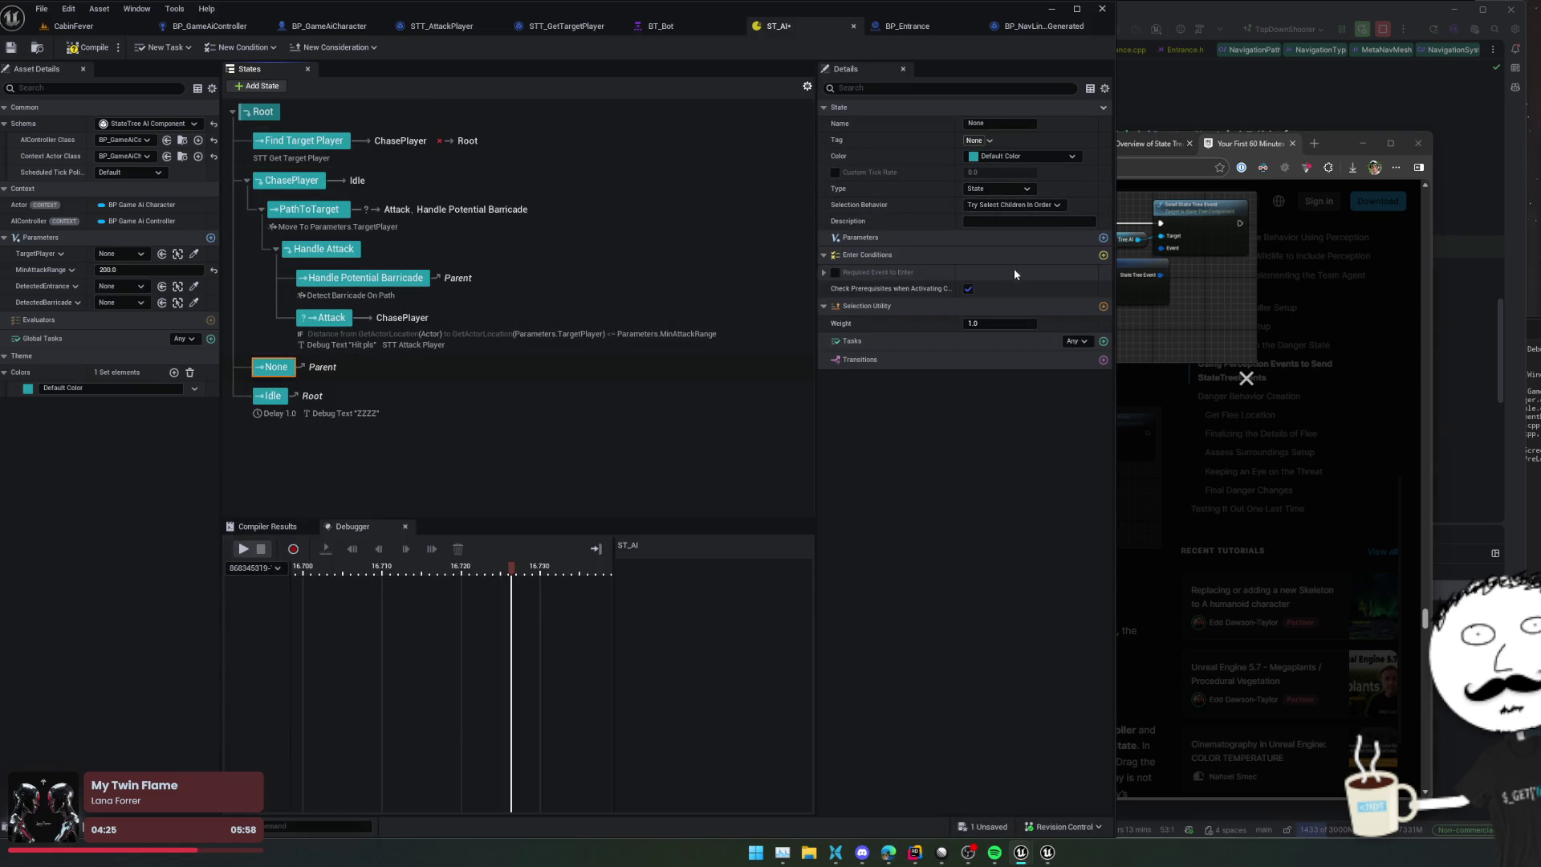
# Step: Add a new transition to the None state, leaving its enter conditions empty
pyautogui.click(1102, 254)
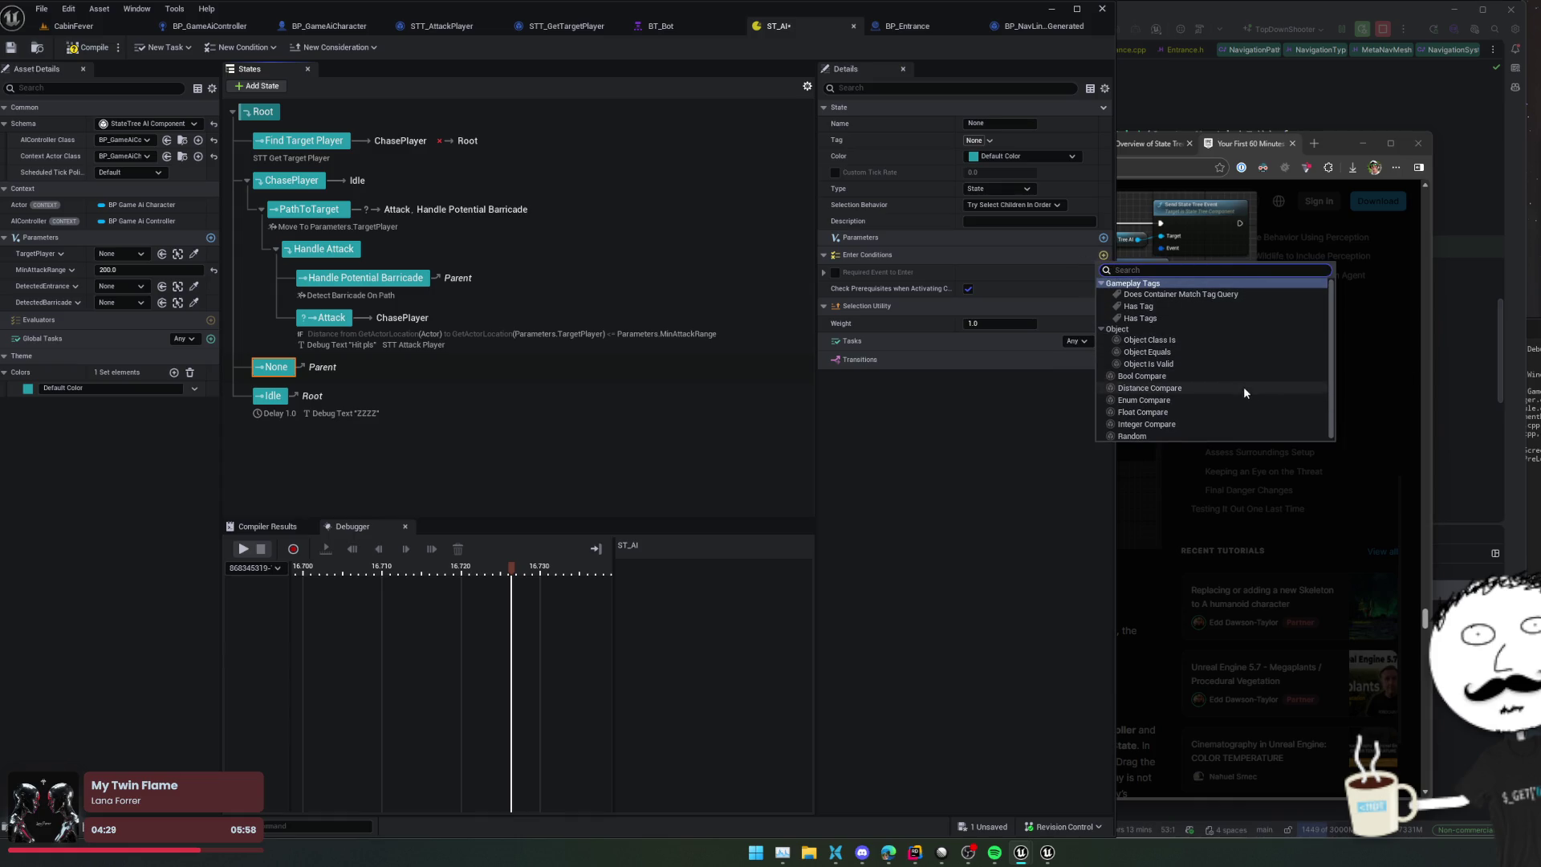
pyautogui.click(1000, 446)
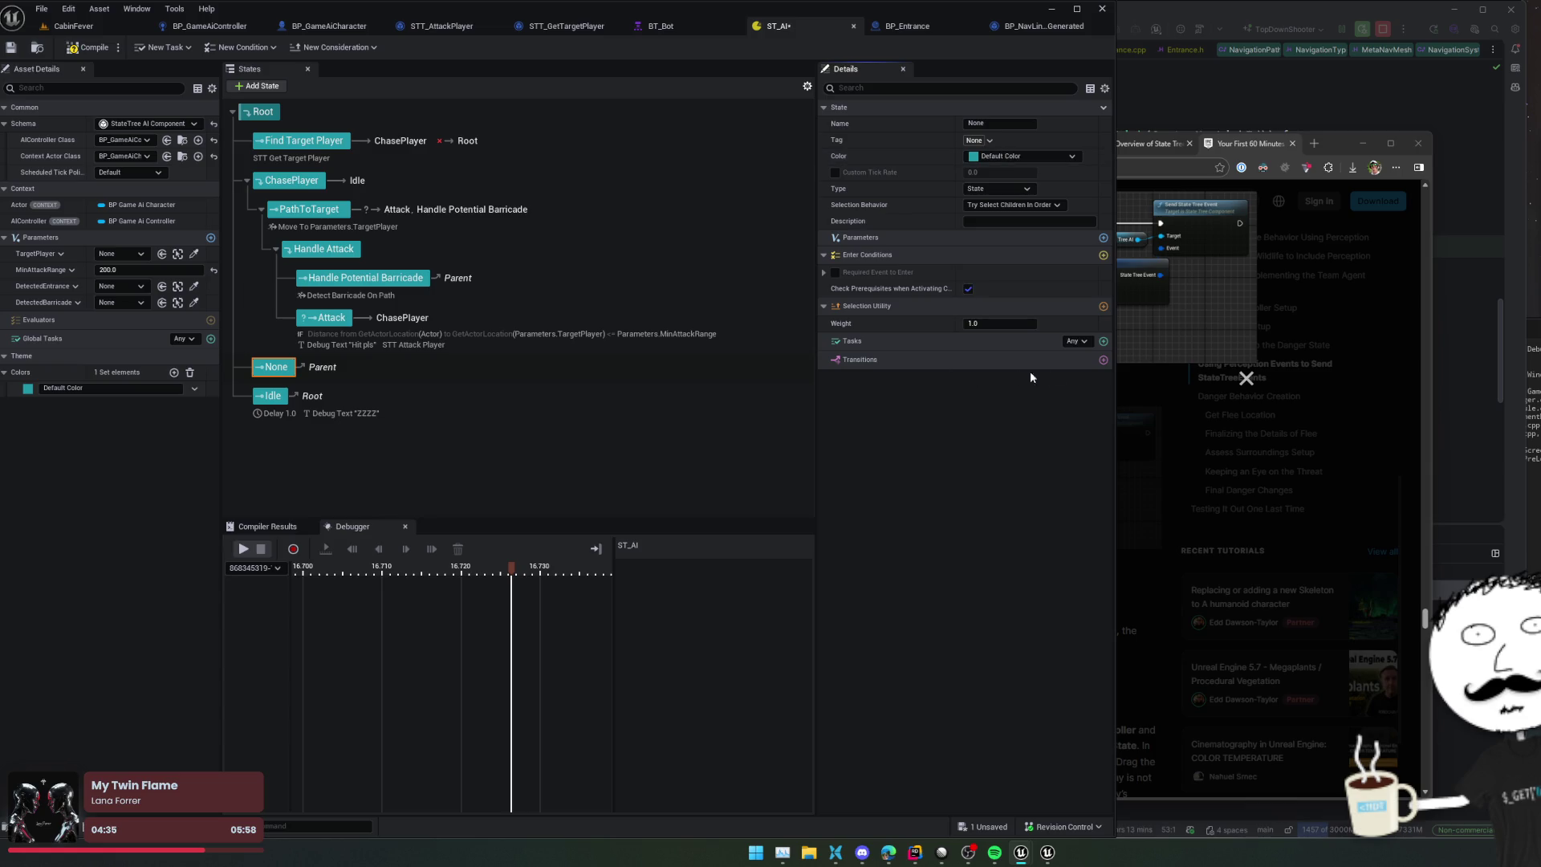
pyautogui.click(1104, 360)
pyautogui.click(1033, 393)
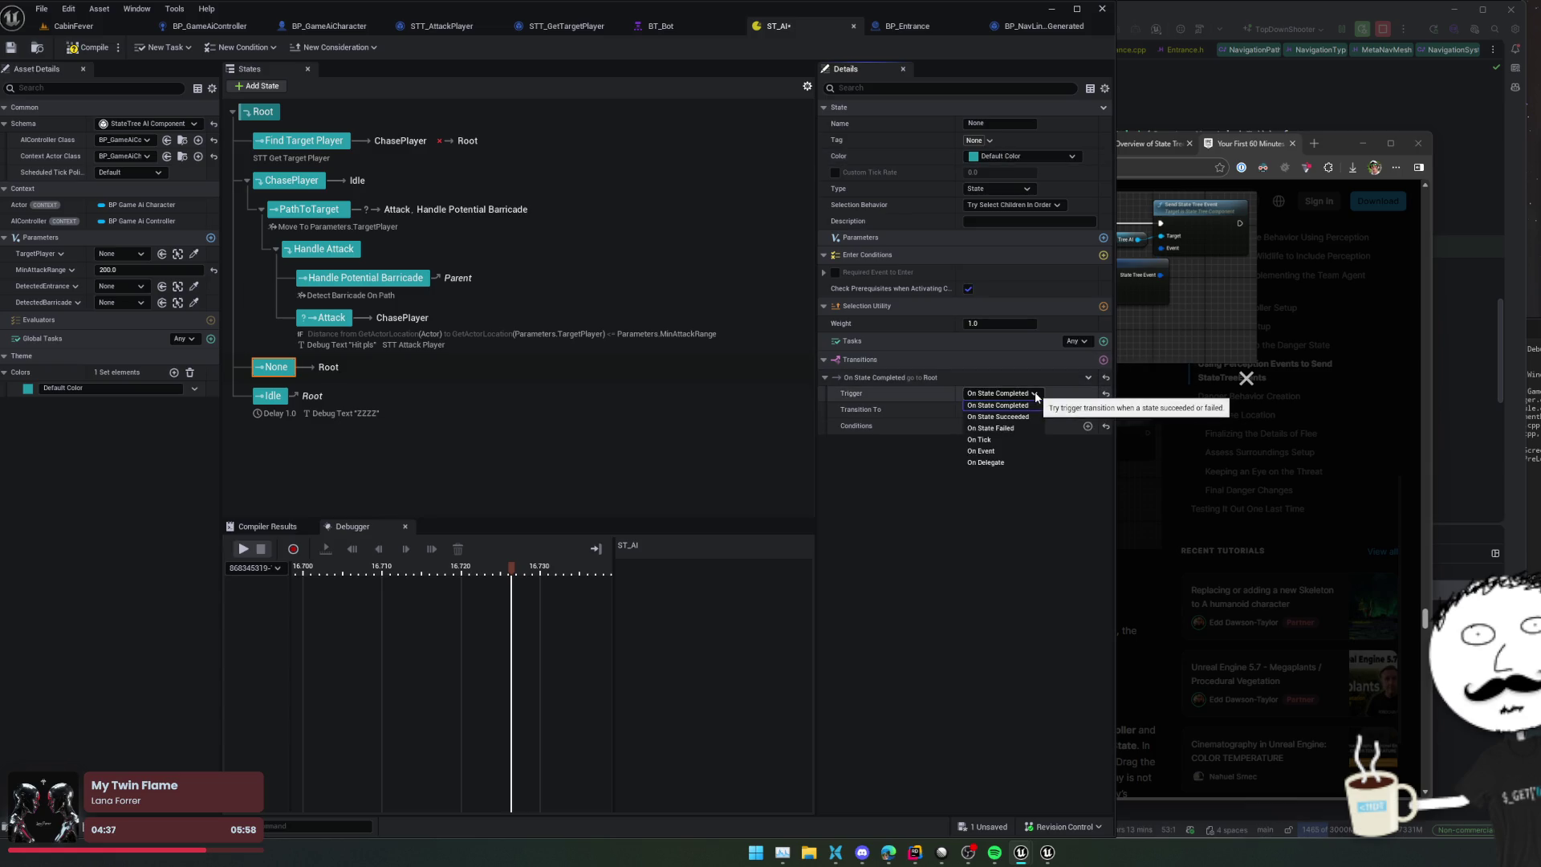
# Step: Set the transition trigger to On Event and expand the AiStateTree States tags
pyautogui.click(981, 450)
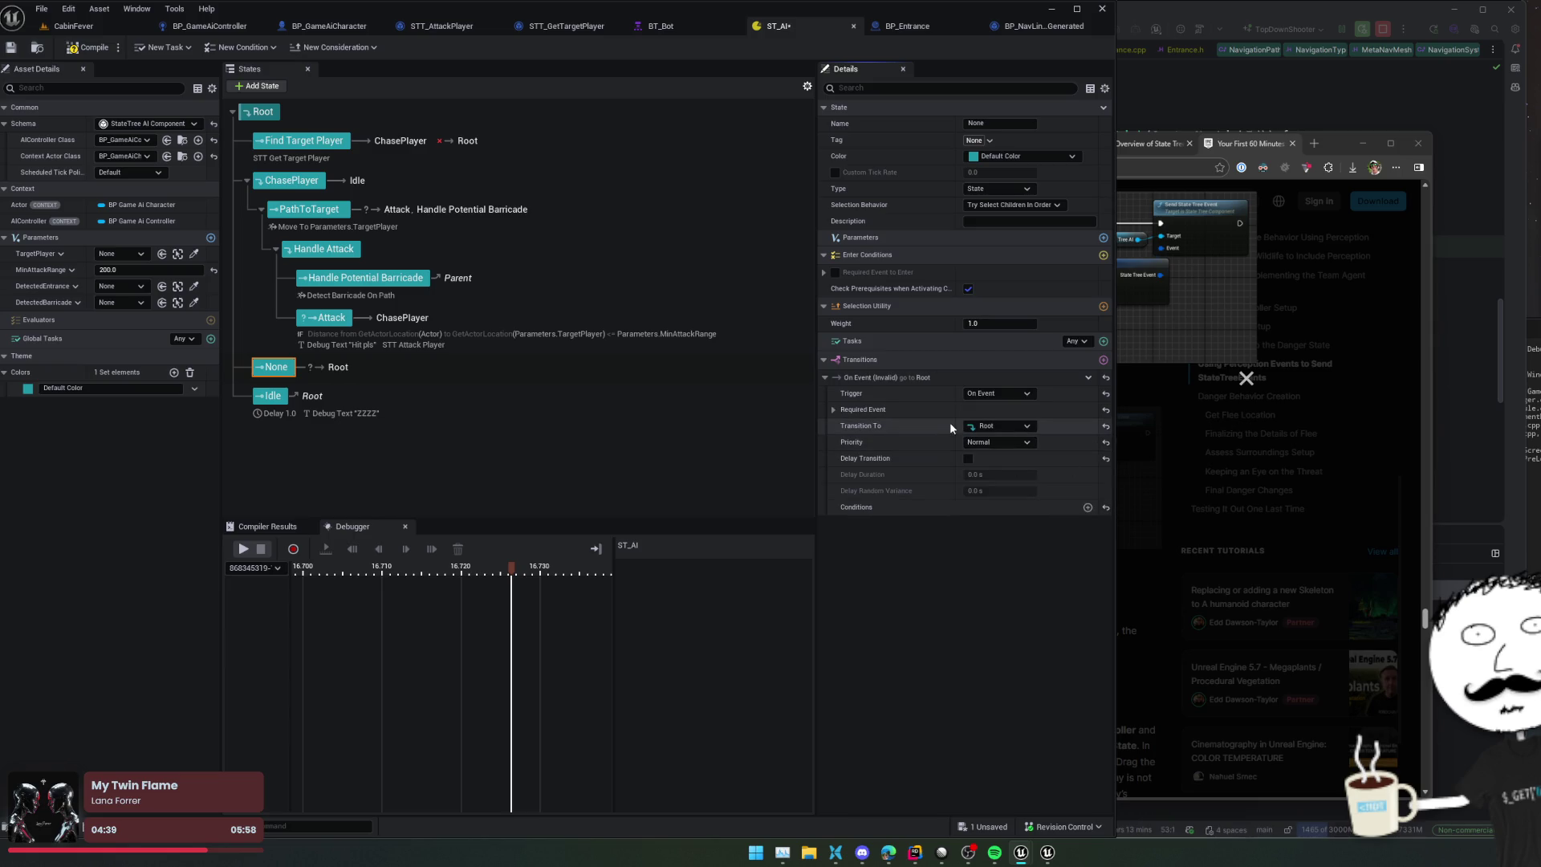
pyautogui.click(915, 410)
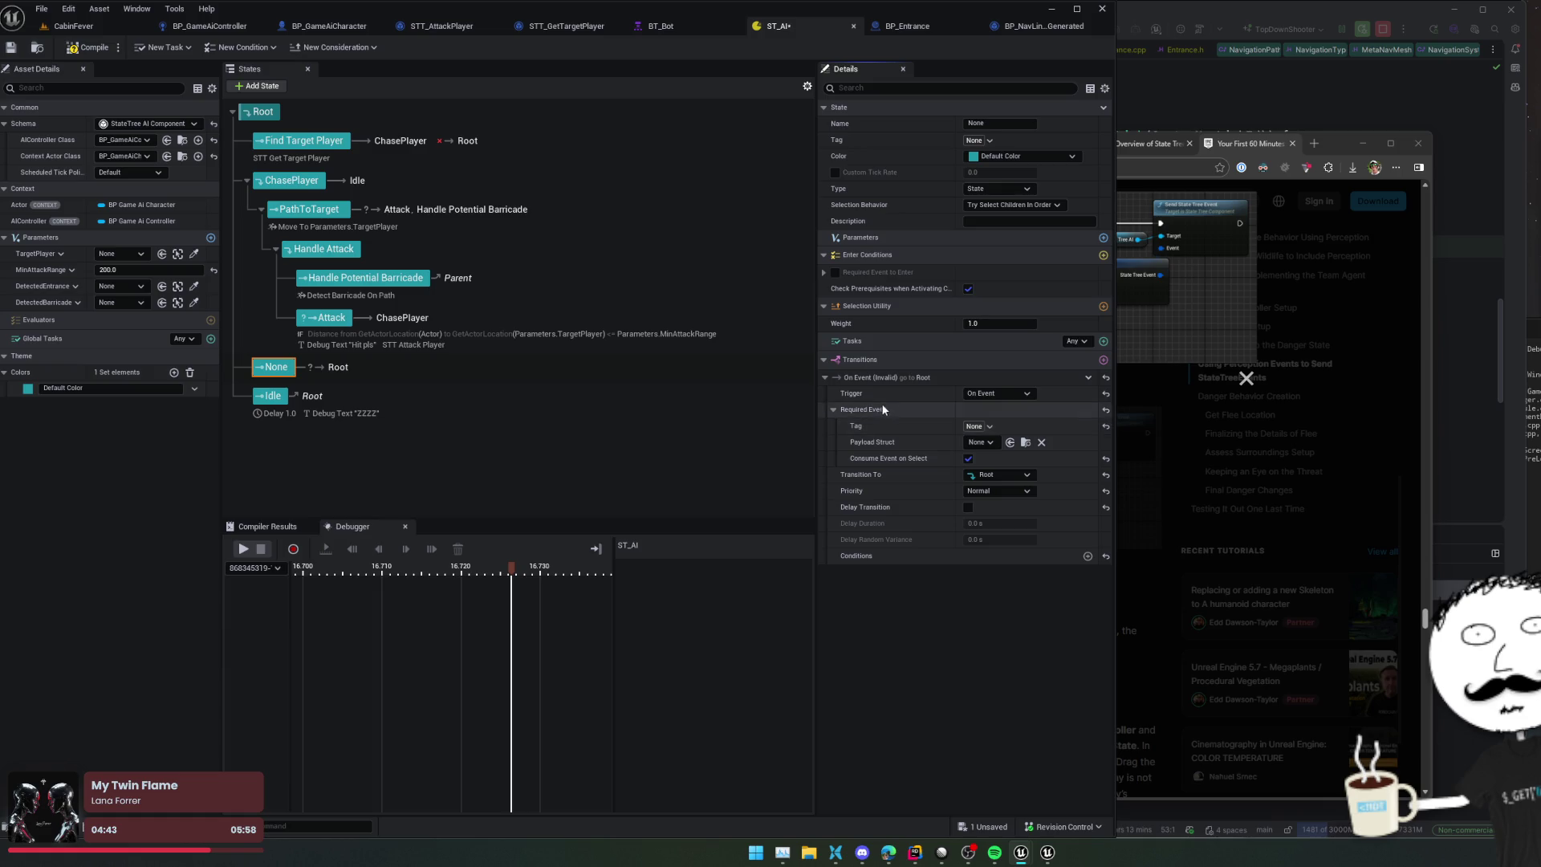
pyautogui.click(987, 425)
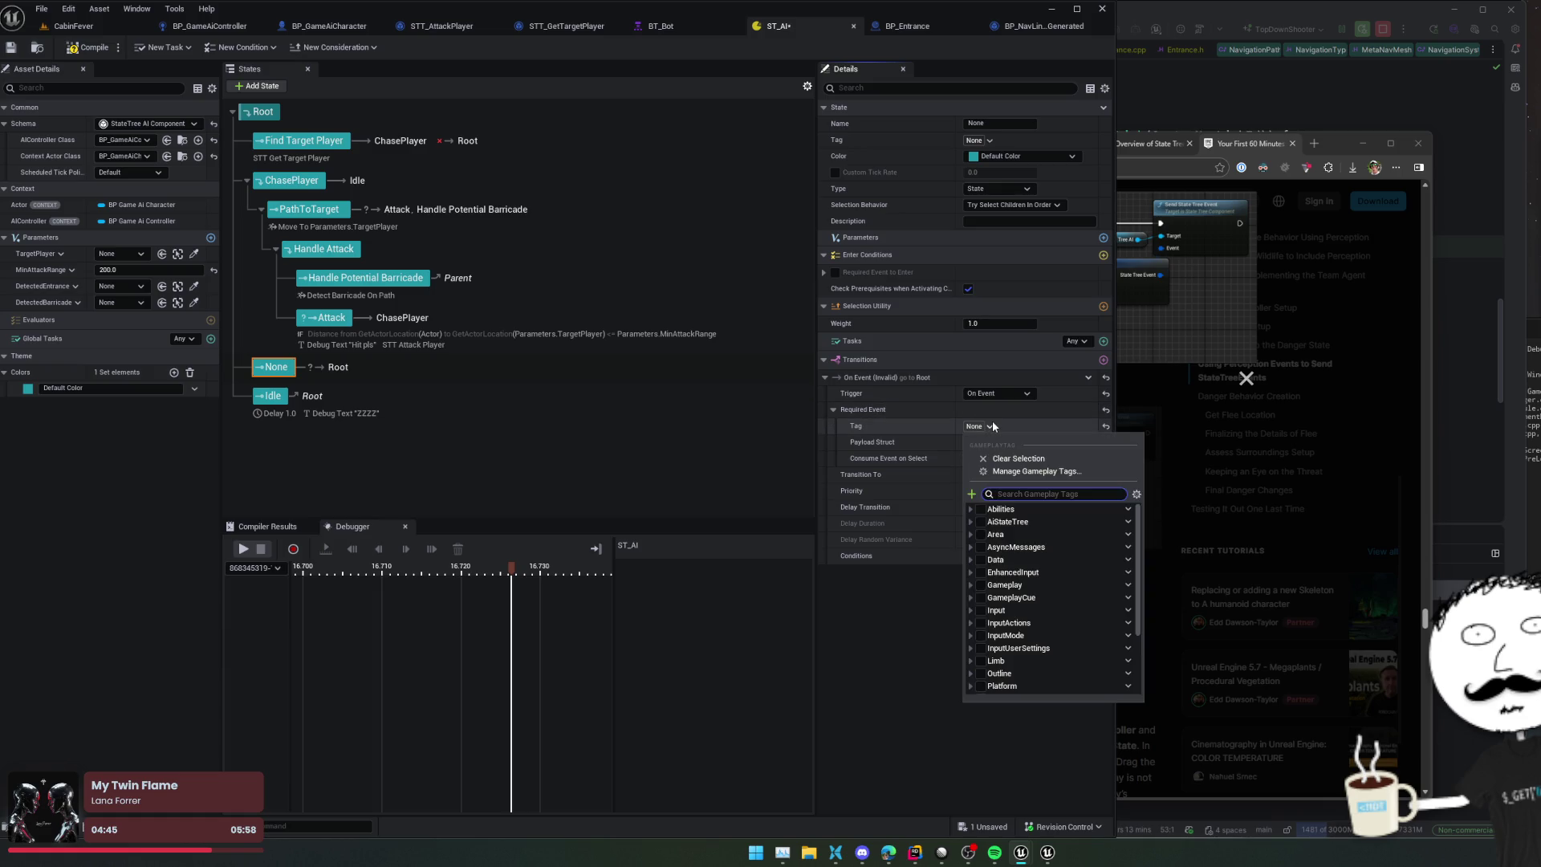
pyautogui.click(971, 521)
pyautogui.click(976, 535)
pyautogui.click(977, 559)
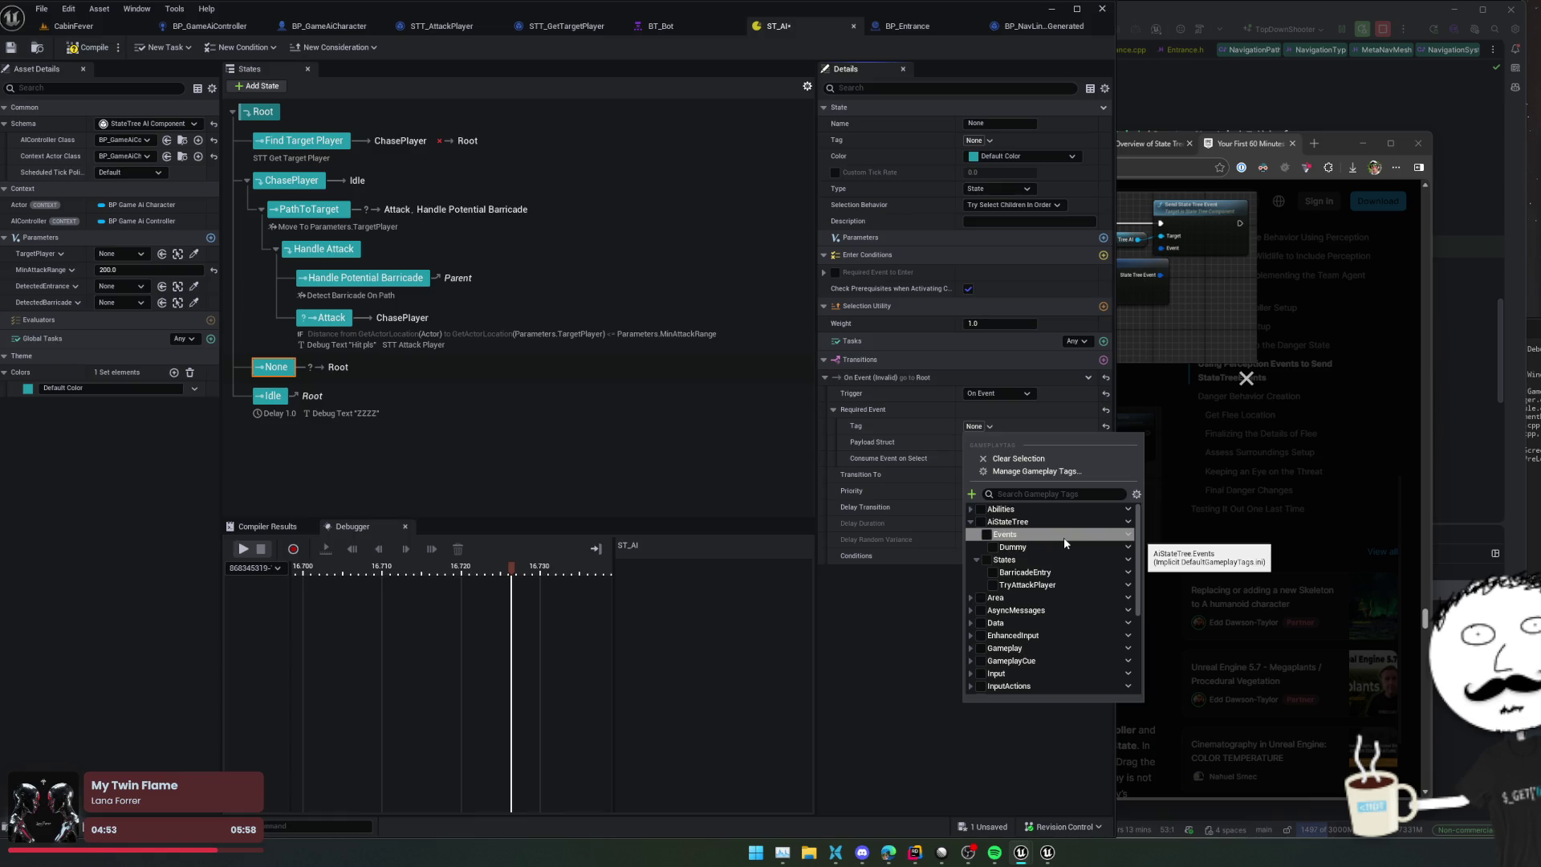
# Step: Create an AttackBarricade tag under States and make it the required event tag
pyautogui.click(1127, 559)
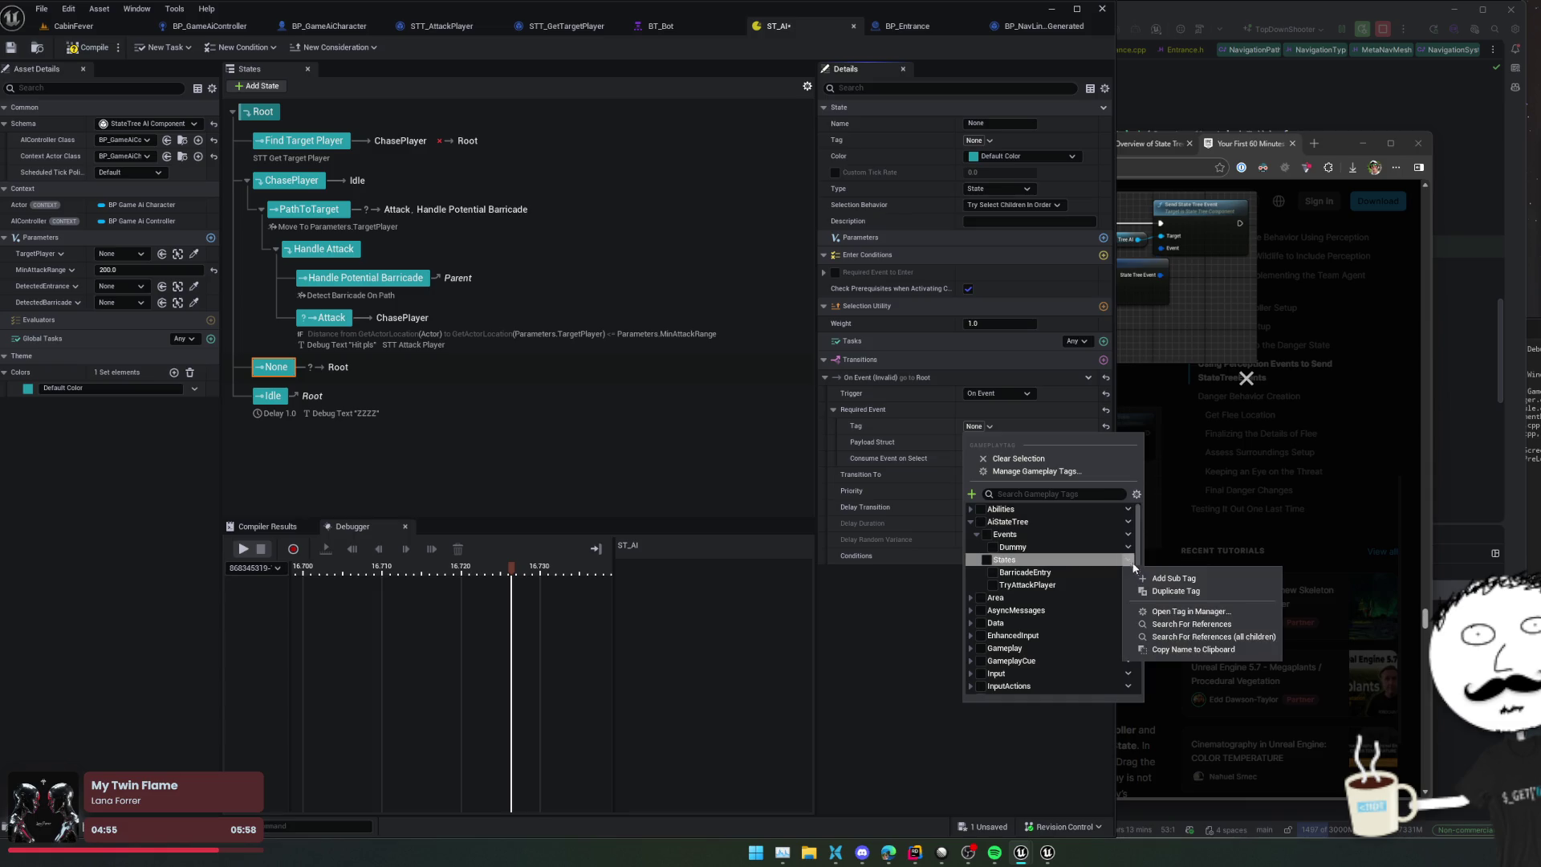
pyautogui.click(1183, 577)
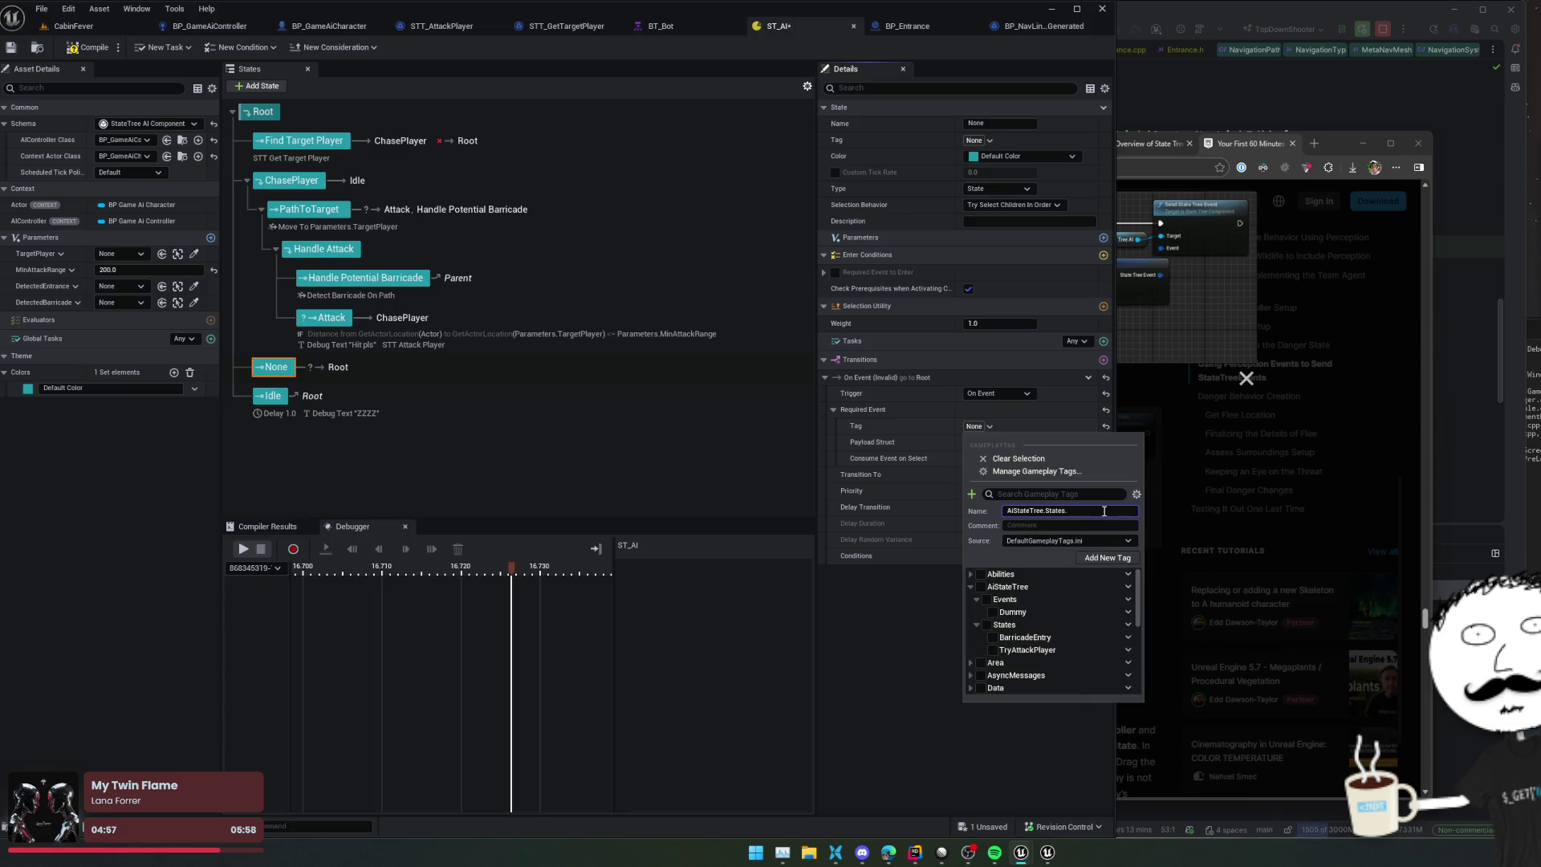
pyautogui.write('tta')
pyautogui.write('e')
pyautogui.click(1107, 560)
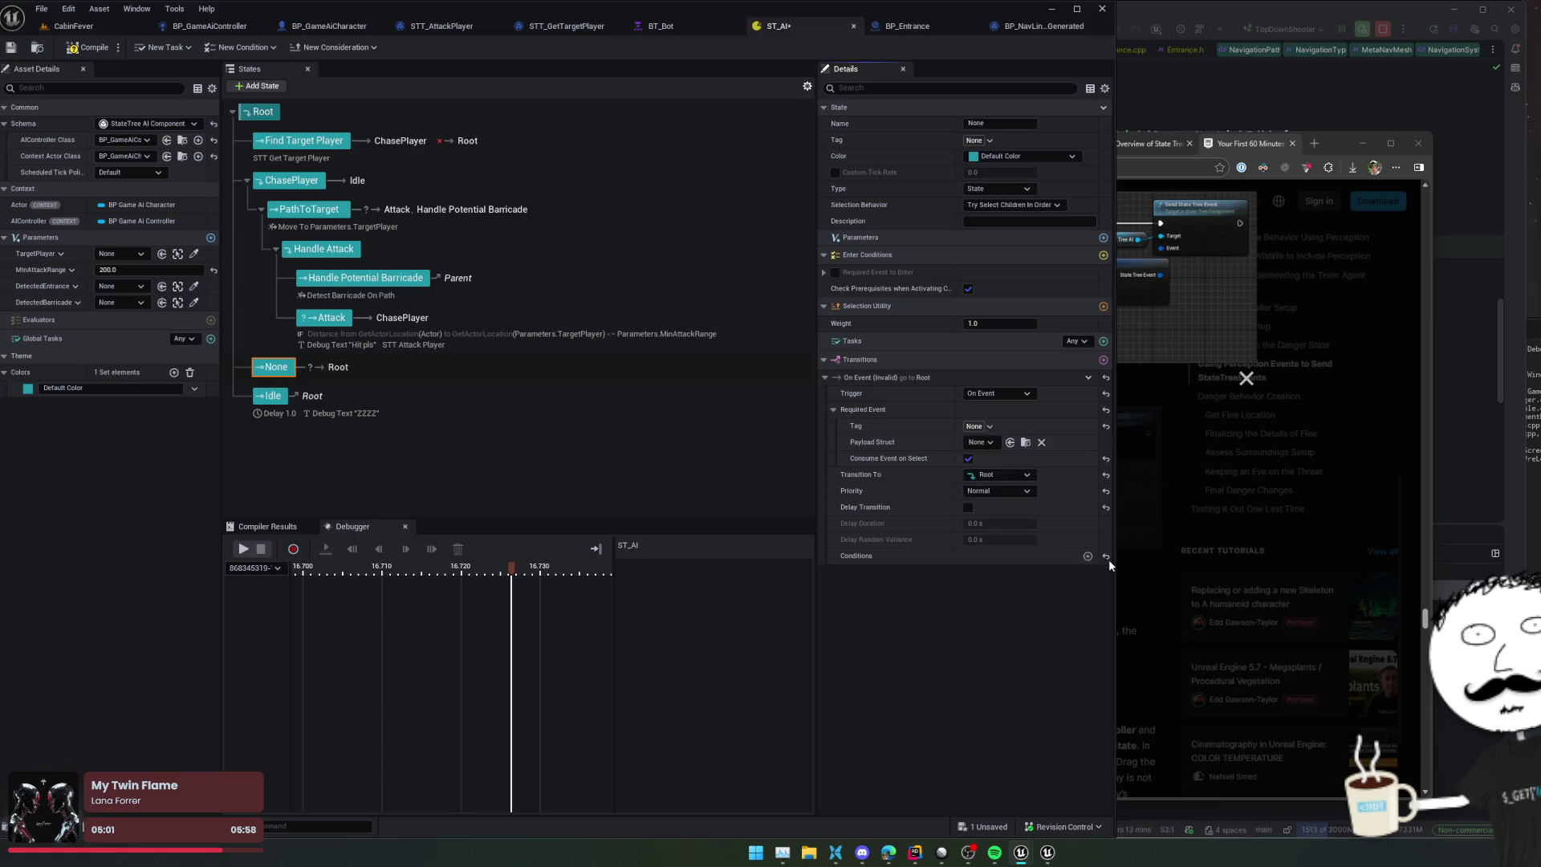
pyautogui.click(995, 428)
pyautogui.write('attackba')
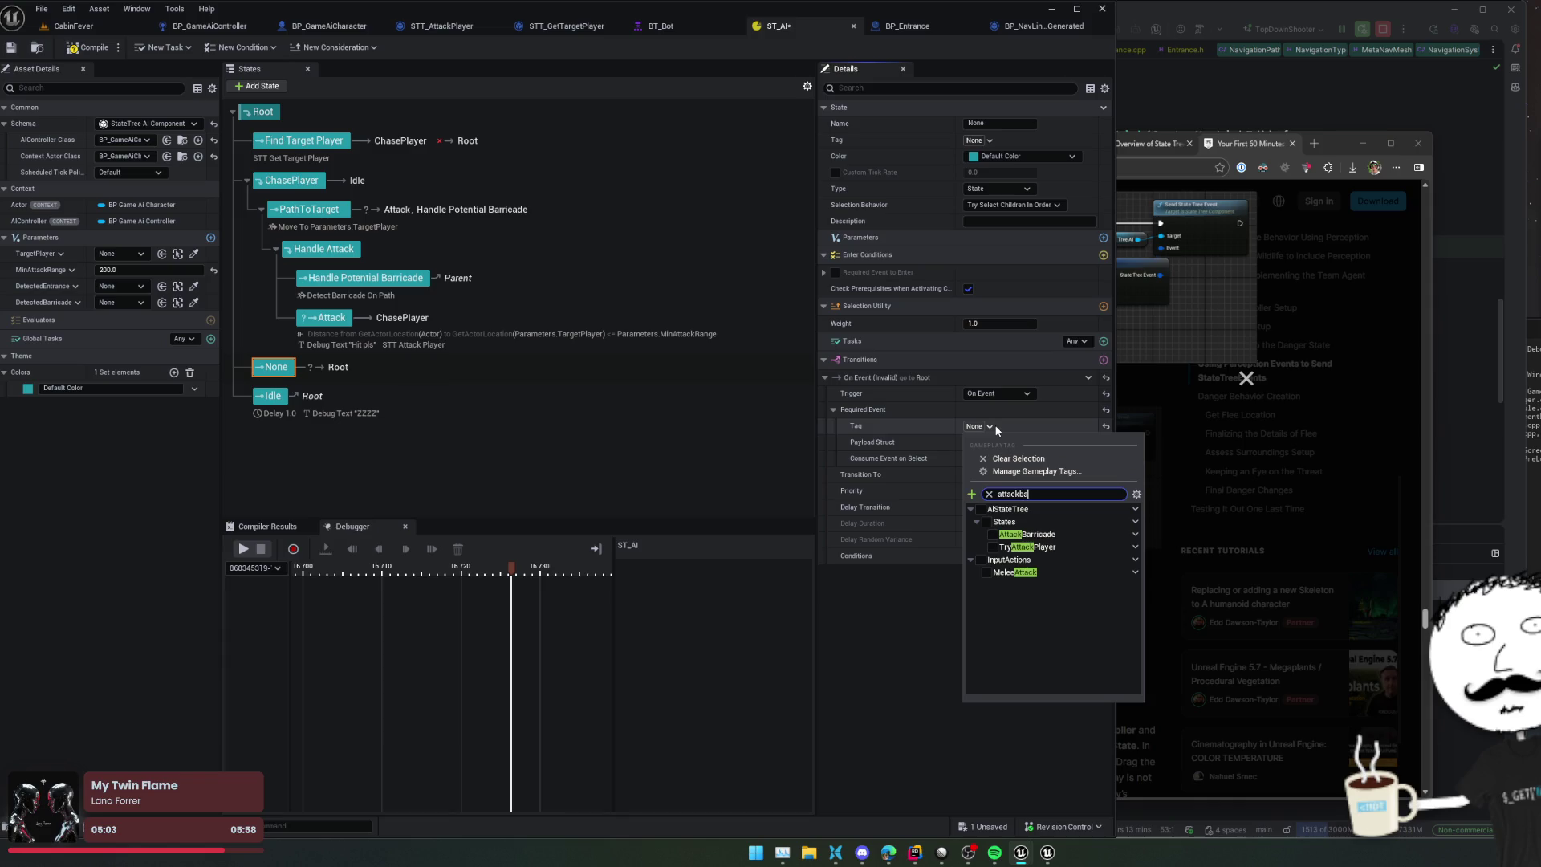
pyautogui.click(994, 533)
pyautogui.click(938, 562)
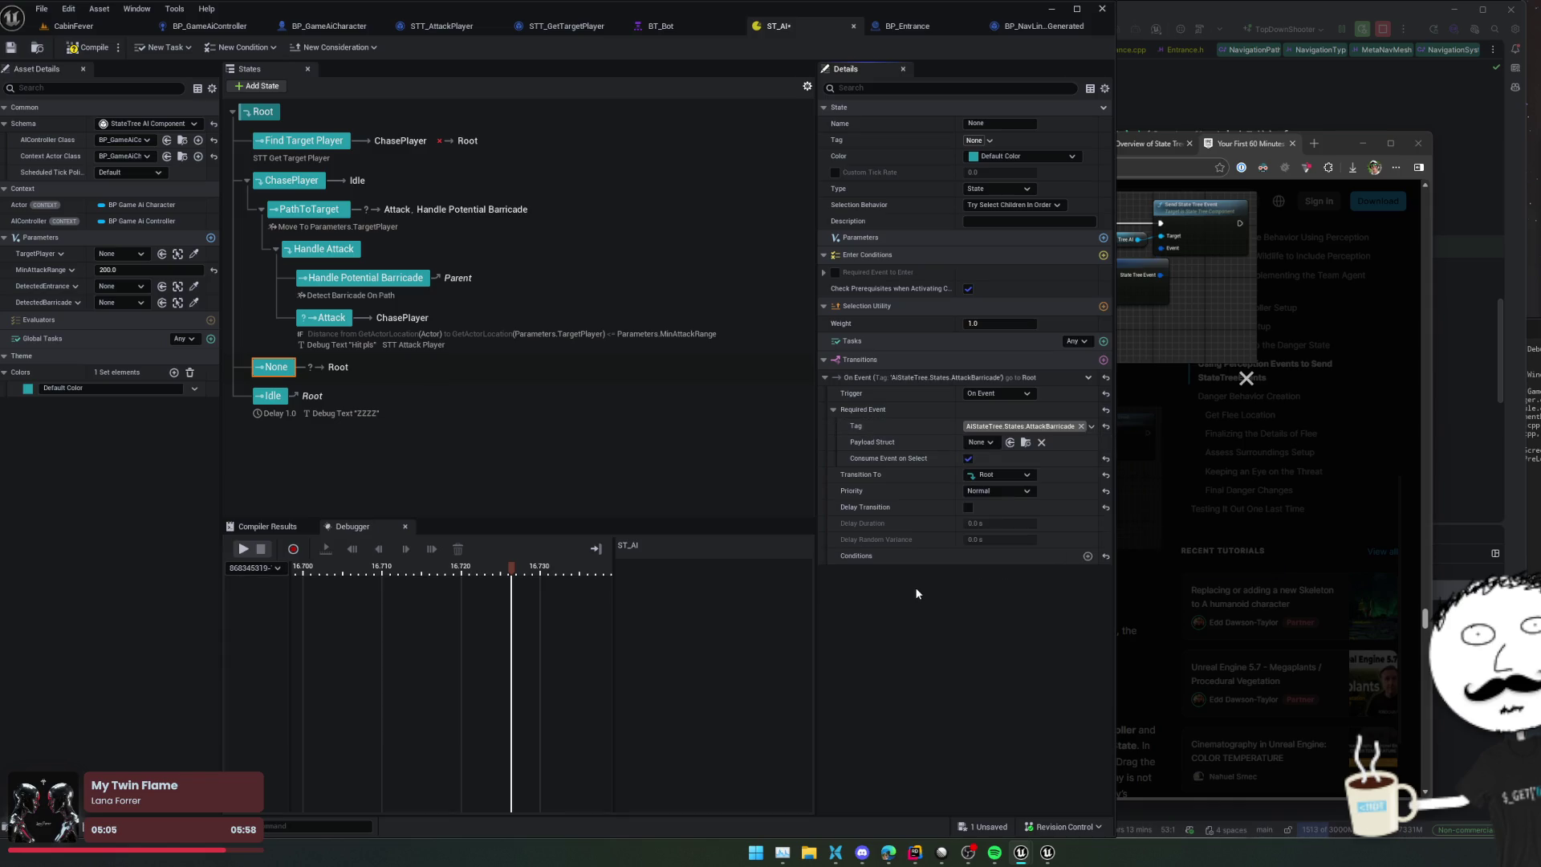
# Step: Save ST_AI, check the Payload Struct options, and return to the CabinFever level
pyautogui.hotkey('ctrl', 's')
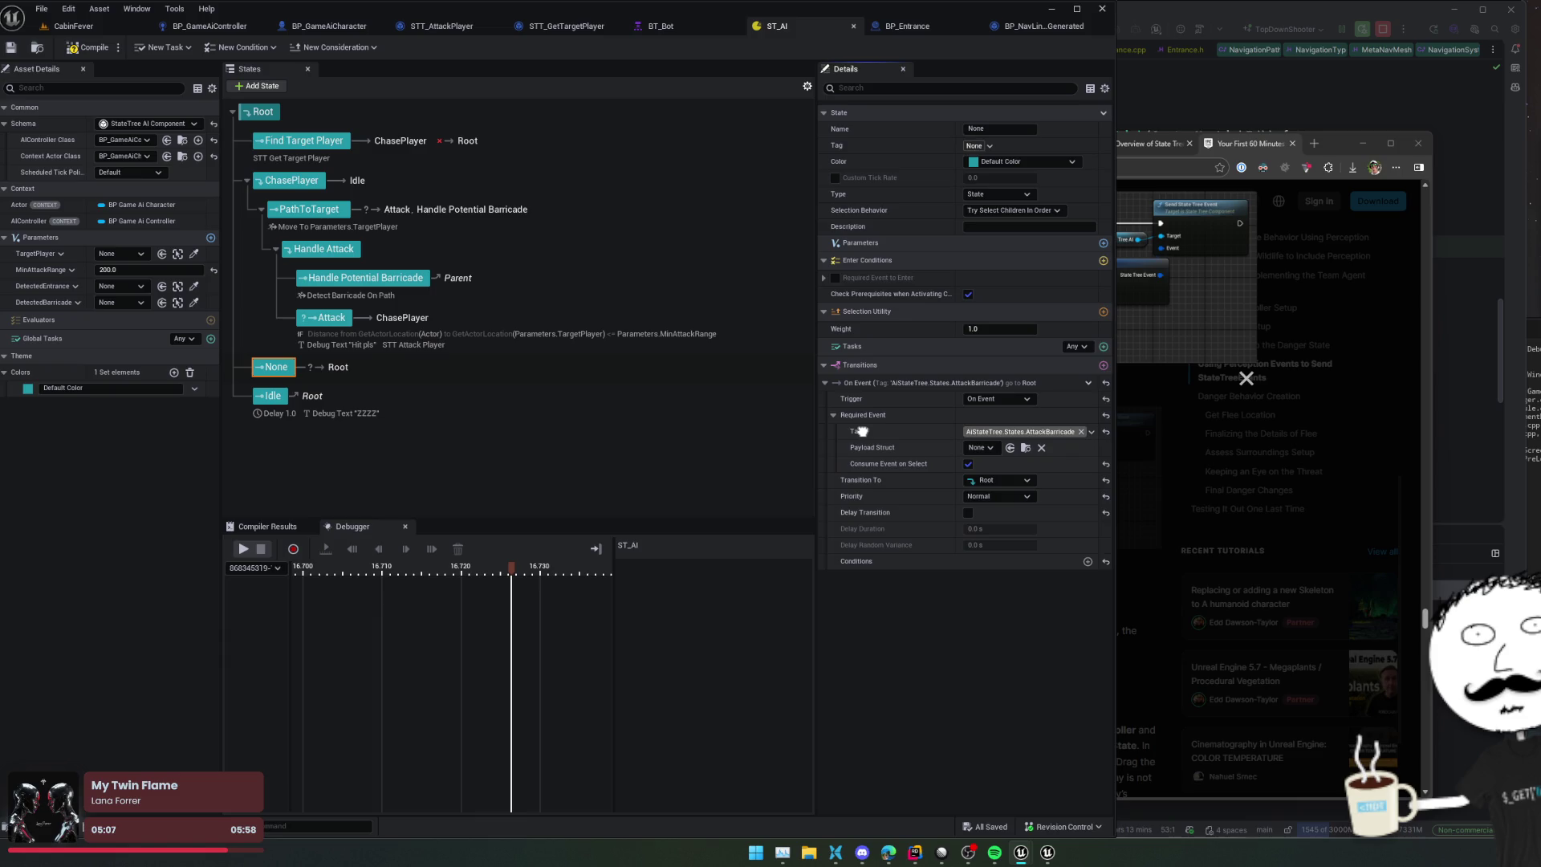
pyautogui.click(981, 442)
pyautogui.click(913, 637)
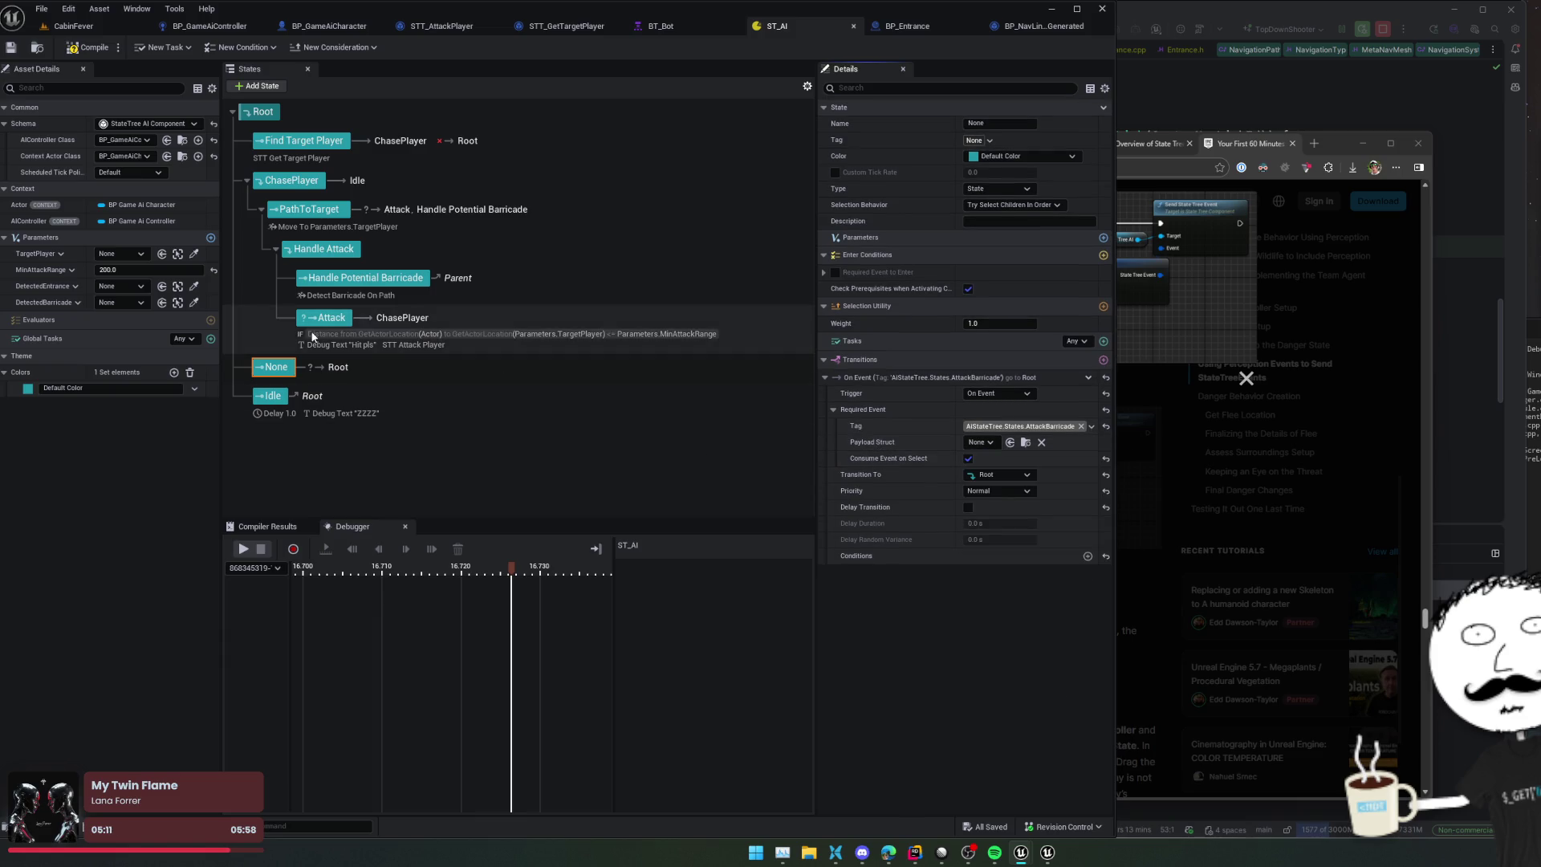
pyautogui.click(72, 25)
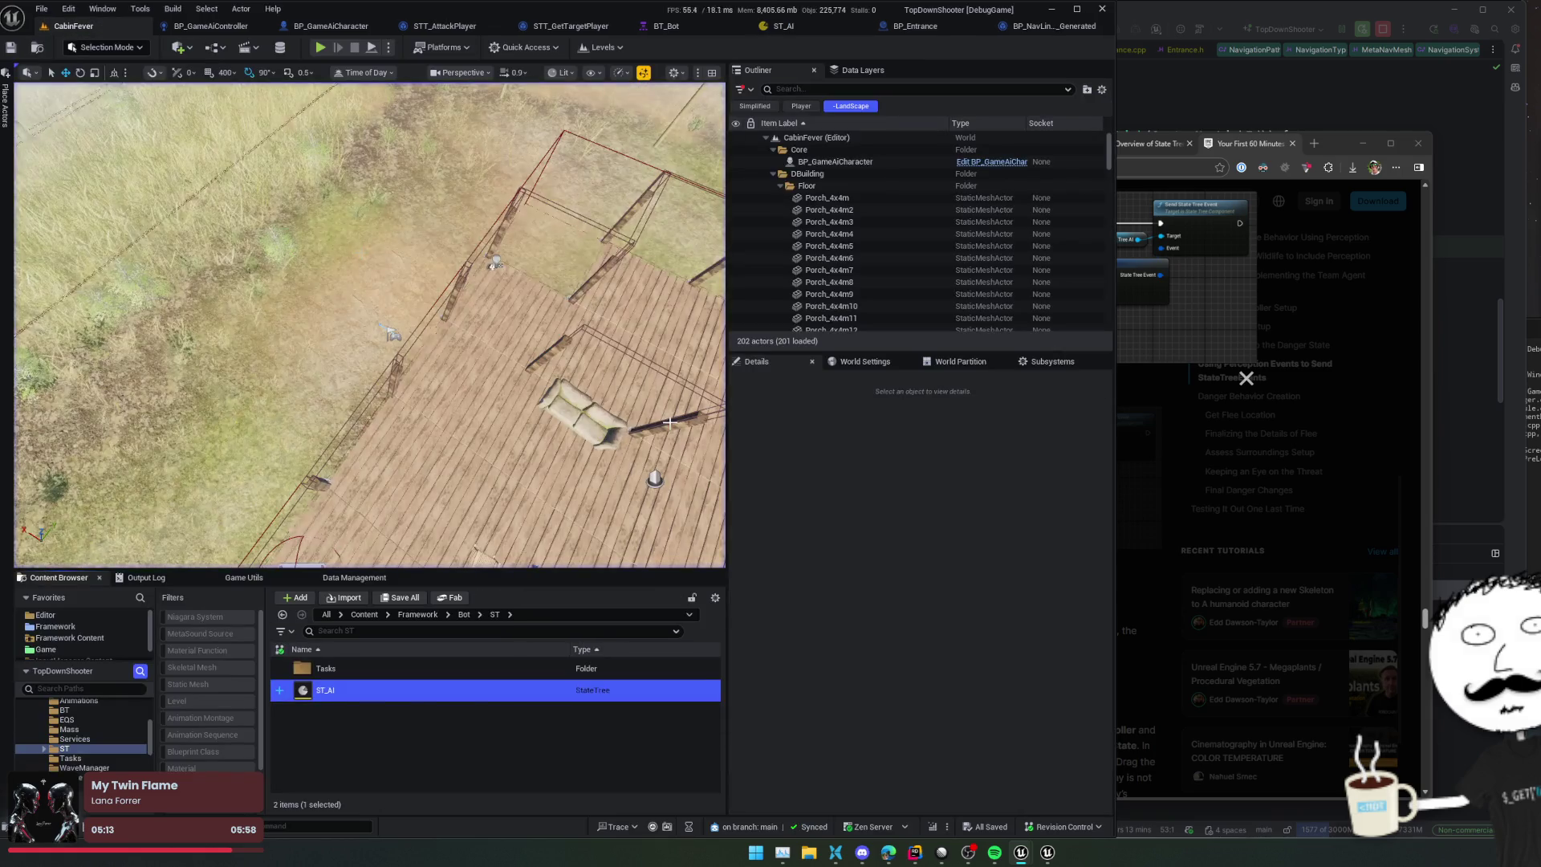
# Step: Create a Structure asset named S_AttackBarricadeEvent in the ST folder beside ST_AI
pyautogui.doubleClick(345, 669)
pyautogui.hotkey('alt', 'Left')
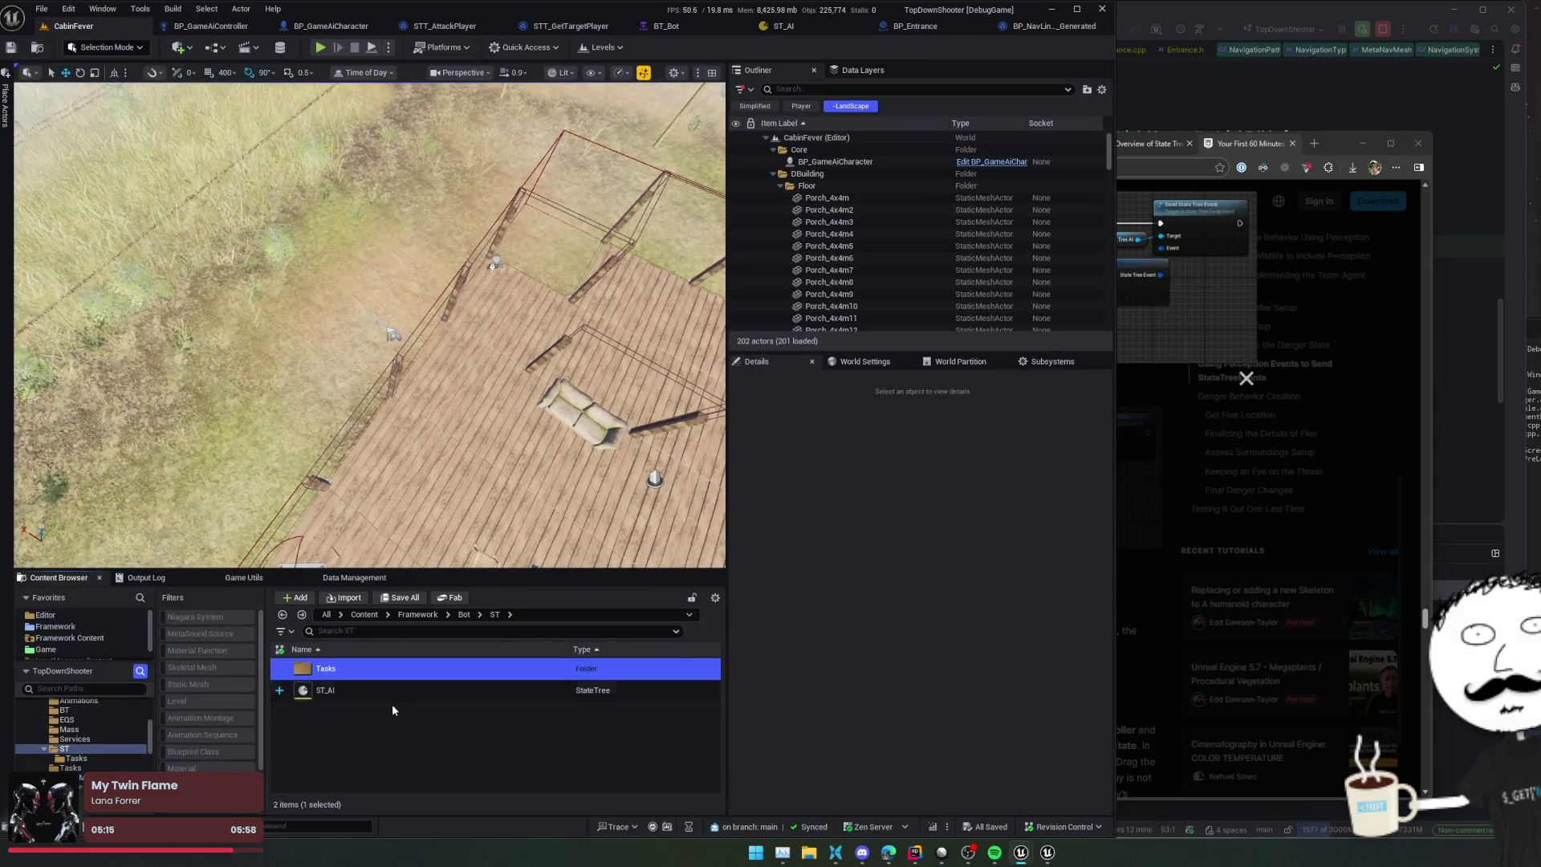
pyautogui.rightClick(382, 732)
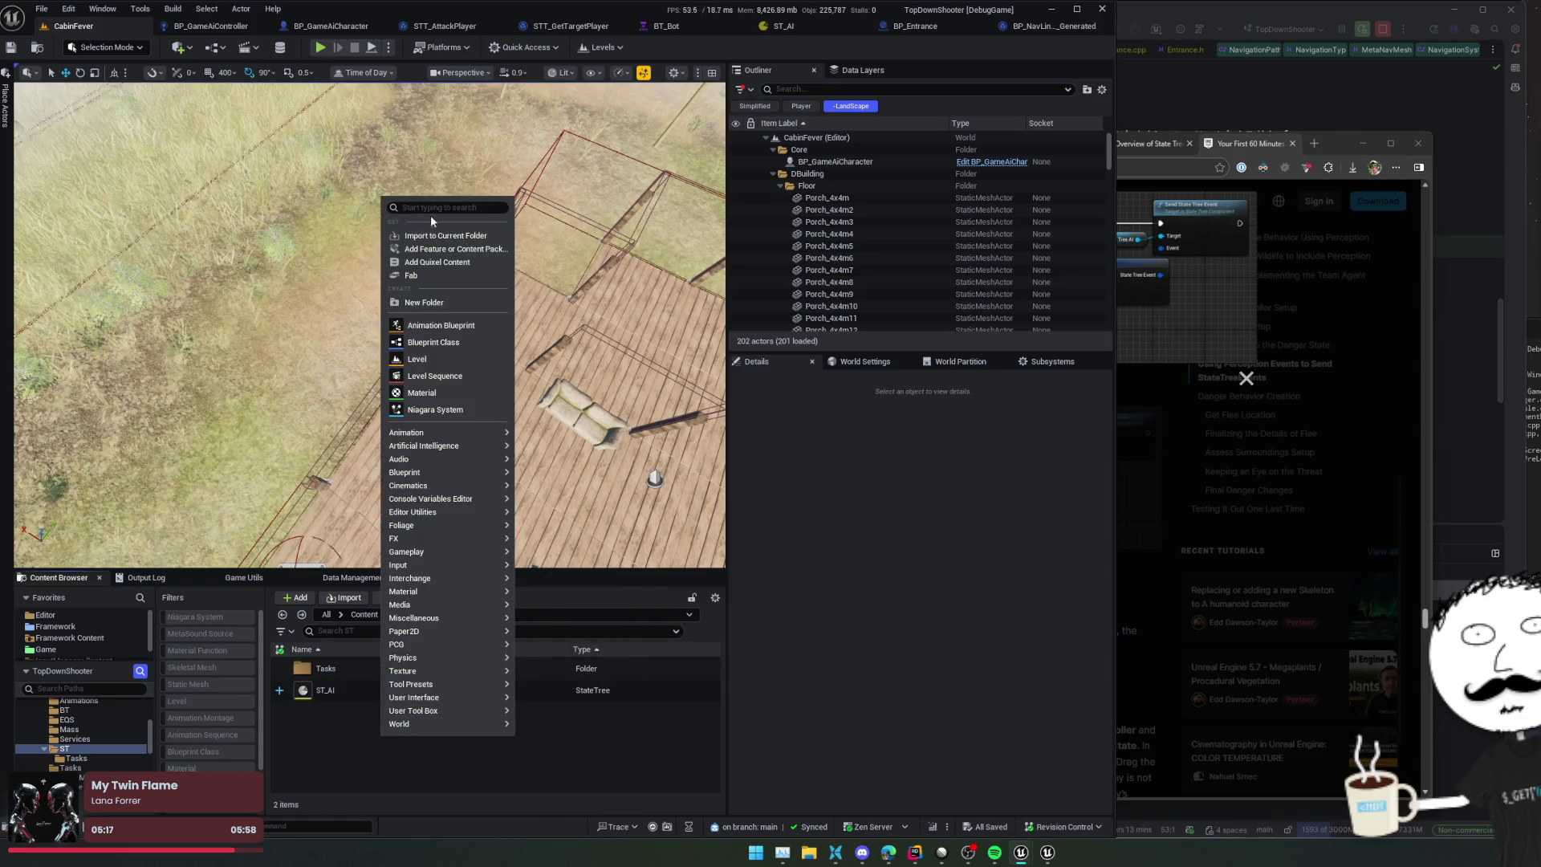
pyautogui.write('struct')
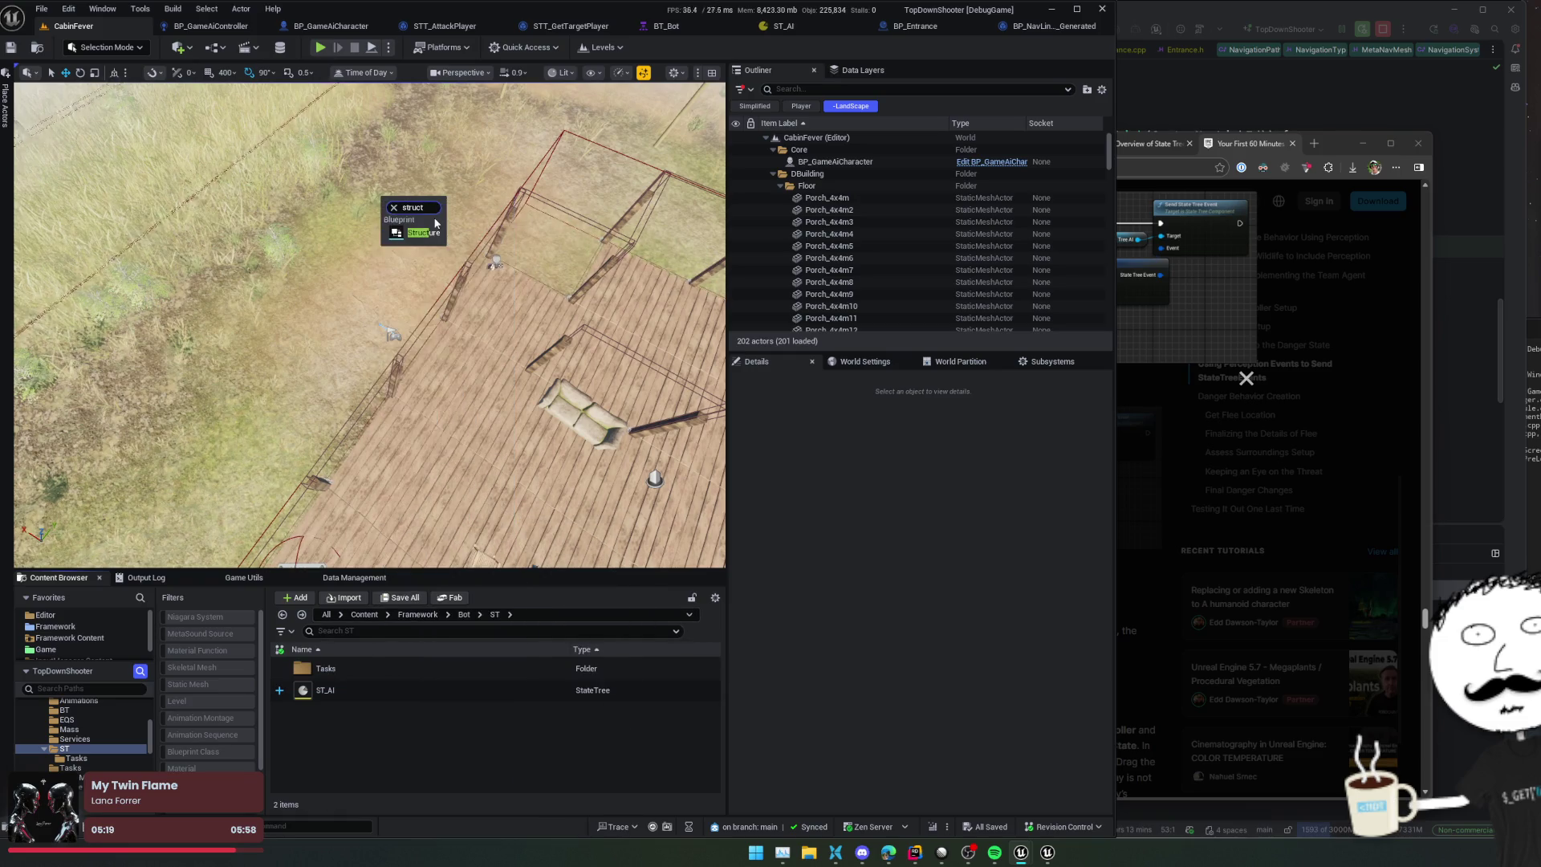
pyautogui.click(425, 229)
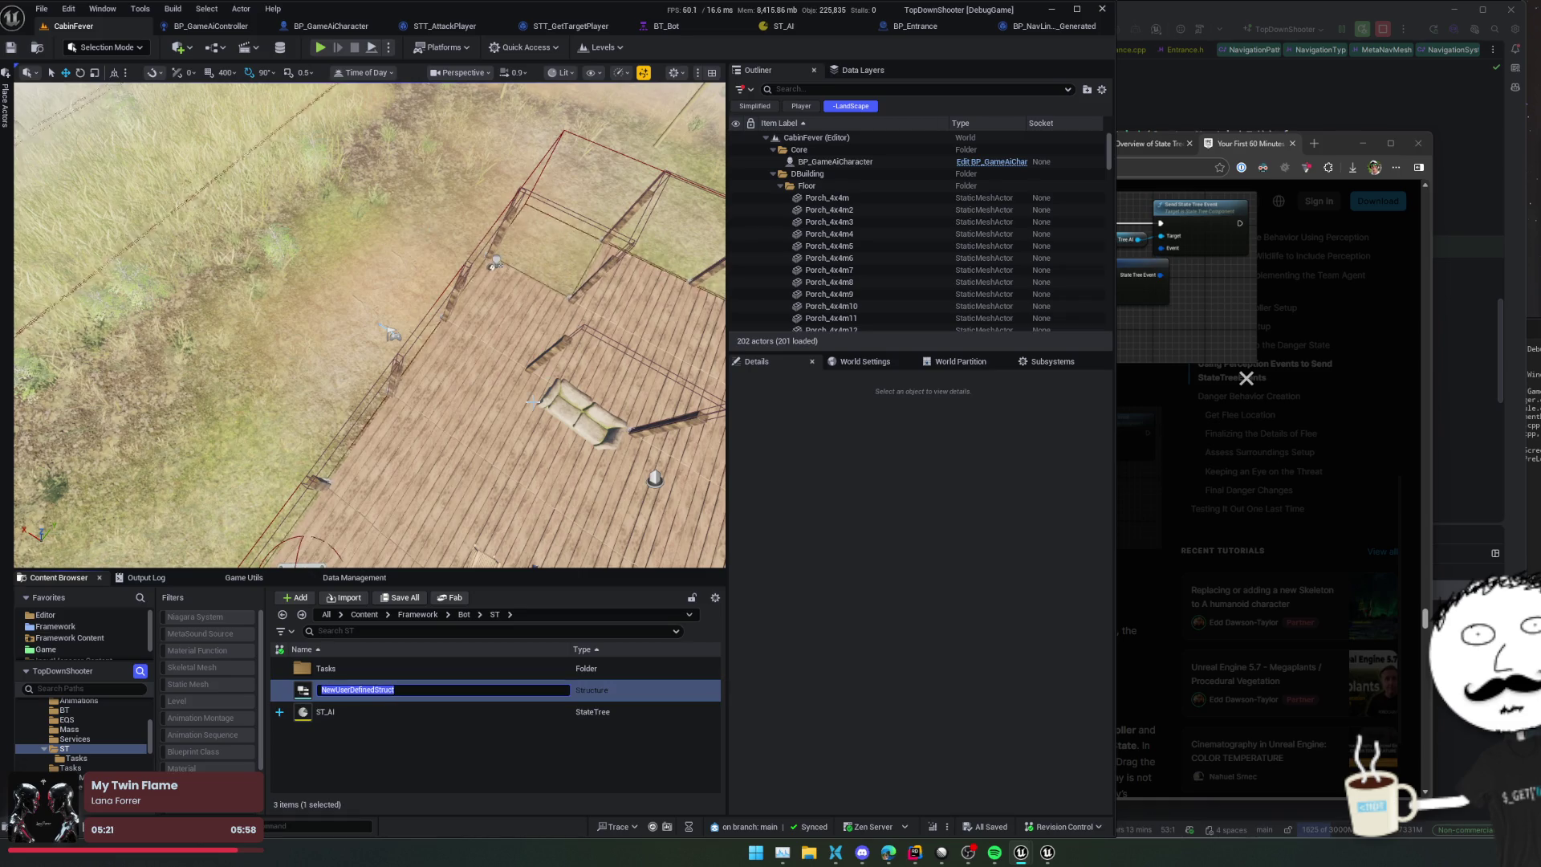
pyautogui.write('S_')
pyautogui.write('Attack')
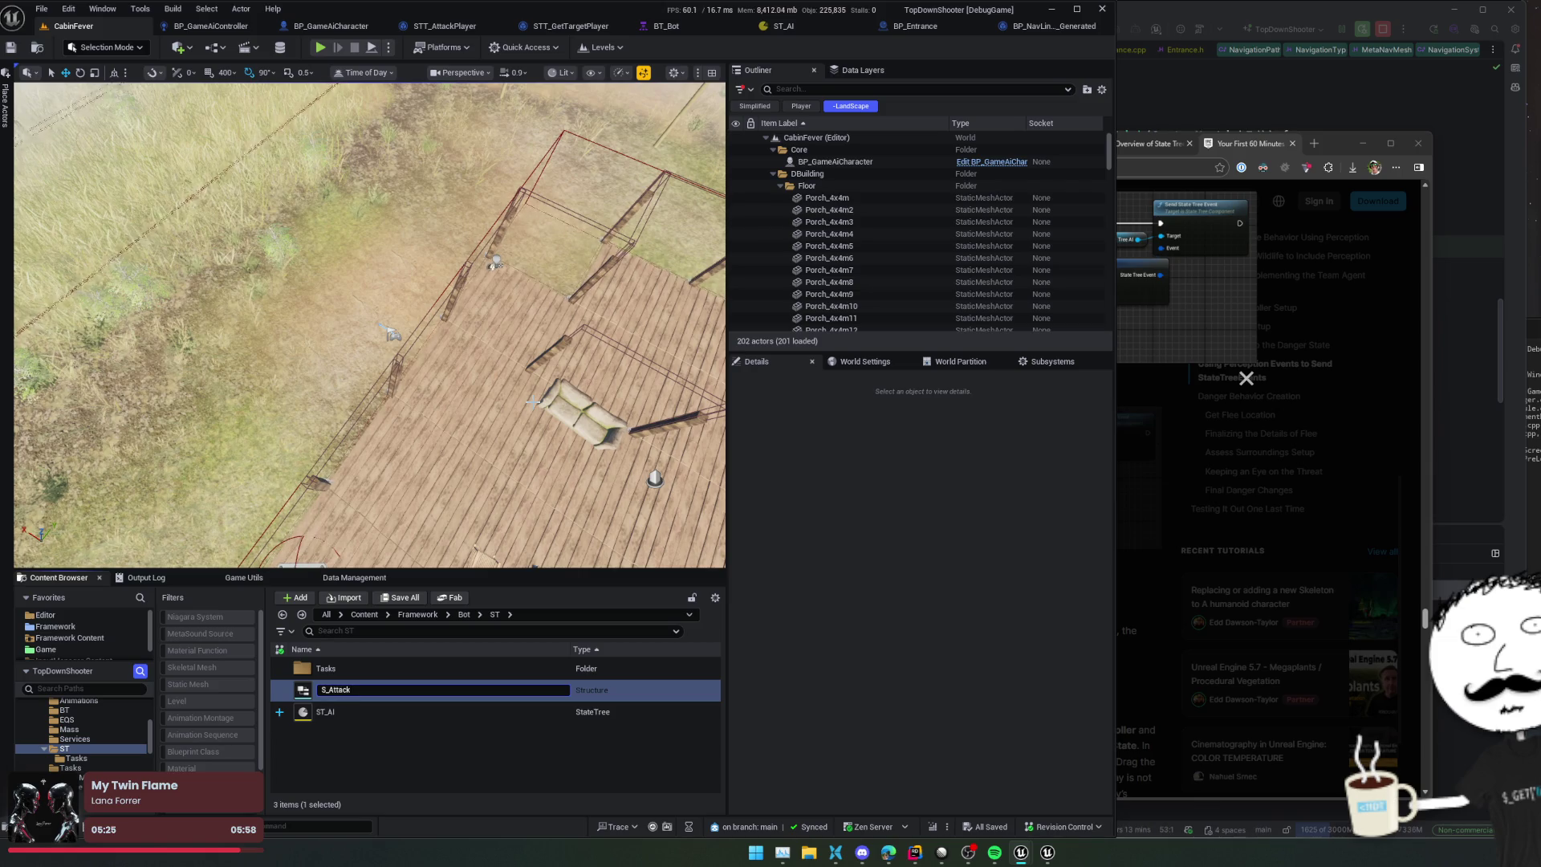
pyautogui.write('BarricadeEvent')
pyautogui.press('Return')
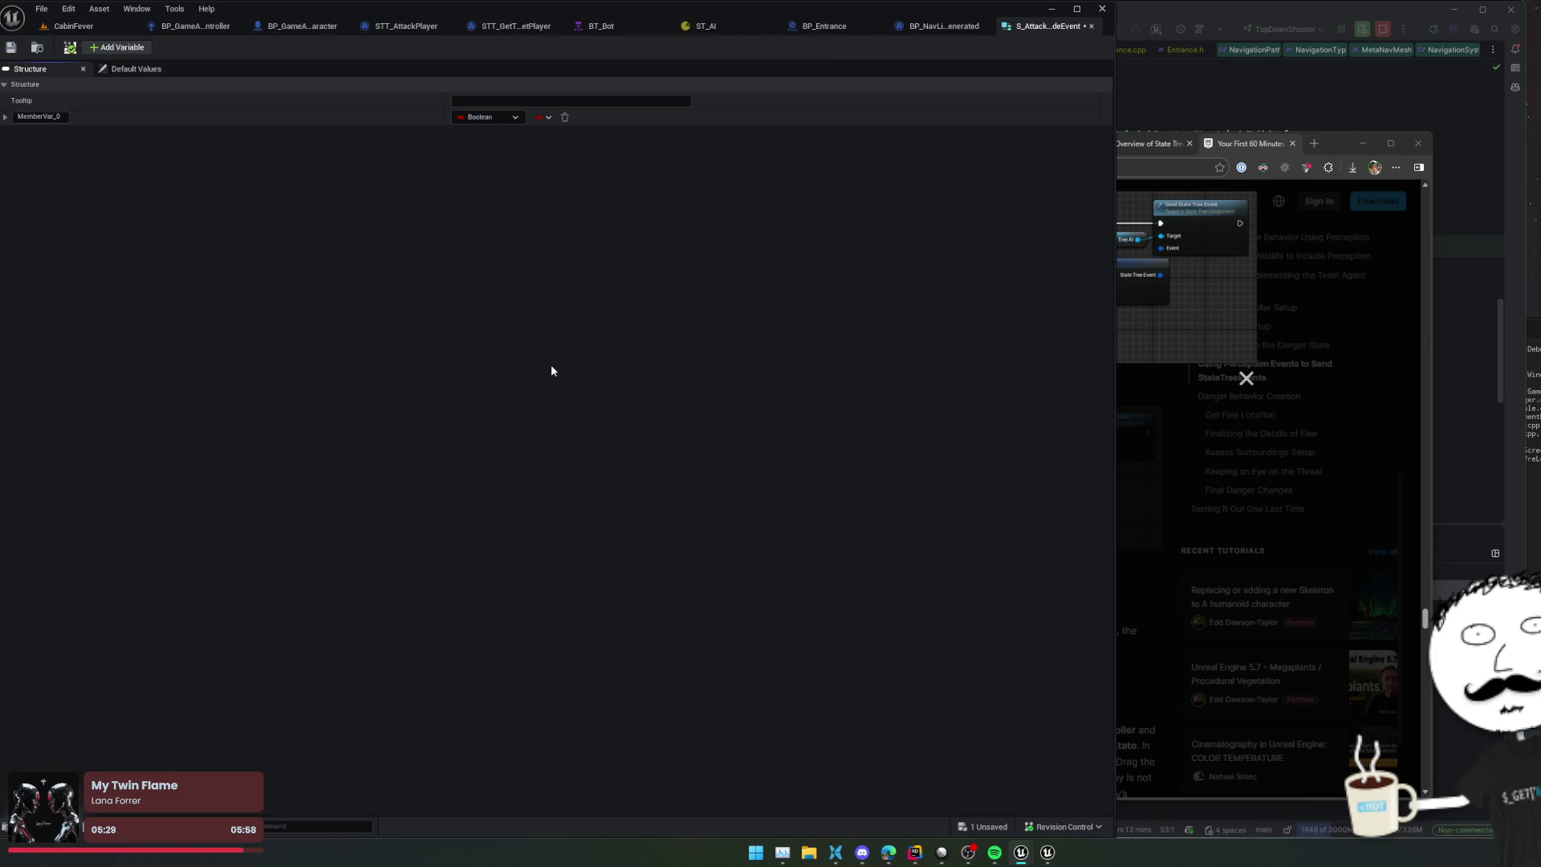
# Step: Rename the struct's MemberVar_0 field to Barricade
pyautogui.click(5, 117)
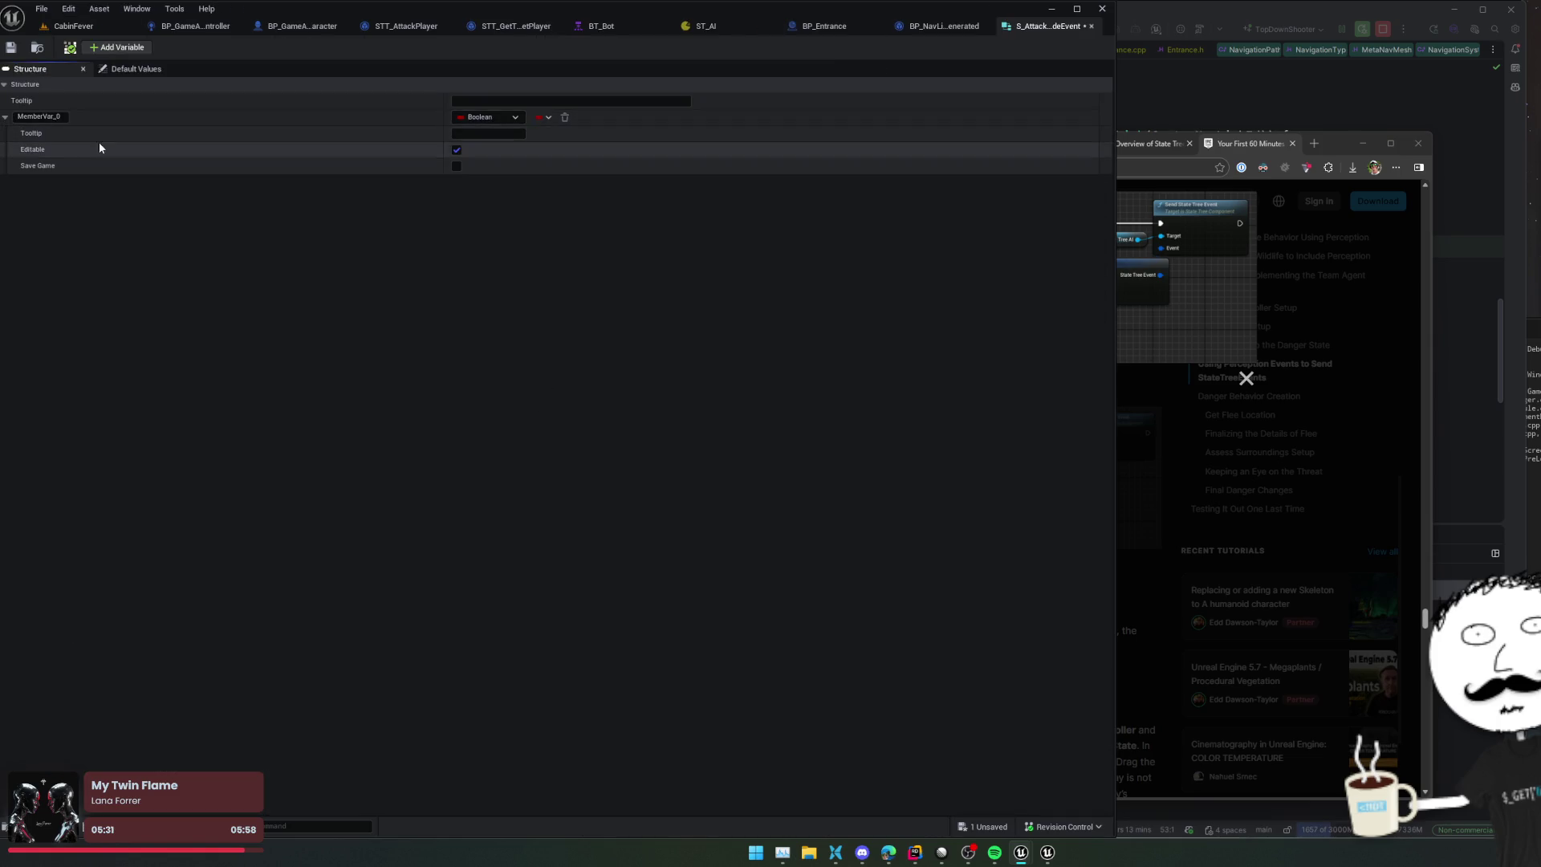
pyautogui.click(38, 117)
pyautogui.write('Barricade')
pyautogui.press('Return')
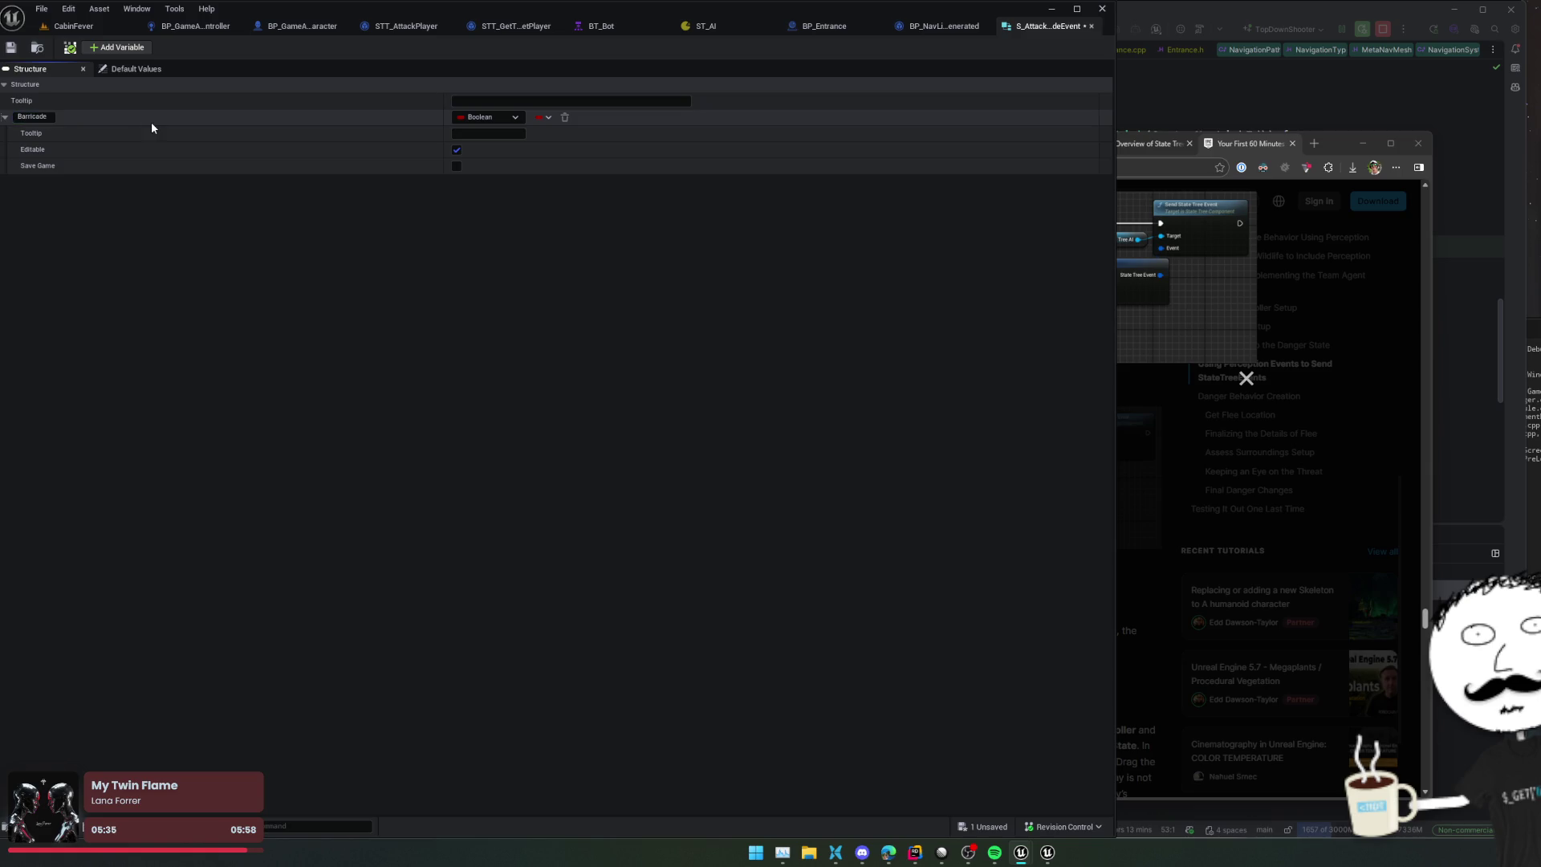
# Step: Make Barricade a Base Barricade object reference, then save and close the struct
pyautogui.click(471, 118)
pyautogui.write('barricade')
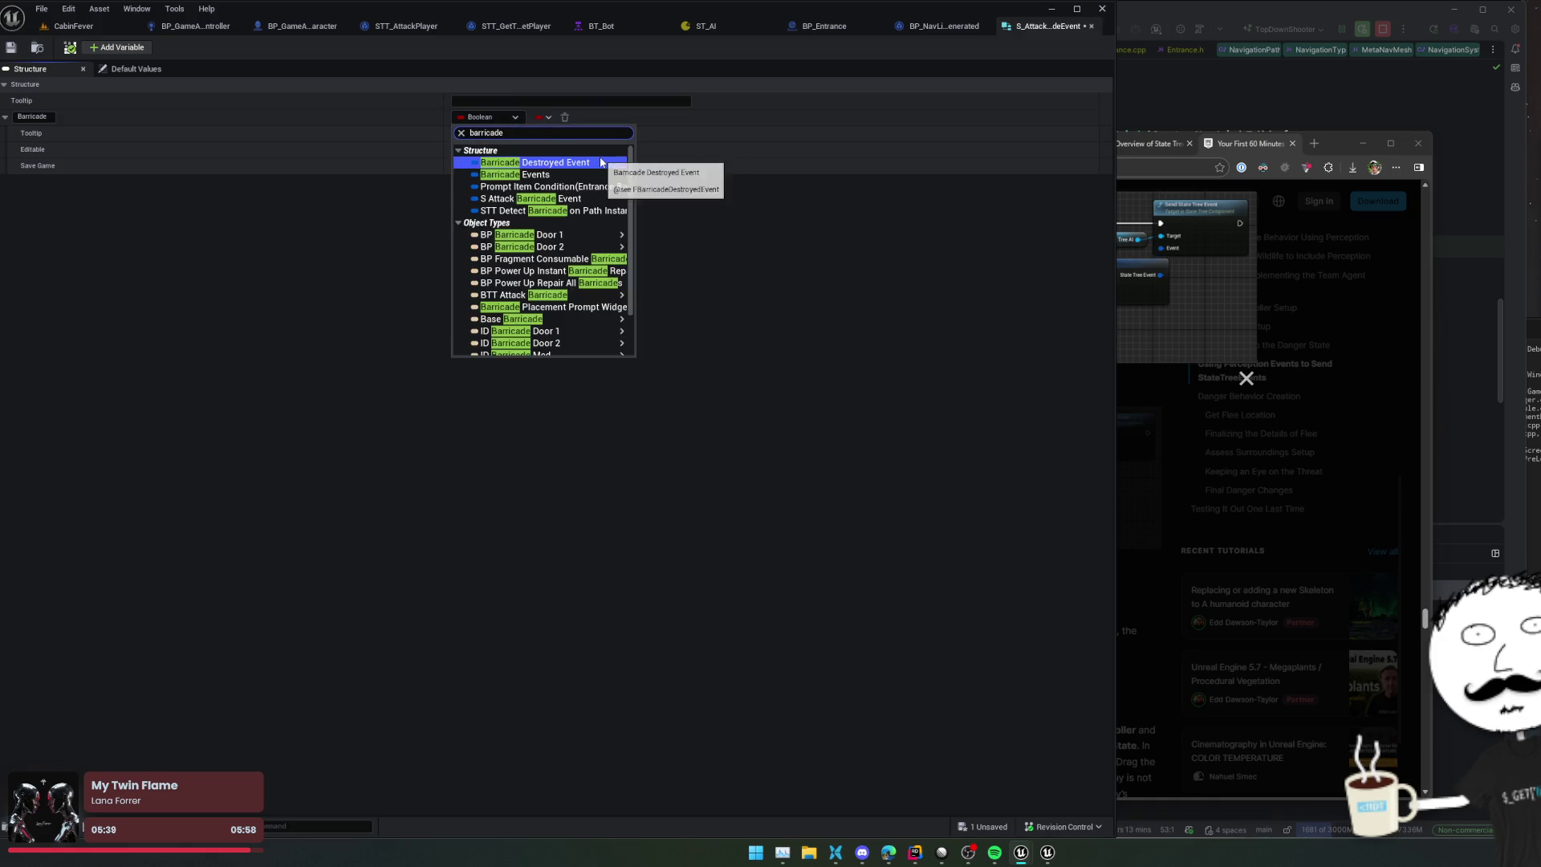
pyautogui.scroll(-3, 602, 161)
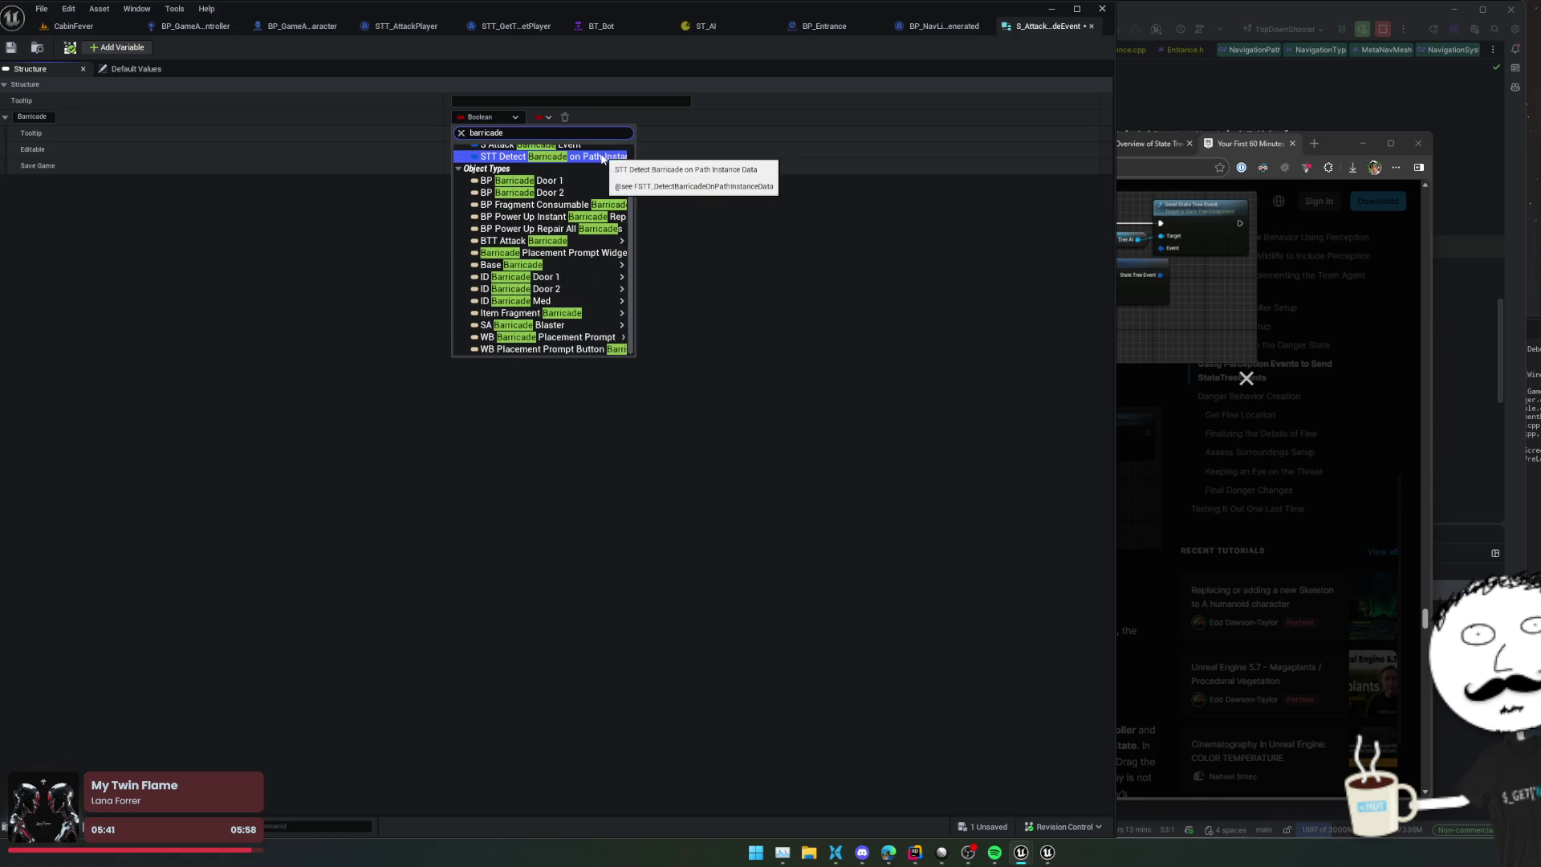
pyautogui.moveTo(602, 265)
pyautogui.click(666, 269)
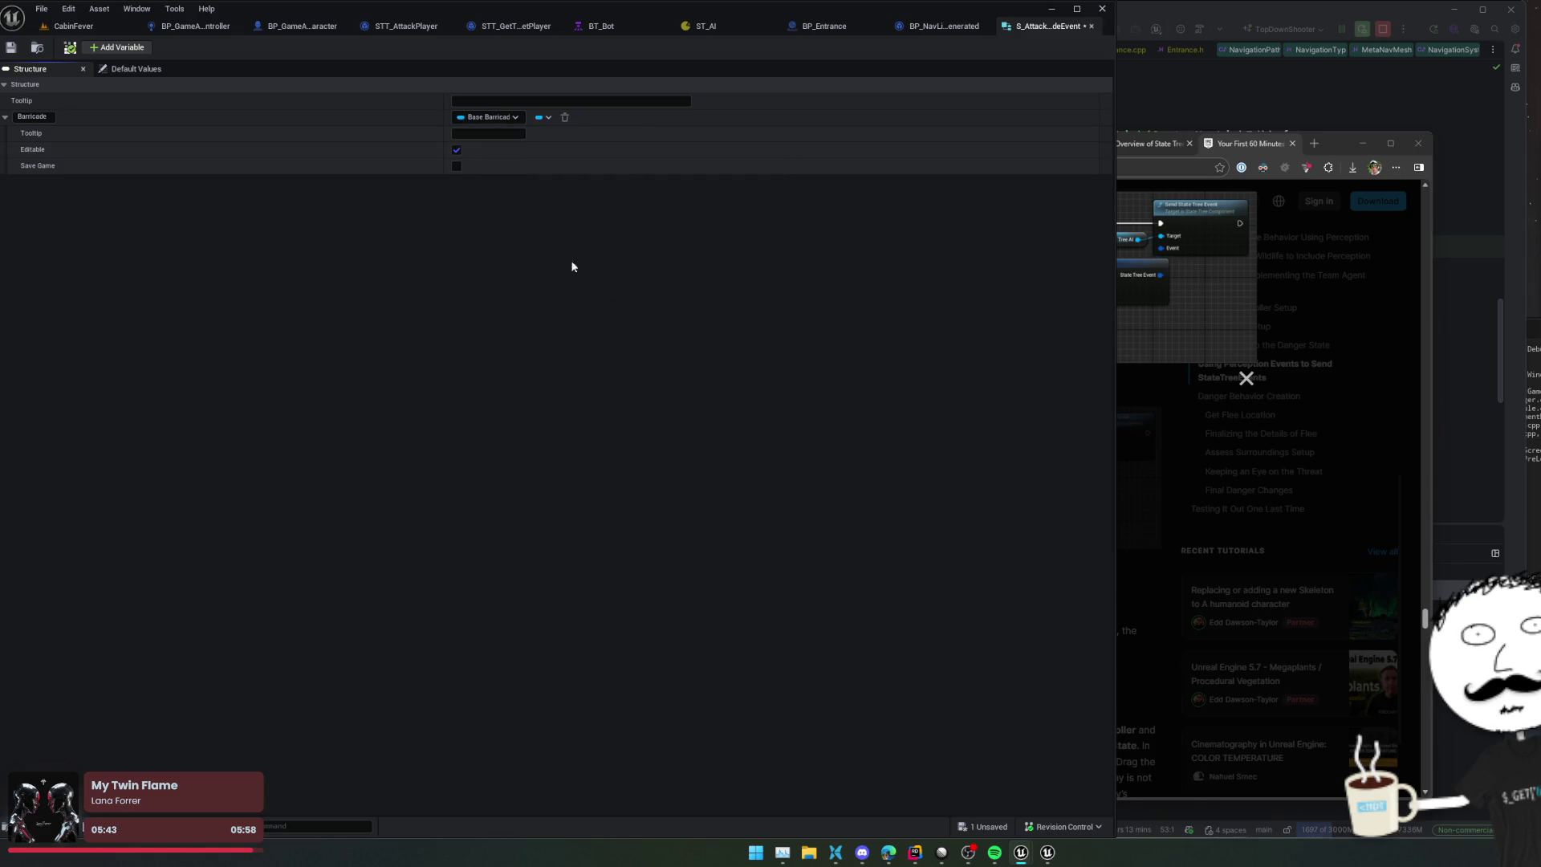
pyautogui.hotkey('ctrl', 's')
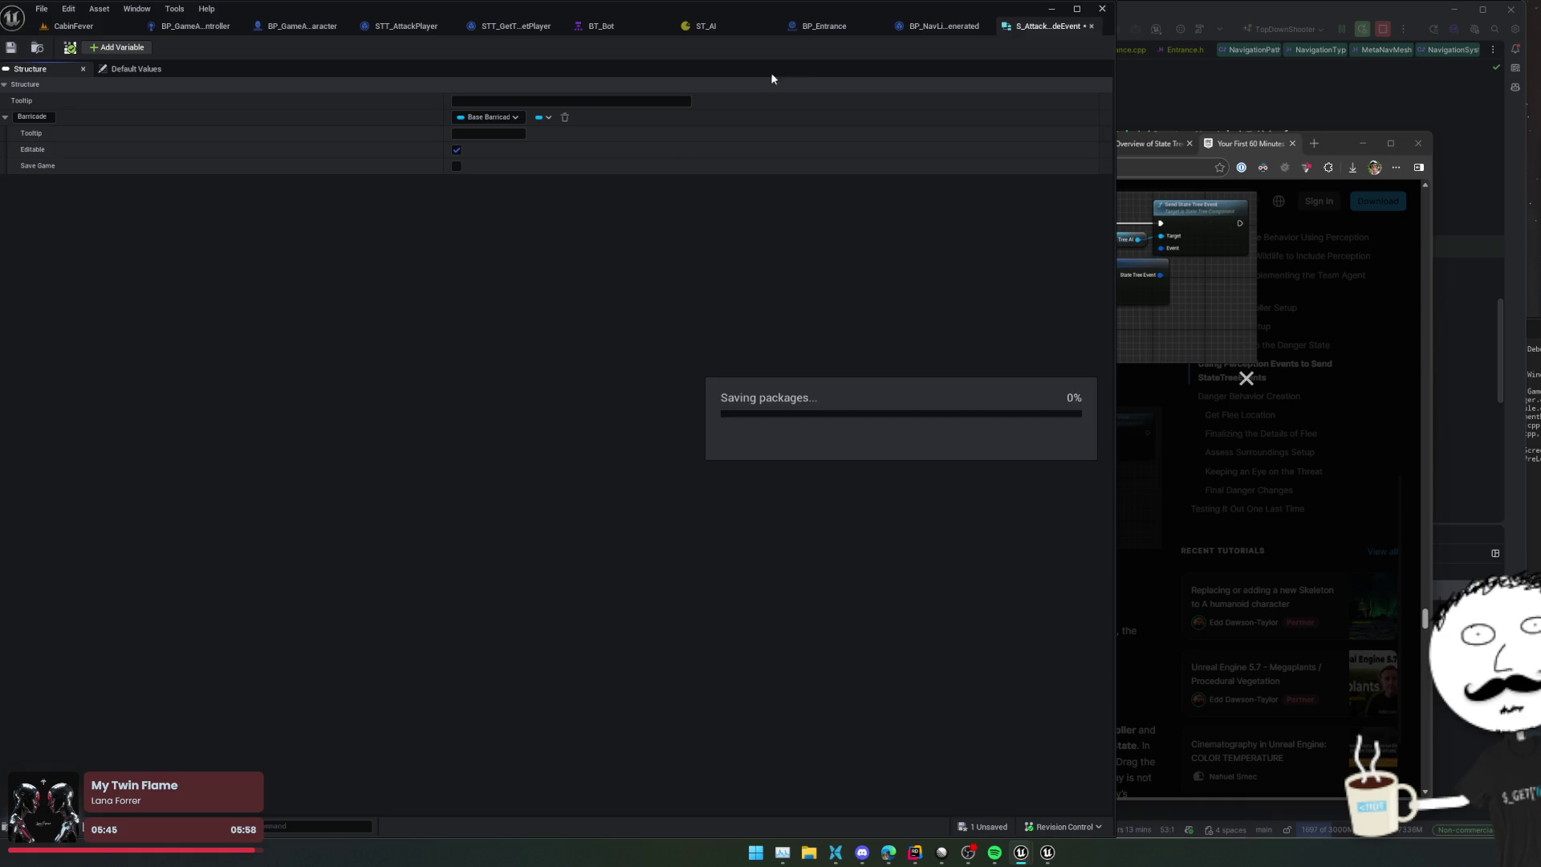
pyautogui.middleClick(1028, 28)
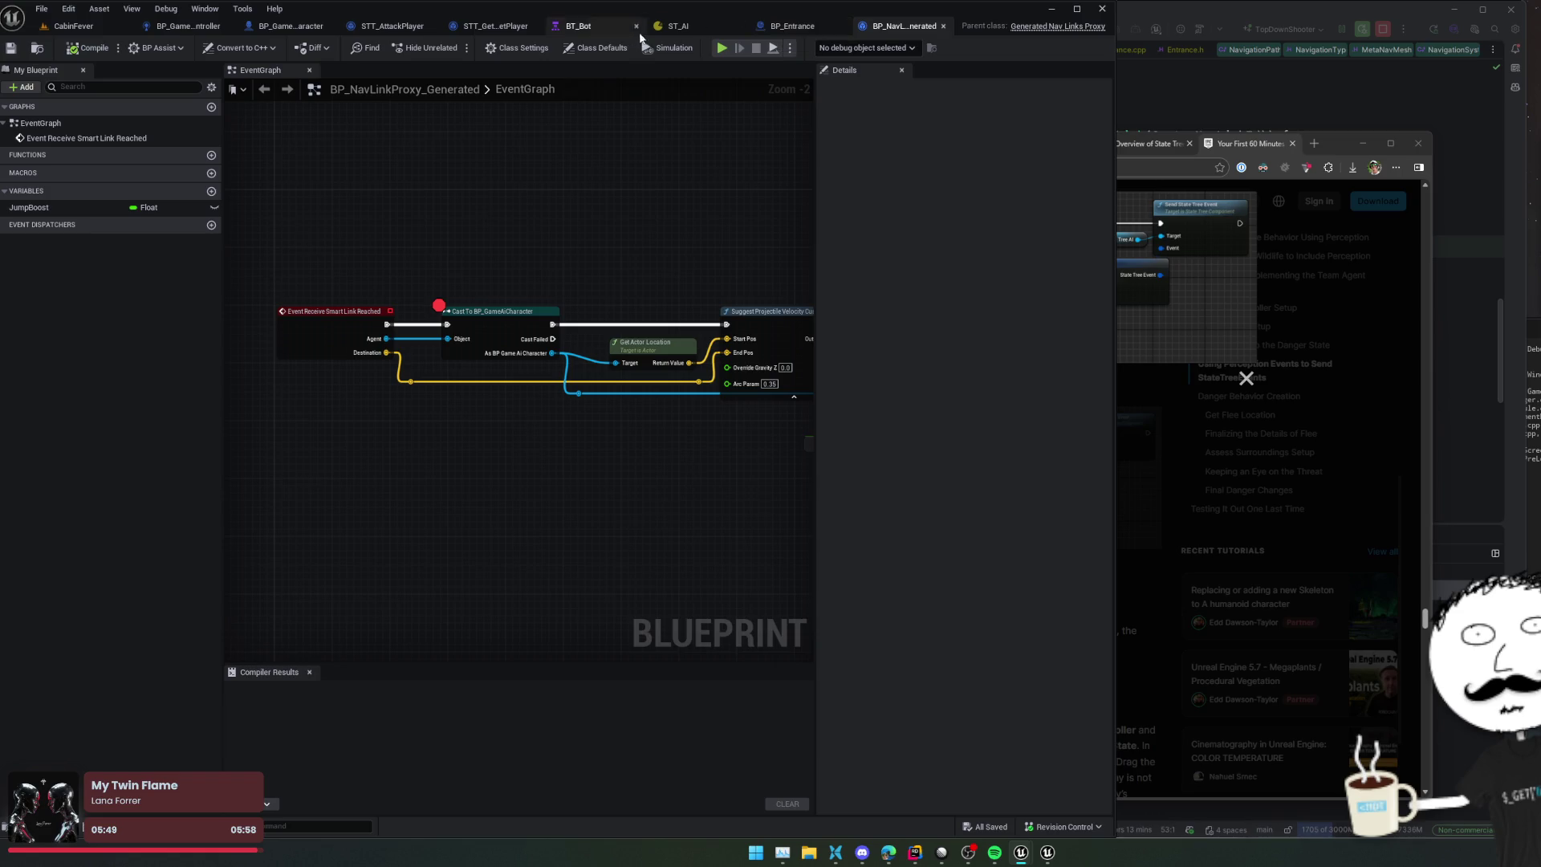
# Step: In ST_AI, set the On Event transition's payload struct to S_AttackBarricadeEvent, keeping Root as target
pyautogui.click(678, 26)
pyautogui.click(980, 443)
pyautogui.write('b')
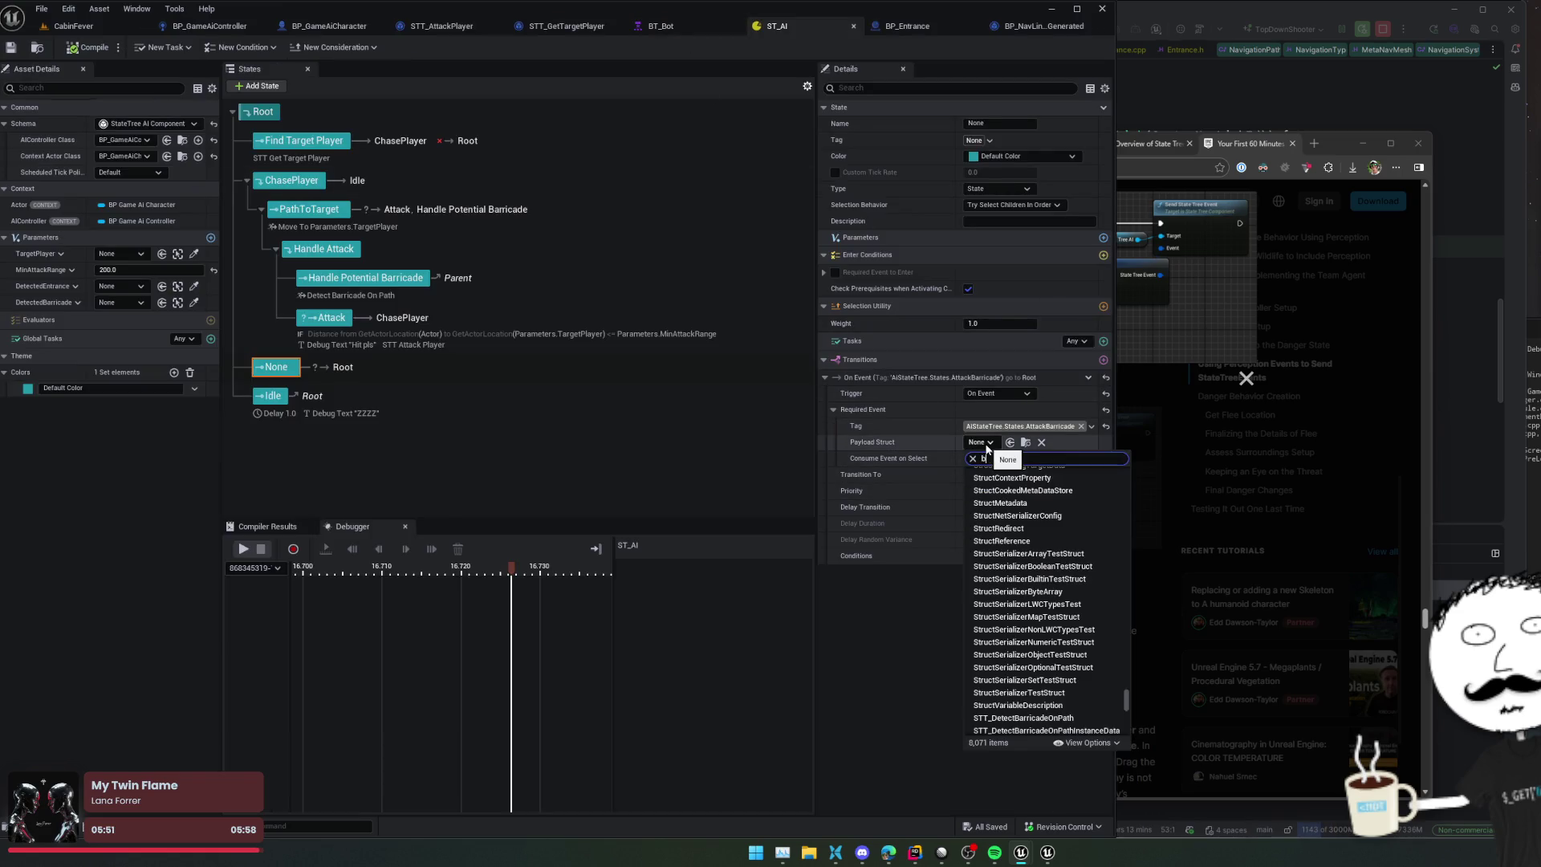
pyautogui.write('arricade')
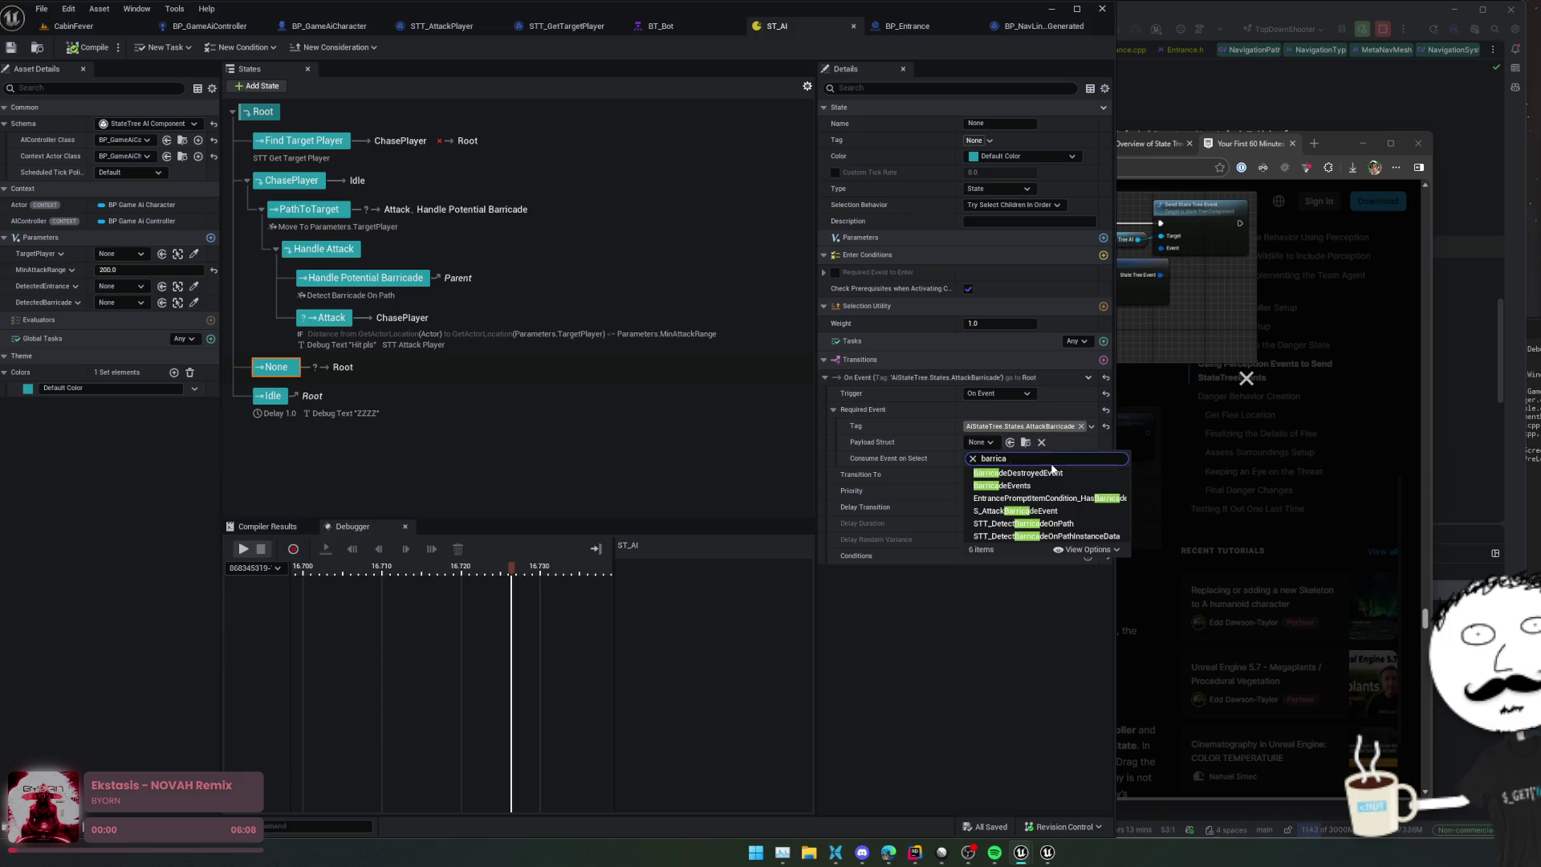
pyautogui.press('Escape')
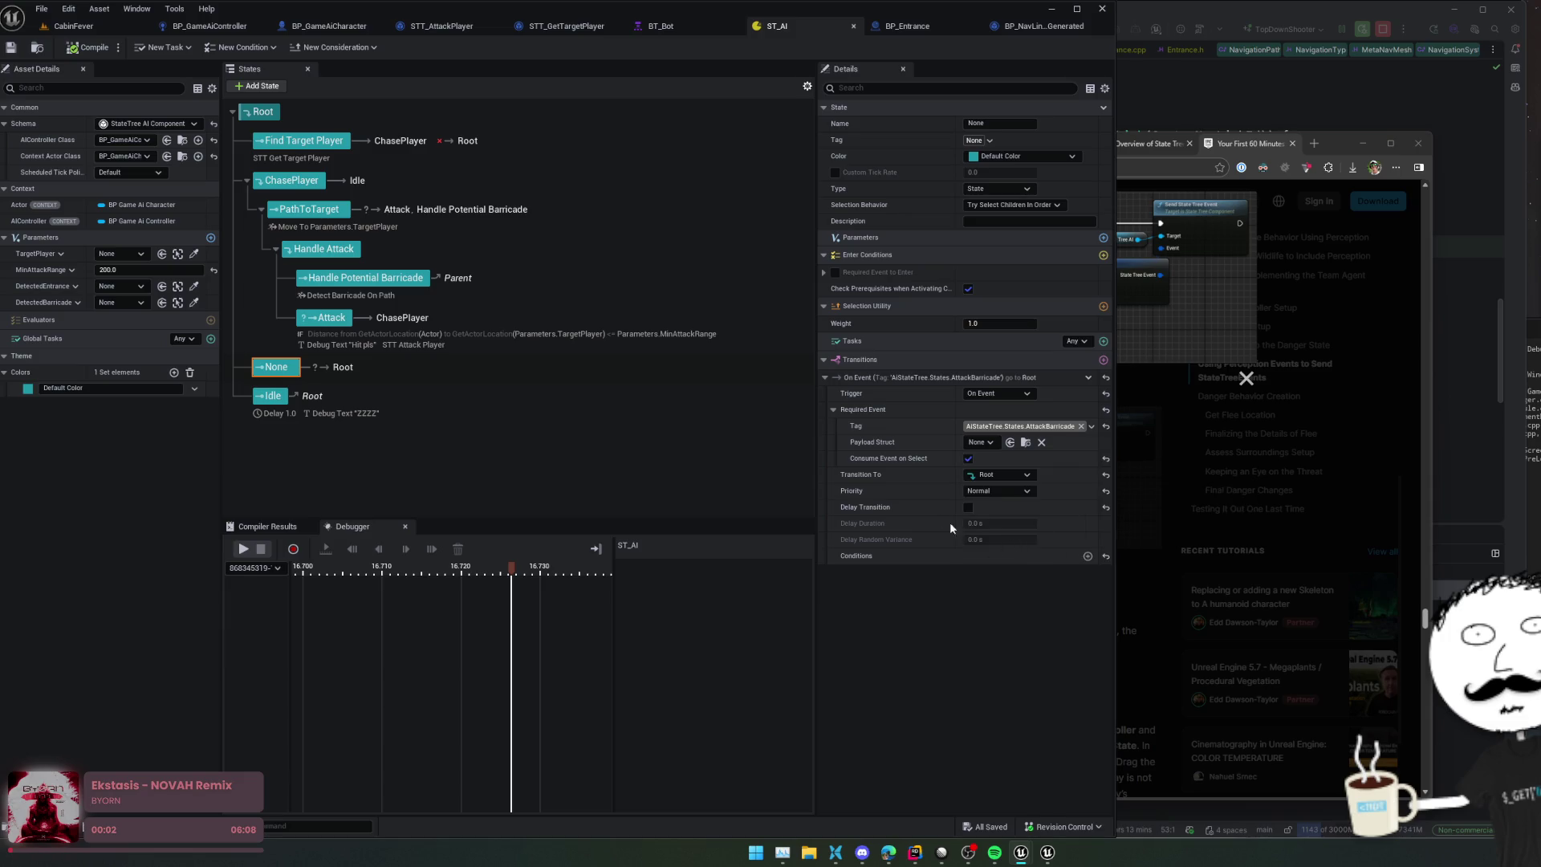
pyautogui.click(972, 441)
pyautogui.click(1003, 562)
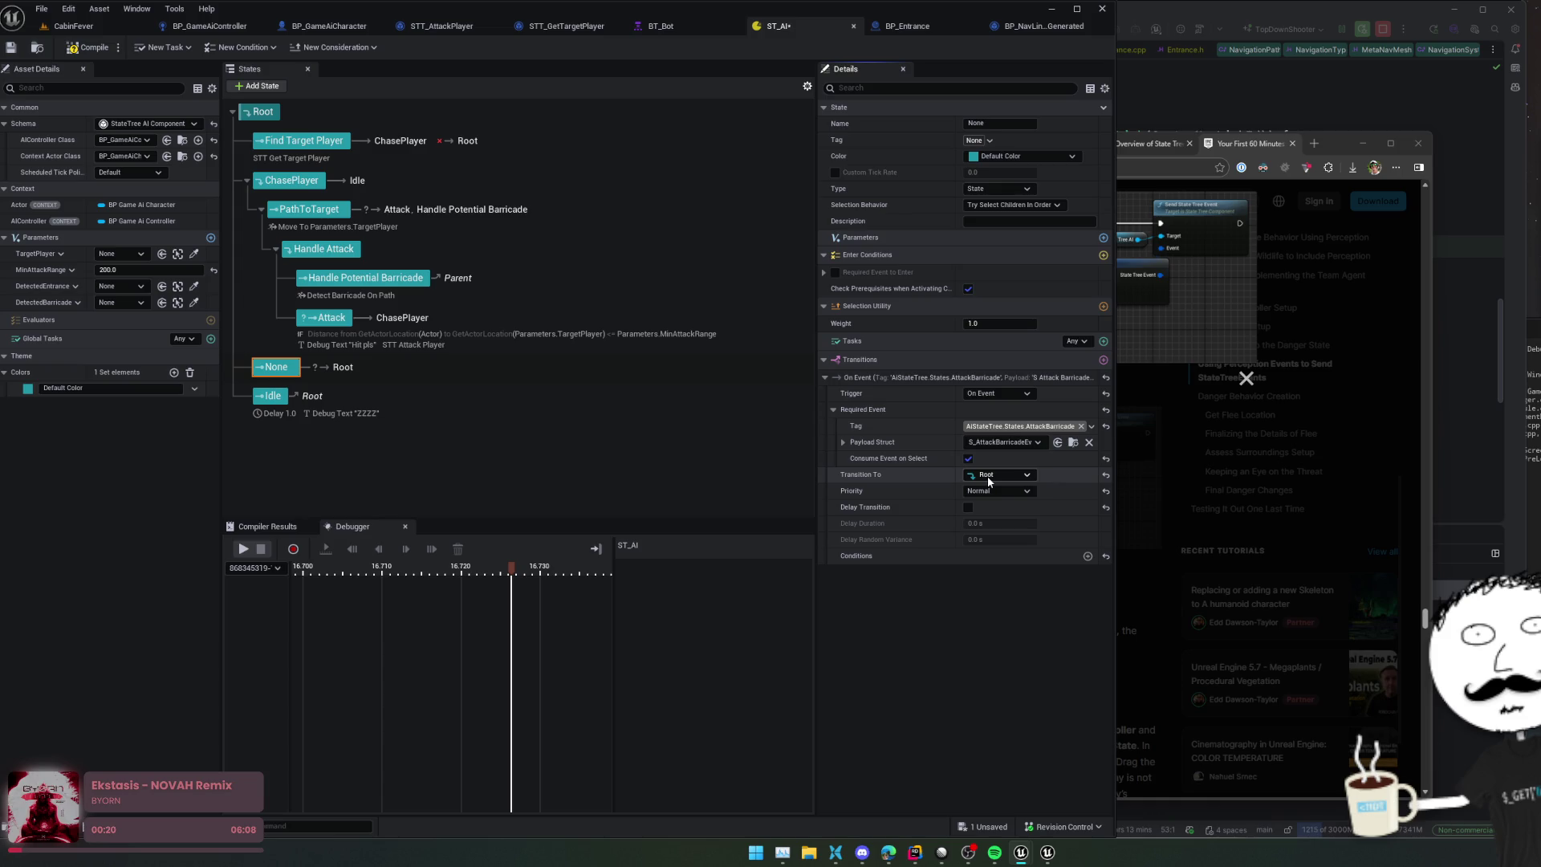
pyautogui.click(987, 475)
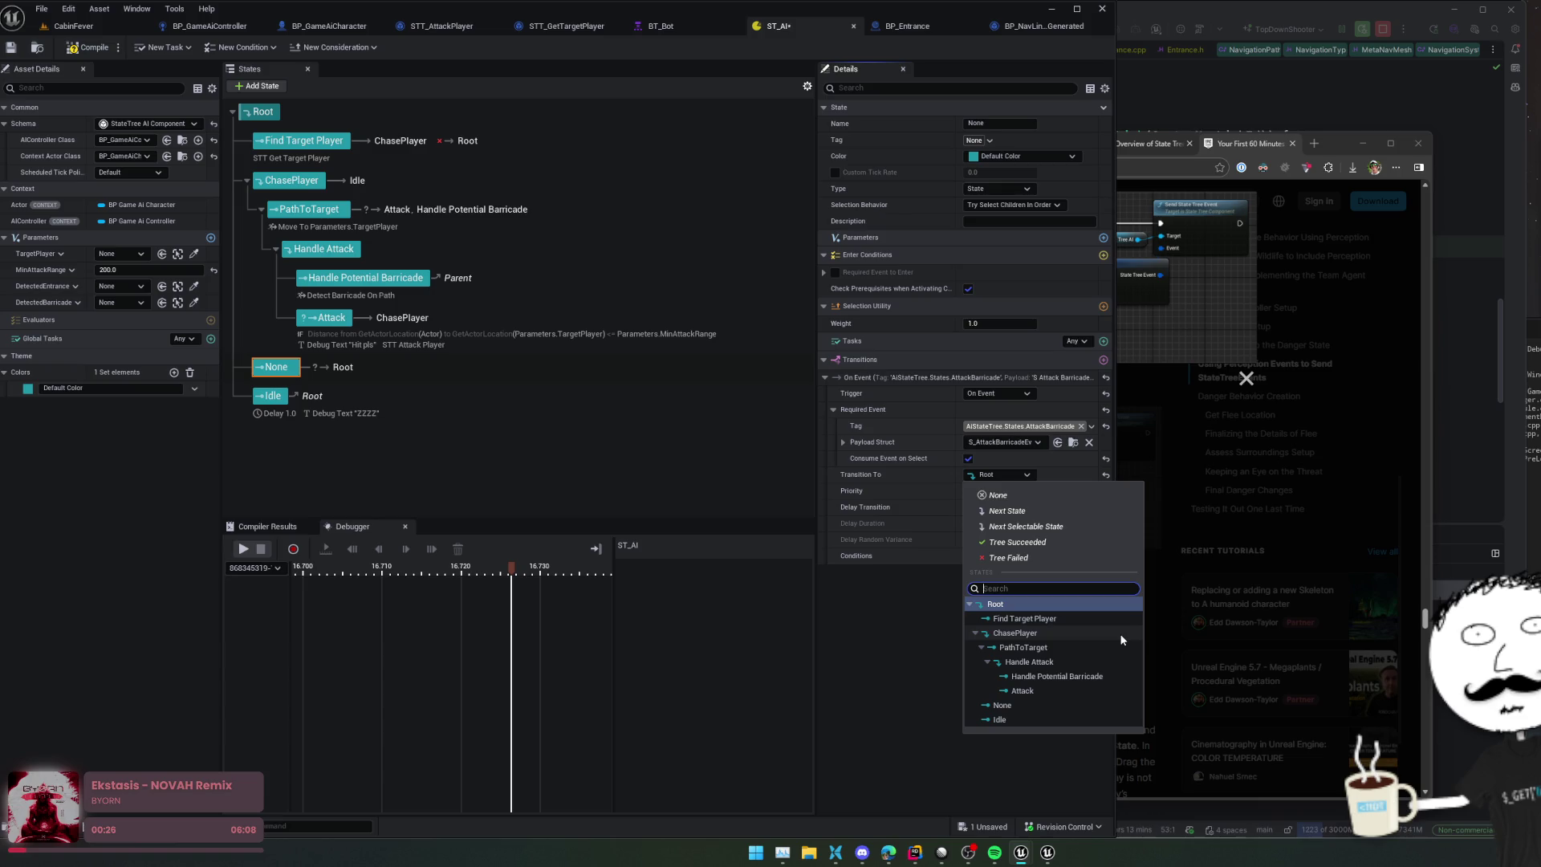
pyautogui.click(907, 646)
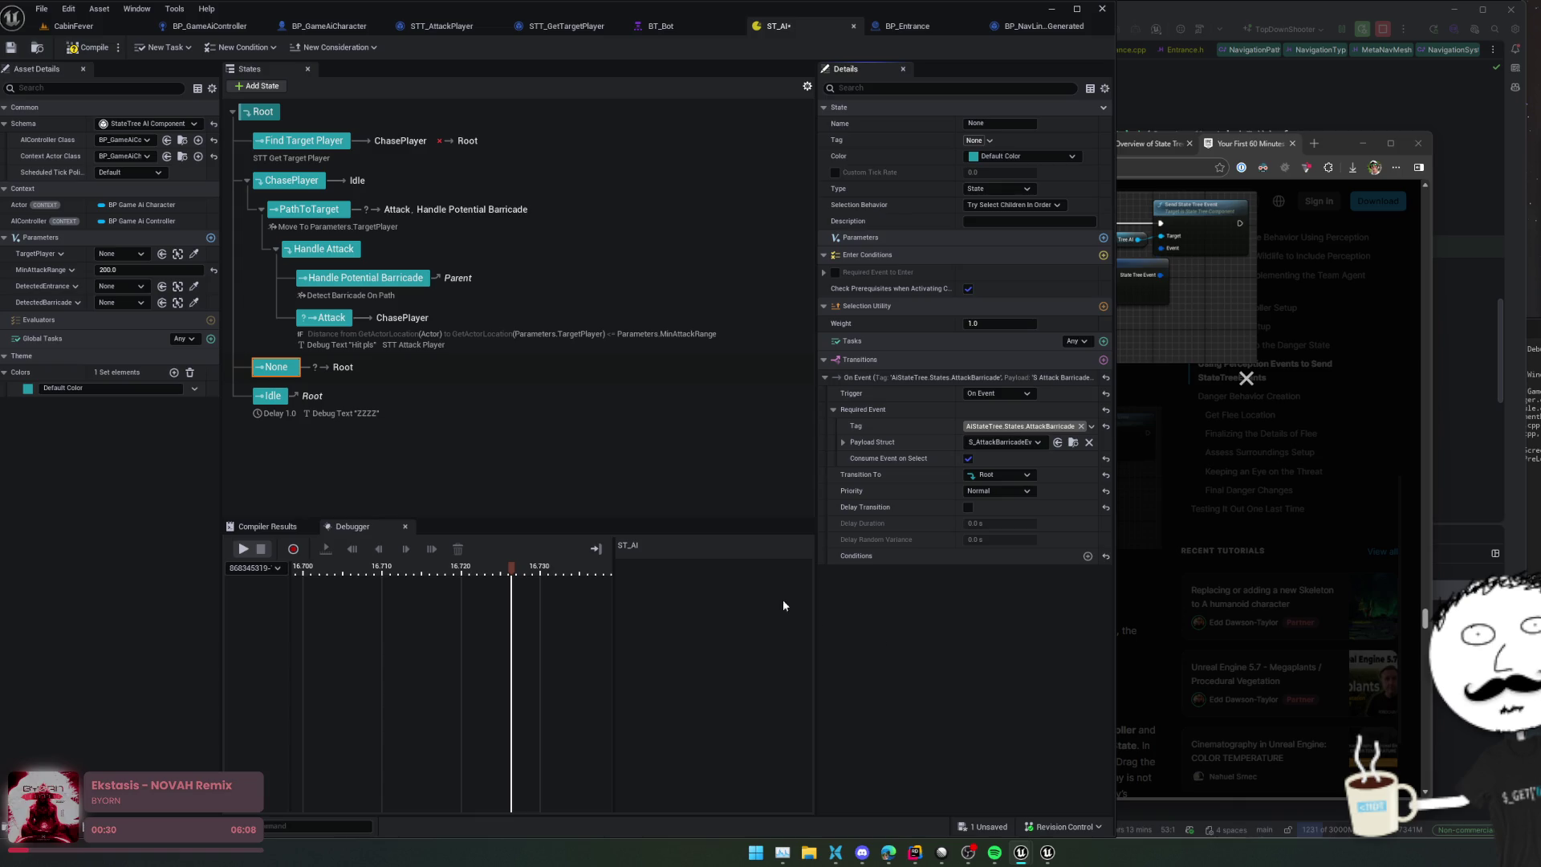
# Step: Rename None to Handle Barricade Attack, add a child state named Attack it, and save
pyautogui.doubleClick(276, 366)
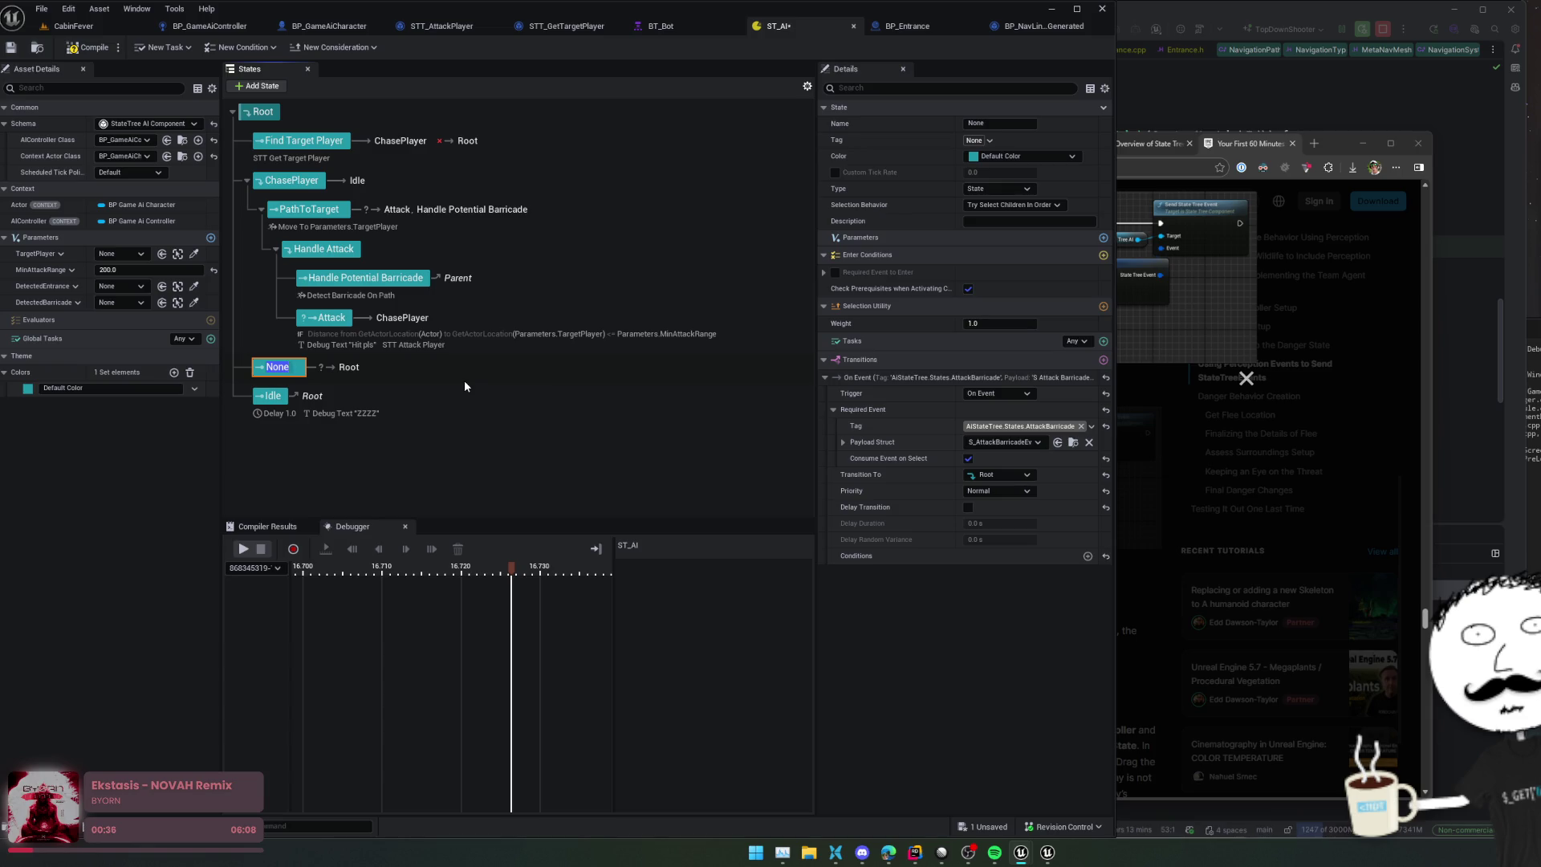
pyautogui.write('Handle Barri')
pyautogui.write('cade Attack')
pyautogui.press('Return')
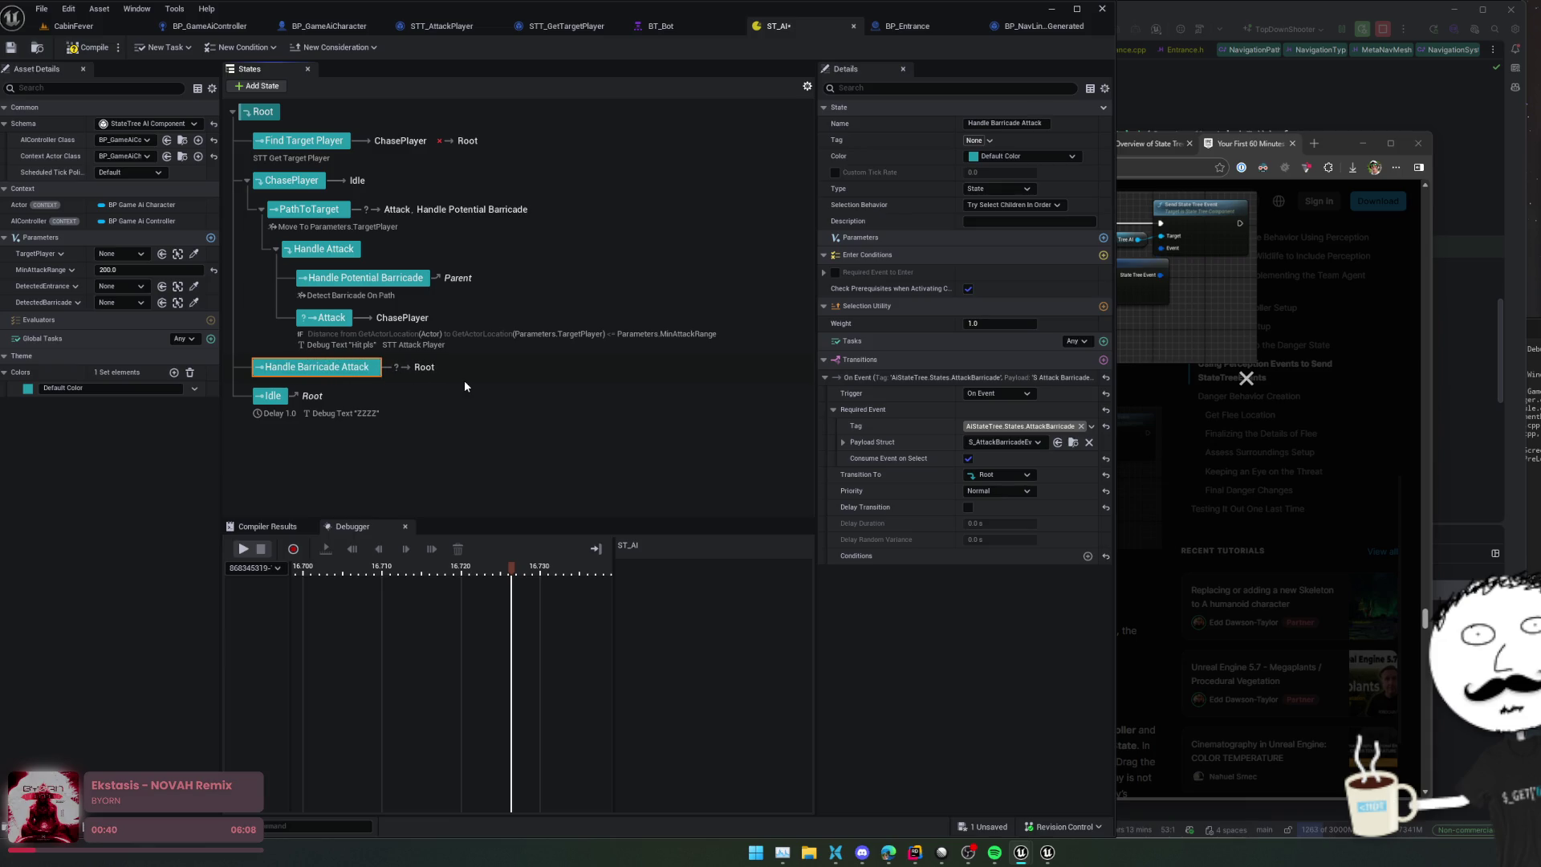
pyautogui.click(257, 85)
pyautogui.moveTo(283, 396); pyautogui.dragTo(292, 370)
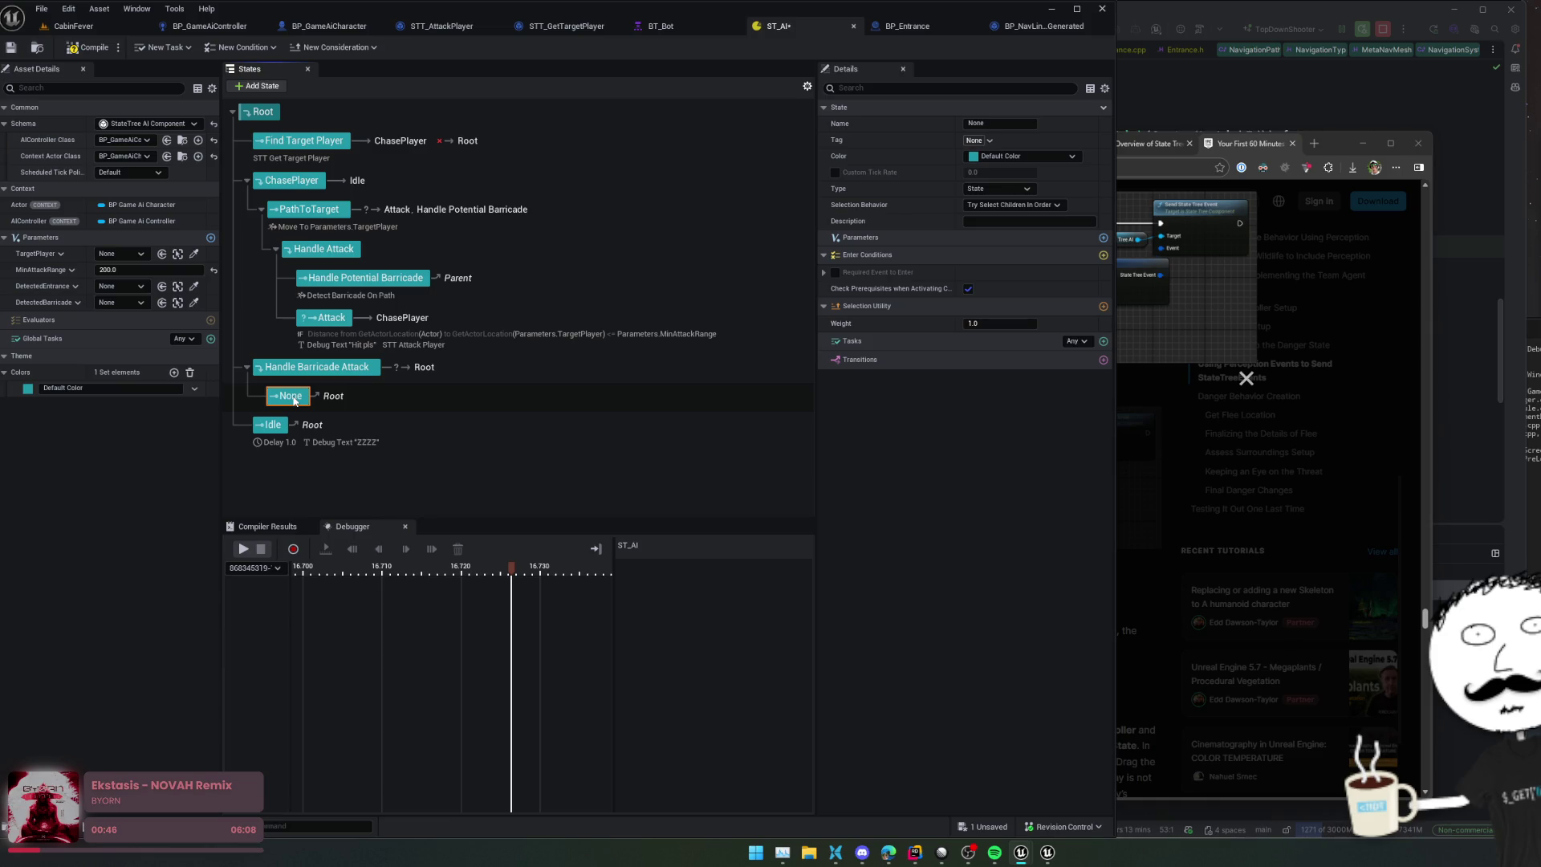
pyautogui.click(292, 396)
pyautogui.write('Attack it')
pyautogui.press('Return')
pyautogui.click(88, 47)
# Step: Point the On Event transition at Attack it with Normal priority, save, and enable Required Event
pyautogui.click(273, 367)
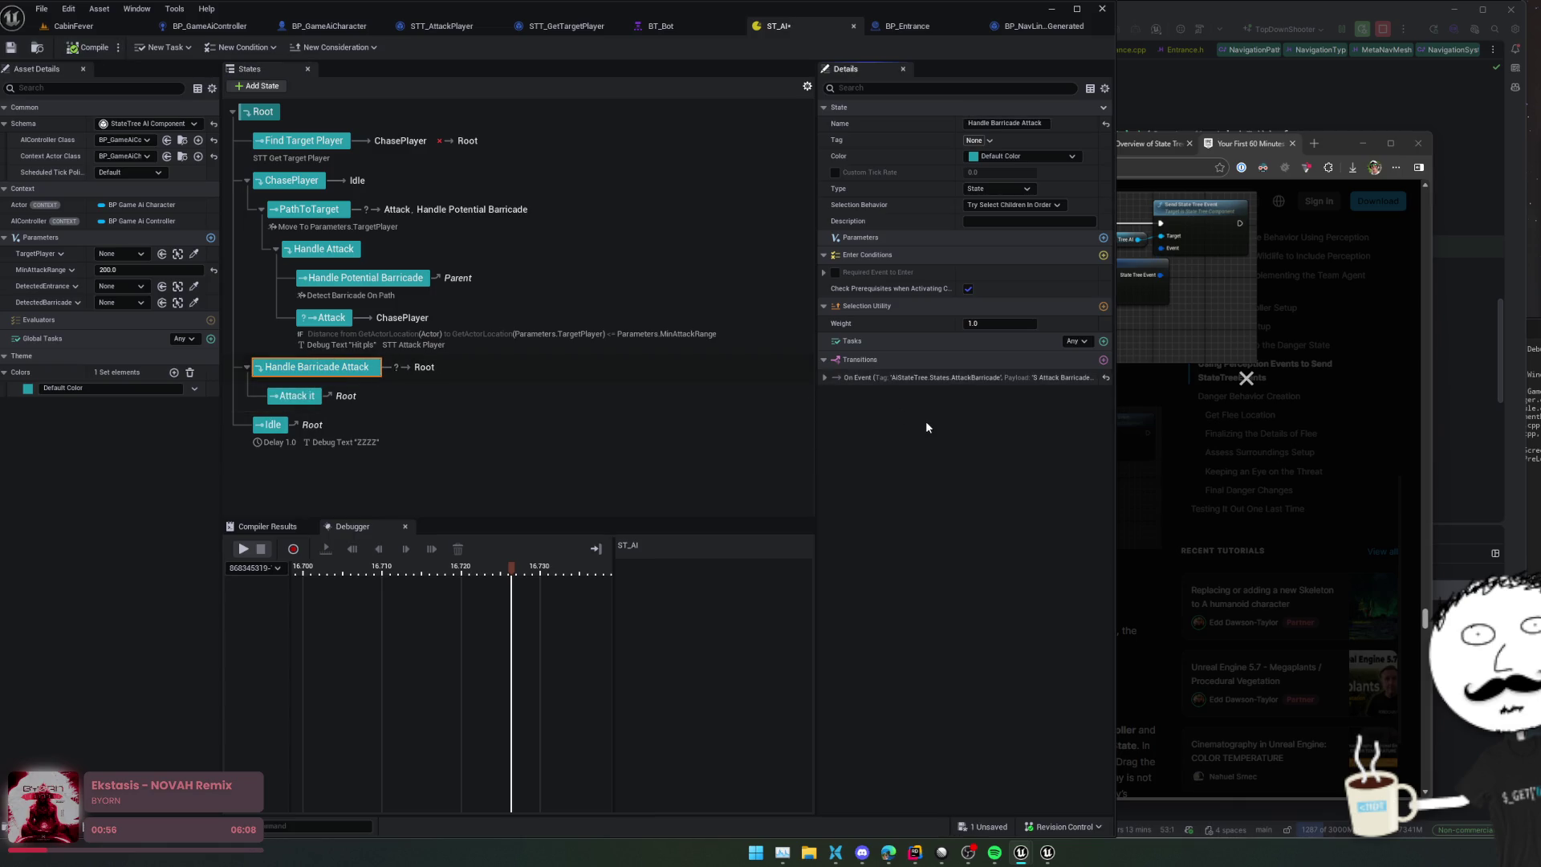
pyautogui.click(857, 374)
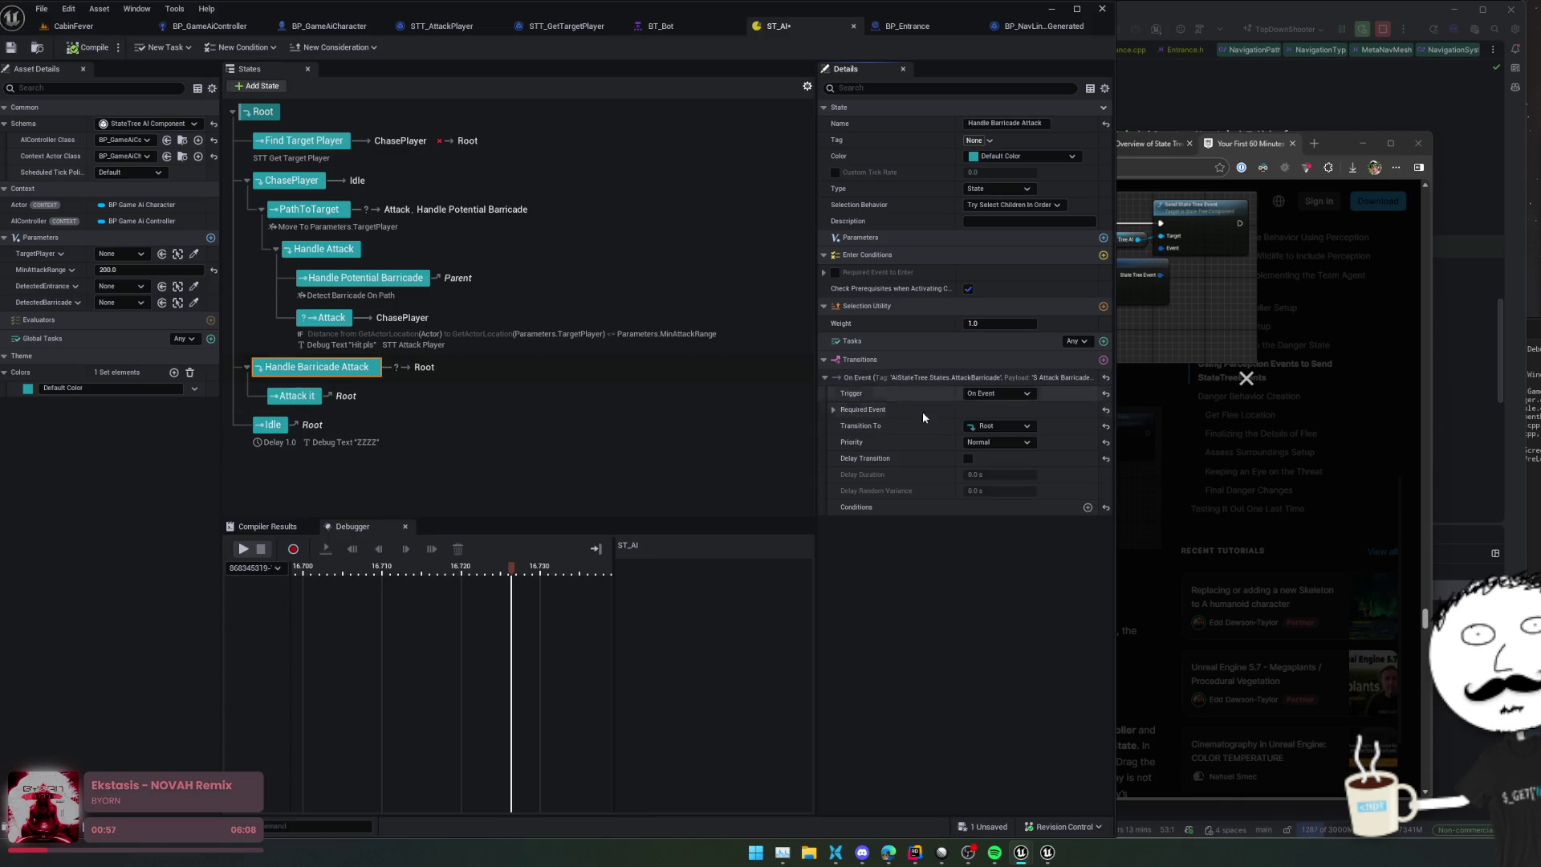
pyautogui.click(1002, 426)
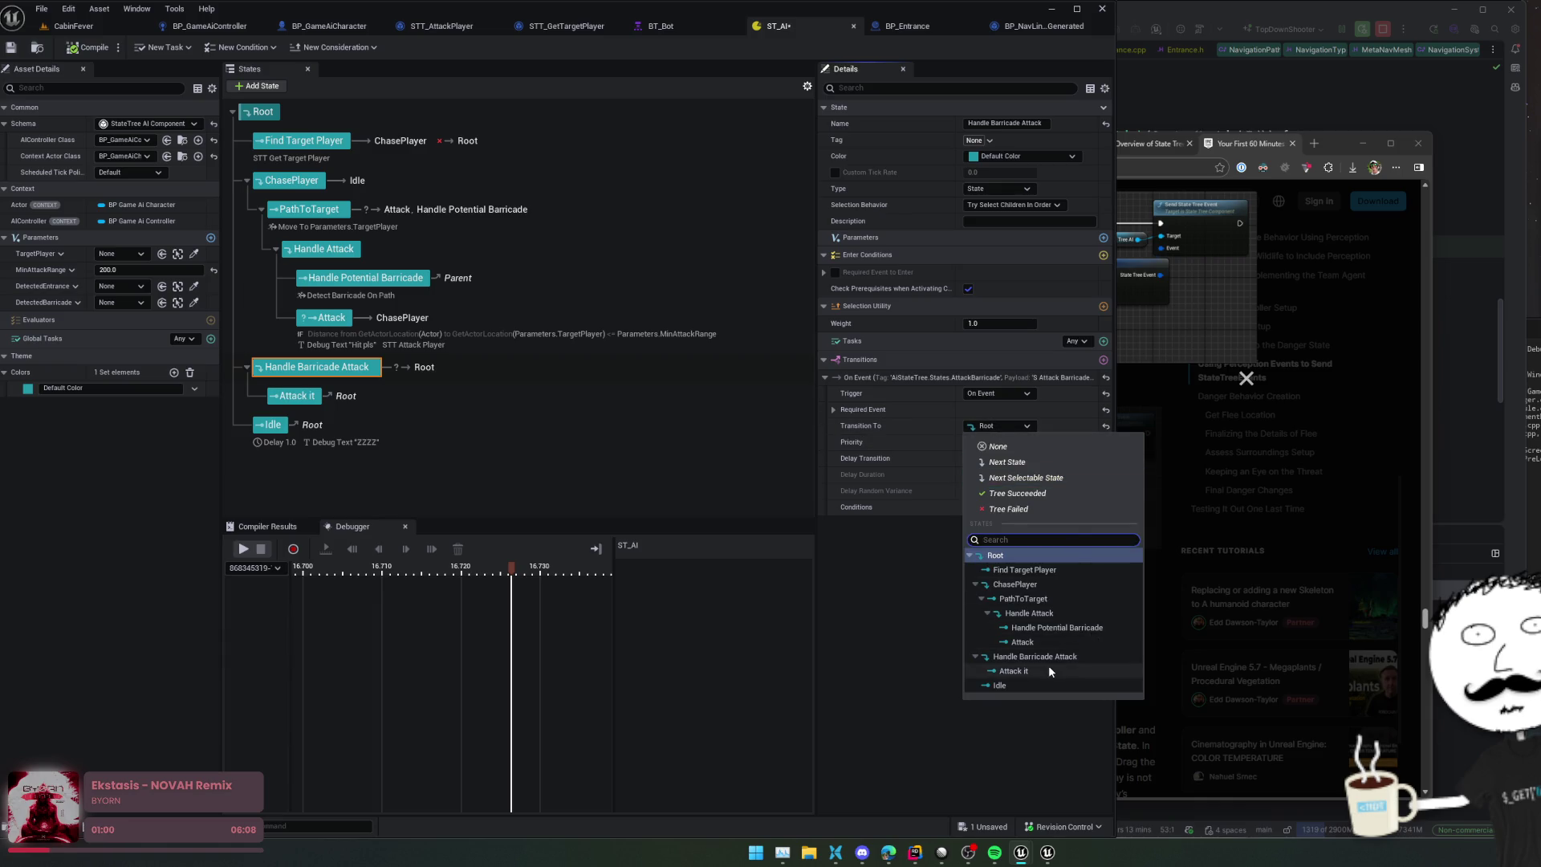
pyautogui.click(1035, 670)
pyautogui.click(995, 442)
pyautogui.click(979, 465)
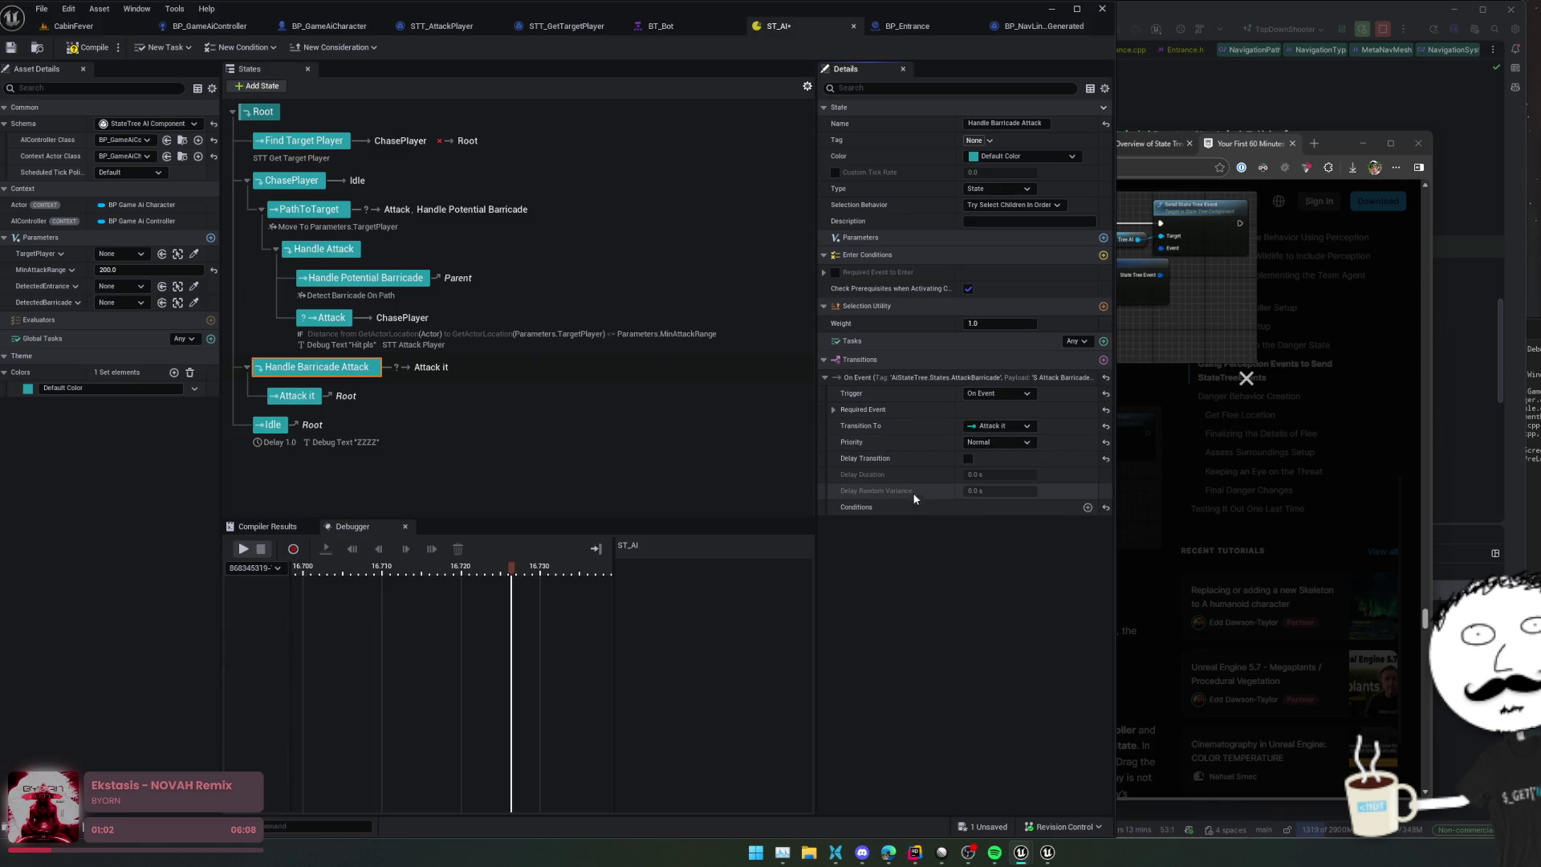
pyautogui.hotkey('ctrl', 's')
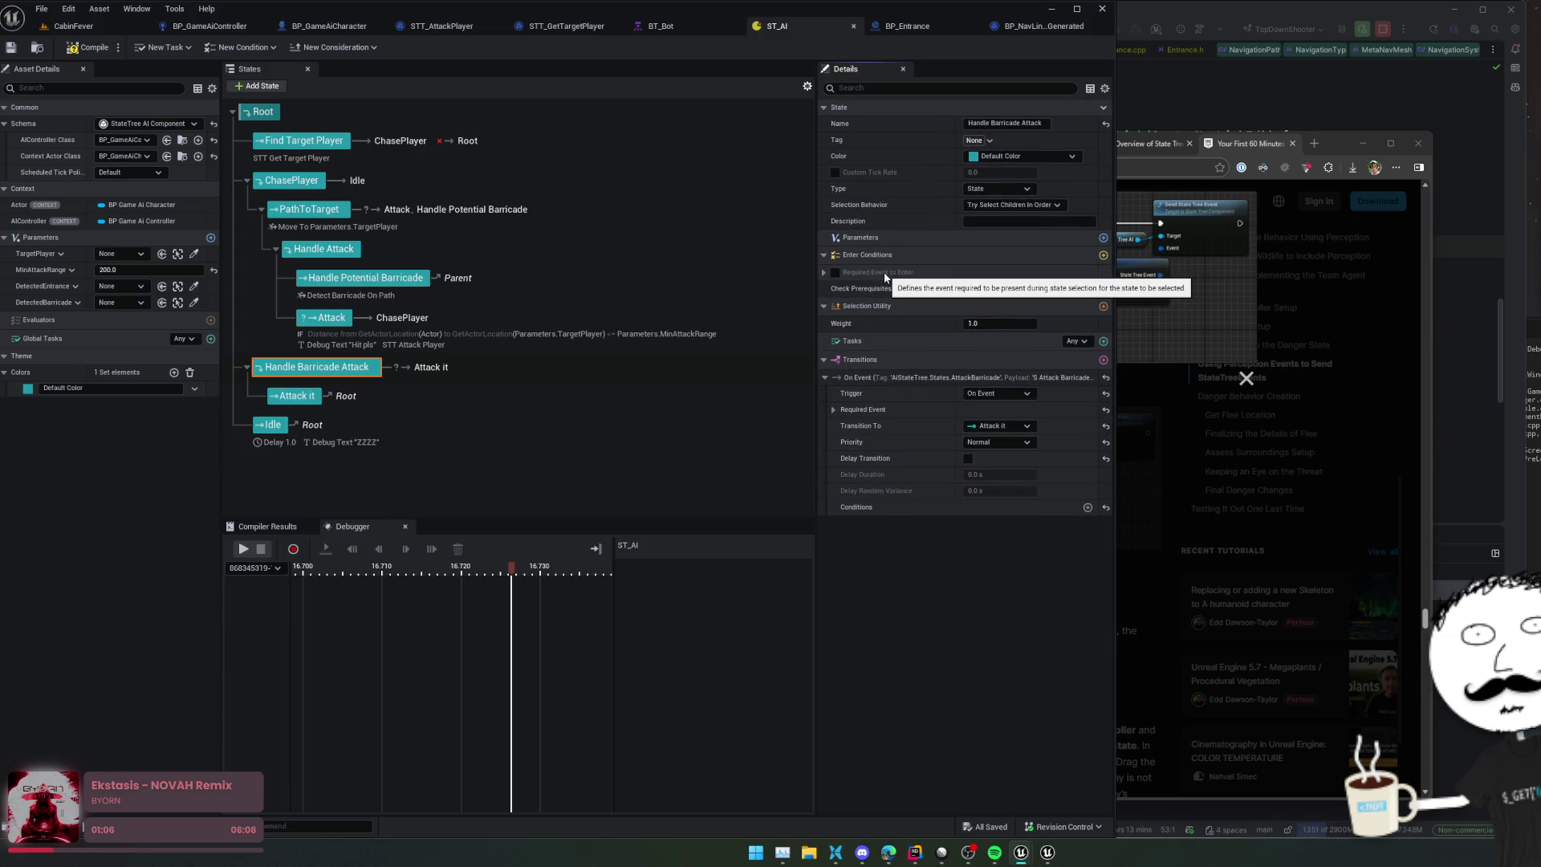
pyautogui.click(835, 273)
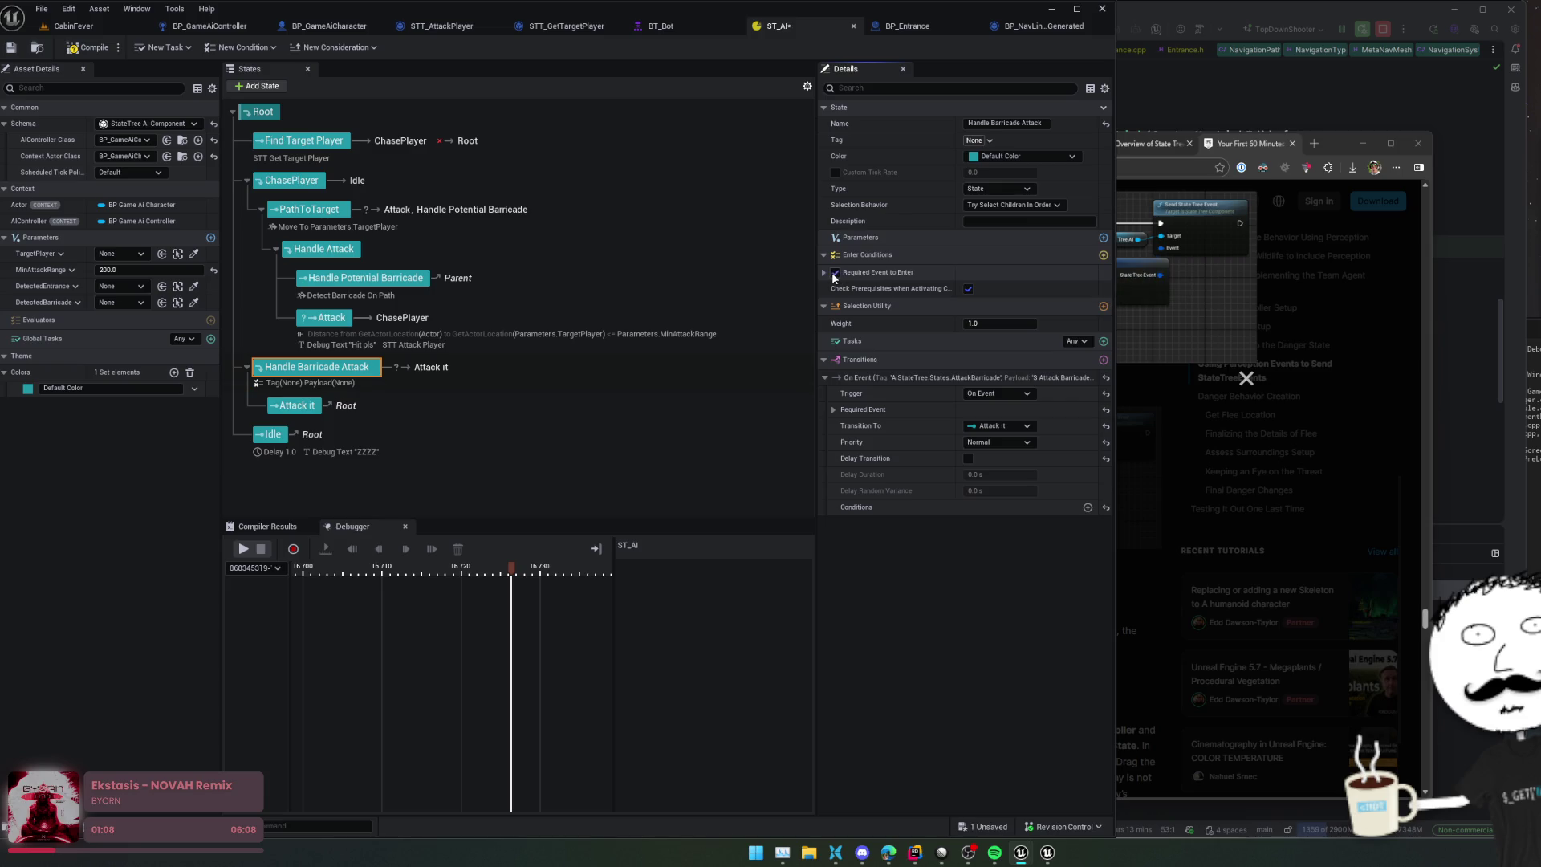
# Step: Set the required event's tag to AiStateTree.States.AttackBarricade
pyautogui.click(823, 273)
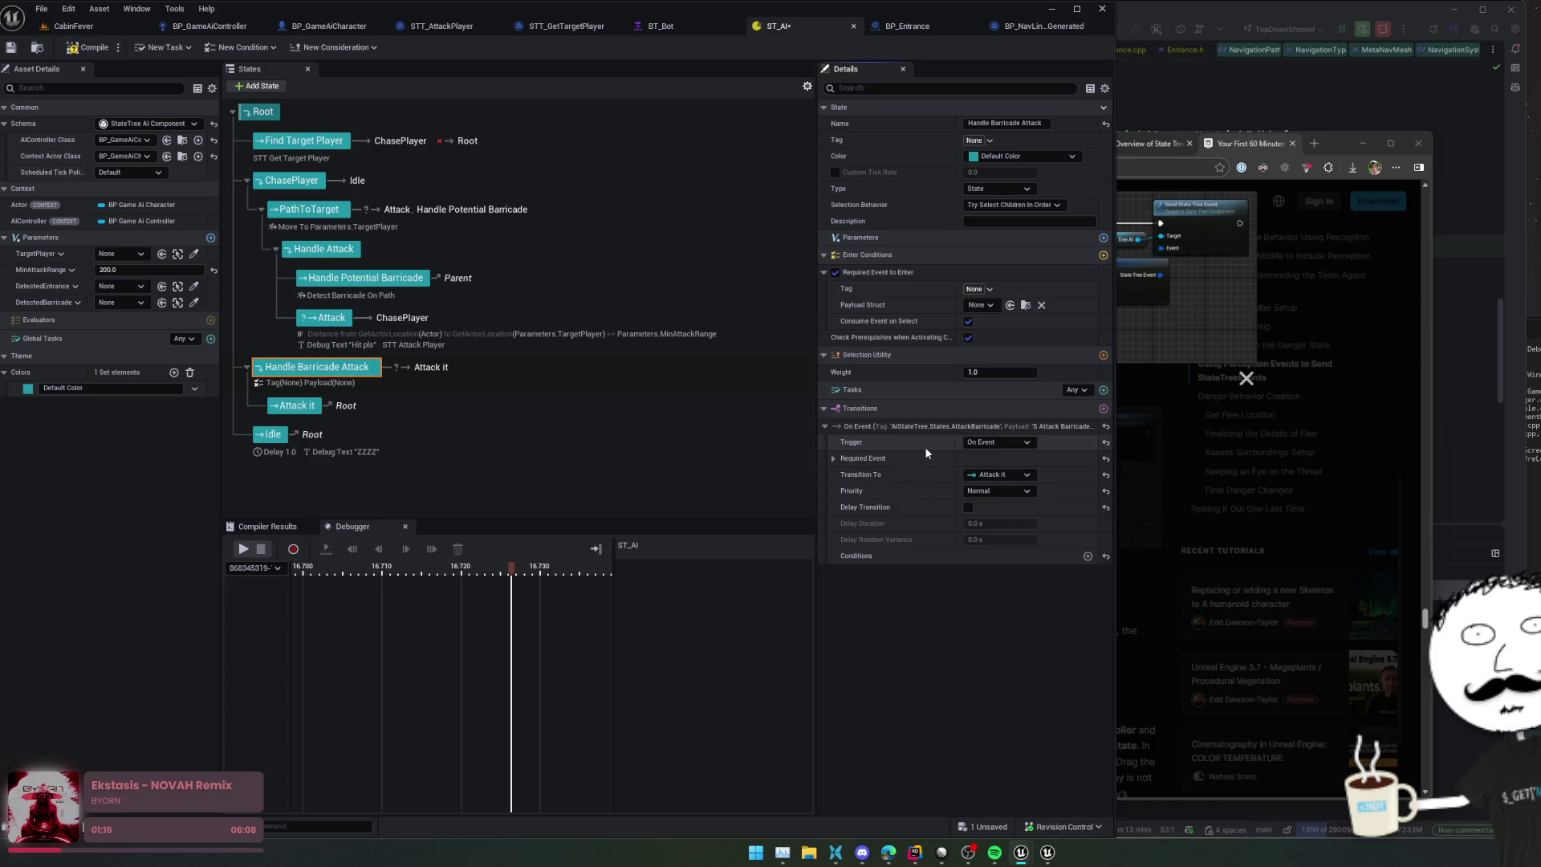
pyautogui.rightClick(1003, 425)
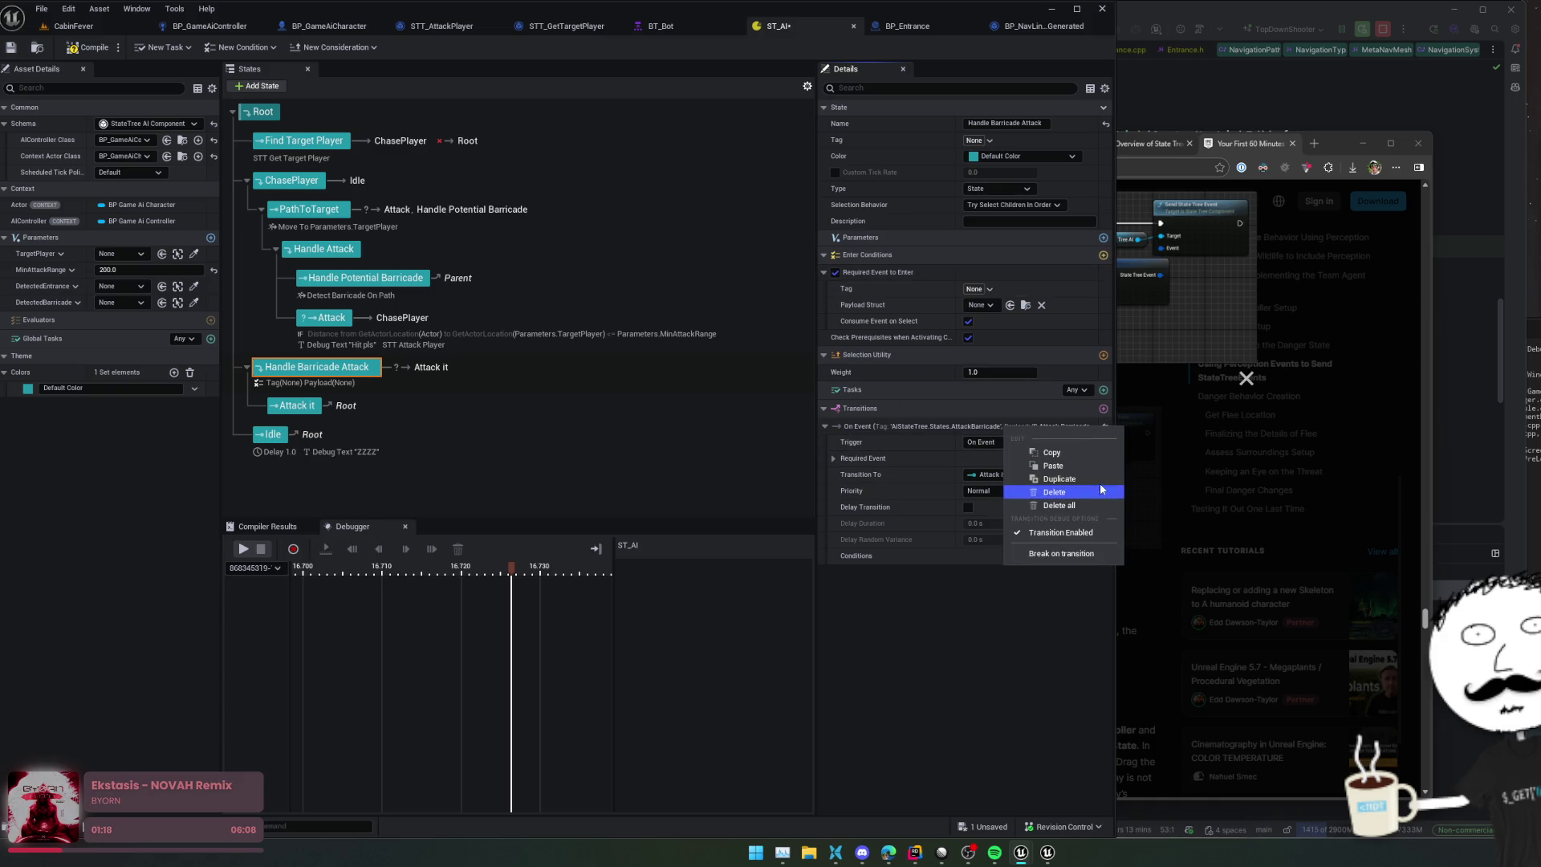
pyautogui.click(1089, 540)
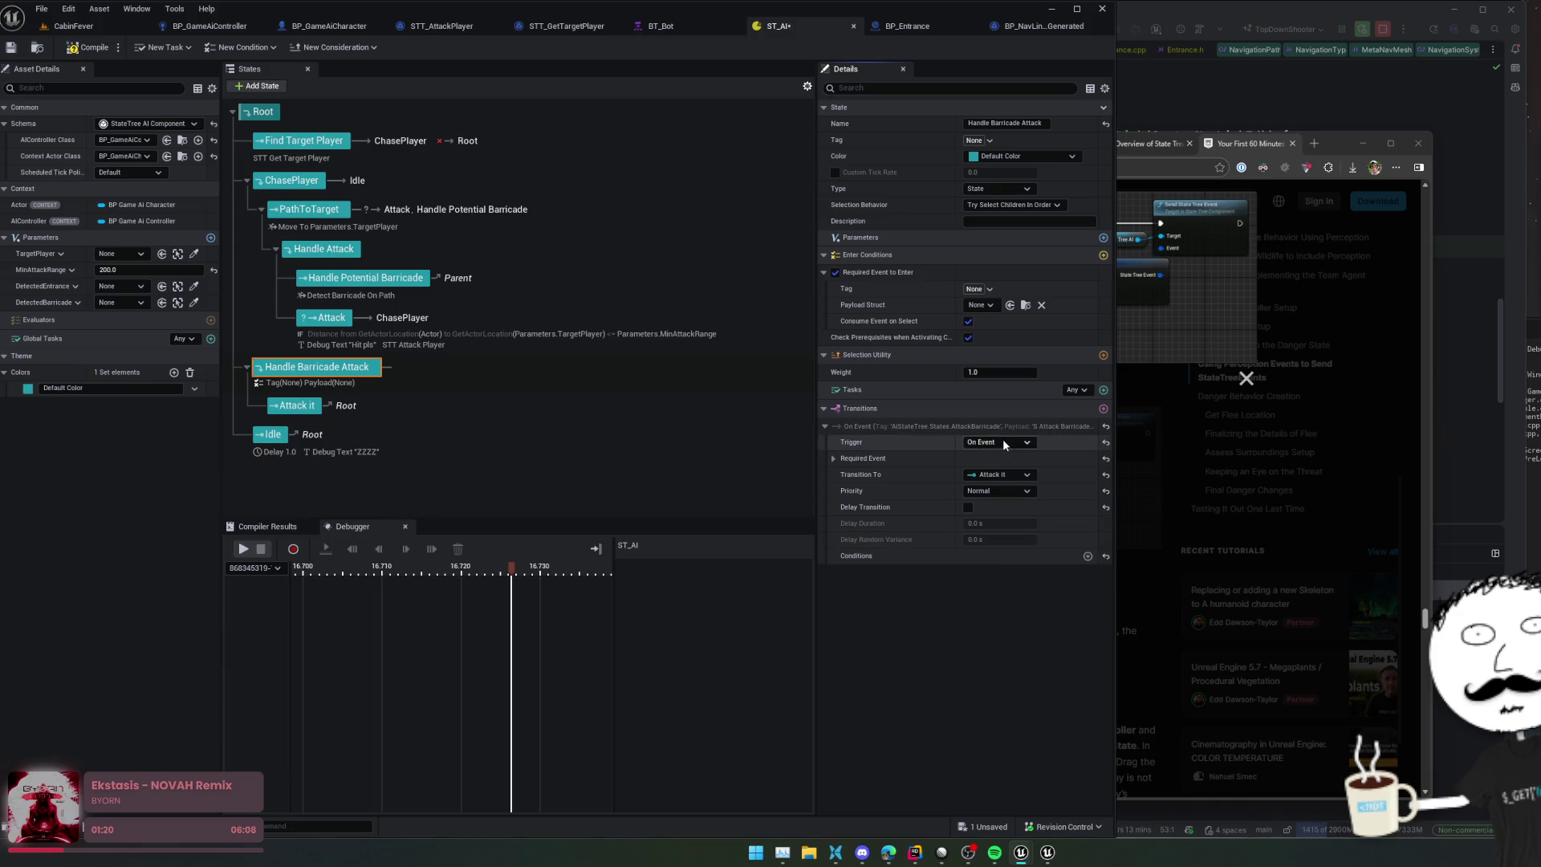
pyautogui.click(985, 290)
pyautogui.write('barricade')
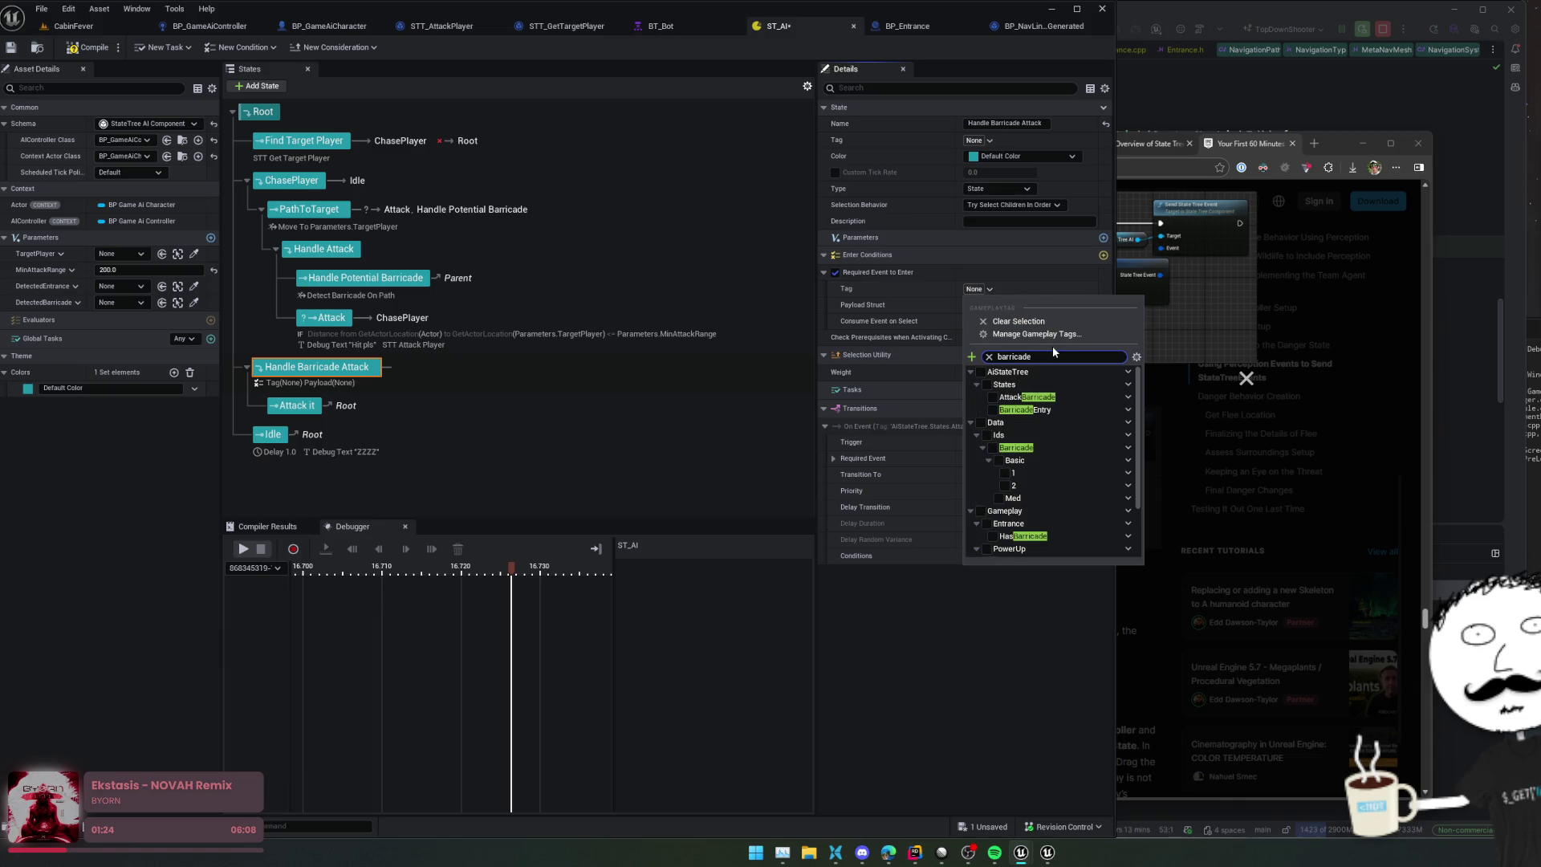
pyautogui.click(1042, 402)
pyautogui.click(883, 319)
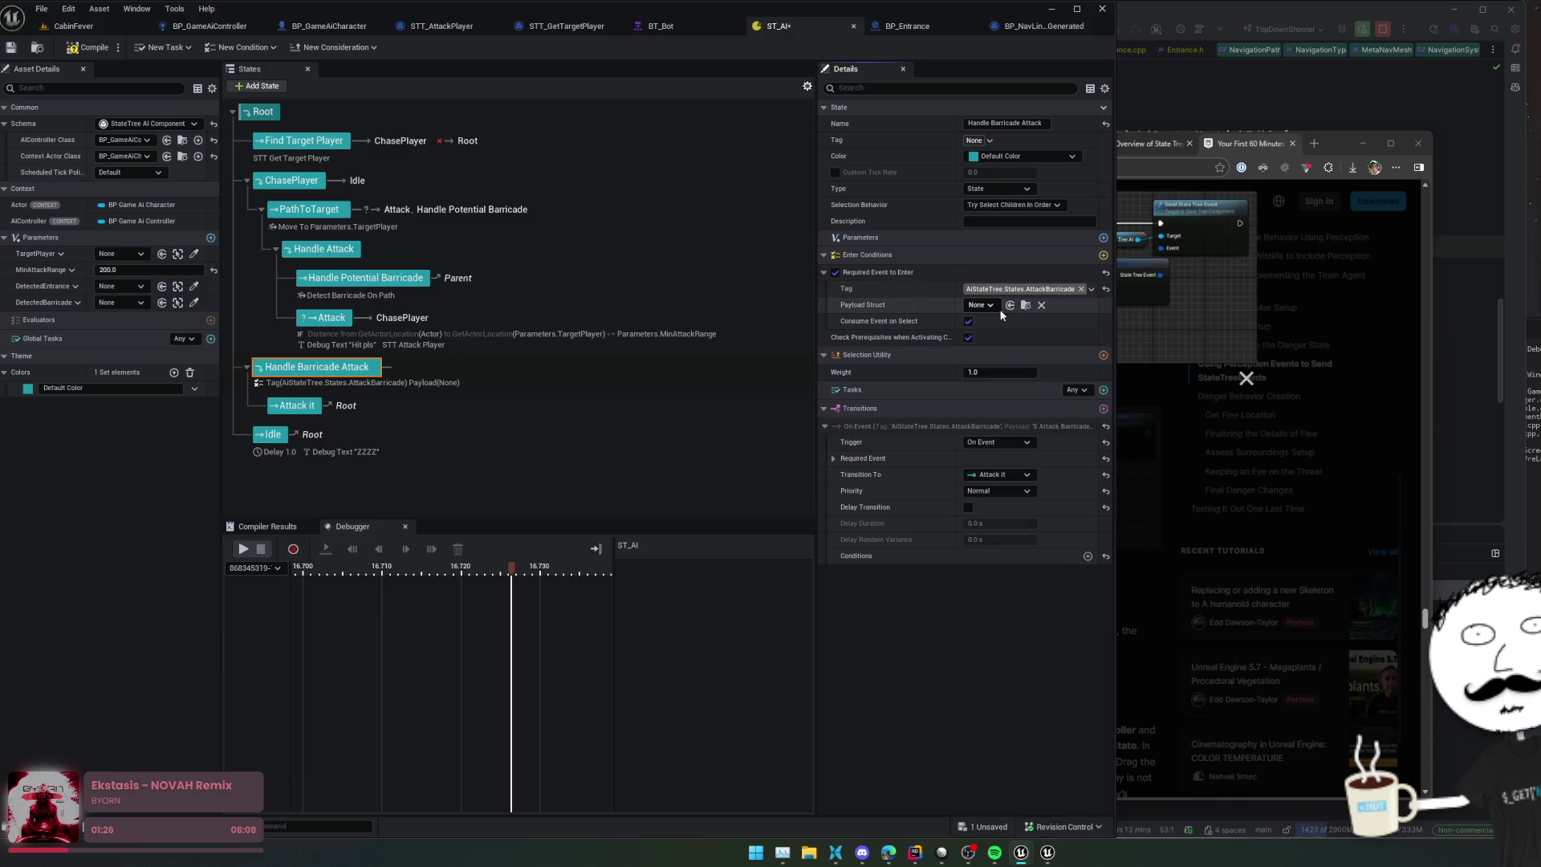
# Step: Set the required payload to S_AttackBarricadeEvent, tick Check Prerequisites when Activating Child, and save
pyautogui.click(987, 306)
pyautogui.write('S_')
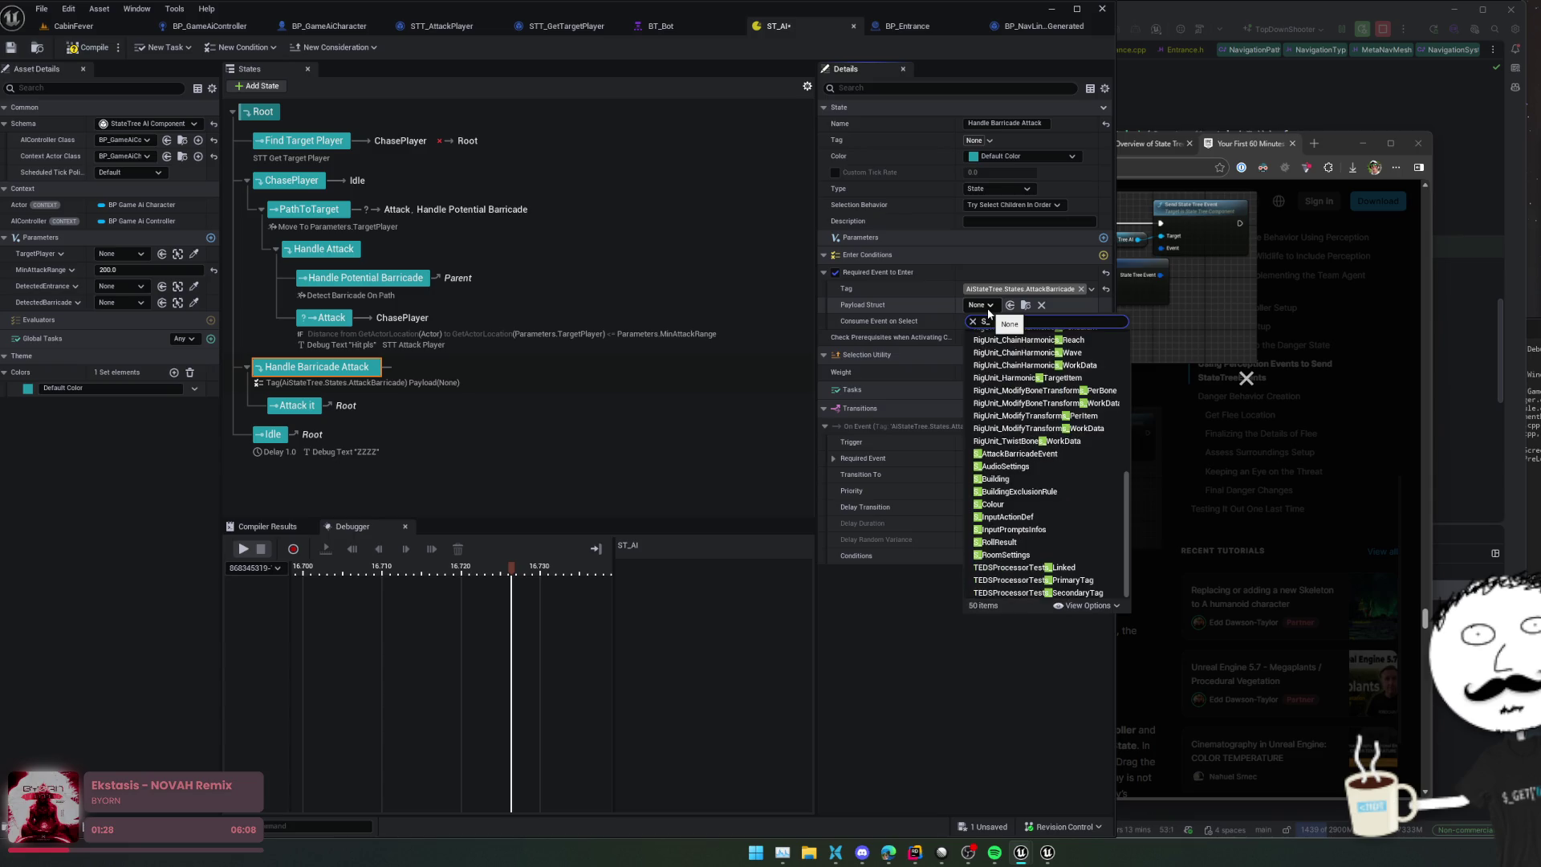
pyautogui.click(988, 312)
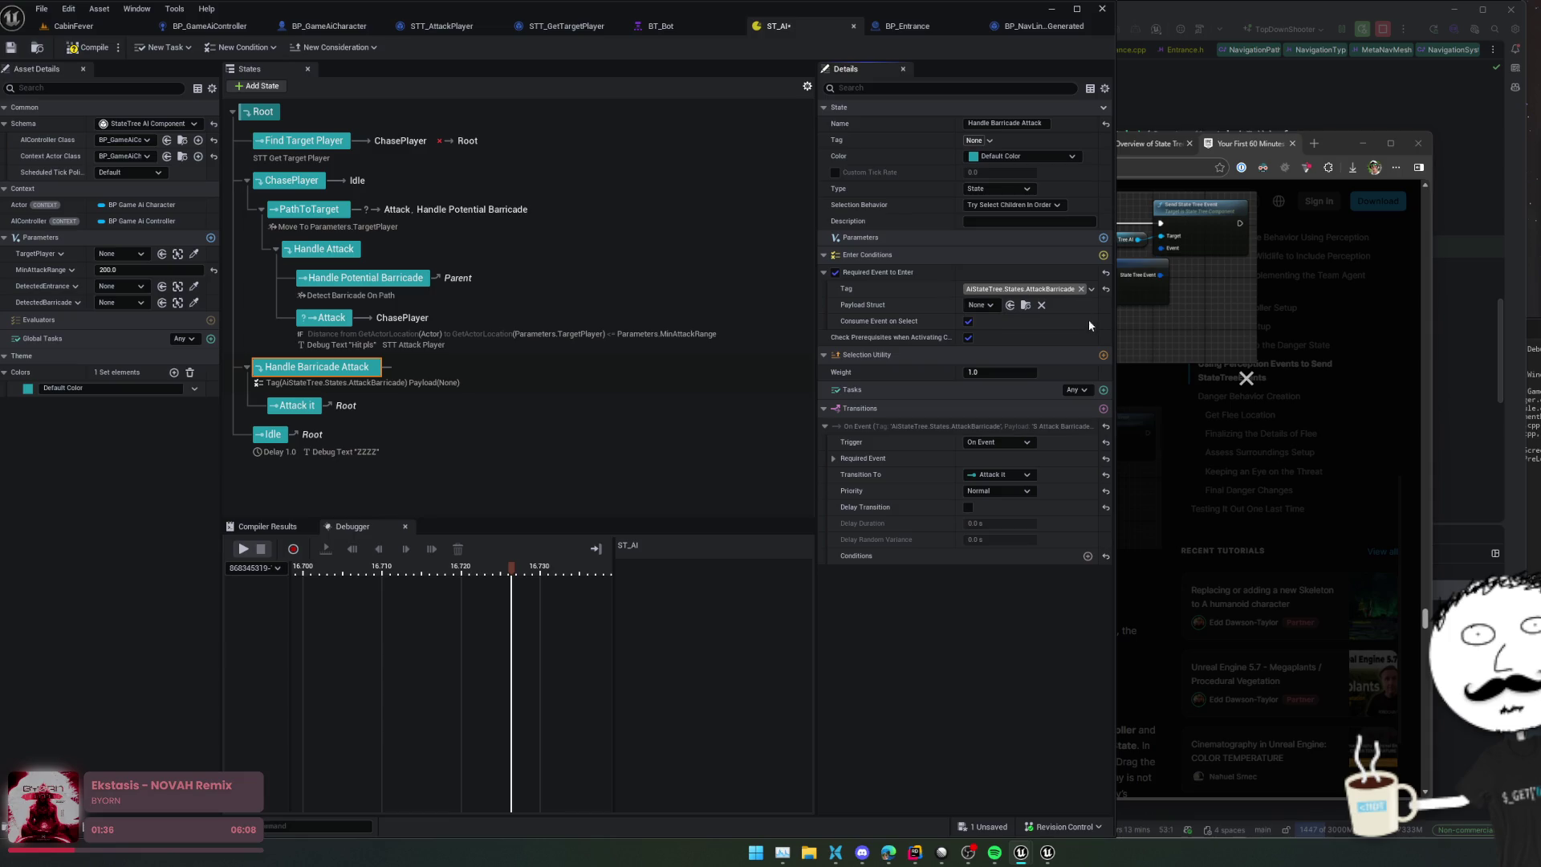
pyautogui.click(1009, 305)
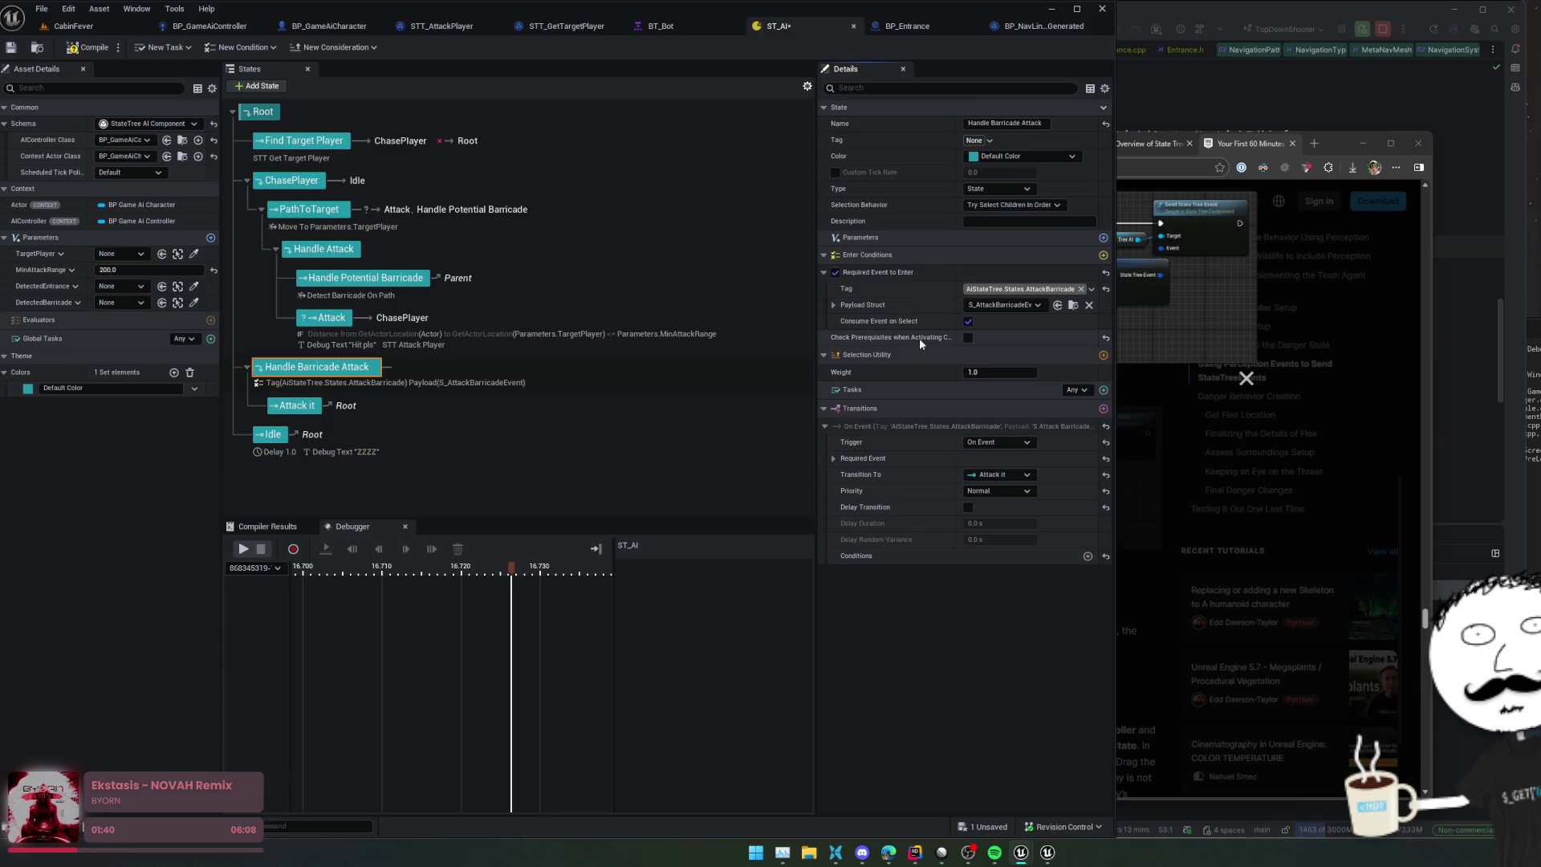
pyautogui.moveTo(919, 345)
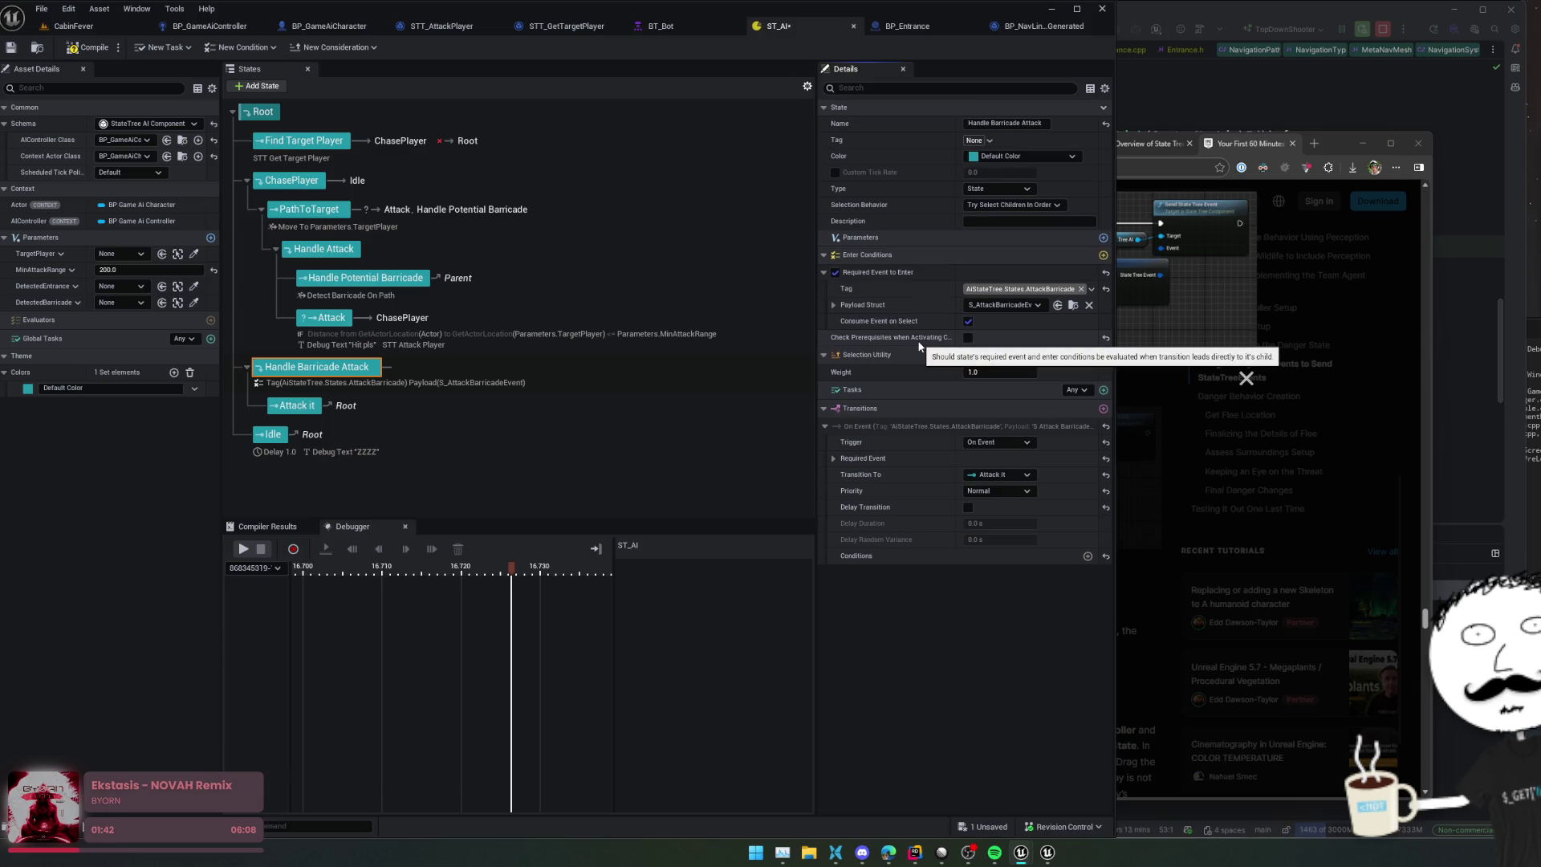
pyautogui.click(967, 337)
pyautogui.hotkey('ctrl', 's')
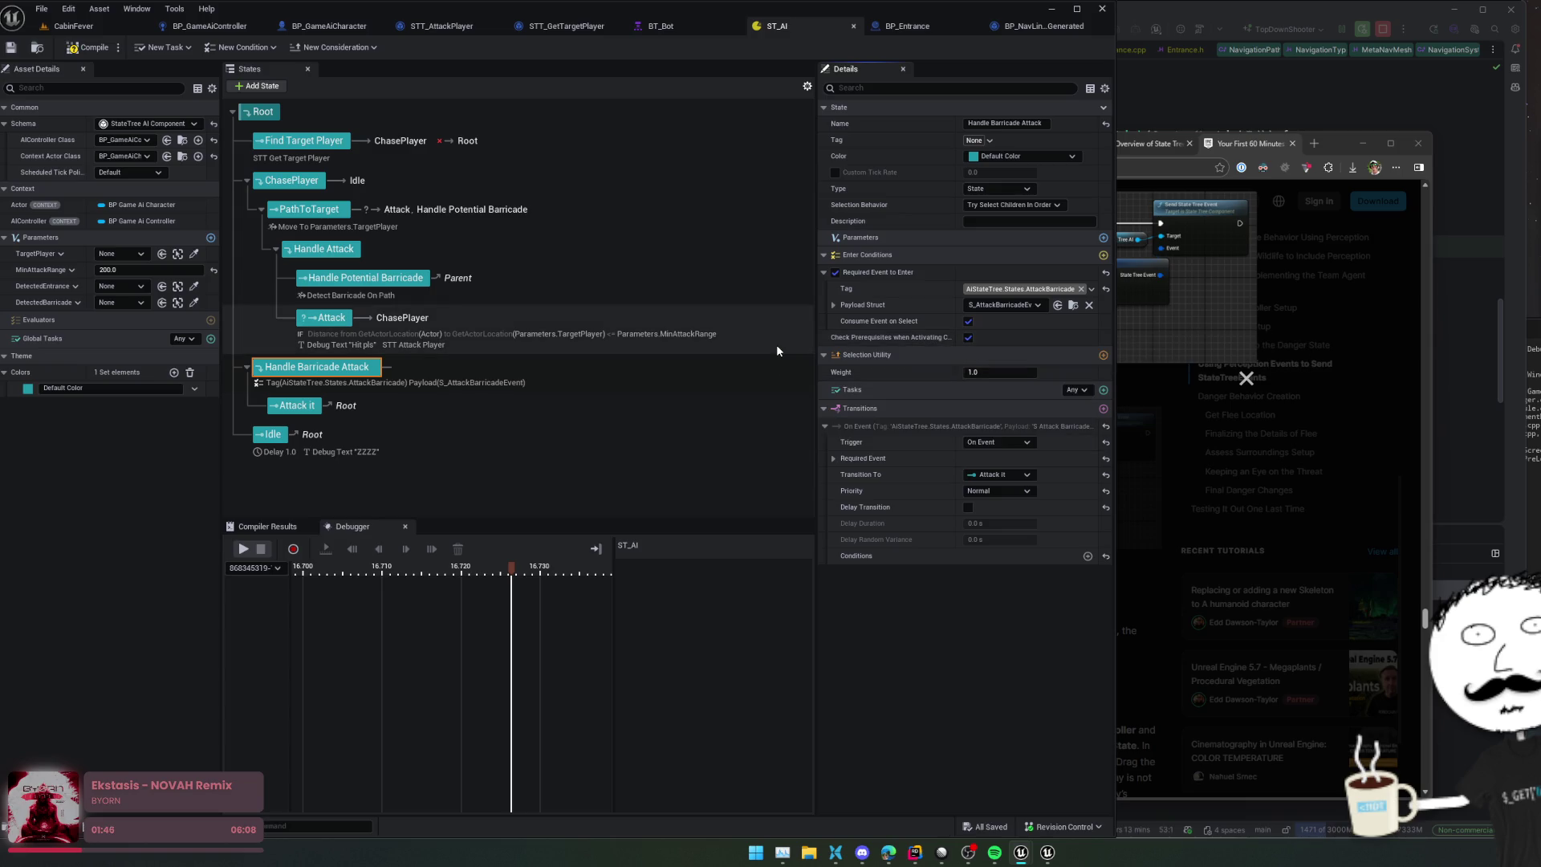
pyautogui.click(294, 405)
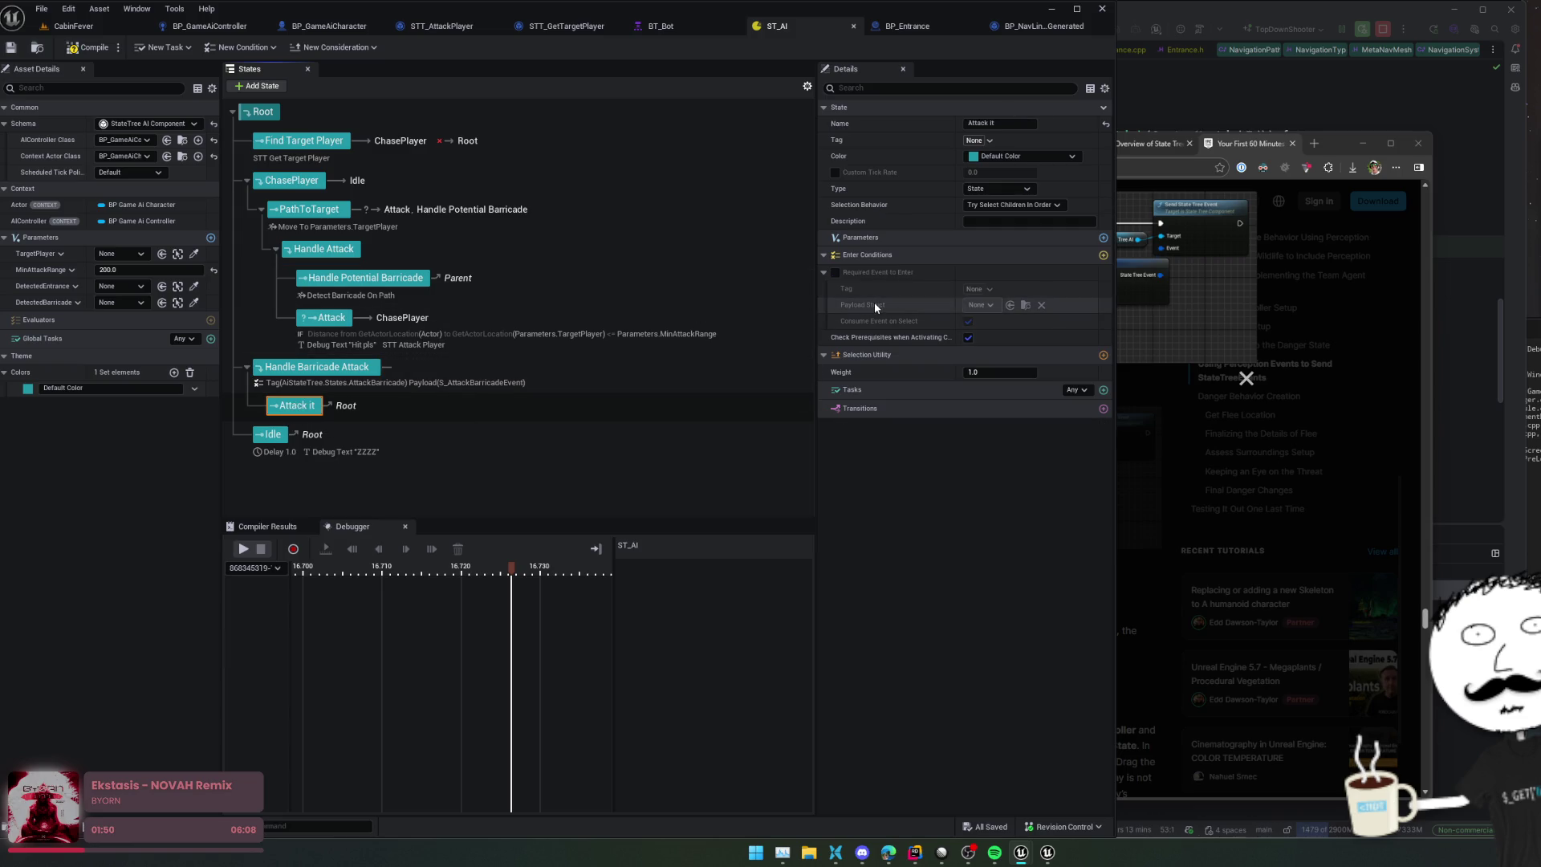
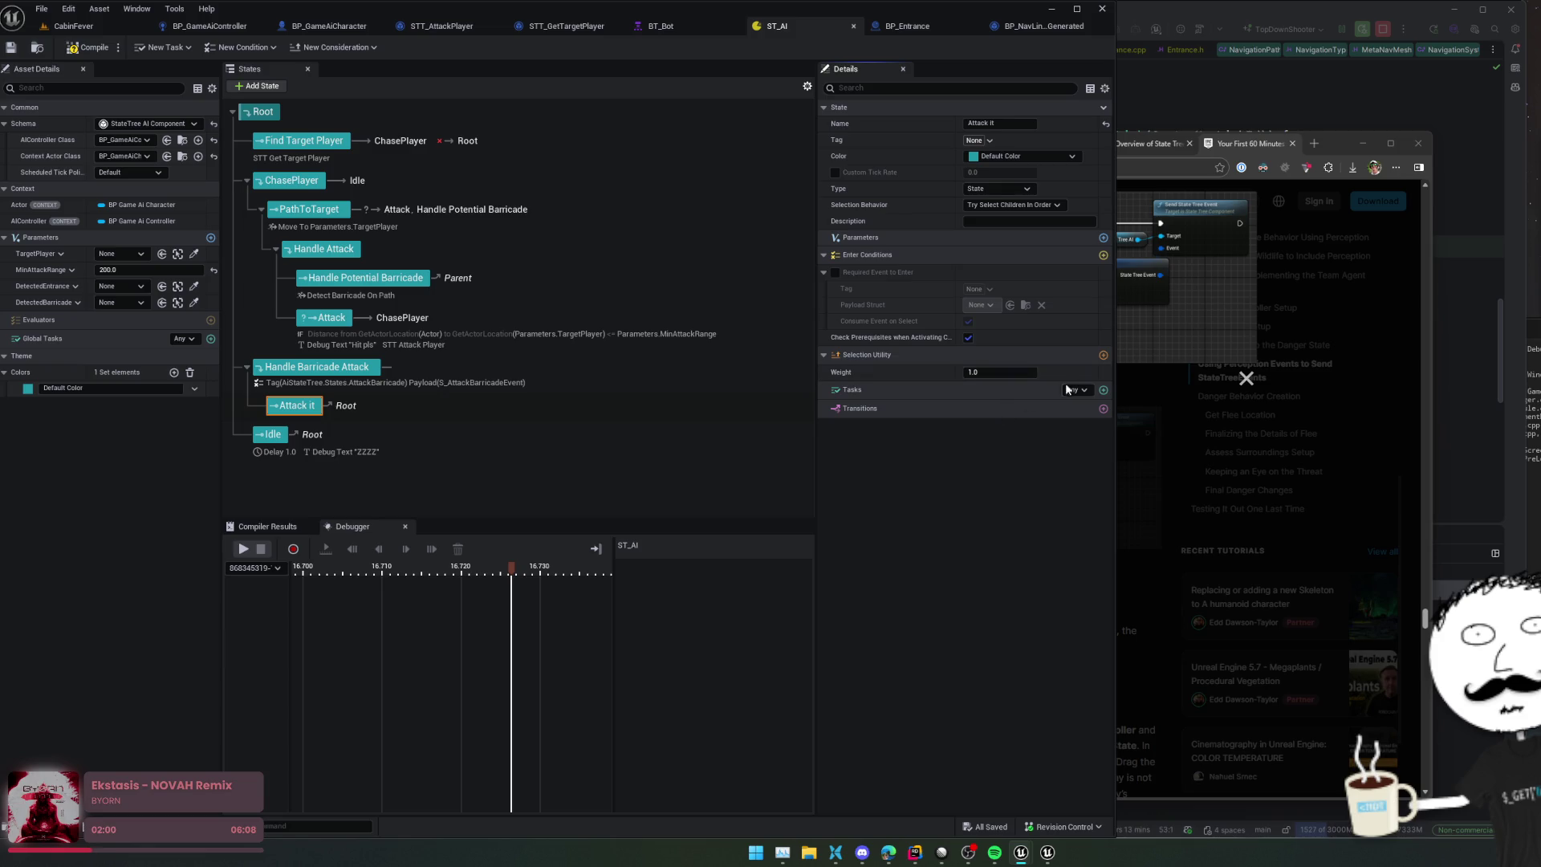
# Step: Add an STT Attack Player task to Attack it with AI bound to Actor and Target to TargetPlayer
pyautogui.click(1103, 389)
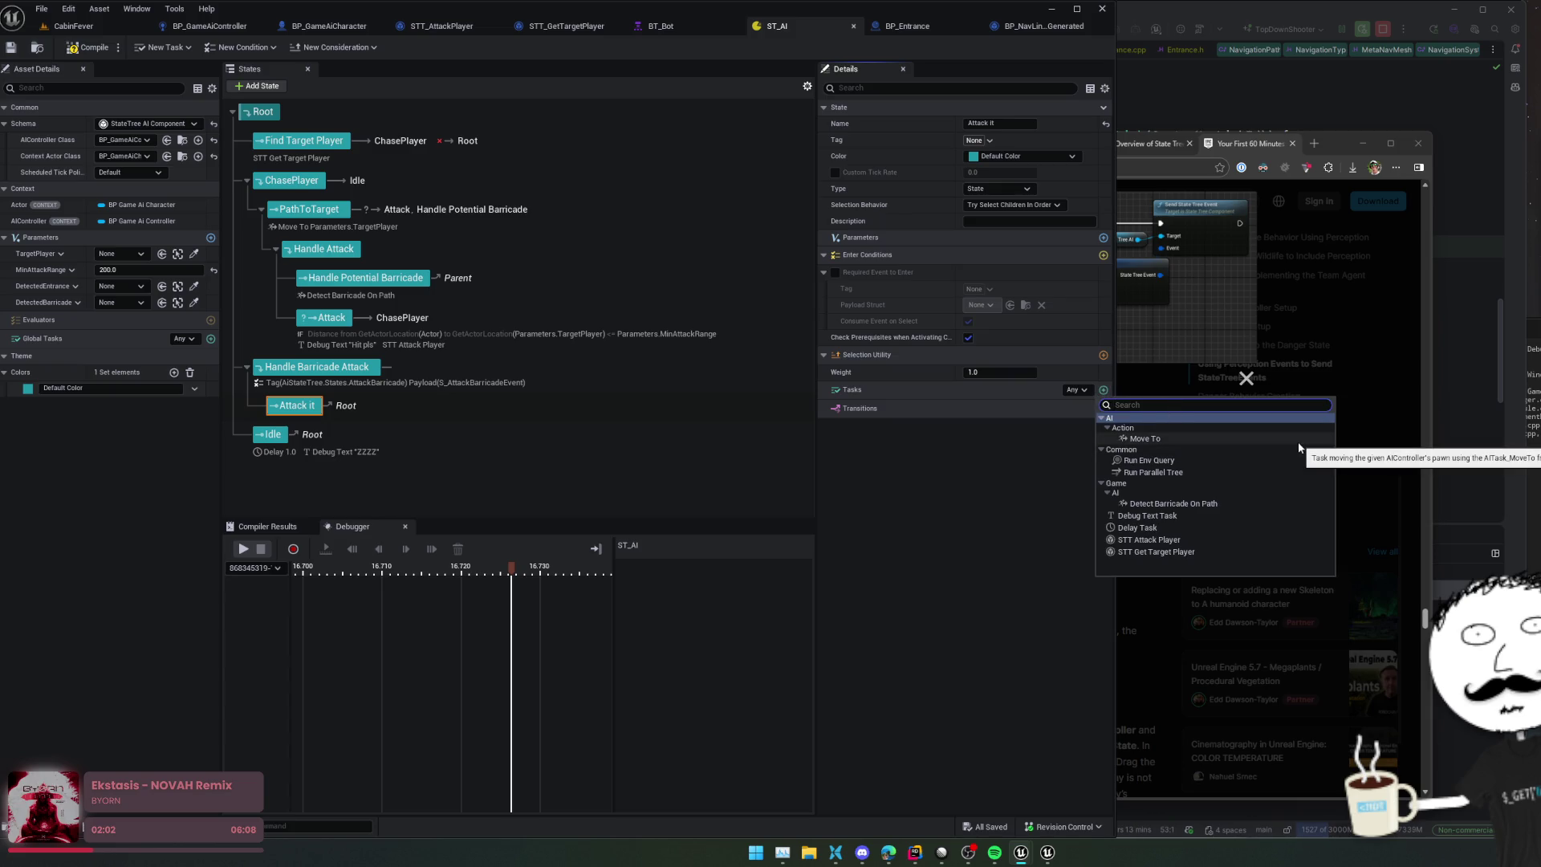
pyautogui.click(1183, 539)
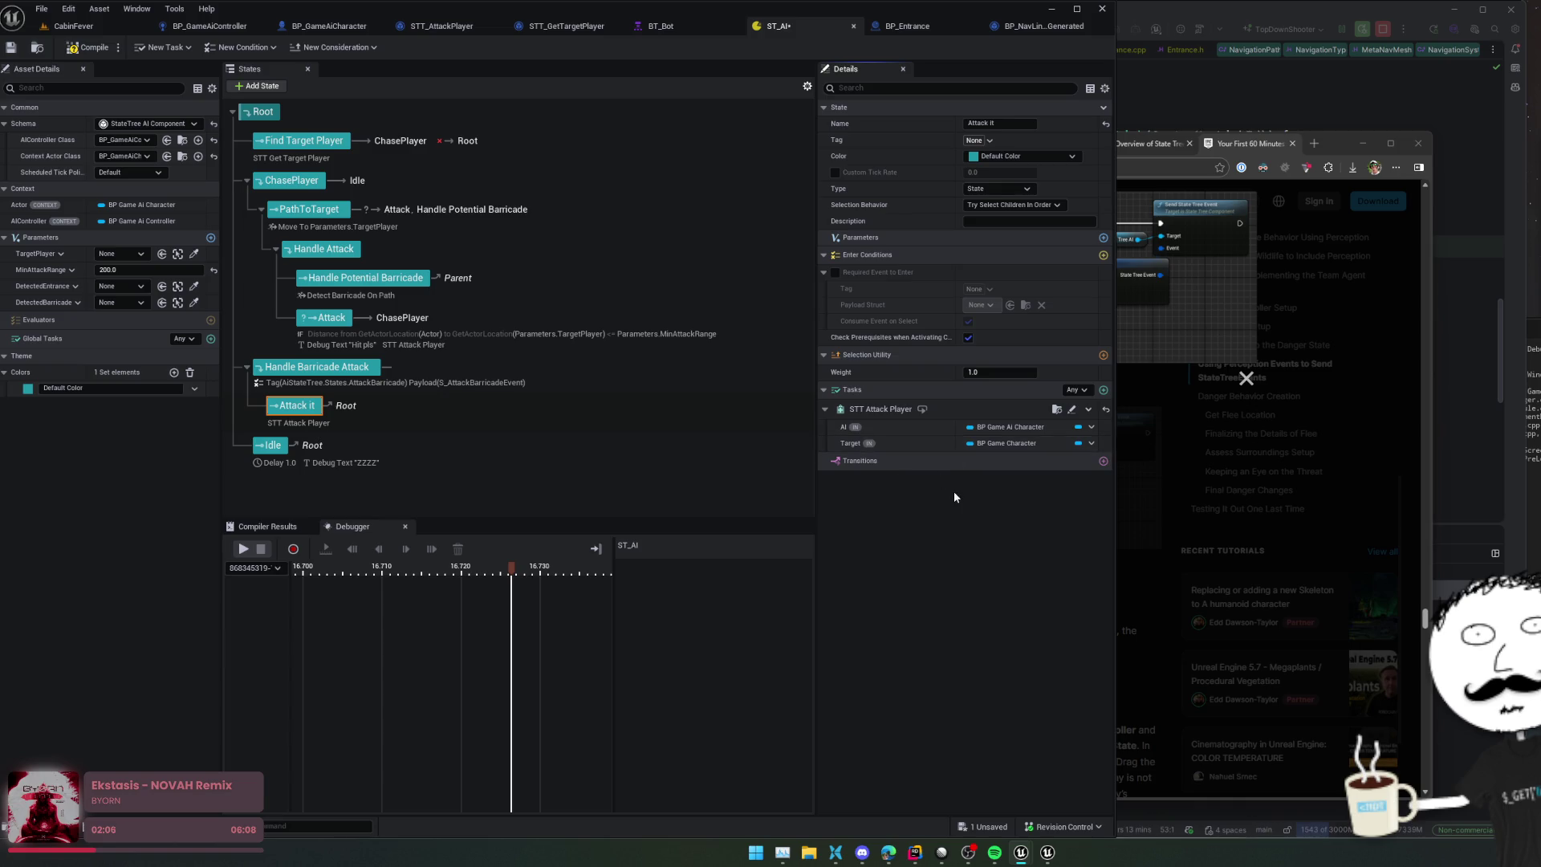
pyautogui.click(1091, 427)
pyautogui.click(1136, 474)
pyautogui.click(1091, 443)
pyautogui.moveTo(1145, 491)
pyautogui.click(1250, 509)
pyautogui.click(1107, 388)
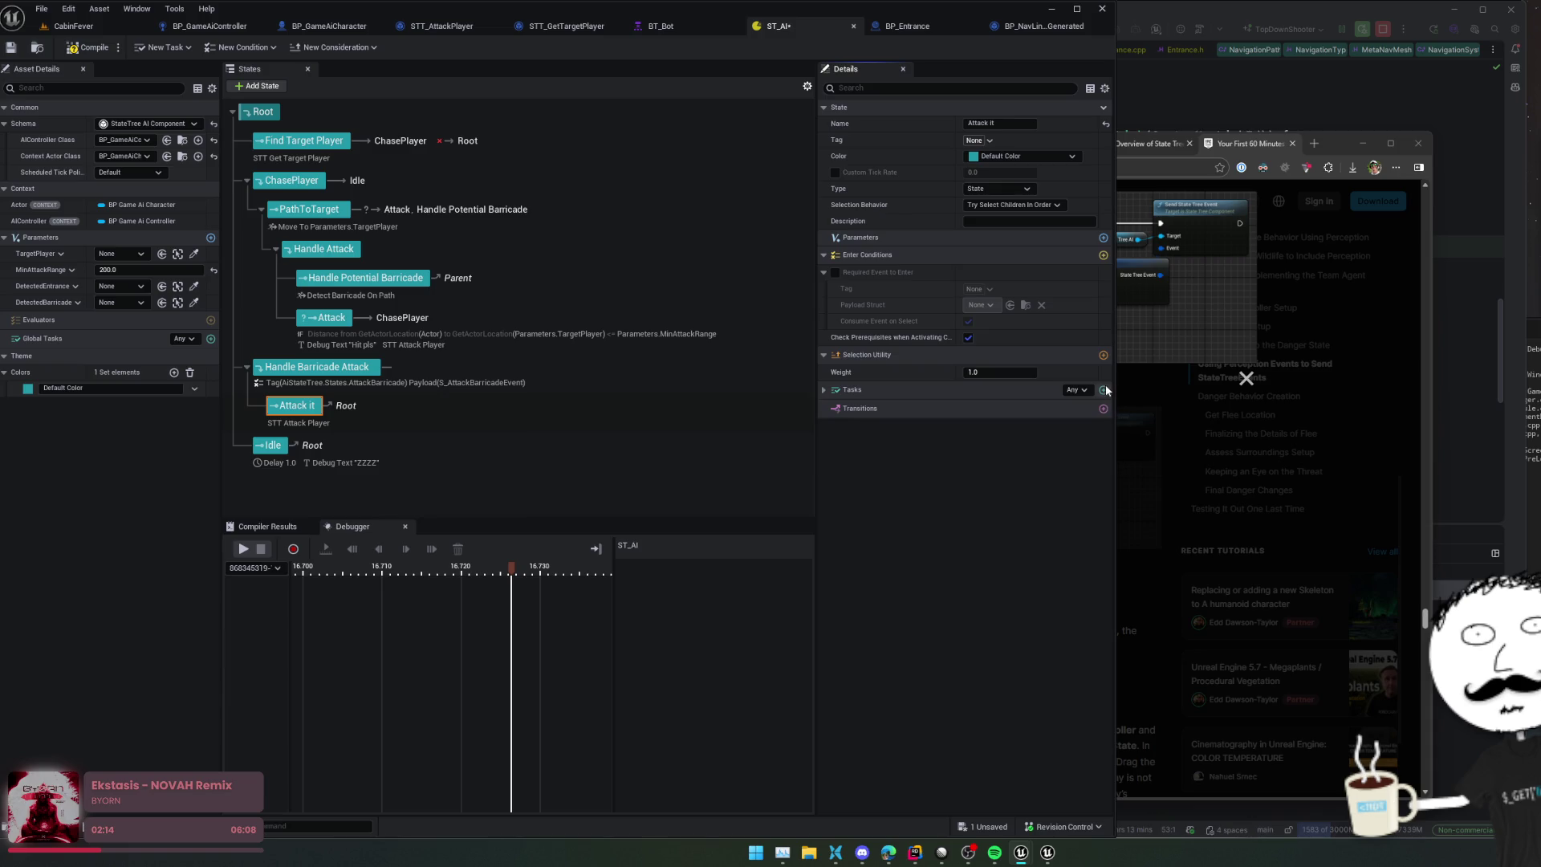
# Step: Add a task above STT Attack Player and make it a Debug Text task reading 'Attack barricade pls'
pyautogui.click(1104, 390)
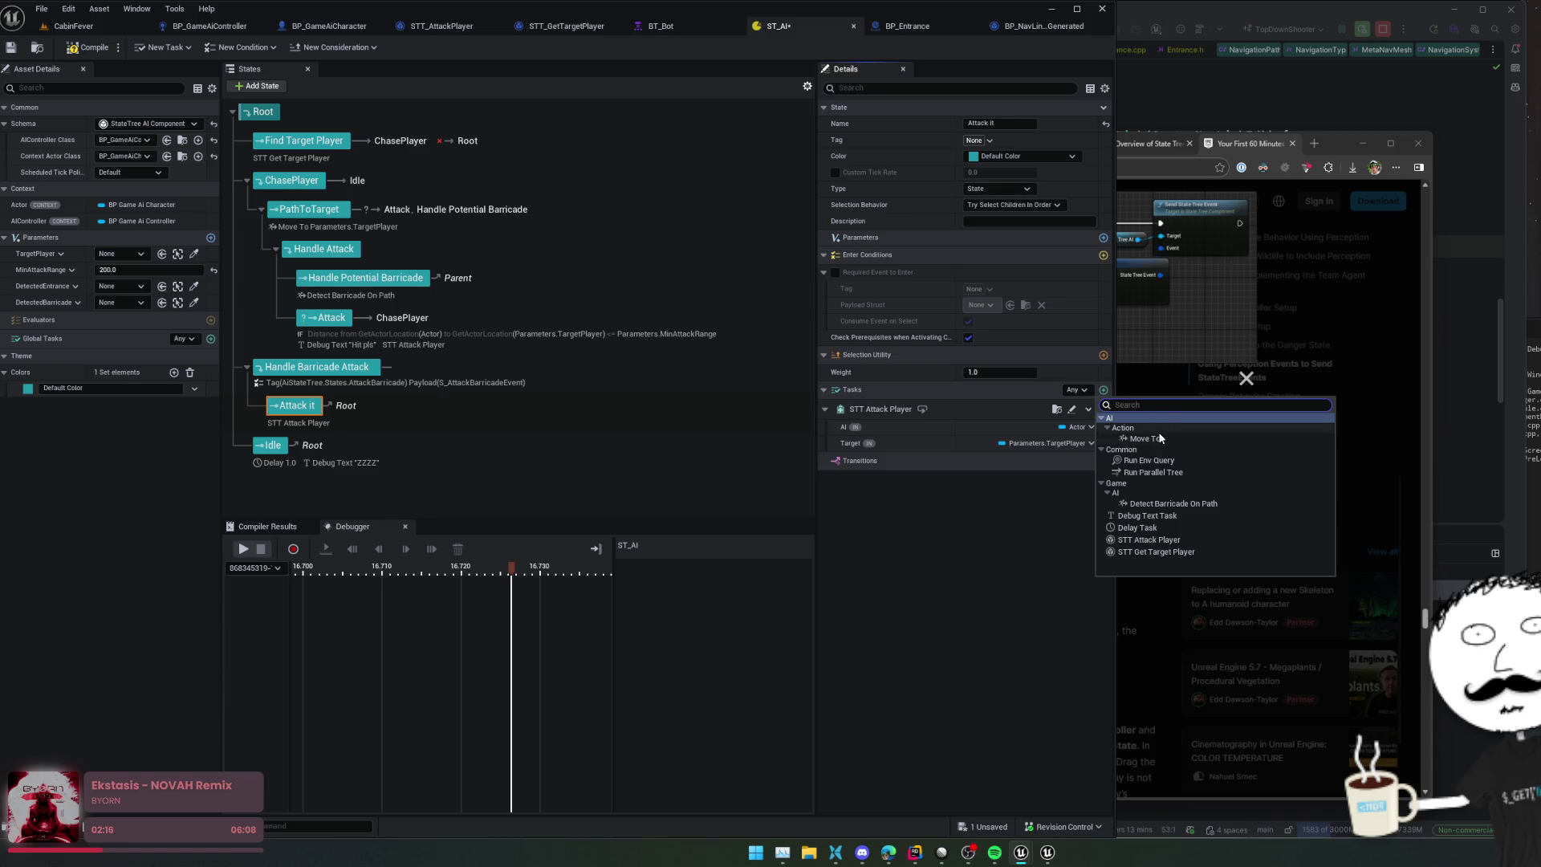
pyautogui.click(1186, 528)
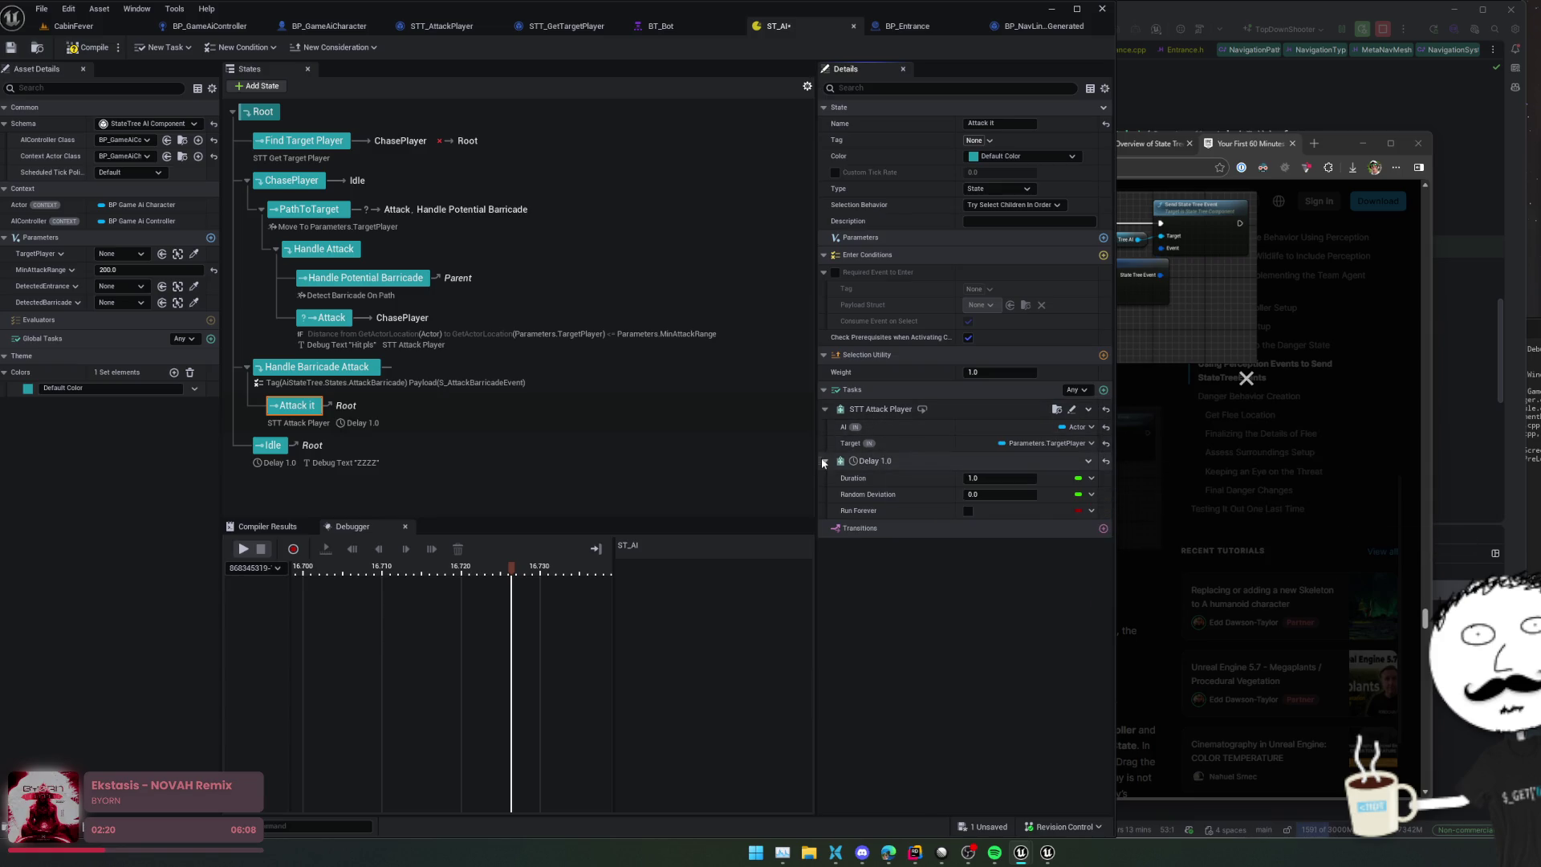
pyautogui.moveTo(820, 459); pyautogui.dragTo(819, 403)
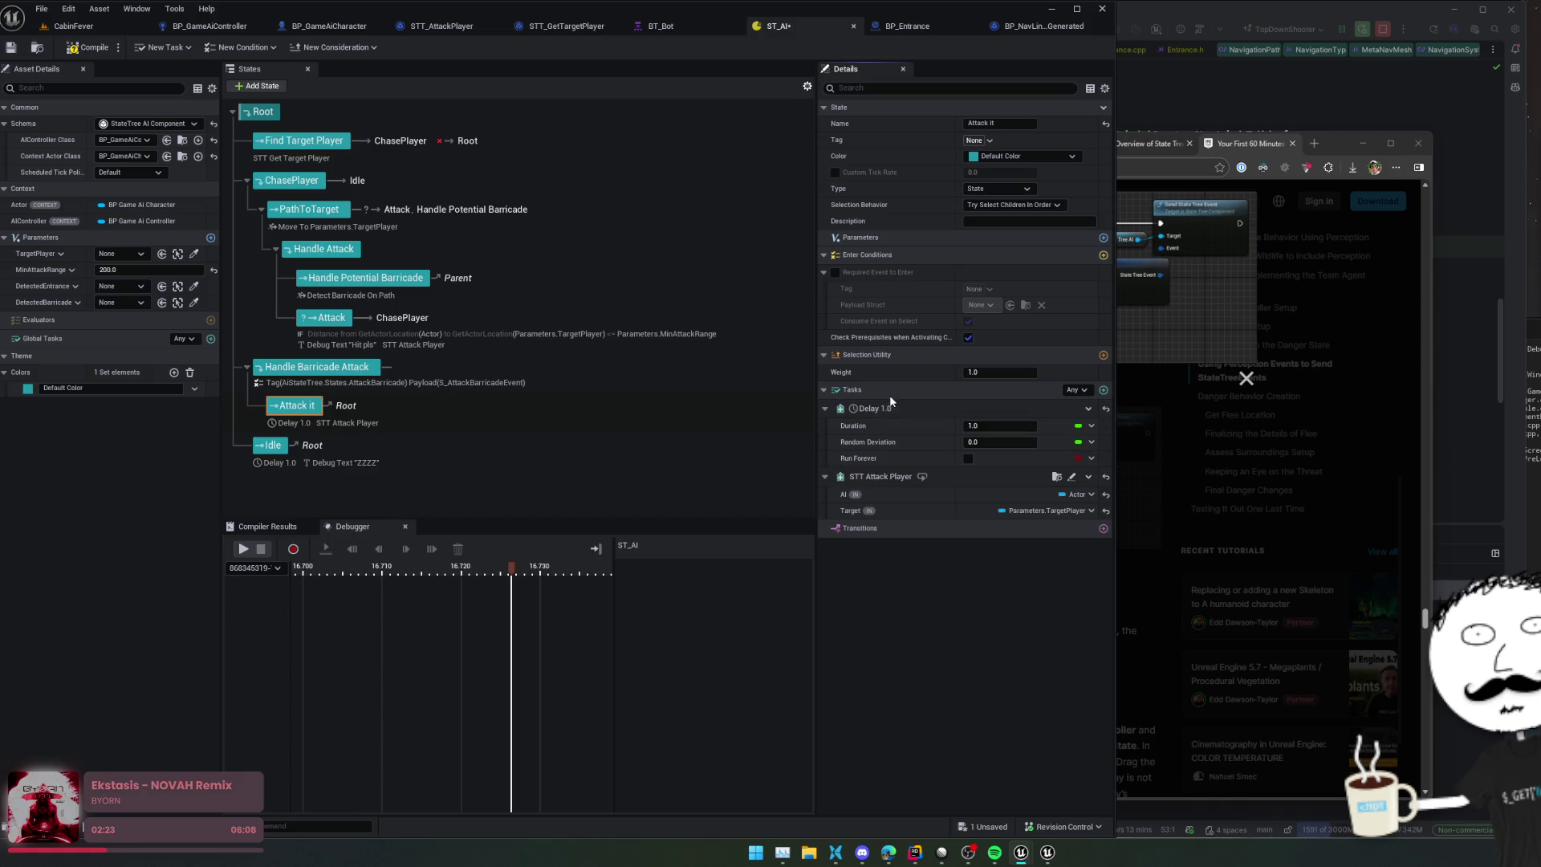
pyautogui.click(1088, 409)
pyautogui.click(1275, 575)
pyautogui.click(1008, 425)
pyautogui.write('Attack barricade pl')
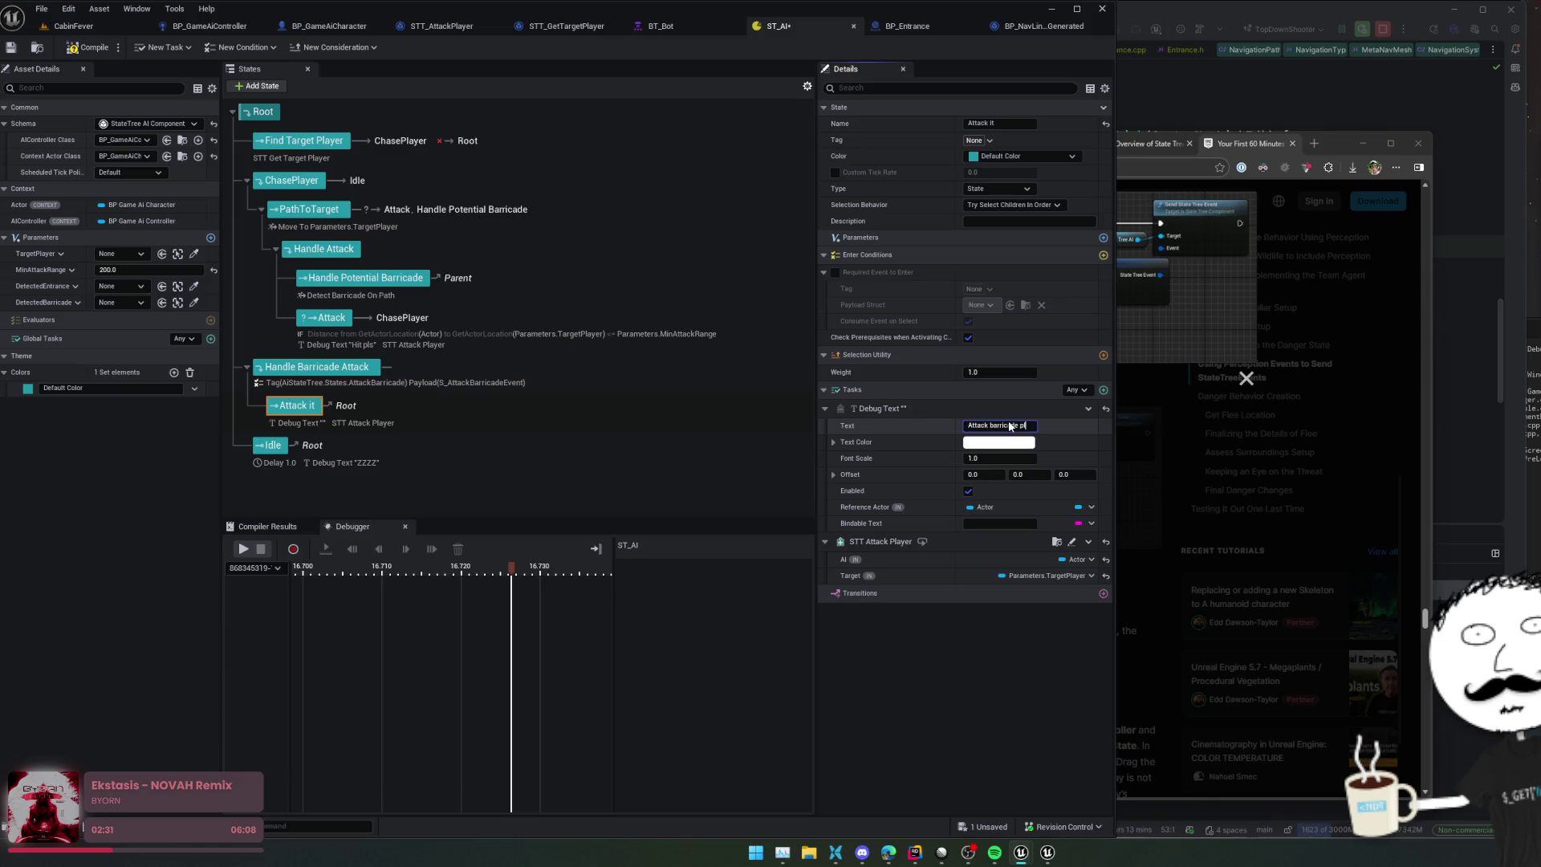
pyautogui.write('s')
# Step: Make the debug text blue and bind its Reference Actor to DetectedBarricade
pyautogui.click(998, 443)
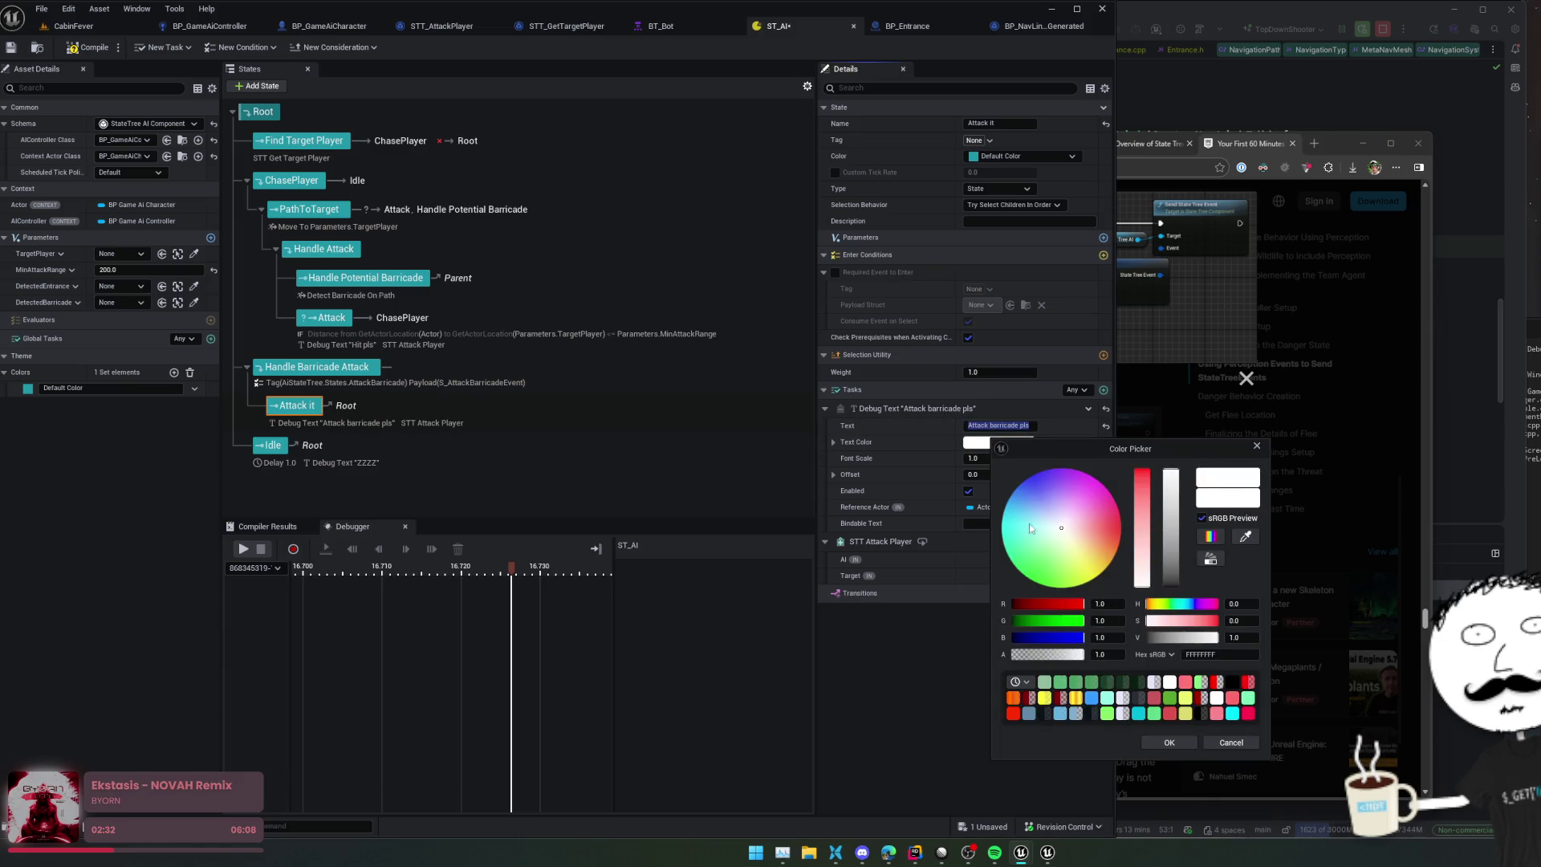
pyautogui.moveTo(1019, 487); pyautogui.dragTo(1021, 482)
pyautogui.click(1164, 745)
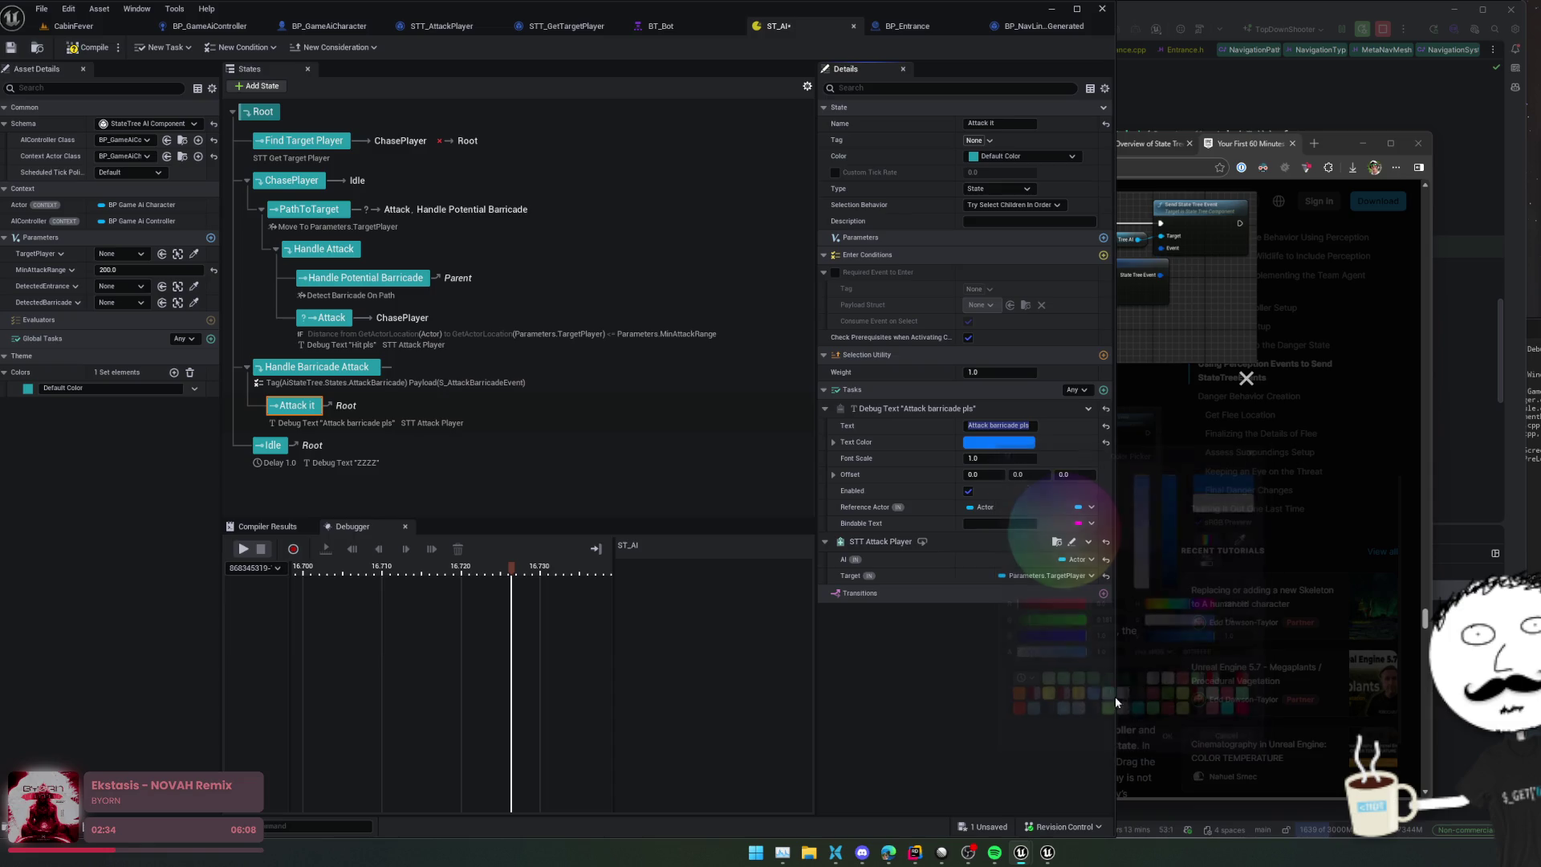
pyautogui.click(1090, 507)
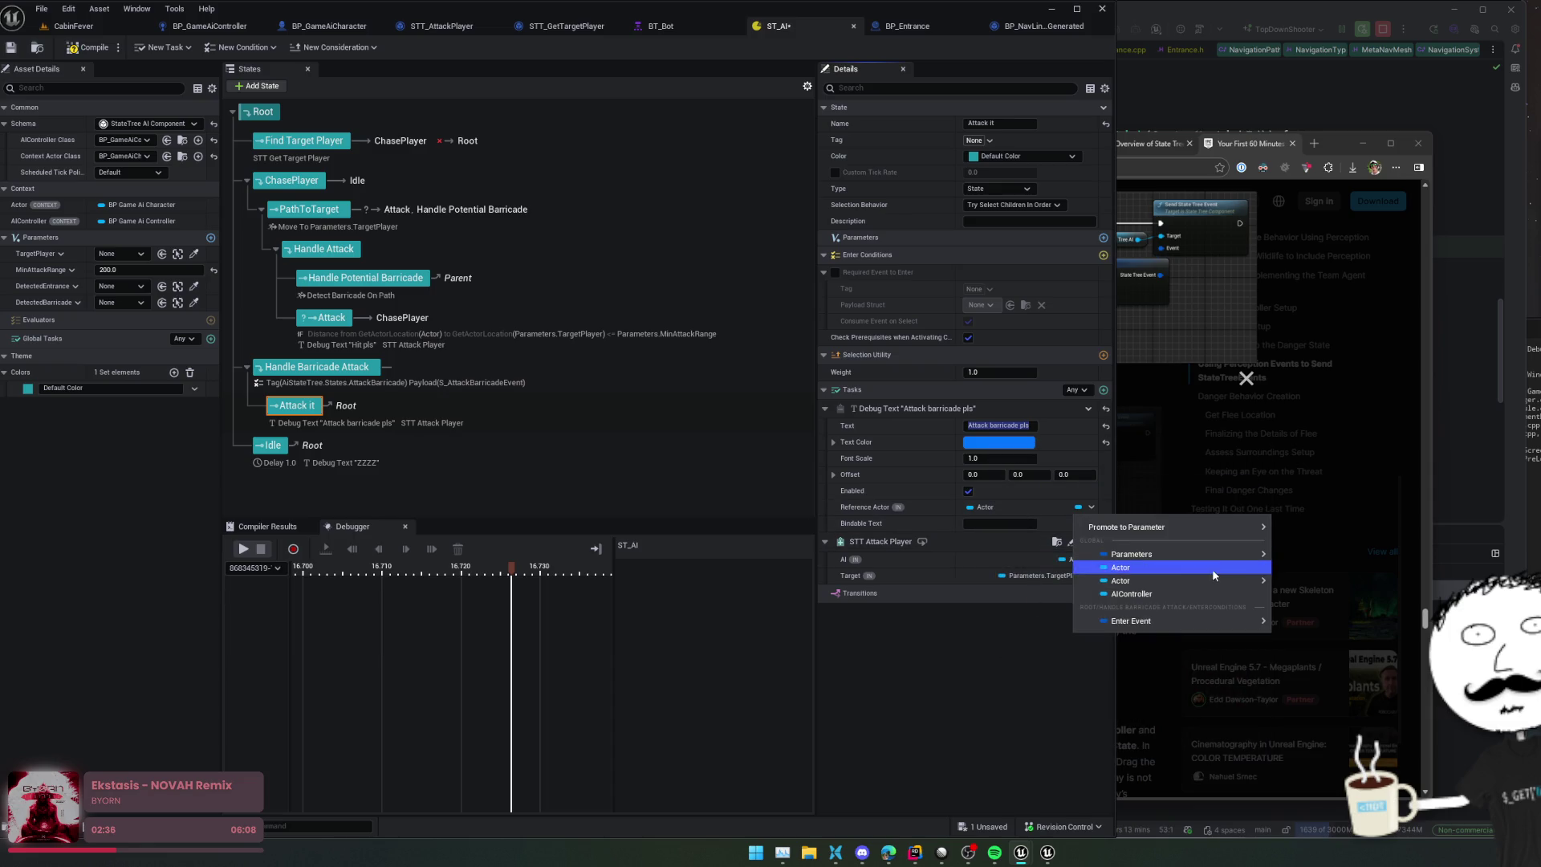
pyautogui.moveTo(1235, 555)
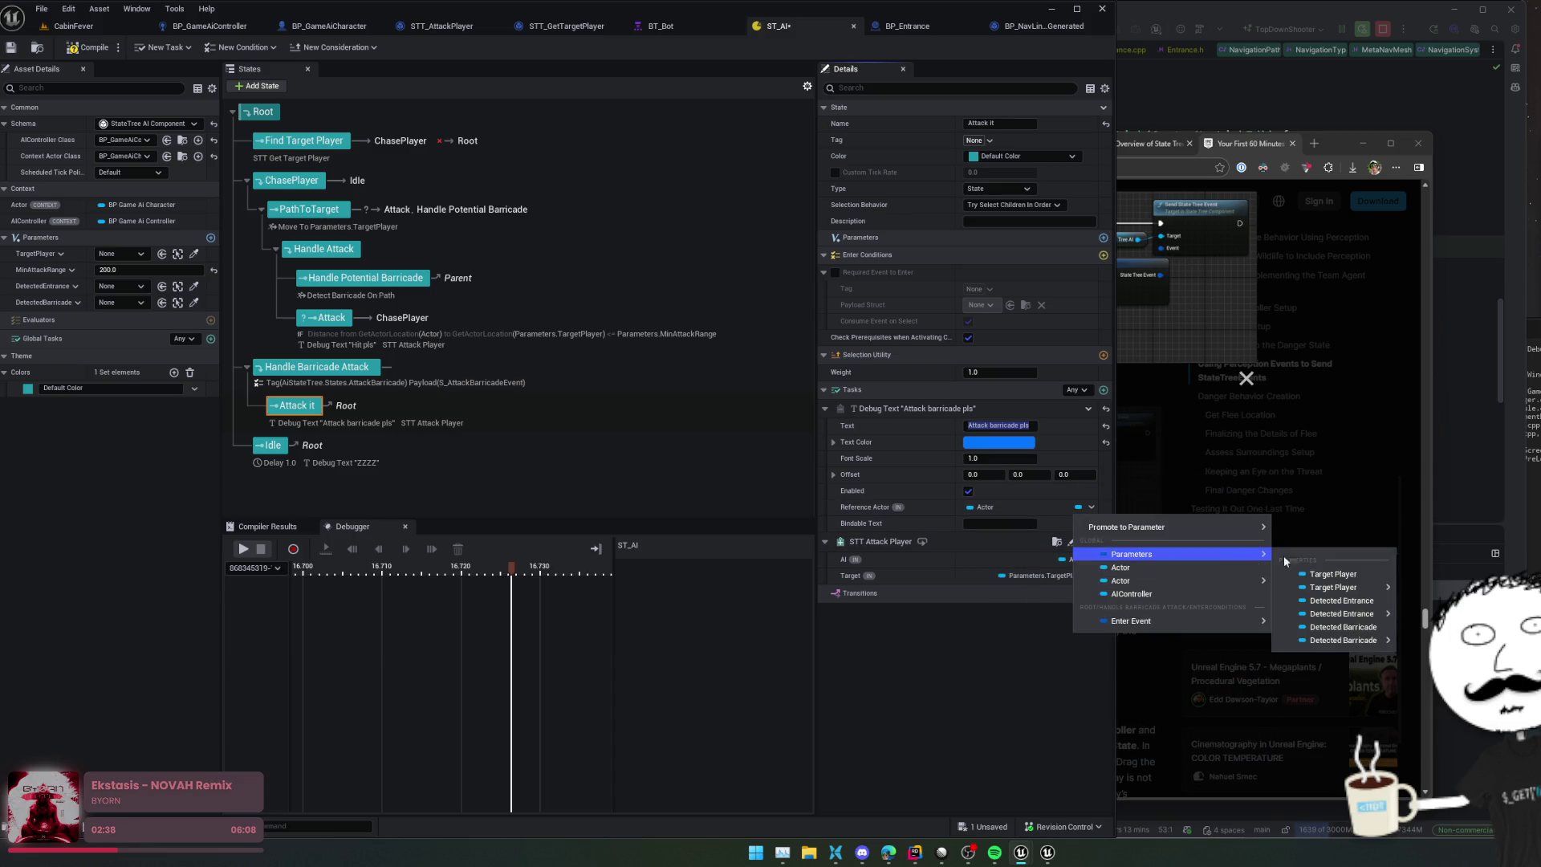
pyautogui.click(1371, 626)
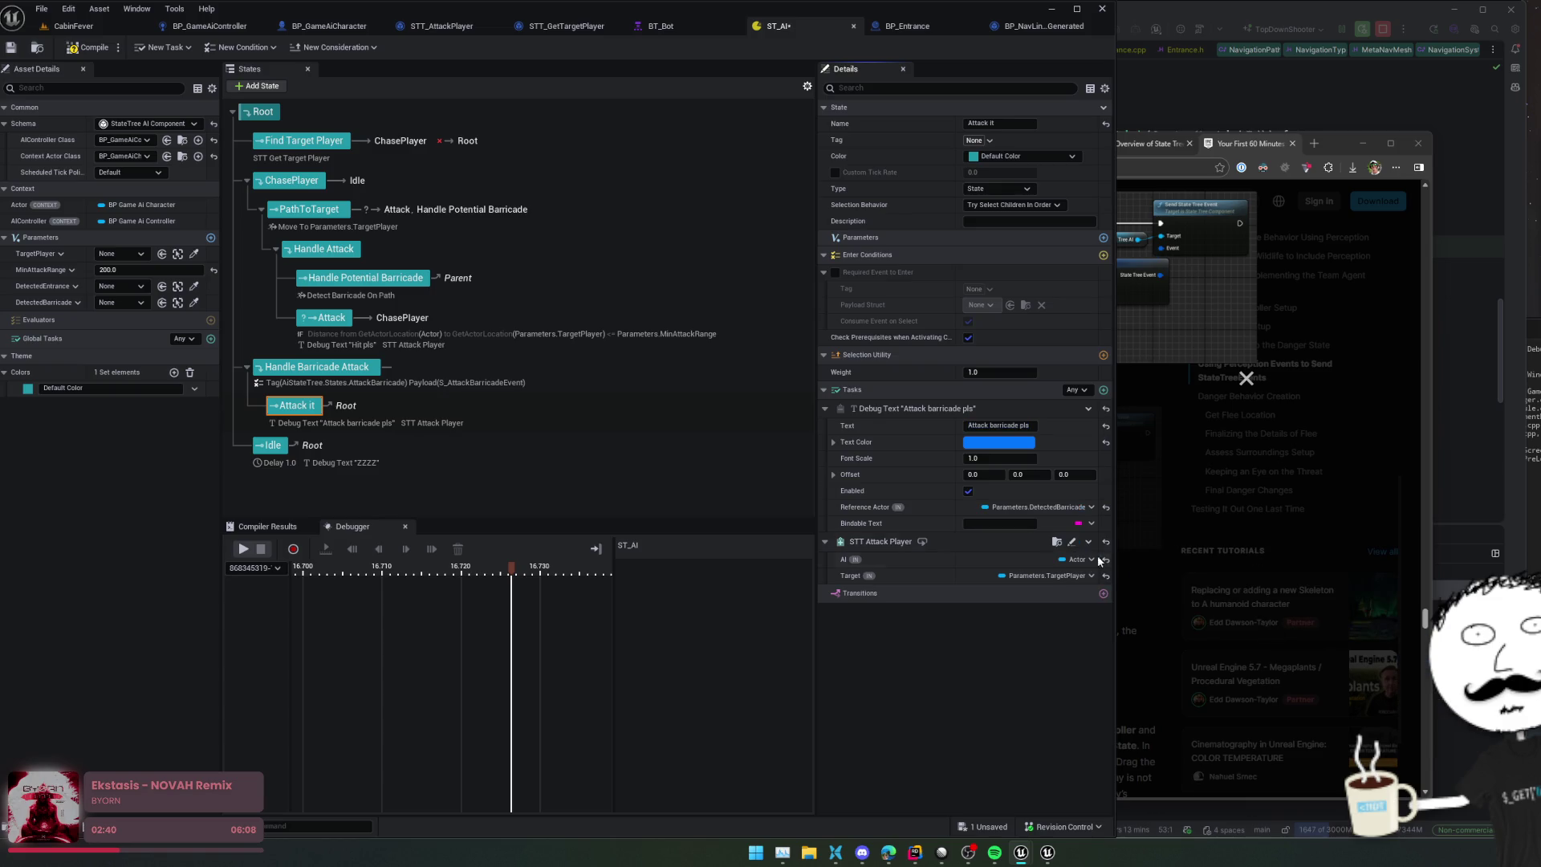
# Step: Save and compile the ST_AI StateTree
pyautogui.hotkey('ctrl', 's')
pyautogui.press('Up')
pyautogui.click(85, 48)
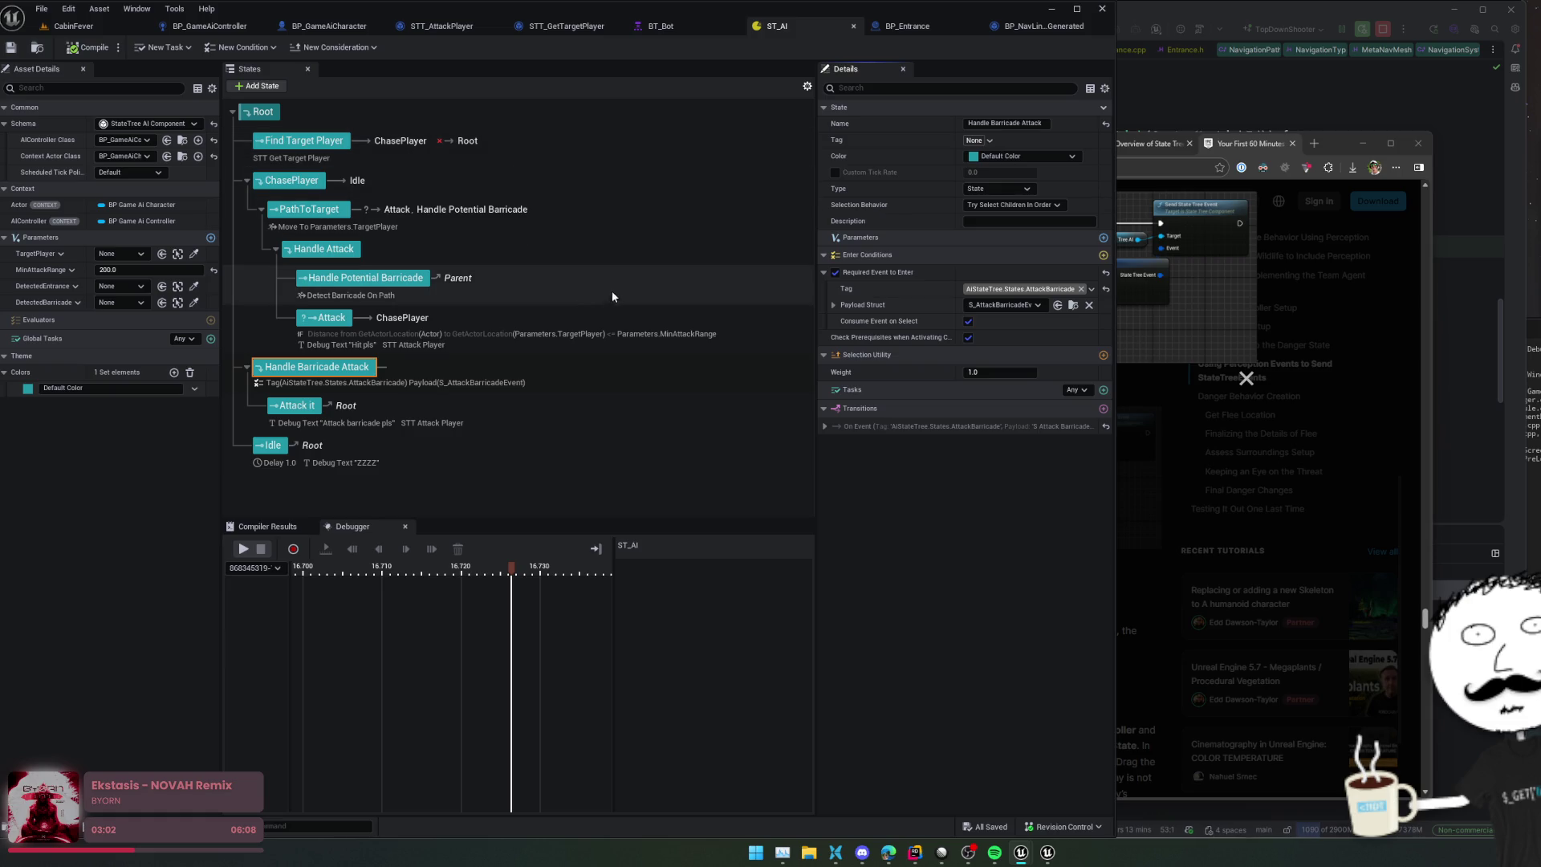
# Step: Select the ChasePlayer state, then its PathToTarget child state
pyautogui.scroll(1, 592, 261)
pyautogui.scroll(-1, 593, 267)
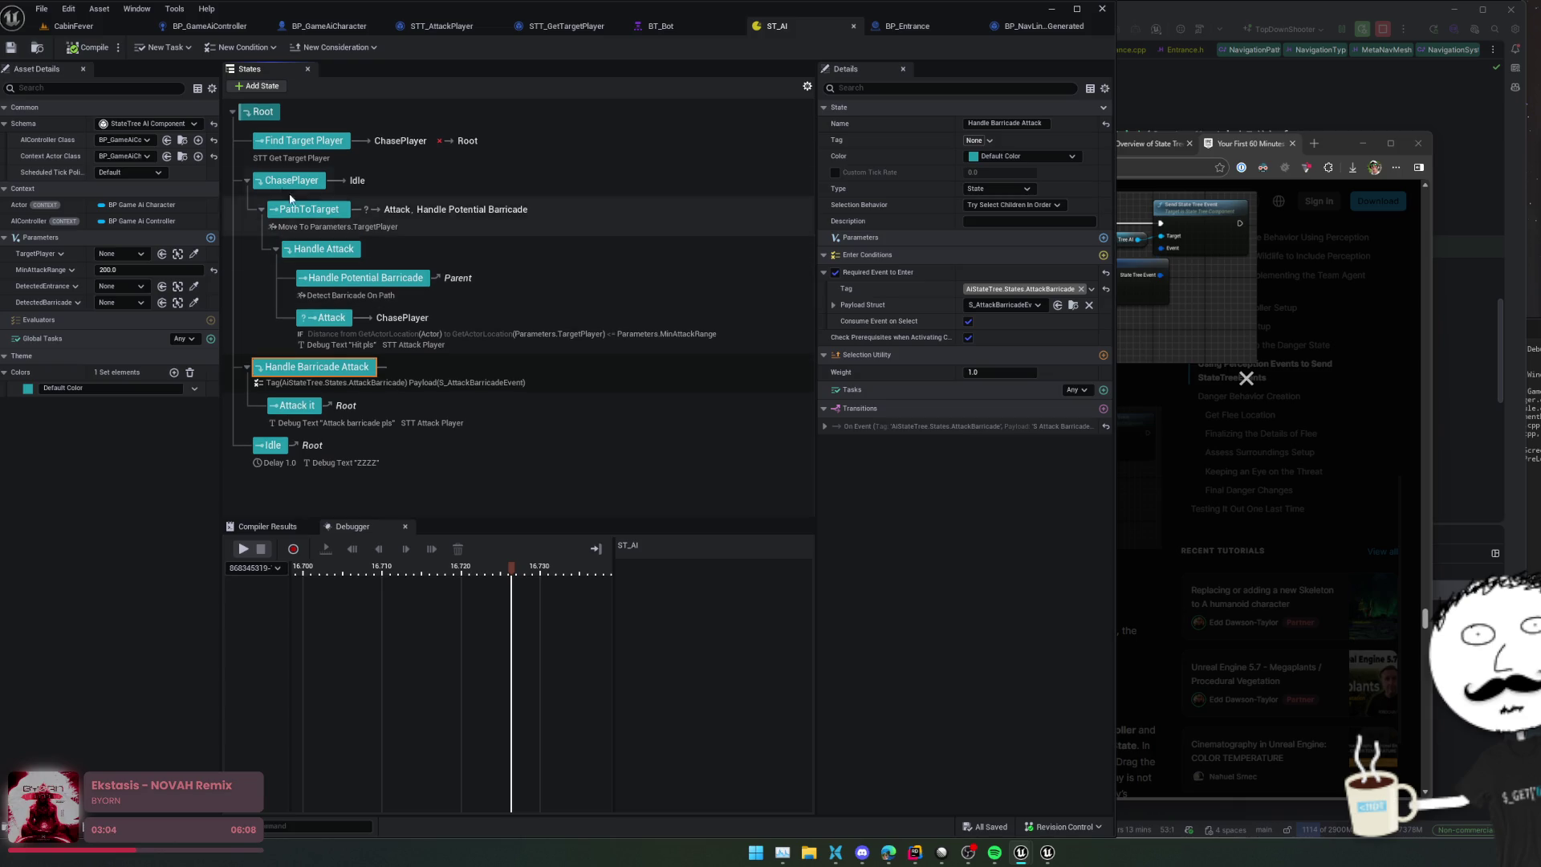
pyautogui.click(246, 182)
pyautogui.click(247, 181)
pyautogui.click(298, 185)
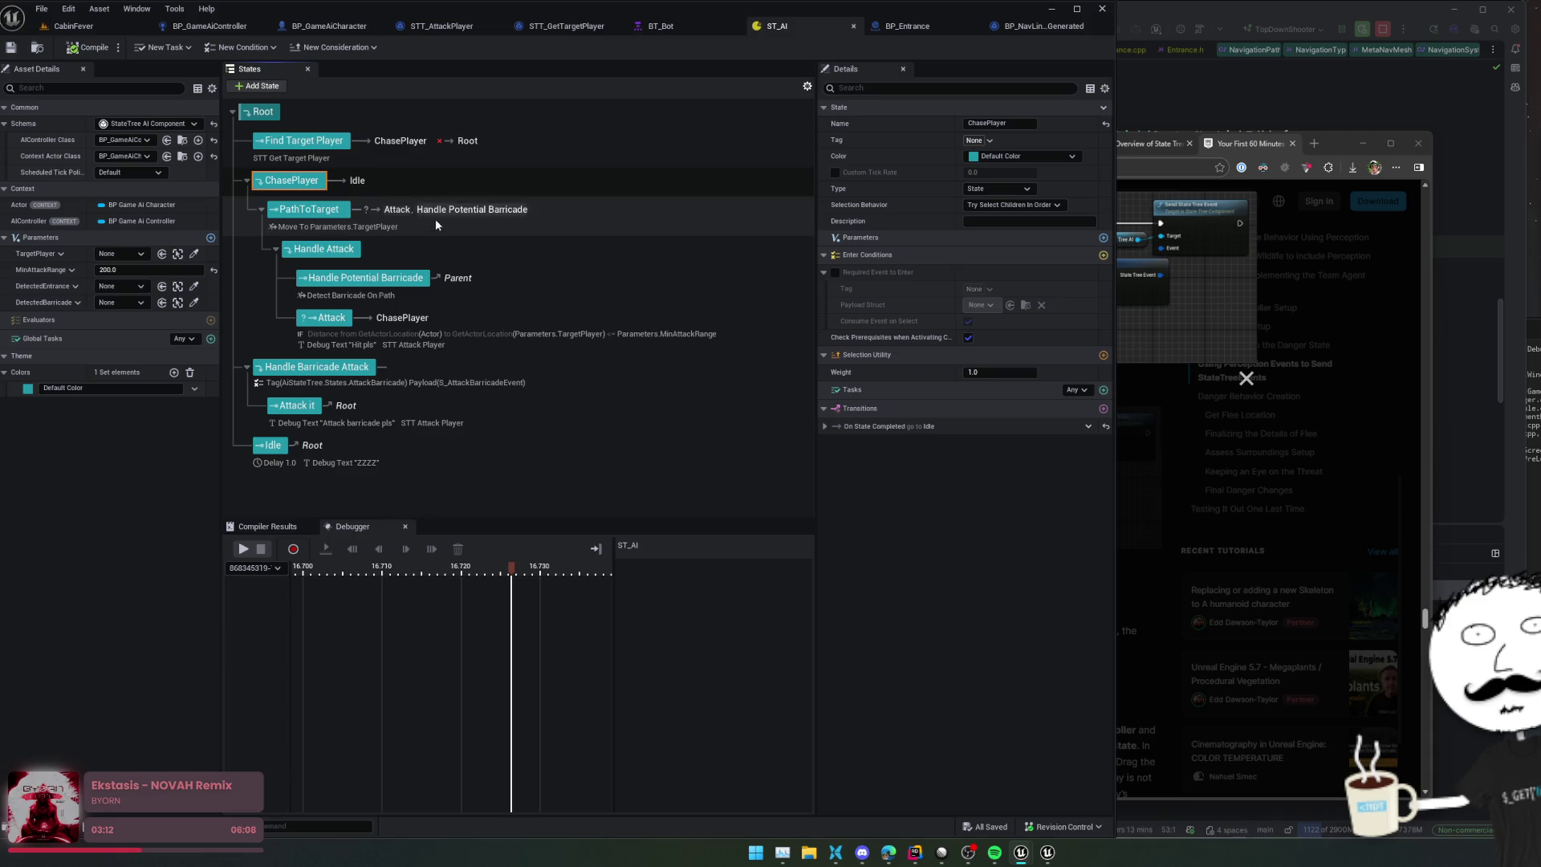
pyautogui.click(317, 211)
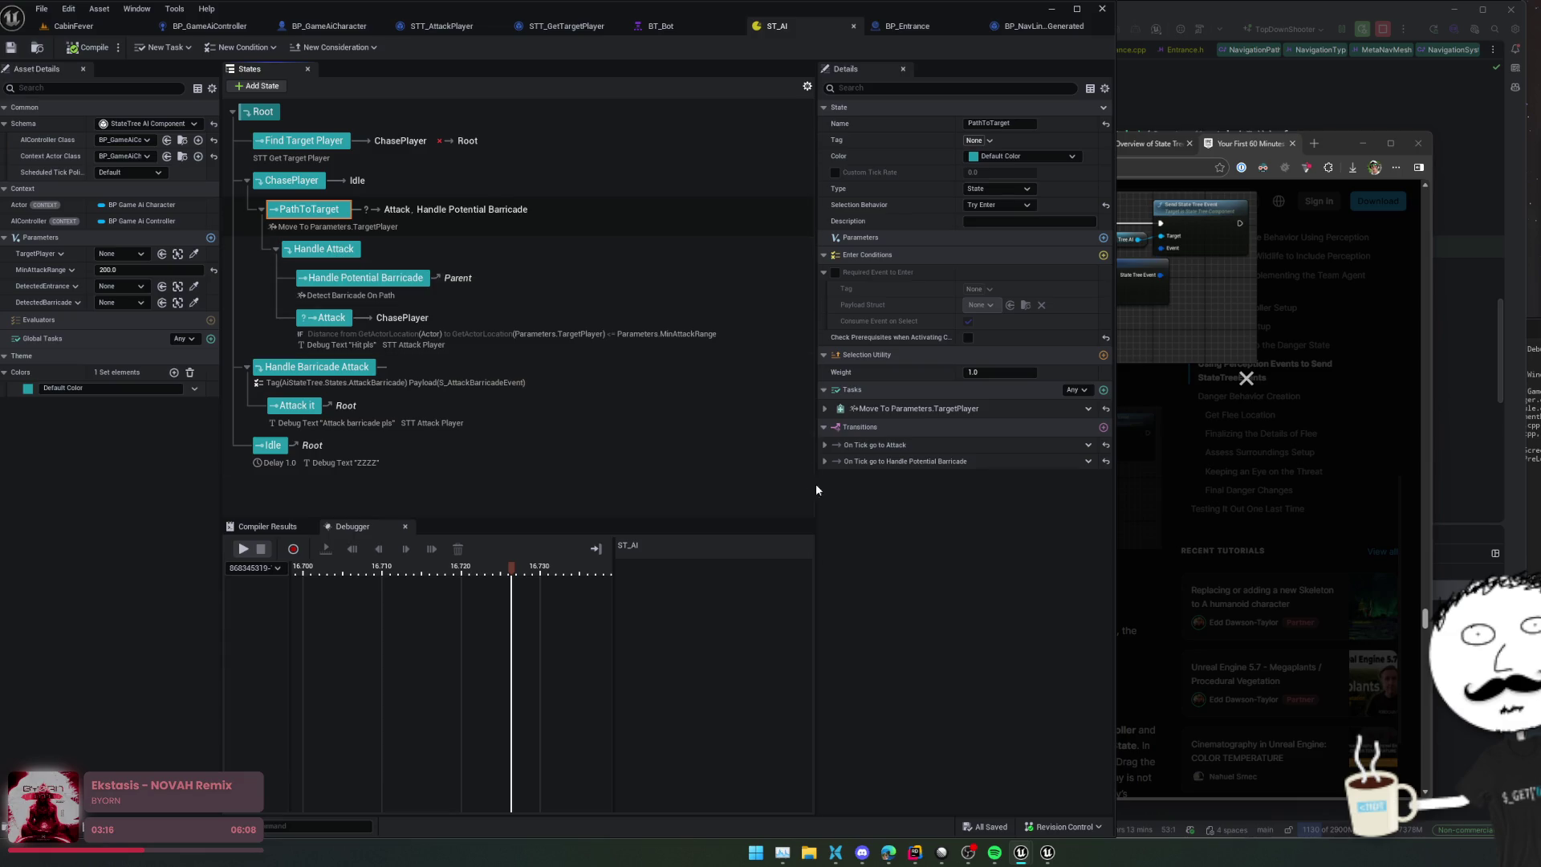
# Step: Disable PathToTarget's transitions to Attack and to Handle Potential Barricade
pyautogui.click(824, 461)
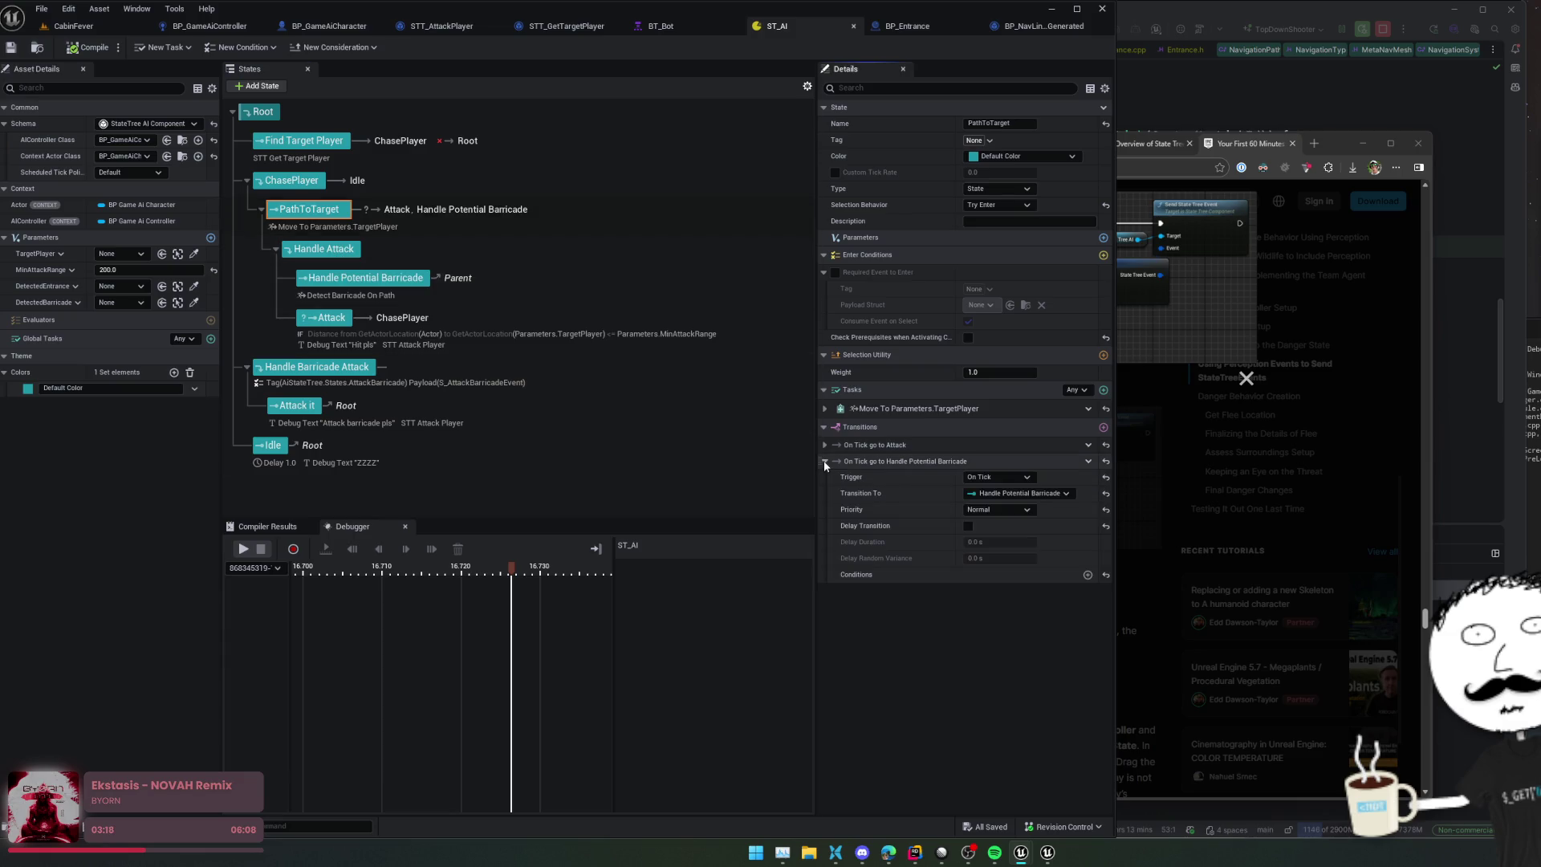
pyautogui.click(824, 444)
pyautogui.rightClick(897, 447)
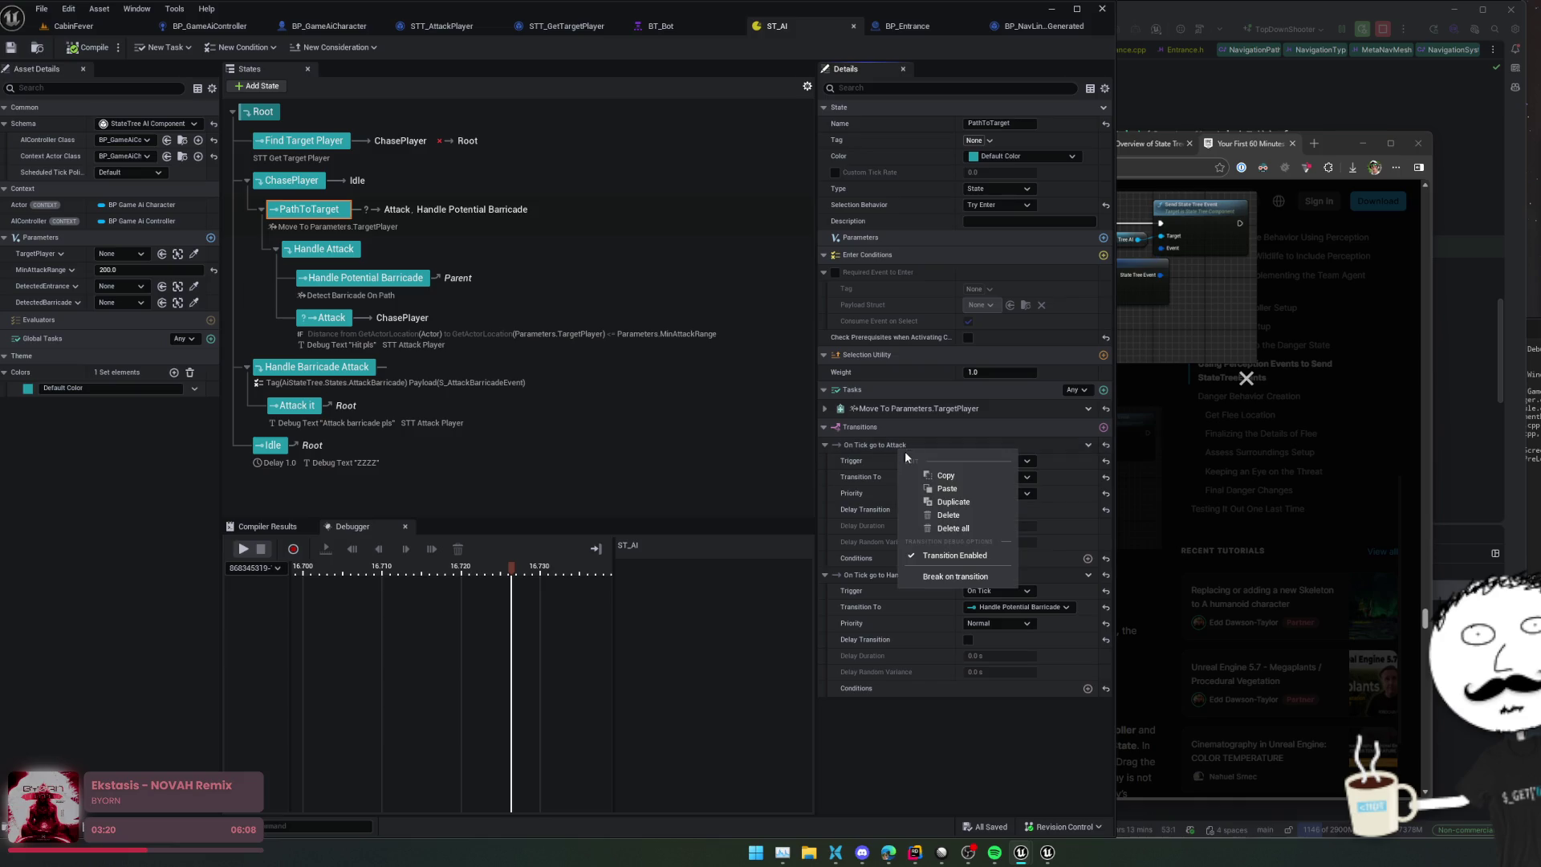
pyautogui.click(923, 556)
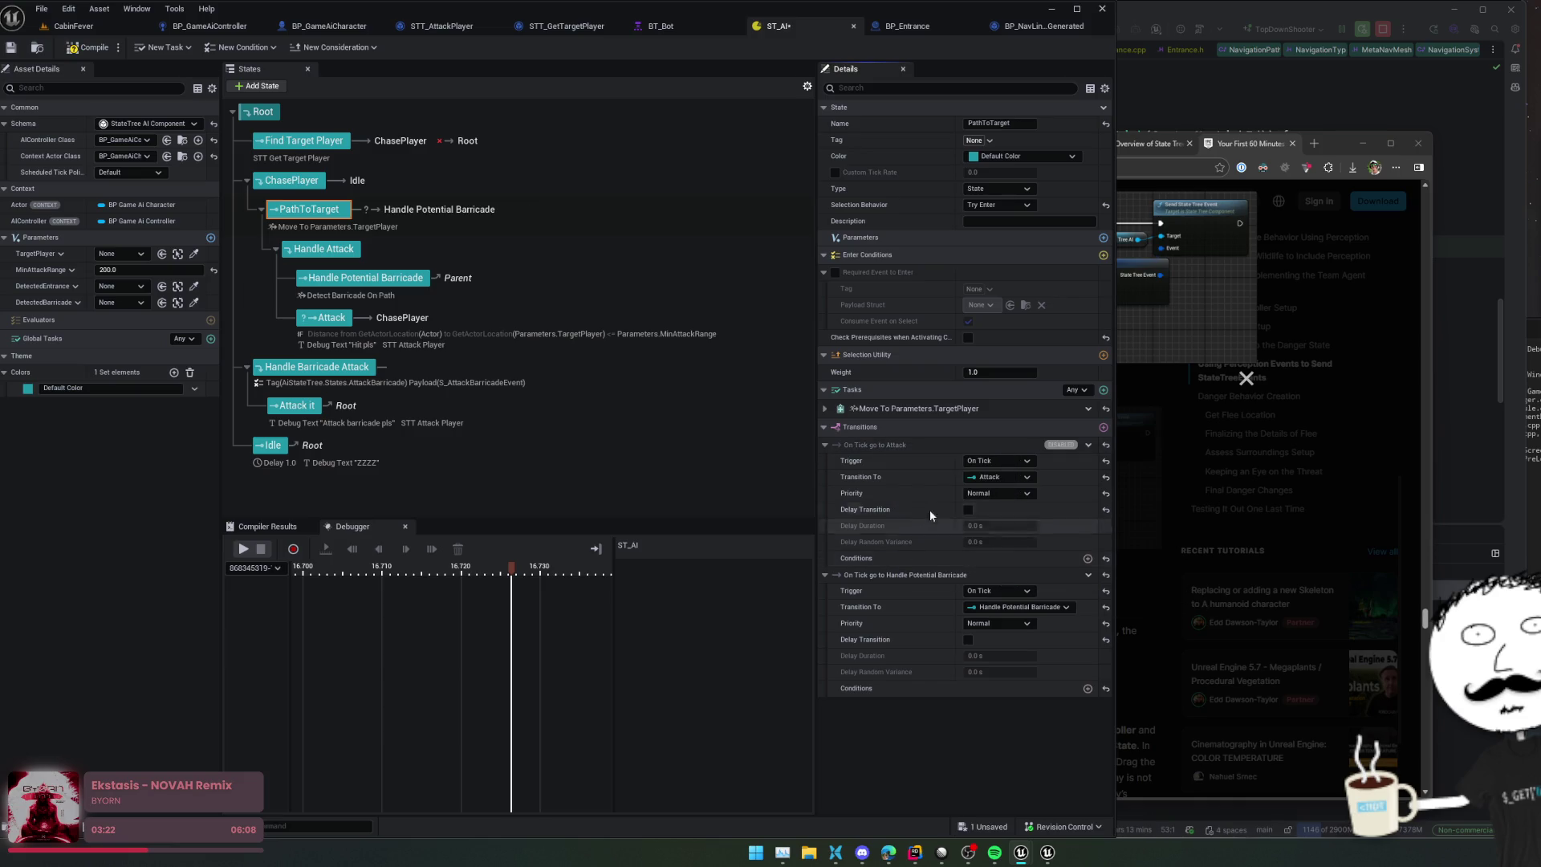
pyautogui.rightClick(881, 571)
pyautogui.click(937, 679)
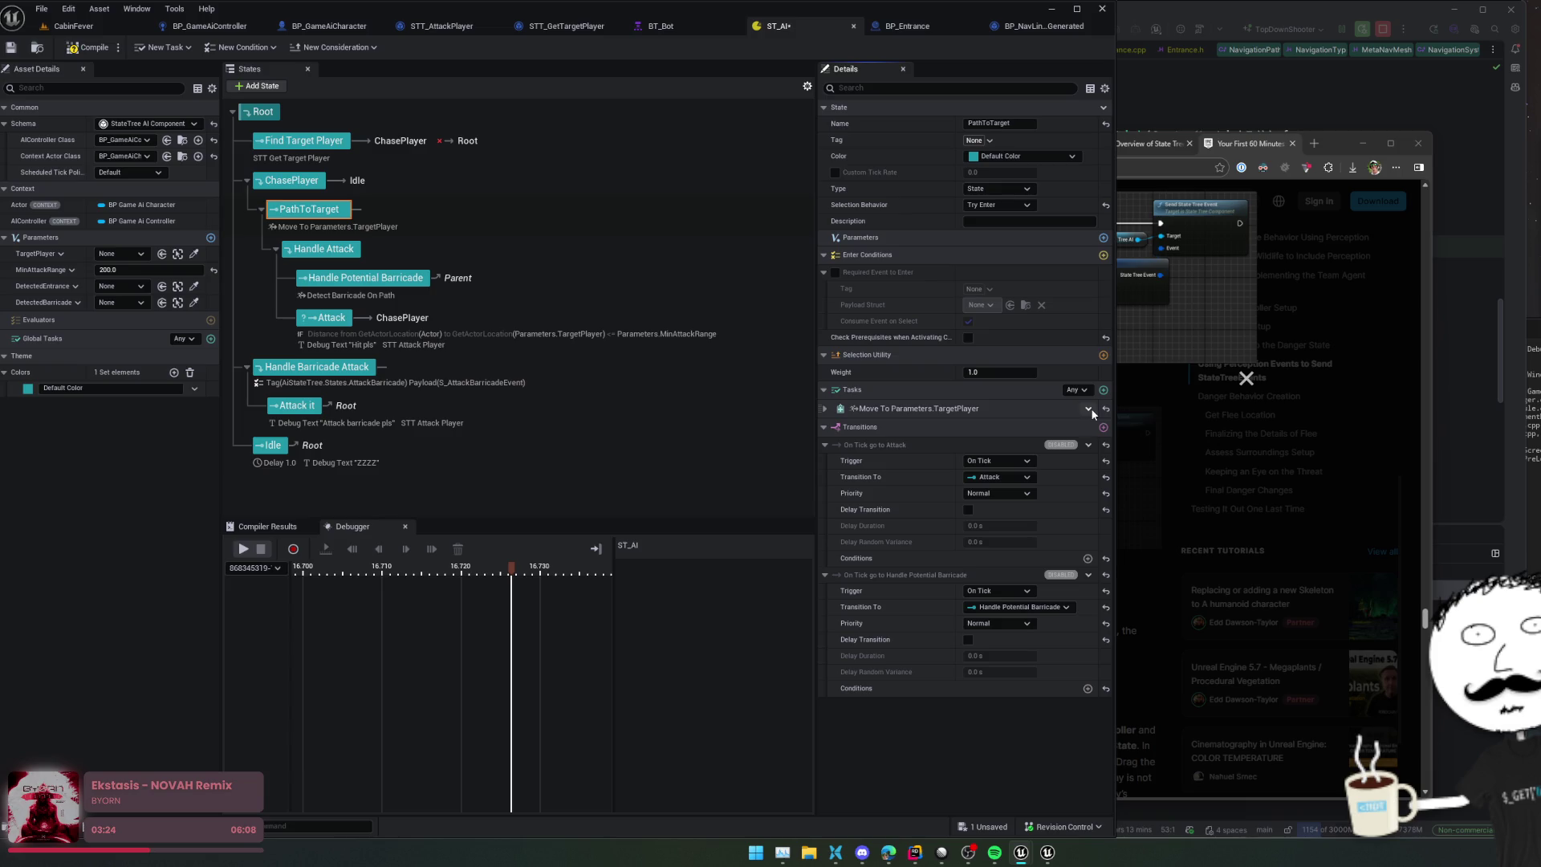
pyautogui.click(825, 444)
pyautogui.click(825, 461)
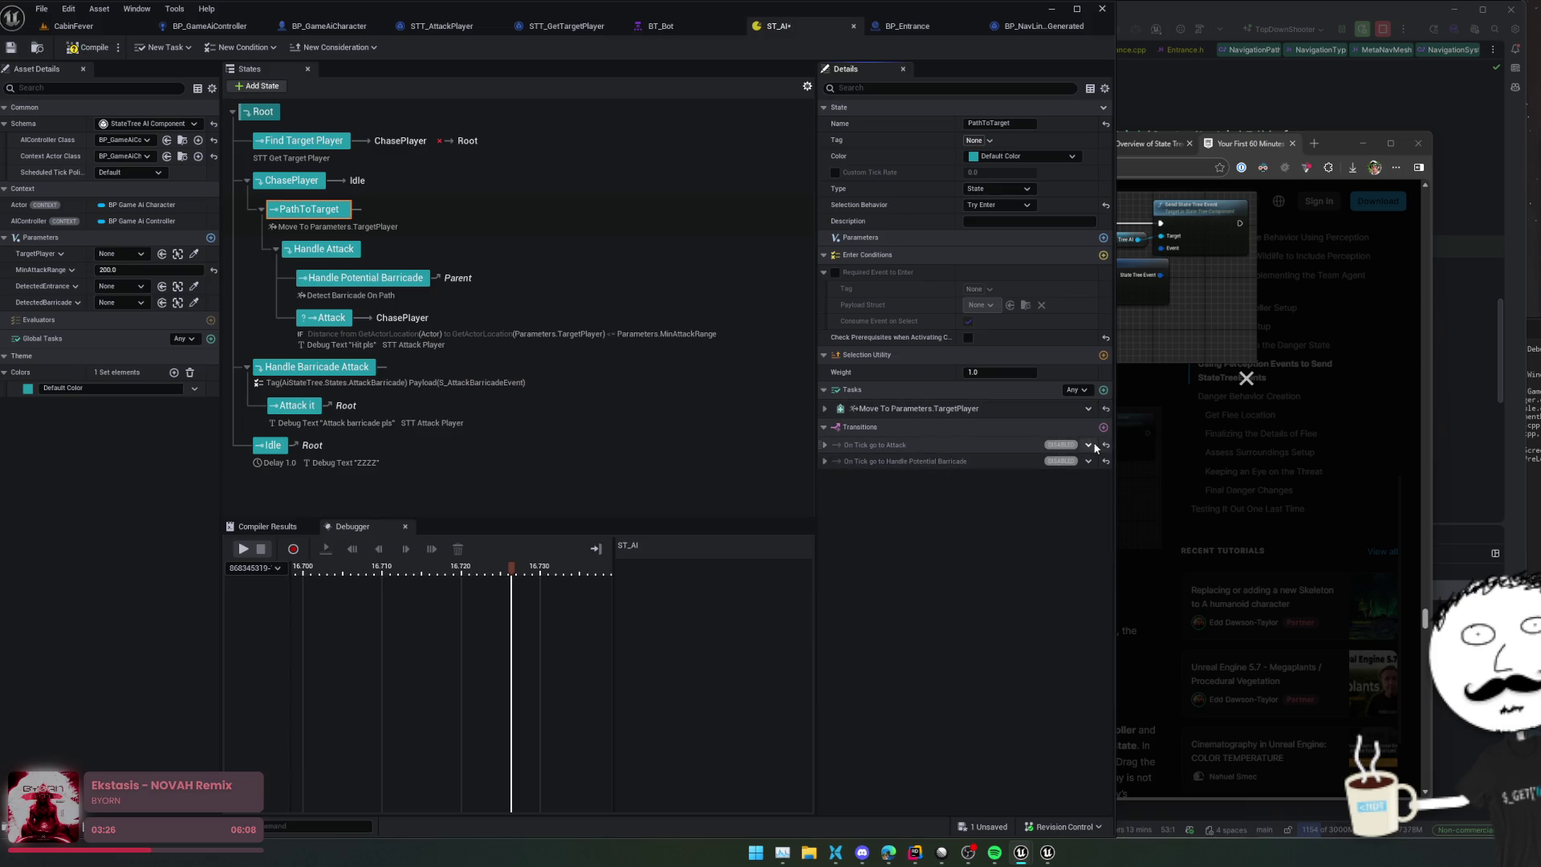
# Step: Add a PathToTarget transition that fires On Tick and goes to Handle Attack
pyautogui.click(1104, 427)
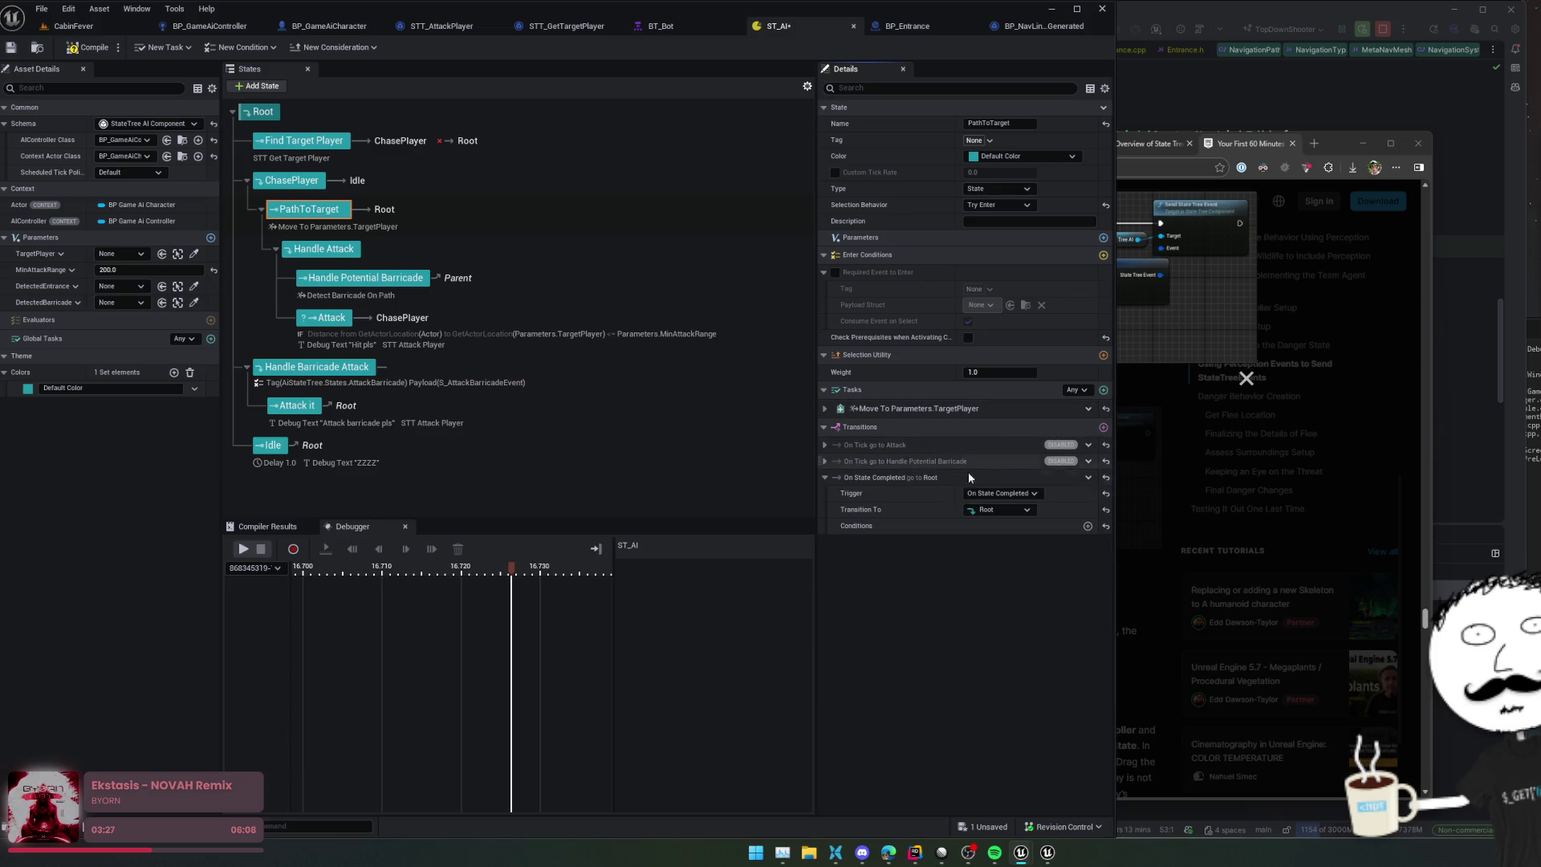
pyautogui.click(1007, 494)
pyautogui.click(995, 551)
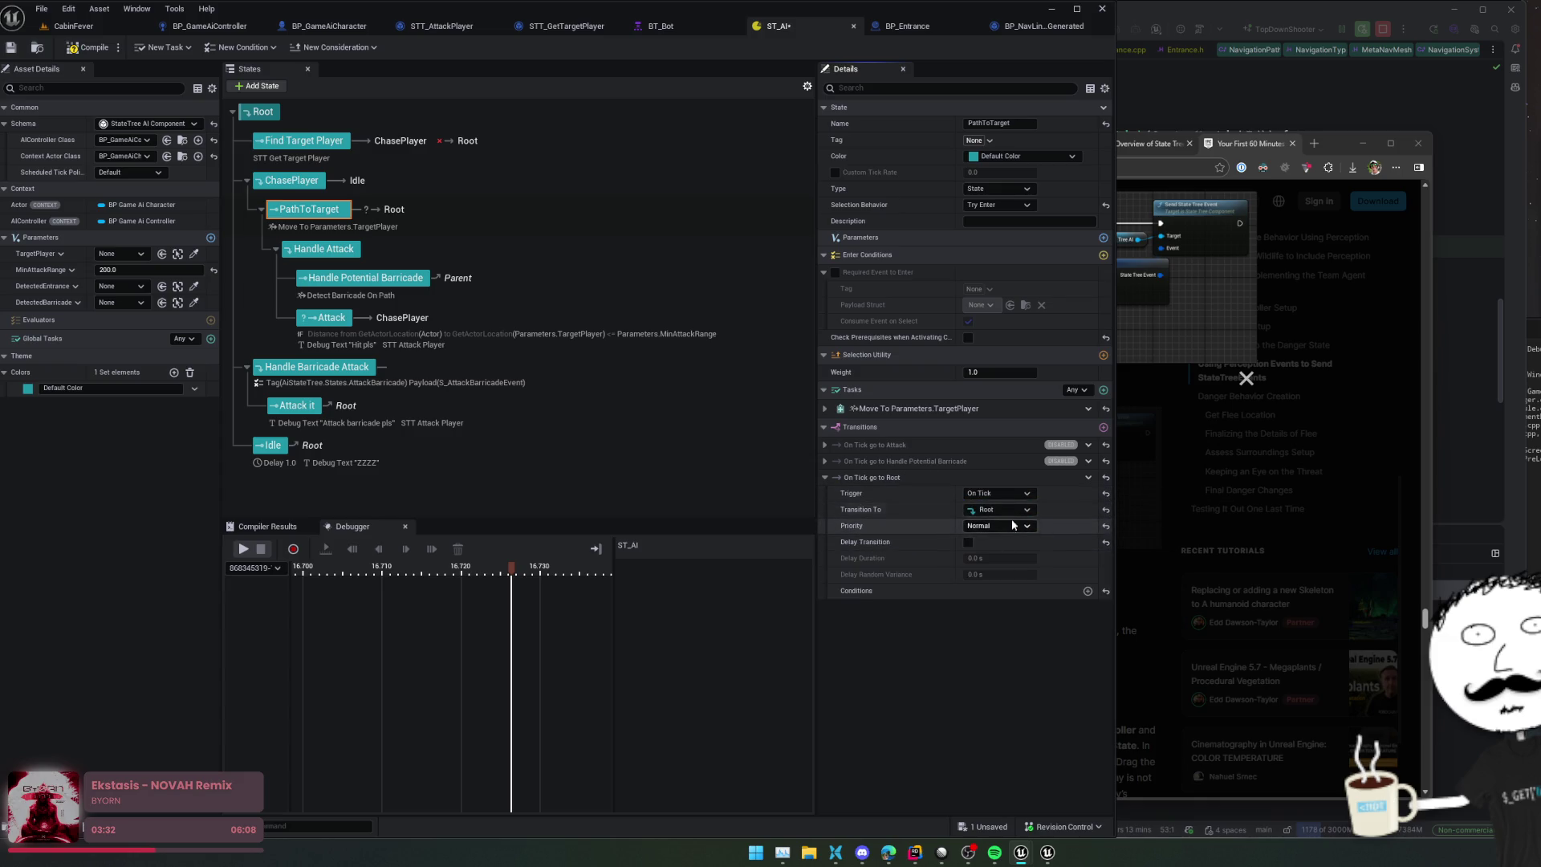
pyautogui.click(1027, 511)
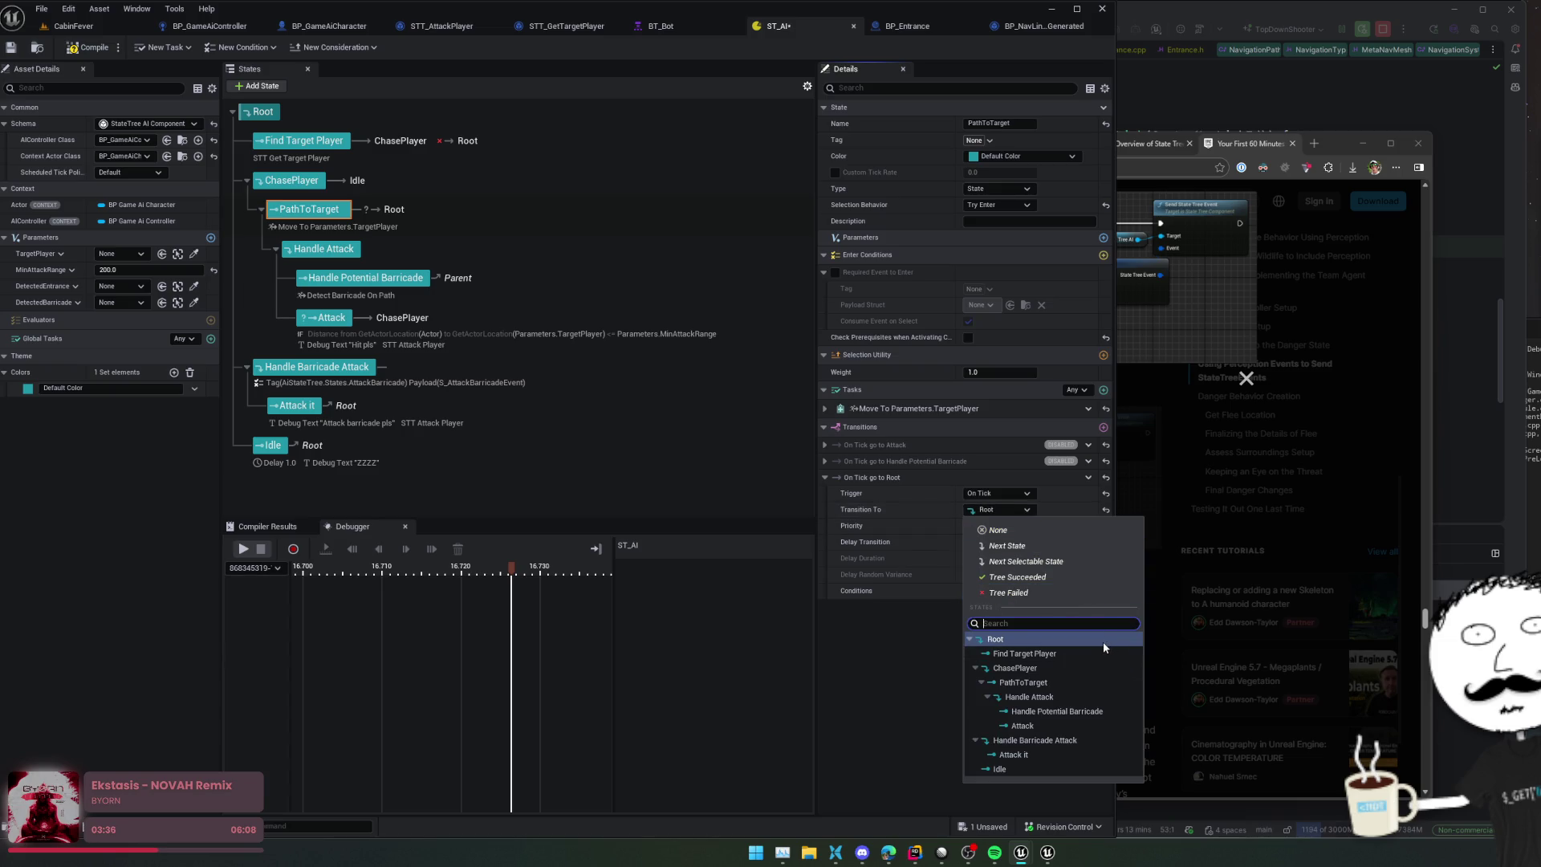
pyautogui.click(1057, 696)
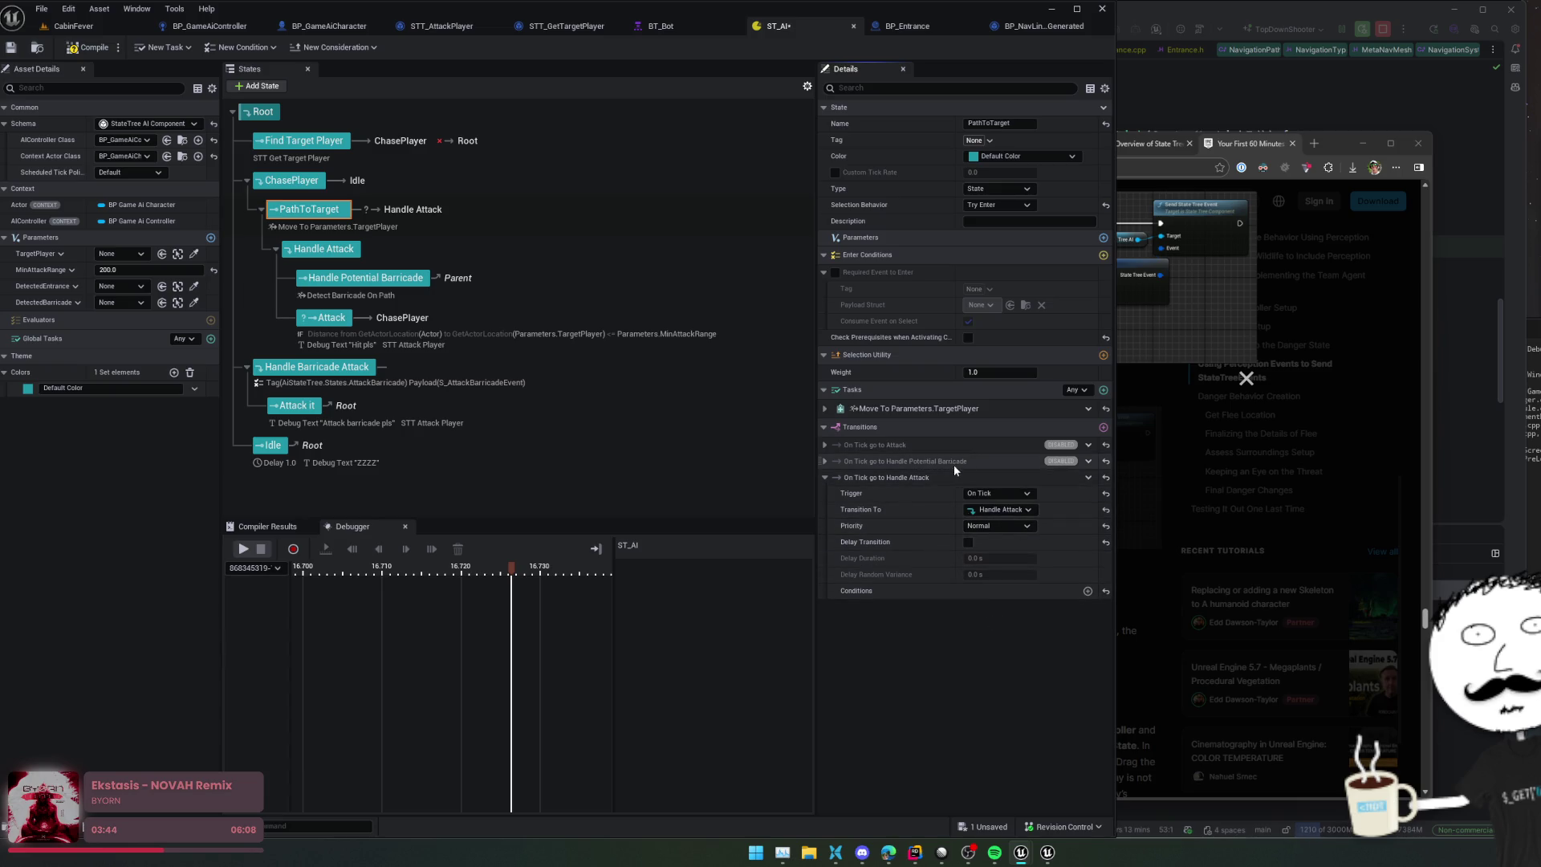
pyautogui.click(347, 261)
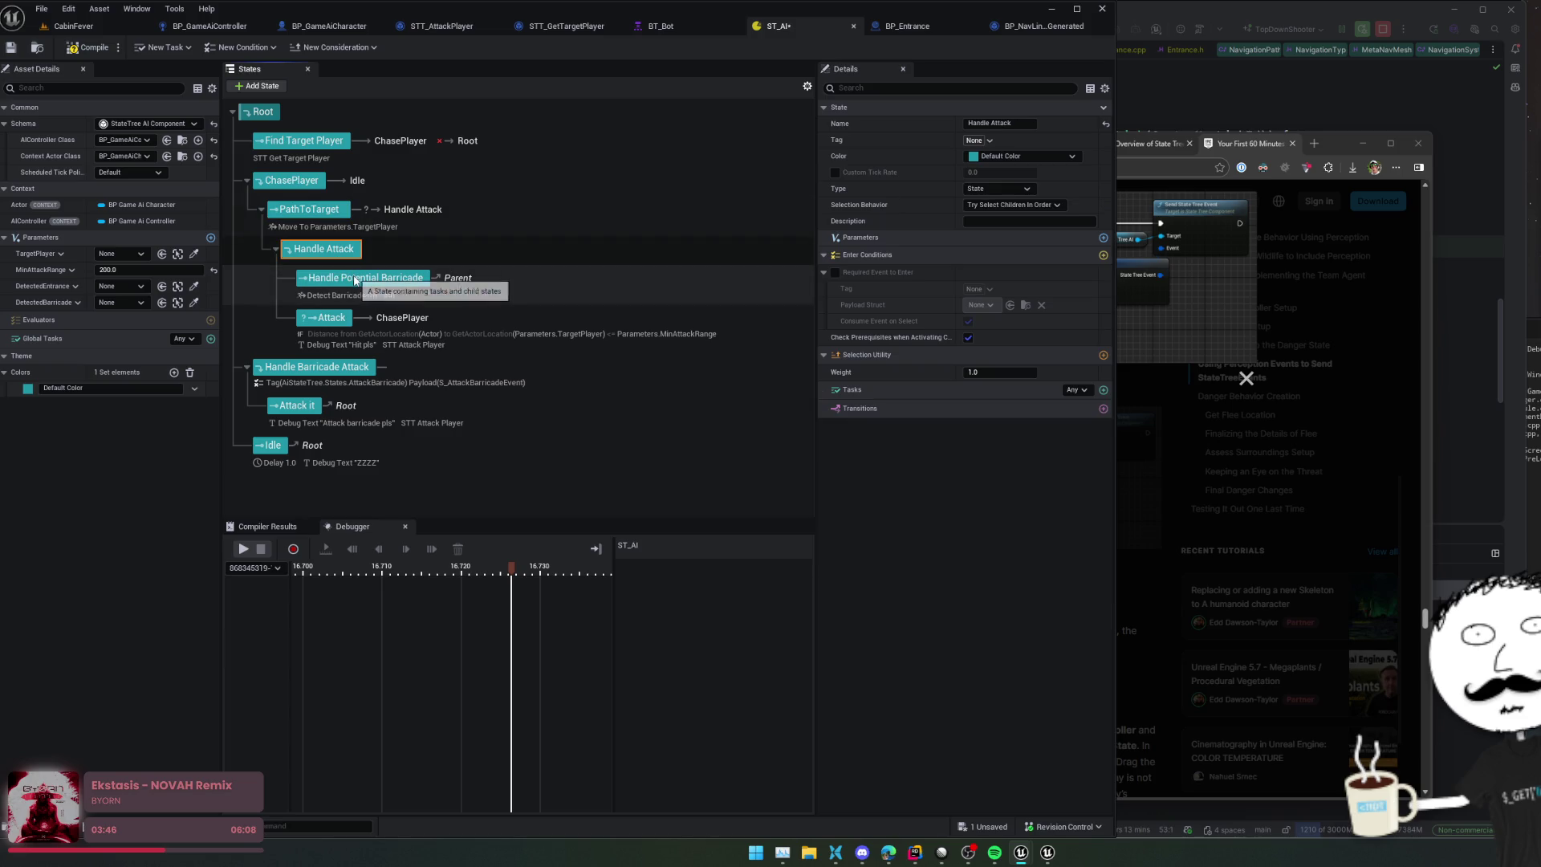
# Step: Give Handle Potential Barricade an On State Completed transition to Next State, then save ST_AI
pyautogui.click(358, 278)
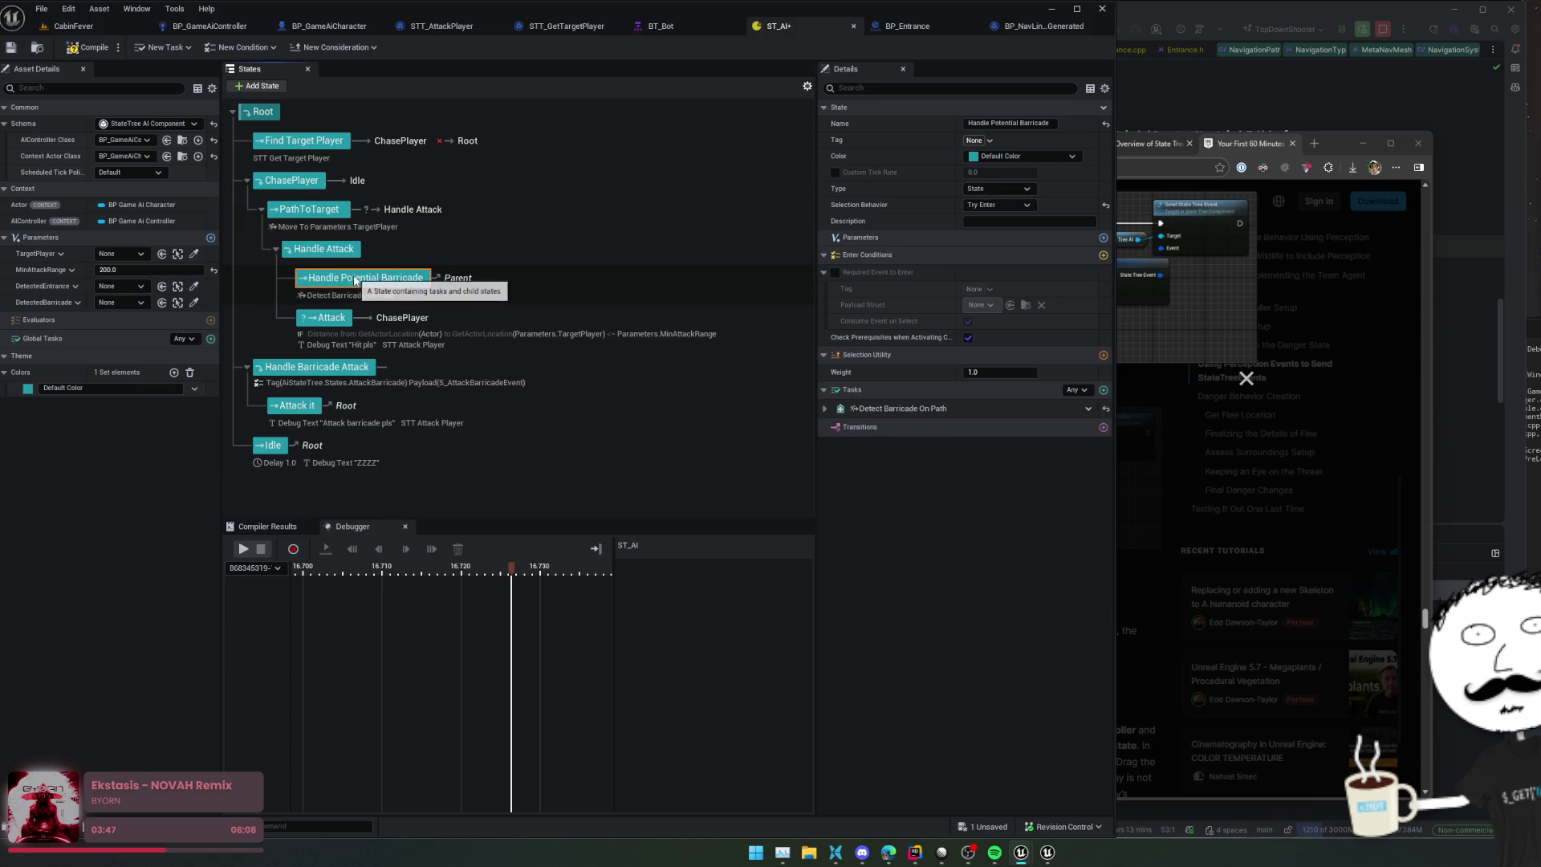
pyautogui.click(825, 408)
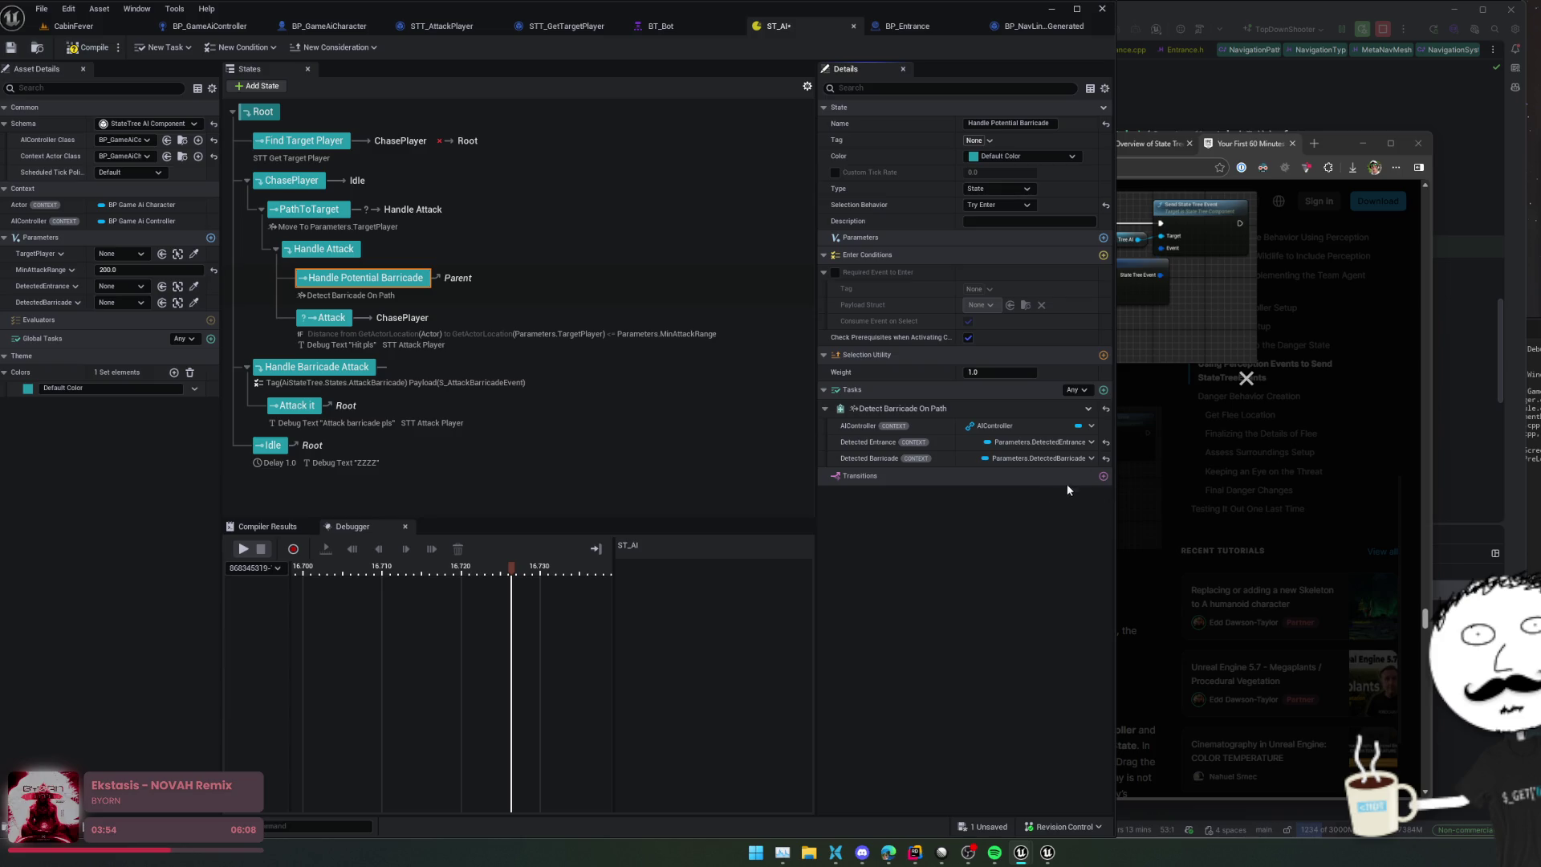
pyautogui.click(1103, 476)
pyautogui.click(1005, 509)
pyautogui.click(995, 522)
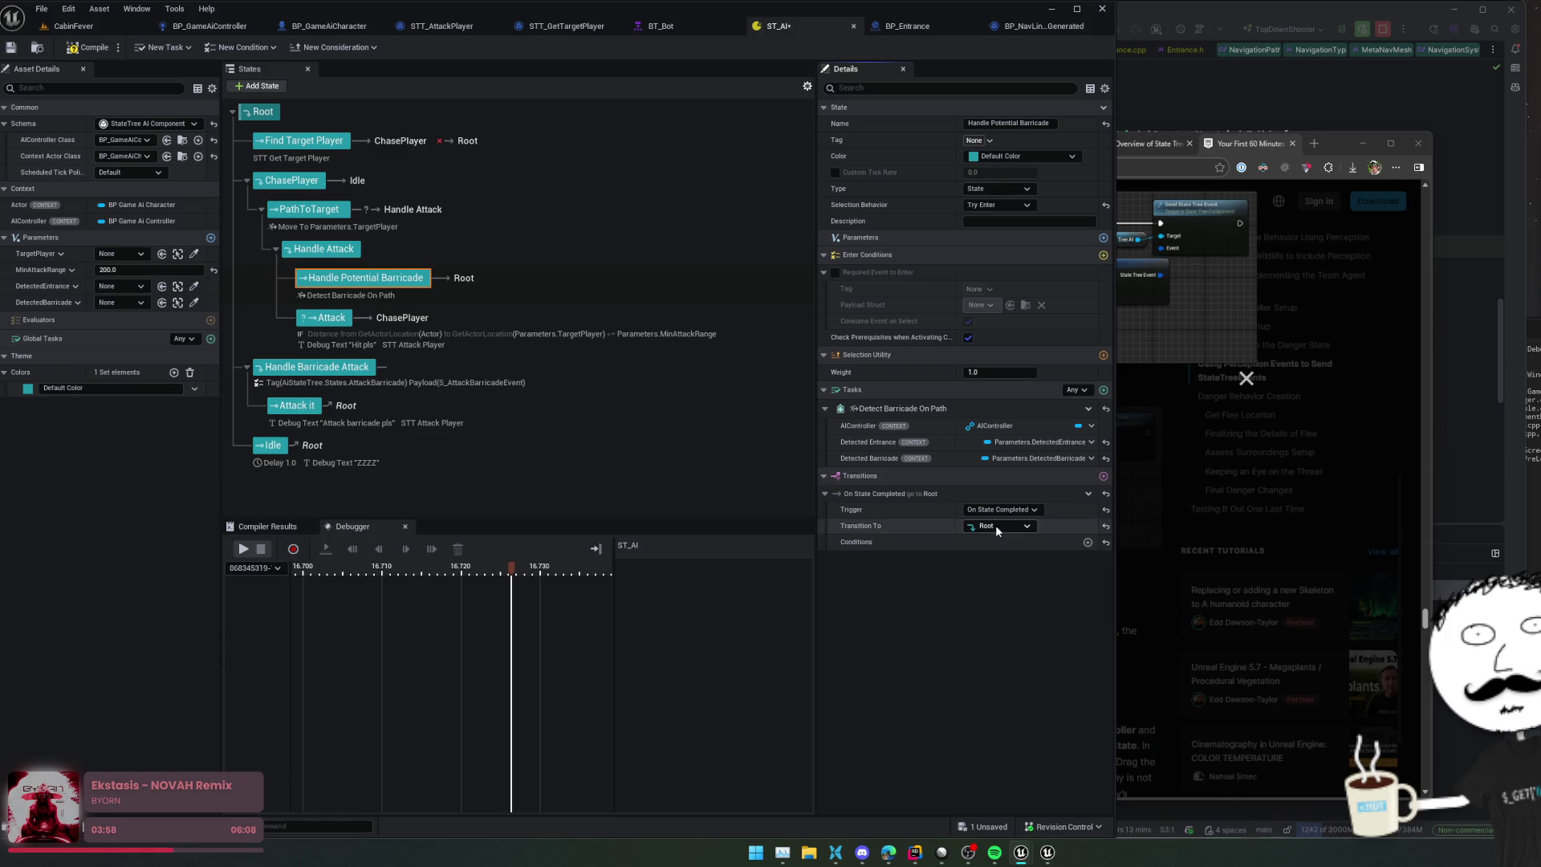
pyautogui.click(995, 526)
pyautogui.click(1023, 563)
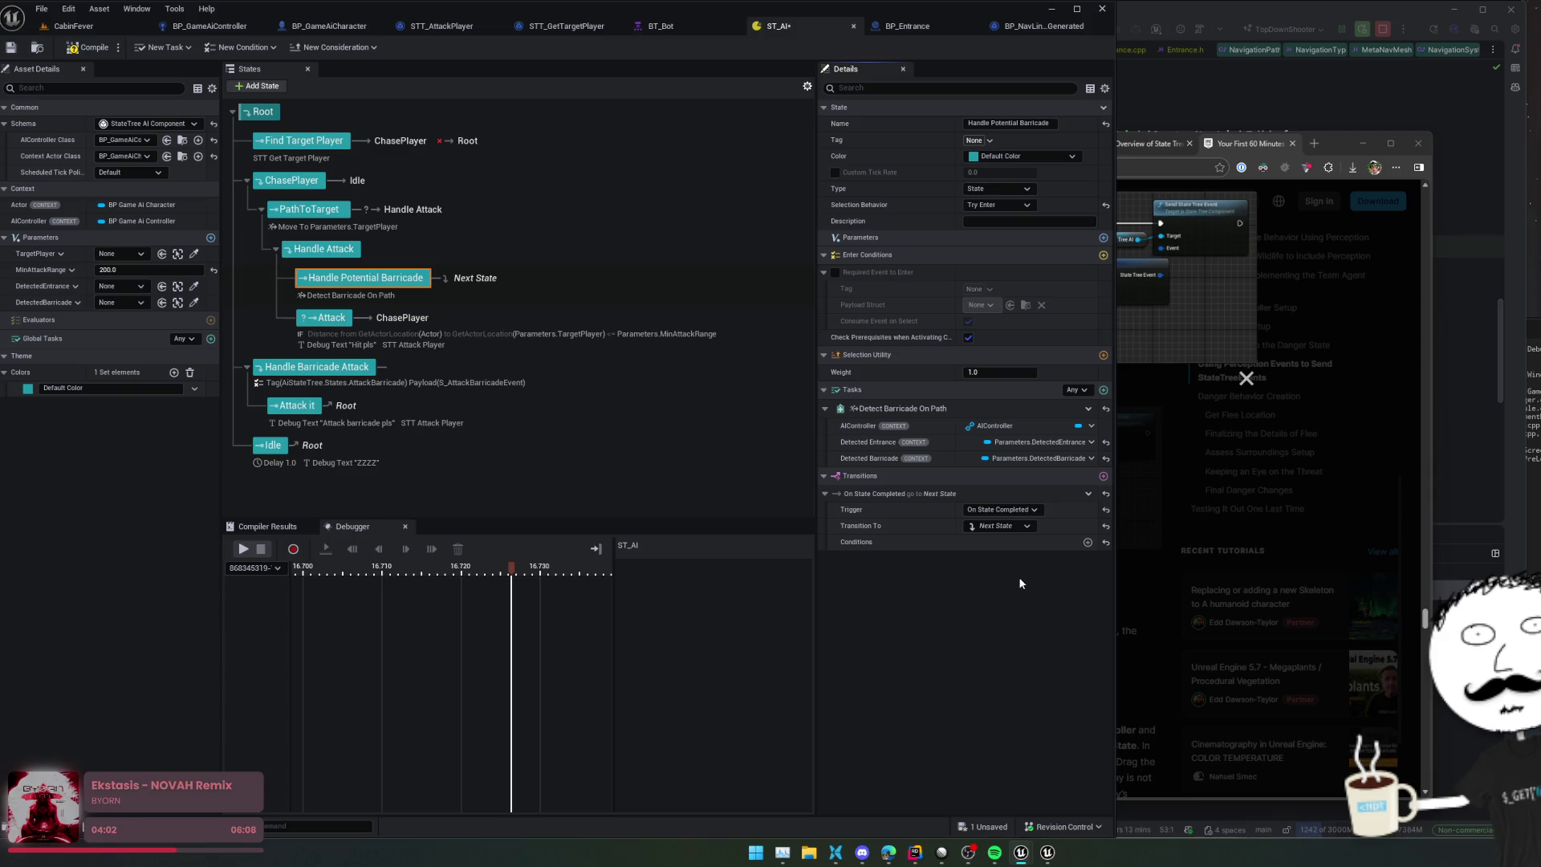
pyautogui.click(436, 325)
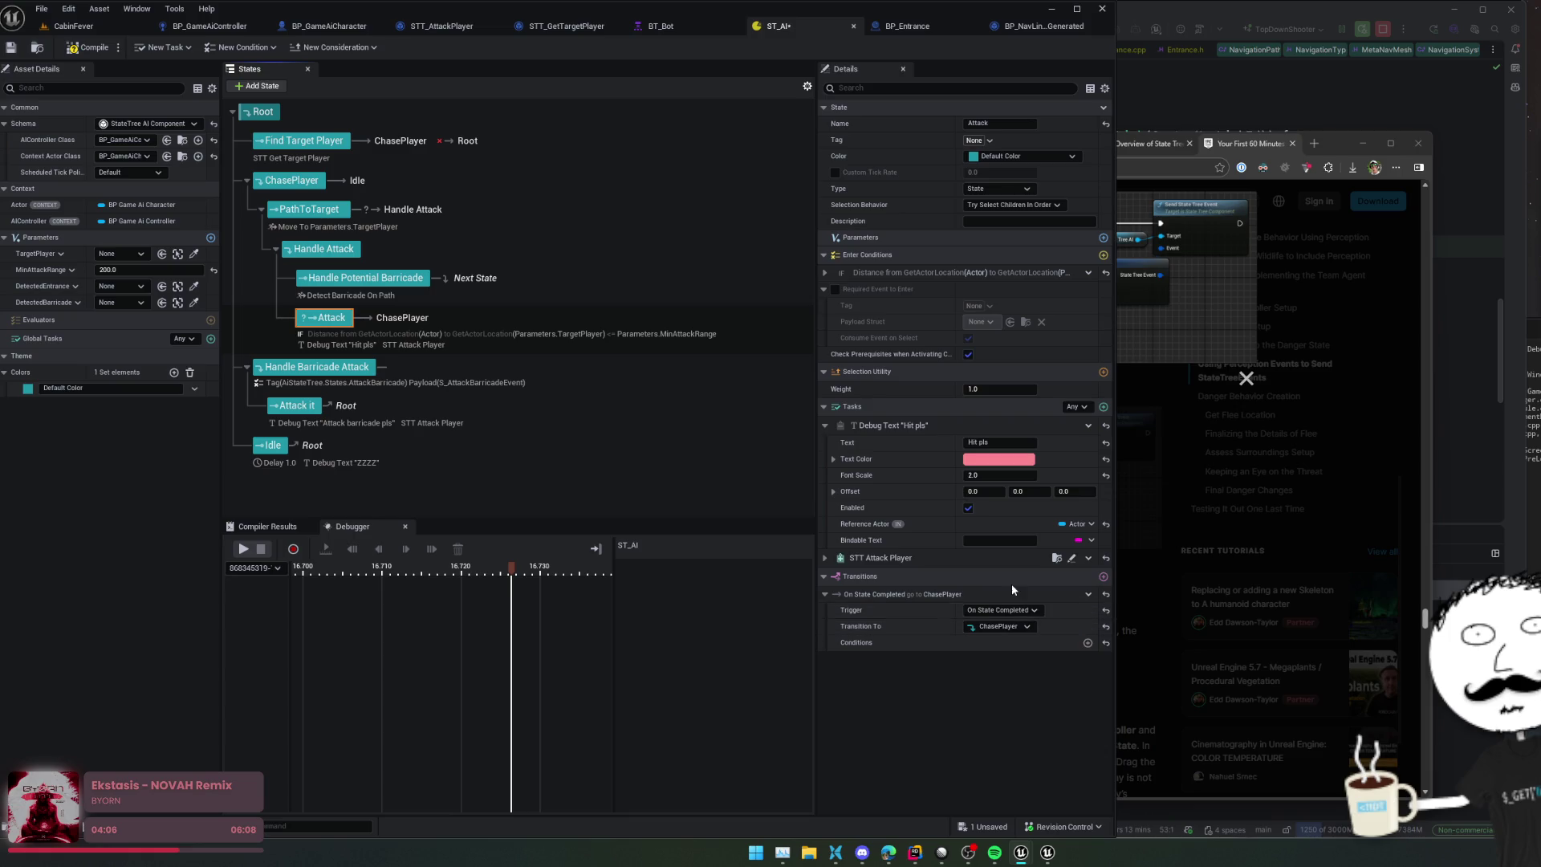
pyautogui.click(11, 47)
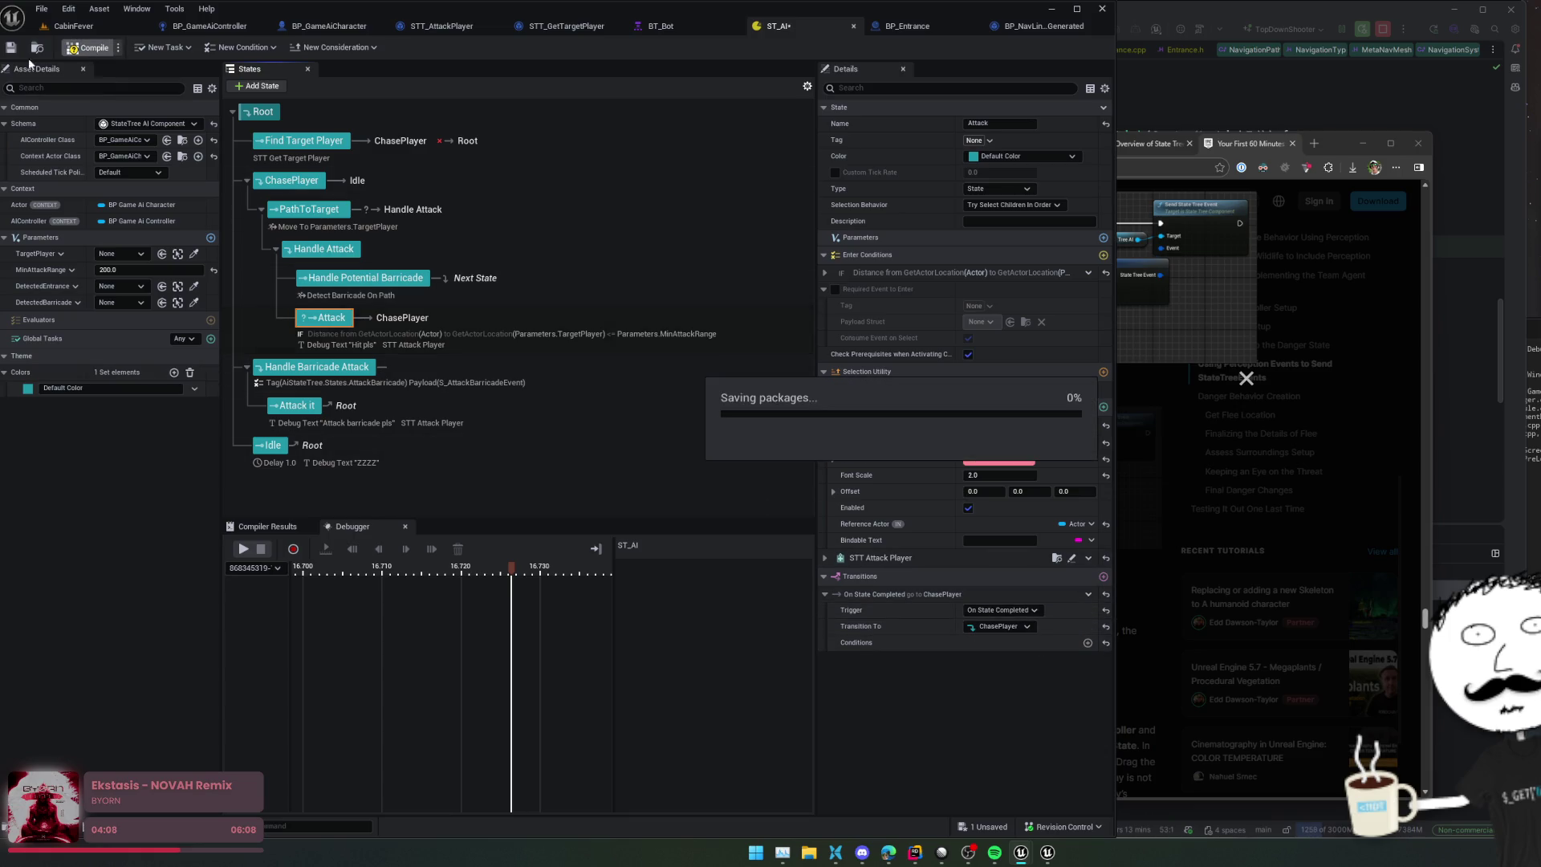
# Step: In BP_Entrance, wire the smart link event into the controller cast and unhook the cast from Get Blackboard
pyautogui.click(1042, 31)
pyautogui.moveTo(566, 430)
pyautogui.mouseDown()
pyautogui.moveTo(588, 444)
pyautogui.moveTo(554, 439)
pyautogui.mouseUp()
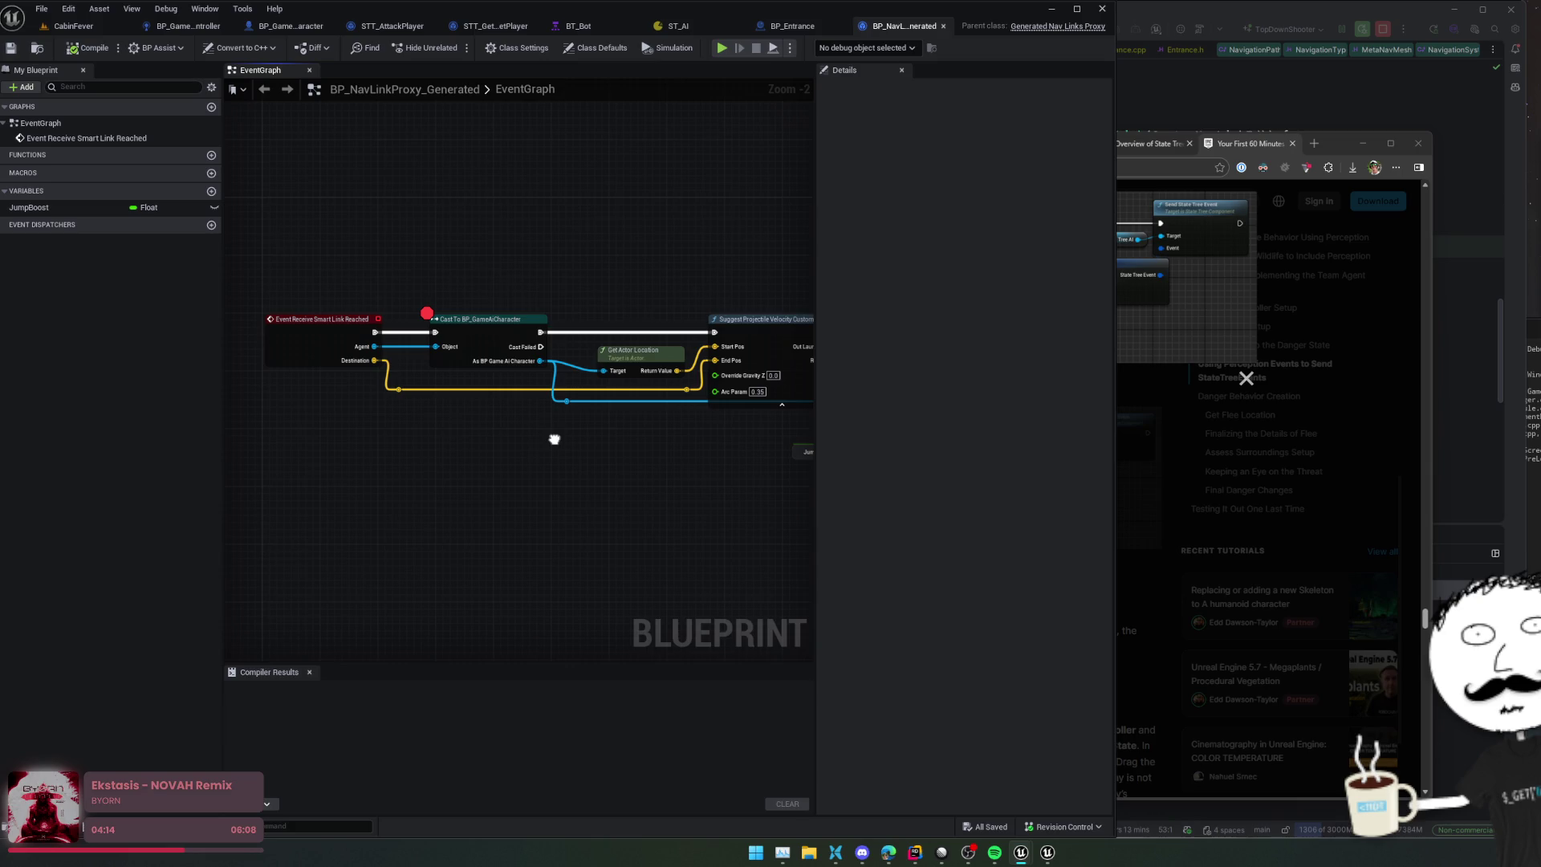
pyautogui.click(792, 26)
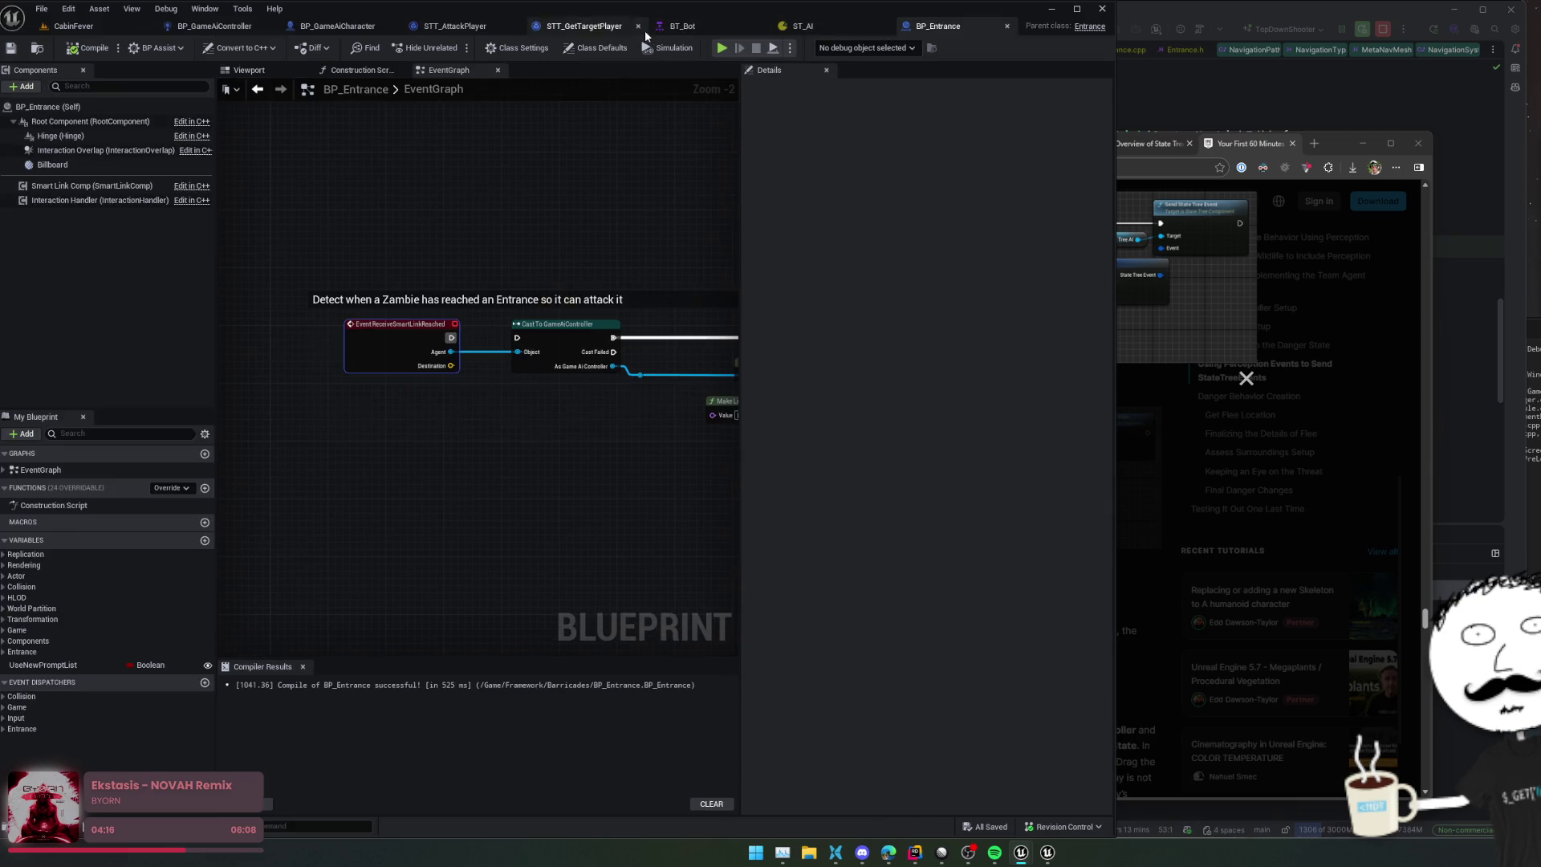
pyautogui.moveTo(580, 379)
pyautogui.mouseDown()
pyautogui.moveTo(573, 400)
pyautogui.moveTo(459, 402)
pyautogui.moveTo(411, 437)
pyautogui.moveTo(535, 448)
pyautogui.mouseUp()
pyautogui.scroll(1, 426, 440)
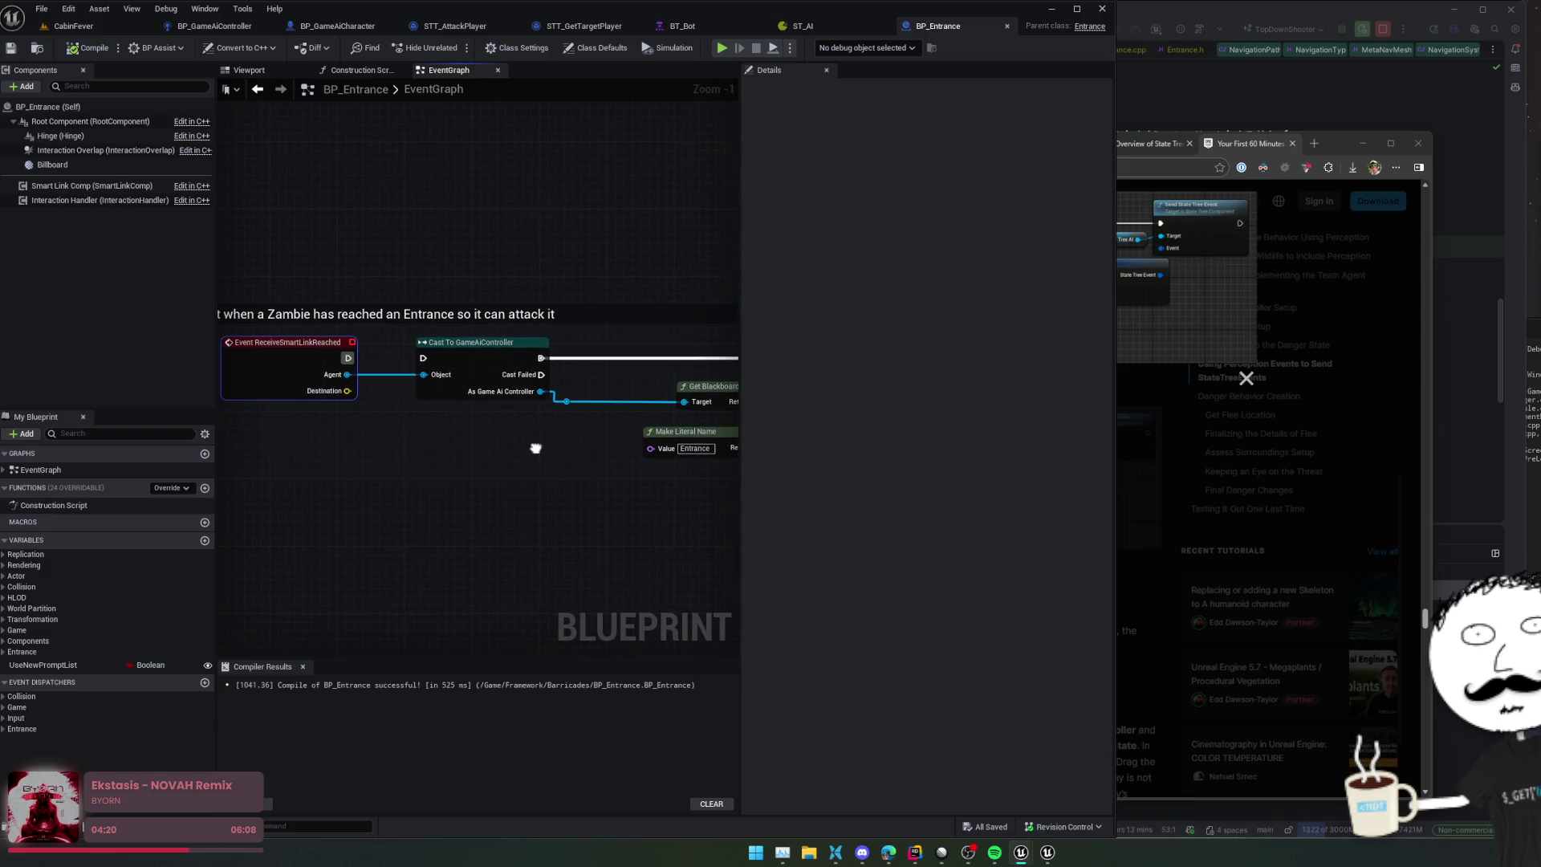
pyautogui.moveTo(412, 359)
pyautogui.mouseDown()
pyautogui.moveTo(483, 361)
pyautogui.moveTo(431, 375)
pyautogui.mouseUp()
pyautogui.scroll(-1, 497, 442)
pyautogui.moveTo(473, 422)
pyautogui.mouseDown()
pyautogui.moveTo(460, 450)
pyautogui.moveTo(396, 448)
pyautogui.moveTo(612, 458)
pyautogui.moveTo(509, 488)
pyautogui.moveTo(261, 476)
pyautogui.moveTo(585, 471)
pyautogui.moveTo(430, 459)
pyautogui.moveTo(483, 448)
pyautogui.mouseUp()
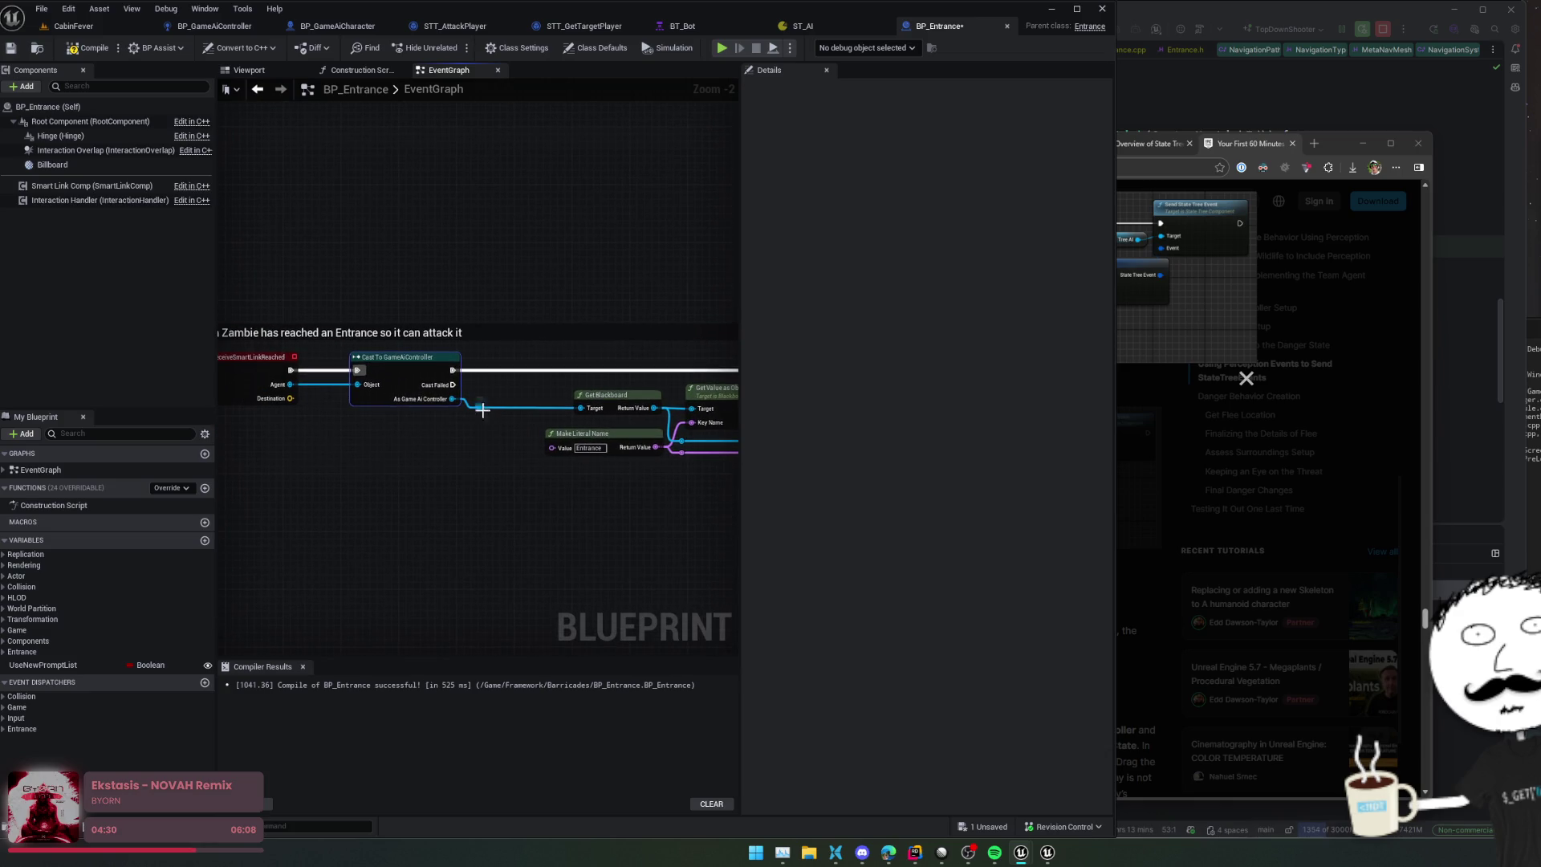
pyautogui.keyDown('alt'); pyautogui.click(489, 408); pyautogui.keyUp('alt')
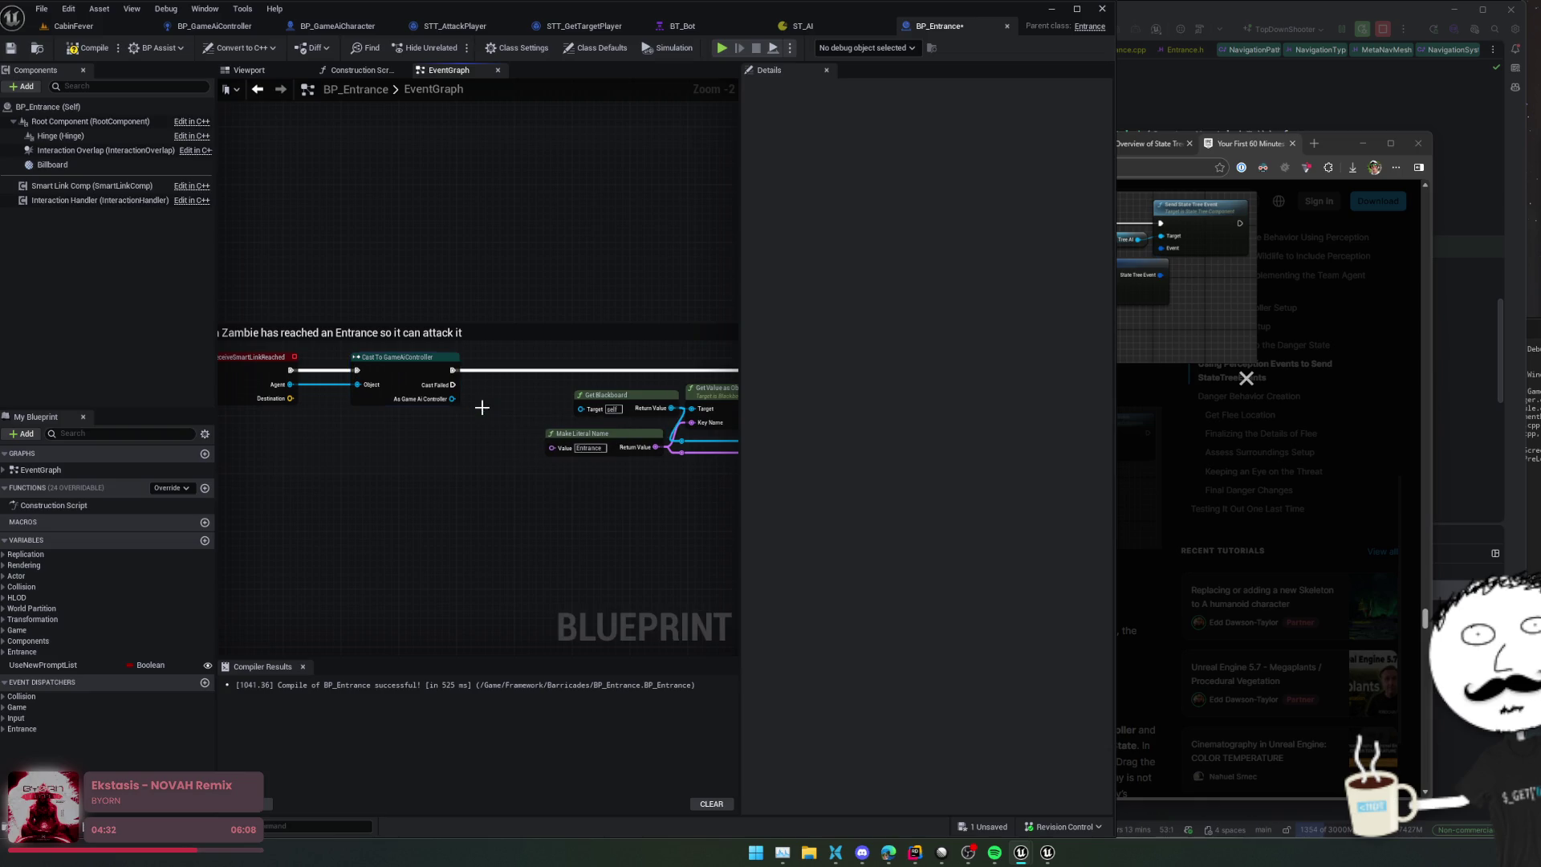
pyautogui.keyDown('alt'); pyautogui.click(483, 369); pyautogui.keyUp('alt')
pyautogui.moveTo(516, 369)
pyautogui.mouseDown()
pyautogui.moveTo(674, 377)
pyautogui.moveTo(266, 392)
pyautogui.moveTo(433, 387)
pyautogui.moveTo(339, 380)
pyautogui.mouseUp()
pyautogui.scroll(1, 422, 440)
pyautogui.moveTo(419, 450)
pyautogui.mouseDown()
pyautogui.moveTo(406, 426)
pyautogui.moveTo(313, 416)
pyautogui.moveTo(371, 393)
pyautogui.moveTo(339, 404)
pyautogui.mouseUp()
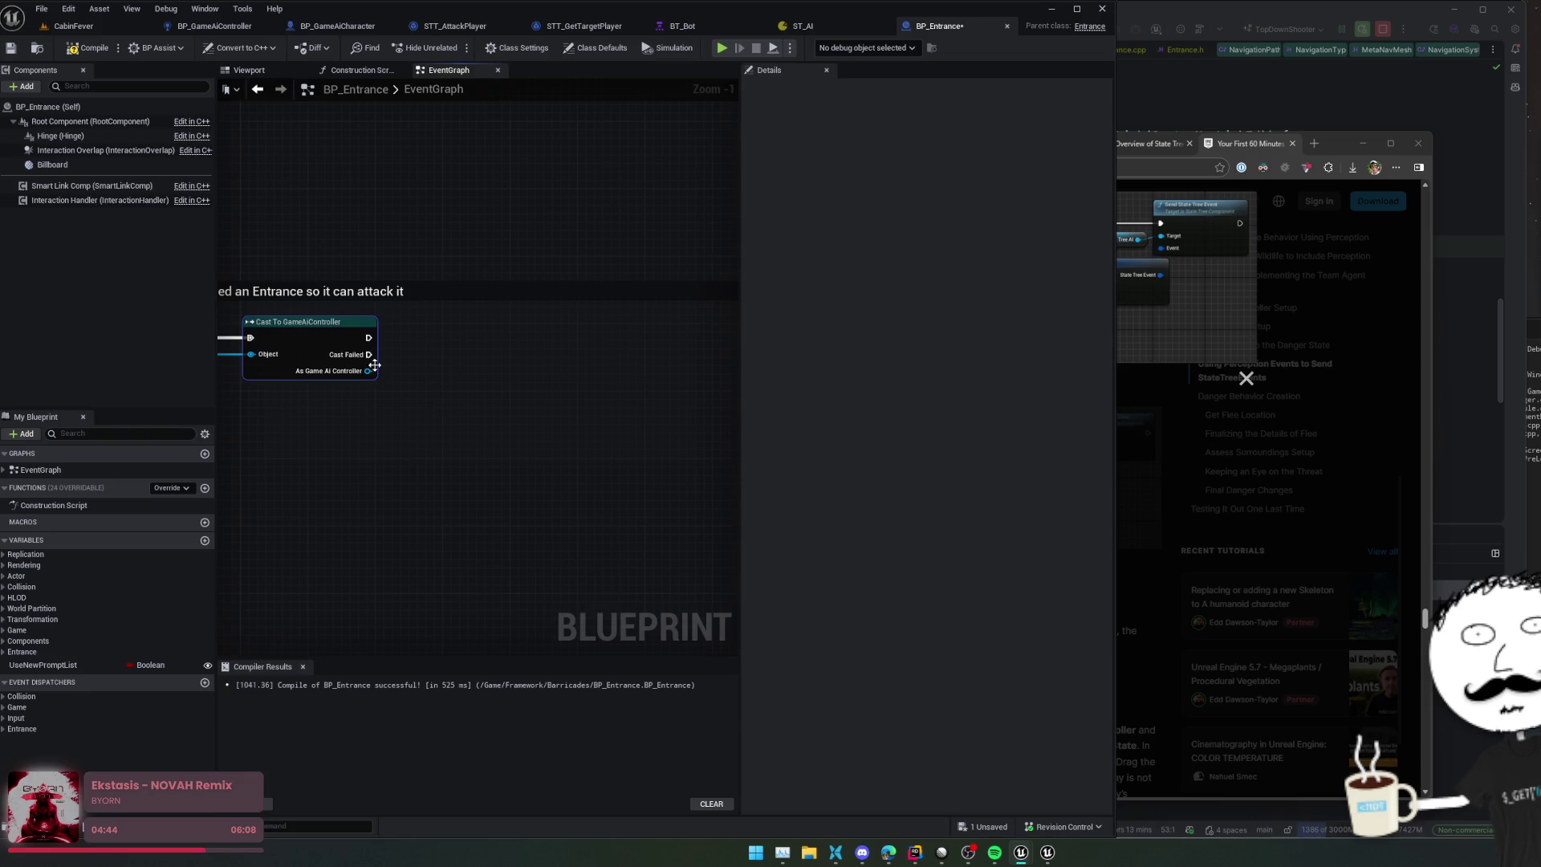
# Step: Add a Make State Tree Event node with its Tag set to AttackBarricade
pyautogui.rightClick(409, 371)
pyautogui.write('stat')
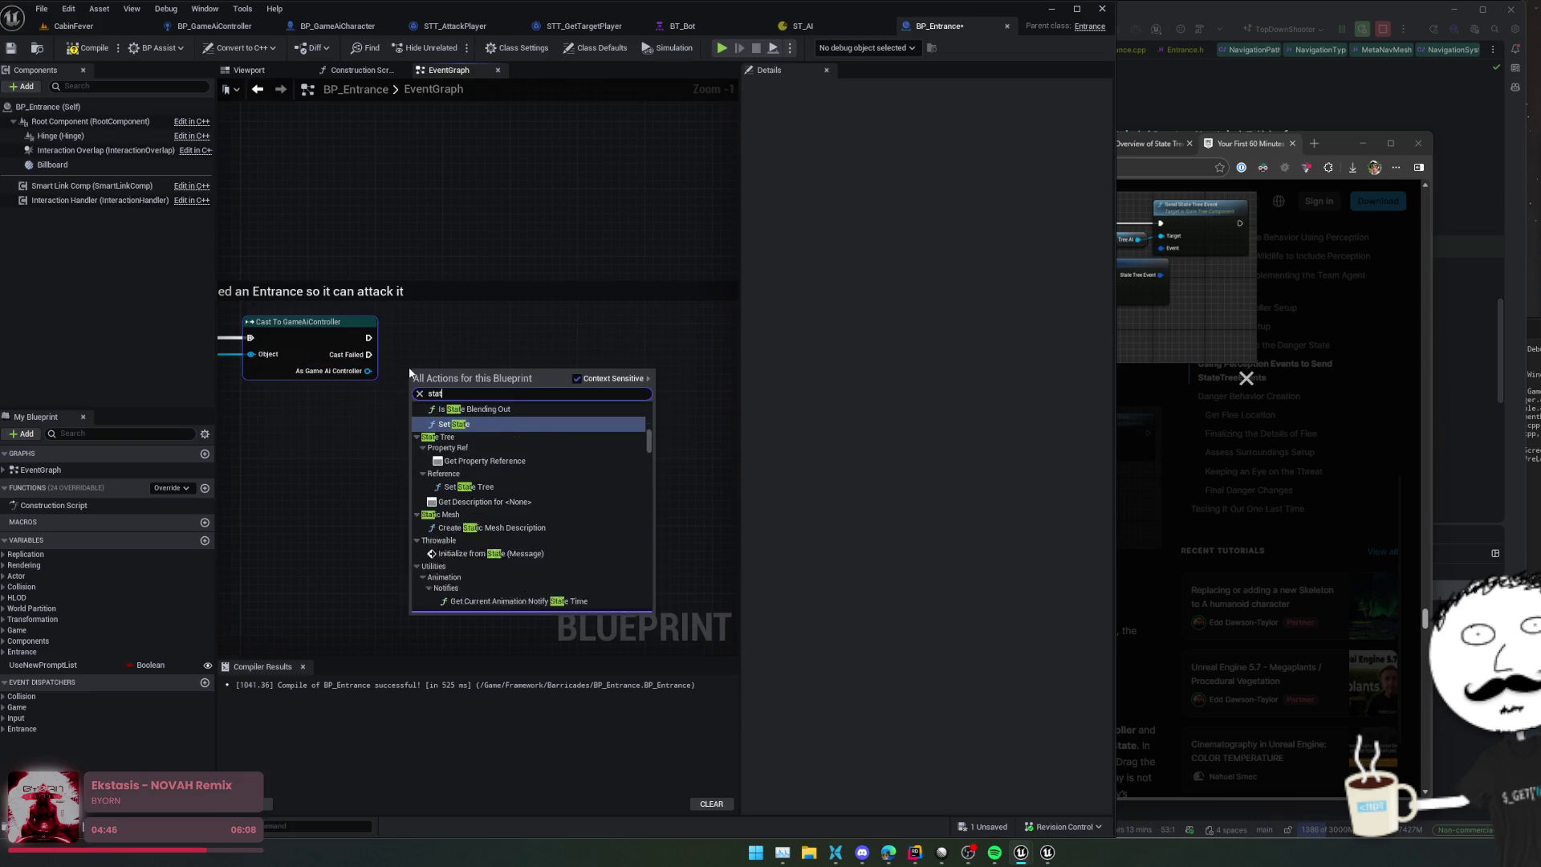
pyautogui.write('e tree evv')
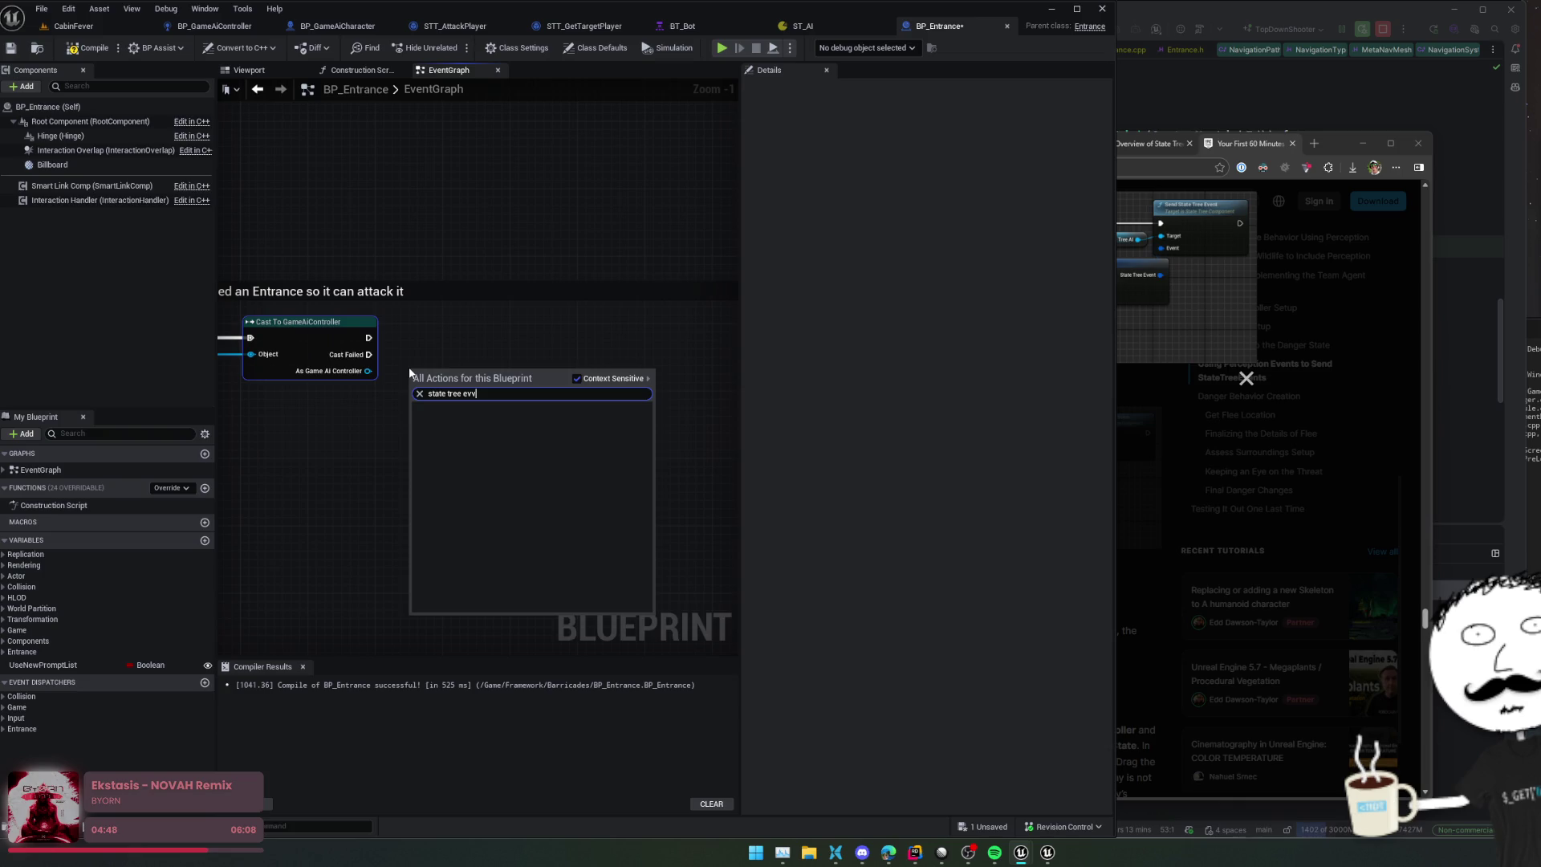
pyautogui.press('BackSpace')
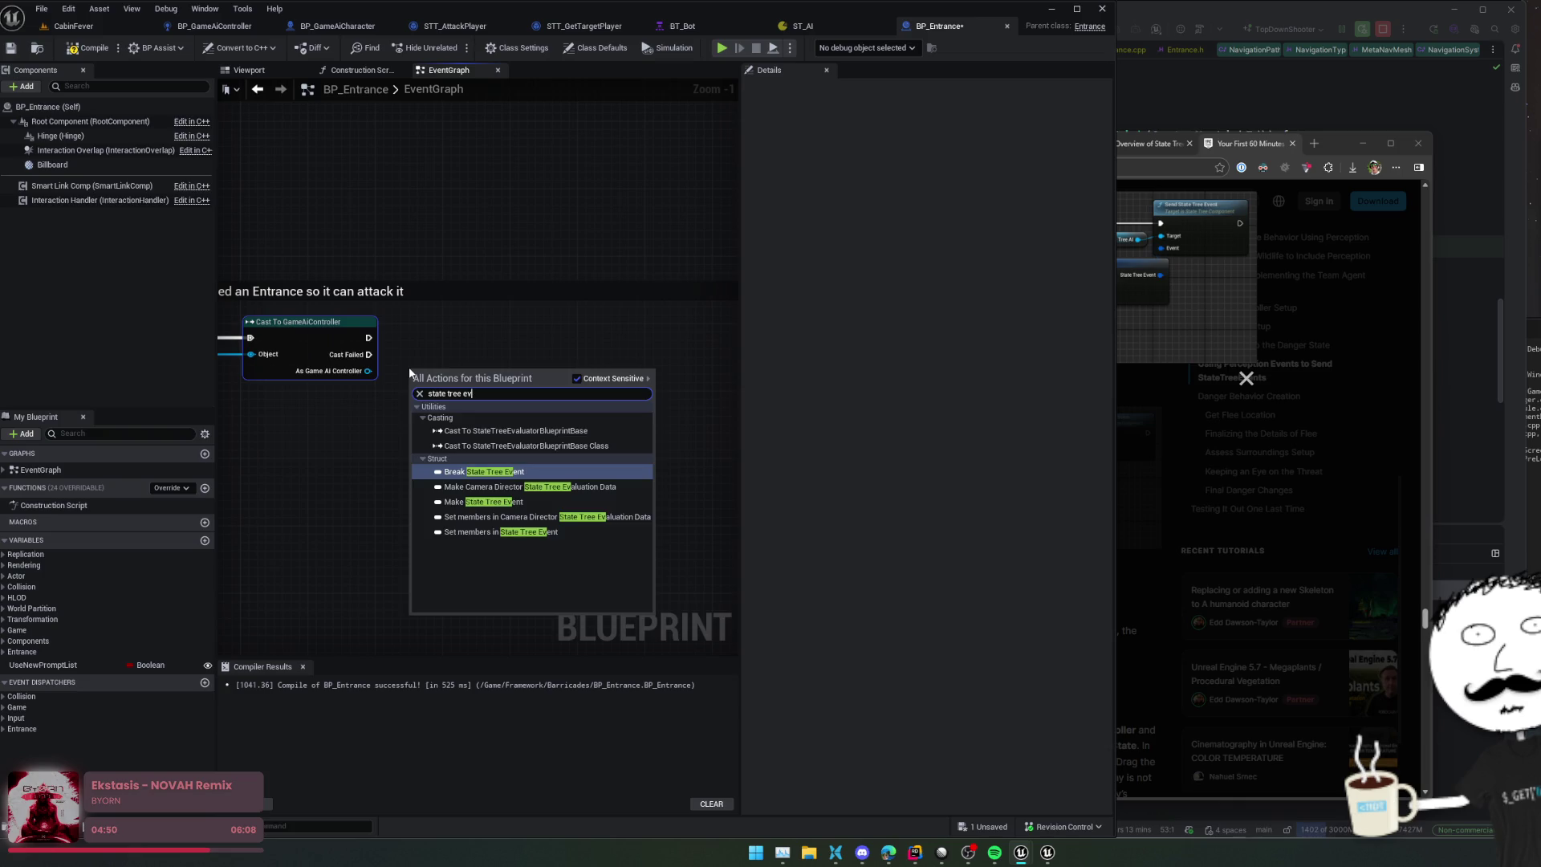
pyautogui.press('Down')
pyautogui.press('Down')
pyautogui.press('Return')
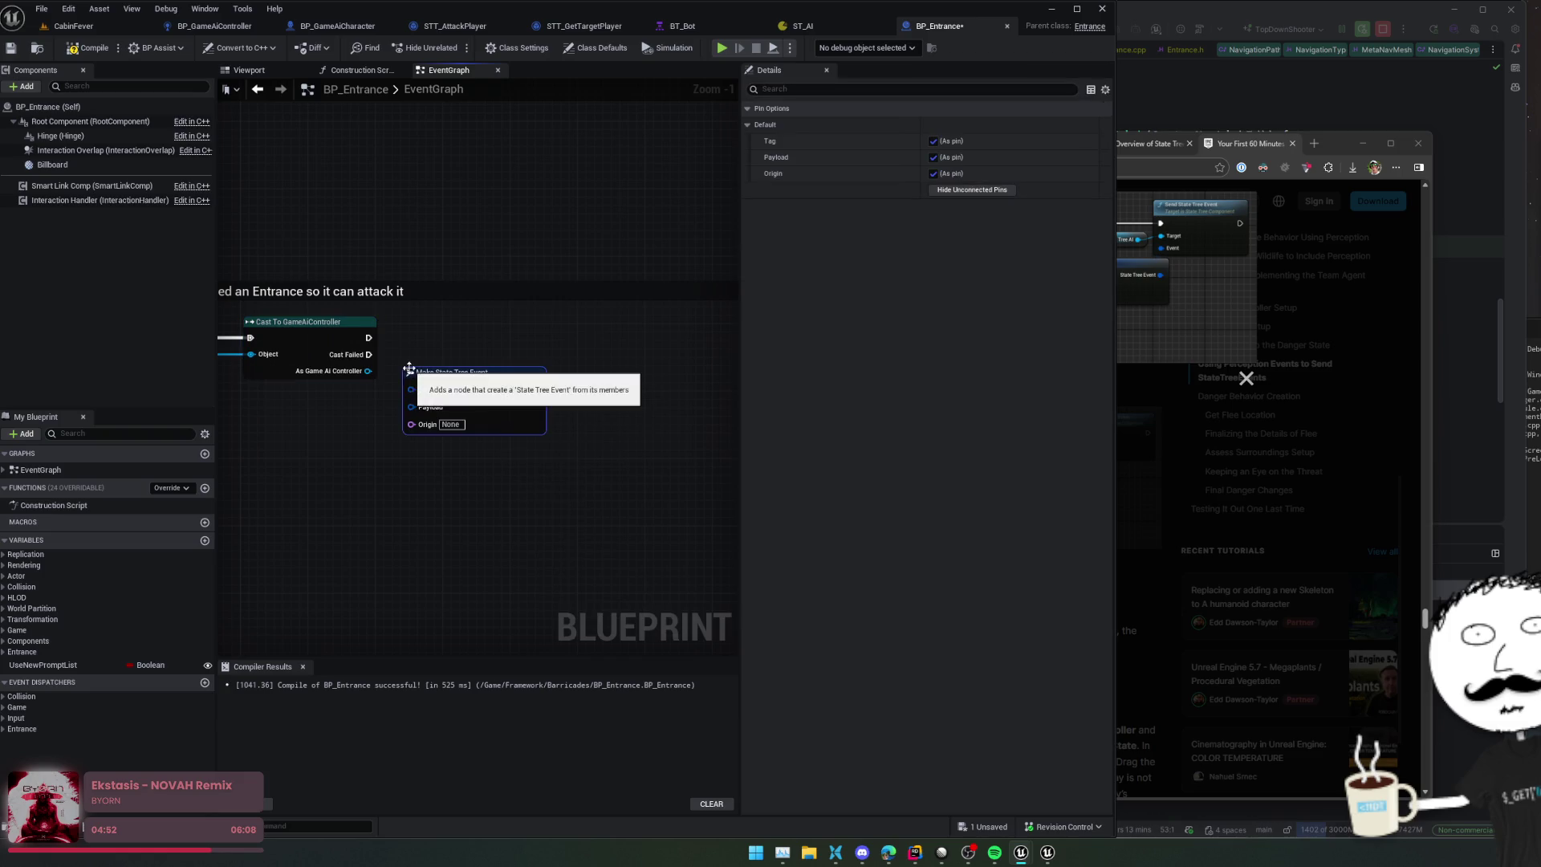
pyautogui.moveTo(469, 372); pyautogui.dragTo(477, 374)
pyautogui.click(468, 390)
pyautogui.write('attack b')
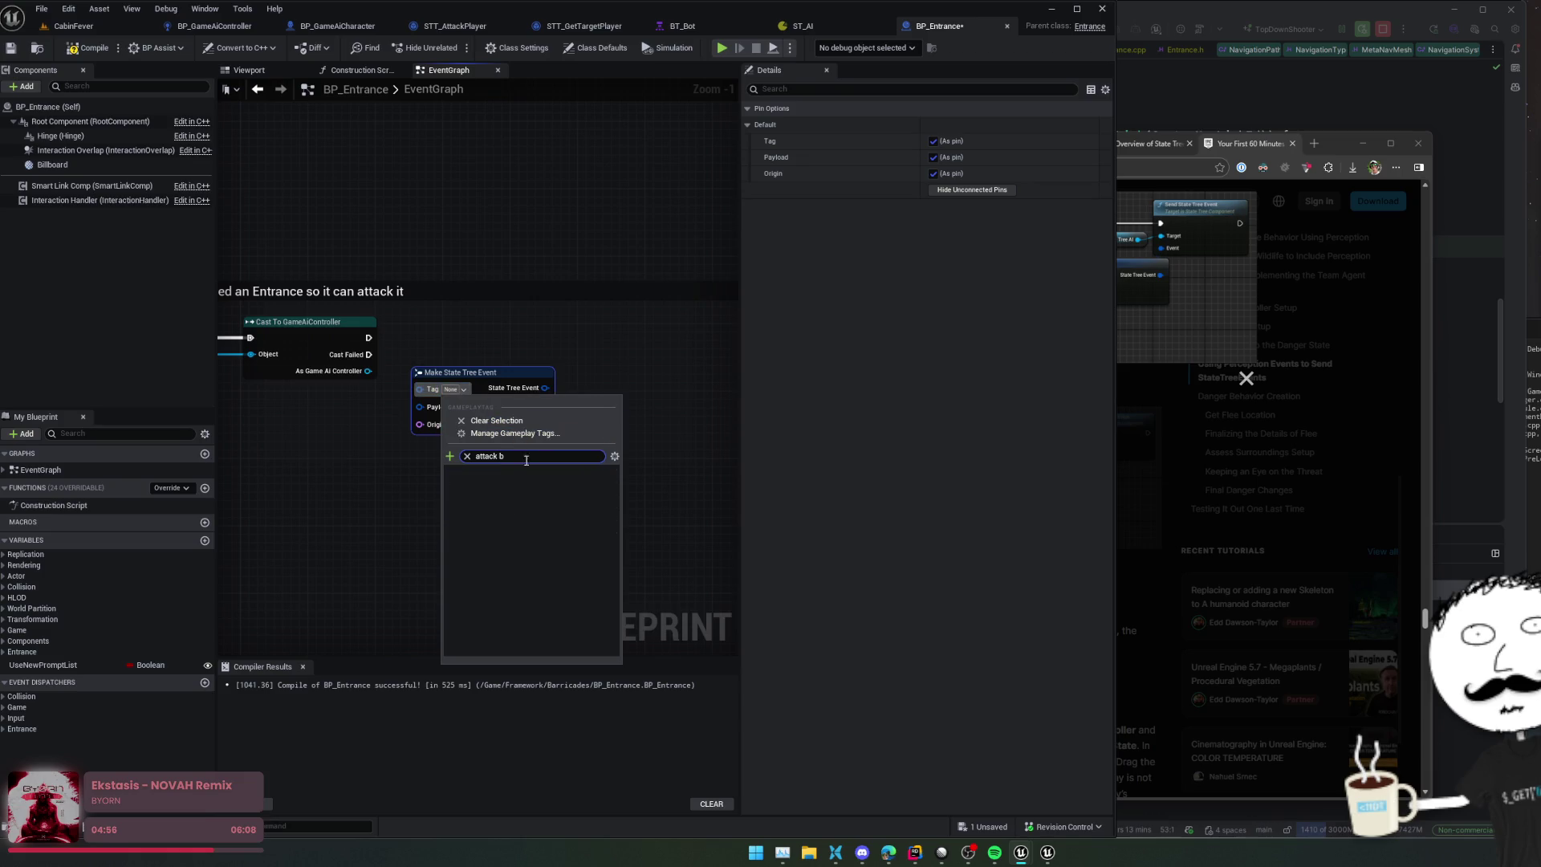
pyautogui.click(490, 496)
pyautogui.click(461, 473)
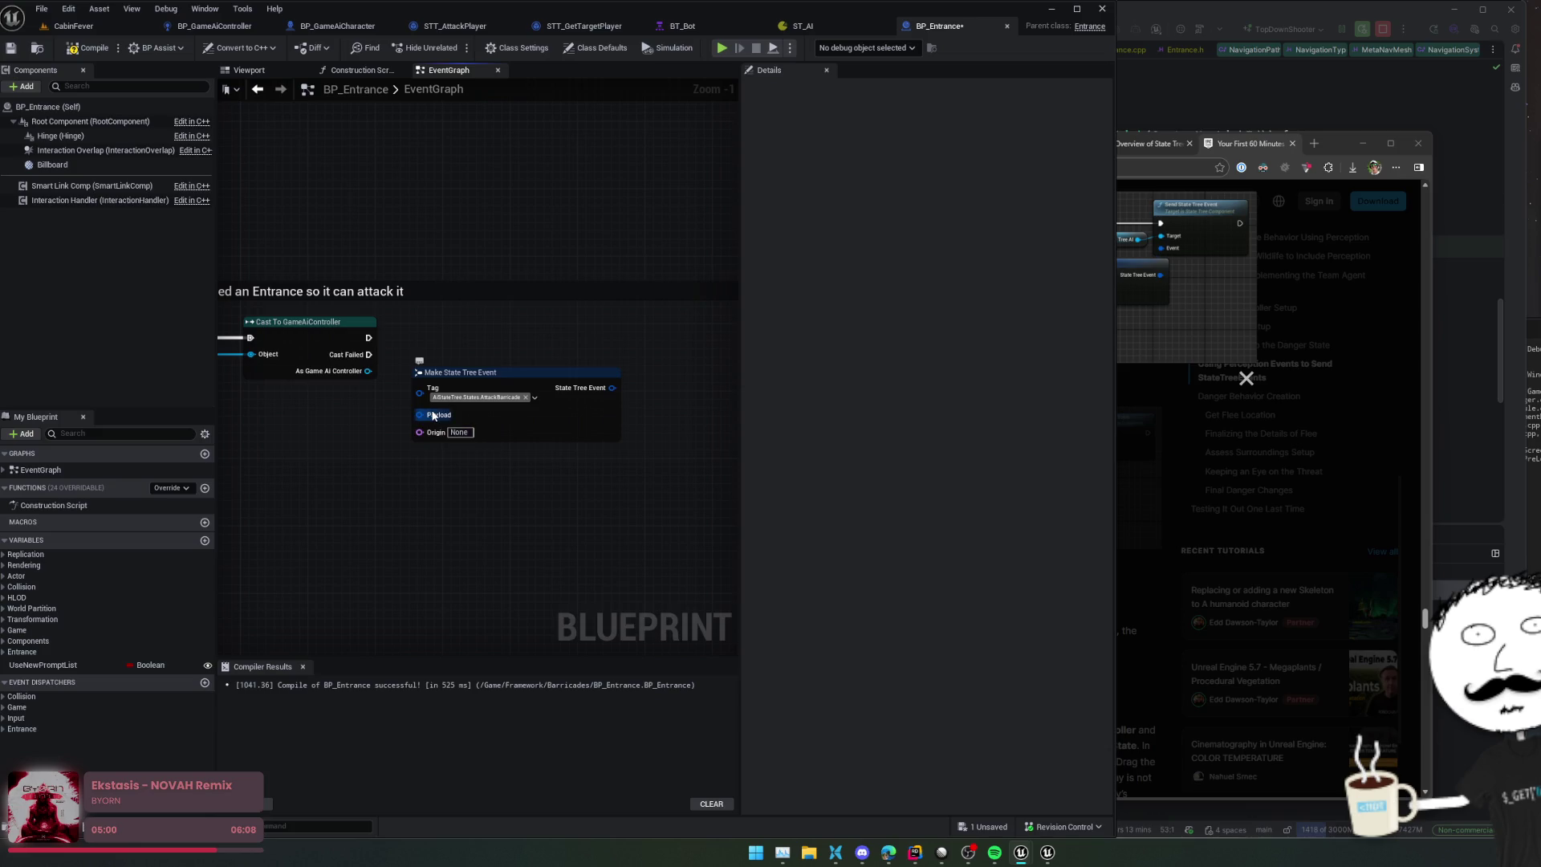
# Step: Feed the event's Payload from a new Make Instanced Struct node and bring up the StateTree tutorial
pyautogui.moveTo(419, 415); pyautogui.dragTo(374, 426)
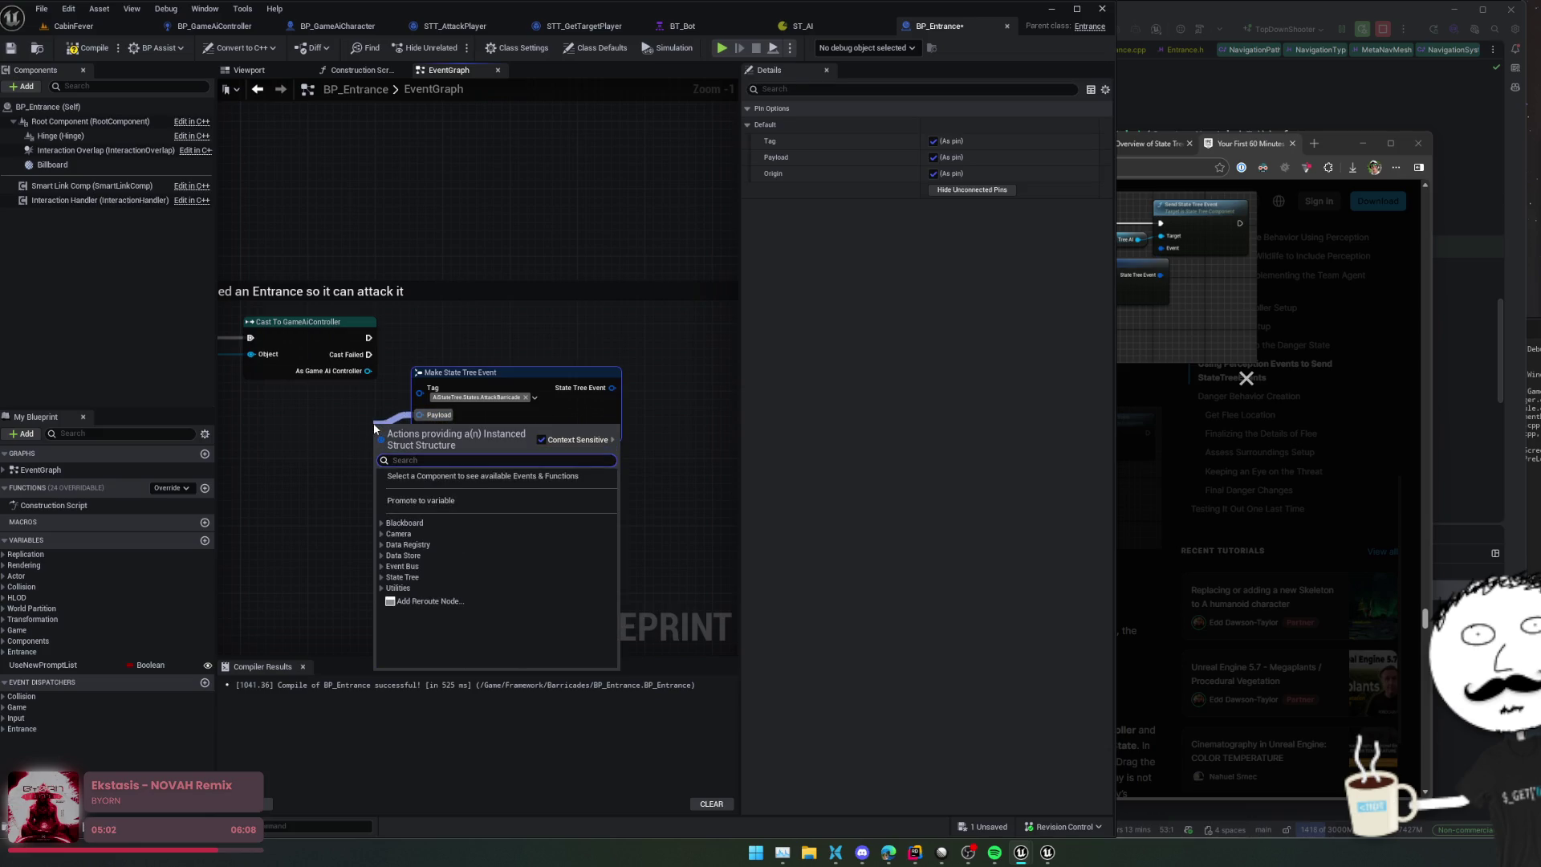
pyautogui.write('make S')
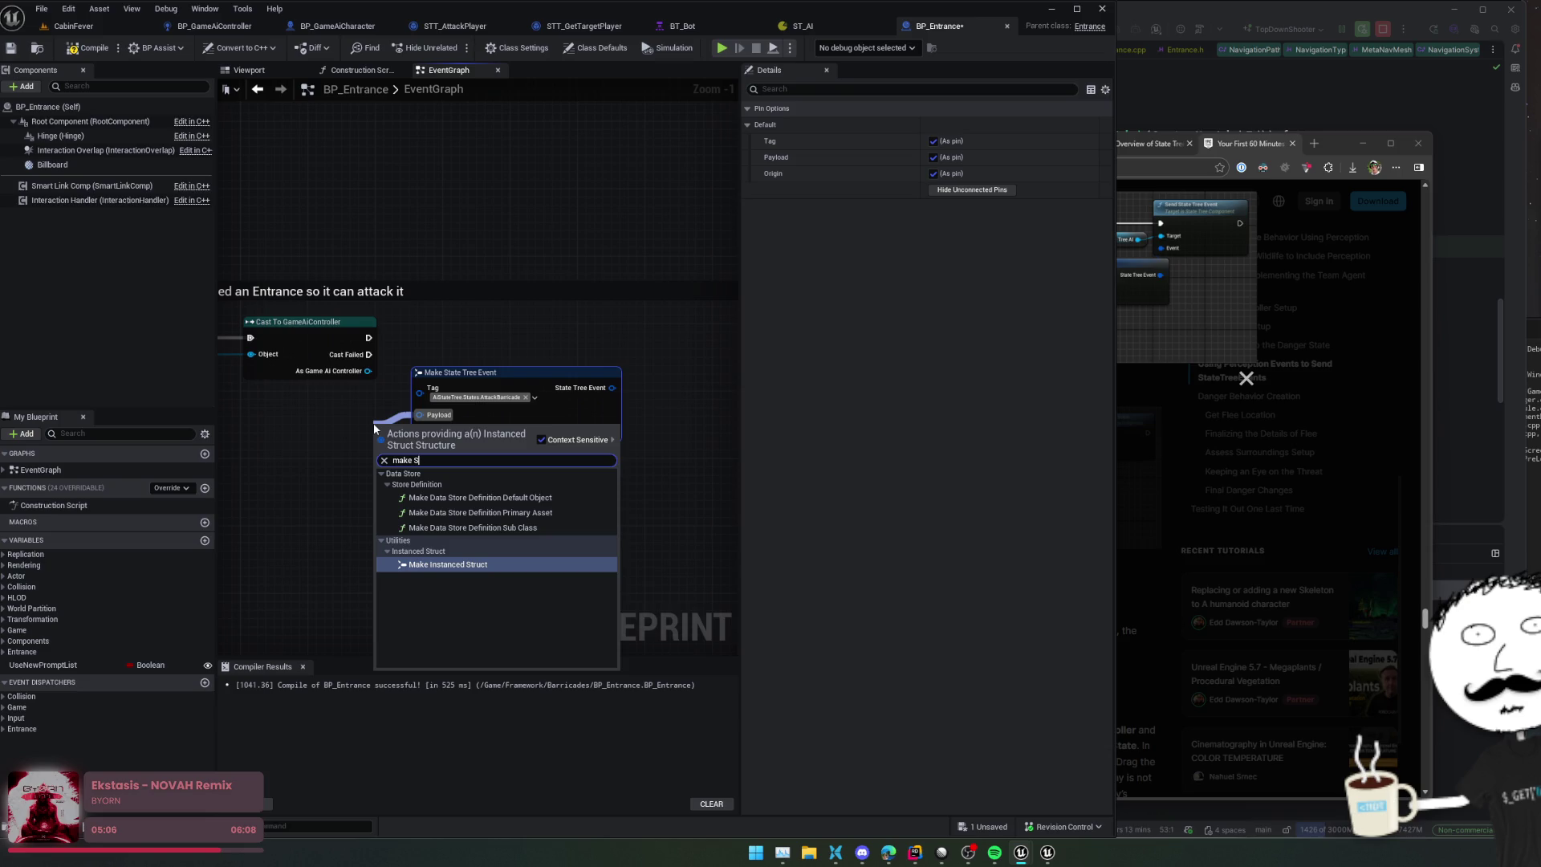
pyautogui.press('Return')
pyautogui.moveTo(401, 423); pyautogui.dragTo(305, 425)
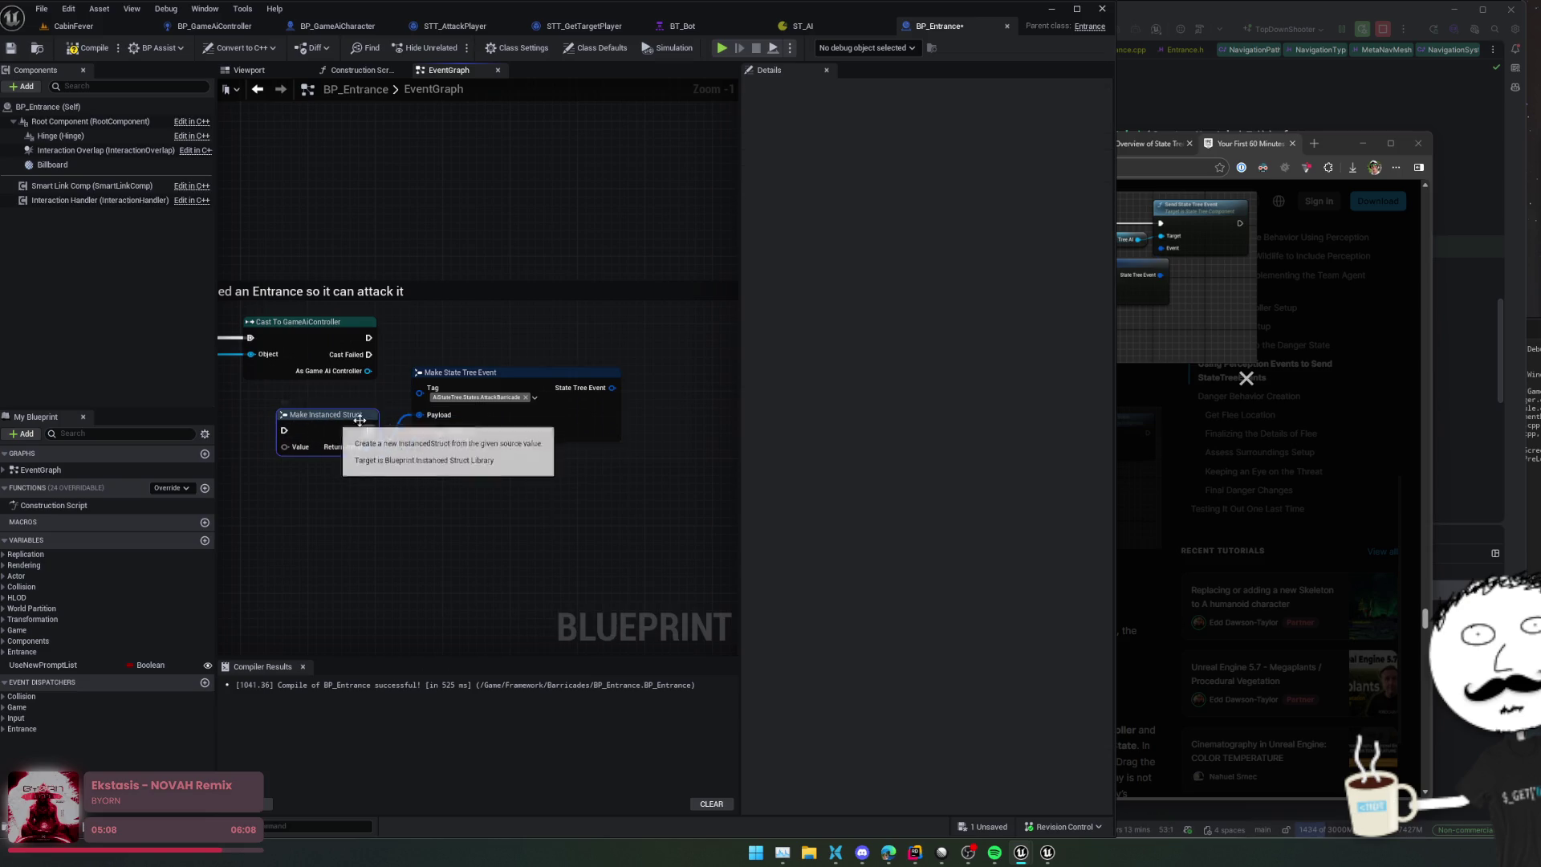
pyautogui.click(1255, 142)
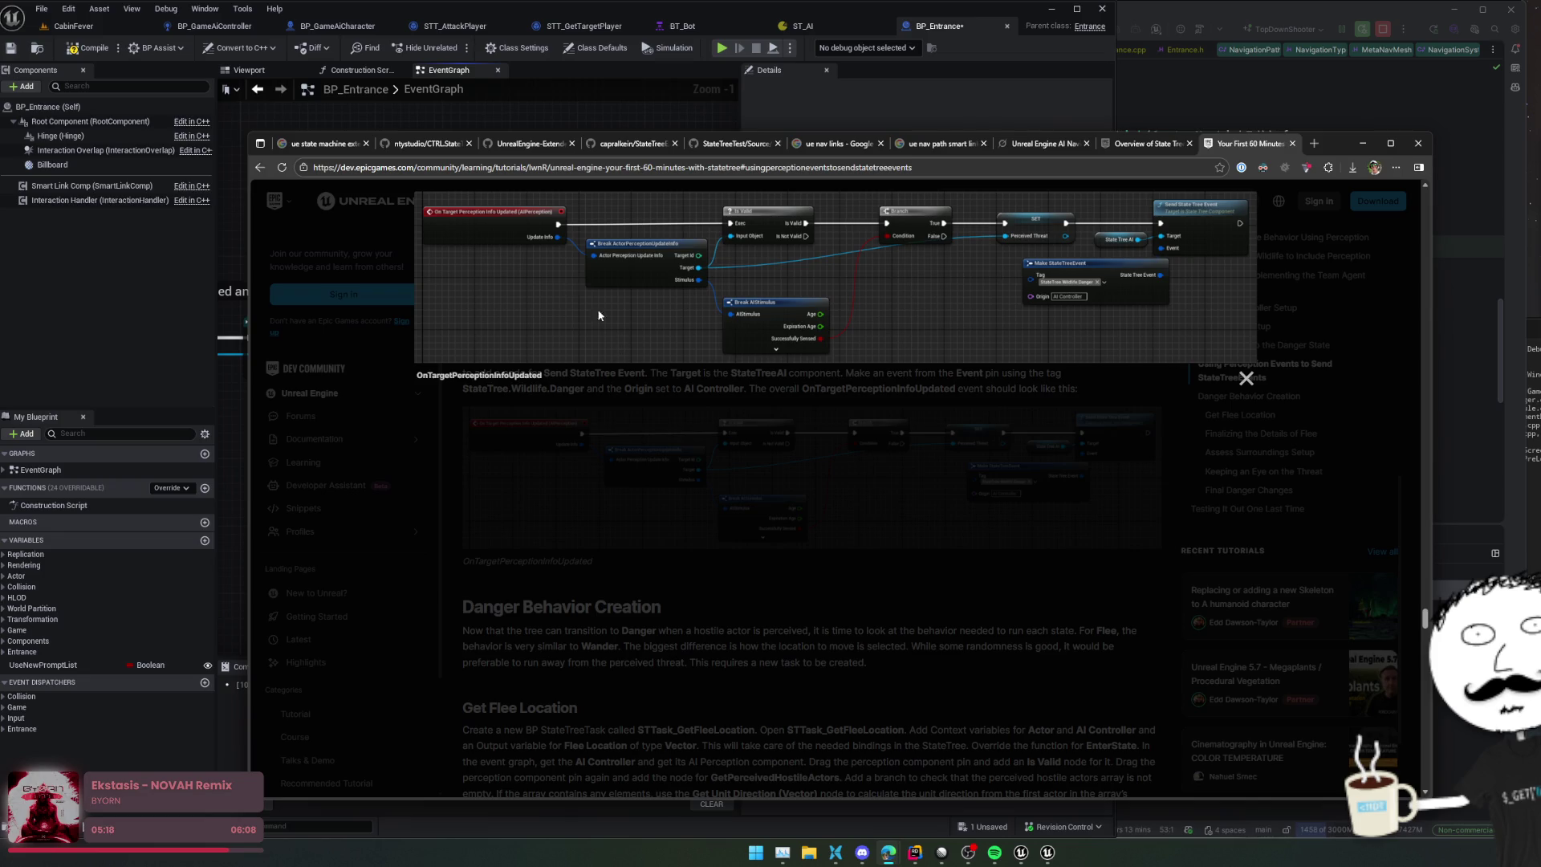
# Step: Check the tutorial's reference graph and delete the old Cast To GameAiController node
pyautogui.moveTo(244, 387); pyautogui.dragTo(1115, 387)
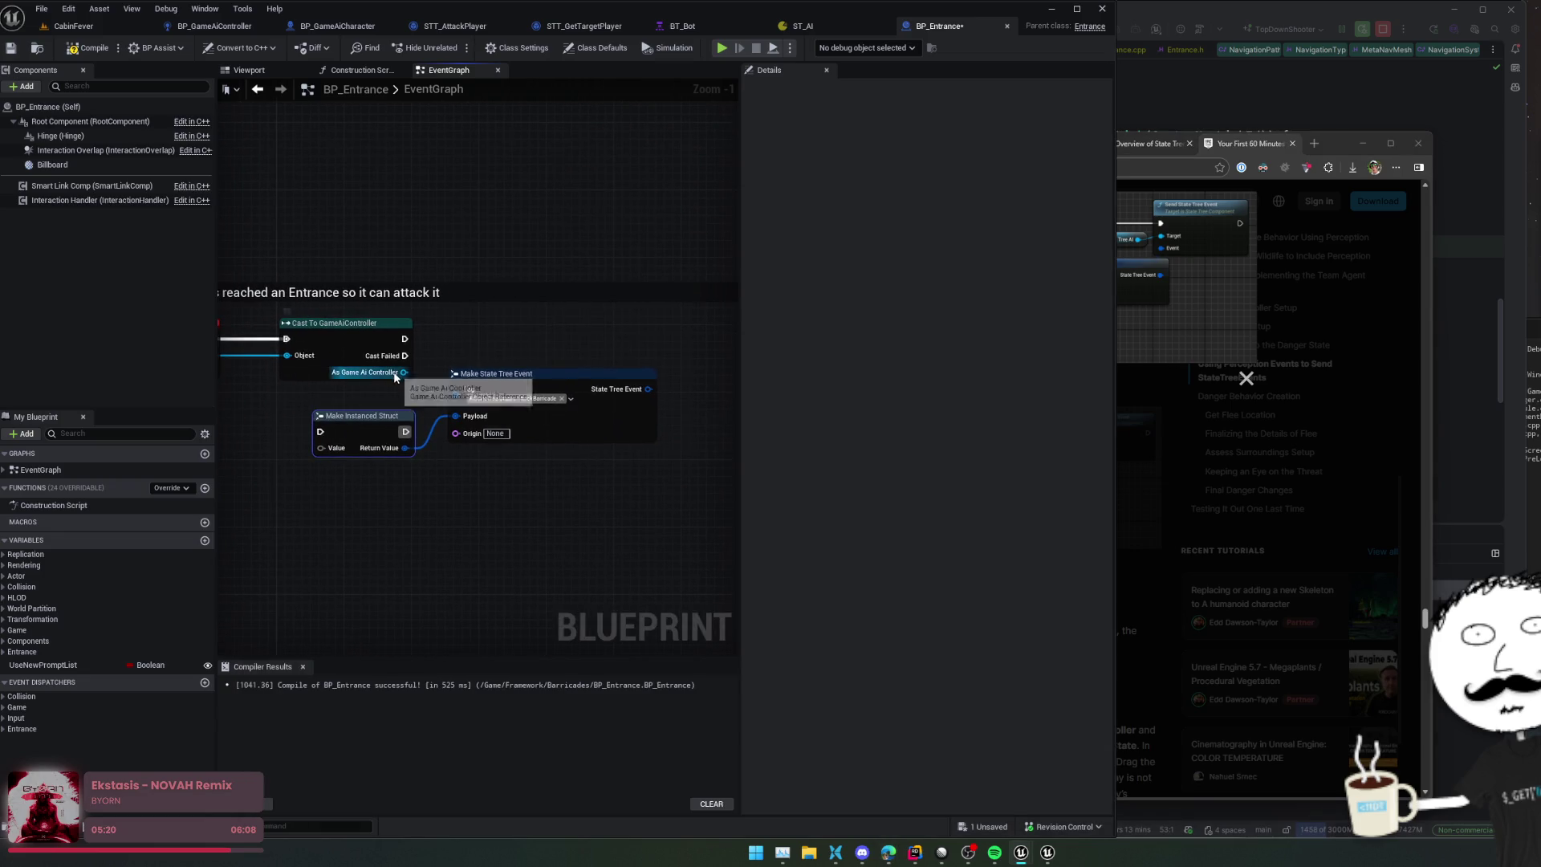
pyautogui.moveTo(404, 372); pyautogui.dragTo(454, 346)
pyautogui.write('send st')
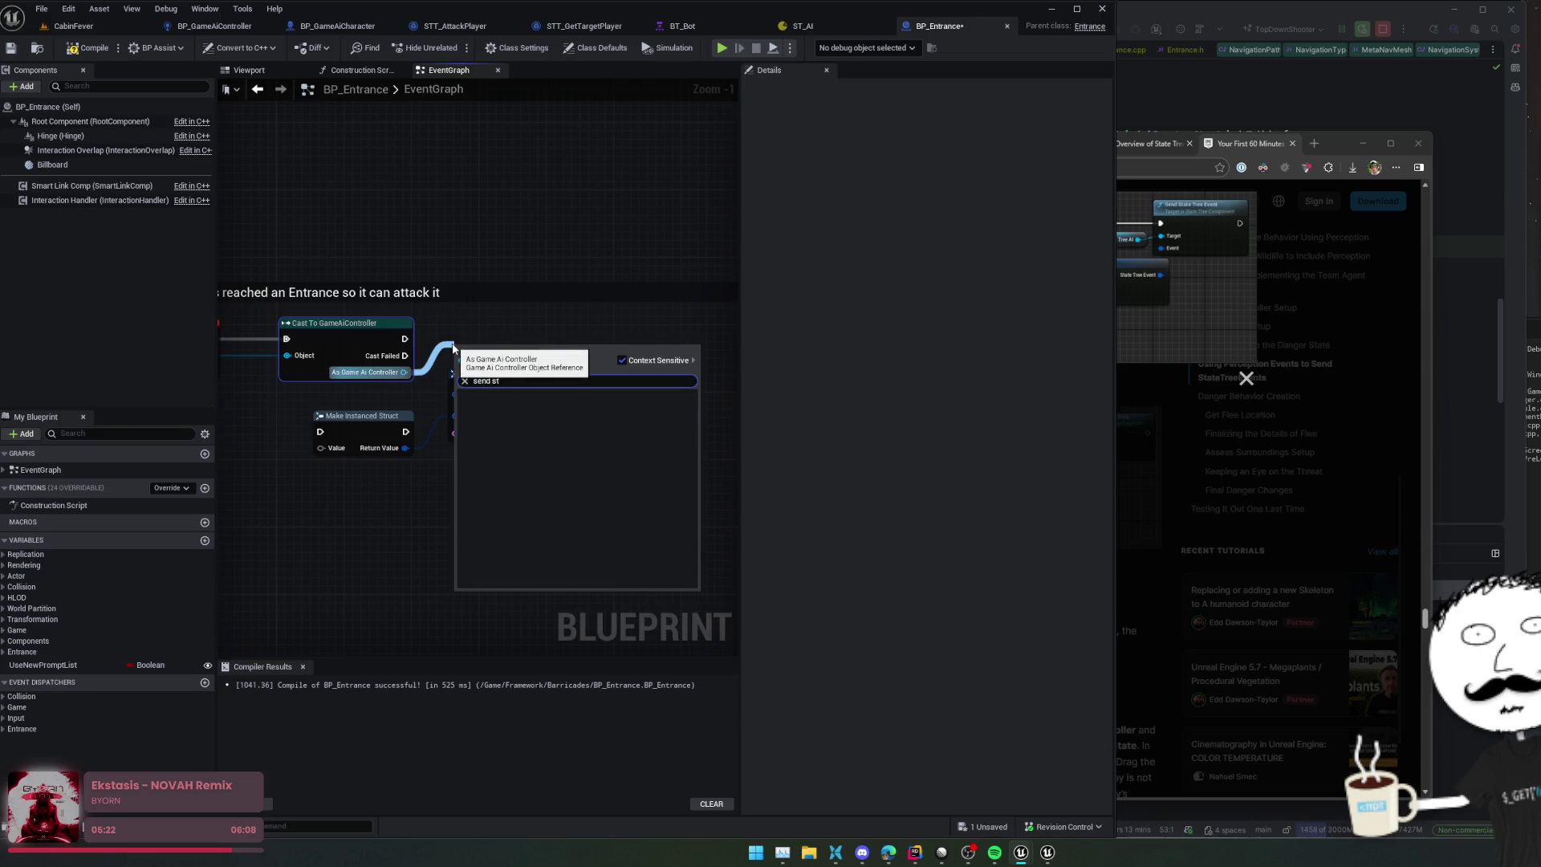
pyautogui.click(1122, 239)
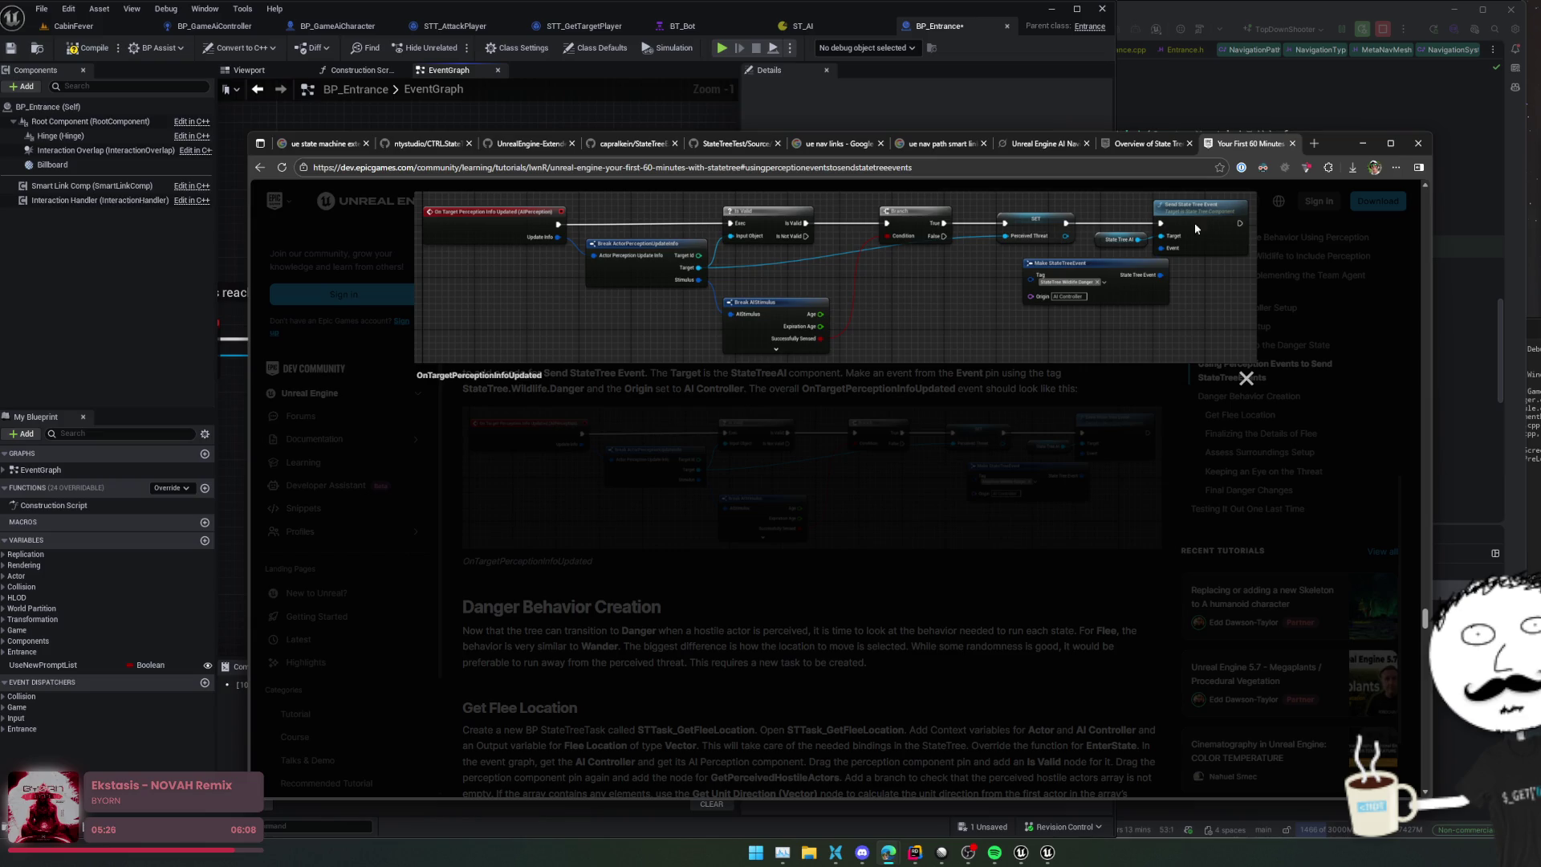
pyautogui.click(224, 451)
pyautogui.moveTo(450, 370); pyautogui.dragTo(439, 379)
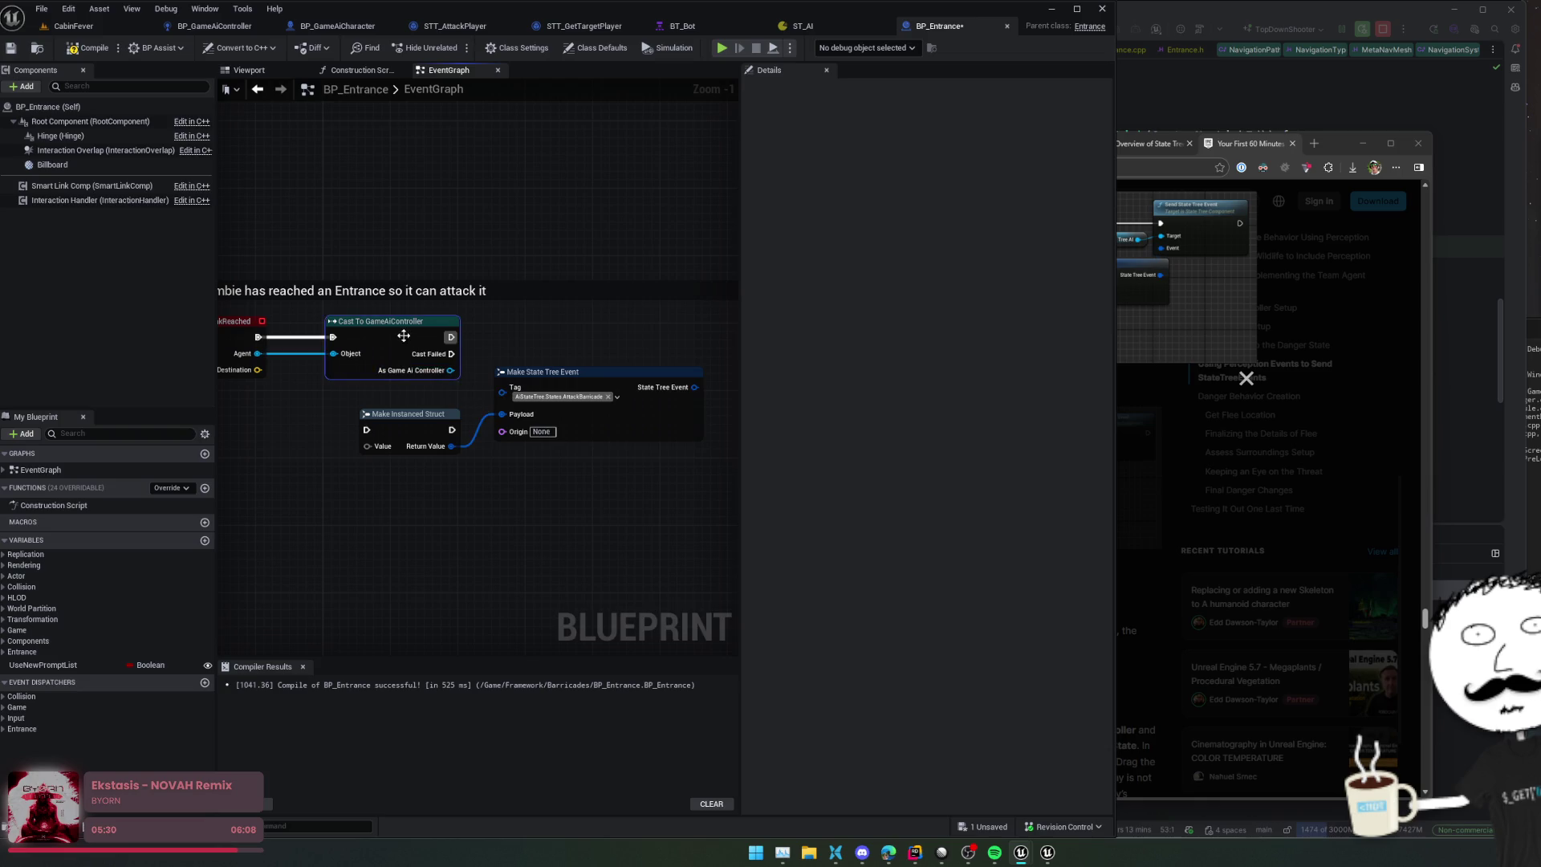
pyautogui.press('Delete')
# Step: Cast Agent to BP_GameAiController and send a State Tree Event from the cast controller
pyautogui.moveTo(257, 353); pyautogui.dragTo(285, 358)
pyautogui.press('BackSpace')
pyautogui.write('bp_game')
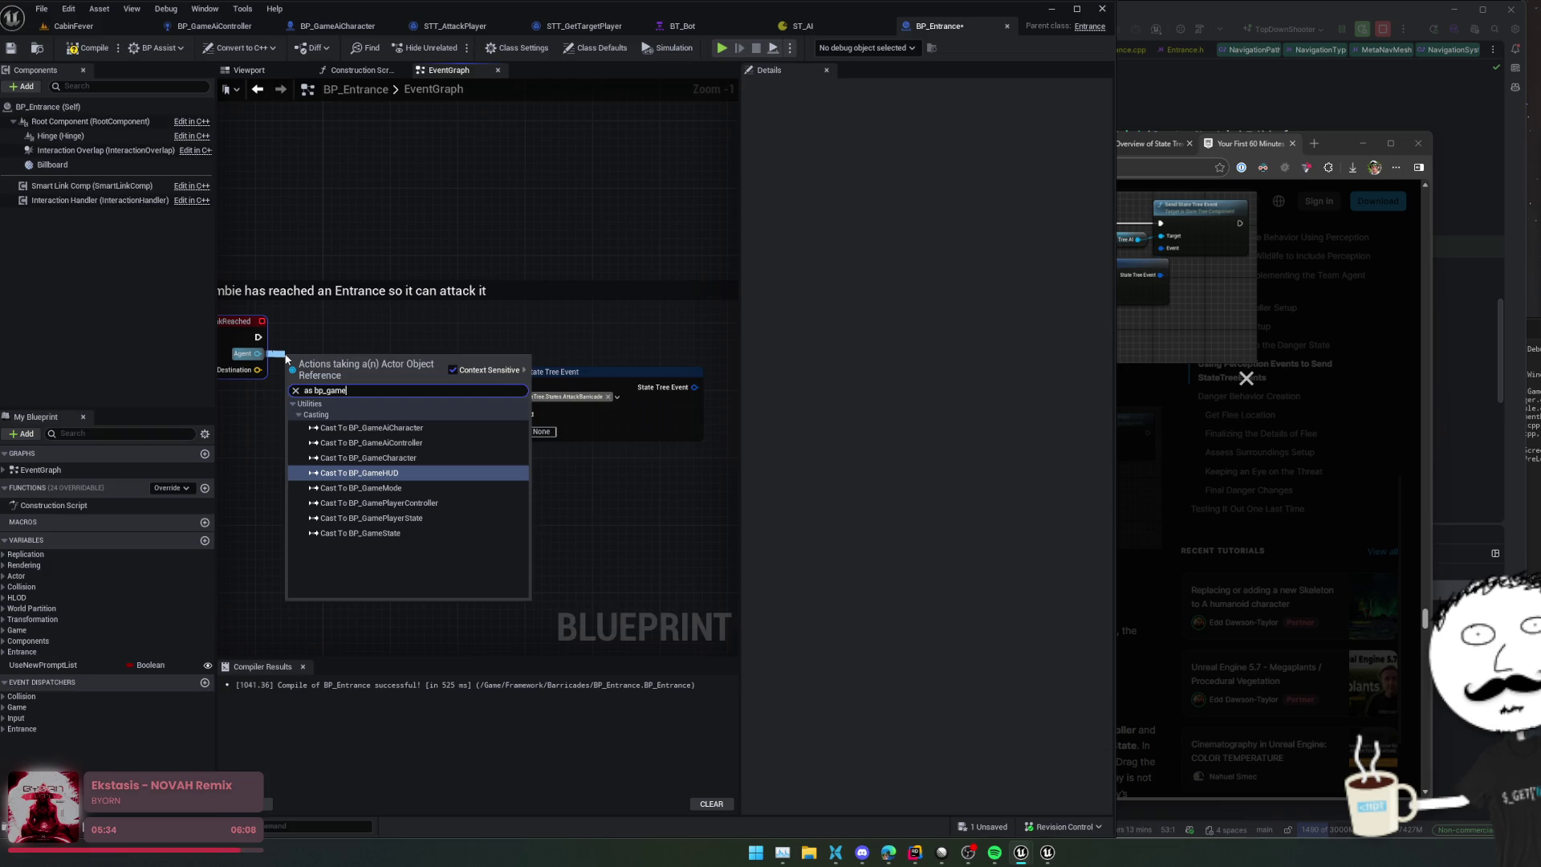
pyautogui.press('Up')
pyautogui.press('Up')
pyautogui.press('Up')
pyautogui.press('Down')
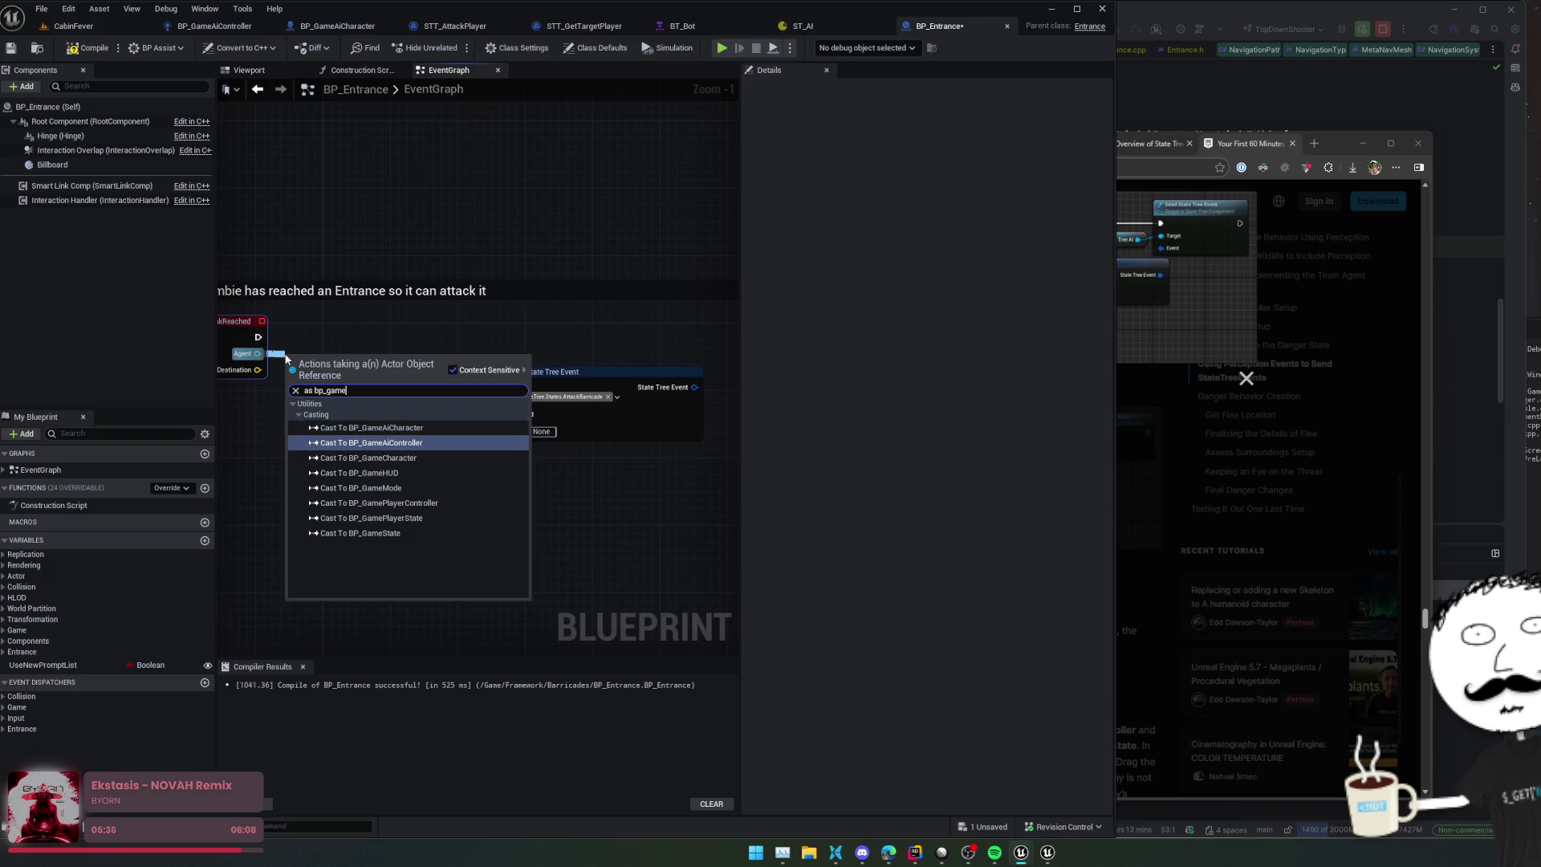
pyautogui.press('Return')
pyautogui.moveTo(333, 379); pyautogui.dragTo(340, 346)
pyautogui.moveTo(427, 370); pyautogui.dragTo(697, 331)
pyautogui.write('send st')
pyautogui.press('Return')
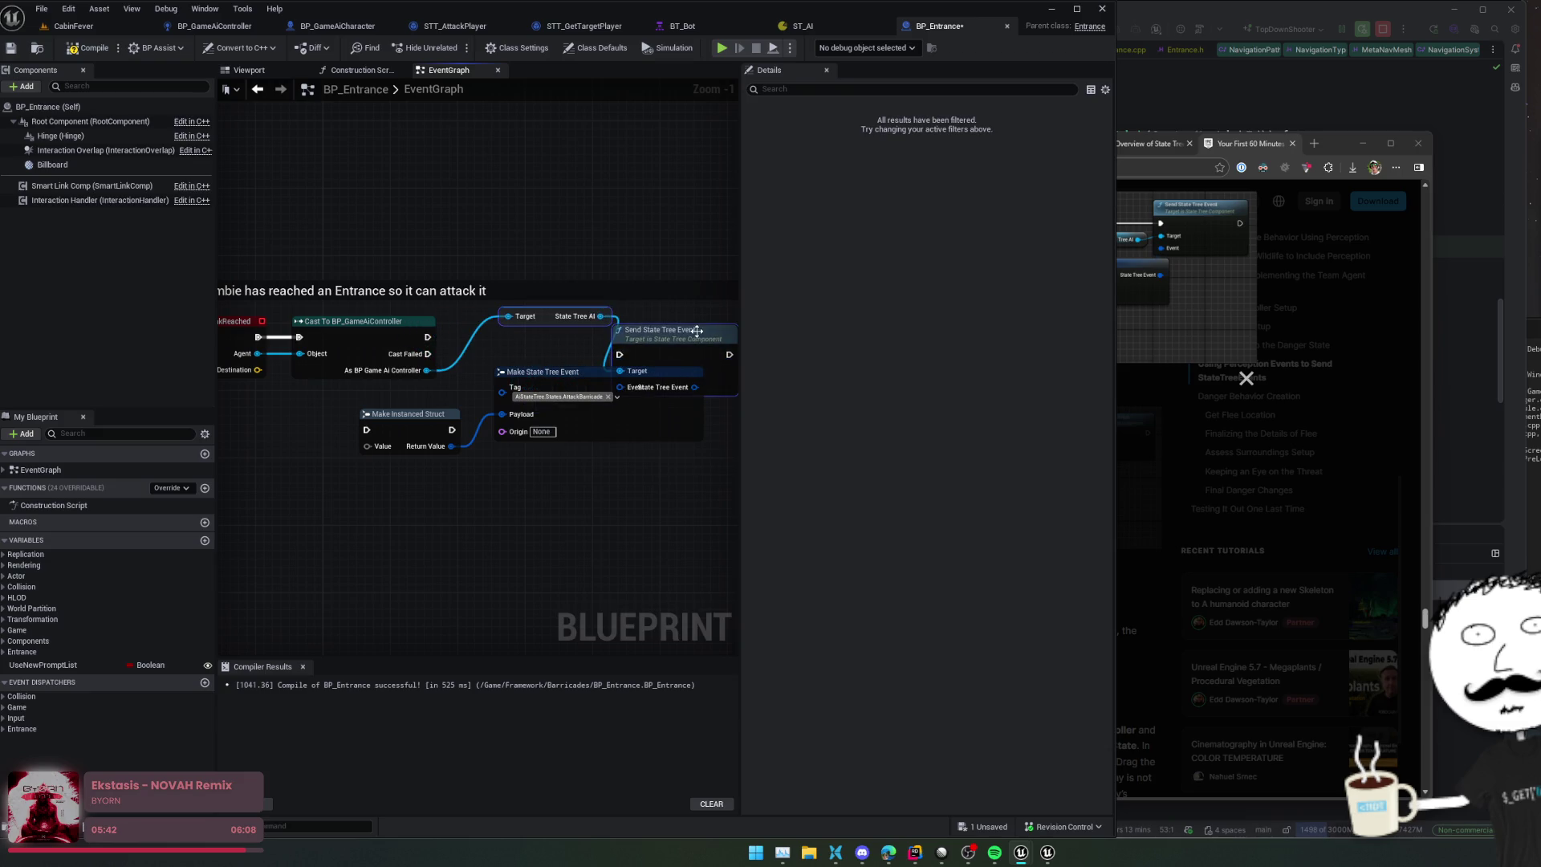
# Step: Add a new Make State Tree Event node feeding Send State Tree Event's Event input
pyautogui.moveTo(524, 418); pyautogui.dragTo(474, 493)
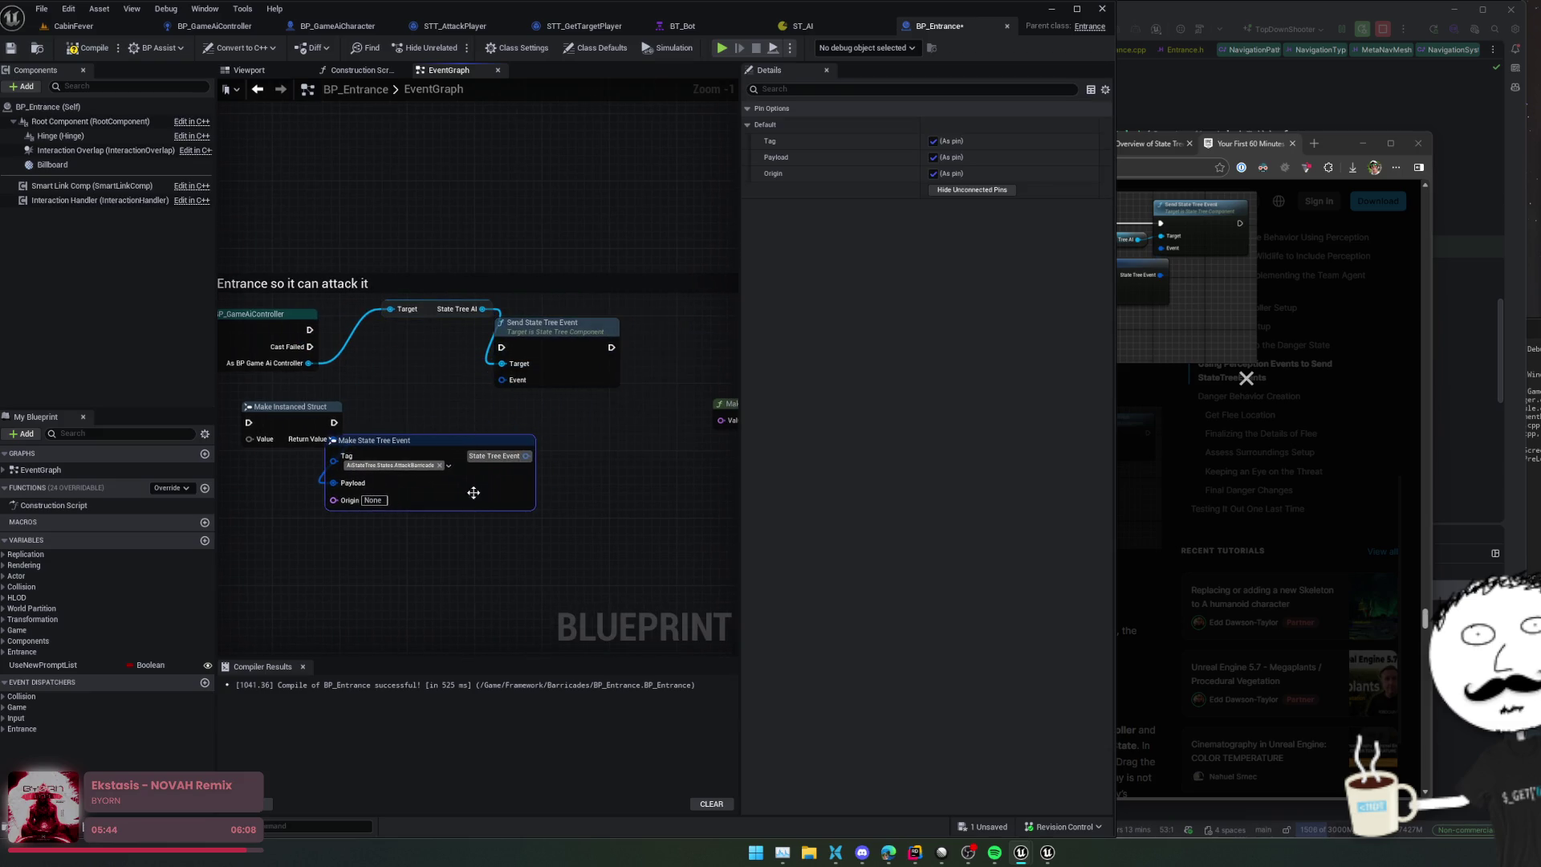
pyautogui.click(551, 377)
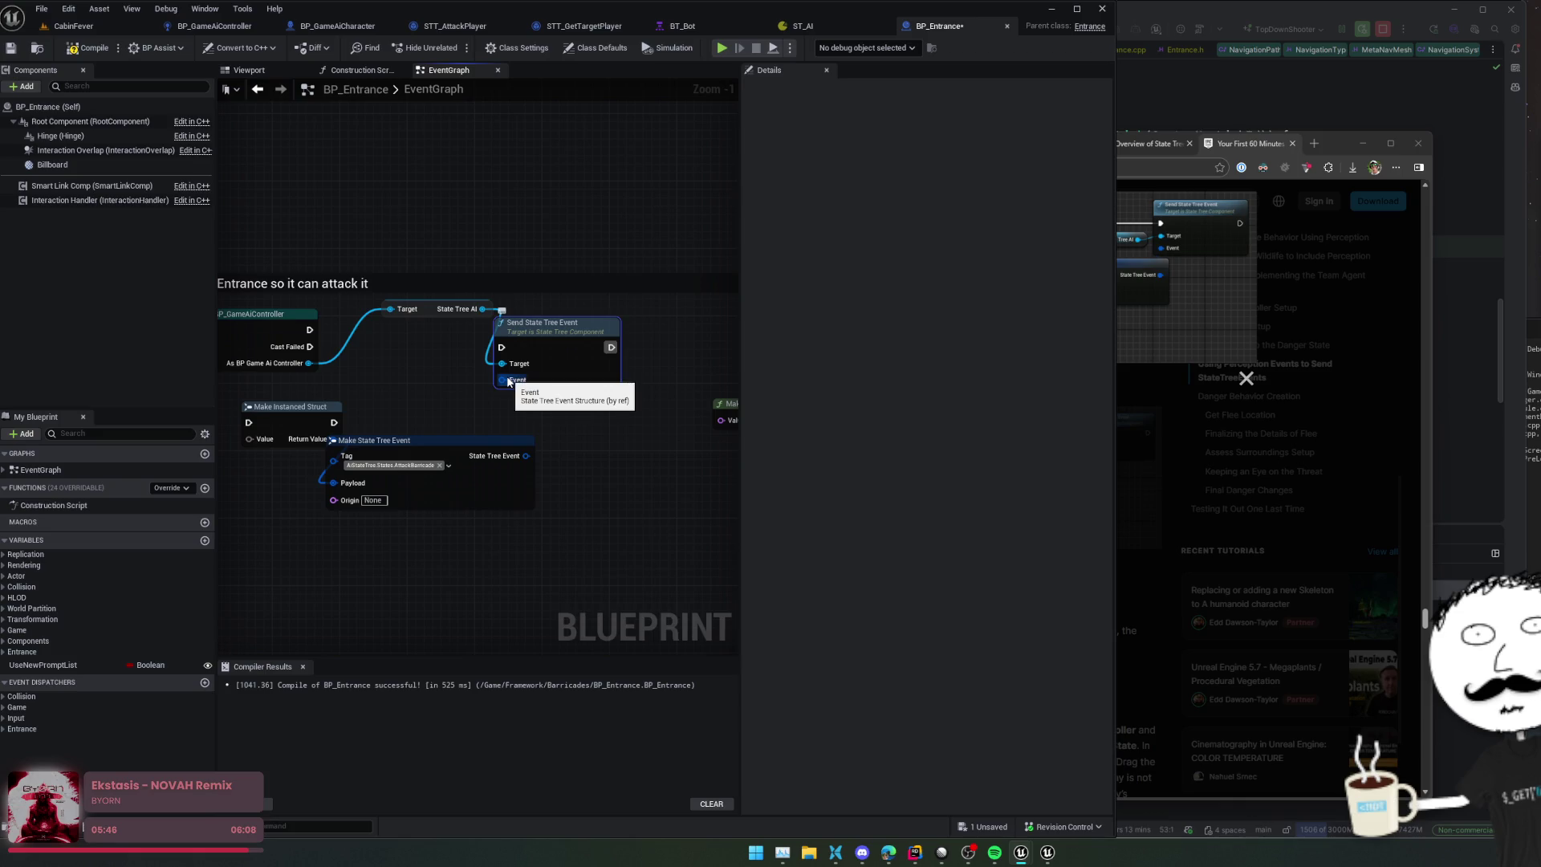
pyautogui.moveTo(508, 382); pyautogui.dragTo(380, 369)
pyautogui.scroll(-5, 533, 461)
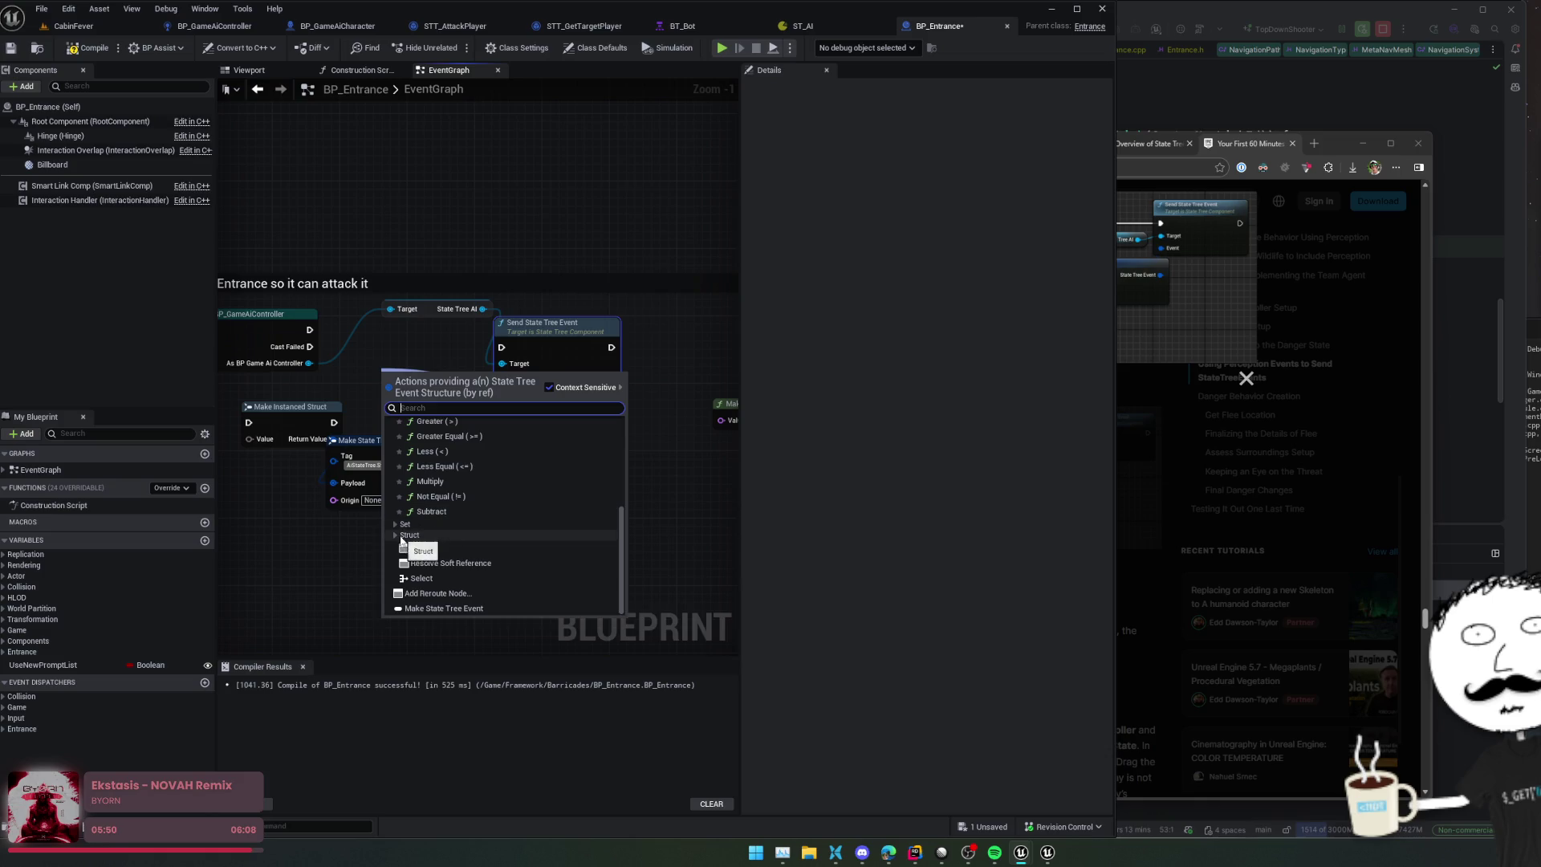
pyautogui.click(398, 534)
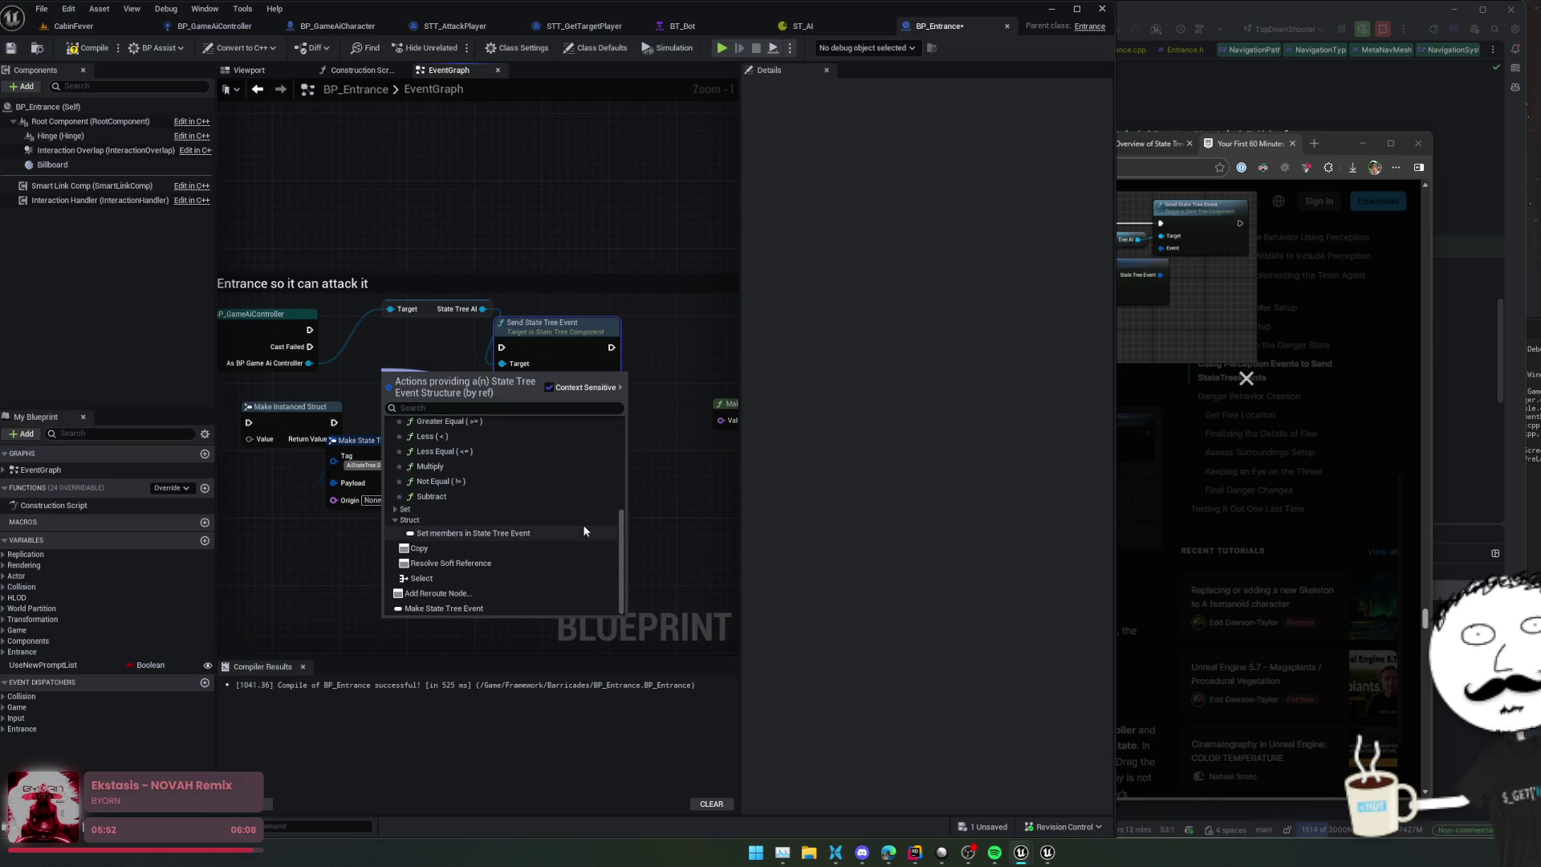
pyautogui.scroll(5, 537, 565)
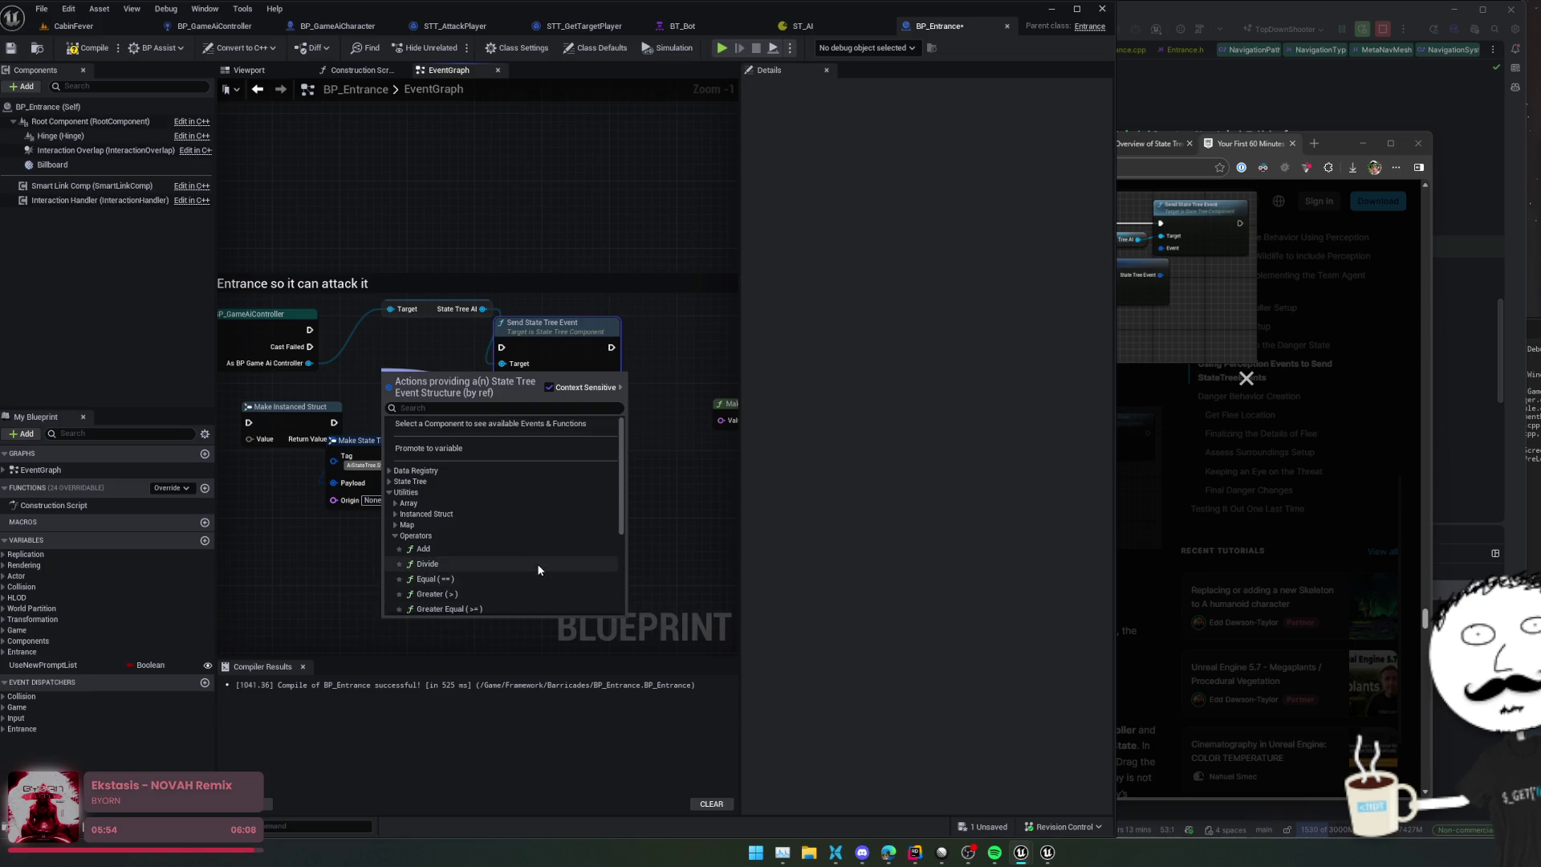
pyautogui.click(389, 481)
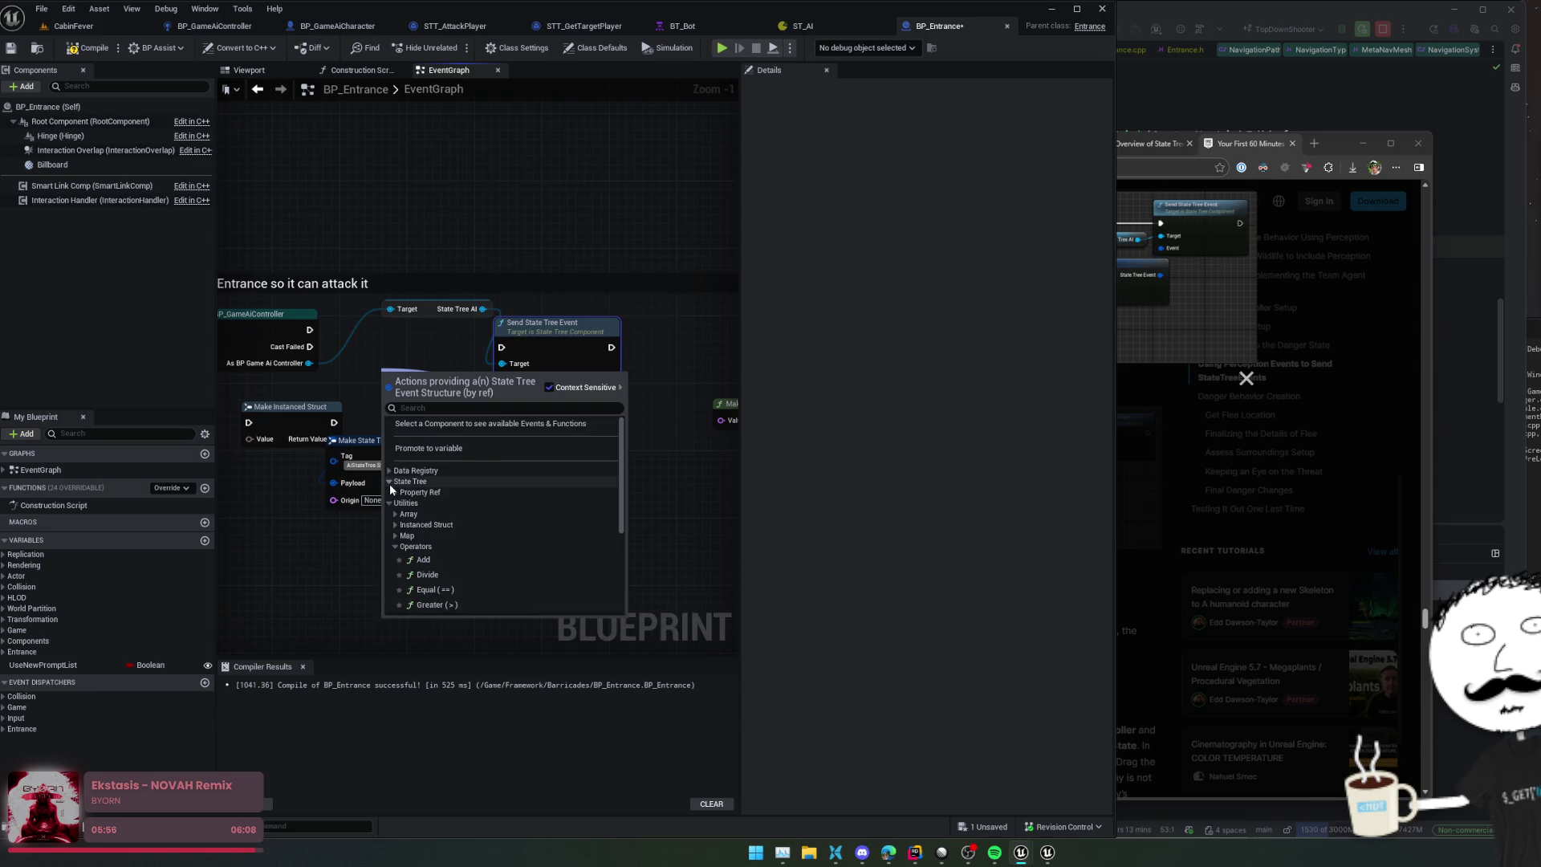
pyautogui.click(388, 469)
pyautogui.click(395, 521)
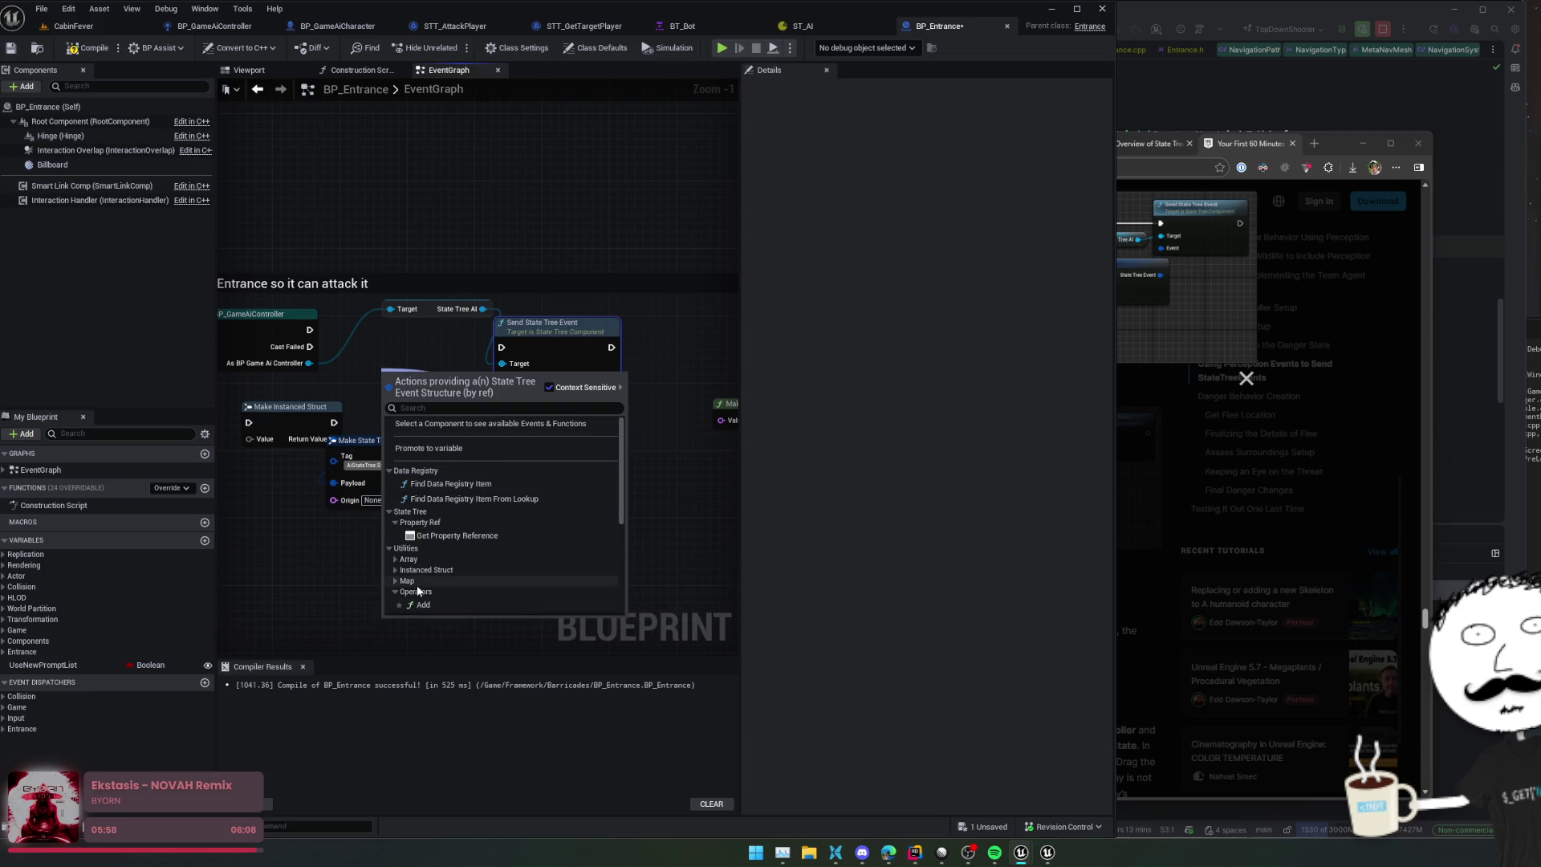
pyautogui.scroll(-5, 417, 591)
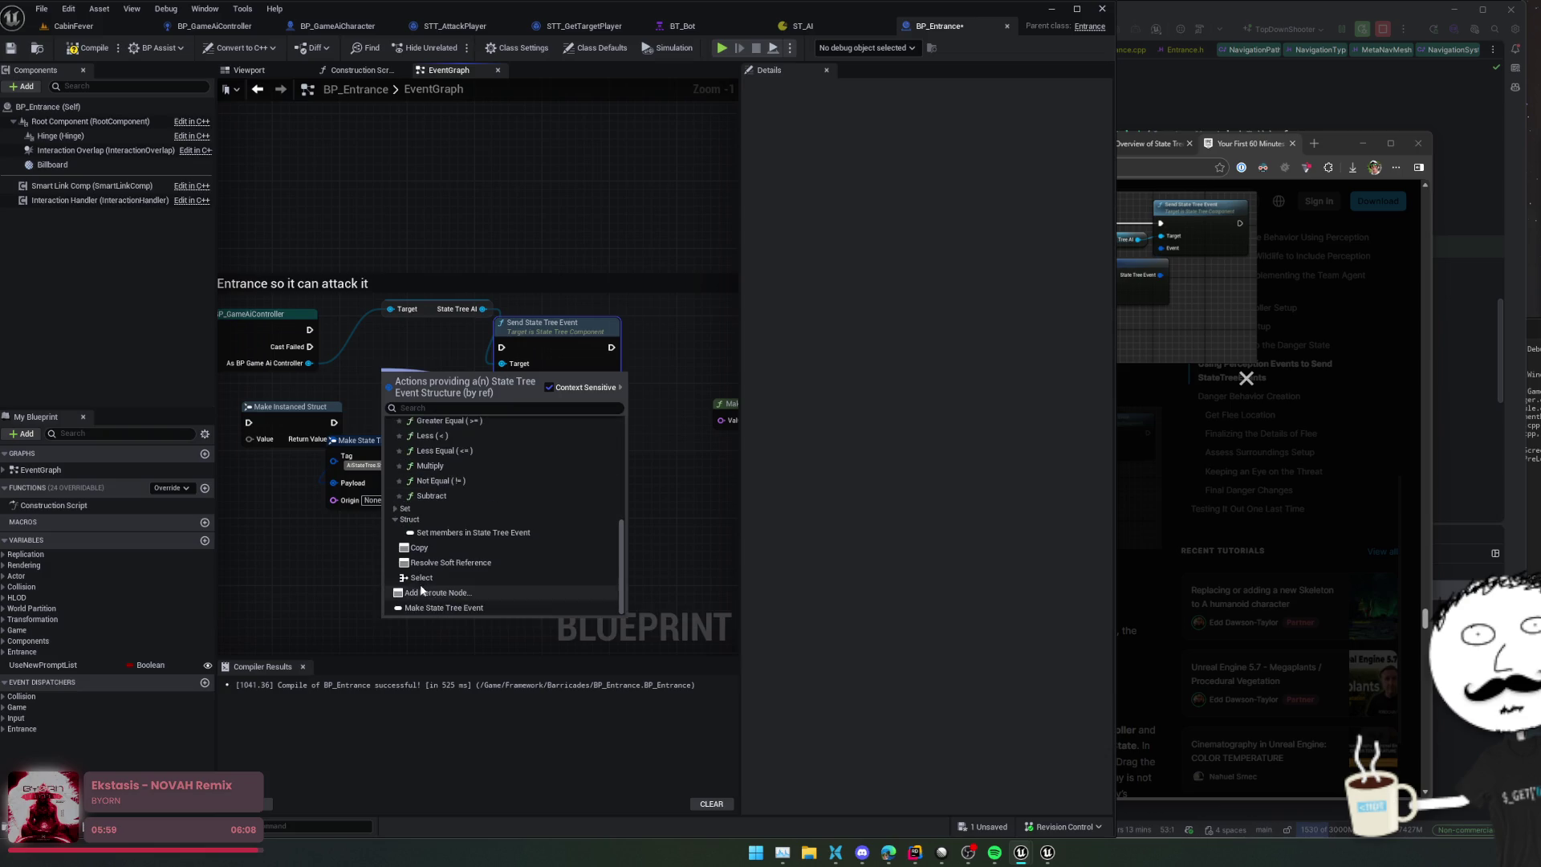
pyautogui.click(472, 611)
# Step: Place Make Instanced Struct beside the new event node and compare against the tutorial image
pyautogui.moveTo(479, 441)
pyautogui.mouseDown()
pyautogui.moveTo(642, 461)
pyautogui.moveTo(470, 501)
pyautogui.mouseUp()
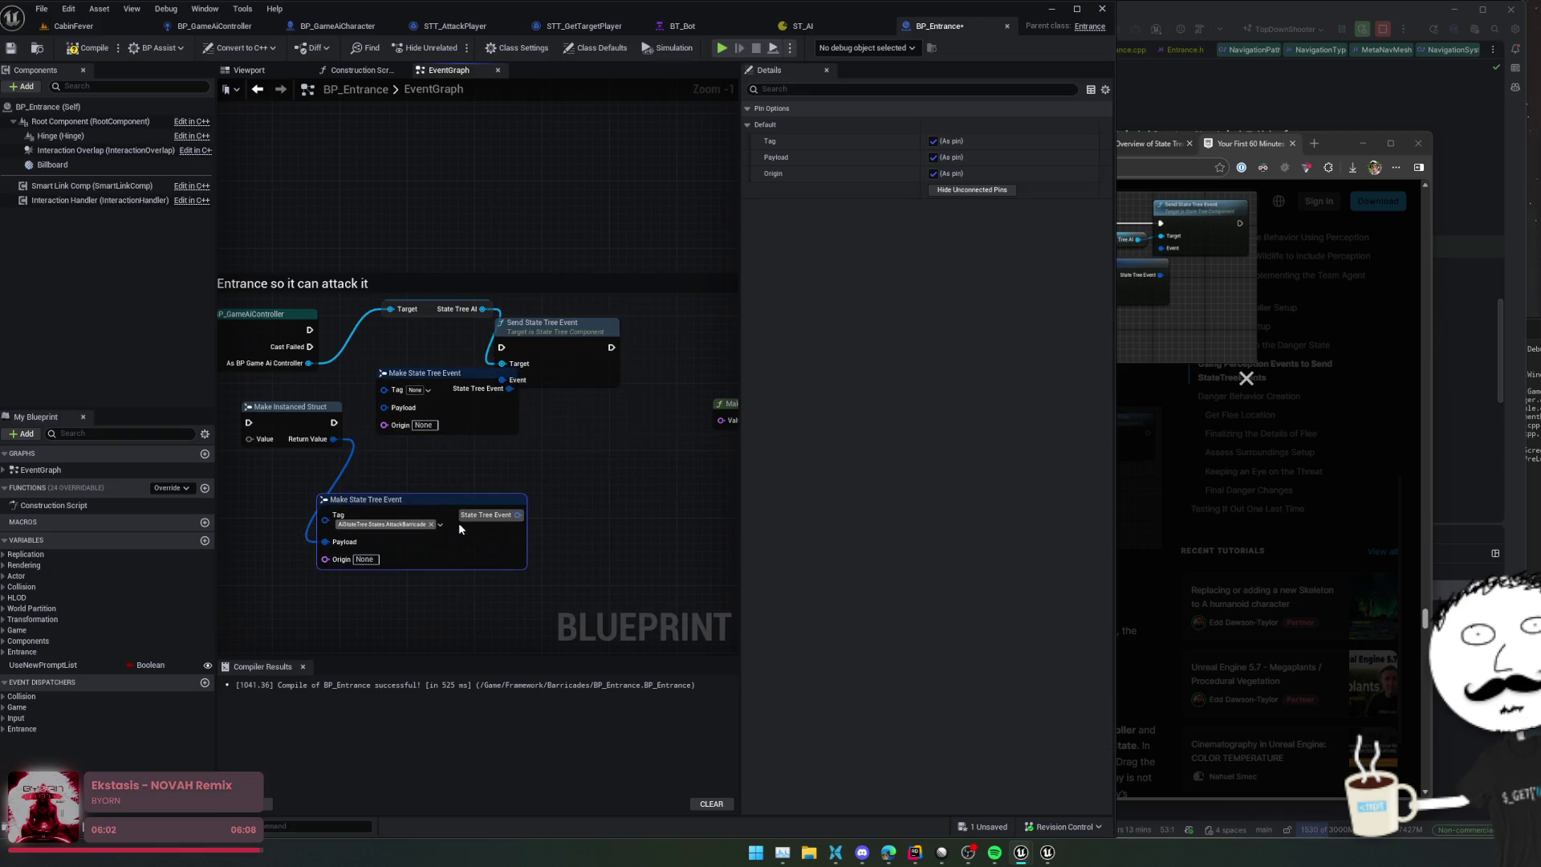
pyautogui.moveTo(287, 415); pyautogui.dragTo(287, 474)
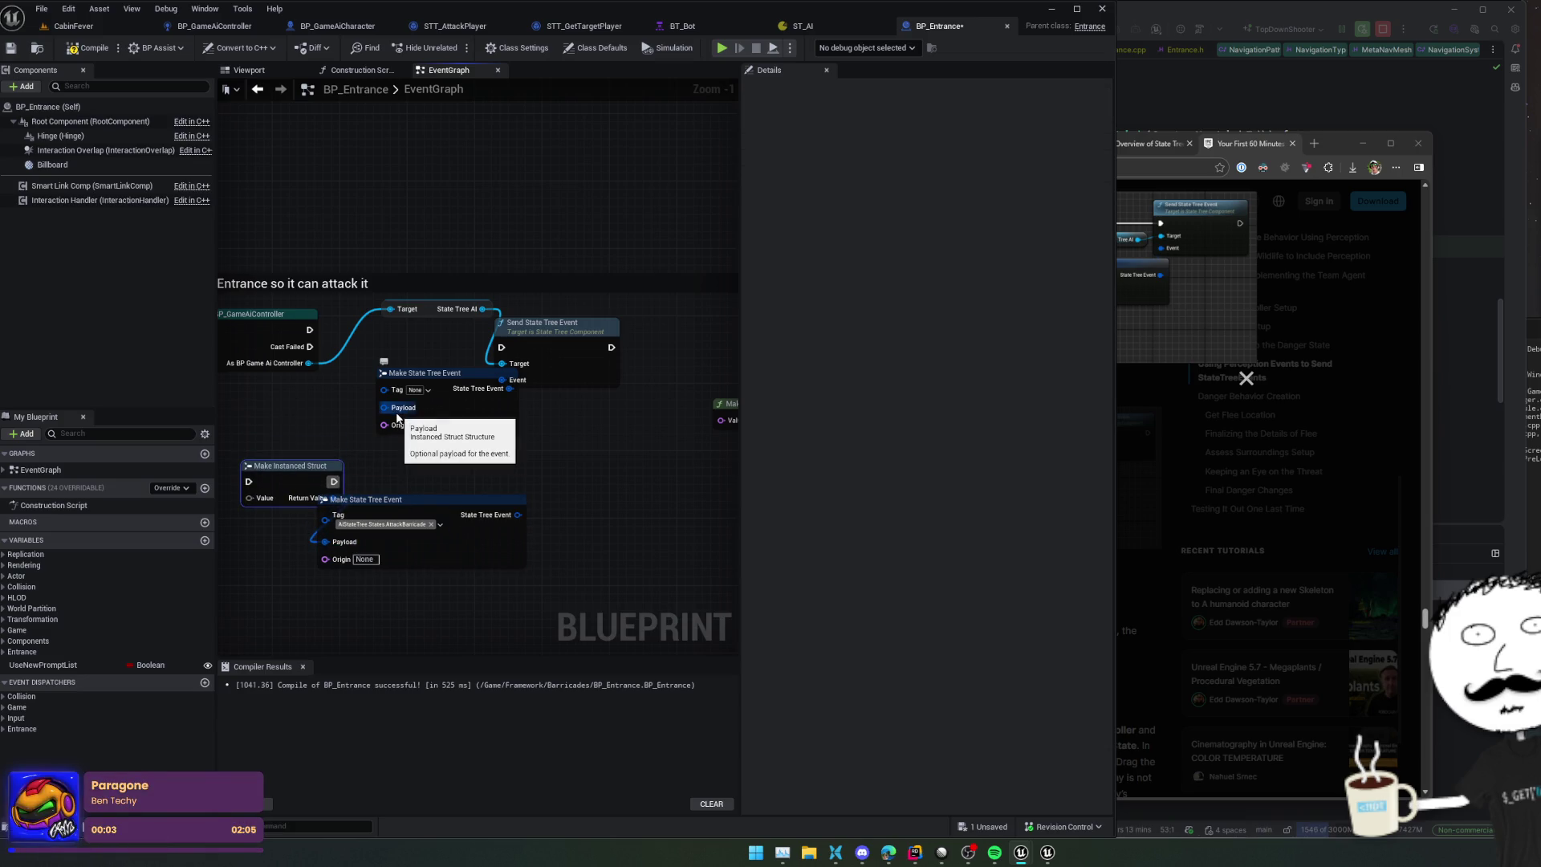
pyautogui.click(1146, 304)
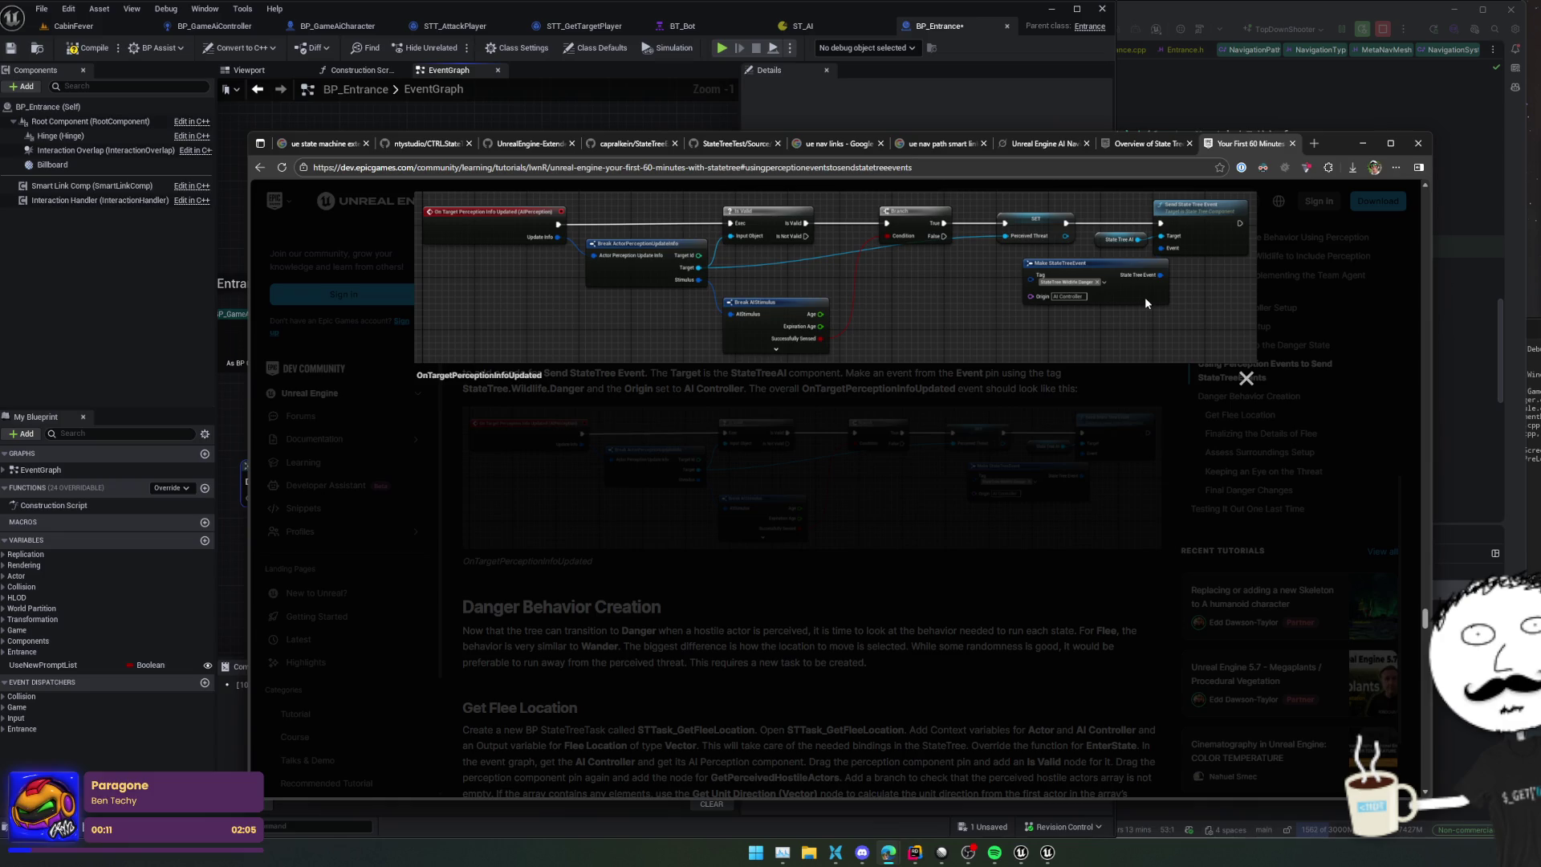
pyautogui.hotkey('alt', 'Tab')
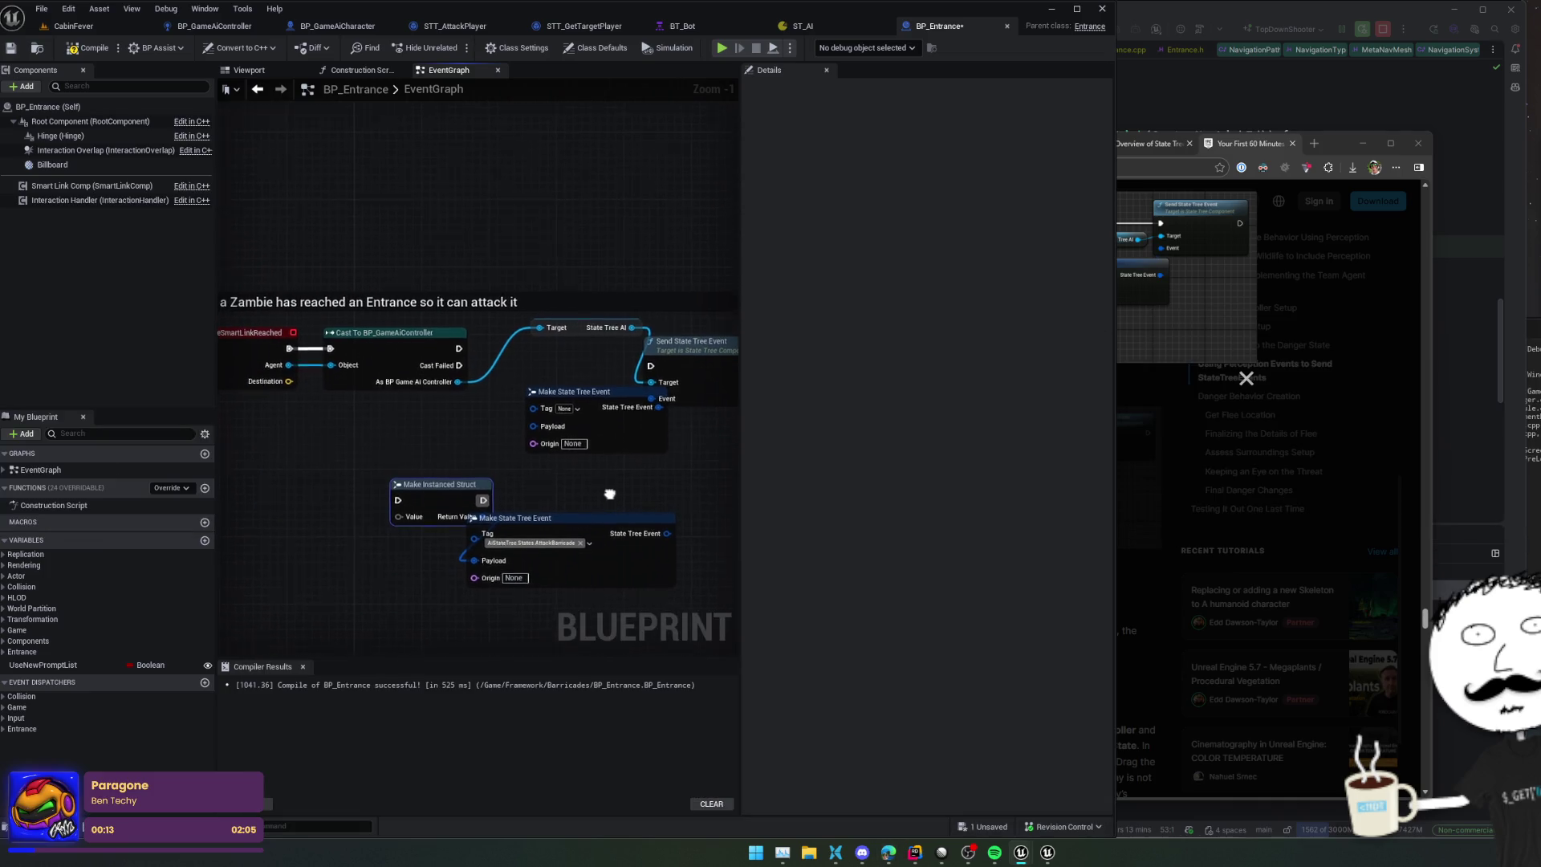
# Step: Create a Make S Attack Barricade Event node to feed Make Instanced Struct's Value
pyautogui.moveTo(437, 489)
pyautogui.mouseDown()
pyautogui.moveTo(377, 522)
pyautogui.moveTo(388, 554)
pyautogui.moveTo(430, 540)
pyautogui.moveTo(320, 533)
pyautogui.mouseUp()
pyautogui.write('make')
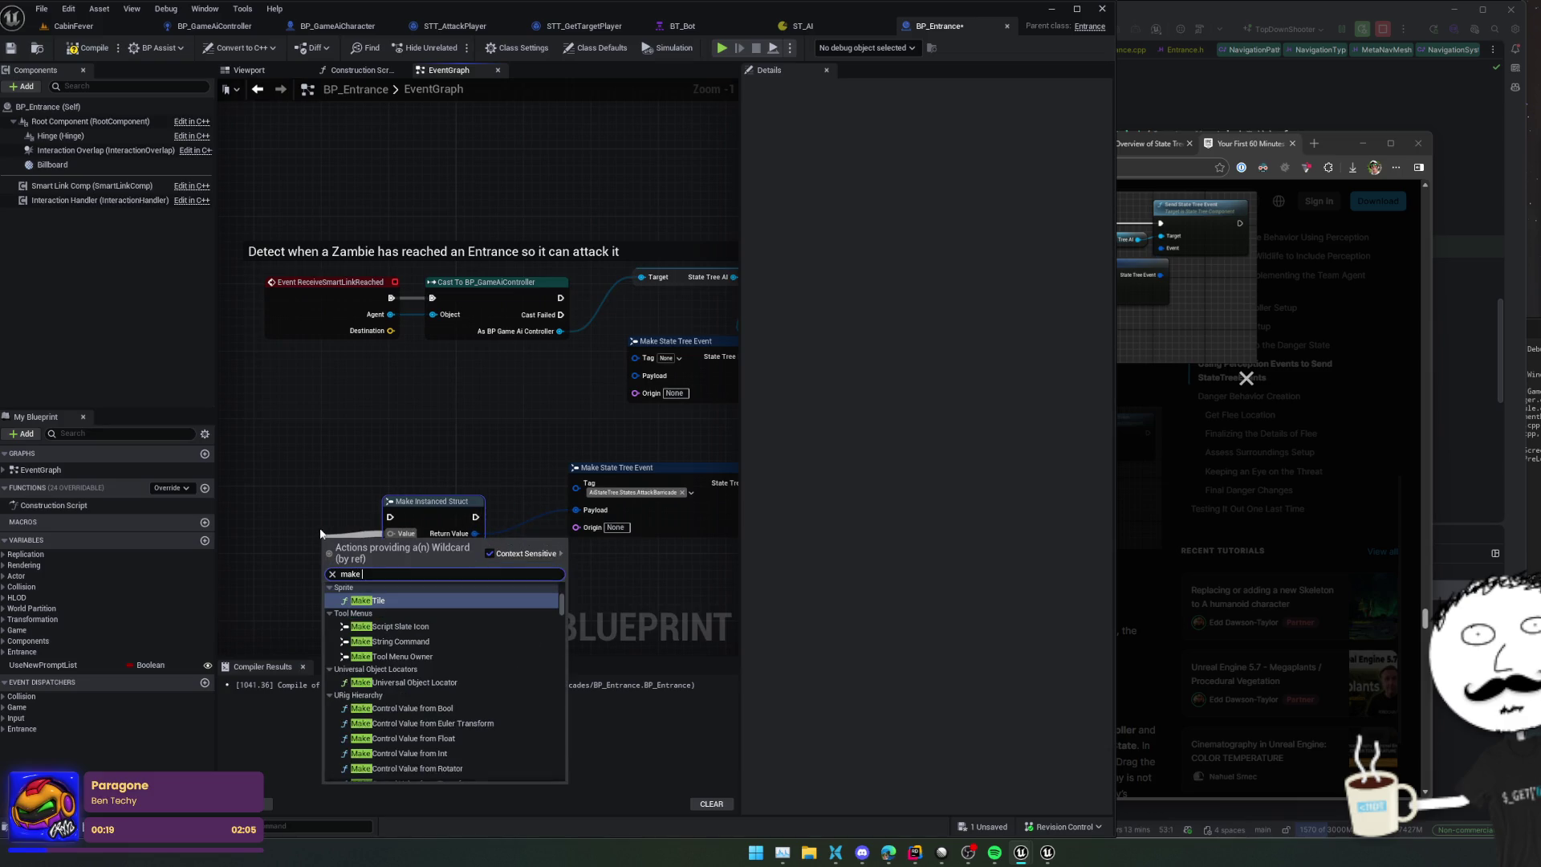
pyautogui.write(' S')
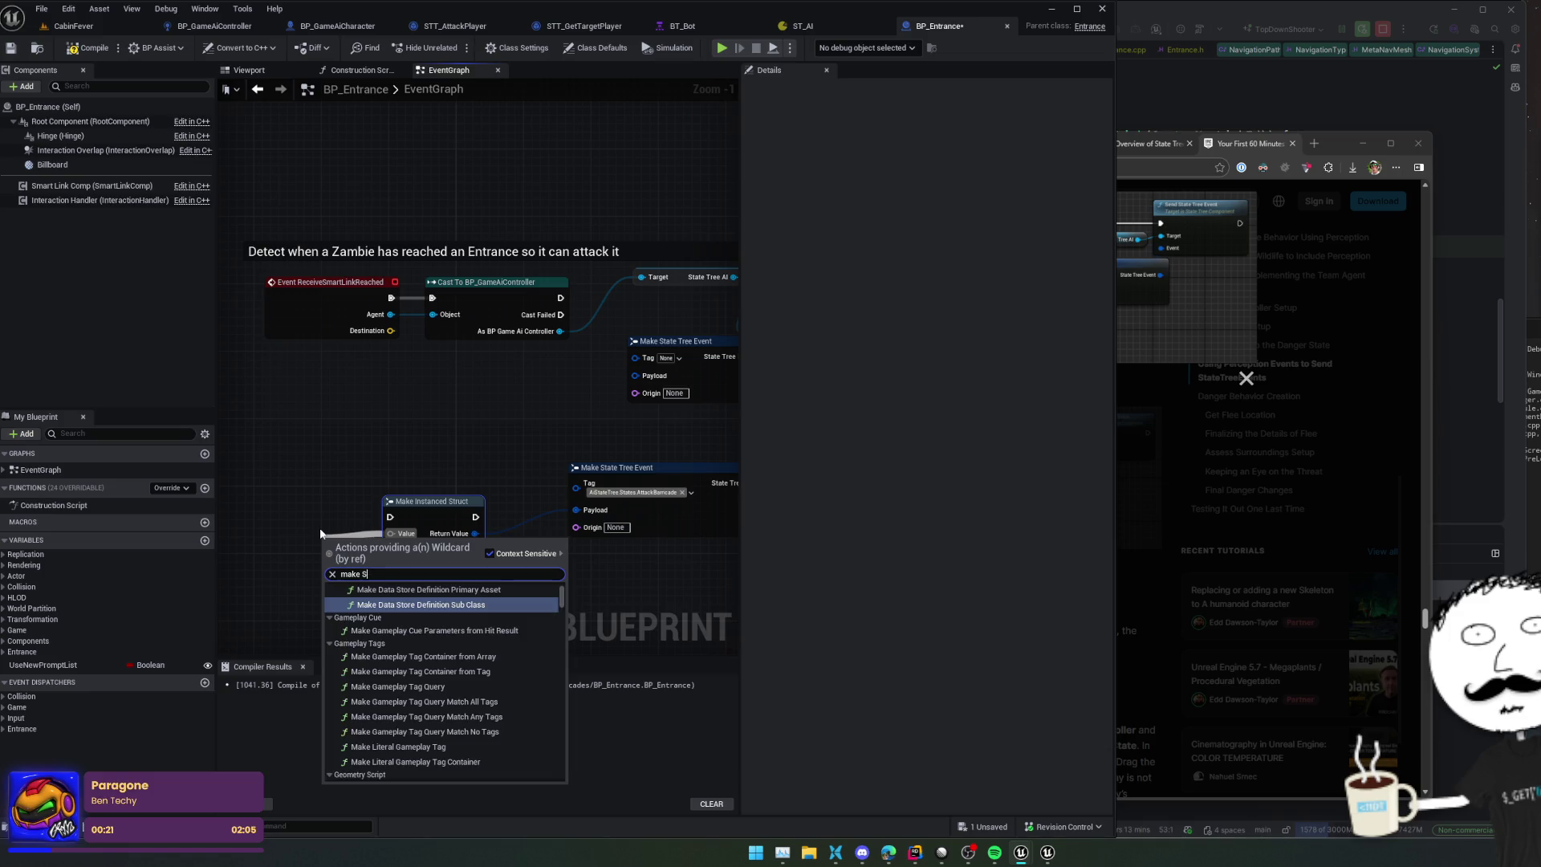
pyautogui.press('BackSpace')
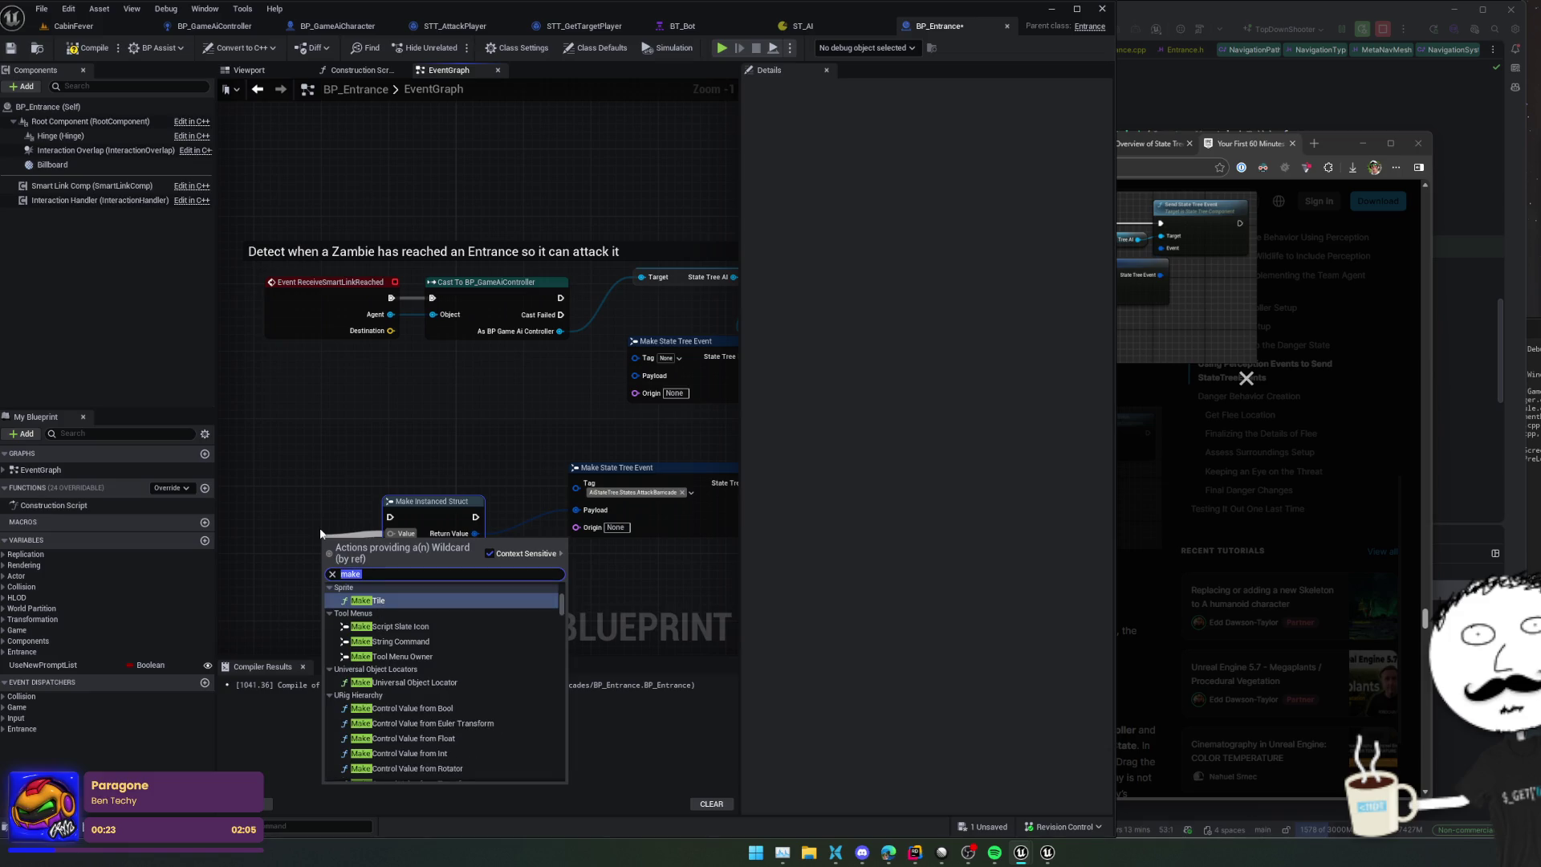
pyautogui.write('S_A')
pyautogui.press('BackSpace')
pyautogui.press('BackSpace')
pyautogui.press('BackSpace')
pyautogui.write('attack b')
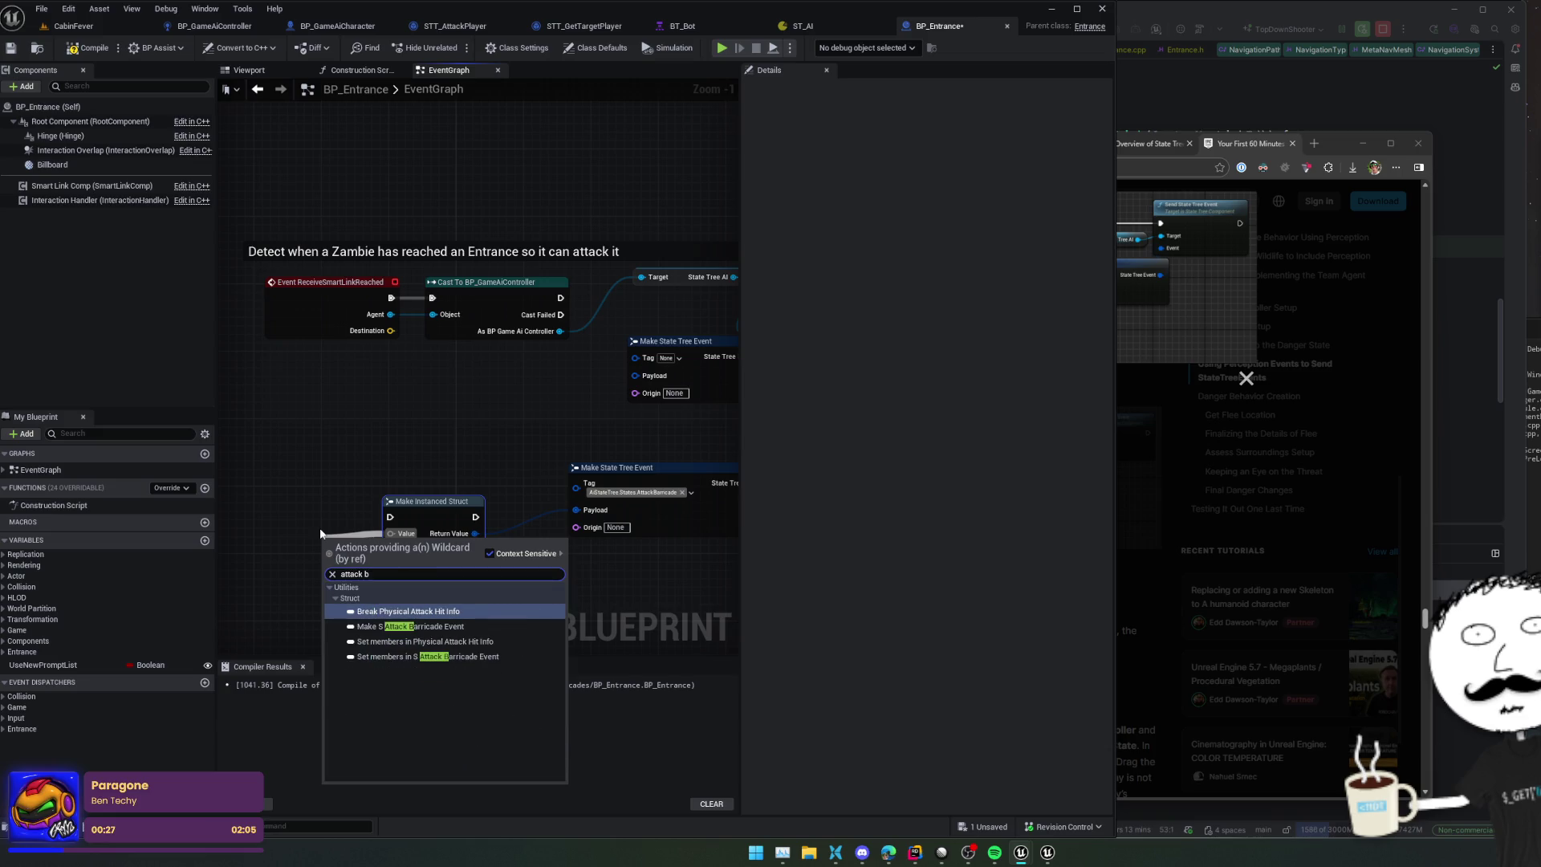
pyautogui.press('Down')
pyautogui.press('Return')
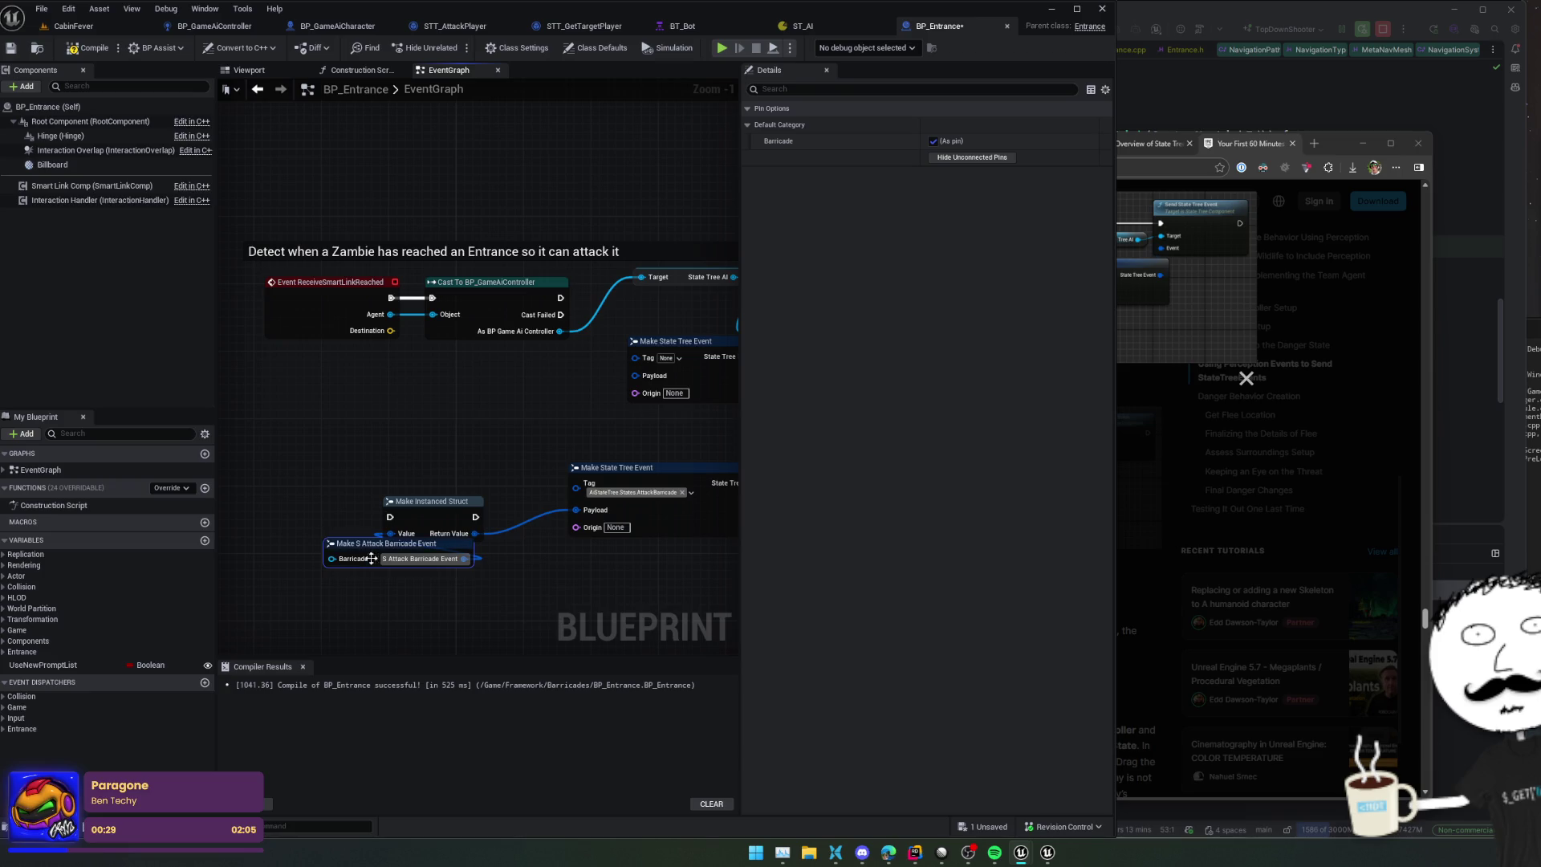
pyautogui.moveTo(362, 556); pyautogui.dragTo(388, 580)
# Step: Delete the untagged event node and wire cast, Make Instanced Struct and Send State Tree Event together
pyautogui.moveTo(482, 491)
pyautogui.mouseDown()
pyautogui.moveTo(387, 527)
pyautogui.moveTo(378, 440)
pyautogui.mouseUp()
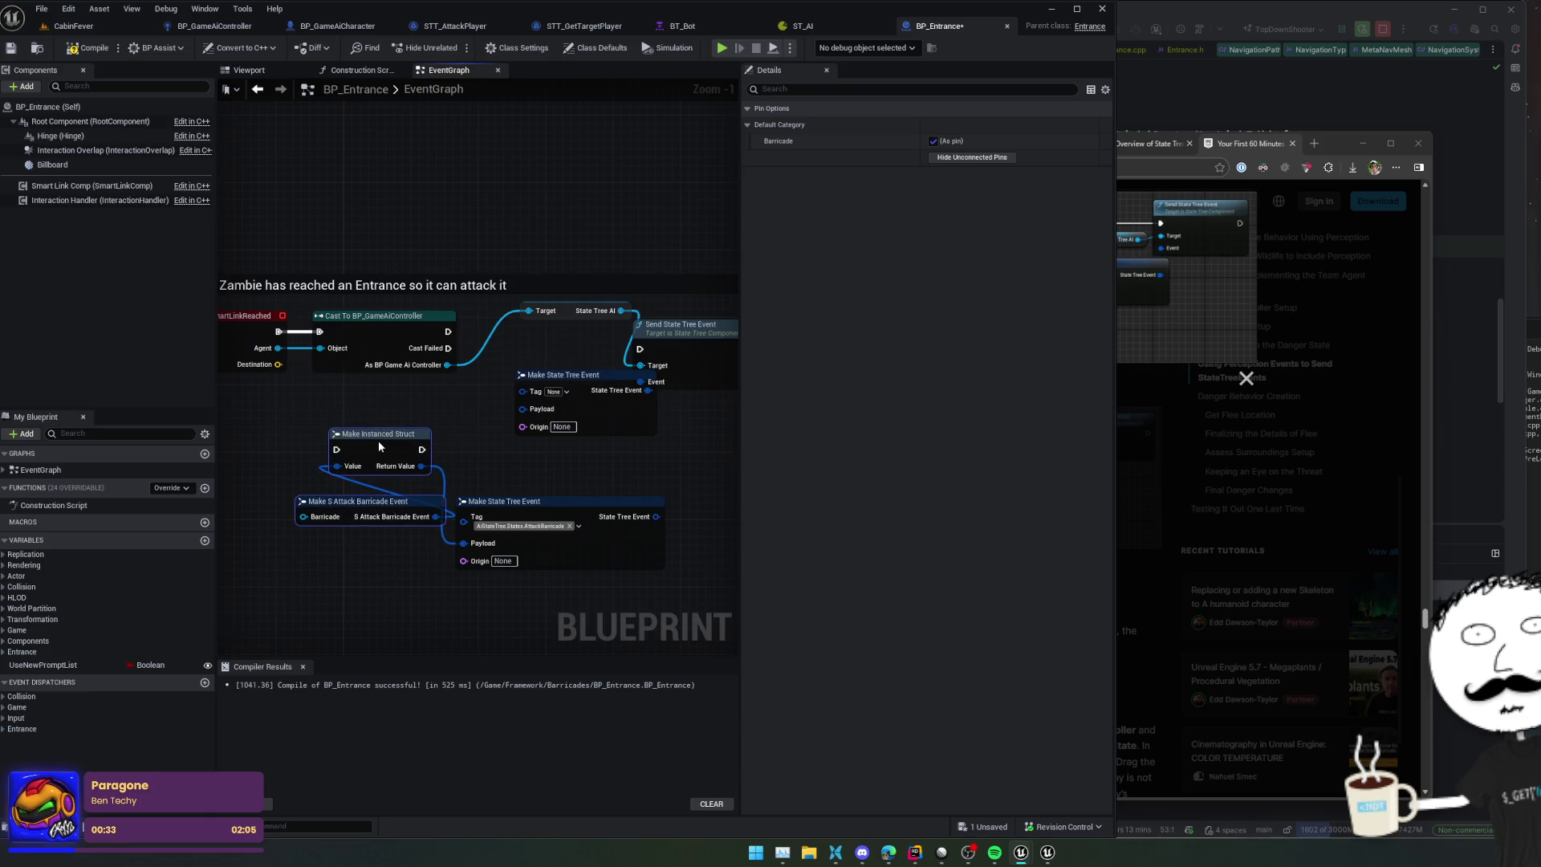
pyautogui.moveTo(610, 418); pyautogui.dragTo(560, 420)
pyautogui.press('Delete')
pyautogui.moveTo(543, 511)
pyautogui.mouseDown()
pyautogui.moveTo(573, 419)
pyautogui.moveTo(682, 443)
pyautogui.moveTo(591, 387)
pyautogui.moveTo(606, 413)
pyautogui.mouseUp()
pyautogui.click(499, 393)
pyautogui.moveTo(454, 357)
pyautogui.mouseDown()
pyautogui.moveTo(334, 464)
pyautogui.moveTo(343, 475)
pyautogui.moveTo(610, 417)
pyautogui.moveTo(646, 374)
pyautogui.mouseUp()
pyautogui.moveTo(726, 488); pyautogui.dragTo(529, 478)
# Step: Arrange the Make State Tree Event nodes and compare them with the tutorial's reference graph
pyautogui.scroll(-3, 529, 477)
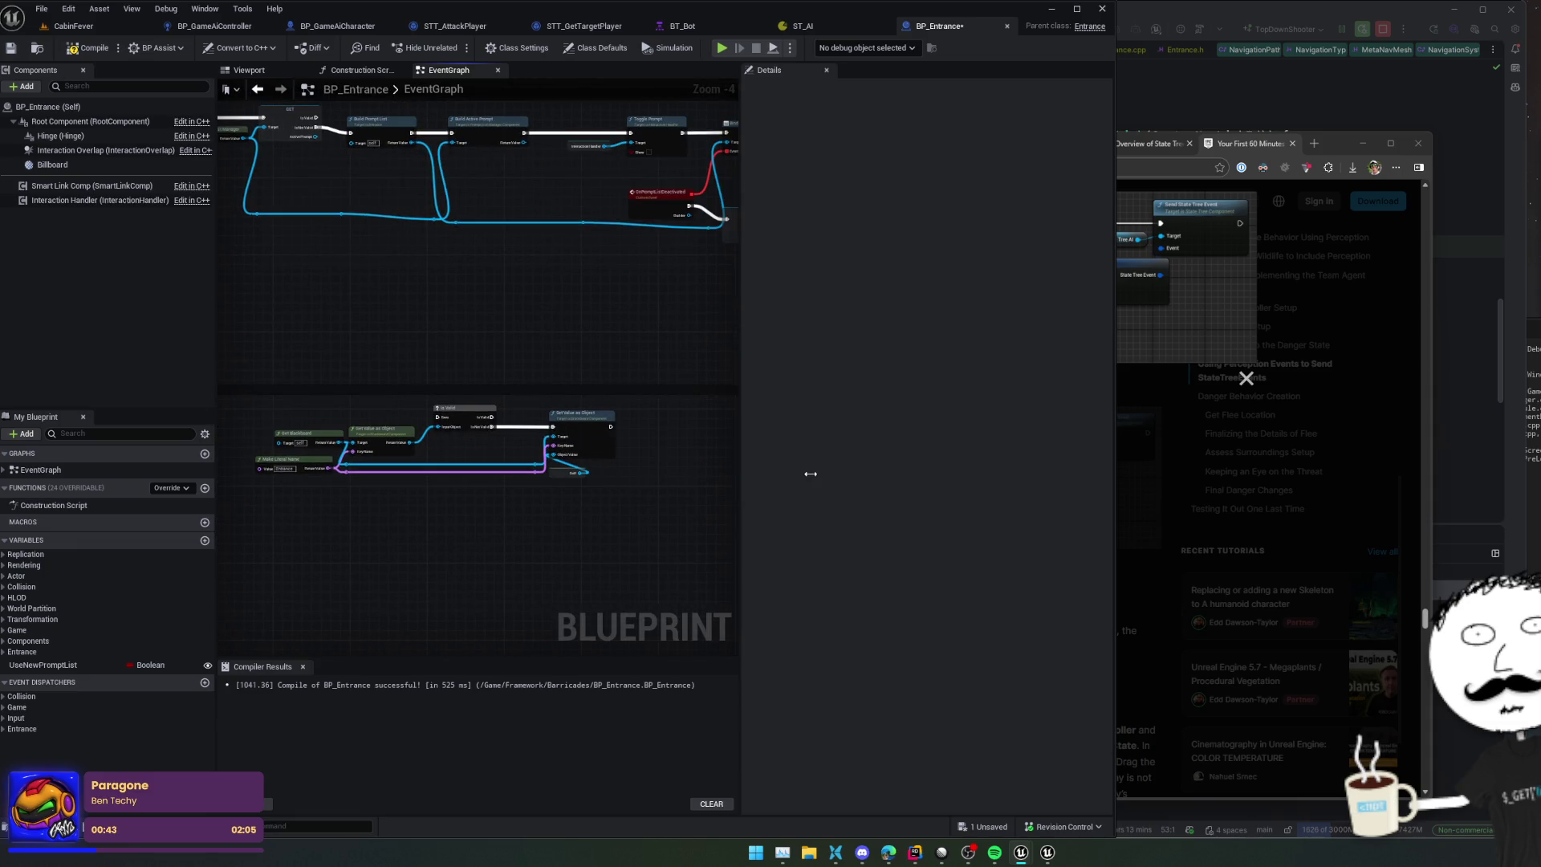
pyautogui.moveTo(657, 403)
pyautogui.mouseDown()
pyautogui.moveTo(298, 472)
pyautogui.moveTo(925, 448)
pyautogui.mouseUp()
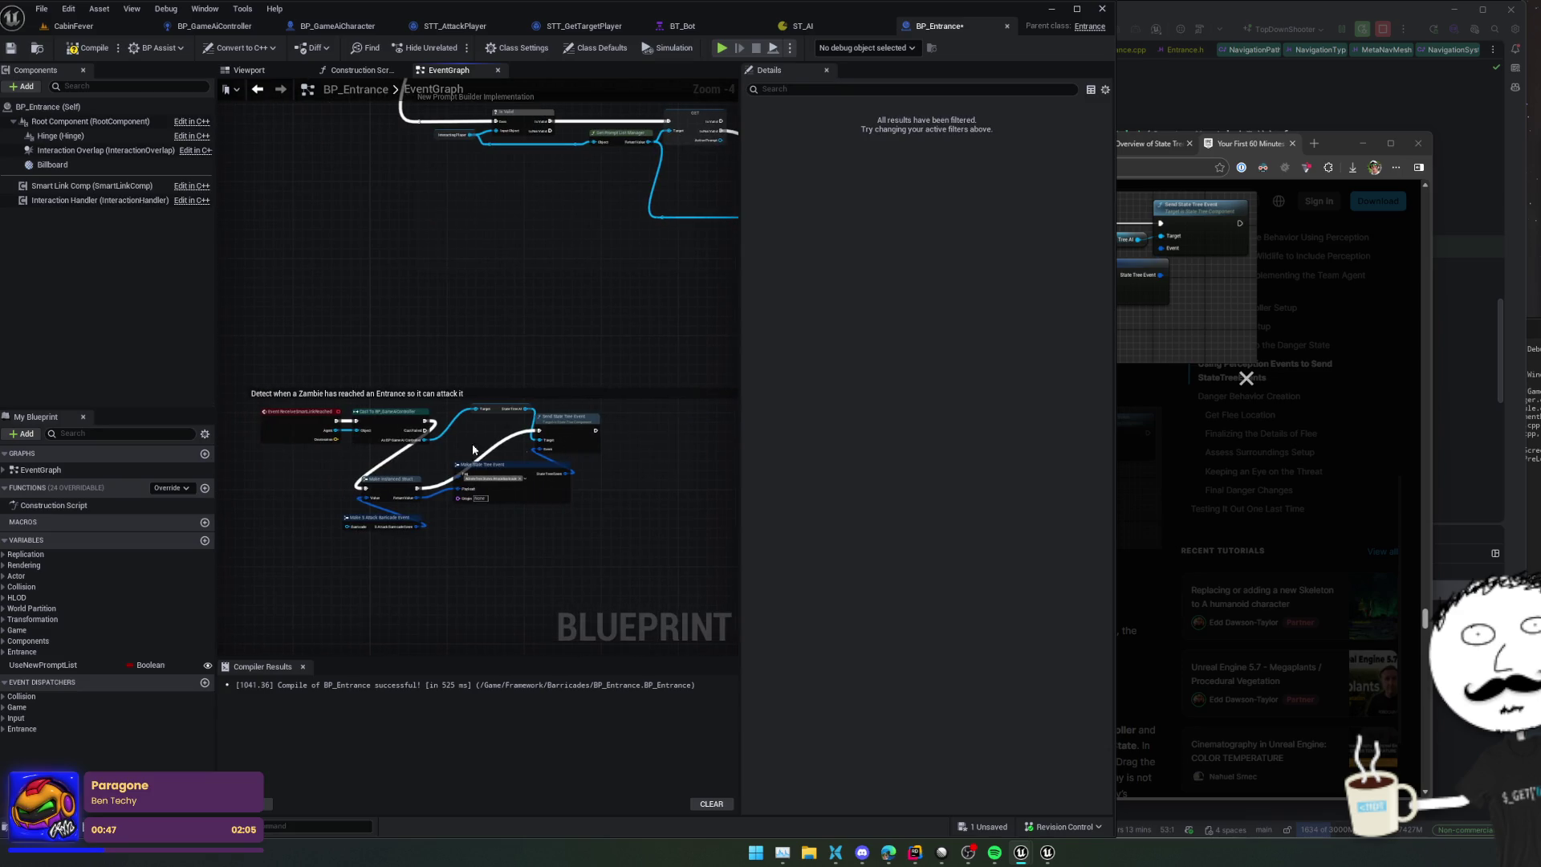
pyautogui.moveTo(348, 454)
pyautogui.mouseDown()
pyautogui.moveTo(334, 484)
pyautogui.moveTo(561, 499)
pyautogui.mouseUp()
pyautogui.scroll(2, 406, 458)
pyautogui.scroll(1, 405, 458)
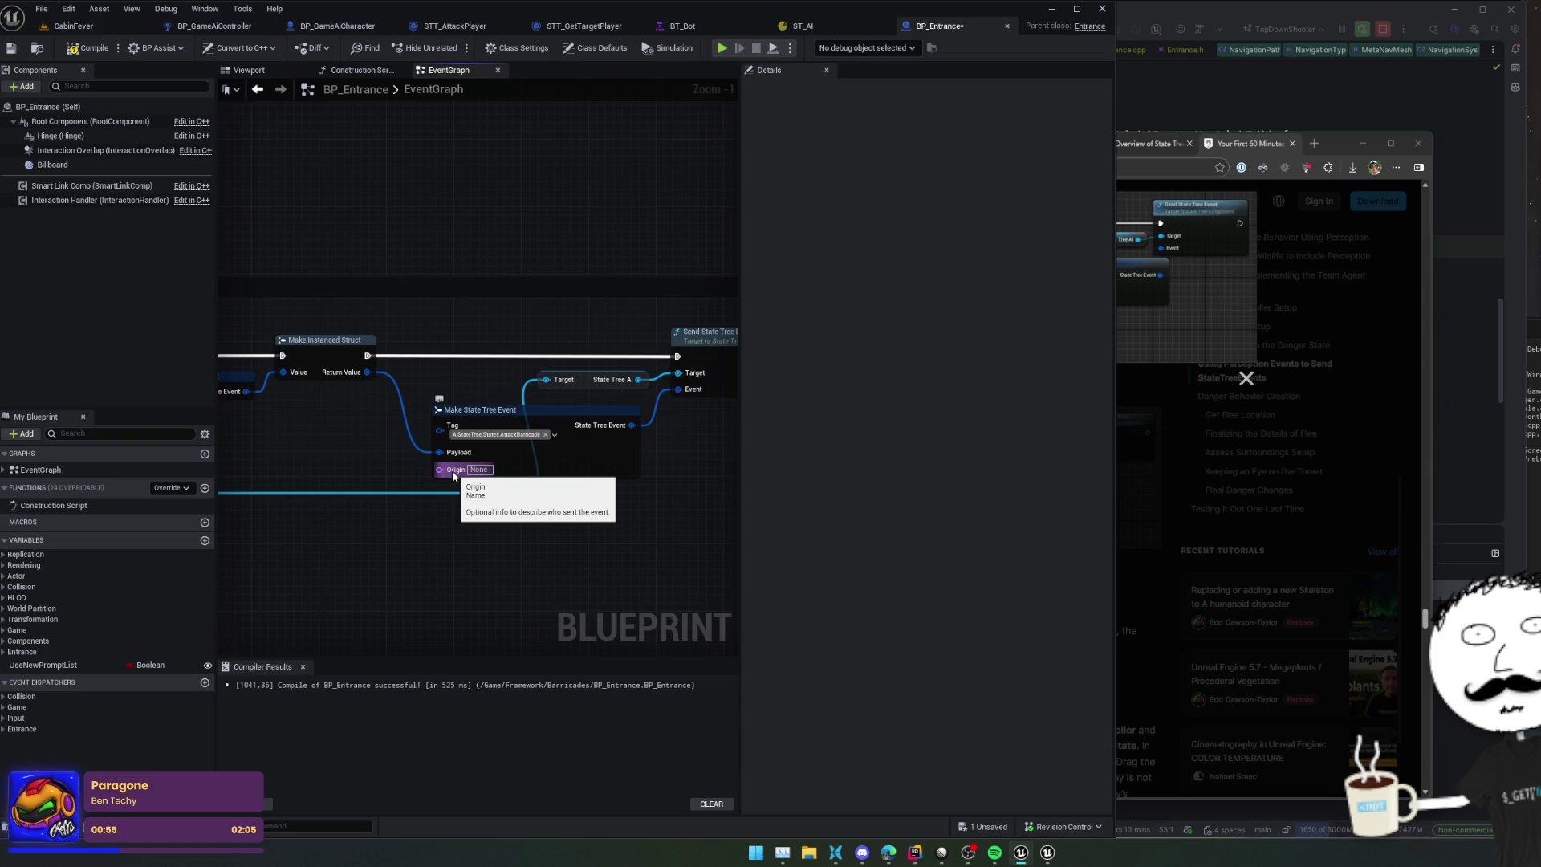
pyautogui.click(1161, 271)
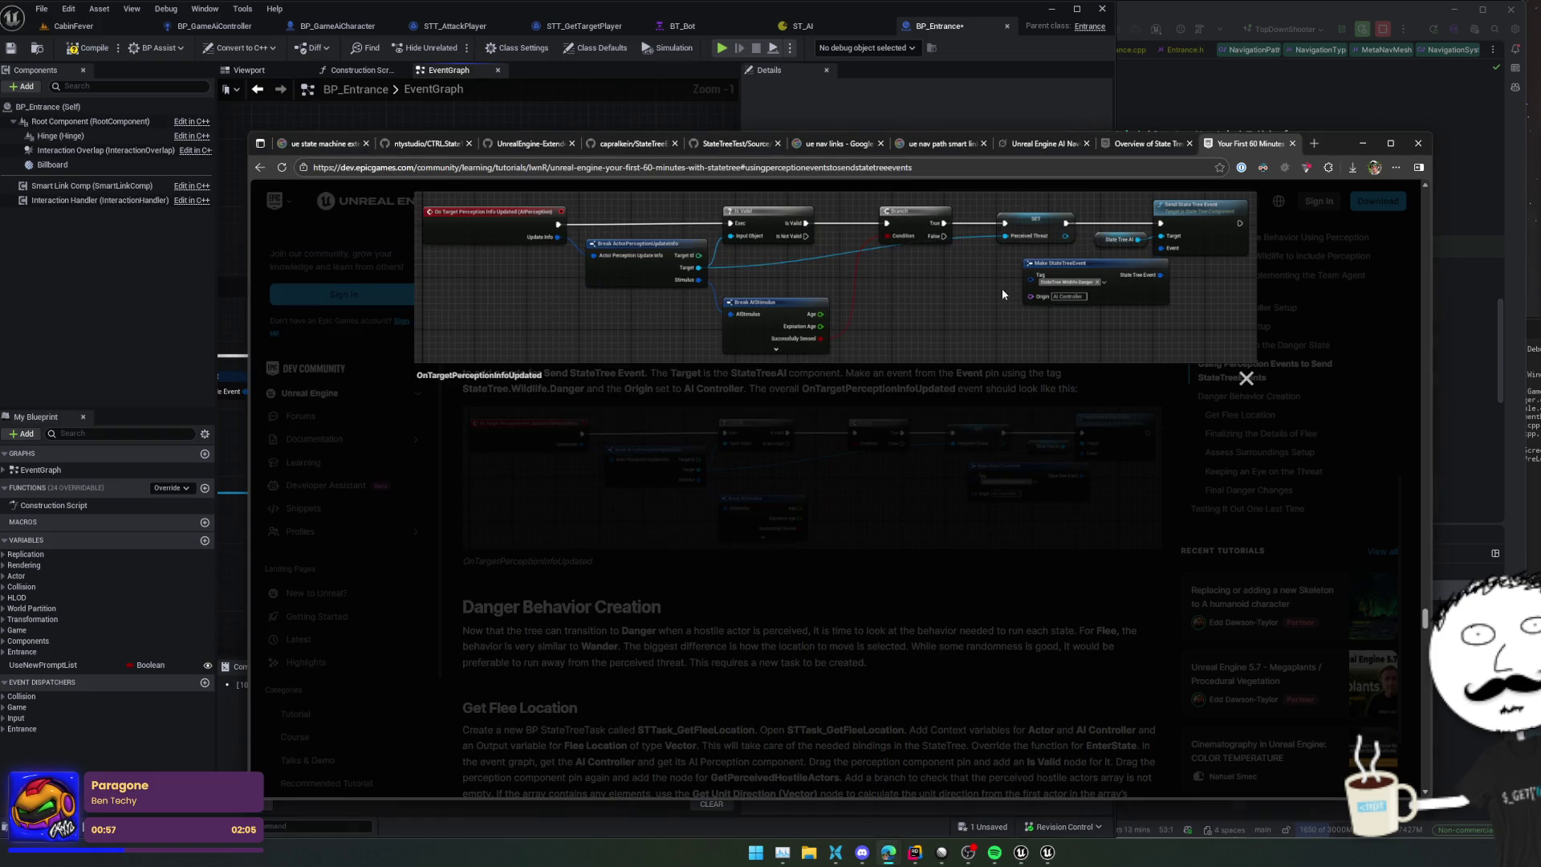
pyautogui.hotkey('alt', 'Tab')
# Step: Wire the AI controller into the event's Origin pin so it reads 'Ai Controller', then save
pyautogui.moveTo(532, 473)
pyautogui.mouseDown()
pyautogui.moveTo(406, 471)
pyautogui.moveTo(581, 455)
pyautogui.moveTo(467, 487)
pyautogui.mouseUp()
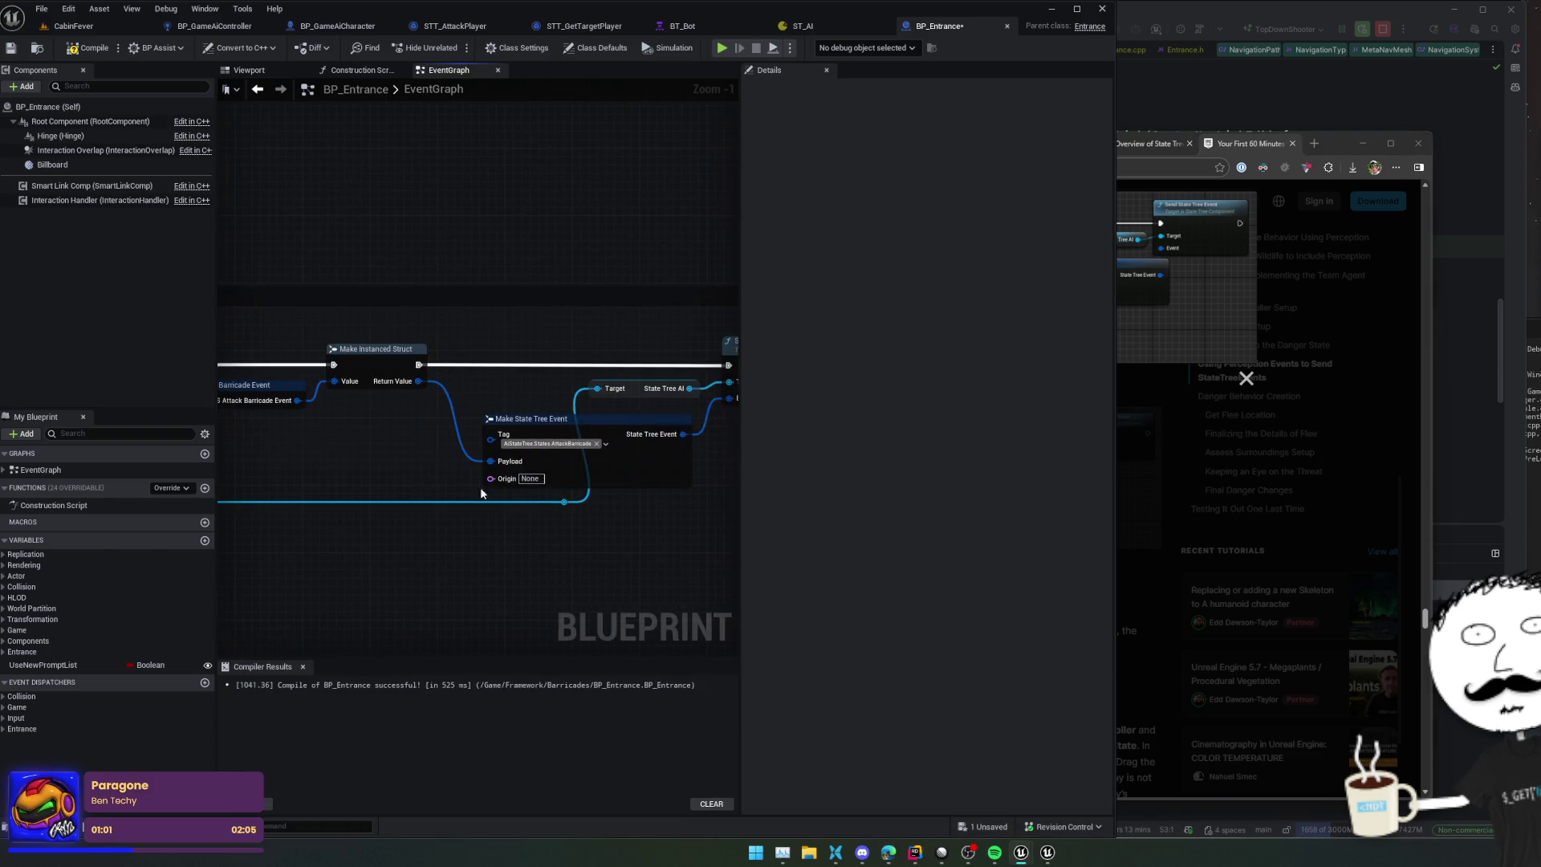
pyautogui.moveTo(564, 499); pyautogui.dragTo(491, 479)
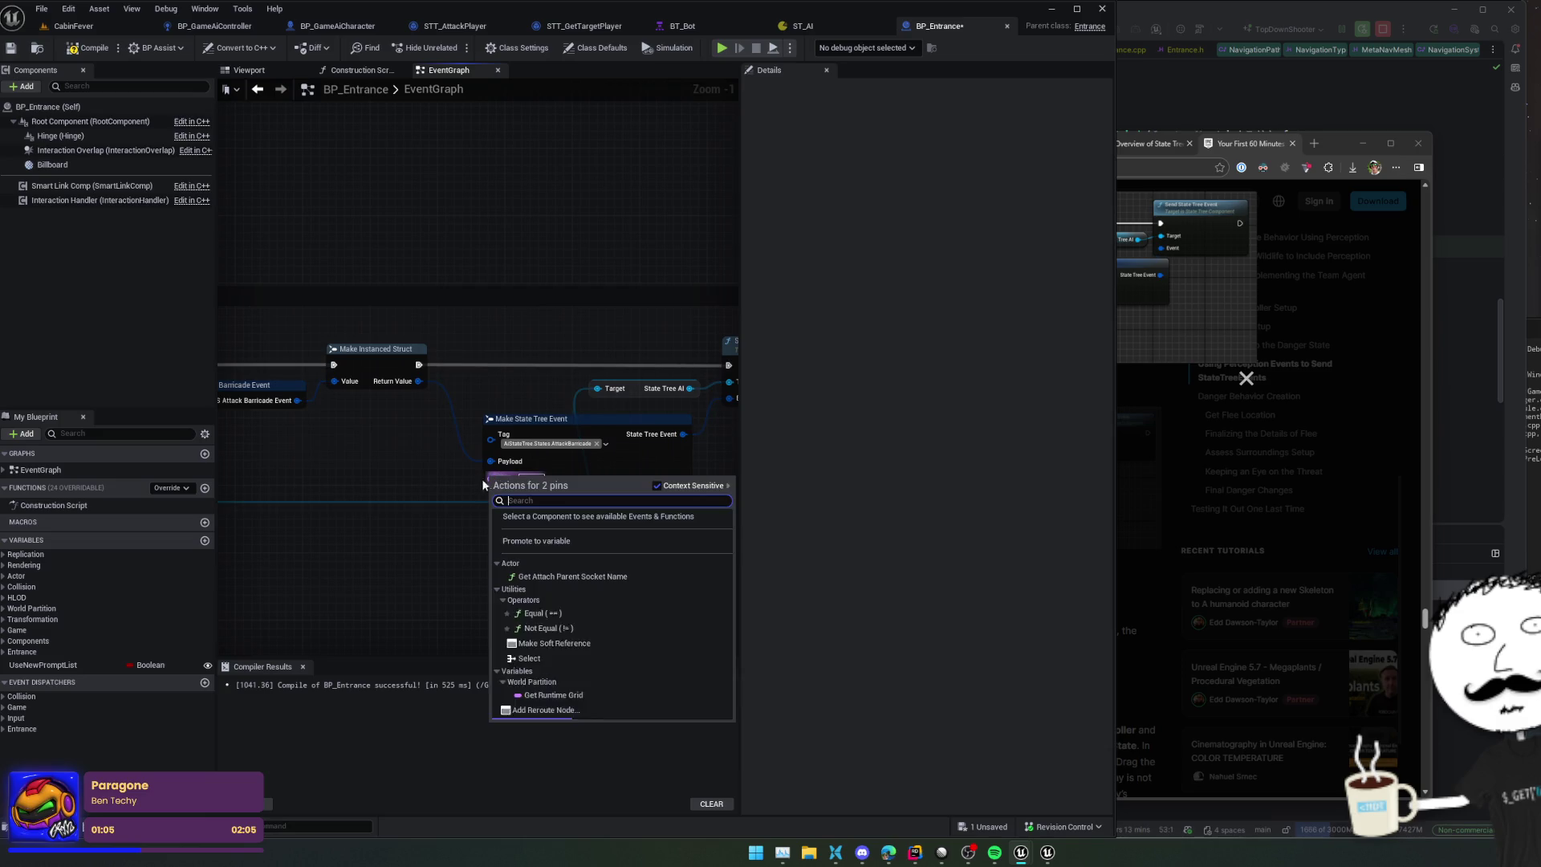
pyautogui.click(539, 479)
pyautogui.write('Ai Controller')
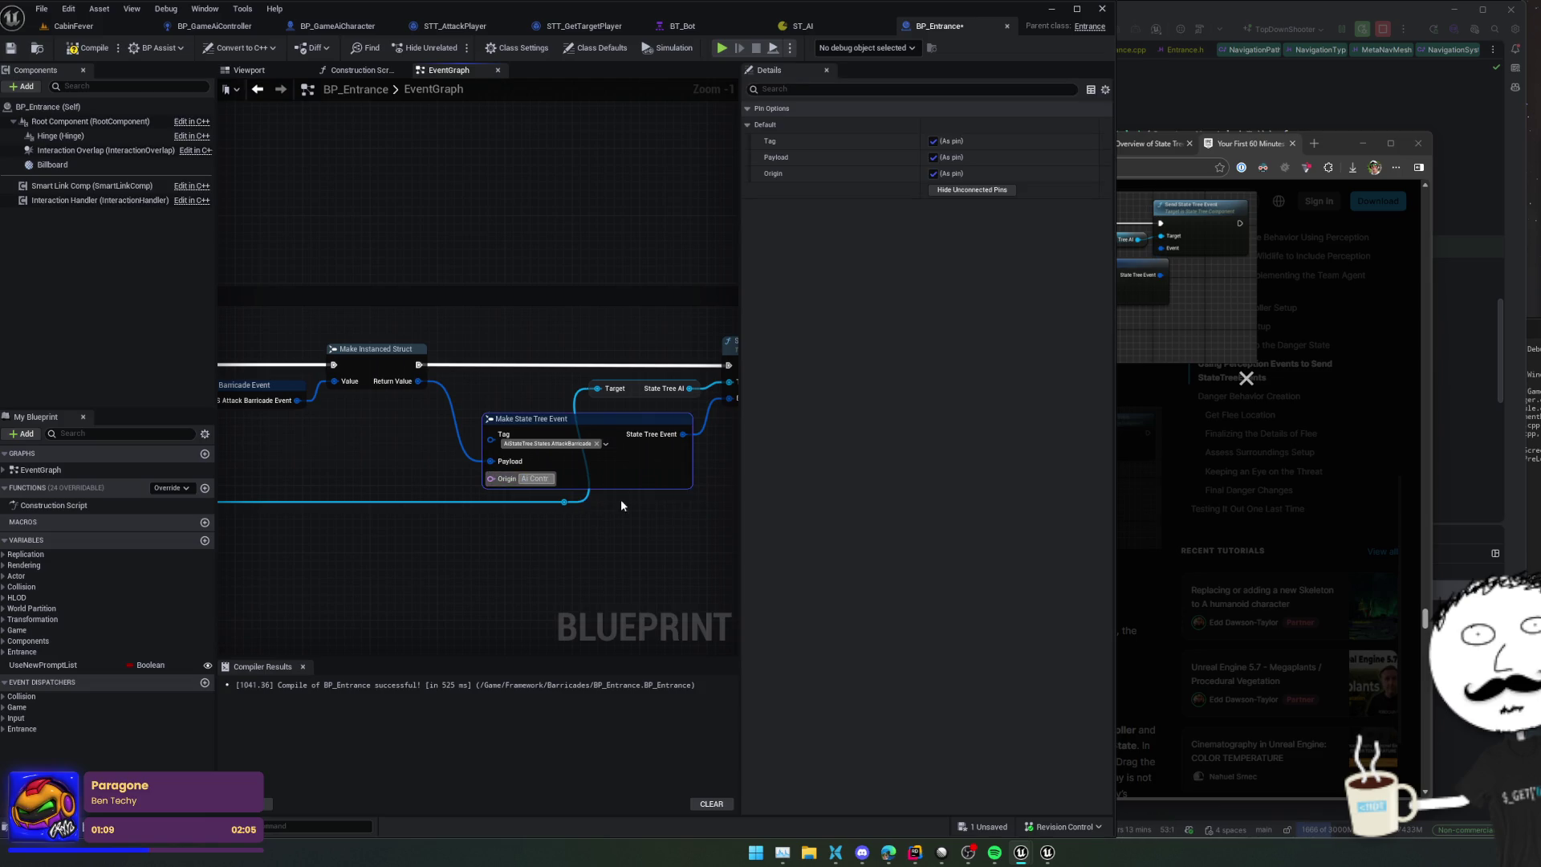
pyautogui.hotkey('ctrl', 's')
# Step: Add a Get Barricade node feeding the Make S Attack Barricade Event's Barricade input, and save
pyautogui.moveTo(586, 423)
pyautogui.mouseDown()
pyautogui.moveTo(286, 412)
pyautogui.moveTo(646, 451)
pyautogui.moveTo(557, 455)
pyautogui.moveTo(516, 436)
pyautogui.moveTo(526, 506)
pyautogui.moveTo(552, 505)
pyautogui.moveTo(478, 502)
pyautogui.moveTo(435, 479)
pyautogui.mouseUp()
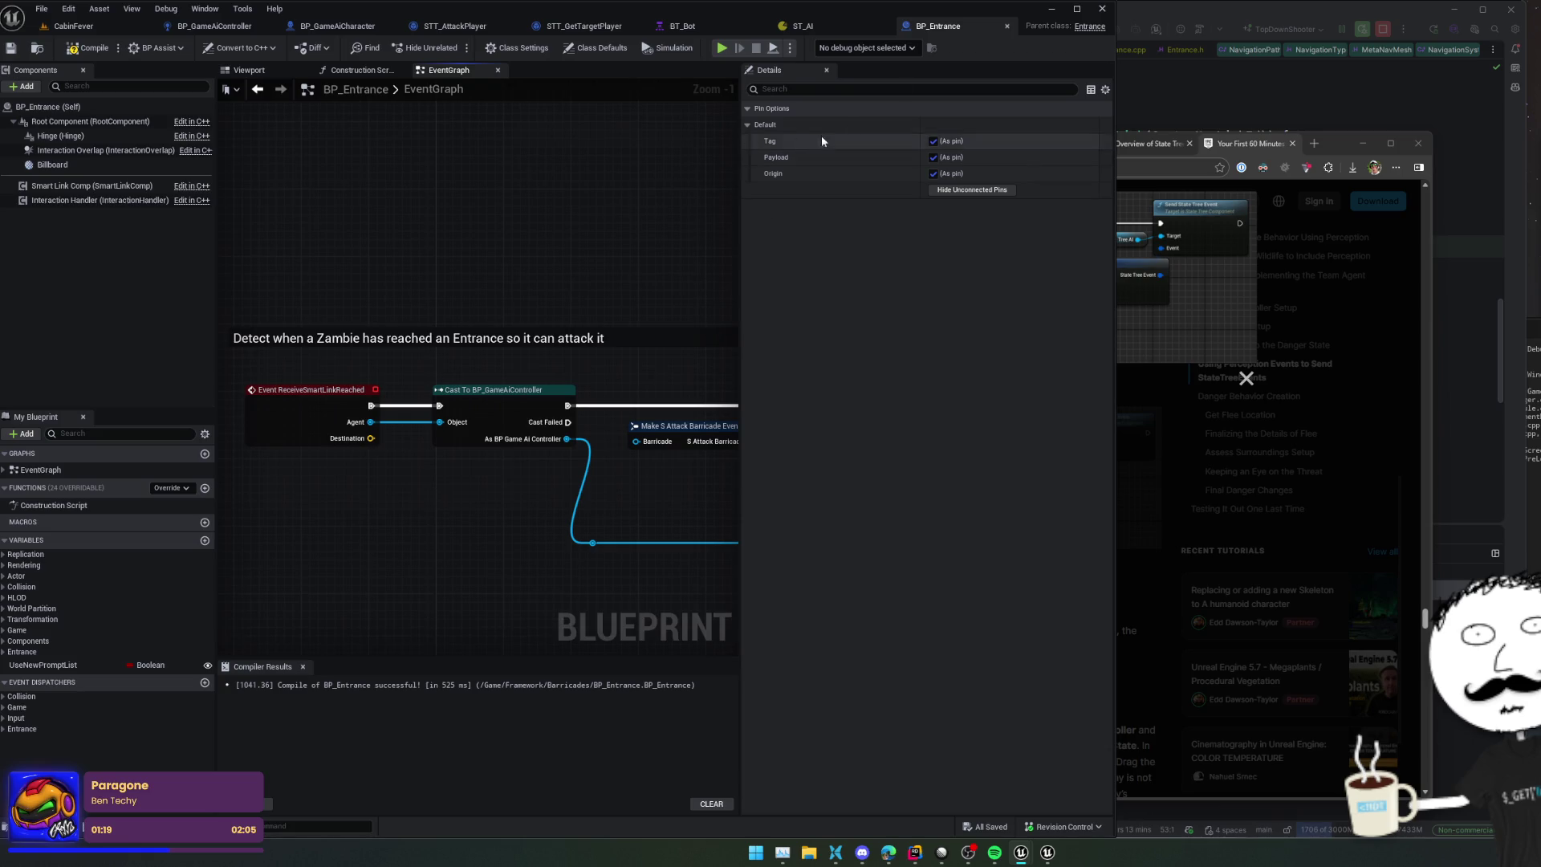
pyautogui.moveTo(650, 461); pyautogui.dragTo(552, 453)
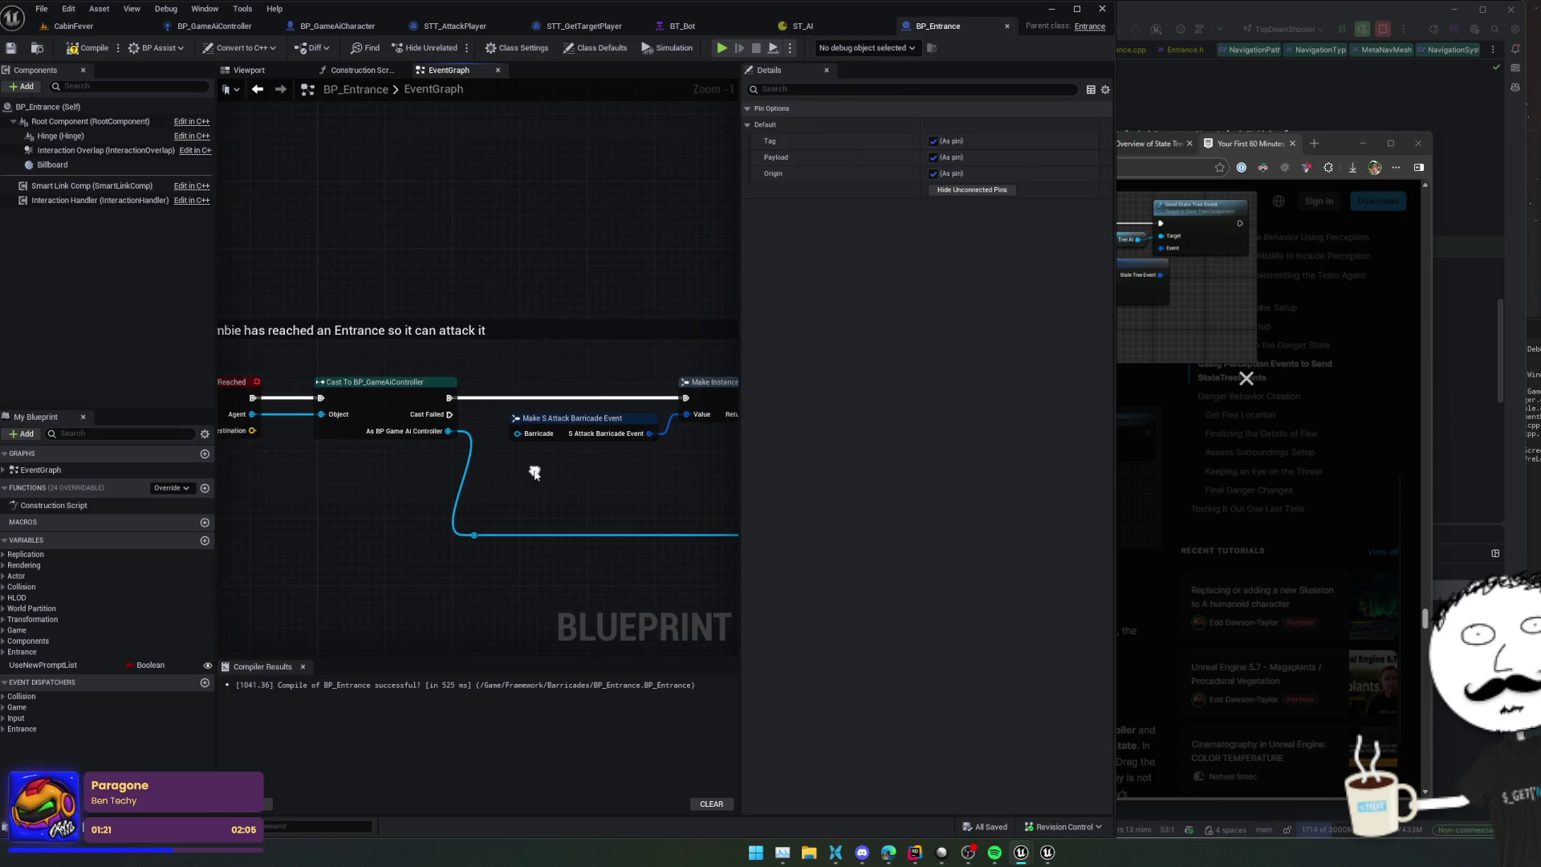
pyautogui.rightClick(534, 475)
pyautogui.write('get bar')
pyautogui.press('Return')
pyautogui.moveTo(620, 465)
pyautogui.mouseDown()
pyautogui.moveTo(496, 506)
pyautogui.moveTo(377, 482)
pyautogui.moveTo(301, 443)
pyautogui.moveTo(343, 487)
pyautogui.moveTo(321, 471)
pyautogui.mouseUp()
pyautogui.moveTo(500, 485)
pyautogui.mouseDown()
pyautogui.moveTo(348, 509)
pyautogui.moveTo(588, 527)
pyautogui.mouseUp()
pyautogui.scroll(-2, 424, 491)
pyautogui.hotkey('ctrl', 's')
# Step: Compile BP_Entrance and return to the ST_AI state tree
pyautogui.moveTo(471, 544); pyautogui.dragTo(591, 561)
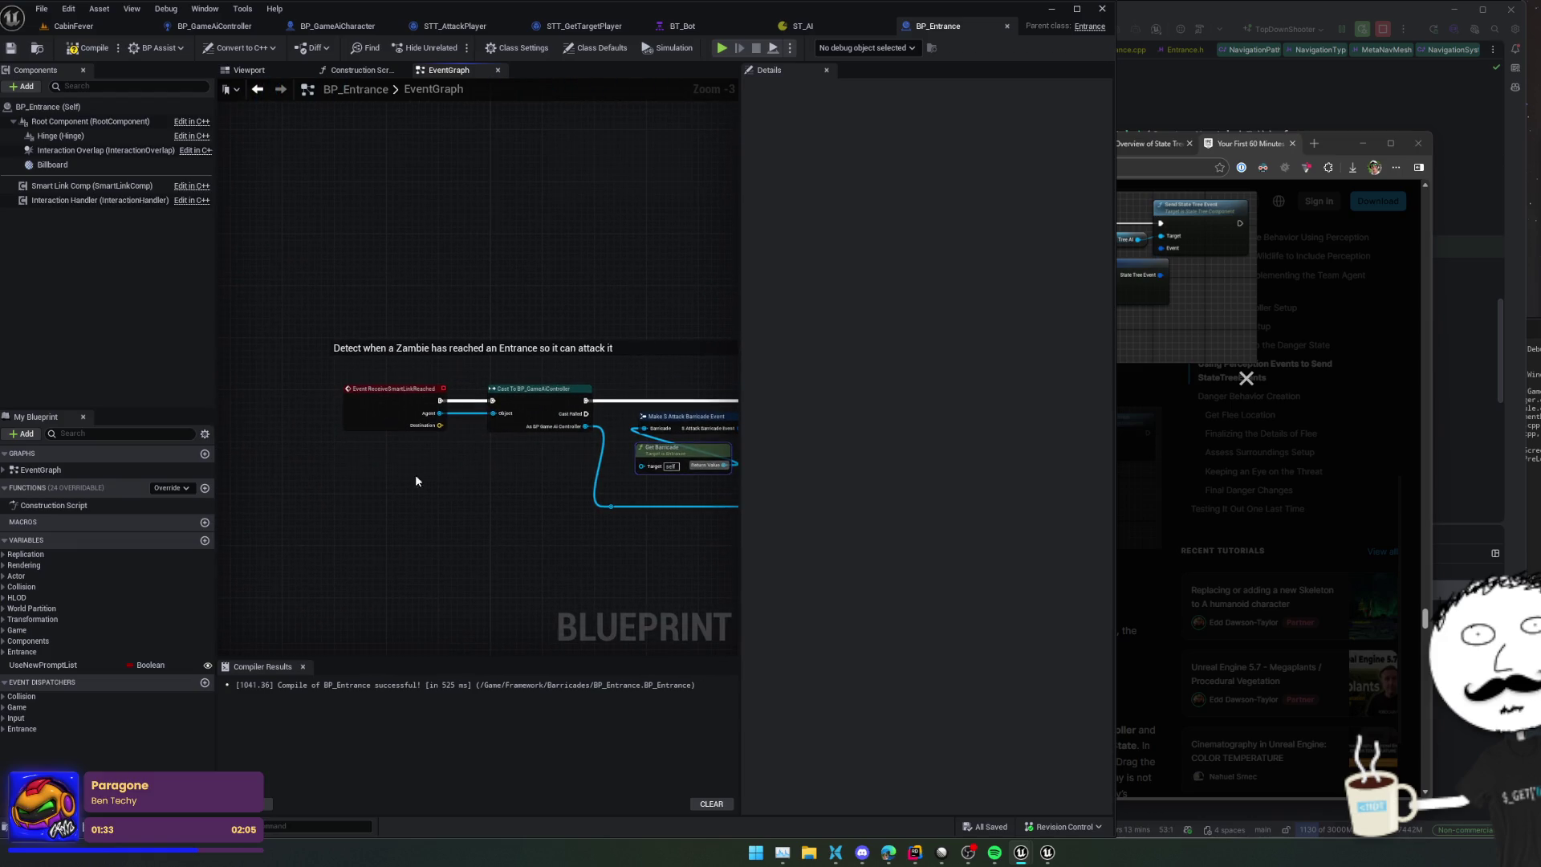
pyautogui.press('F7')
pyautogui.click(835, 26)
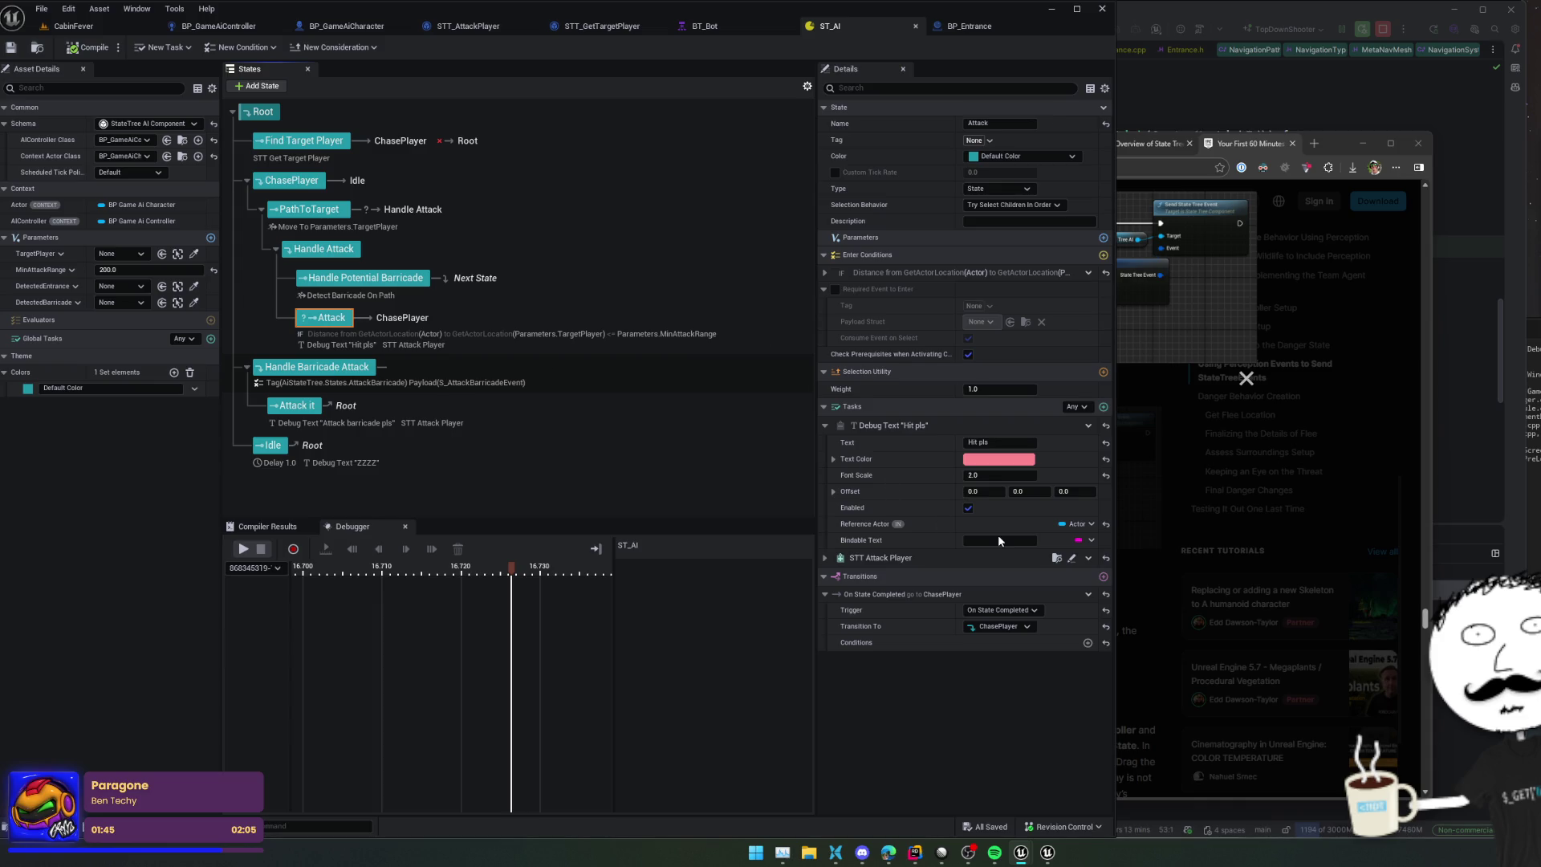
# Step: Confirm the Handle Barricade Attack state name, save ST_AI, and bring up the running CabinFever session
pyautogui.press('Down')
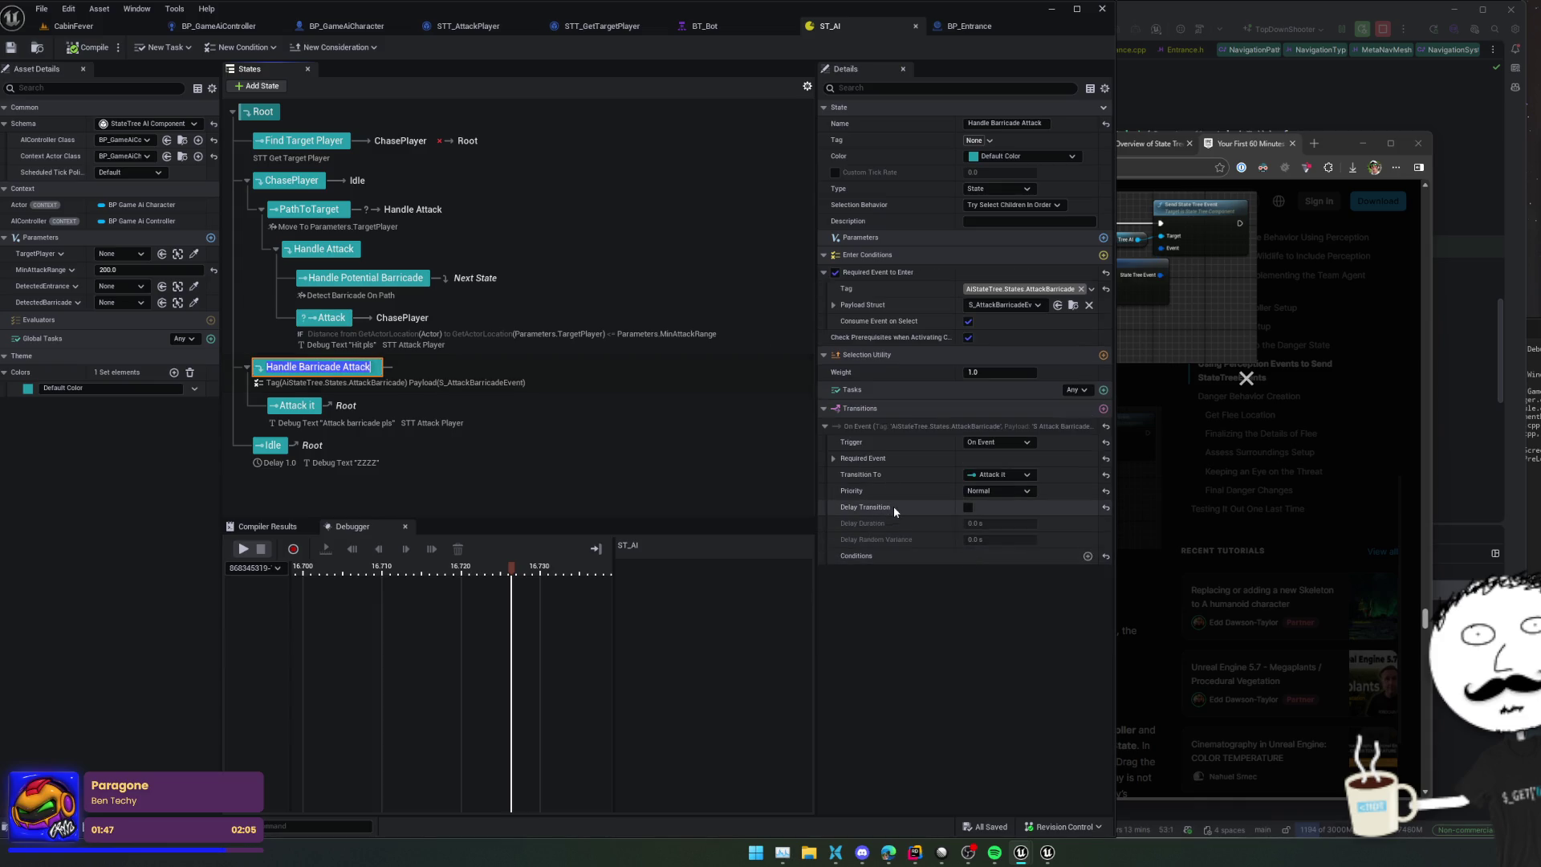
pyautogui.press('Return')
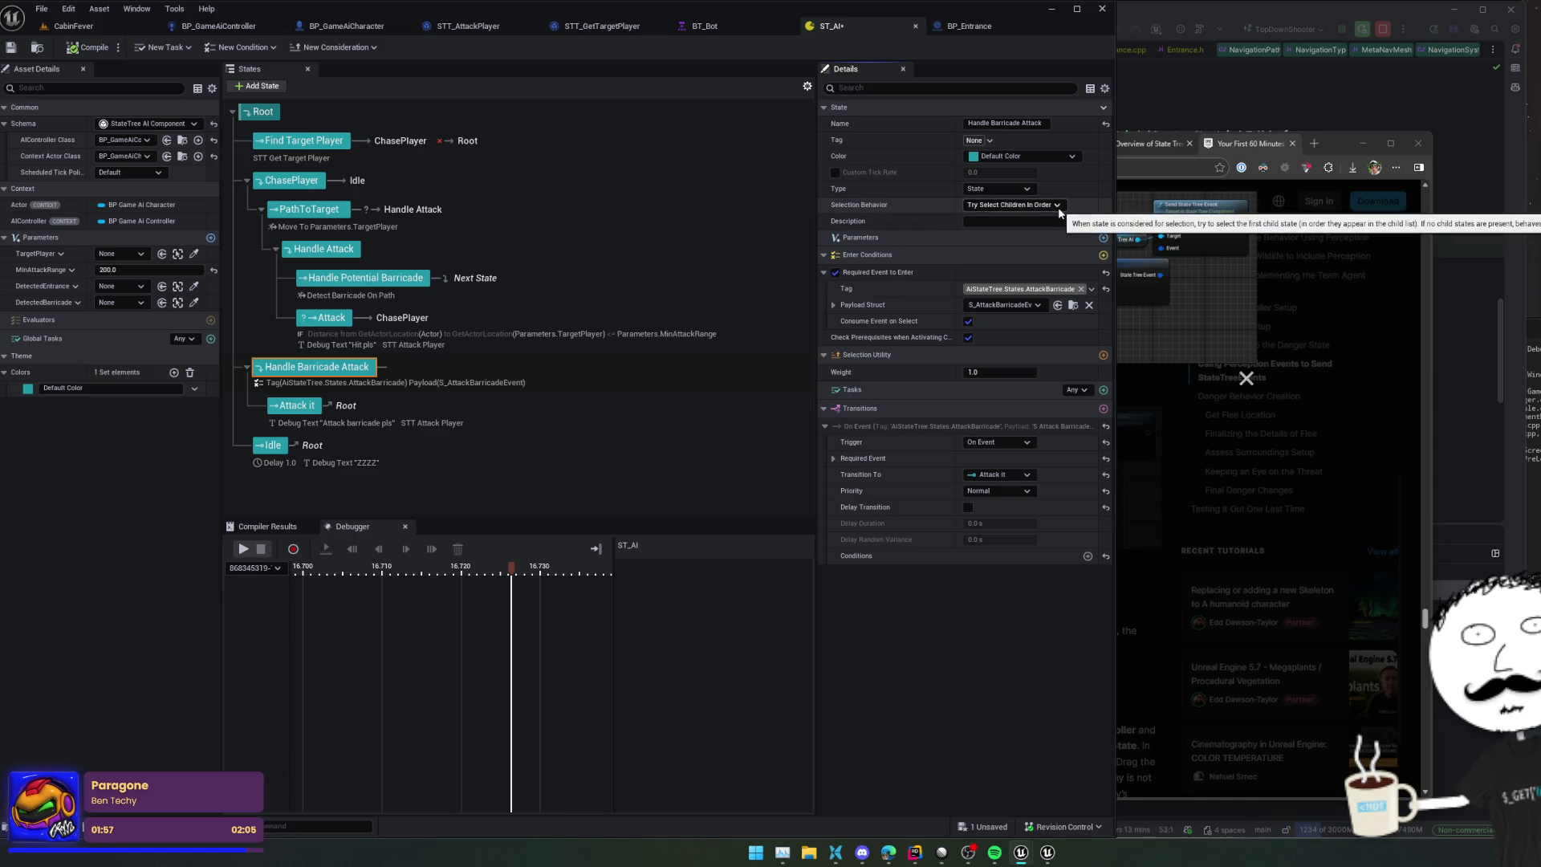
pyautogui.click(11, 47)
pyautogui.click(11, 48)
pyautogui.click(74, 26)
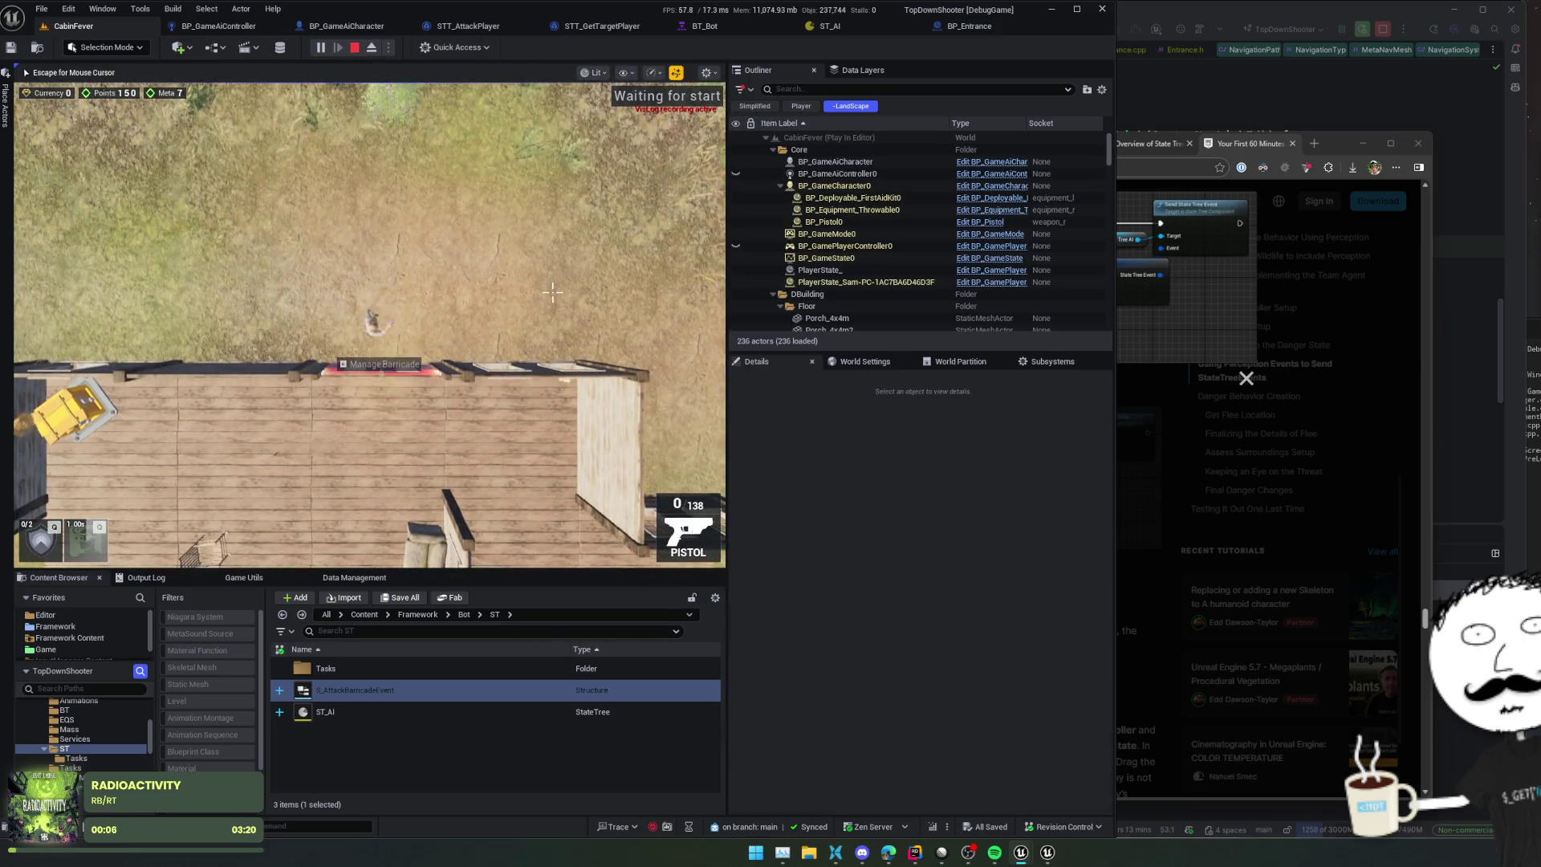
# Step: In the running game, reload the pistol and switch to the third-person camera
pyautogui.press('r')
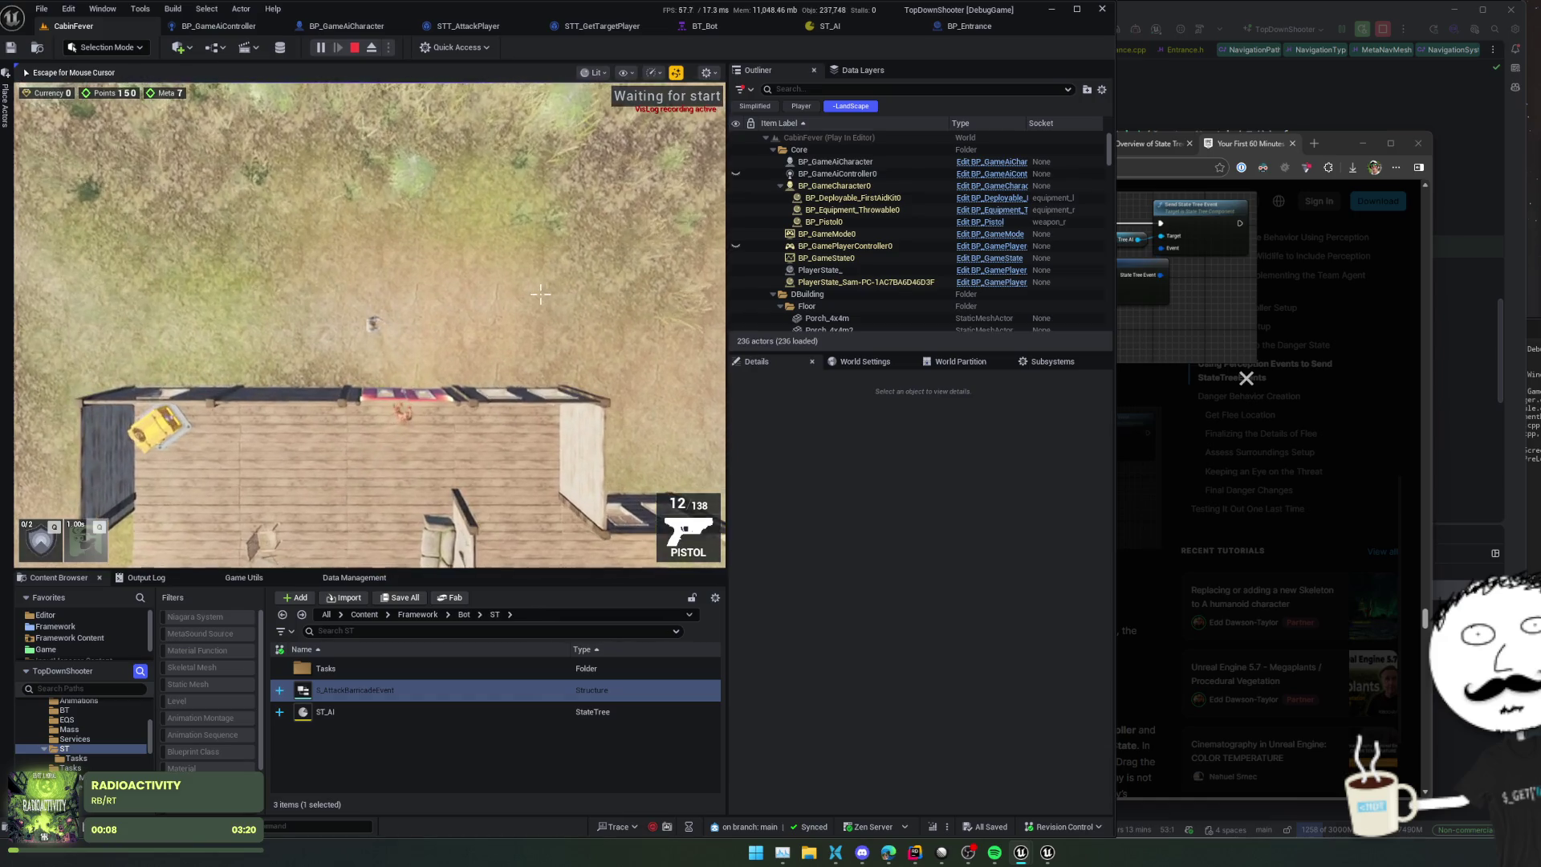
pyautogui.press('v')
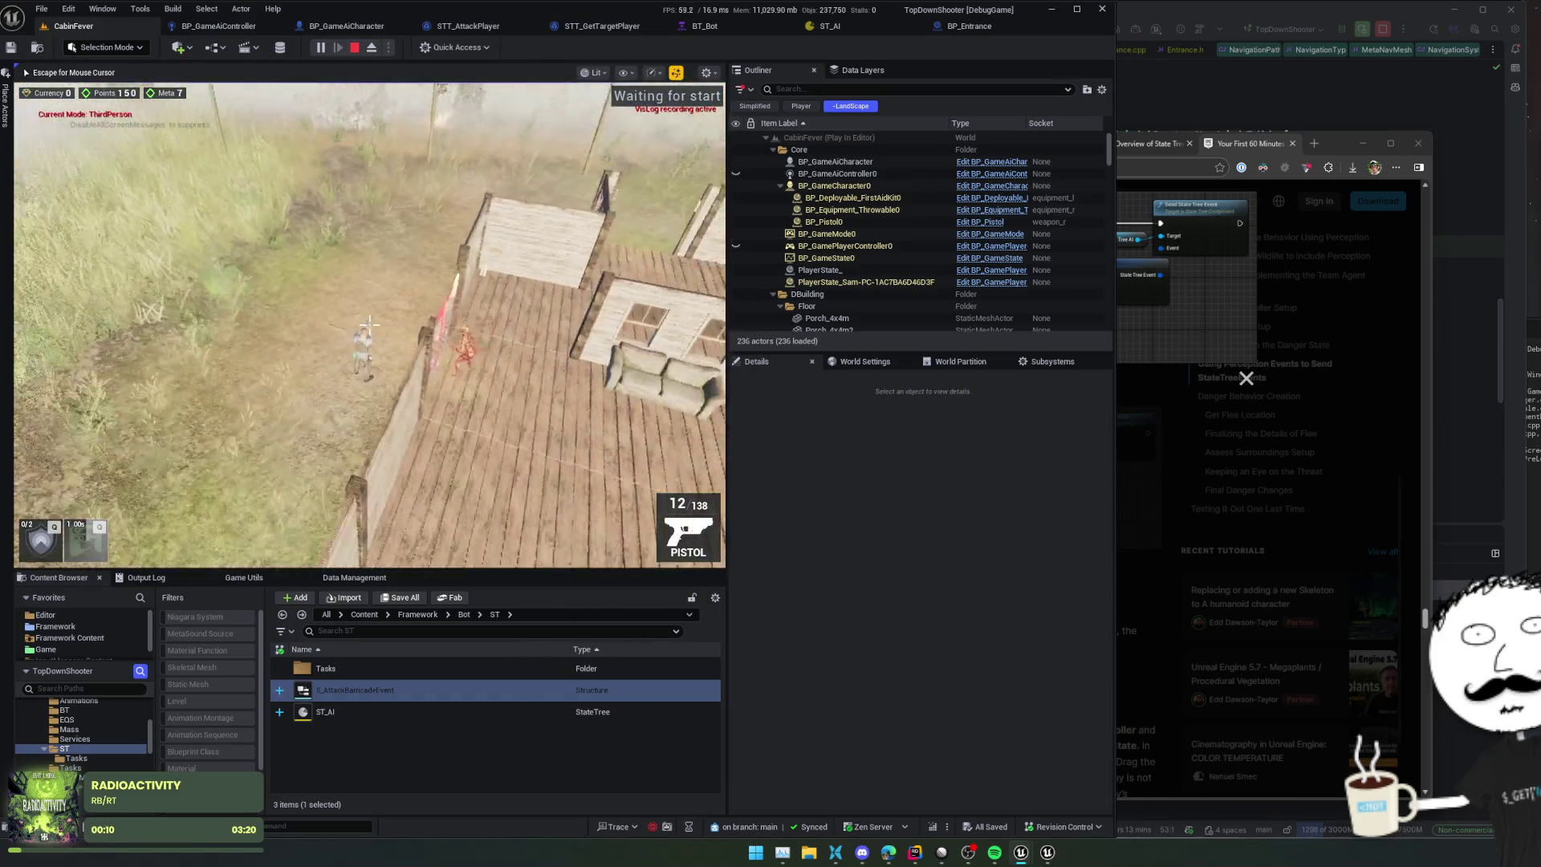
pyautogui.press('Escape')
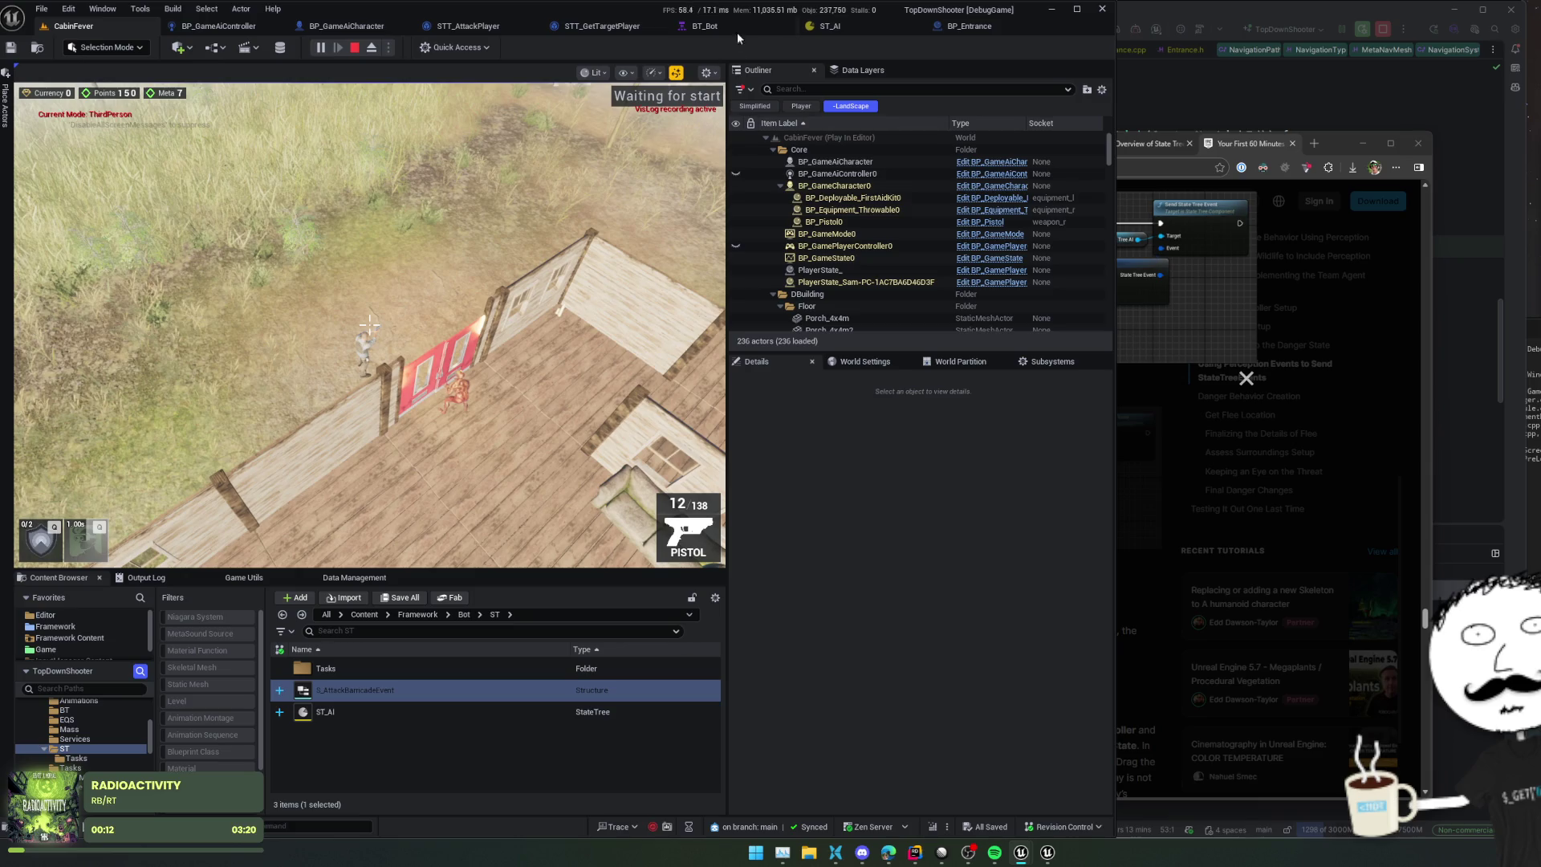
# Step: In the ST_AI debugger, open Execution #2 and expand Detect Barricade On Path's recorded values
pyautogui.click(846, 26)
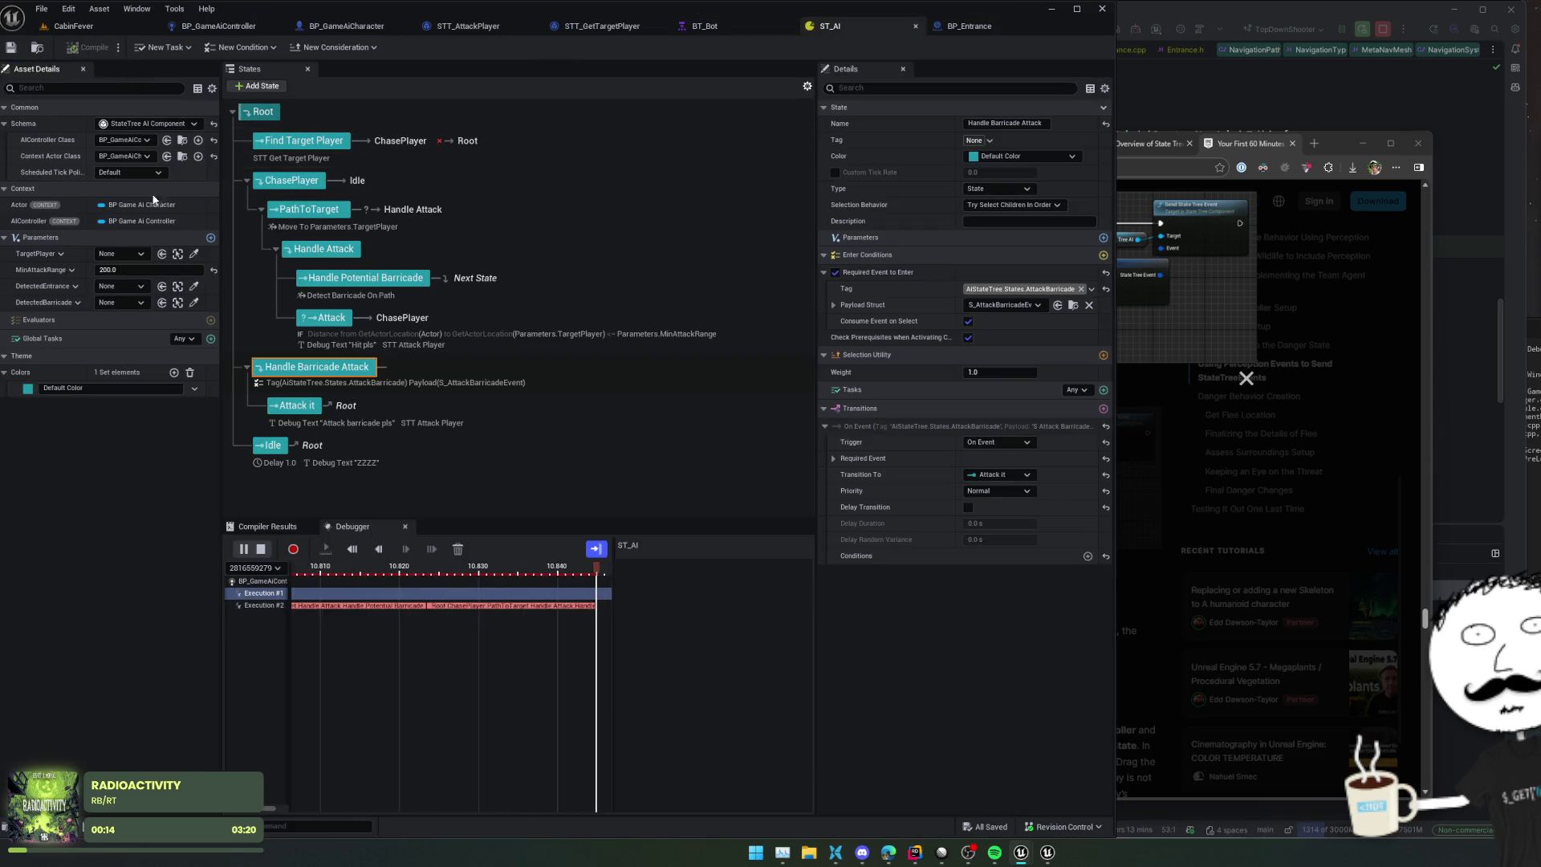
pyautogui.click(498, 605)
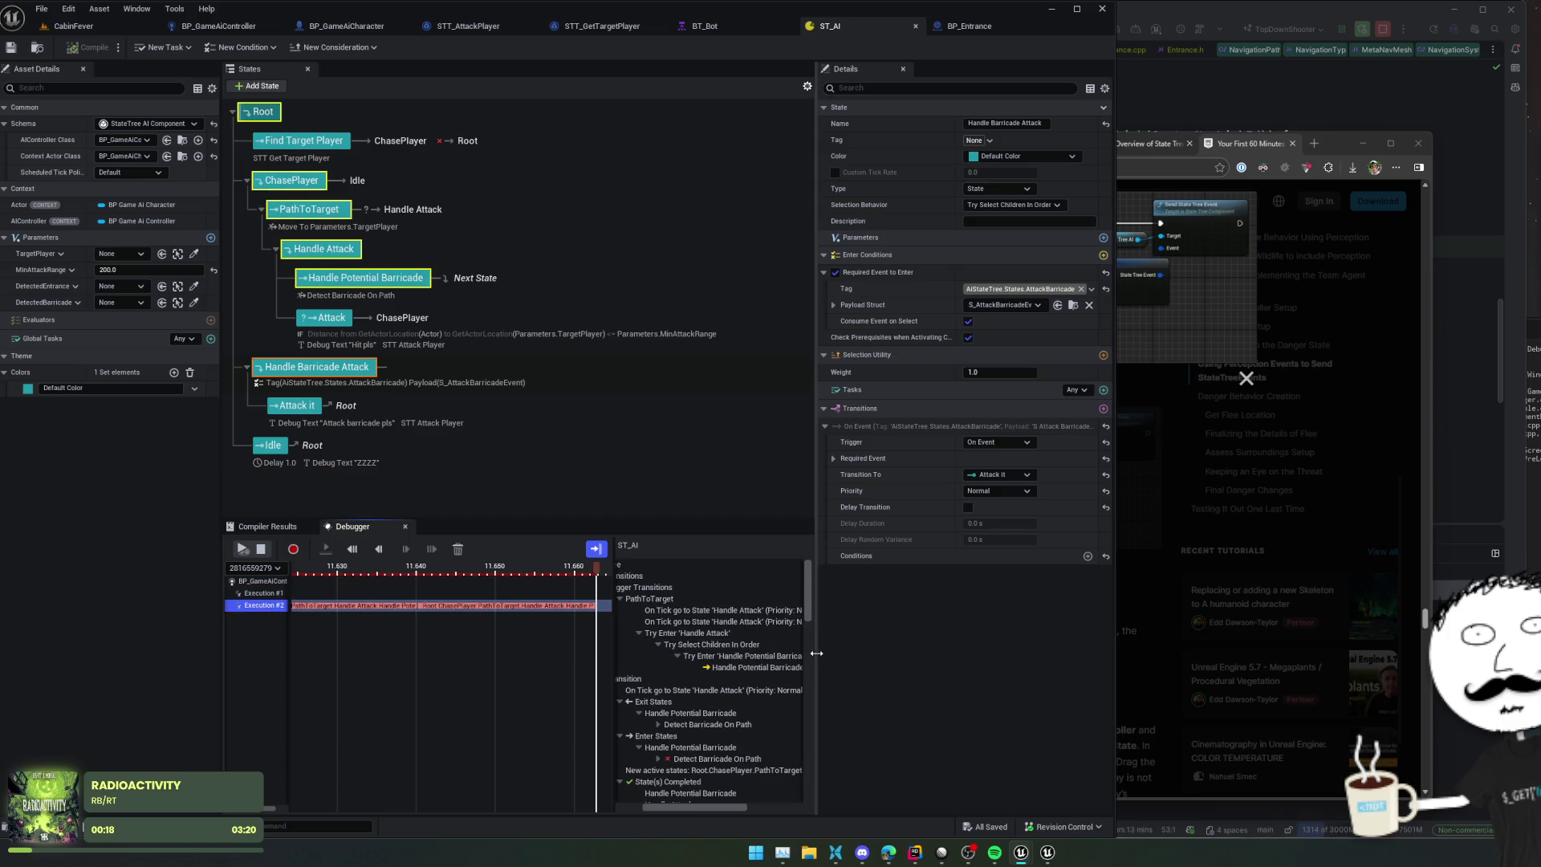
pyautogui.moveTo(816, 654); pyautogui.dragTo(893, 656)
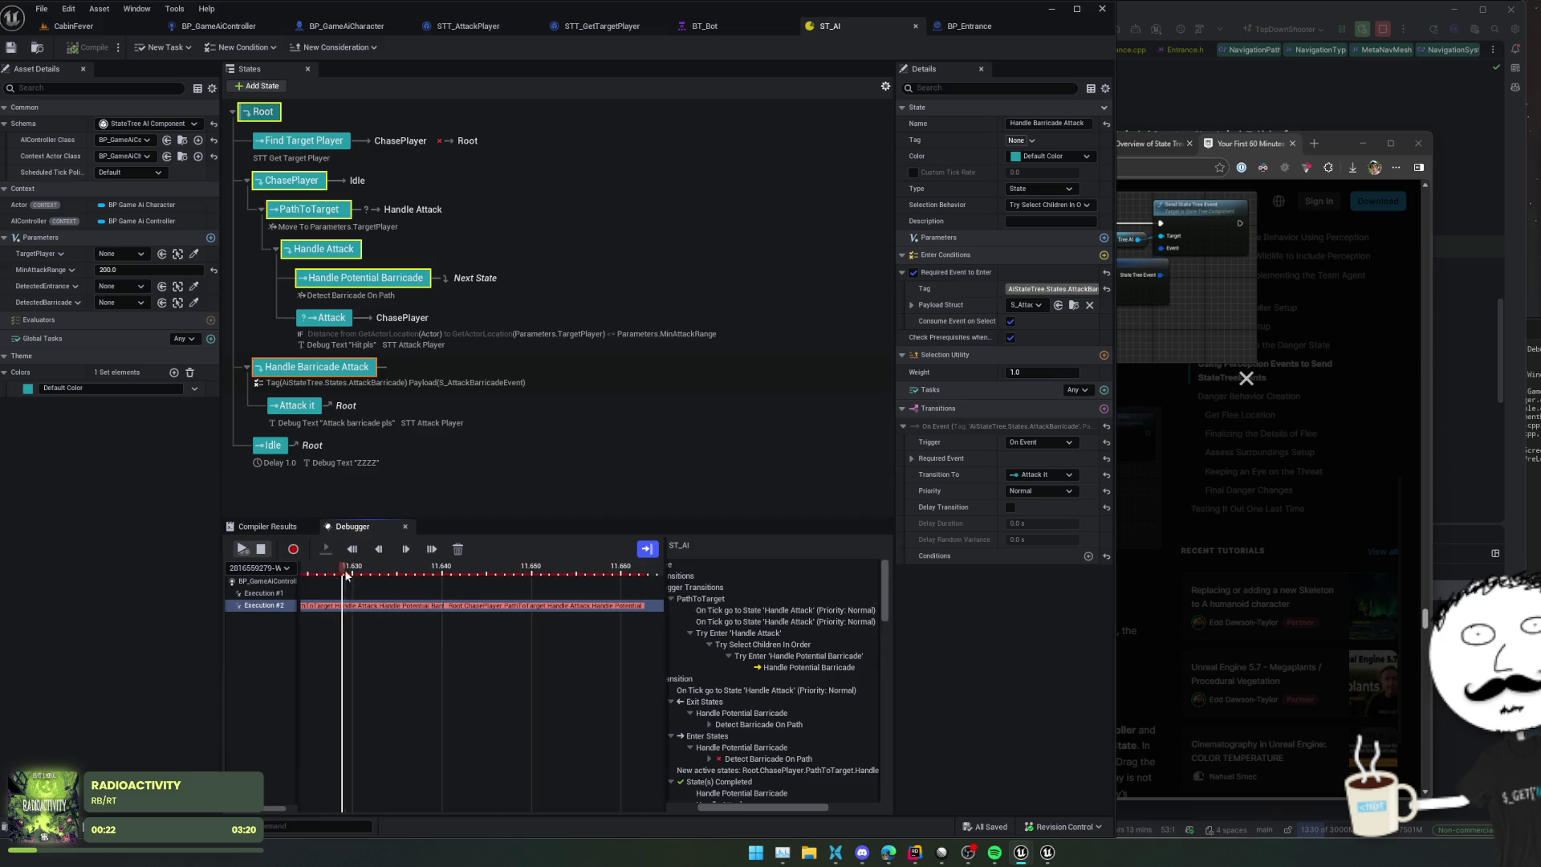
pyautogui.scroll(-1, 812, 603)
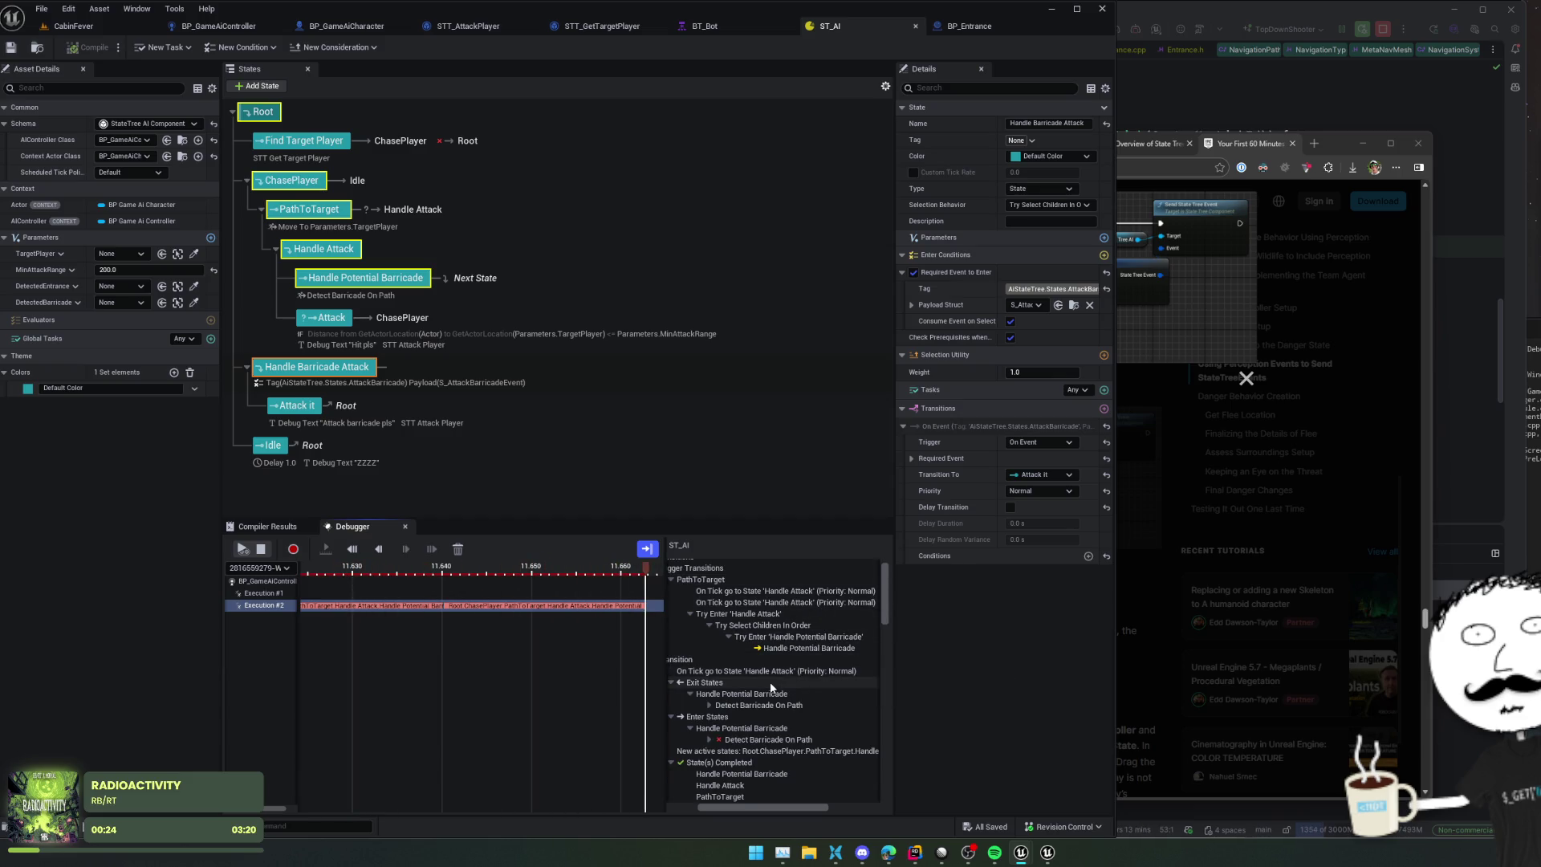
pyautogui.scroll(-1, 772, 683)
pyautogui.doubleClick(707, 682)
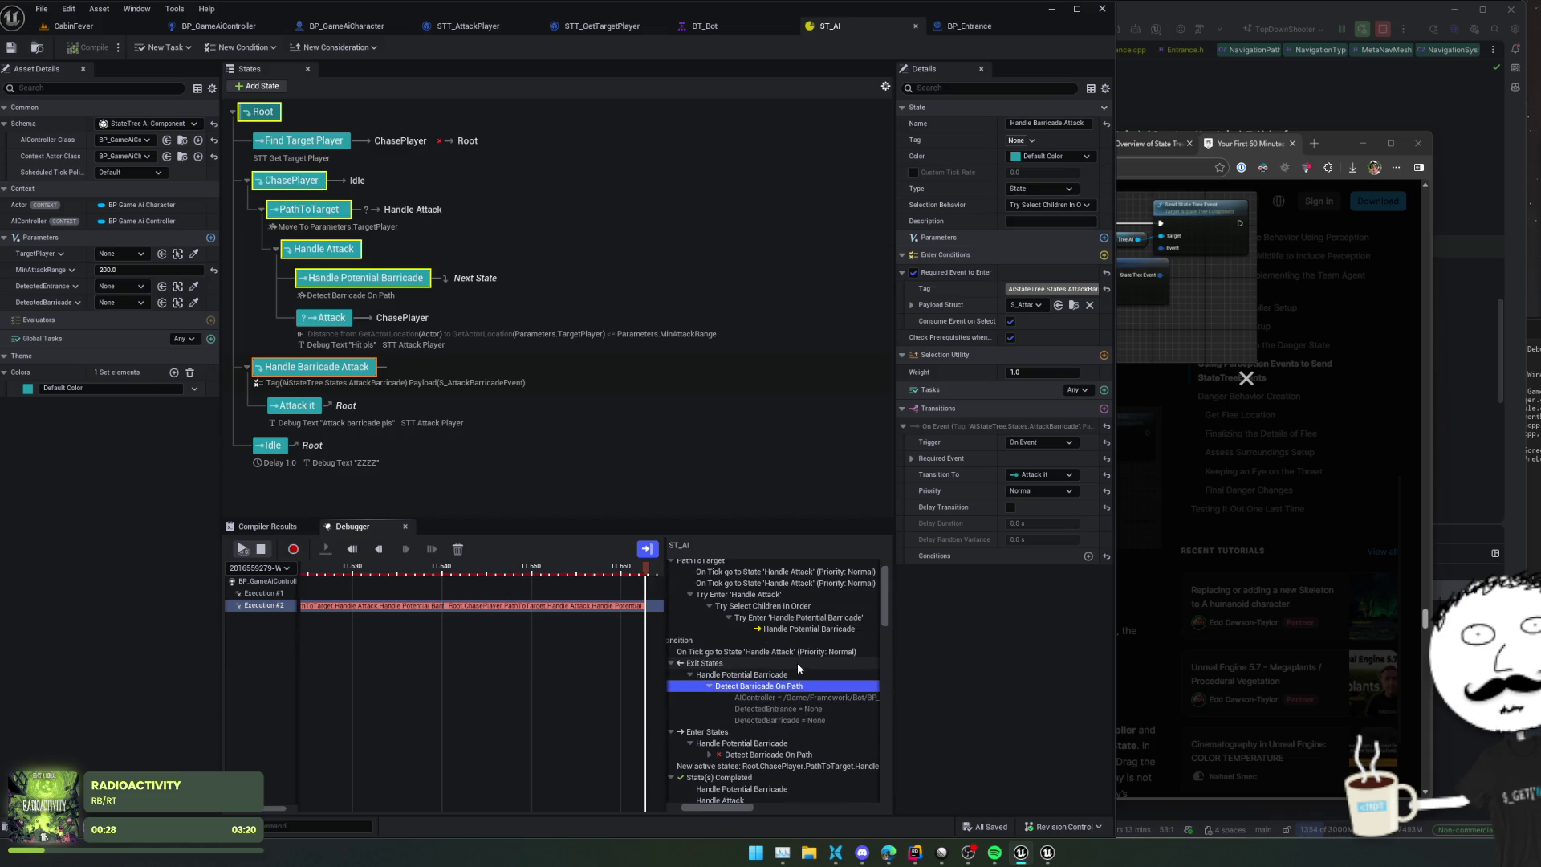
pyautogui.scroll(-2, 797, 662)
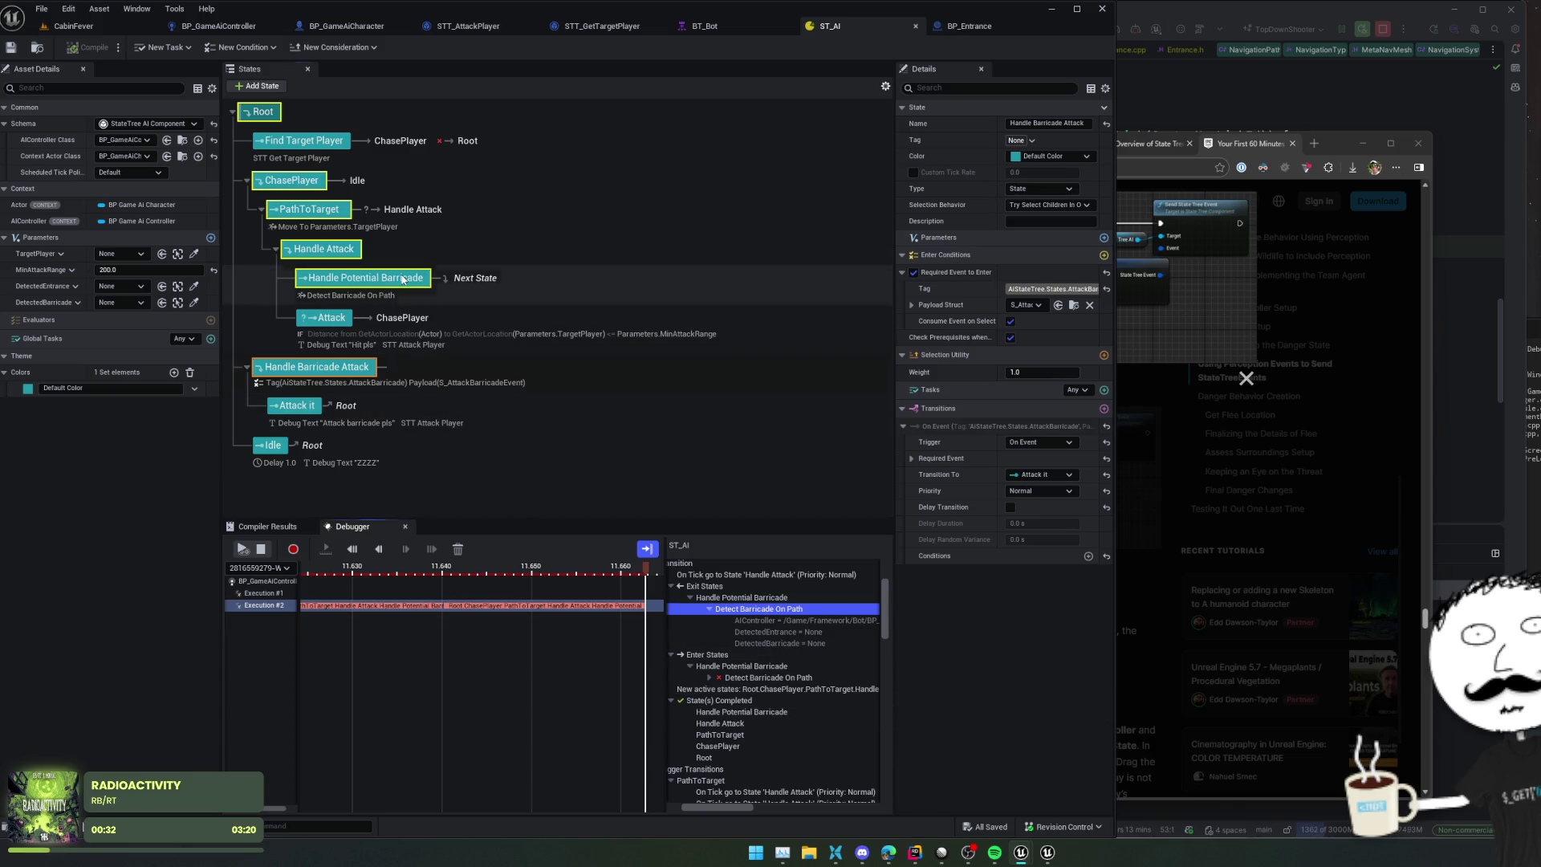
pyautogui.click(555, 296)
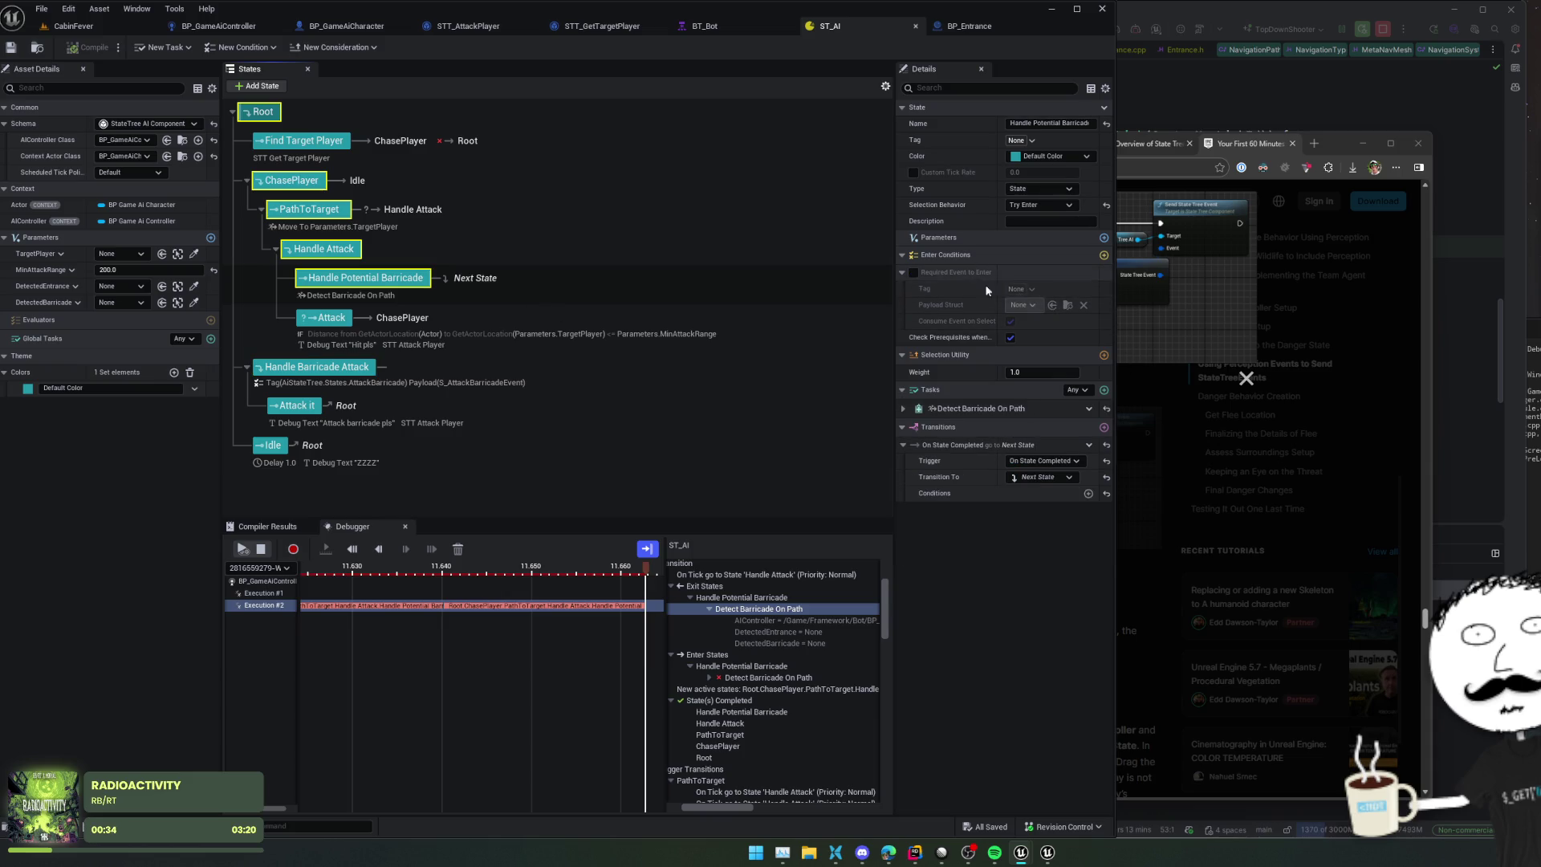
# Step: Give Handle Potential Barricade an inverted Is Object Valid enter condition bound to DetectedBarricade
pyautogui.click(1104, 256)
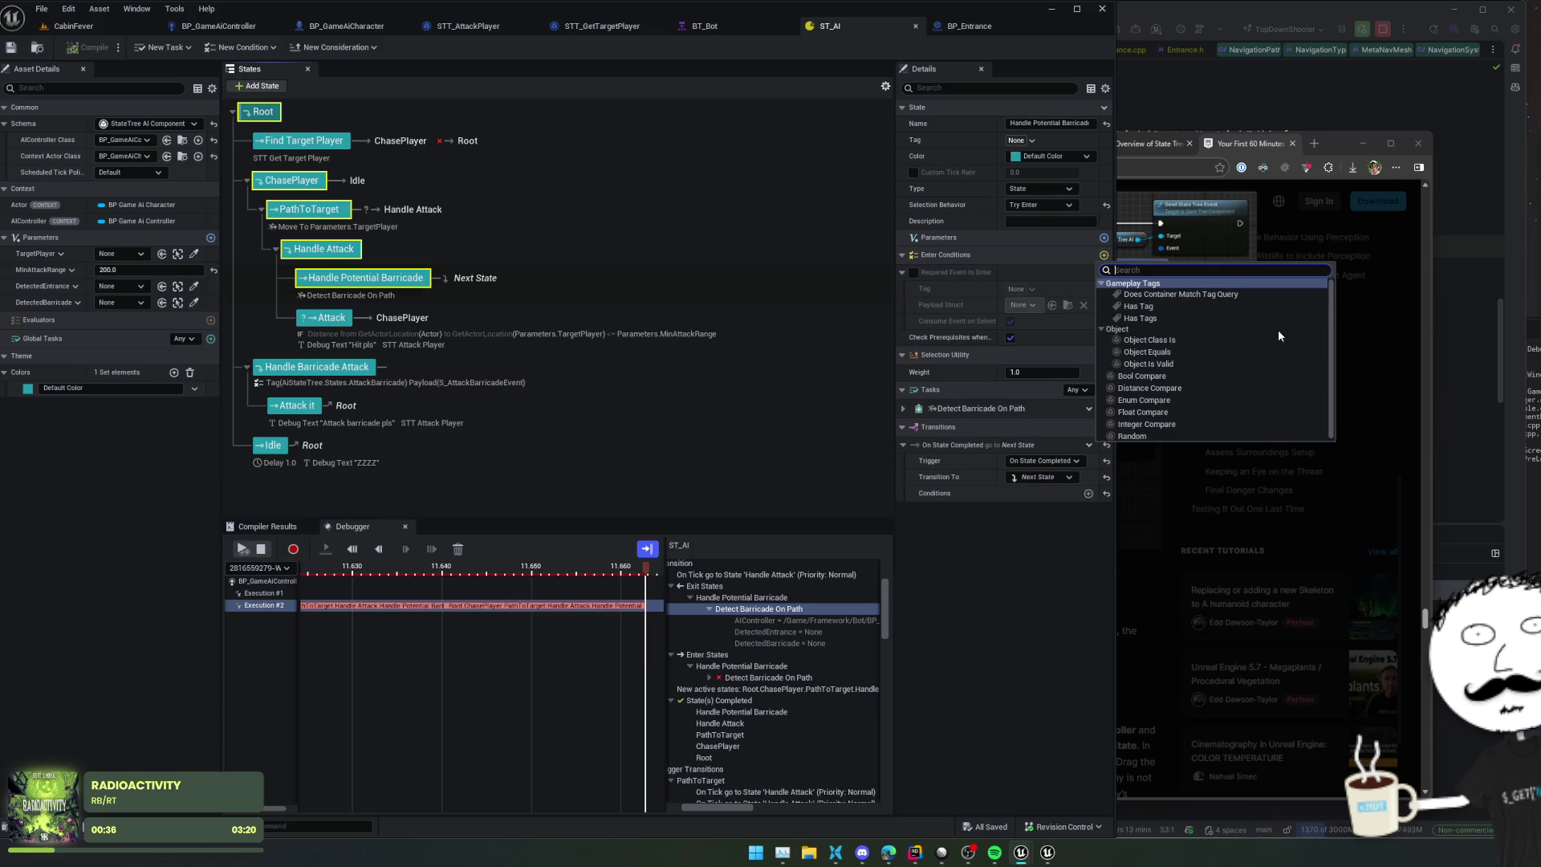
pyautogui.click(1212, 368)
pyautogui.click(1011, 289)
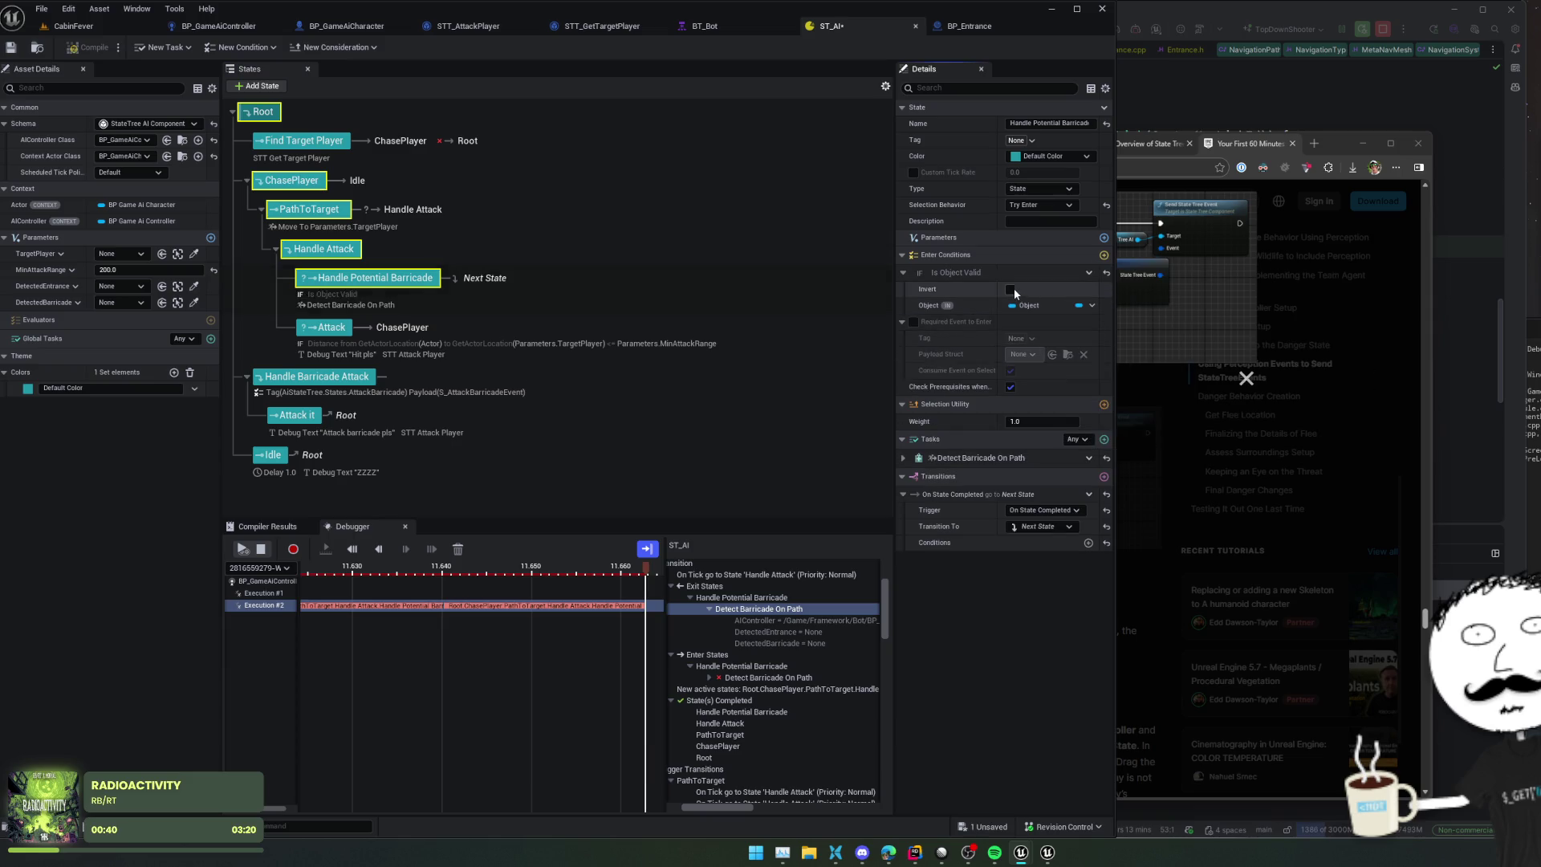
pyautogui.click(1092, 306)
pyautogui.moveTo(1193, 354)
pyautogui.moveTo(1298, 387)
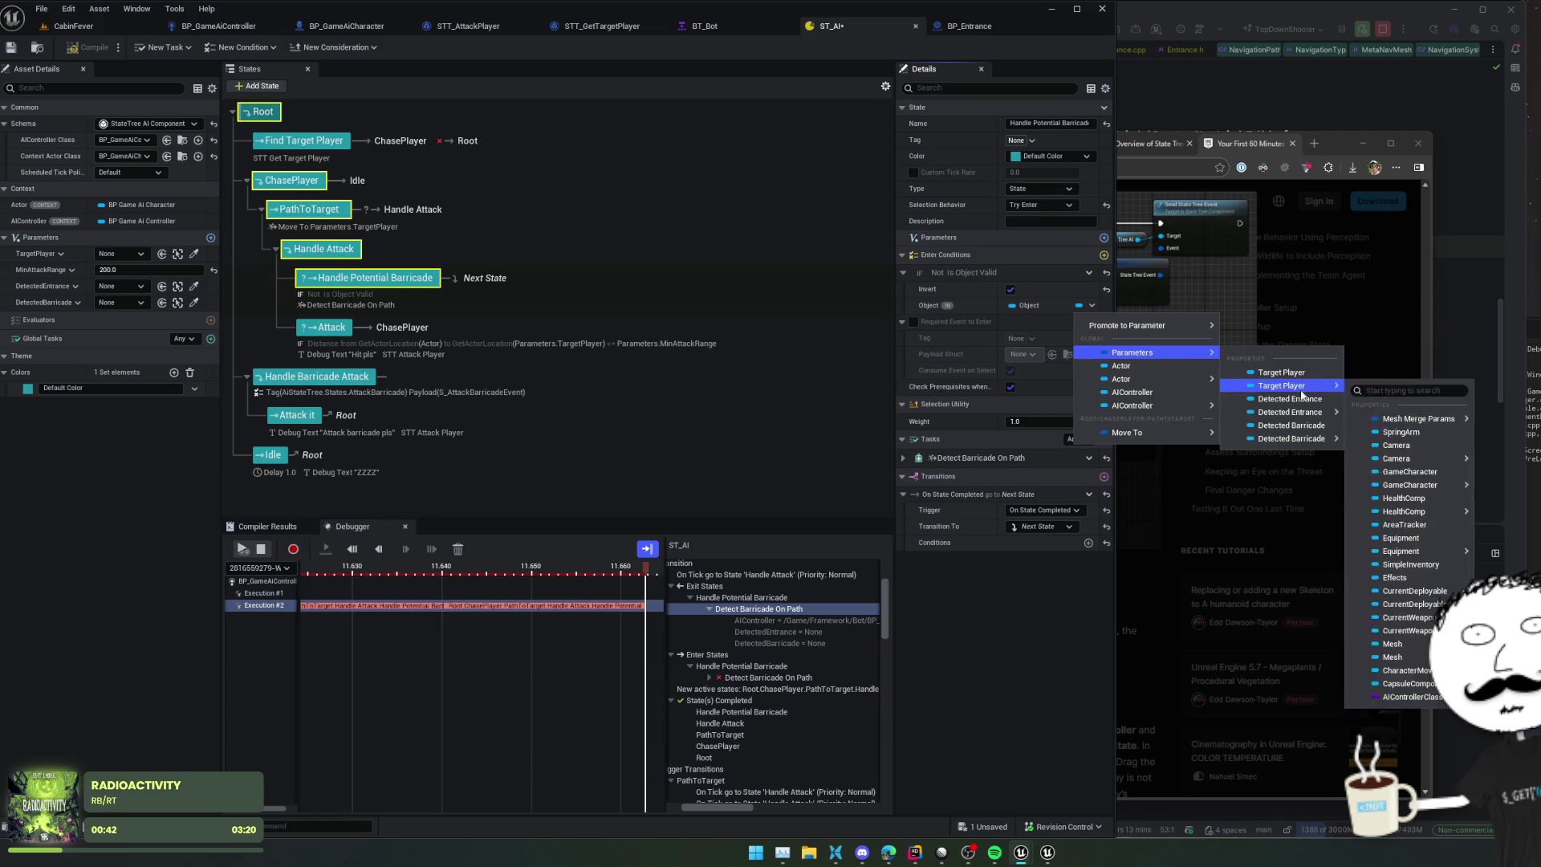
pyautogui.click(1292, 425)
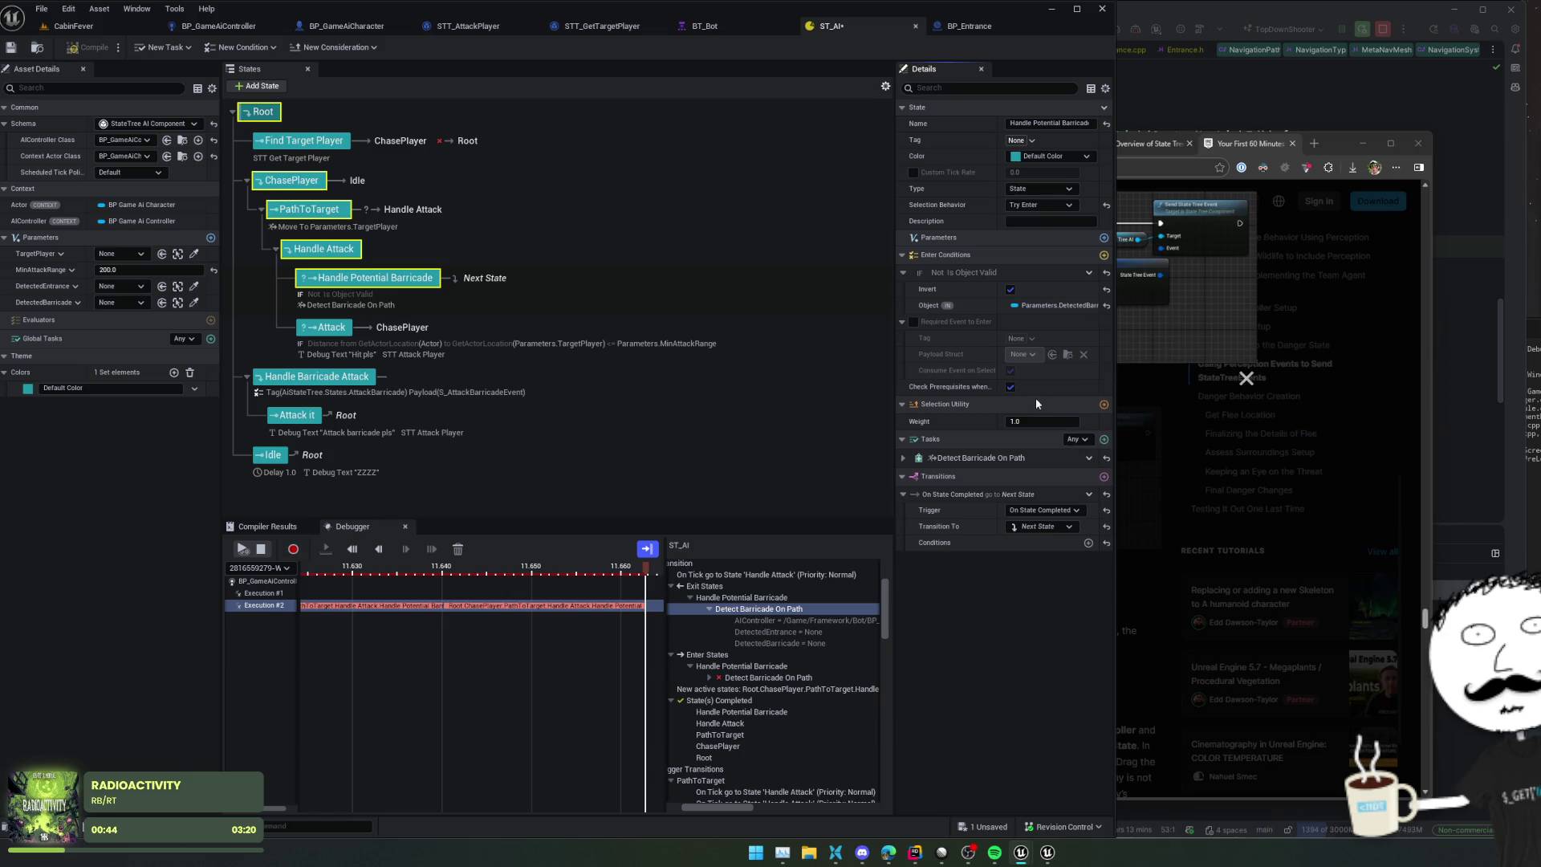
# Step: Save and compile the ST_AI state tree
pyautogui.scroll(-1, 956, 255)
pyautogui.scroll(-1, 966, 554)
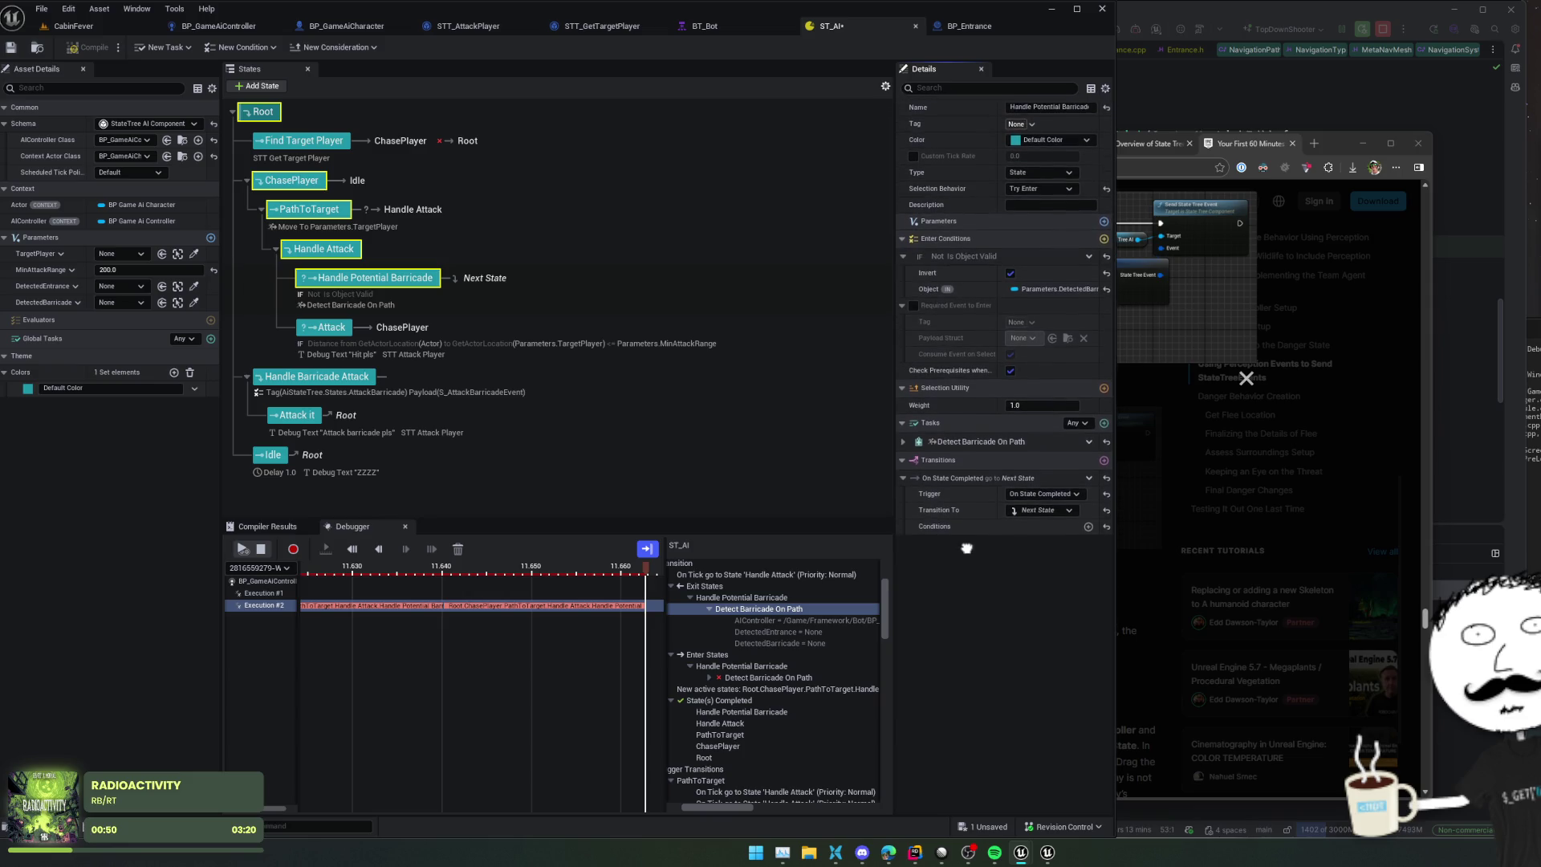
pyautogui.scroll(1, 966, 556)
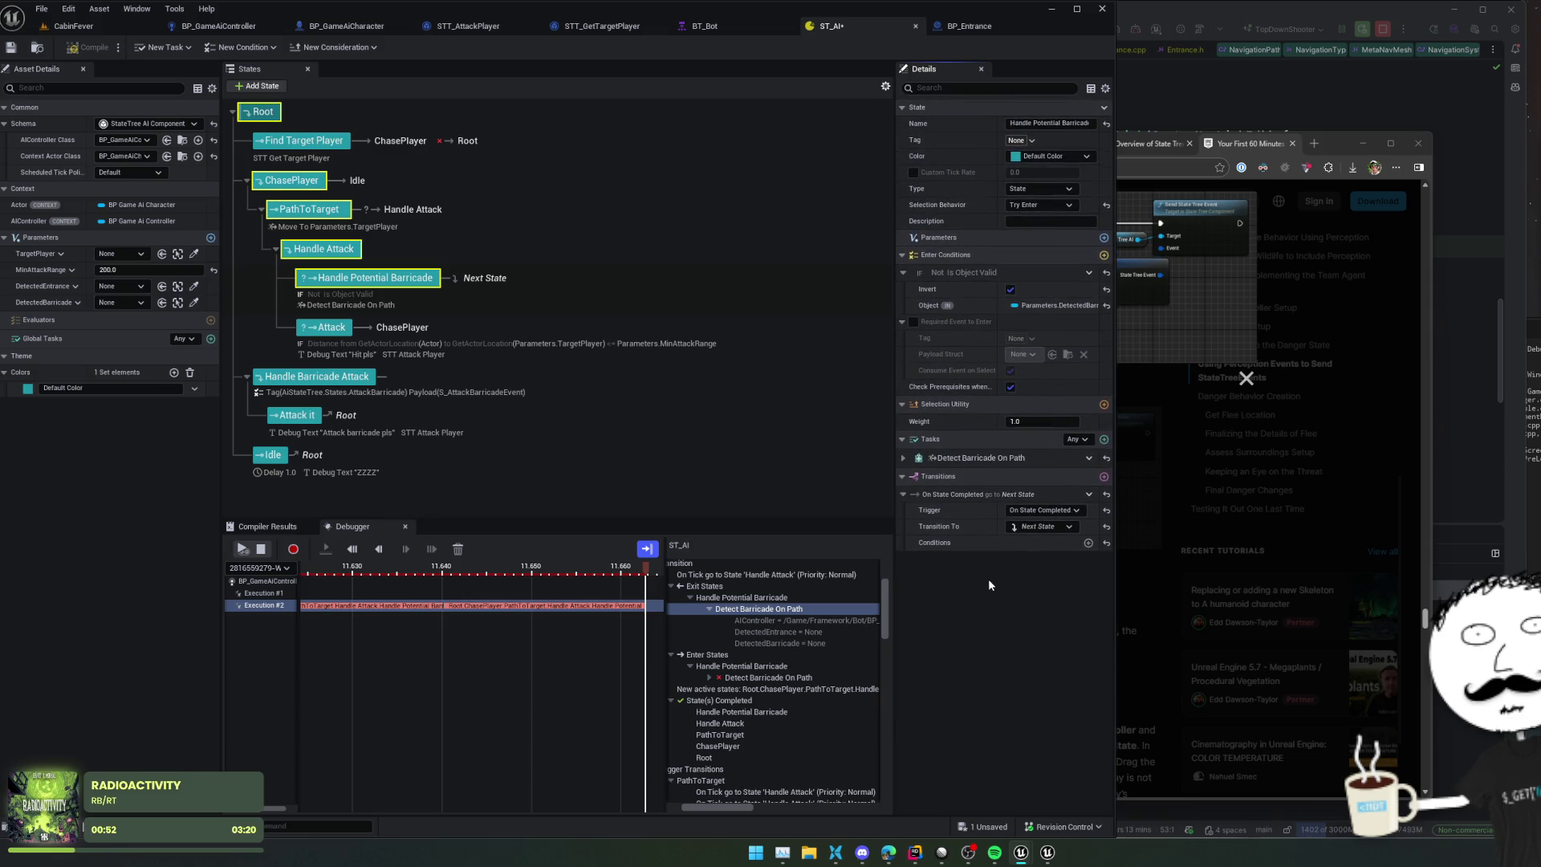
pyautogui.hotkey('ctrl', 's')
pyautogui.click(92, 50)
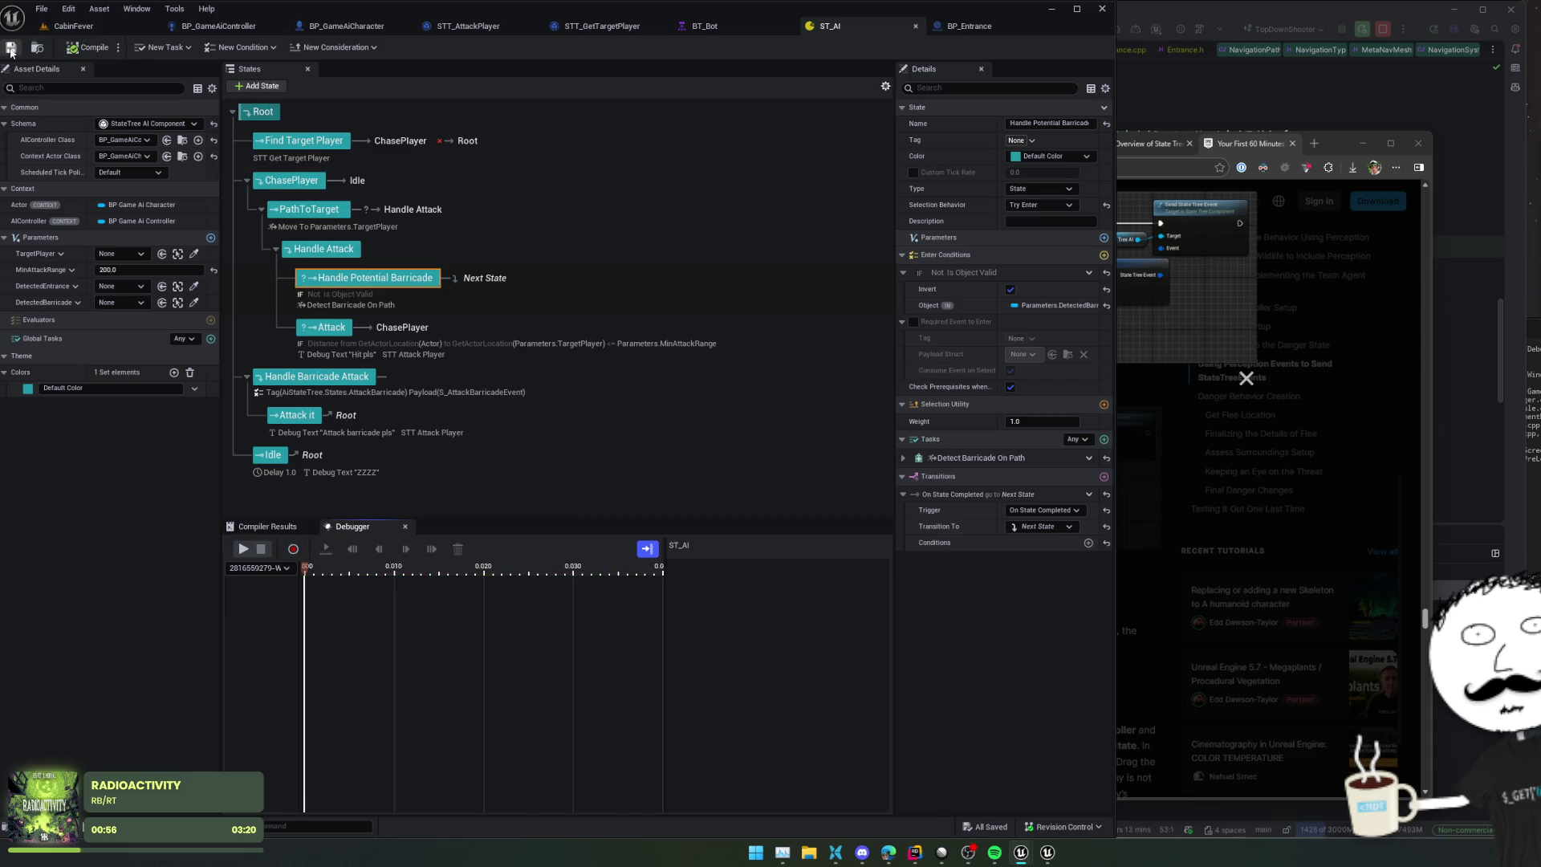
# Step: Start a Play-in-Editor session, then pause the ST_AI debugger and select Execution #2
pyautogui.click(69, 24)
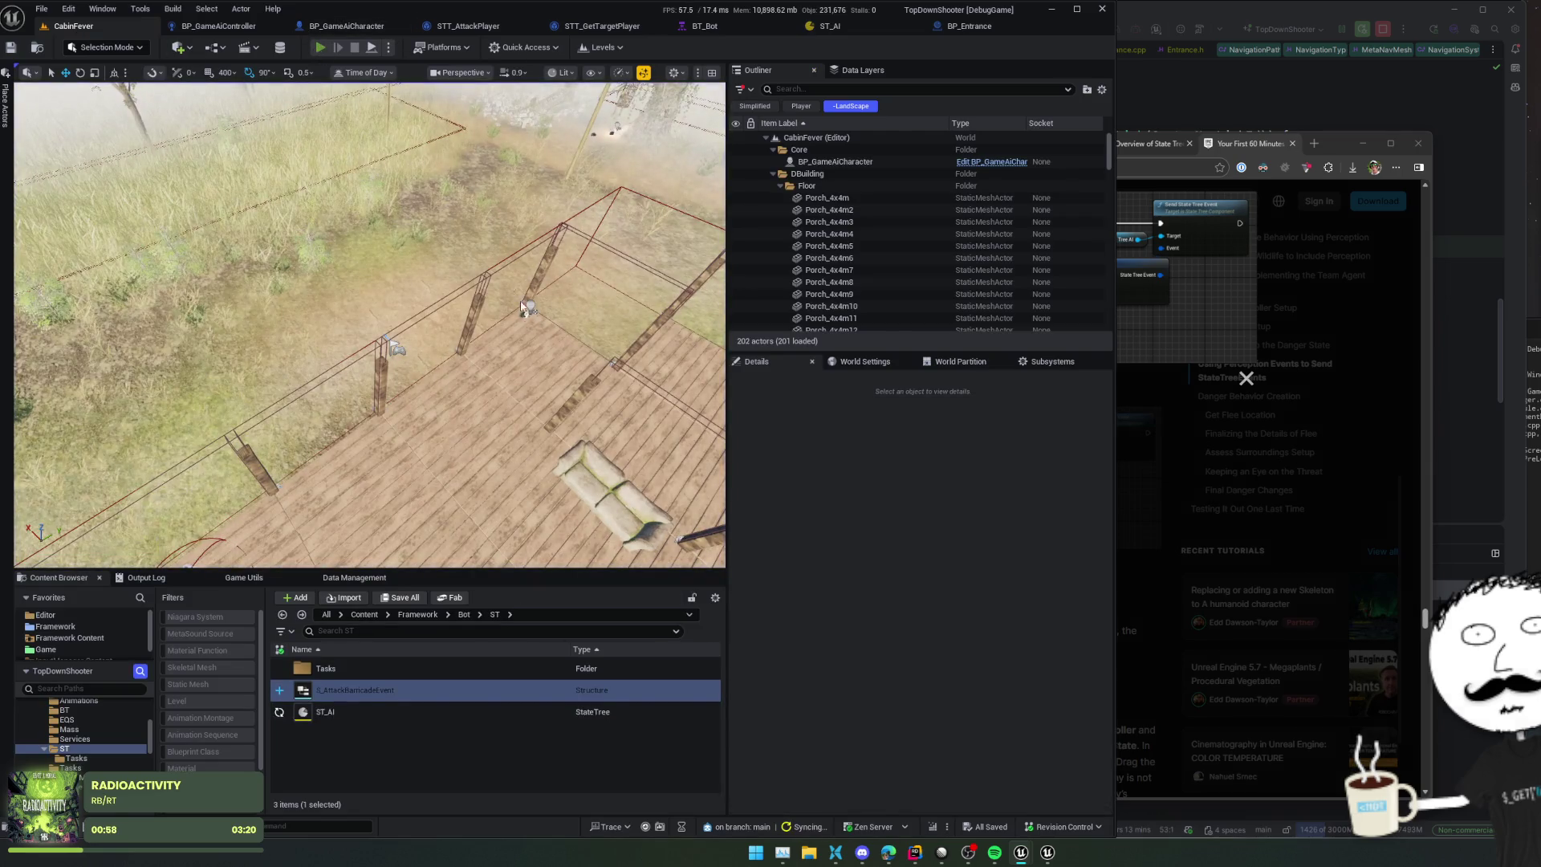
pyautogui.hotkey('alt', 'p')
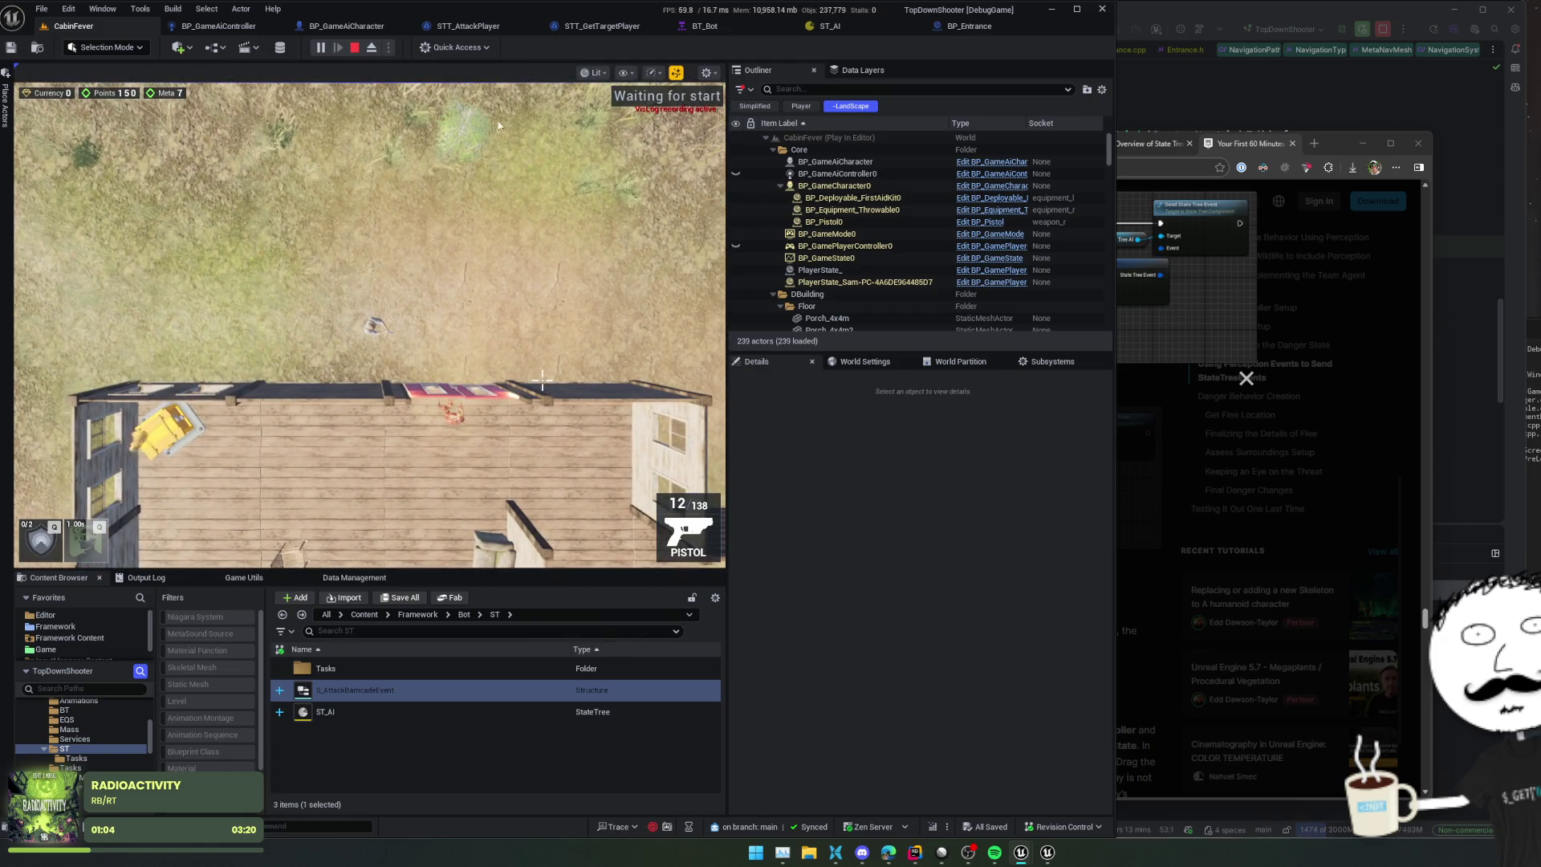
pyautogui.click(826, 25)
pyautogui.click(242, 548)
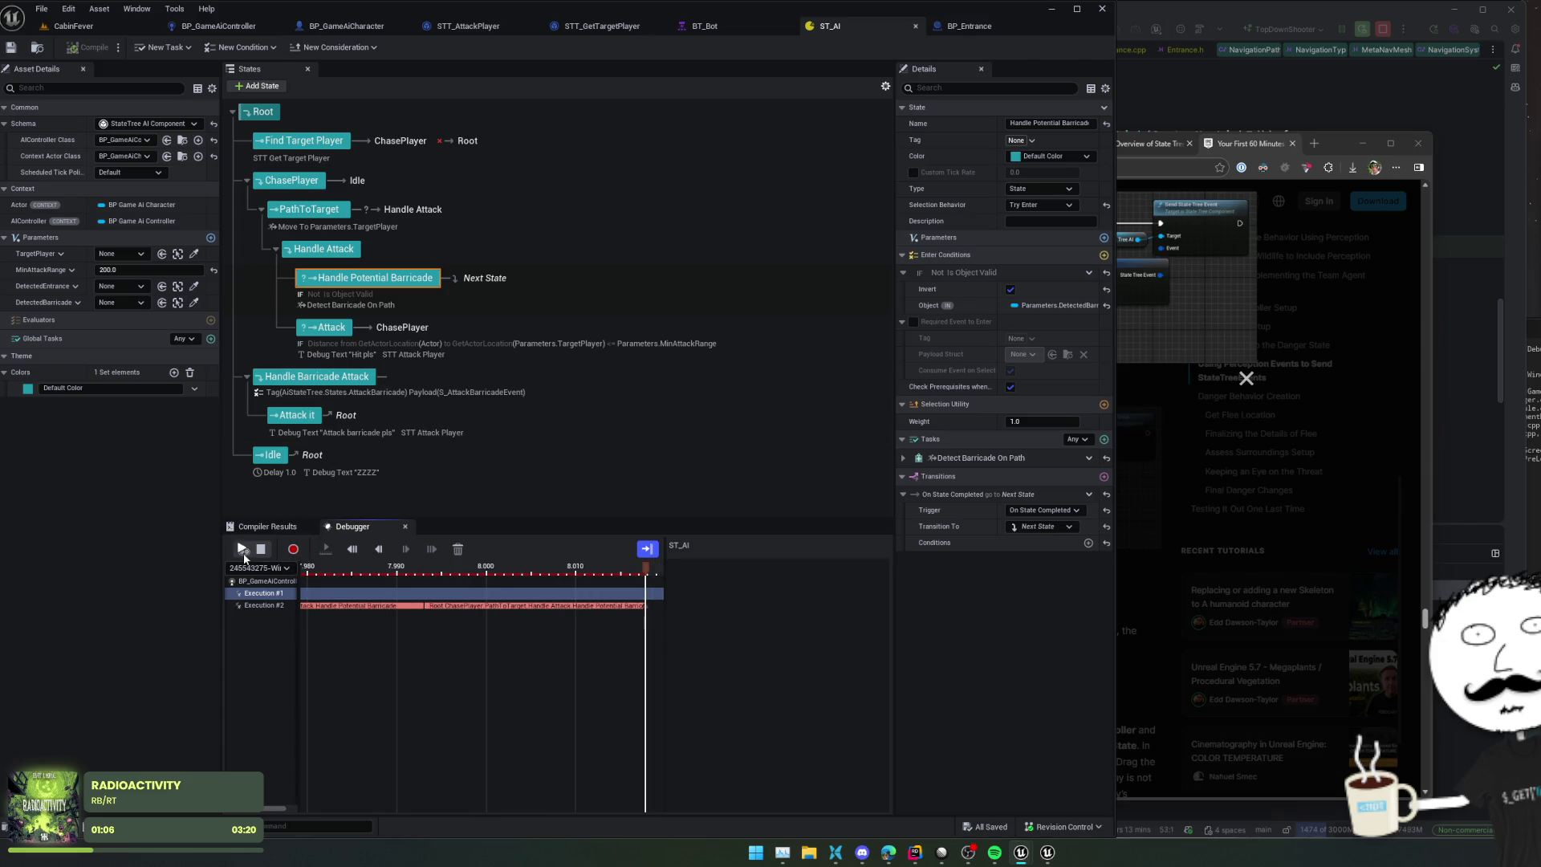
pyautogui.click(584, 601)
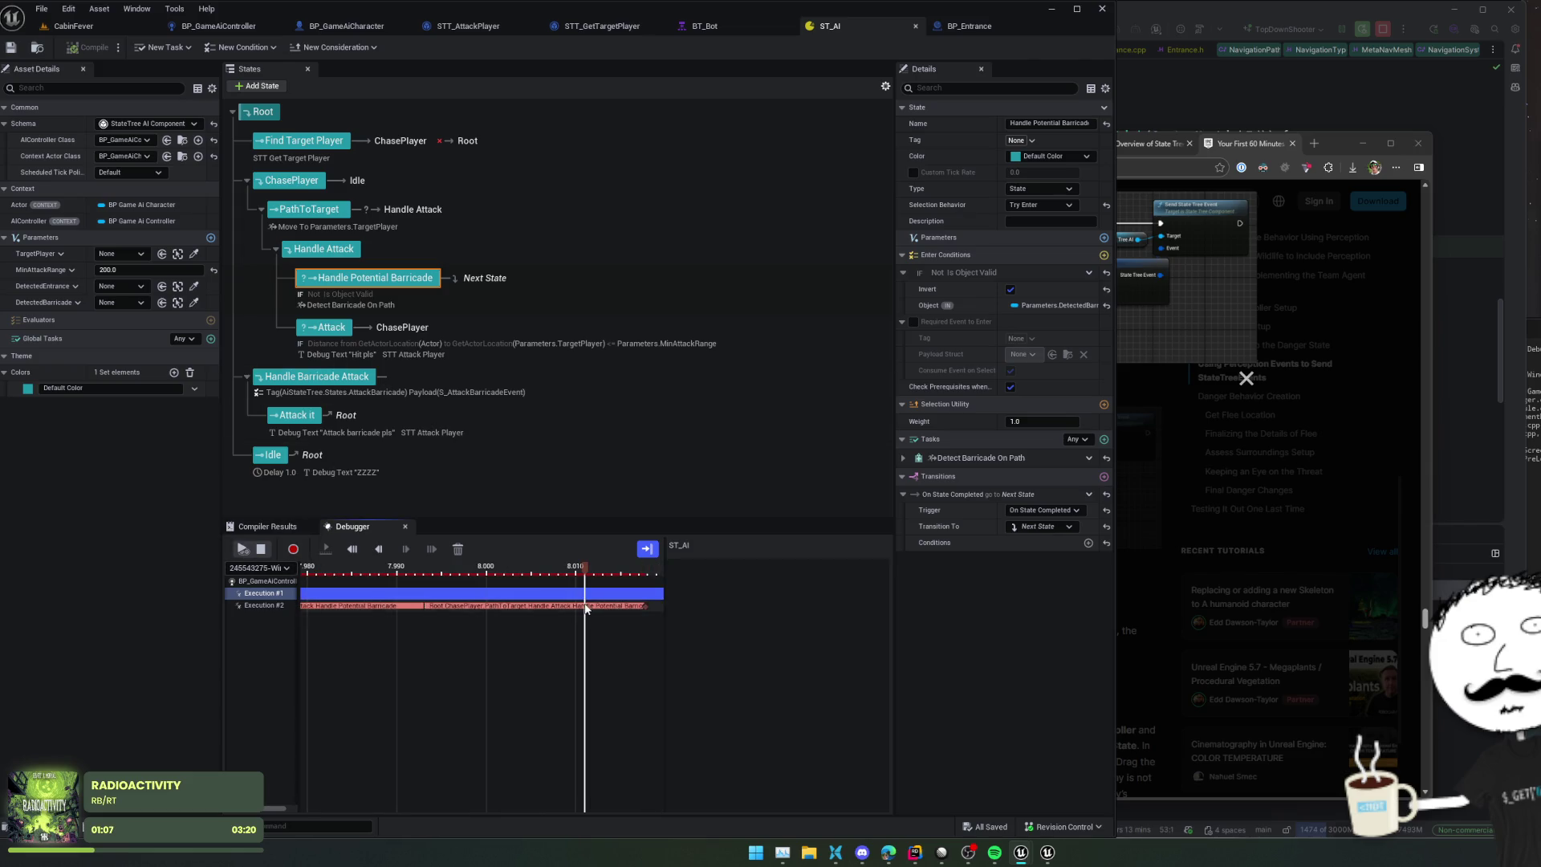
pyautogui.click(258, 605)
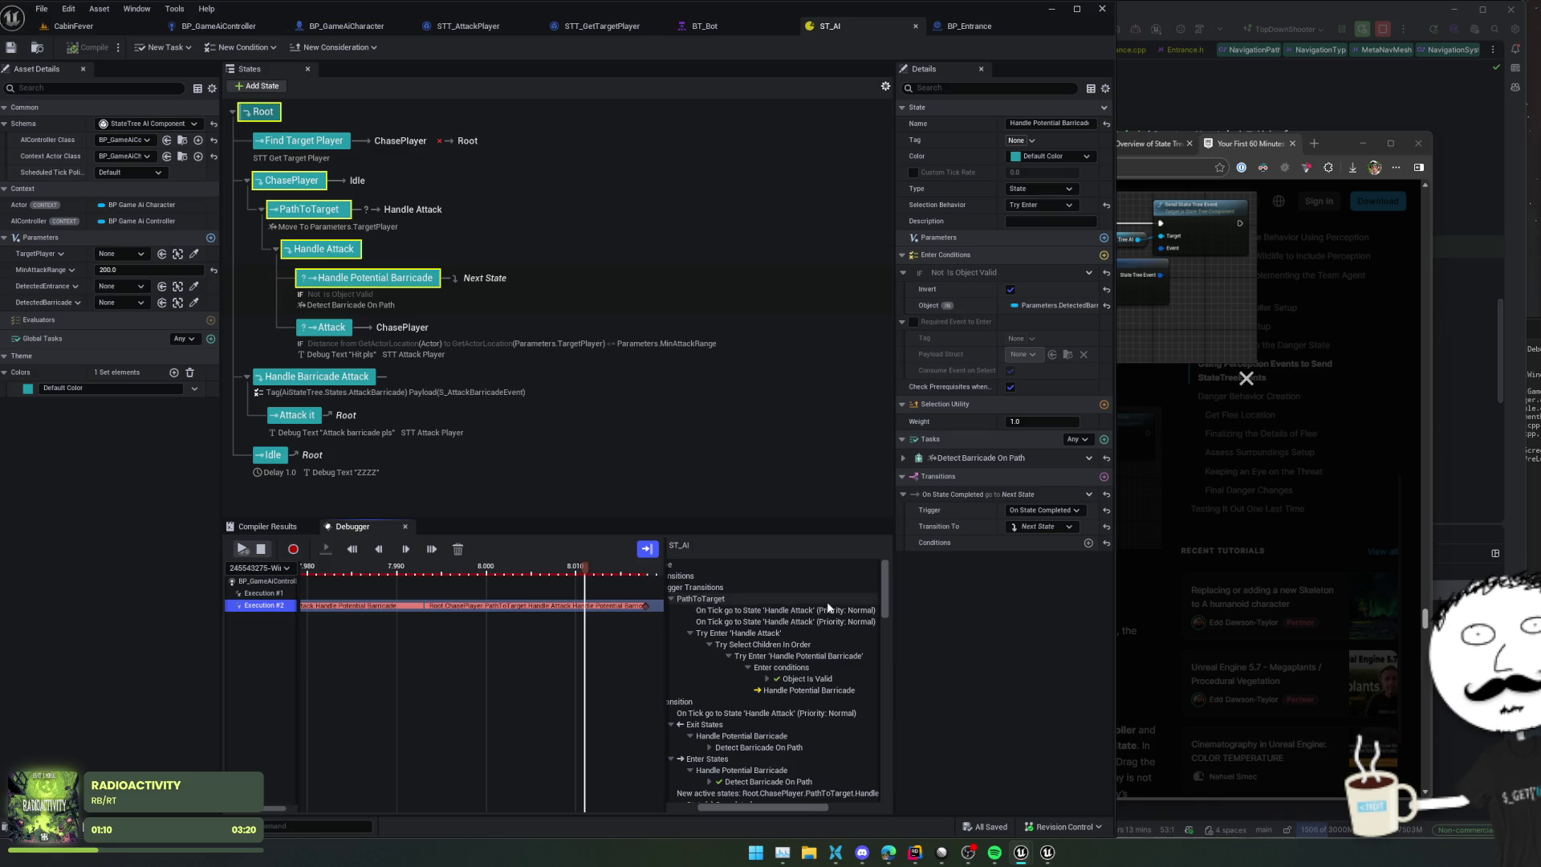
# Step: Review the Execution #2 trace, then inspect the Attack and Handle Attack state settings
pyautogui.scroll(-4, 850, 646)
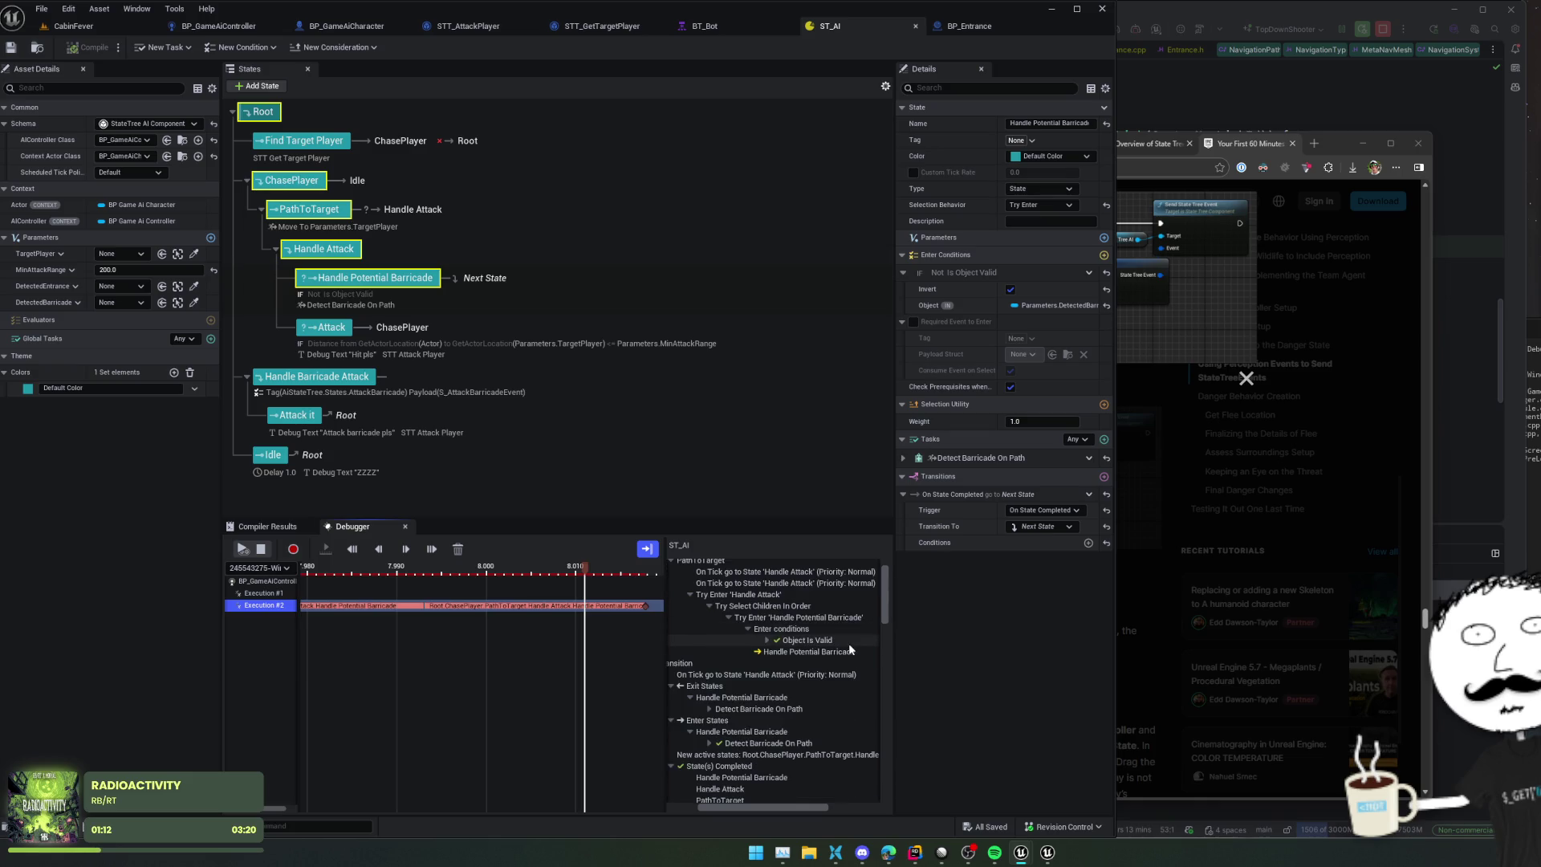
pyautogui.scroll(-5, 849, 644)
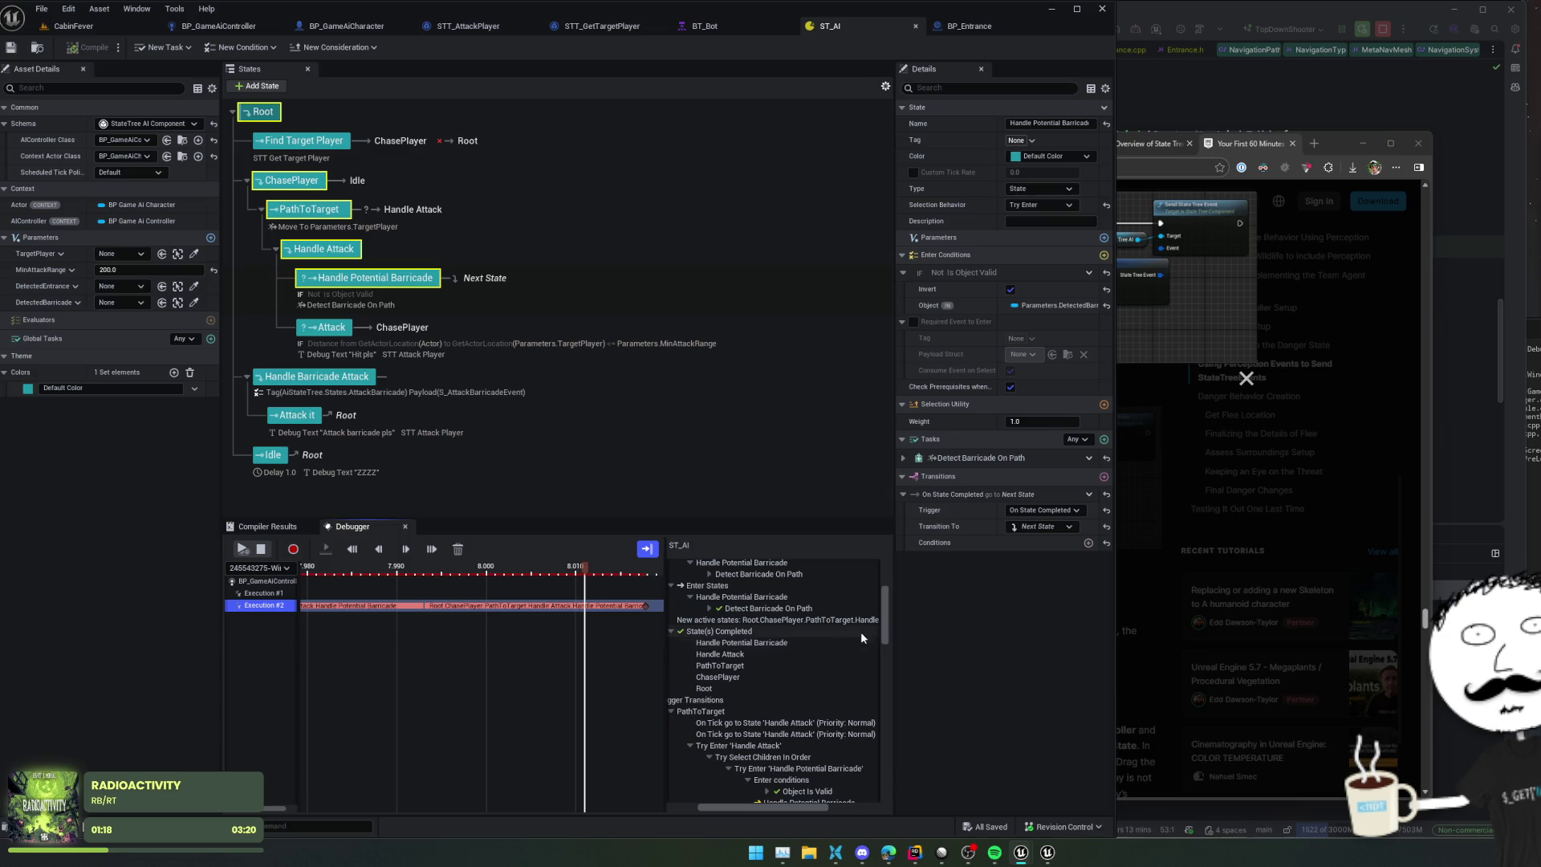
pyautogui.scroll(2, 844, 667)
pyautogui.scroll(3, 845, 666)
pyautogui.scroll(3, 844, 662)
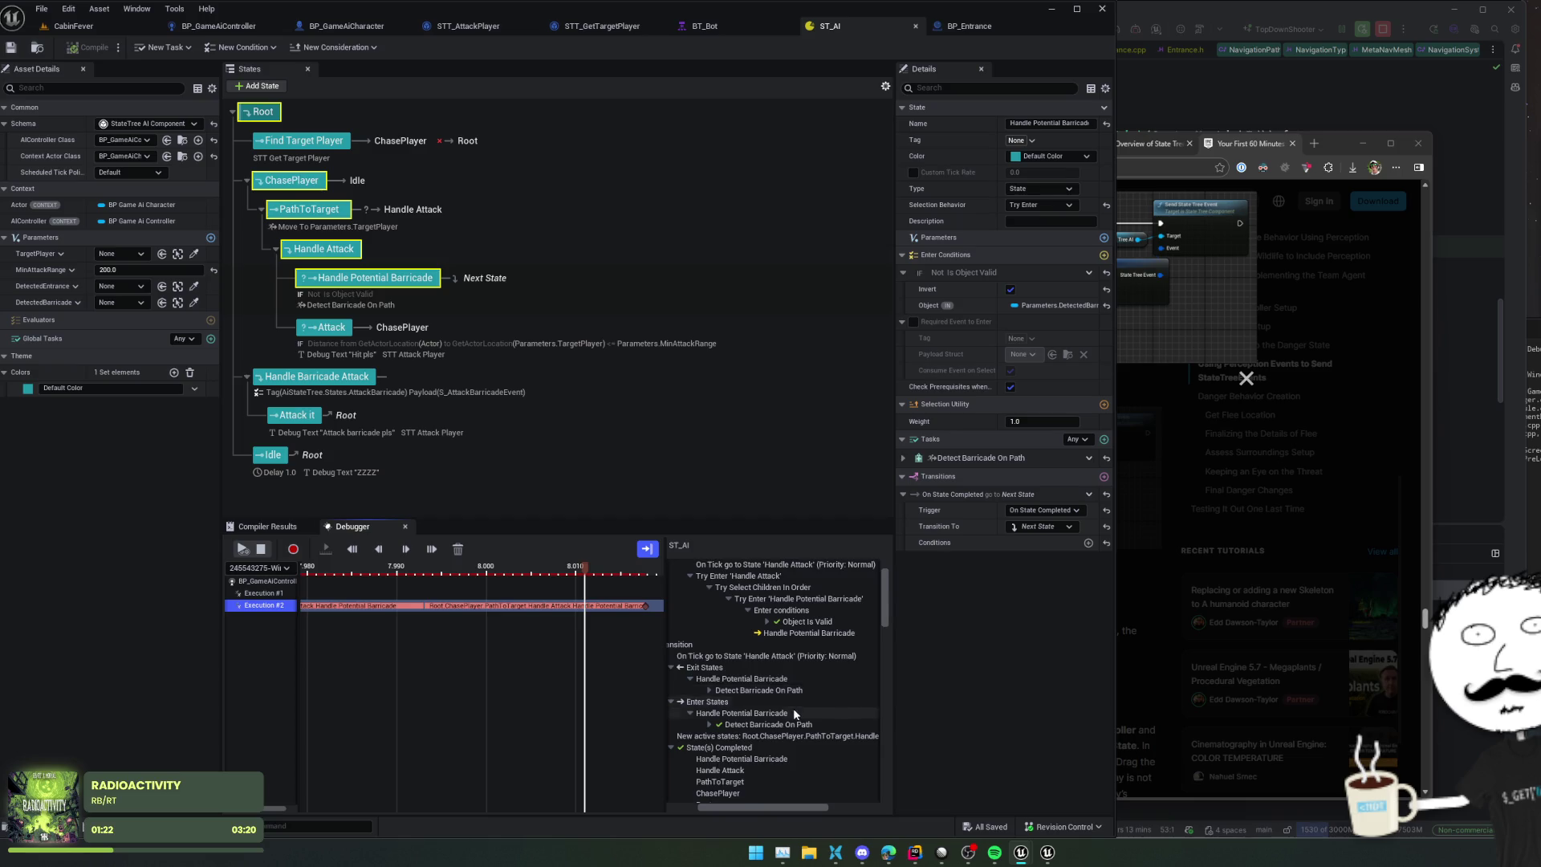
pyautogui.scroll(2, 797, 714)
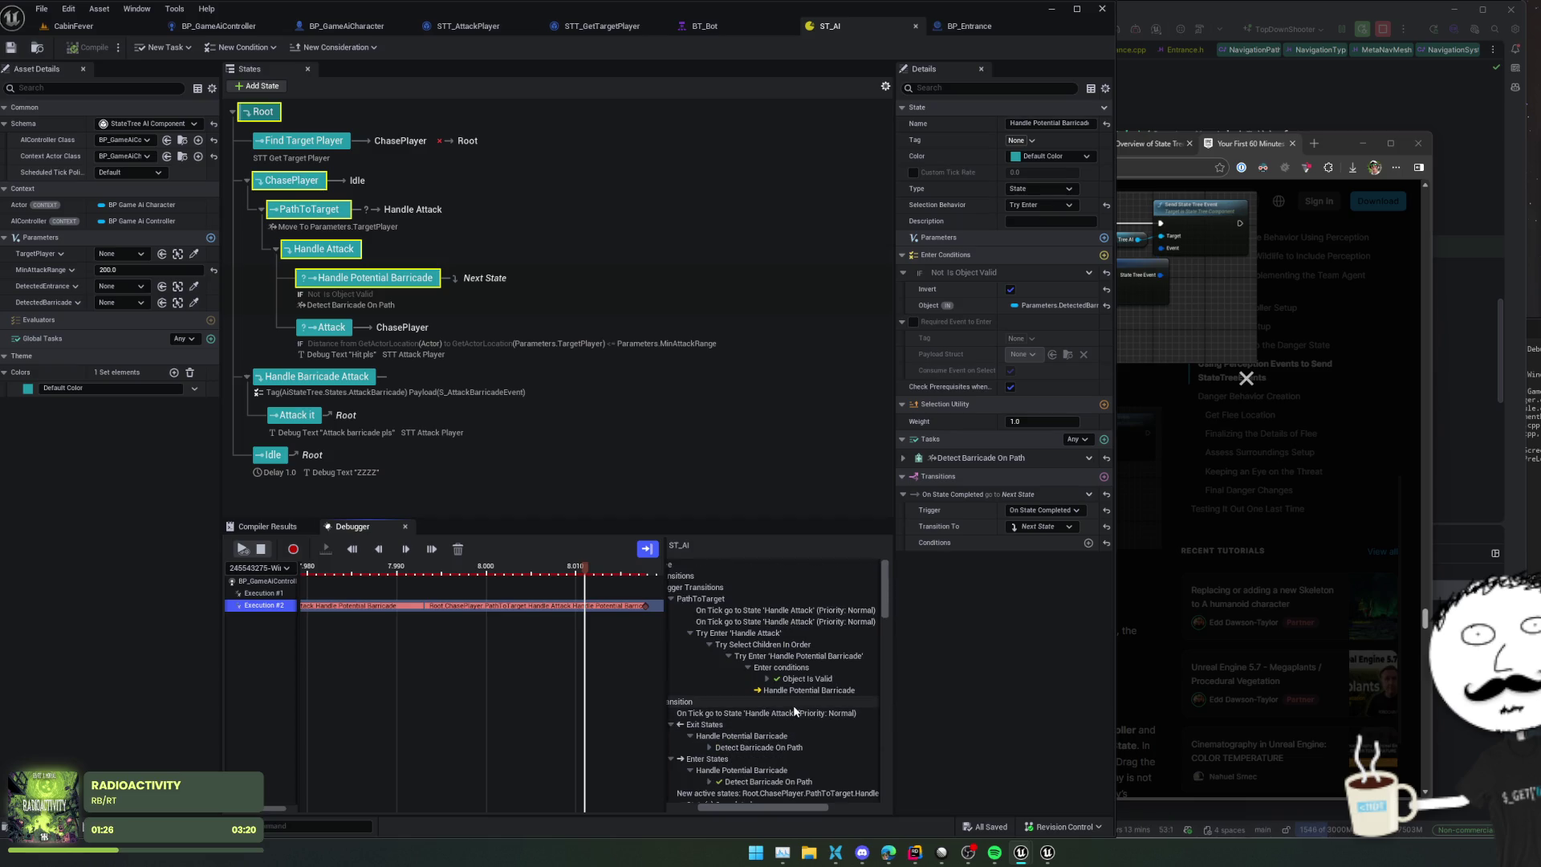
pyautogui.scroll(-3, 793, 705)
pyautogui.scroll(1, 792, 705)
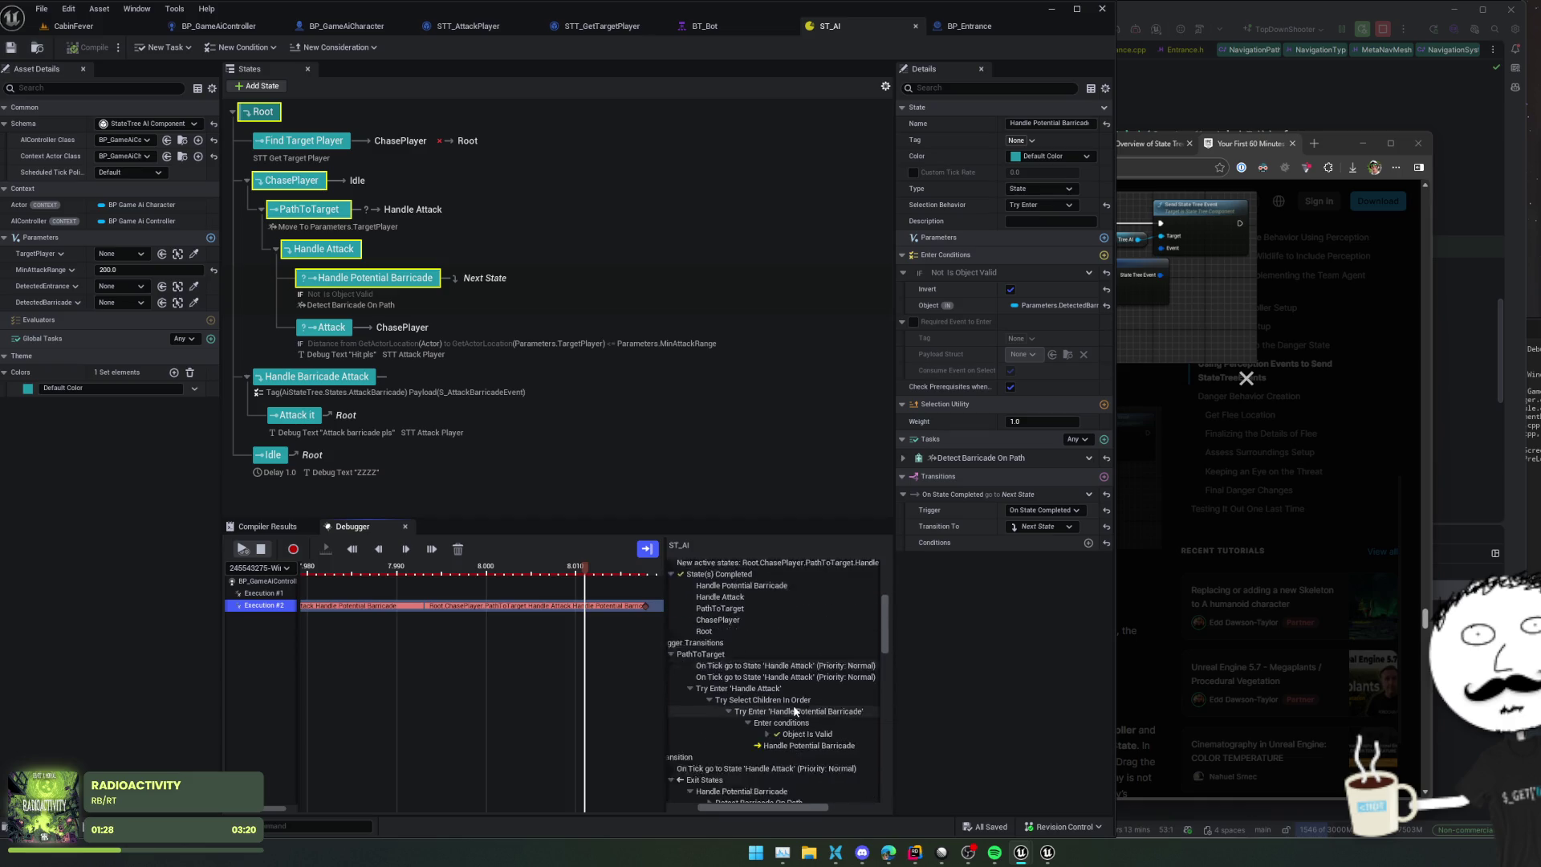
pyautogui.scroll(3, 792, 710)
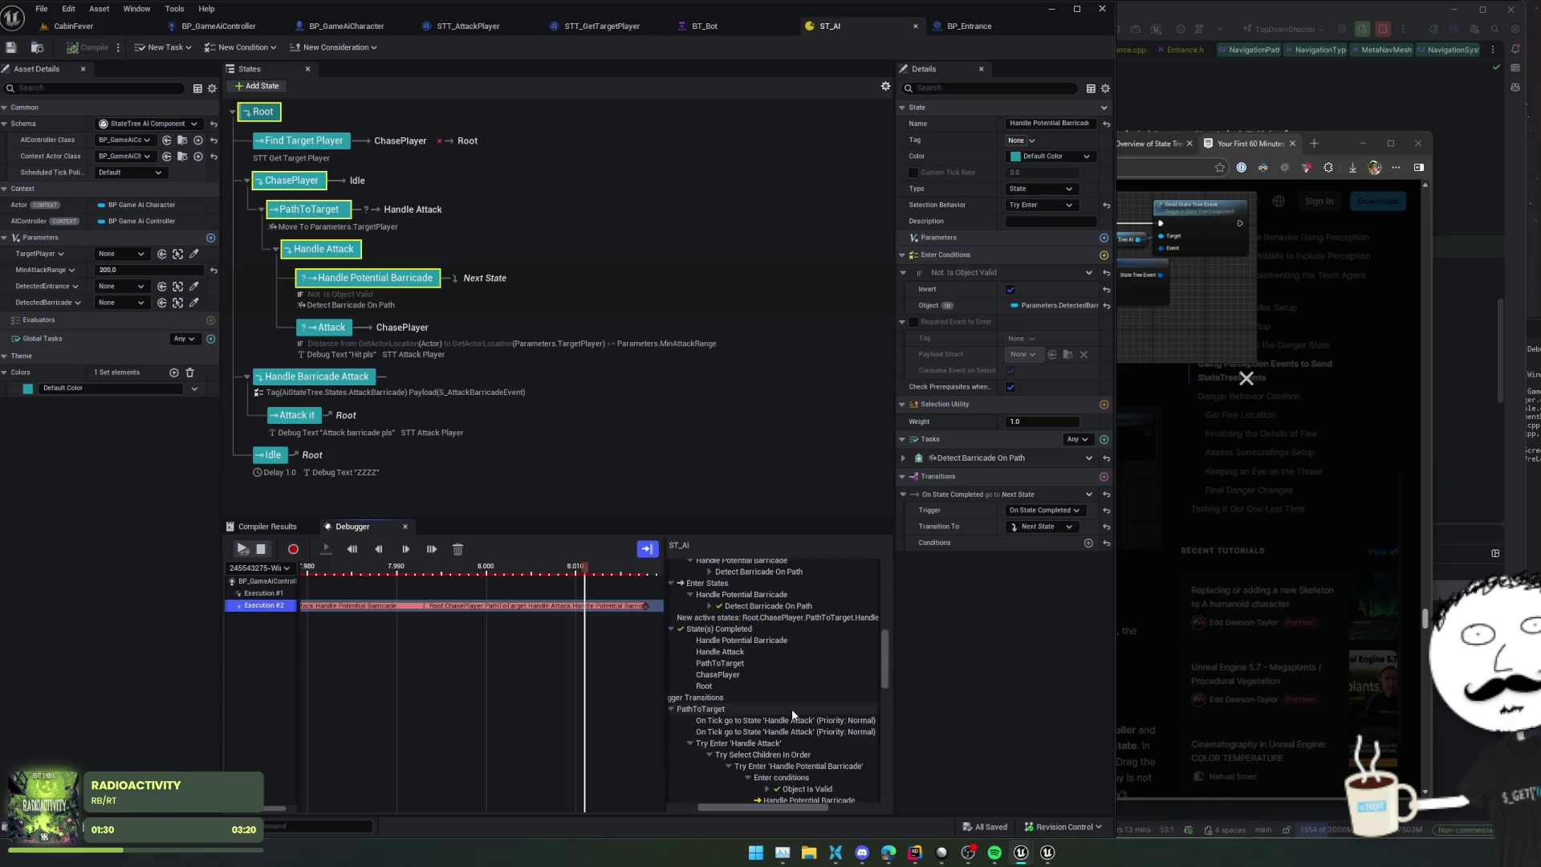
pyautogui.scroll(-5, 814, 721)
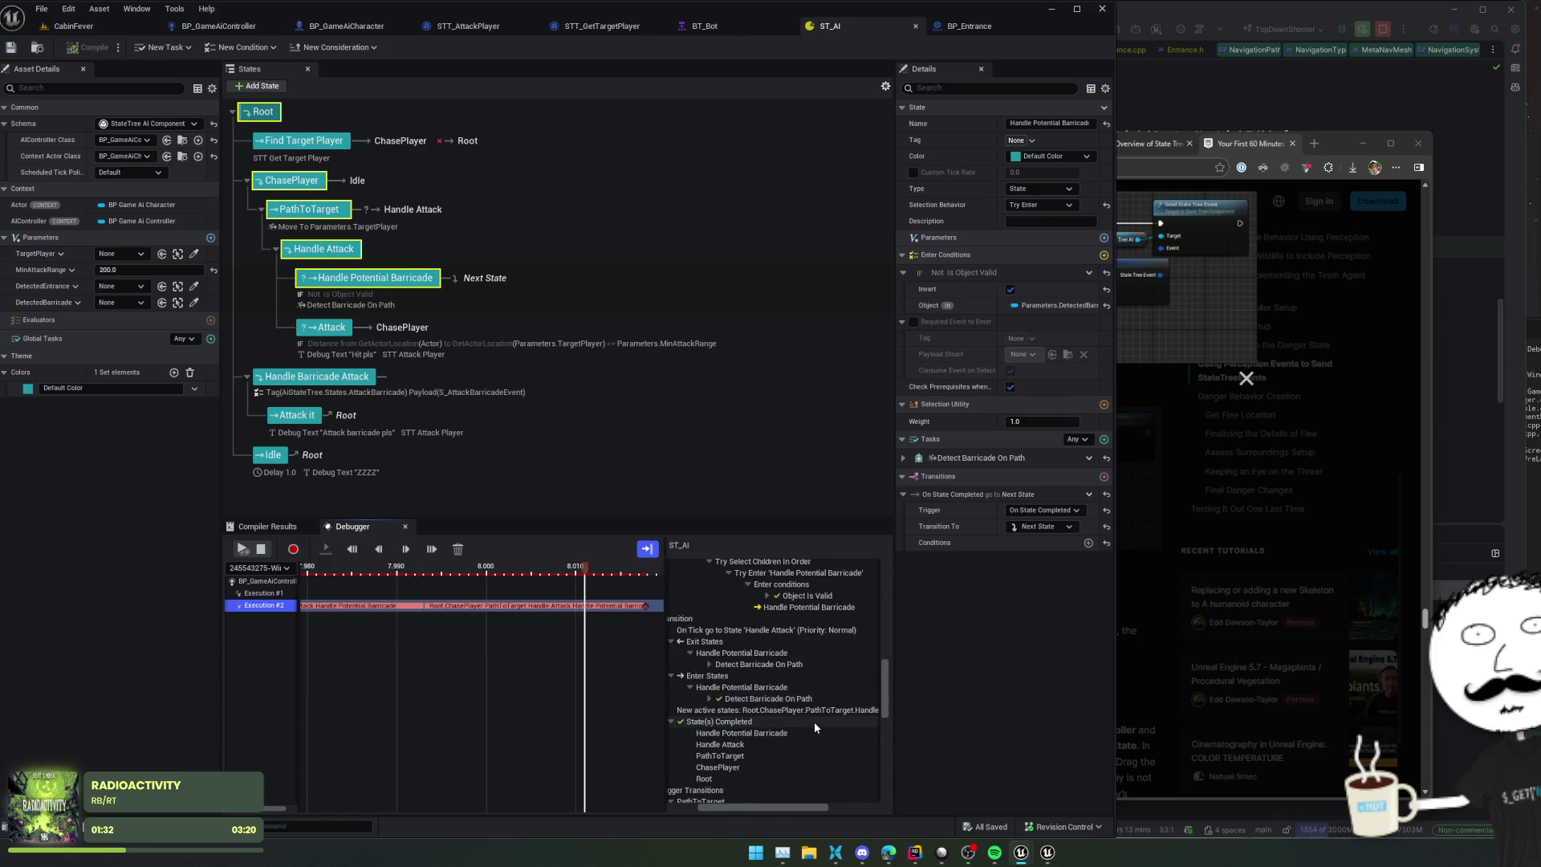
pyautogui.scroll(-1, 835, 717)
pyautogui.moveTo(777, 807)
pyautogui.mouseDown()
pyautogui.moveTo(762, 806)
pyautogui.moveTo(776, 807)
pyautogui.mouseUp()
pyautogui.scroll(-5, 835, 762)
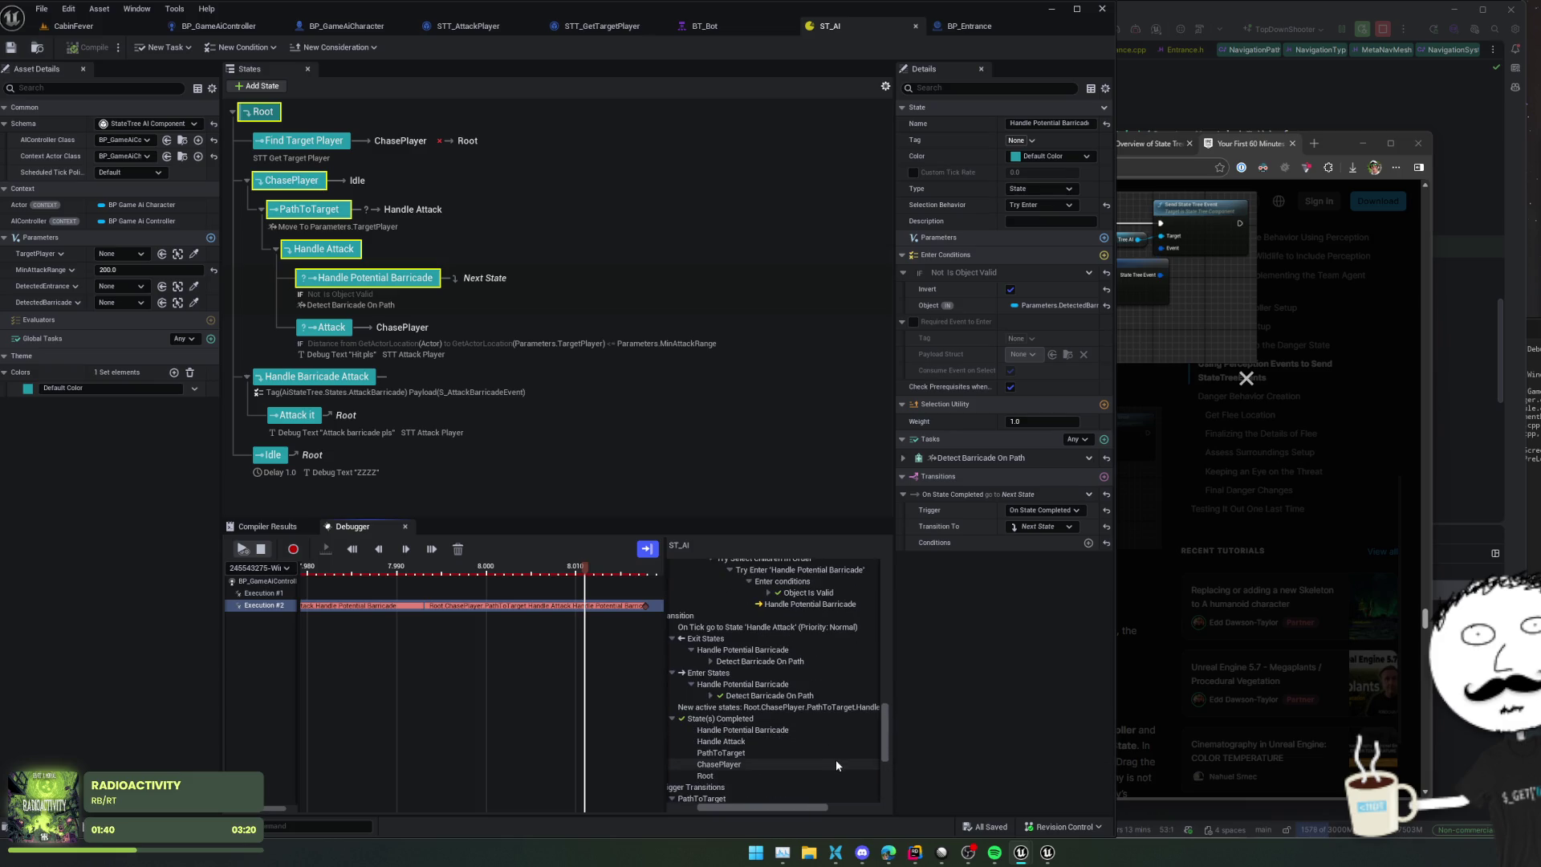
pyautogui.scroll(1, 836, 759)
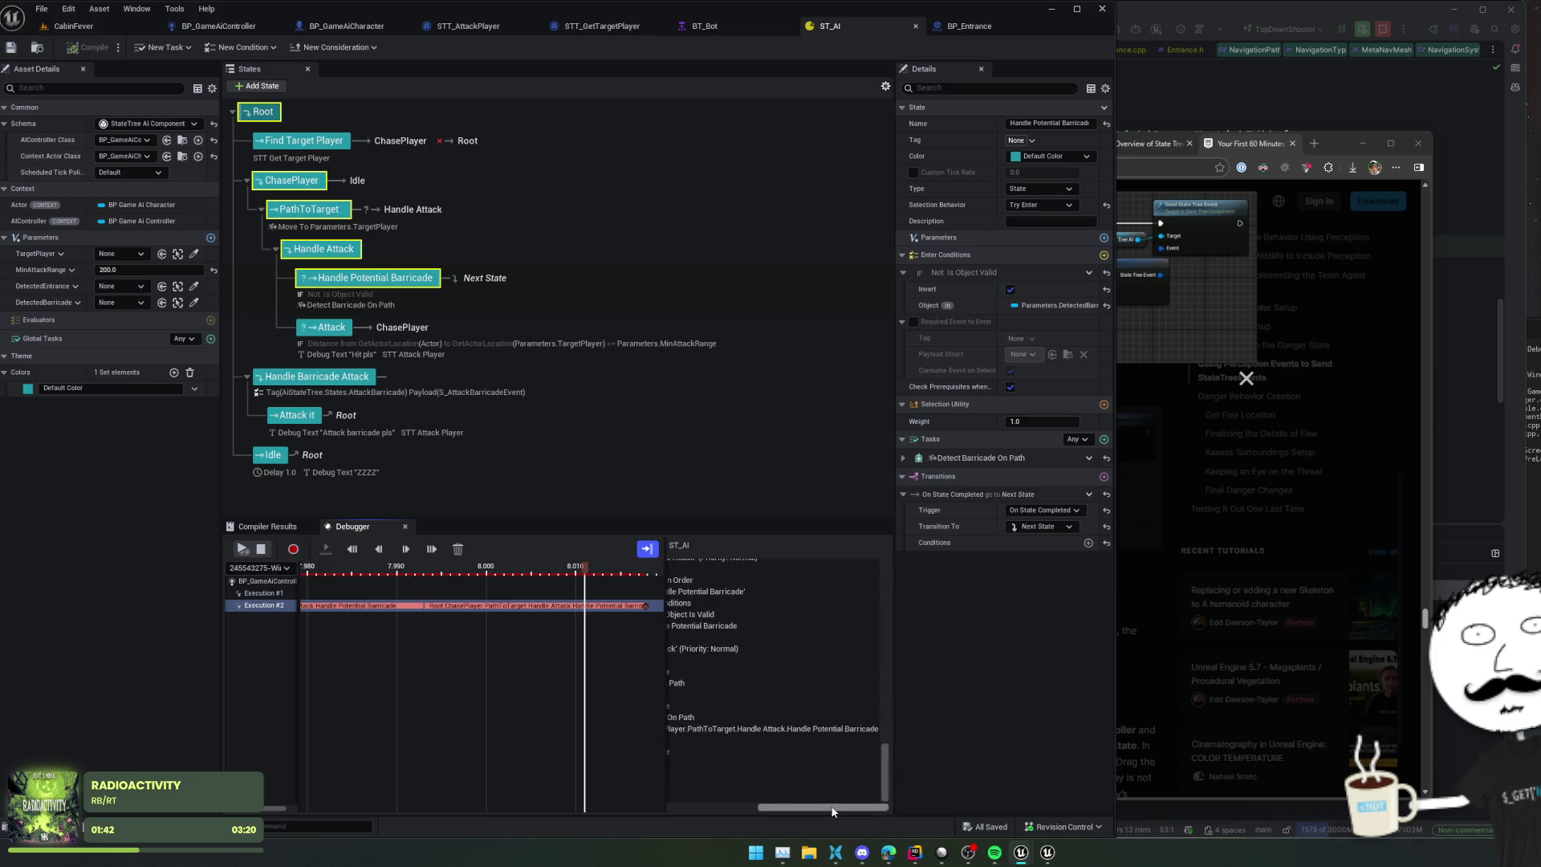
pyautogui.scroll(-3, 772, 802)
pyautogui.moveTo(772, 810); pyautogui.dragTo(768, 810)
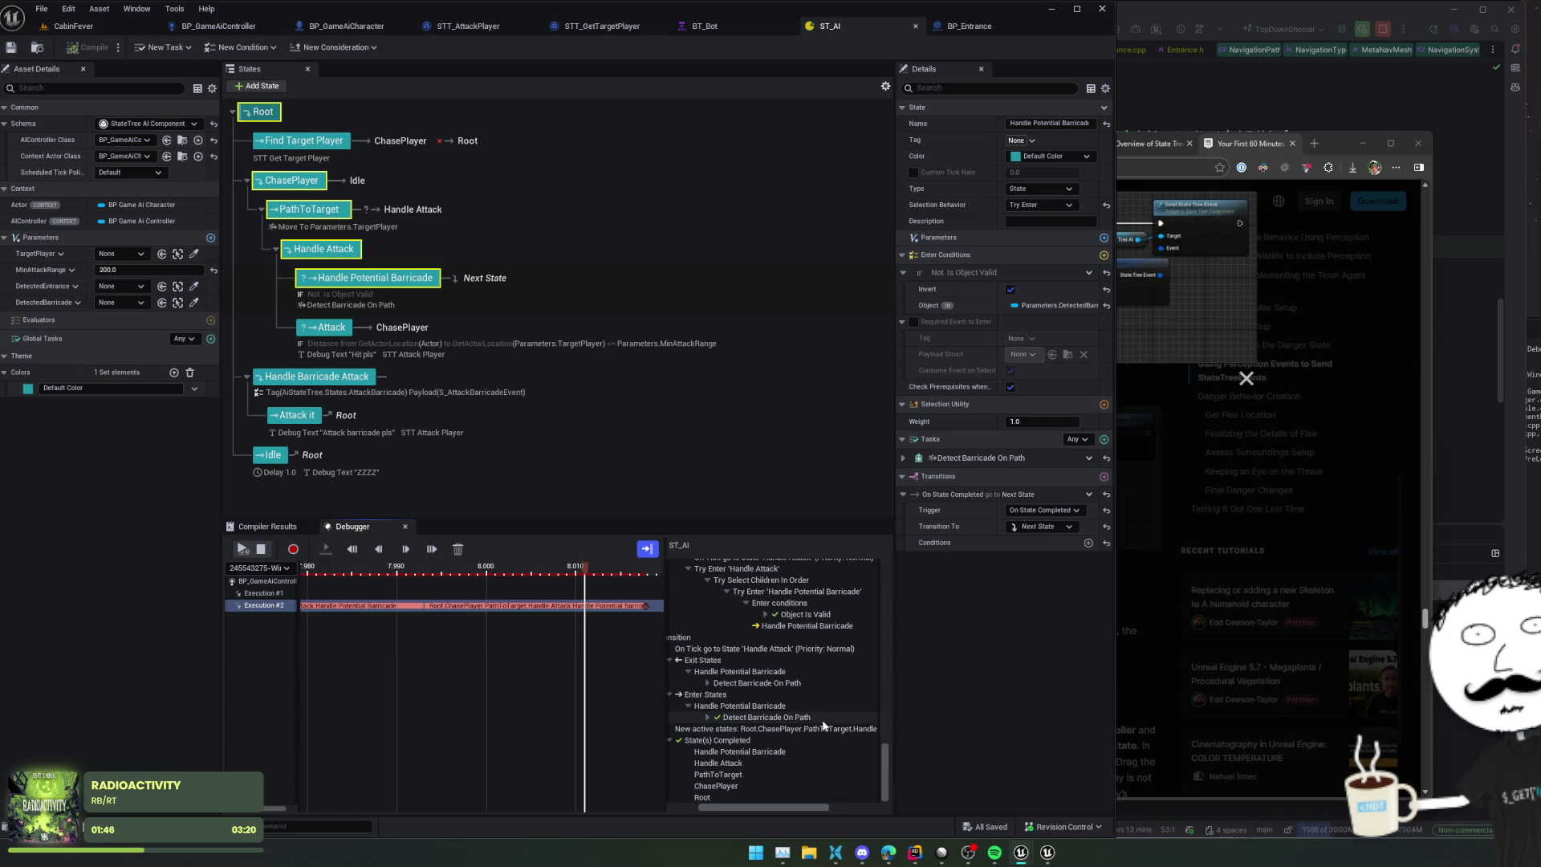
pyautogui.click(330, 329)
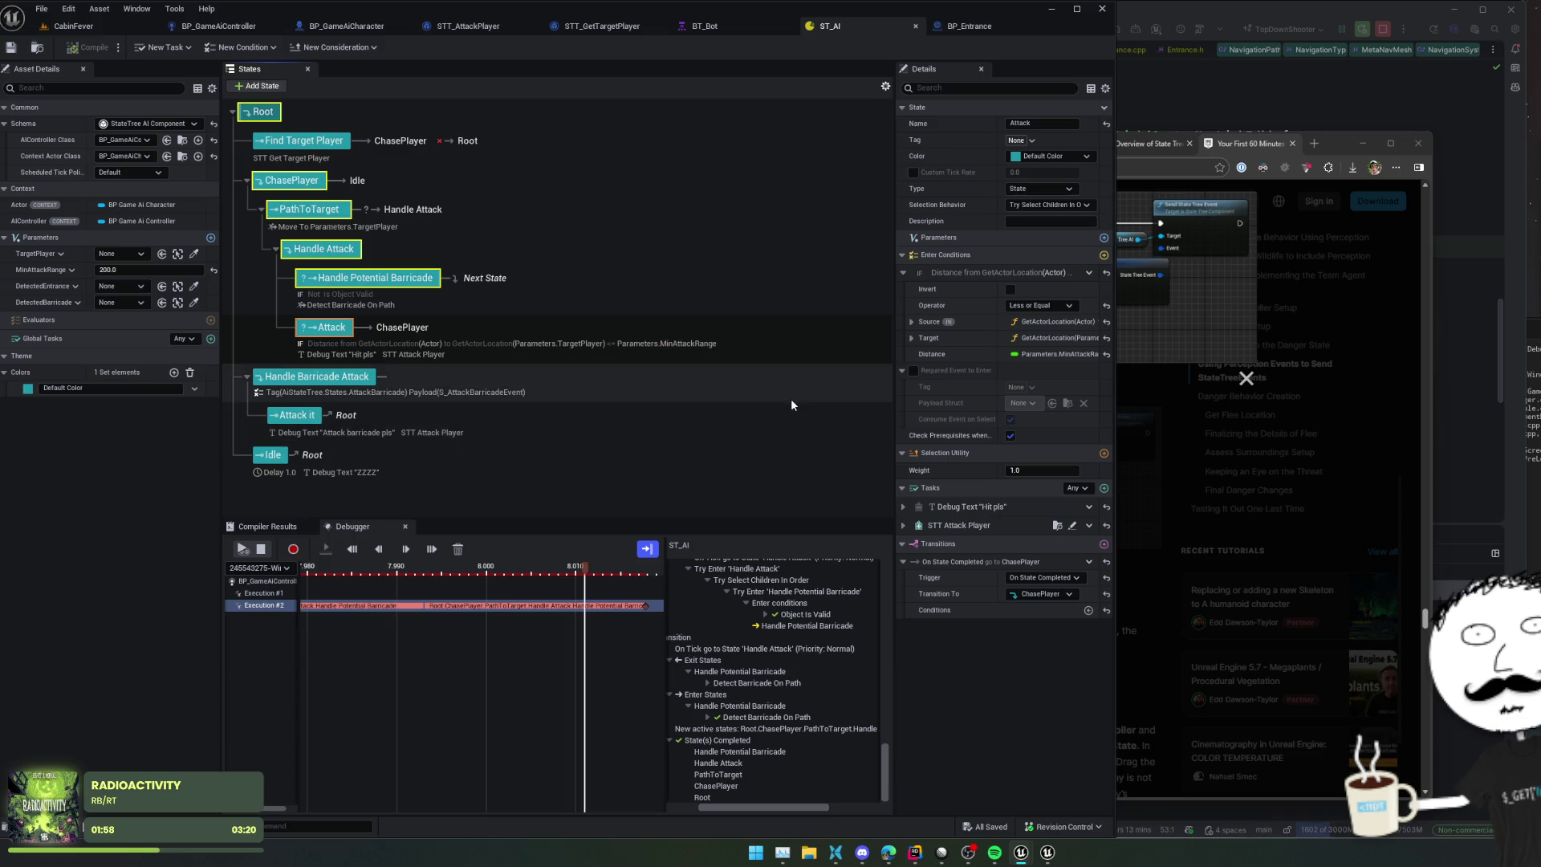
pyautogui.click(330, 256)
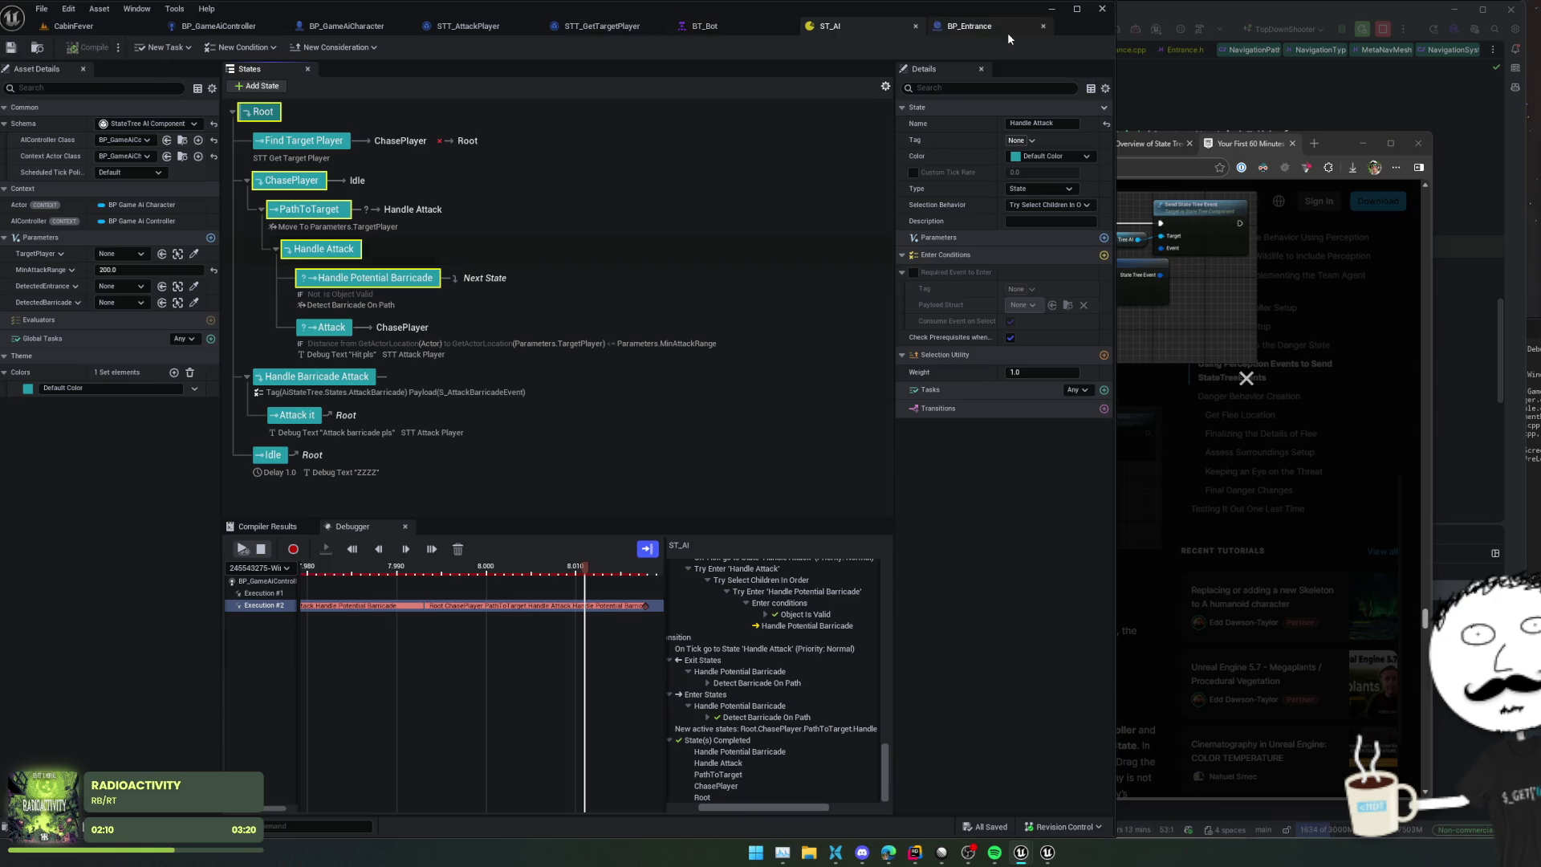
# Step: Add a breakpoint on BP_Entrance's Cast To BP_GameAiController node
pyautogui.click(1008, 32)
pyautogui.moveTo(591, 343); pyautogui.dragTo(570, 341)
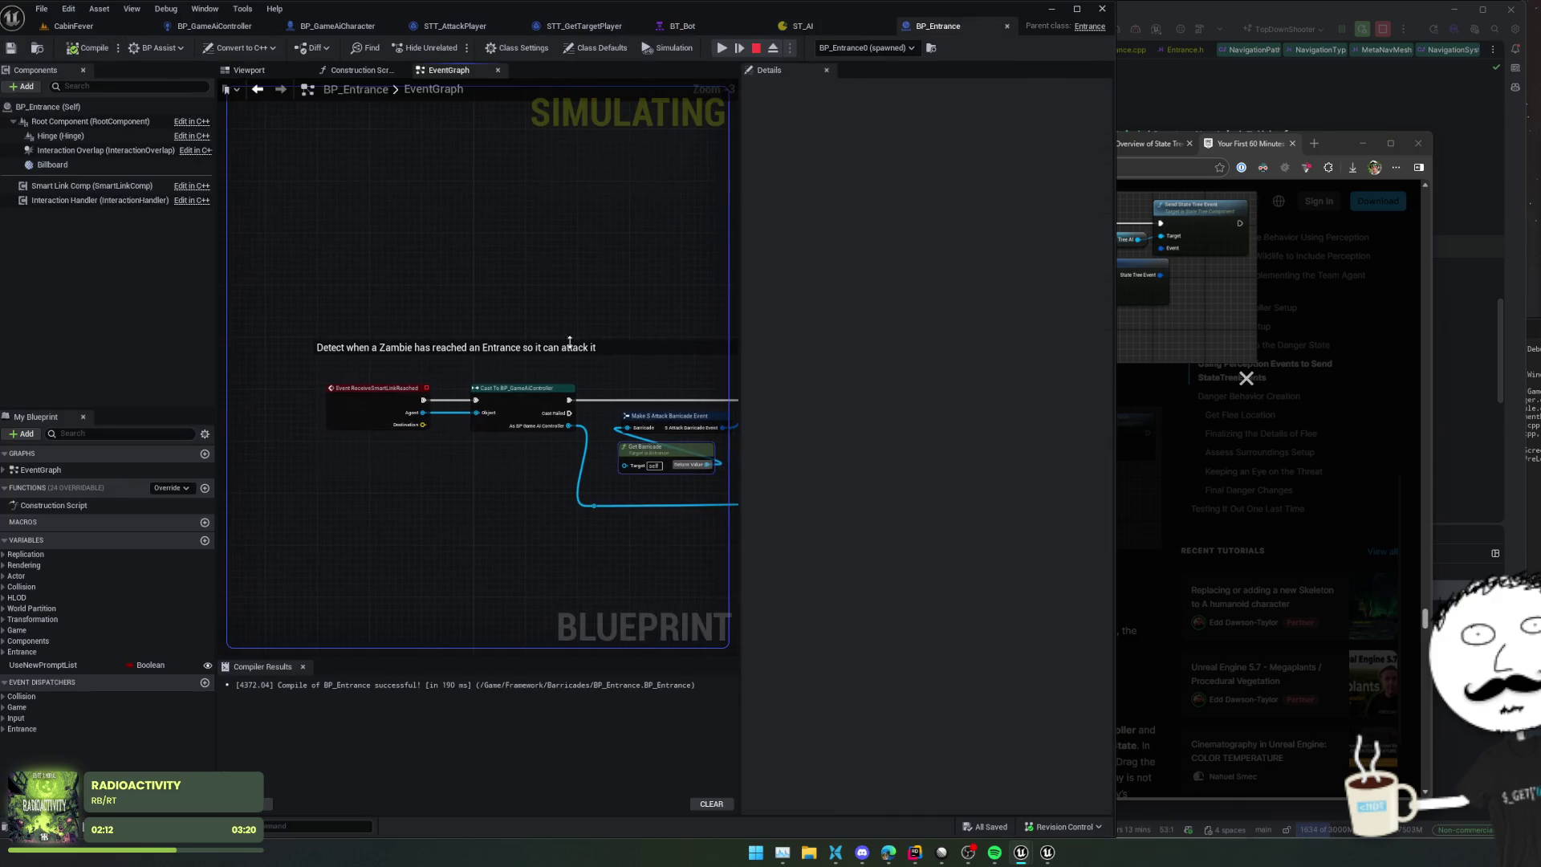
pyautogui.rightClick(518, 408)
pyautogui.click(584, 649)
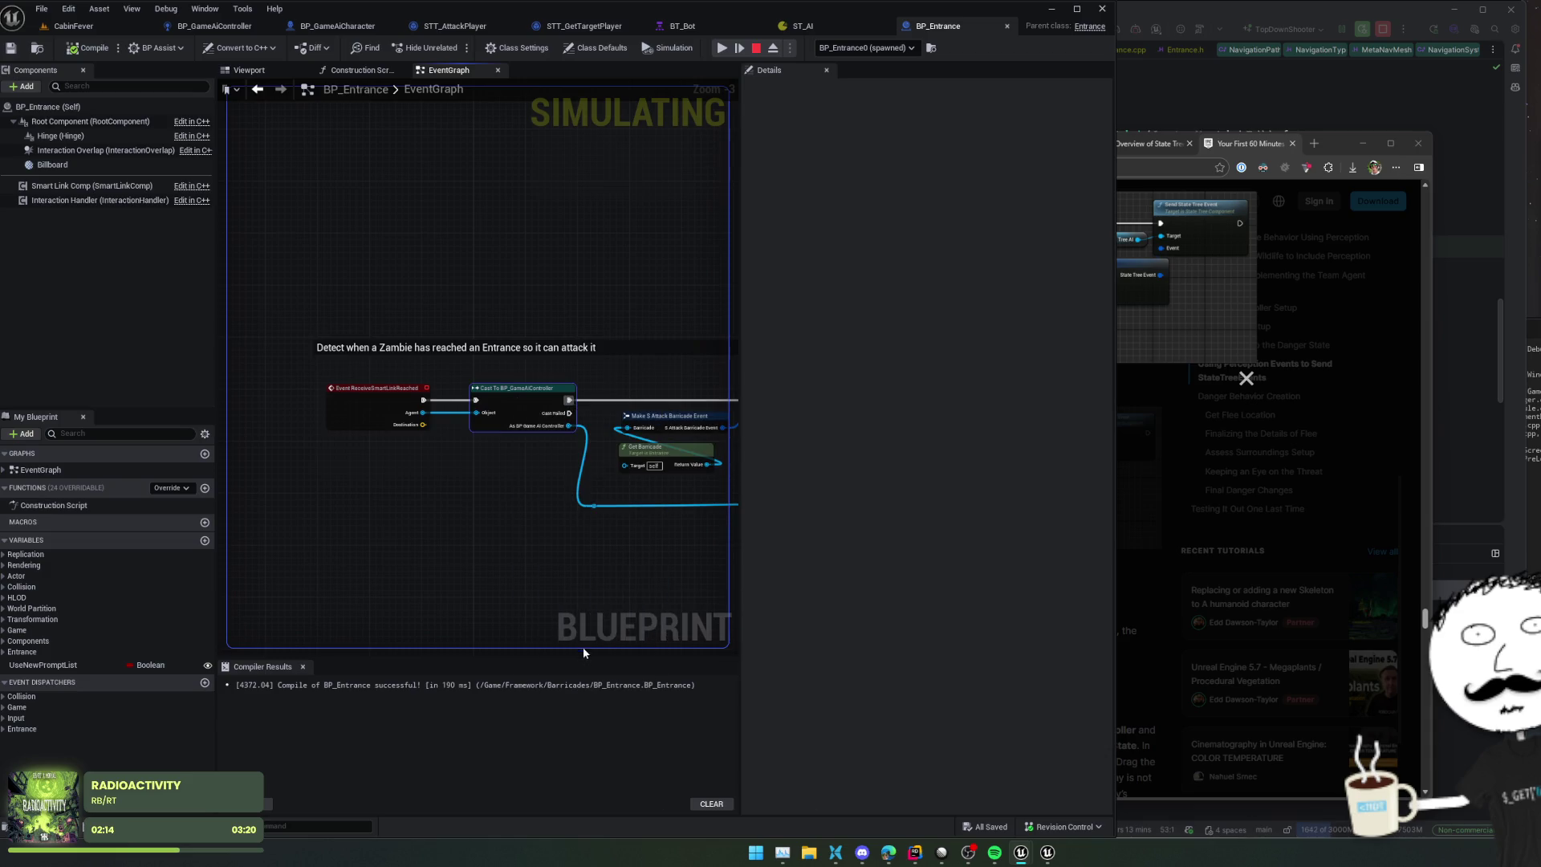
# Step: Stop the running CabinFever play session and start a new one
pyautogui.click(108, 22)
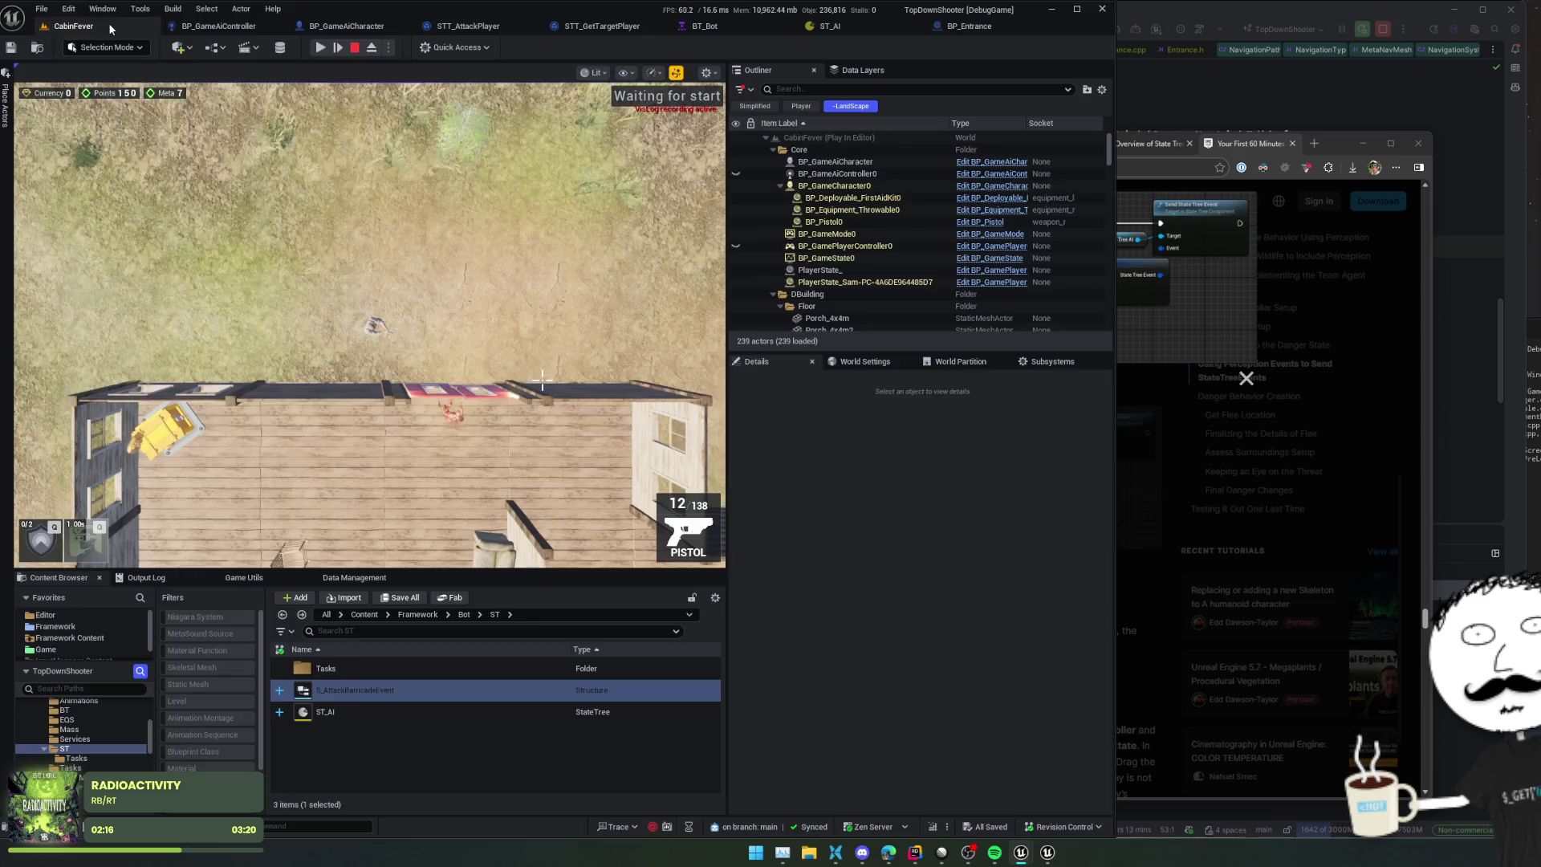
pyautogui.click(356, 49)
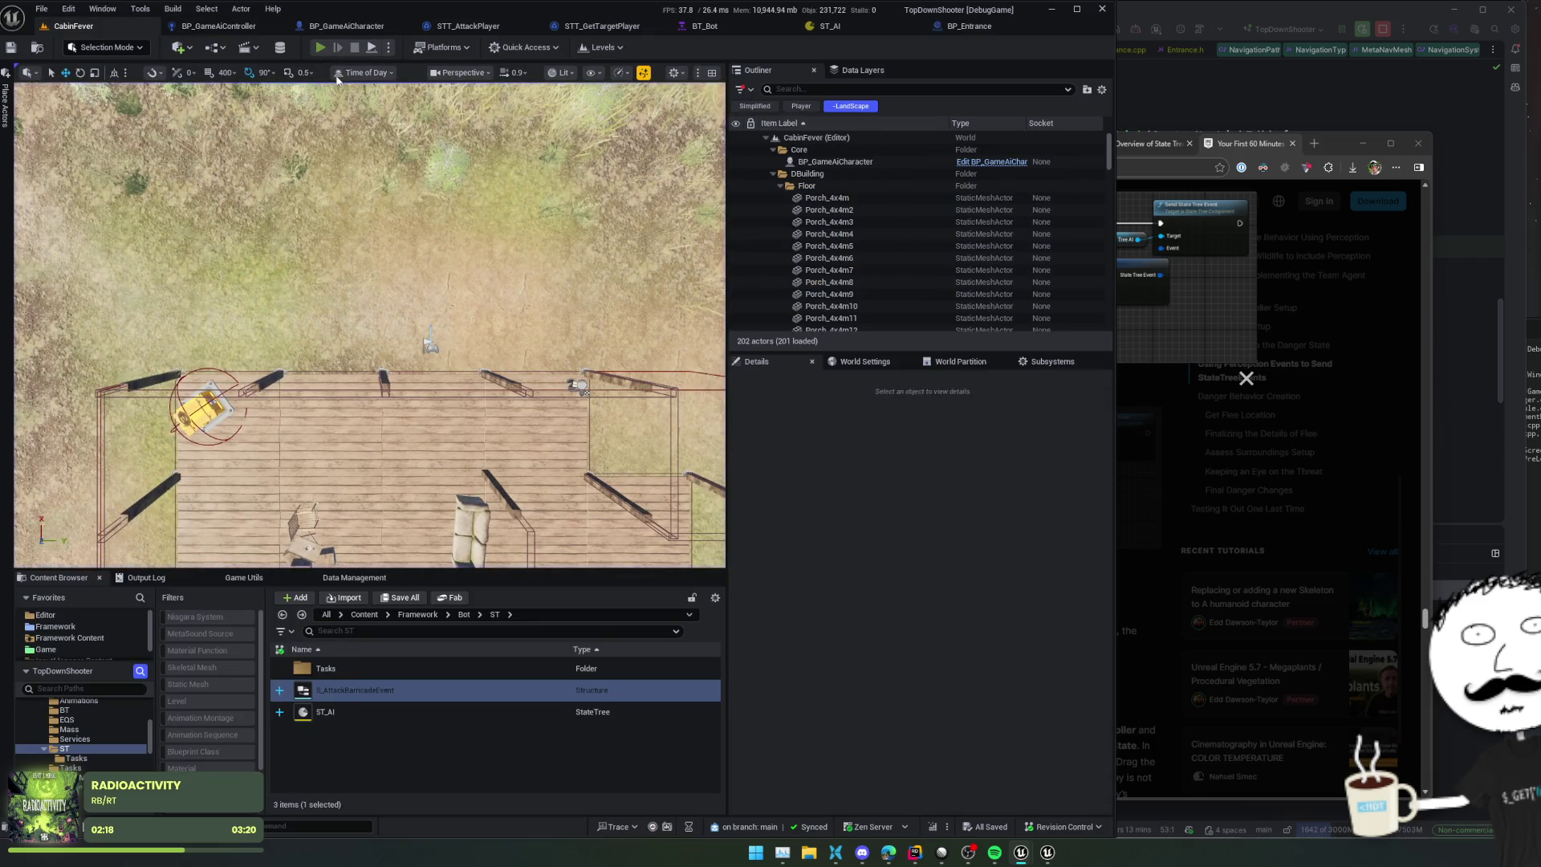
pyautogui.hotkey('alt', 'p')
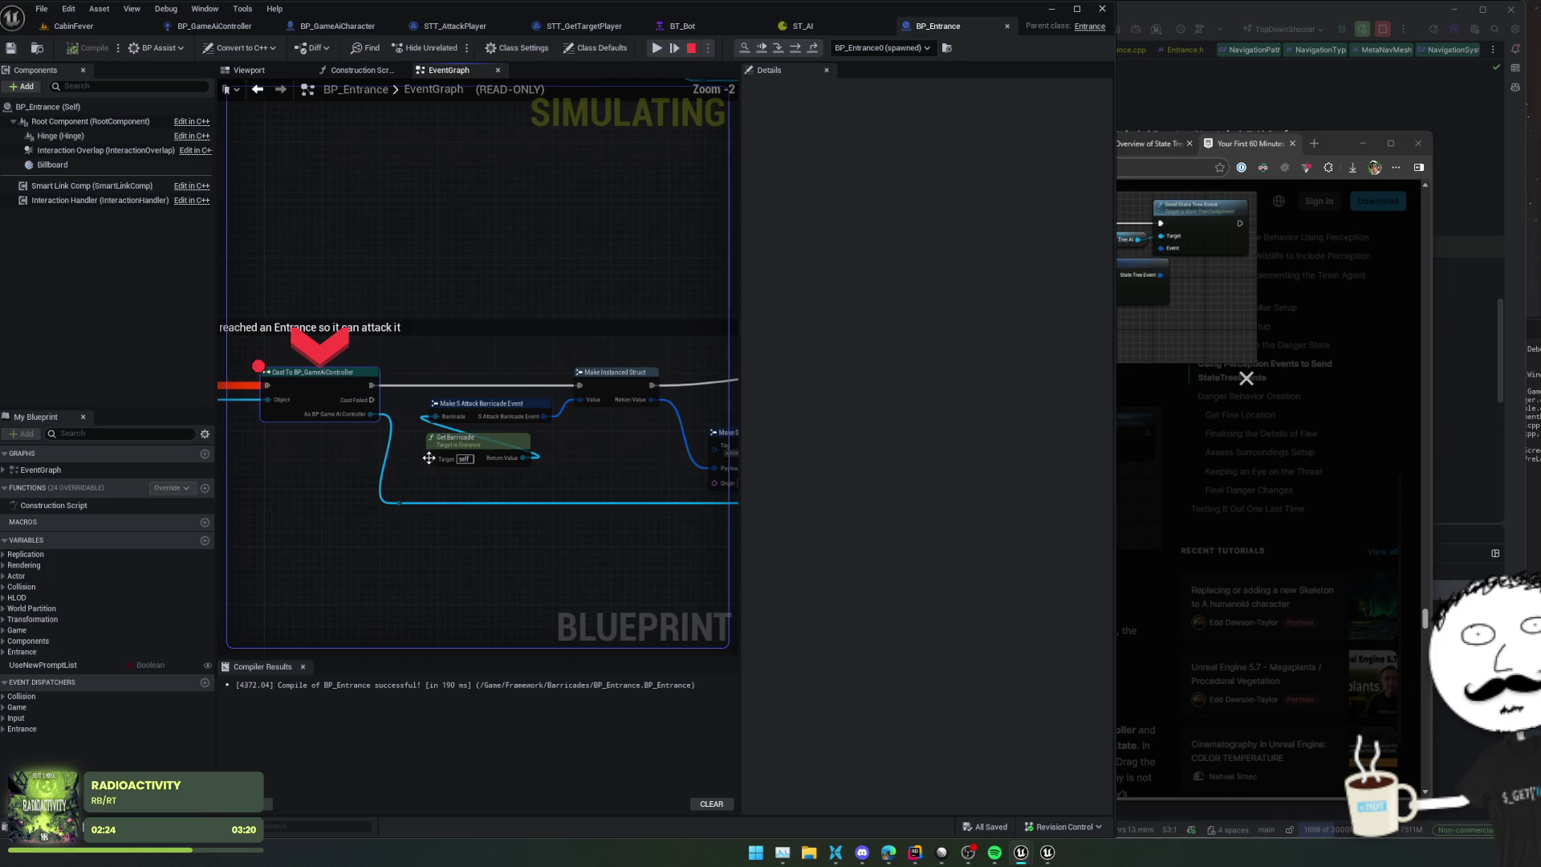
pyautogui.moveTo(359, 417)
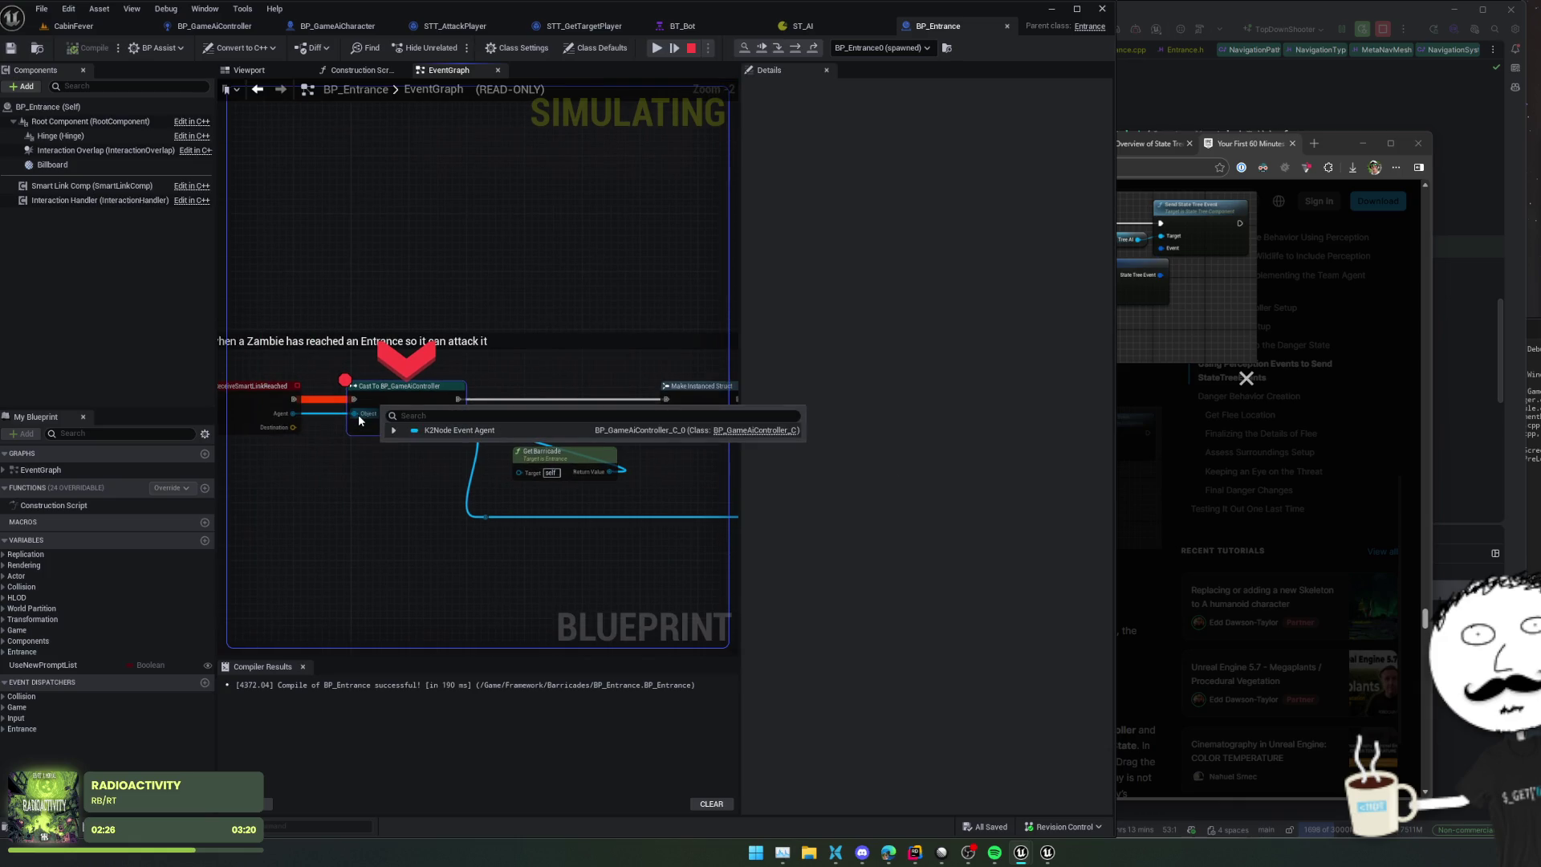